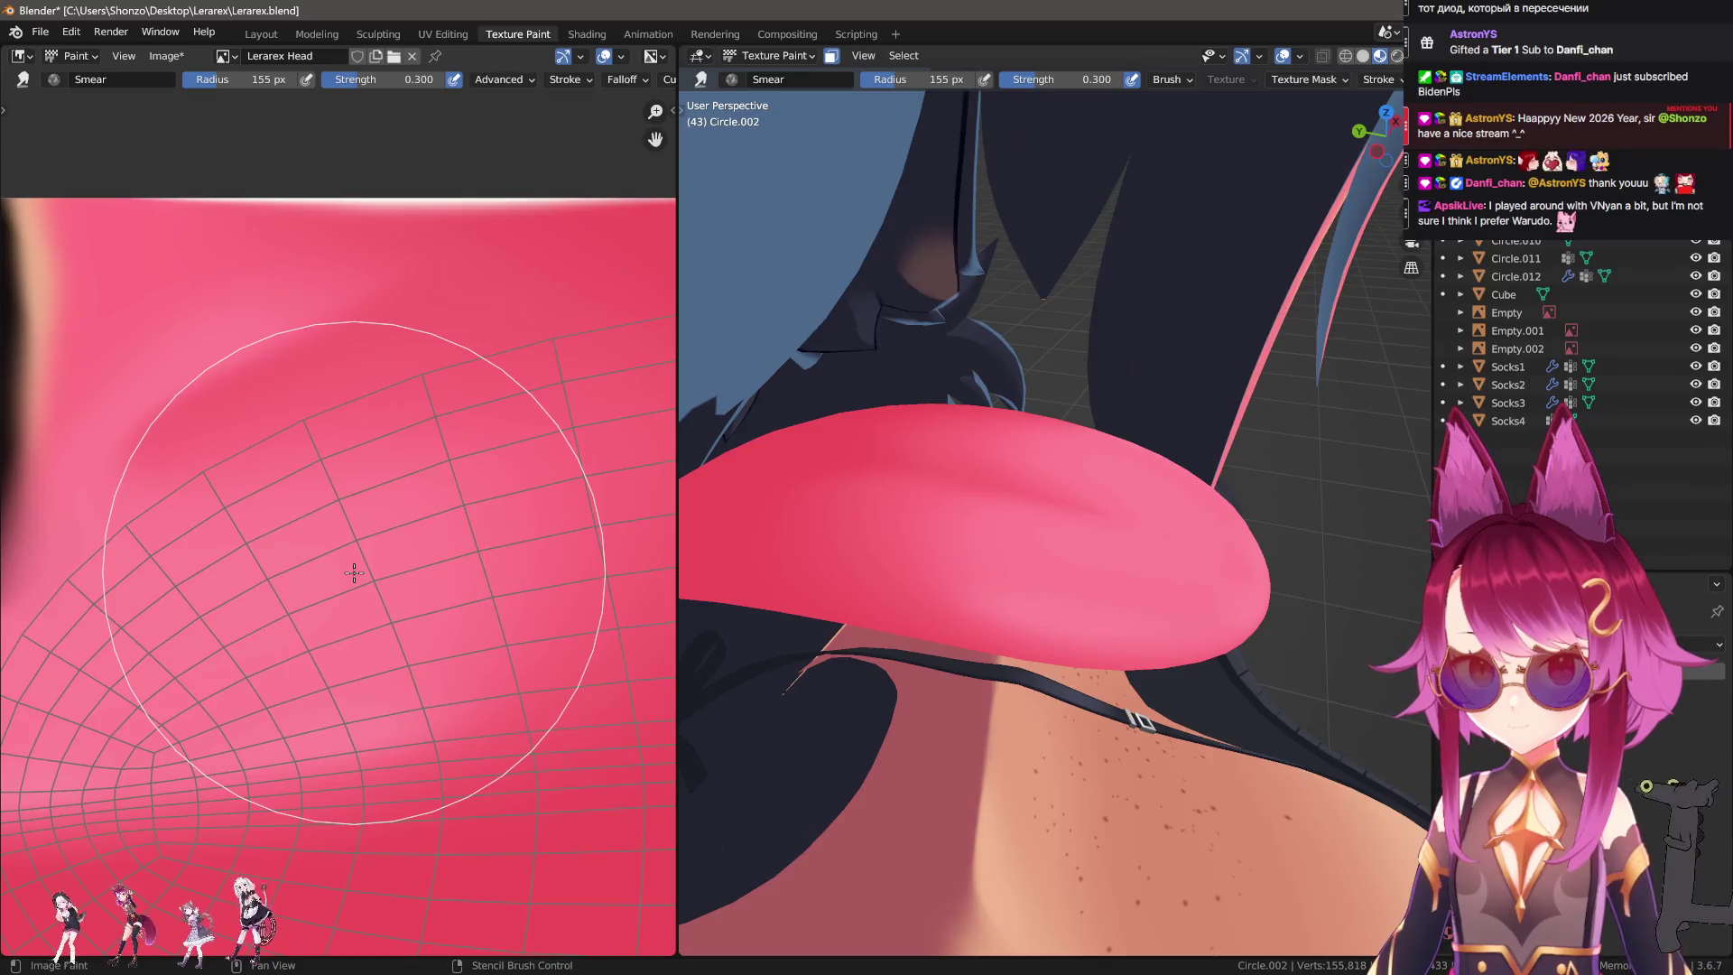
Soften the tongue shading with the Soften brush, resized from 48 px to 59 px.
{"action": "key", "text": "f"}
{"action": "left_click", "coordinate": [174, 533]}
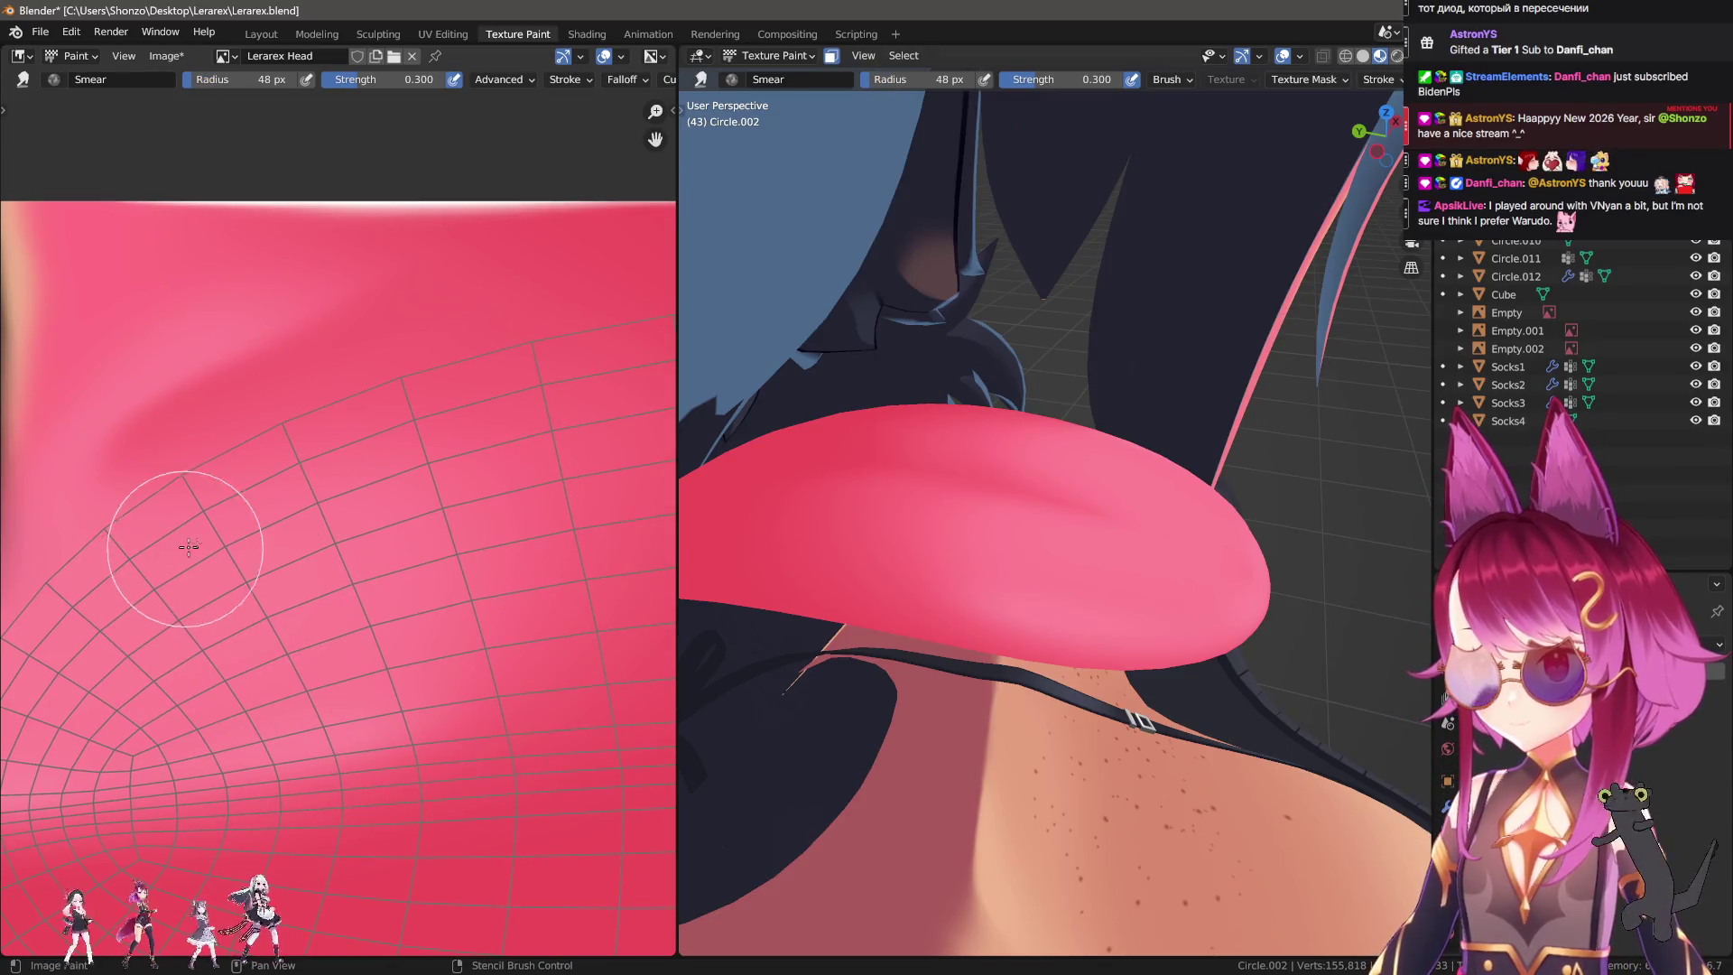
{"action": "middle_click_drag", "start_coordinate": [1132, 502], "coordinate": [954, 576]}
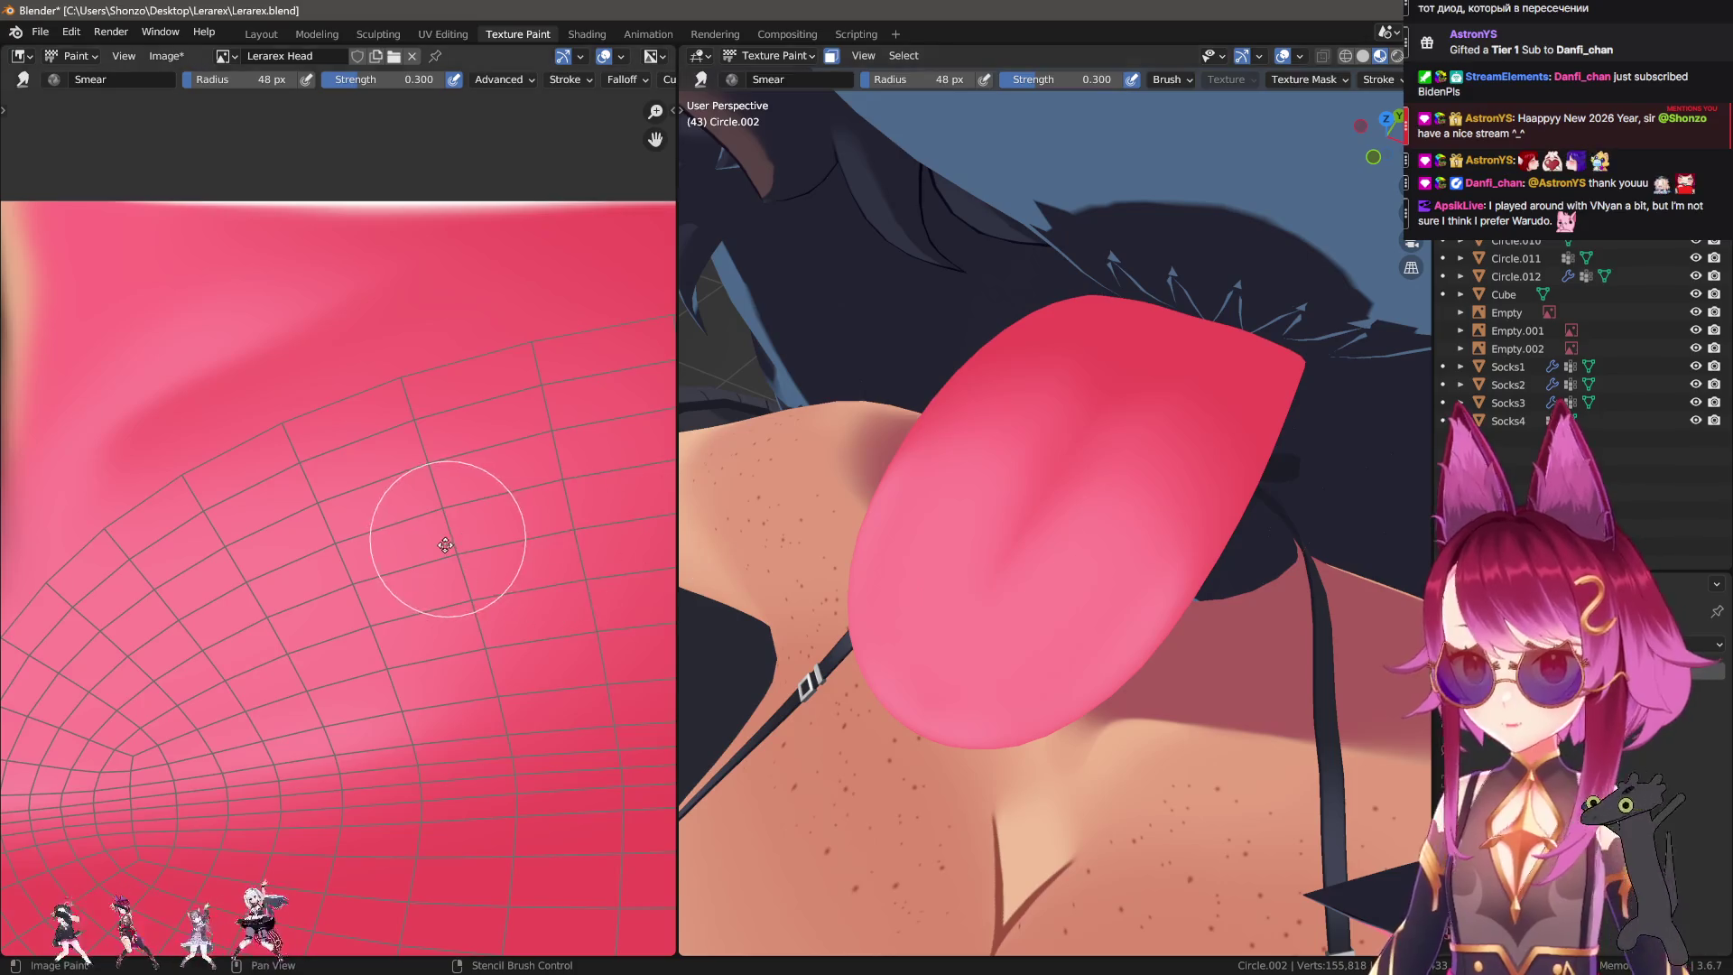
{"action": "key", "text": "s"}
{"action": "key", "text": "f"}
{"action": "left_click", "coordinate": [282, 519]}
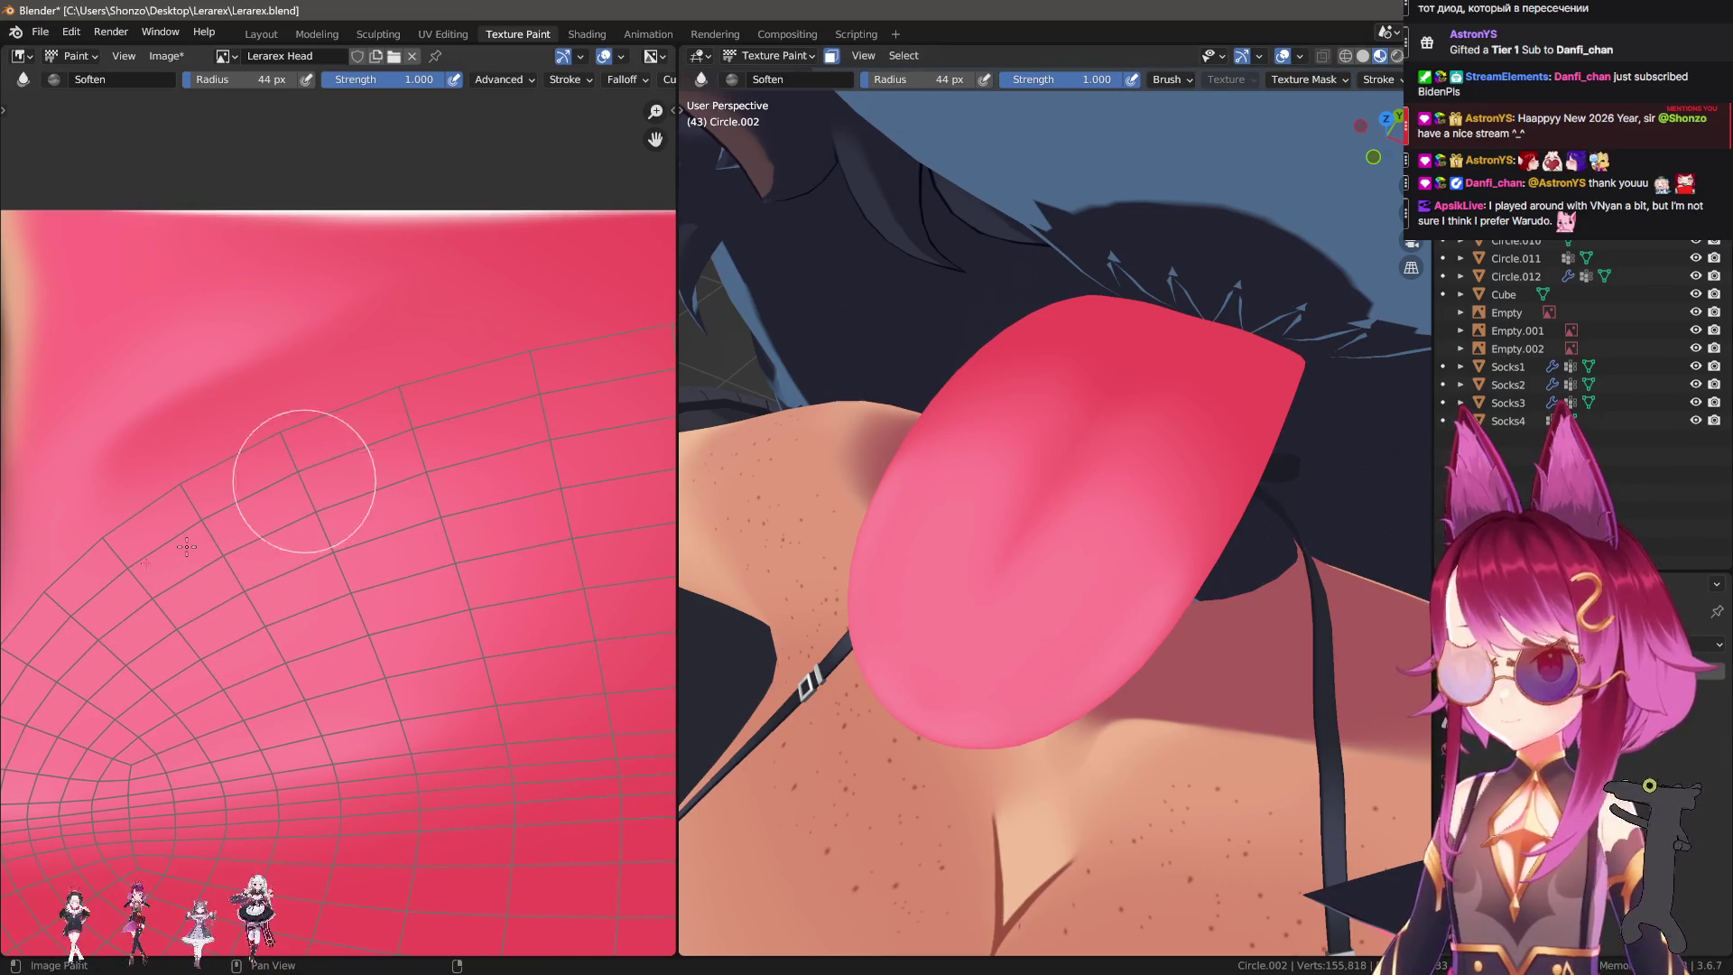
{"action": "key", "text": "f"}
{"action": "left_click", "coordinate": [289, 712]}
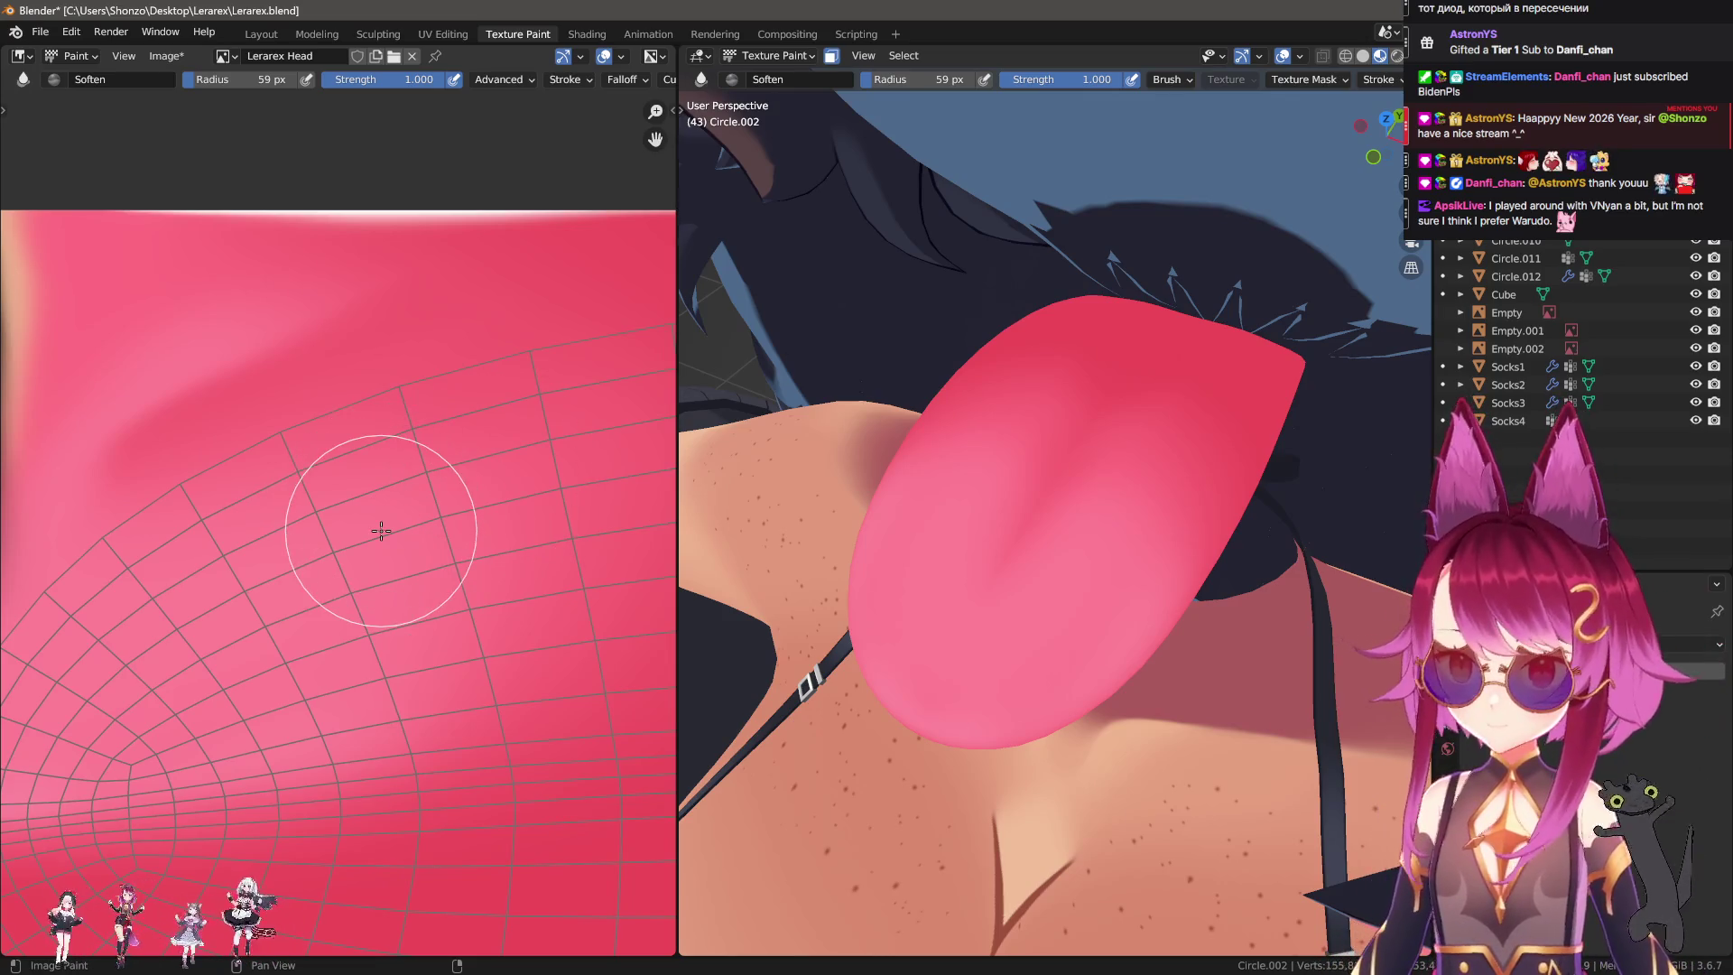
{"action": "scroll", "coordinate": [381, 531], "scroll_direction": "up", "scroll_amount": 3}
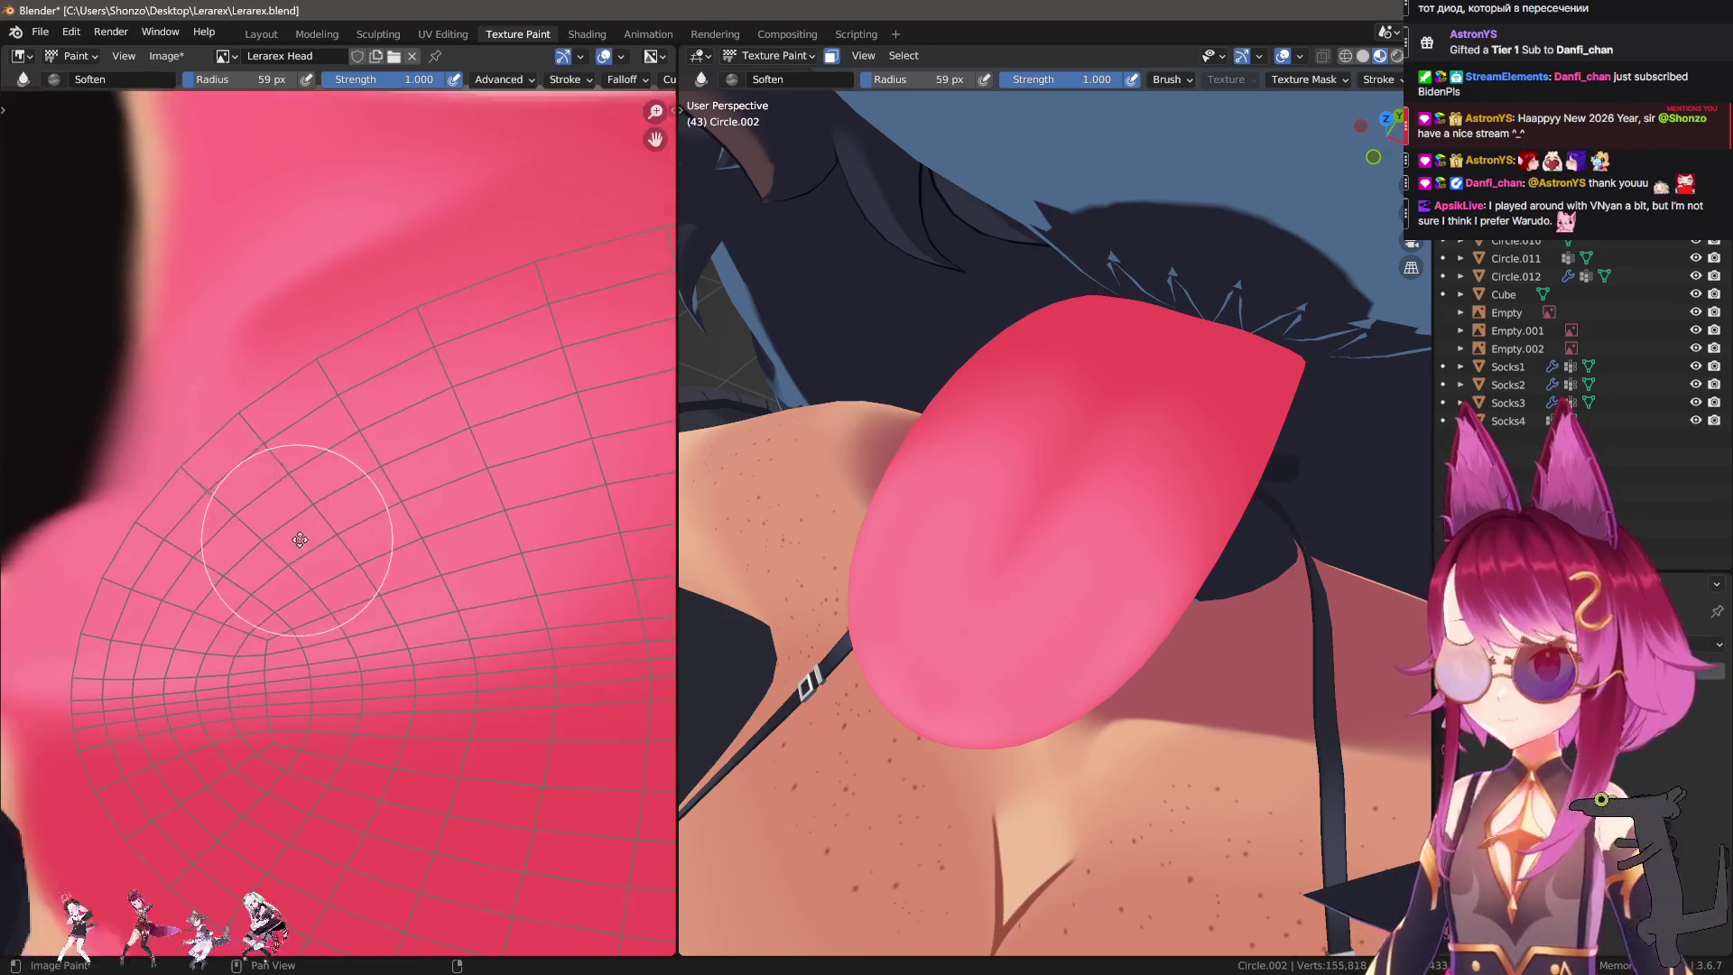
{"action": "scroll", "coordinate": [297, 541], "scroll_direction": "down", "scroll_amount": 1}
Switch back to the Smear brush at 113 px and smear the pink tongue shading.
{"action": "key", "text": "s"}
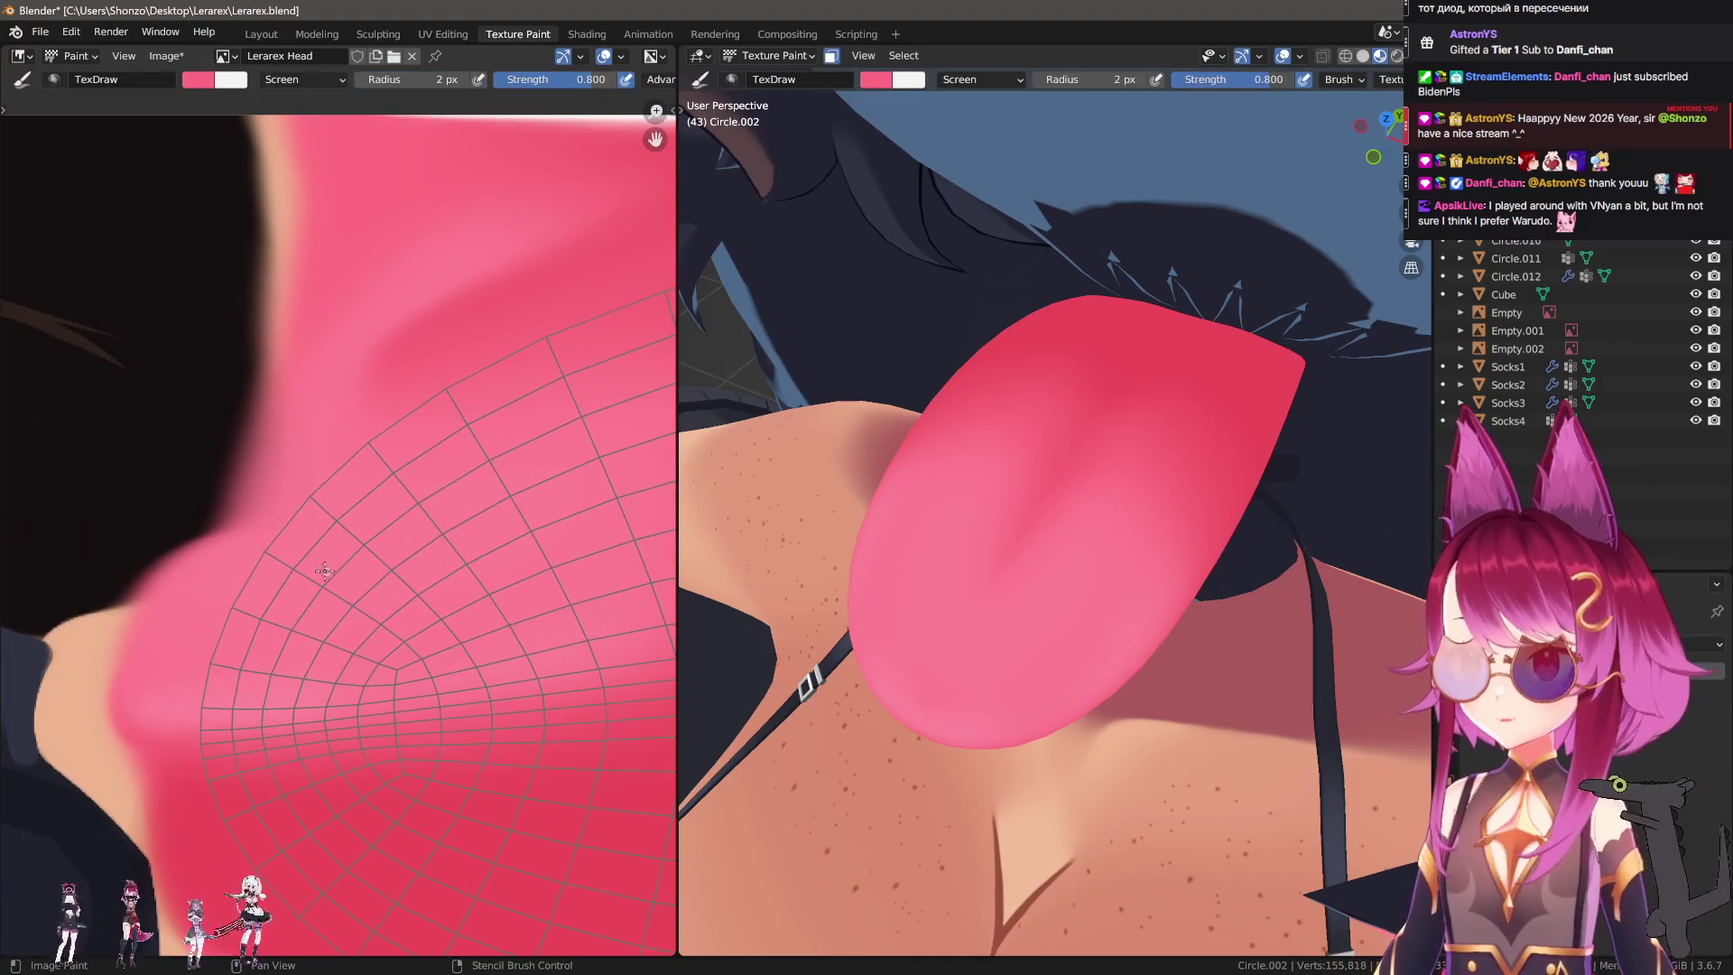
{"action": "key", "text": "f"}
{"action": "left_click", "coordinate": [298, 546]}
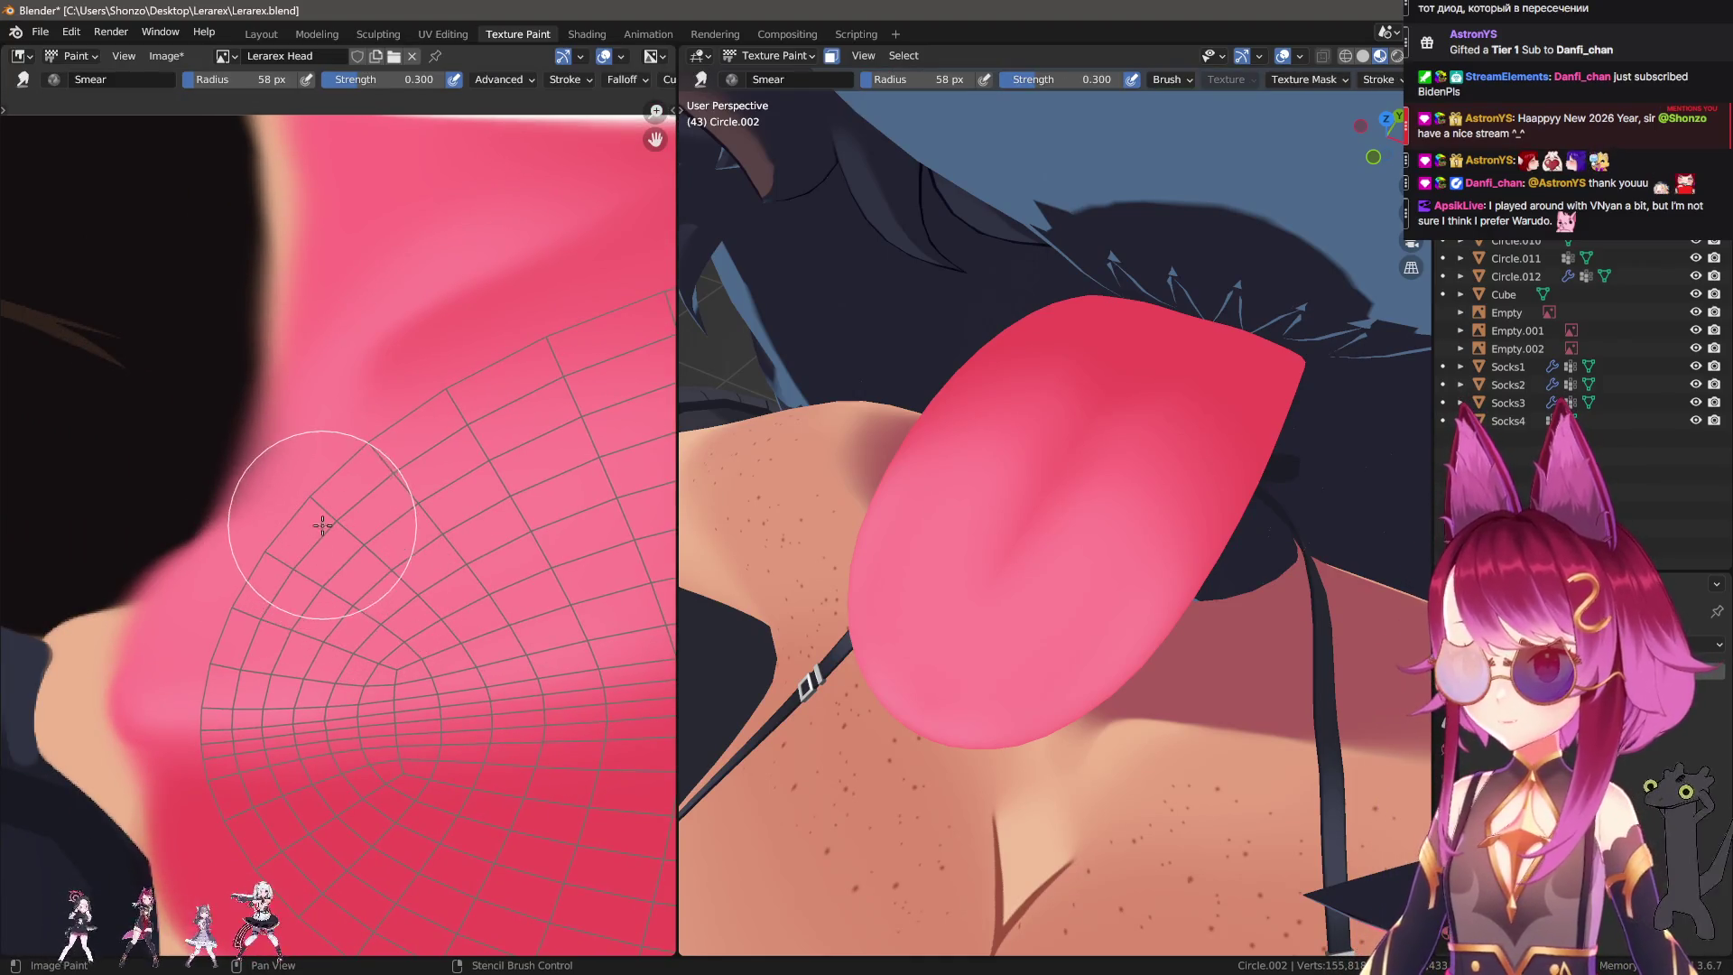
{"action": "scroll", "coordinate": [305, 536], "scroll_direction": "up", "scroll_amount": 1}
{"action": "key", "text": "f"}
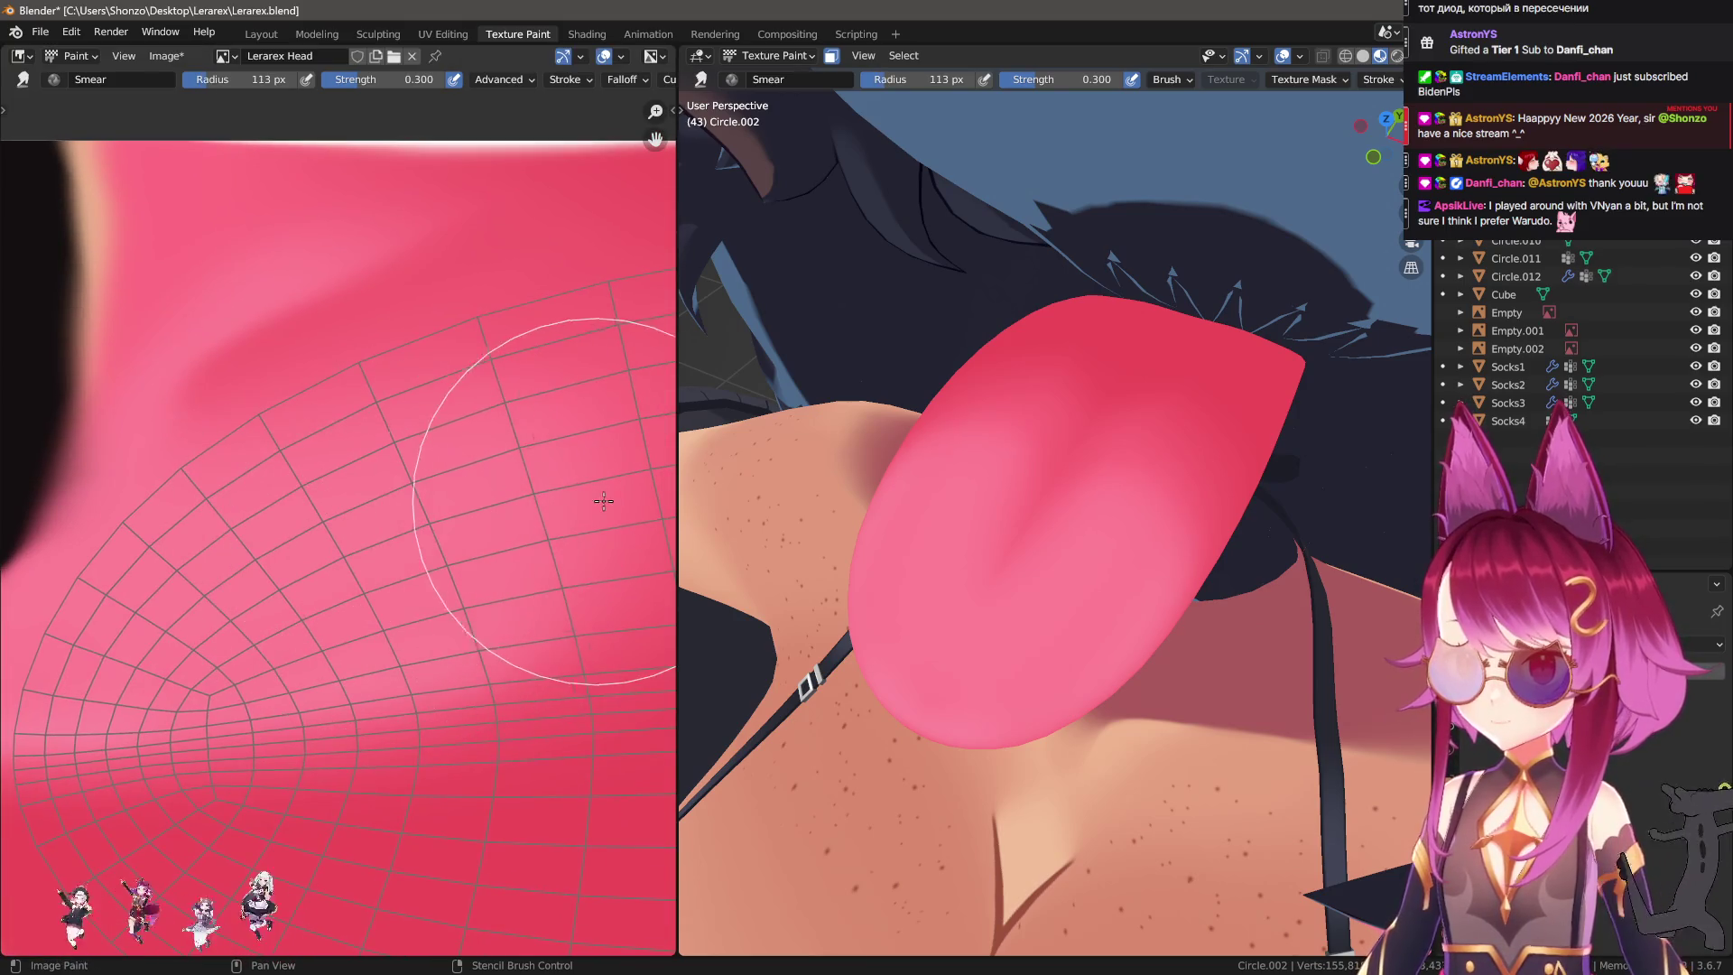
{"action": "left_click", "coordinate": [488, 536]}
{"action": "scroll", "coordinate": [312, 534], "scroll_direction": "up", "scroll_amount": 1}
{"action": "left_click_drag", "start_coordinate": [311, 534], "coordinate": [464, 483]}
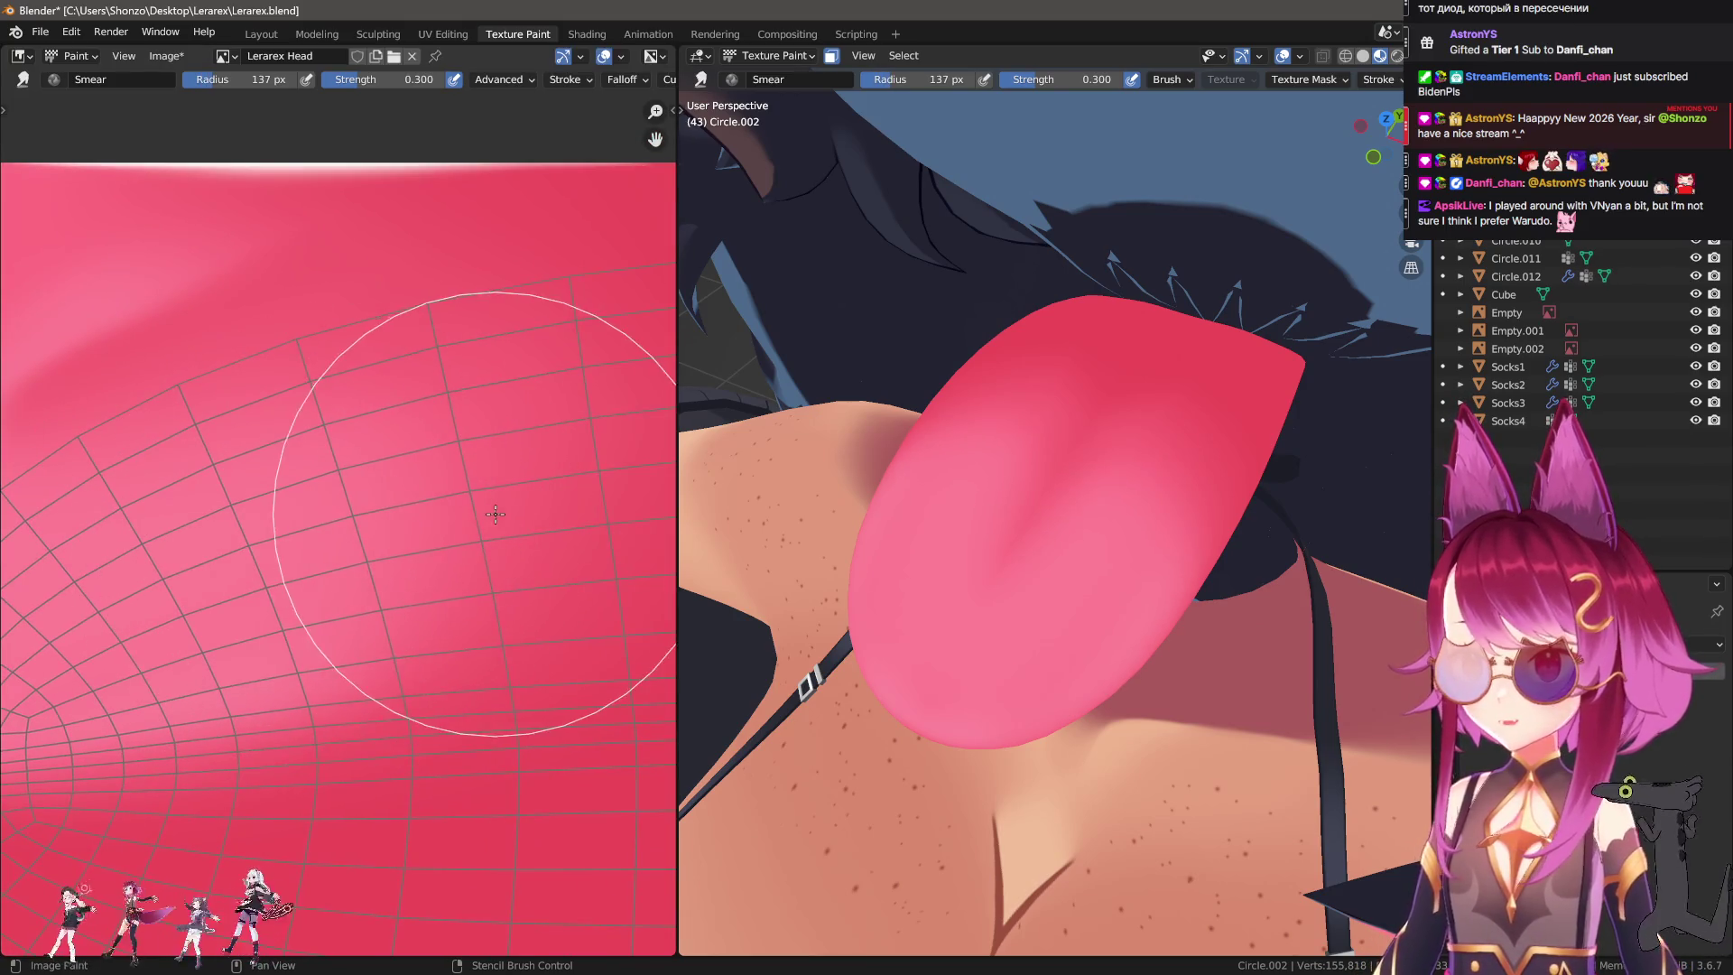
Smear the tongue toward the upper right with 137 and 158 px brushes, ending at 94 px.
{"action": "key", "text": "f"}
{"action": "left_click", "coordinate": [140, 587]}
{"action": "mouse_move", "coordinate": [140, 587]}
{"action": "left_mouse_down"}
{"action": "mouse_move", "coordinate": [165, 507]}
{"action": "mouse_move", "coordinate": [388, 389]}
{"action": "left_mouse_up"}
{"action": "key", "text": "f"}
{"action": "left_click", "coordinate": [314, 567]}
{"action": "middle_click_drag", "start_coordinate": [314, 568], "coordinate": [488, 338]}
{"action": "key", "text": "f"}
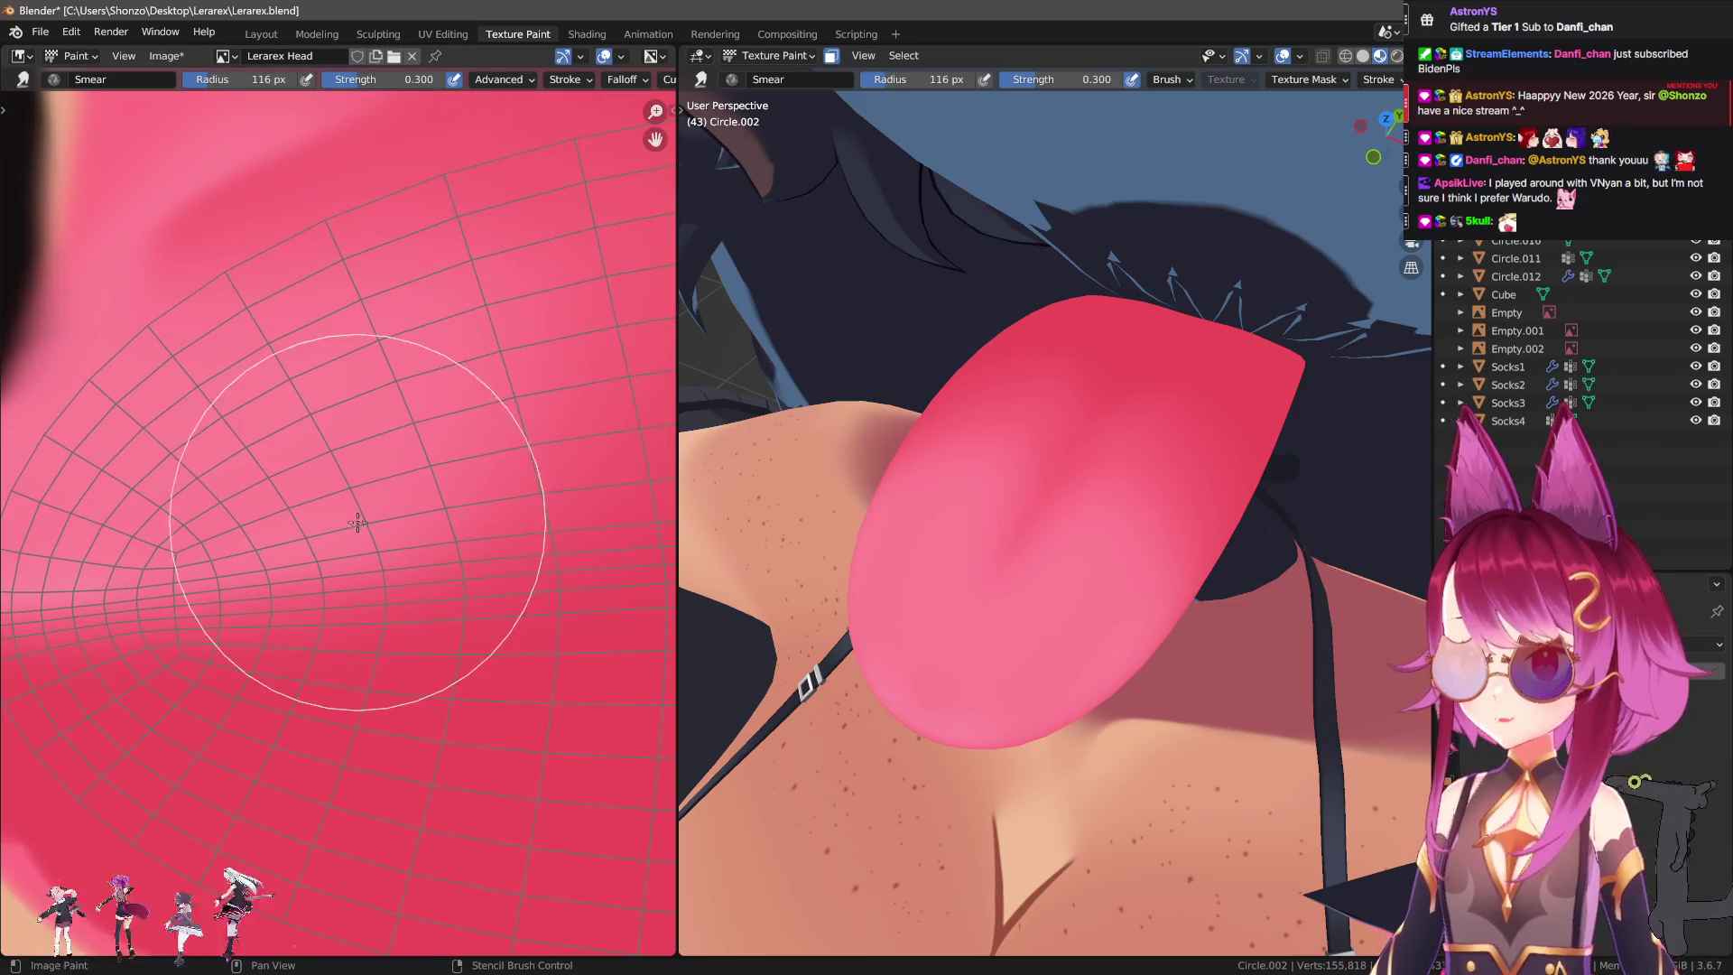
{"action": "left_click", "coordinate": [401, 517]}
{"action": "scroll", "coordinate": [403, 515], "scroll_direction": "down", "scroll_amount": 1}
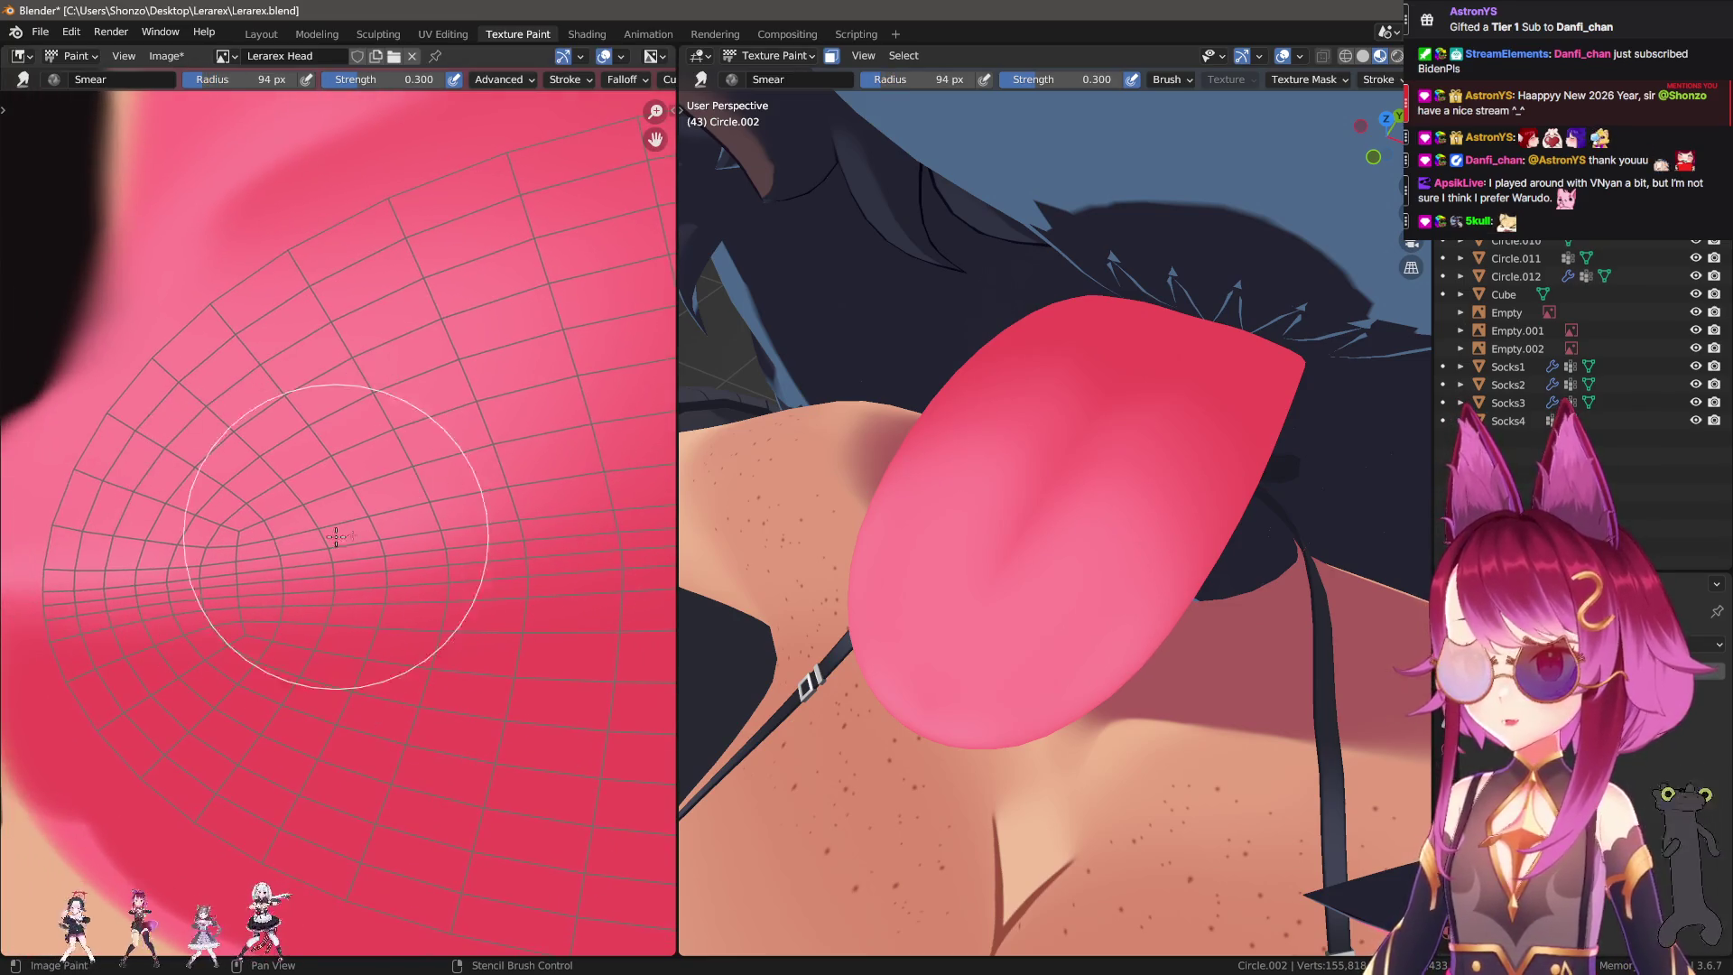
{"action": "middle_click_drag", "start_coordinate": [321, 442], "coordinate": [303, 615]}
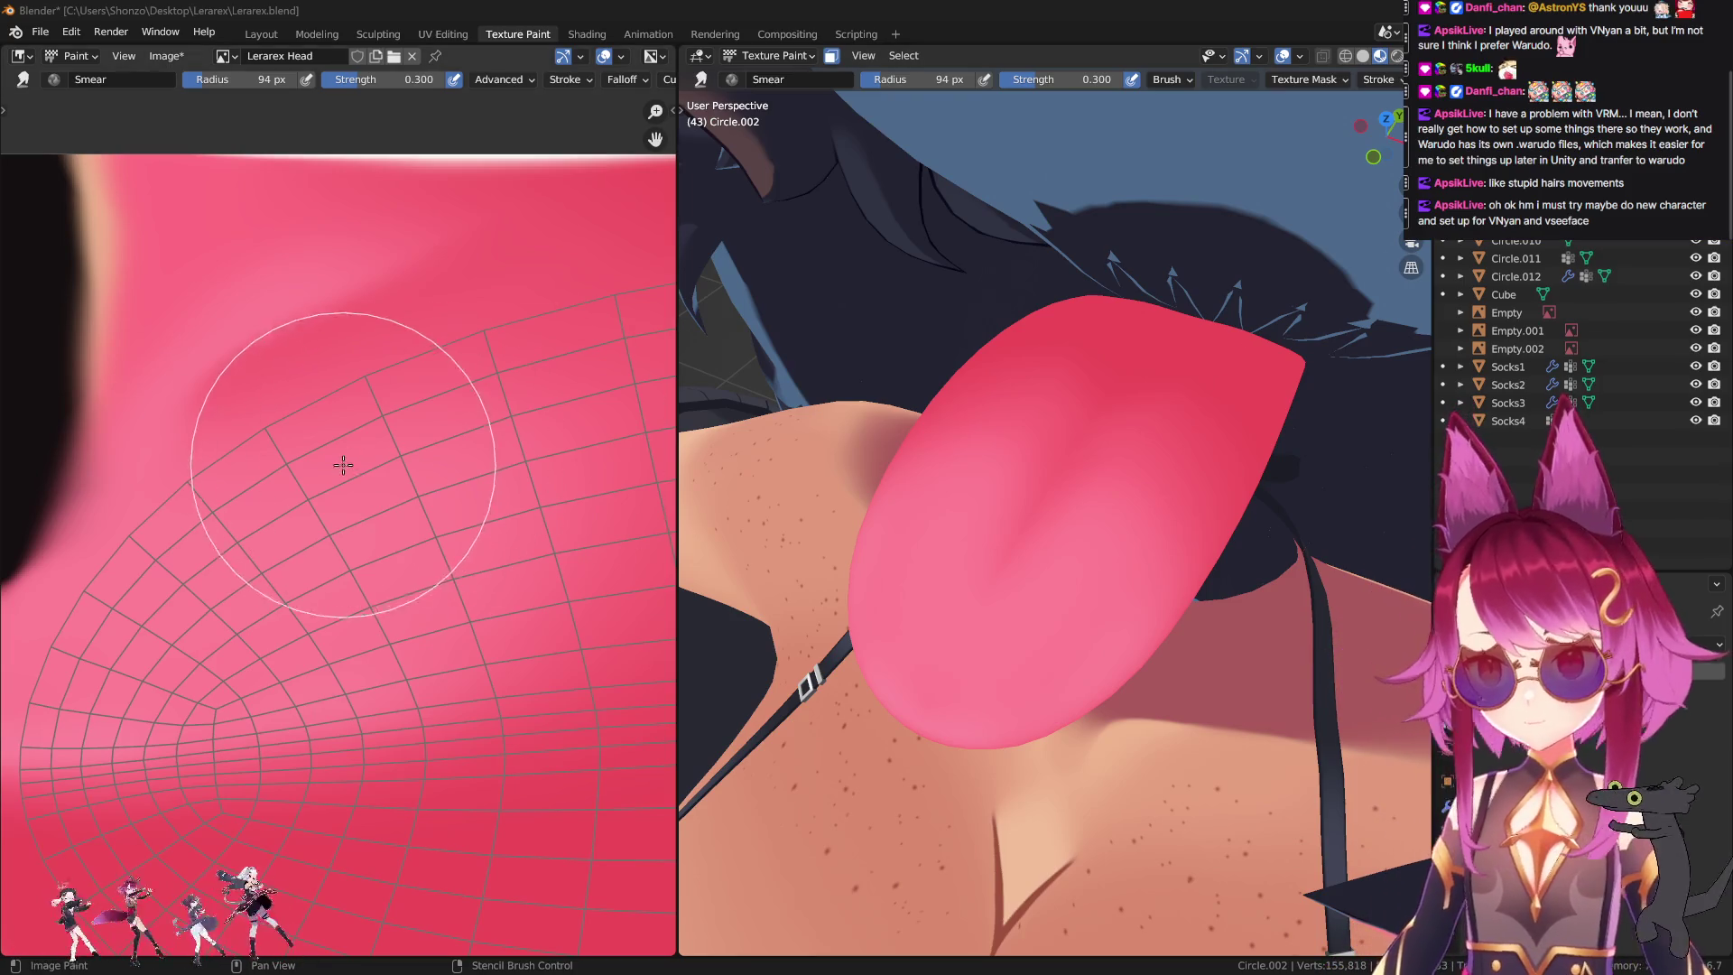
Orbit to the mouth and enter Edit Mode on the Circle.002 face mesh.
{"action": "scroll", "coordinate": [406, 607], "scroll_direction": "up", "scroll_amount": 2}
{"action": "mouse_move", "coordinate": [993, 577]}
{"action": "middle_mouse_down"}
{"action": "mouse_move", "coordinate": [1095, 529]}
{"action": "mouse_move", "coordinate": [1144, 462]}
{"action": "mouse_move", "coordinate": [1098, 448]}
{"action": "mouse_move", "coordinate": [1020, 639]}
{"action": "mouse_move", "coordinate": [1241, 614]}
{"action": "mouse_move", "coordinate": [1173, 587]}
{"action": "middle_mouse_up"}
{"action": "scroll", "coordinate": [387, 502], "scroll_direction": "down", "scroll_amount": 3}
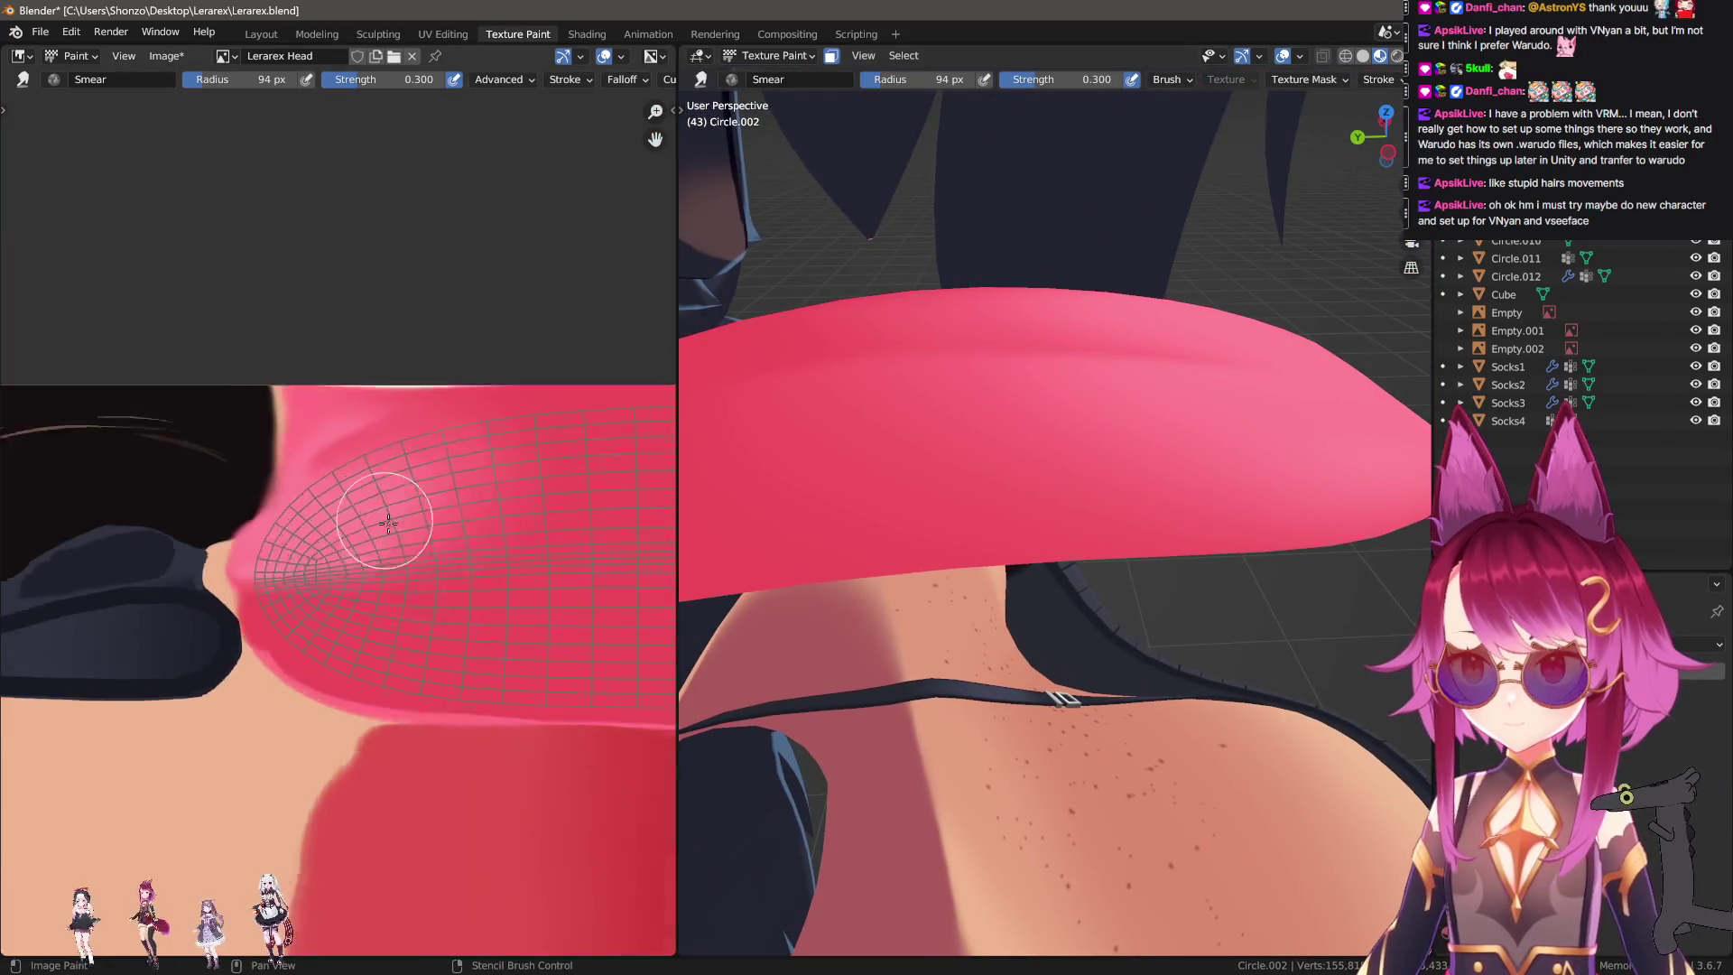
{"action": "scroll", "coordinate": [406, 472], "scroll_direction": "up", "scroll_amount": 2}
{"action": "mouse_move", "coordinate": [903, 470]}
{"action": "middle_mouse_down"}
{"action": "mouse_move", "coordinate": [806, 479]}
{"action": "mouse_move", "coordinate": [974, 592]}
{"action": "mouse_move", "coordinate": [1034, 541]}
{"action": "middle_mouse_up"}
{"action": "key", "text": "Tab"}
{"action": "key", "text": "alt+h"}
{"action": "scroll", "coordinate": [1033, 541], "scroll_direction": "down", "scroll_amount": 3}
{"action": "scroll", "coordinate": [1033, 541], "scroll_direction": "up", "scroll_amount": 5}
{"action": "scroll", "coordinate": [1028, 531], "scroll_direction": "up", "scroll_amount": 3}
{"action": "key", "text": "h"}
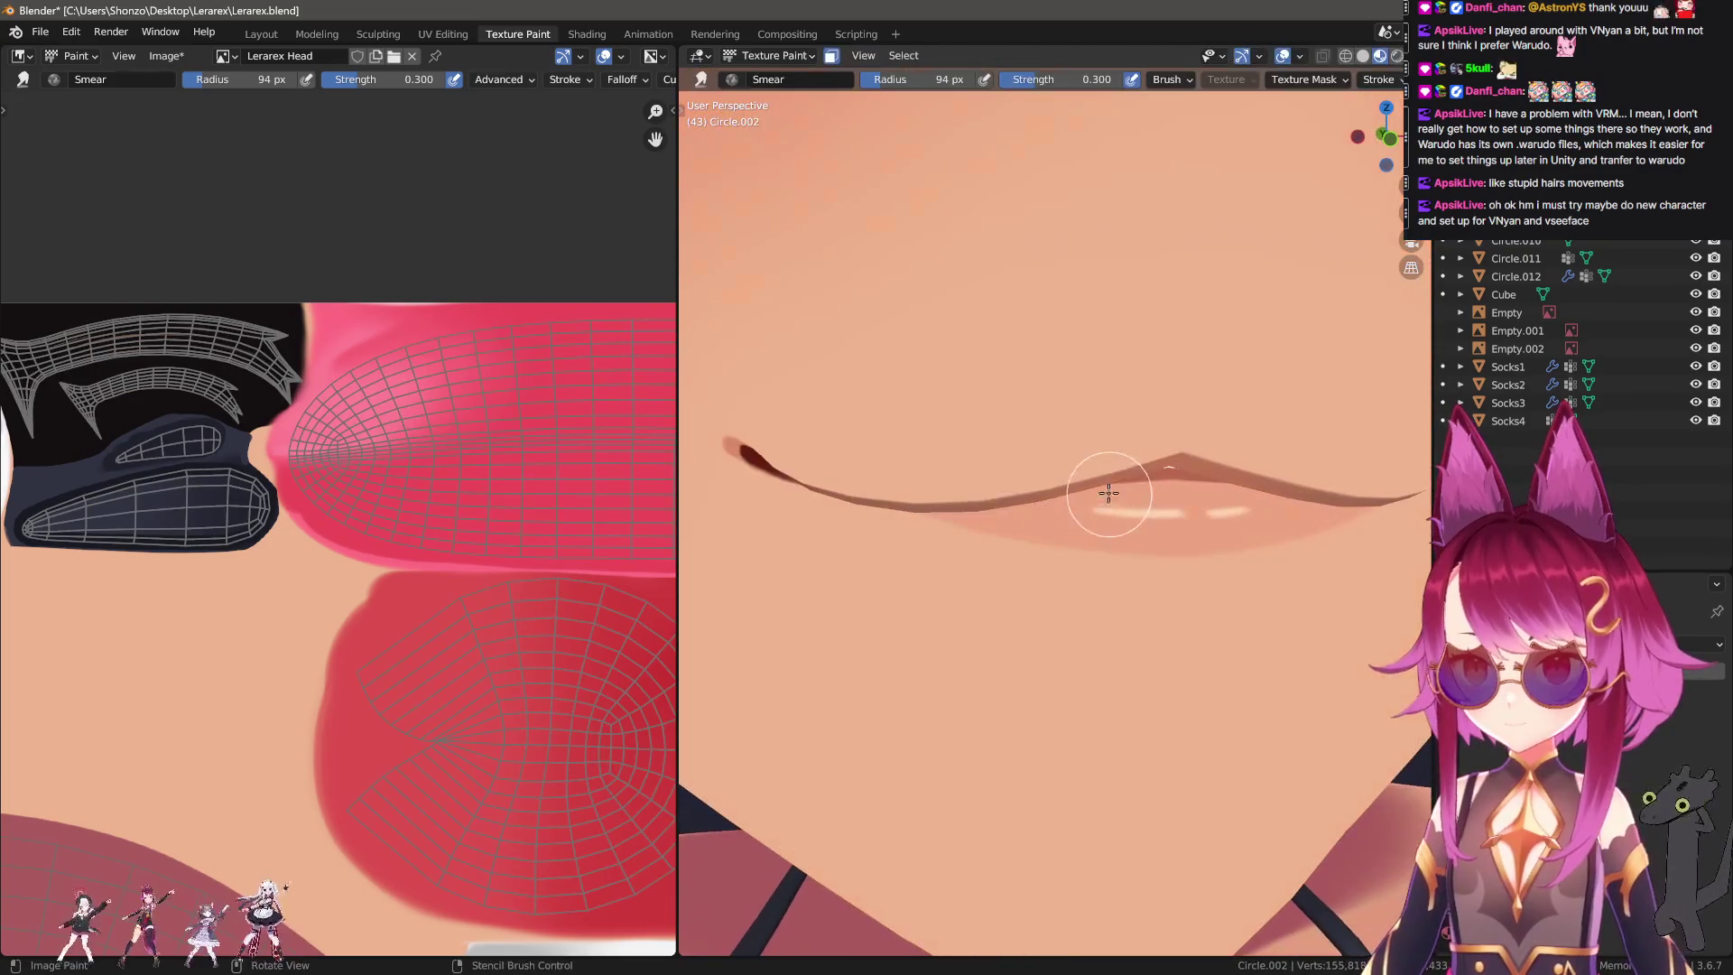
{"action": "key", "text": "Tab"}
{"action": "key", "text": "Tab"}
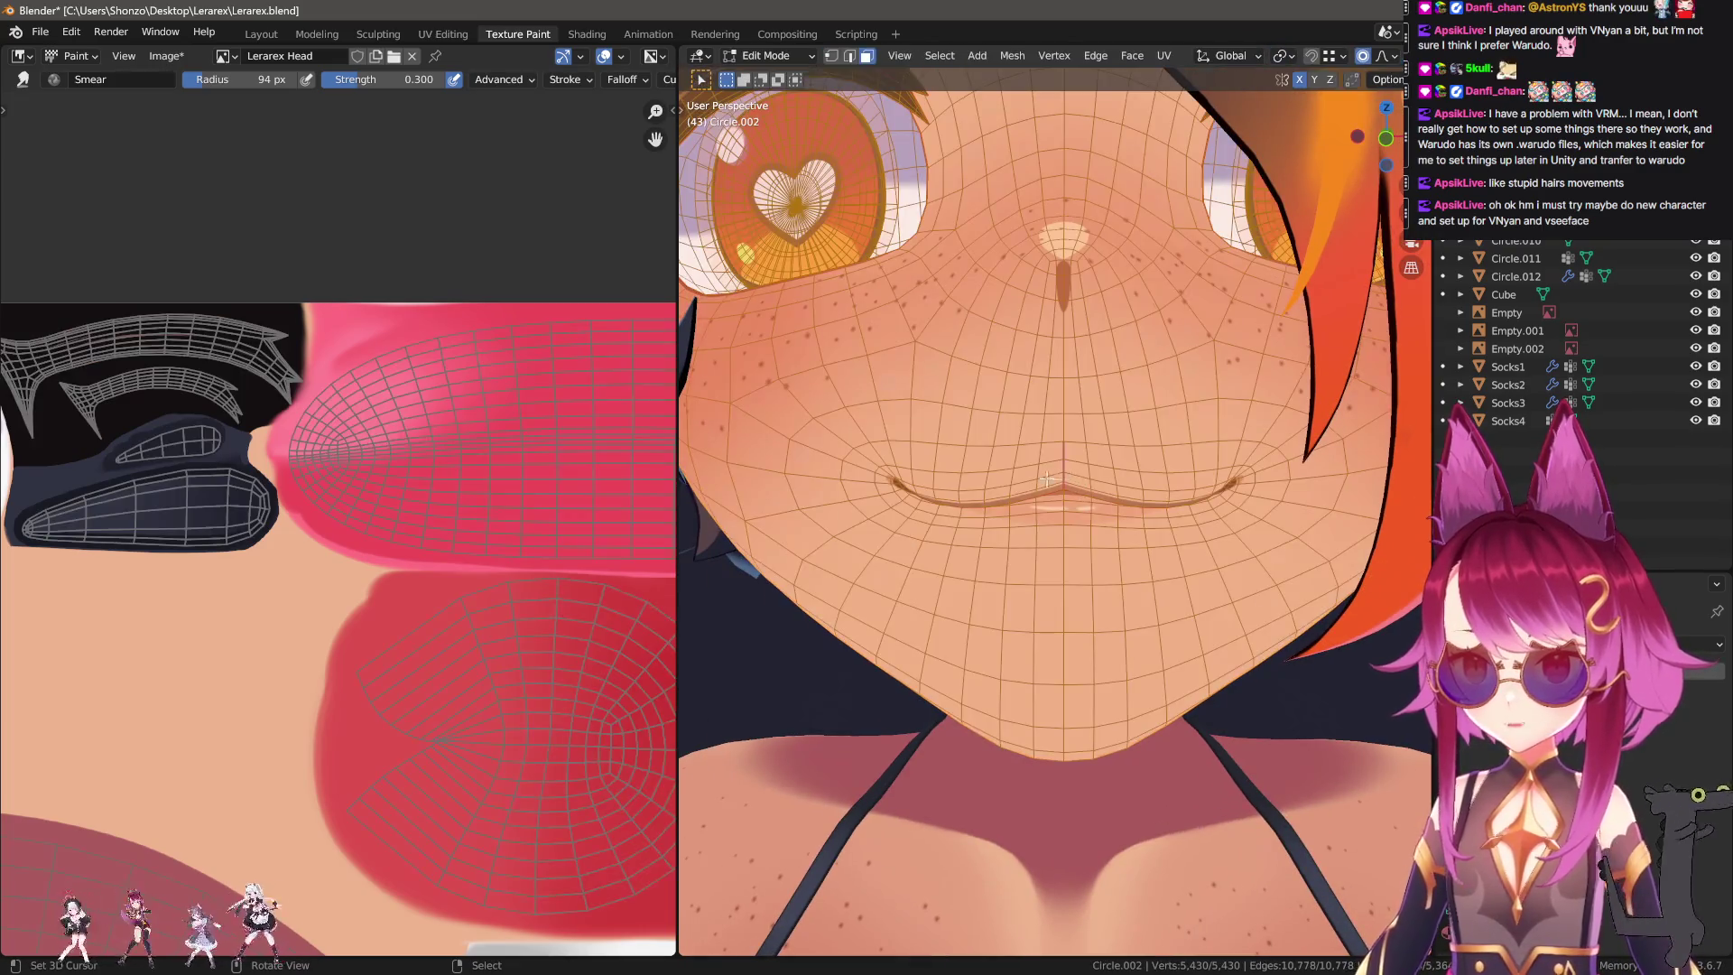
In vertex select mode, select the connected teeth band and hide everything else.
{"action": "key", "text": "h"}
{"action": "key", "text": "Tab"}
{"action": "scroll", "coordinate": [1238, 507], "scroll_direction": "up", "scroll_amount": 5}
{"action": "key", "text": "Tab"}
{"action": "mouse_move", "coordinate": [1303, 350]}
{"action": "middle_mouse_down"}
{"action": "mouse_move", "coordinate": [1113, 485]}
{"action": "mouse_move", "coordinate": [1009, 385]}
{"action": "mouse_move", "coordinate": [1083, 451]}
{"action": "mouse_move", "coordinate": [1198, 503]}
{"action": "mouse_move", "coordinate": [1095, 522]}
{"action": "middle_mouse_up"}
{"action": "key", "text": "ctrl+Tab"}
{"action": "left_click", "coordinate": [981, 385]}
{"action": "key", "text": "l"}
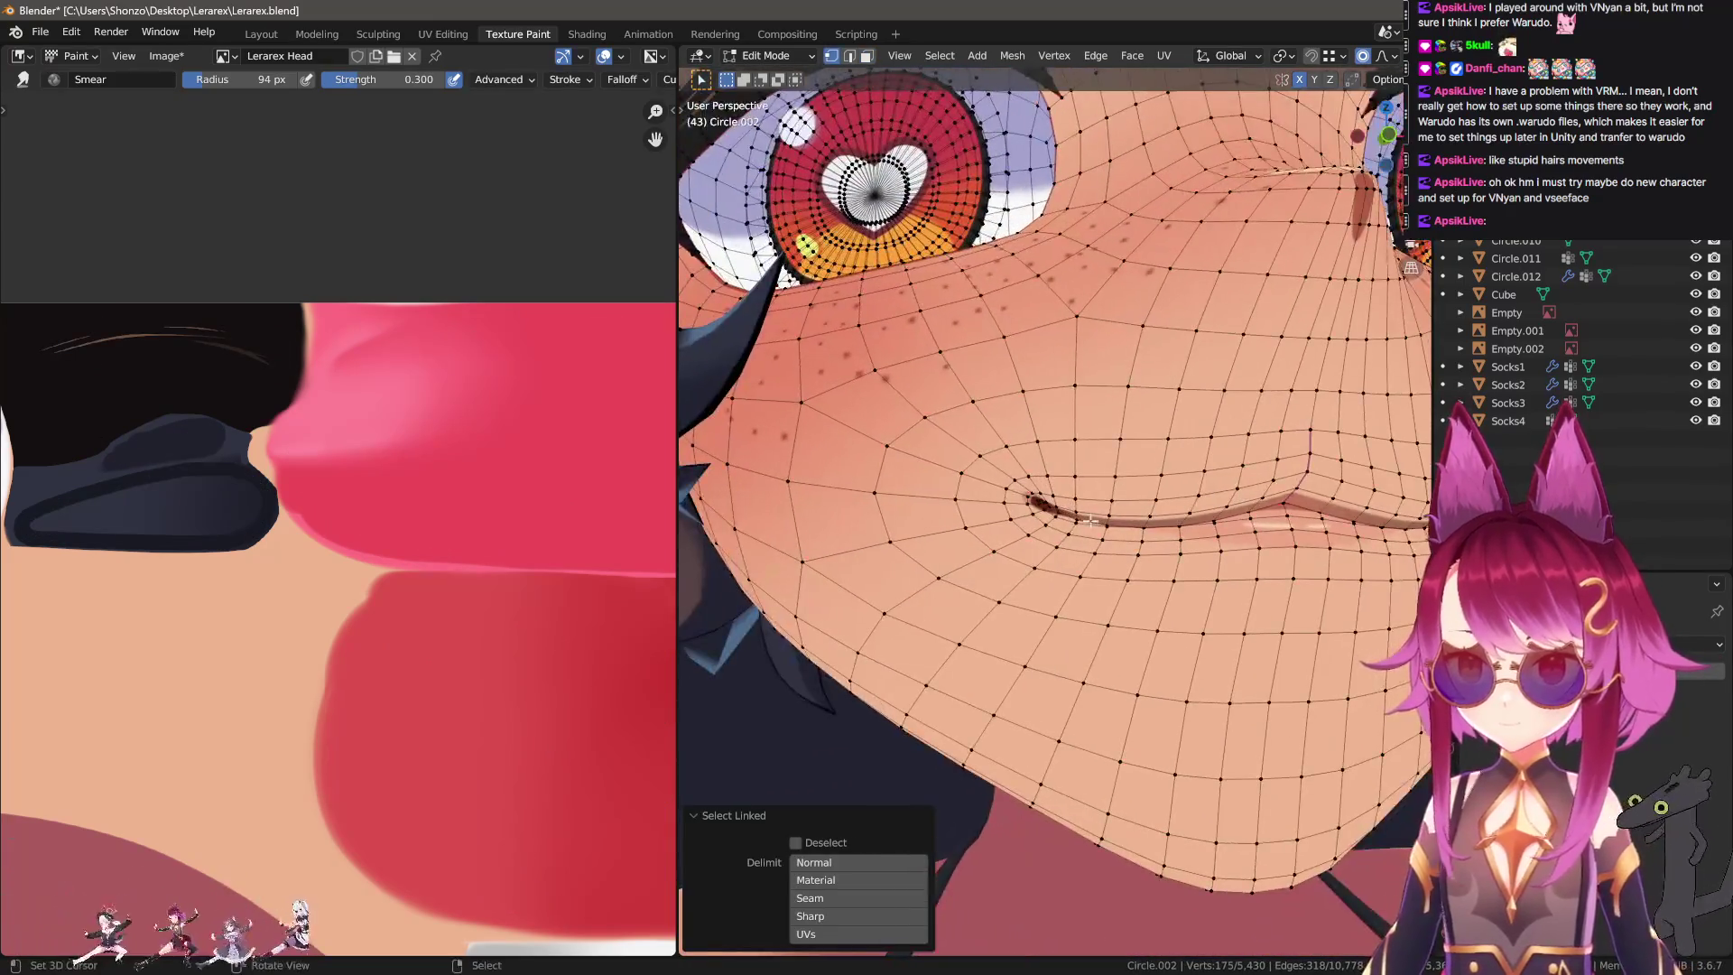
{"action": "key", "text": "shift+h"}
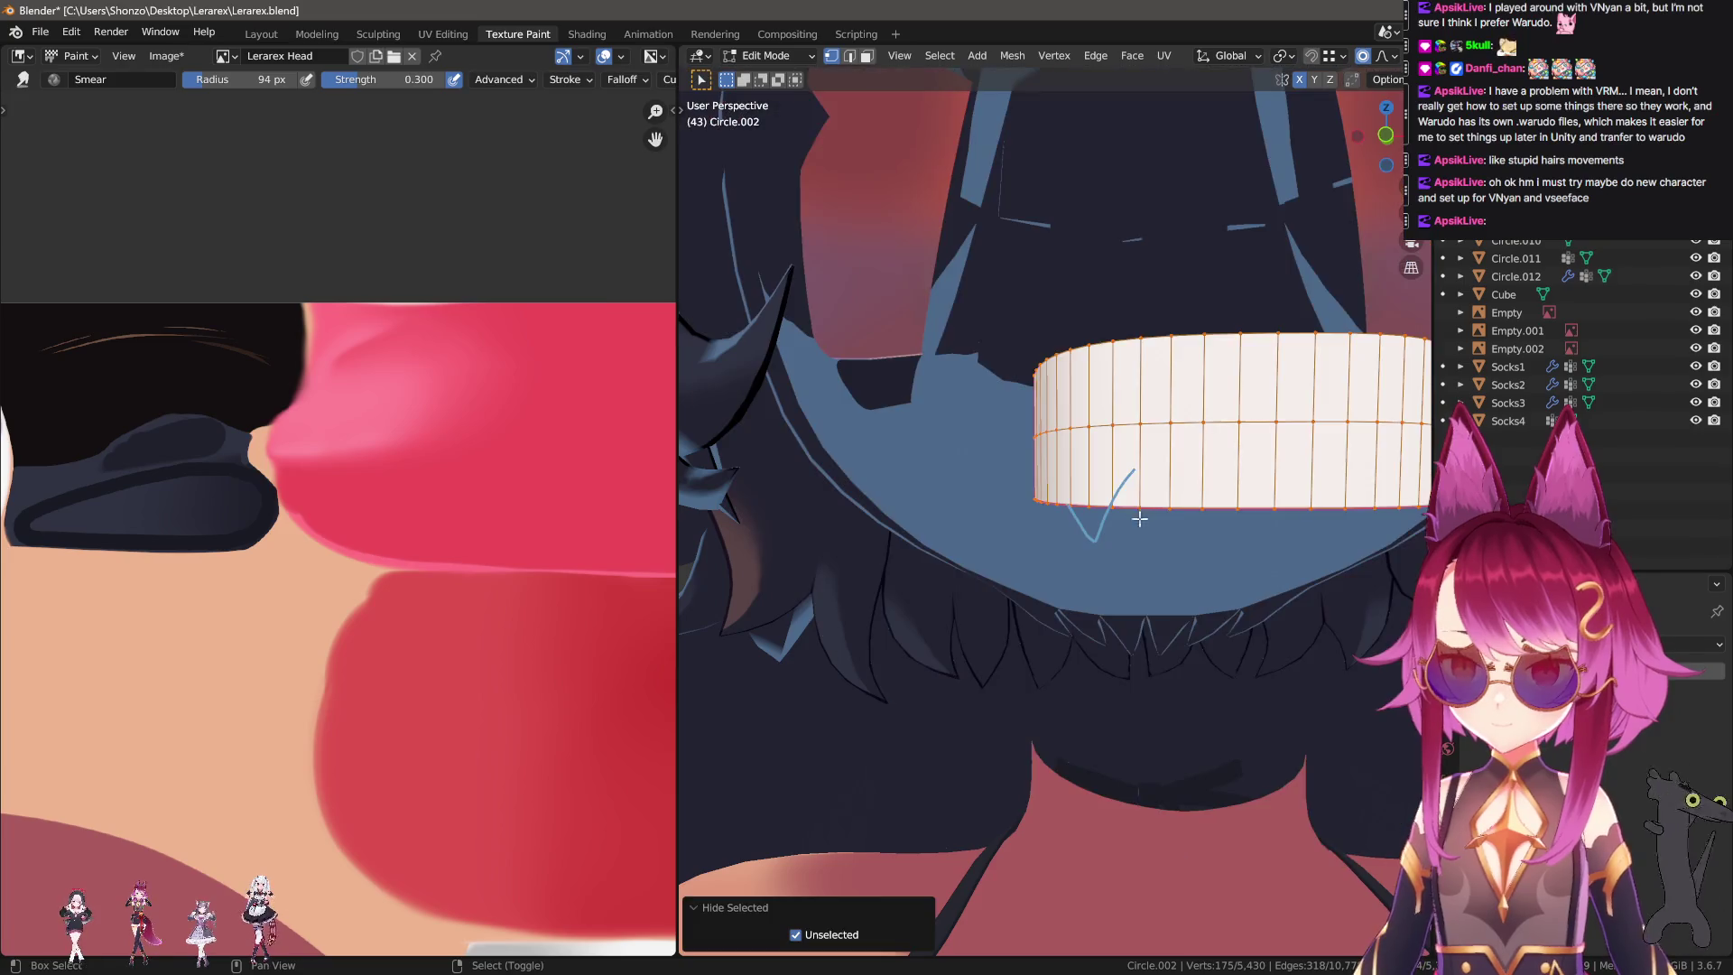
{"action": "scroll", "coordinate": [1117, 547], "scroll_direction": "up", "scroll_amount": 1}
{"action": "scroll", "coordinate": [1117, 547], "scroll_direction": "up", "scroll_amount": 1}
{"action": "left_click", "coordinate": [1117, 542]}
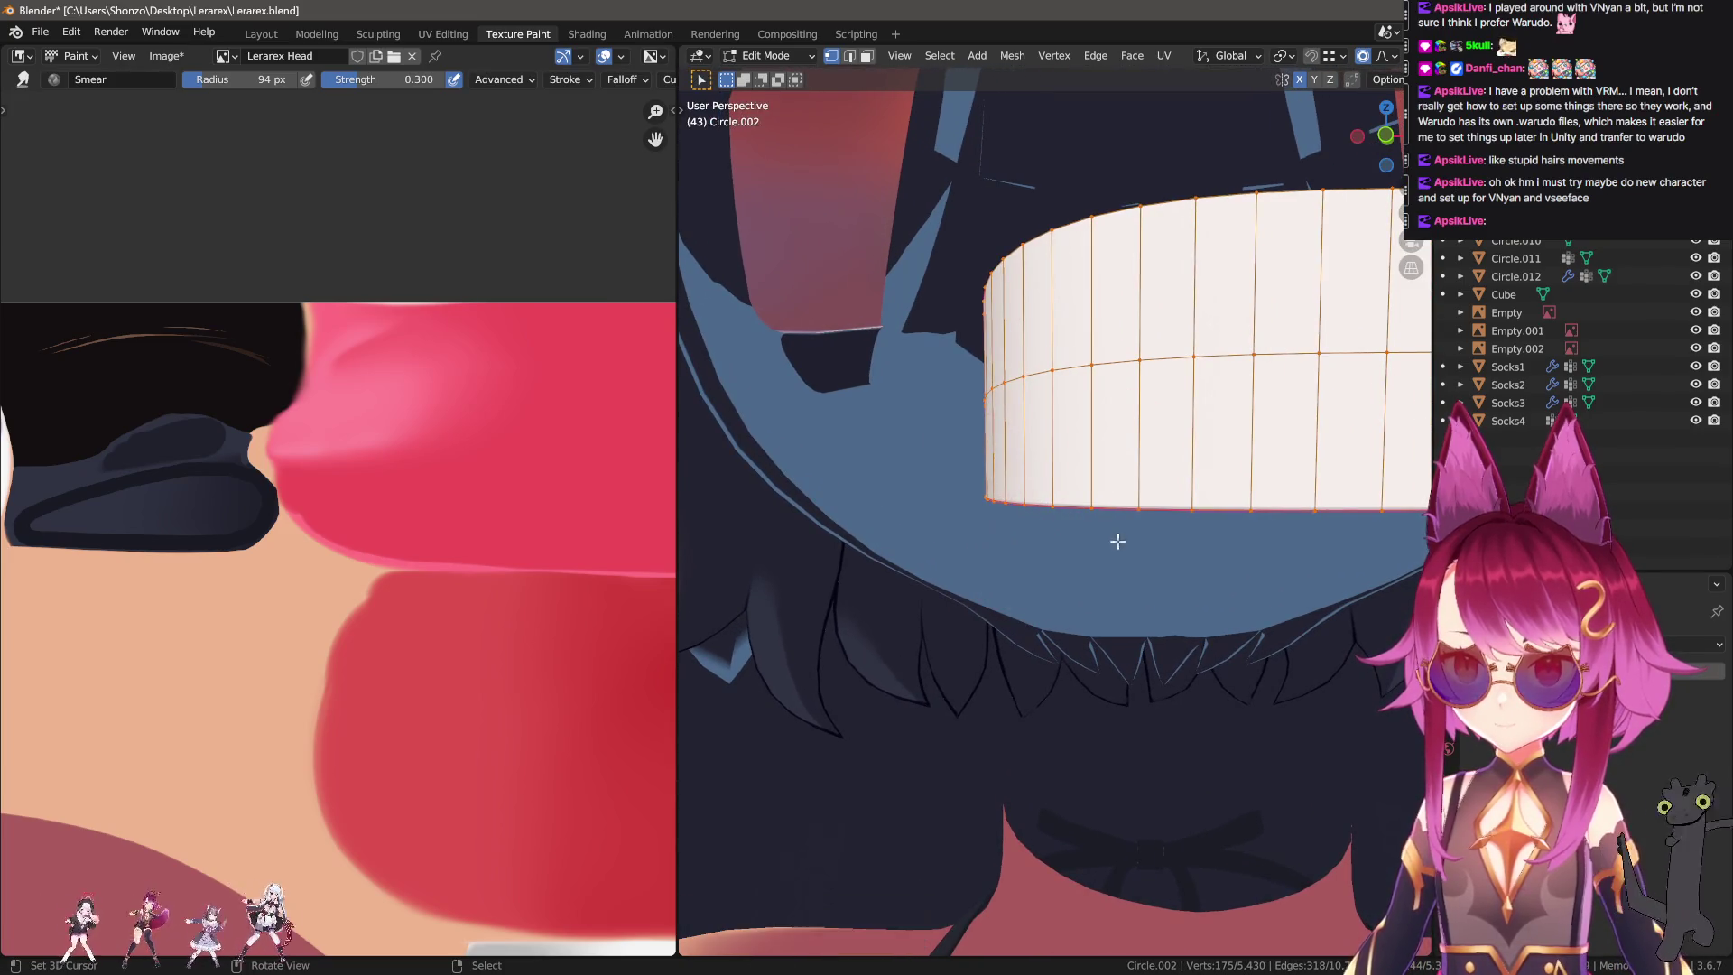
Pull a vertex on the teeth's bottom edge down along Z into a mirrored fang.
{"action": "left_click", "coordinate": [1090, 511]}
{"action": "key", "text": "g"}
{"action": "key", "text": "z"}
{"action": "left_click", "coordinate": [1092, 546]}
{"action": "scroll", "coordinate": [1110, 587], "scroll_direction": "down", "scroll_amount": 3}
{"action": "scroll", "coordinate": [1122, 619], "scroll_direction": "down", "scroll_amount": 2}
{"action": "scroll", "coordinate": [1122, 619], "scroll_direction": "up", "scroll_amount": 3}
Nudge the fang vertex slightly along the X and Y axes.
{"action": "mouse_move", "coordinate": [999, 477]}
{"action": "middle_mouse_down"}
{"action": "mouse_move", "coordinate": [1005, 637]}
{"action": "mouse_move", "coordinate": [1144, 581]}
{"action": "mouse_move", "coordinate": [1029, 394]}
{"action": "middle_mouse_up"}
{"action": "key", "text": "g"}
{"action": "key", "text": "x"}
{"action": "left_click", "coordinate": [1028, 622]}
{"action": "key", "text": "g"}
{"action": "key", "text": "y"}
{"action": "left_click", "coordinate": [1145, 581]}
Lower the fang tip slightly along Z and smooth it with a proportional move.
{"action": "left_click", "coordinate": [1029, 395]}
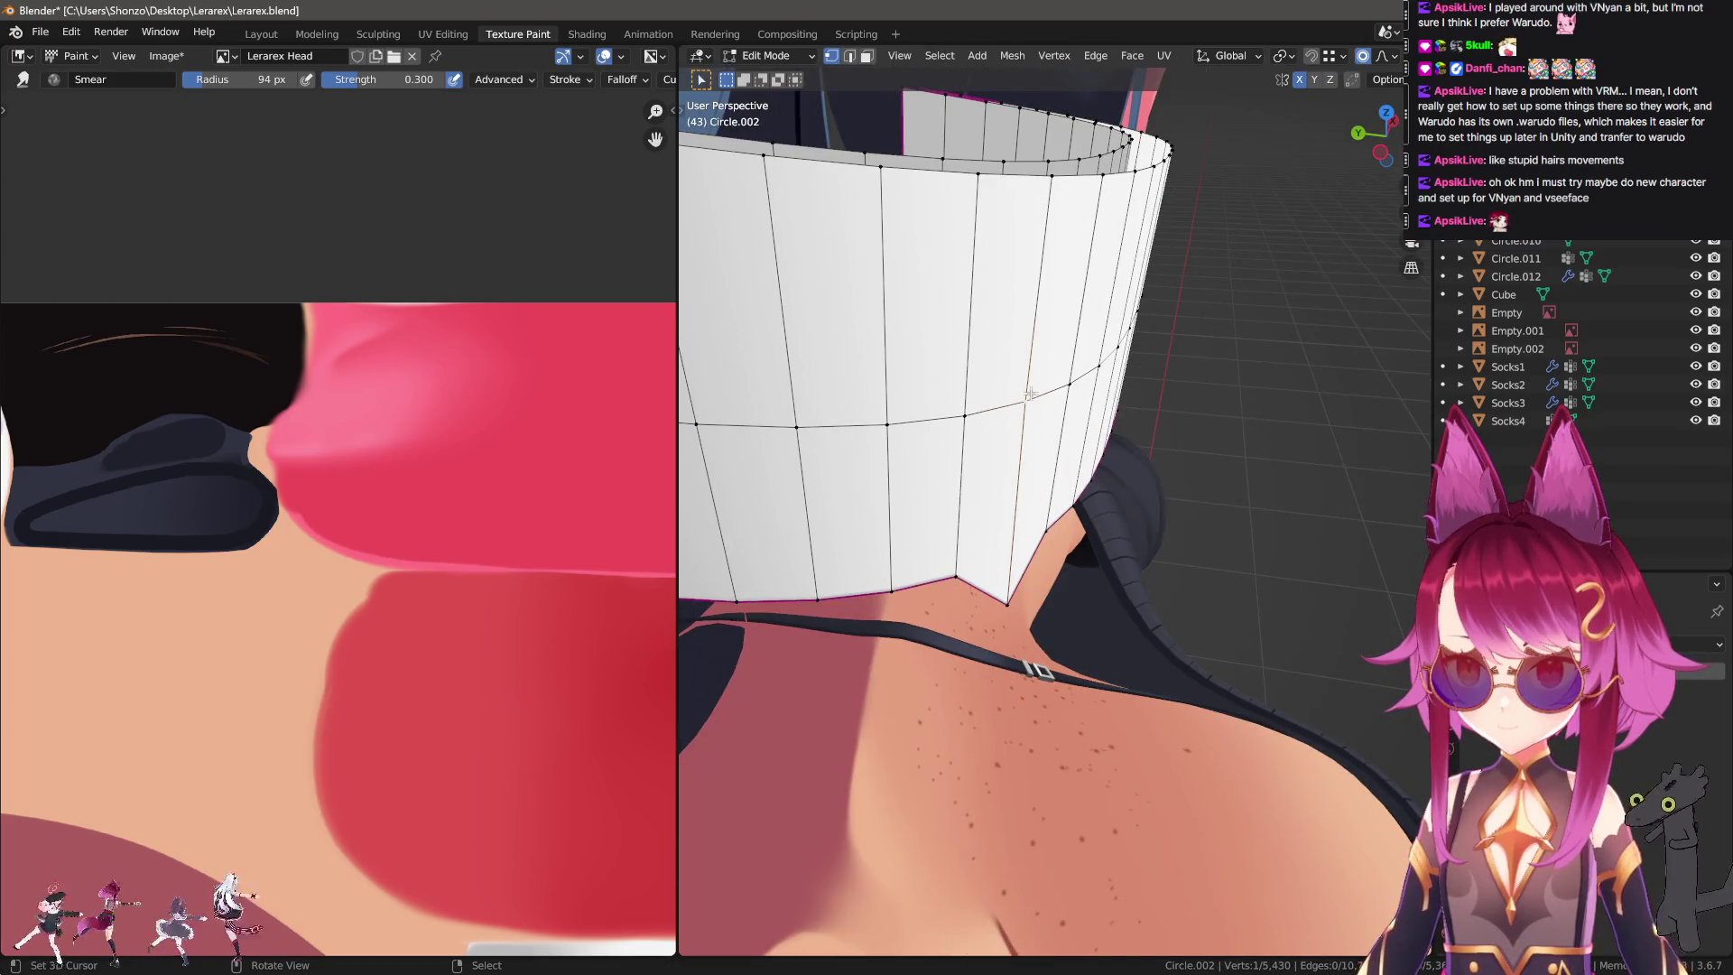
{"action": "key", "text": "c"}
{"action": "left_click", "coordinate": [824, 174]}
{"action": "key", "text": "Escape"}
{"action": "mouse_move", "coordinate": [824, 174]}
{"action": "middle_mouse_down"}
{"action": "mouse_move", "coordinate": [997, 558]}
{"action": "mouse_move", "coordinate": [932, 338]}
{"action": "mouse_move", "coordinate": [1029, 546]}
{"action": "middle_mouse_up"}
{"action": "key", "text": "g"}
{"action": "key", "text": "z"}
{"action": "left_click", "coordinate": [932, 339]}
{"action": "key", "text": "g"}
{"action": "left_click", "coordinate": [1030, 546]}
{"action": "scroll", "coordinate": [1031, 546], "scroll_direction": "down", "scroll_amount": 5}
{"action": "scroll", "coordinate": [1083, 632], "scroll_direction": "up", "scroll_amount": 6}
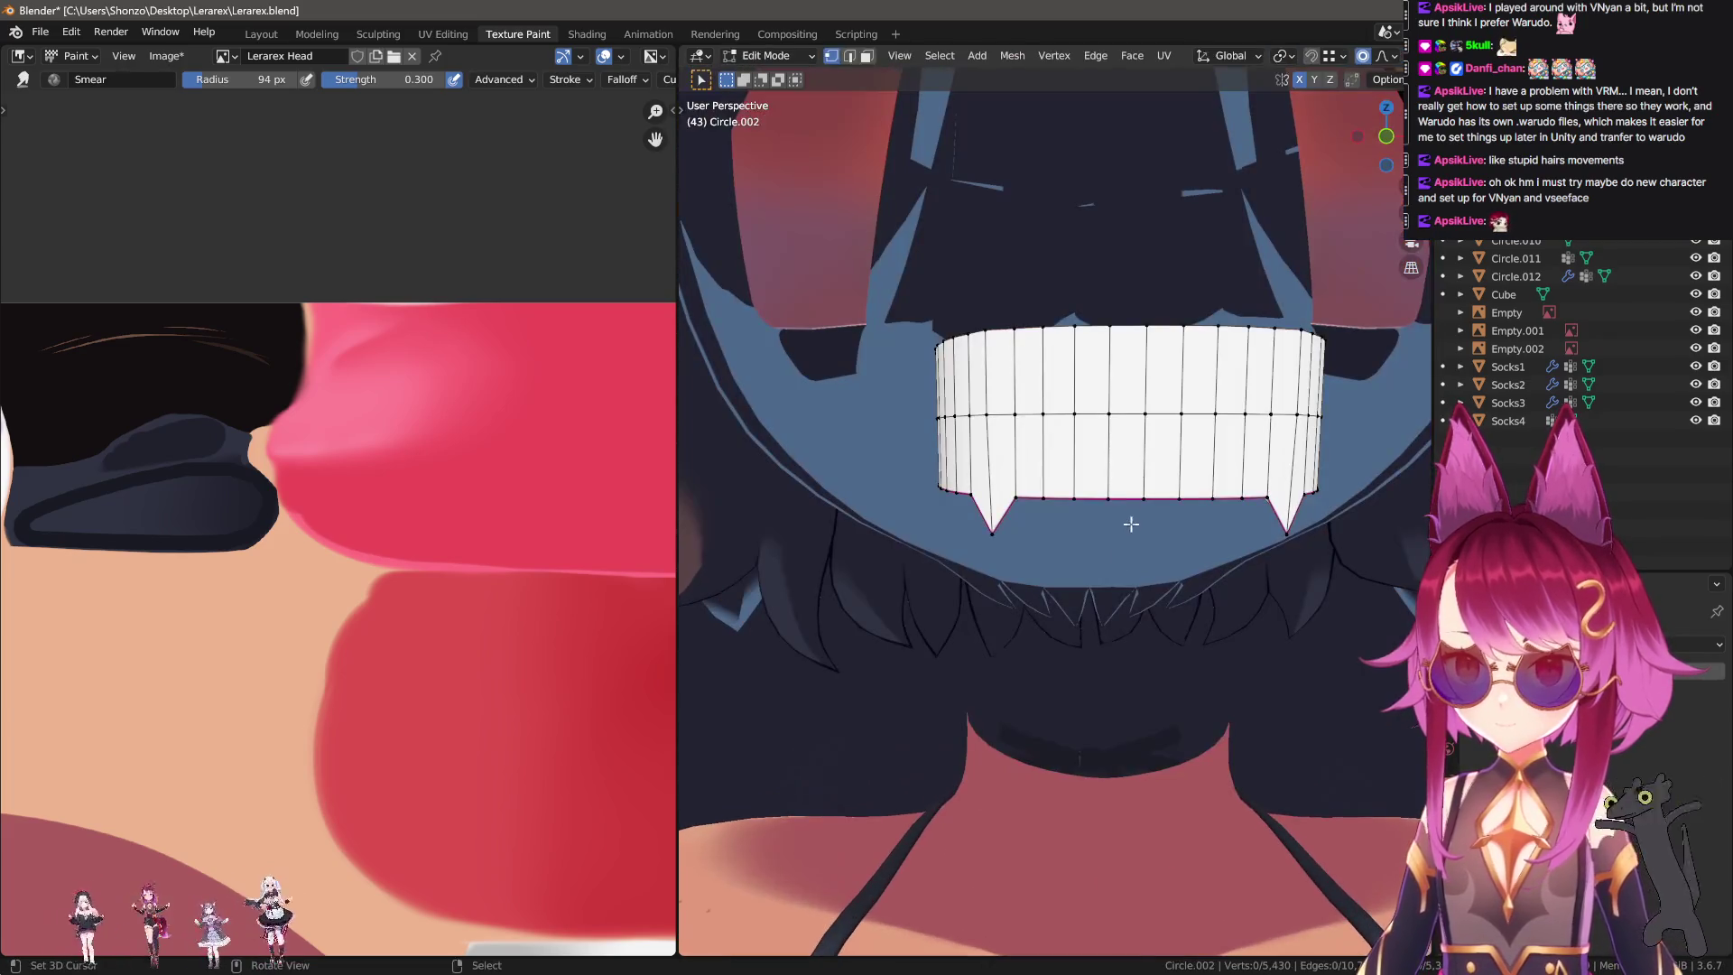
Reveal the face mesh and move a lower-lip vertex down to test opening the mouth.
{"action": "key", "text": "alt+h"}
{"action": "left_click", "coordinate": [1154, 542]}
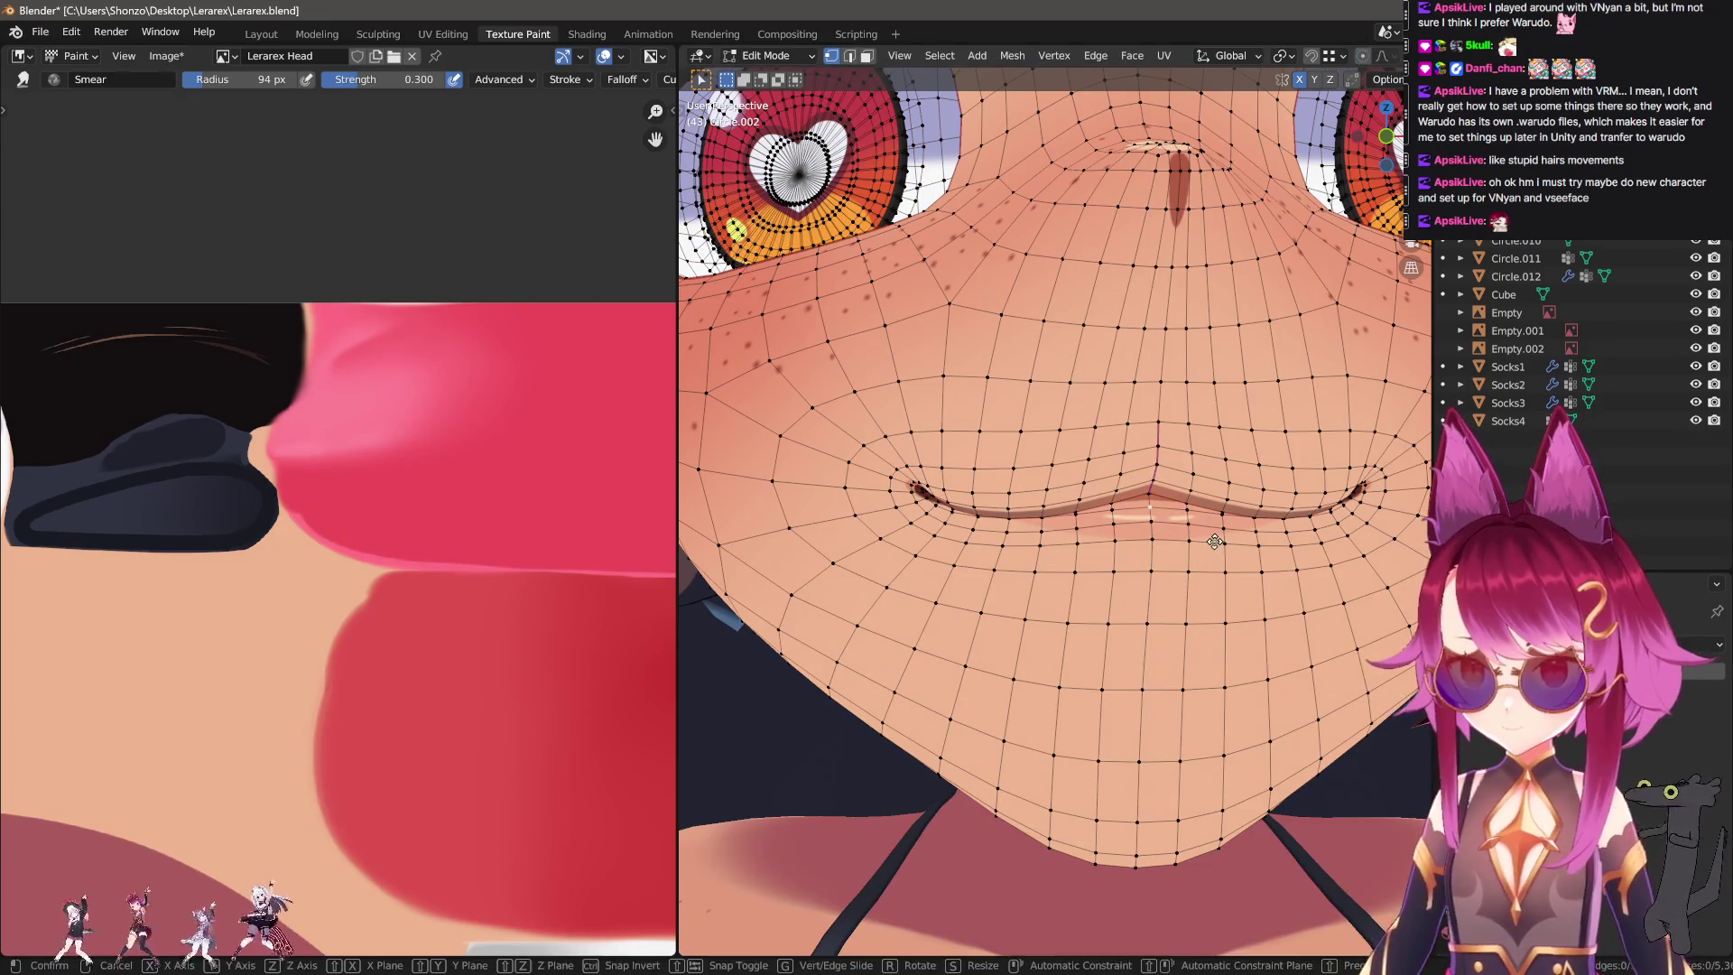
{"action": "key", "text": "g"}
{"action": "key", "text": "z"}
{"action": "scroll", "coordinate": [1212, 569], "scroll_direction": "down", "scroll_amount": 3}
{"action": "scroll", "coordinate": [1209, 587], "scroll_direction": "down", "scroll_amount": 4}
{"action": "scroll", "coordinate": [1208, 606], "scroll_direction": "up", "scroll_amount": 3}
{"action": "left_click", "coordinate": [1170, 527]}
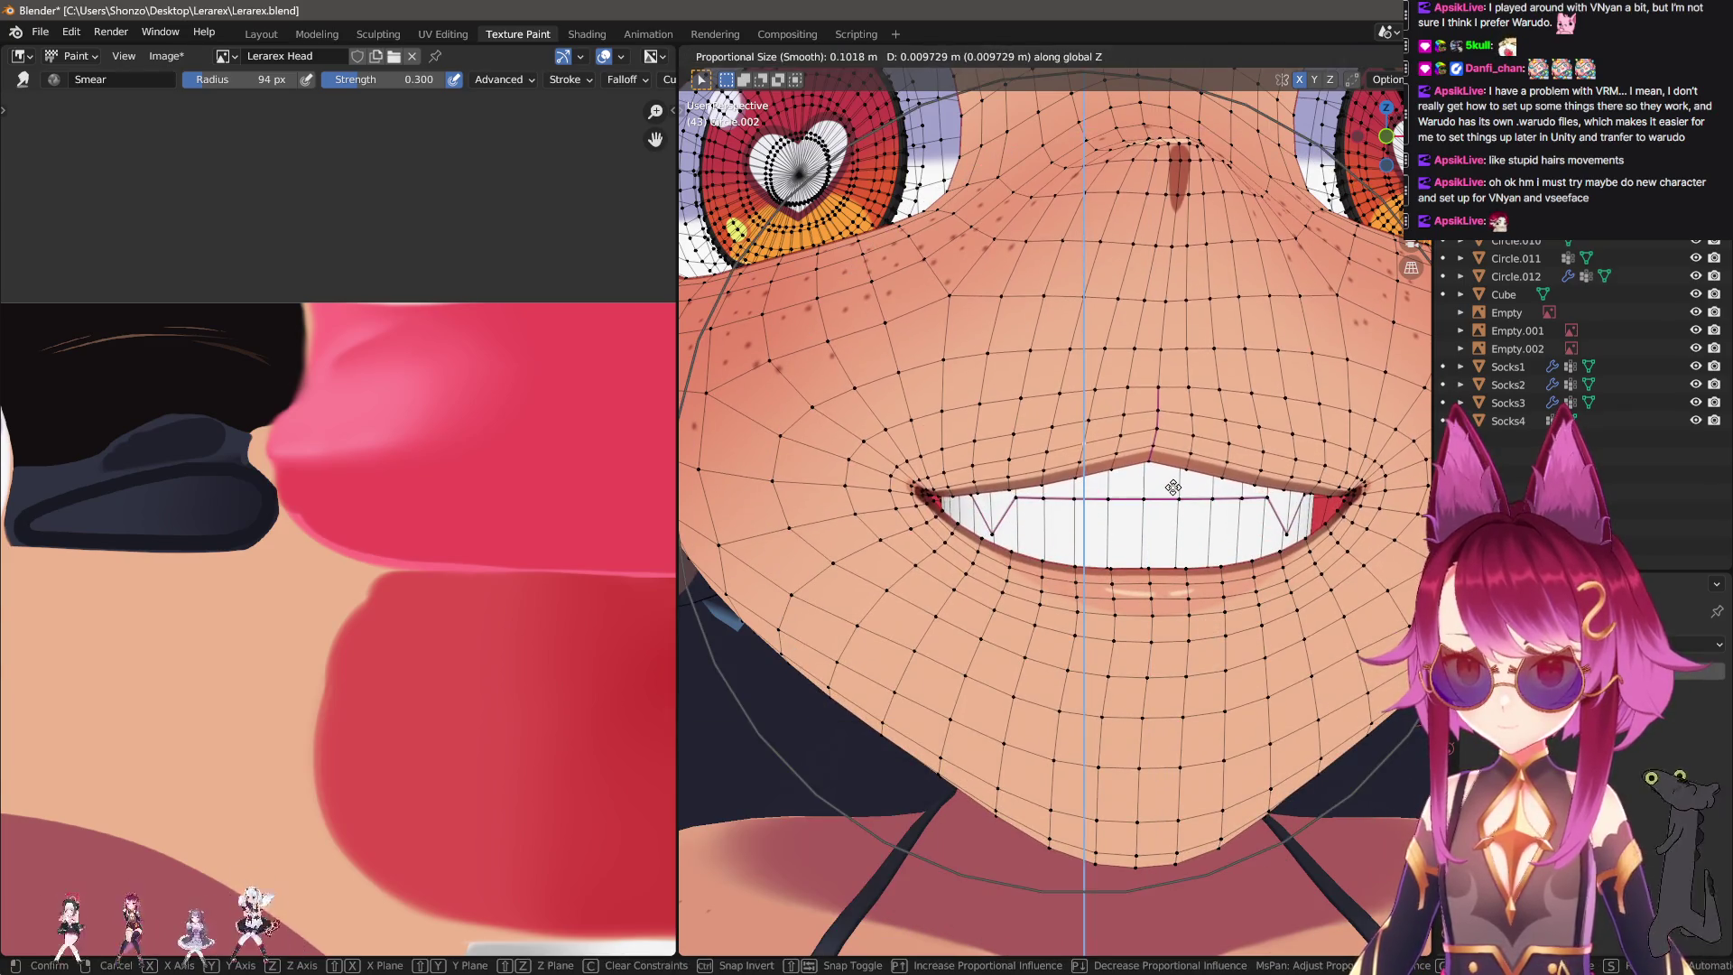
Try moving the mouth interior vertically, undoing and redoing the move.
{"action": "mouse_move", "coordinate": [1134, 544]}
{"action": "middle_mouse_down"}
{"action": "mouse_move", "coordinate": [1133, 576]}
{"action": "mouse_move", "coordinate": [1173, 542]}
{"action": "middle_mouse_up"}
{"action": "key", "text": "l"}
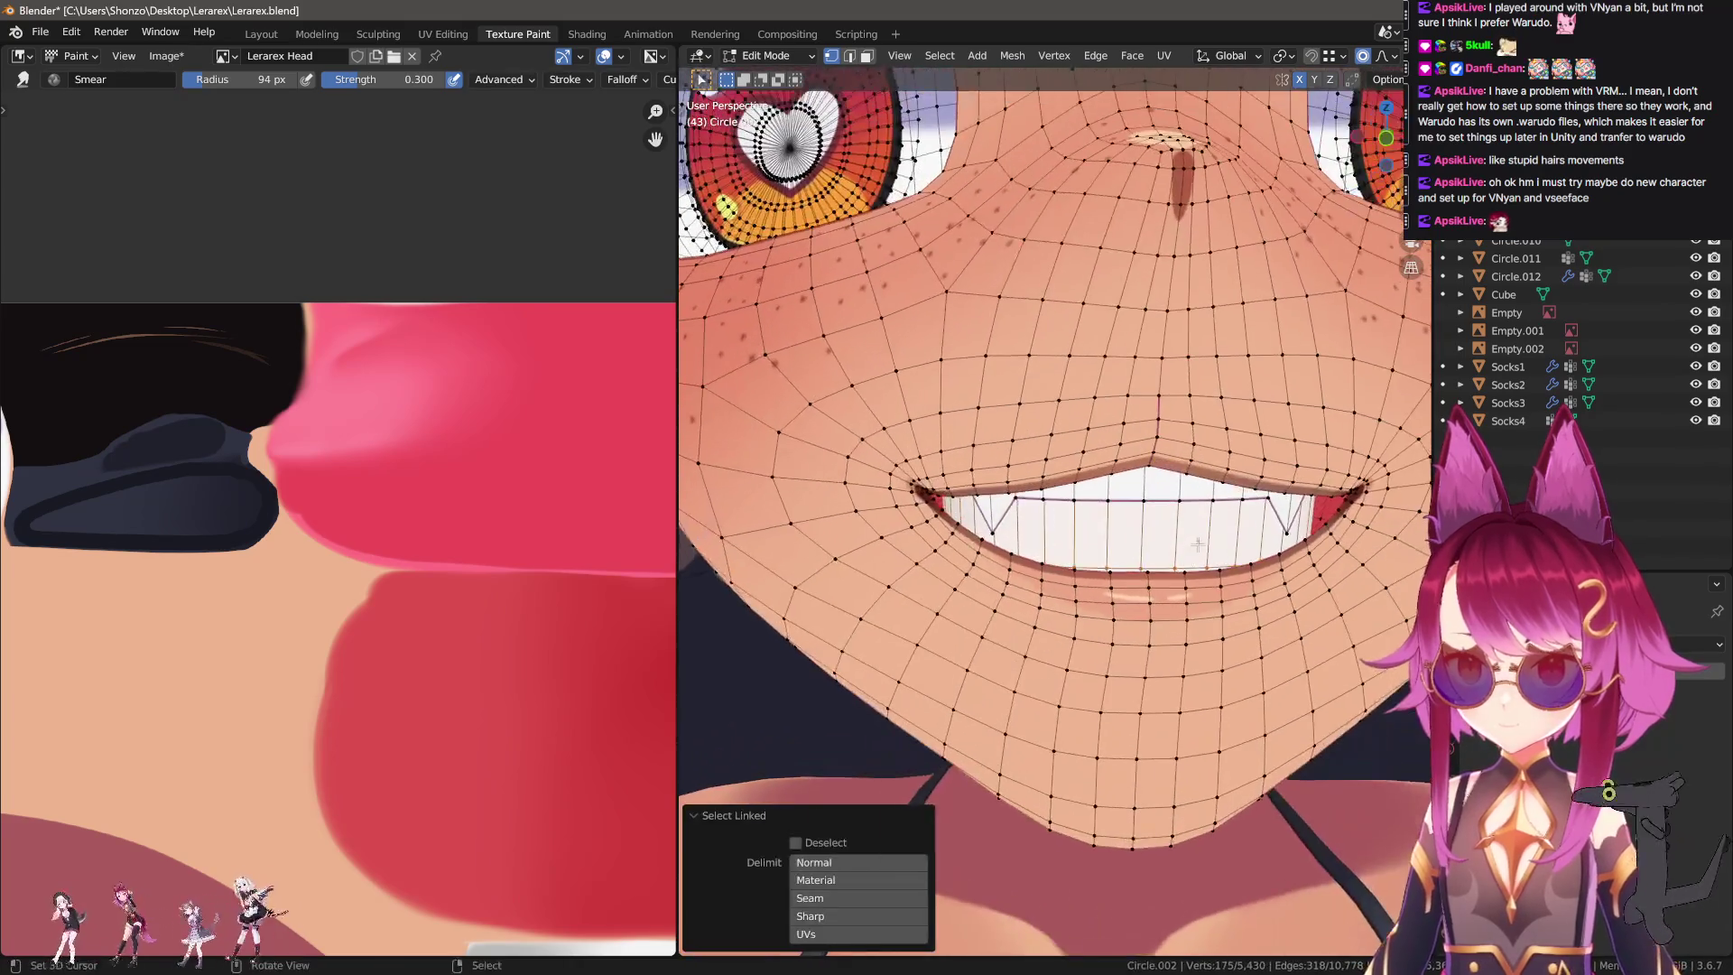
{"action": "key", "text": "g"}
{"action": "left_click", "coordinate": [1202, 515]}
{"action": "key", "text": "ctrl+z"}
{"action": "key", "text": "g"}
{"action": "left_click", "coordinate": [1202, 523]}
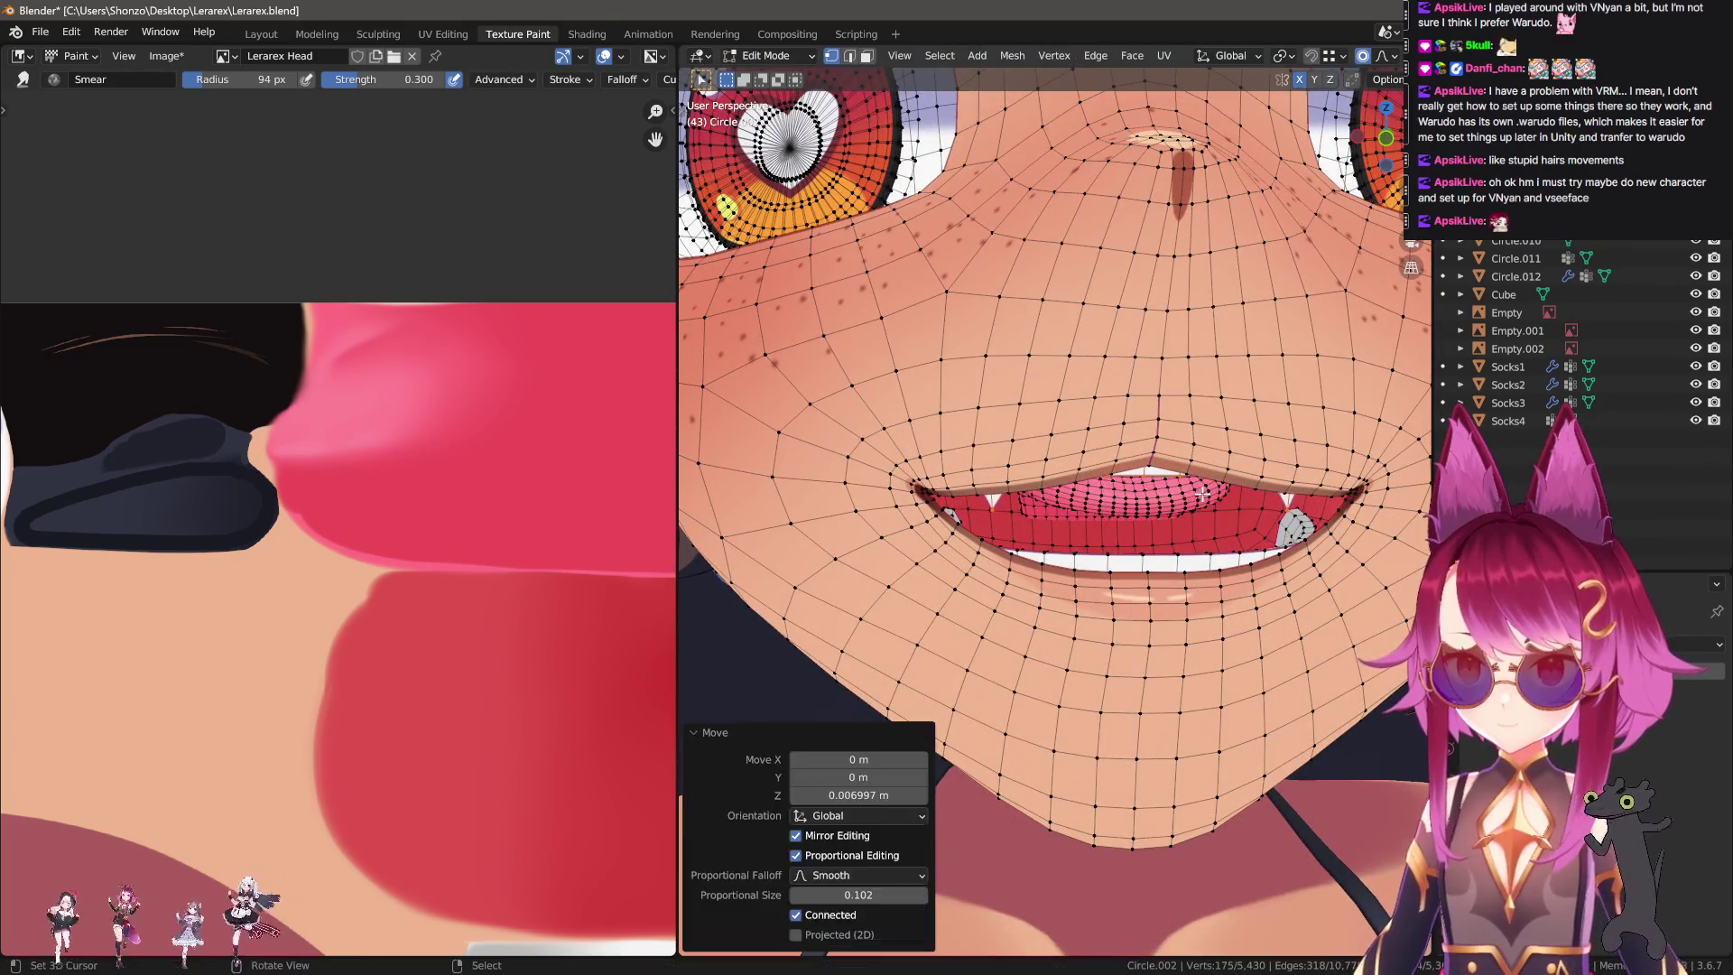
{"action": "key", "text": "ctrl+z"}
{"action": "key", "text": "g"}
{"action": "key", "text": "z"}
{"action": "left_click", "coordinate": [1166, 575]}
{"action": "scroll", "coordinate": [1166, 575], "scroll_direction": "down", "scroll_amount": 3}
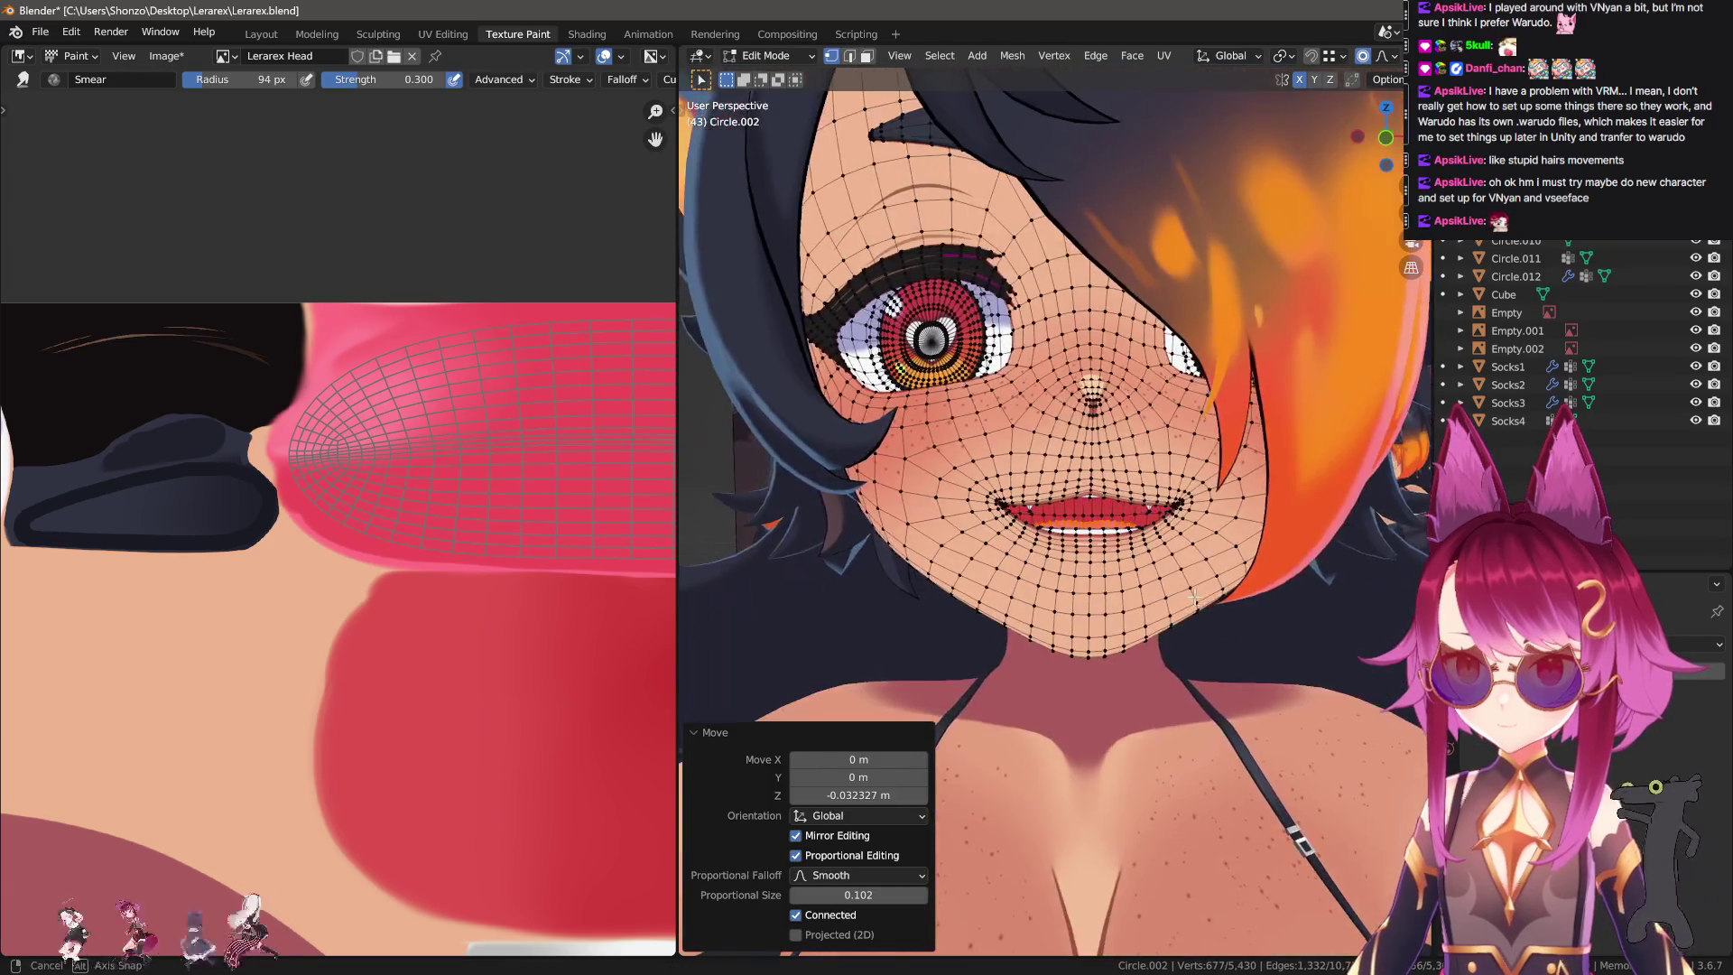
{"action": "scroll", "coordinate": [1155, 498], "scroll_direction": "up", "scroll_amount": 3}
{"action": "key", "text": "ctrl+z"}
{"action": "key", "text": "ctrl+shift+z"}
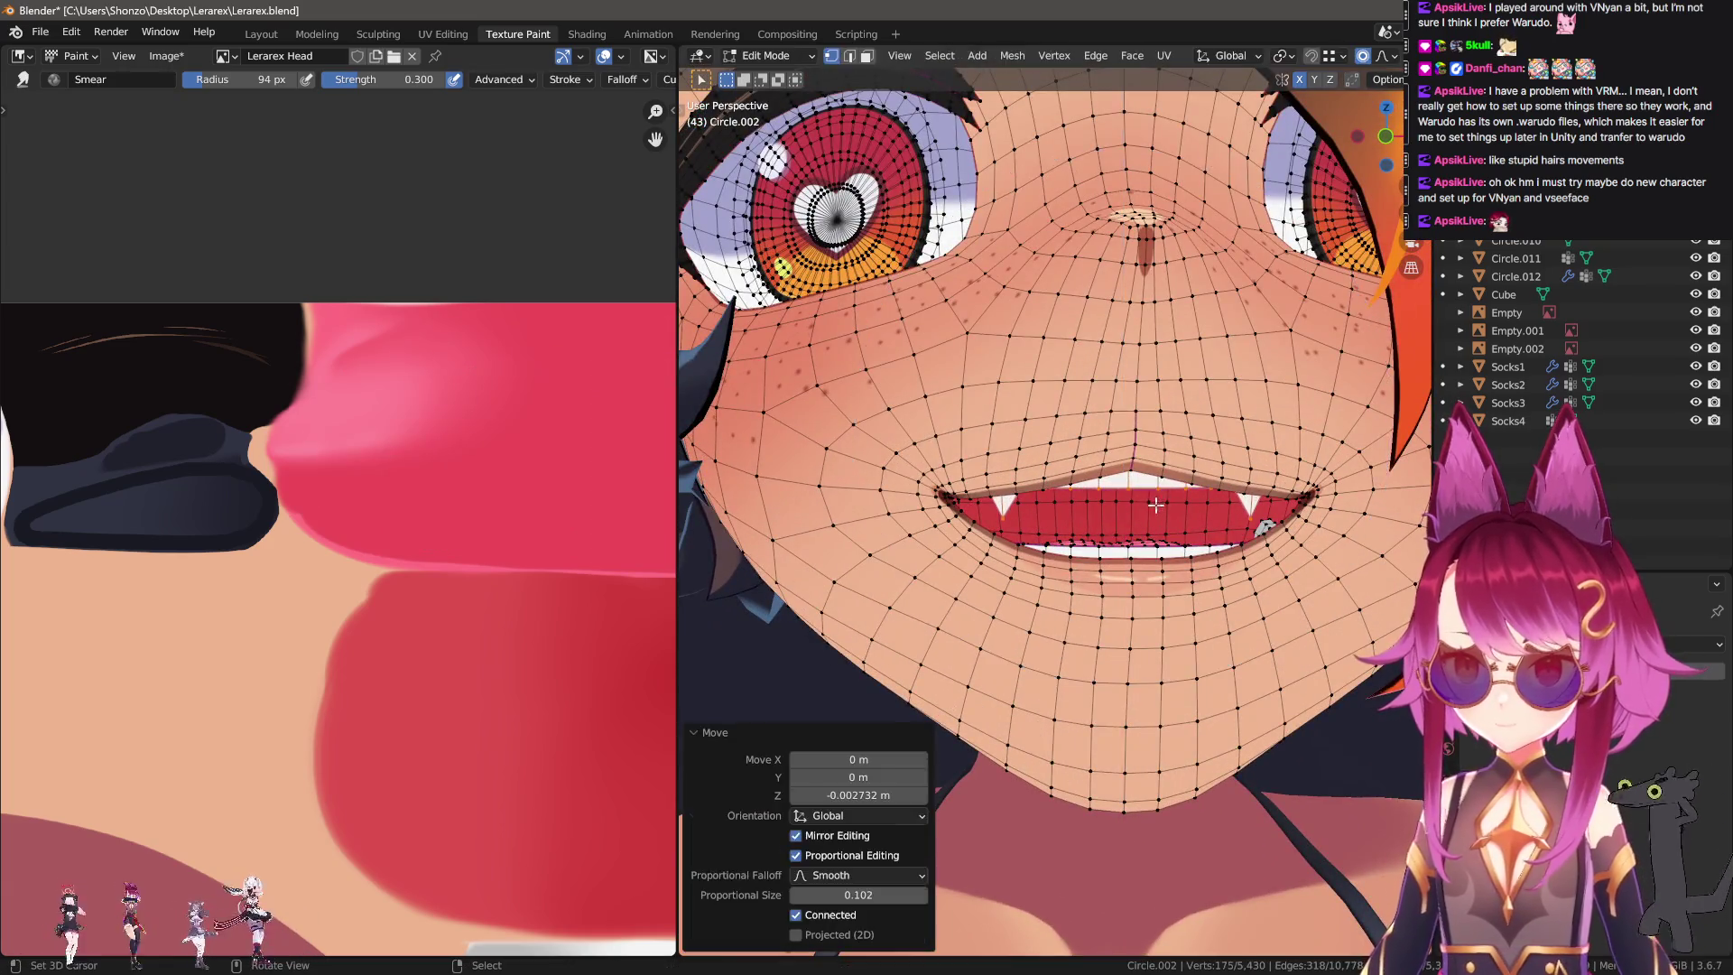
Return the face mesh to Object Mode and check the closed-mouth smile.
{"action": "key", "text": "Tab"}
{"action": "scroll", "coordinate": [1156, 498], "scroll_direction": "down", "scroll_amount": 5}
{"action": "mouse_move", "coordinate": [1258, 605]}
{"action": "middle_mouse_down"}
{"action": "mouse_move", "coordinate": [1209, 636]}
{"action": "mouse_move", "coordinate": [1379, 631]}
{"action": "mouse_move", "coordinate": [1247, 630]}
{"action": "middle_mouse_up"}
{"action": "key", "text": "Tab"}
{"action": "scroll", "coordinate": [1235, 615], "scroll_direction": "up", "scroll_amount": 5}
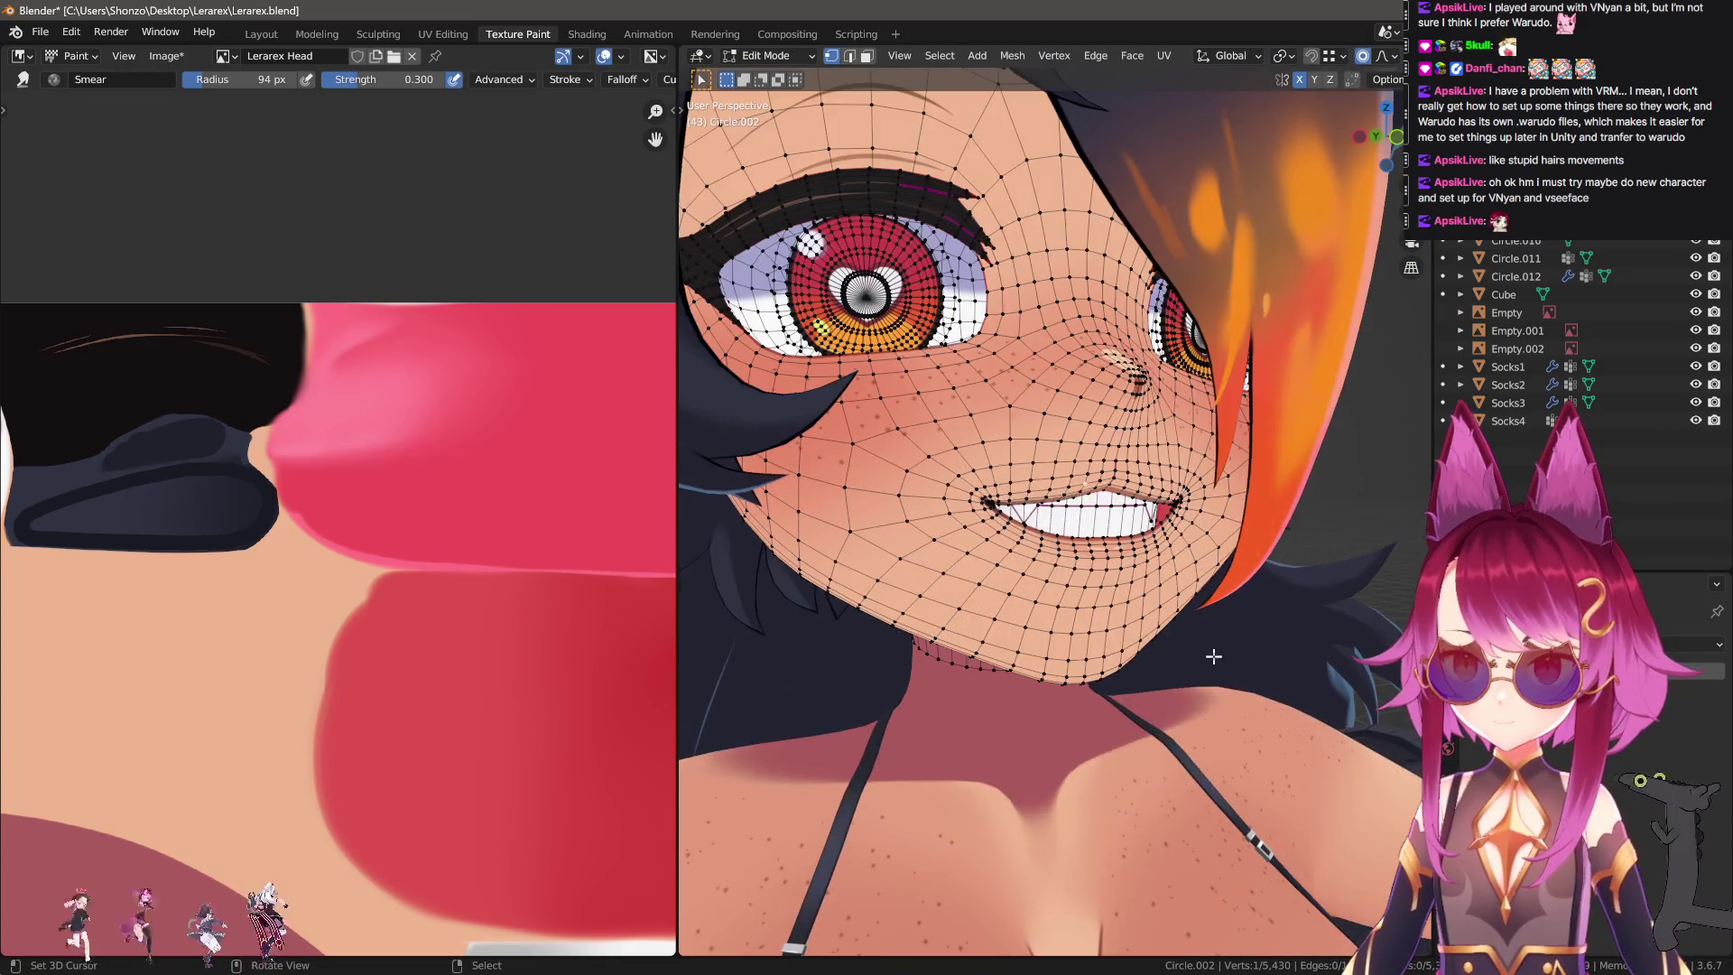
{"action": "scroll", "coordinate": [1220, 657], "scroll_direction": "up", "scroll_amount": 2}
{"action": "key", "text": "Tab"}
{"action": "scroll", "coordinate": [1221, 650], "scroll_direction": "down", "scroll_amount": 4}
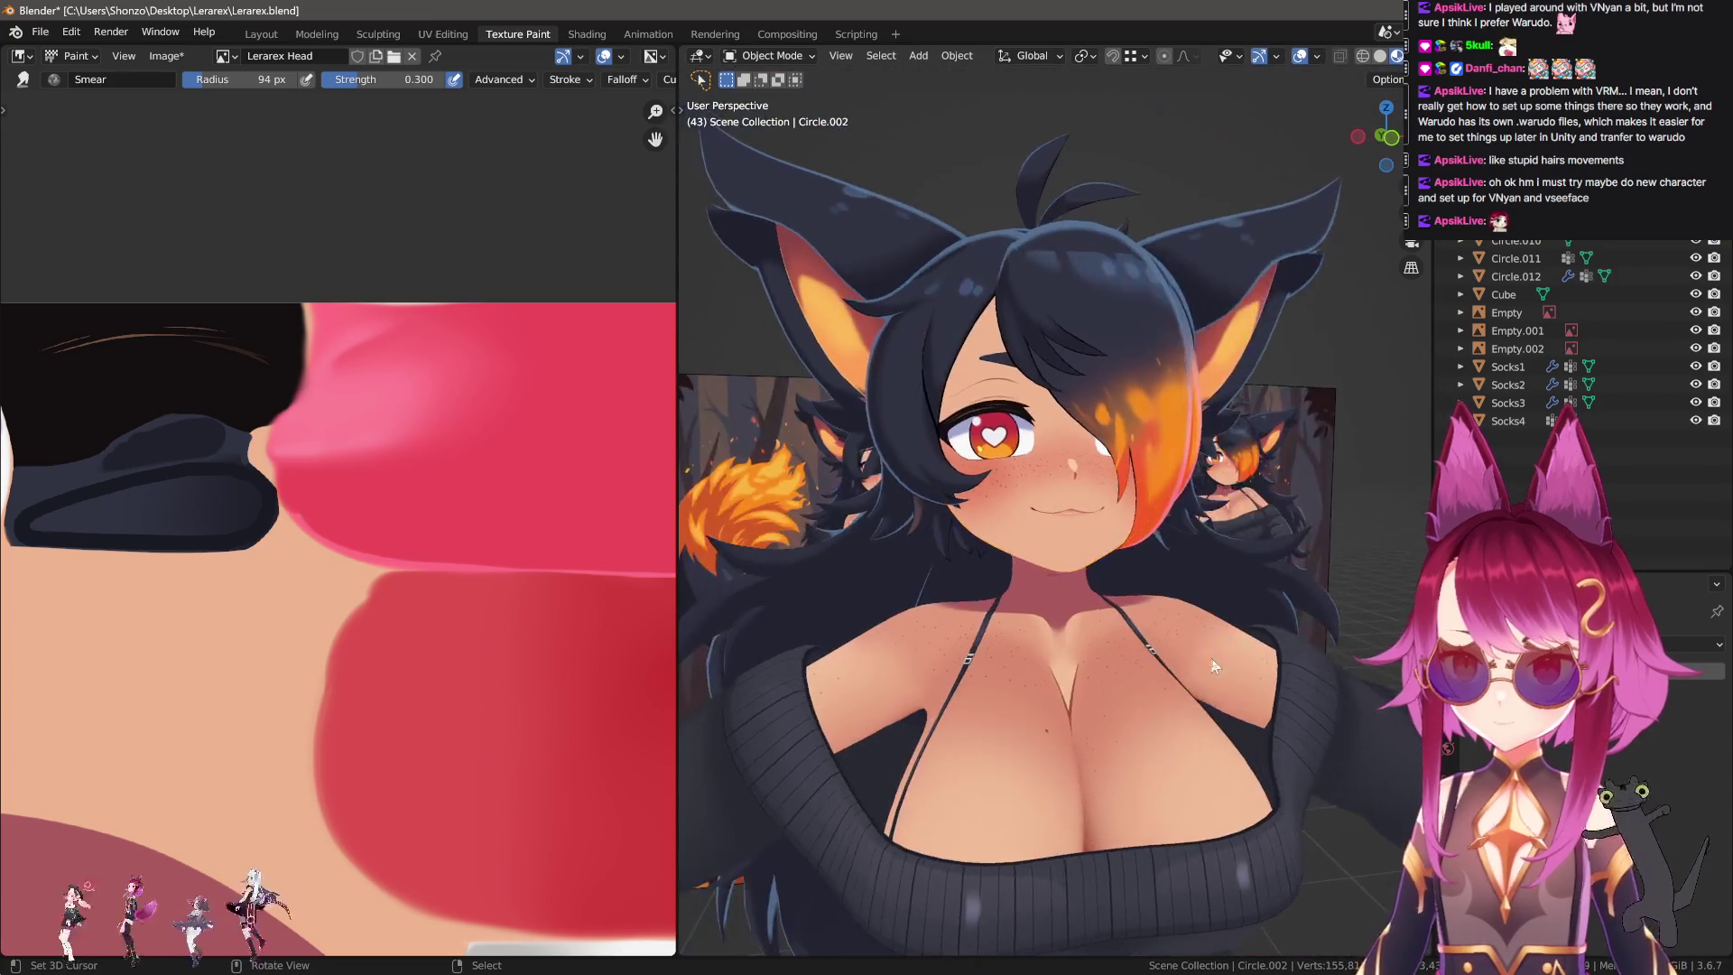
Hide both fishnet stocking layers on the legs.
{"action": "scroll", "coordinate": [1092, 603], "scroll_direction": "down", "scroll_amount": 3}
{"action": "mouse_move", "coordinate": [1092, 603]}
{"action": "middle_mouse_down"}
{"action": "mouse_move", "coordinate": [954, 665]}
{"action": "mouse_move", "coordinate": [1127, 378]}
{"action": "middle_mouse_up"}
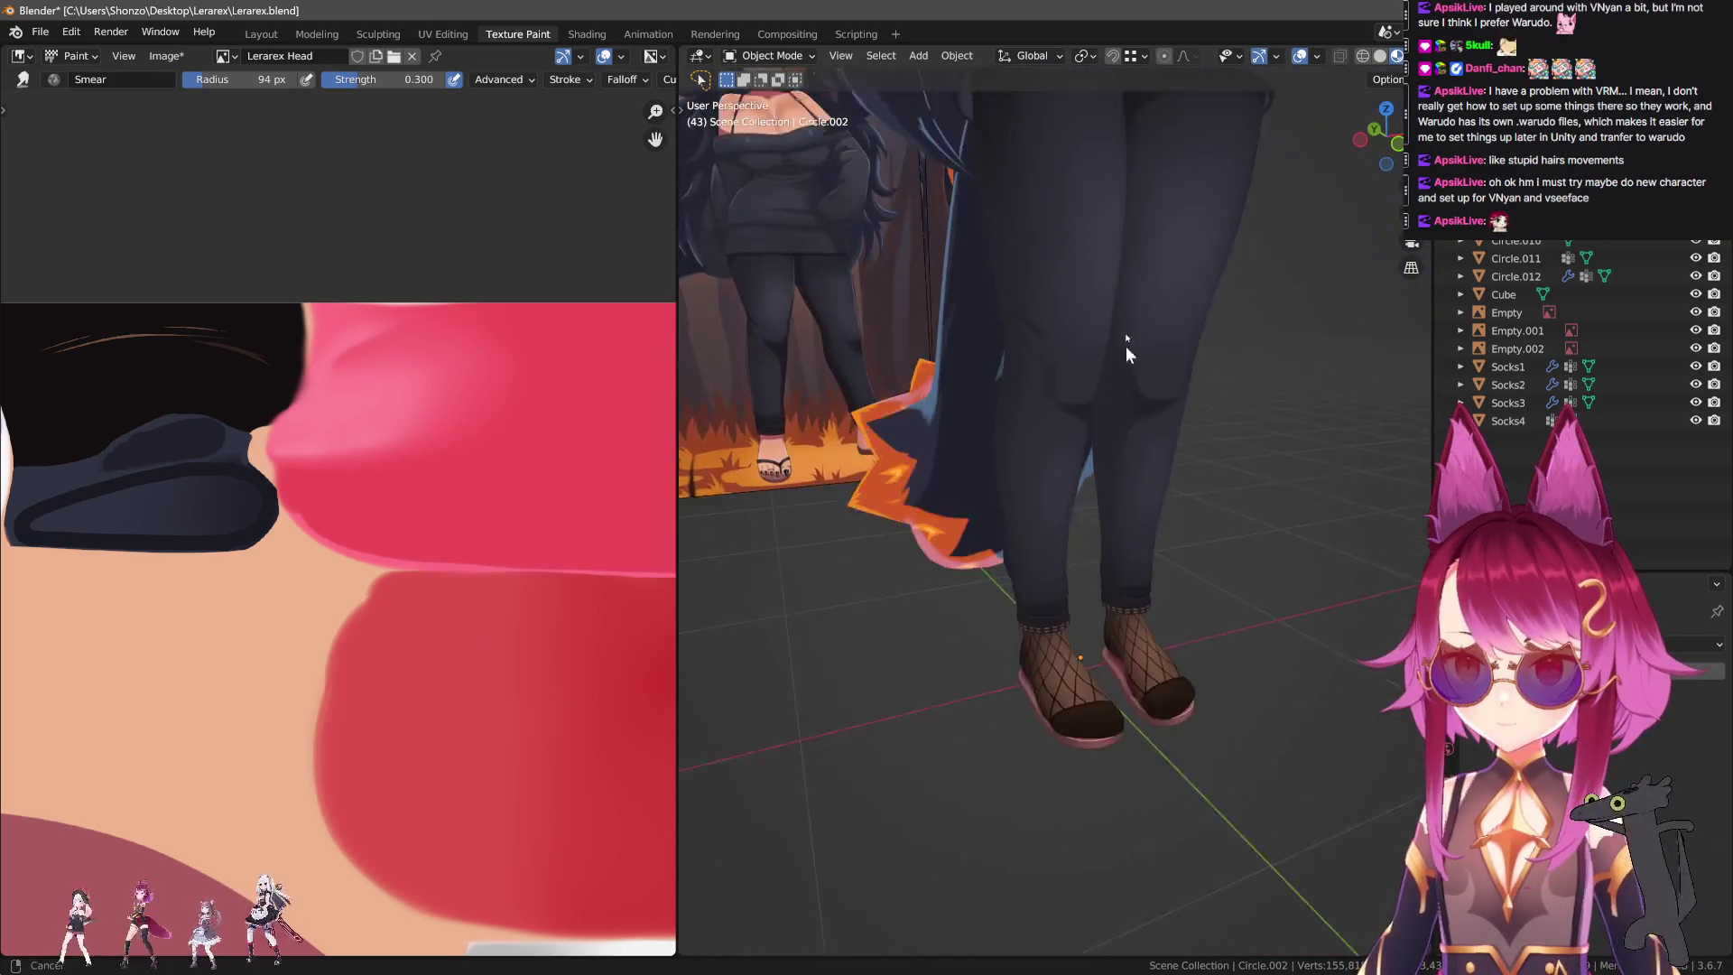
{"action": "scroll", "coordinate": [1049, 592], "scroll_direction": "up", "scroll_amount": 2}
{"action": "left_click", "coordinate": [1047, 597]}
{"action": "scroll", "coordinate": [1037, 504], "scroll_direction": "up", "scroll_amount": 2}
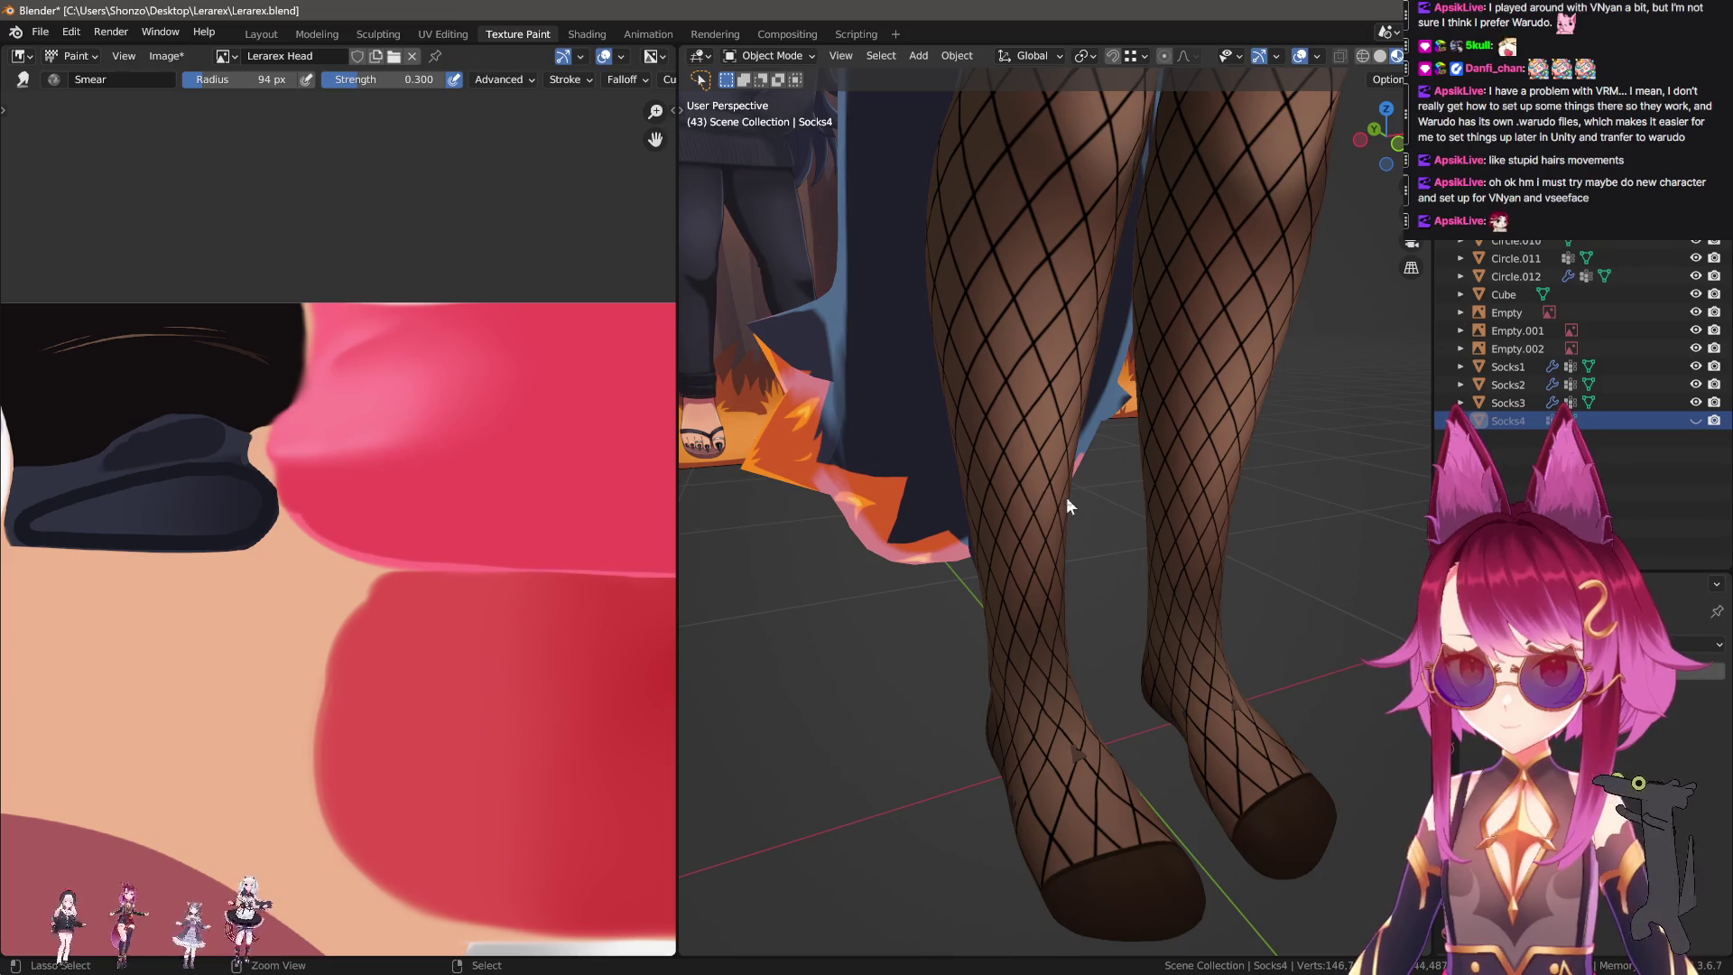
{"action": "key", "text": "h"}
{"action": "left_click", "coordinate": [1218, 360]}
{"action": "key", "text": "h"}
{"action": "scroll", "coordinate": [1065, 520], "scroll_direction": "up", "scroll_amount": 3}
Select the black sock and view it in Texture Paint on the Lerarex Clothes texture.
{"action": "left_click", "coordinate": [1048, 549]}
{"action": "scroll", "coordinate": [1049, 548], "scroll_direction": "up", "scroll_amount": 3}
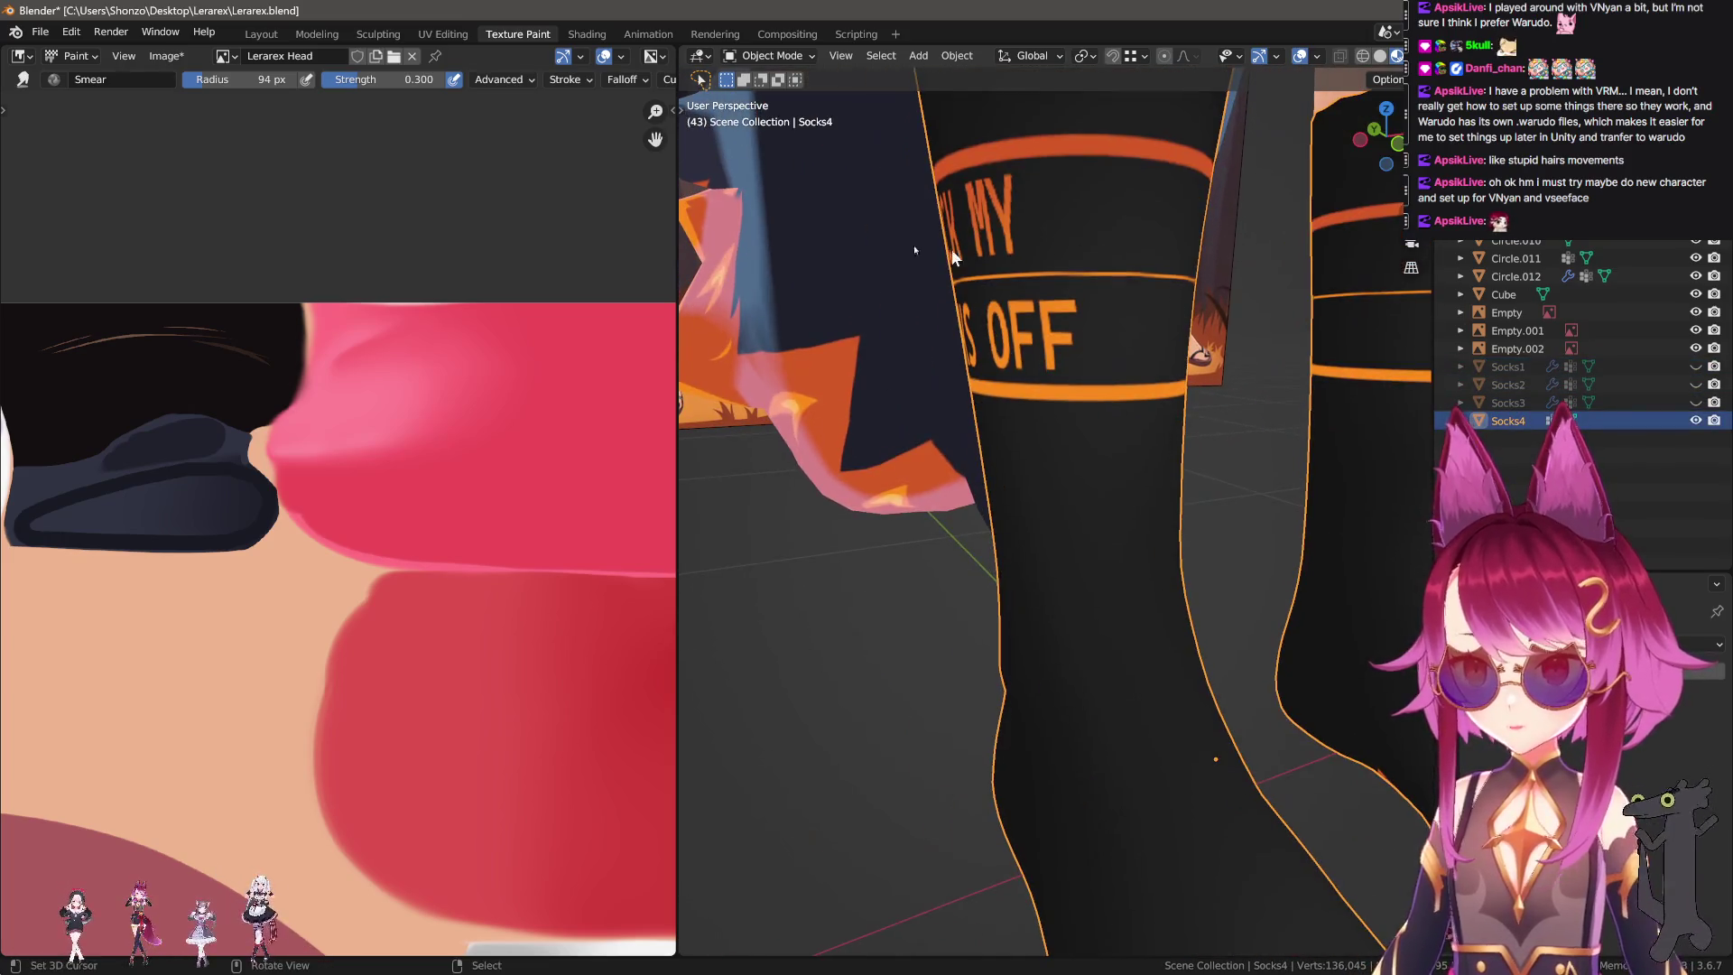
{"action": "left_click", "coordinate": [774, 56]}
{"action": "left_click", "coordinate": [767, 181]}
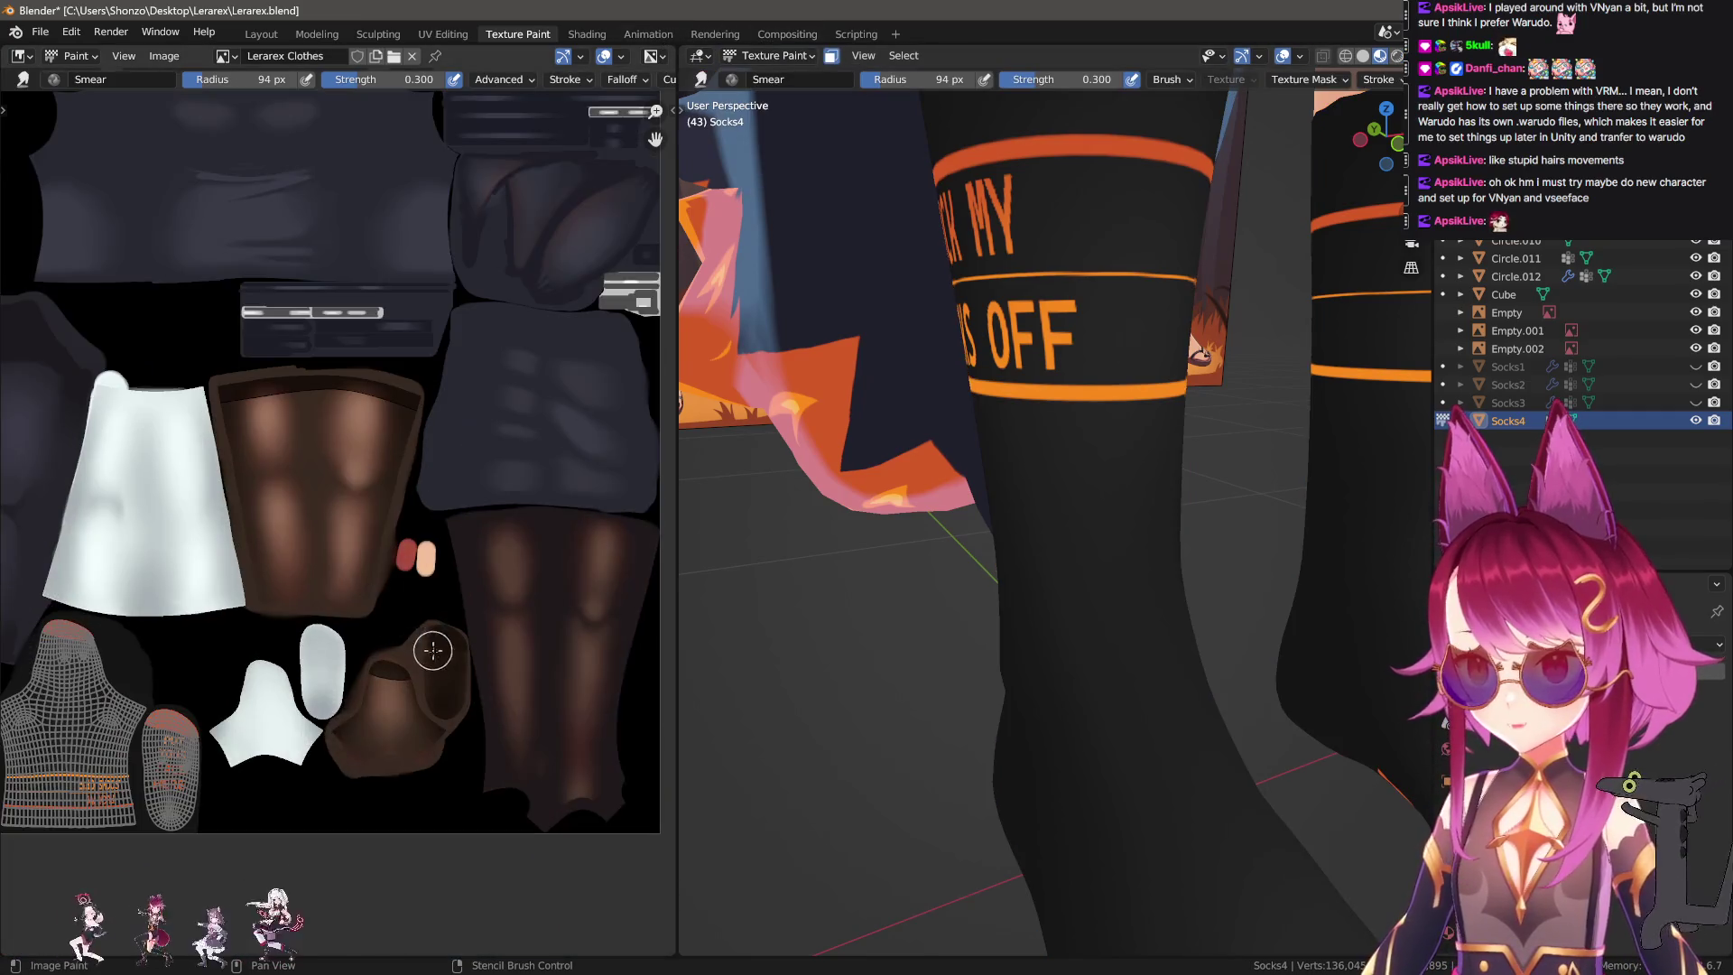
{"action": "scroll", "coordinate": [637, 534], "scroll_direction": "down", "scroll_amount": 2}
{"action": "scroll", "coordinate": [476, 619], "scroll_direction": "up", "scroll_amount": 3}
{"action": "scroll", "coordinate": [333, 658], "scroll_direction": "up", "scroll_amount": 2}
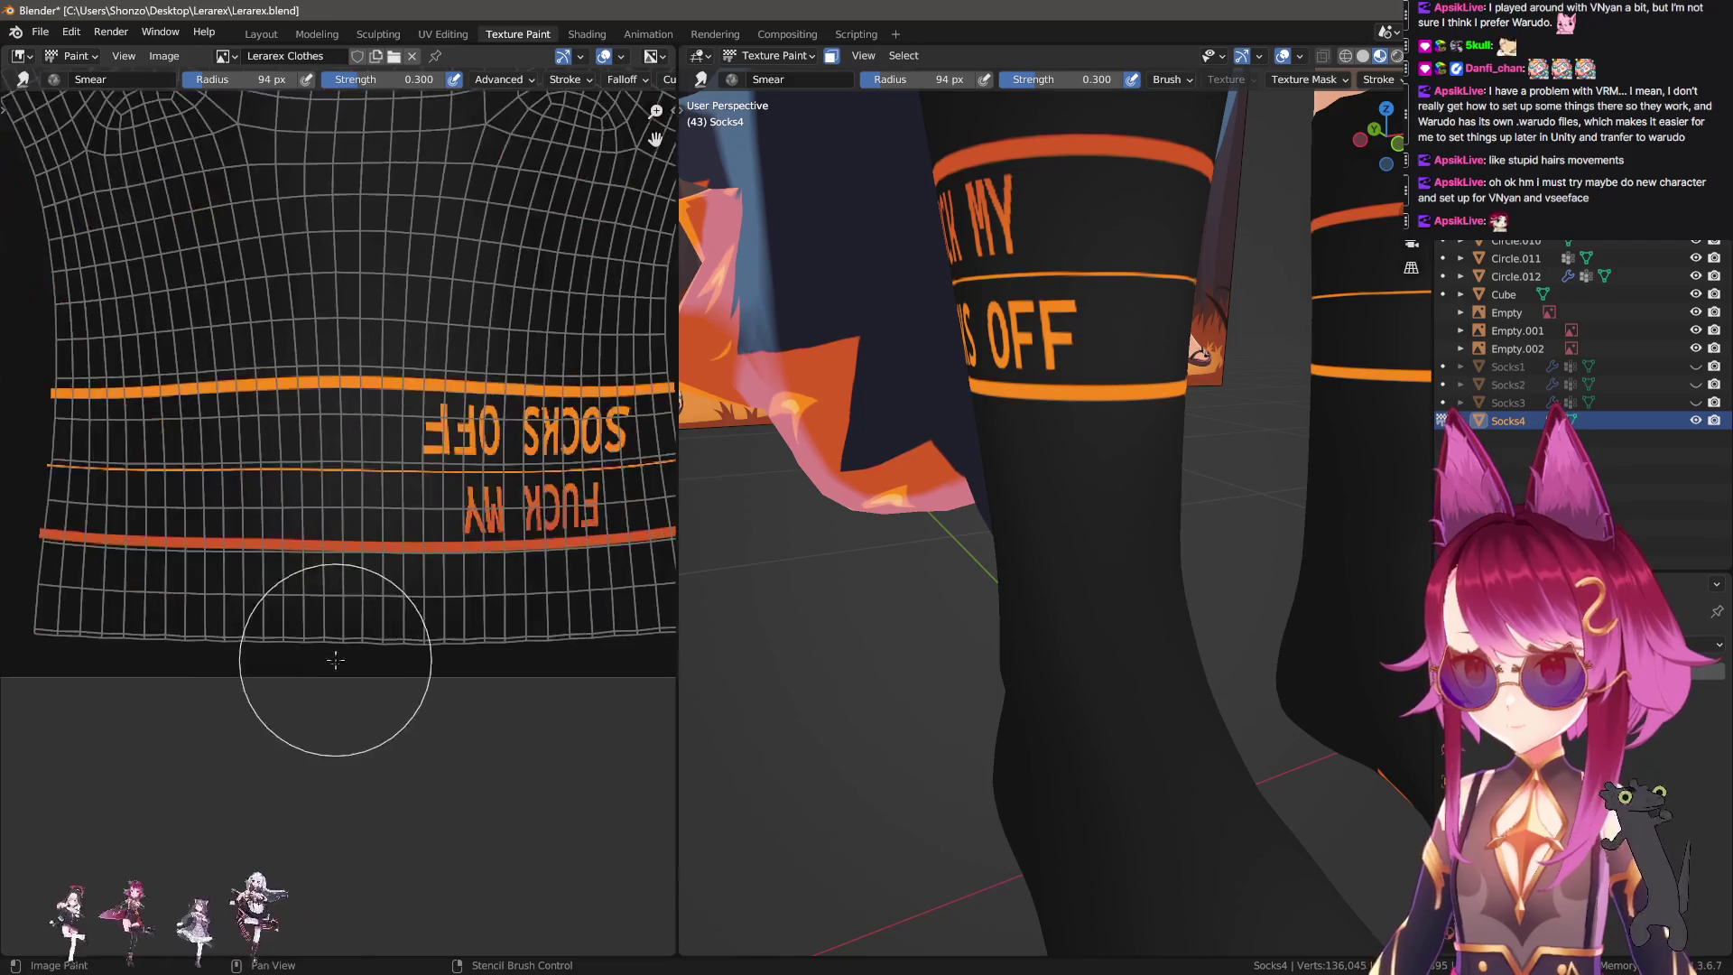
{"action": "scroll", "coordinate": [335, 727], "scroll_direction": "up", "scroll_amount": 1}
{"action": "middle_click_drag", "start_coordinate": [335, 715], "coordinate": [339, 697]}
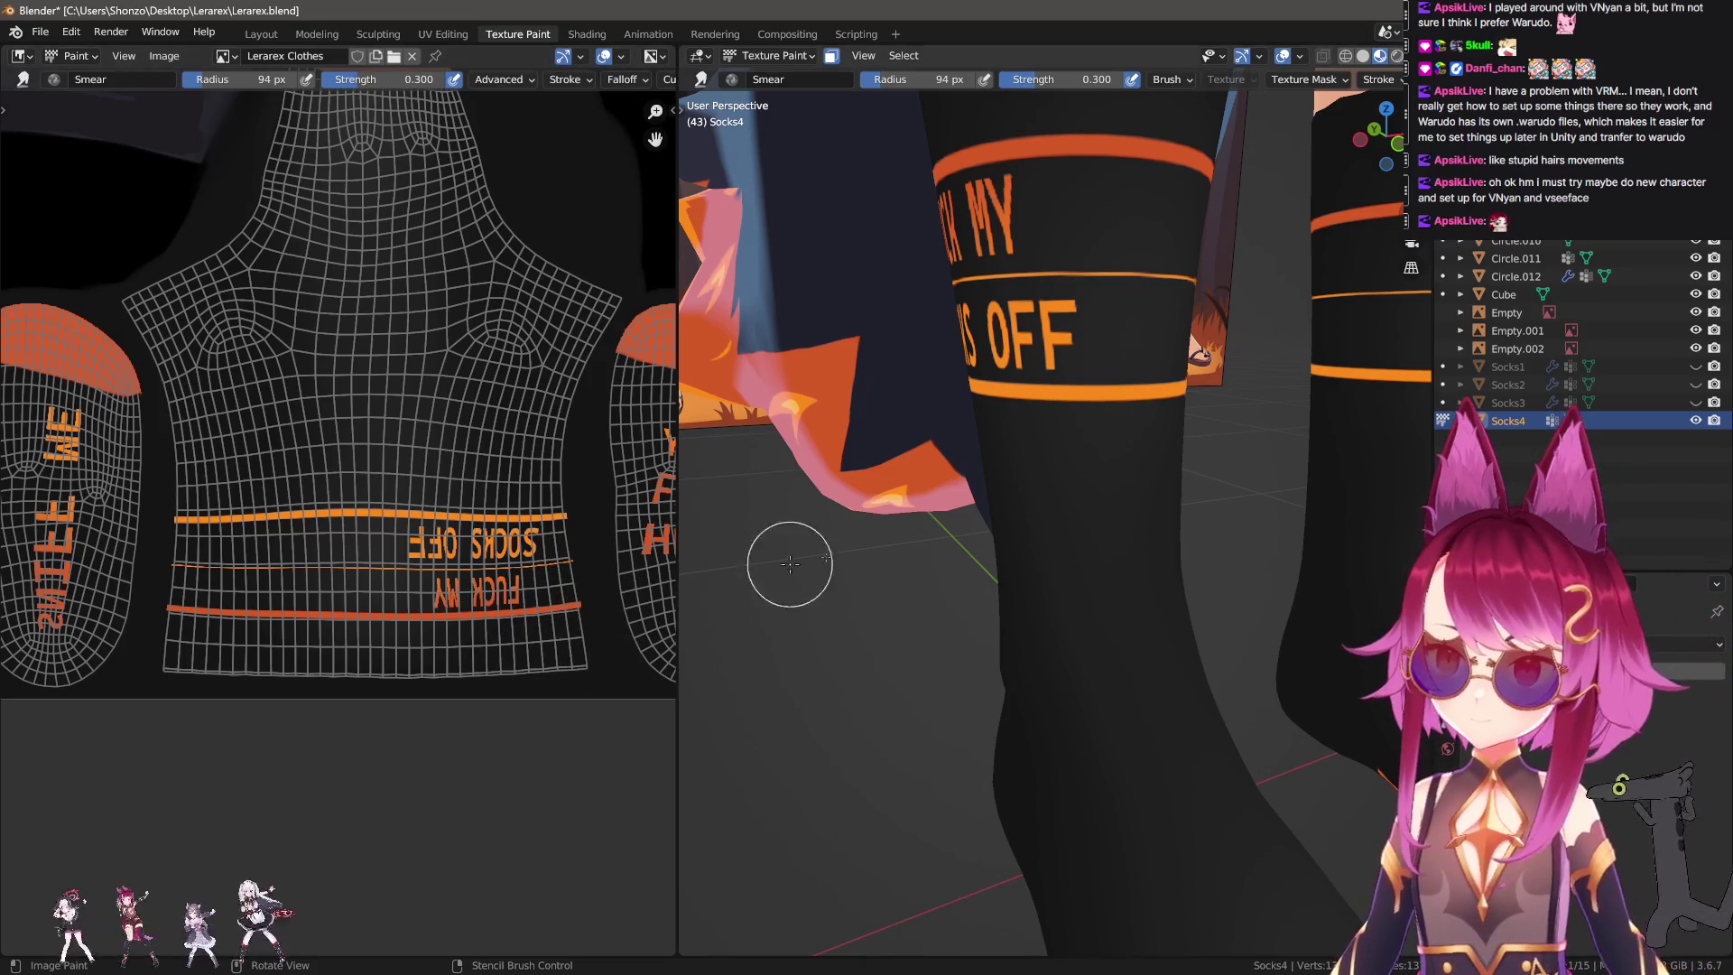
Switch modes via Quick Favourites and enter Edit Mode on the Socks4 mesh.
{"action": "key", "text": "q"}
{"action": "left_click", "coordinate": [794, 429]}
{"action": "middle_click_drag", "start_coordinate": [928, 539], "coordinate": [1058, 500]}
{"action": "key", "text": "Tab"}
{"action": "key", "text": "Tab"}
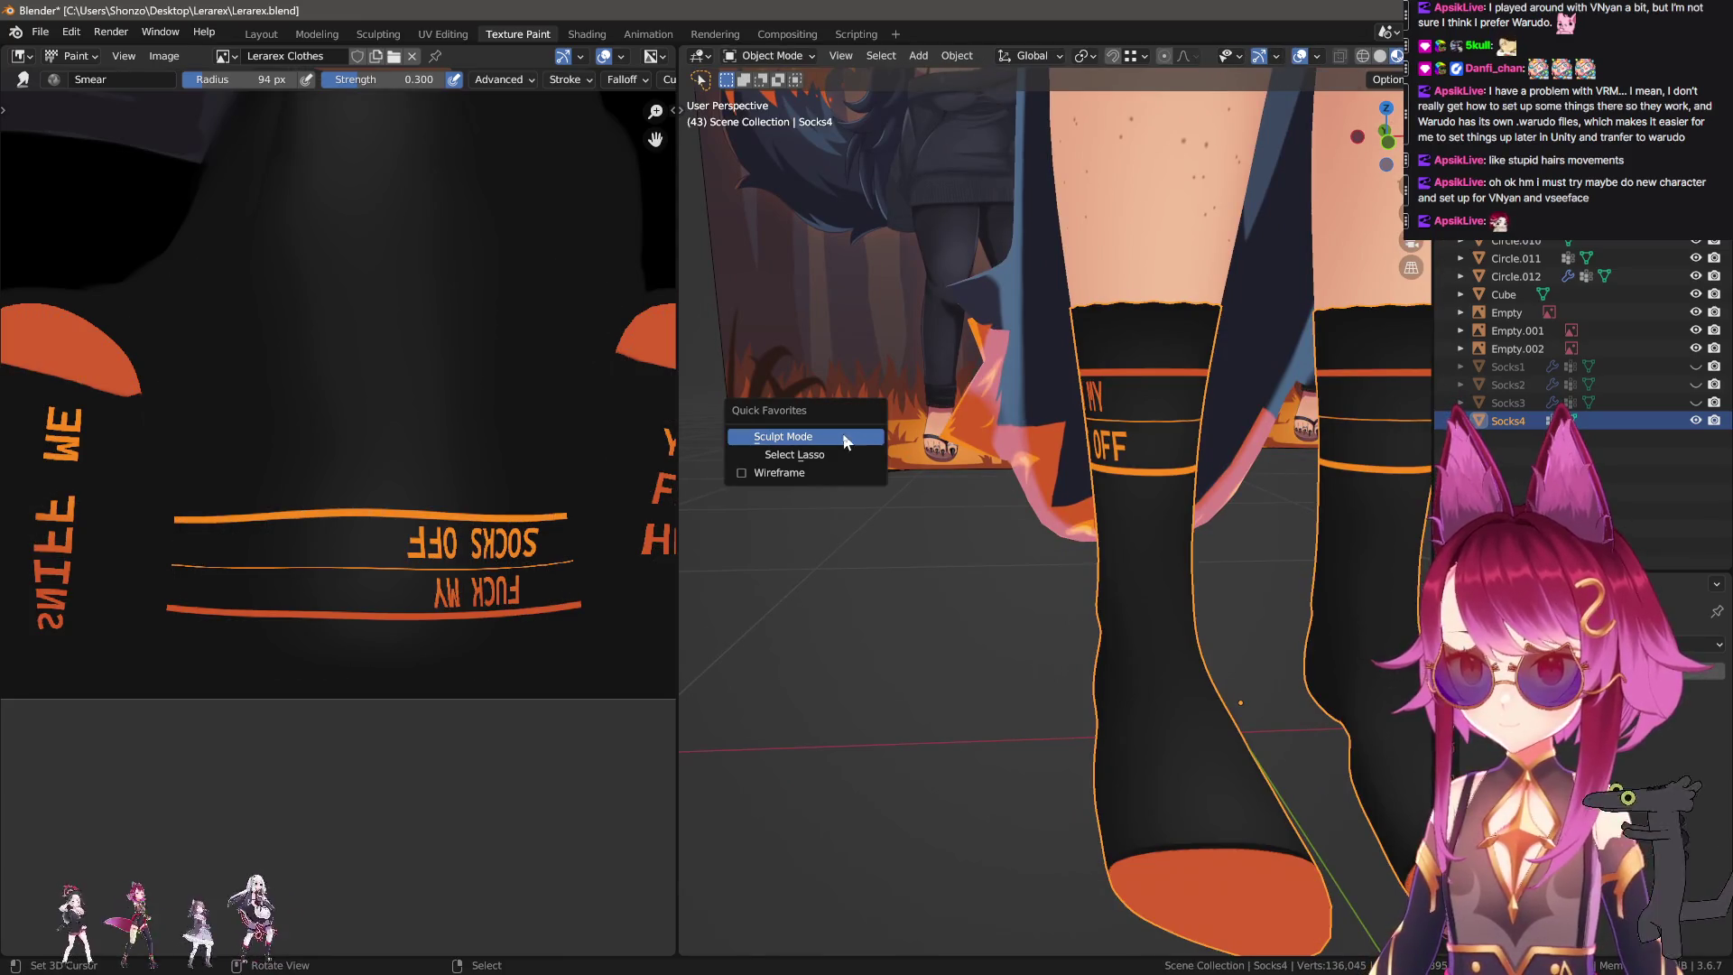
{"action": "left_click", "coordinate": [847, 437]}
{"action": "key", "text": "q"}
{"action": "left_click", "coordinate": [804, 444]}
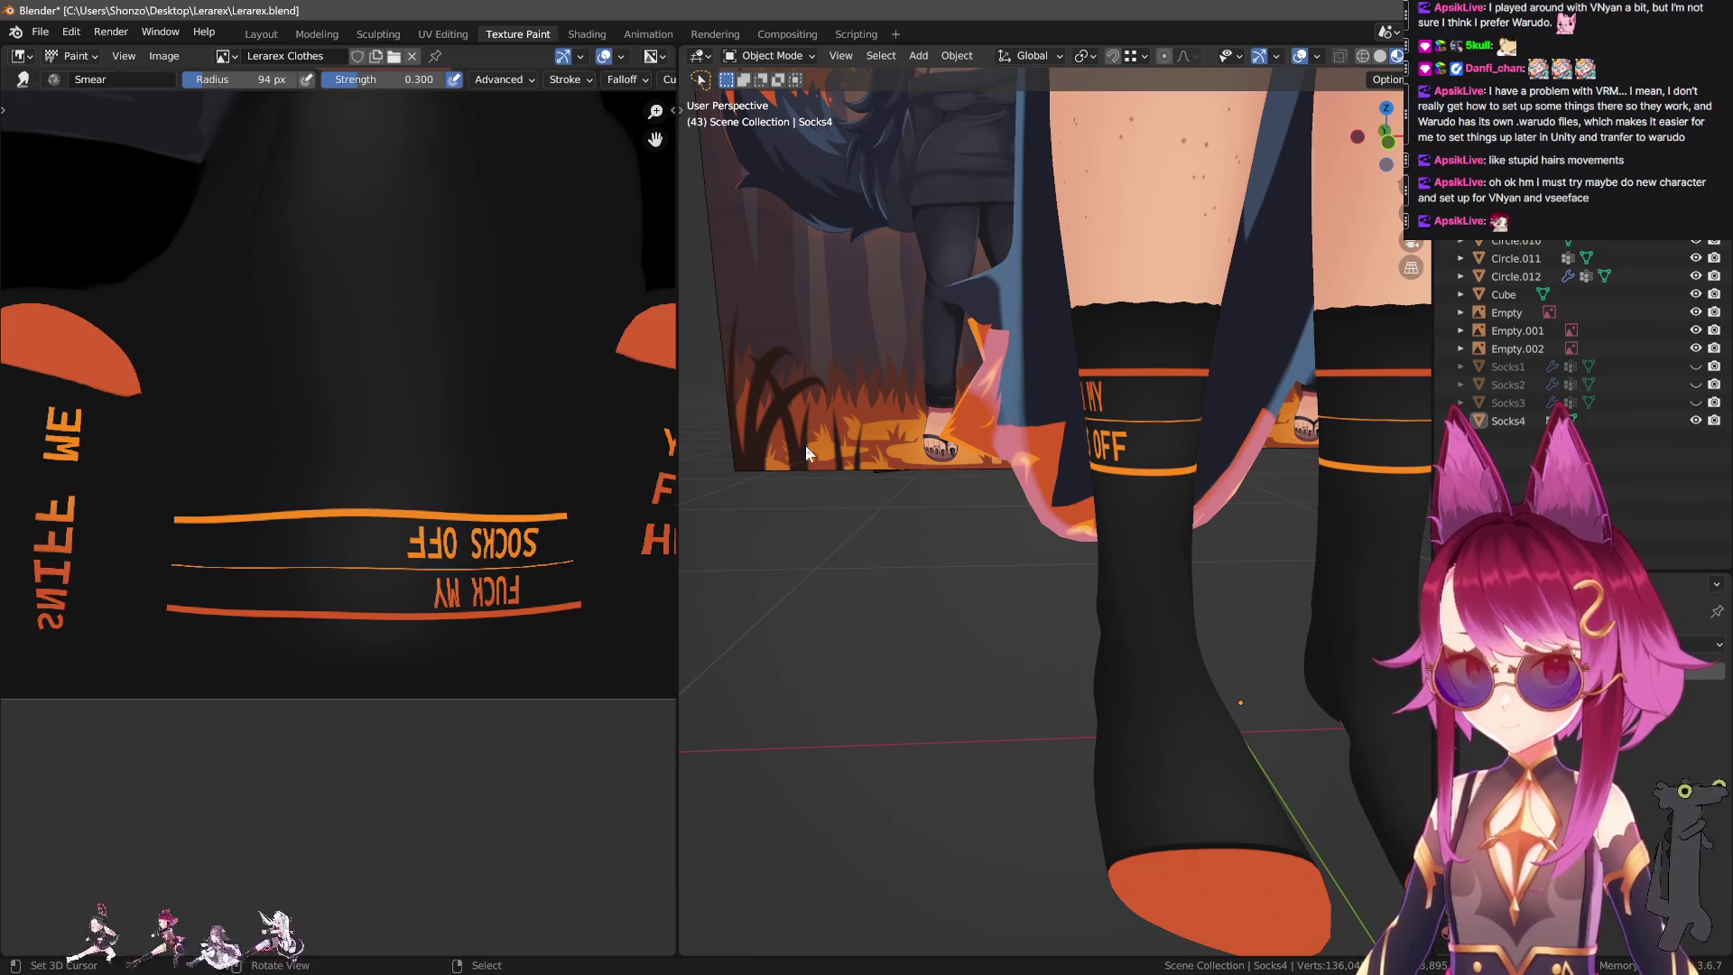
{"action": "key", "text": "q"}
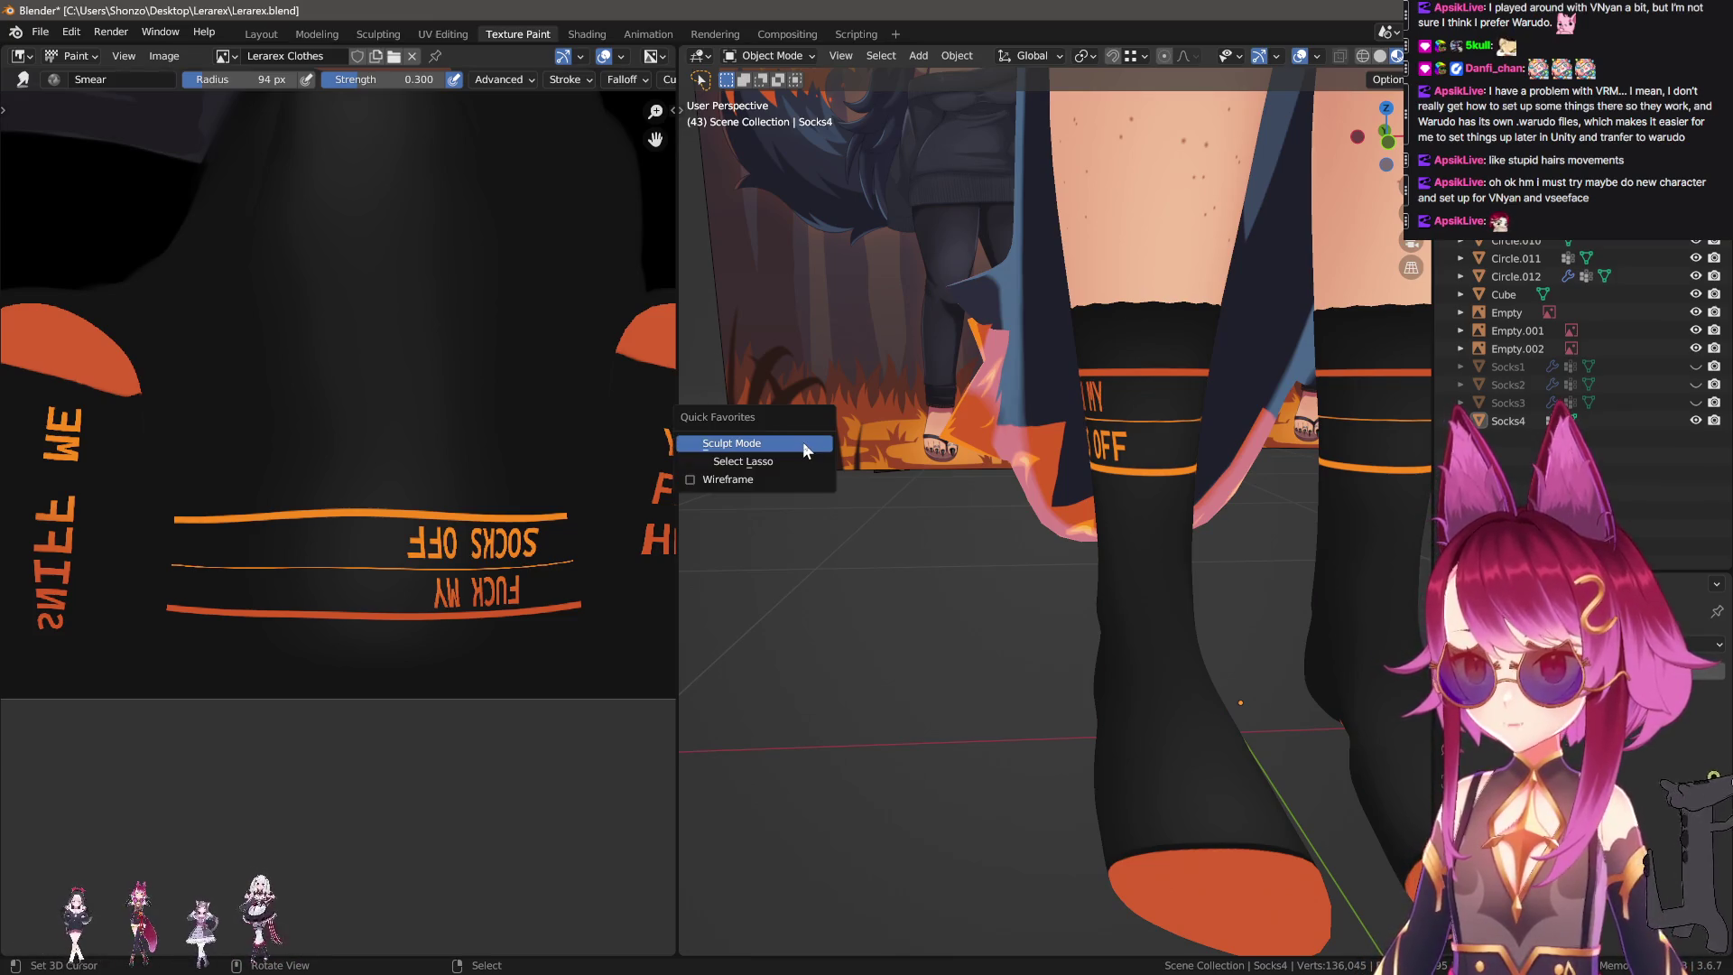
{"action": "middle_click_drag", "start_coordinate": [803, 442], "coordinate": [916, 550]}
{"action": "key", "text": "Tab"}
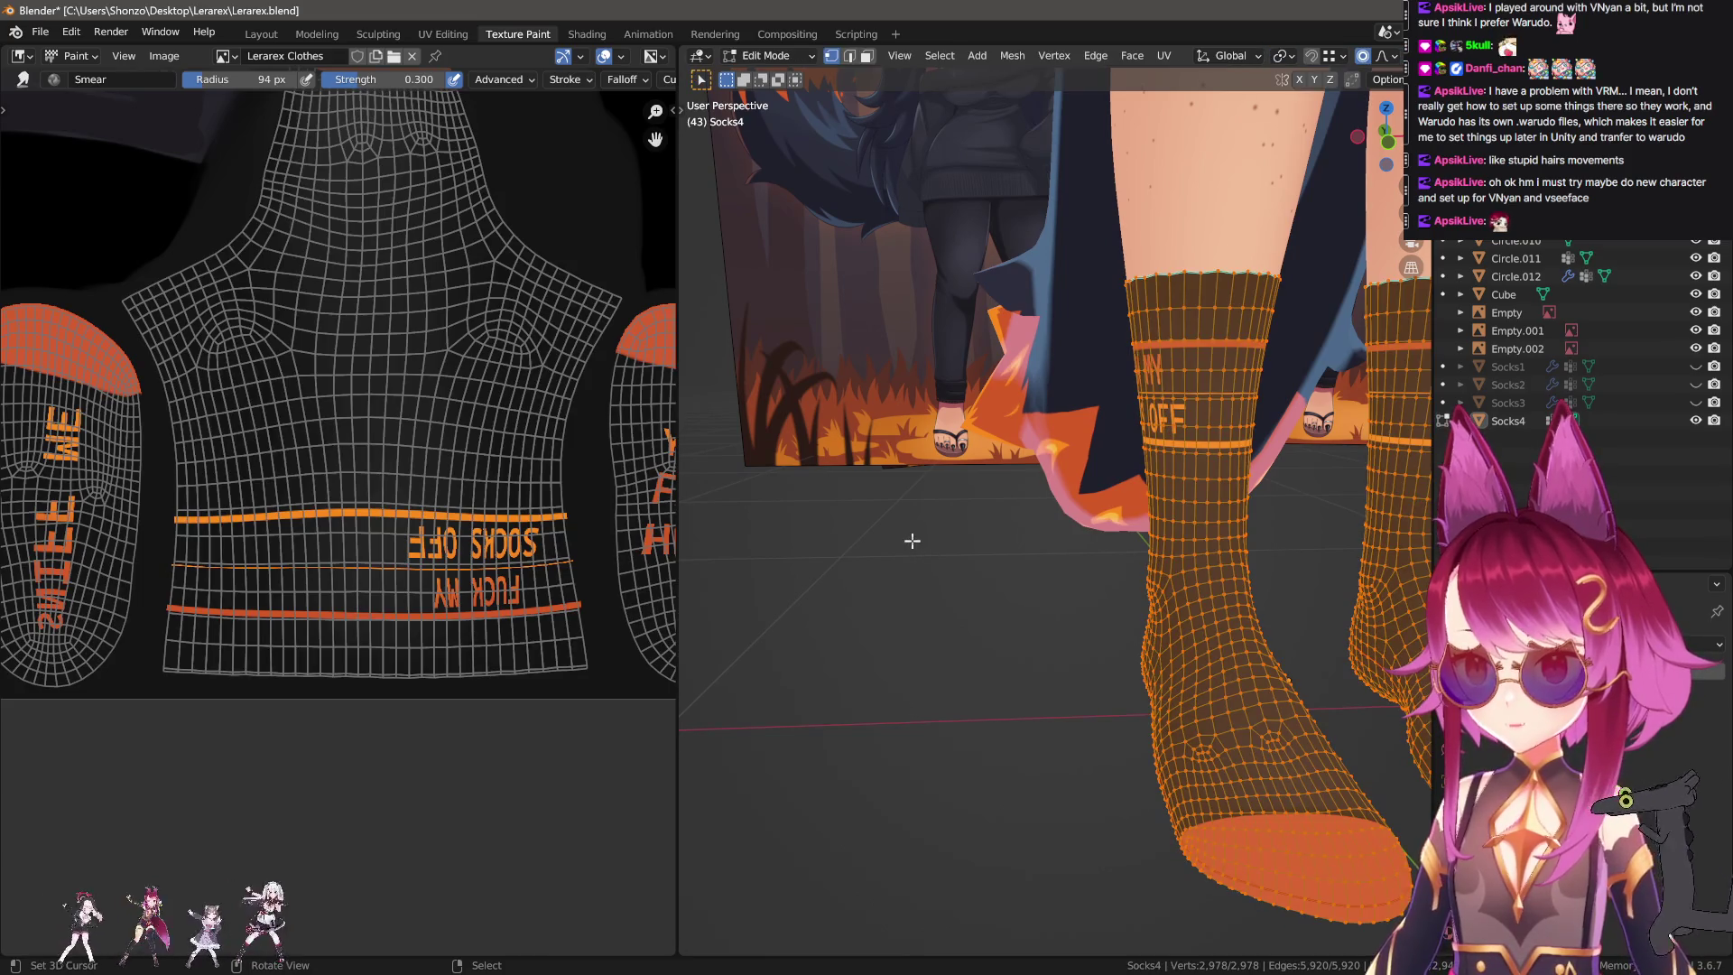
Add a small plane, rotate it 90° on X, and move it along X beside the socks.
{"action": "key", "text": "Tab"}
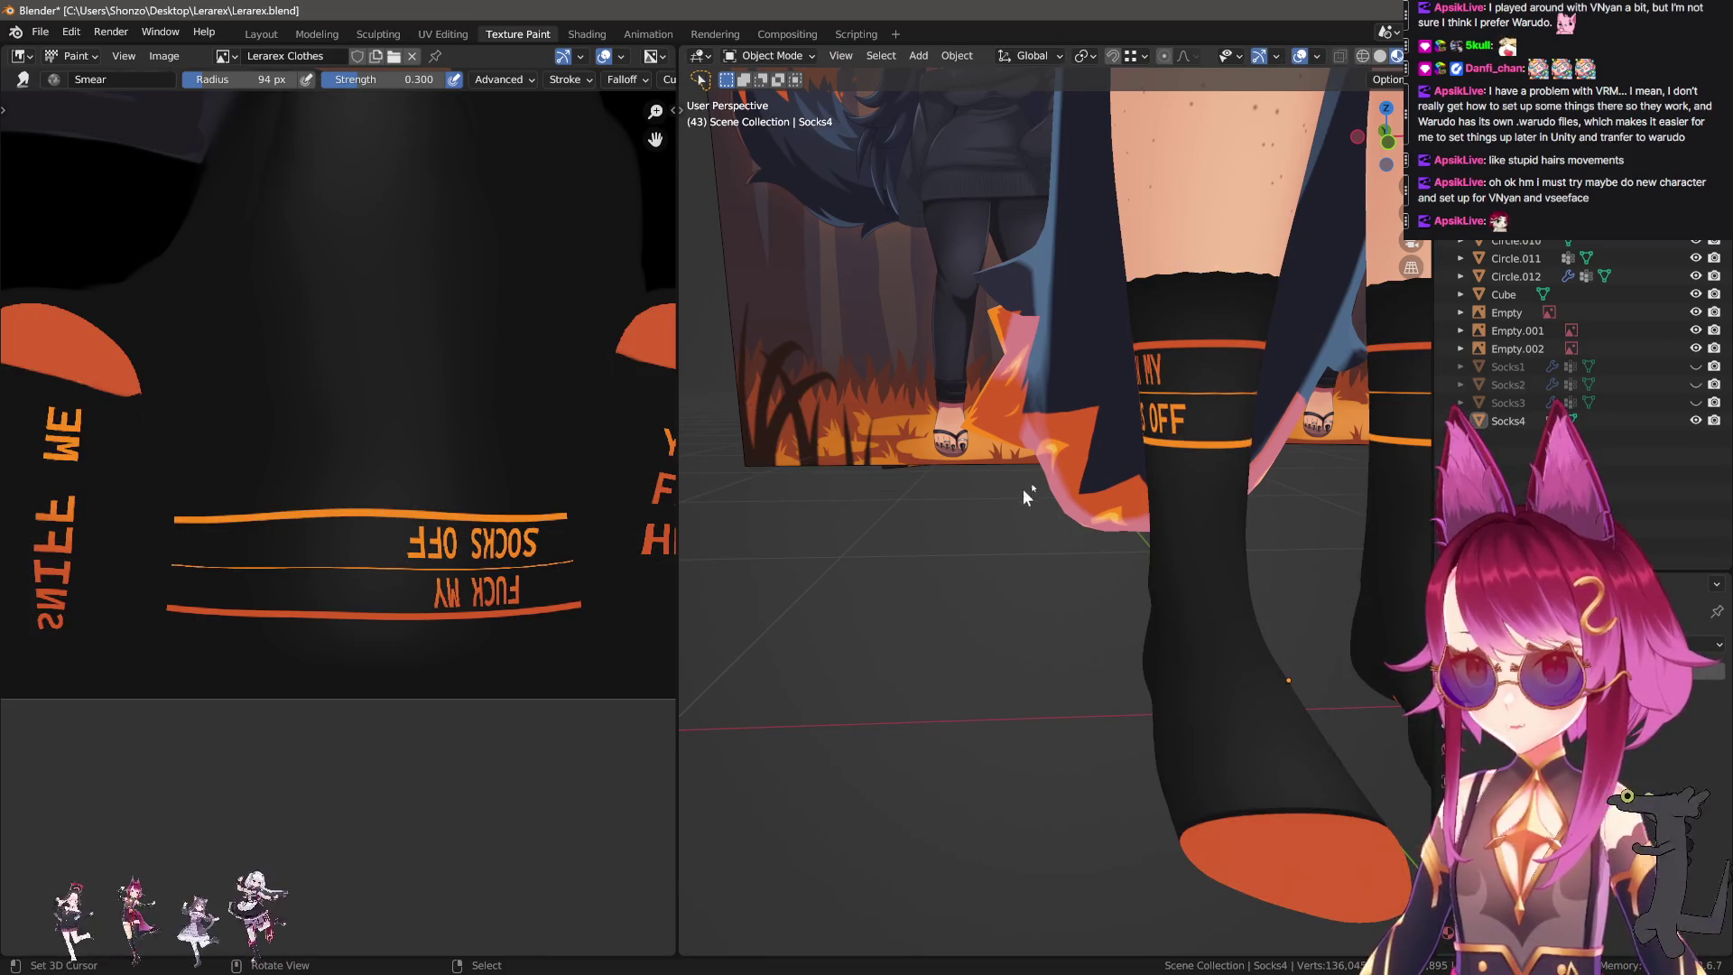
{"action": "key", "text": "Tab"}
{"action": "key", "text": "shift+a"}
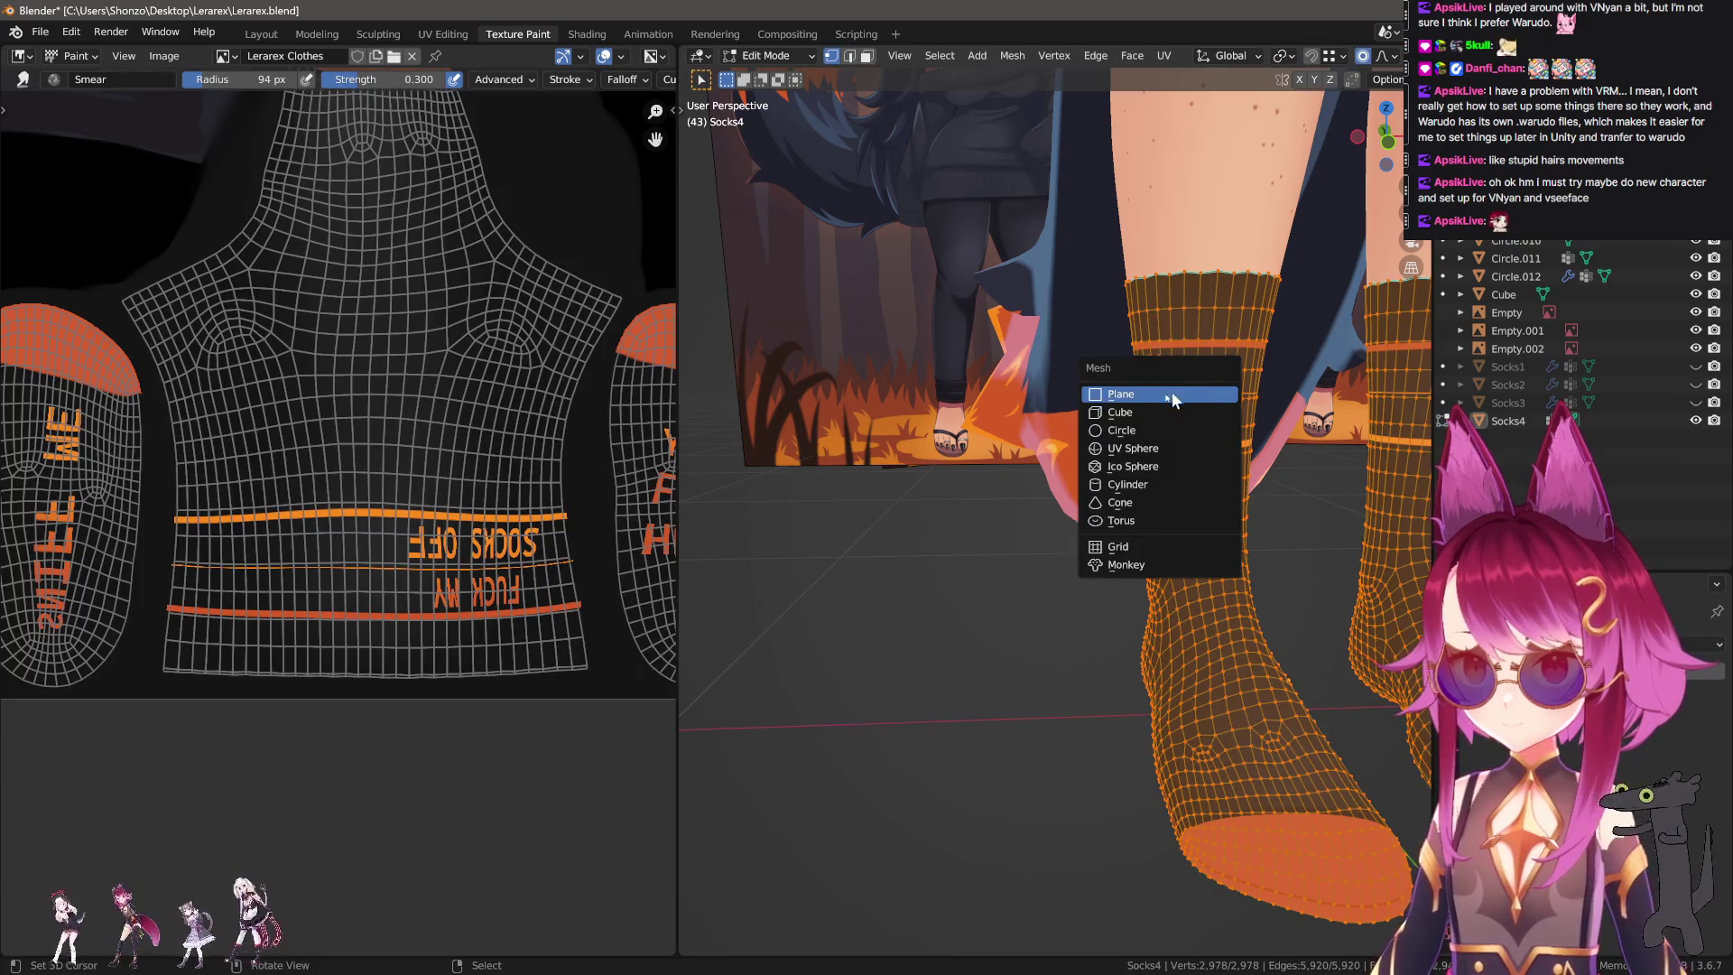
{"action": "left_click", "coordinate": [1236, 398]}
{"action": "scroll", "coordinate": [1145, 440], "scroll_direction": "down", "scroll_amount": 5}
{"action": "key", "text": "s"}
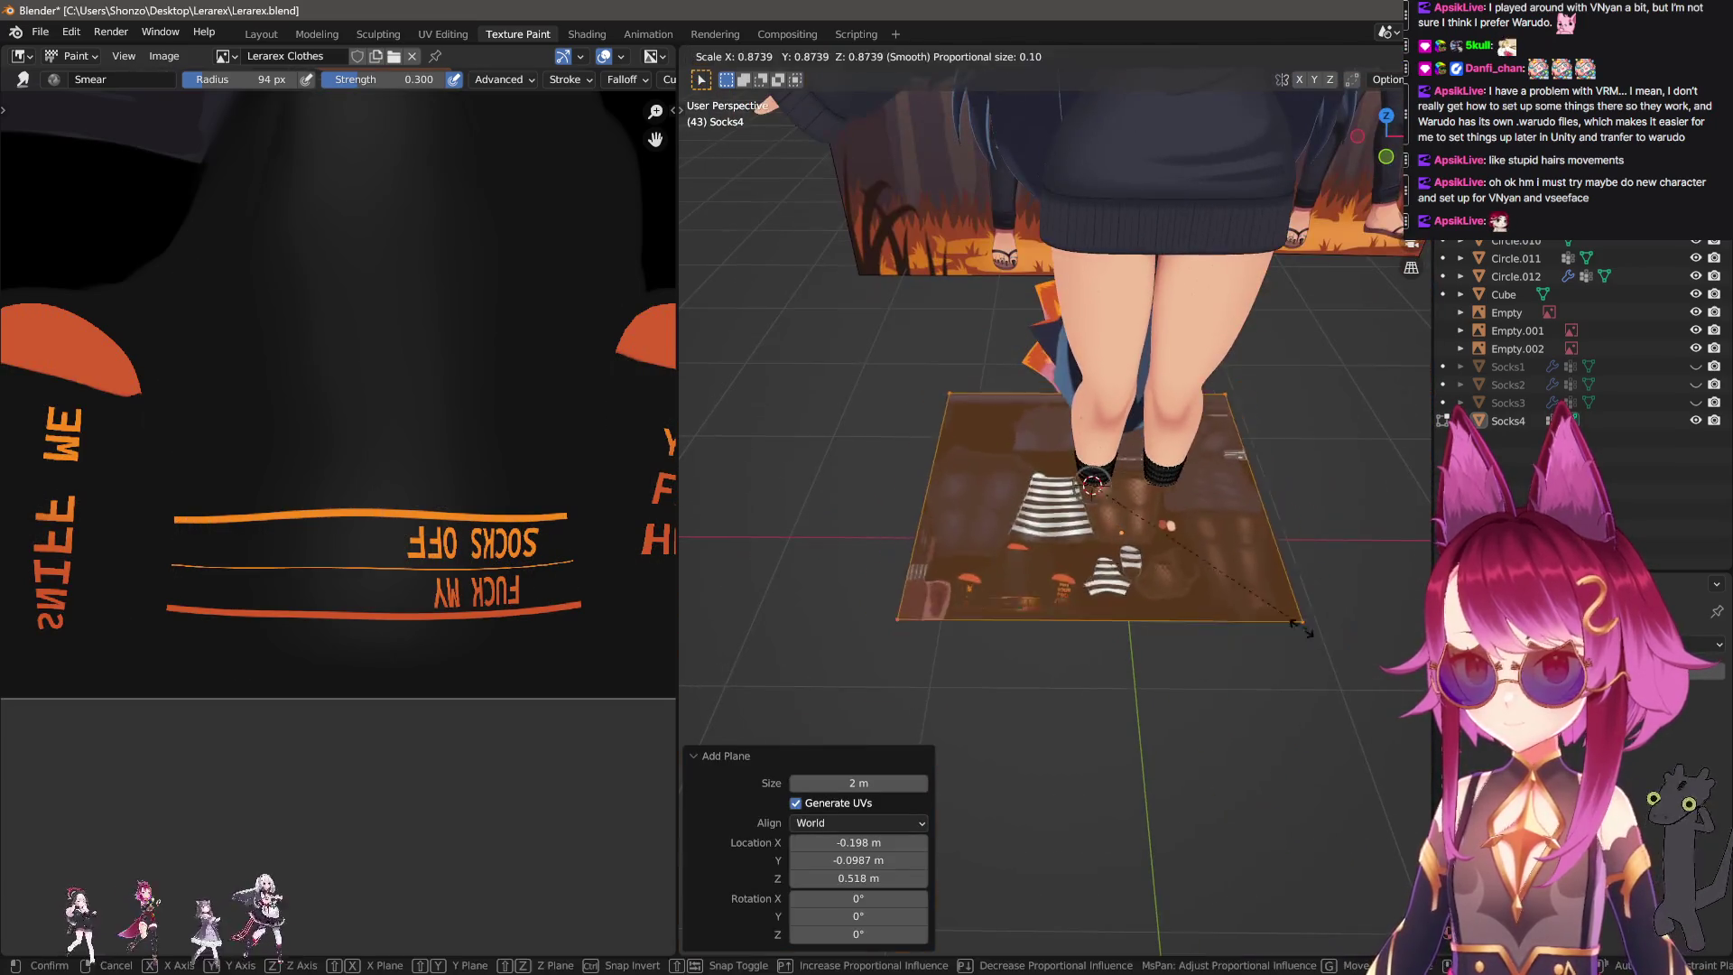
{"action": "left_click", "coordinate": [1228, 552]}
{"action": "key", "text": "s"}
{"action": "left_click", "coordinate": [1038, 539]}
{"action": "scroll", "coordinate": [1038, 540], "scroll_direction": "up", "scroll_amount": 3}
{"action": "type", "text": "rx90"}
{"action": "key", "text": "Return"}
{"action": "key", "text": "g"}
{"action": "key", "text": "x"}
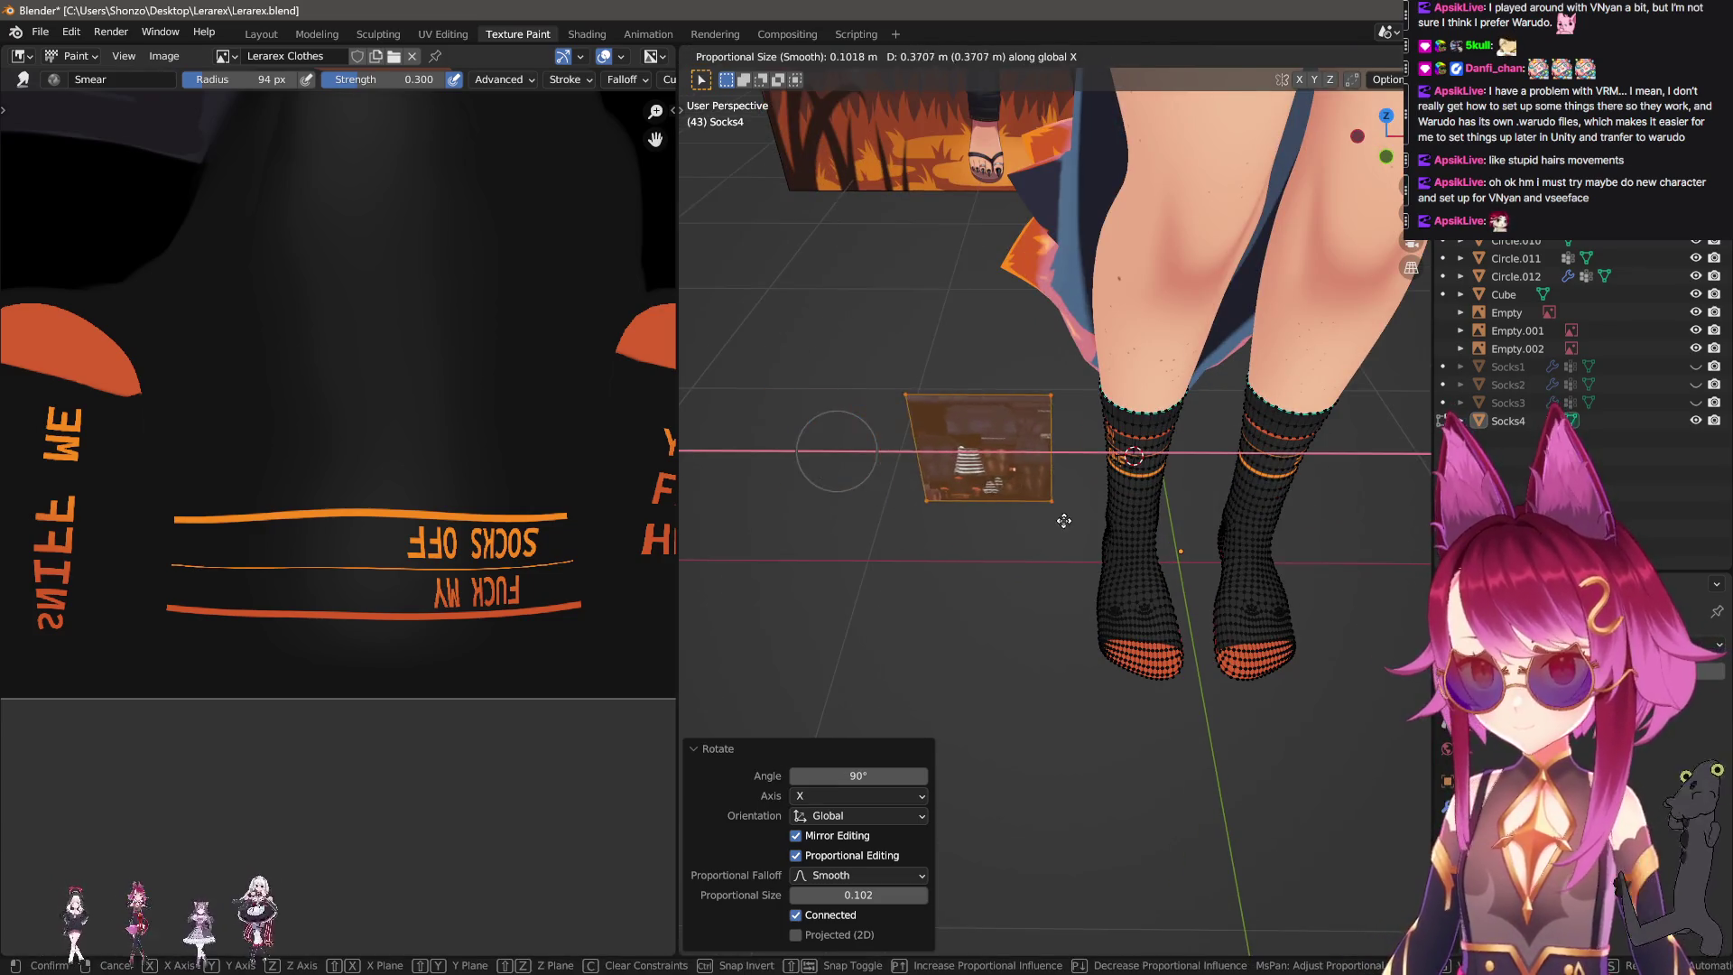
{"action": "left_click", "coordinate": [1070, 532]}
In UV Editing, select the sock's UV island and scale it down.
{"action": "left_click", "coordinate": [442, 36]}
{"action": "scroll", "coordinate": [1076, 553], "scroll_direction": "down", "scroll_amount": 5}
{"action": "scroll", "coordinate": [1076, 553], "scroll_direction": "down", "scroll_amount": 2}
{"action": "scroll", "coordinate": [1075, 552], "scroll_direction": "up", "scroll_amount": 2}
{"action": "middle_click_drag", "start_coordinate": [1076, 552], "coordinate": [1064, 505]}
{"action": "key", "text": "l"}
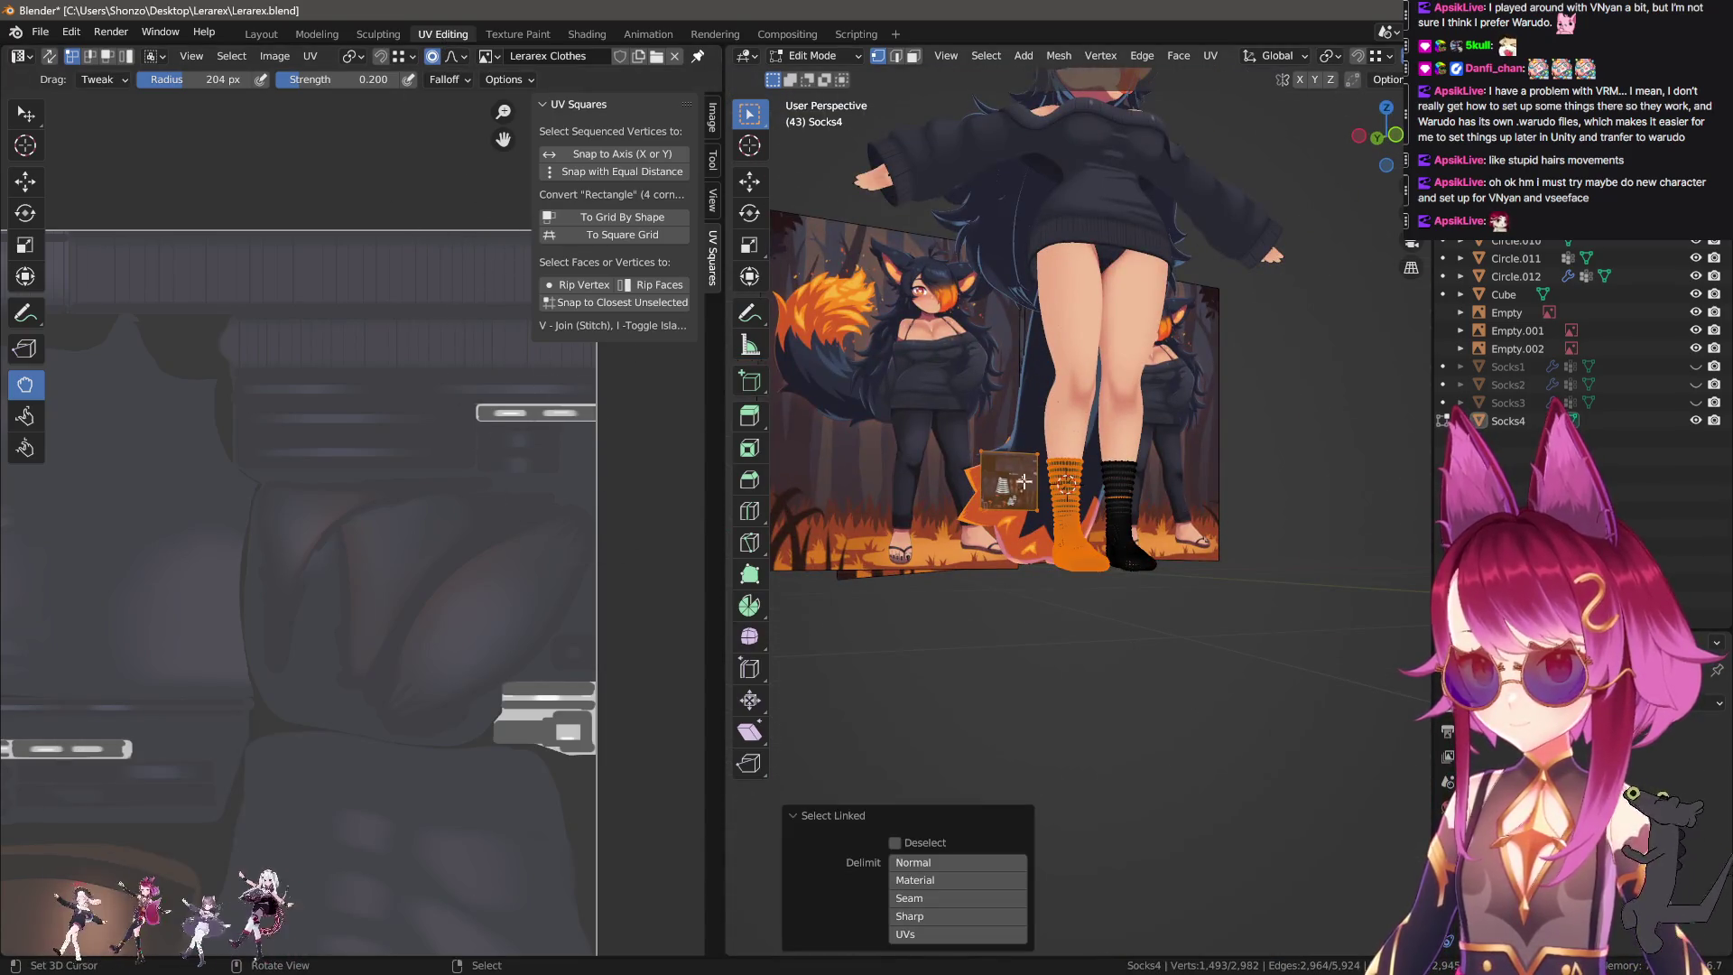
{"action": "scroll", "coordinate": [417, 553], "scroll_direction": "down", "scroll_amount": 5}
{"action": "key", "text": "s"}
{"action": "left_click", "coordinate": [464, 608]}
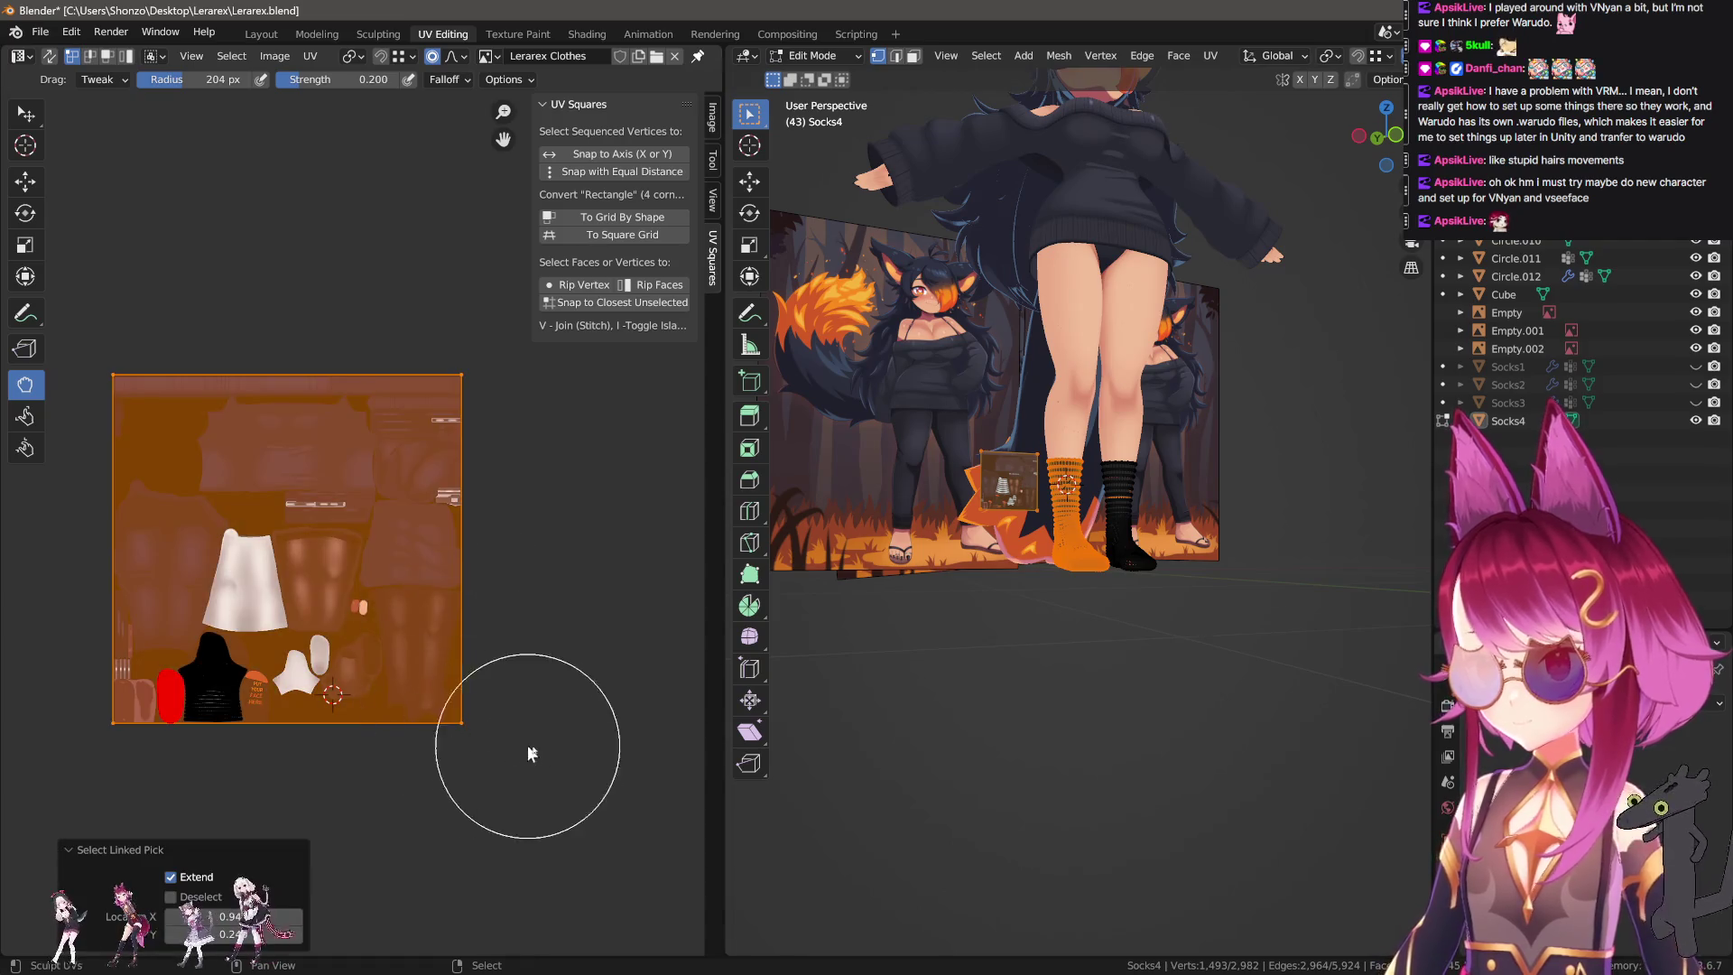
Reposition the sock's UV corners with proportional moves so the orange bands wrap the cuff.
{"action": "key", "text": "g"}
{"action": "key", "text": "Escape"}
{"action": "scroll", "coordinate": [652, 689], "scroll_direction": "up", "scroll_amount": 4}
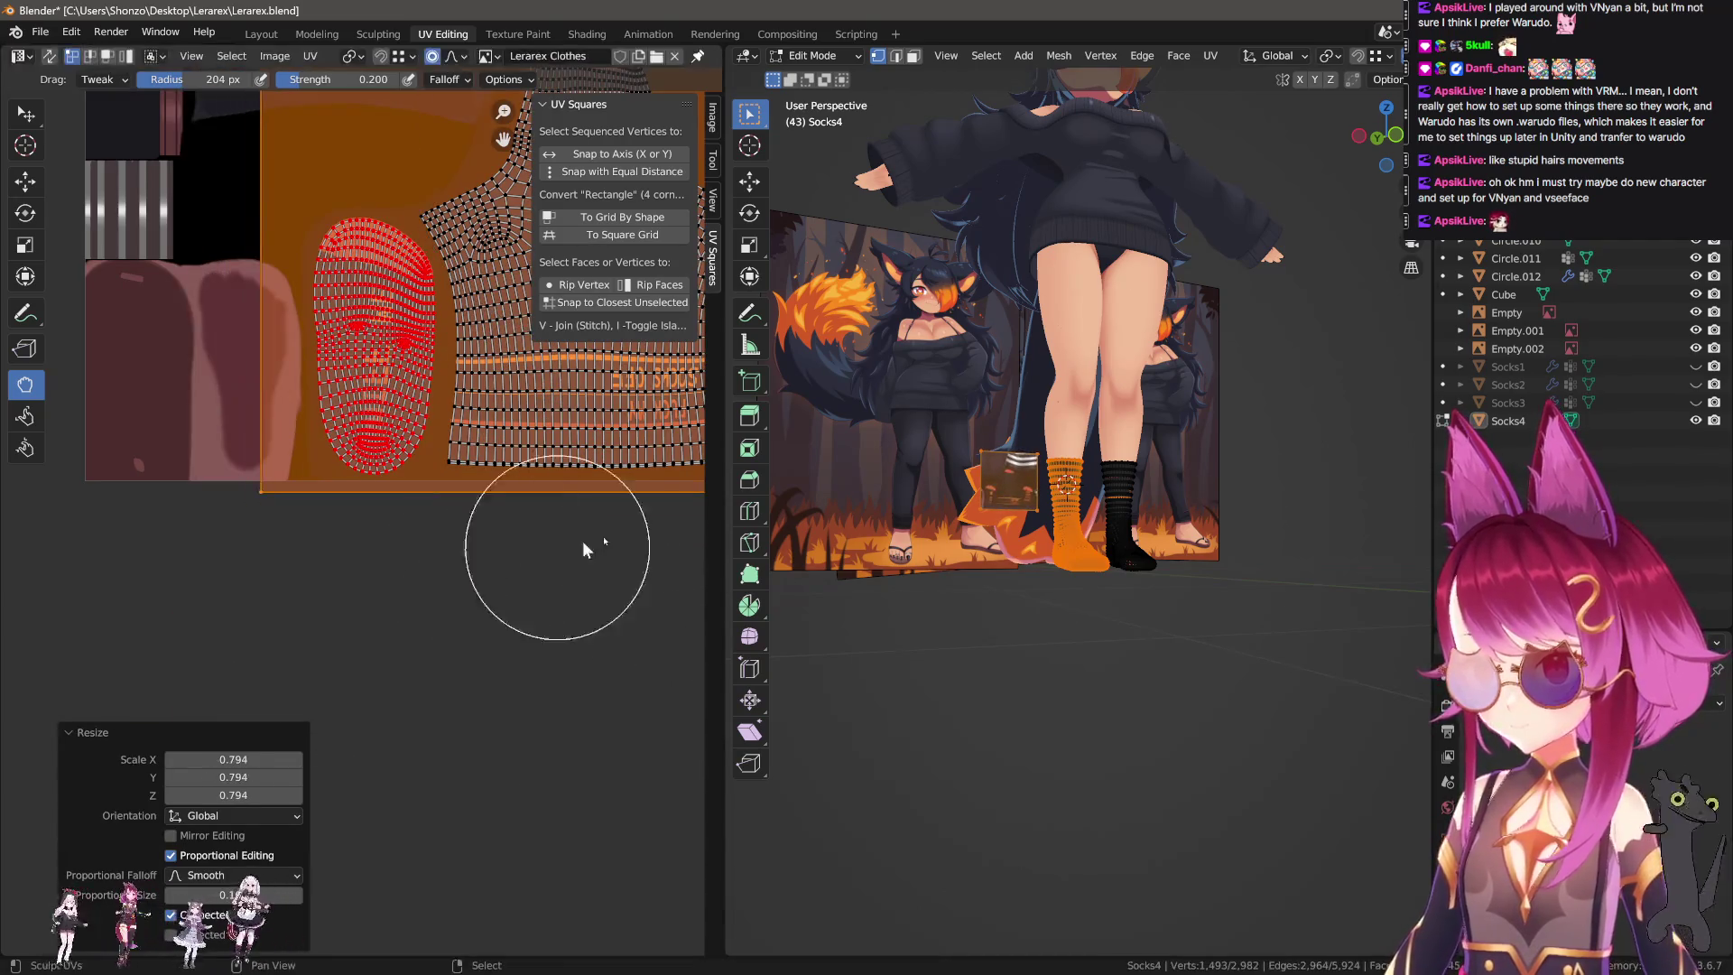
{"action": "scroll", "coordinate": [556, 545], "scroll_direction": "up", "scroll_amount": 3}
{"action": "left_click", "coordinate": [534, 529]}
{"action": "key", "text": "g"}
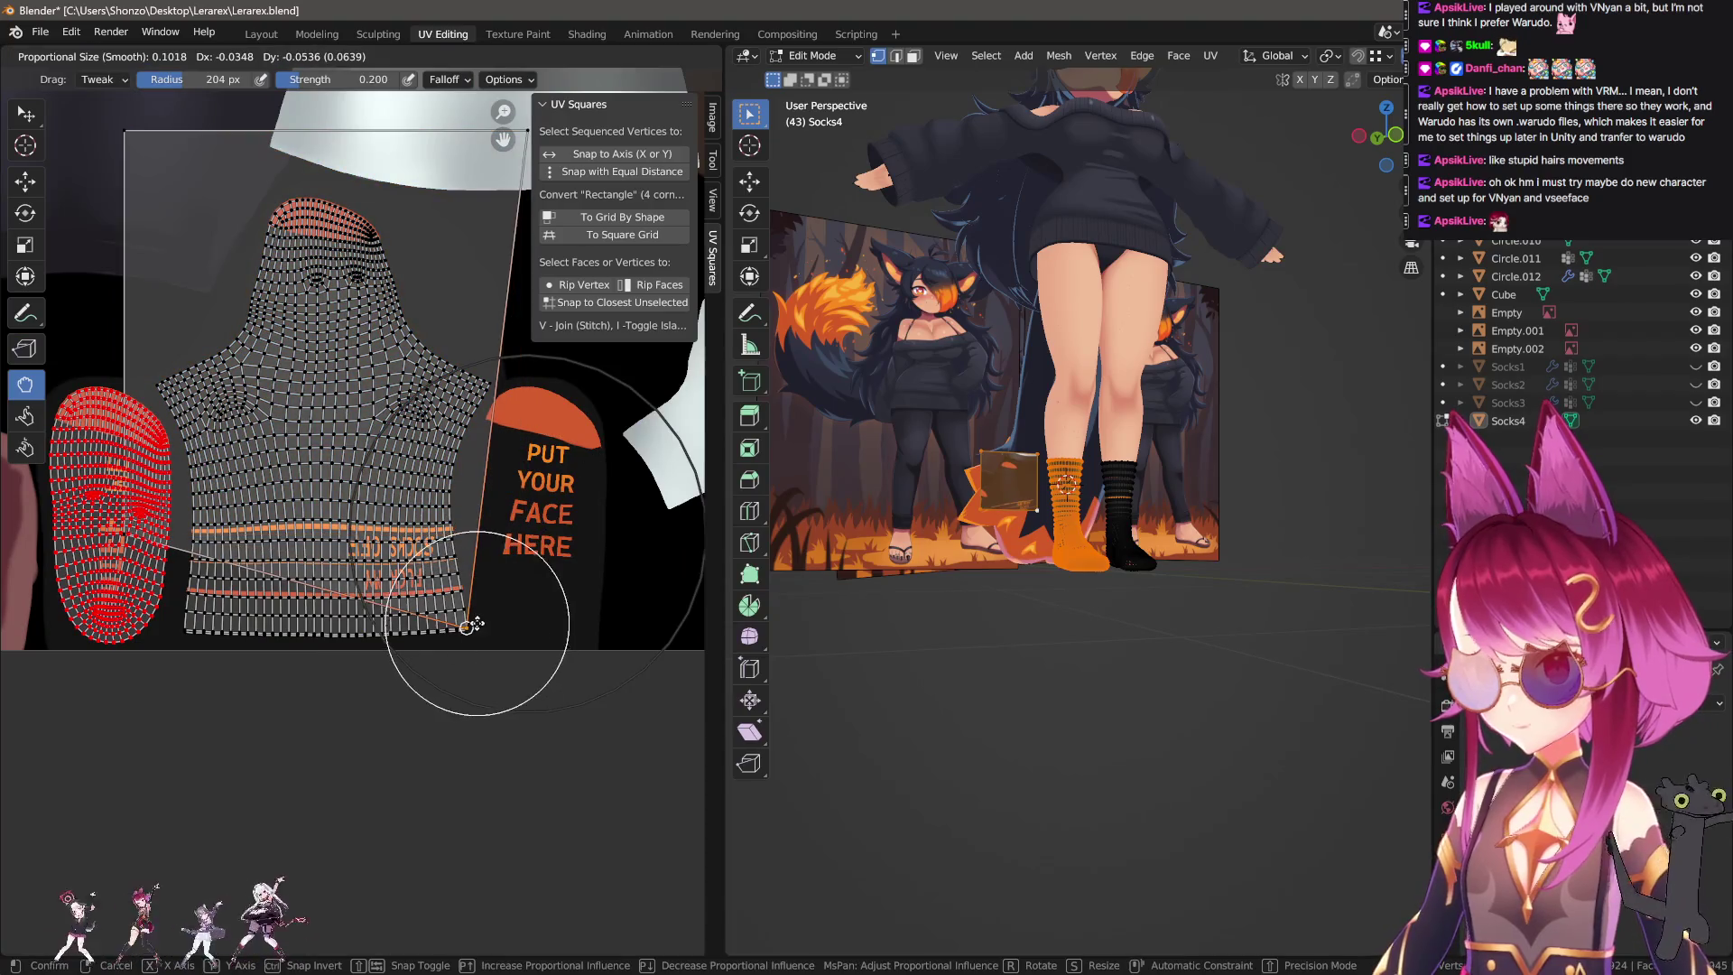
{"action": "left_click", "coordinate": [469, 632]}
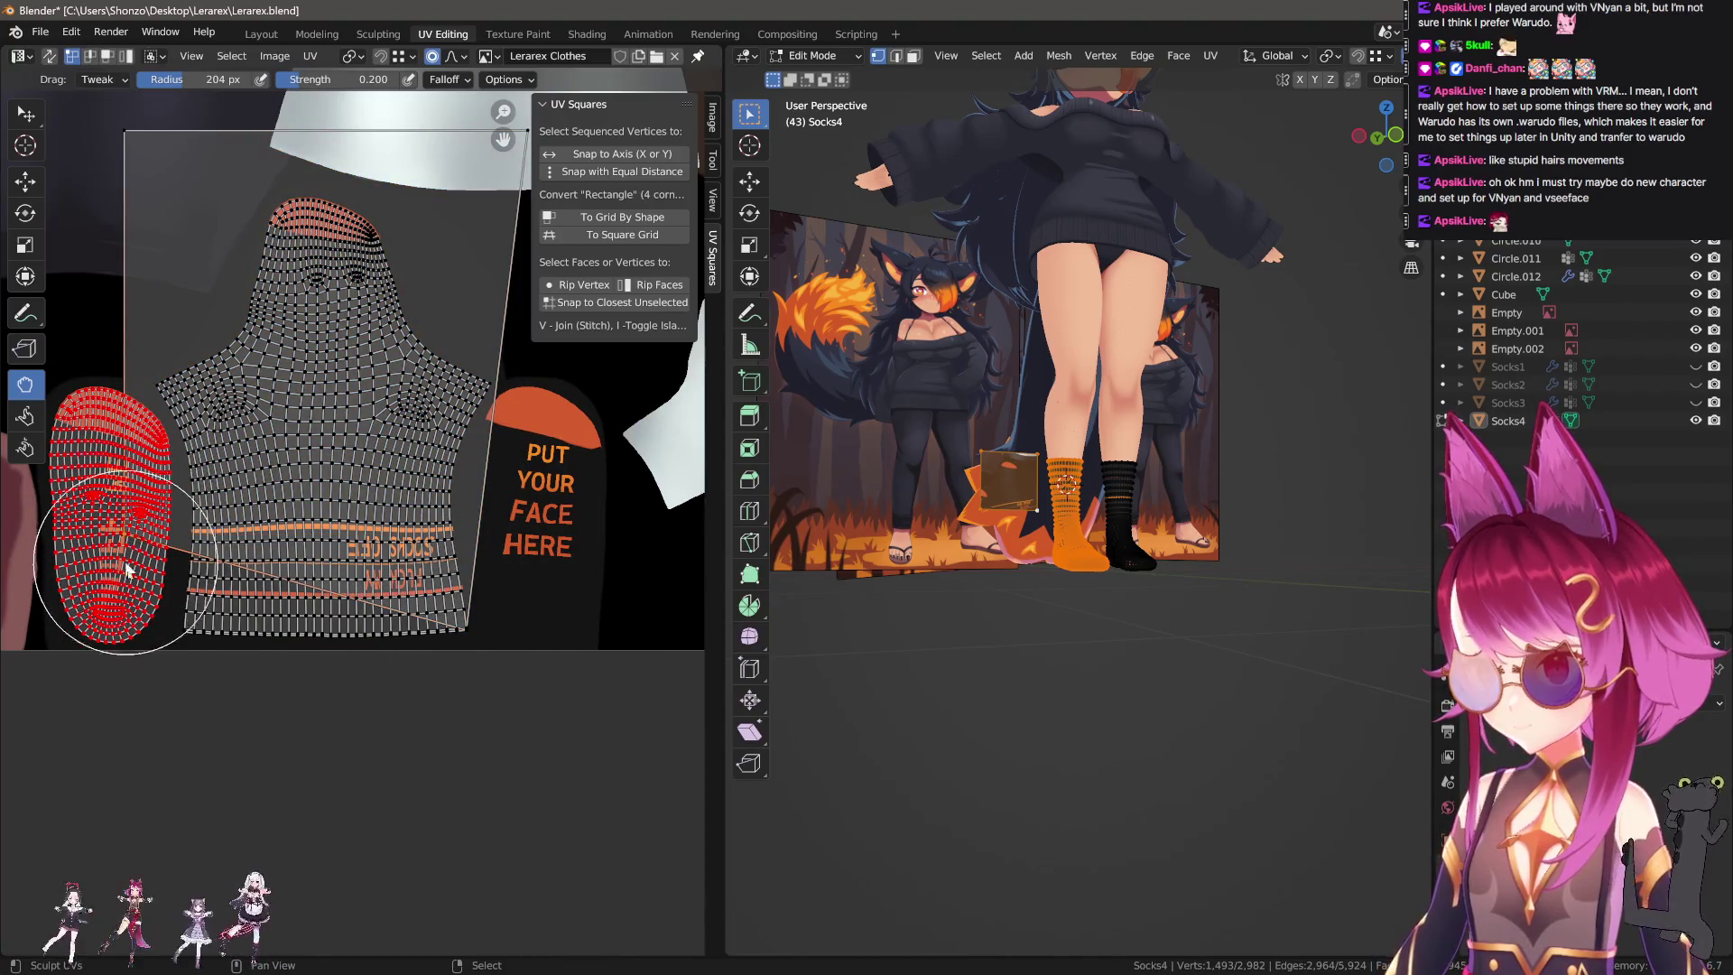
{"action": "left_click", "coordinate": [127, 132]}
{"action": "key", "text": "g"}
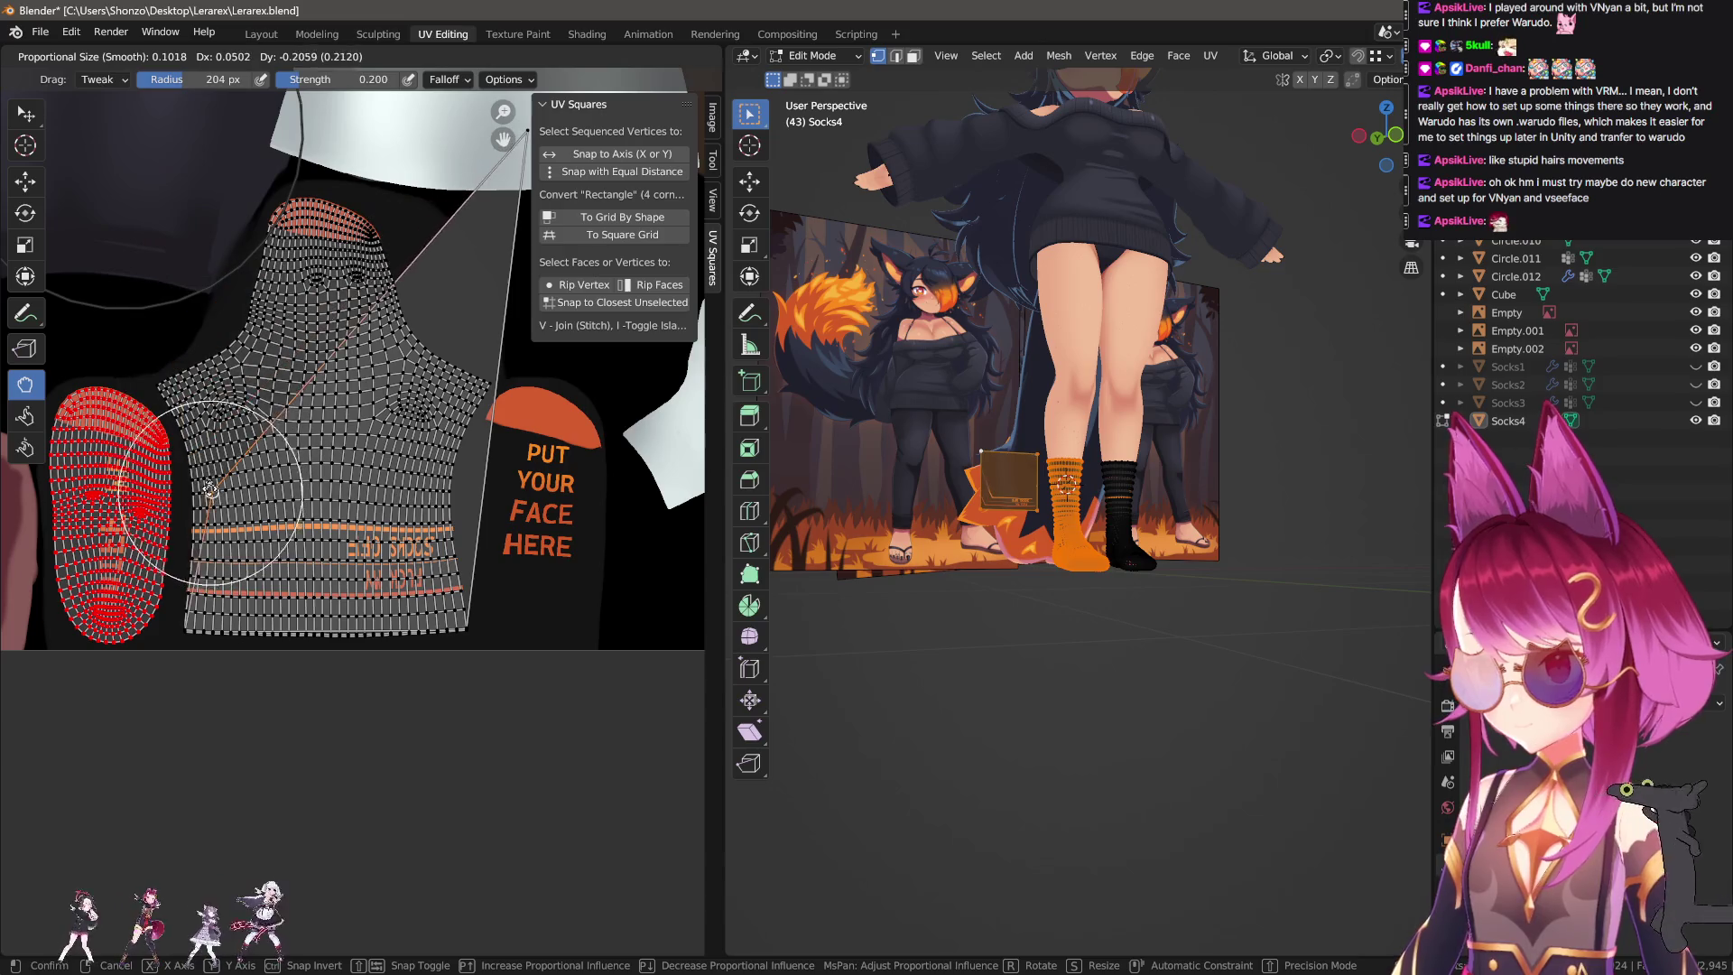
{"action": "left_click", "coordinate": [185, 443]}
{"action": "middle_click_drag", "start_coordinate": [185, 443], "coordinate": [67, 541]}
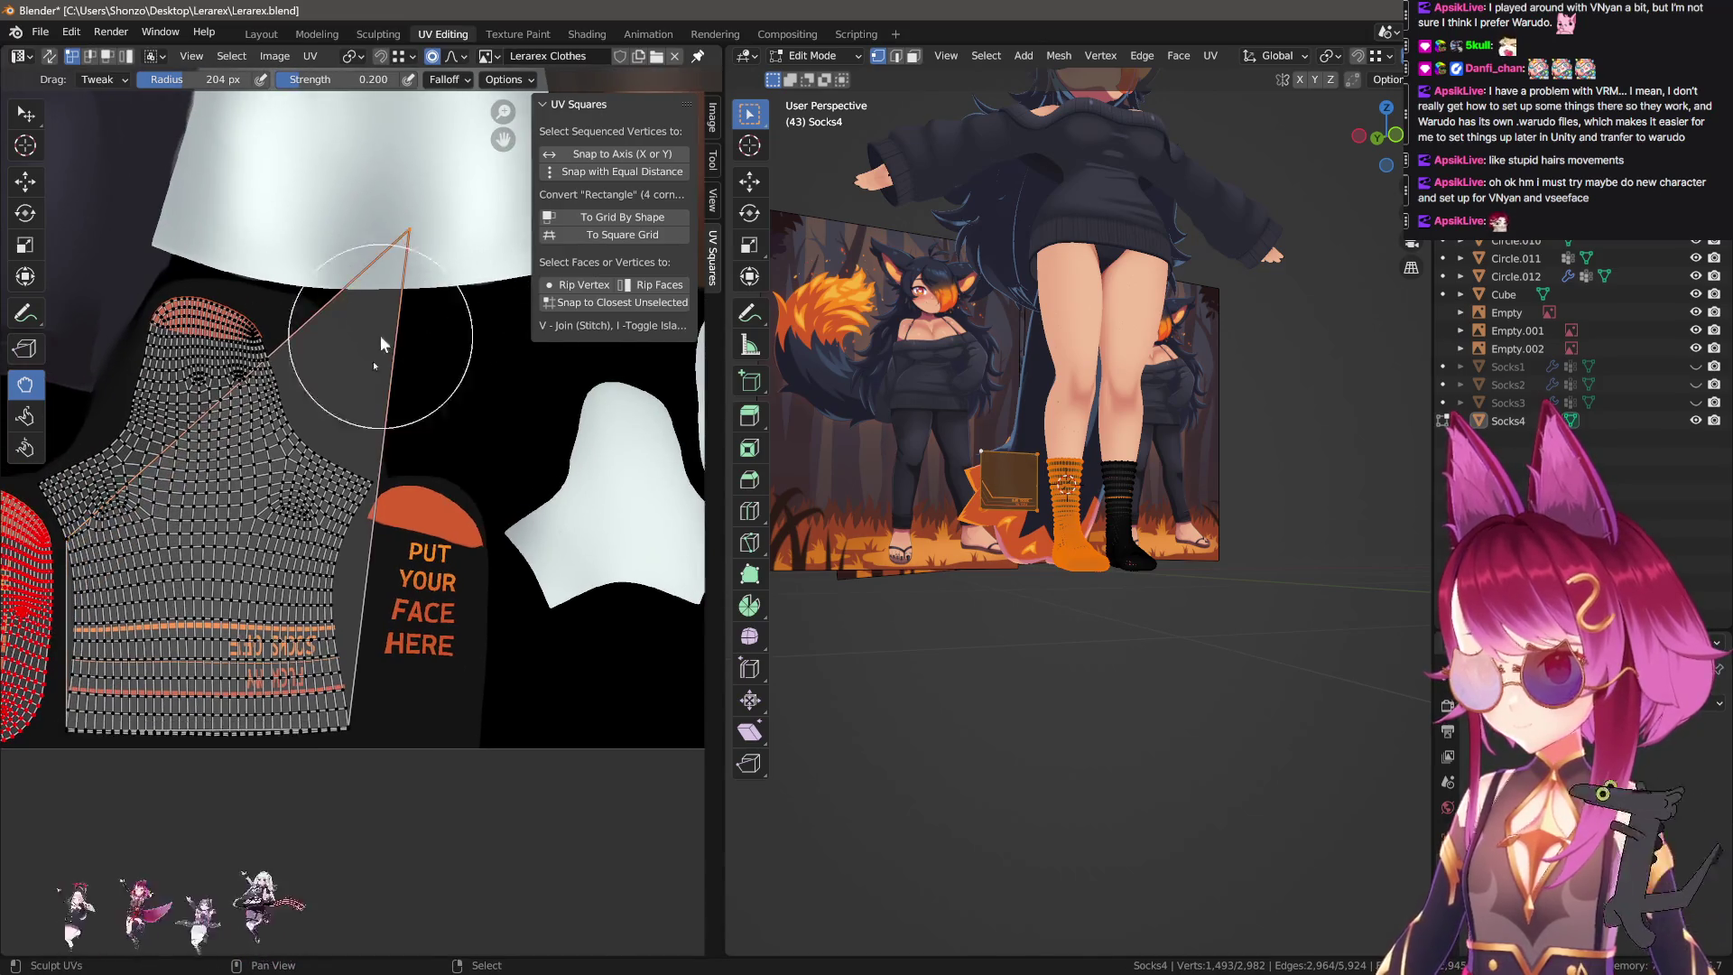
{"action": "key", "text": "g"}
{"action": "left_click", "coordinate": [343, 536]}
{"action": "scroll", "coordinate": [414, 485], "scroll_direction": "up", "scroll_amount": 2}
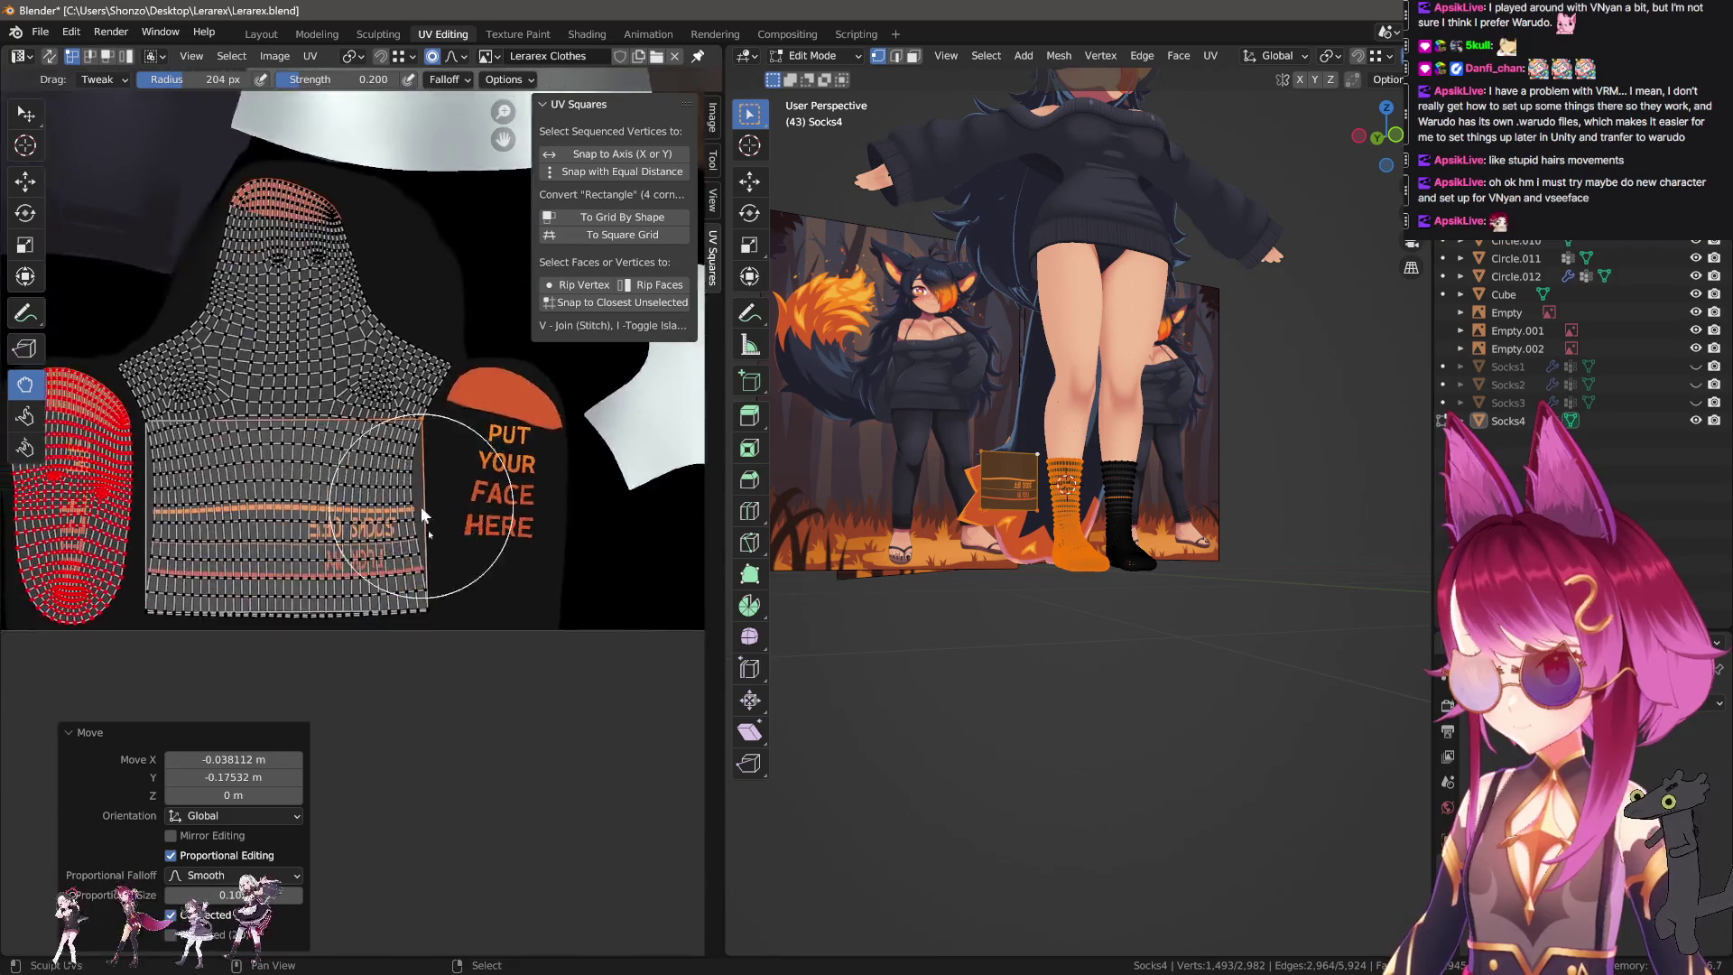
{"action": "scroll", "coordinate": [414, 485], "scroll_direction": "up", "scroll_amount": 2}
{"action": "scroll", "coordinate": [1112, 579], "scroll_direction": "up", "scroll_amount": 2}
{"action": "scroll", "coordinate": [1112, 579], "scroll_direction": "up", "scroll_amount": 2}
{"action": "key", "text": "alt+a"}
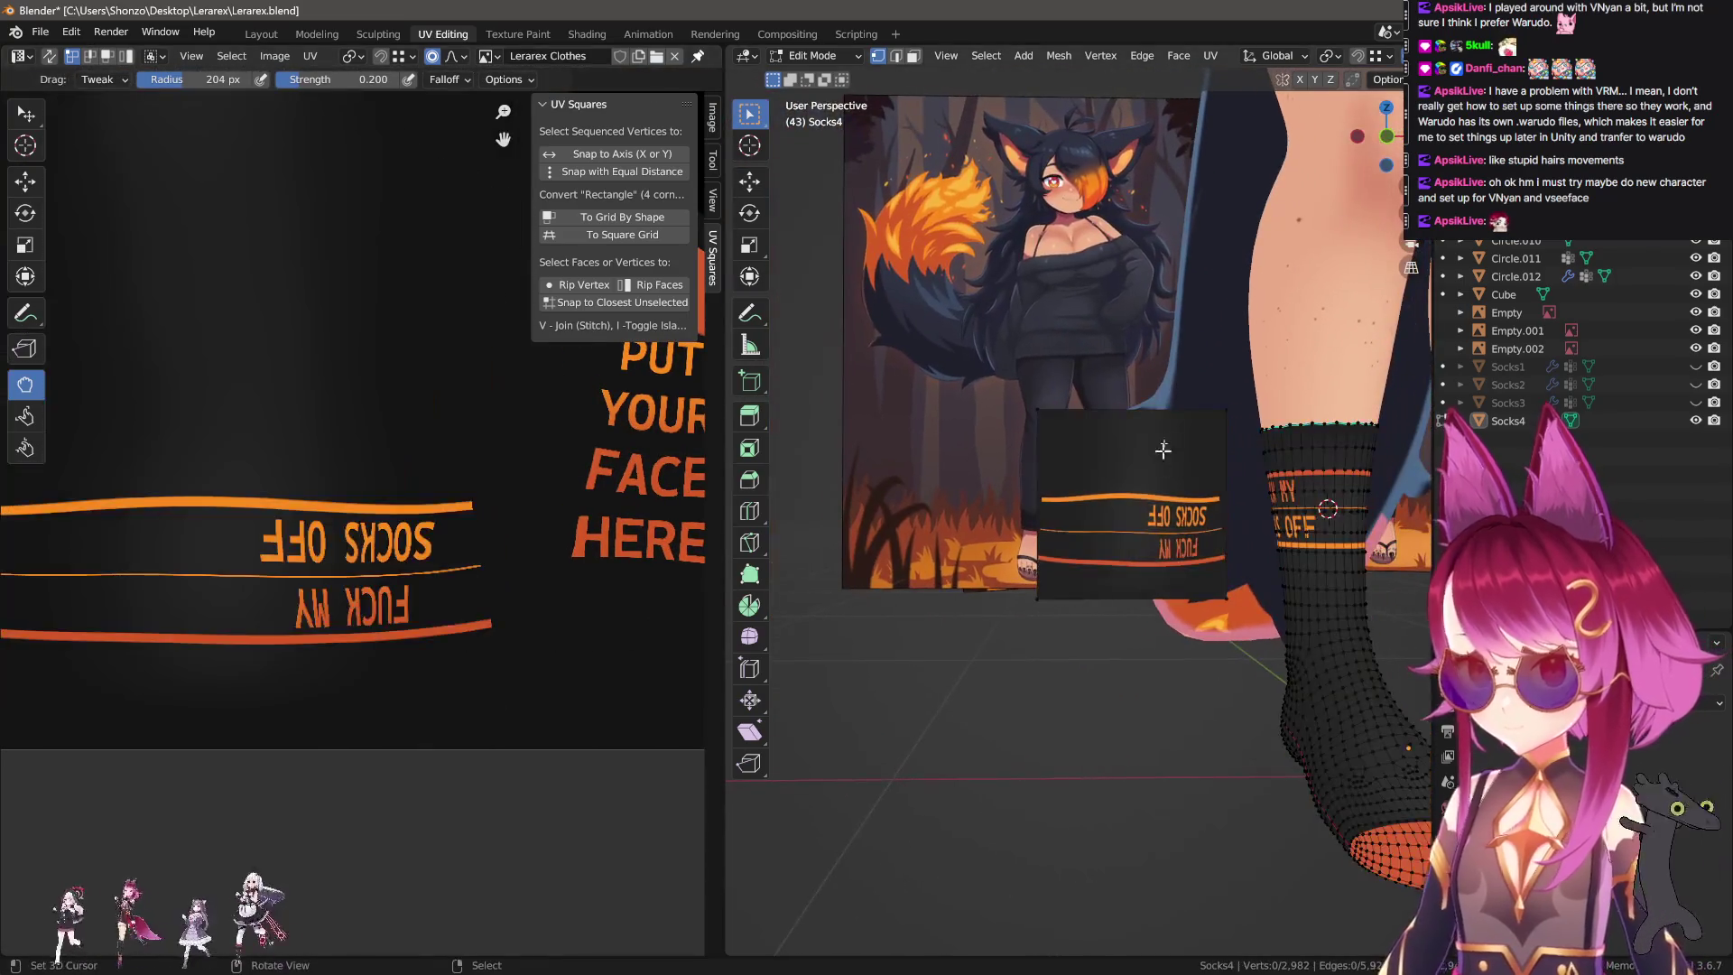
Select the plane and rotate its UVs 180° so the slogan reads correctly.
{"action": "key", "text": "l"}
{"action": "key", "text": "r"}
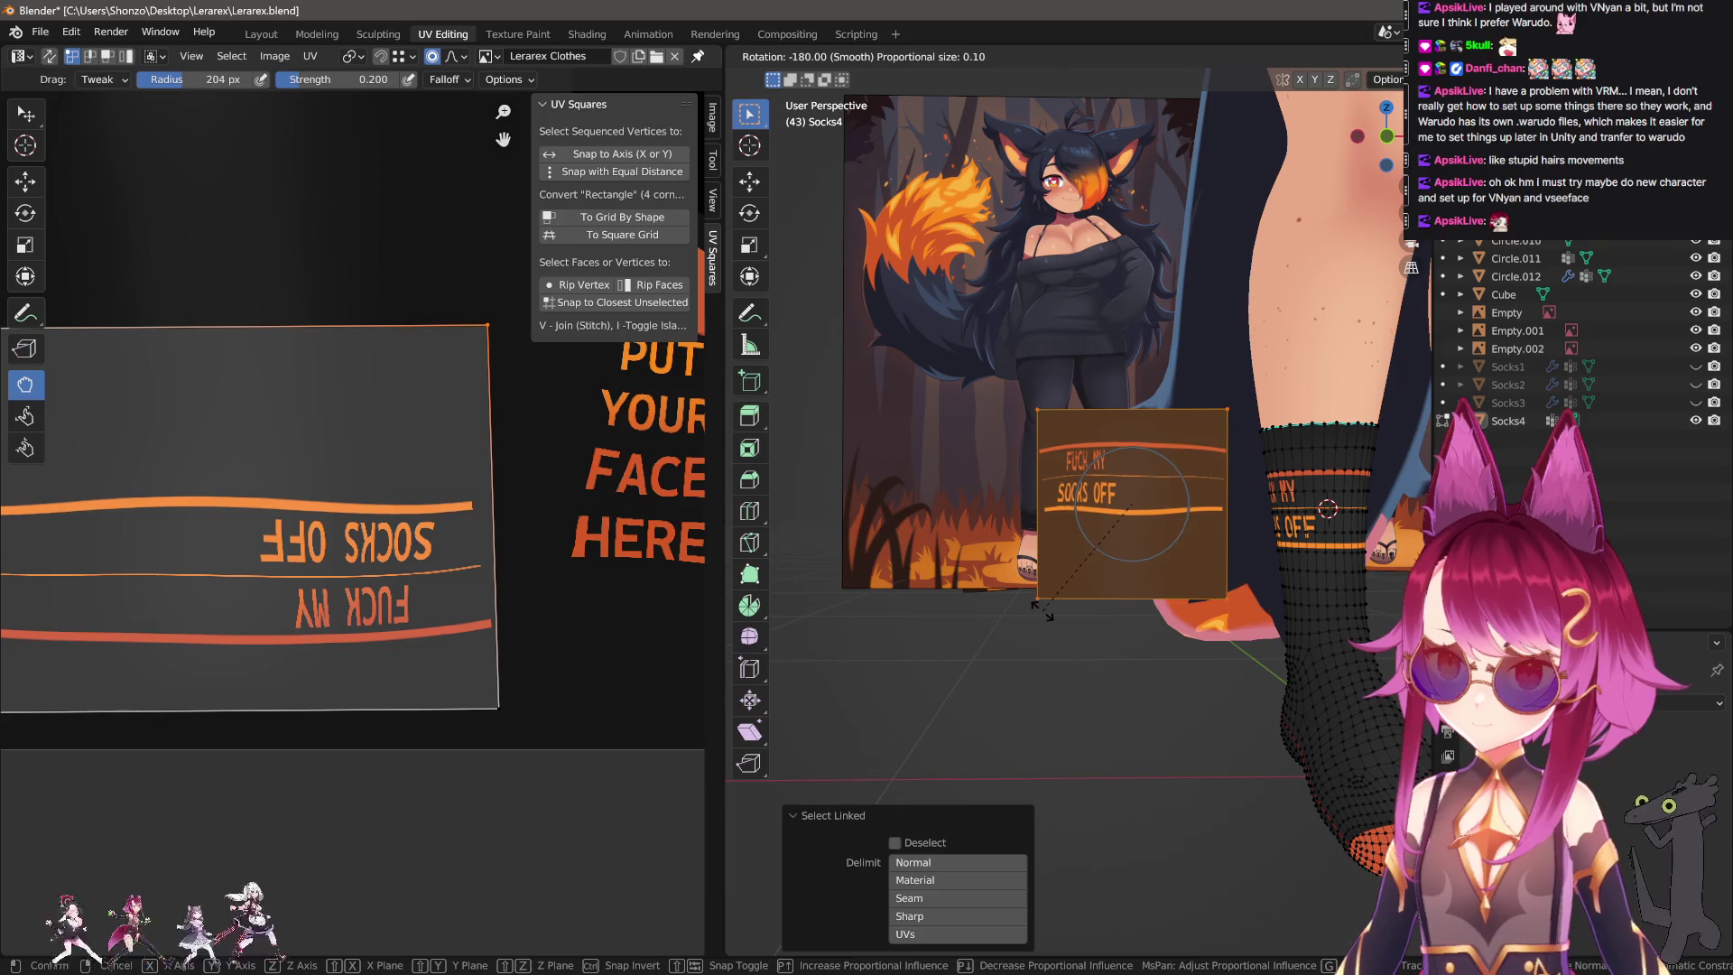
{"action": "key", "text": "Return"}
Add six horizontal and six vertical evenly spaced loop cuts to the plane.
{"action": "key", "text": "ctrl+r"}
{"action": "scroll", "coordinate": [1036, 494], "scroll_direction": "up", "scroll_amount": 5}
{"action": "left_click", "coordinate": [1036, 494]}
{"action": "right_click", "coordinate": [1035, 494]}
{"action": "key", "text": "ctrl+r"}
{"action": "left_click", "coordinate": [1076, 402]}
{"action": "right_click", "coordinate": [1076, 398]}
{"action": "scroll", "coordinate": [377, 497], "scroll_direction": "down", "scroll_amount": 3}
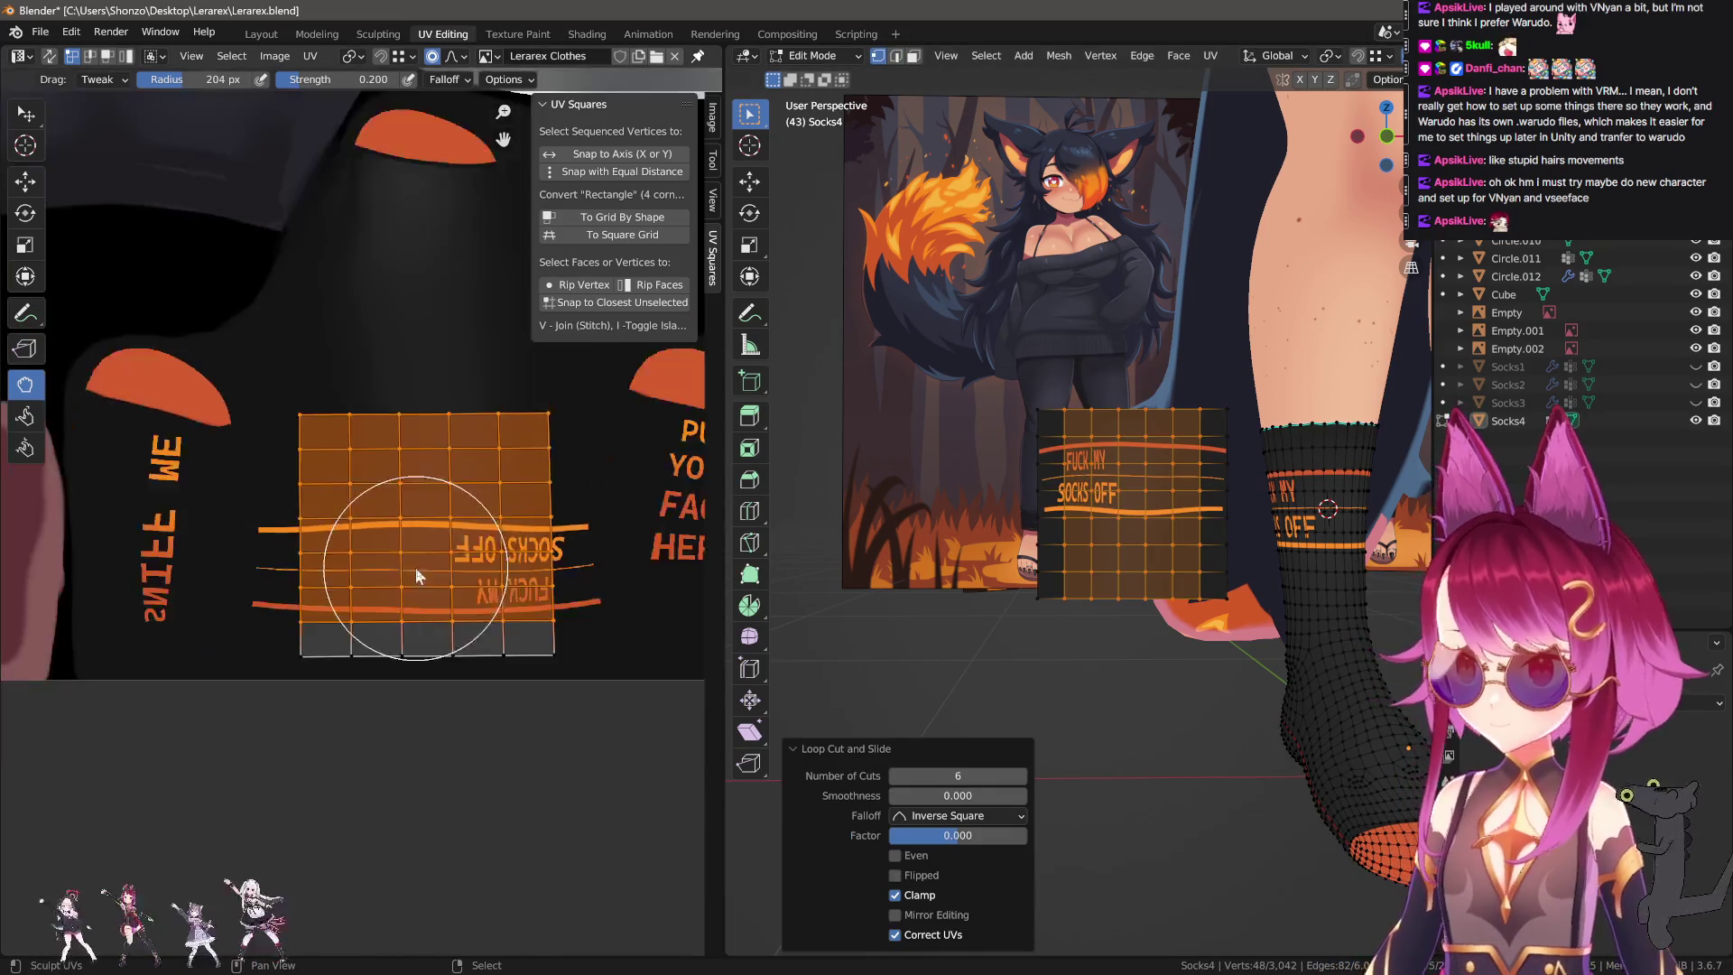
{"action": "key", "text": "alt+a"}
{"action": "key", "text": "l"}
{"action": "key", "text": "l"}
{"action": "scroll", "coordinate": [401, 528], "scroll_direction": "up", "scroll_amount": 2}
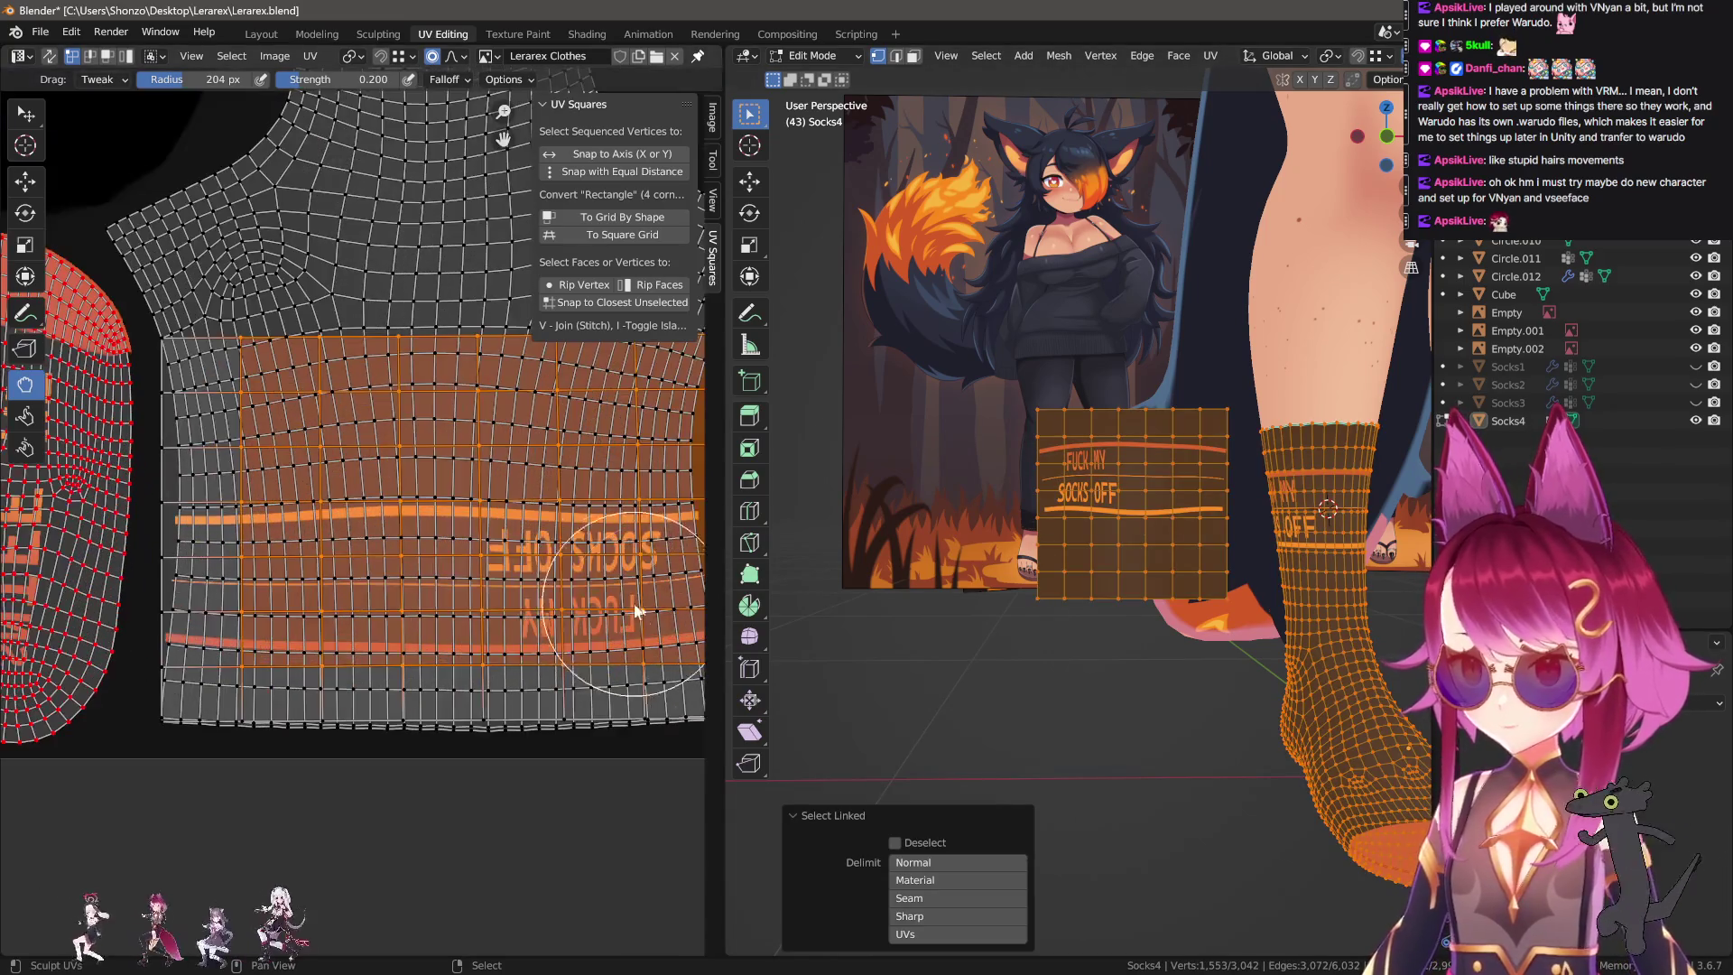
Narrow the lowest three horizontal sock UV loops along X, one to 0.931.
{"action": "key", "text": "alt+a"}
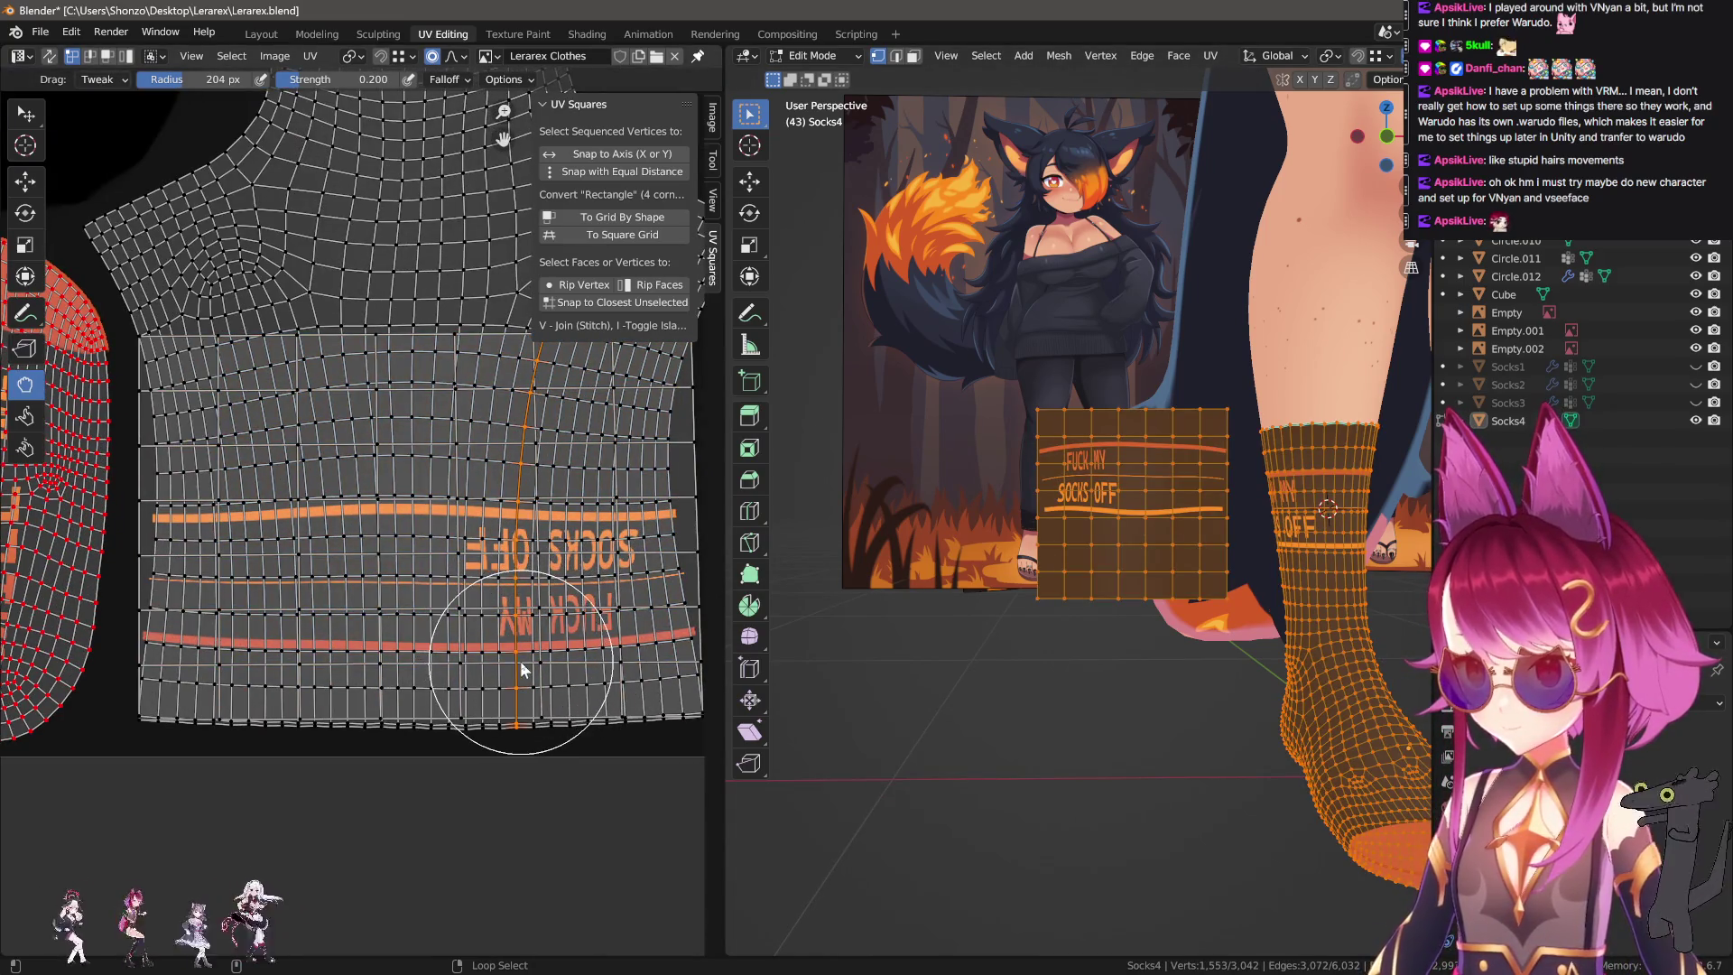
{"action": "middle_click_drag", "start_coordinate": [582, 675], "coordinate": [575, 675]}
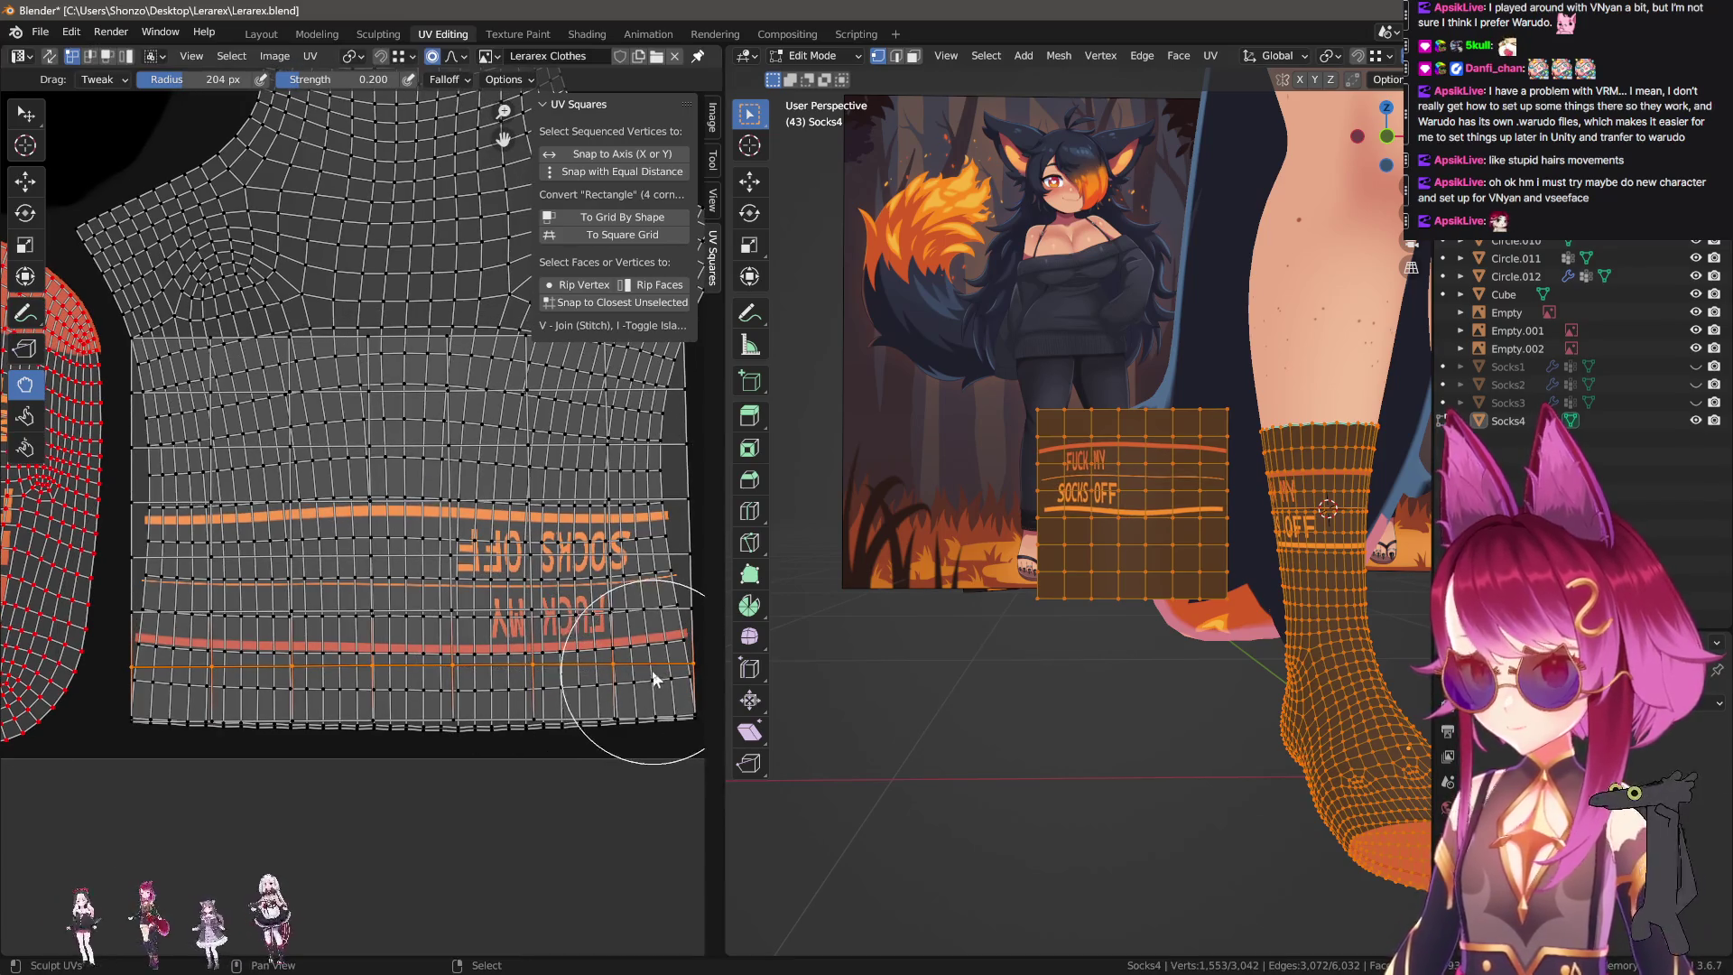
{"action": "key", "text": "s"}
{"action": "key", "text": "x"}
{"action": "left_click", "coordinate": [648, 673]}
{"action": "left_click", "coordinate": [672, 614], "text": "alt"}
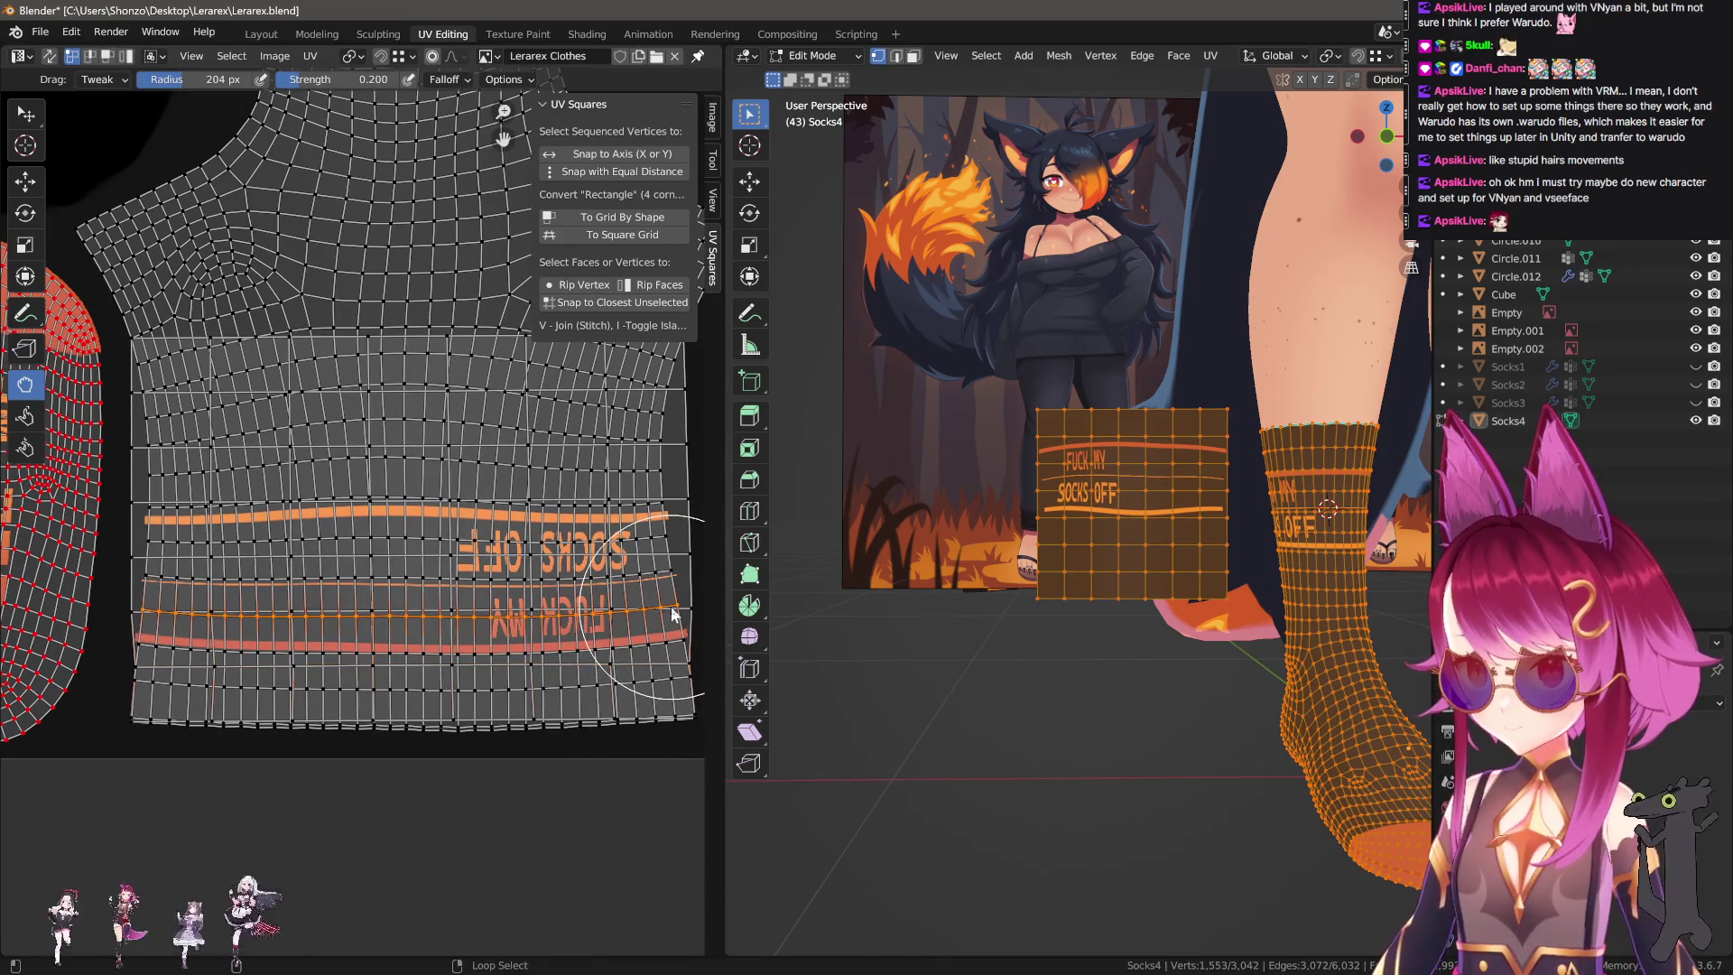
{"action": "key", "text": "s"}
{"action": "key", "text": "x"}
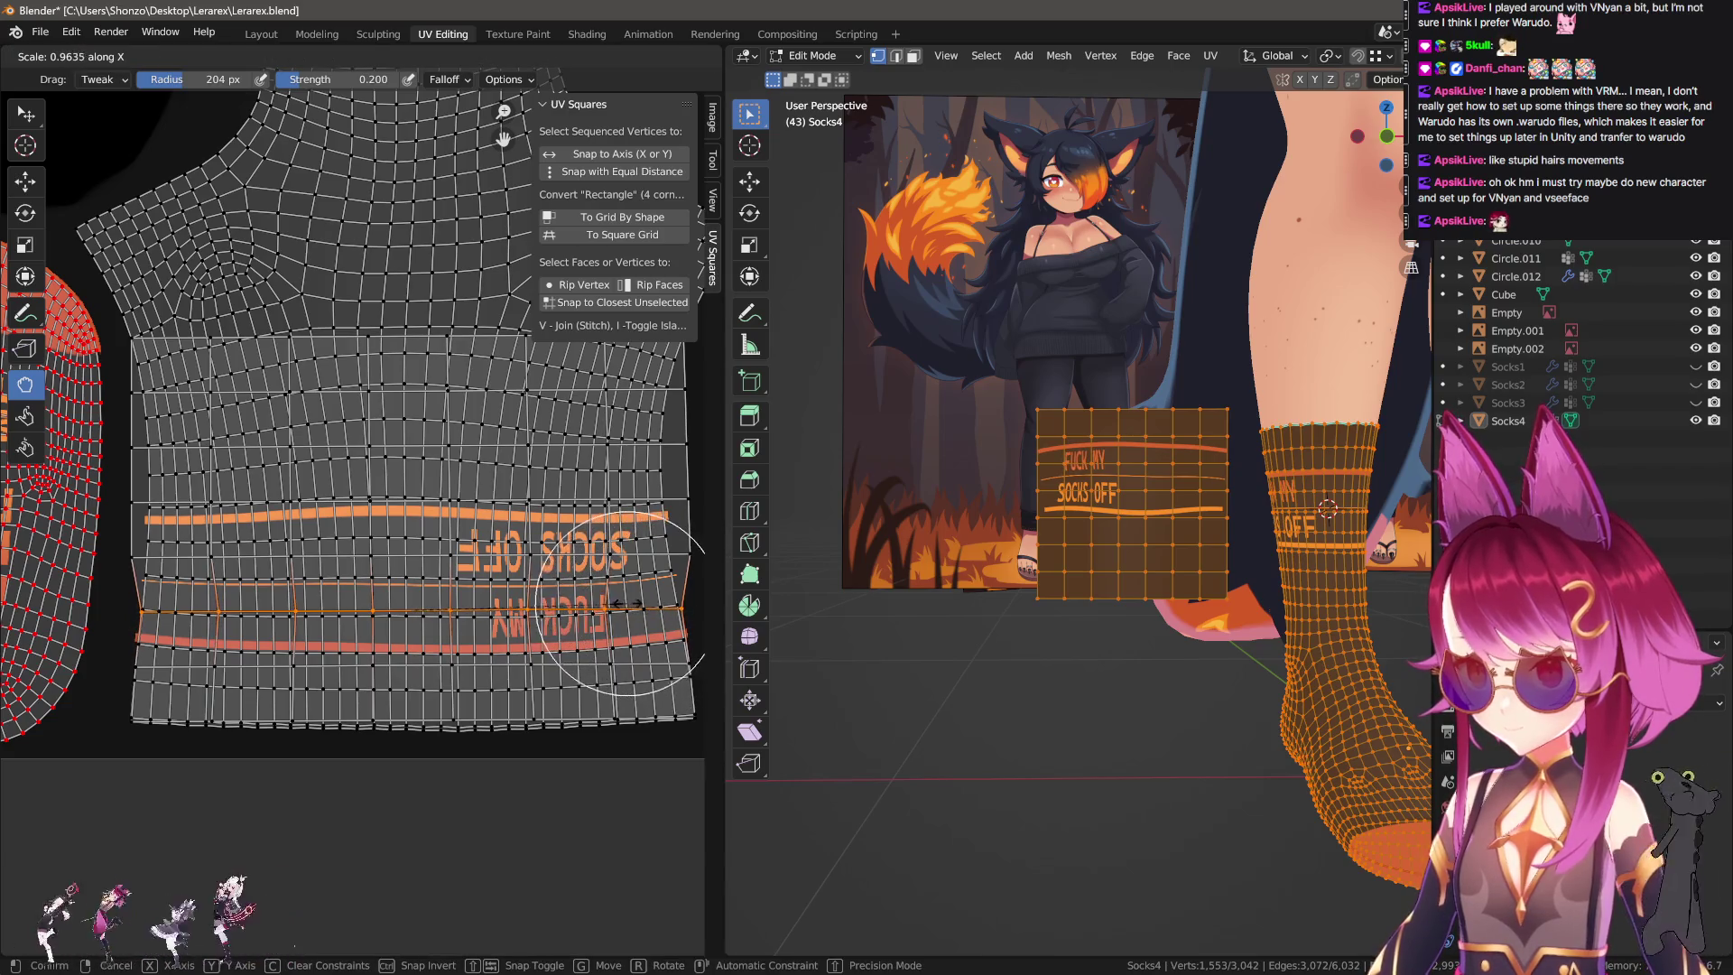
{"action": "left_click", "coordinate": [624, 603]}
{"action": "left_click", "coordinate": [669, 554], "text": "alt"}
{"action": "key", "text": "s"}
{"action": "key", "text": "x"}
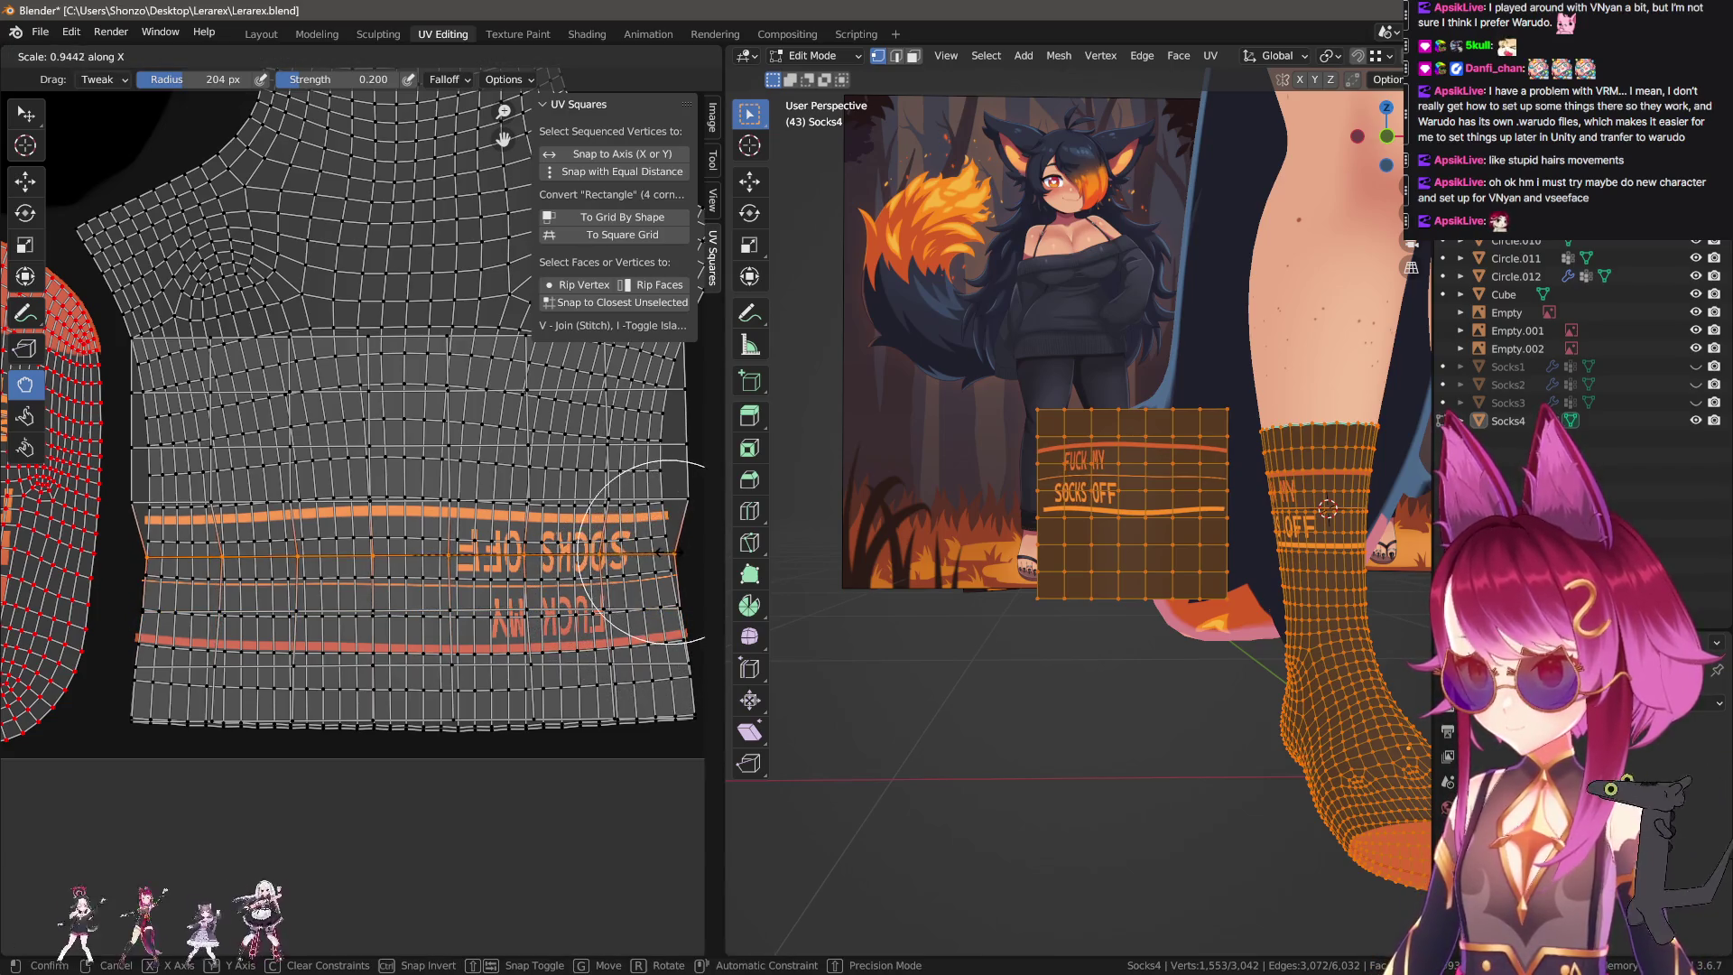
{"action": "left_click", "coordinate": [643, 545]}
{"action": "key", "text": "g"}
{"action": "key", "text": "x"}
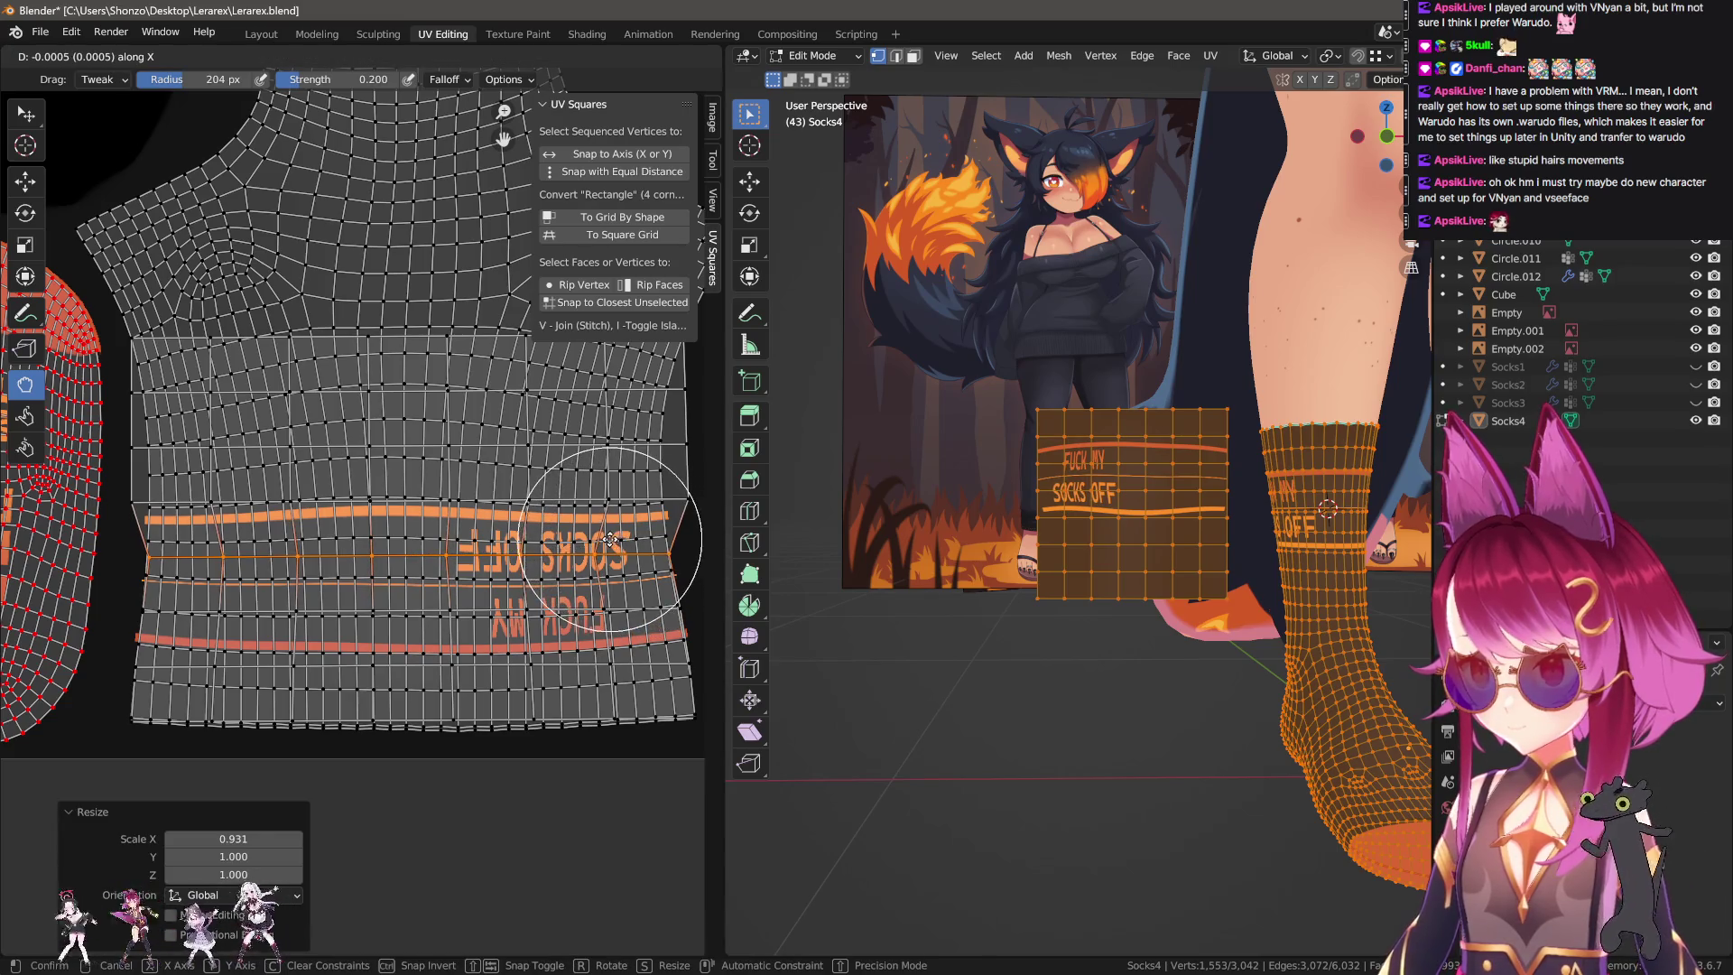
{"action": "right_click", "coordinate": [610, 540]}
Narrow the upper horizontal UV loops around the bands along X to even their width.
{"action": "left_click", "coordinate": [666, 502], "text": "alt"}
{"action": "key", "text": "s"}
{"action": "key", "text": "x"}
{"action": "left_click", "coordinate": [635, 495]}
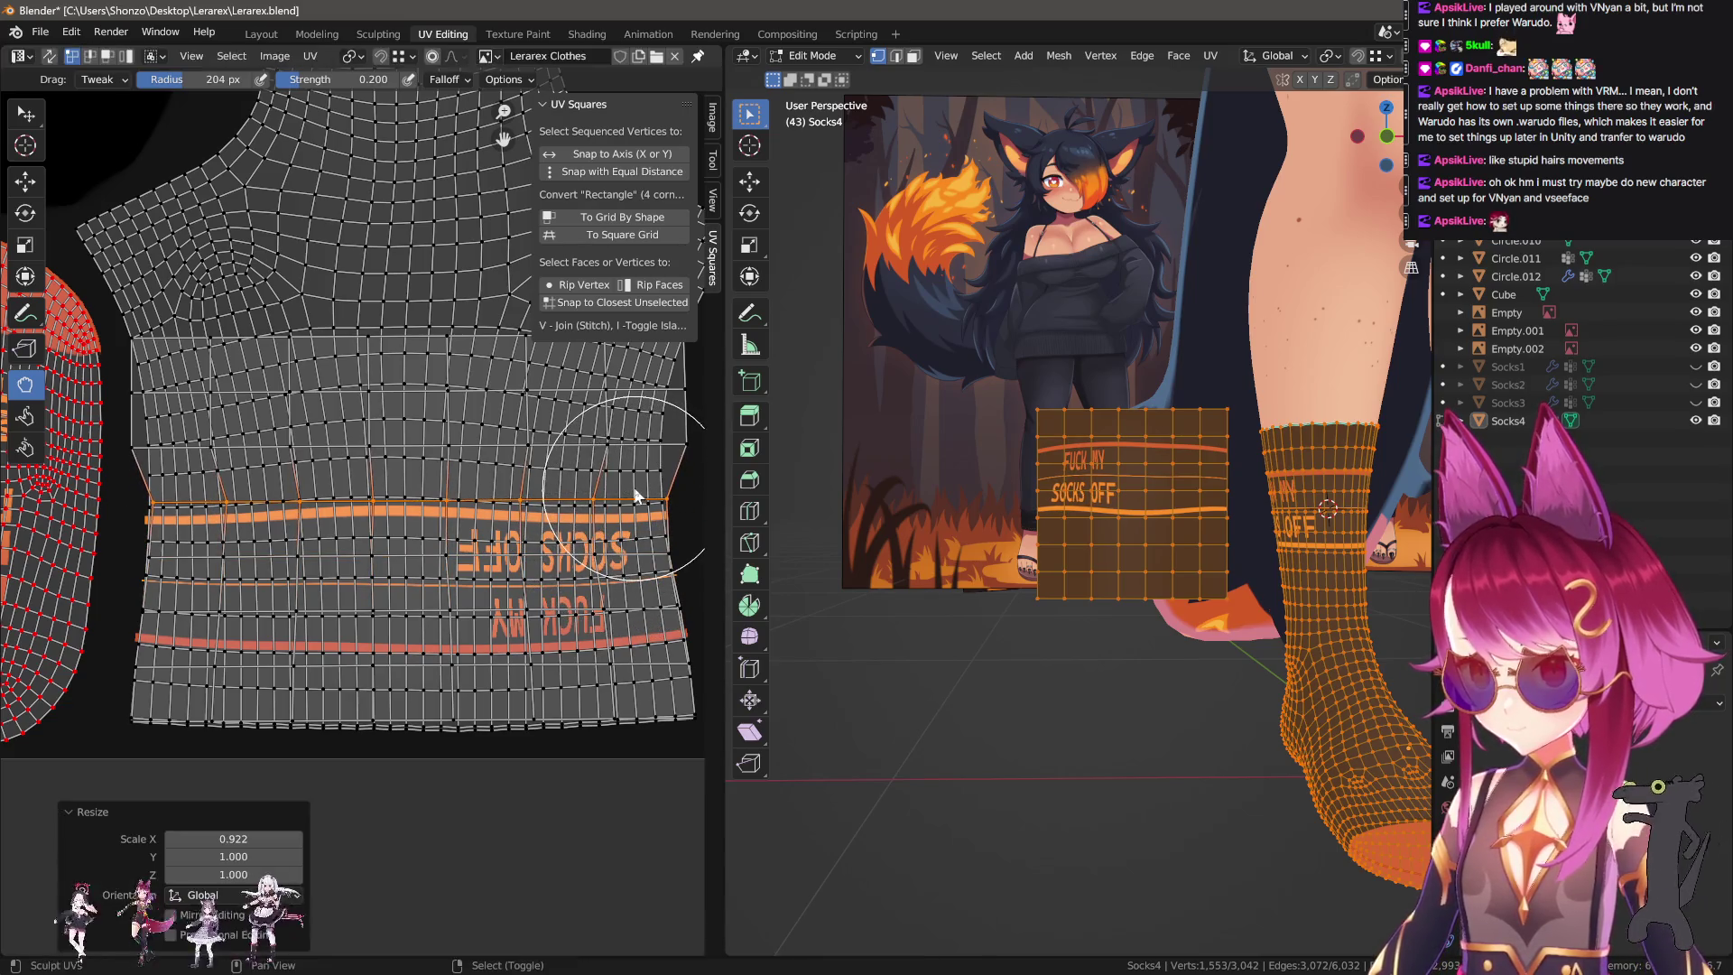
{"action": "left_click", "coordinate": [666, 445], "text": "alt"}
{"action": "key", "text": "s"}
{"action": "key", "text": "x"}
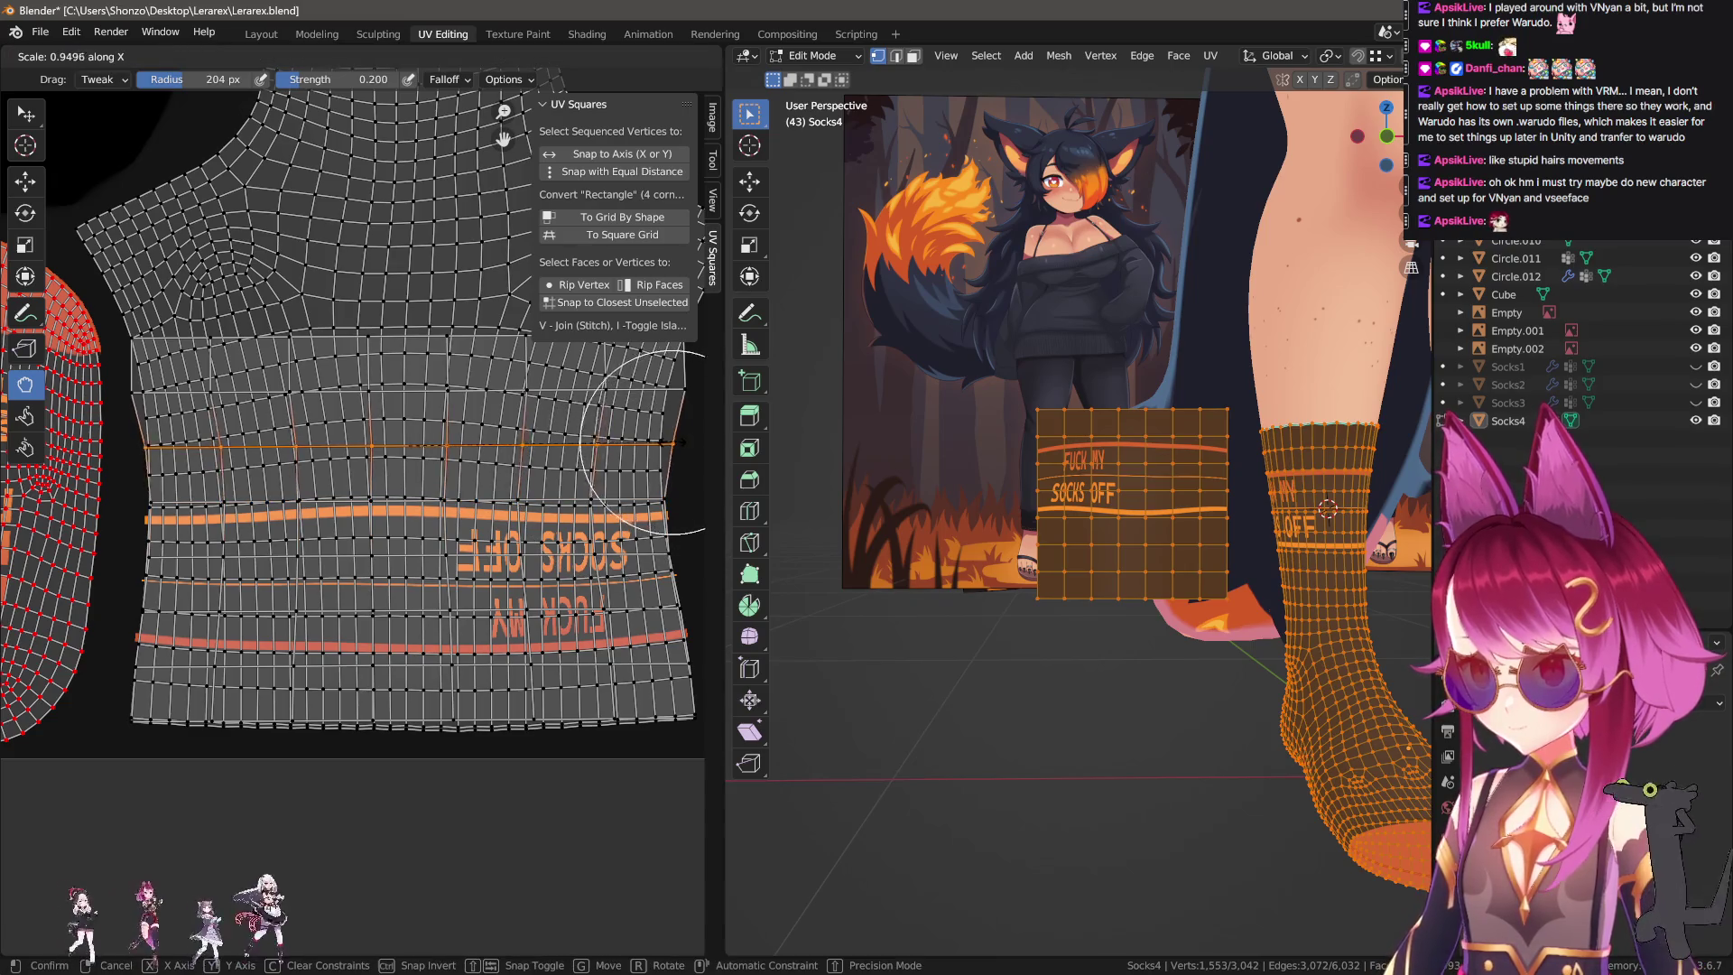
{"action": "key", "text": "g"}
{"action": "left_click", "coordinate": [673, 441]}
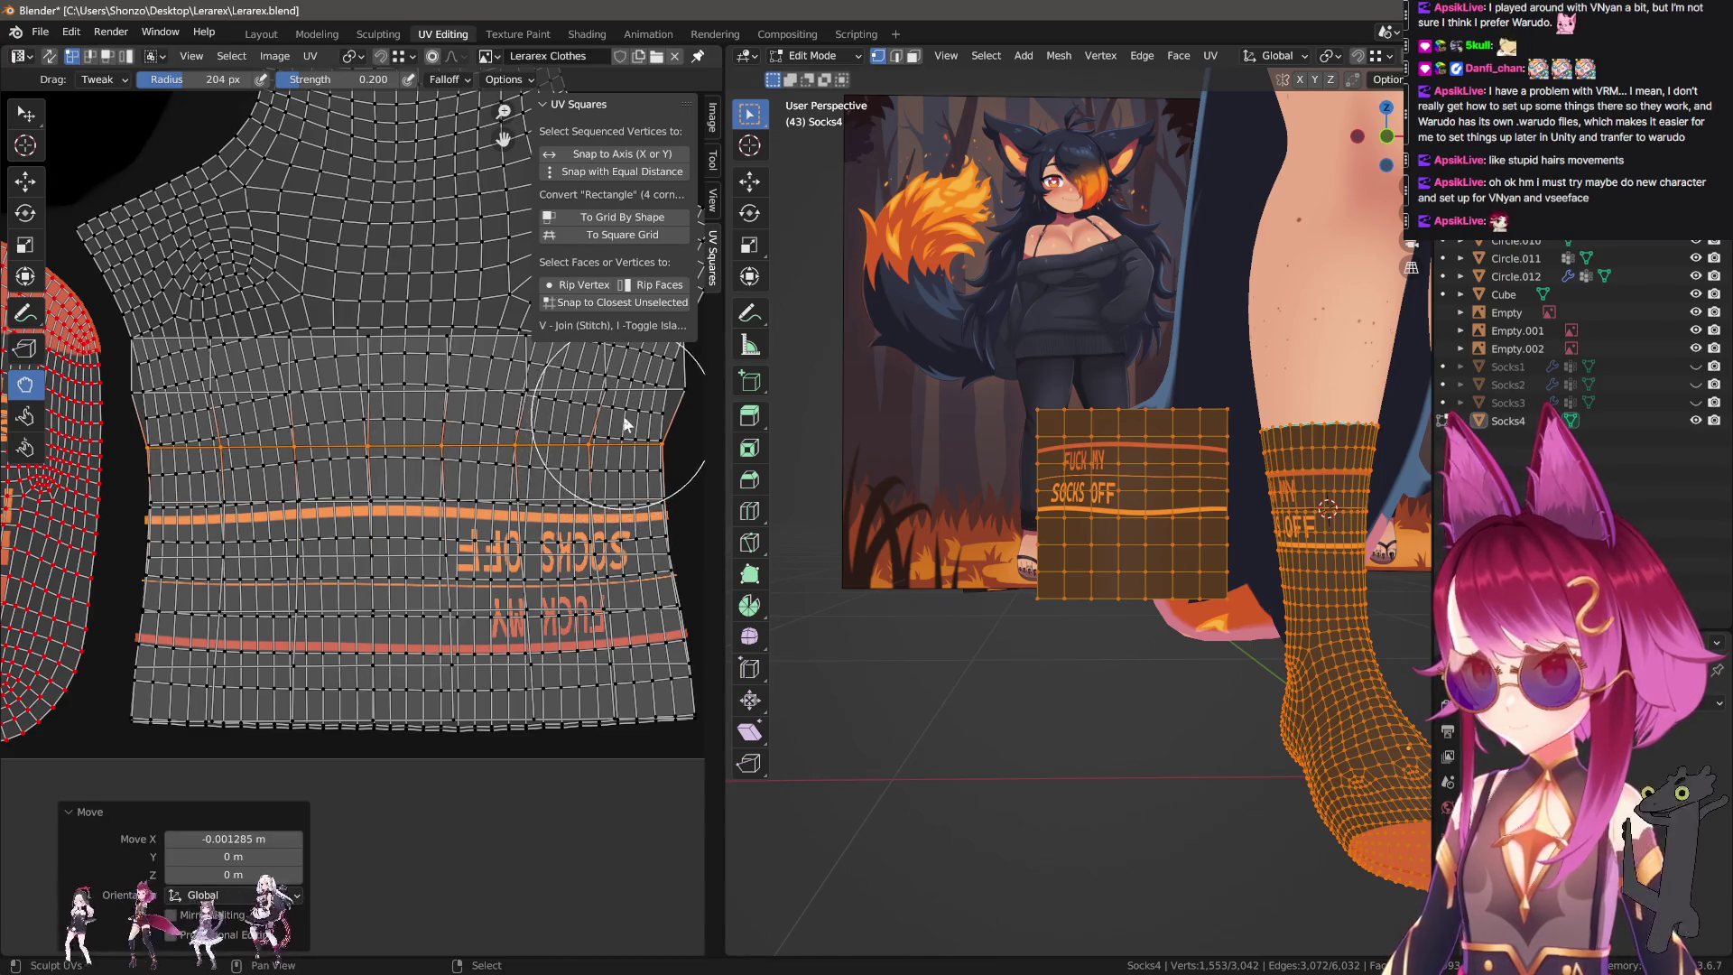
{"action": "left_click", "coordinate": [673, 397], "text": "alt"}
{"action": "key", "text": "s"}
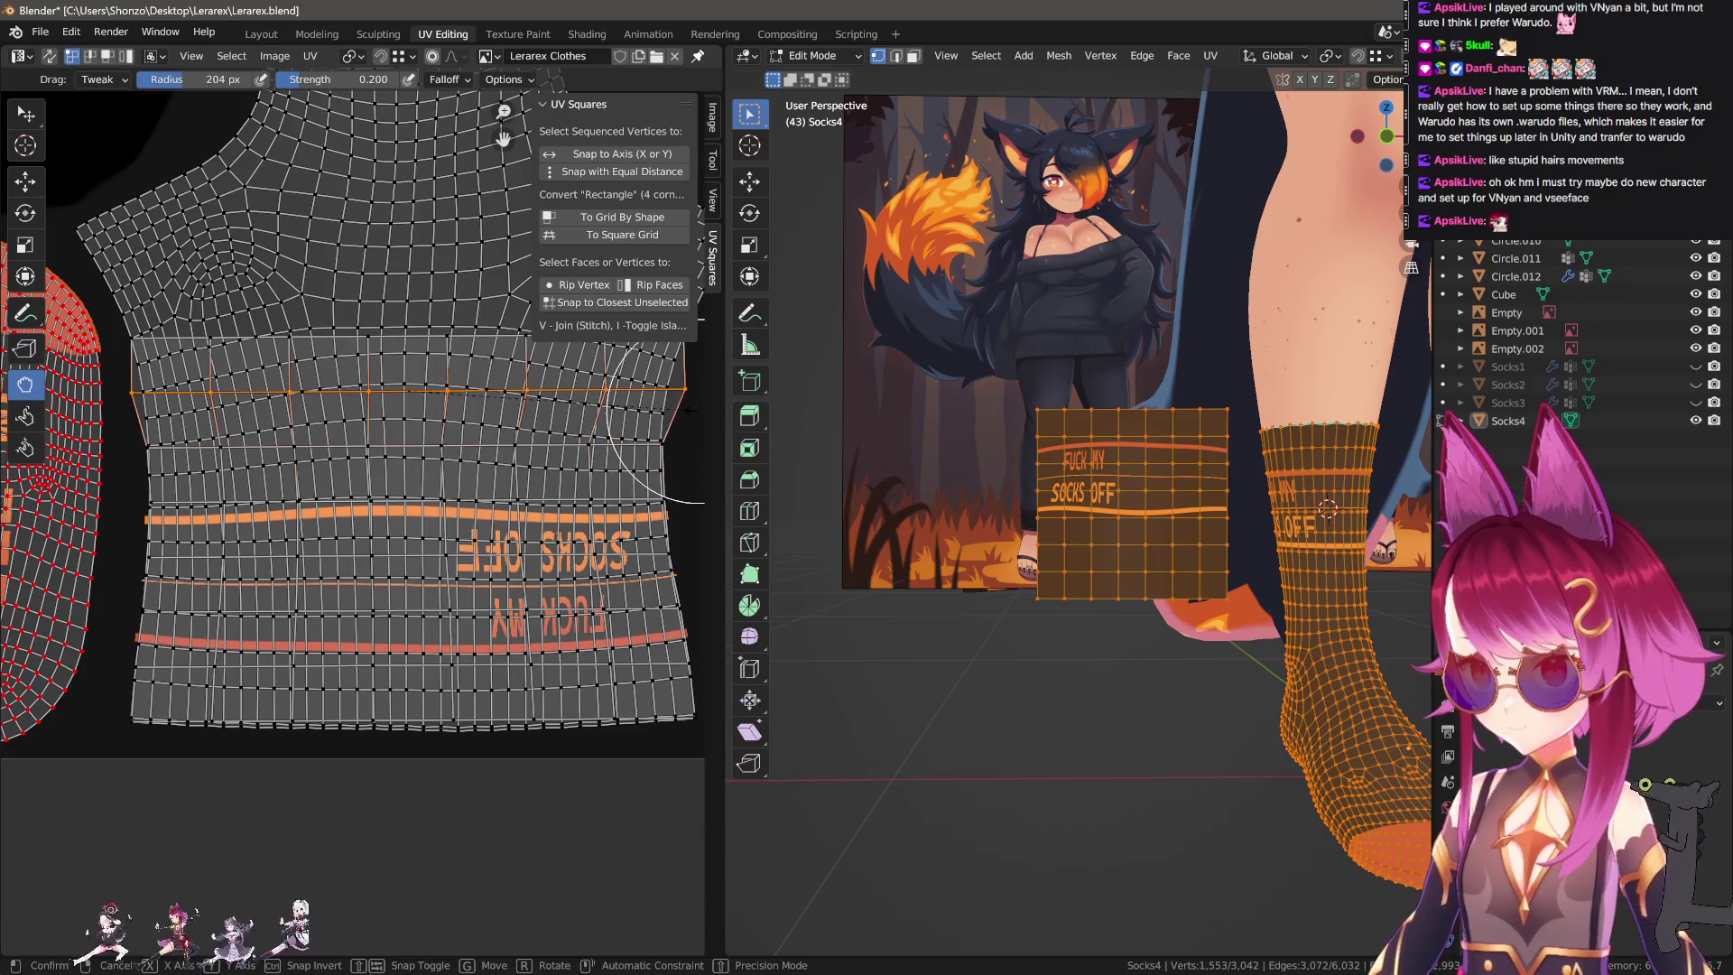
{"action": "key", "text": "x"}
{"action": "key", "text": "Return"}
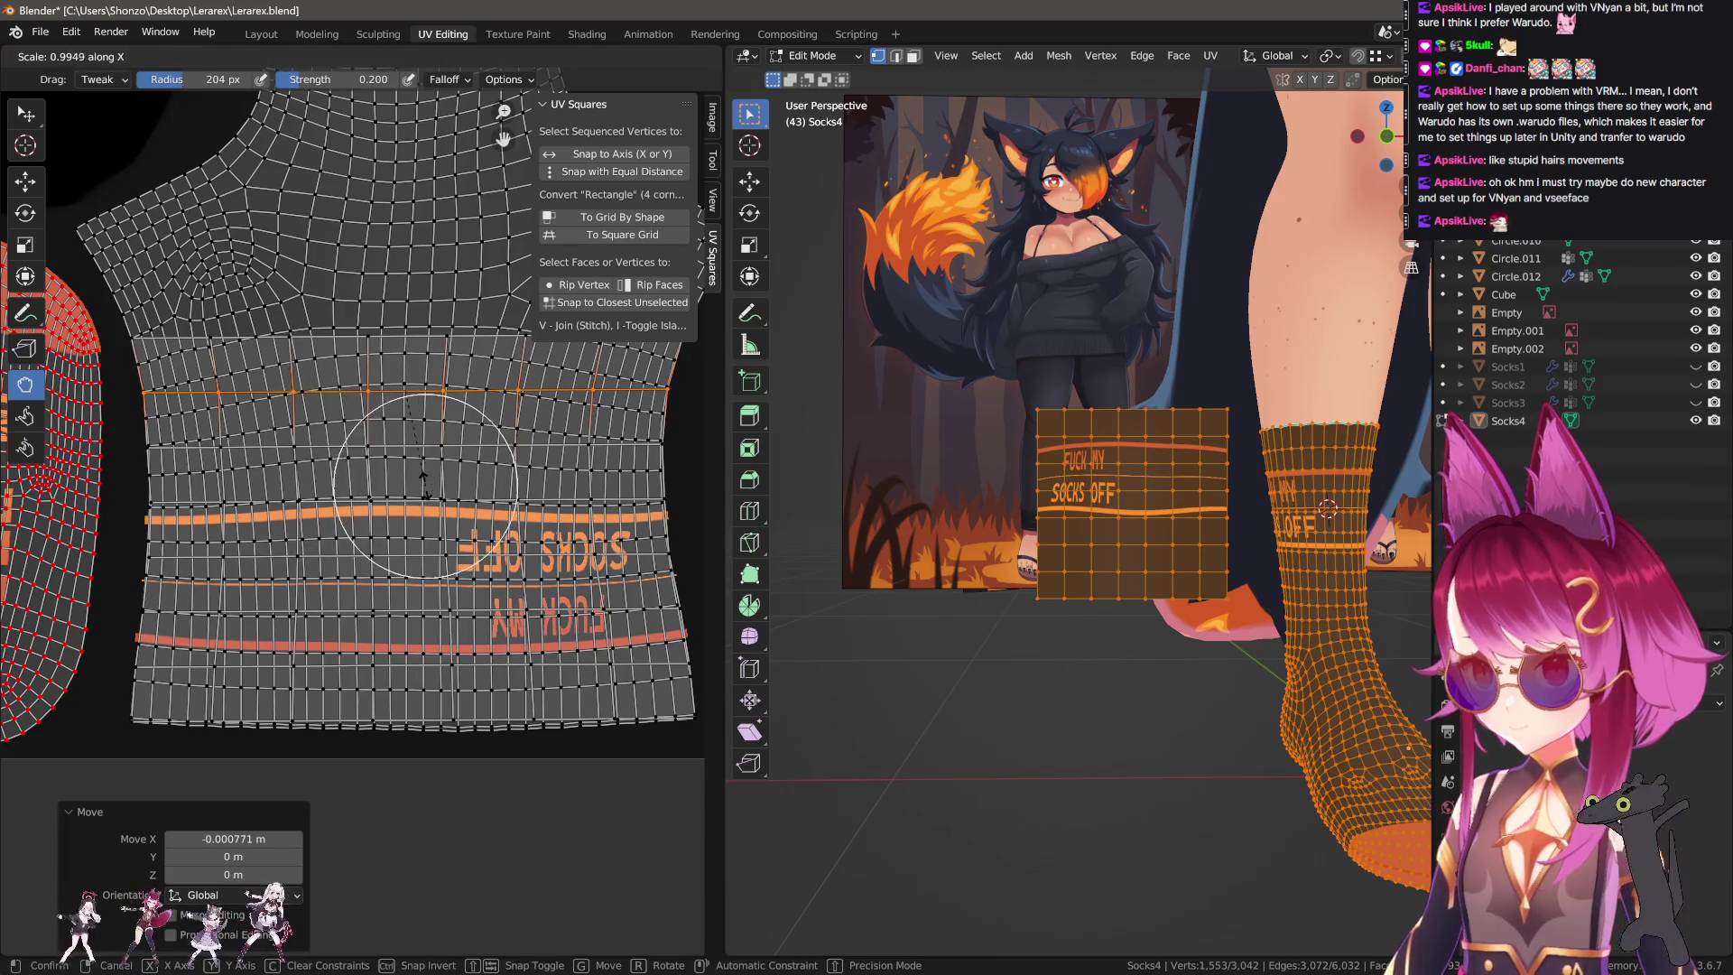
{"action": "left_click", "coordinate": [497, 437], "text": "alt"}
{"action": "left_click", "coordinate": [505, 445], "text": "alt"}
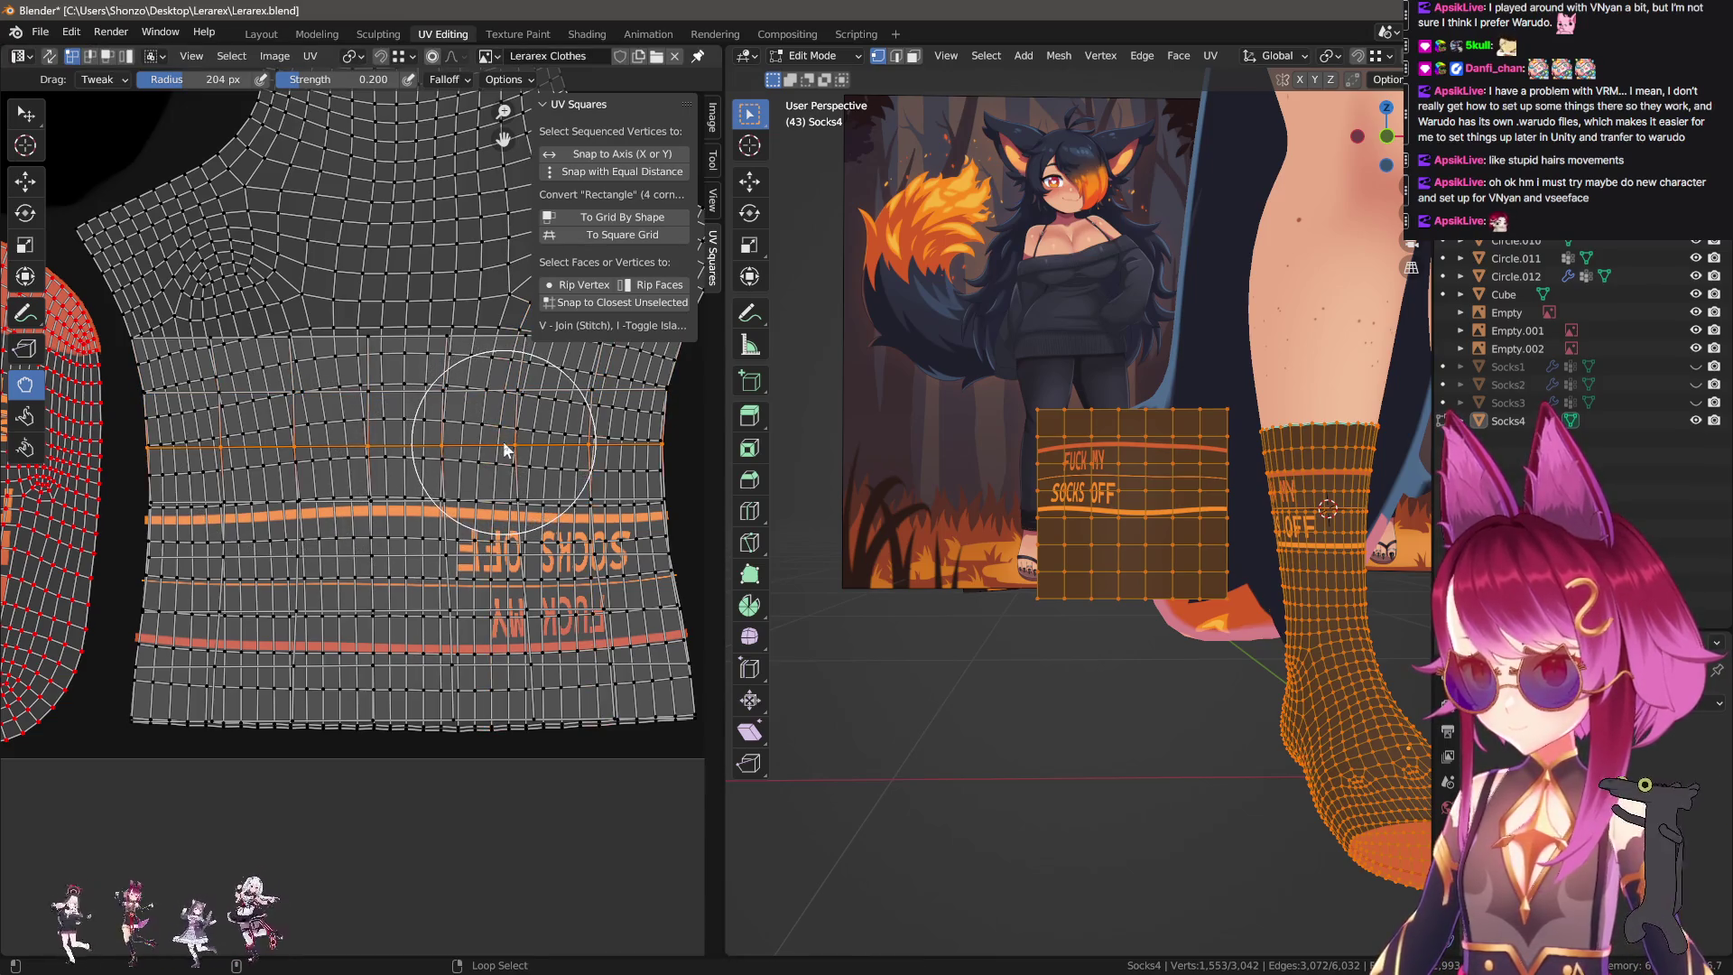
{"action": "key", "text": "s"}
{"action": "key", "text": "x"}
{"action": "key", "text": "Return"}
Move the left and middle vertical UV loops to straighten them, some constrained to Y.
{"action": "mouse_move", "coordinate": [569, 429]}
{"action": "middle_mouse_down"}
{"action": "mouse_move", "coordinate": [534, 562]}
{"action": "mouse_move", "coordinate": [526, 408]}
{"action": "middle_mouse_up"}
{"action": "left_click", "coordinate": [621, 467], "text": "alt"}
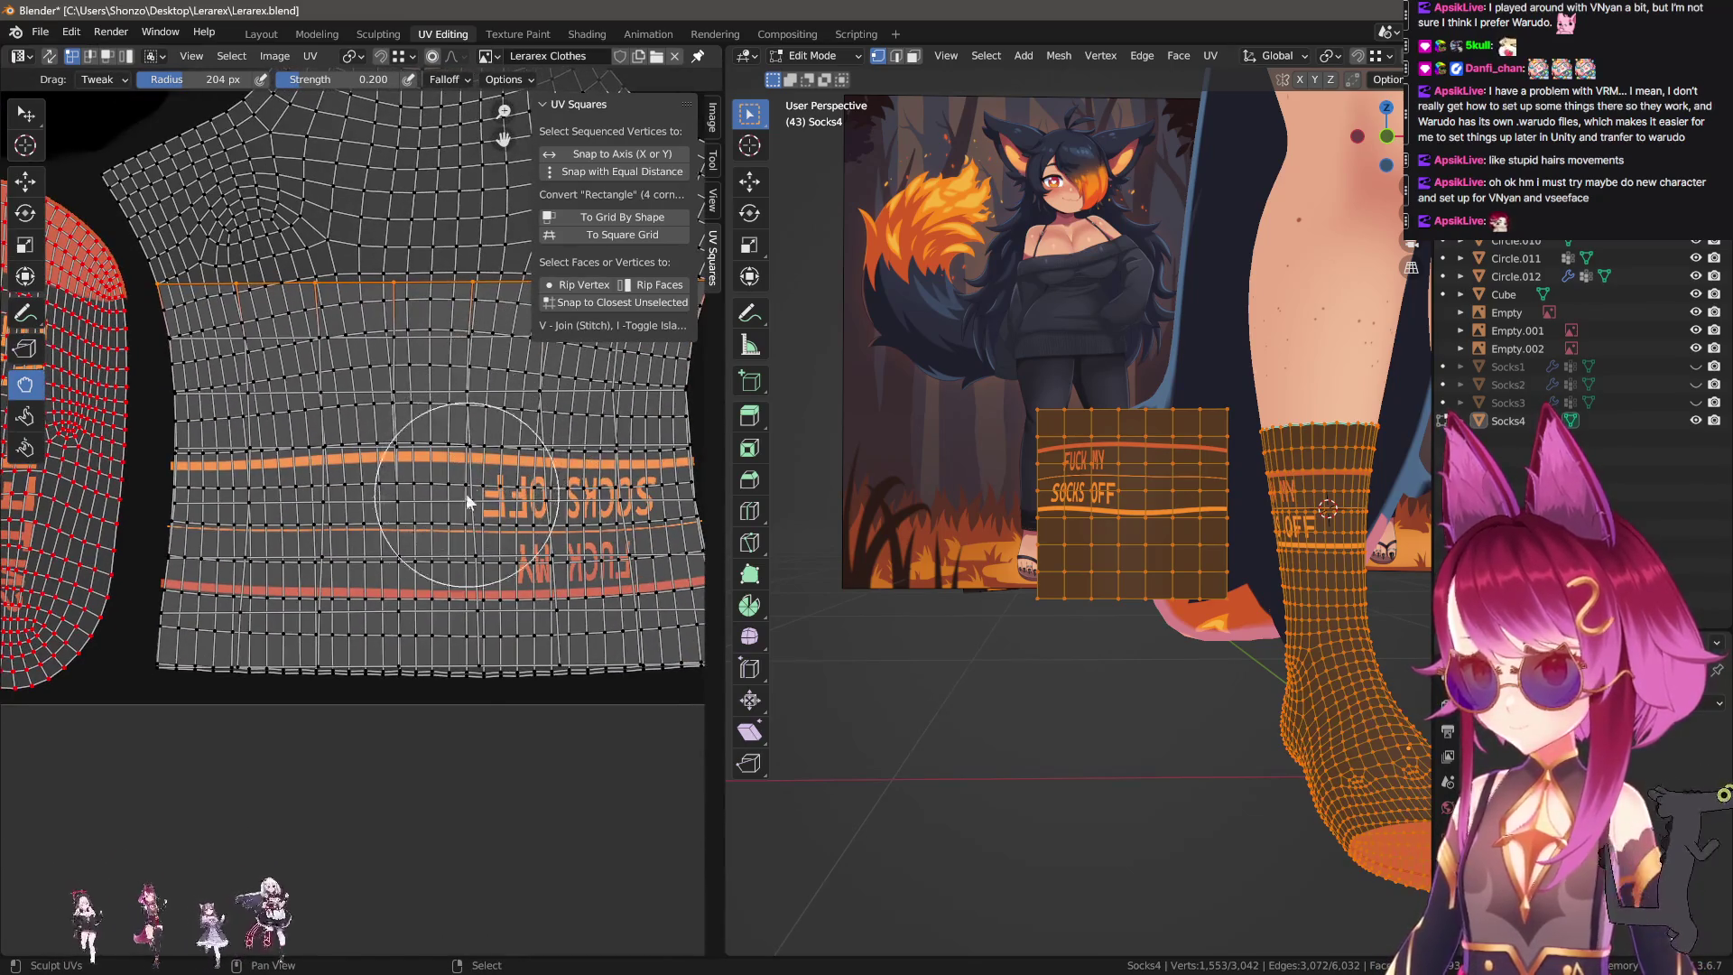
{"action": "middle_click_drag", "start_coordinate": [469, 493], "coordinate": [422, 426]}
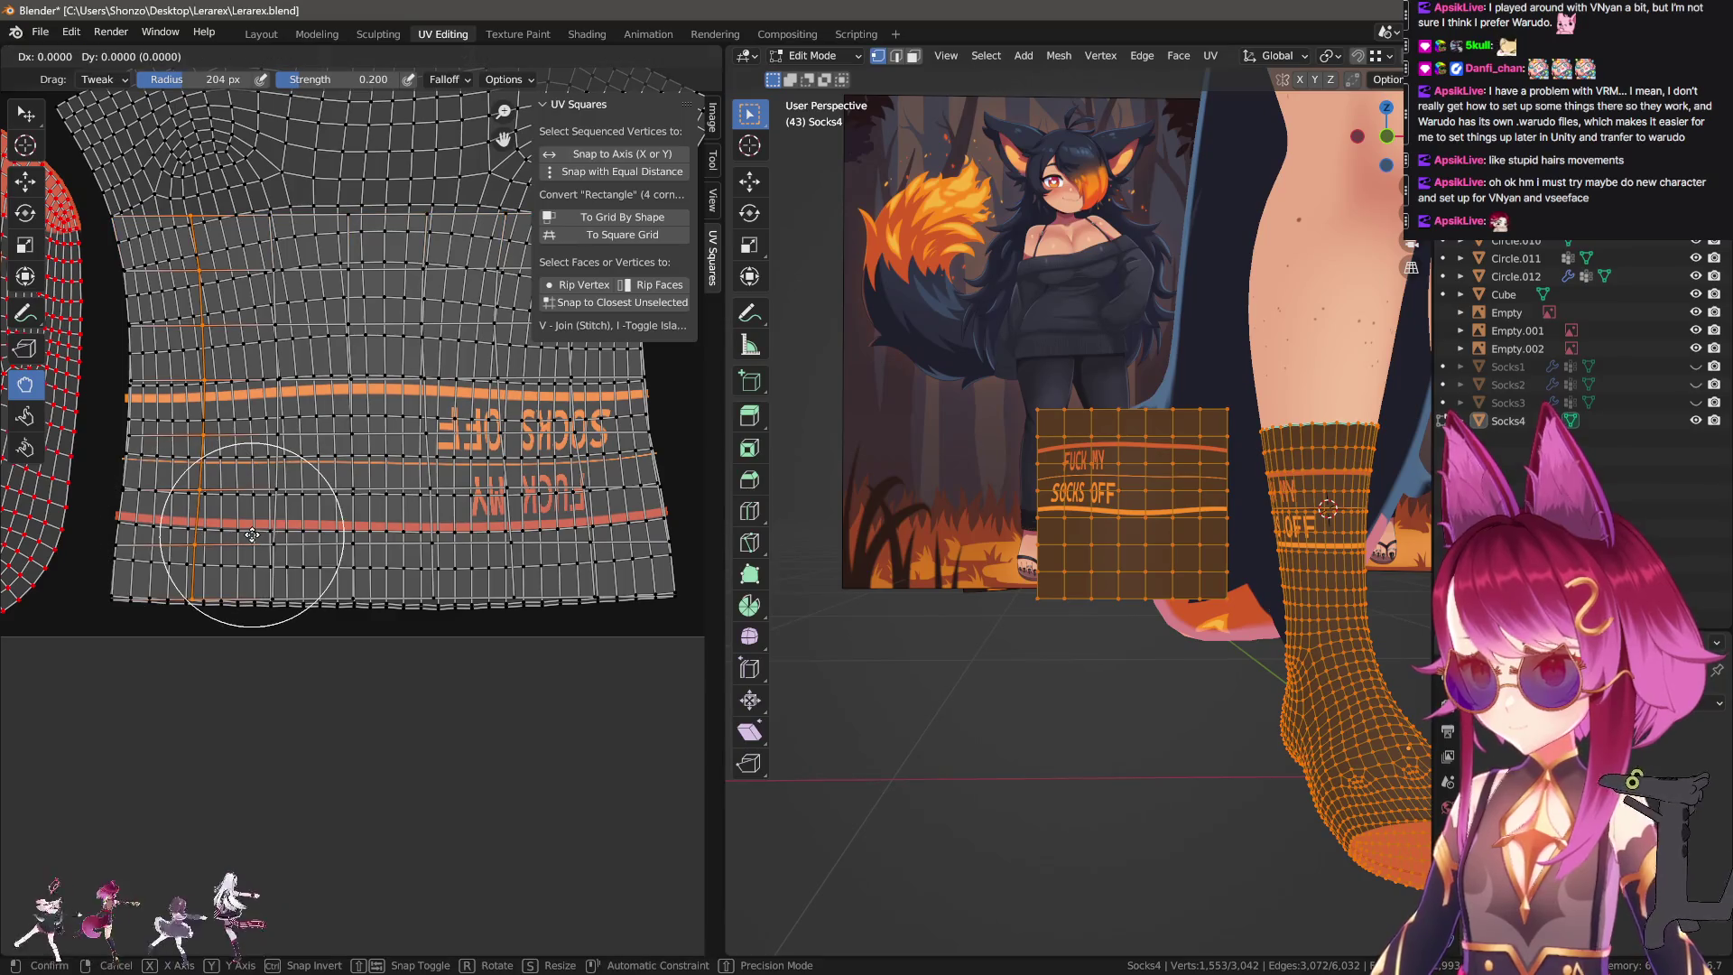
{"action": "left_click_drag", "start_coordinate": [197, 534], "coordinate": [323, 611]}
{"action": "left_click", "coordinate": [270, 578], "text": "alt"}
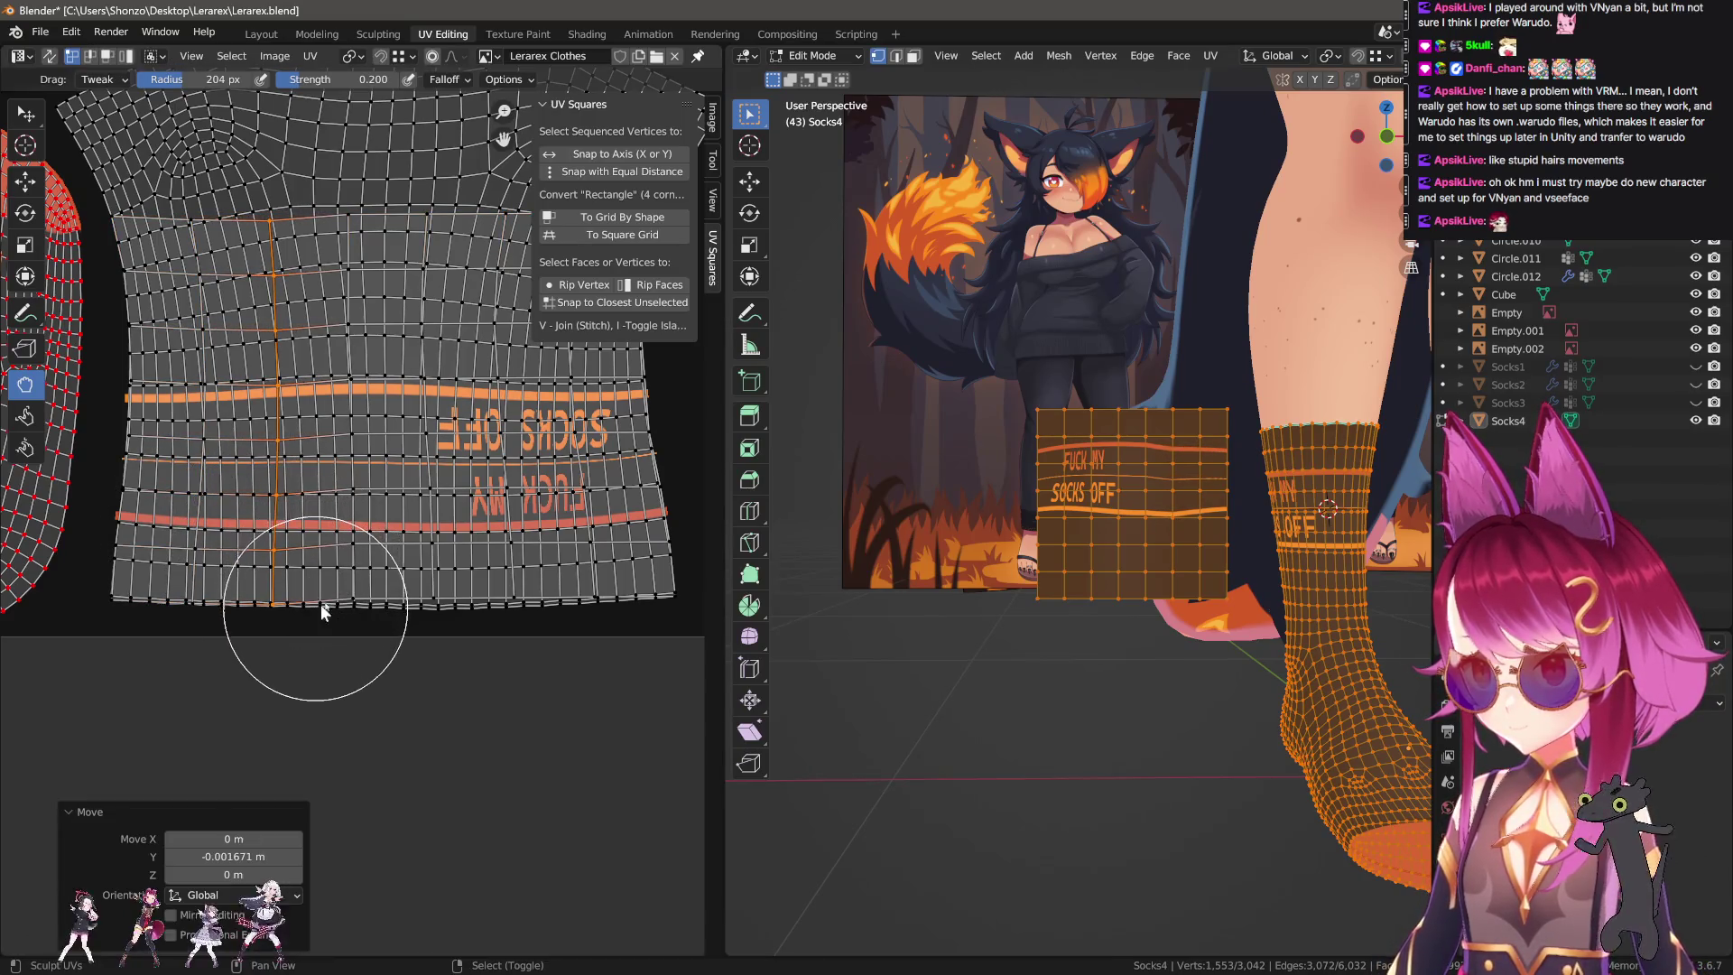
{"action": "left_click", "coordinate": [352, 562], "text": "alt"}
{"action": "key", "text": "g"}
{"action": "left_click", "coordinate": [390, 625]}
{"action": "left_click", "coordinate": [437, 569], "text": "alt"}
{"action": "key", "text": "g"}
{"action": "left_click", "coordinate": [454, 611]}
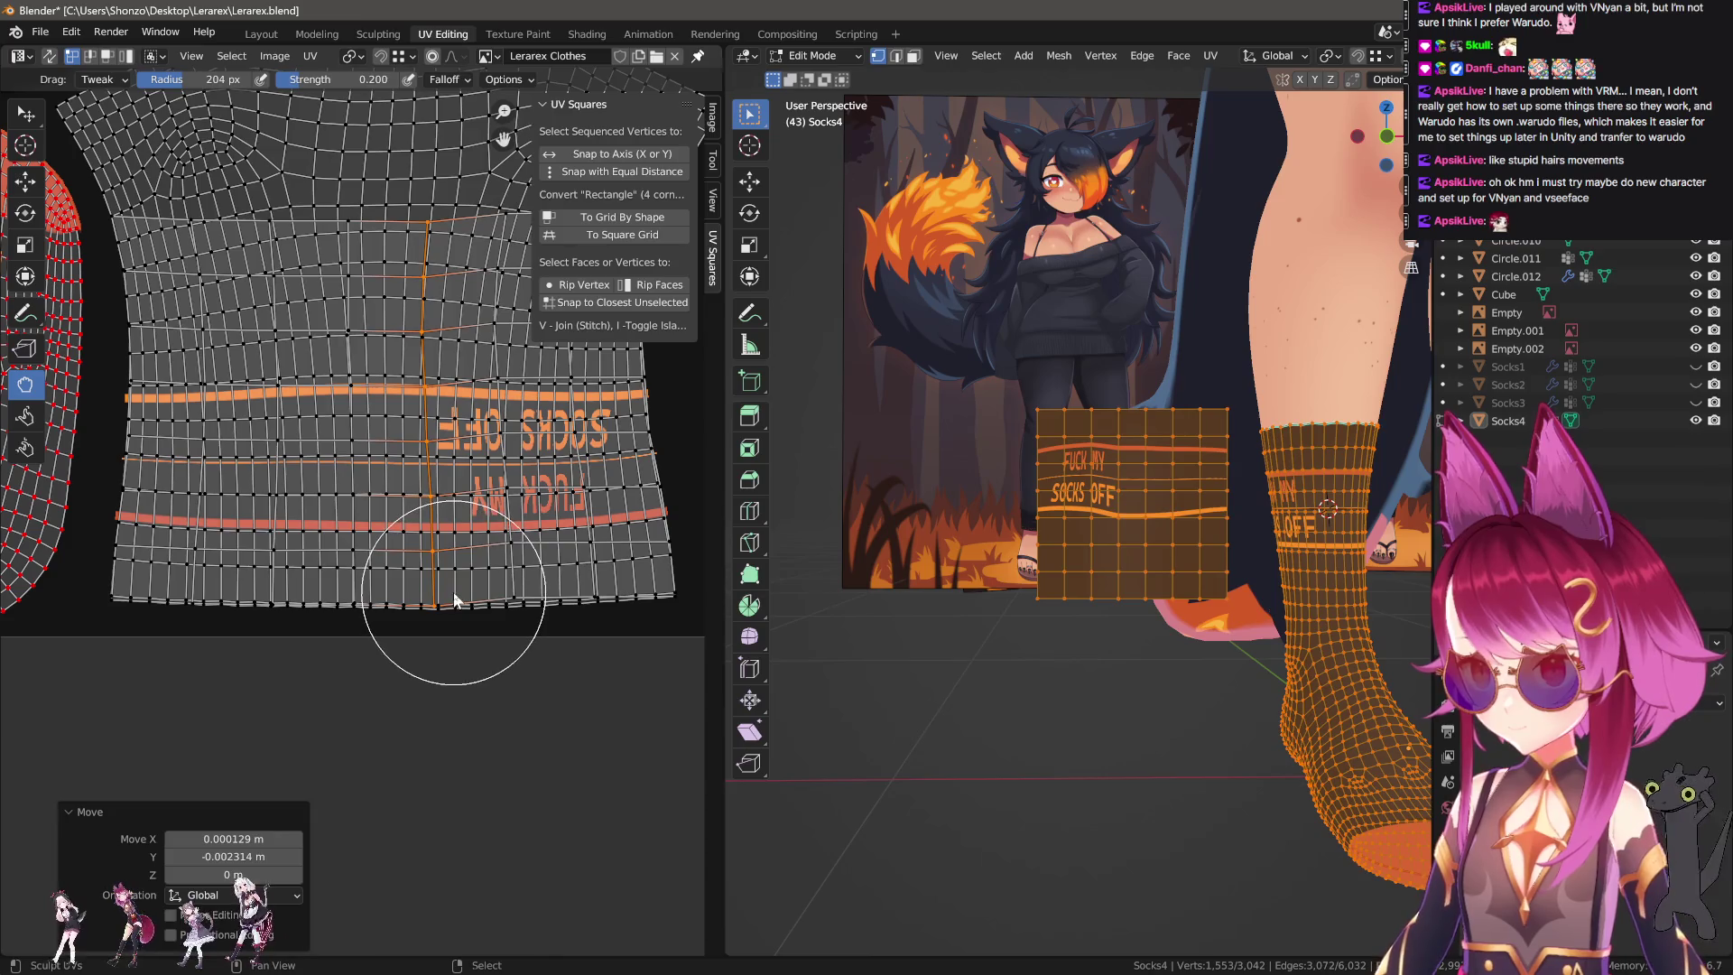
{"action": "key", "text": "g"}
{"action": "left_click", "coordinate": [476, 629]}
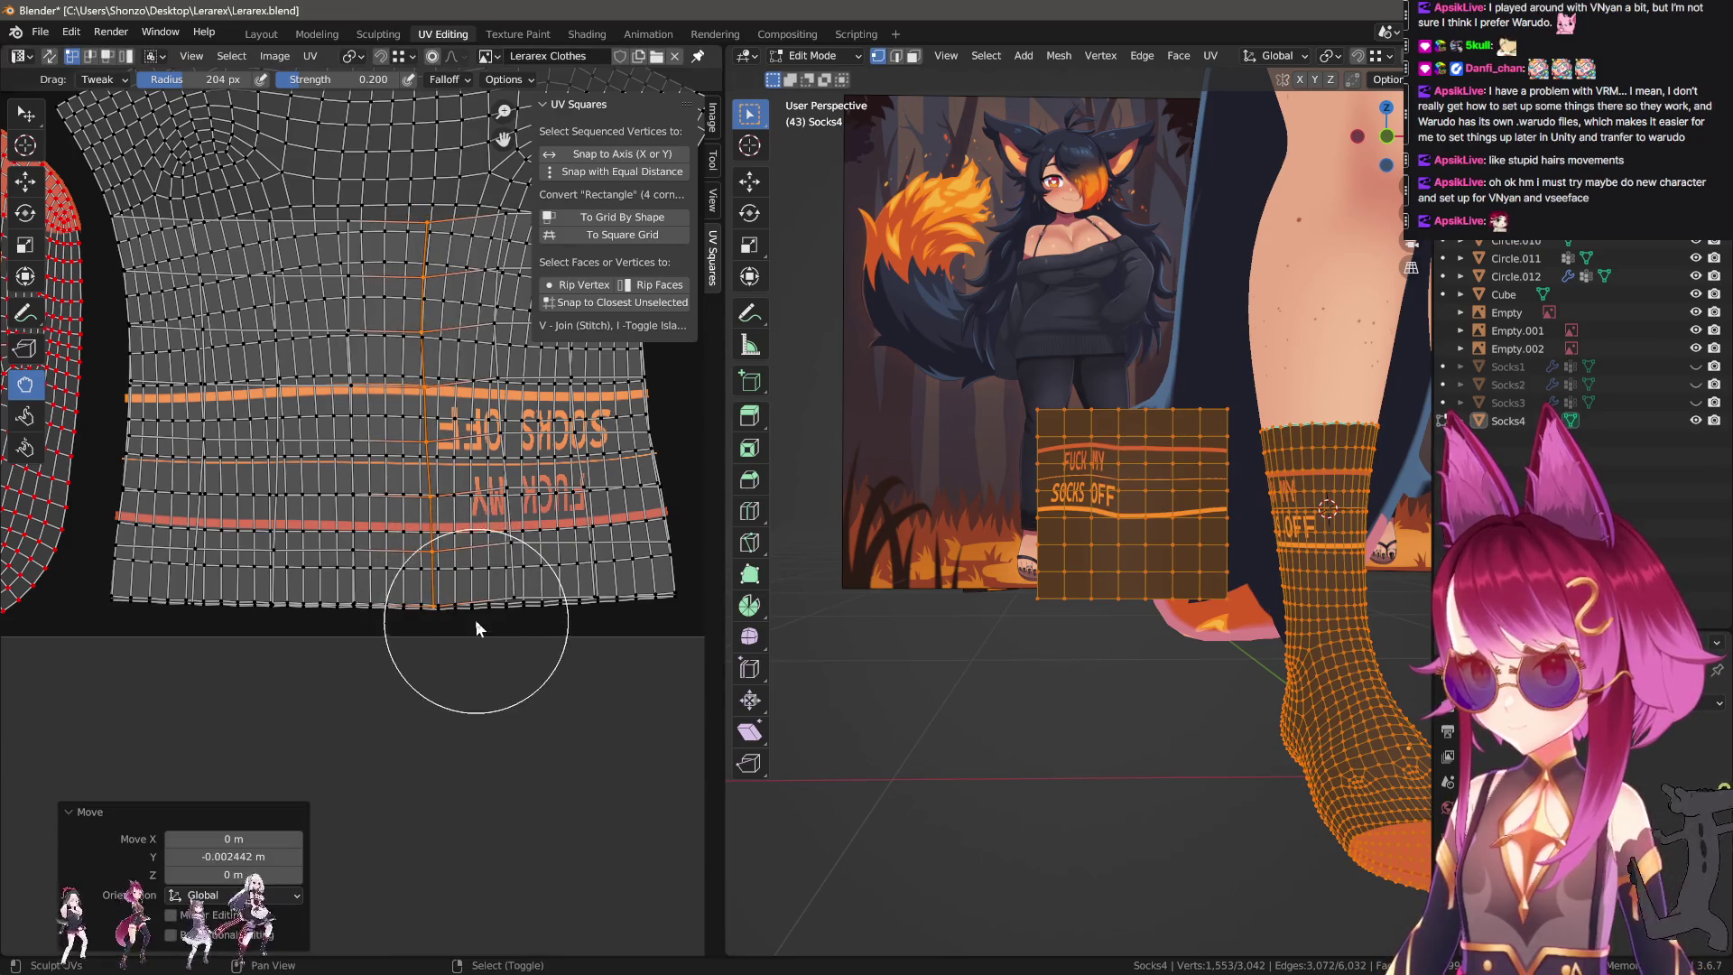
{"action": "key", "text": "g"}
{"action": "key", "text": "y"}
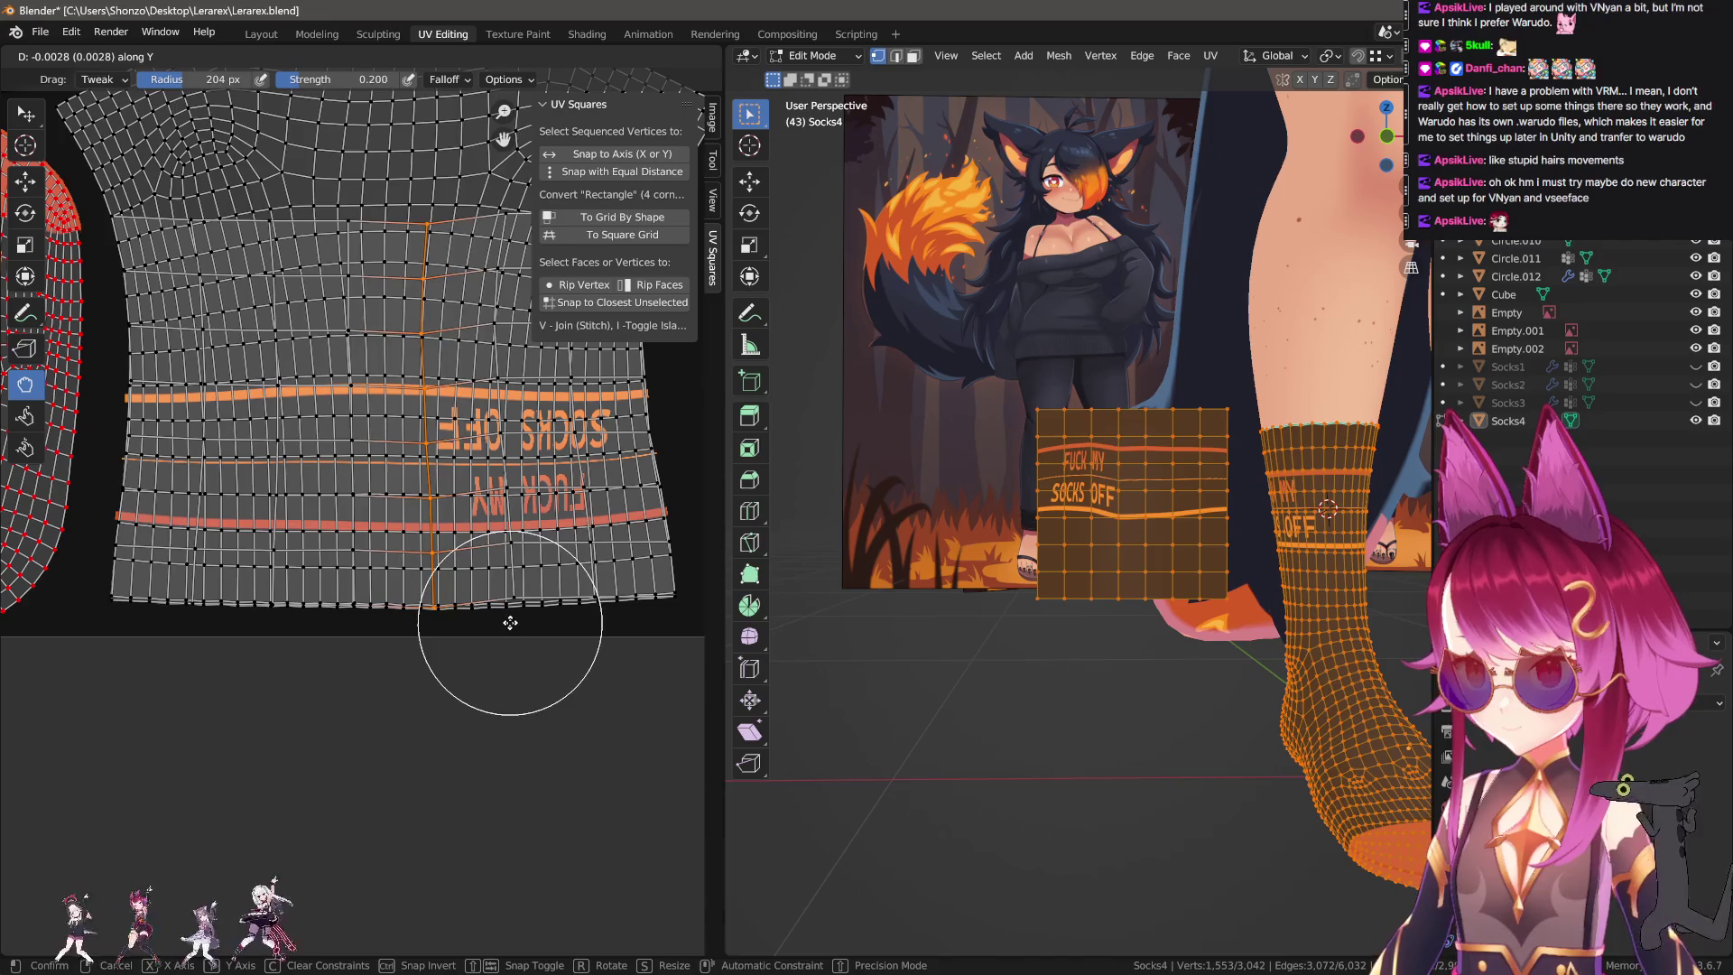
{"action": "left_click", "coordinate": [505, 582]}
Straighten the remaining right and left vertical UV loops with Y-constrained moves.
{"action": "left_click", "coordinate": [512, 578], "text": "alt"}
{"action": "key", "text": "g"}
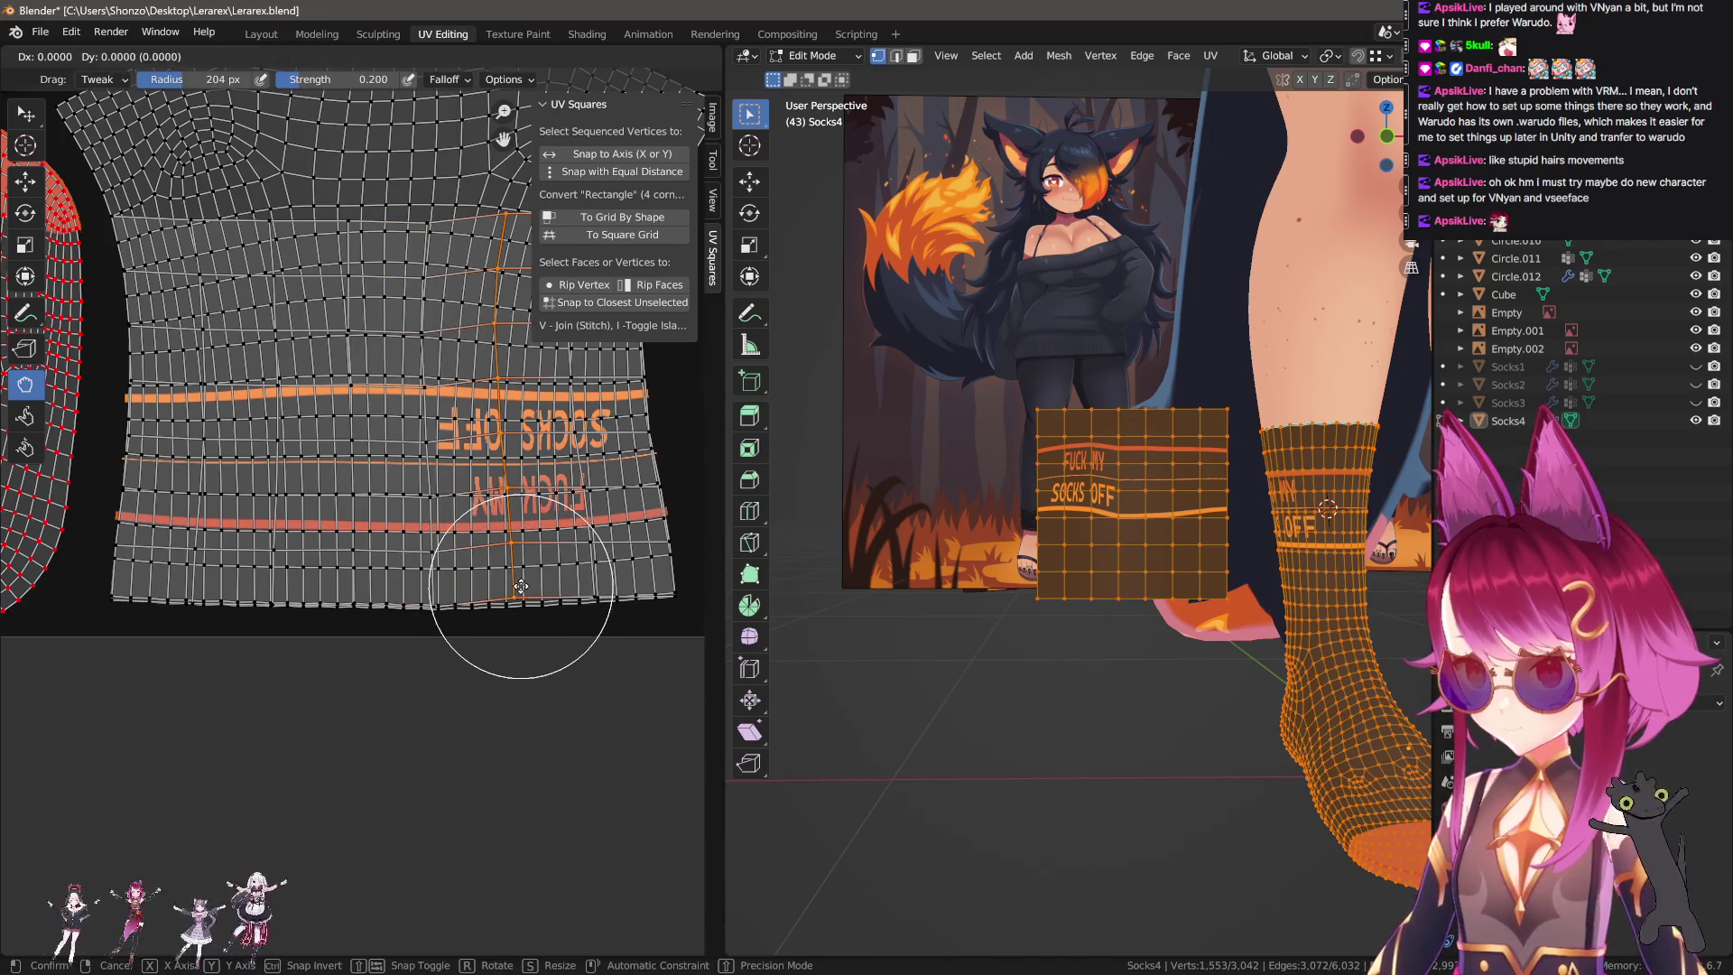
{"action": "left_click", "coordinate": [479, 641]}
{"action": "middle_click_drag", "start_coordinate": [560, 607], "coordinate": [493, 631]}
{"action": "key", "text": "g"}
{"action": "left_click", "coordinate": [493, 632]}
{"action": "left_click", "coordinate": [504, 607], "text": "alt"}
{"action": "key", "text": "g"}
{"action": "key", "text": "y"}
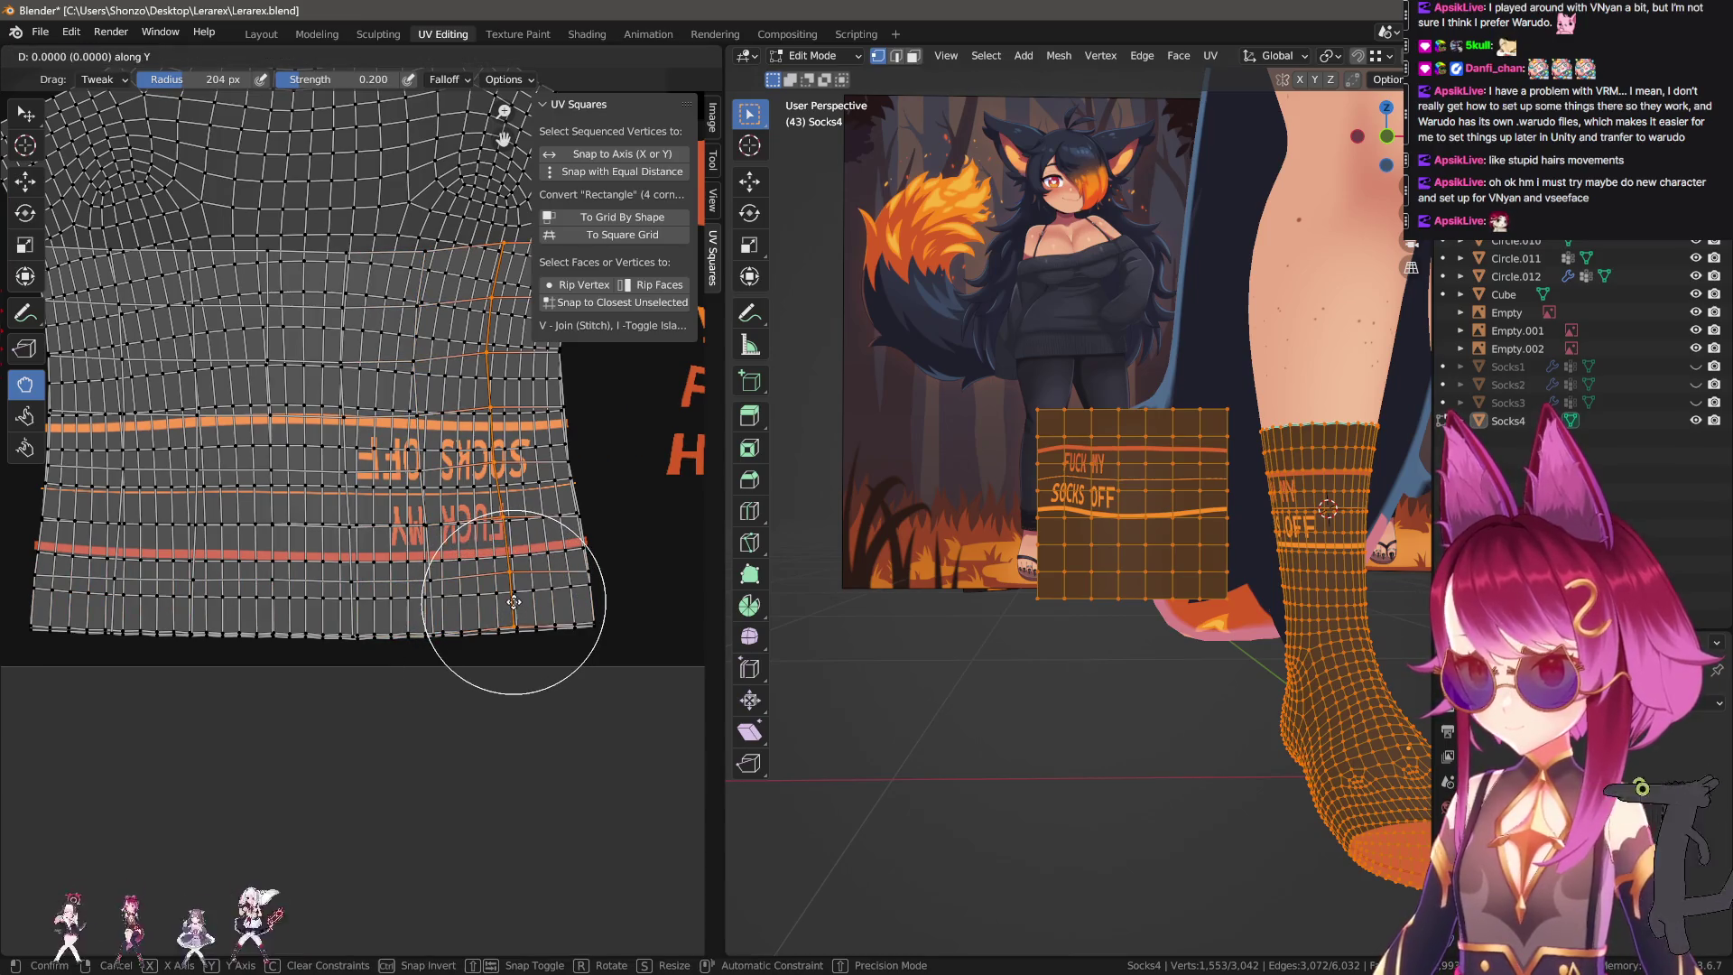
{"action": "left_click", "coordinate": [513, 646]}
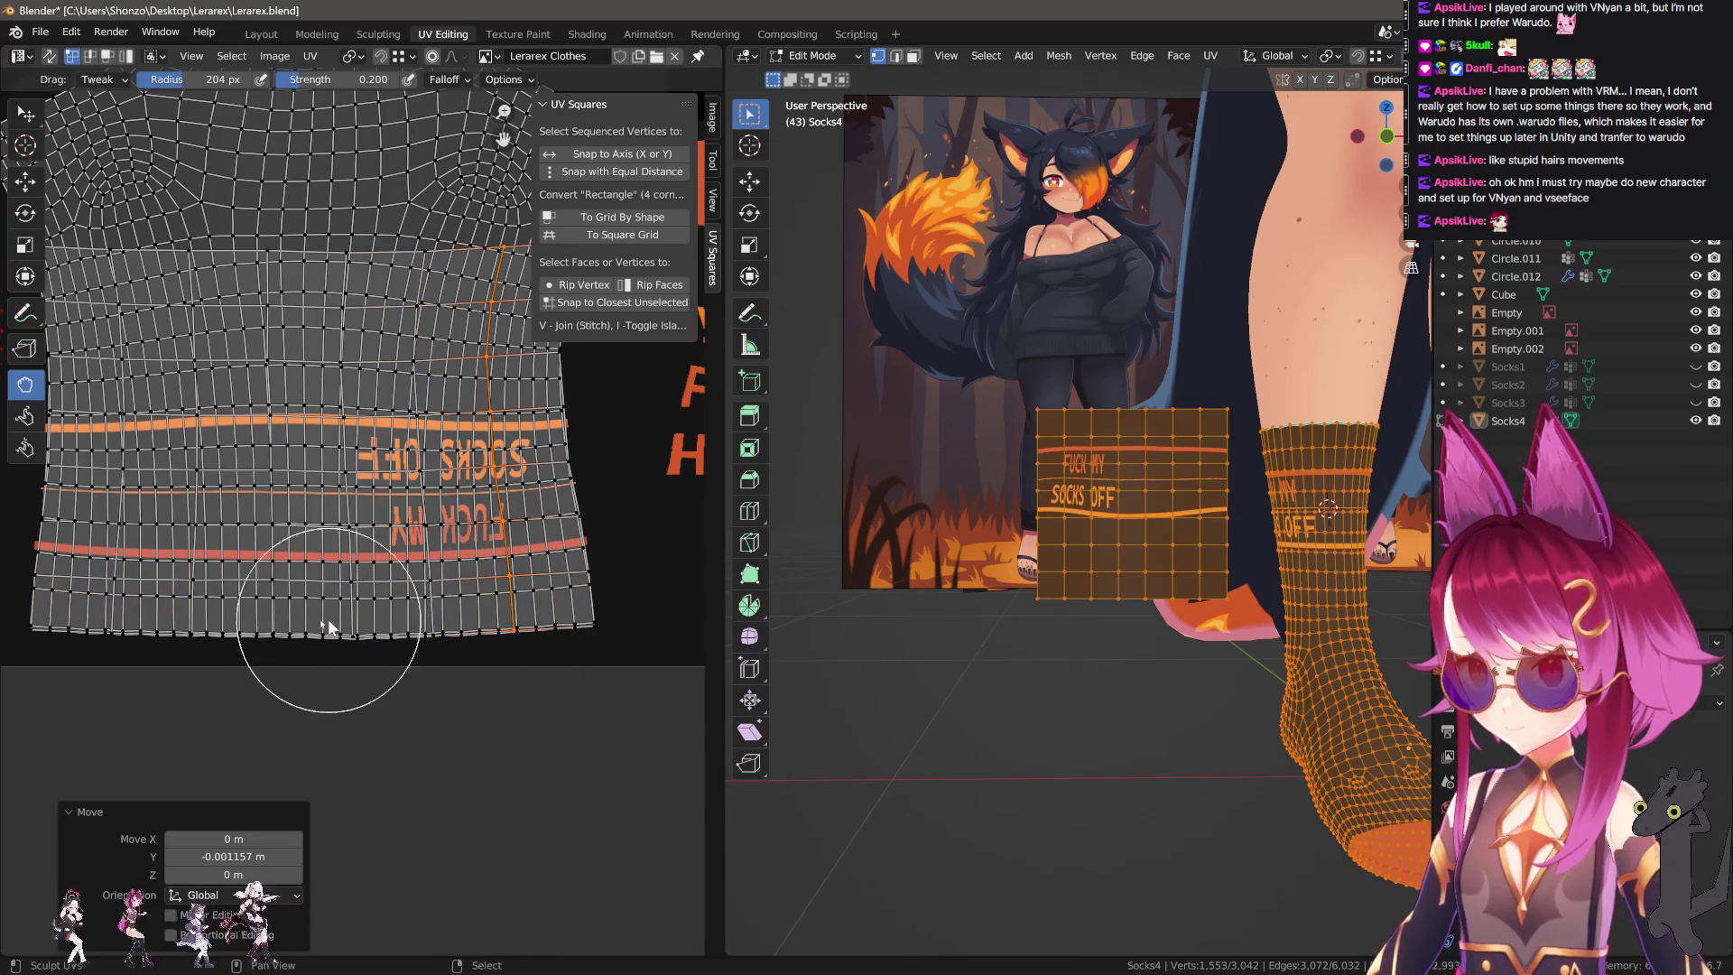
{"action": "left_click", "coordinate": [271, 591], "text": "alt"}
{"action": "key", "text": "g"}
{"action": "key", "text": "y"}
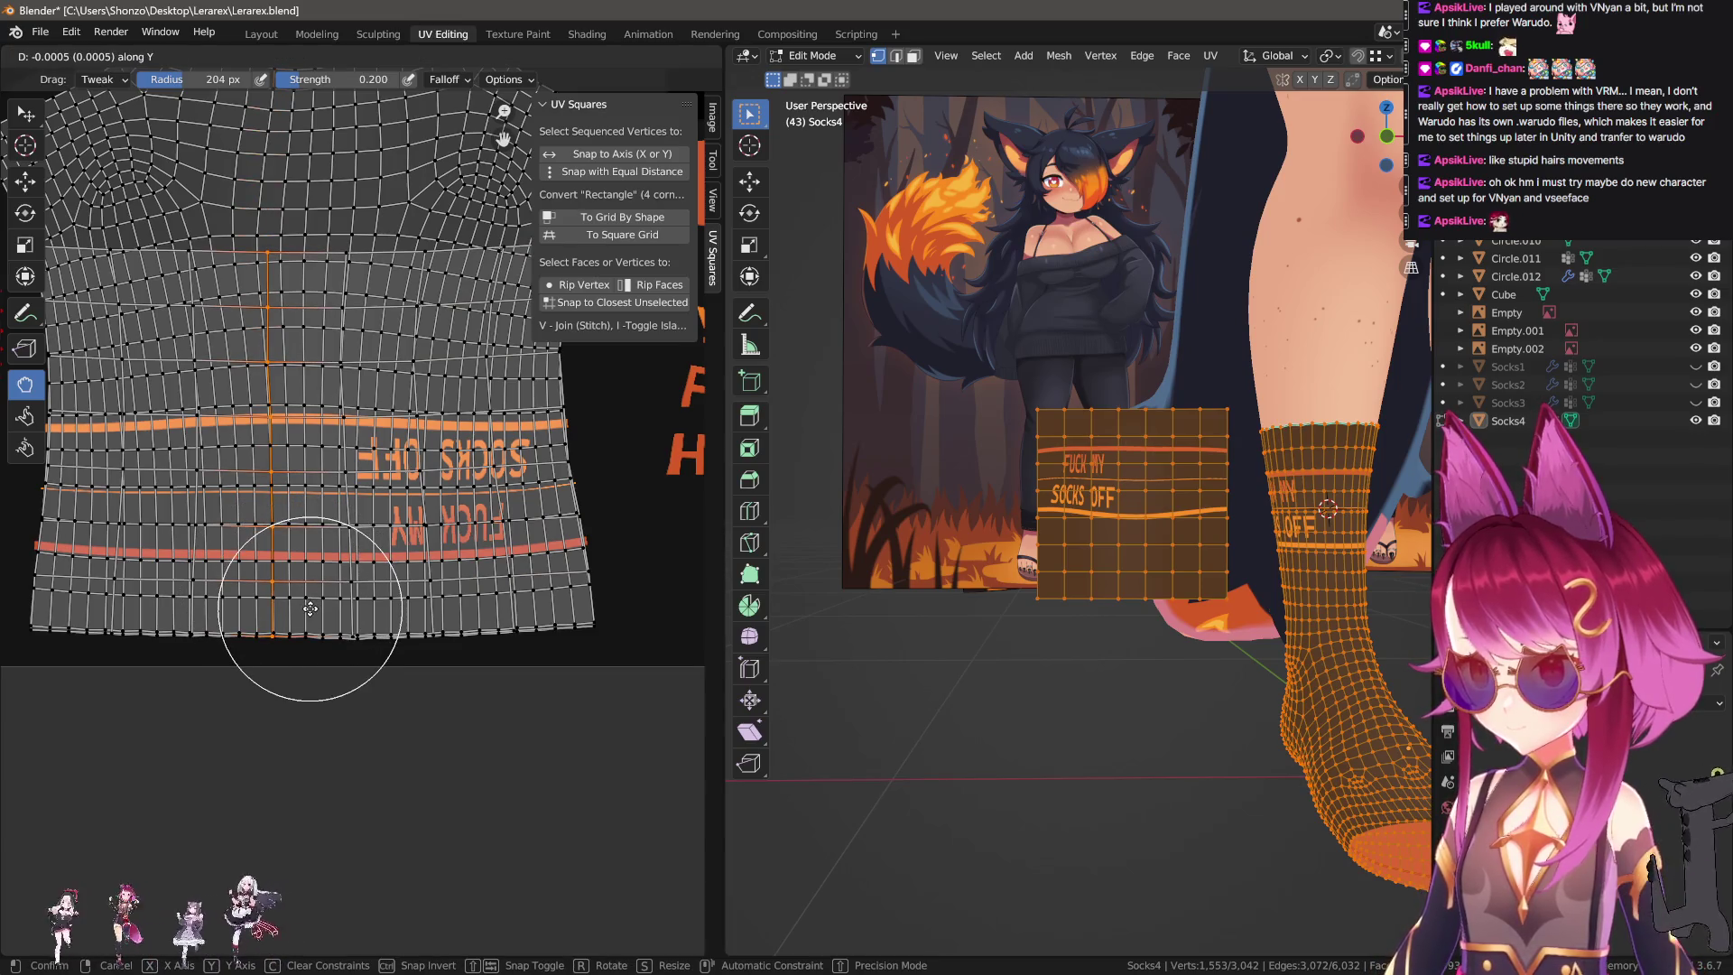
{"action": "left_click", "coordinate": [309, 609]}
{"action": "scroll", "coordinate": [1146, 550], "scroll_direction": "up", "scroll_amount": 2}
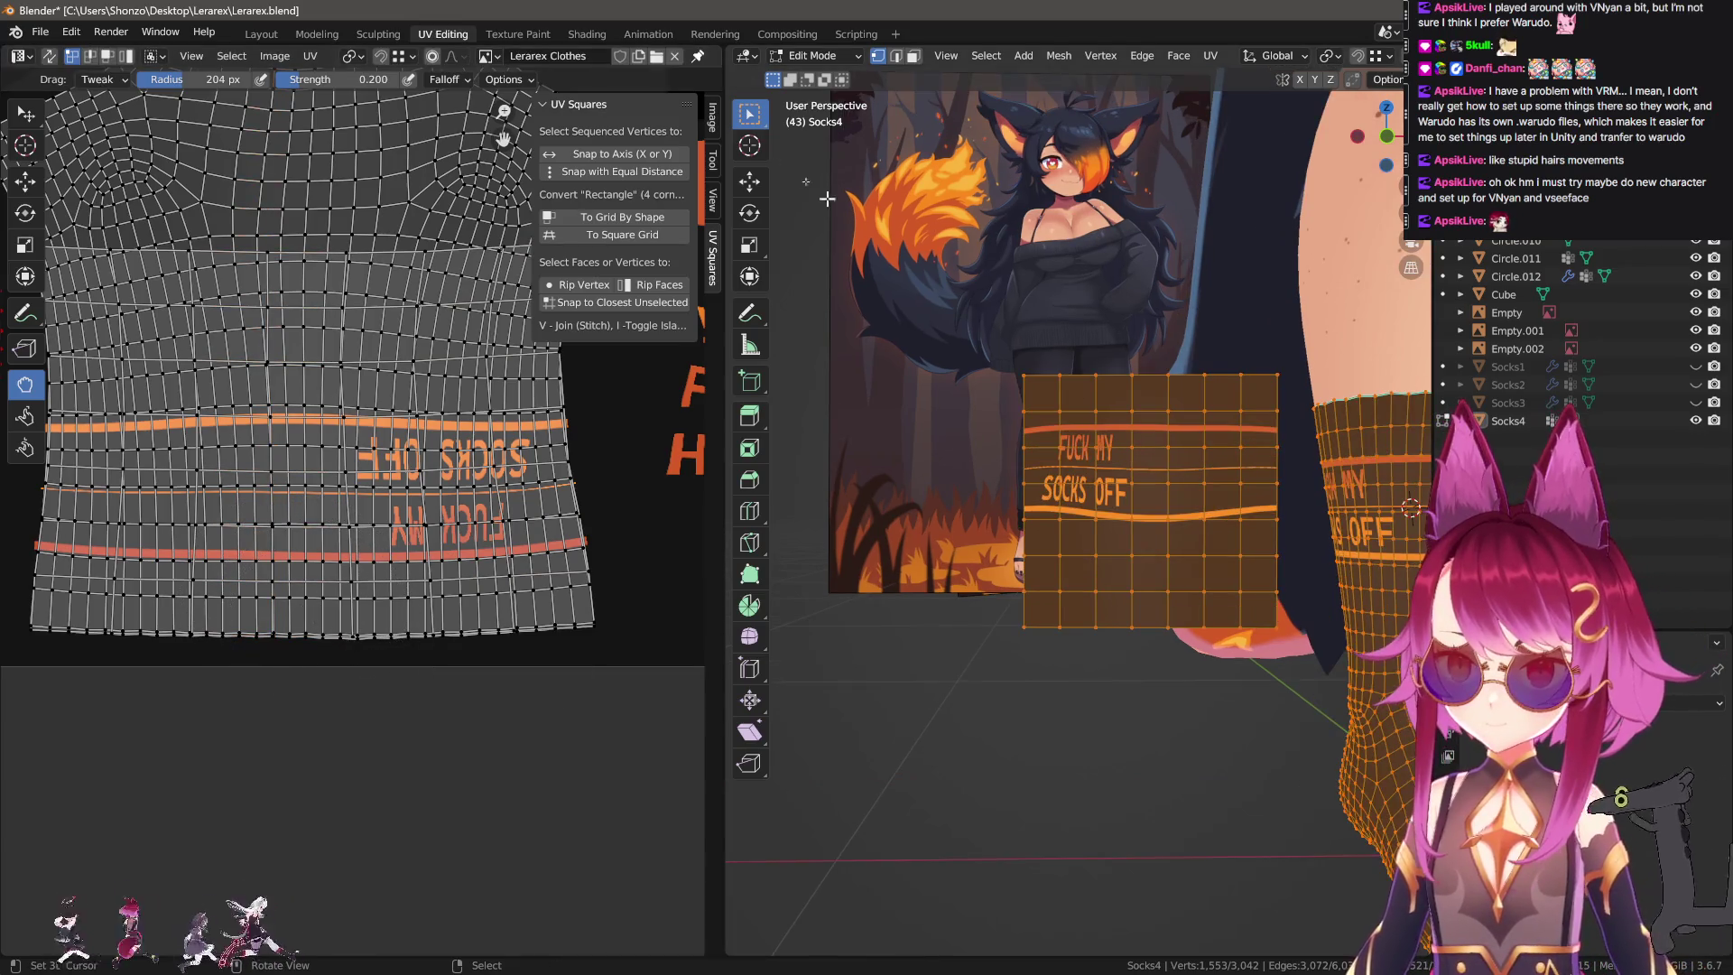
Switch the sock to Texture Paint mode and view it from the front (Numpad 1).
{"action": "left_click", "coordinate": [851, 56]}
{"action": "left_click", "coordinate": [817, 177]}
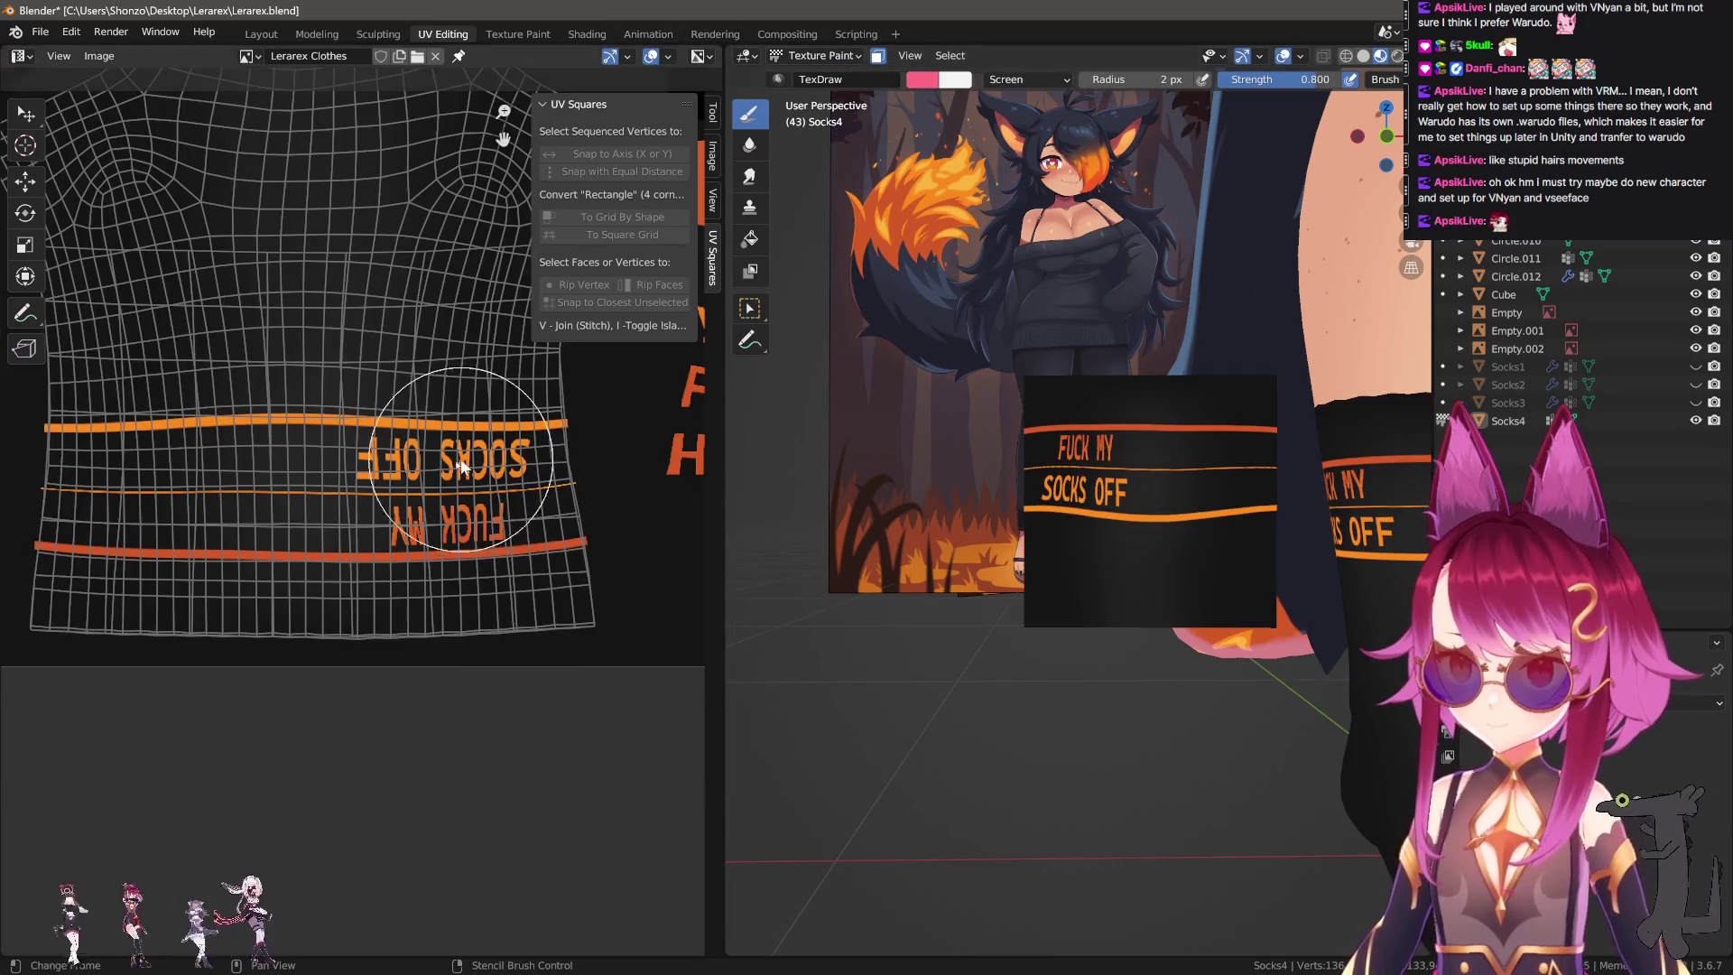
{"action": "scroll", "coordinate": [468, 463], "scroll_direction": "down", "scroll_amount": 2}
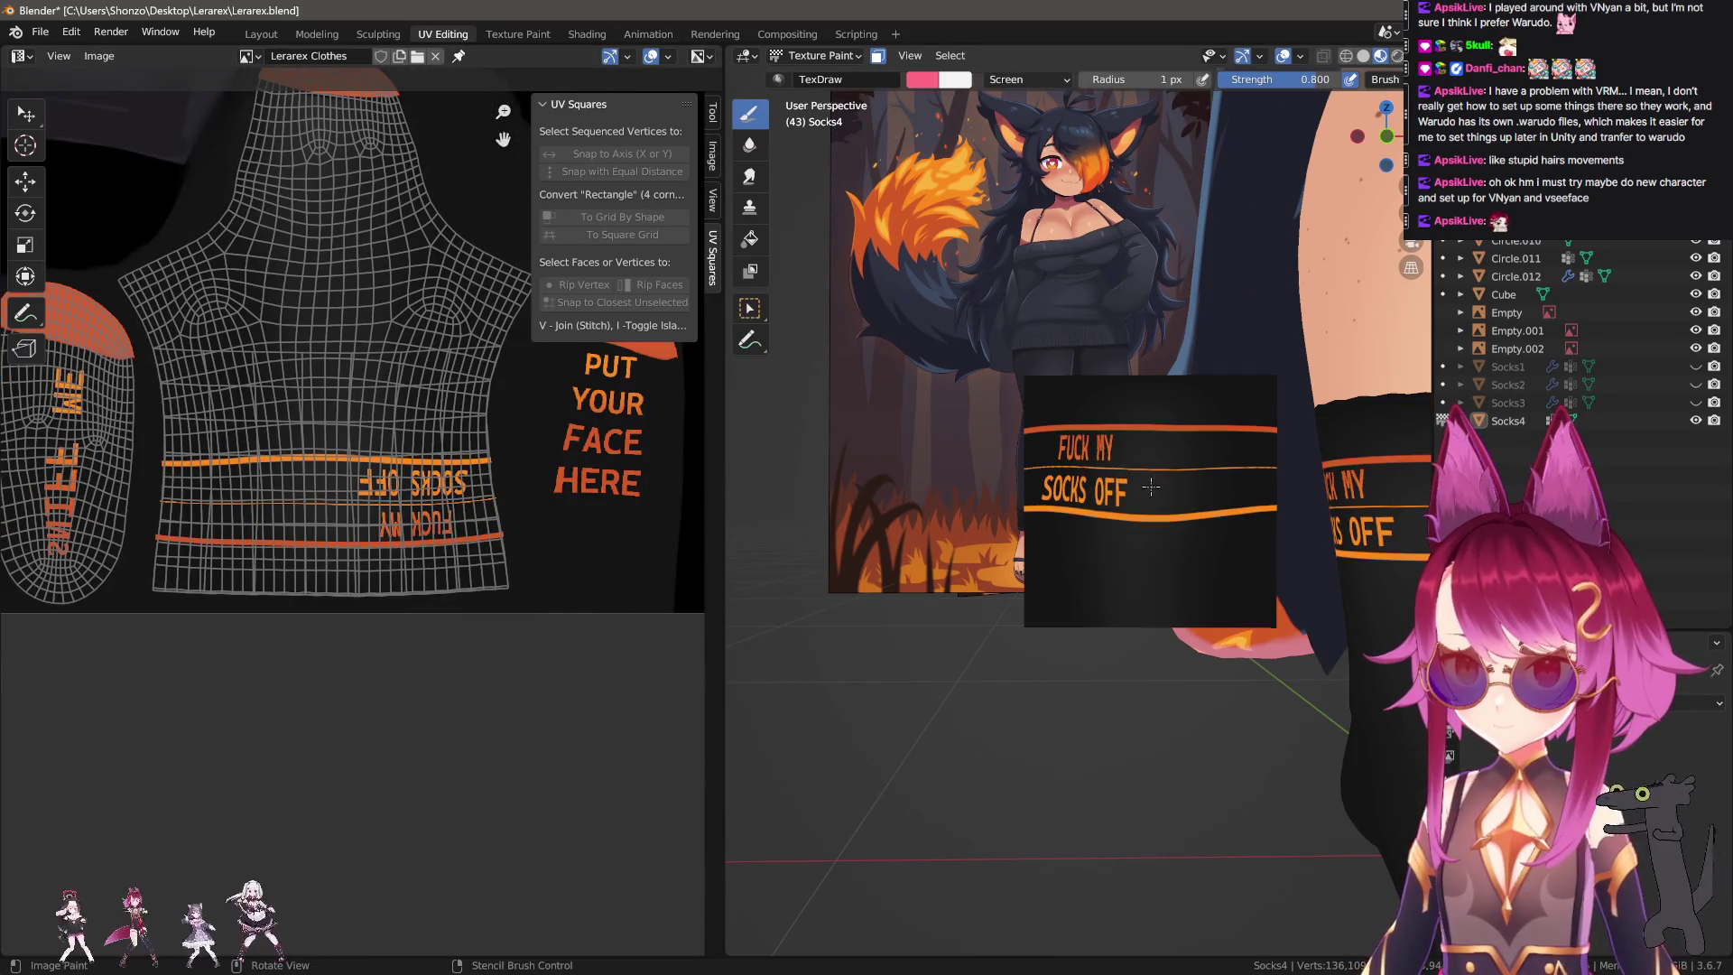
{"action": "scroll", "coordinate": [1174, 496], "scroll_direction": "up", "scroll_amount": 3}
{"action": "key", "text": "KP_1"}
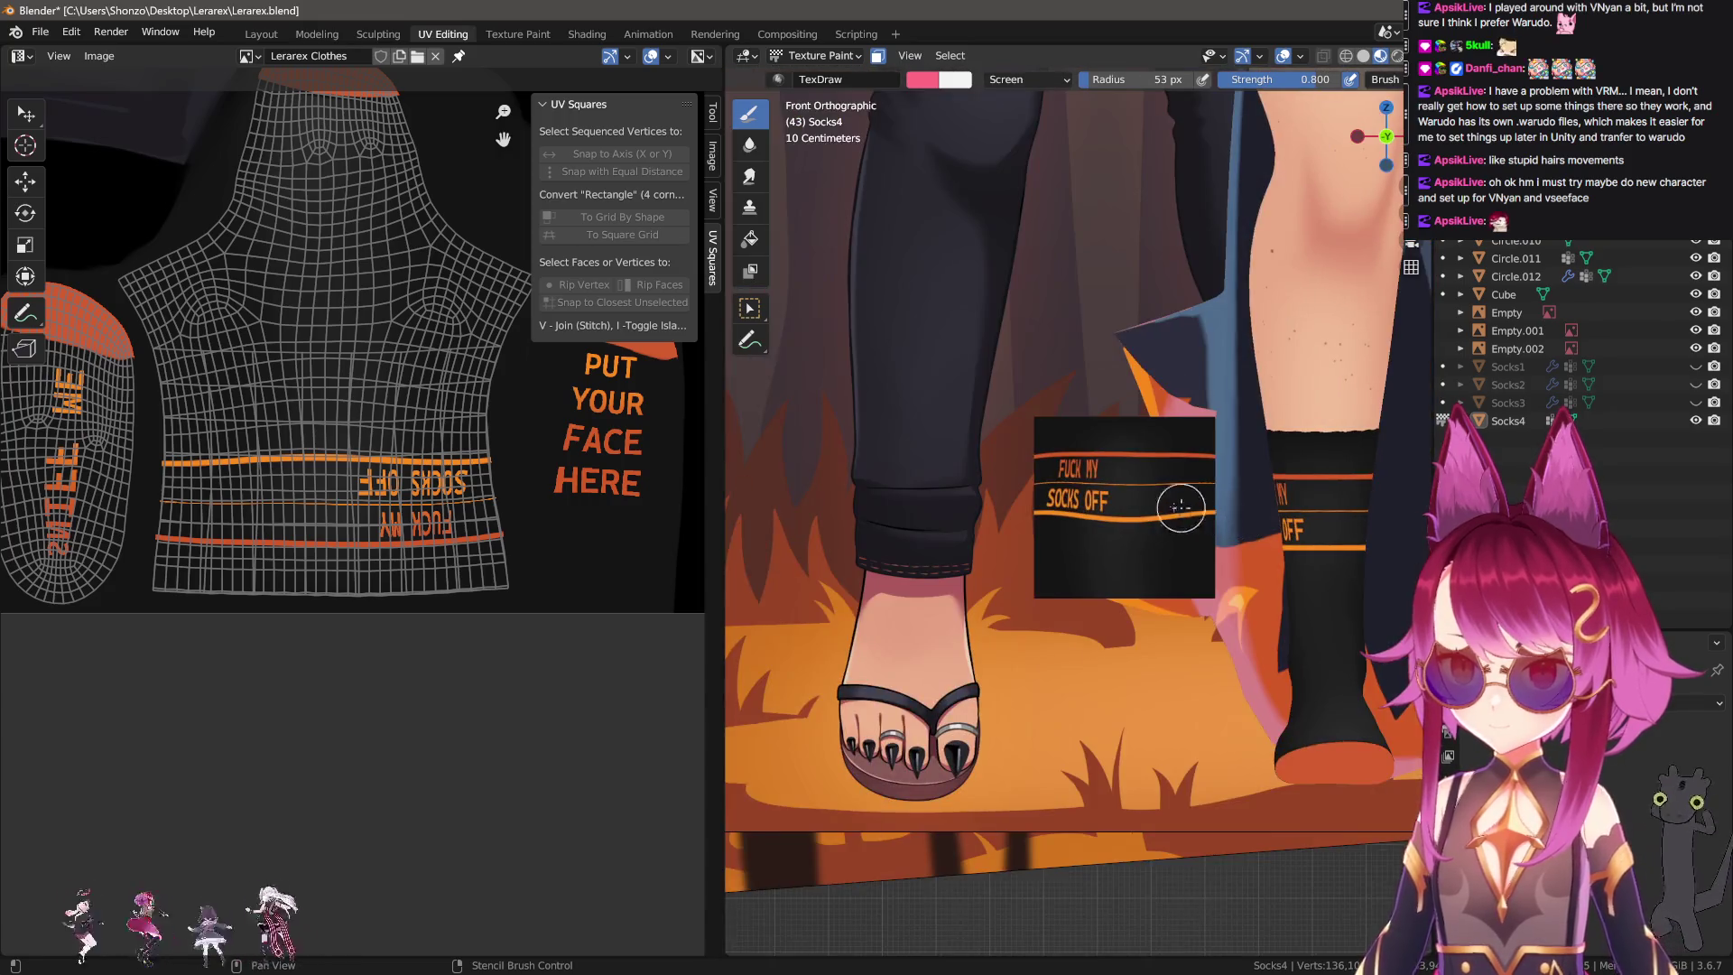
{"action": "scroll", "coordinate": [1187, 511], "scroll_direction": "up", "scroll_amount": 2}
Make the shadow texture the paint slot and browse images as thumbnails in the Lerarex folder.
{"action": "key", "text": "n"}
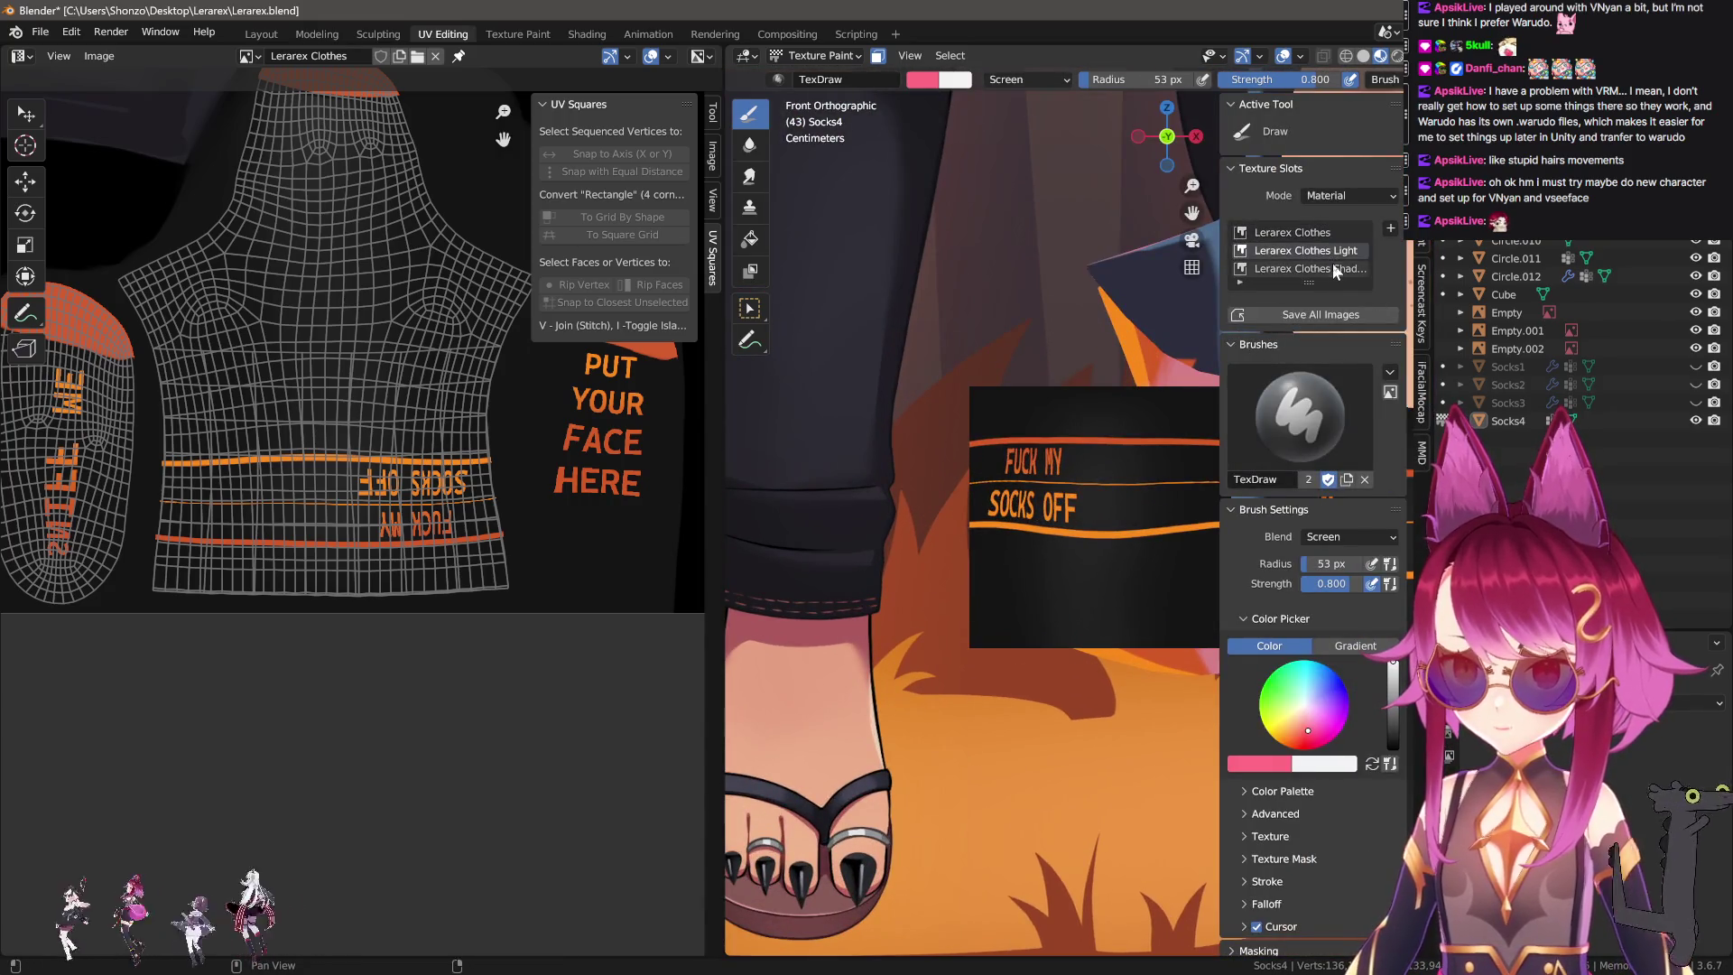
{"action": "left_click", "coordinate": [1309, 268]}
{"action": "key", "text": "n"}
{"action": "key", "text": "n"}
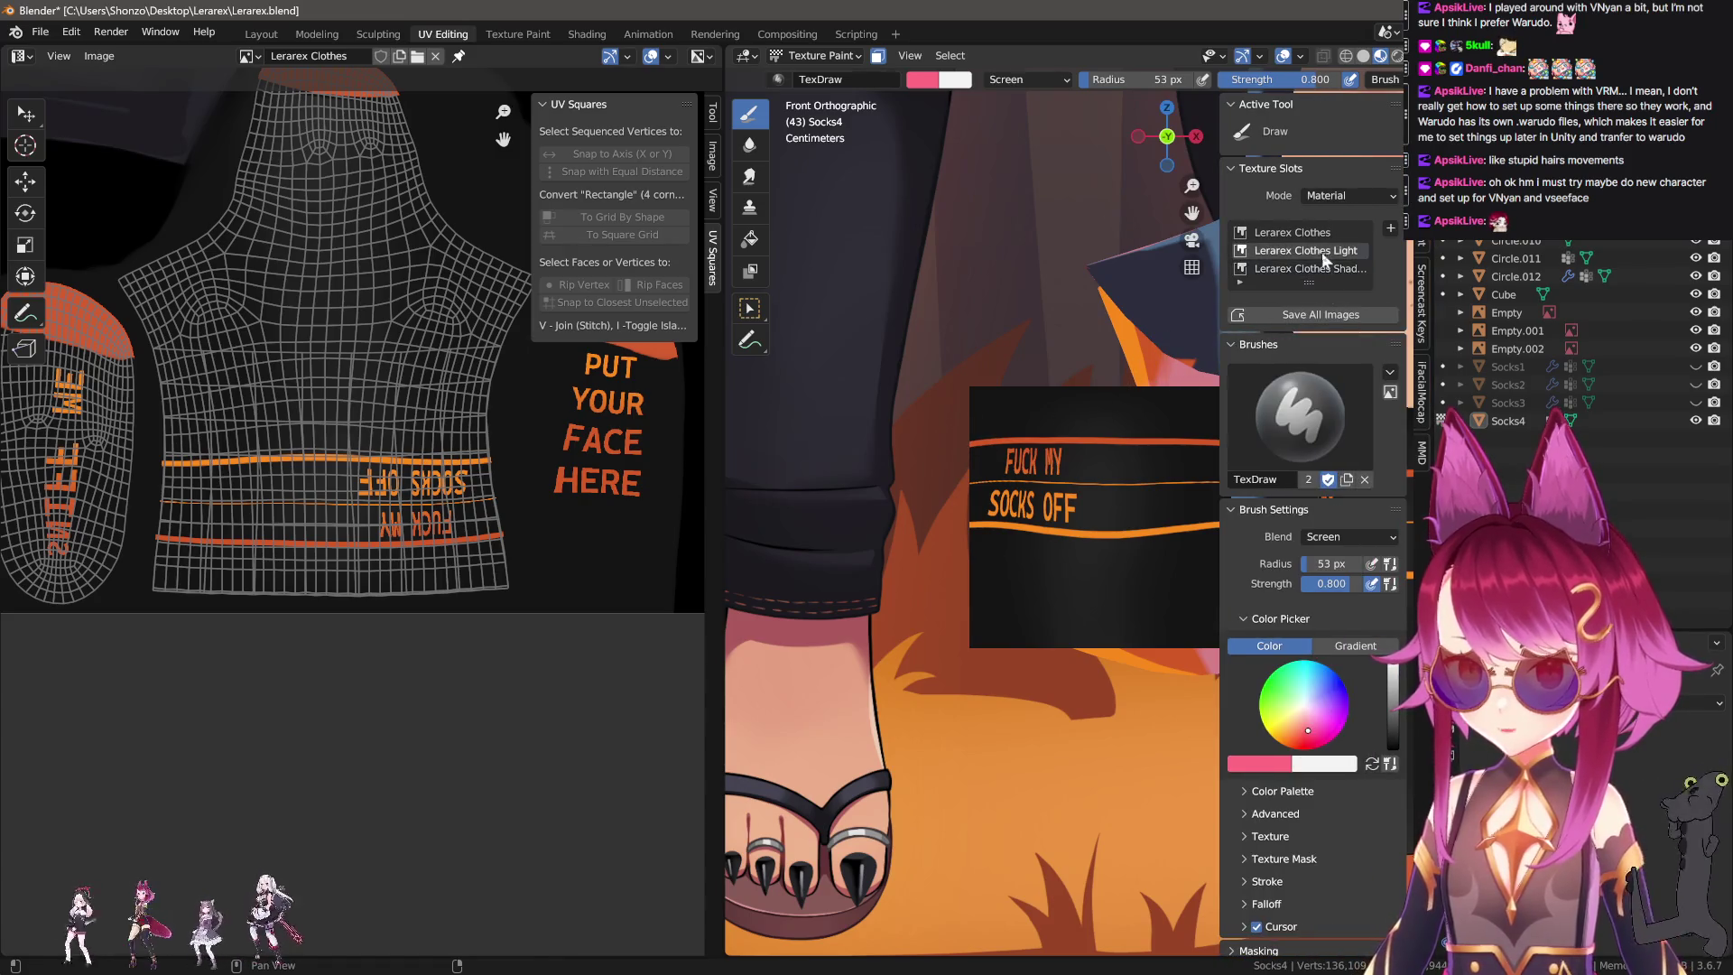
{"action": "key", "text": "n"}
{"action": "key", "text": "e"}
{"action": "left_click", "coordinate": [914, 434]}
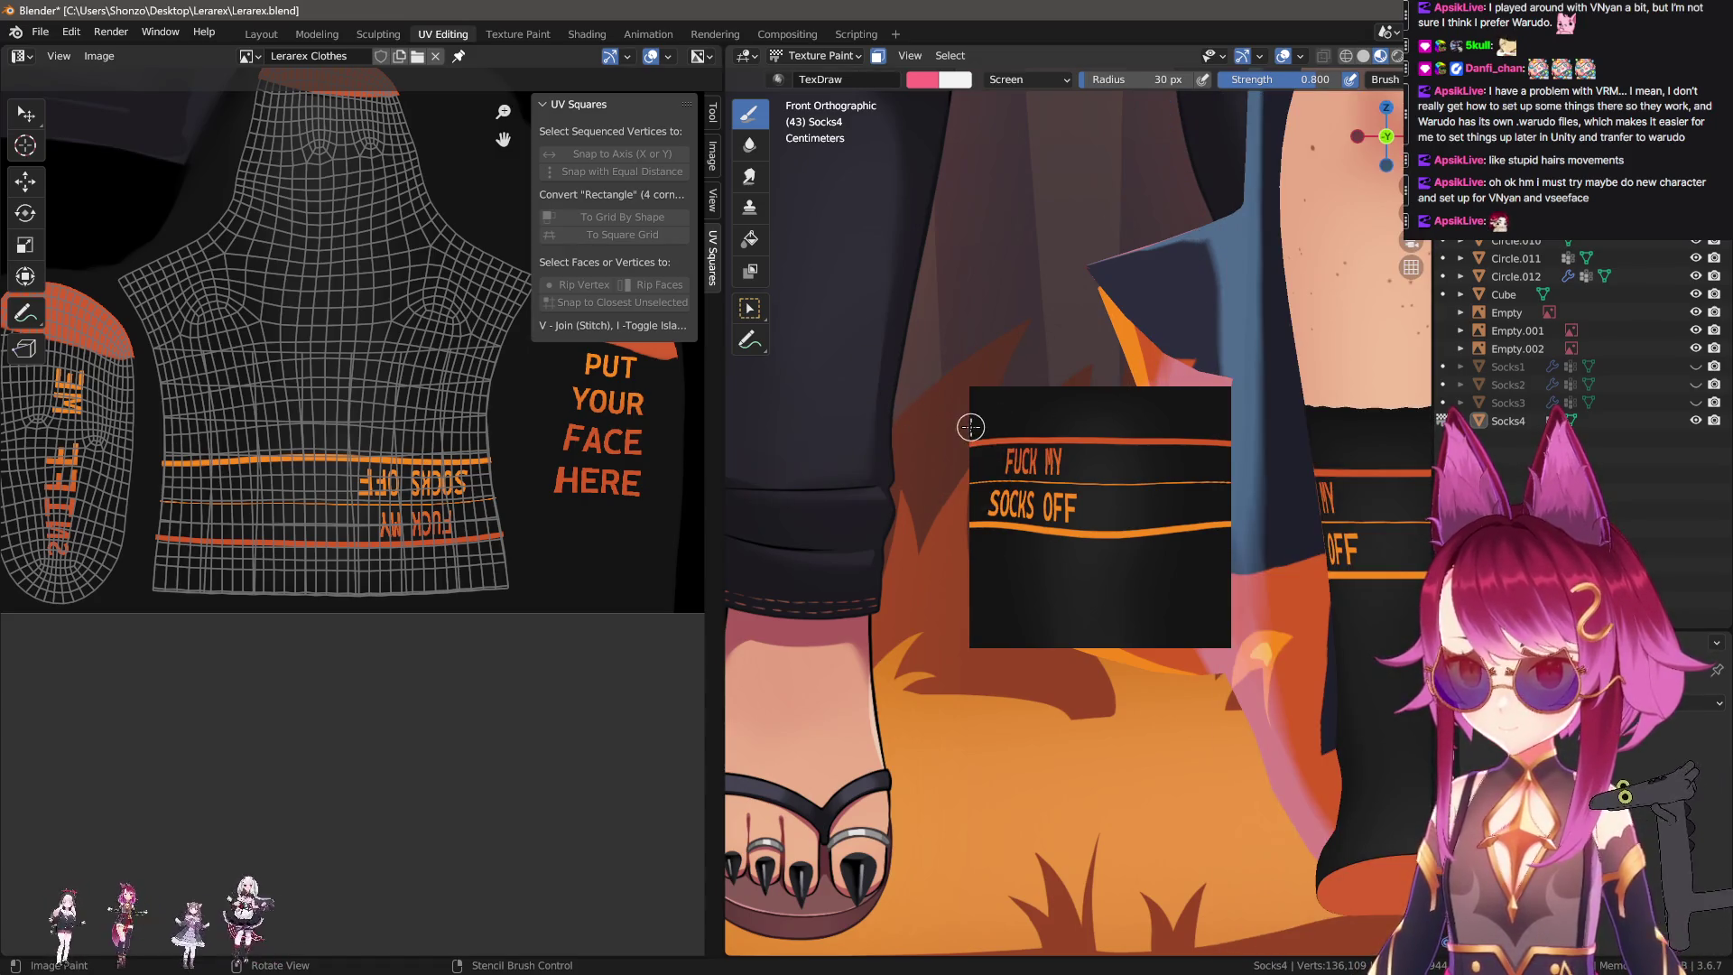
{"action": "key", "text": "n"}
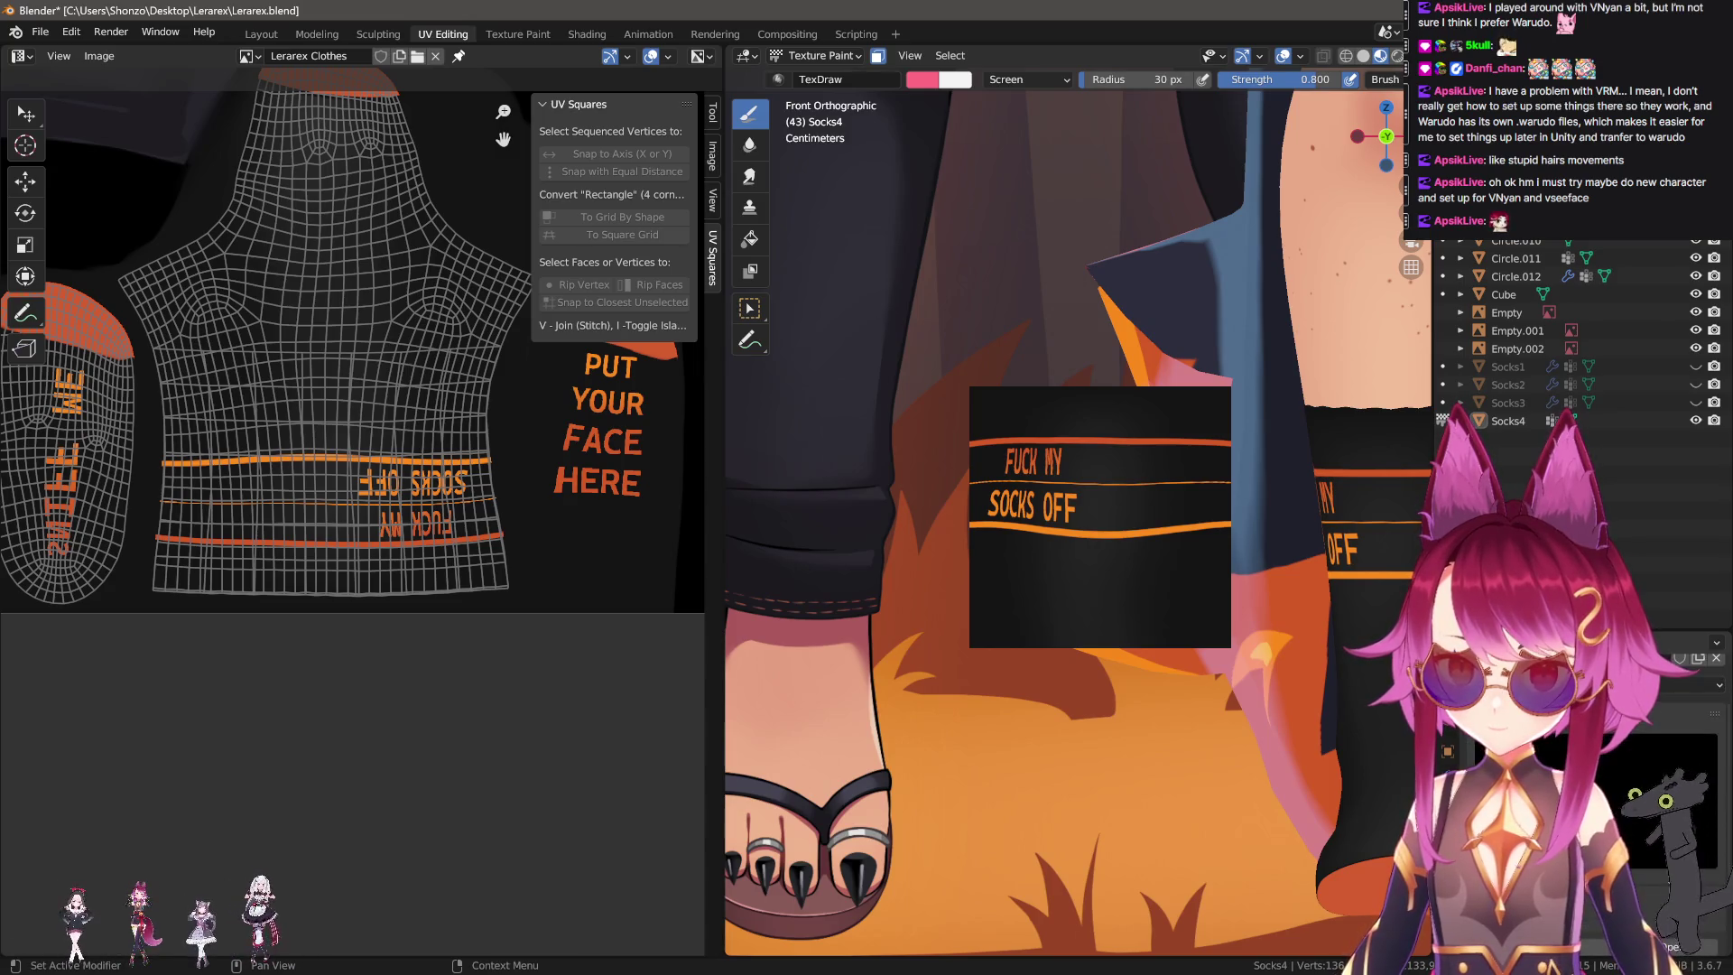
{"action": "key", "text": "alt+o"}
{"action": "left_click", "coordinate": [1315, 197]}
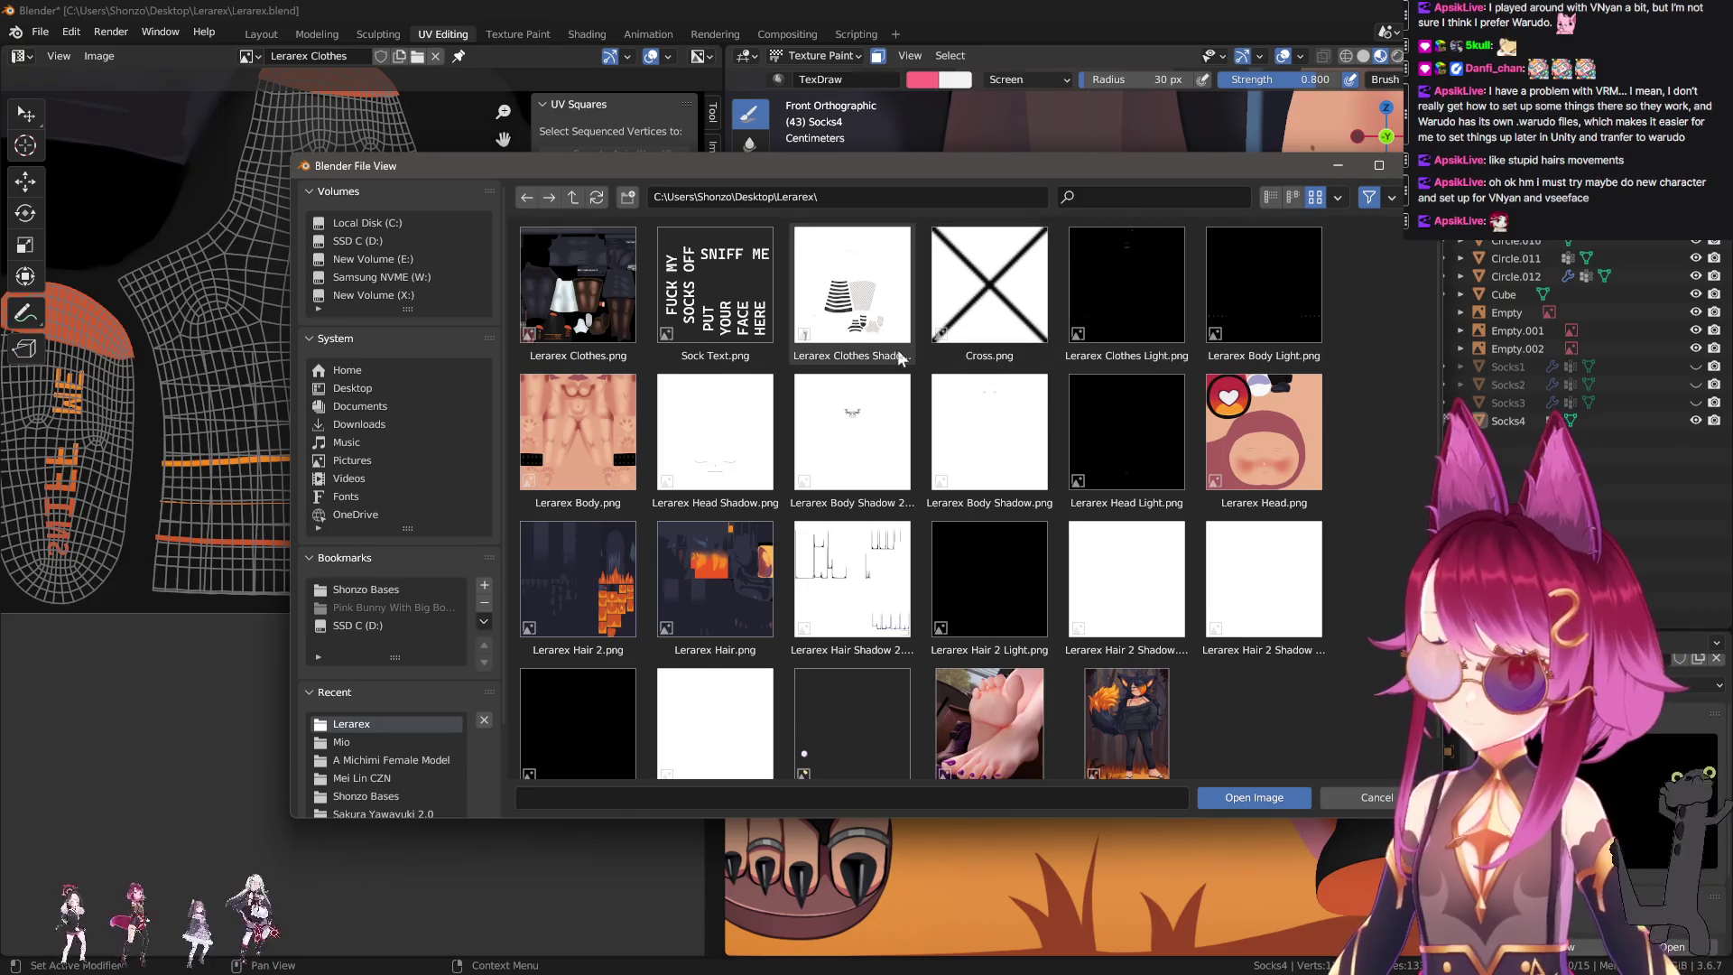
Load Cross.png from the Lerarex folder as the brush stencil over the sock.
{"action": "scroll", "coordinate": [899, 362], "scroll_direction": "down", "scroll_amount": 1}
{"action": "scroll", "coordinate": [899, 363], "scroll_direction": "up", "scroll_amount": 1}
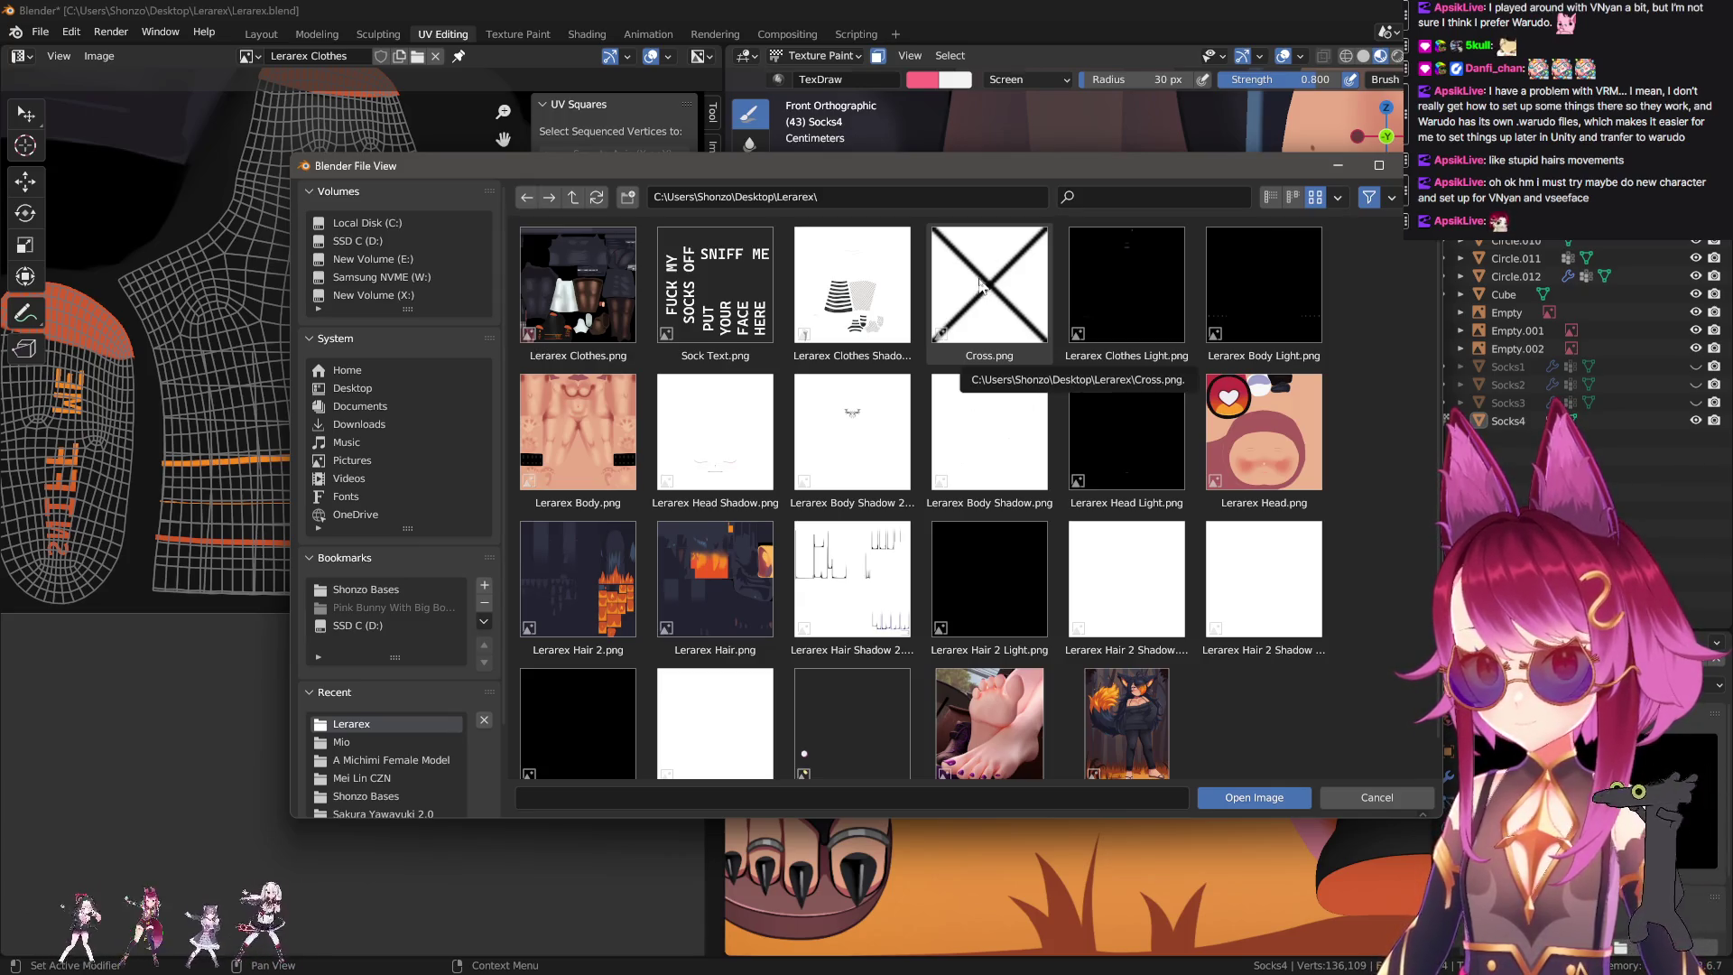
{"action": "double_click", "coordinate": [982, 283]}
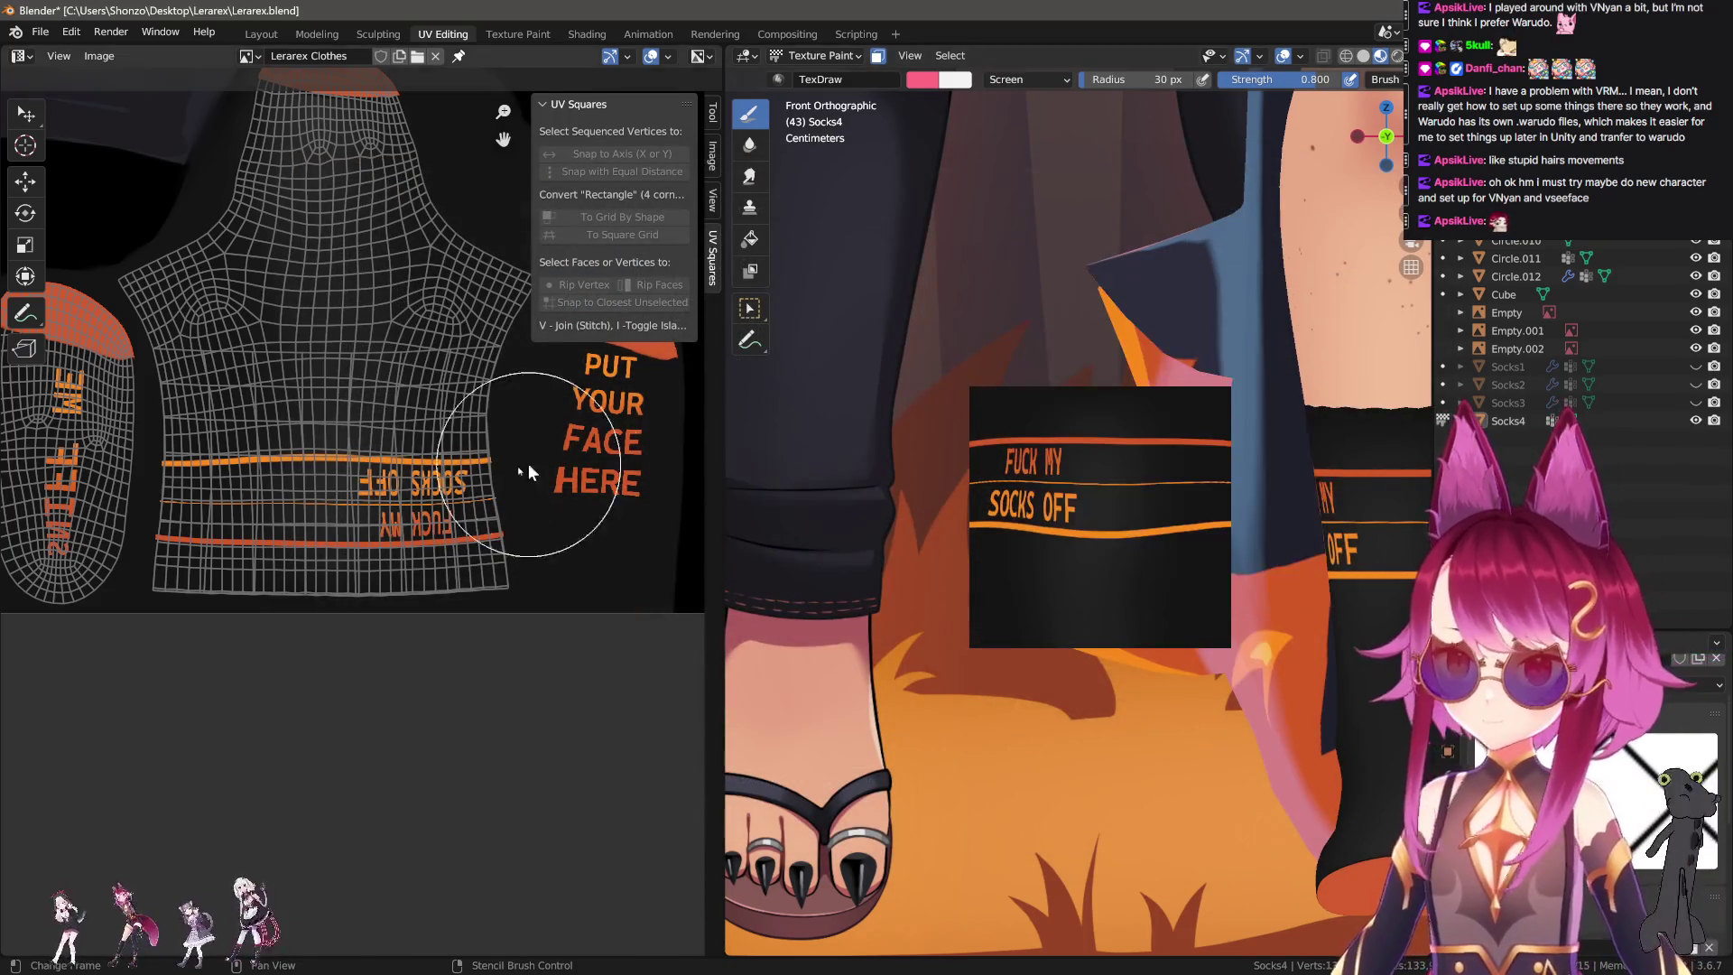
{"action": "scroll", "coordinate": [541, 460], "scroll_direction": "up", "scroll_amount": 3}
Switch to the Texture Paint workspace and view the sock straight from the front.
{"action": "key", "text": "n"}
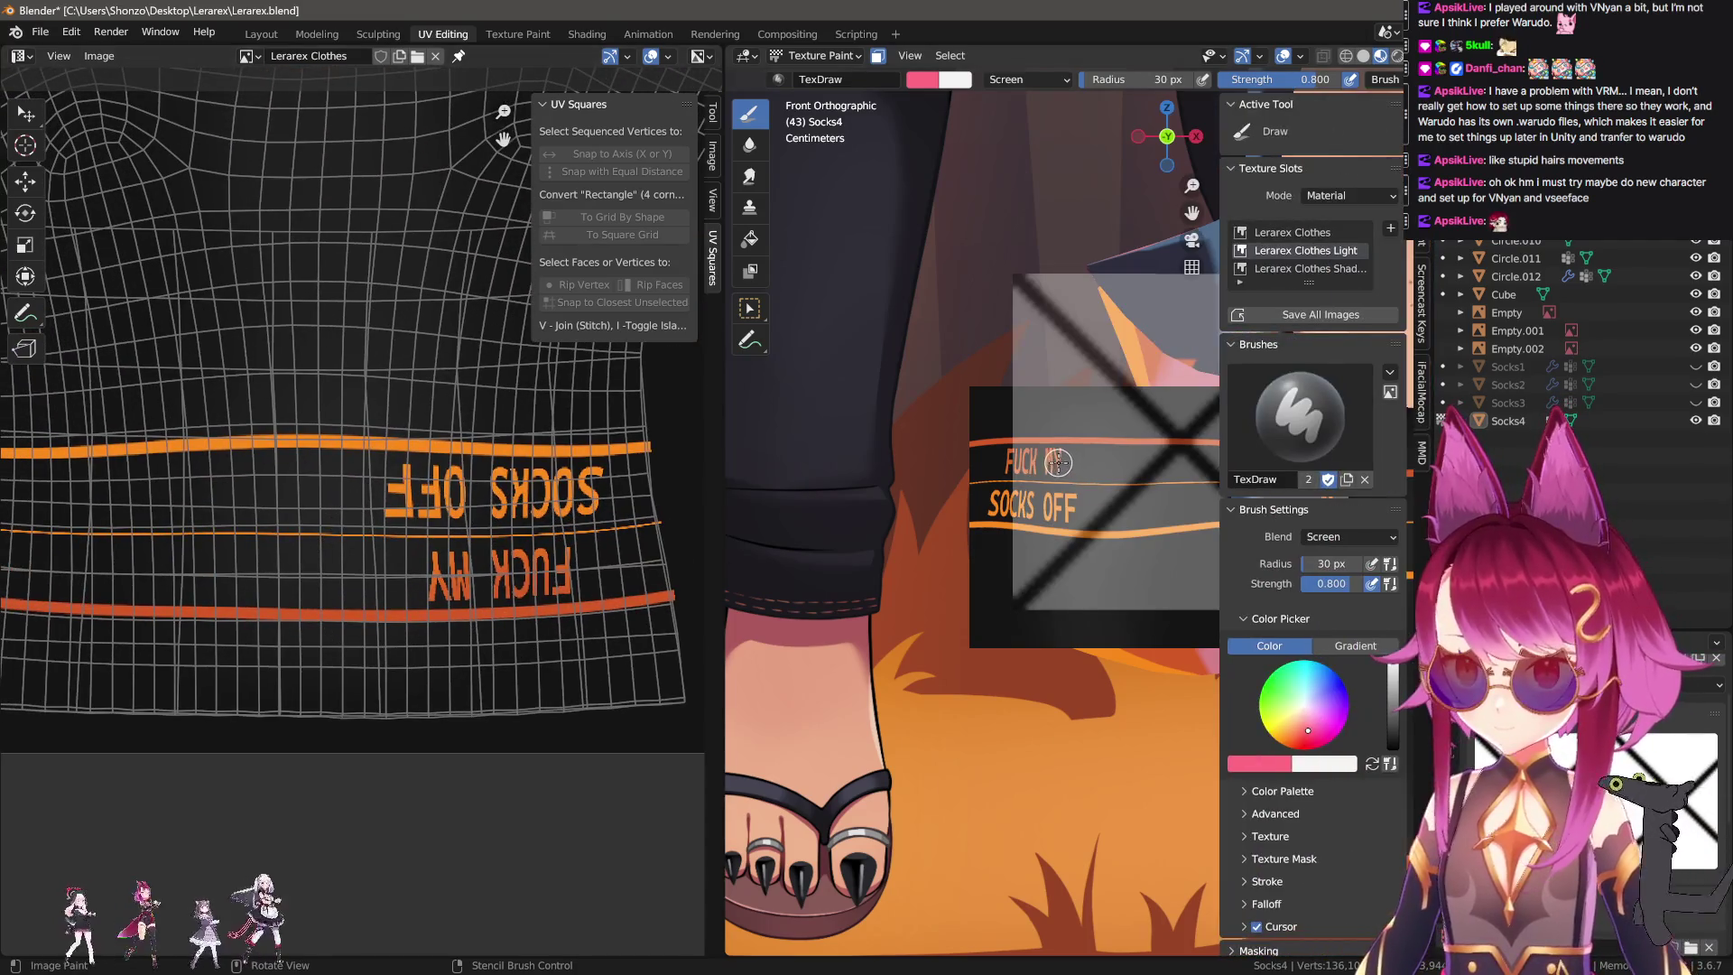
{"action": "scroll", "coordinate": [1058, 462], "scroll_direction": "up", "scroll_amount": 3}
{"action": "scroll", "coordinate": [1335, 641], "scroll_direction": "down", "scroll_amount": 3}
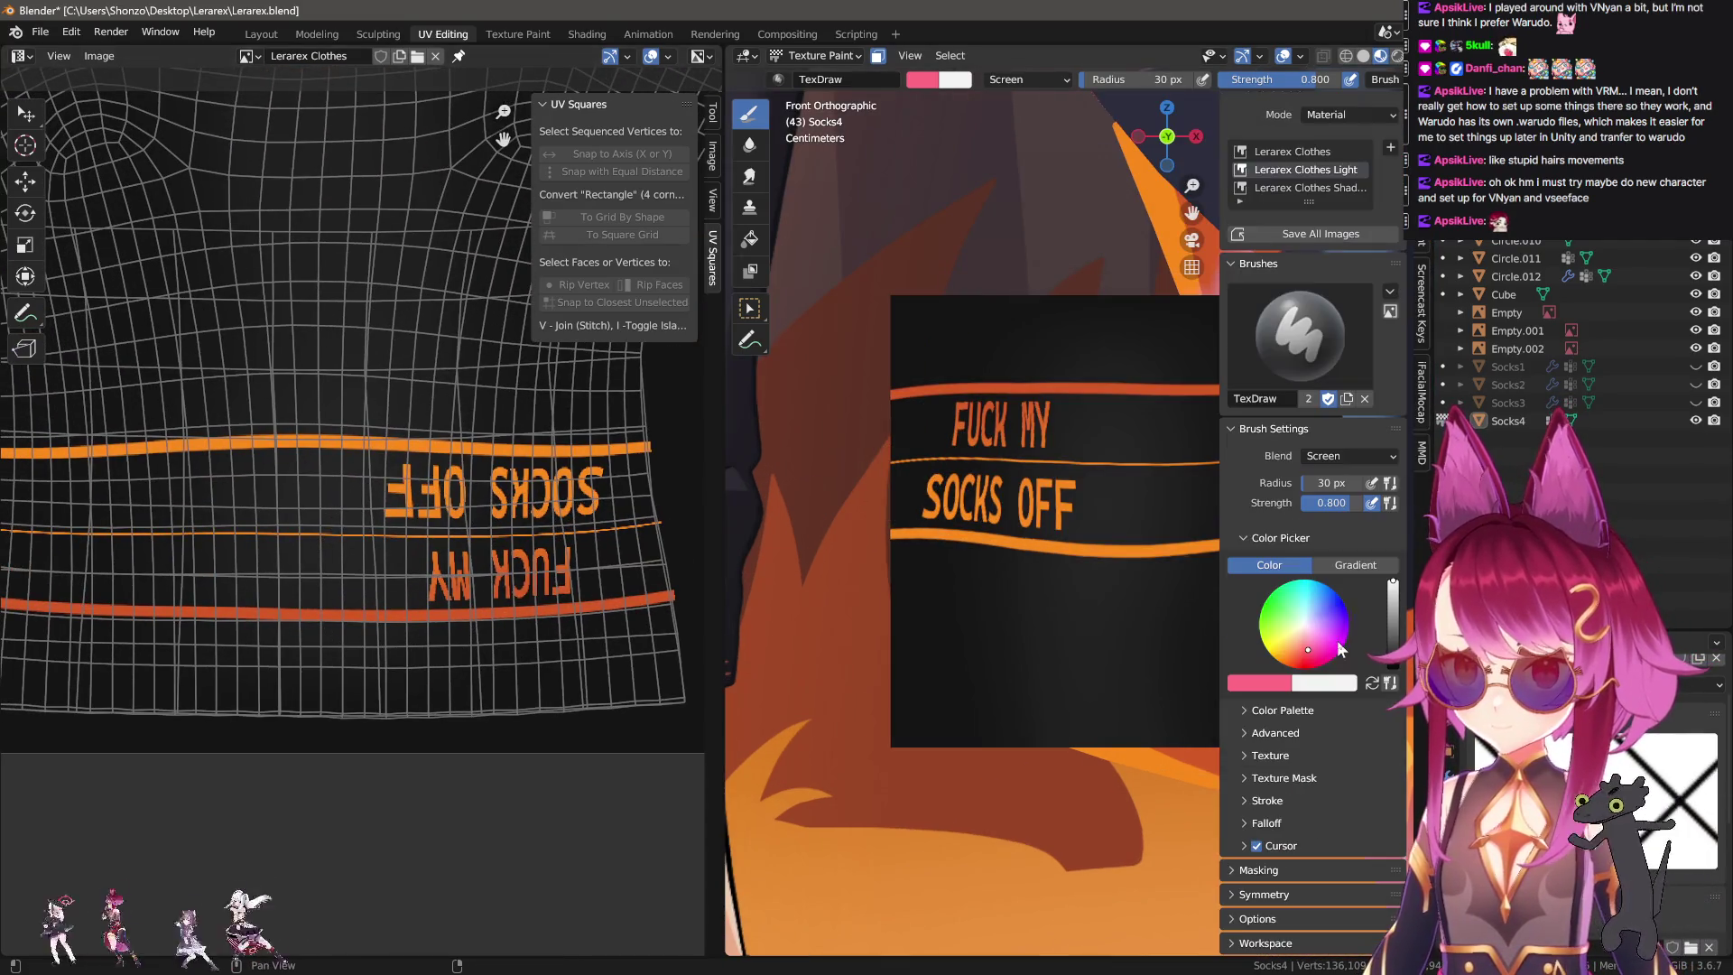
{"action": "scroll", "coordinate": [1323, 300], "scroll_direction": "up", "scroll_amount": 3}
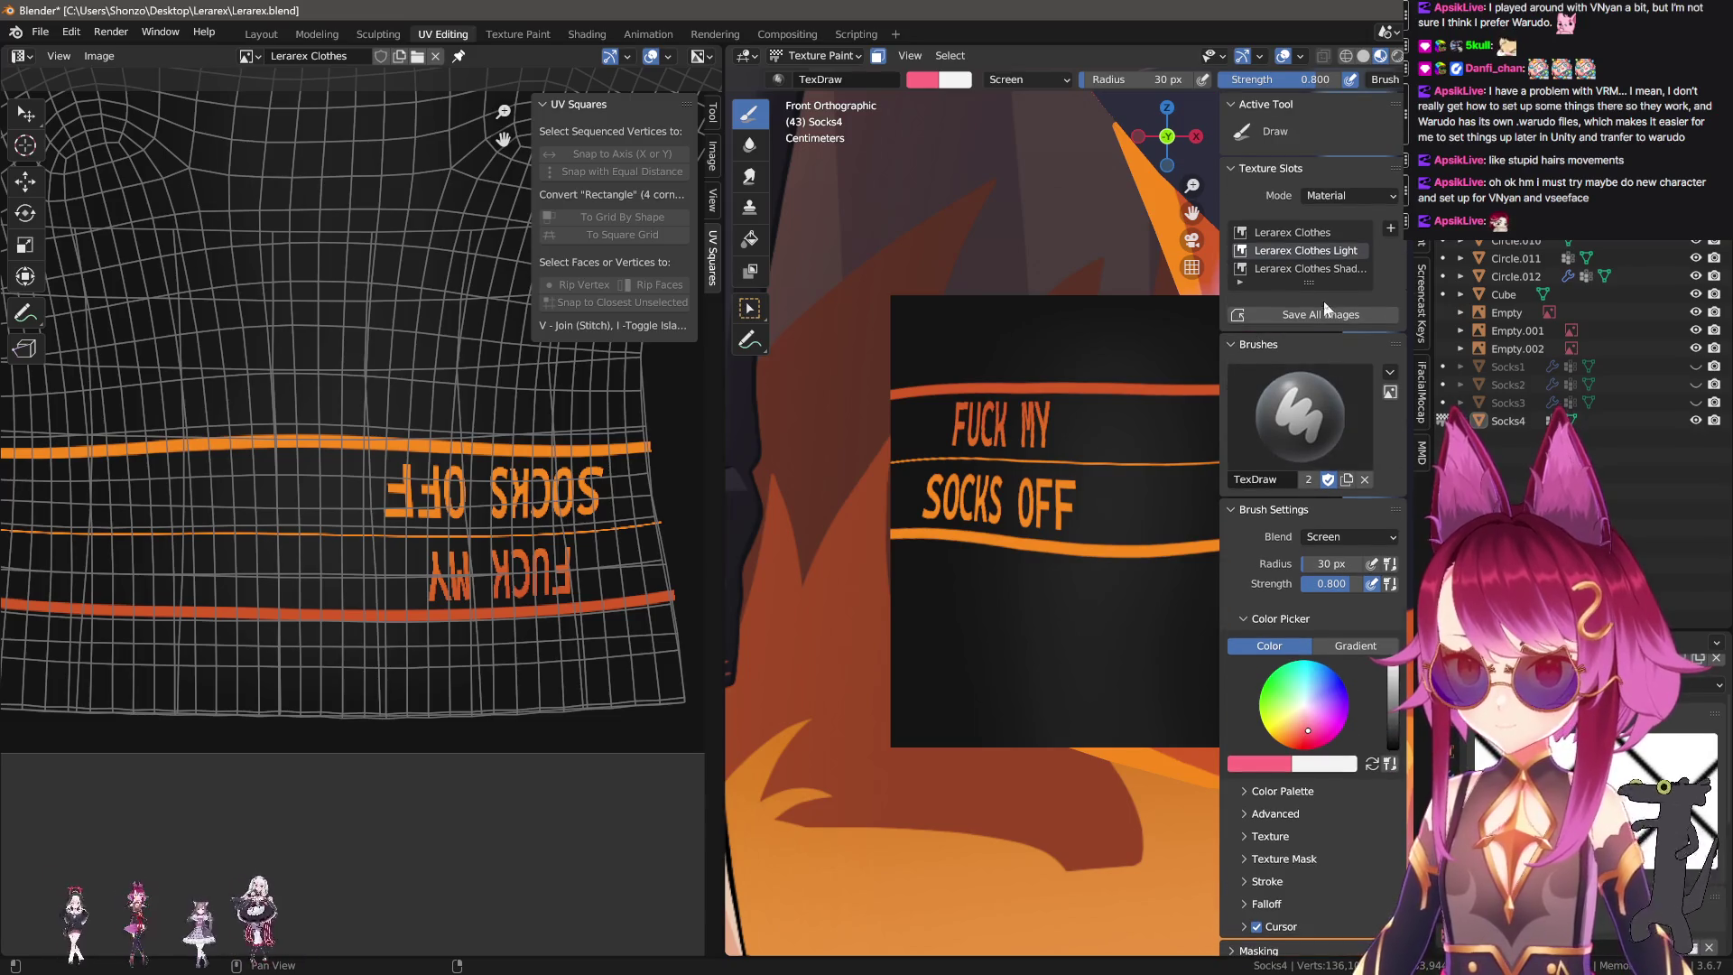
{"action": "left_click", "coordinate": [542, 33]}
{"action": "scroll", "coordinate": [1072, 443], "scroll_direction": "up", "scroll_amount": 5}
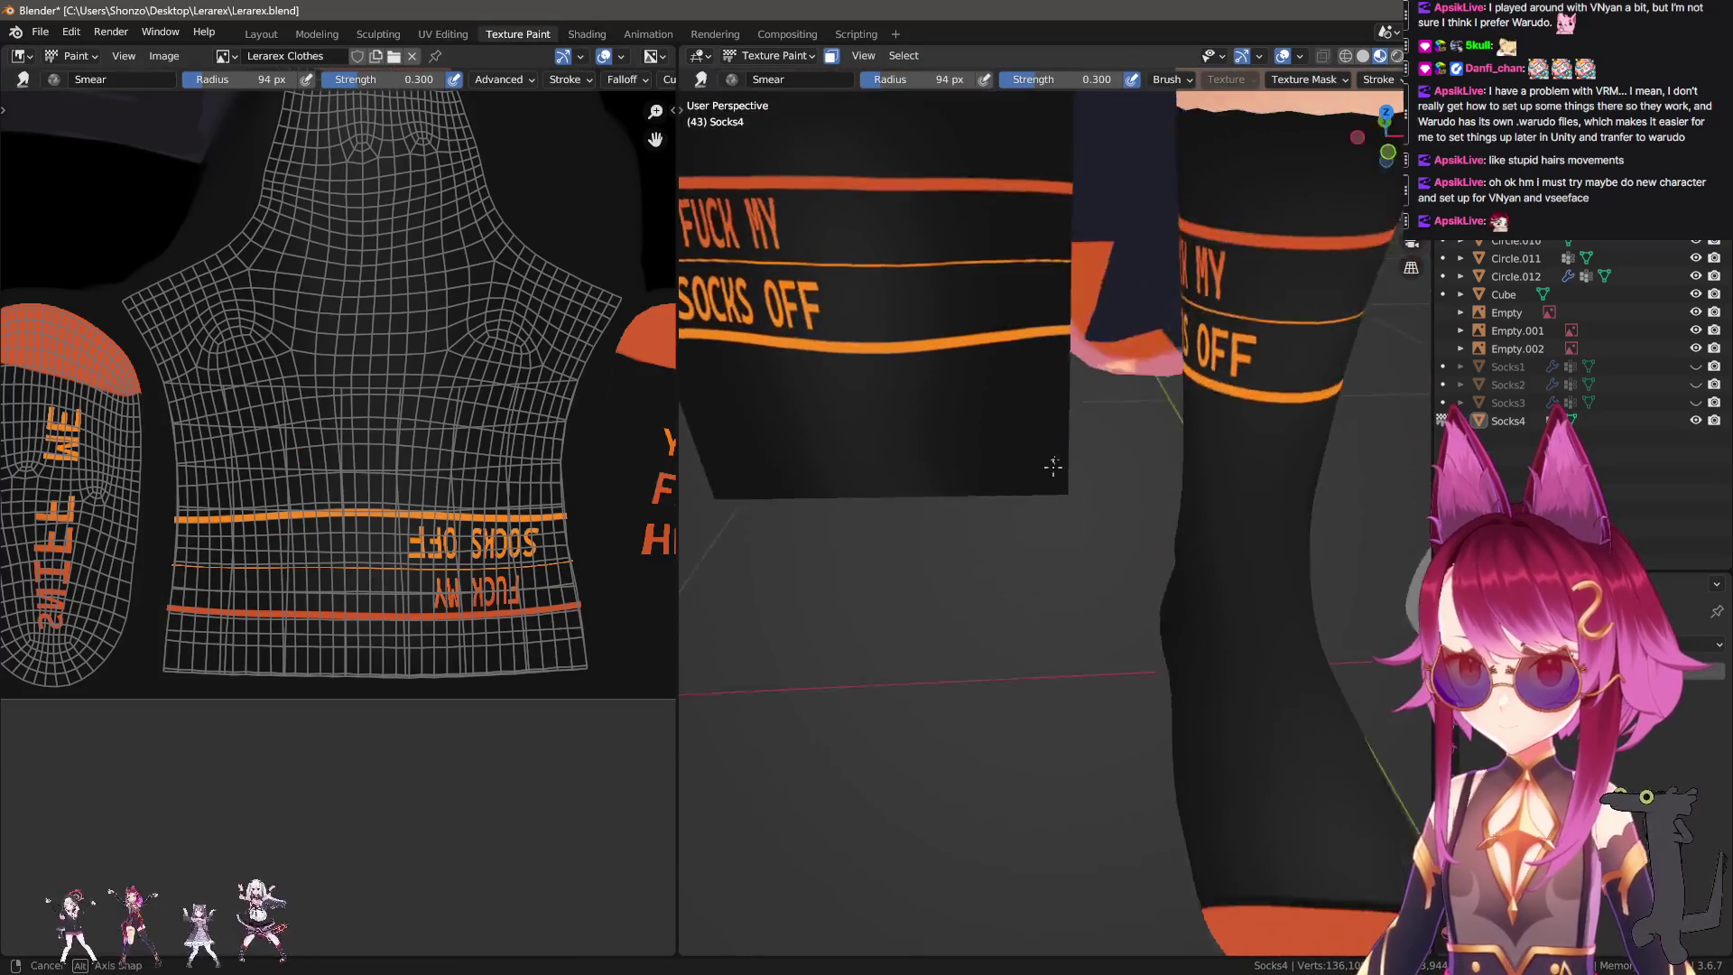
{"action": "key", "text": "KP_1"}
Toggle Socks4 to Object Mode and back to Texture Paint, then show the sidebar.
{"action": "left_click", "coordinate": [772, 55]}
{"action": "left_click", "coordinate": [771, 72]}
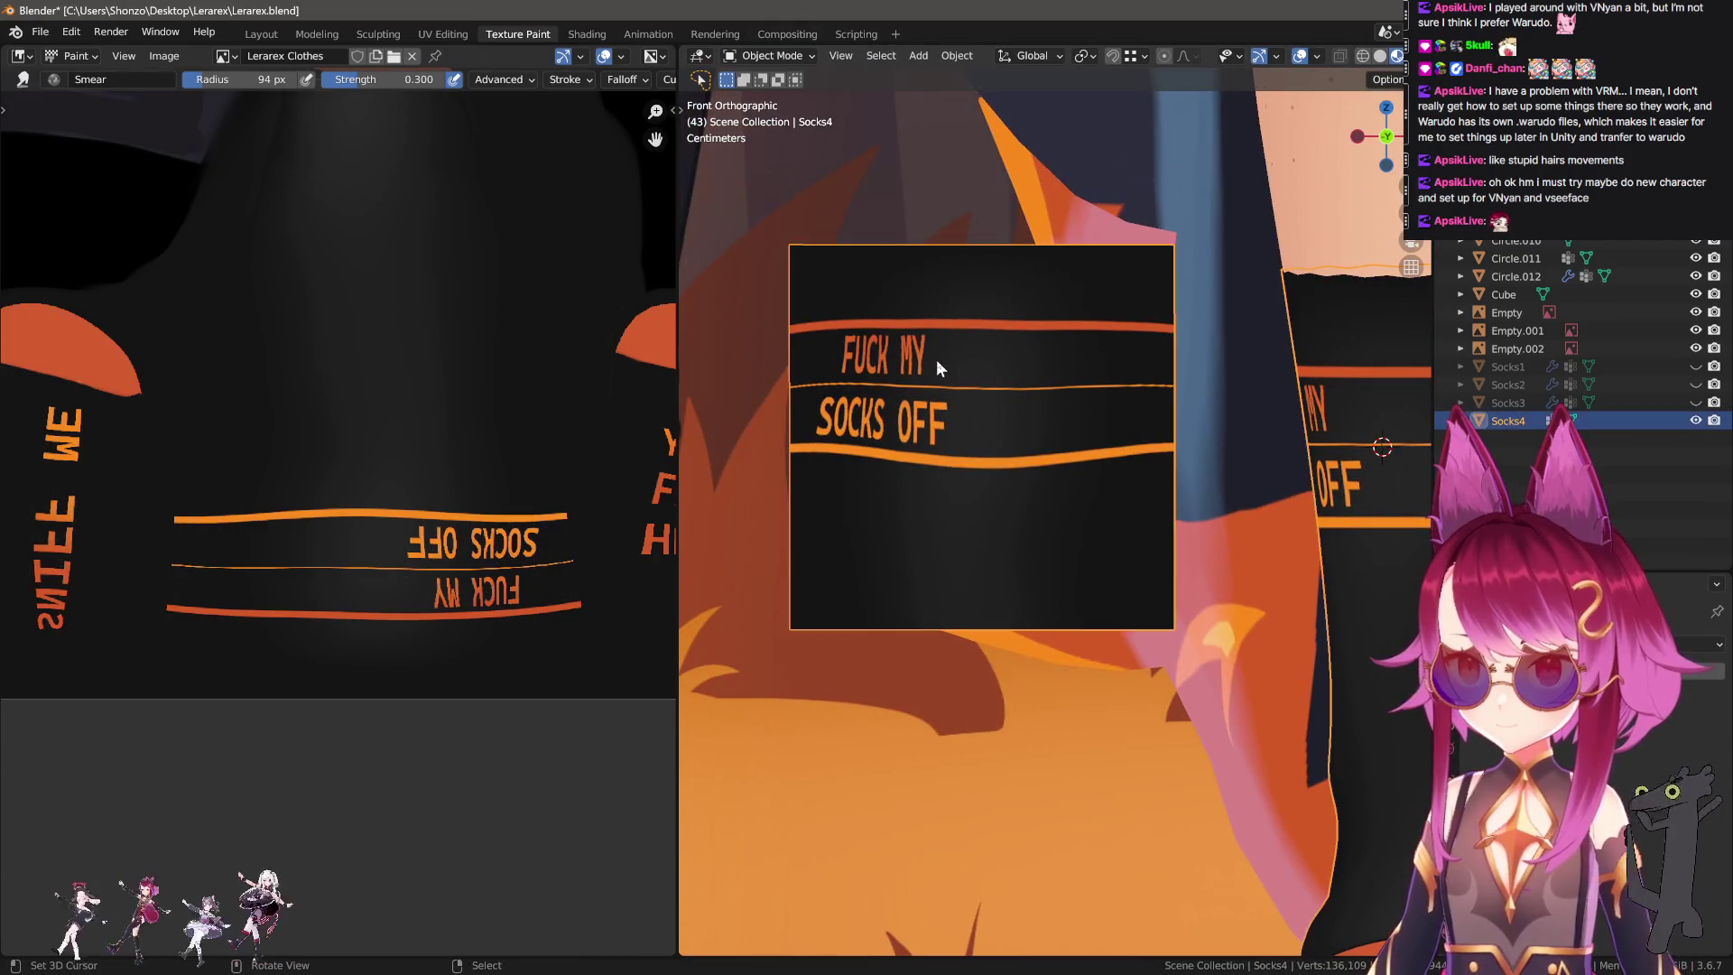
{"action": "left_click", "coordinate": [782, 55]}
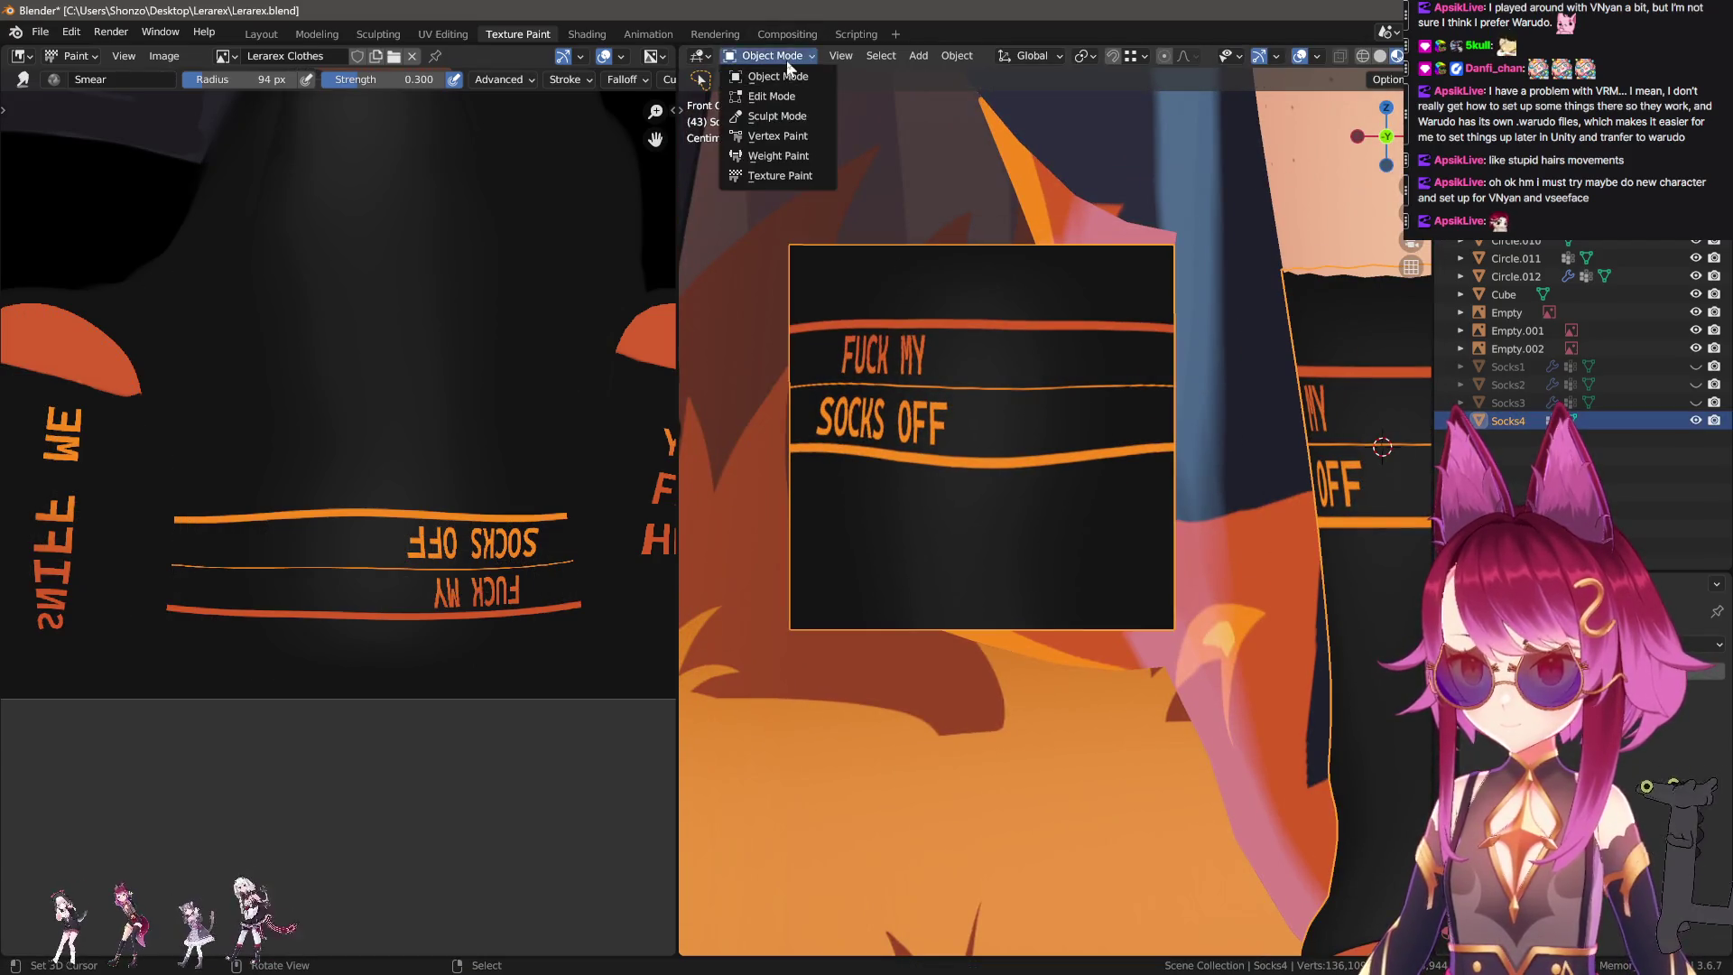
{"action": "left_click", "coordinate": [777, 178]}
{"action": "key", "text": "n"}
{"action": "scroll", "coordinate": [1300, 361], "scroll_direction": "up", "scroll_amount": 5}
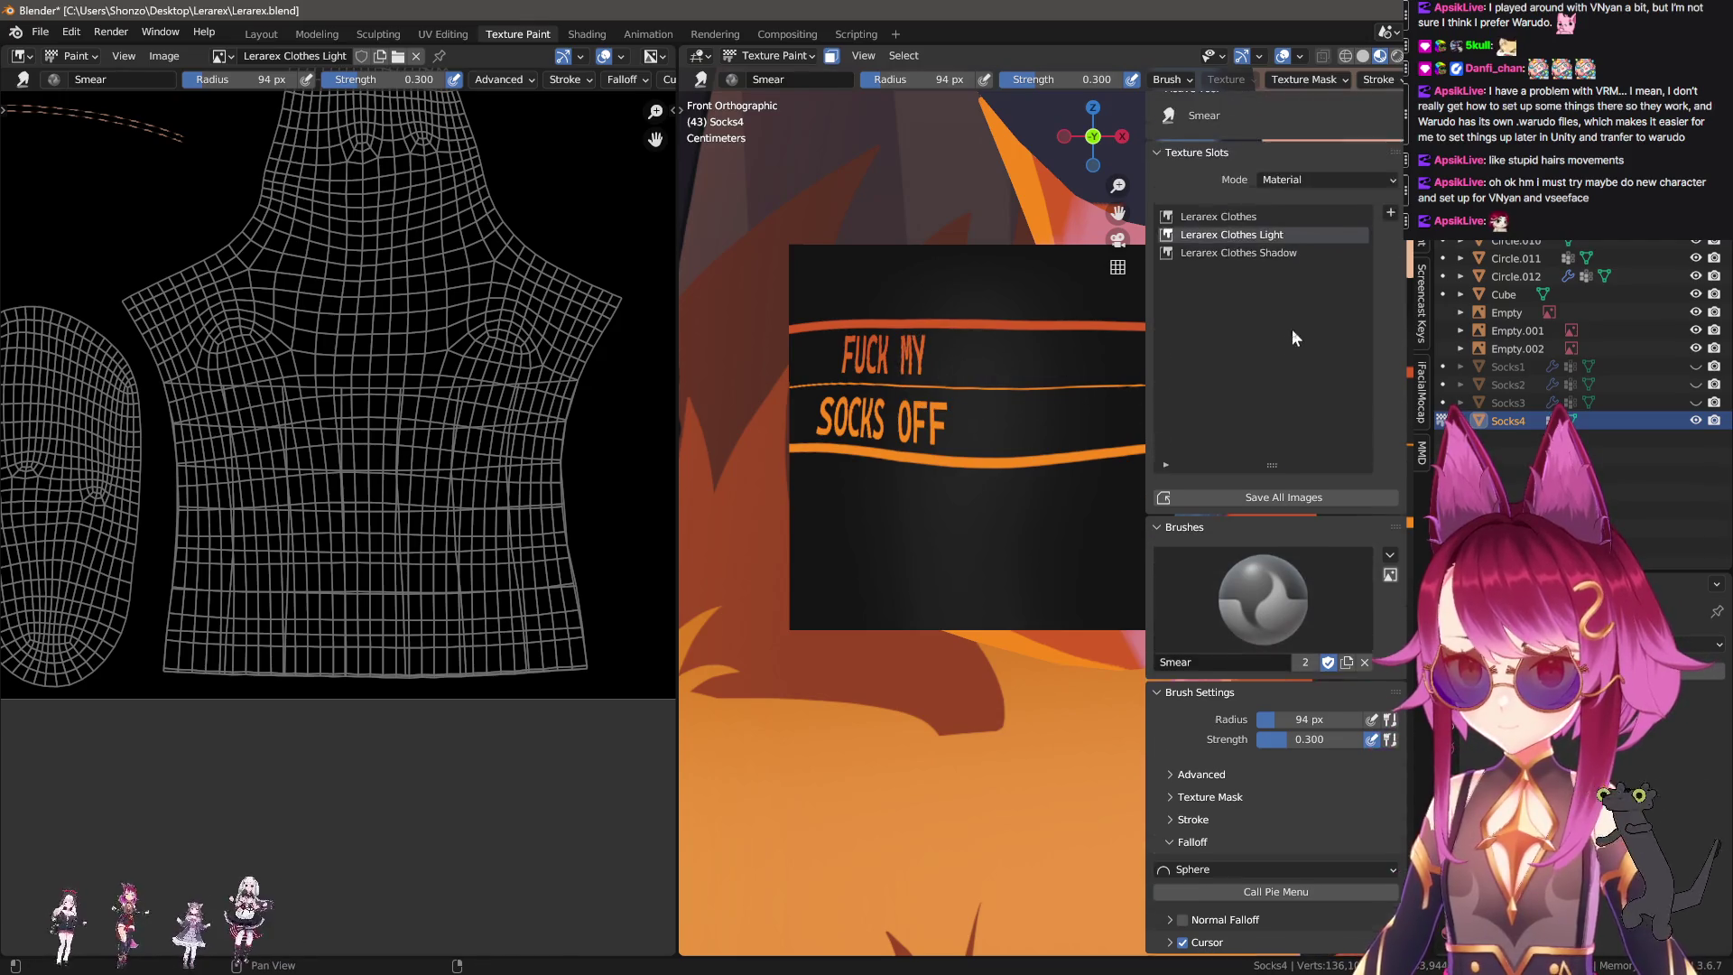
Make Lerarex Clothes Shadow the active texture slot to paint on.
{"action": "left_click", "coordinate": [1271, 232]}
{"action": "left_click", "coordinate": [1274, 269]}
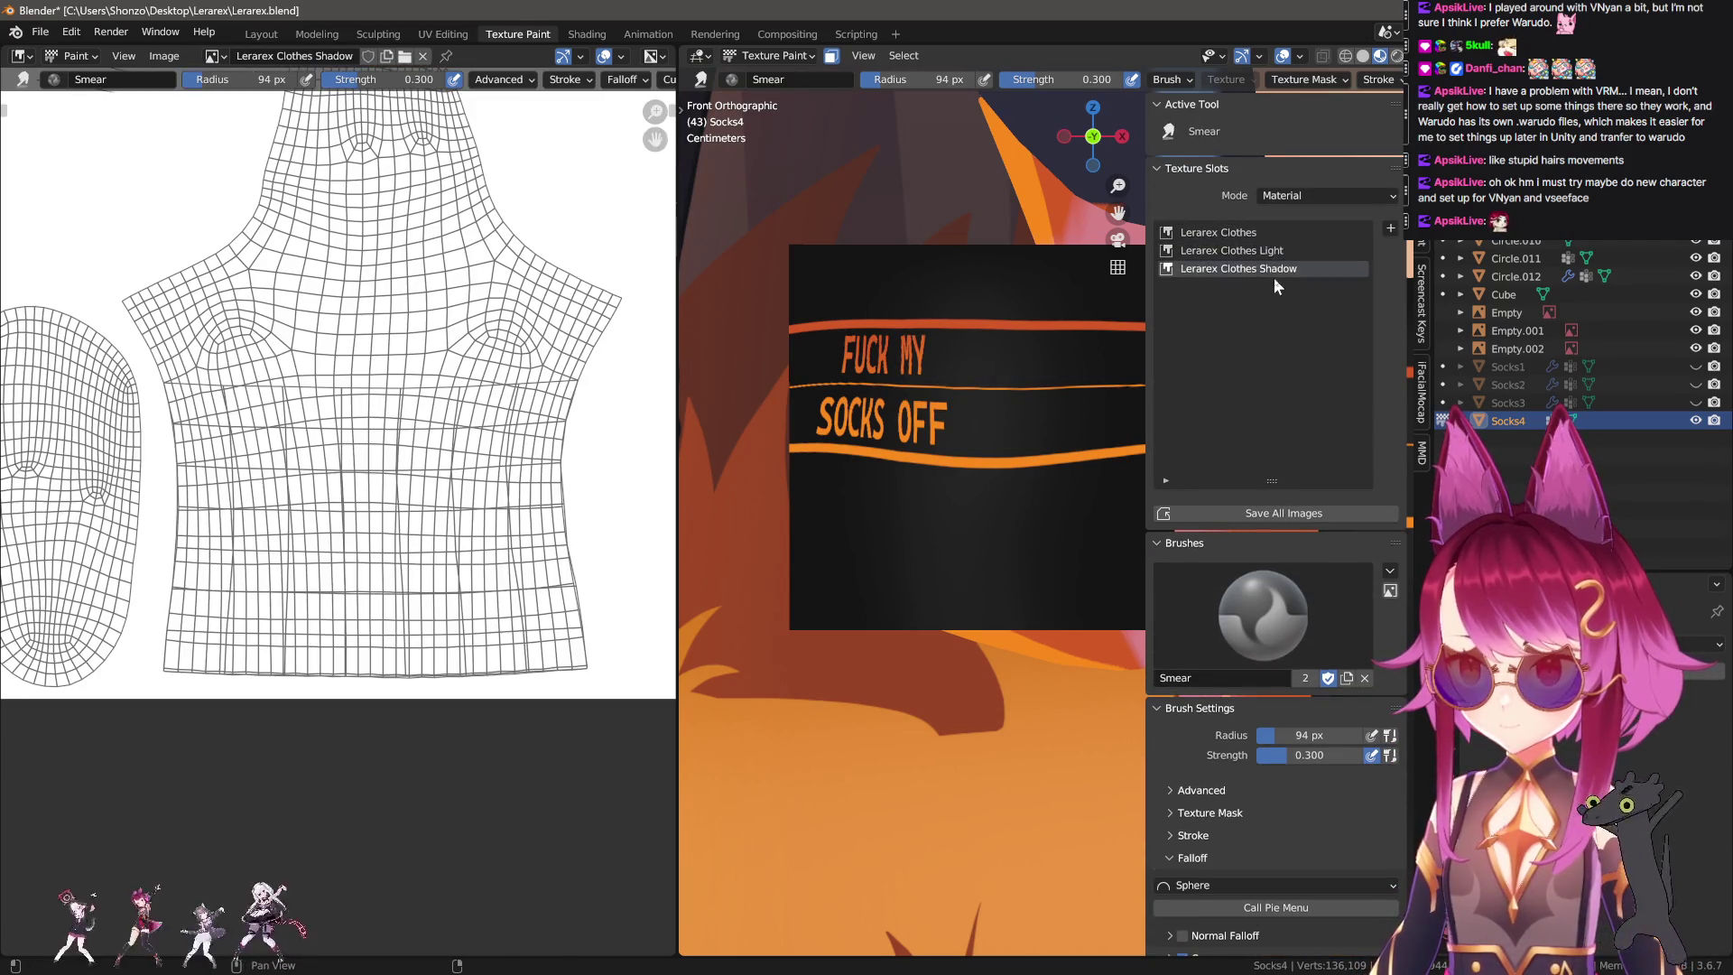
{"action": "scroll", "coordinate": [1334, 728], "scroll_direction": "down", "scroll_amount": 3}
{"action": "scroll", "coordinate": [1324, 738], "scroll_direction": "down", "scroll_amount": 3}
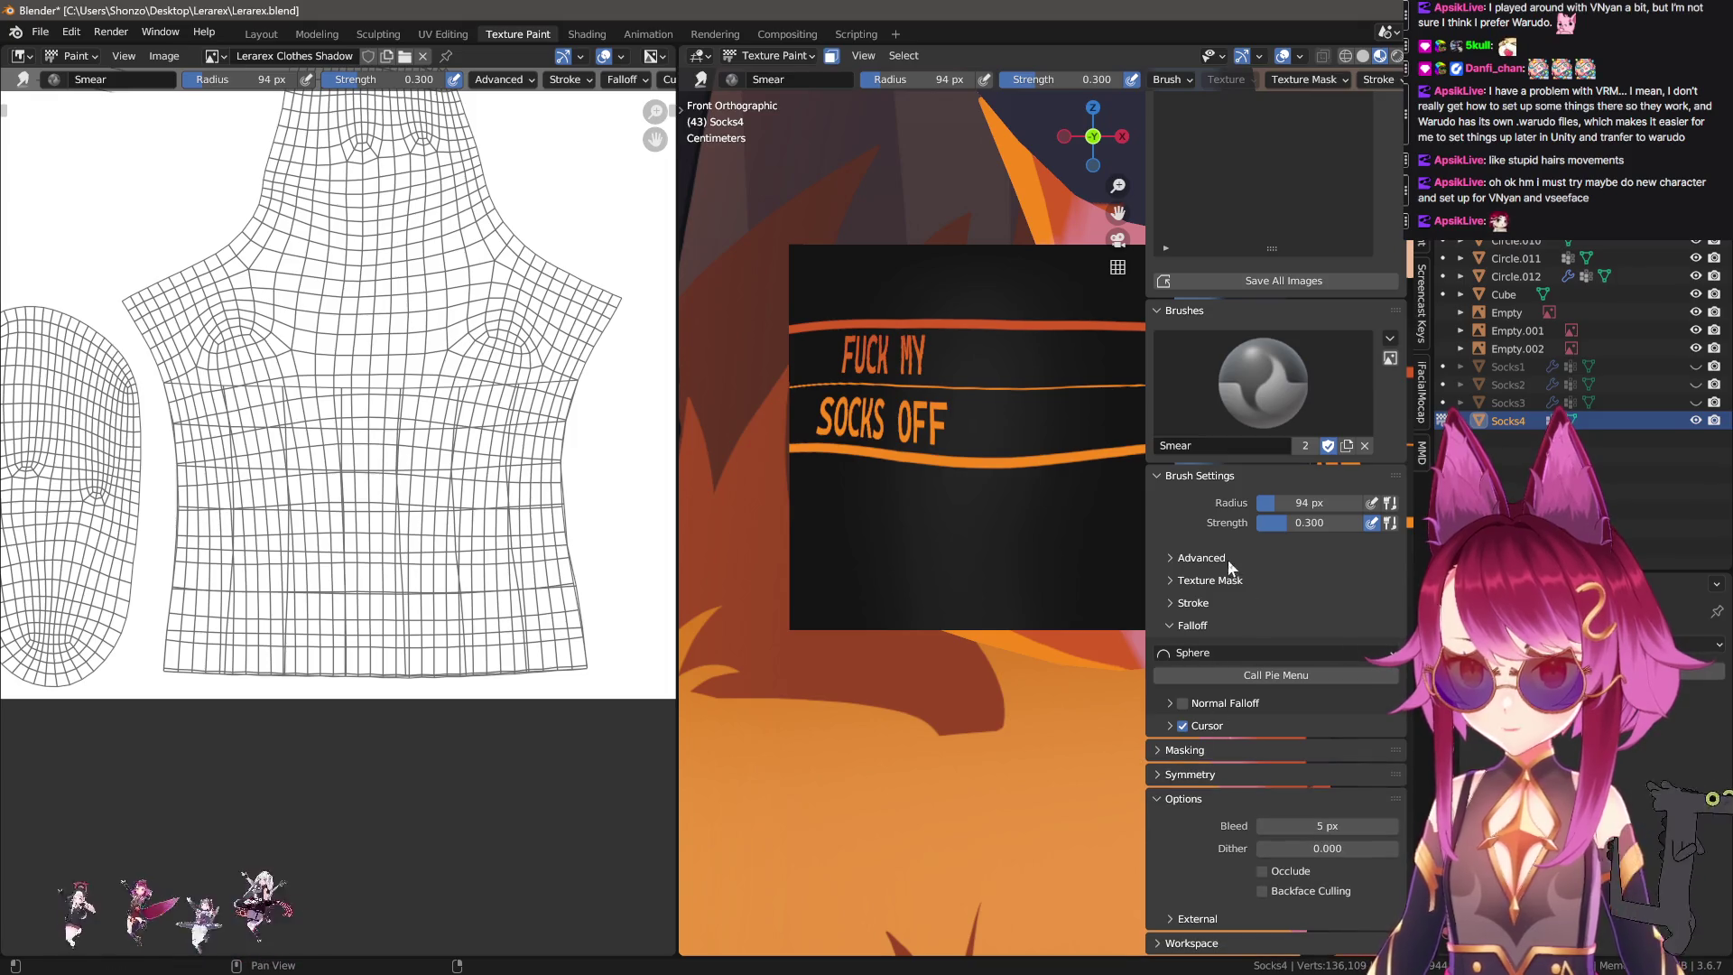
Test the X texture as a brush mask, remove it, and switch to the TexDraw brush.
{"action": "left_click", "coordinate": [1206, 583]}
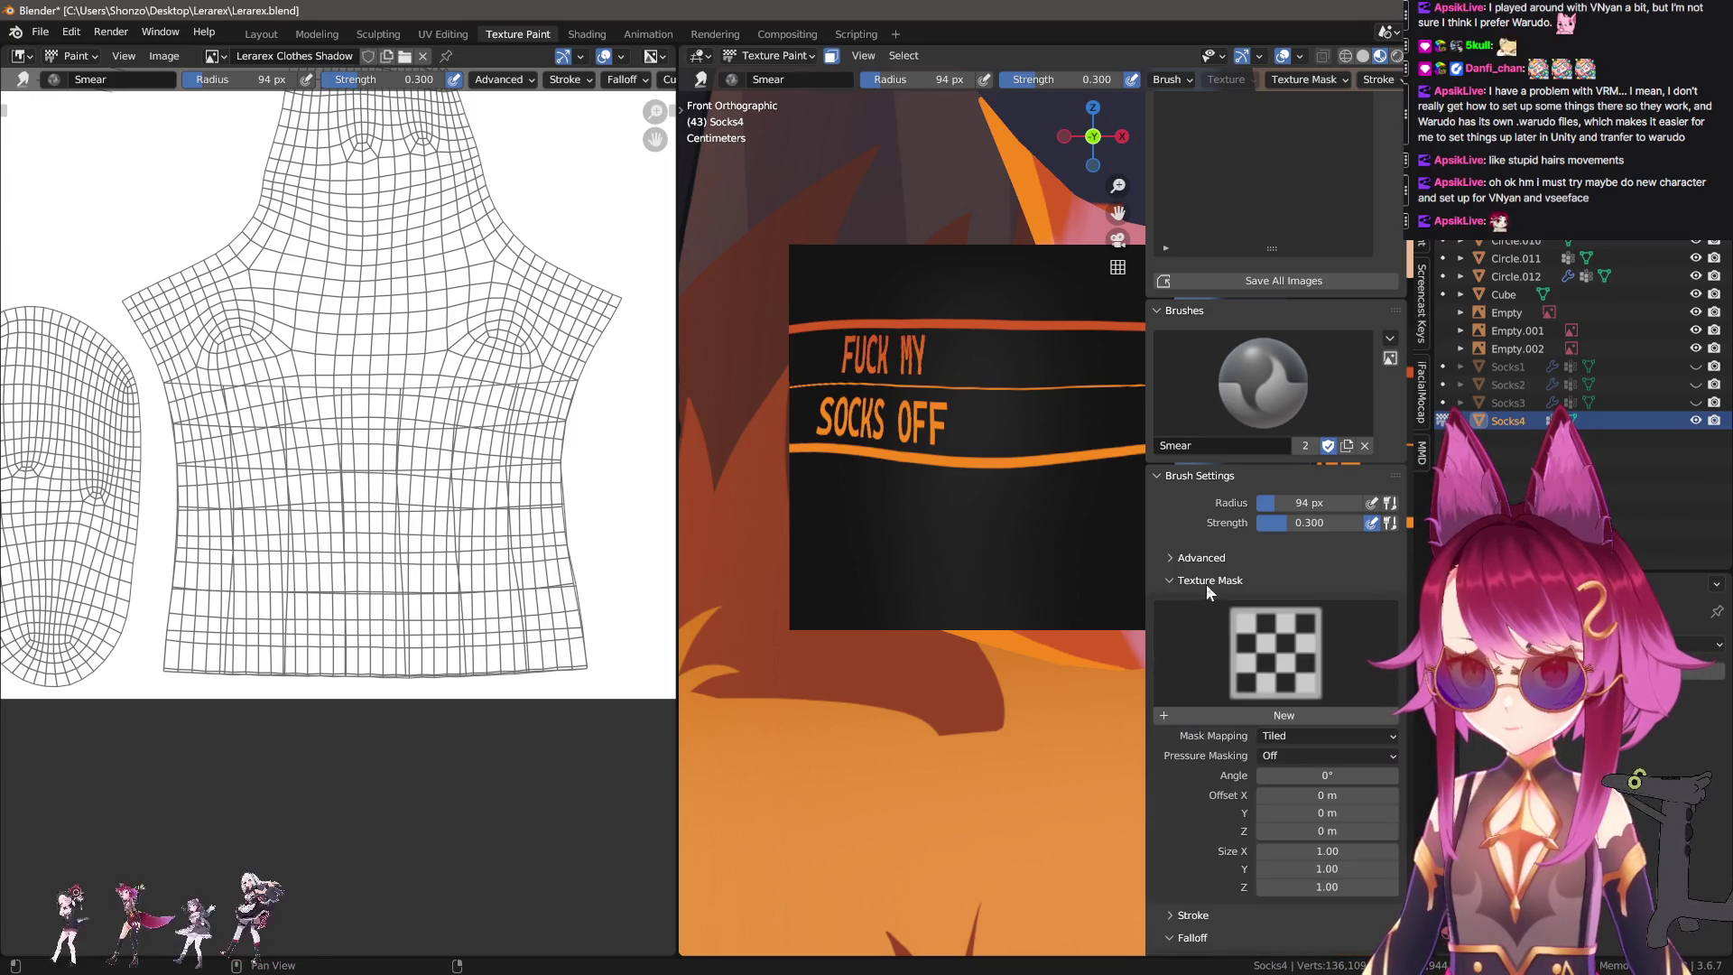
{"action": "left_click", "coordinate": [1274, 651]}
{"action": "left_click", "coordinate": [866, 374]}
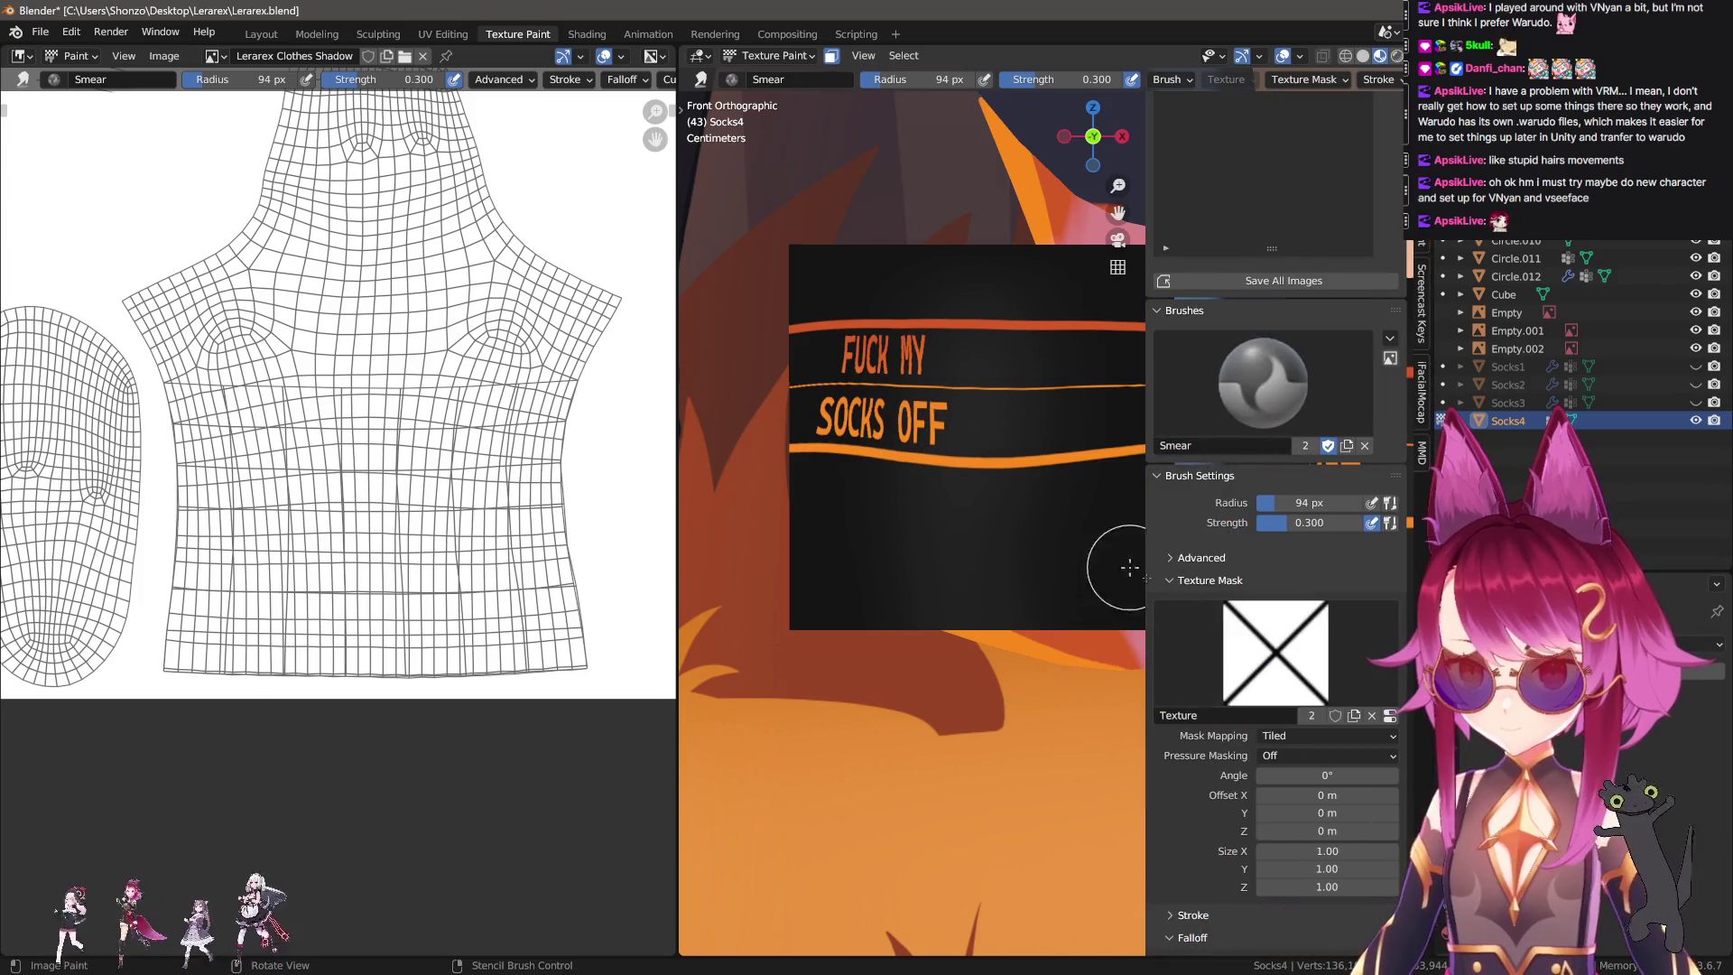
{"action": "key", "text": "n"}
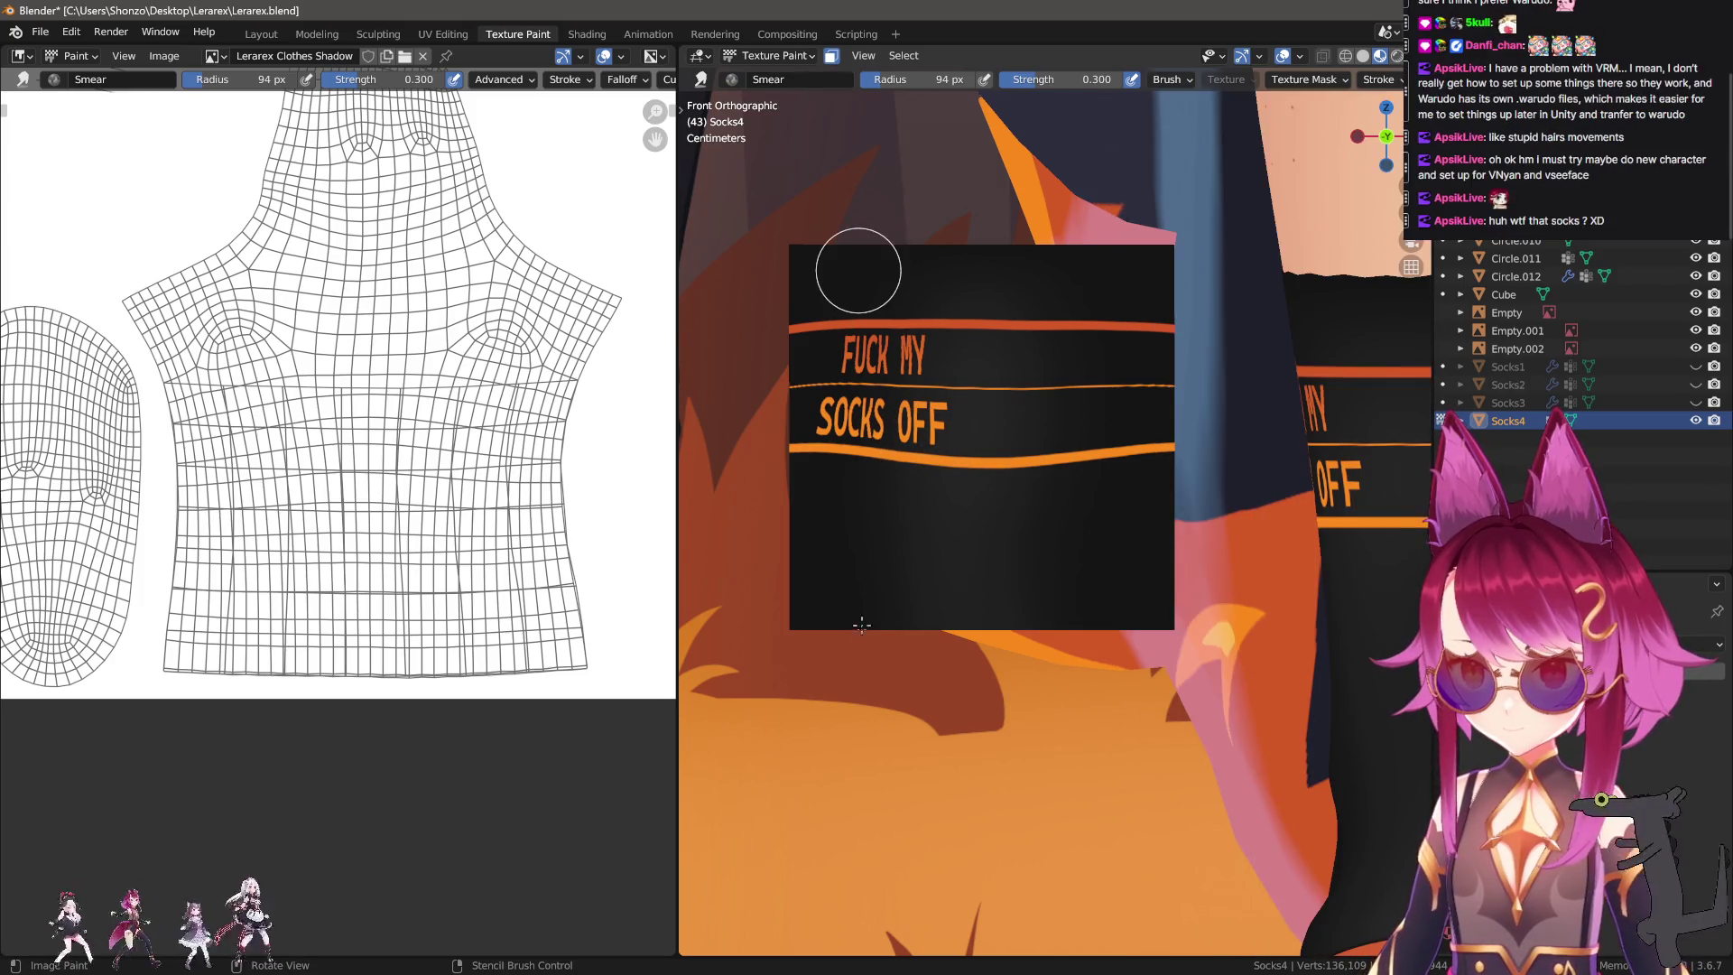
{"action": "left_click_drag", "start_coordinate": [859, 677], "coordinate": [980, 637]}
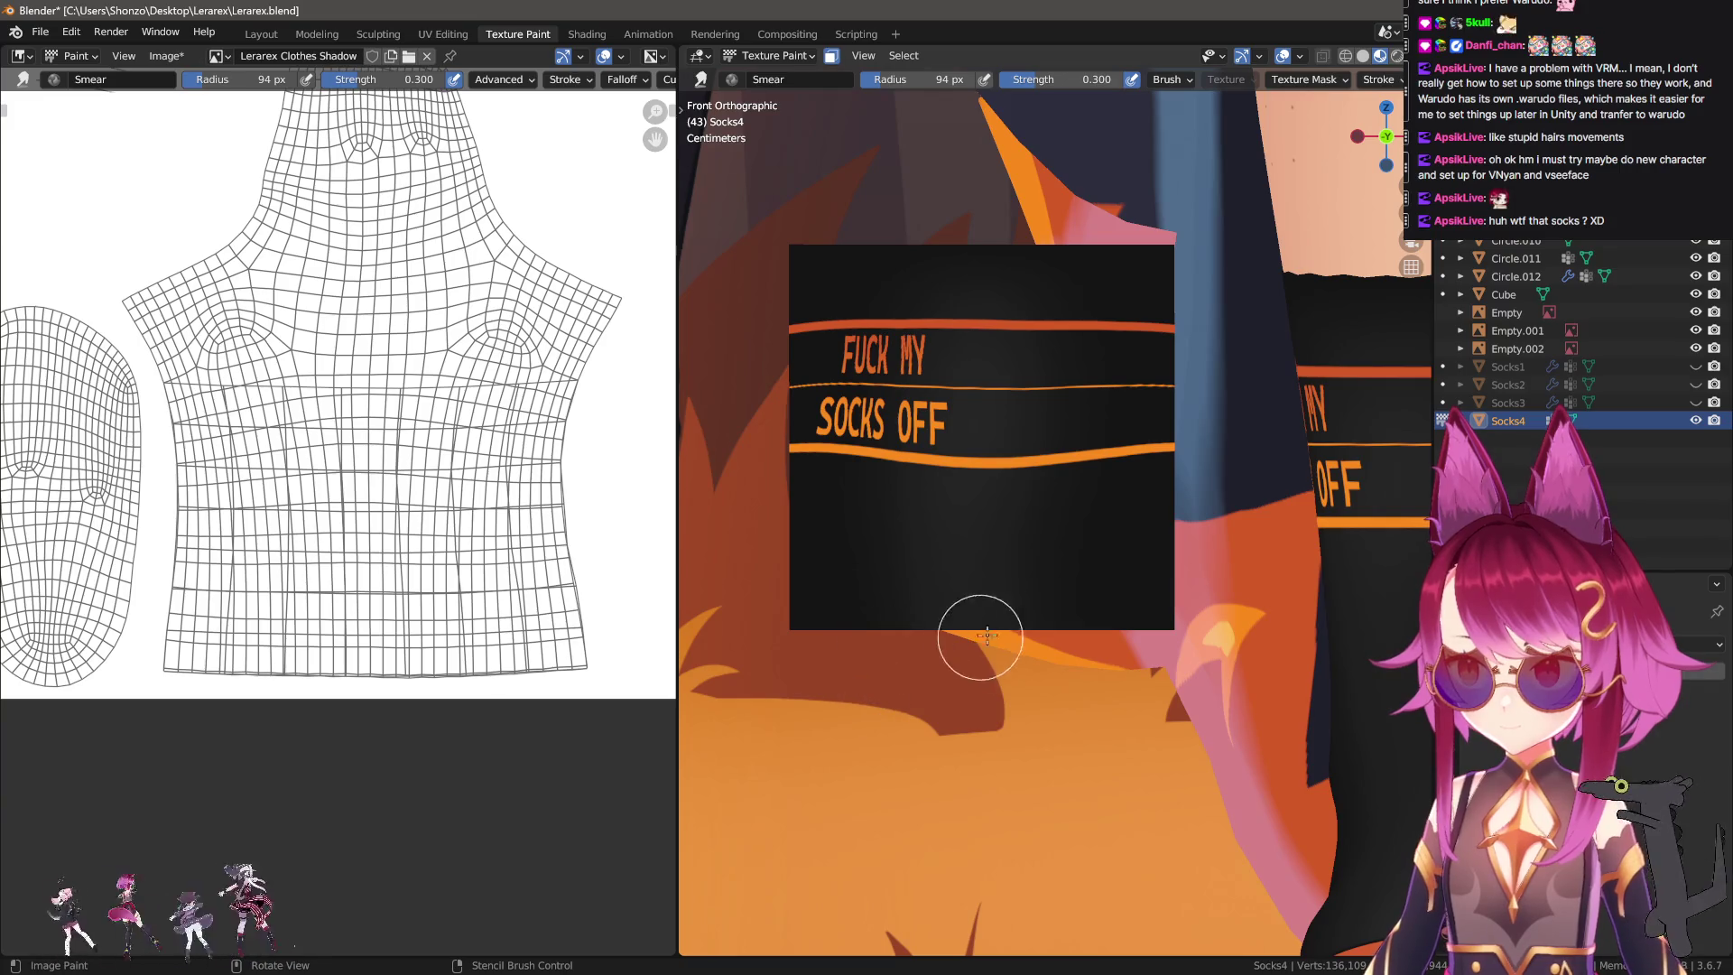
{"action": "key", "text": "n"}
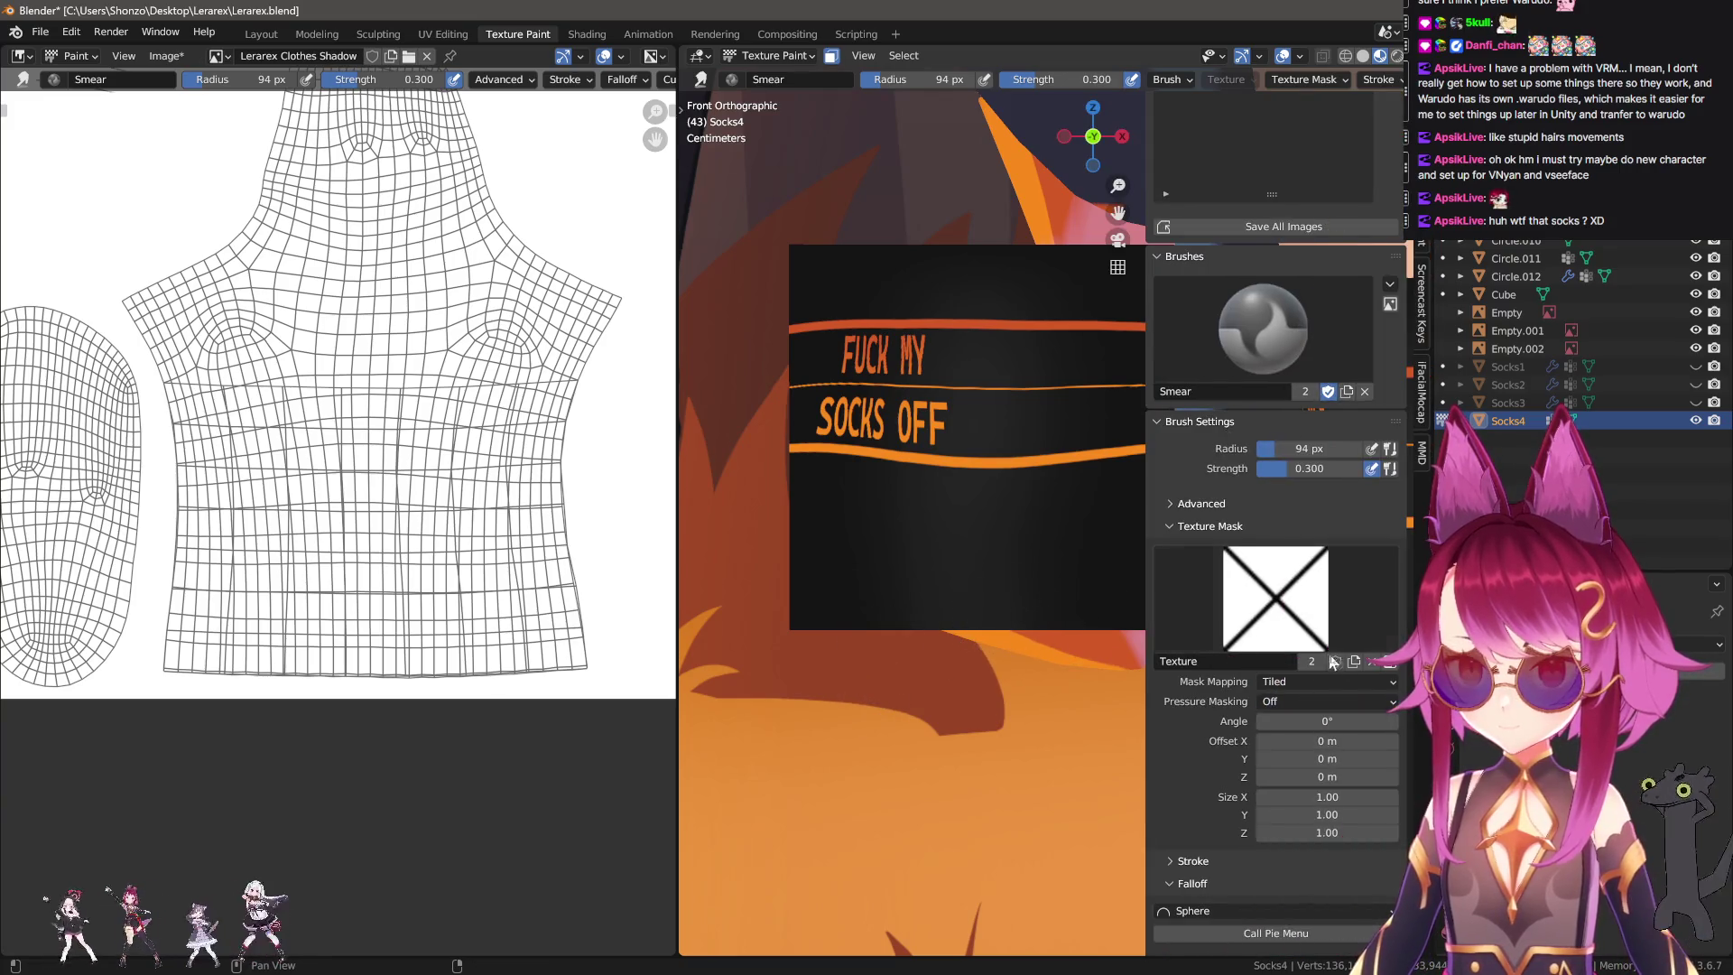
{"action": "left_click", "coordinate": [1367, 662]}
{"action": "key", "text": "ctrl+z"}
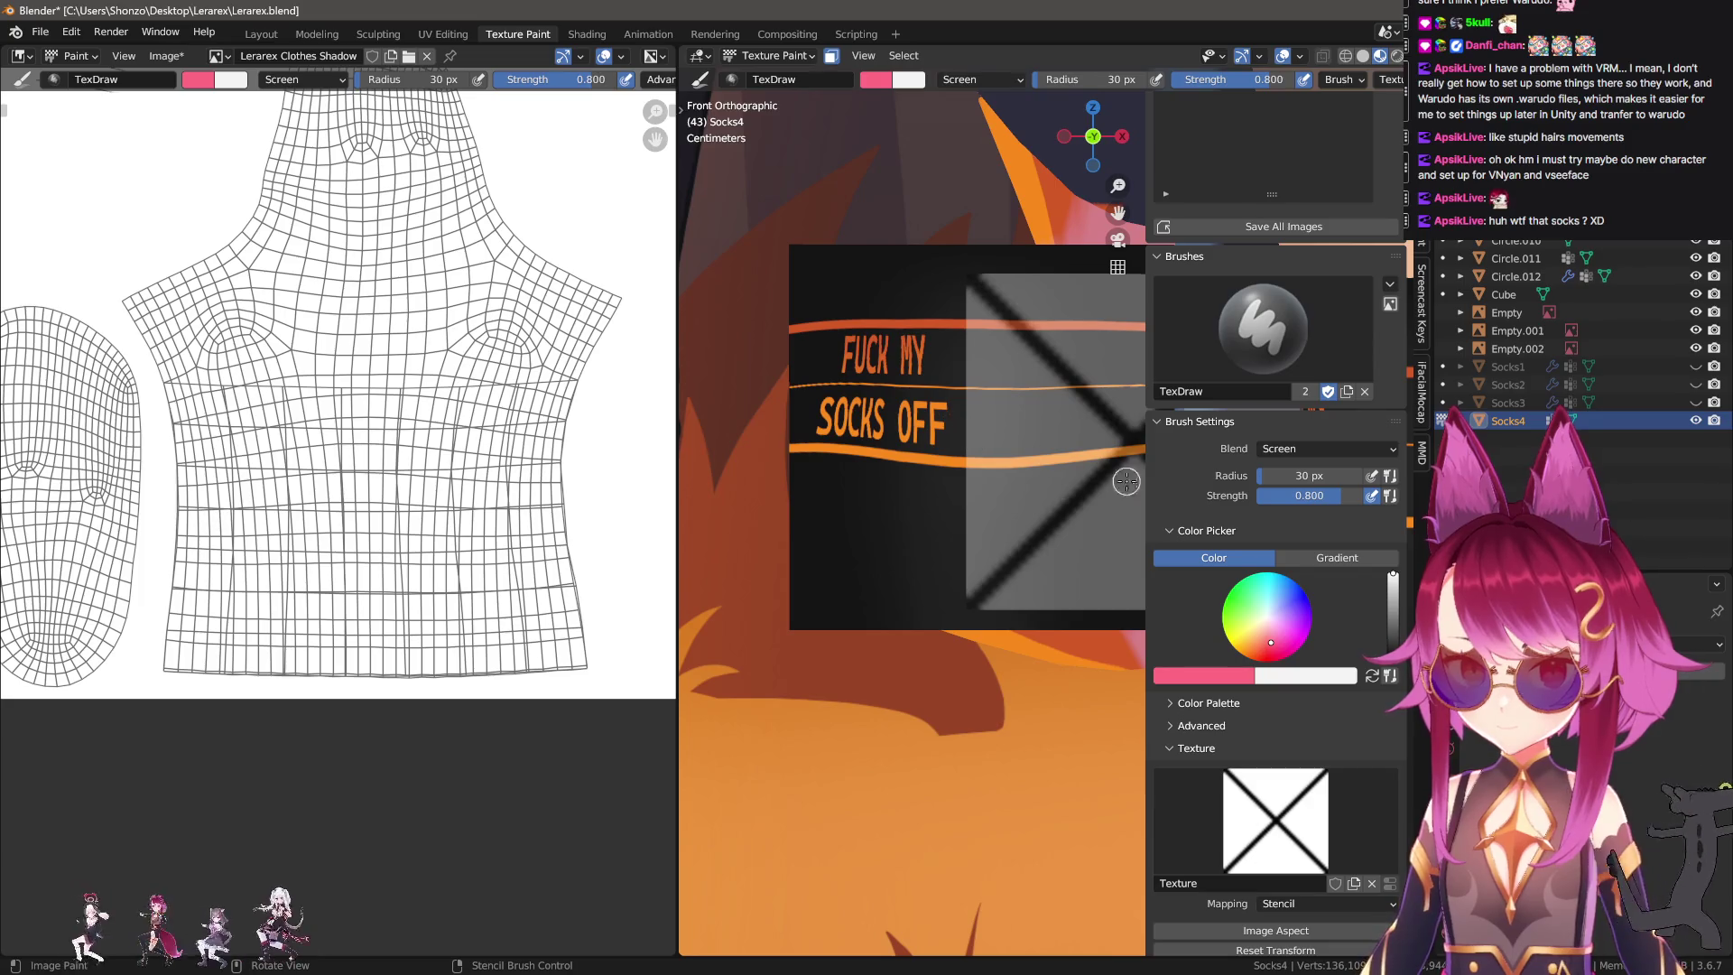
Shift the sock lower right in view and set the brush texture angle to 90°.
{"action": "key", "text": "n"}
{"action": "middle_click_drag", "start_coordinate": [882, 403], "coordinate": [921, 454], "text": "shift"}
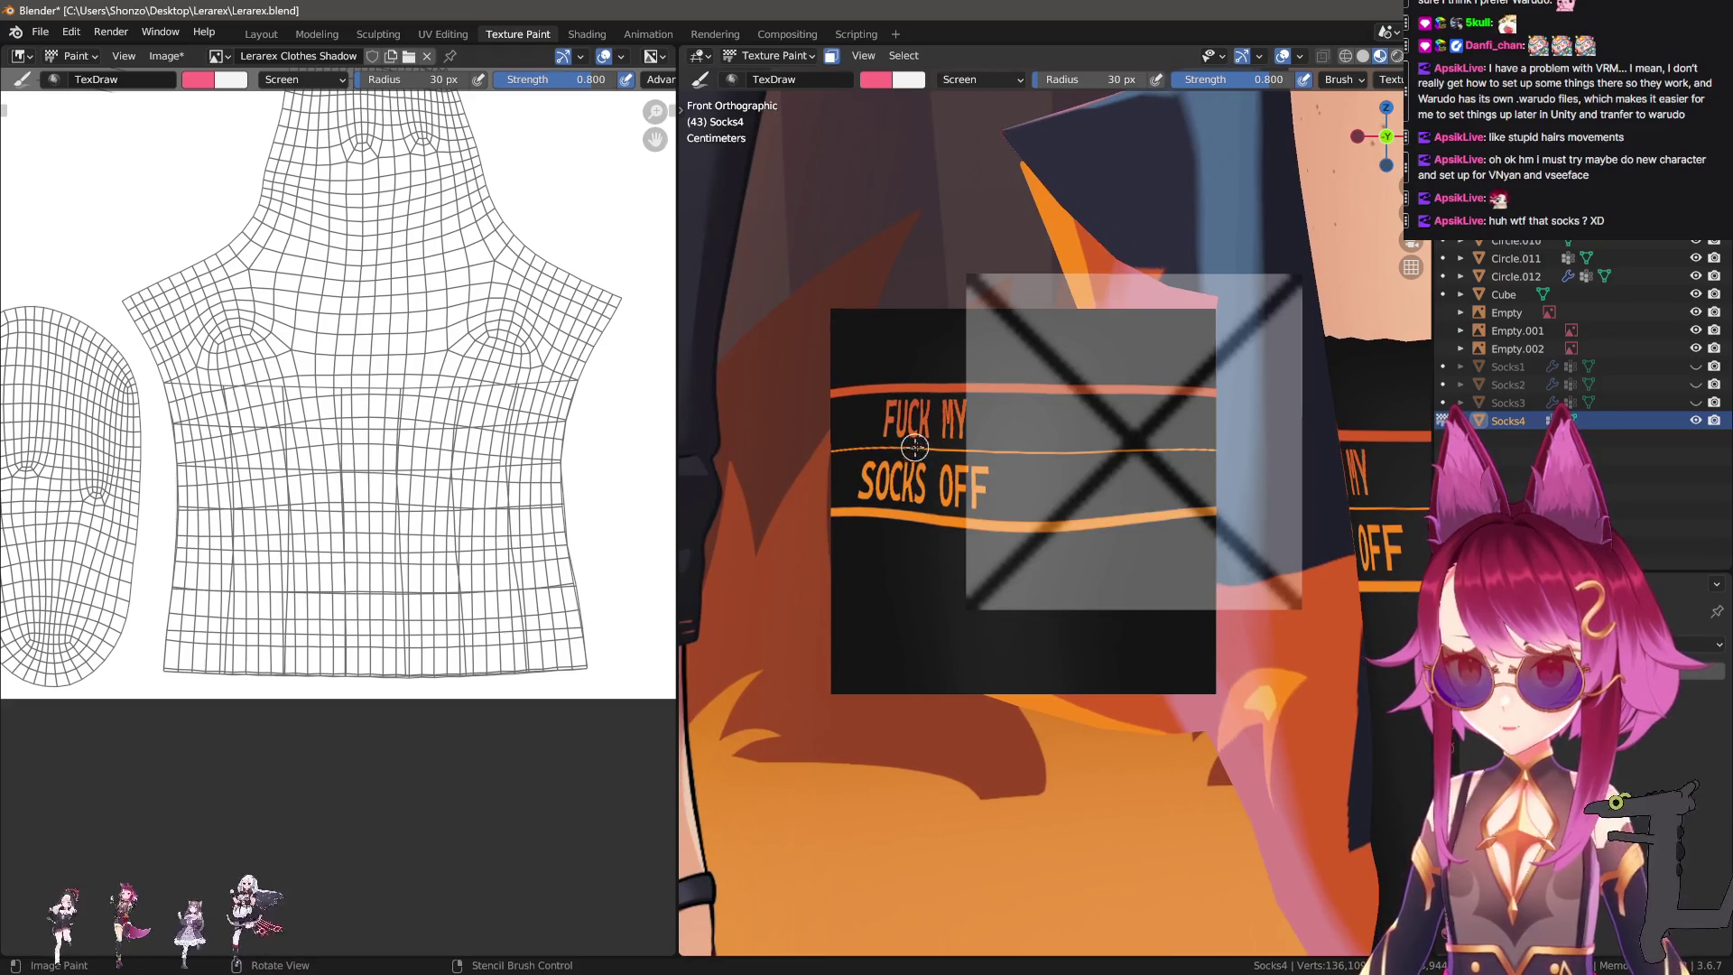
{"action": "key", "text": "n"}
{"action": "scroll", "coordinate": [1227, 810], "scroll_direction": "down", "scroll_amount": 2}
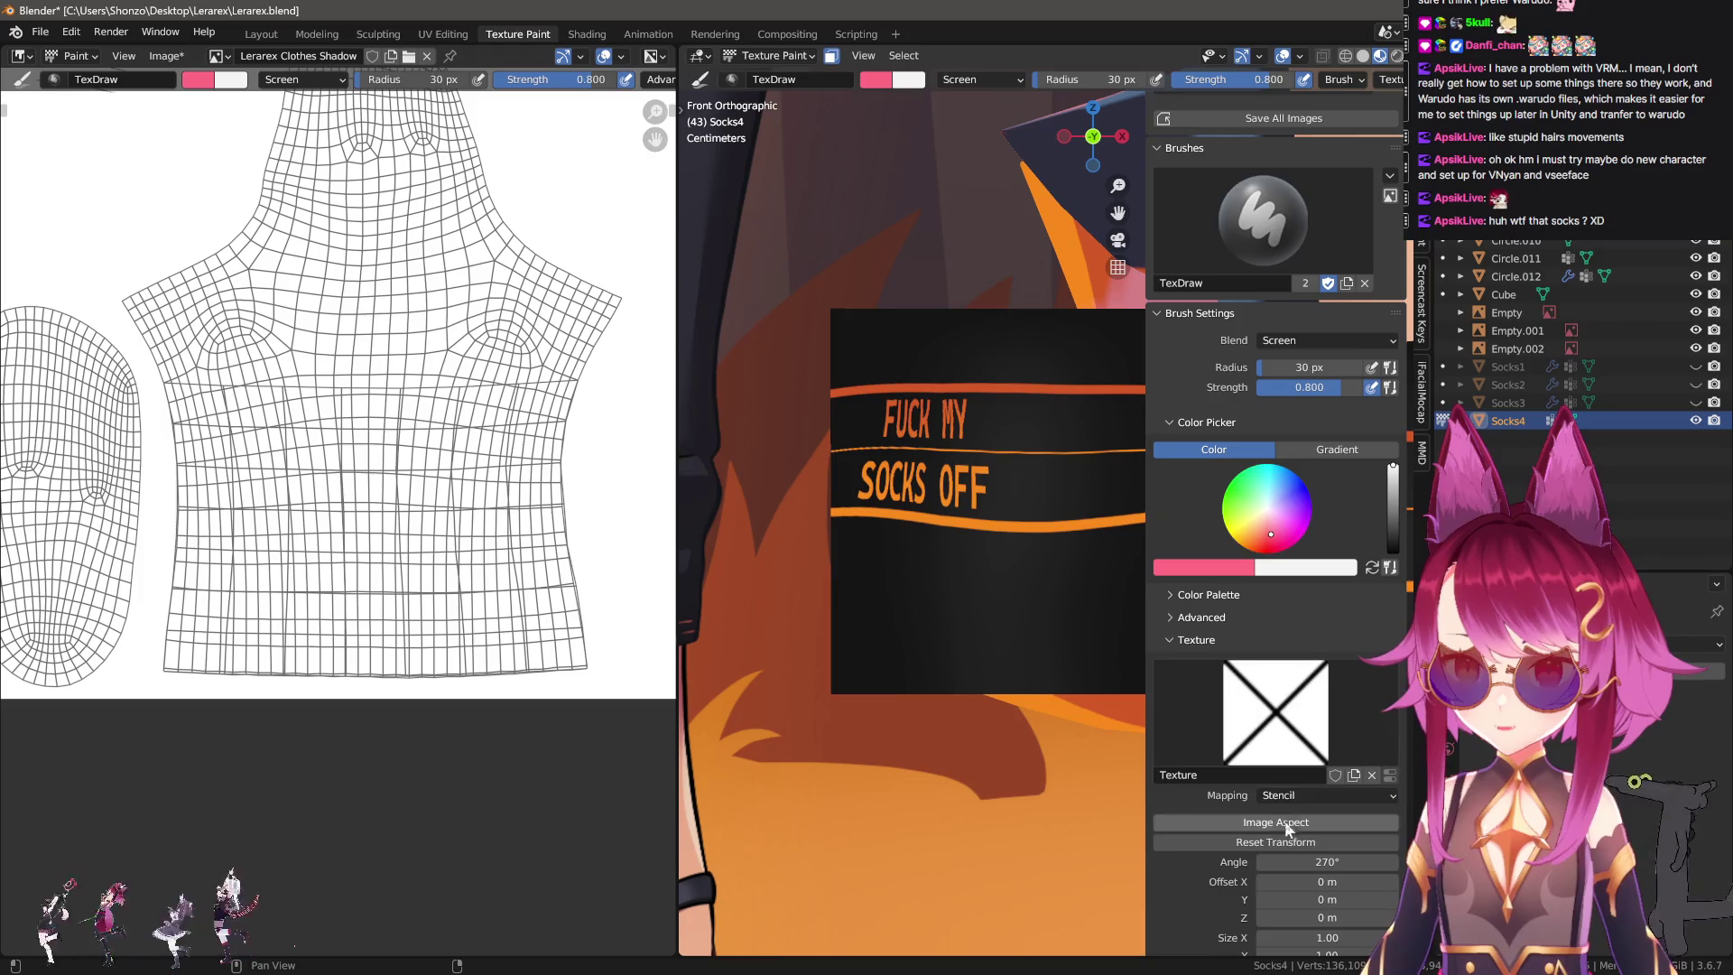
{"action": "left_click", "coordinate": [1327, 861]}
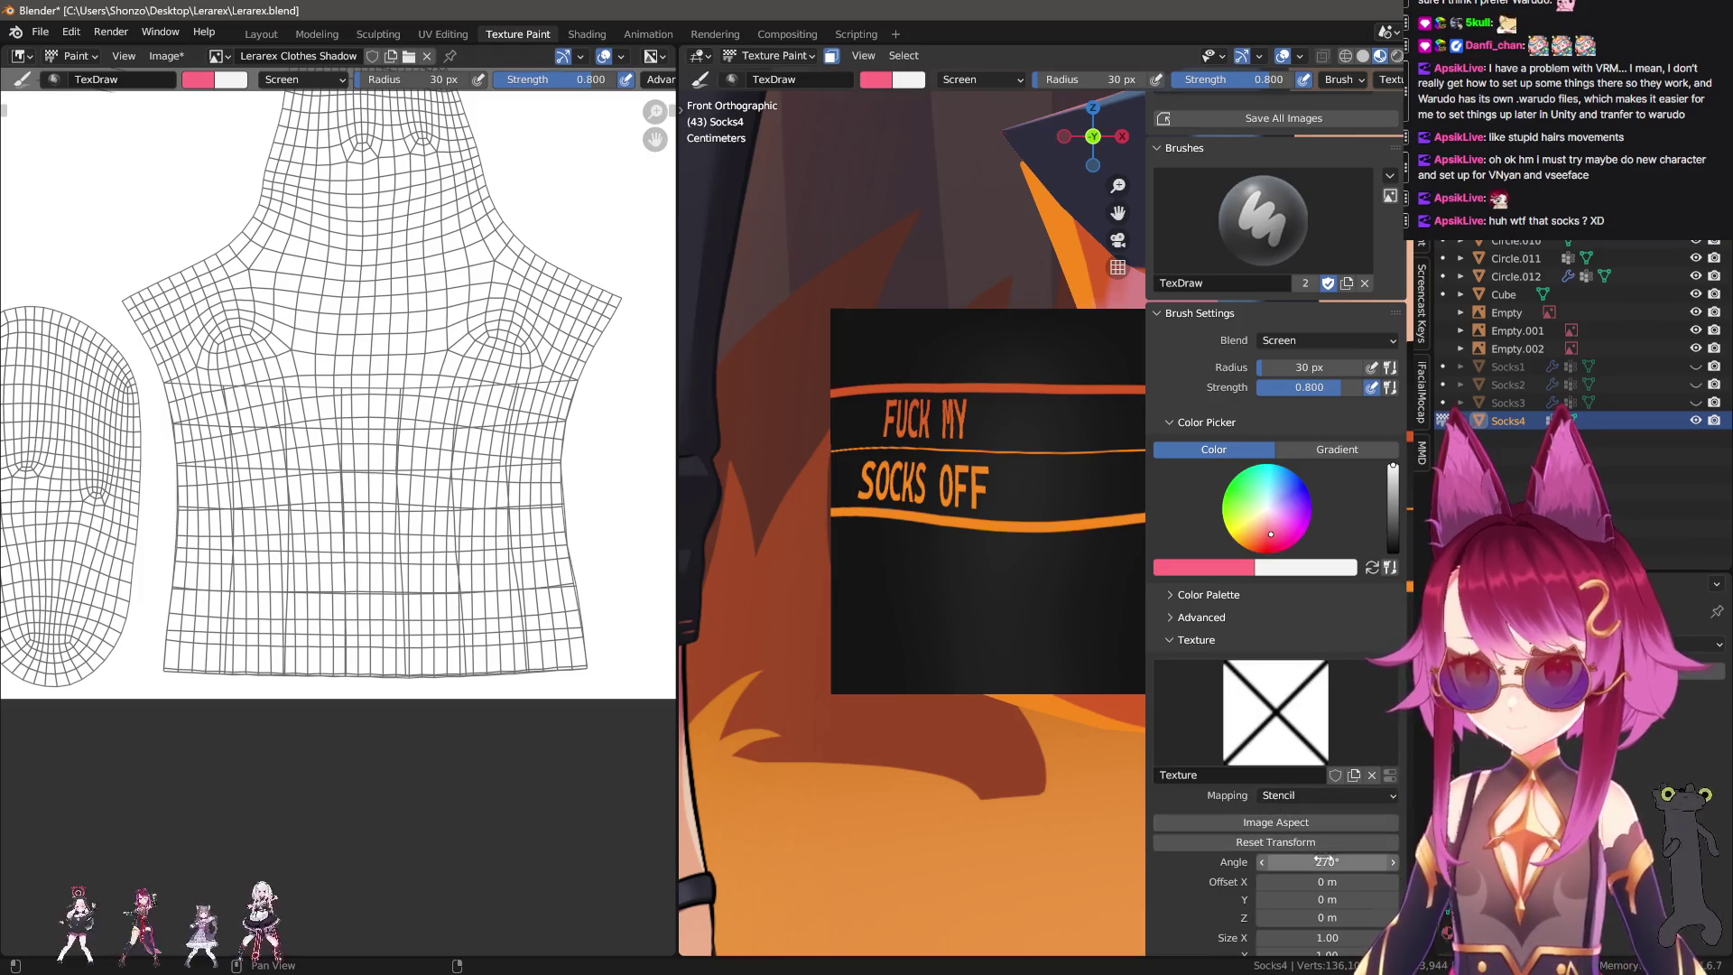
{"action": "type", "text": "0"}
{"action": "key", "text": "Return"}
{"action": "left_click", "coordinate": [1326, 862]}
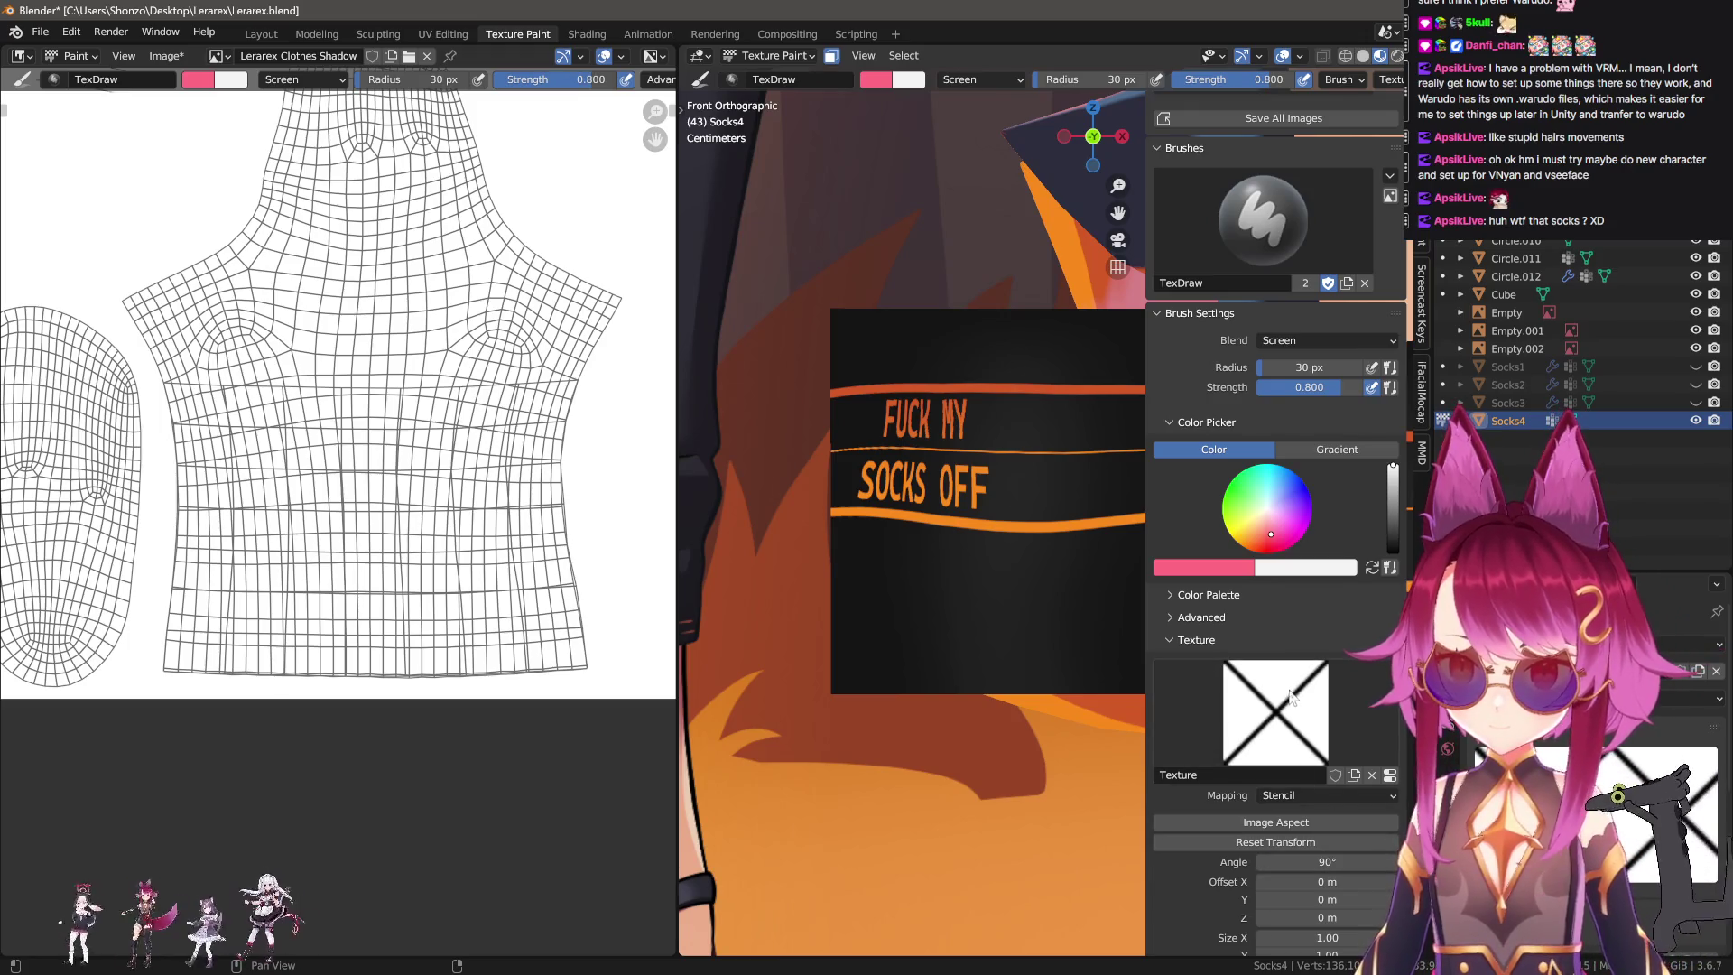
{"action": "left_click", "coordinate": [1383, 795]}
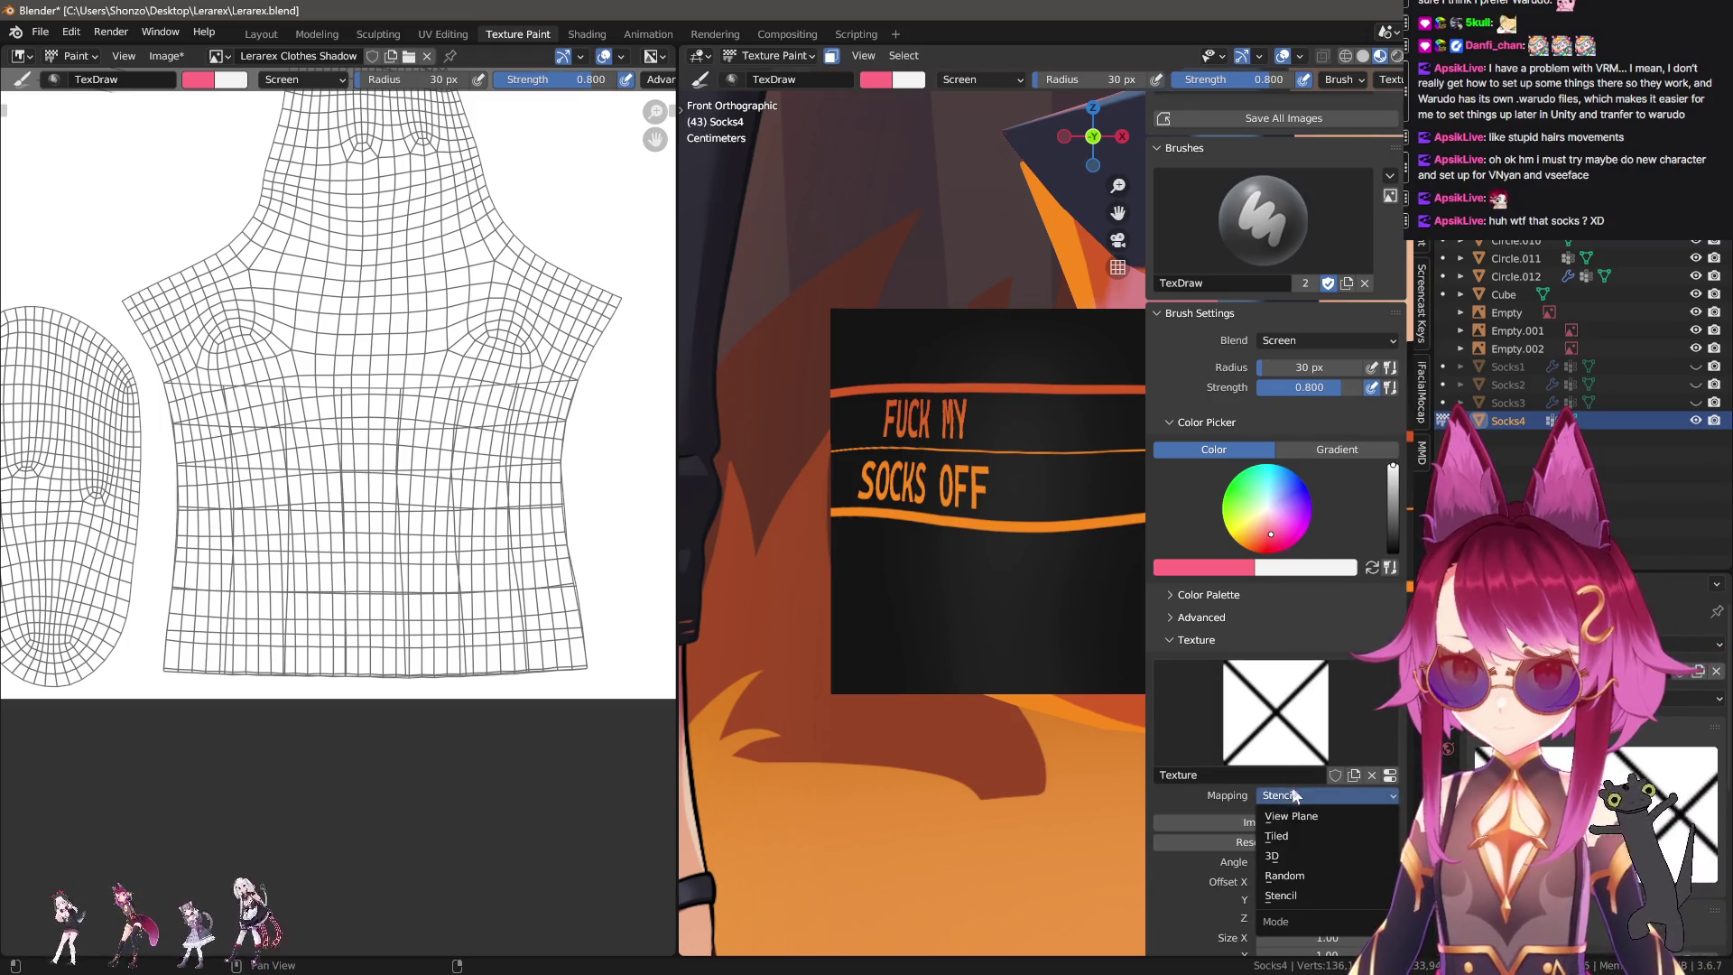
Set texture mapping to Tiled and the brush to Mix blend at full strength.
{"action": "left_click", "coordinate": [1291, 847]}
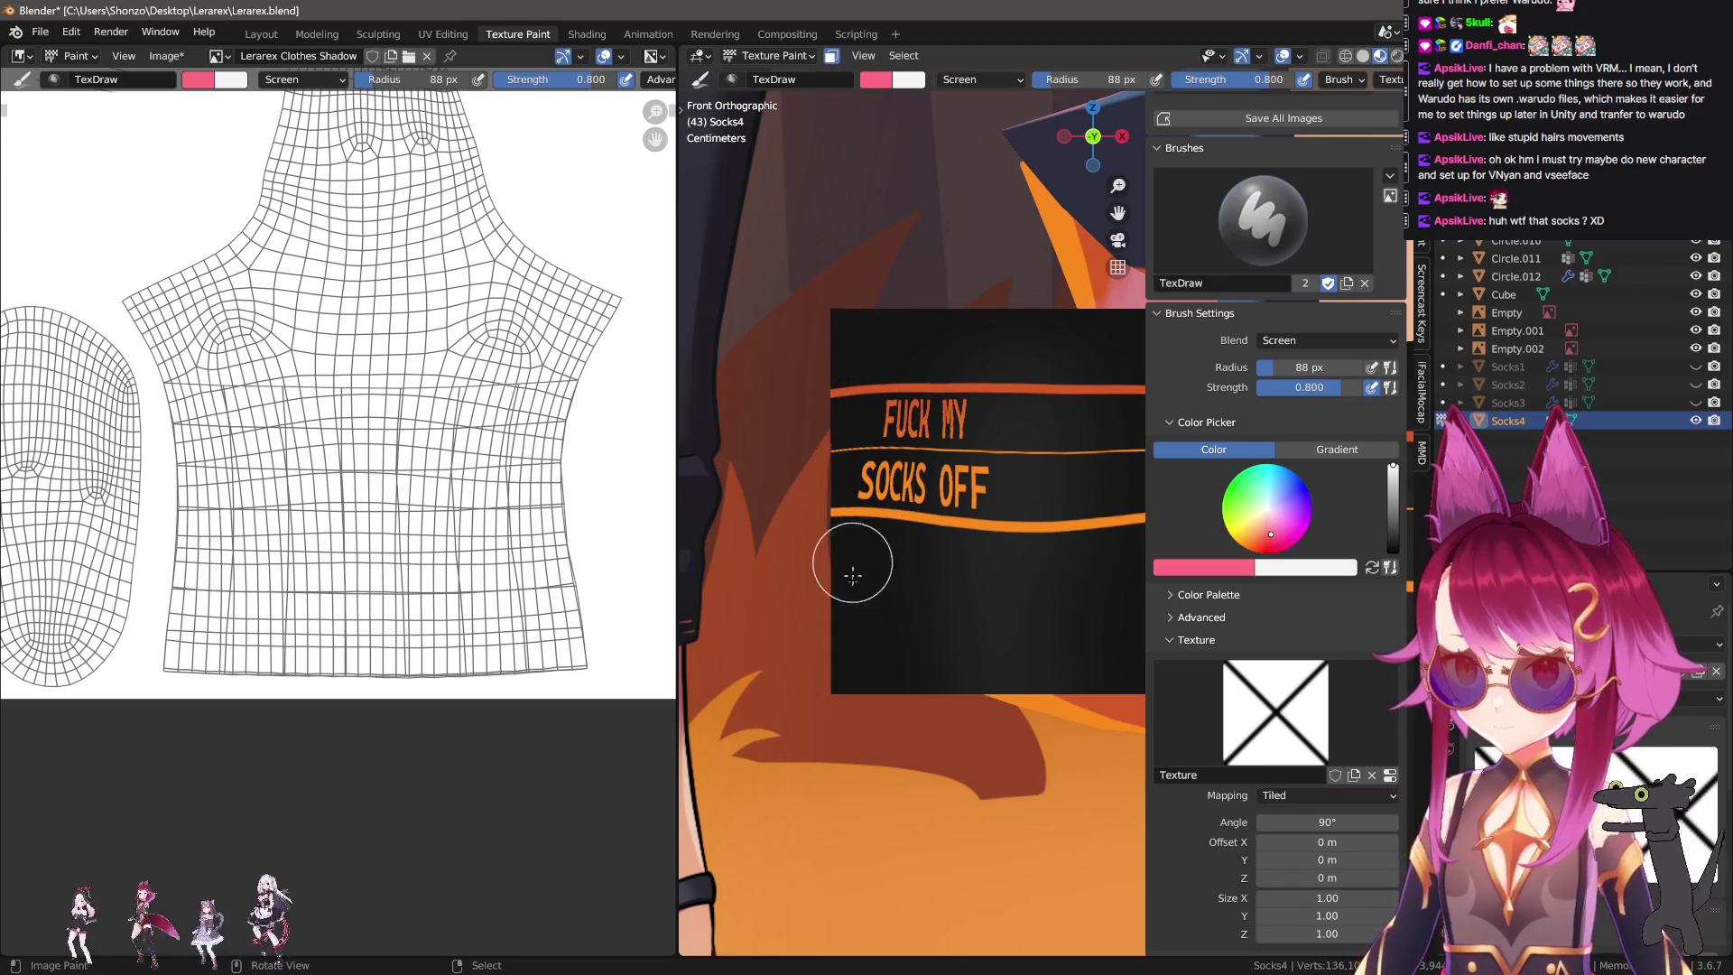
{"action": "right_click", "coordinate": [971, 541]}
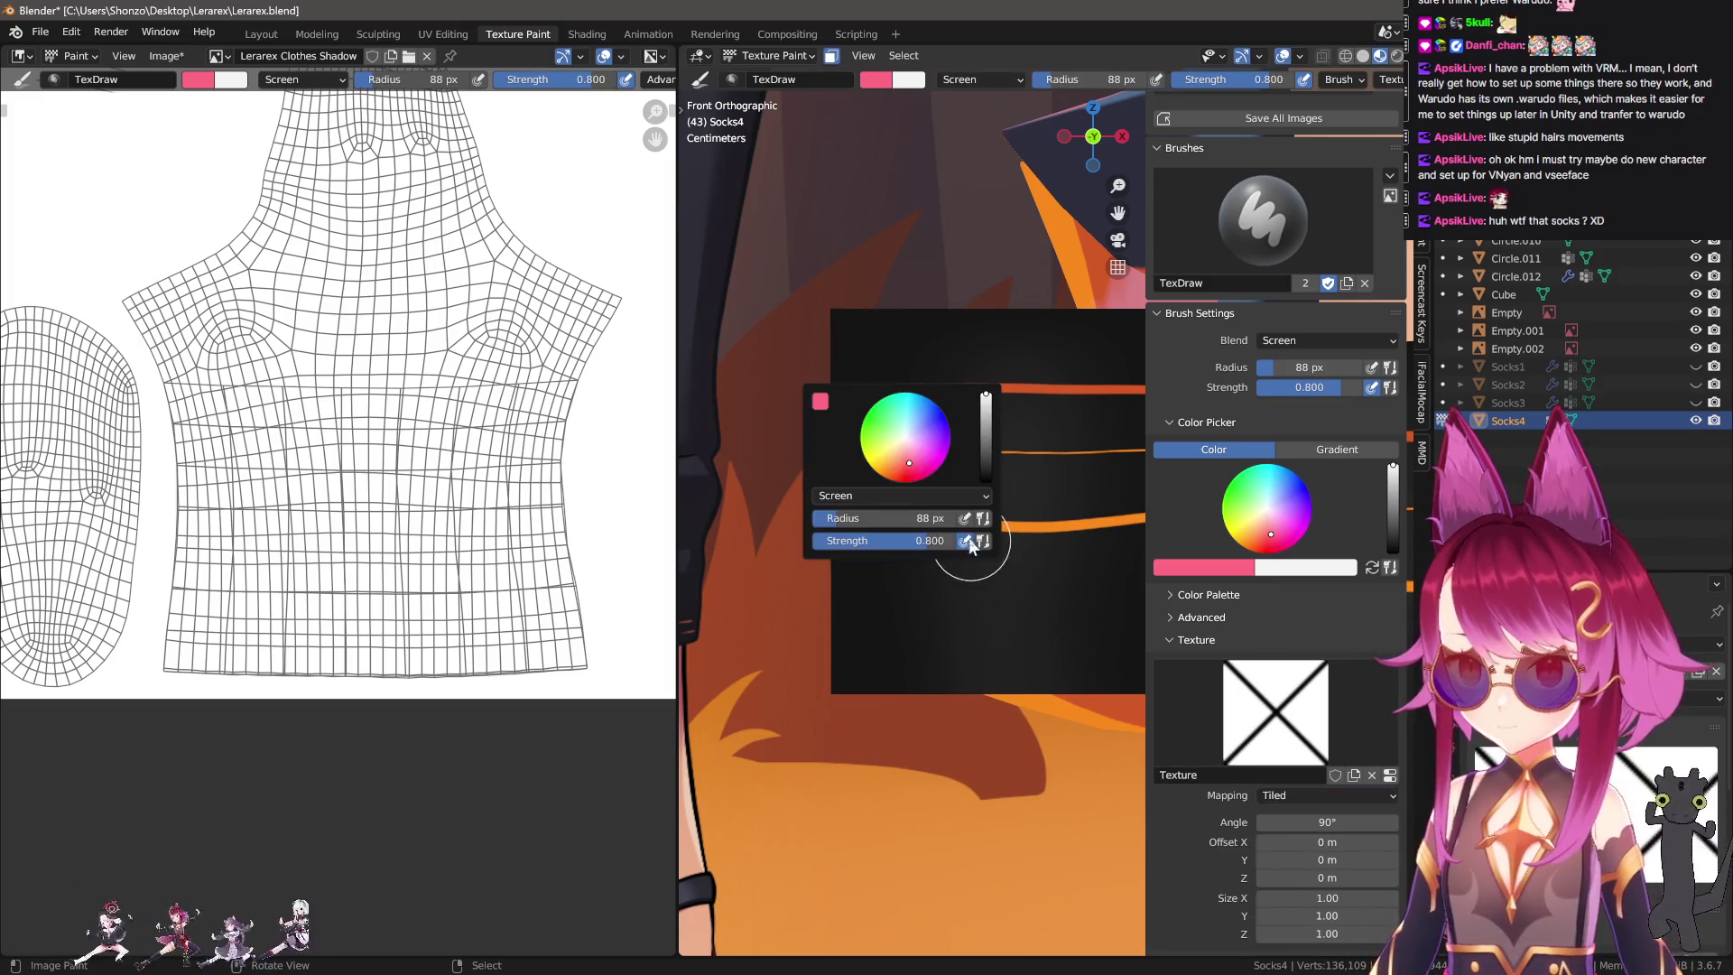
{"action": "left_click", "coordinate": [848, 496]}
{"action": "left_click", "coordinate": [866, 569]}
{"action": "key", "text": "shift+f"}
{"action": "left_click", "coordinate": [917, 820]}
{"action": "right_click", "coordinate": [805, 567]}
Make white the paint colour and shrink the brush radius to 41 px, undoing test strokes.
{"action": "key", "text": "n"}
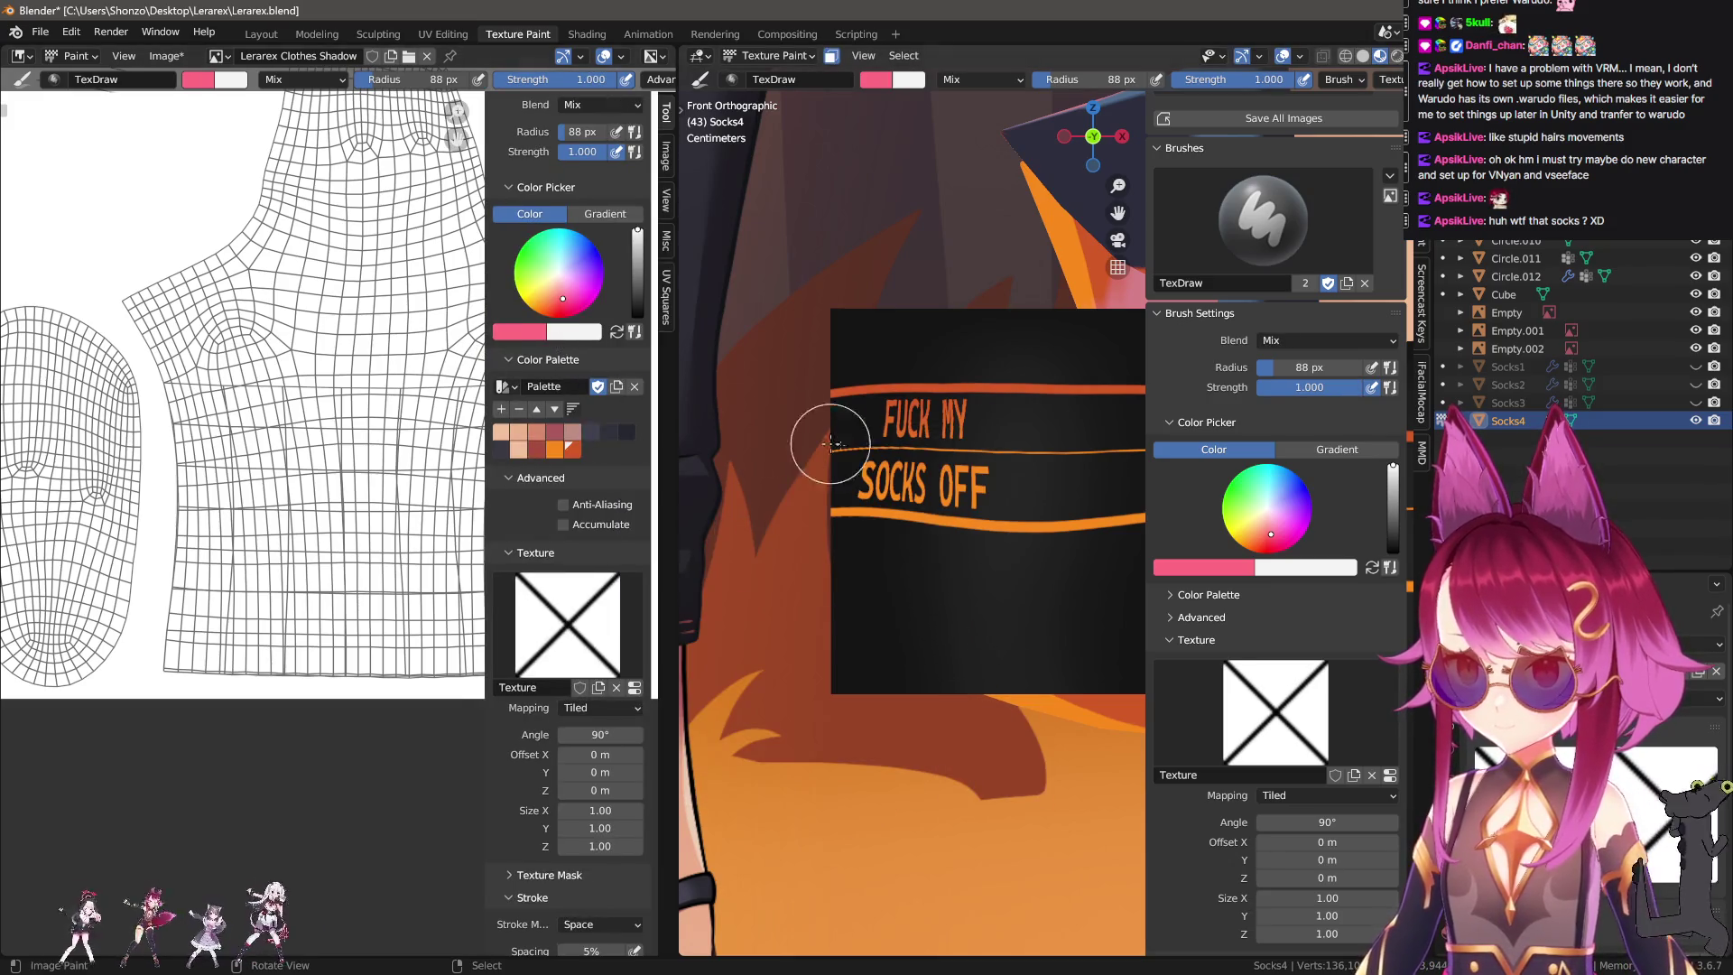
{"action": "key", "text": "x"}
{"action": "key", "text": "n"}
{"action": "left_click_drag", "start_coordinate": [863, 337], "coordinate": [873, 723]}
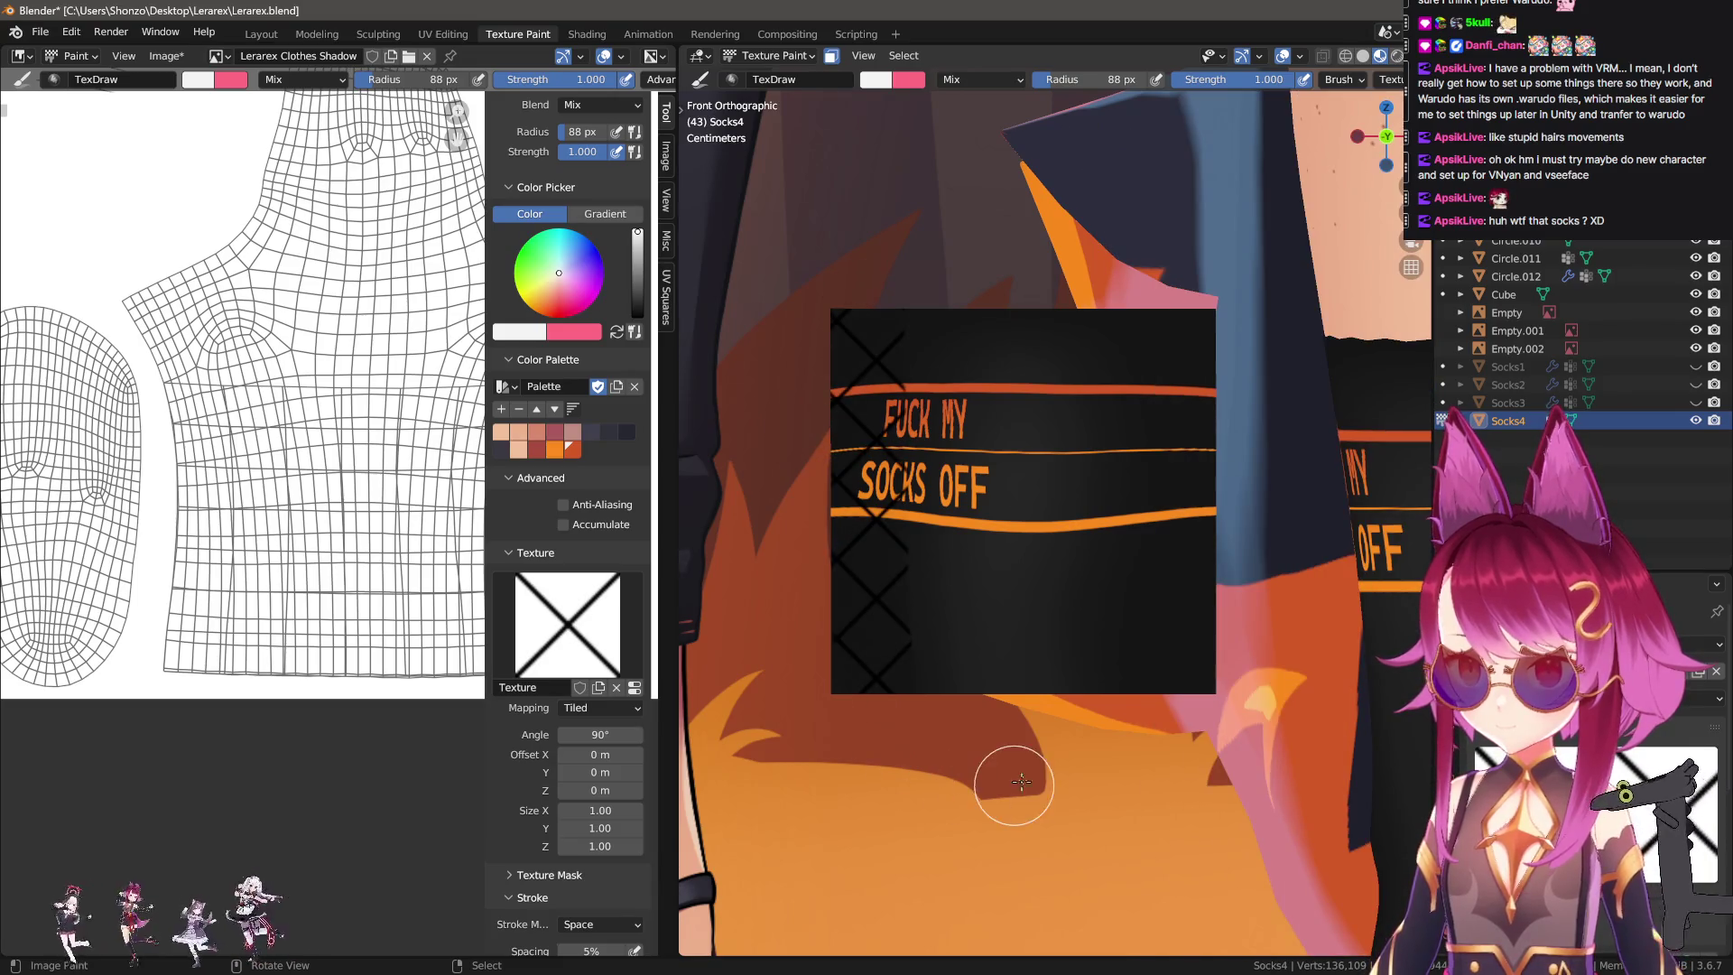
{"action": "key", "text": "ctrl+z"}
{"action": "key", "text": "n"}
{"action": "key", "text": "f"}
{"action": "left_click", "coordinate": [881, 406]}
{"action": "key", "text": "f"}
{"action": "left_click", "coordinate": [884, 406]}
{"action": "left_click_drag", "start_coordinate": [912, 202], "coordinate": [1025, 220]}
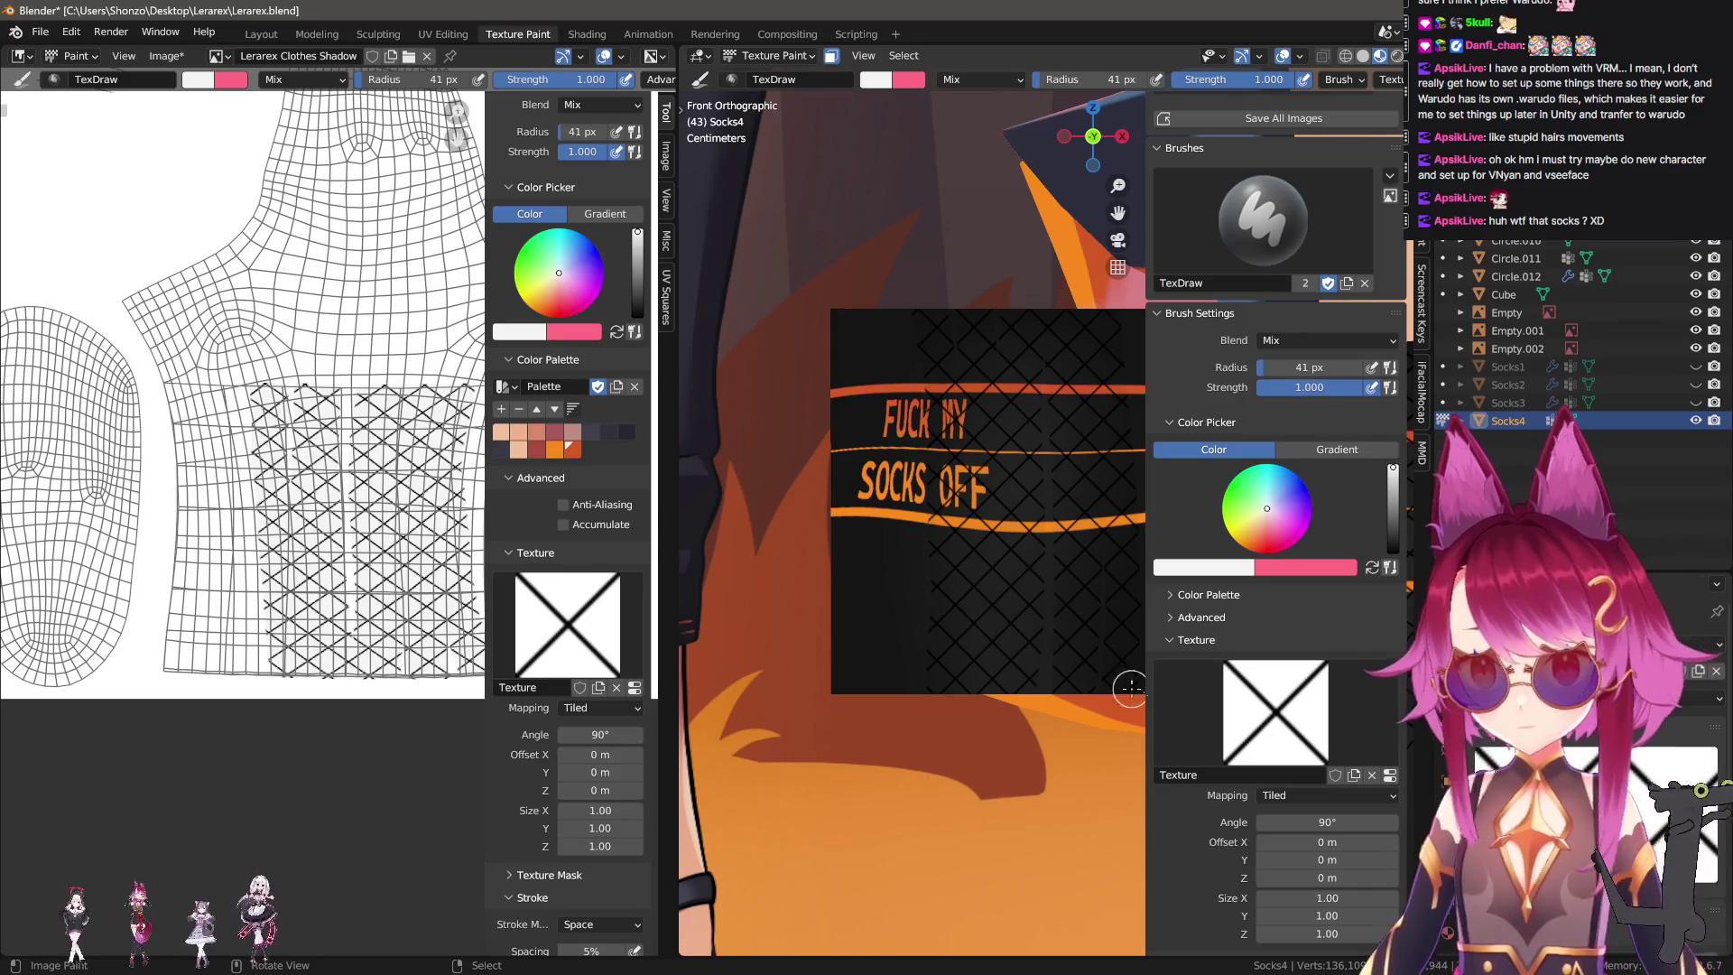
{"action": "key", "text": "ctrl+z"}
Set the brush texture angle to 45° and undo a test stroke.
{"action": "double_click", "coordinate": [1326, 821]}
{"action": "type", "text": "45"}
{"action": "key", "text": "Return"}
{"action": "left_click_drag", "start_coordinate": [993, 312], "coordinate": [1030, 679]}
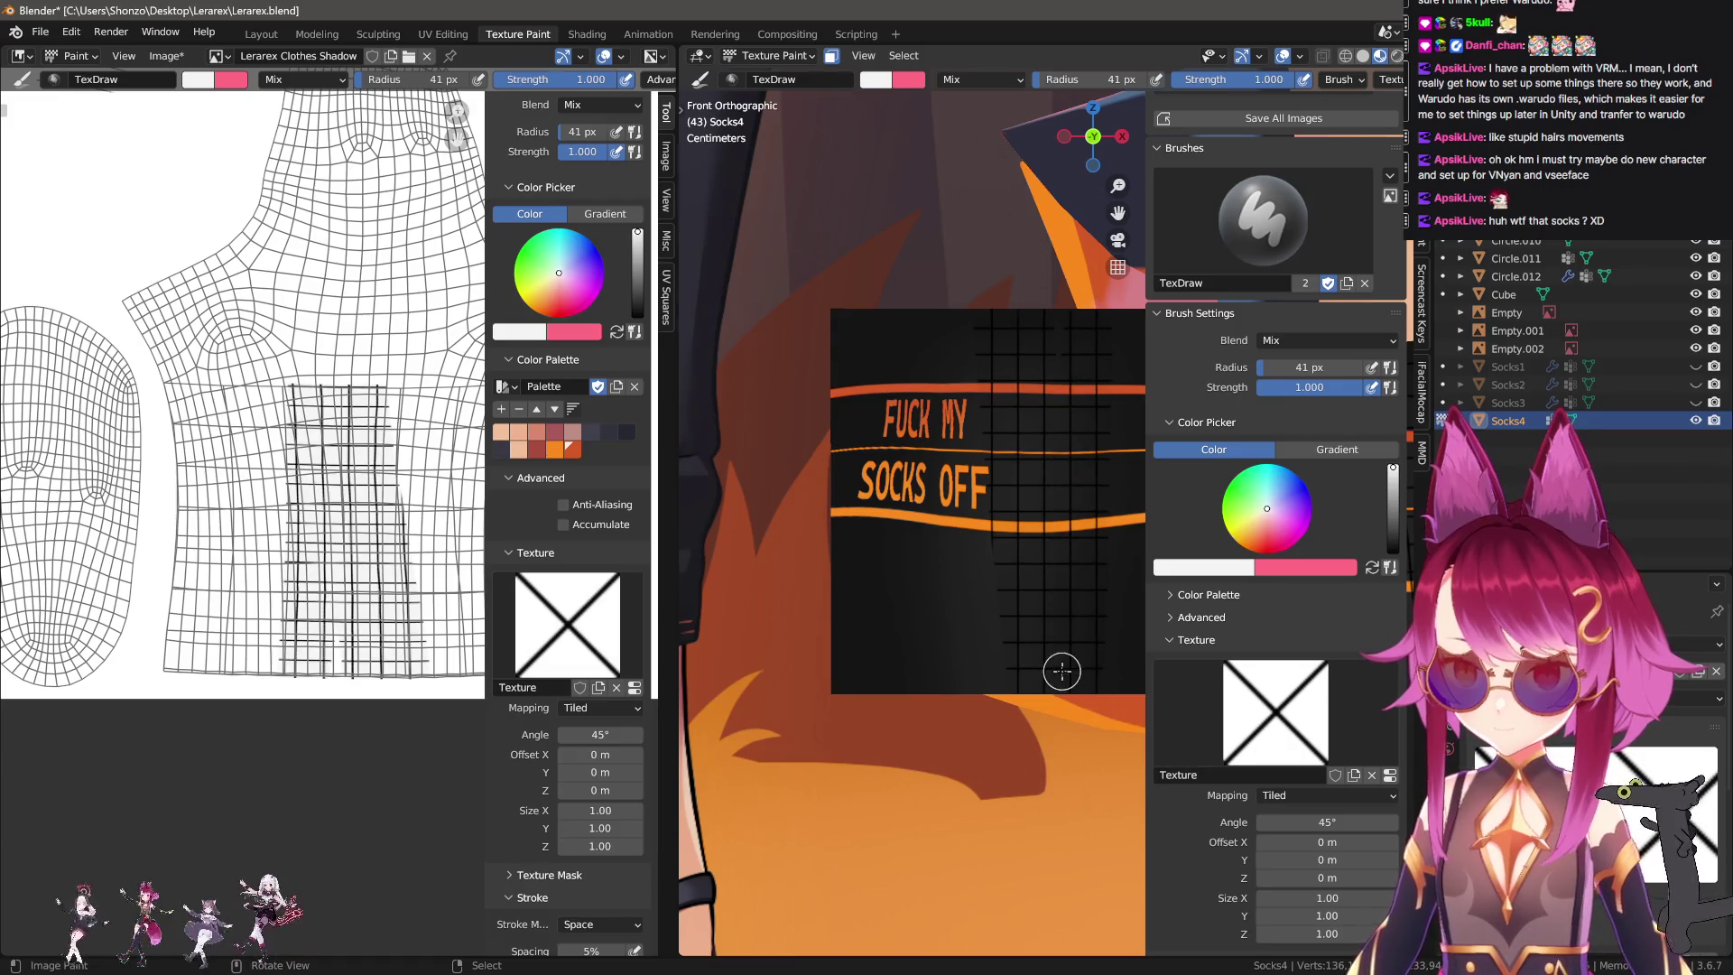
{"action": "key", "text": "ctrl+z"}
{"action": "scroll", "coordinate": [1006, 609], "scroll_direction": "up", "scroll_amount": 2}
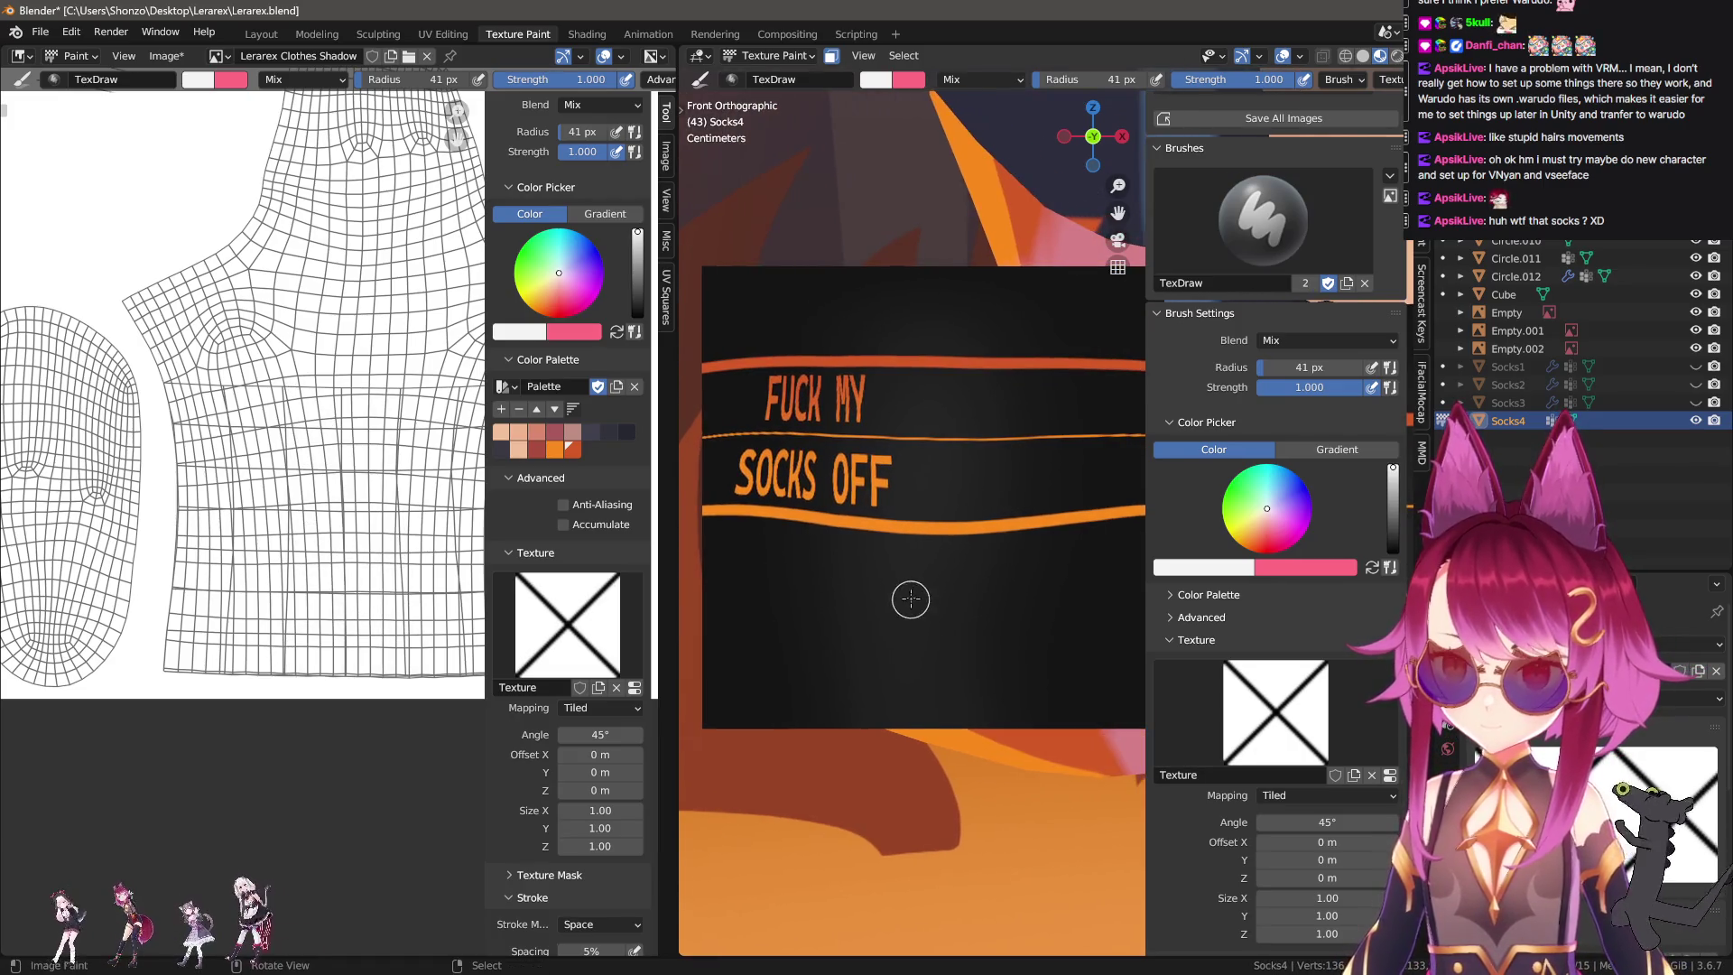
Lower the brush strength to 0.400.
{"action": "key", "text": "n"}
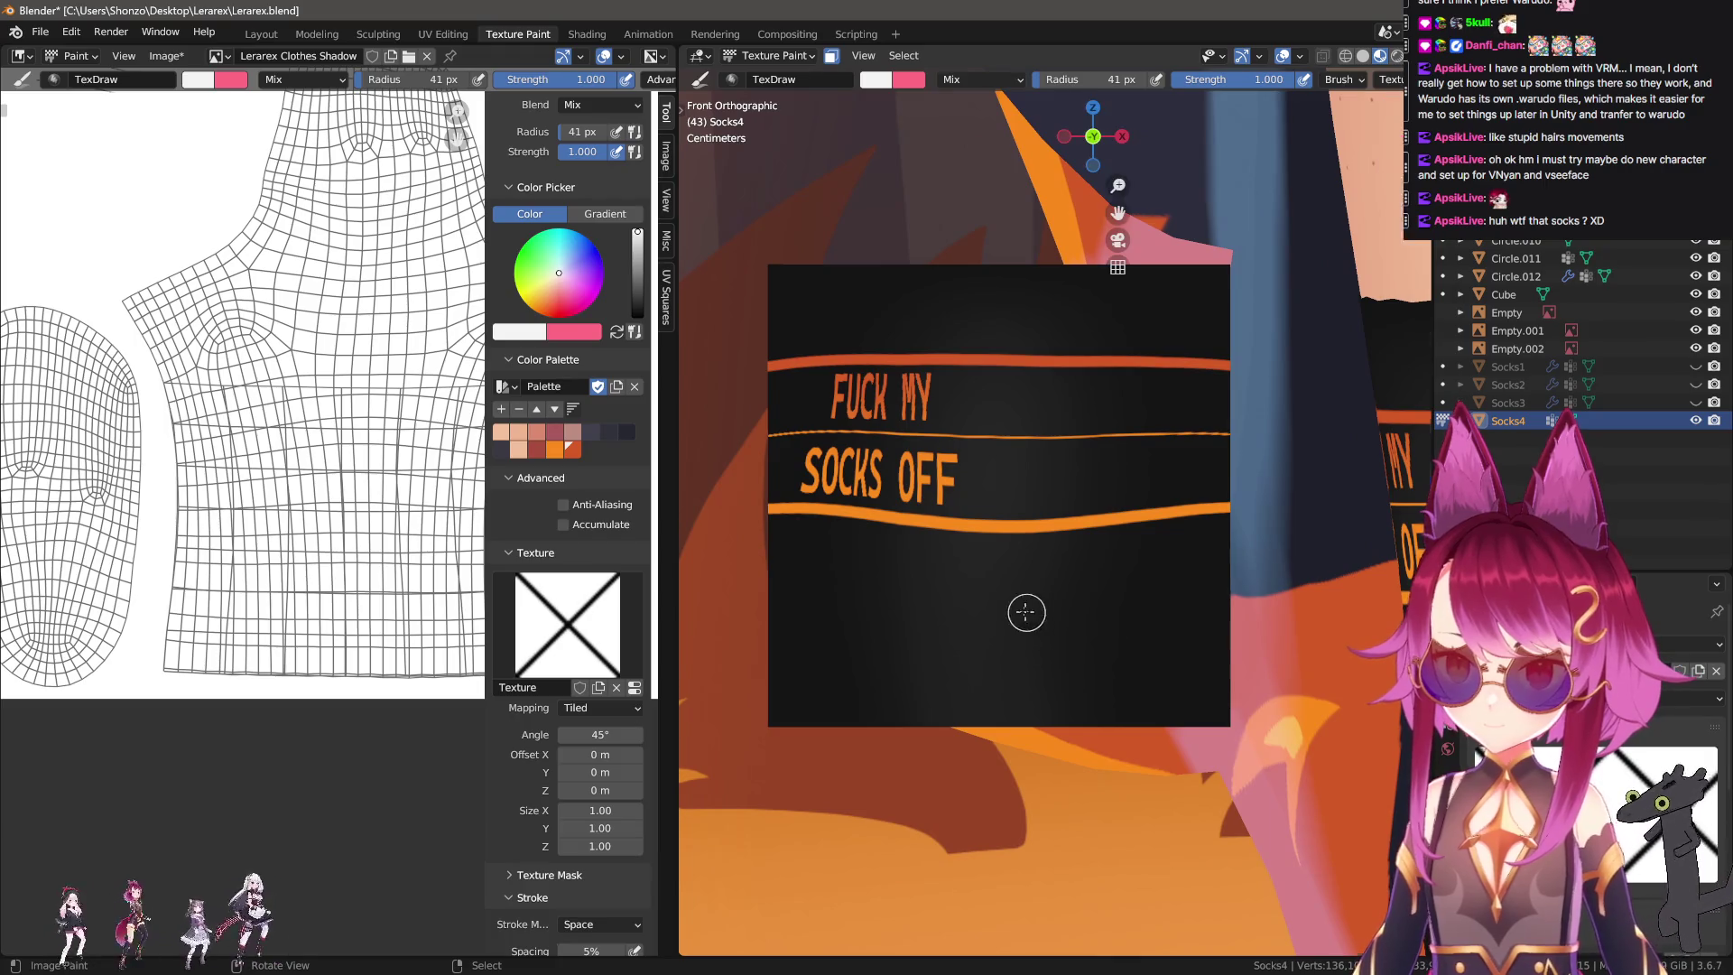
{"action": "key", "text": "n"}
{"action": "key", "text": "shift+f"}
{"action": "left_click", "coordinate": [812, 578]}
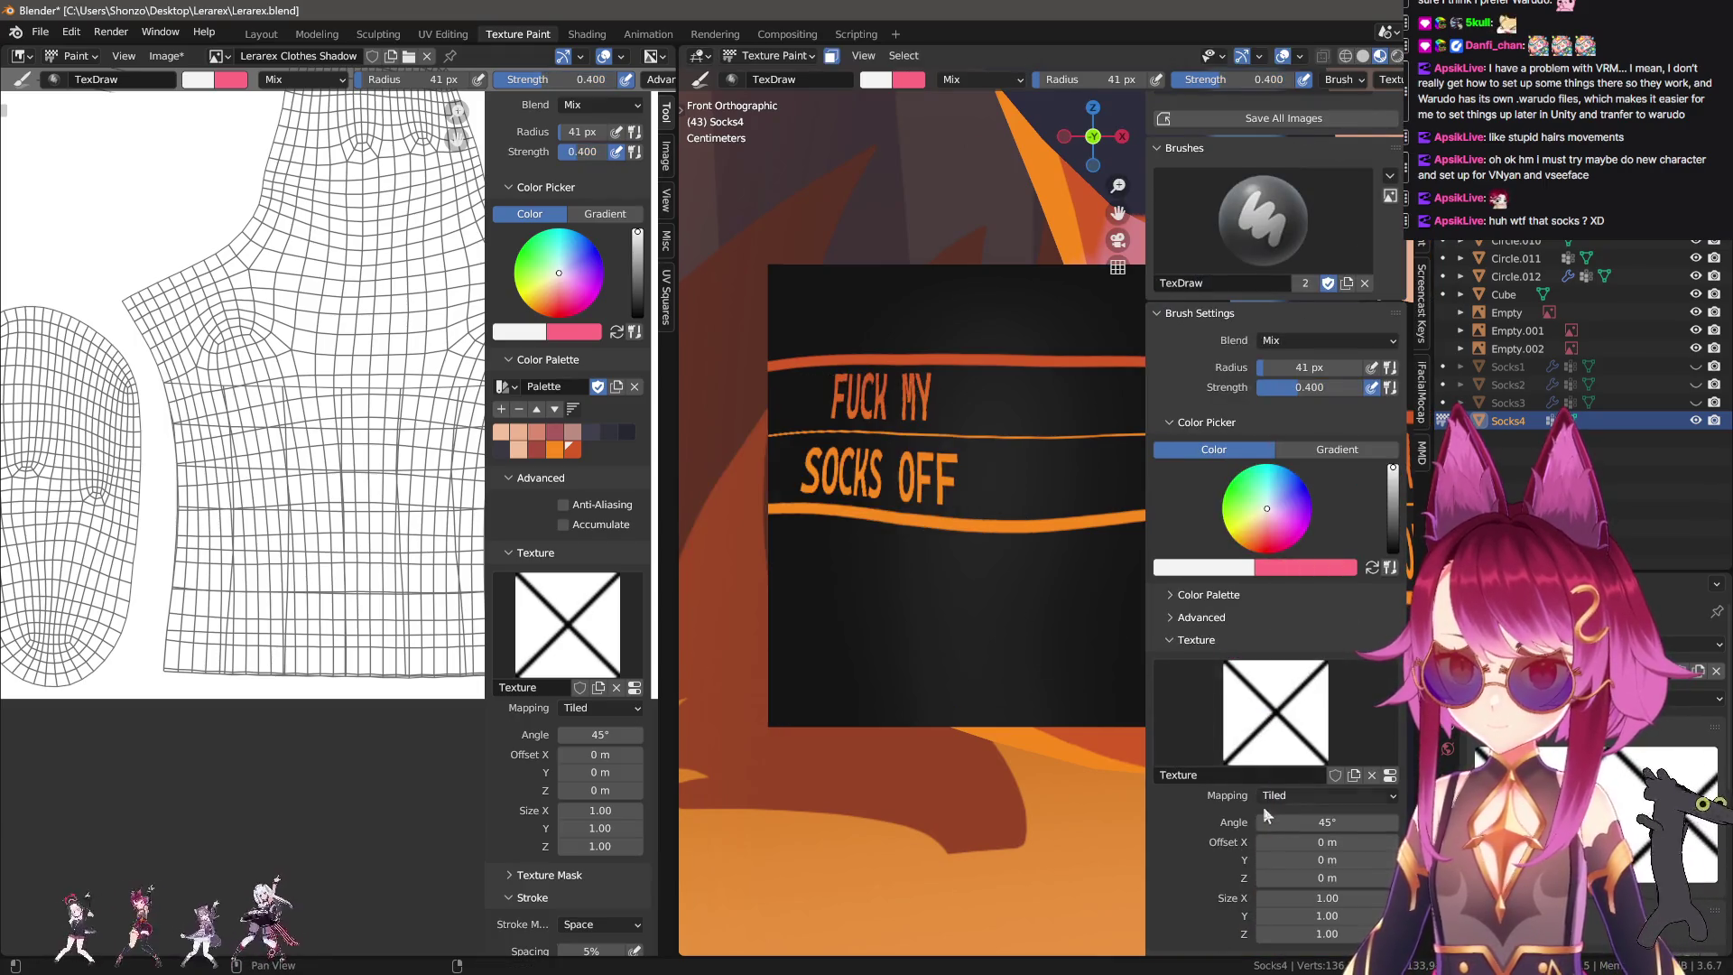
Set the brush texture size to 5 on X and 1 on Y and Z.
{"action": "scroll", "coordinate": [1325, 806], "scroll_direction": "down", "scroll_amount": 1}
{"action": "left_click", "coordinate": [1327, 862]}
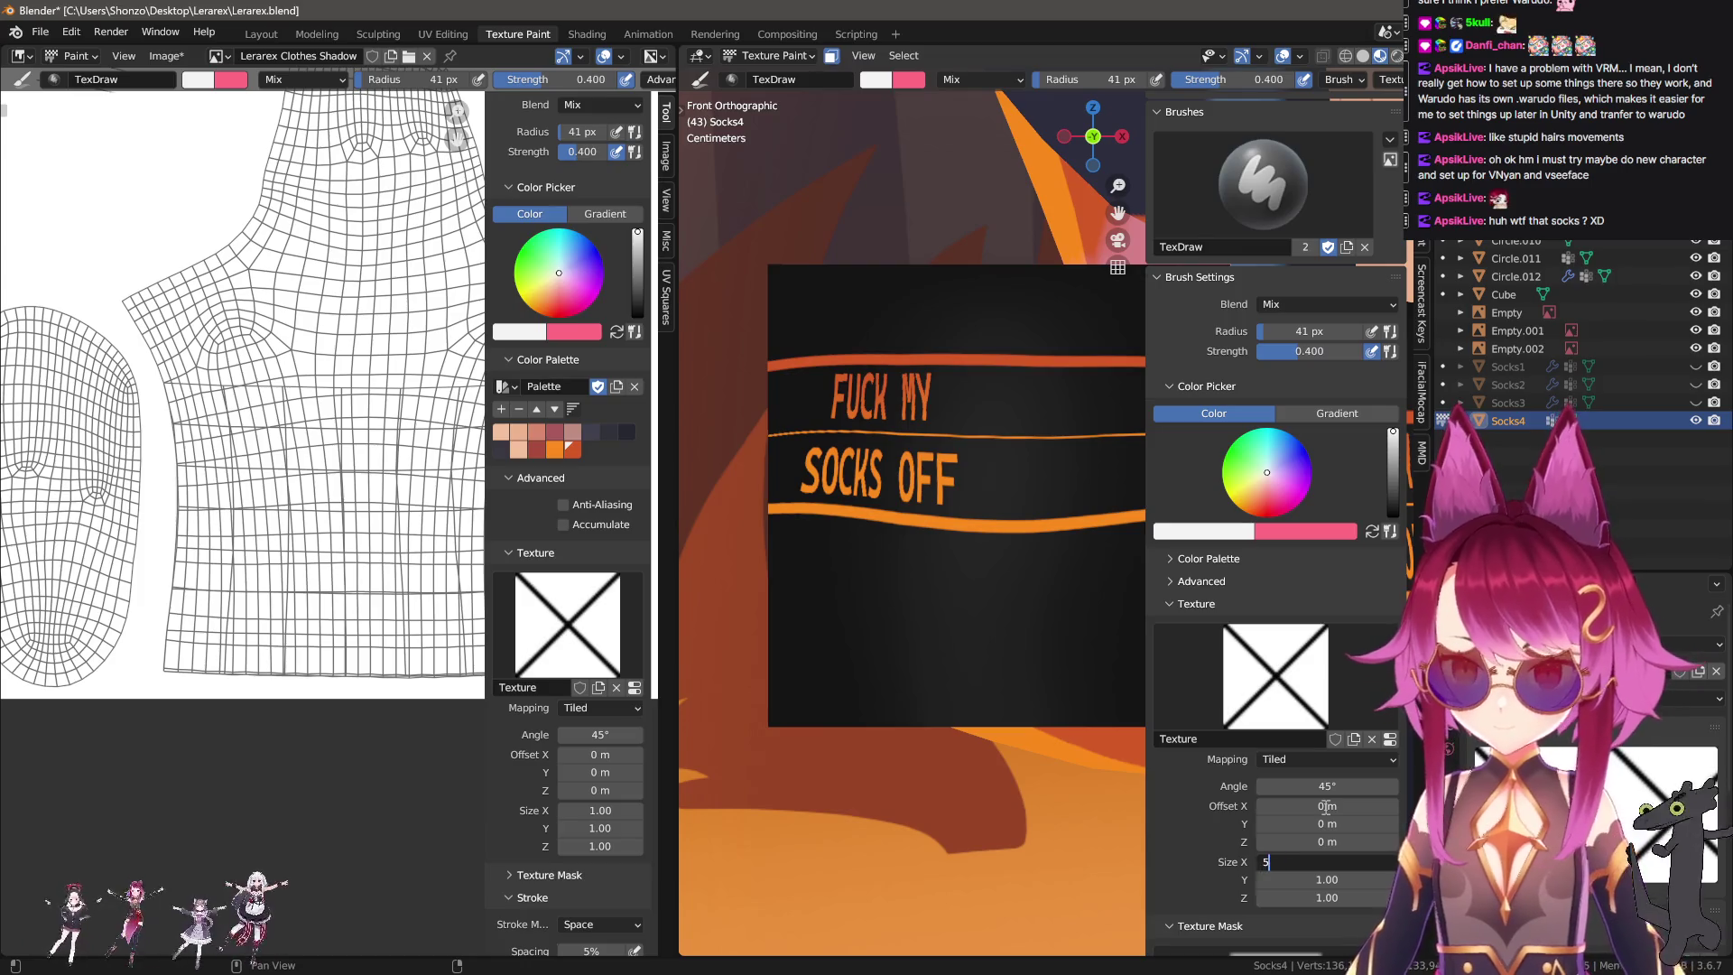
{"action": "type", "text": "500"}
{"action": "key", "text": "Return"}
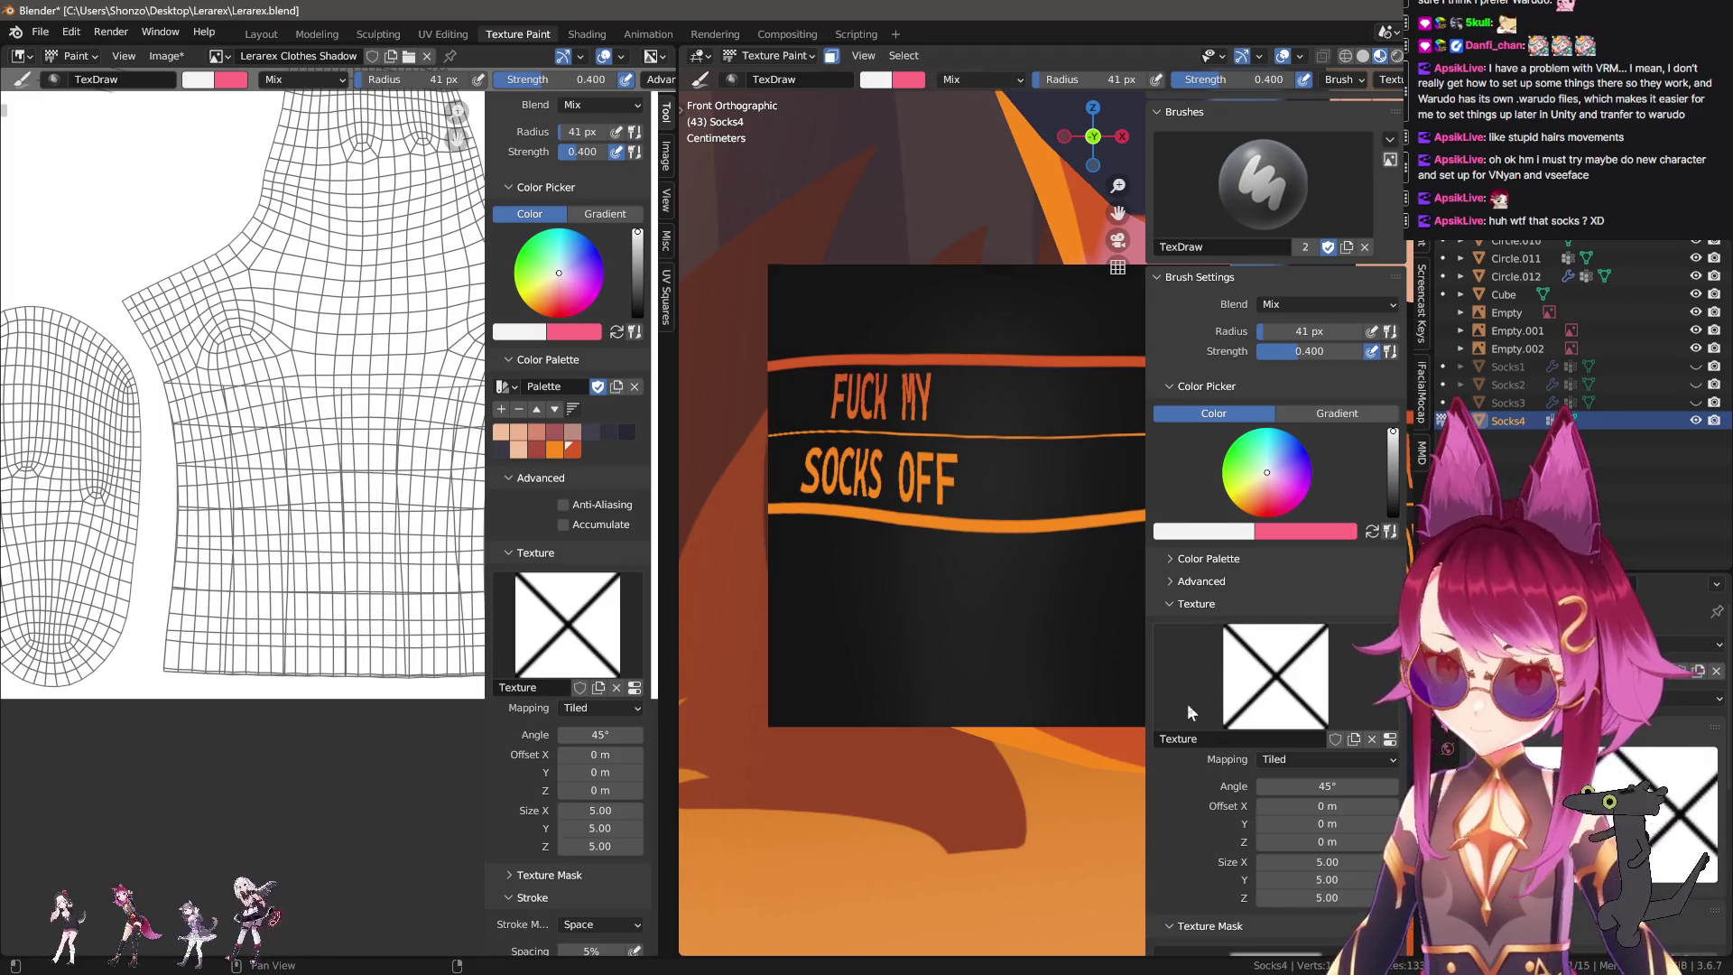
{"action": "left_click", "coordinate": [1293, 876]}
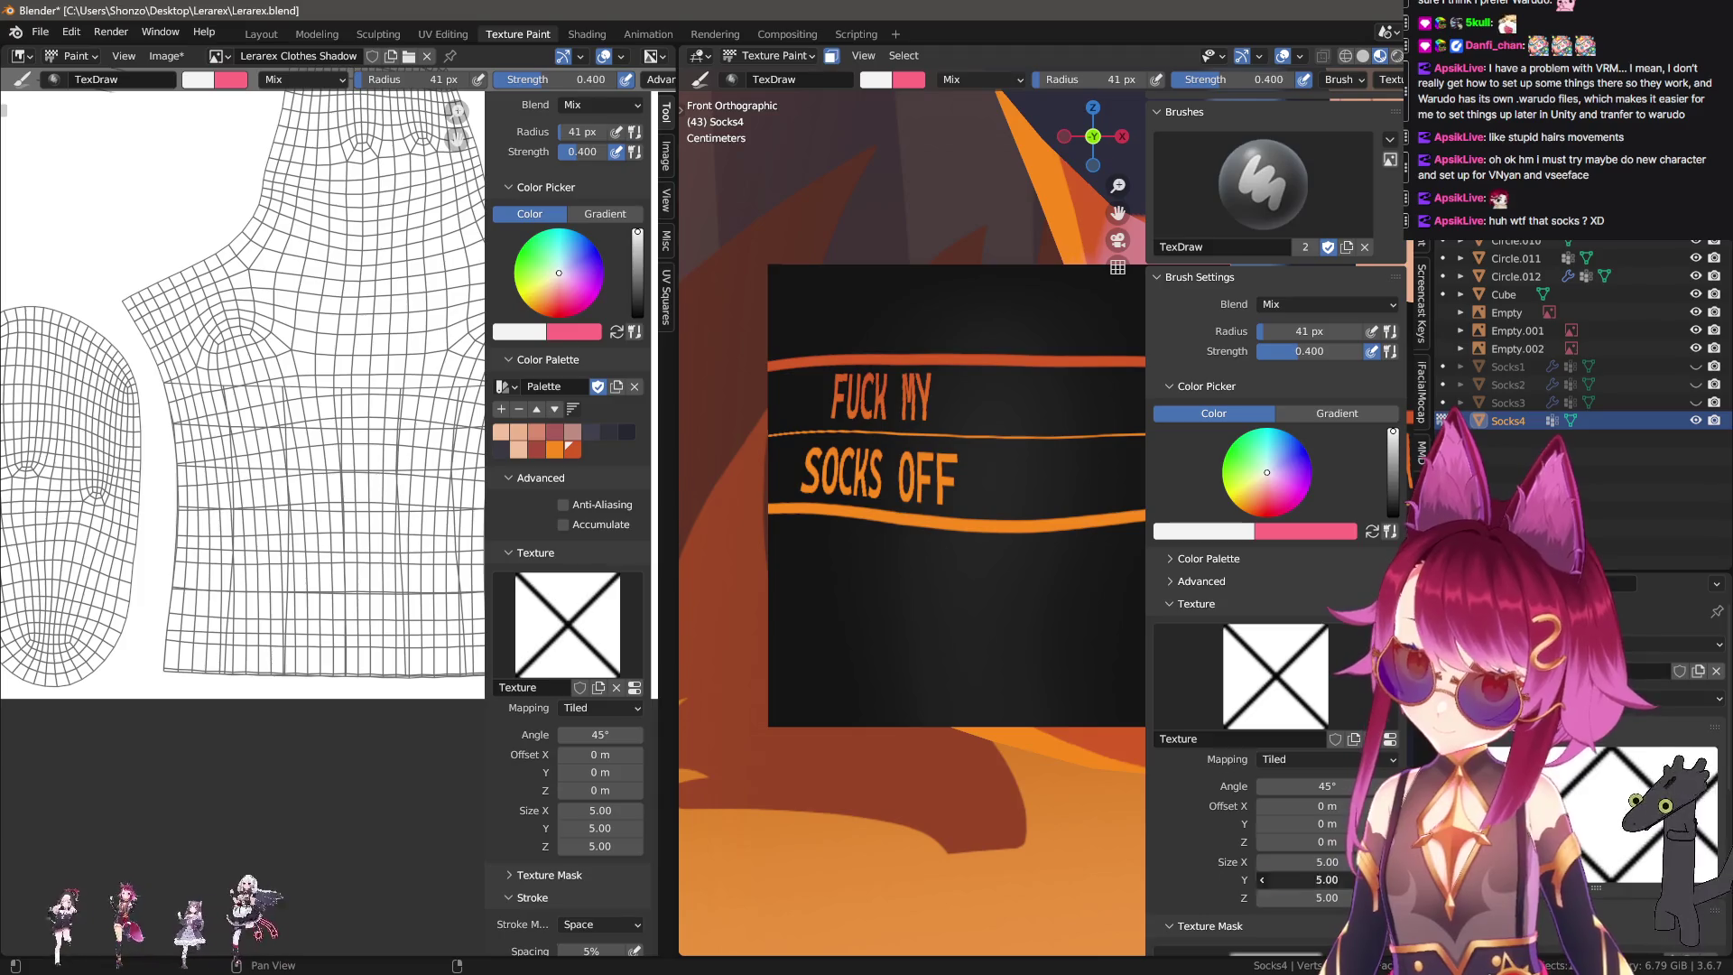
{"action": "type", "text": "1"}
{"action": "key", "text": "Tab"}
{"action": "type", "text": "1"}
{"action": "key", "text": "Return"}
Enlarge the brush radius to 128 px and undo a diagonal test stroke.
{"action": "key", "text": "f"}
{"action": "left_click", "coordinate": [947, 696]}
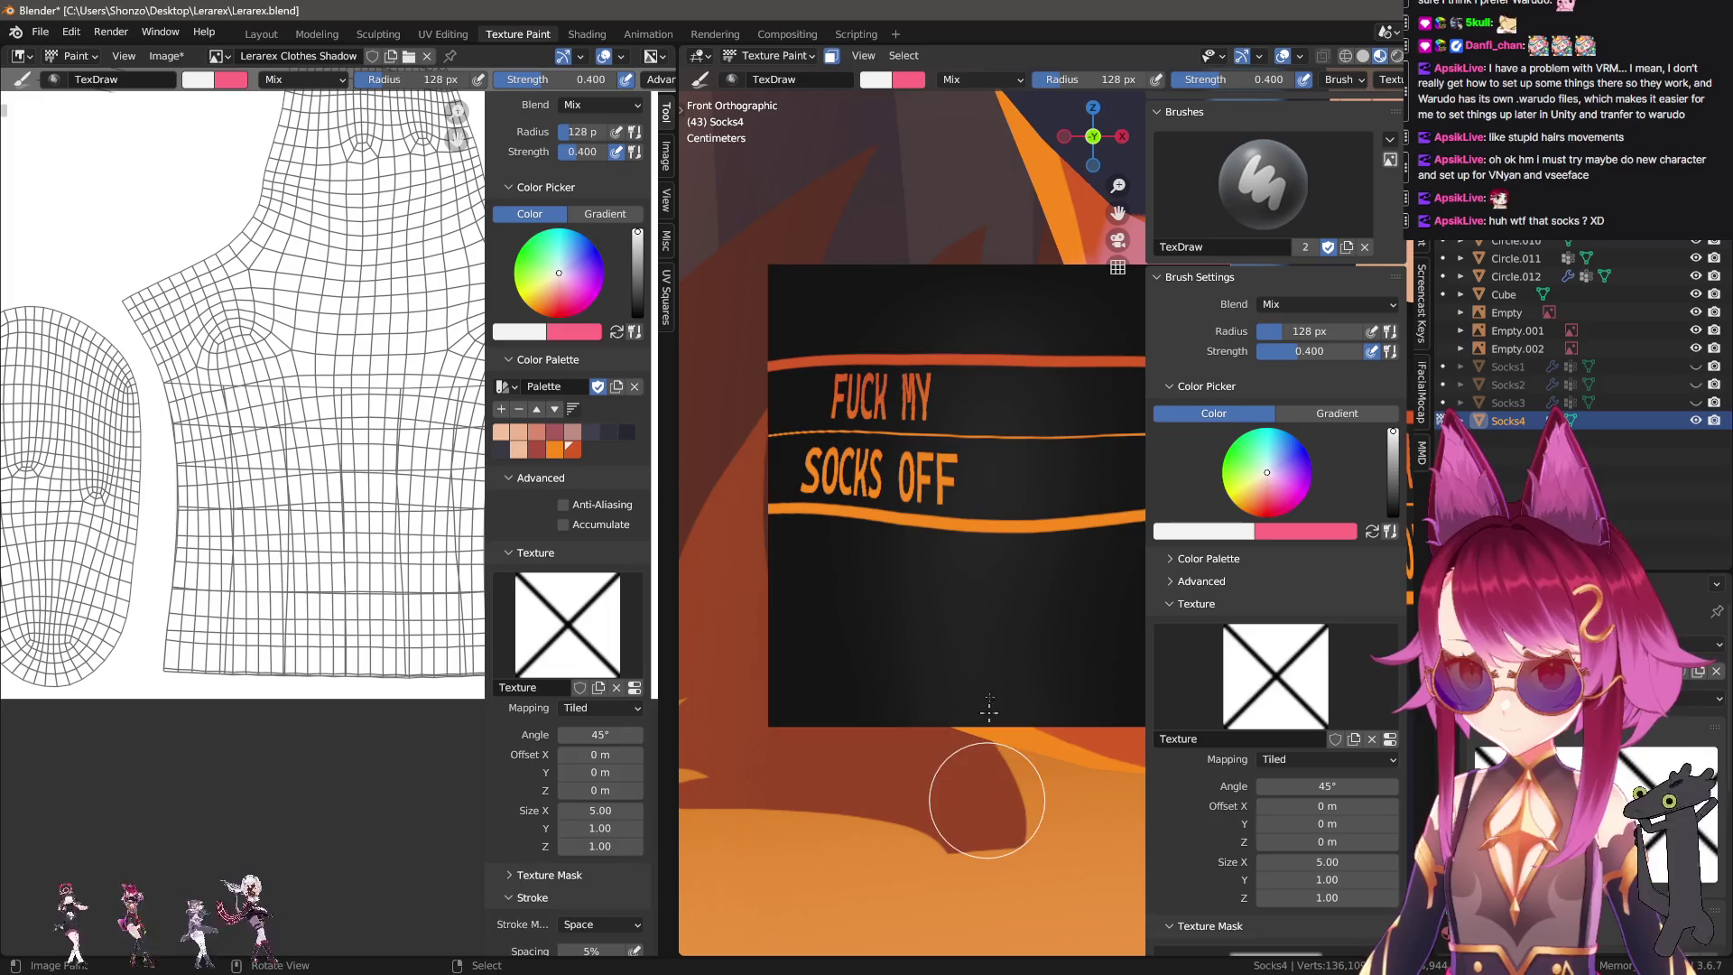
{"action": "left_click_drag", "start_coordinate": [967, 289], "coordinate": [1007, 672]}
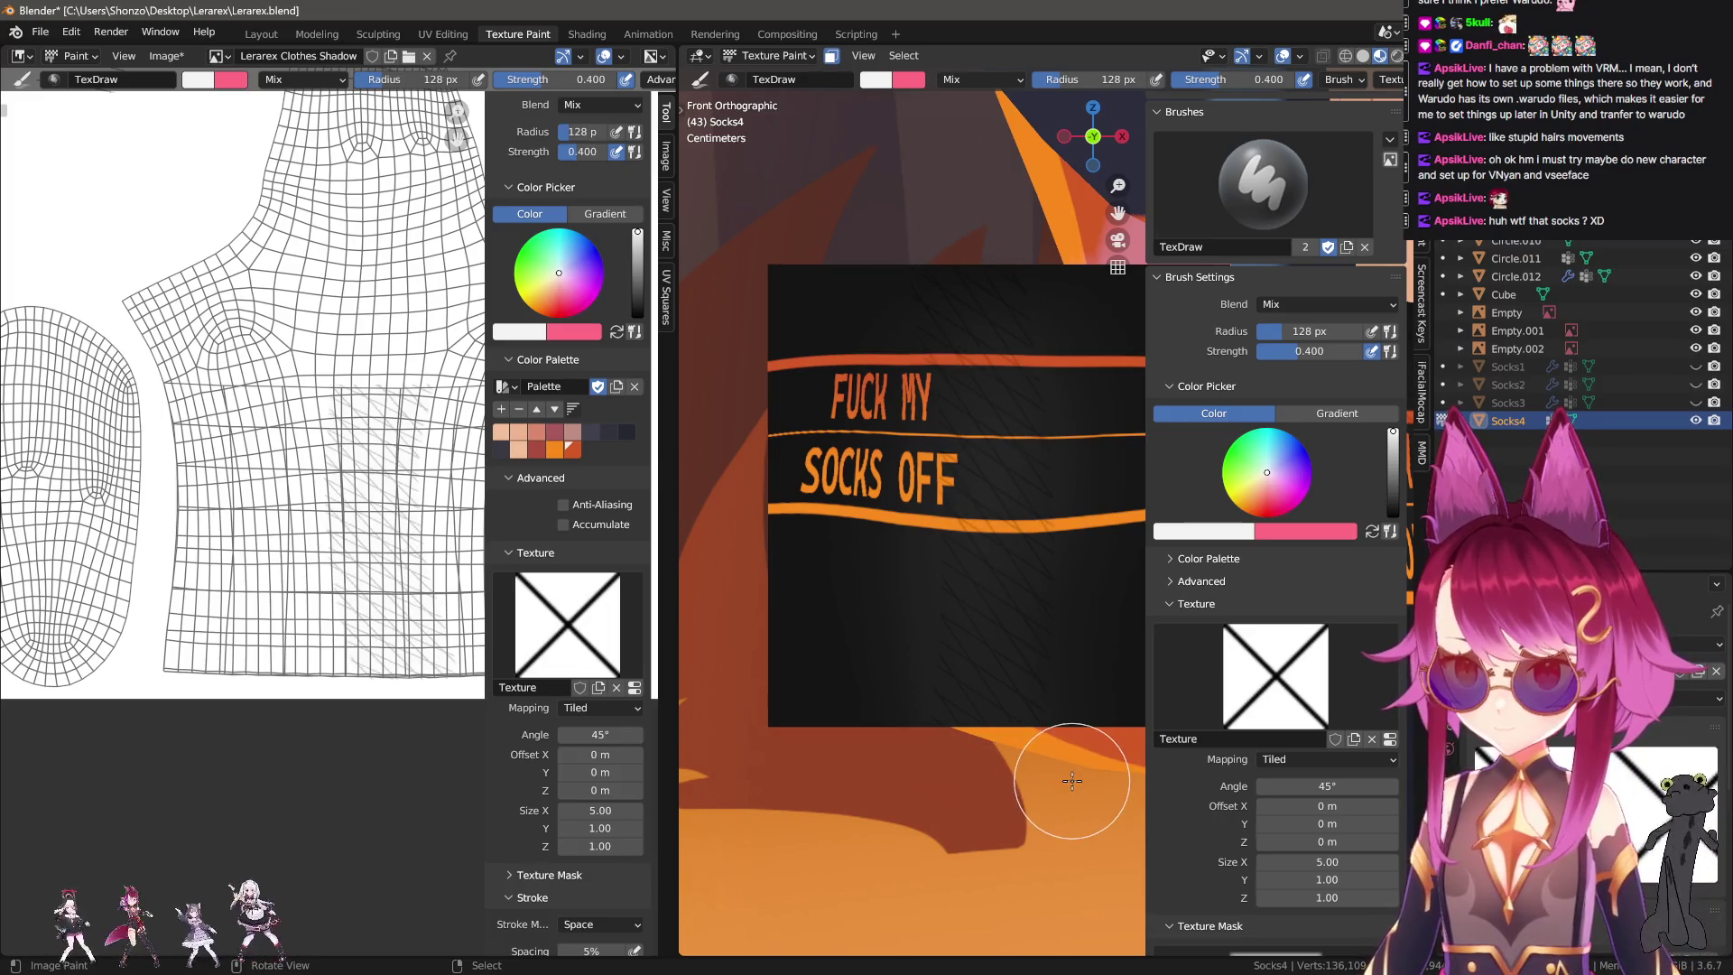
{"action": "key", "text": "ctrl+z"}
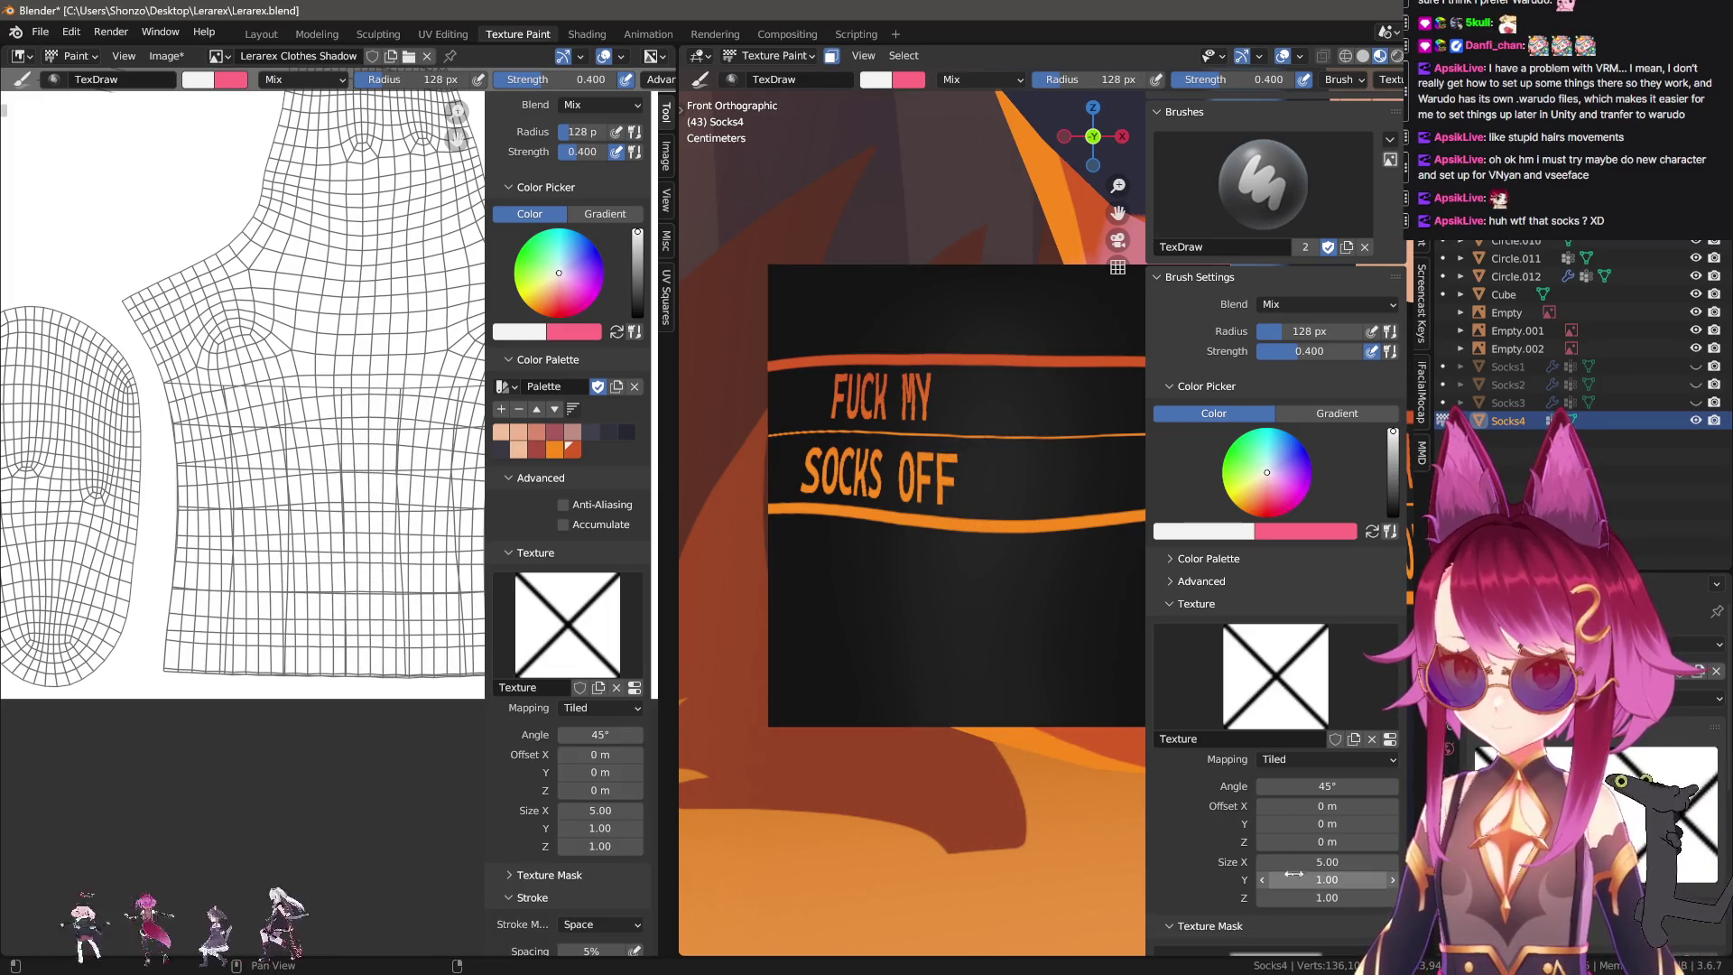
Try a texture scale of 5, undo the test patch, and stamp one cross on the lower sock.
{"action": "left_click", "coordinate": [1379, 862]}
{"action": "key", "text": "Tab"}
{"action": "type", "text": "5"}
{"action": "key", "text": "Return"}
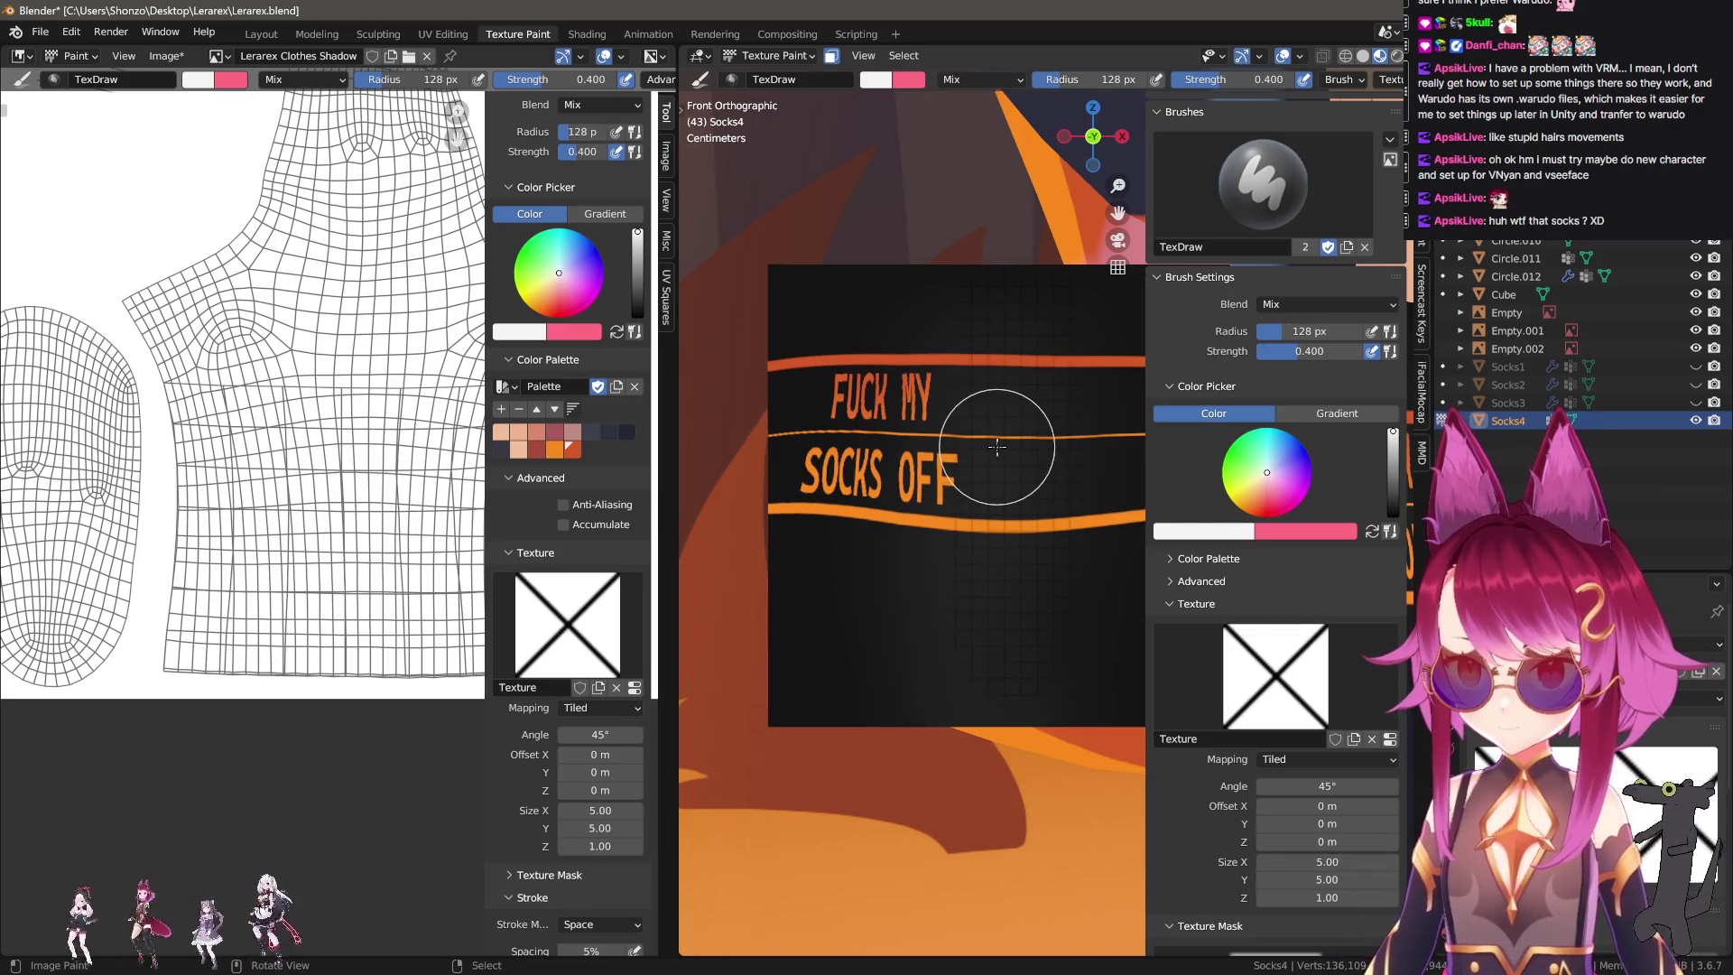
{"action": "left_click_drag", "start_coordinate": [913, 293], "coordinate": [1040, 868]}
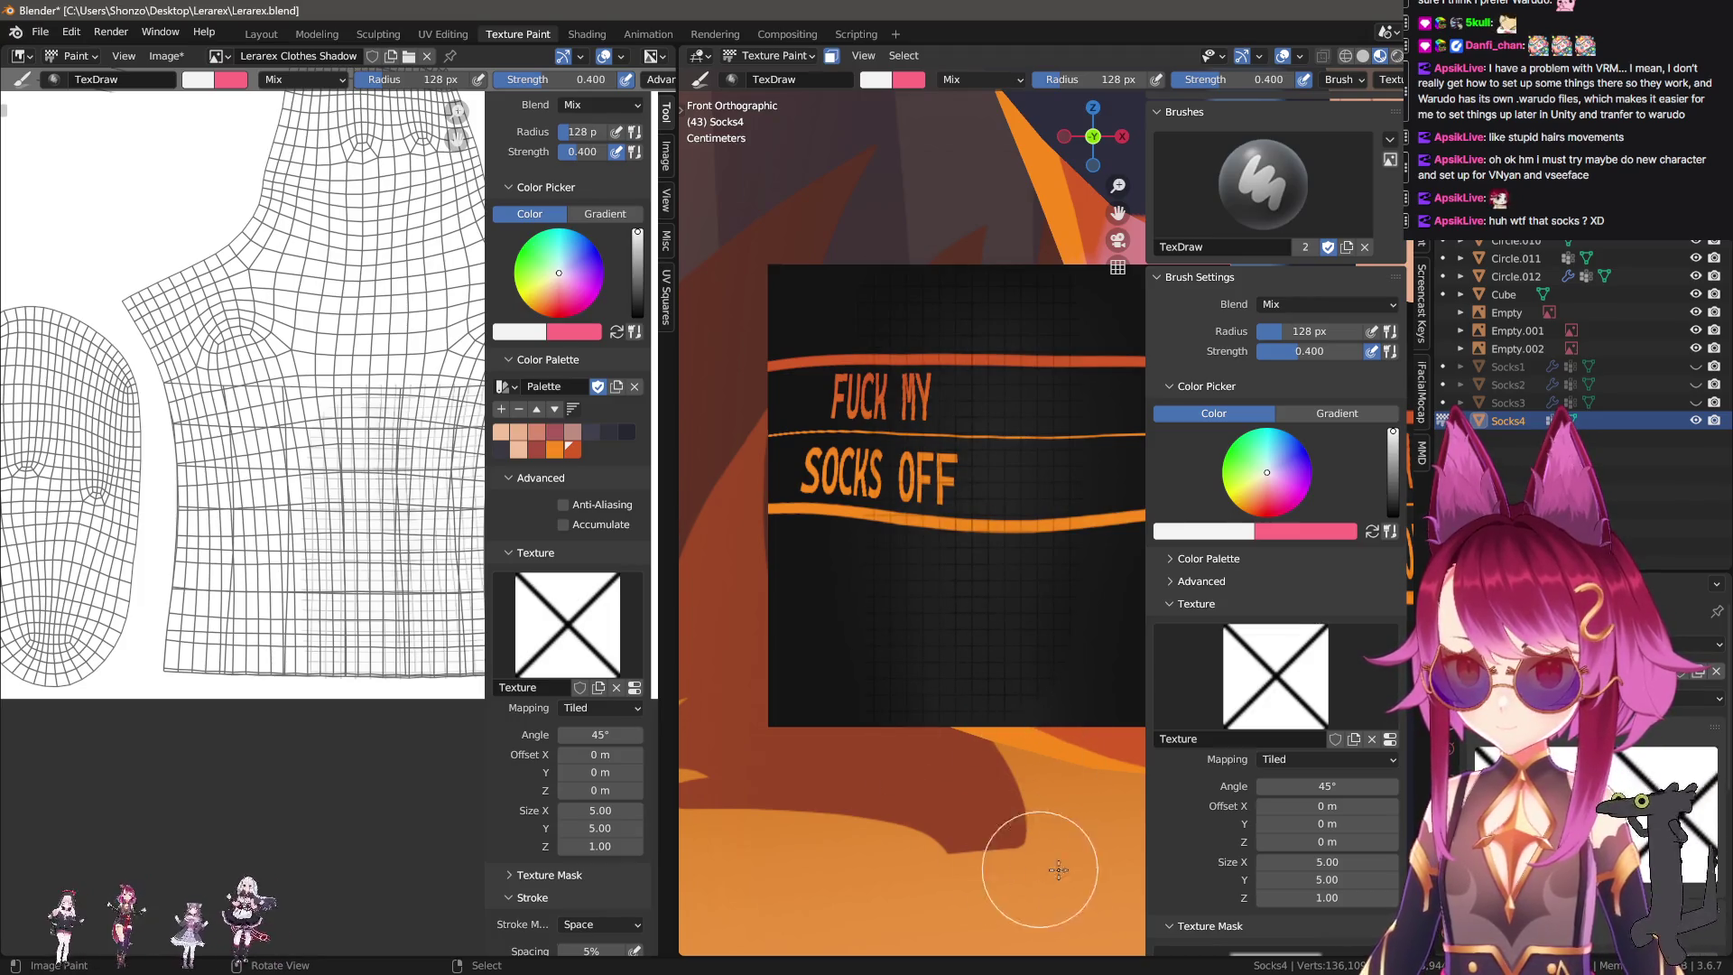
{"action": "key", "text": "ctrl+v"}
{"action": "key", "text": "ctrl+z"}
{"action": "key", "text": "ctrl+z"}
{"action": "key", "text": "ctrl+z"}
{"action": "key", "text": "ctrl+z"}
{"action": "key", "text": "ctrl+z"}
{"action": "key", "text": "ctrl+z"}
{"action": "key", "text": "ctrl+z"}
{"action": "key", "text": "ctrl+z"}
{"action": "left_click", "coordinate": [1011, 598]}
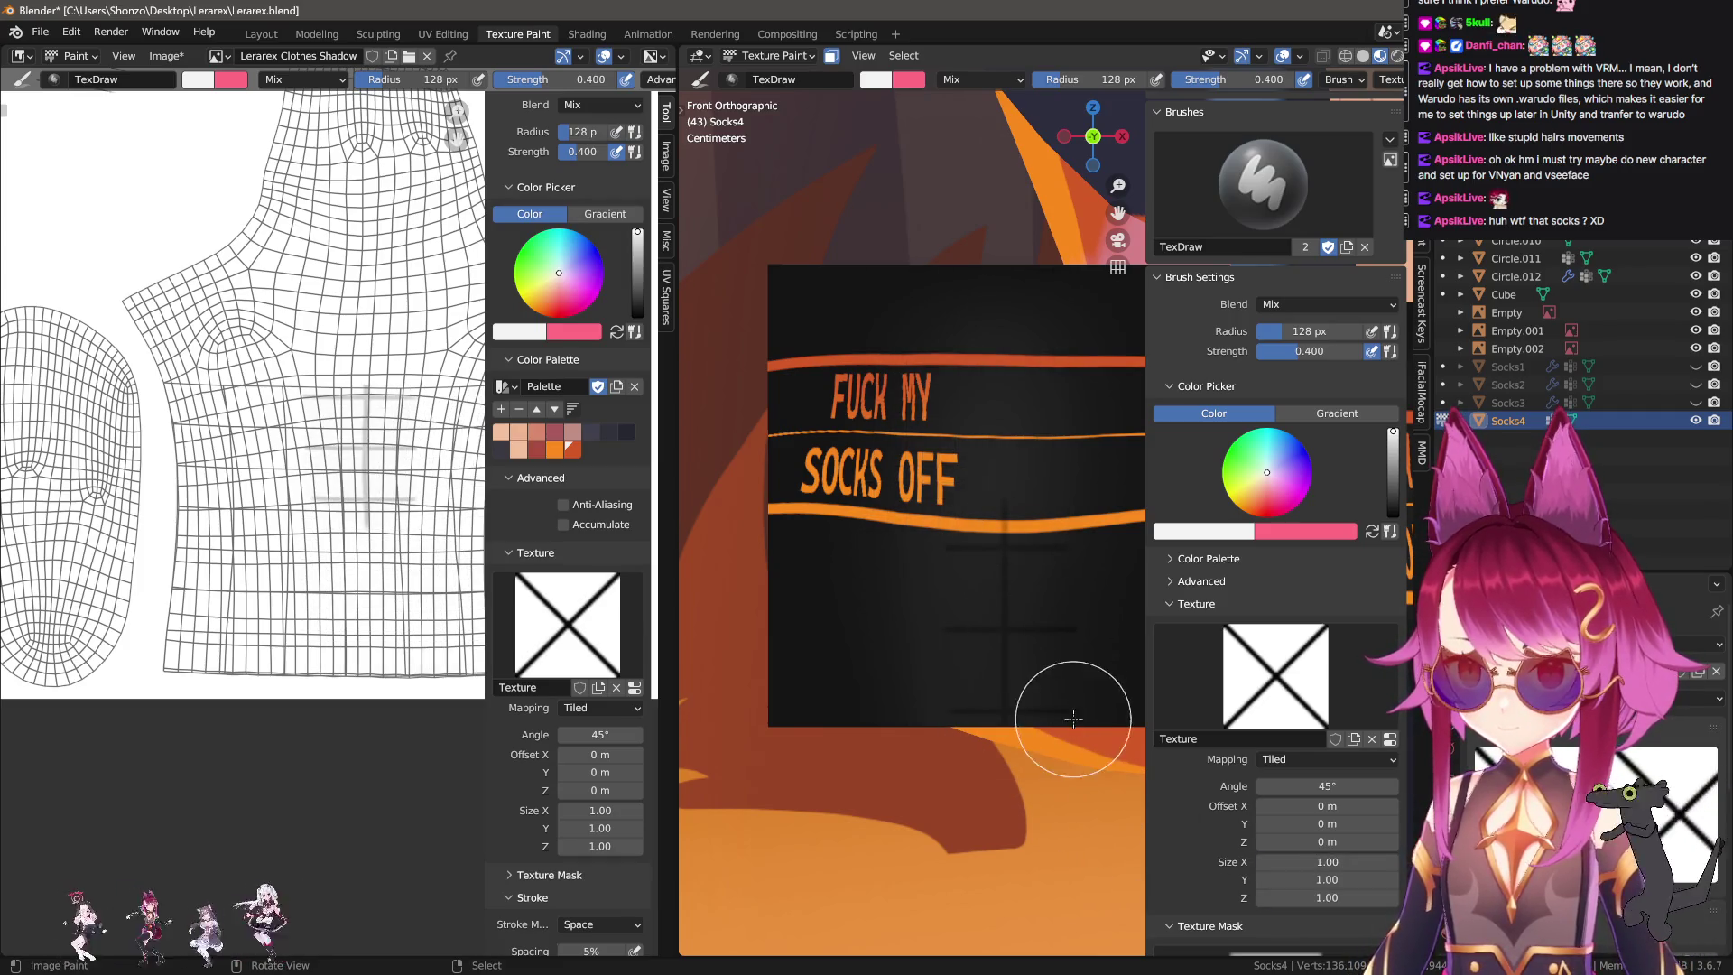
Set the texture X and Z scale to 2 and paint dense diagonal lines across the sock.
{"action": "key", "text": "Return"}
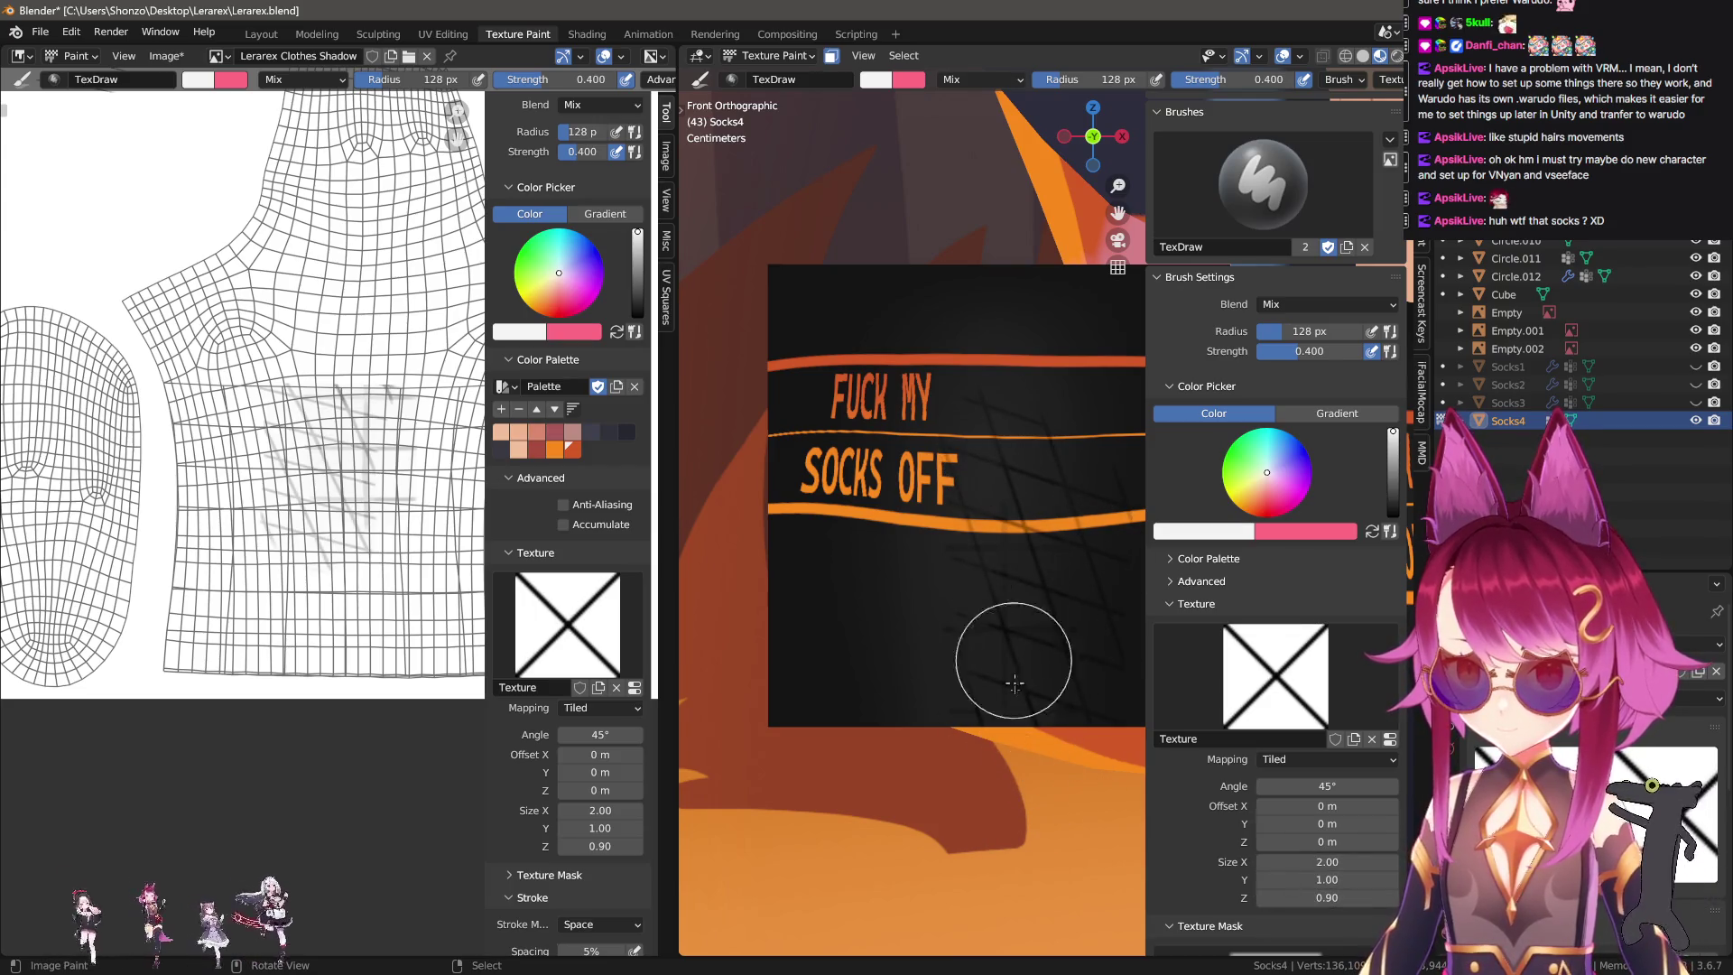
{"action": "left_click", "coordinate": [1327, 897]}
{"action": "type", "text": "2"}
{"action": "key", "text": "Return"}
{"action": "left_click_drag", "start_coordinate": [1005, 404], "coordinate": [1123, 676]}
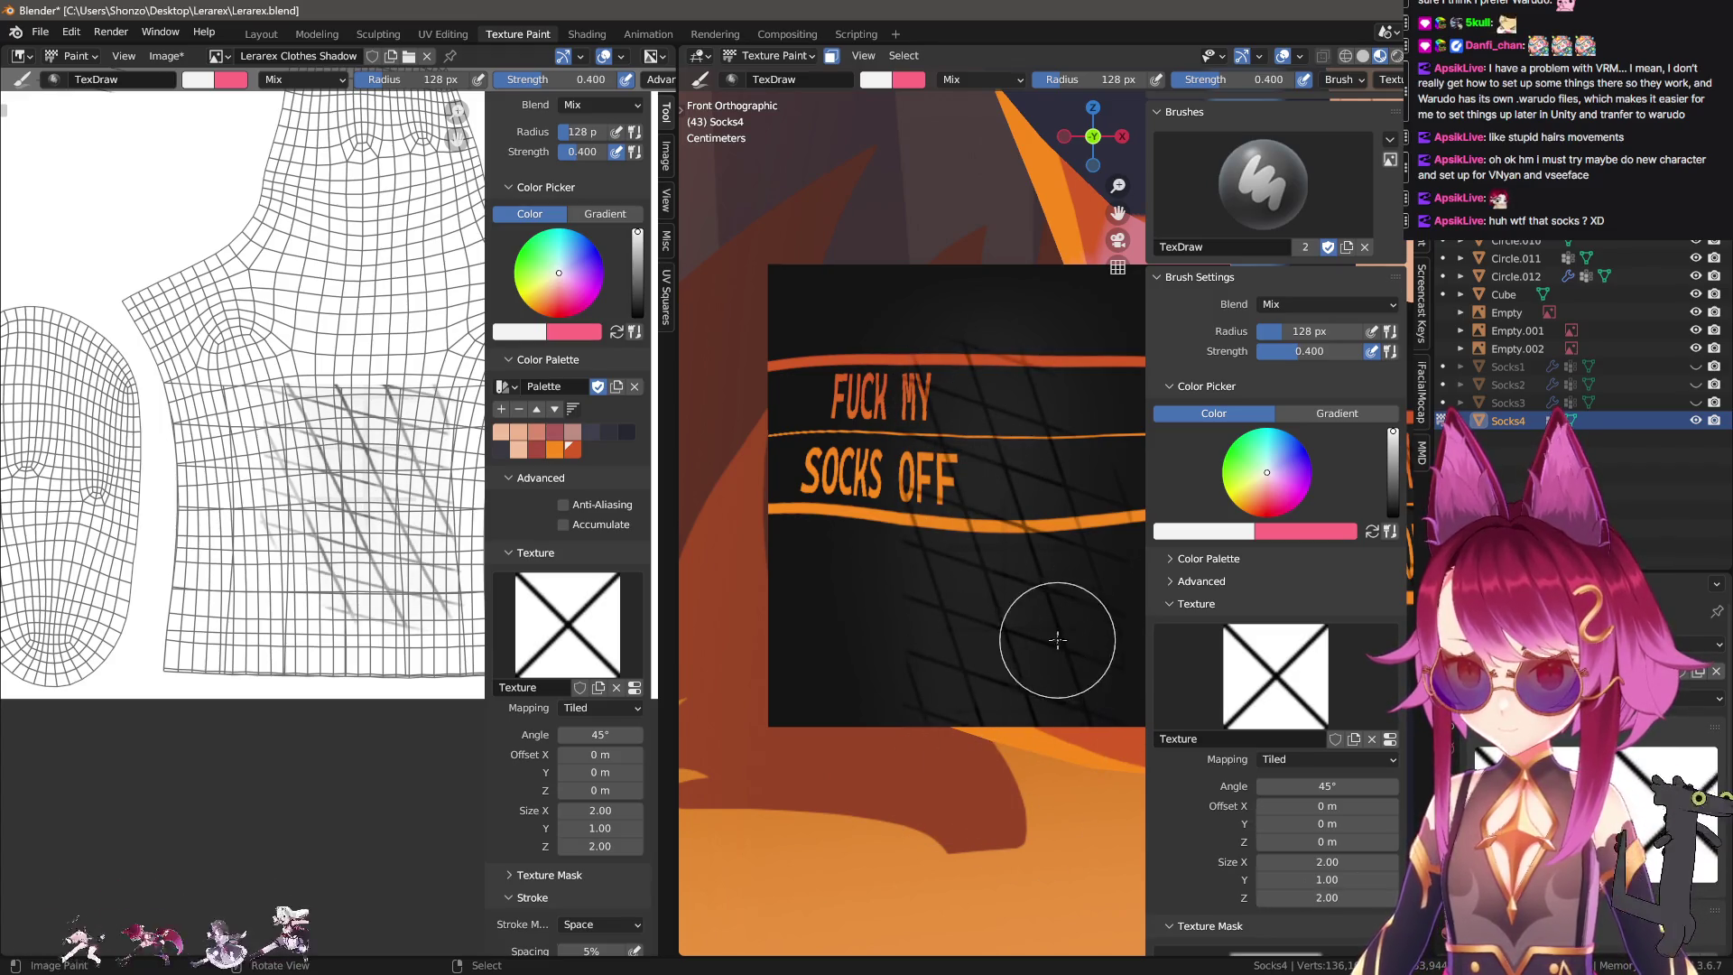
{"action": "left_click_drag", "start_coordinate": [1020, 813], "coordinate": [1011, 688]}
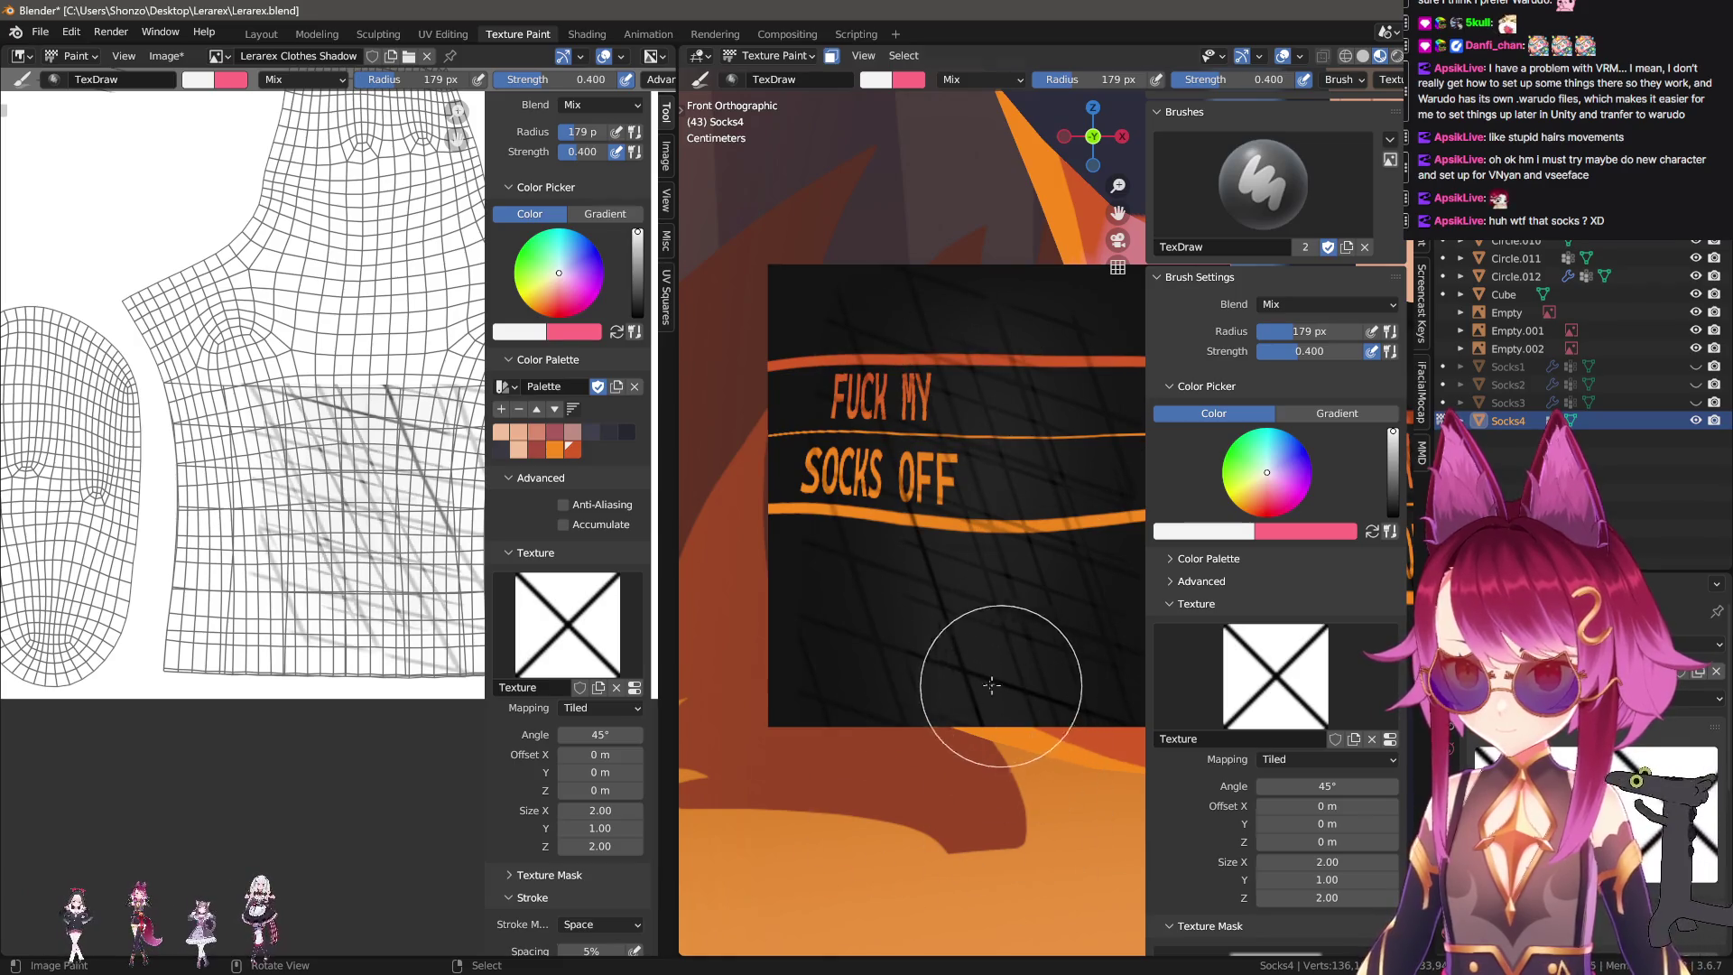
Shrink the brush to 138 px, set texture X and Z scale to 5, and paint finer crossed lines.
{"action": "key", "text": "f"}
{"action": "left_click", "coordinate": [993, 696]}
{"action": "left_click", "coordinate": [1327, 861]}
{"action": "type", "text": "5"}
{"action": "key", "text": "Return"}
{"action": "left_click", "coordinate": [1326, 897]}
{"action": "type", "text": "5"}
{"action": "key", "text": "Return"}
{"action": "left_click_drag", "start_coordinate": [885, 341], "coordinate": [1076, 718]}
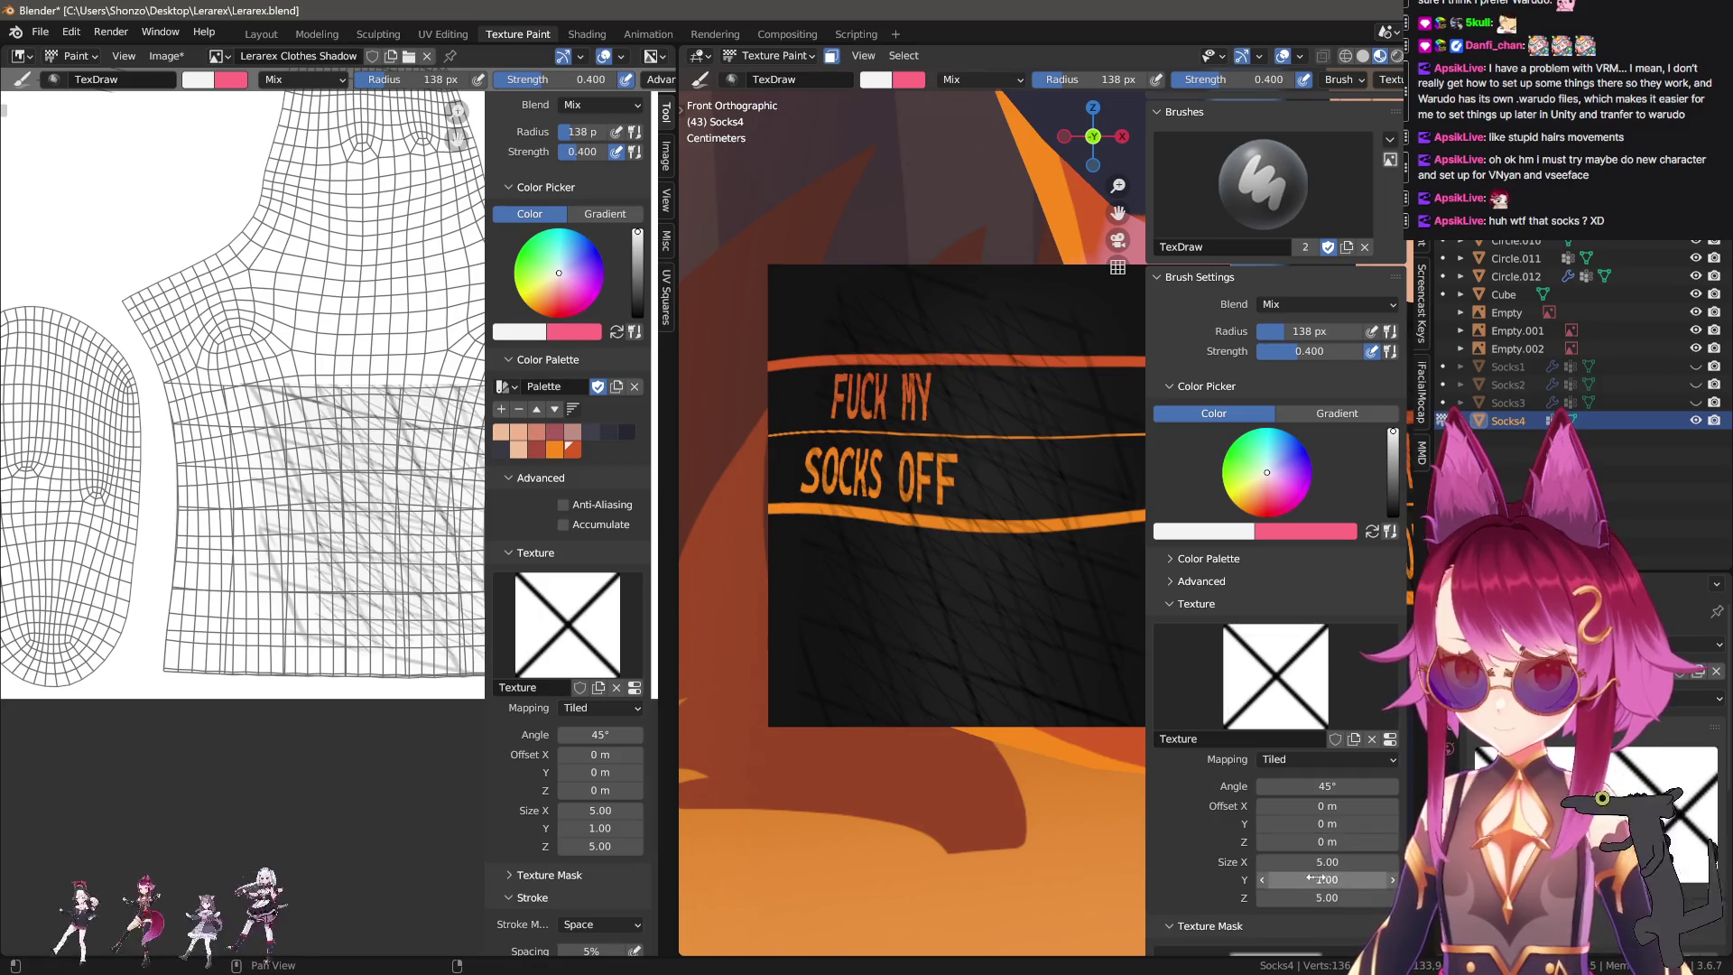
{"action": "left_click_drag", "start_coordinate": [909, 776], "coordinate": [873, 510]}
Set the brush radius to 115 px and strength to 1.000.
{"action": "key", "text": "f"}
{"action": "left_click", "coordinate": [925, 647]}
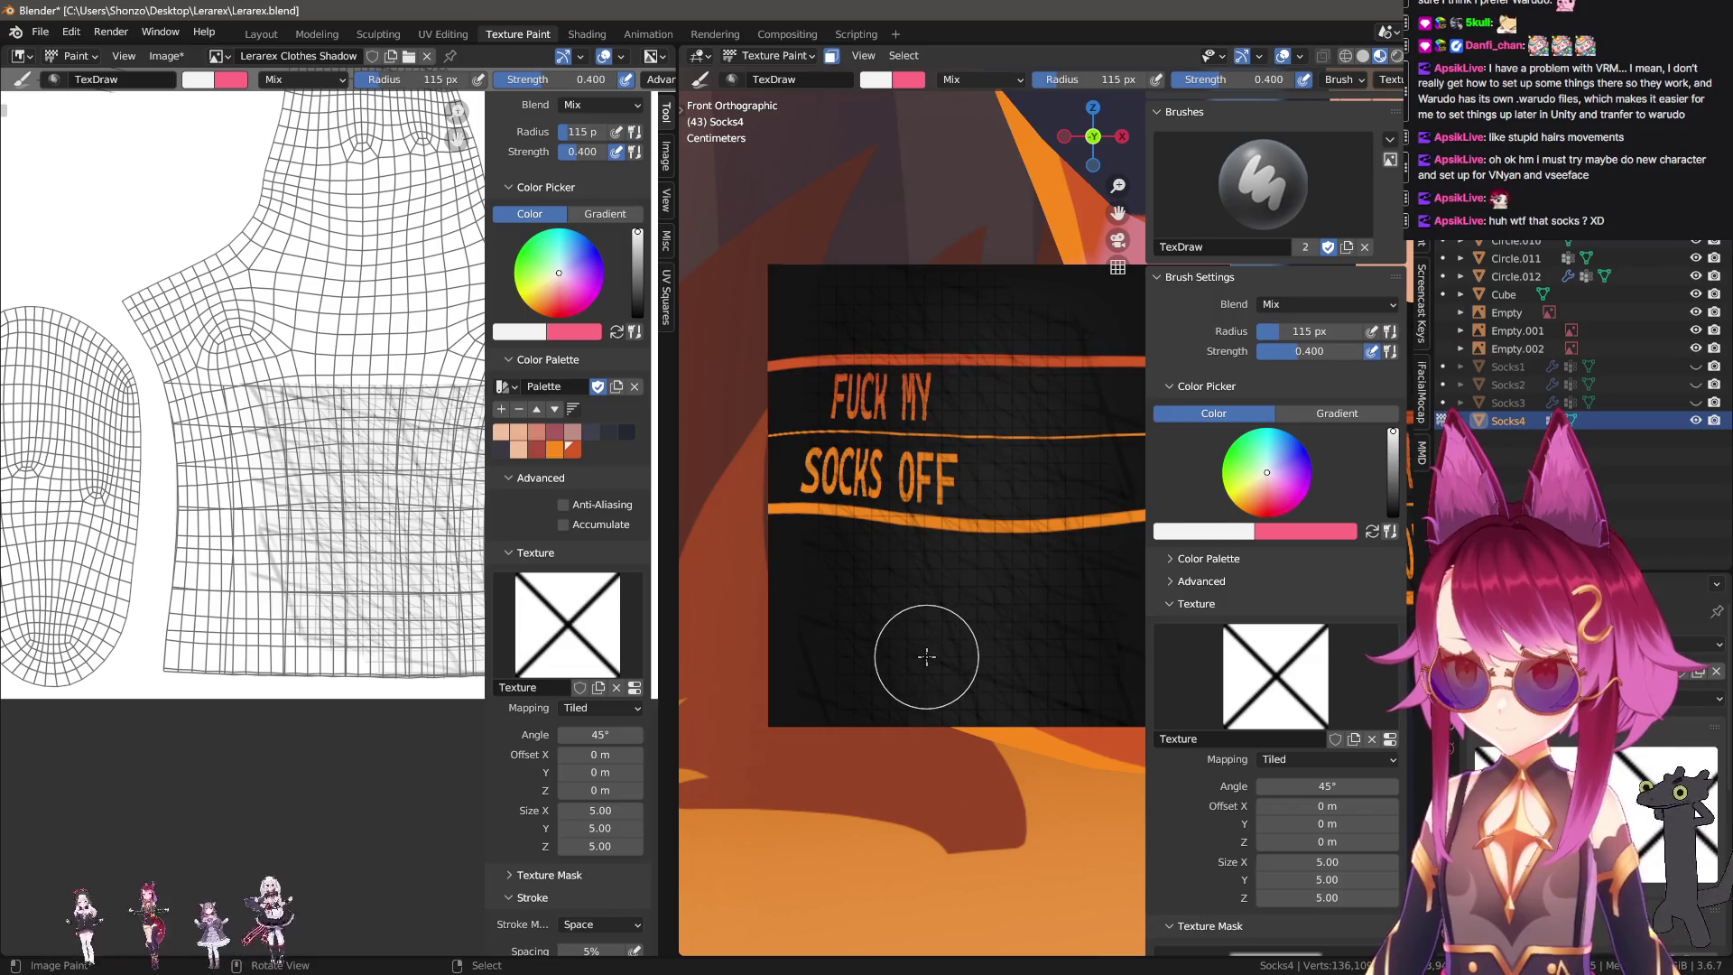
{"action": "key", "text": "shift+f"}
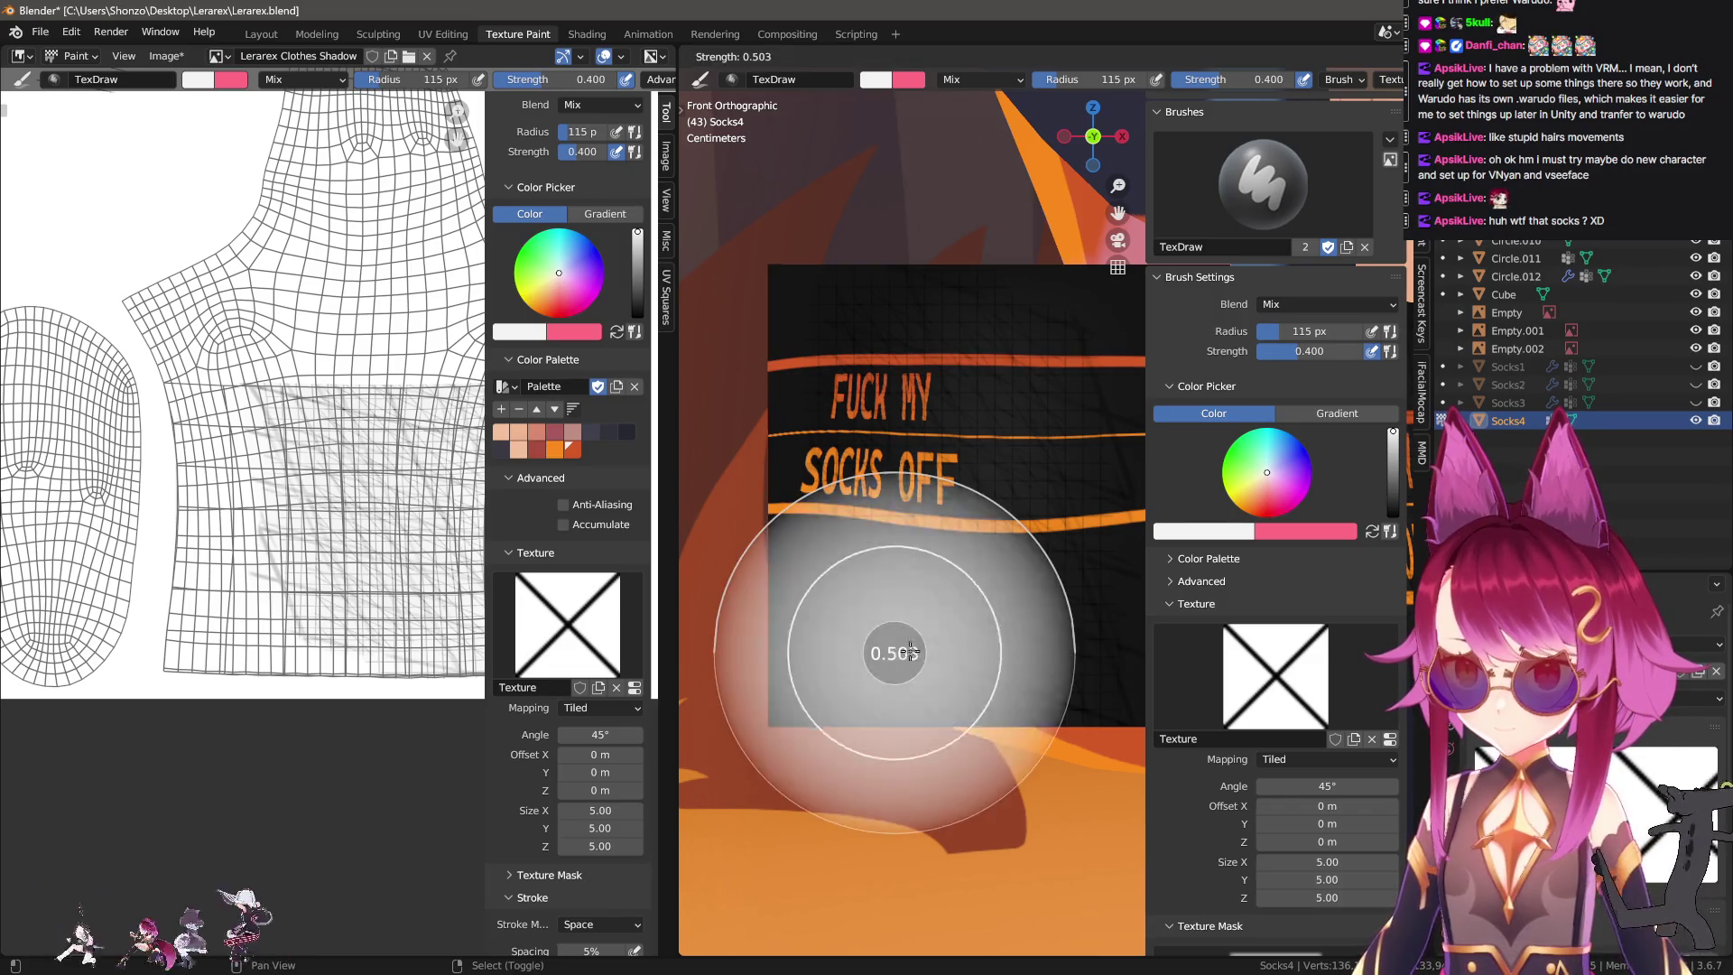
{"action": "left_click", "coordinate": [914, 762]}
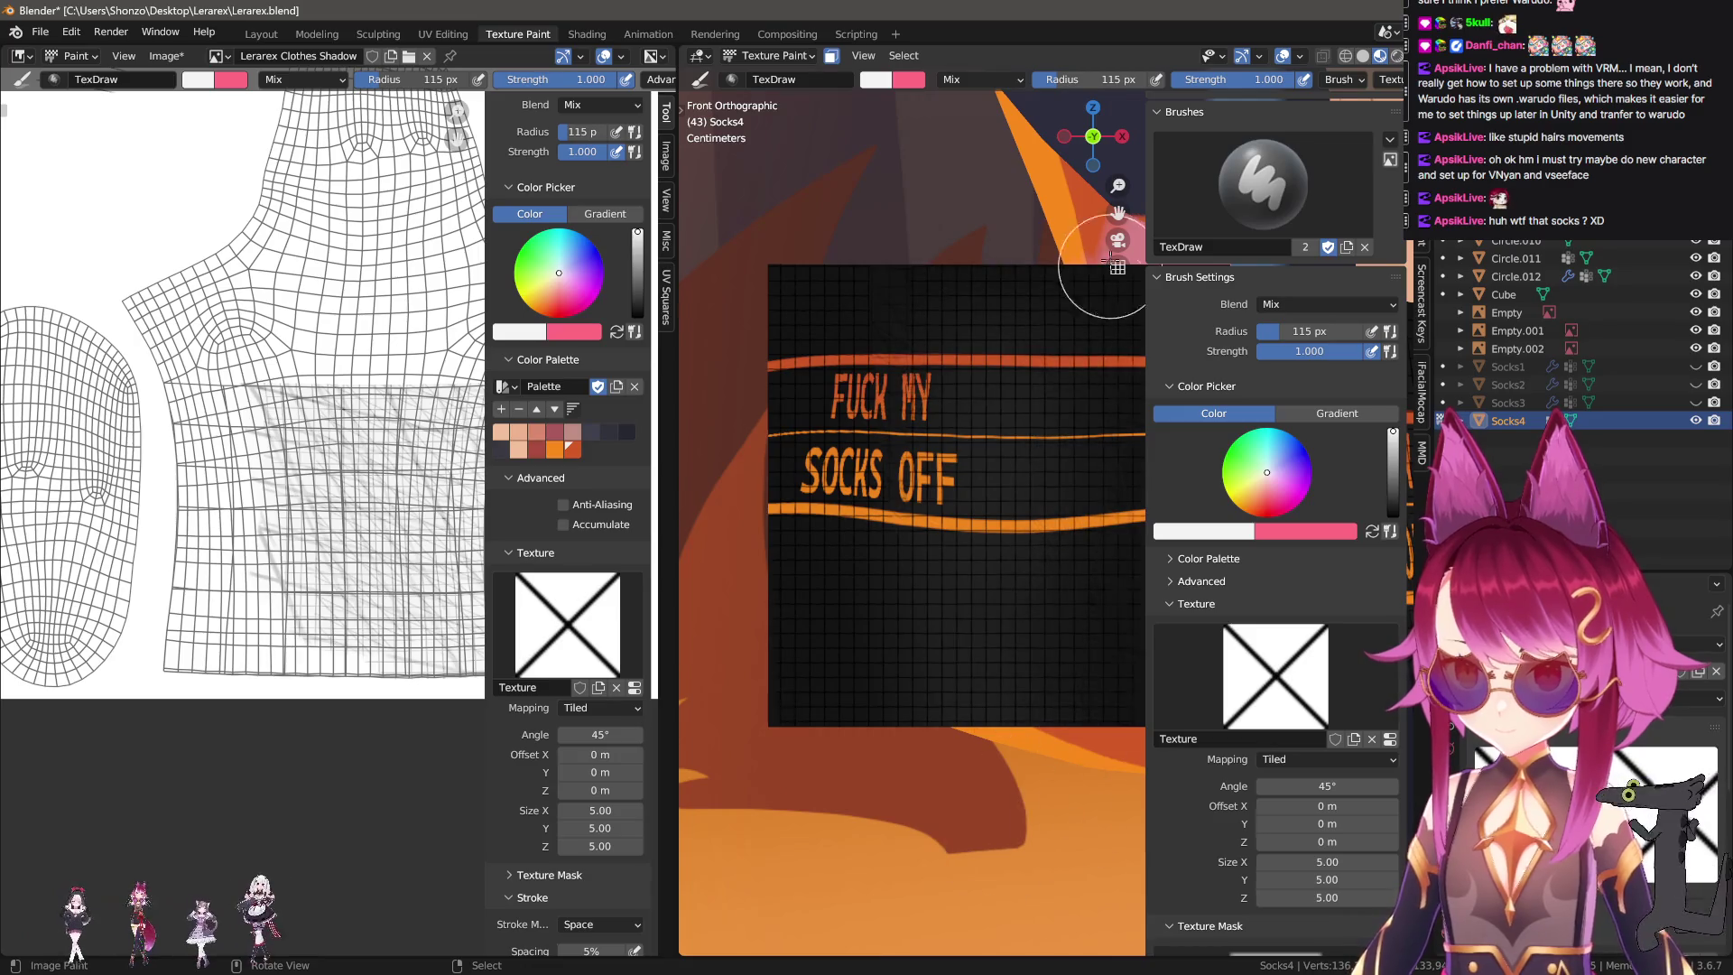
Orbit to inspect the painted sock, return to front orthographic view, and undo an extra stroke.
{"action": "key", "text": "n"}
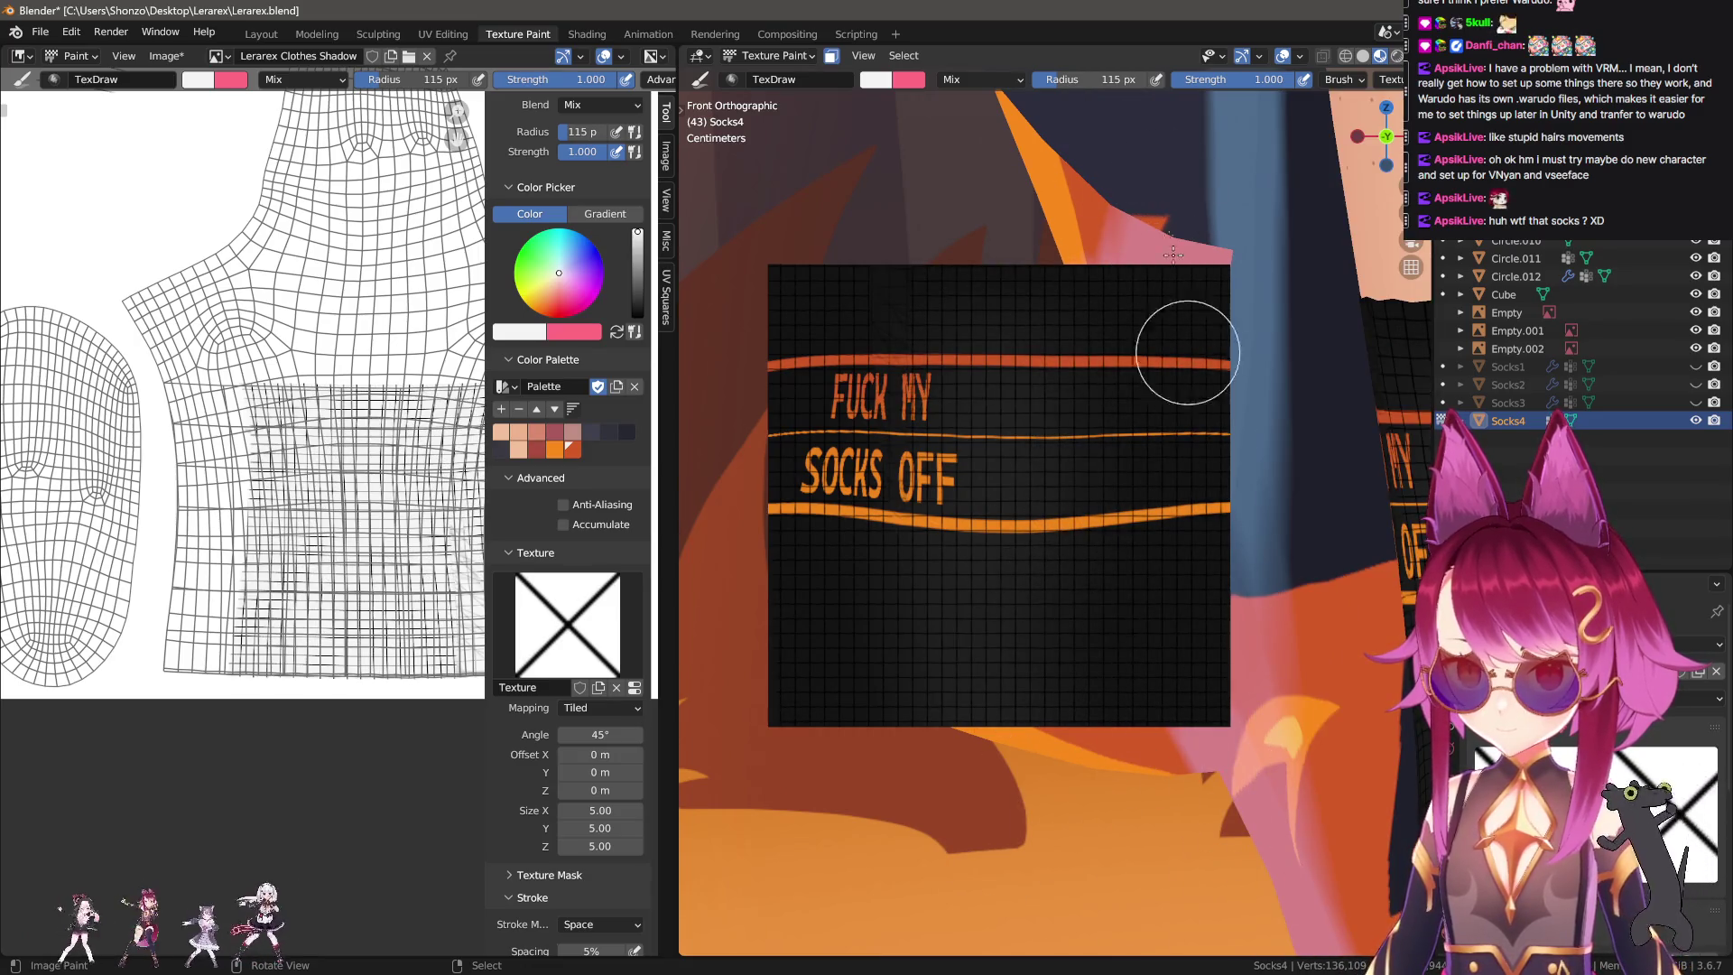
{"action": "mouse_move", "coordinate": [1134, 696]}
{"action": "middle_mouse_down"}
{"action": "mouse_move", "coordinate": [933, 669]}
{"action": "mouse_move", "coordinate": [950, 647]}
{"action": "middle_mouse_up"}
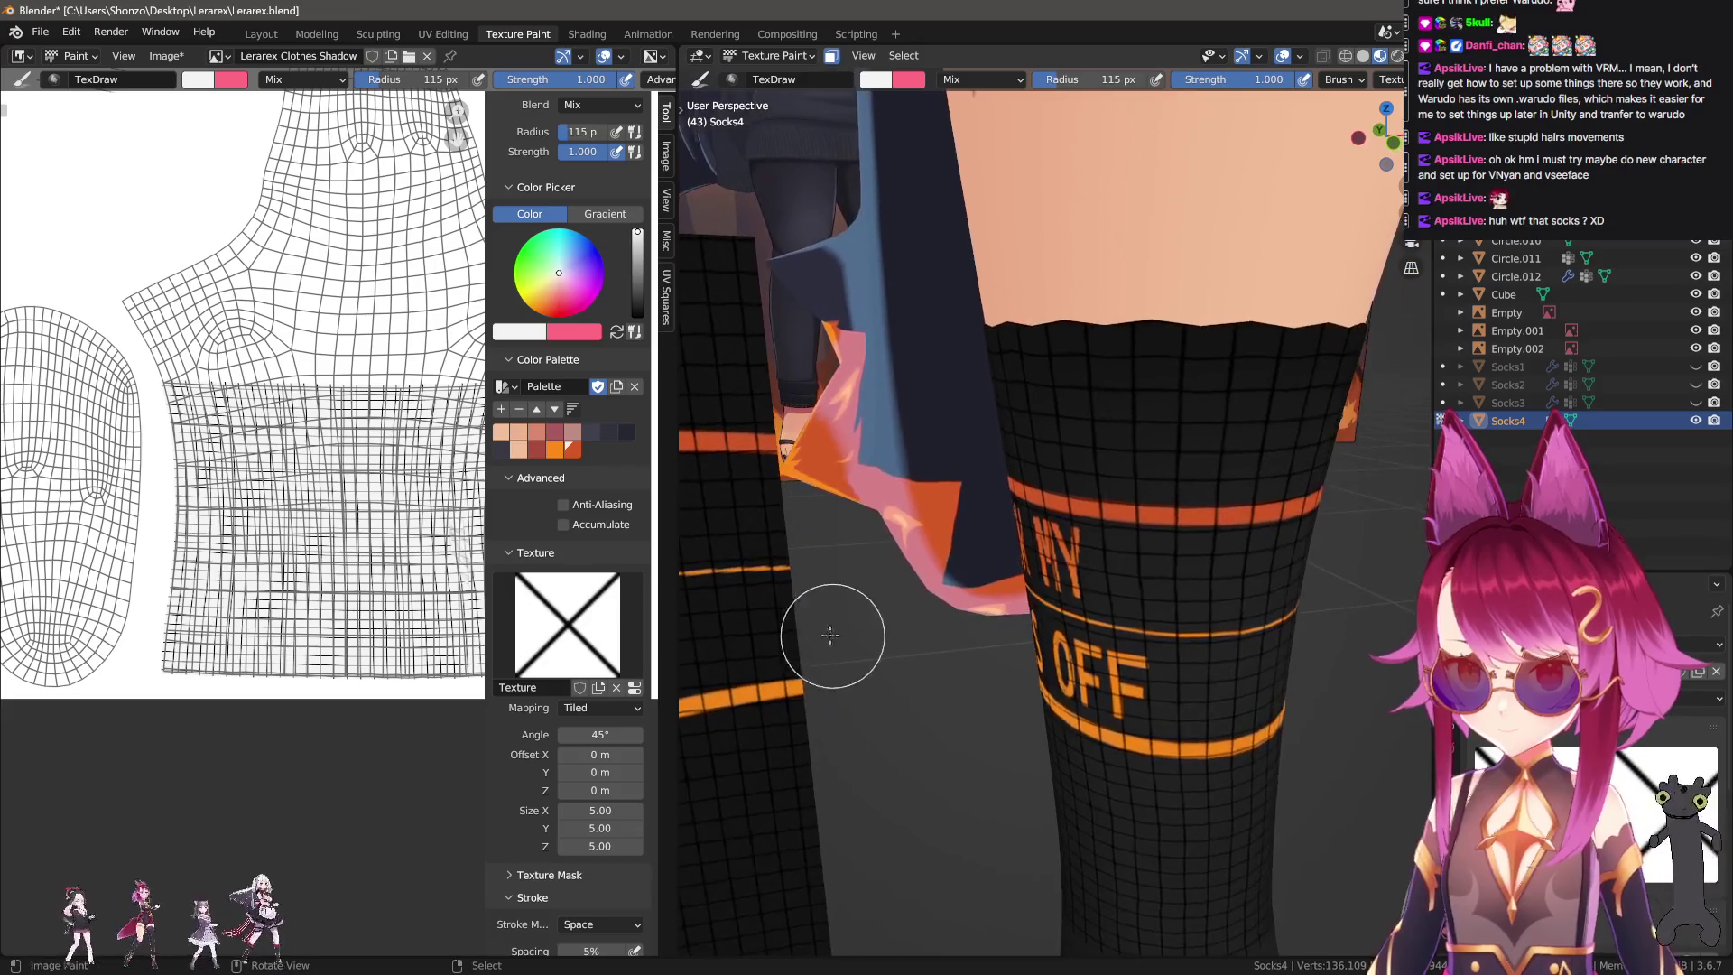
{"action": "mouse_move", "coordinate": [950, 647]}
{"action": "middle_mouse_down"}
{"action": "mouse_move", "coordinate": [1207, 612]}
{"action": "mouse_move", "coordinate": [967, 851]}
{"action": "middle_mouse_up"}
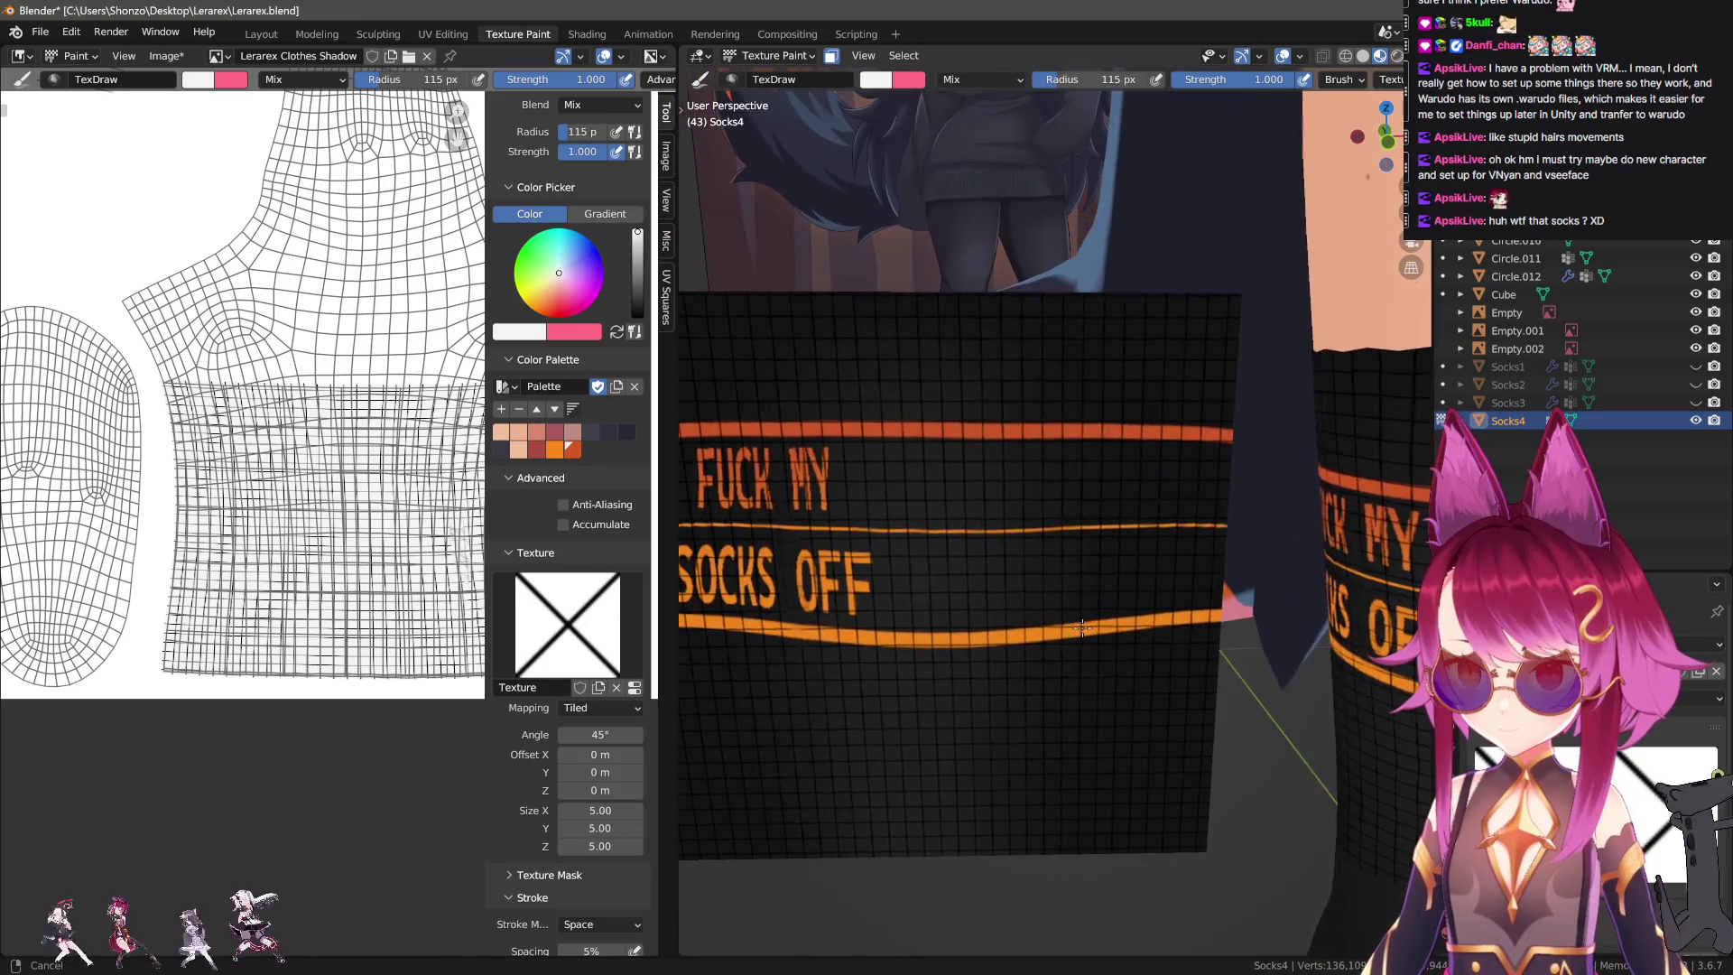
{"action": "key", "text": "KP_5"}
{"action": "key", "text": "KP_1"}
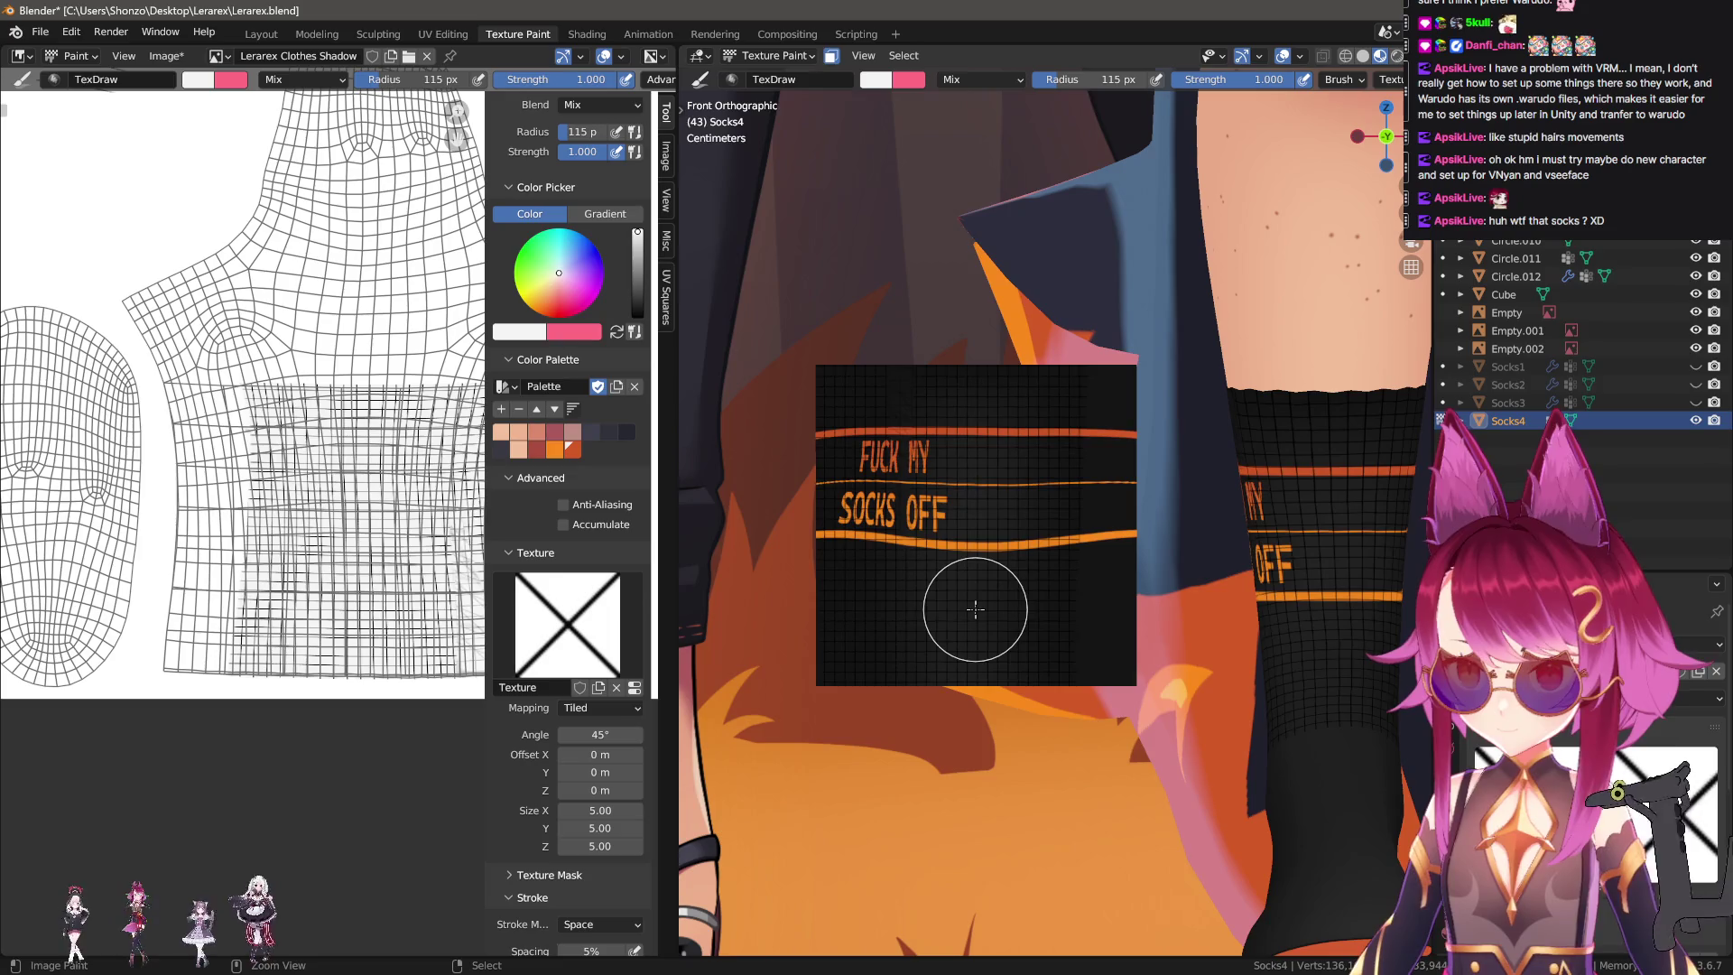
{"action": "left_click_drag", "start_coordinate": [975, 609], "coordinate": [1074, 651]}
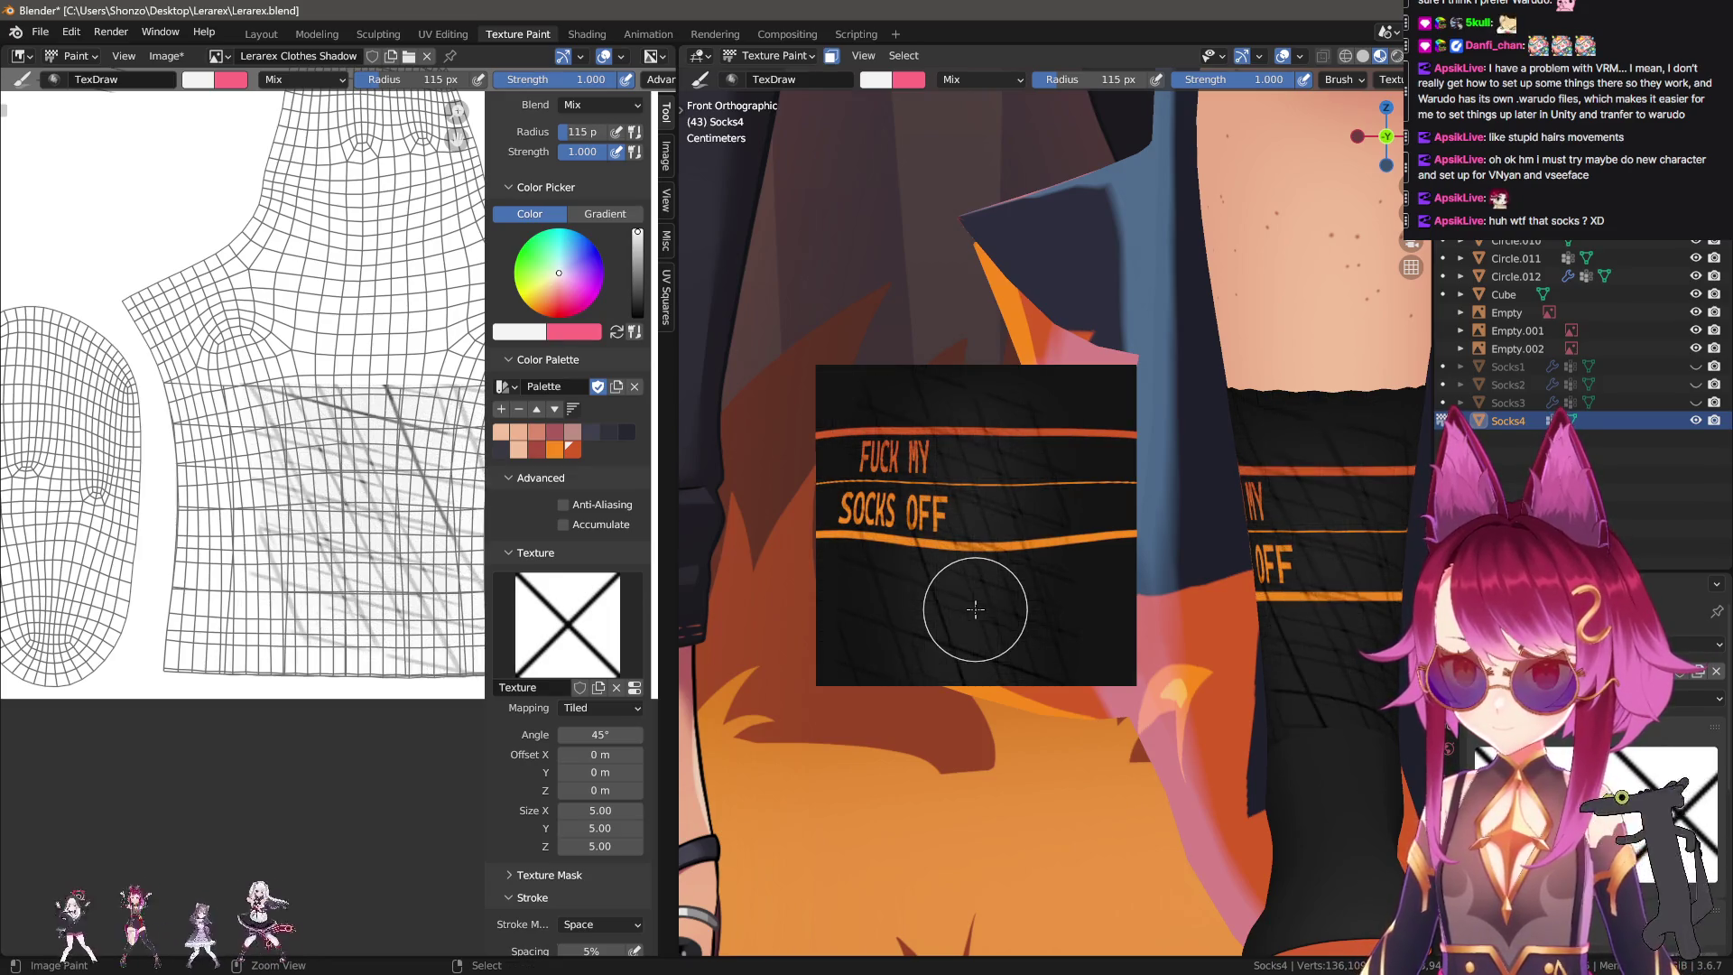
{"action": "key", "text": "ctrl+z"}
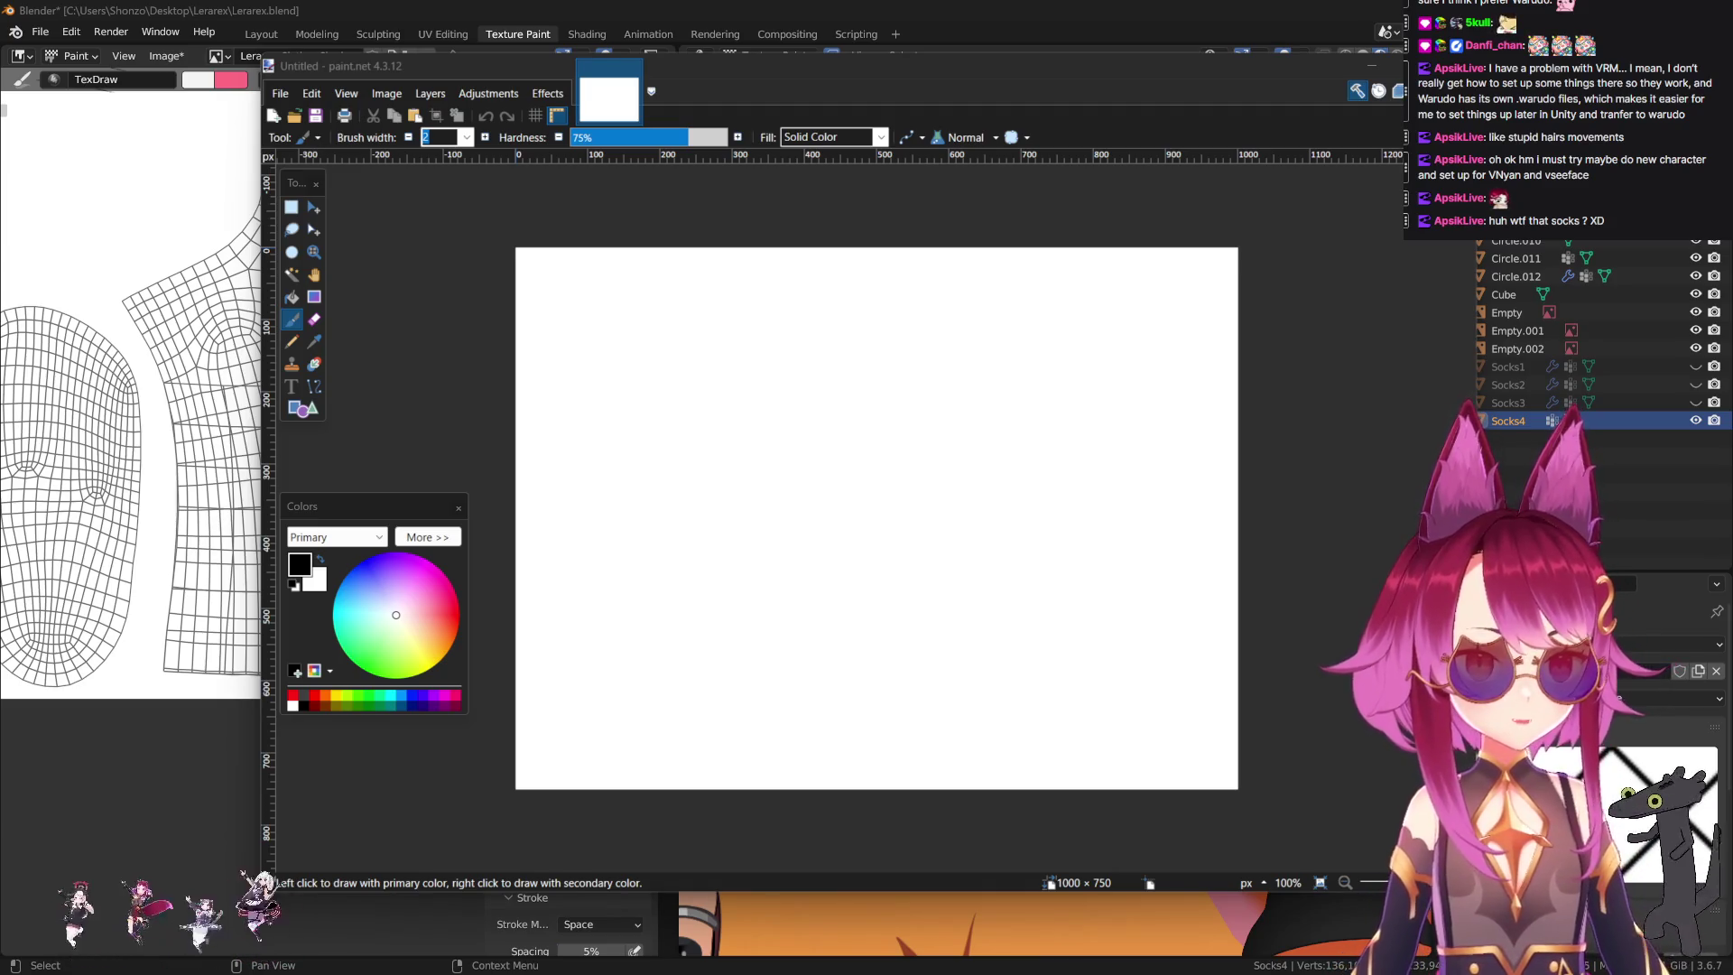
Open Cross.png in paint.net and zoom in on it.
{"action": "left_click_drag", "start_coordinate": [1054, 503], "coordinate": [1054, 506]}
{"action": "left_click", "coordinate": [902, 506]}
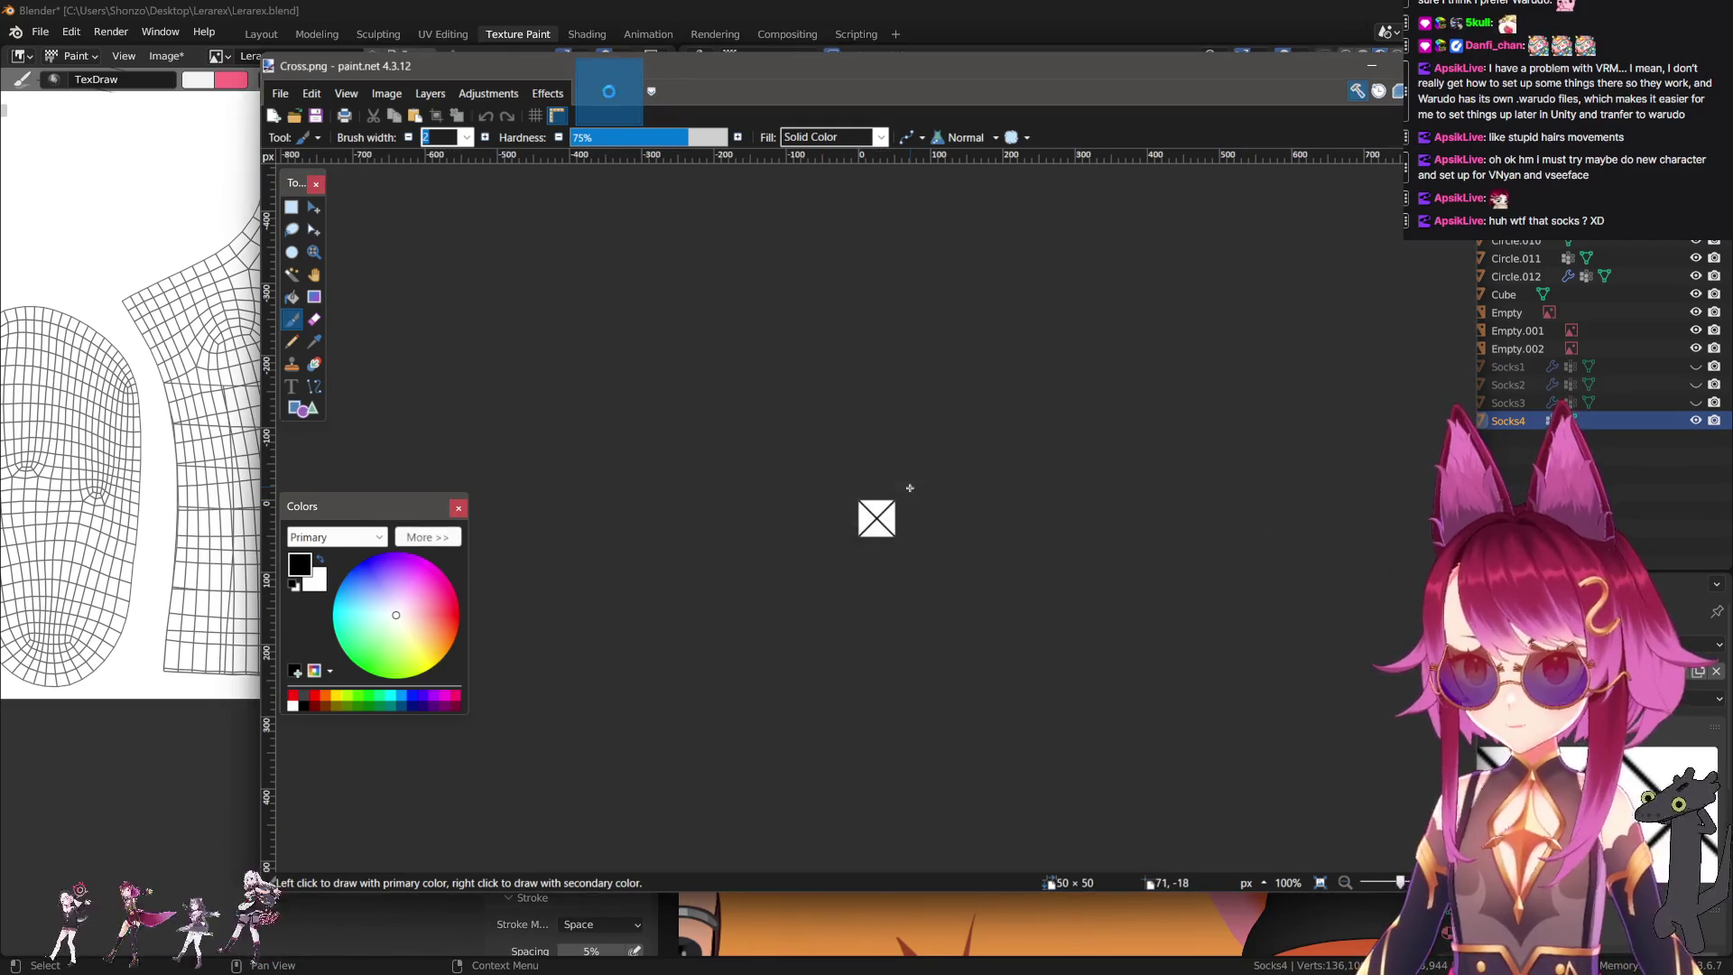
{"action": "scroll", "coordinate": [906, 538], "scroll_direction": "up", "scroll_amount": 3, "text": "ctrl"}
{"action": "scroll", "coordinate": [905, 538], "scroll_direction": "up", "scroll_amount": 3, "text": "ctrl"}
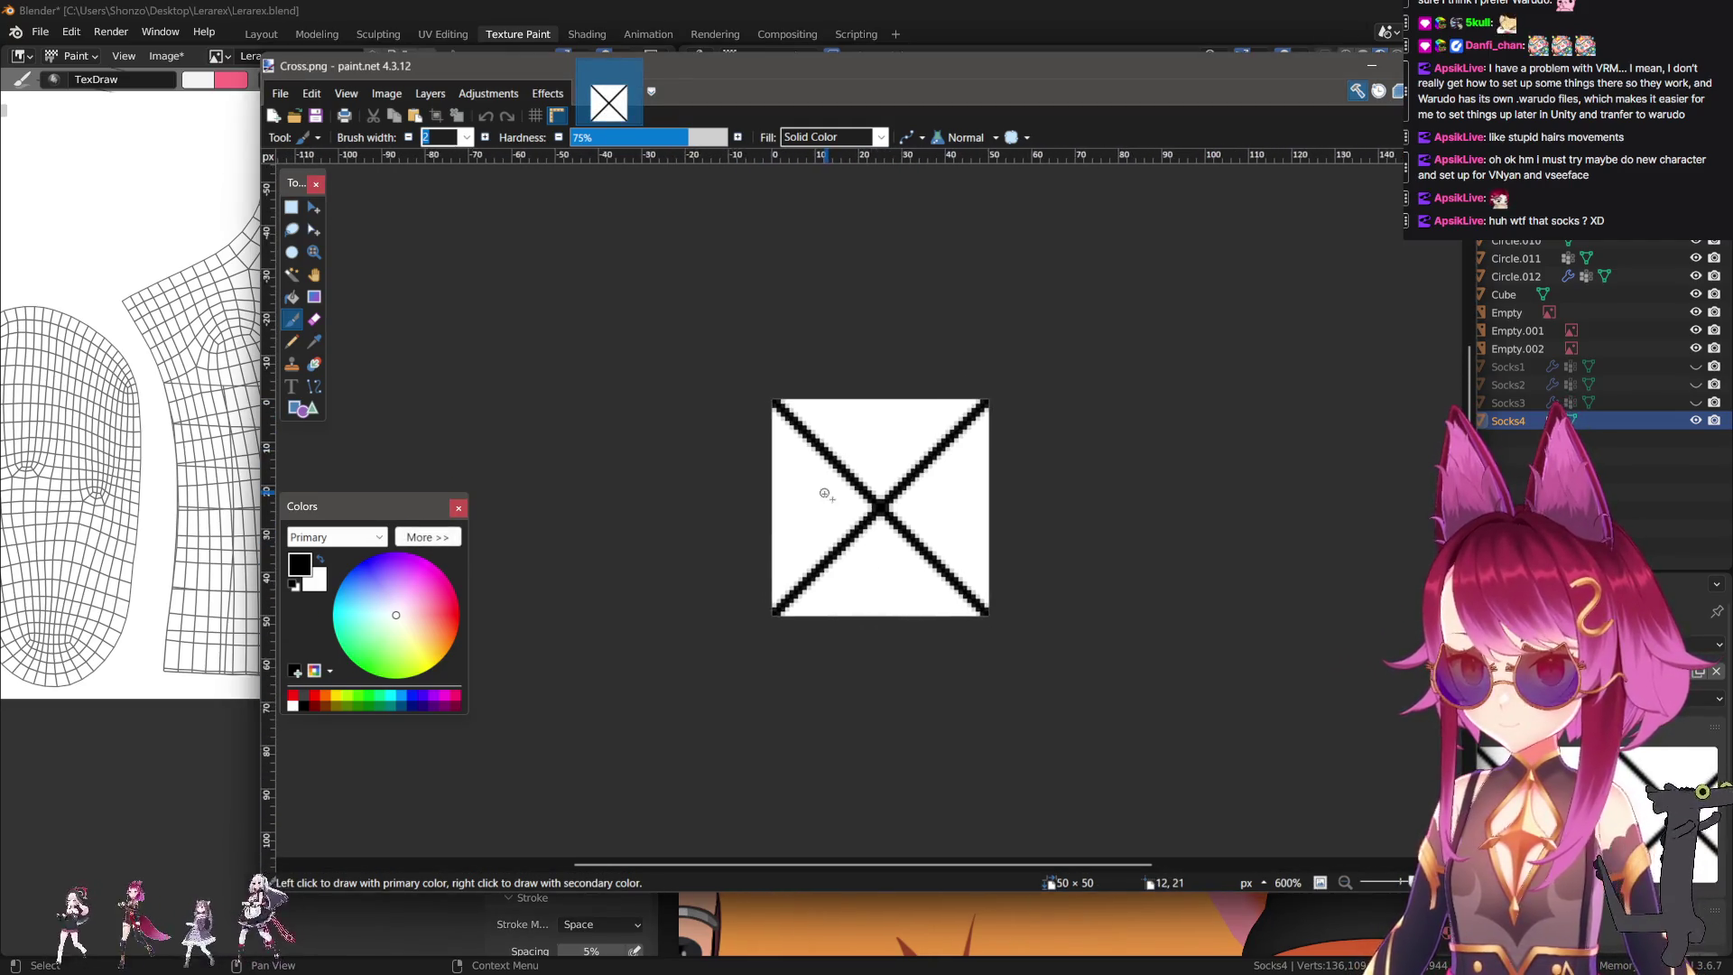
{"action": "scroll", "coordinate": [833, 486], "scroll_direction": "up", "scroll_amount": 2, "text": "ctrl"}
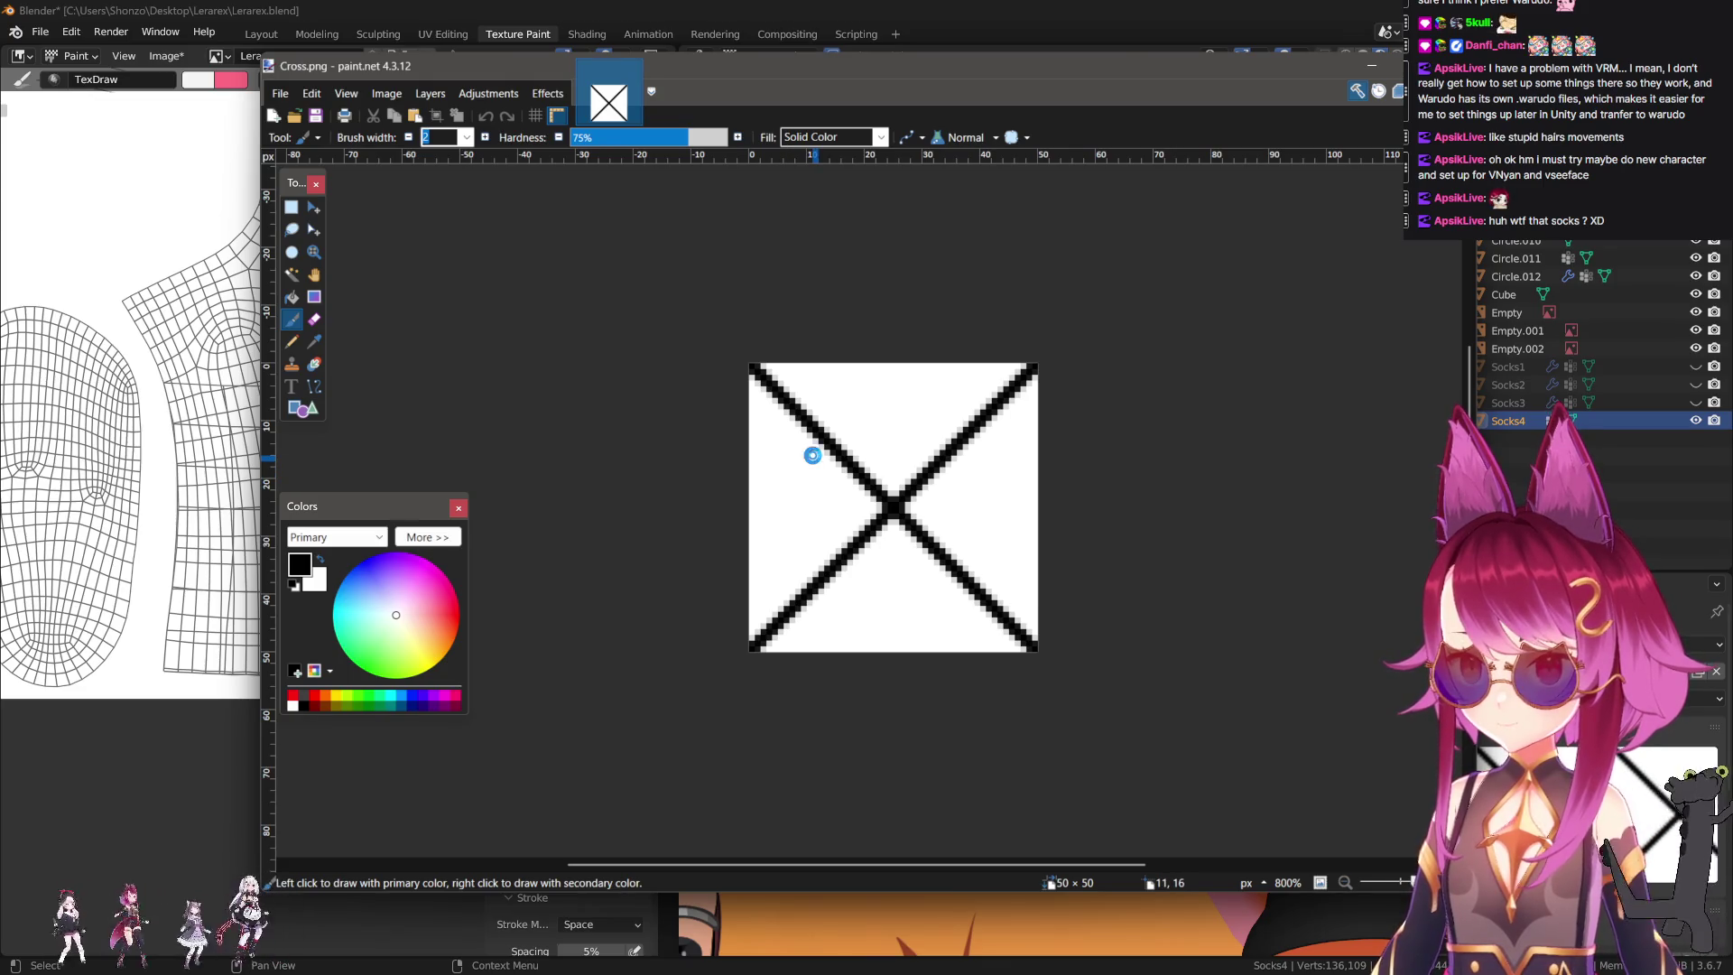
{"action": "key", "text": "ctrl+shift+r"}
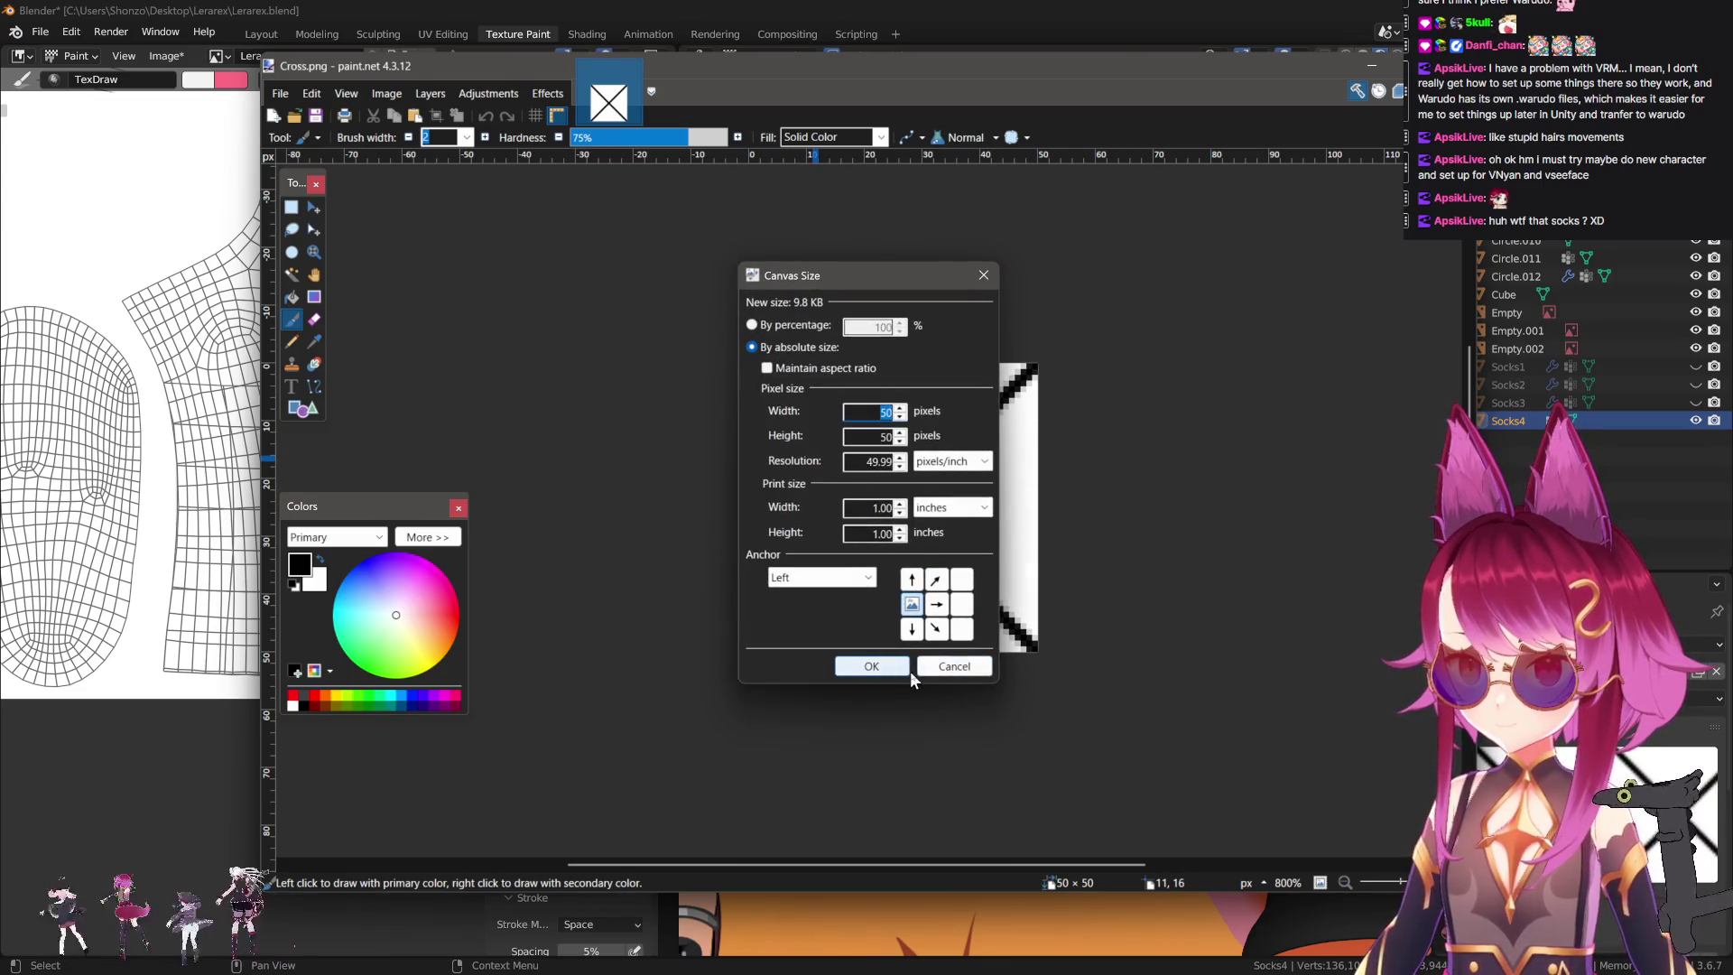
{"action": "left_click", "coordinate": [948, 674]}
Rotate the cross layer by 45° with Rotate/Zoom.
{"action": "key", "text": "ctrl+shift+z"}
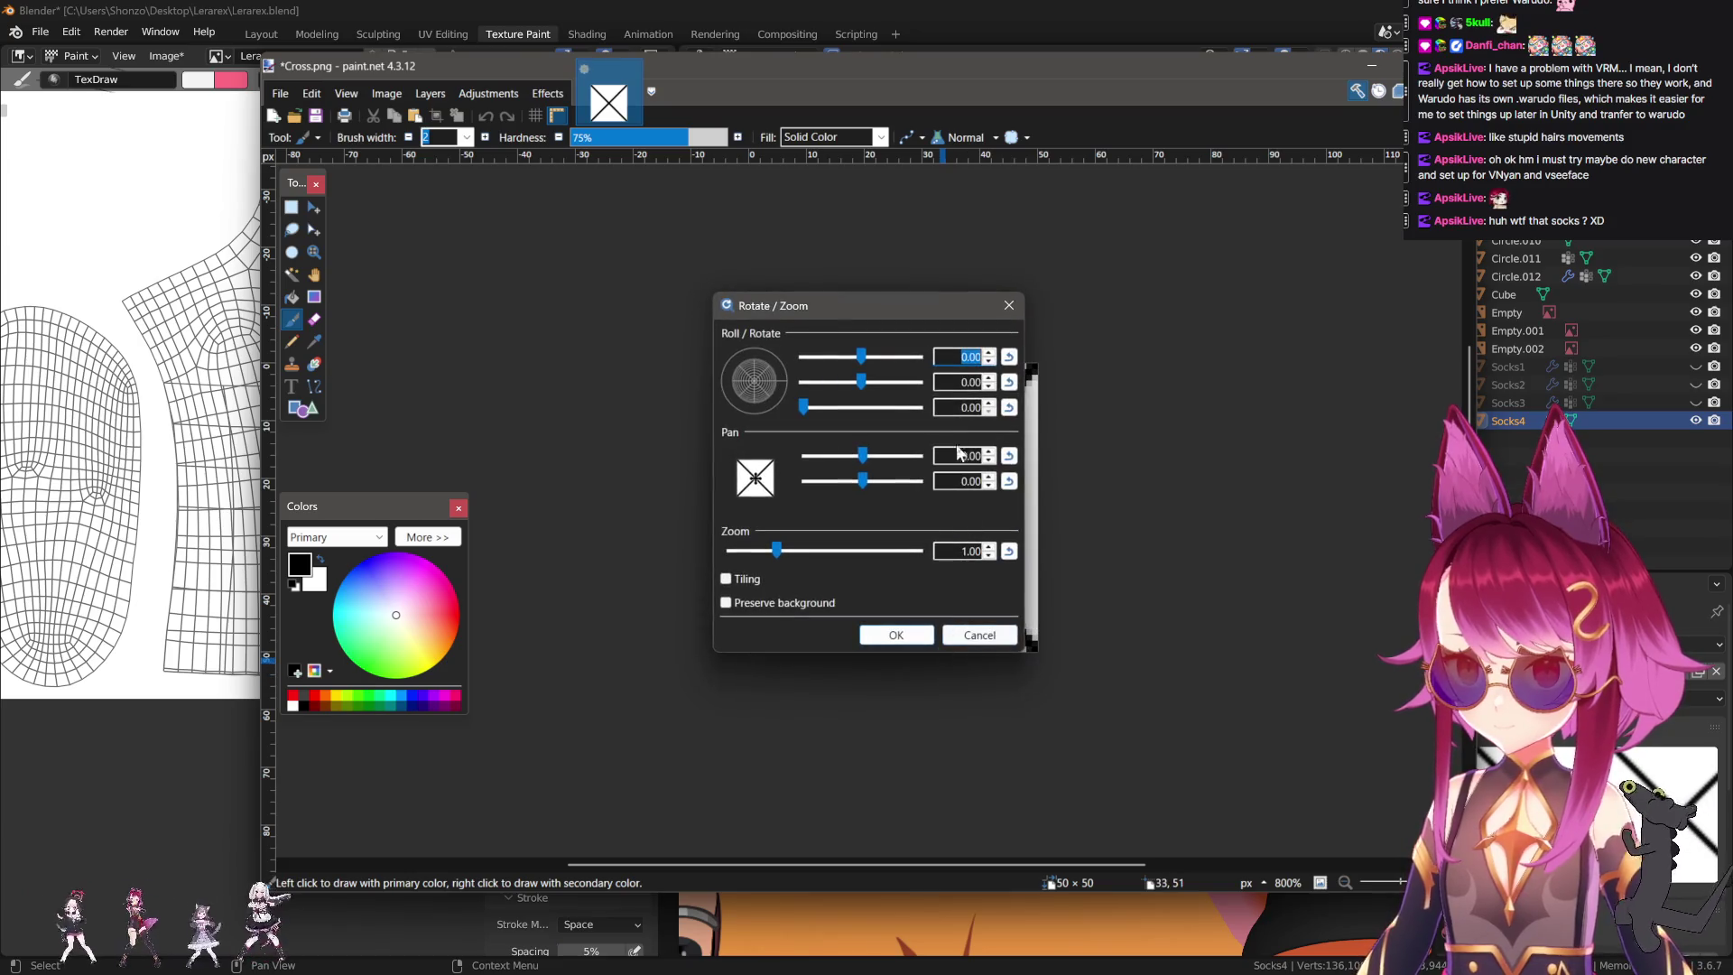
{"action": "type", "text": "45"}
{"action": "key", "text": "Return"}
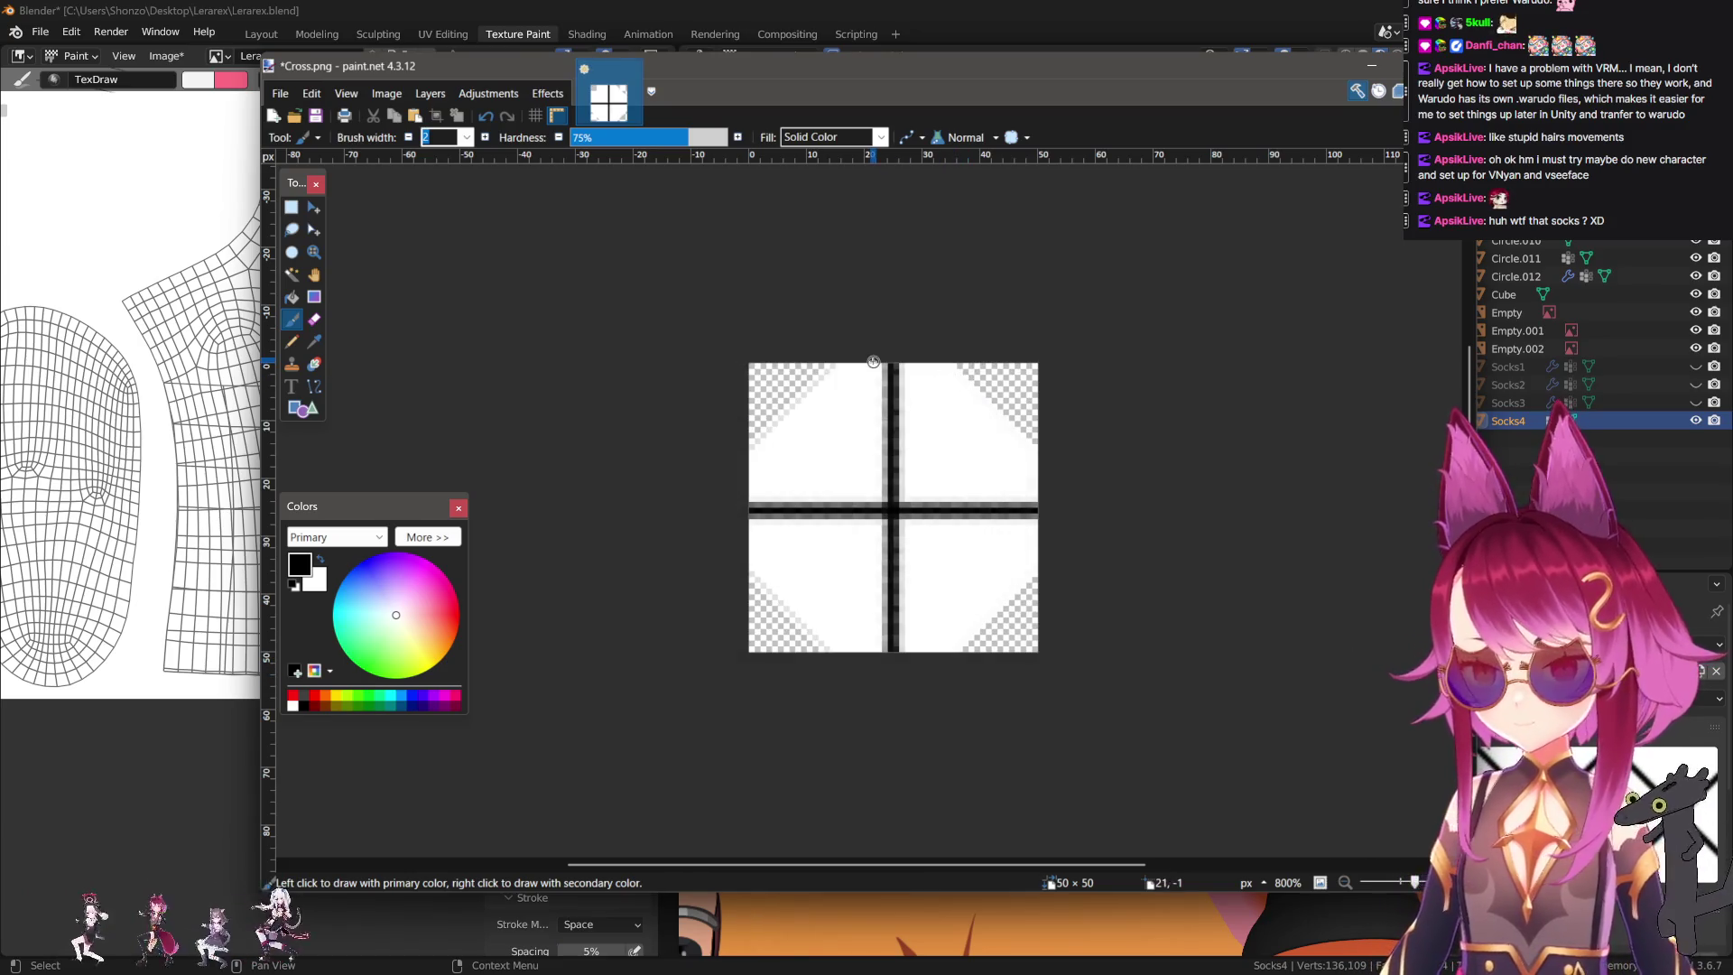
{"action": "scroll", "coordinate": [817, 424], "scroll_direction": "up", "scroll_amount": 2}
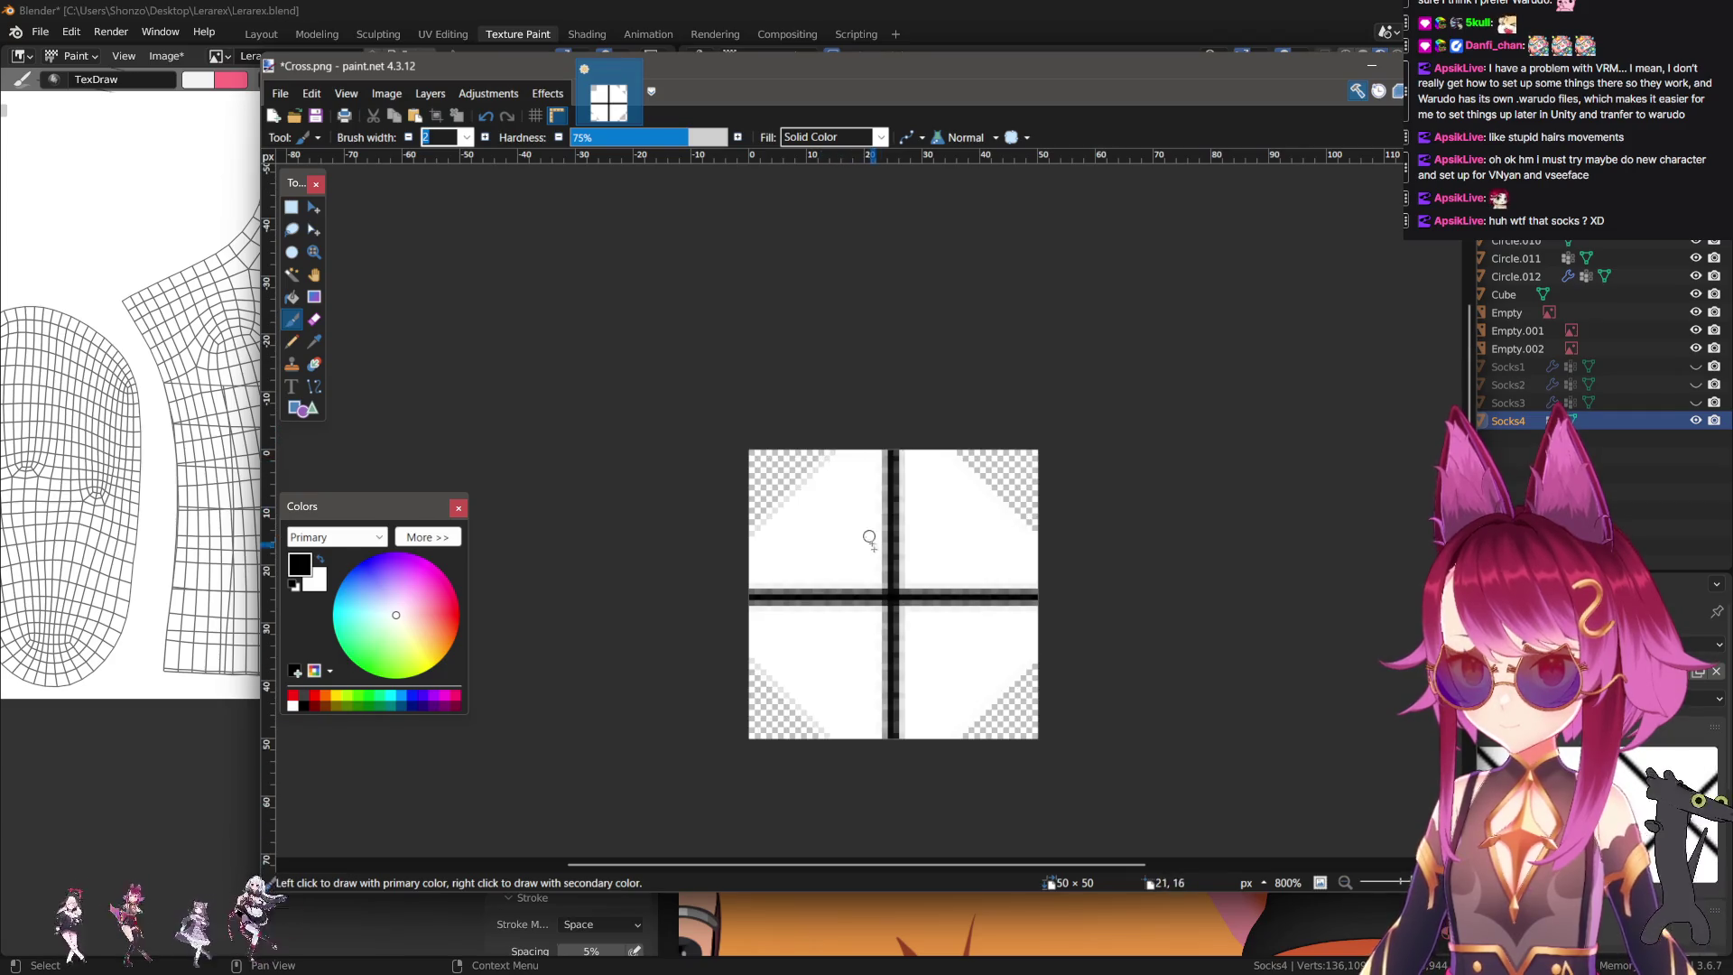
{"action": "scroll", "coordinate": [870, 537], "scroll_direction": "up", "scroll_amount": 4, "text": "ctrl"}
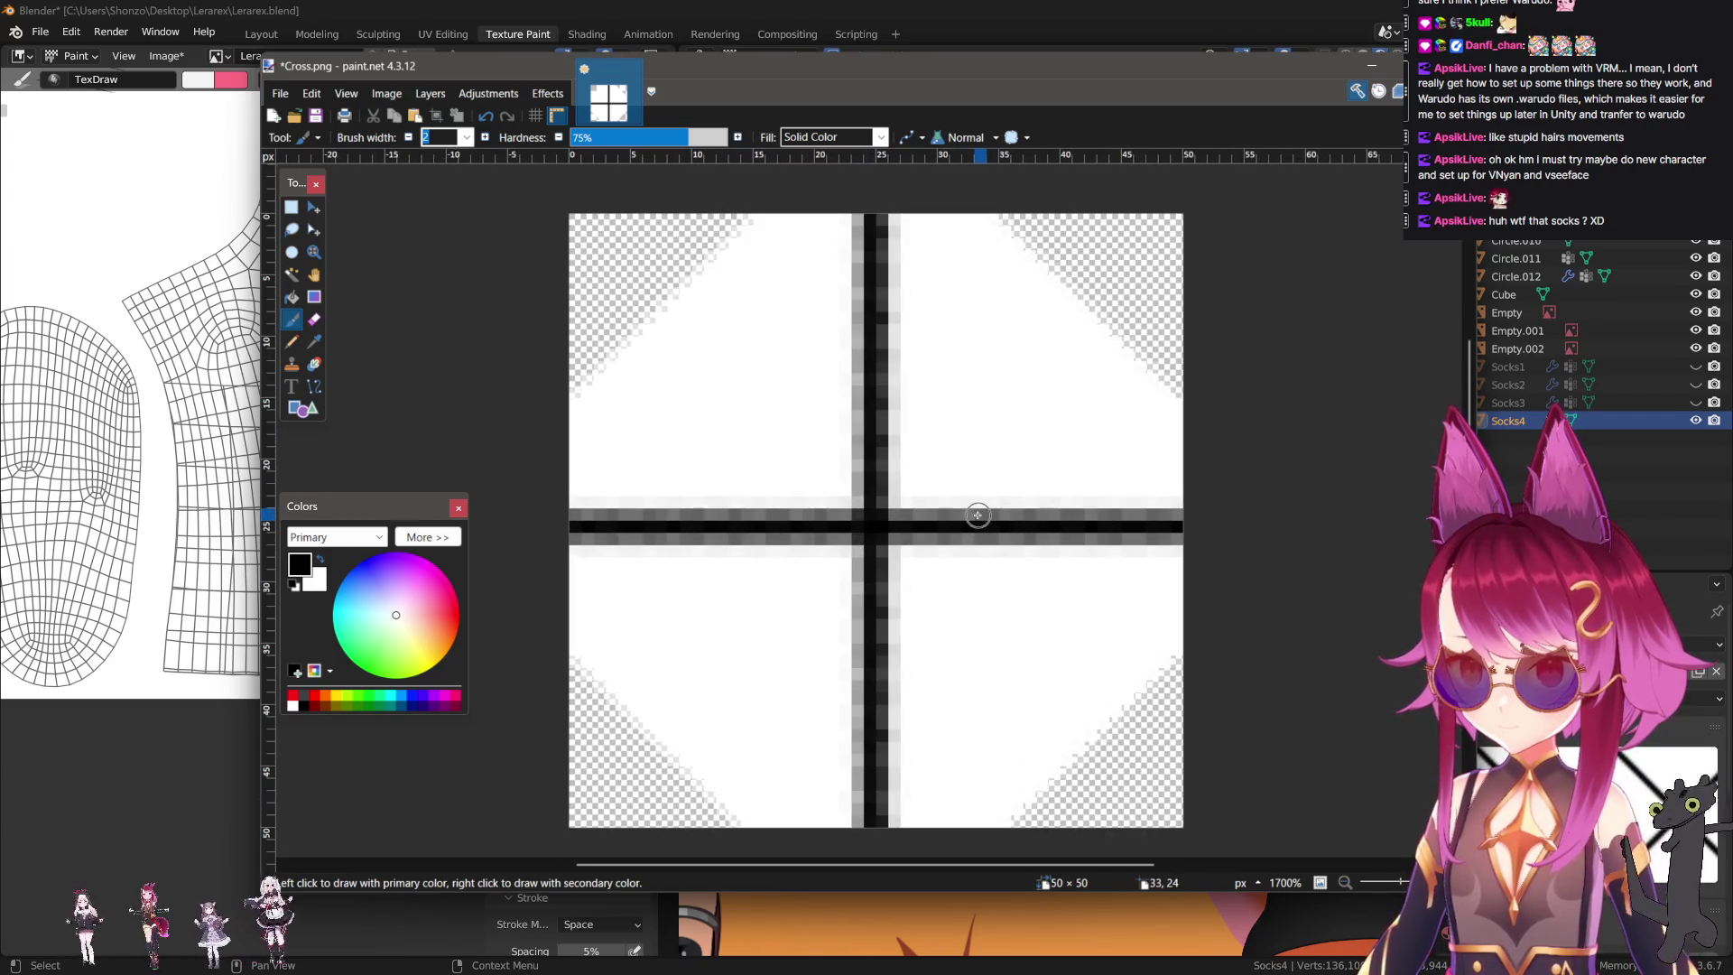
{"action": "scroll", "coordinate": [977, 515], "scroll_direction": "down", "scroll_amount": 2, "text": "ctrl"}
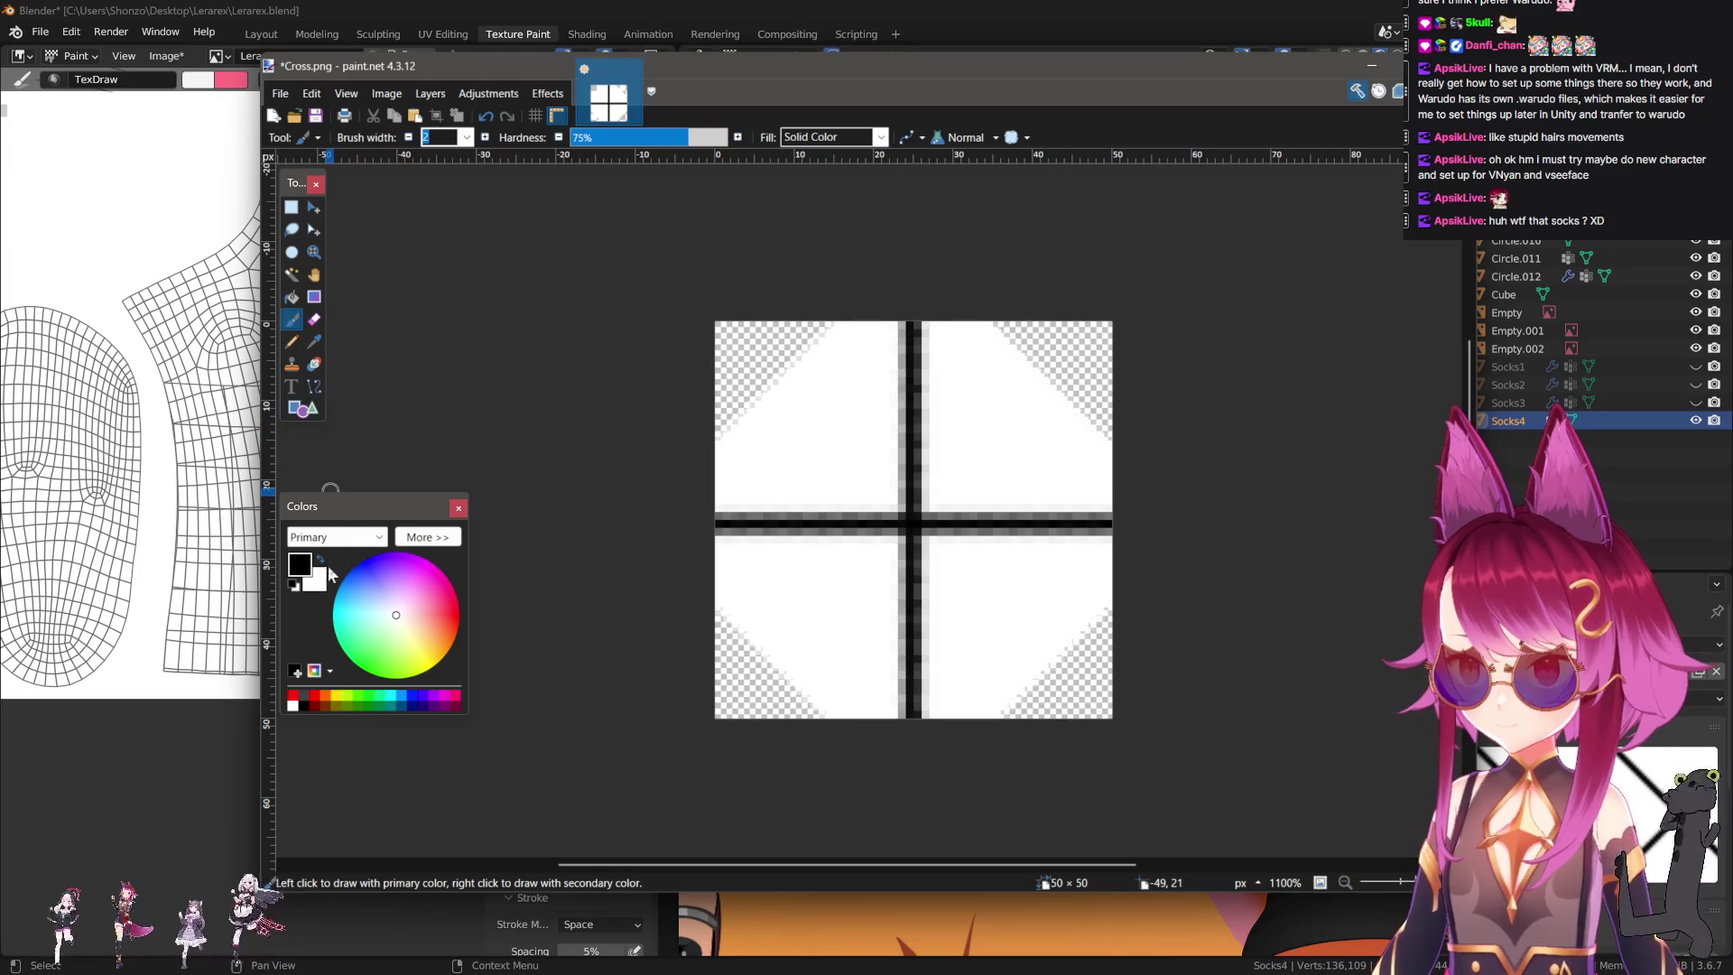
Paint white over the cross's corners and horizontal bar with the brush.
{"action": "key", "text": "f"}
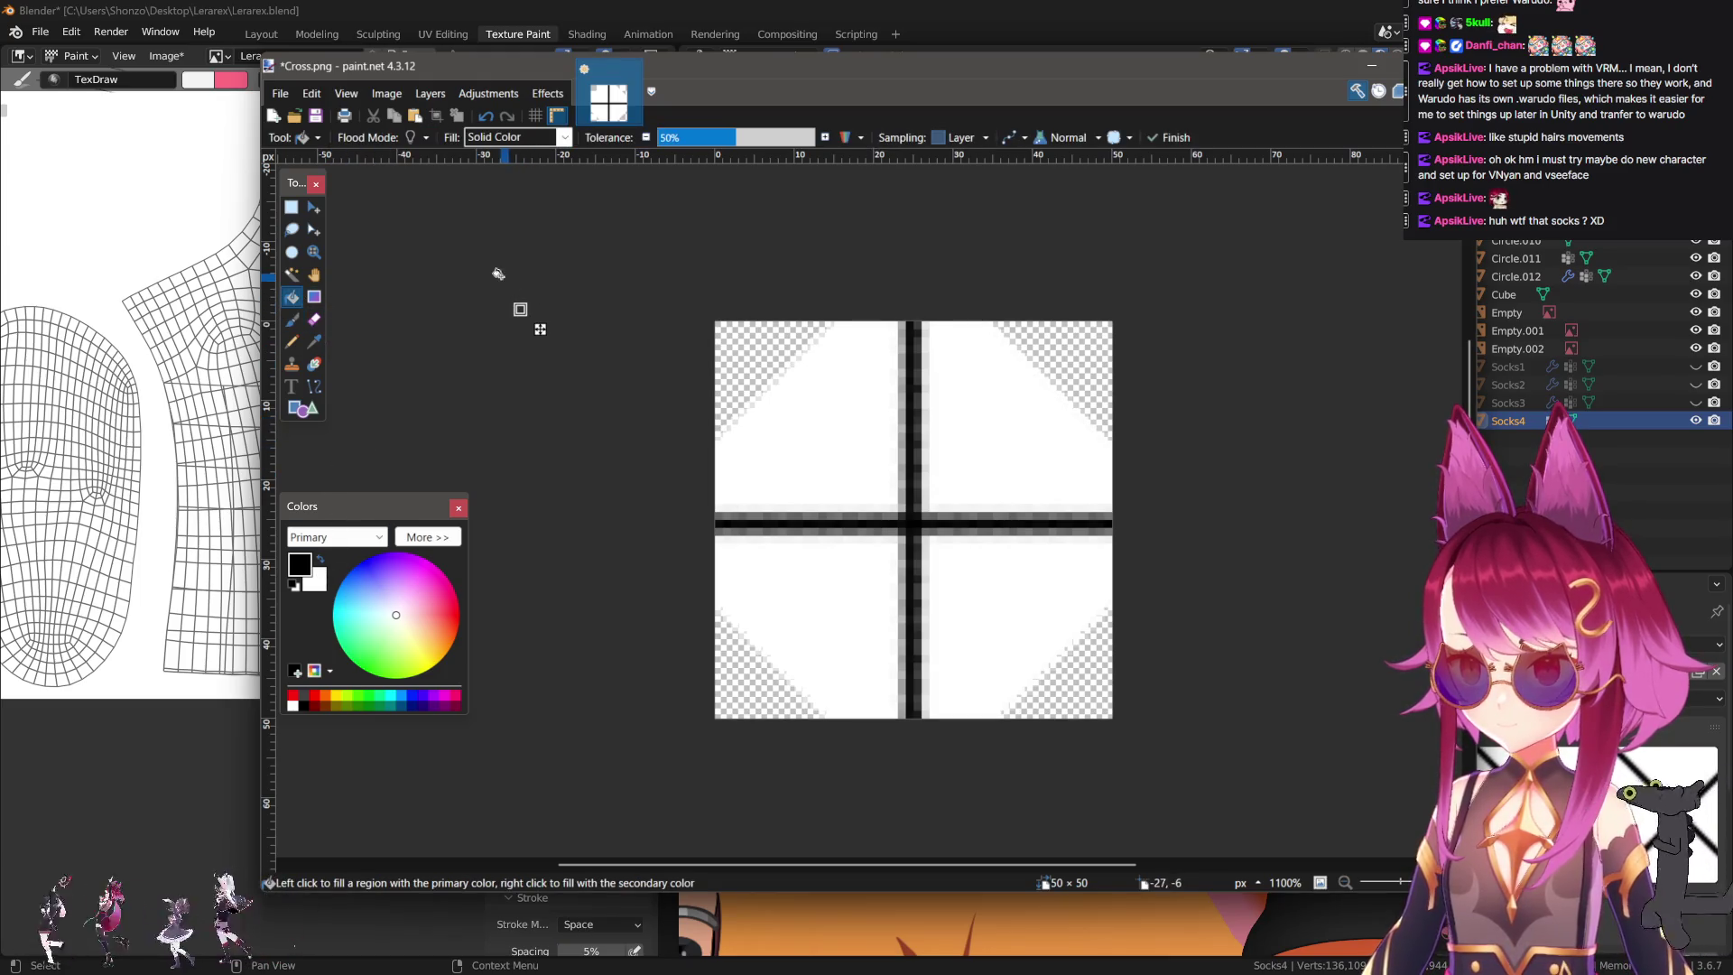
{"action": "left_click", "coordinate": [294, 321]}
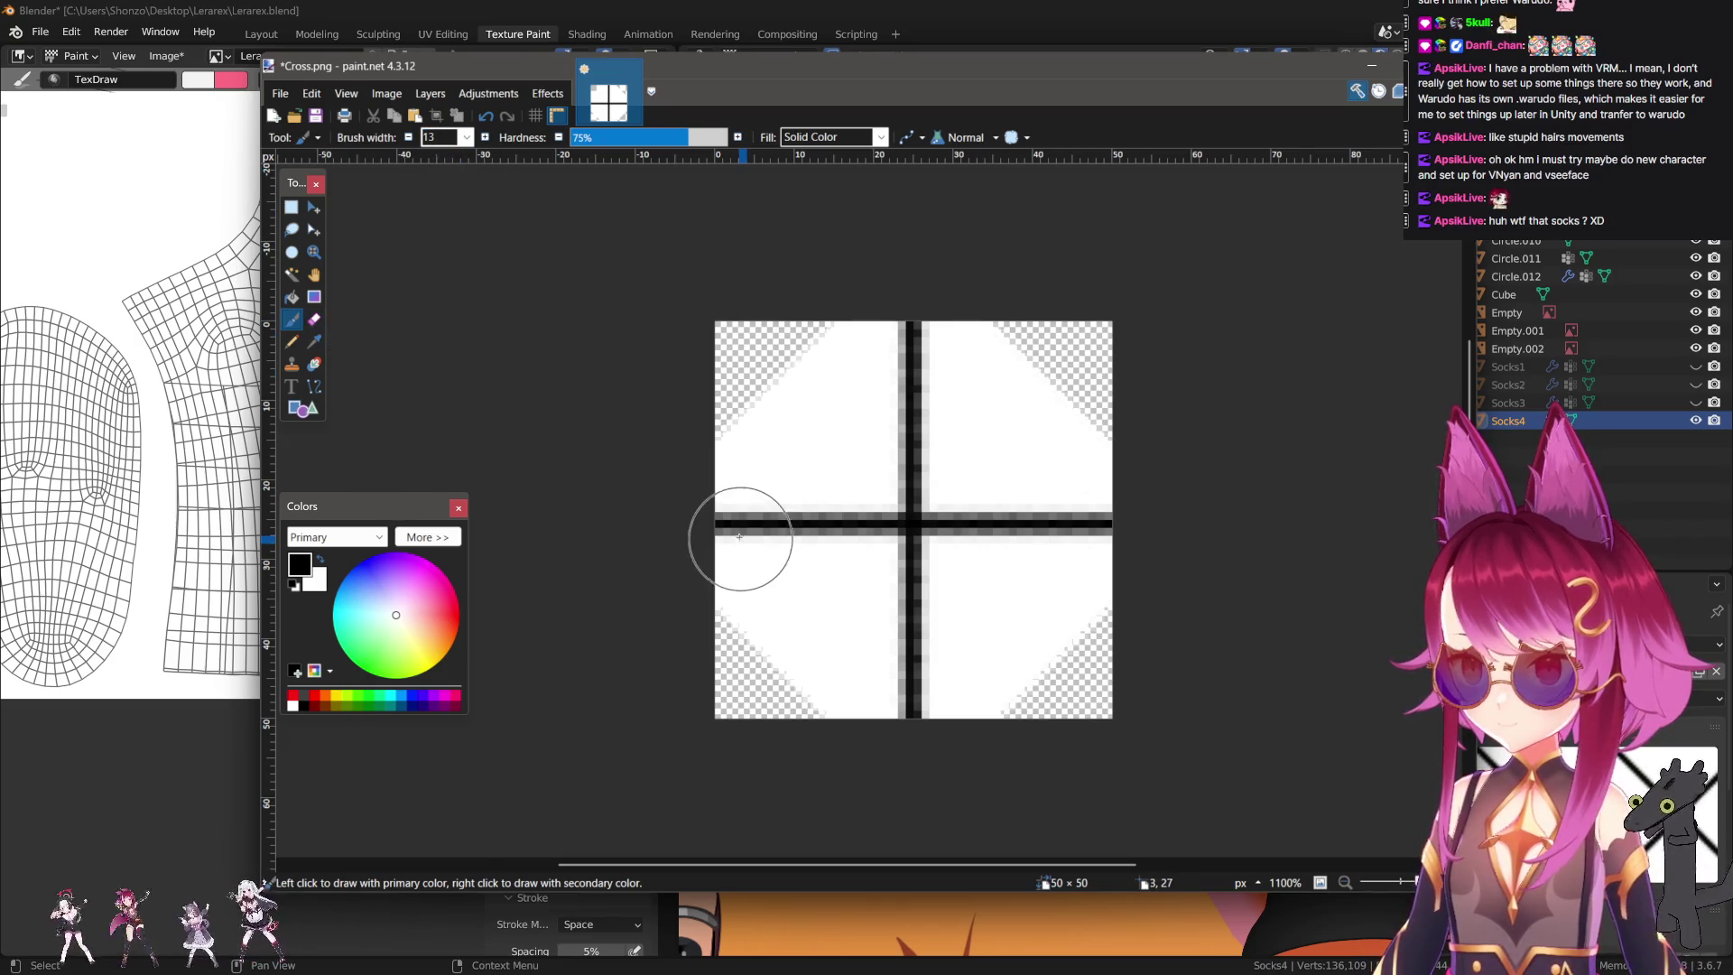
{"action": "left_click_drag", "start_coordinate": [792, 464], "coordinate": [735, 402]}
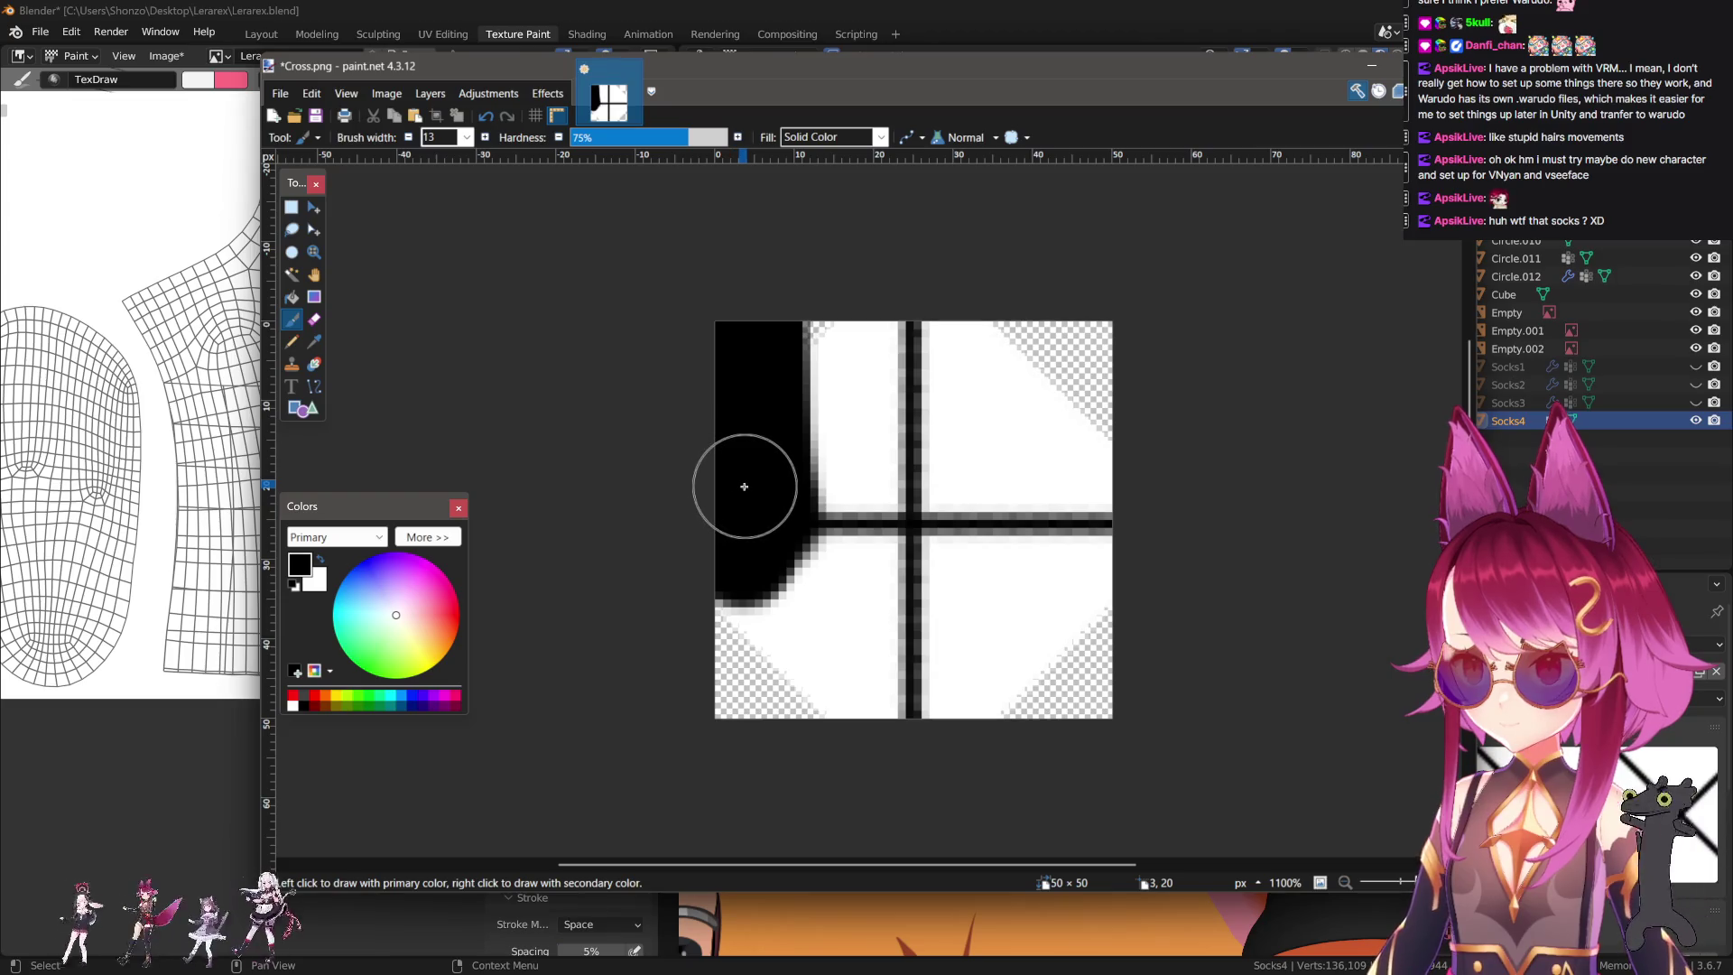
{"action": "key", "text": "ctrl+z"}
{"action": "mouse_move", "coordinate": [761, 479]}
{"action": "right_mouse_down"}
{"action": "mouse_move", "coordinate": [796, 645]}
{"action": "mouse_move", "coordinate": [735, 572]}
{"action": "right_mouse_up"}
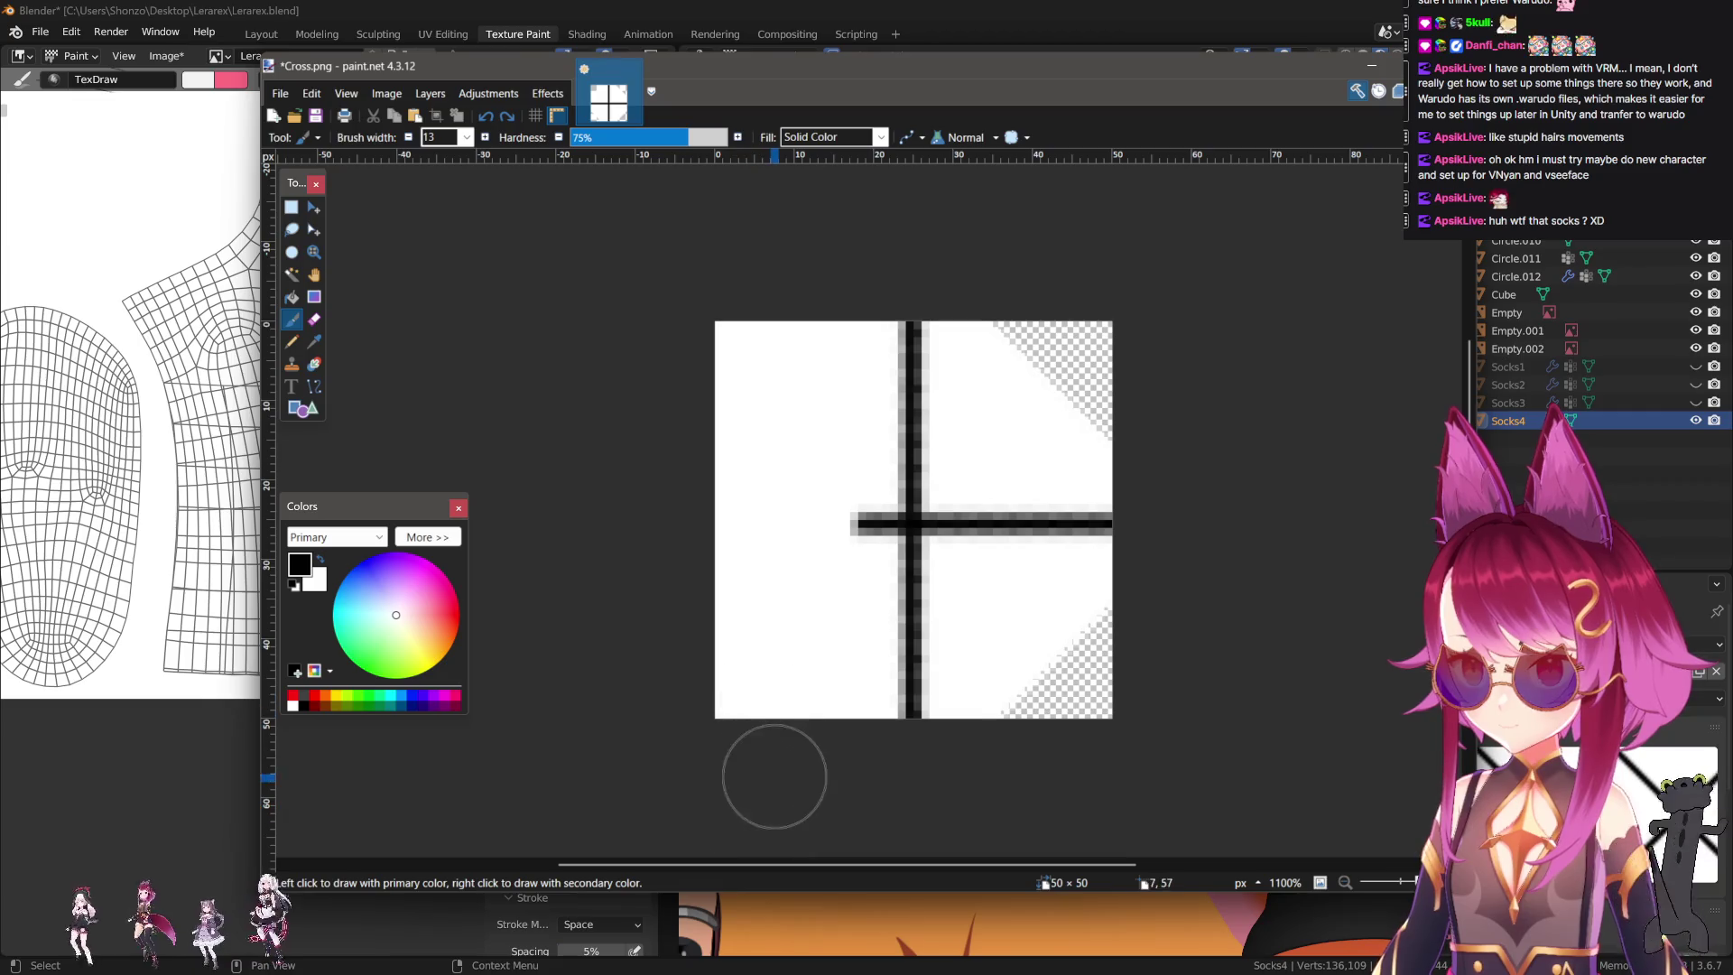
{"action": "right_click_drag", "start_coordinate": [999, 720], "coordinate": [991, 327]}
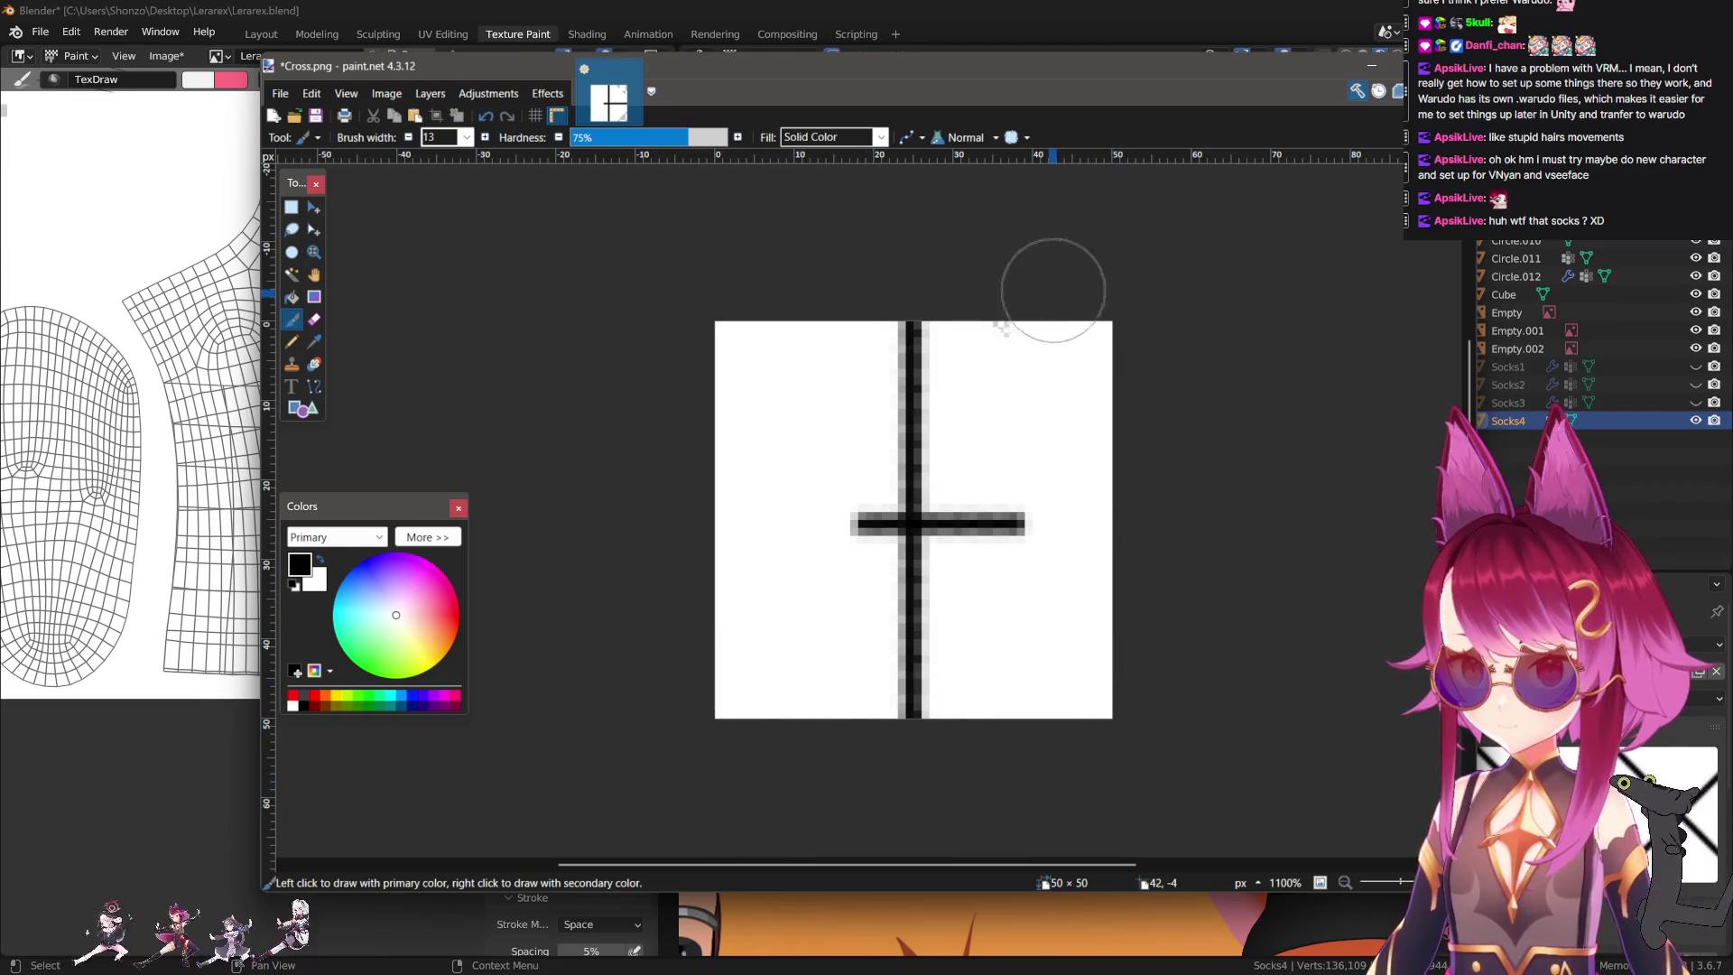
{"action": "mouse_move", "coordinate": [983, 432]}
{"action": "right_mouse_down"}
{"action": "mouse_move", "coordinate": [934, 268]}
{"action": "mouse_move", "coordinate": [896, 663]}
{"action": "right_mouse_up"}
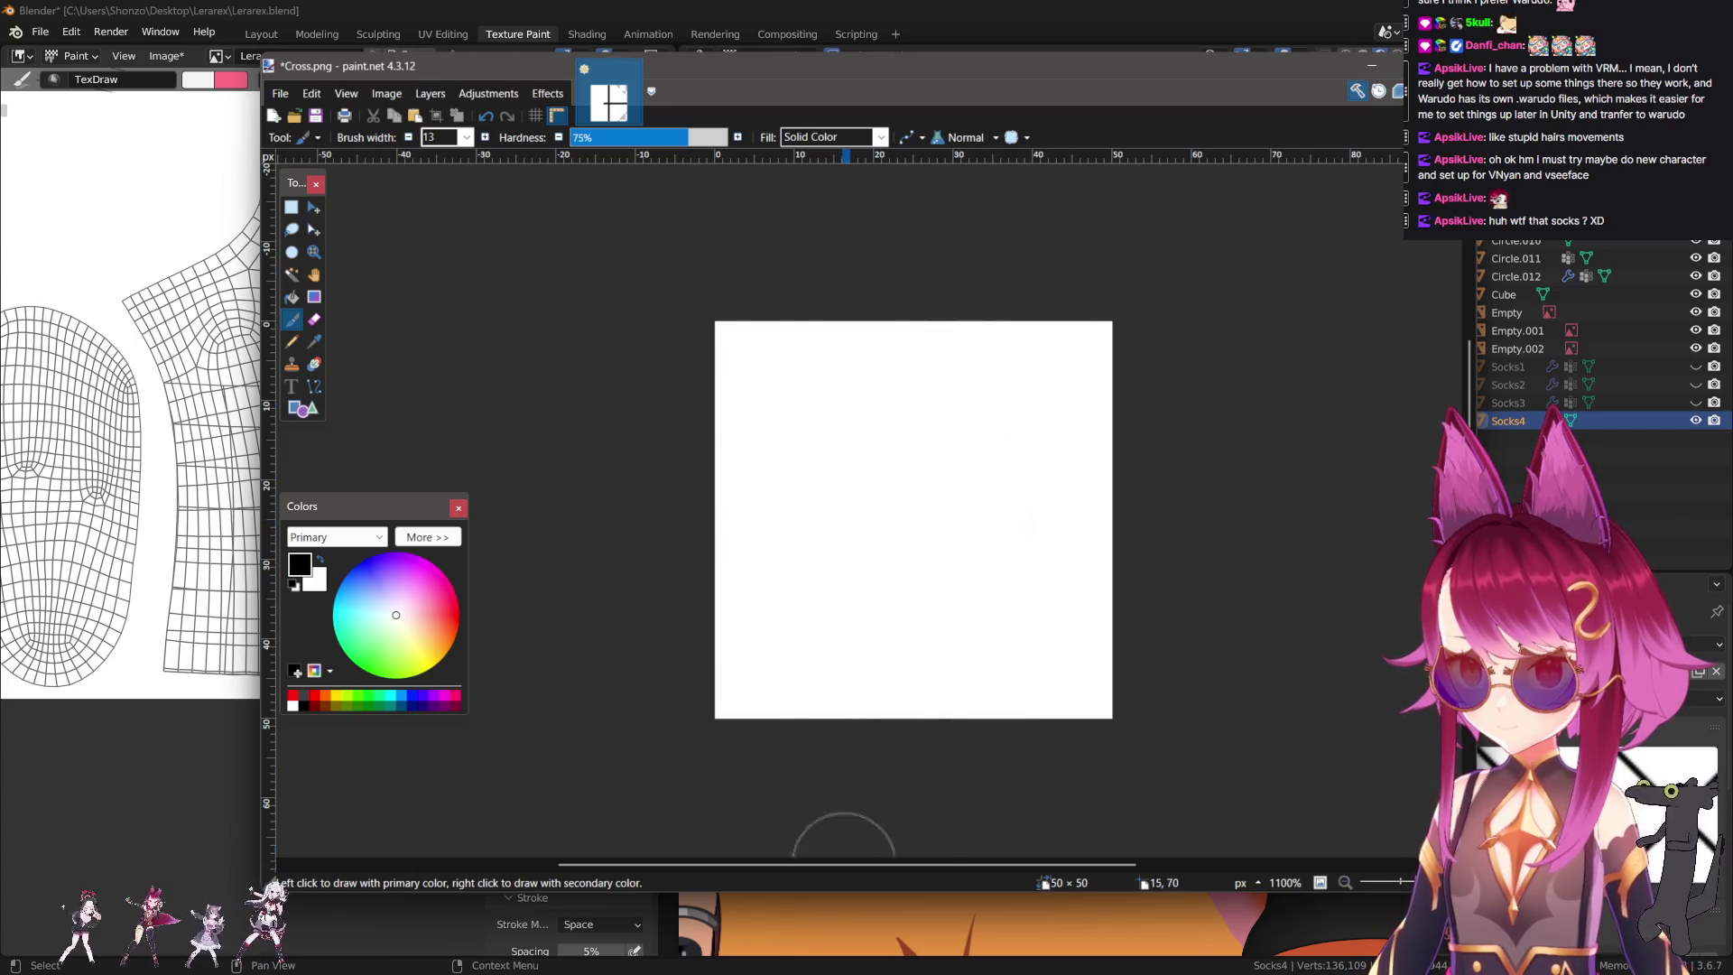
Undo the white painting and draw a black vertical line down the canvas centre with Line/Curve.
{"action": "left_click", "coordinate": [314, 387]}
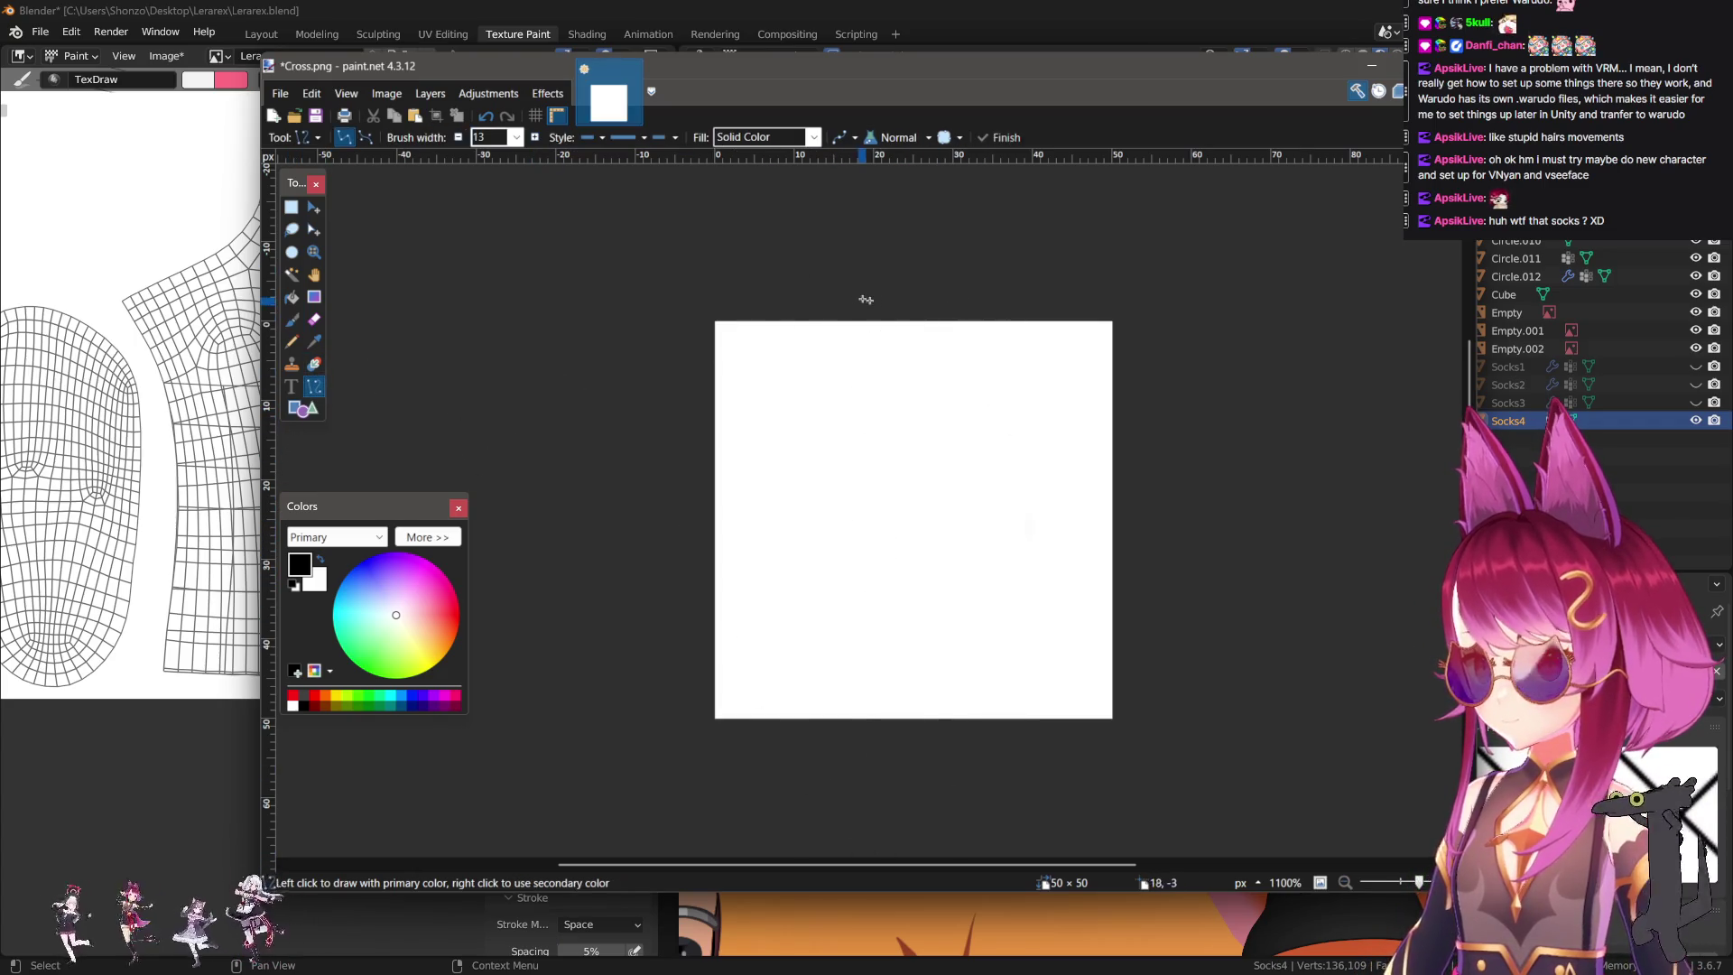
{"action": "key", "text": "ctrl+z"}
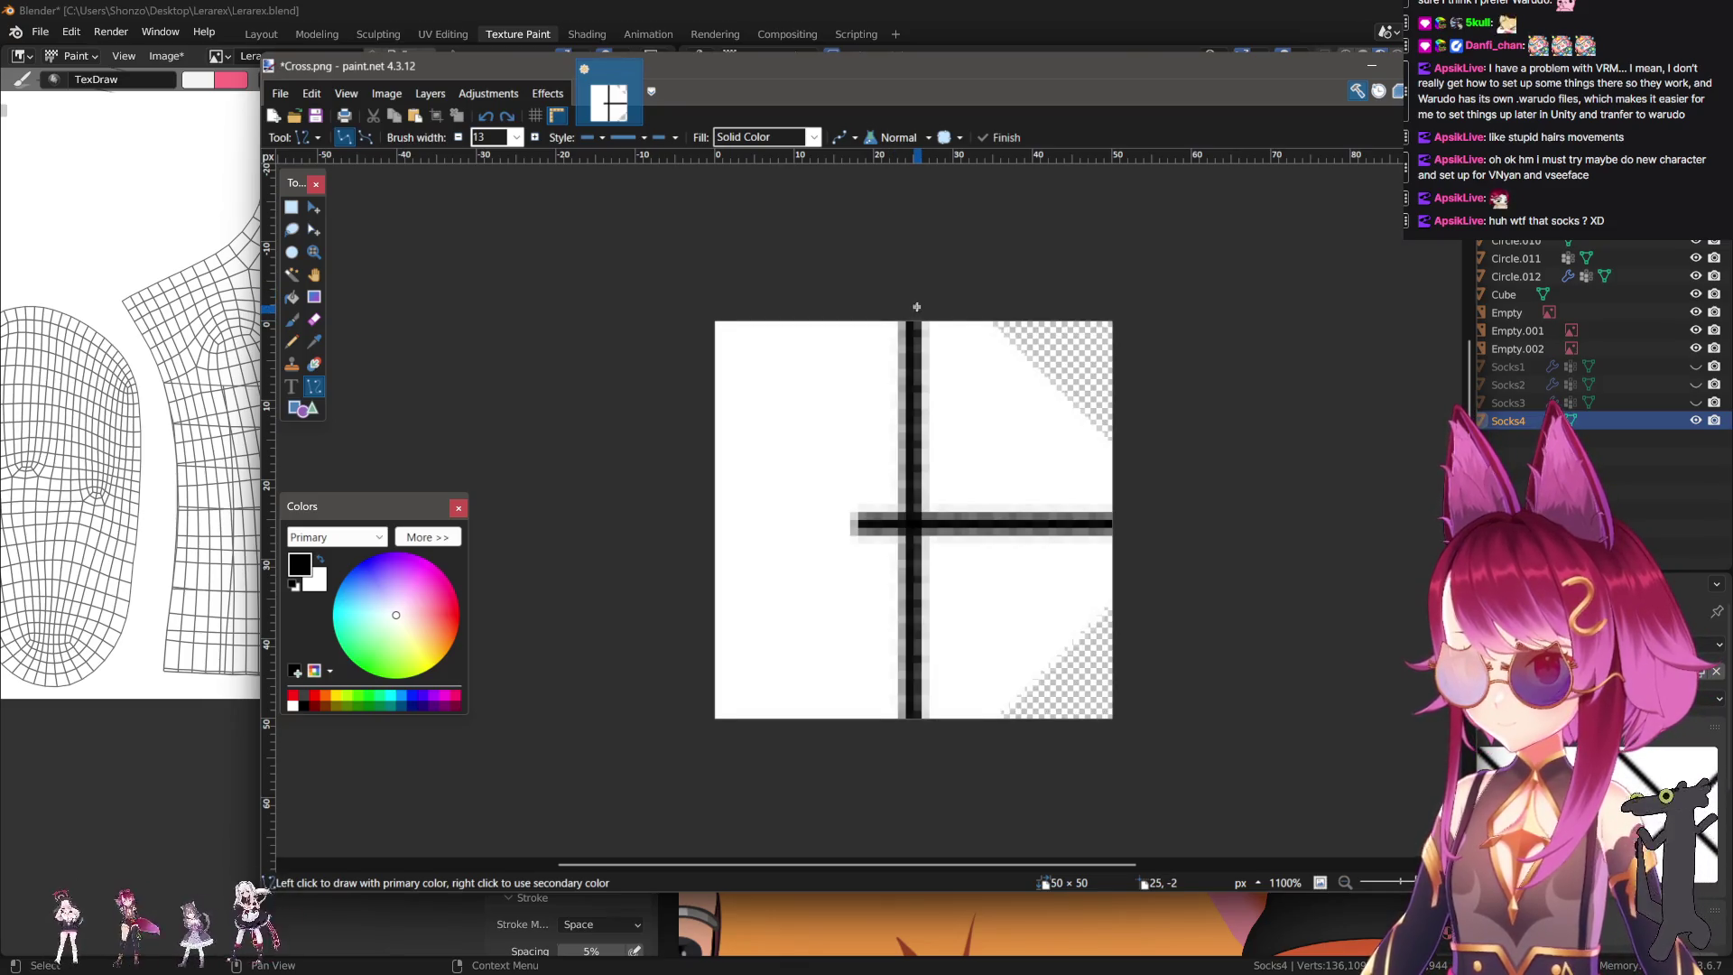
{"action": "left_click_drag", "start_coordinate": [908, 311], "coordinate": [910, 752]}
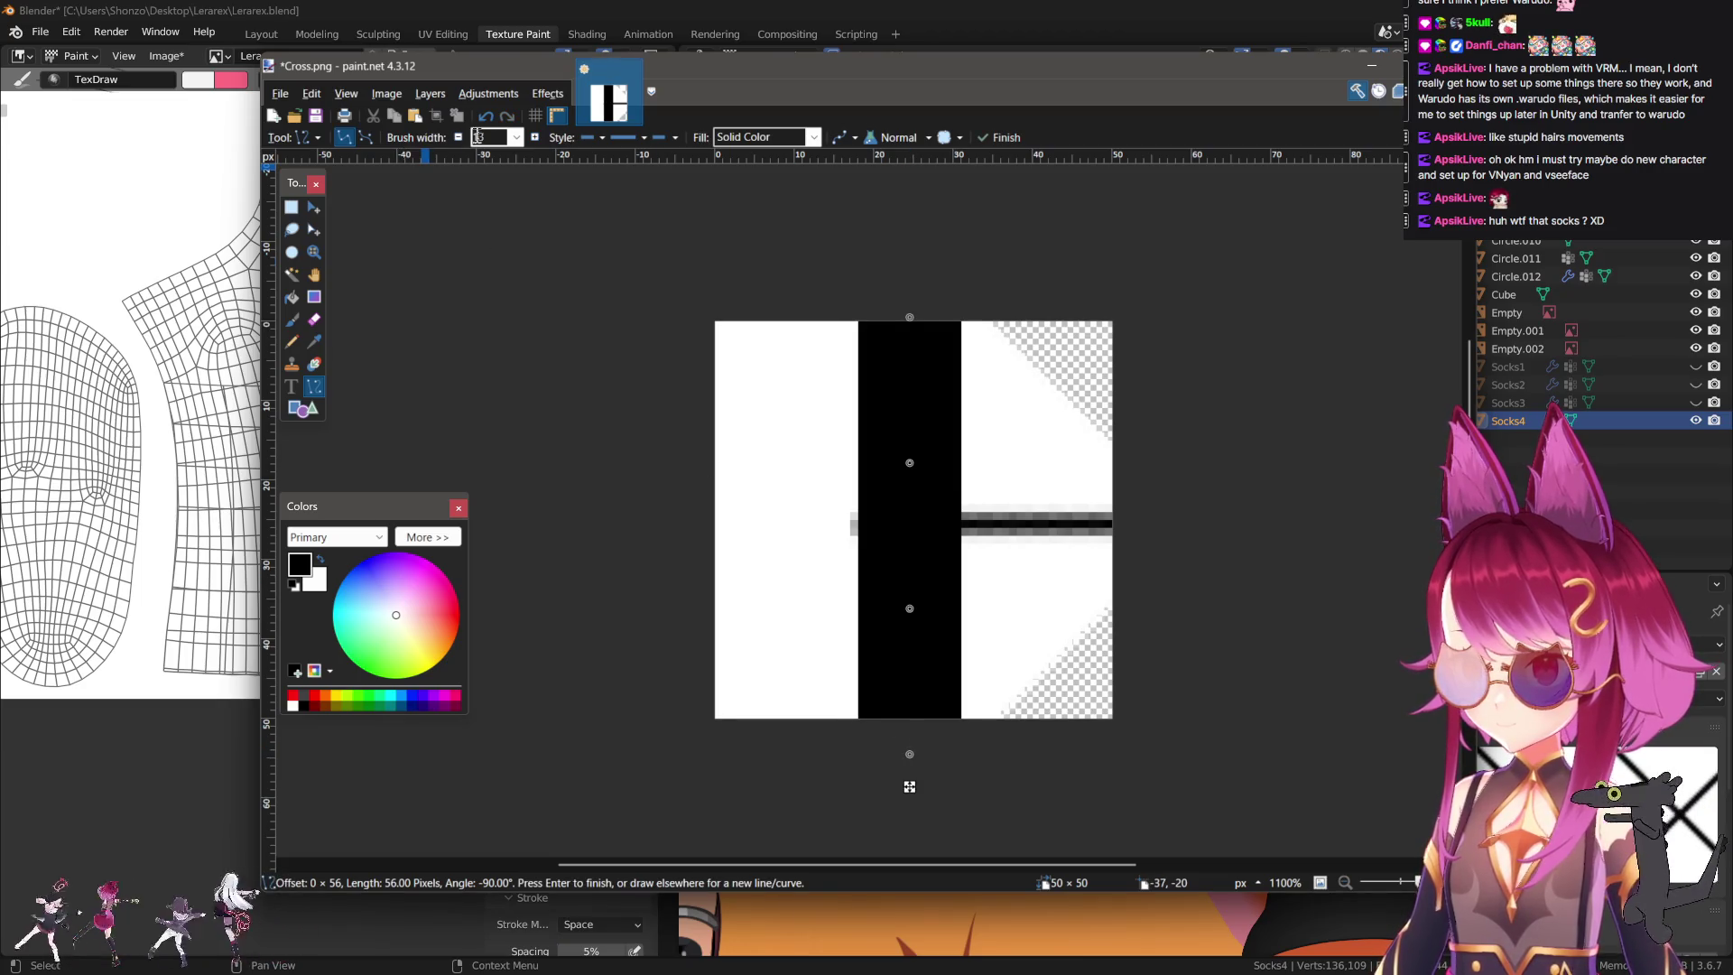
{"action": "scroll", "coordinate": [476, 137], "scroll_direction": "down", "scroll_amount": 6}
{"action": "scroll", "coordinate": [478, 137], "scroll_direction": "down", "scroll_amount": 3}
{"action": "scroll", "coordinate": [483, 136], "scroll_direction": "down", "scroll_amount": 2}
{"action": "scroll", "coordinate": [487, 136], "scroll_direction": "up", "scroll_amount": 2}
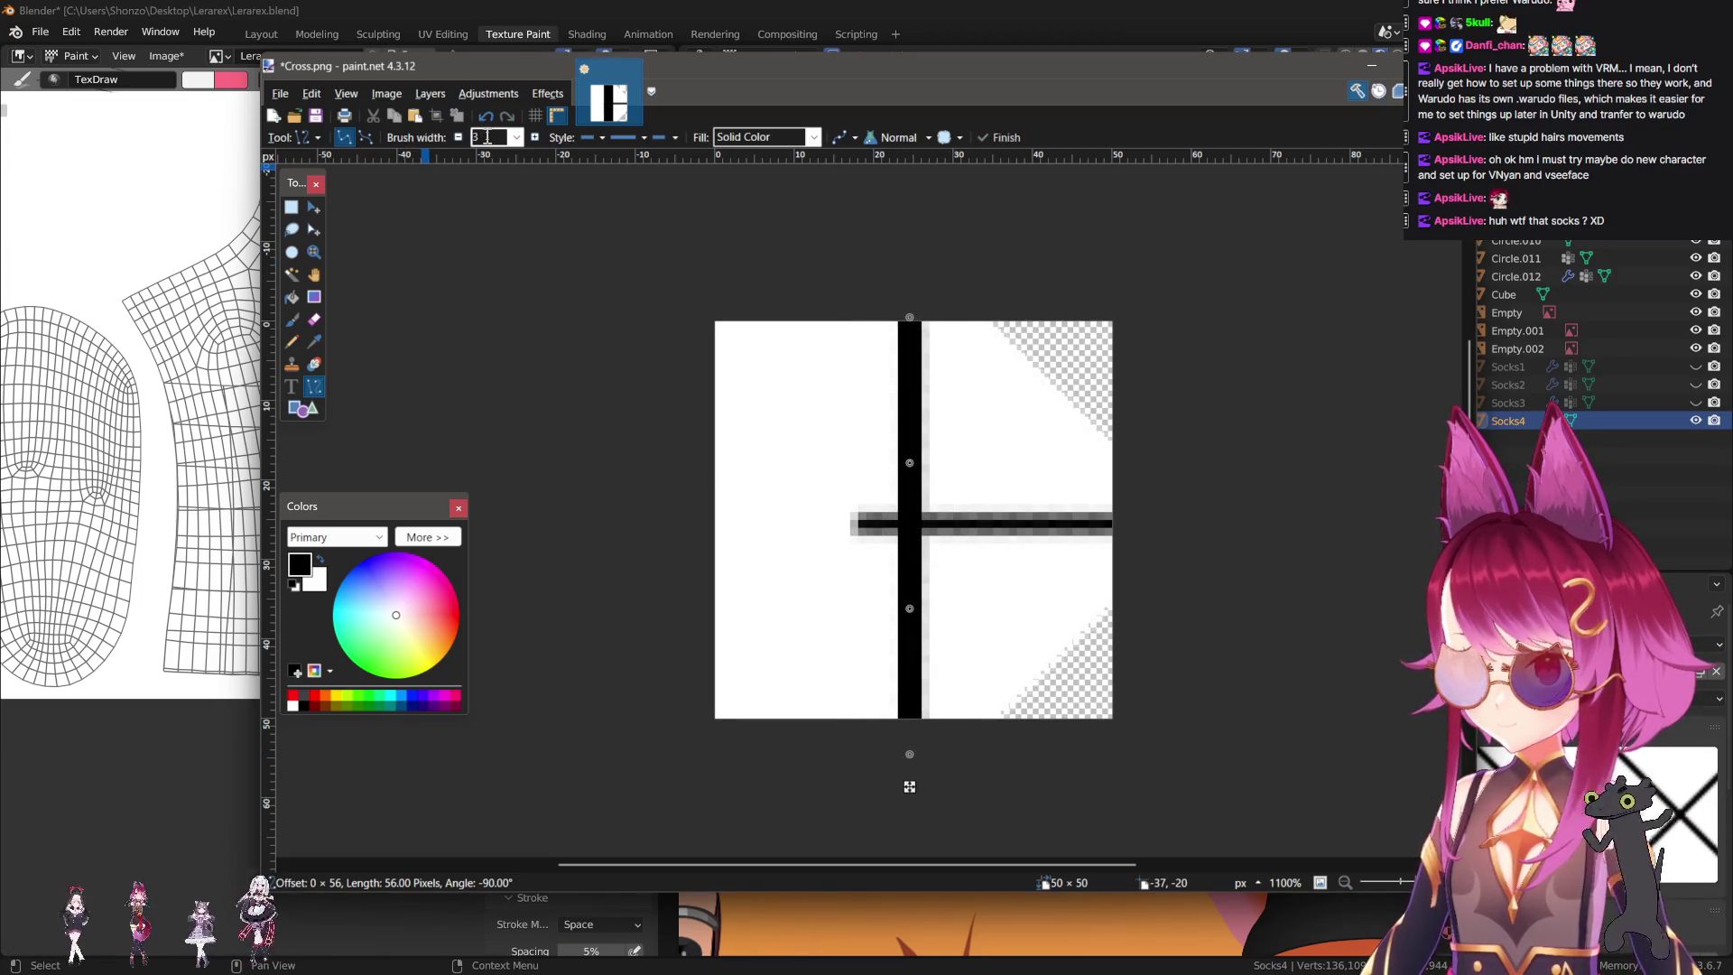
{"action": "scroll", "coordinate": [487, 136], "scroll_direction": "up", "scroll_amount": 1}
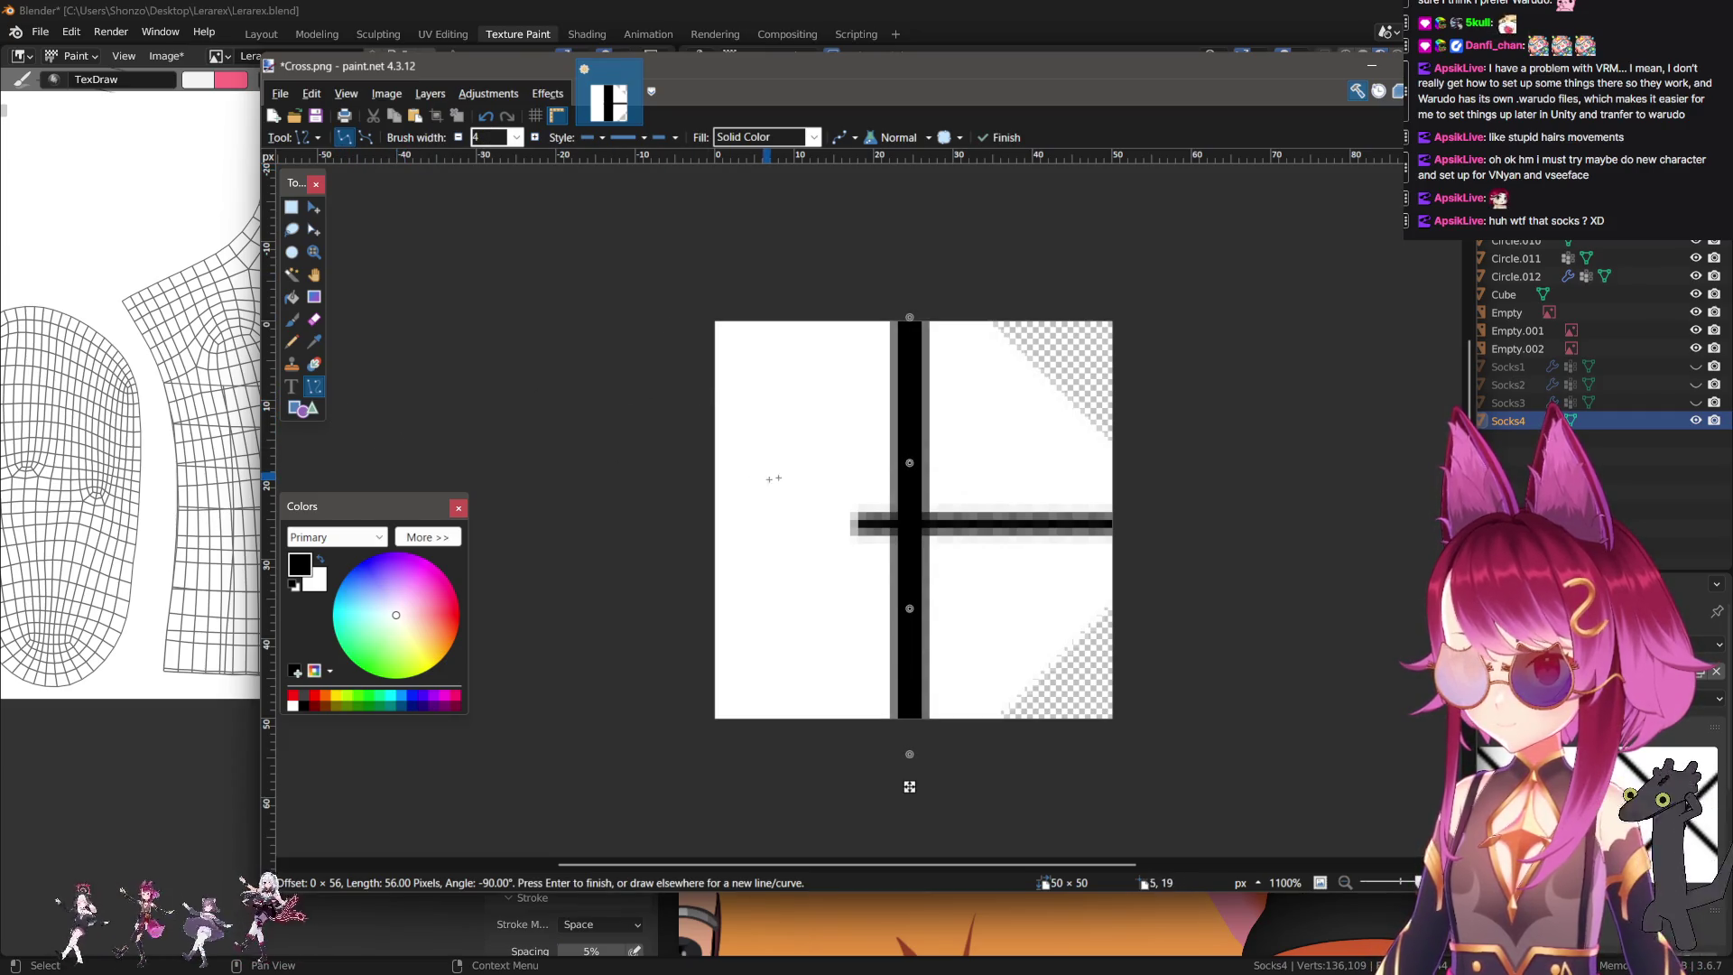
{"action": "key", "text": "Return"}
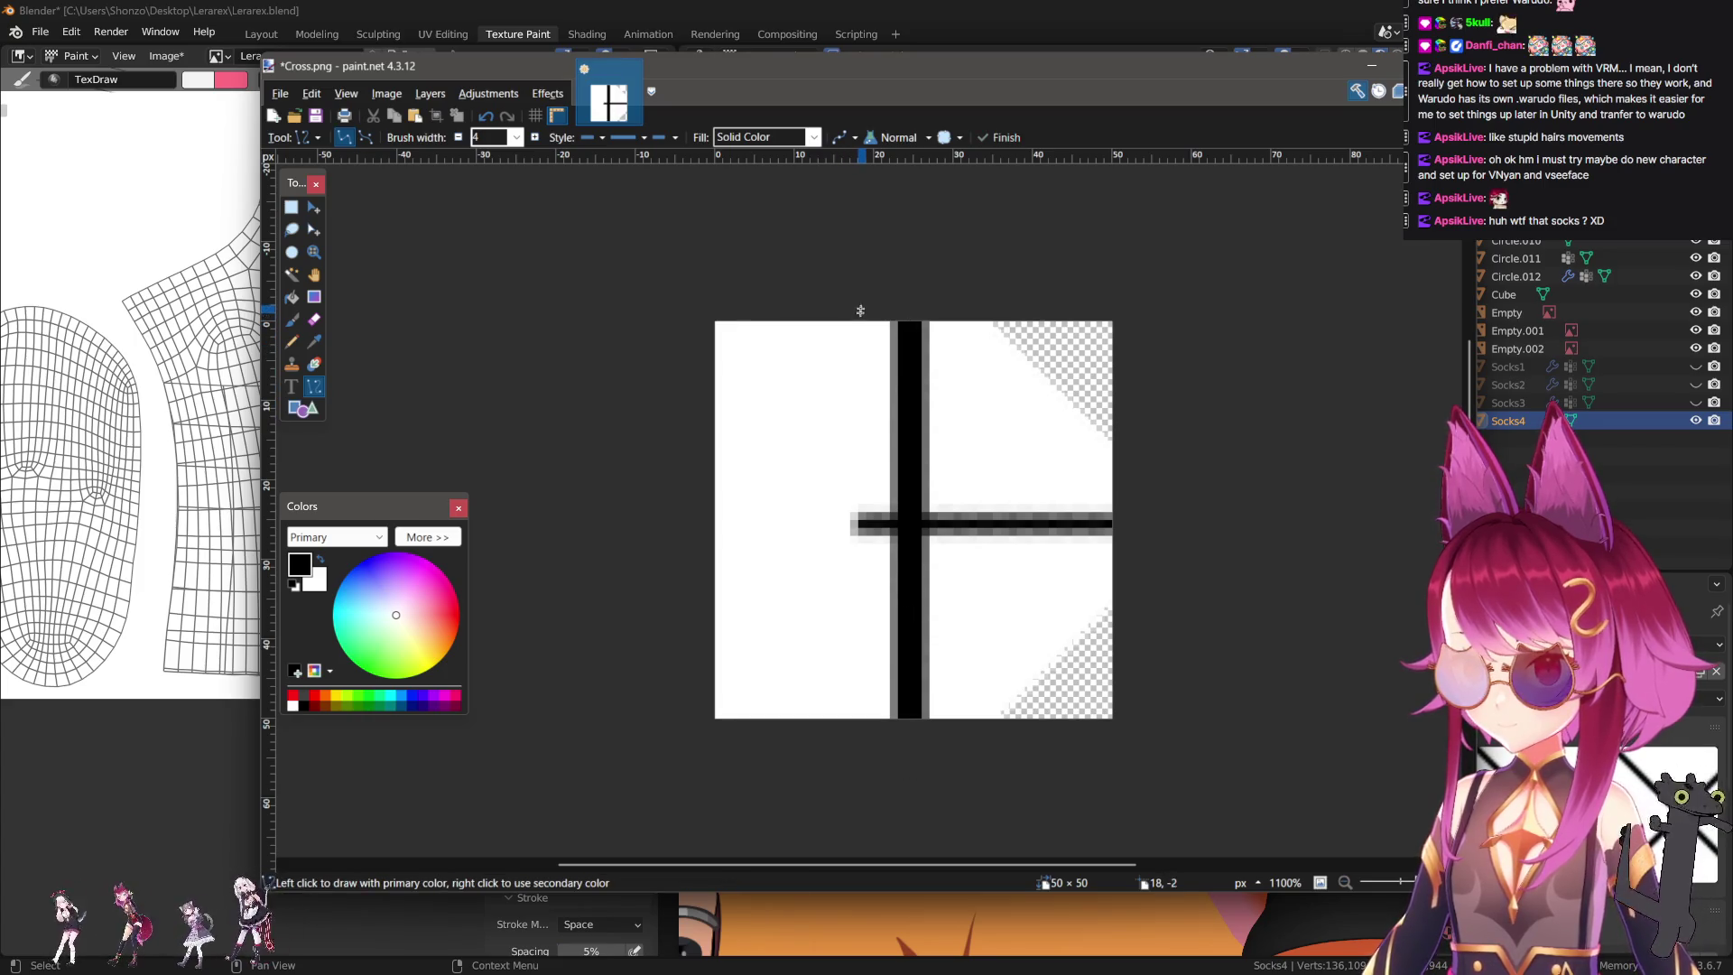
{"action": "left_click_drag", "start_coordinate": [869, 301], "coordinate": [869, 754]}
Set the line width to 7 and draw a line down the canvas.
{"action": "key", "text": "BackSpace"}
{"action": "type", "text": "7"}
{"action": "key", "text": "Return"}
{"action": "right_click_drag", "start_coordinate": [1044, 273], "coordinate": [1056, 819]}
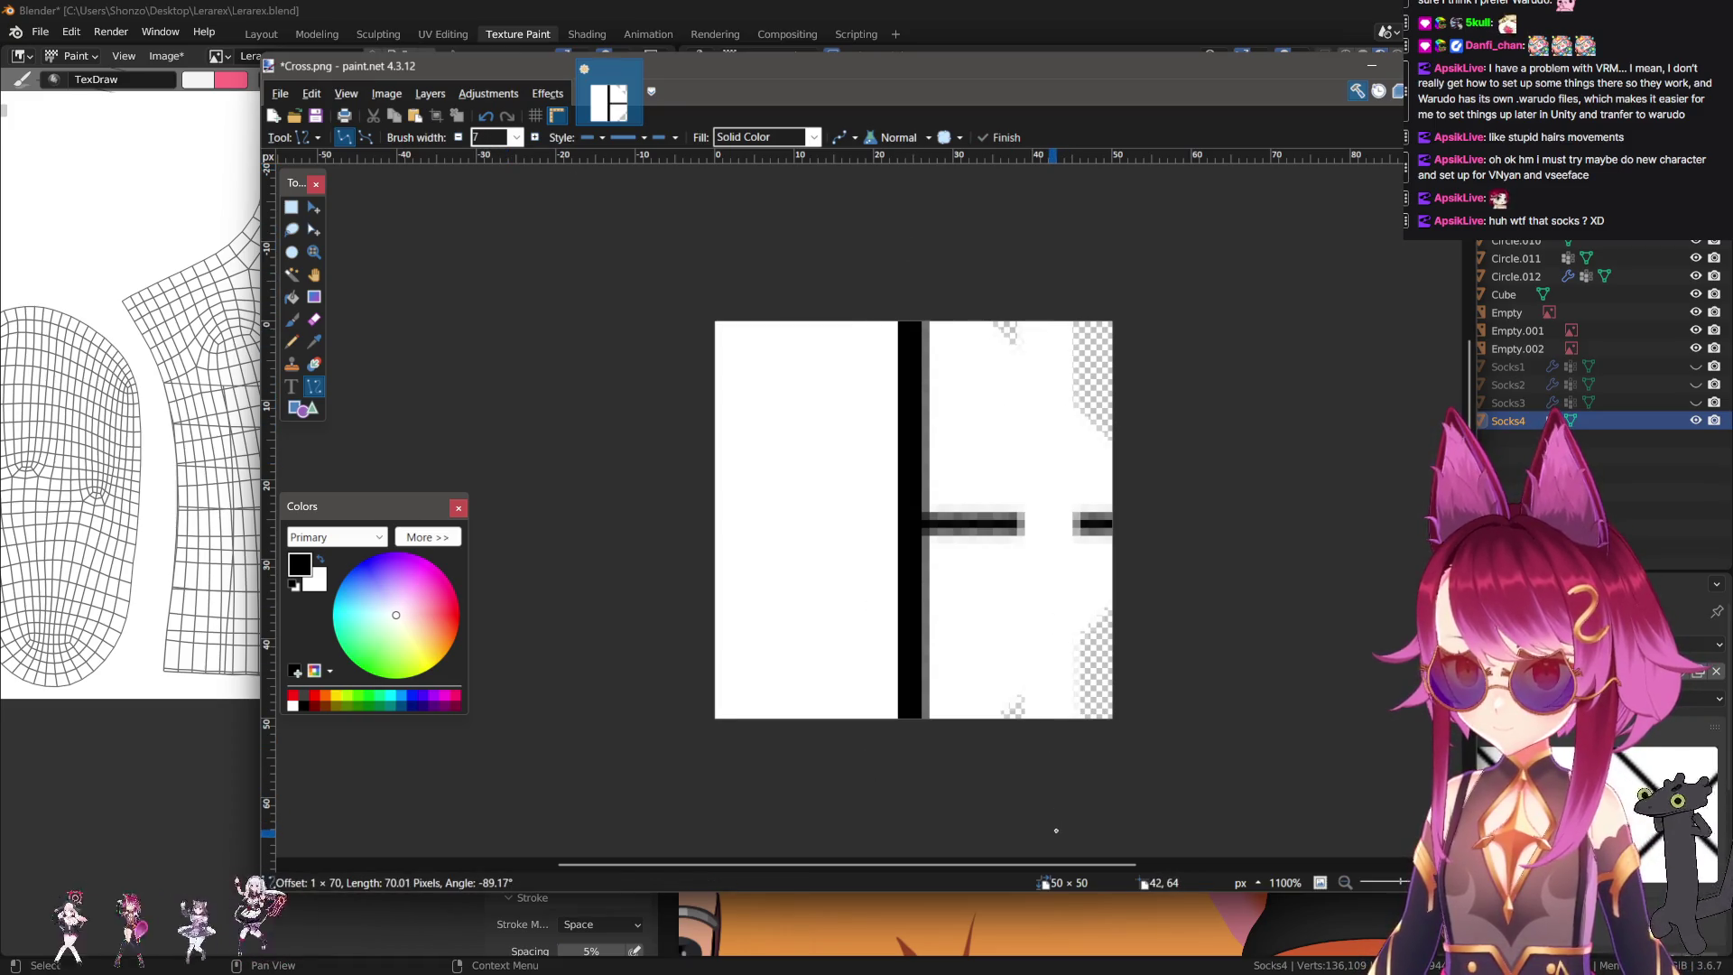
{"action": "scroll", "coordinate": [495, 140], "scroll_direction": "up", "scroll_amount": 6}
{"action": "scroll", "coordinate": [496, 140], "scroll_direction": "up", "scroll_amount": 8}
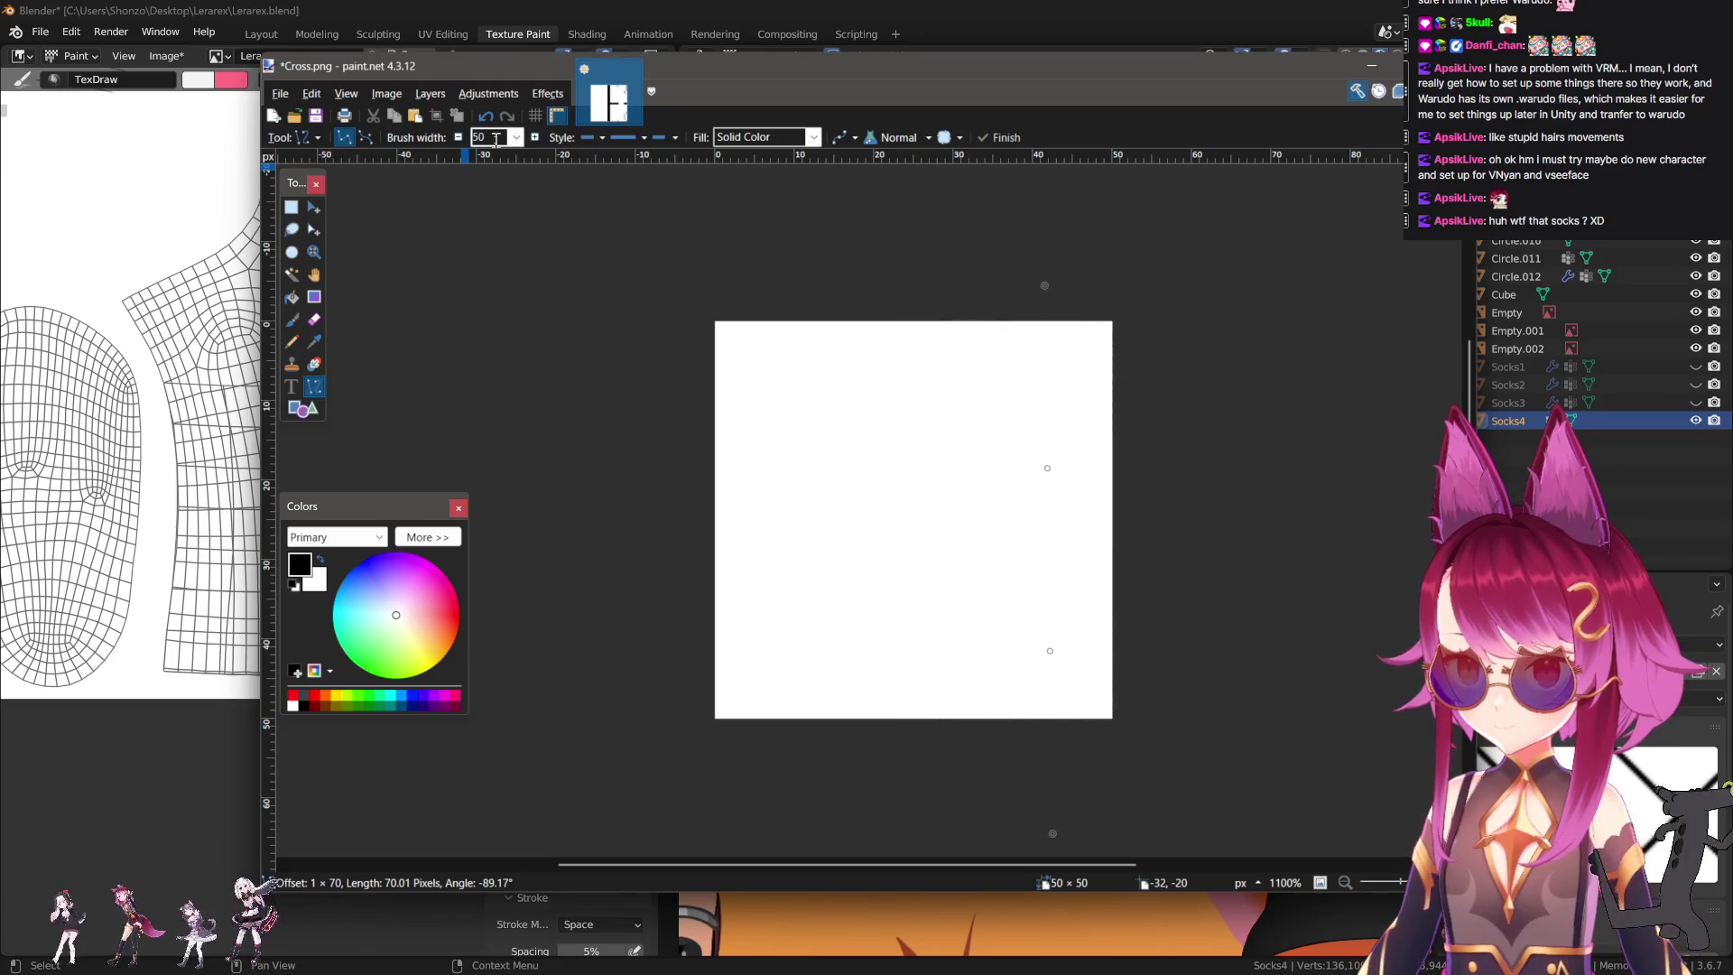
{"action": "scroll", "coordinate": [496, 140], "scroll_direction": "down", "scroll_amount": 5}
{"action": "scroll", "coordinate": [496, 140], "scroll_direction": "down", "scroll_amount": 5}
{"action": "scroll", "coordinate": [495, 140], "scroll_direction": "down", "scroll_amount": 5}
{"action": "key", "text": "Return"}
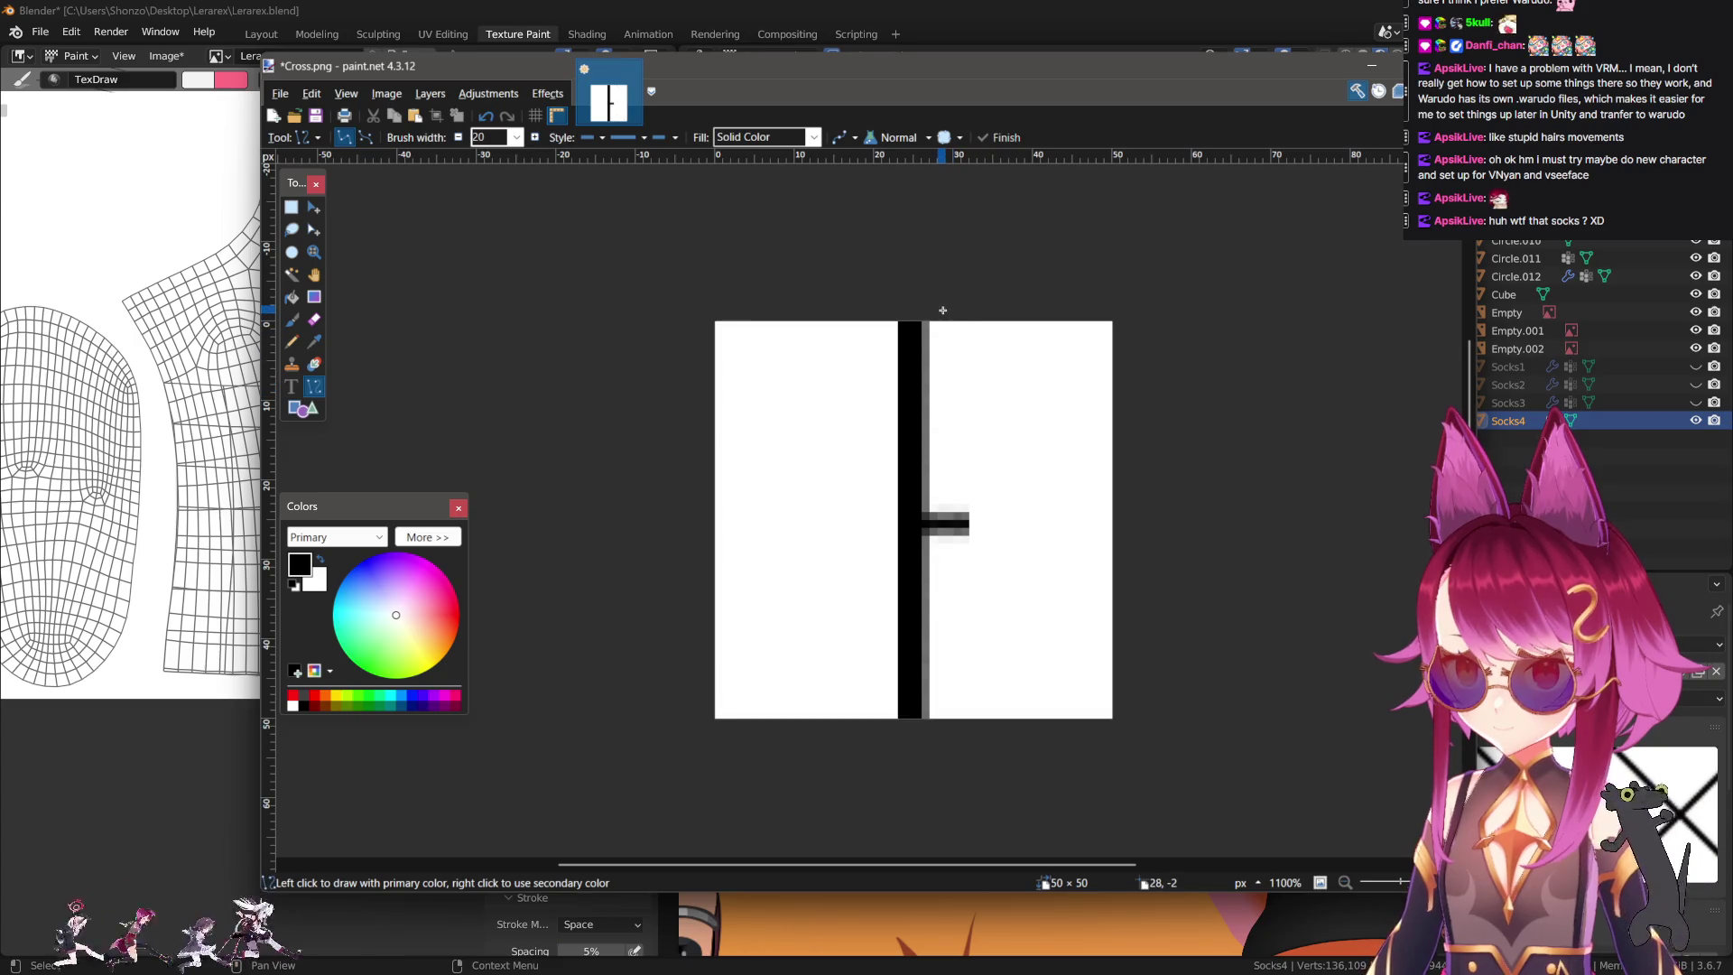
Draw a widened, exactly vertical white line from canvas top to bottom over the black band.
{"action": "left_click_drag", "start_coordinate": [942, 314], "coordinate": [949, 722]}
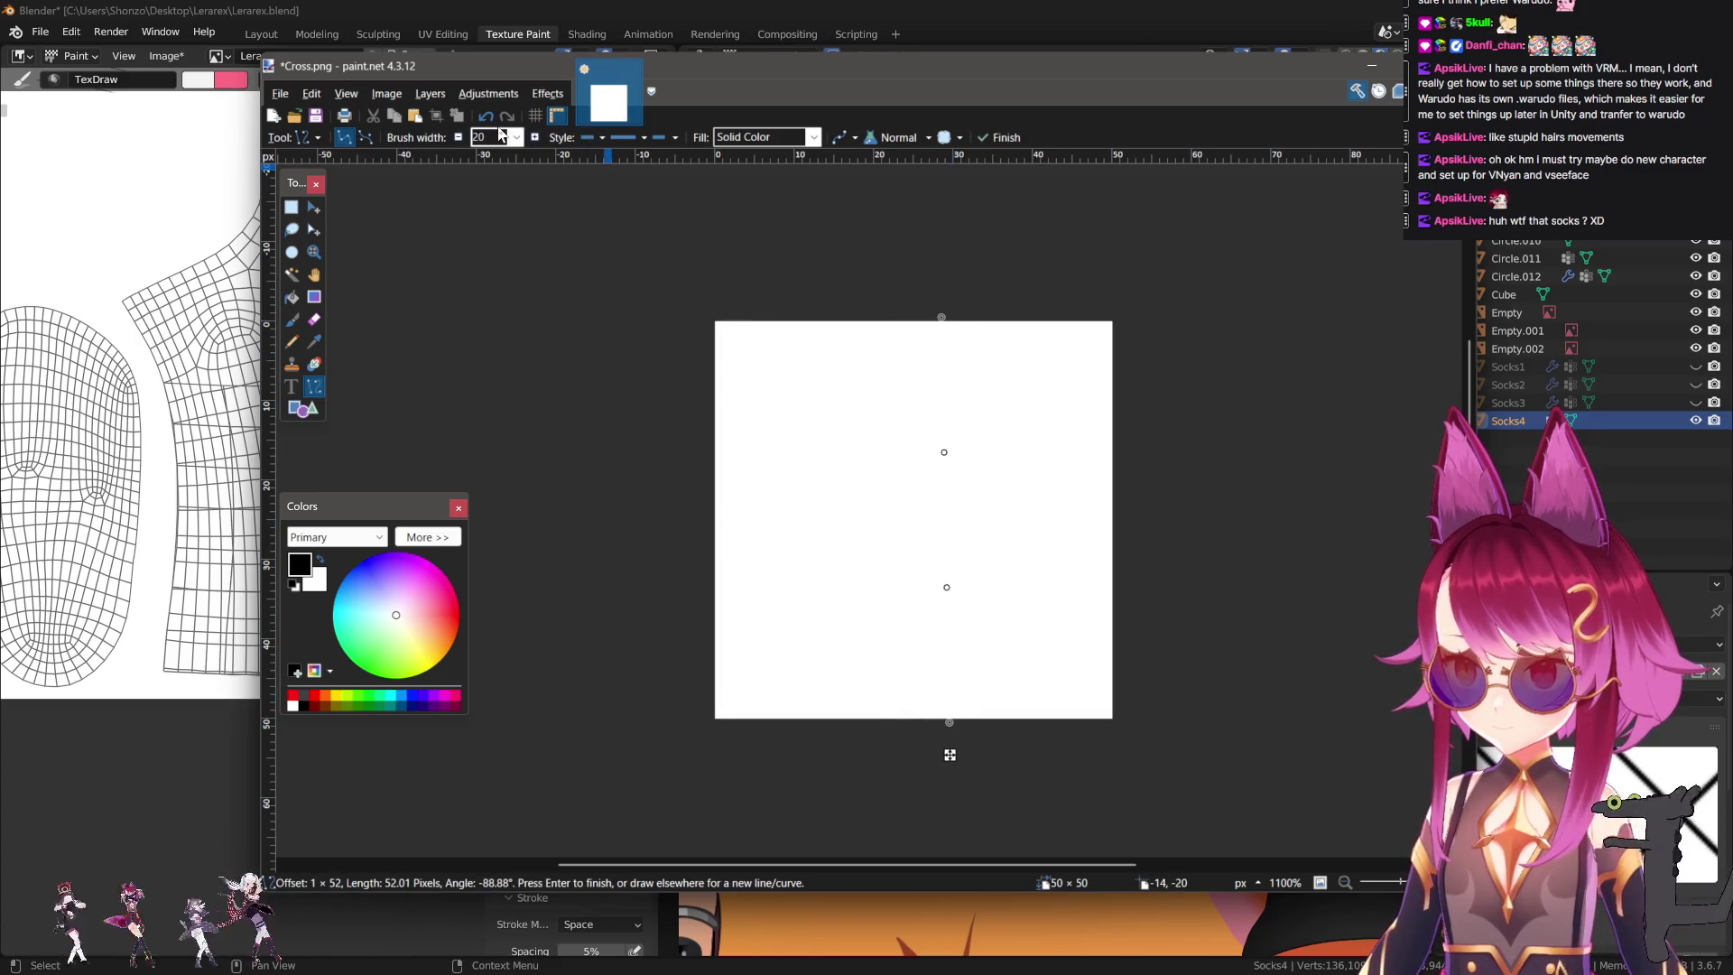
{"action": "scroll", "coordinate": [498, 135], "scroll_direction": "down", "scroll_amount": 2}
{"action": "scroll", "coordinate": [497, 135], "scroll_direction": "down", "scroll_amount": 2}
{"action": "scroll", "coordinate": [497, 136], "scroll_direction": "down", "scroll_amount": 2}
{"action": "scroll", "coordinate": [498, 135], "scroll_direction": "down", "scroll_amount": 1}
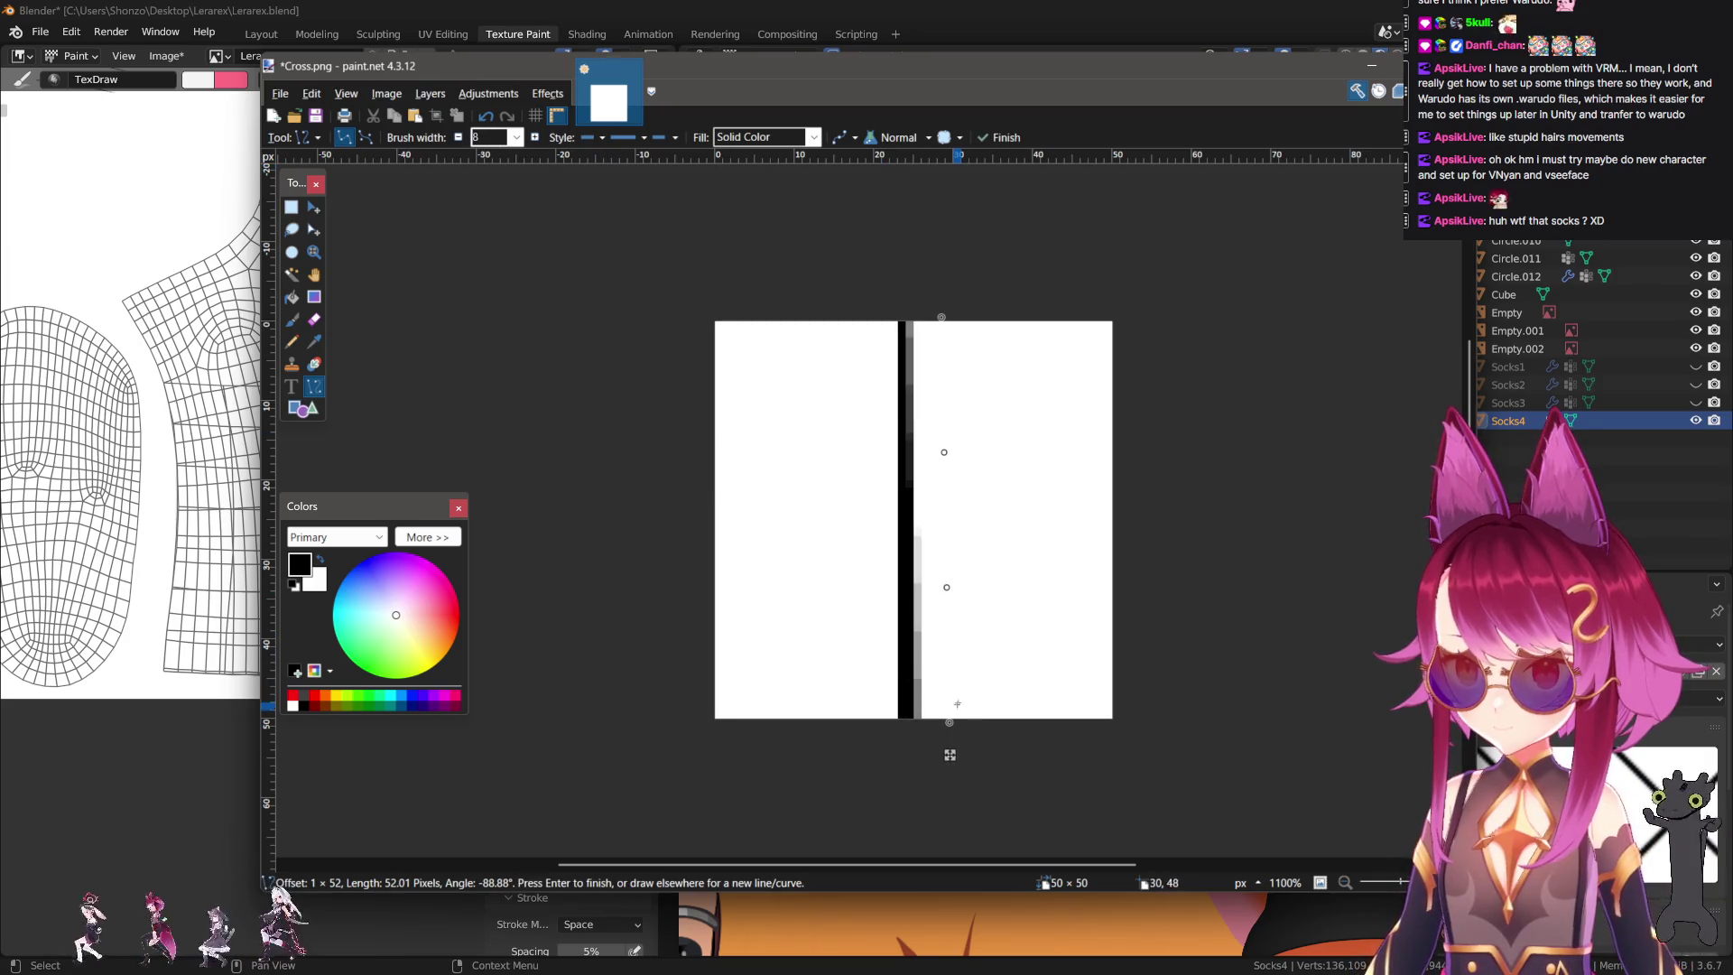
{"action": "key", "text": "bracketright"}
{"action": "key", "text": "bracketright"}
{"action": "key", "text": "bracketright"}
{"action": "key", "text": "bracketright"}
{"action": "key", "text": "bracketright"}
{"action": "key", "text": "bracketright"}
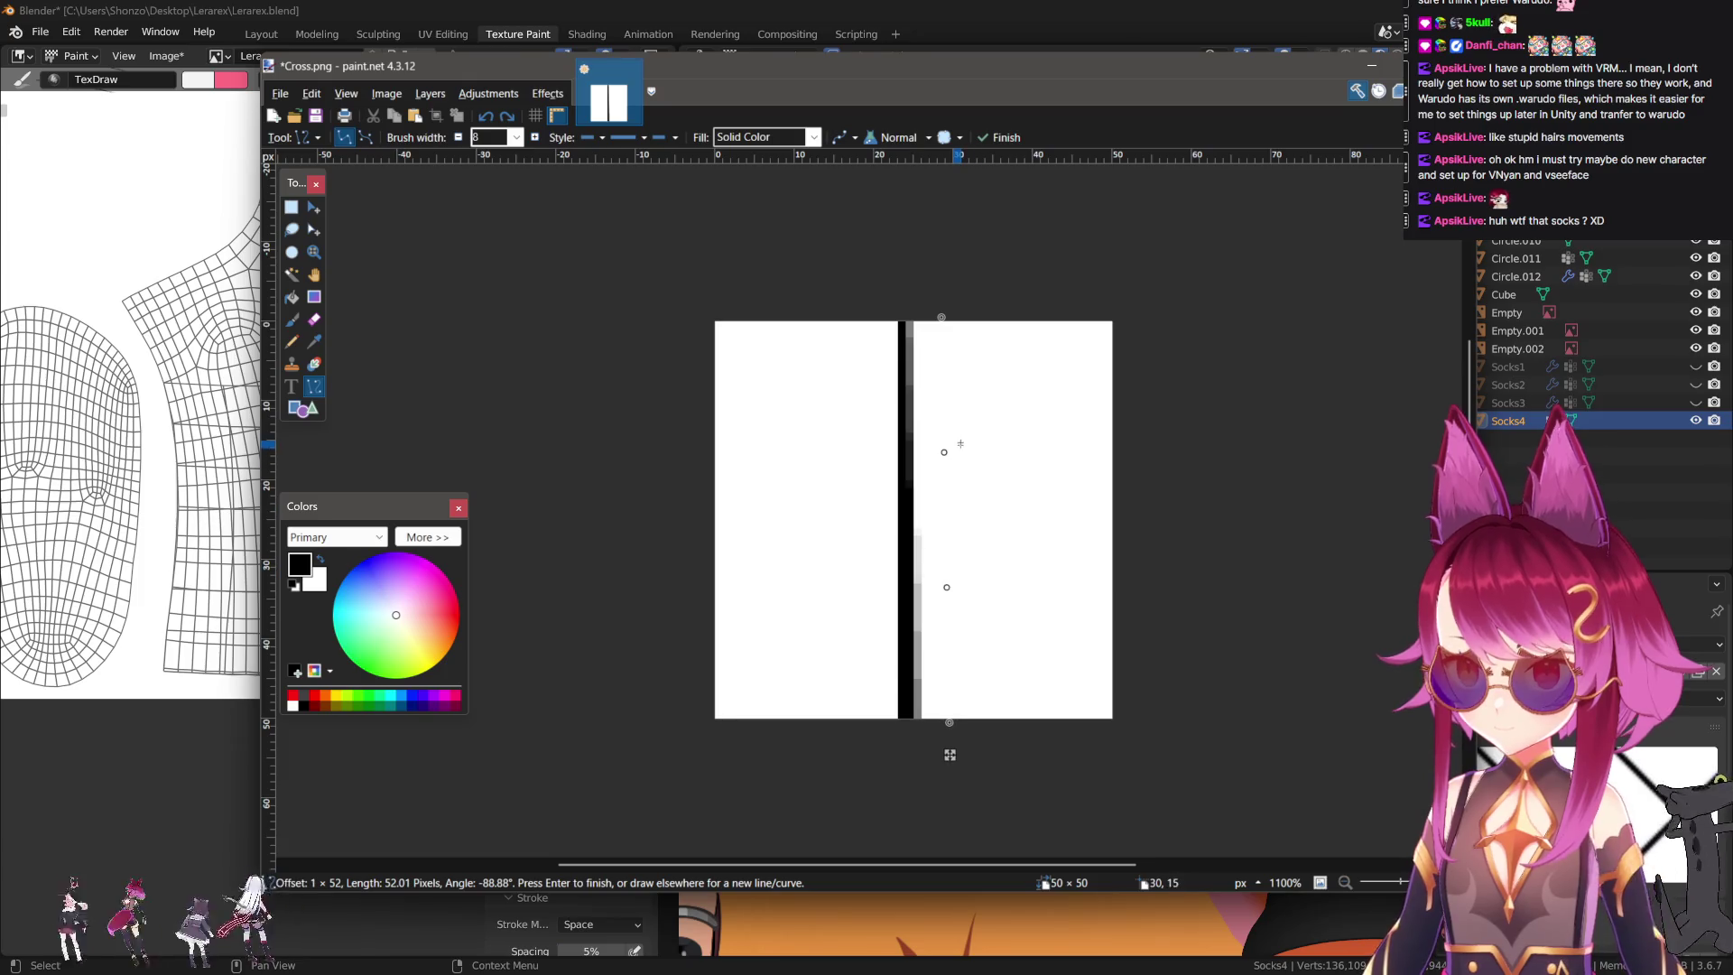
{"action": "key", "text": "bracketright"}
{"action": "key", "text": "bracketright"}
{"action": "left_click_drag", "start_coordinate": [949, 308], "coordinate": [902, 308]}
{"action": "mouse_move", "coordinate": [949, 754]}
{"action": "left_mouse_down"}
{"action": "mouse_move", "coordinate": [901, 745]}
{"action": "mouse_move", "coordinate": [974, 735]}
{"action": "left_mouse_up"}
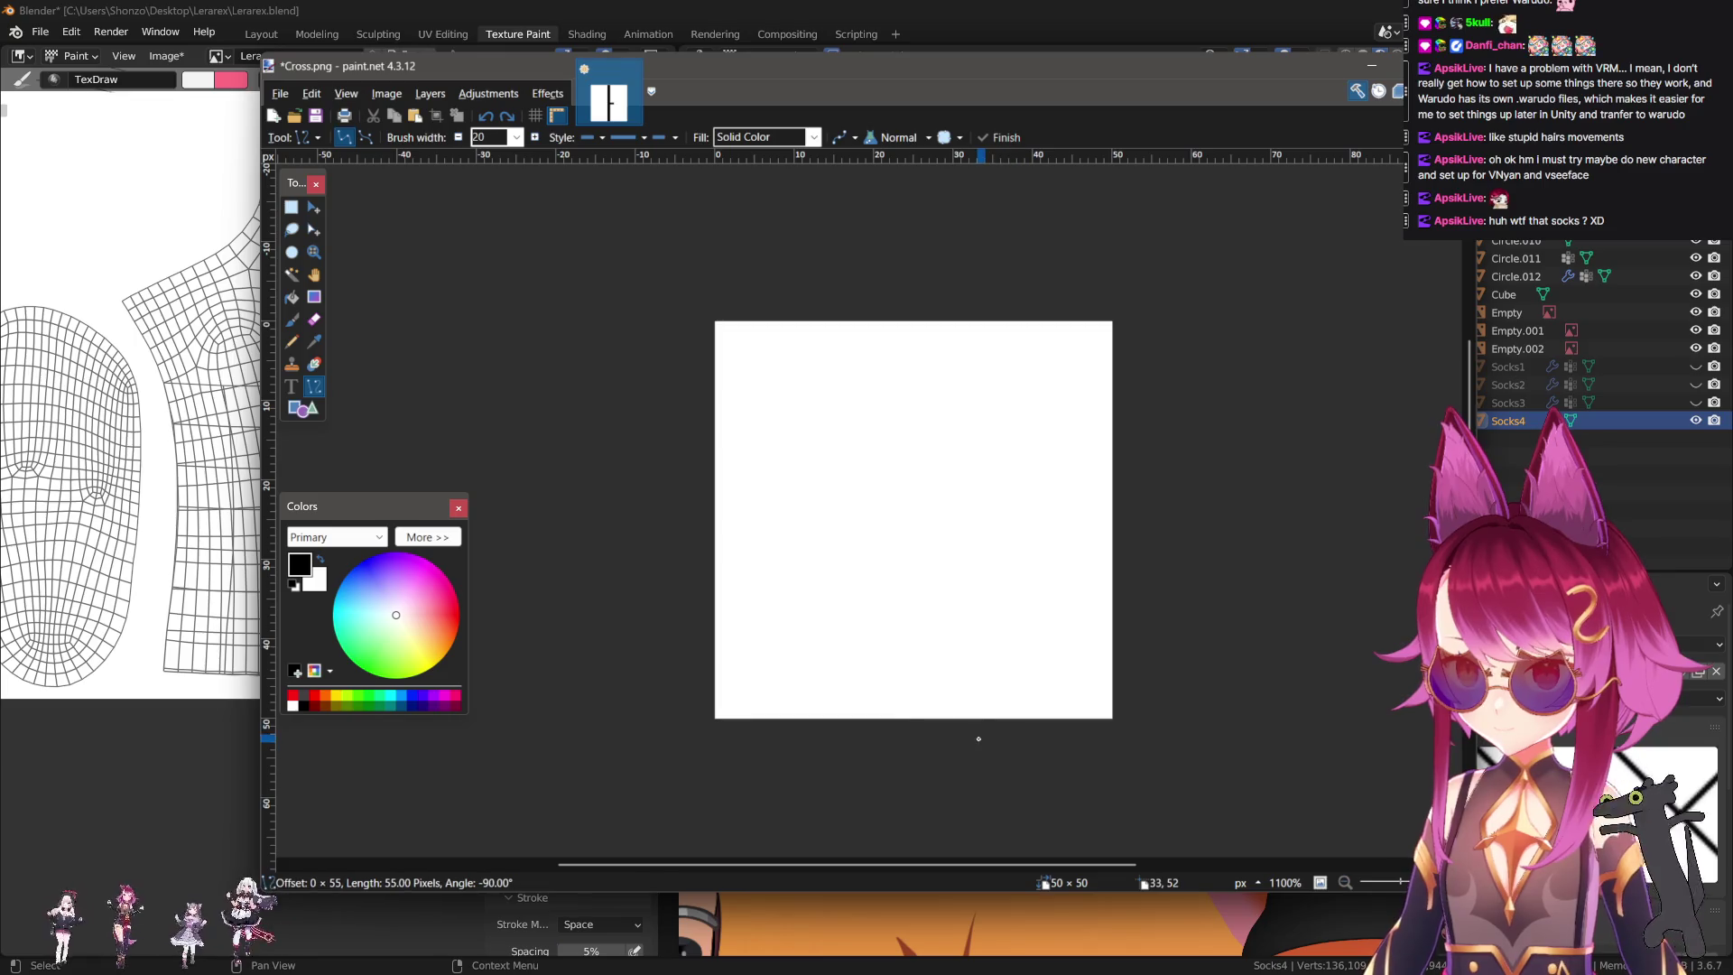
Set the vertical line's thickness to 7 px.
{"action": "key", "text": "BackSpace"}
{"action": "key", "text": "BackSpace"}
{"action": "type", "text": "3"}
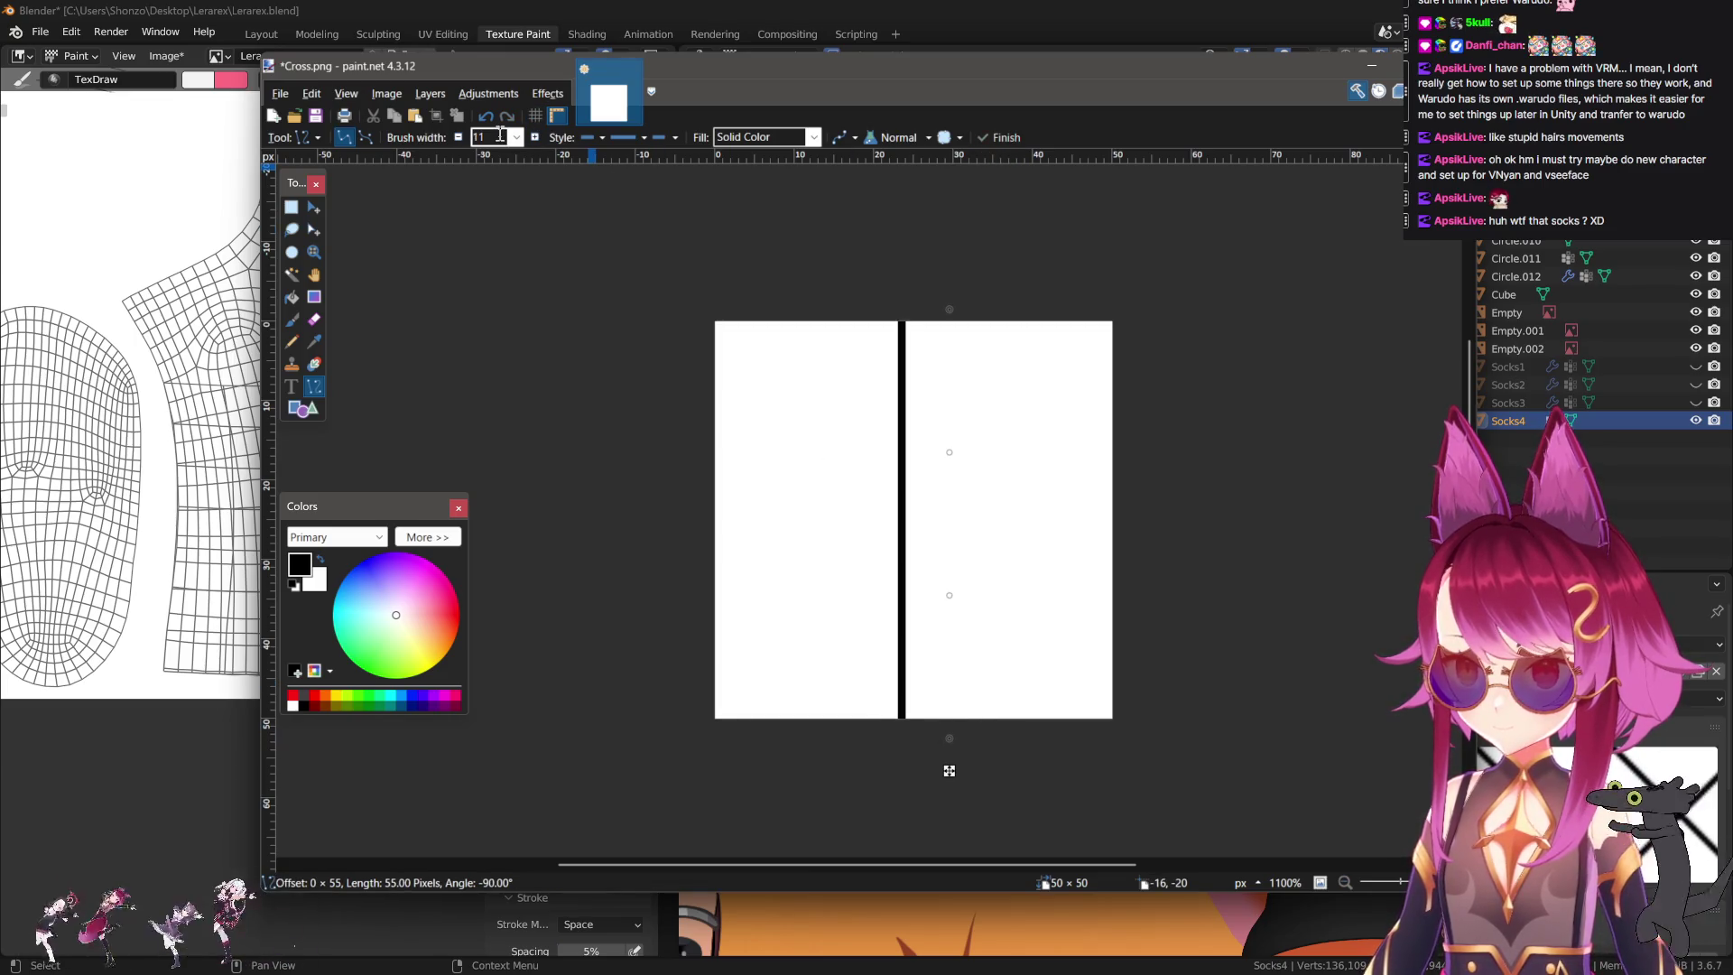
{"action": "key", "text": "BackSpace"}
{"action": "type", "text": "6"}
{"action": "key", "text": "BackSpace"}
{"action": "type", "text": "7"}
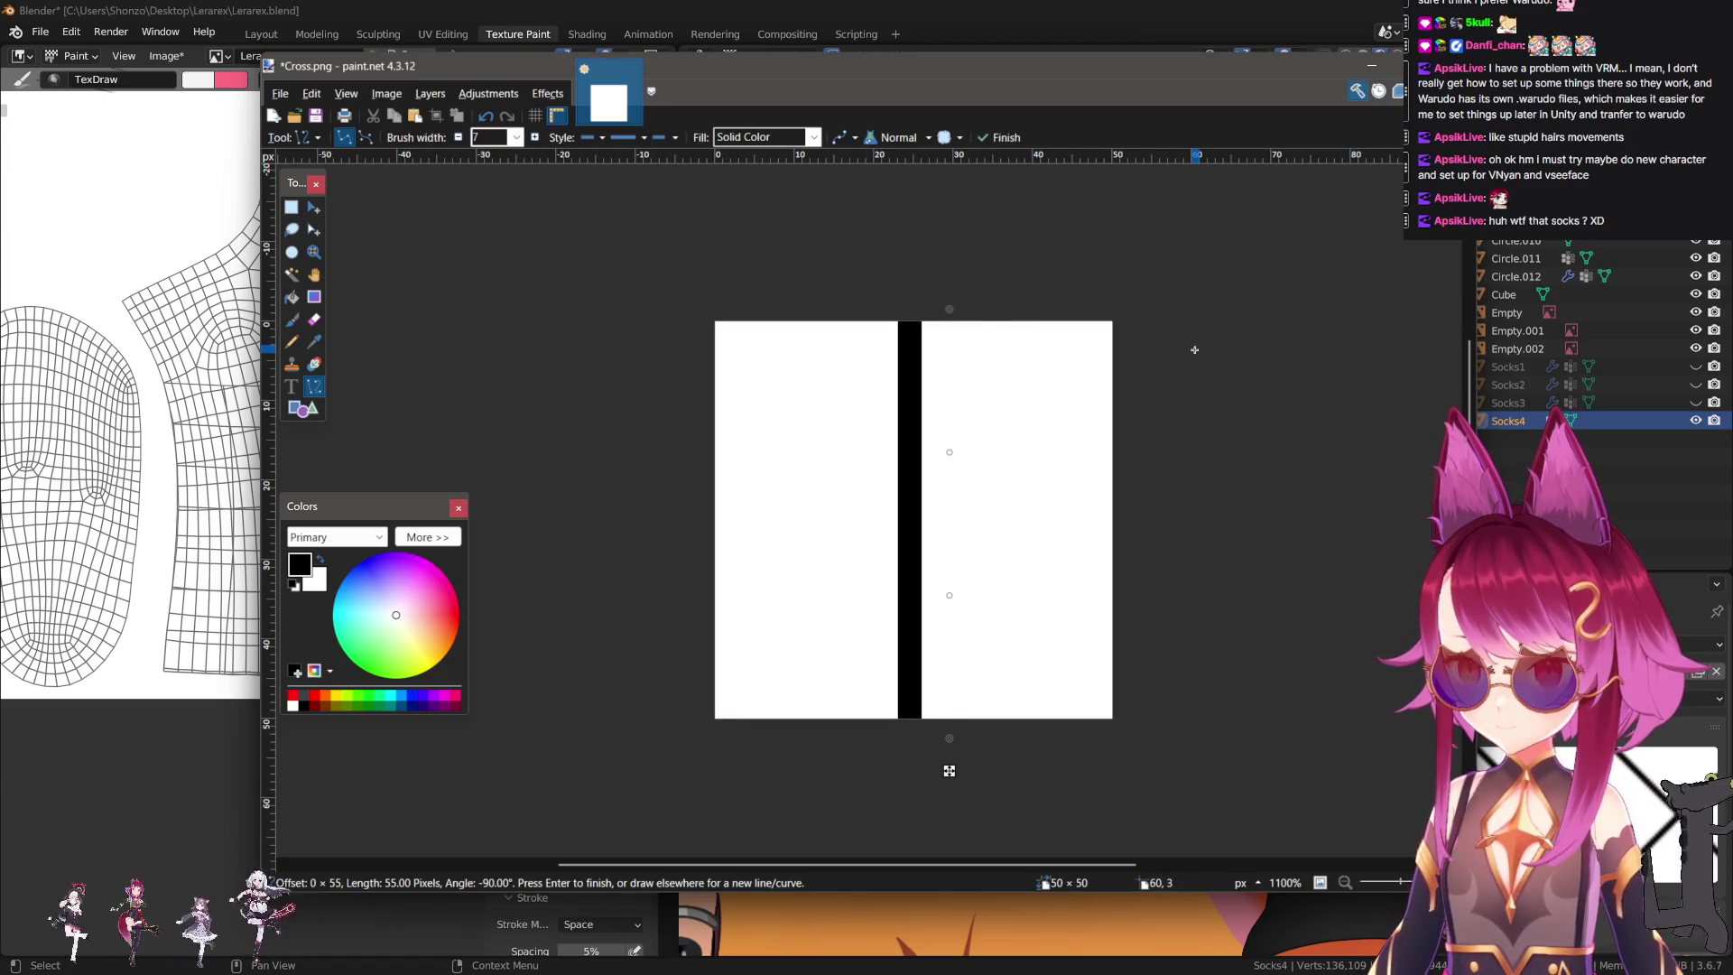
Save the image as a new PNG file.
{"action": "key", "text": "ctrl+shift+s"}
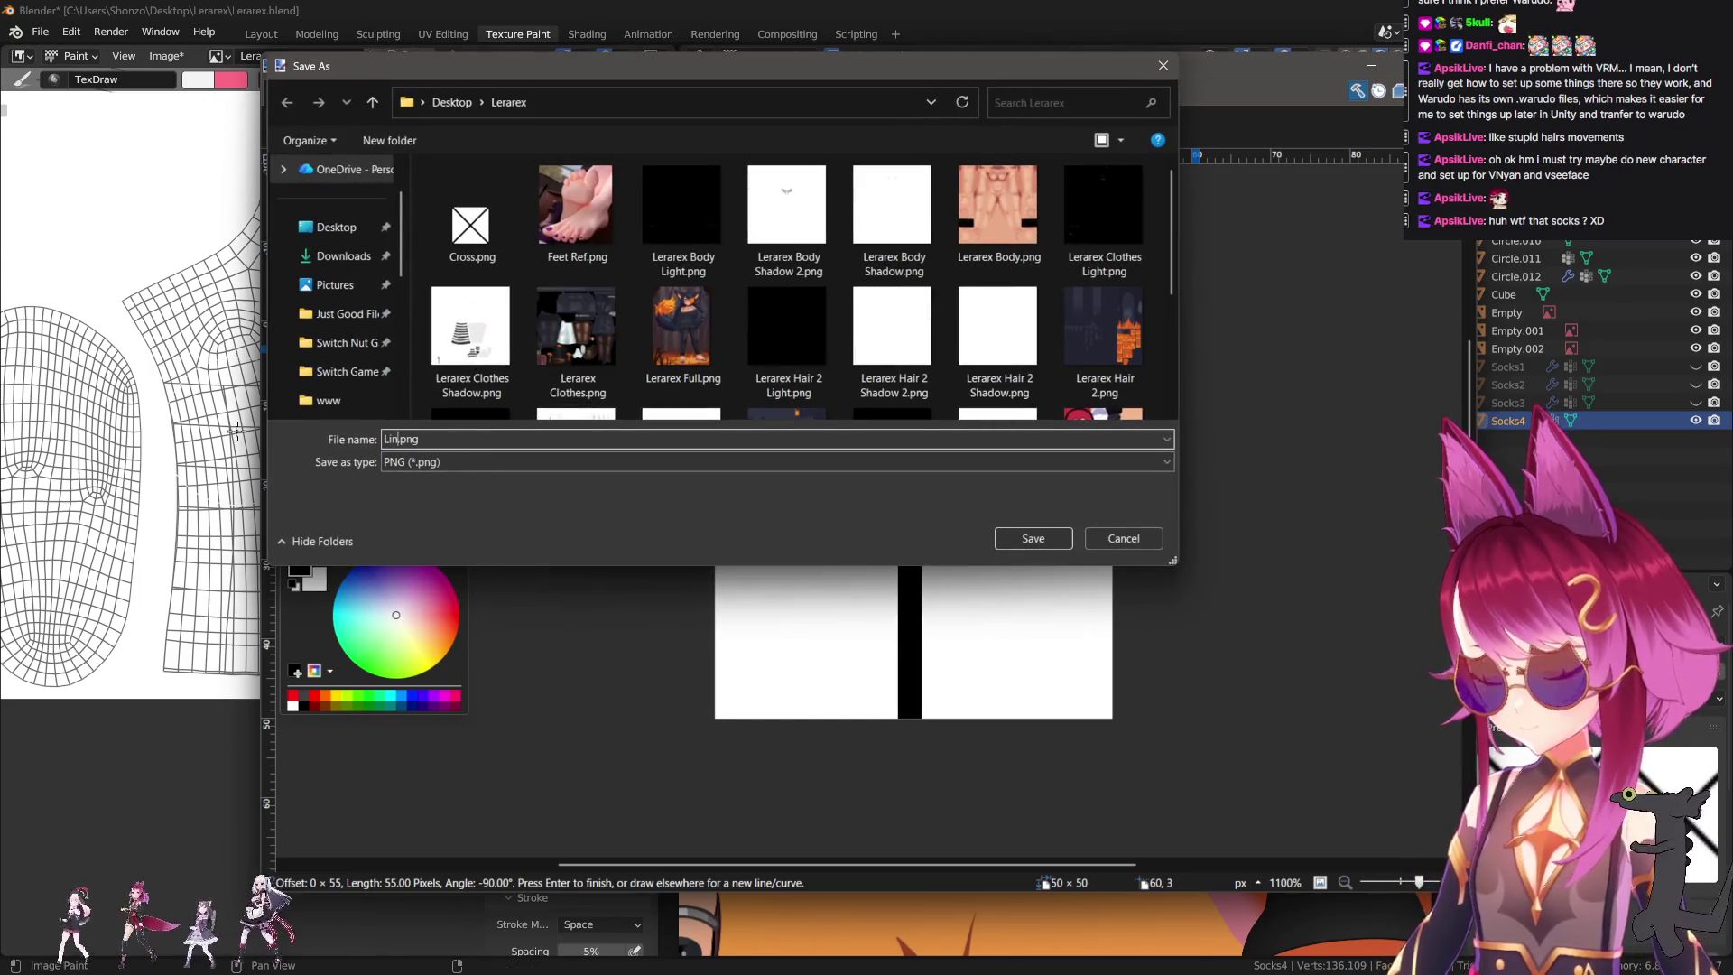
{"action": "key", "text": "Return"}
{"action": "left_click", "coordinate": [1152, 766]}
{"action": "left_click", "coordinate": [1371, 66]}
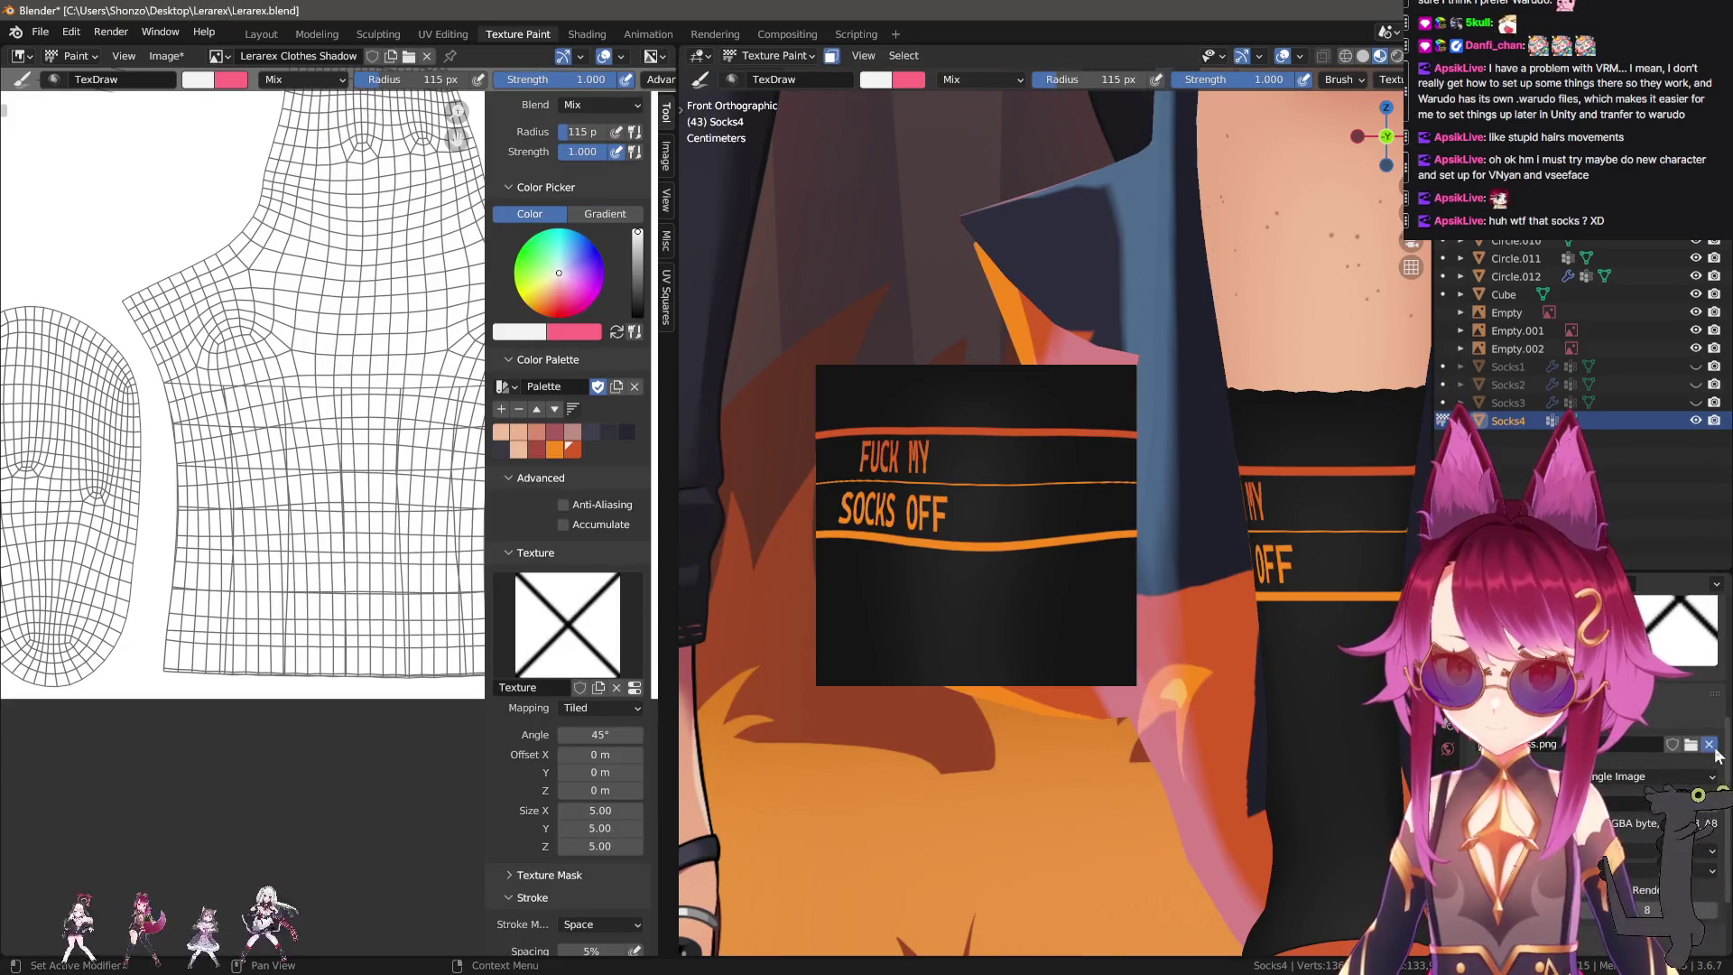
Load the line image as the brush texture with angle 0 for vertical stripes.
{"action": "left_click", "coordinate": [1660, 821]}
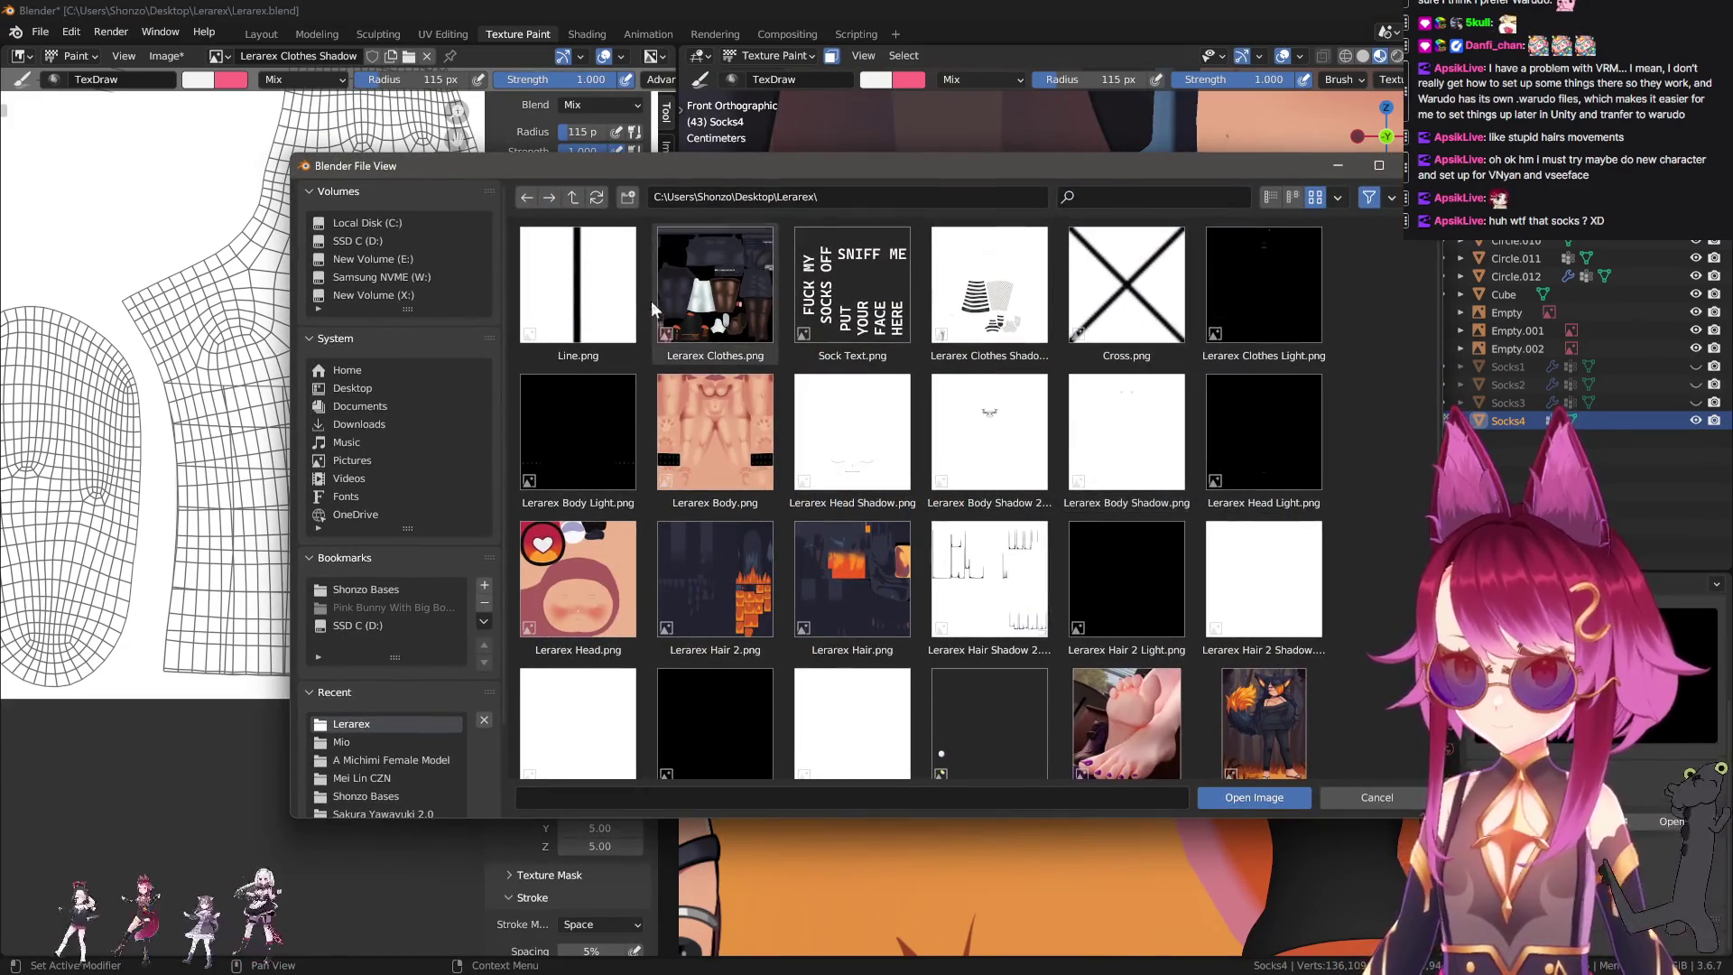
{"action": "double_click", "coordinate": [578, 285]}
{"action": "type", "text": "0"}
{"action": "key", "text": "Return"}
Paint test vertical stripes across the sock, then undo them.
{"action": "middle_click_drag", "start_coordinate": [880, 429], "coordinate": [938, 402], "text": "shift"}
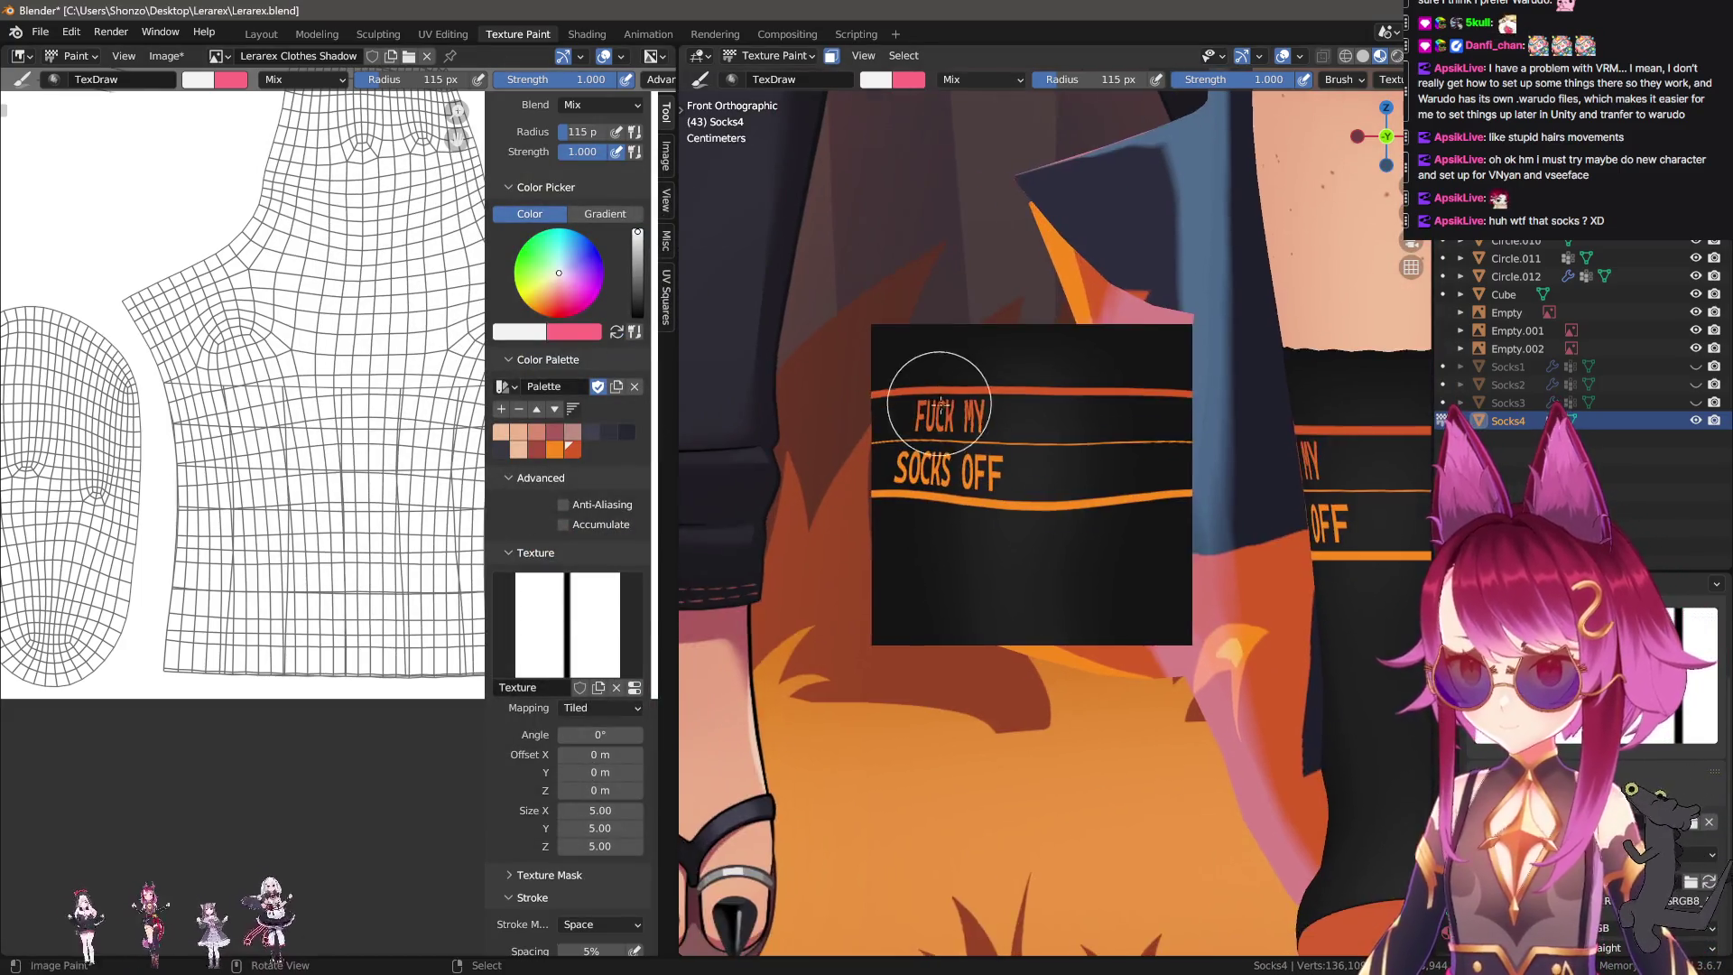
{"action": "scroll", "coordinate": [938, 401], "scroll_direction": "up", "scroll_amount": 2}
{"action": "left_click_drag", "start_coordinate": [793, 291], "coordinate": [827, 737]}
{"action": "left_click_drag", "start_coordinate": [993, 270], "coordinate": [1222, 708]}
{"action": "mouse_move", "coordinate": [1130, 520]}
{"action": "middle_mouse_down", "text": "shift"}
{"action": "mouse_move", "coordinate": [904, 554]}
{"action": "mouse_move", "coordinate": [959, 483]}
{"action": "middle_mouse_up", "text": "shift"}
{"action": "key", "text": "ctrl+z"}
Set brush strength to 0.400 and the texture size values to 10.
{"action": "key", "text": "shift+f"}
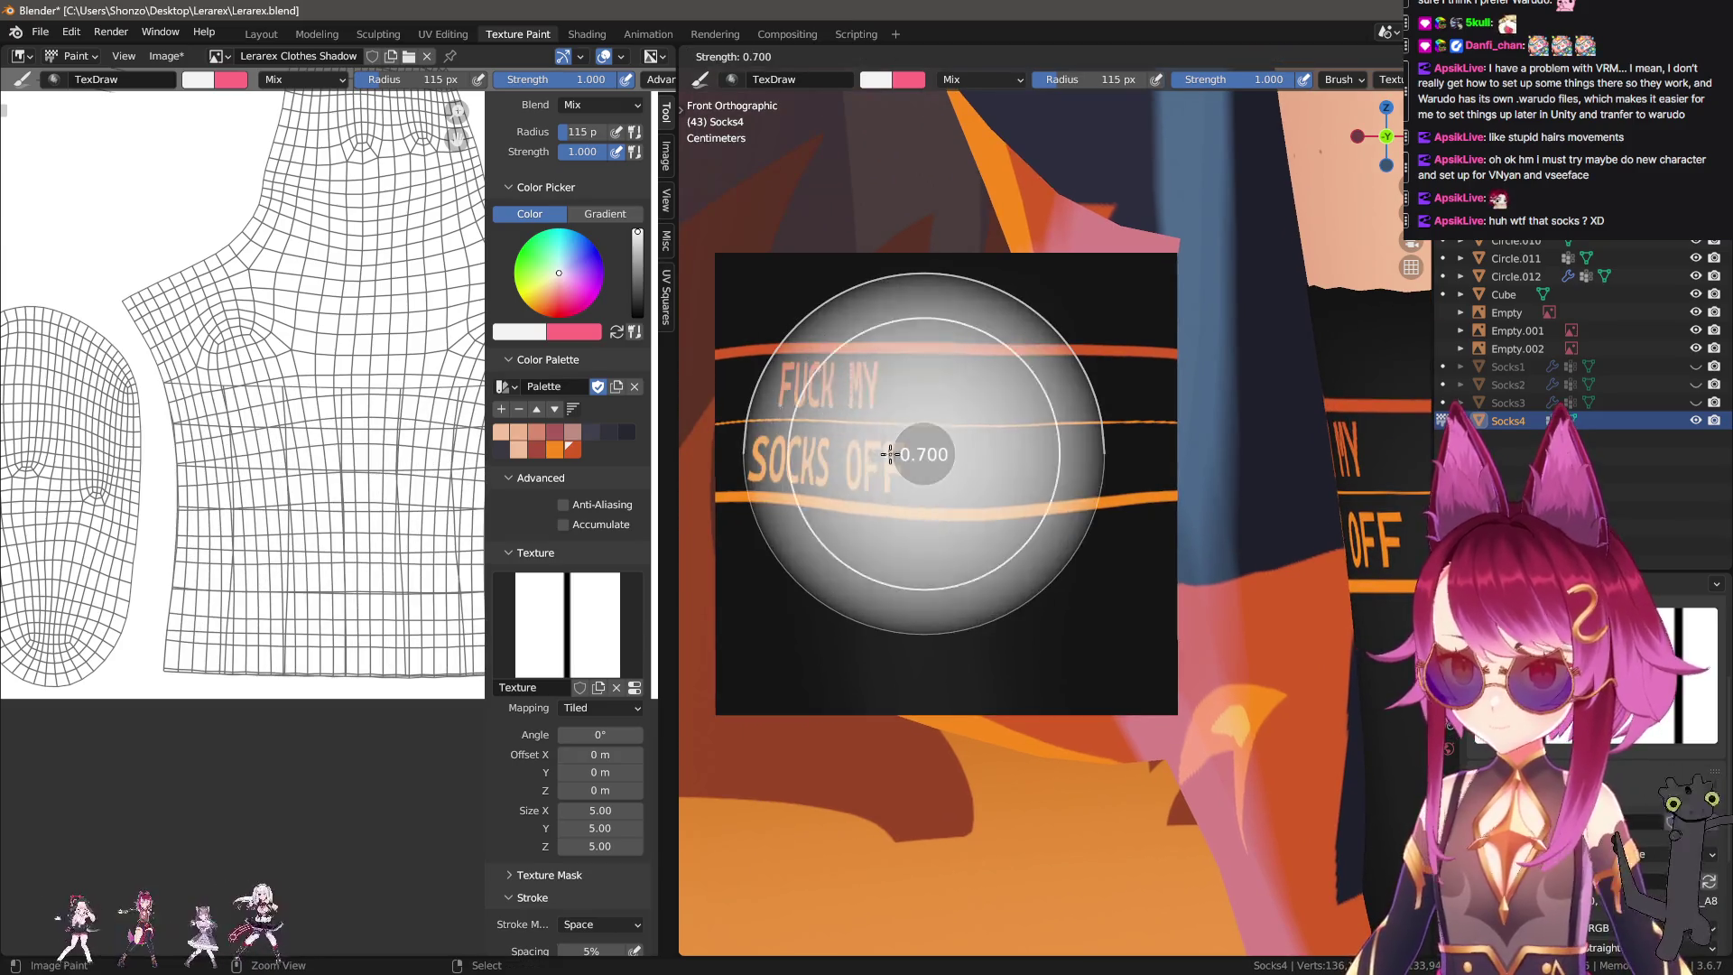
{"action": "left_click", "coordinate": [902, 455]}
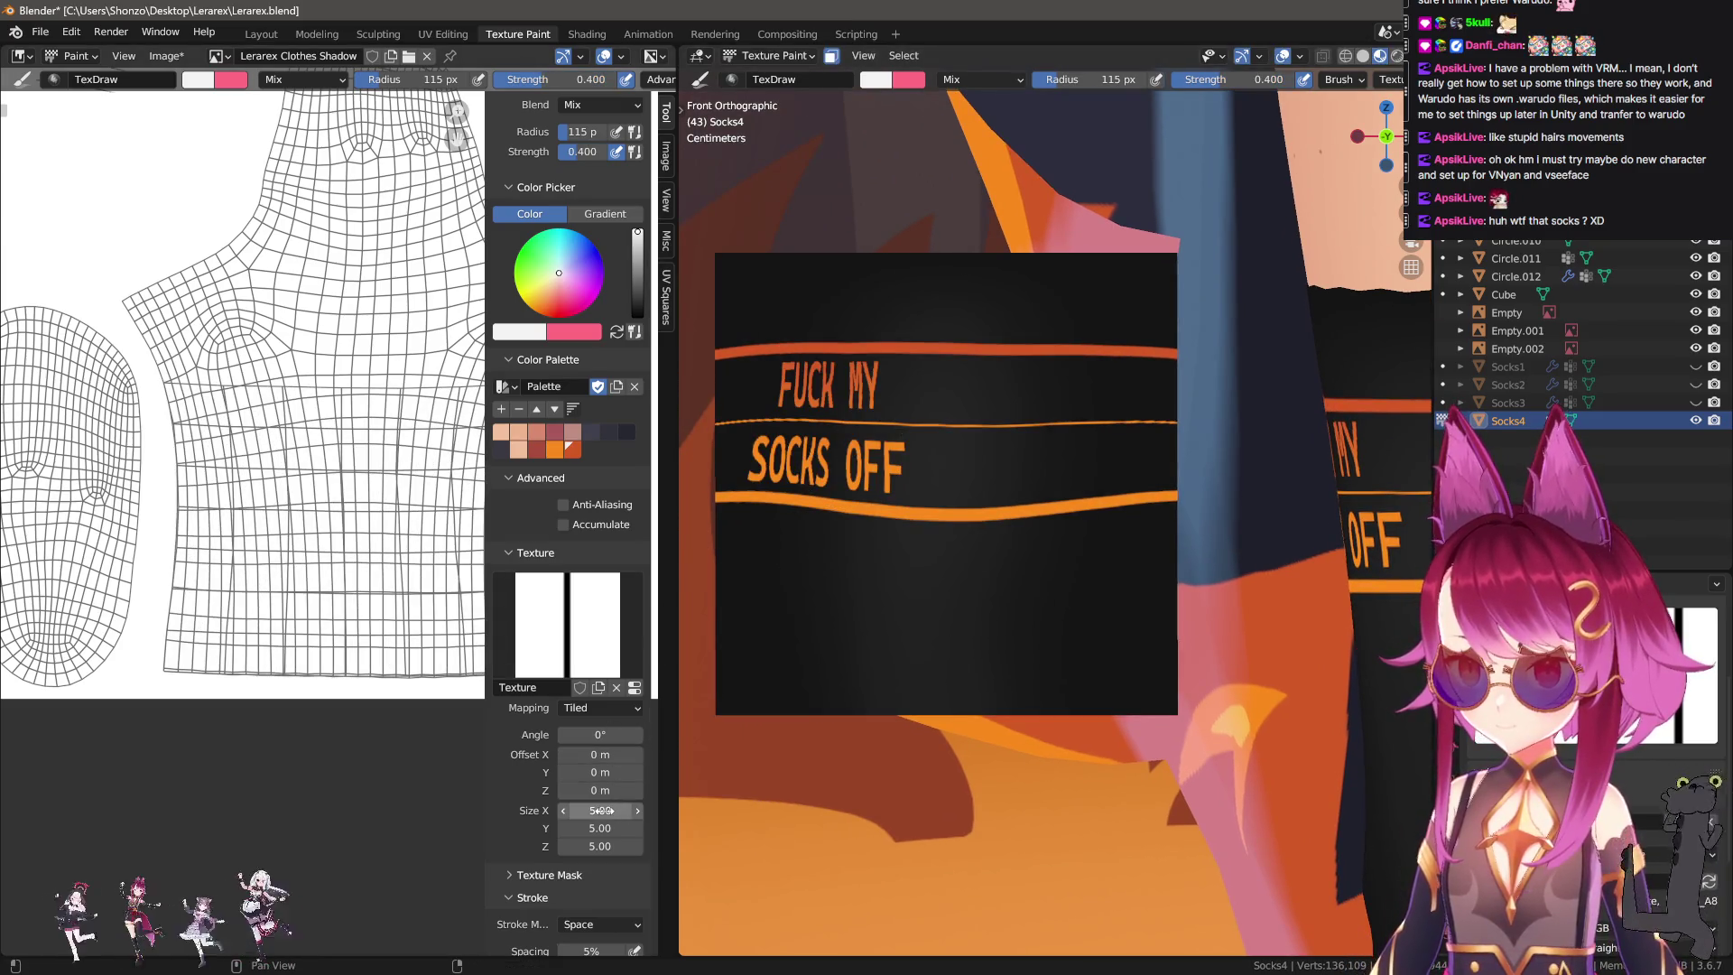
{"action": "type", "text": "10"}
{"action": "key", "text": "Tab"}
{"action": "type", "text": "10"}
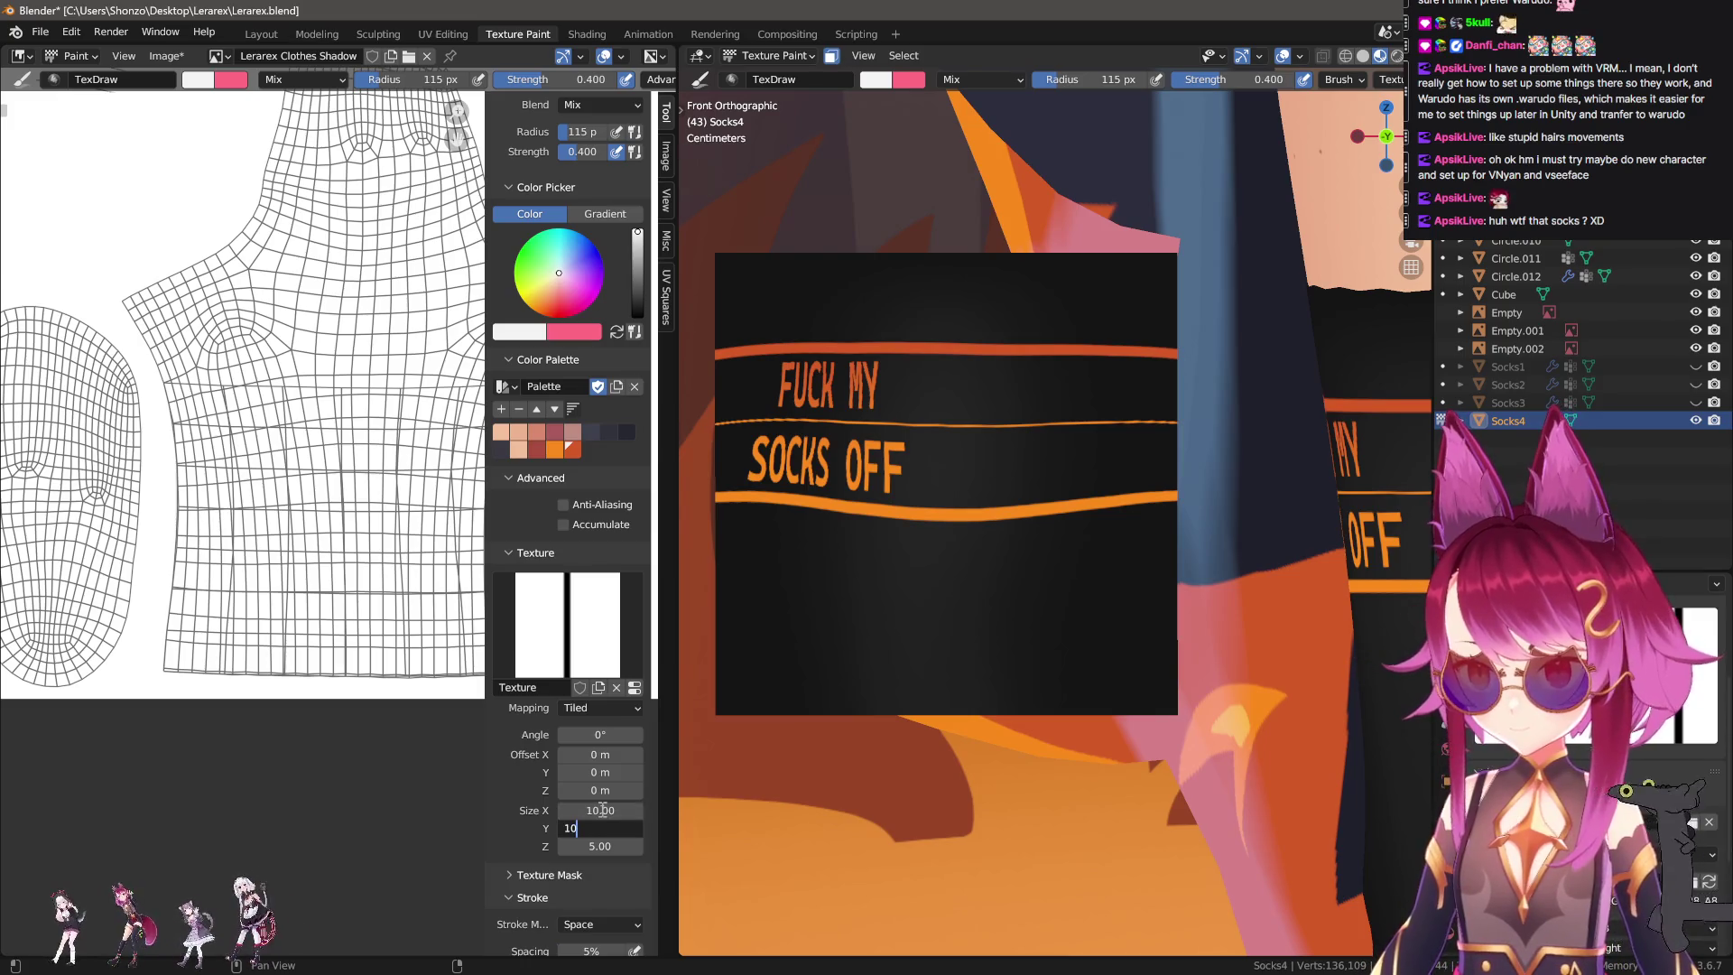
{"action": "key", "text": "Tab"}
{"action": "type", "text": "10"}
{"action": "key", "text": "Return"}
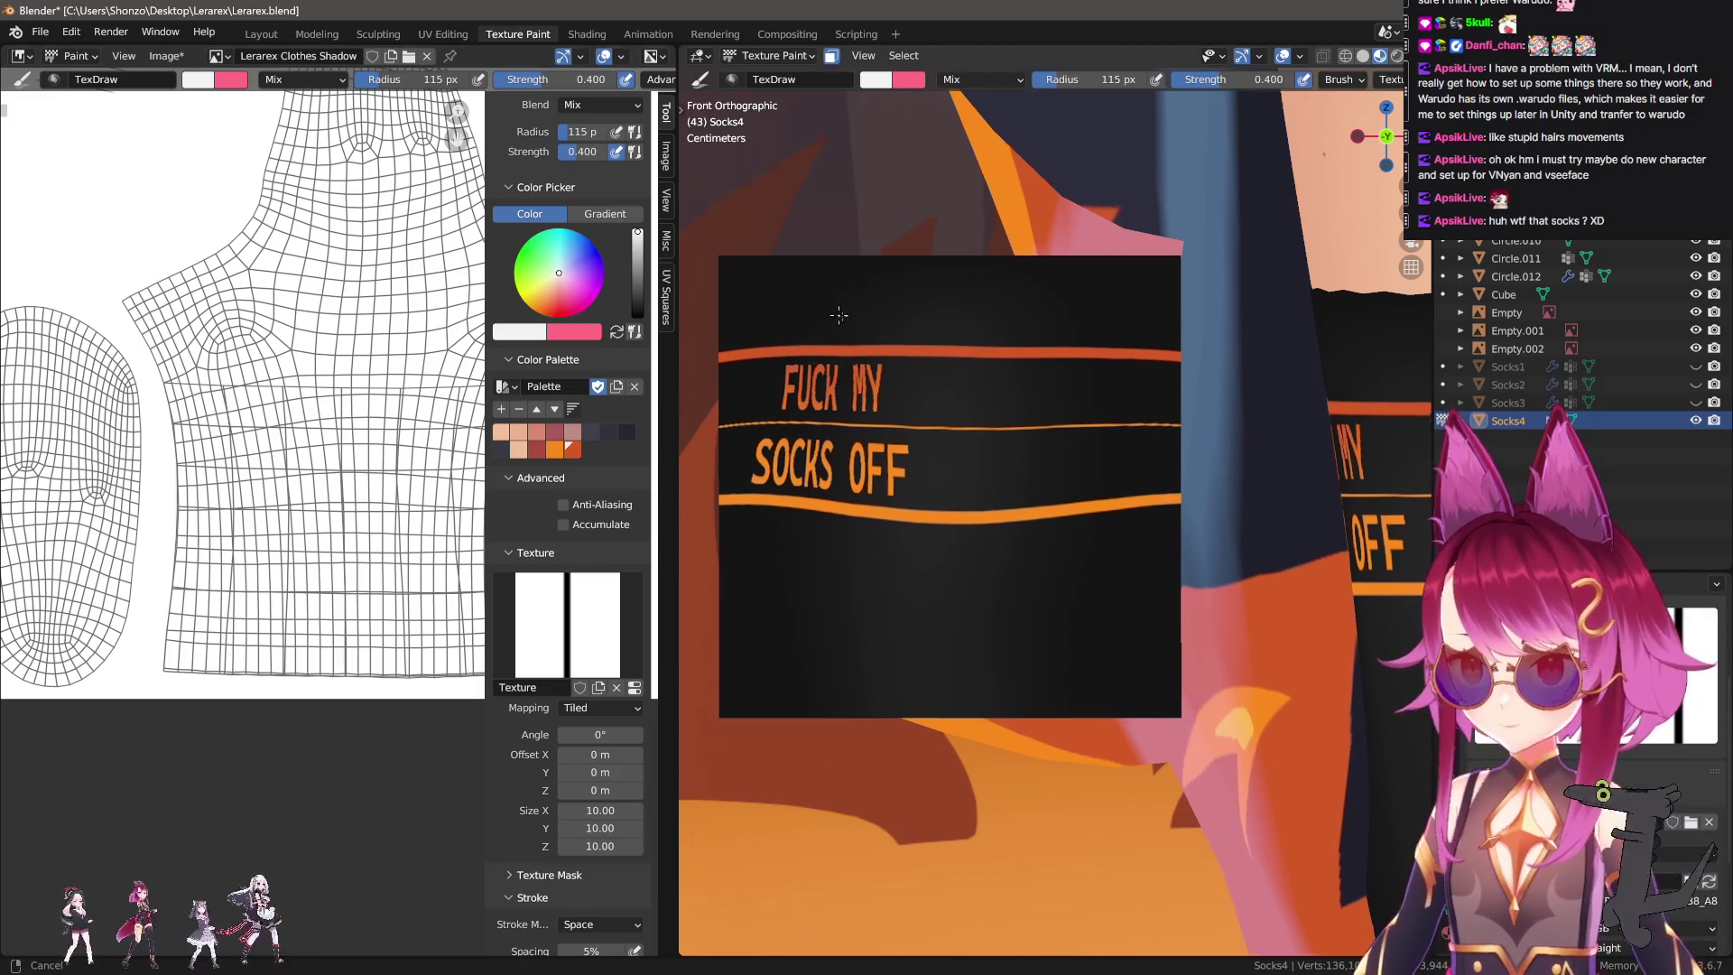
Set the brush radius to 152 px, then shrink it while viewing the other sock.
{"action": "middle_click_drag", "start_coordinate": [825, 283], "coordinate": [849, 295], "text": "shift"}
{"action": "key", "text": "f"}
{"action": "left_click", "coordinate": [784, 311]}
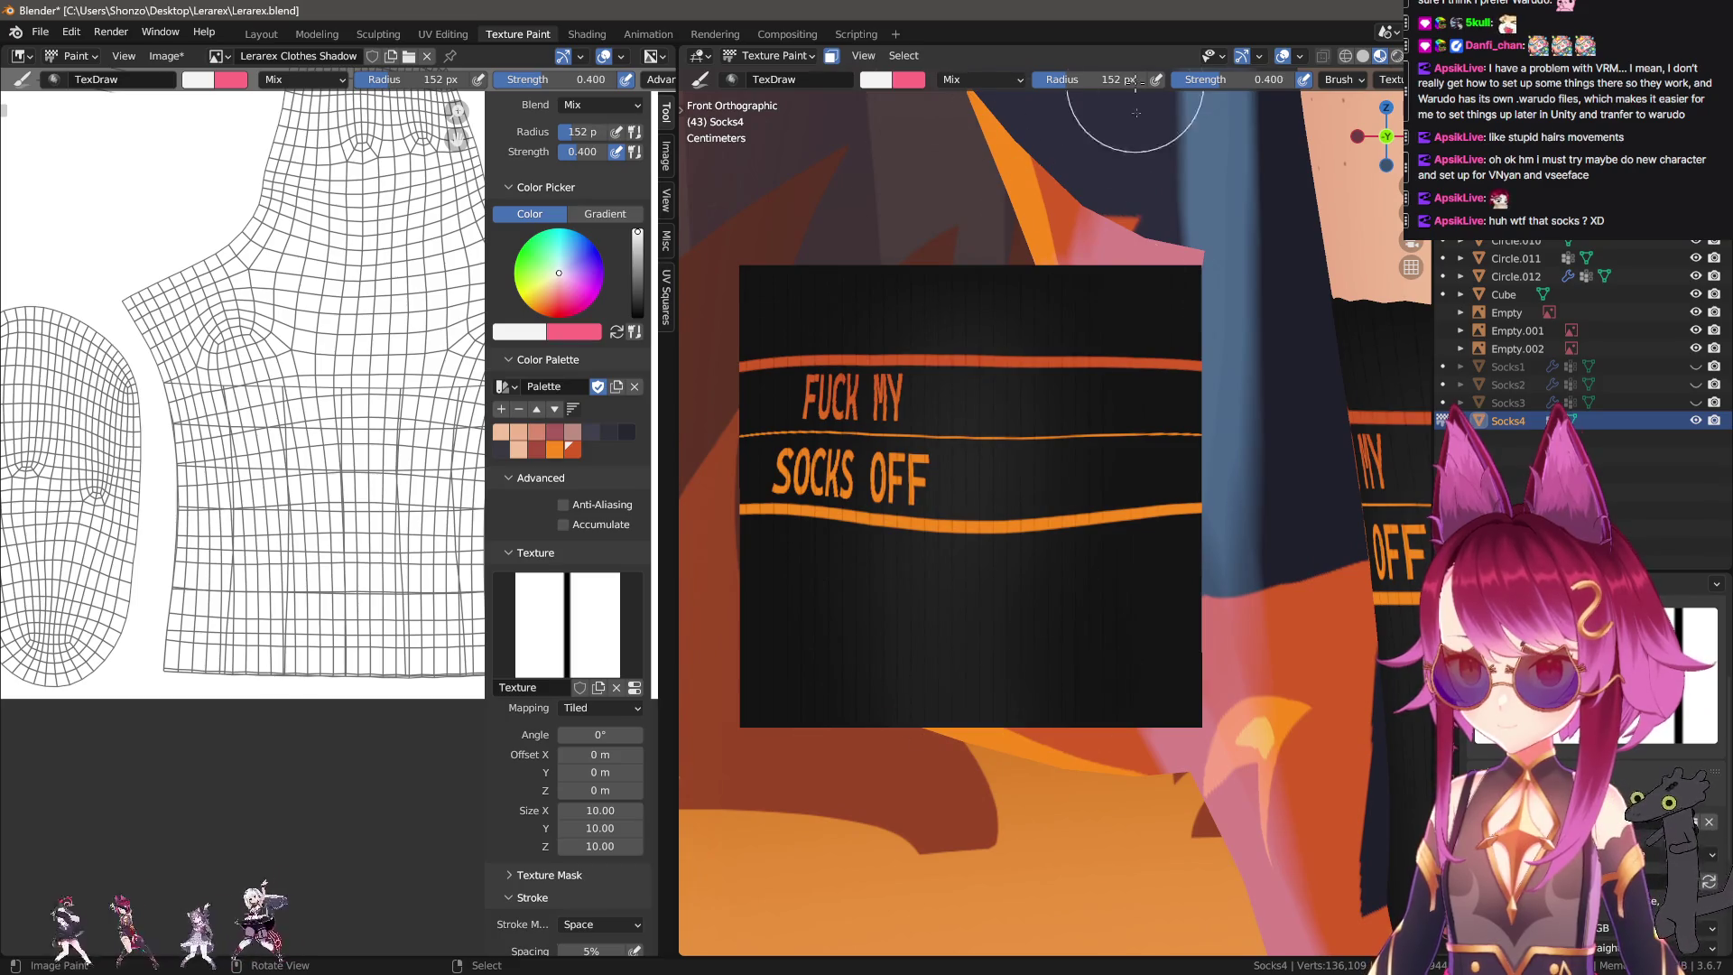
{"action": "mouse_move", "coordinate": [1076, 715]}
{"action": "middle_mouse_down", "text": "shift"}
{"action": "mouse_move", "coordinate": [826, 640]}
{"action": "mouse_move", "coordinate": [912, 629]}
{"action": "middle_mouse_up", "text": "shift"}
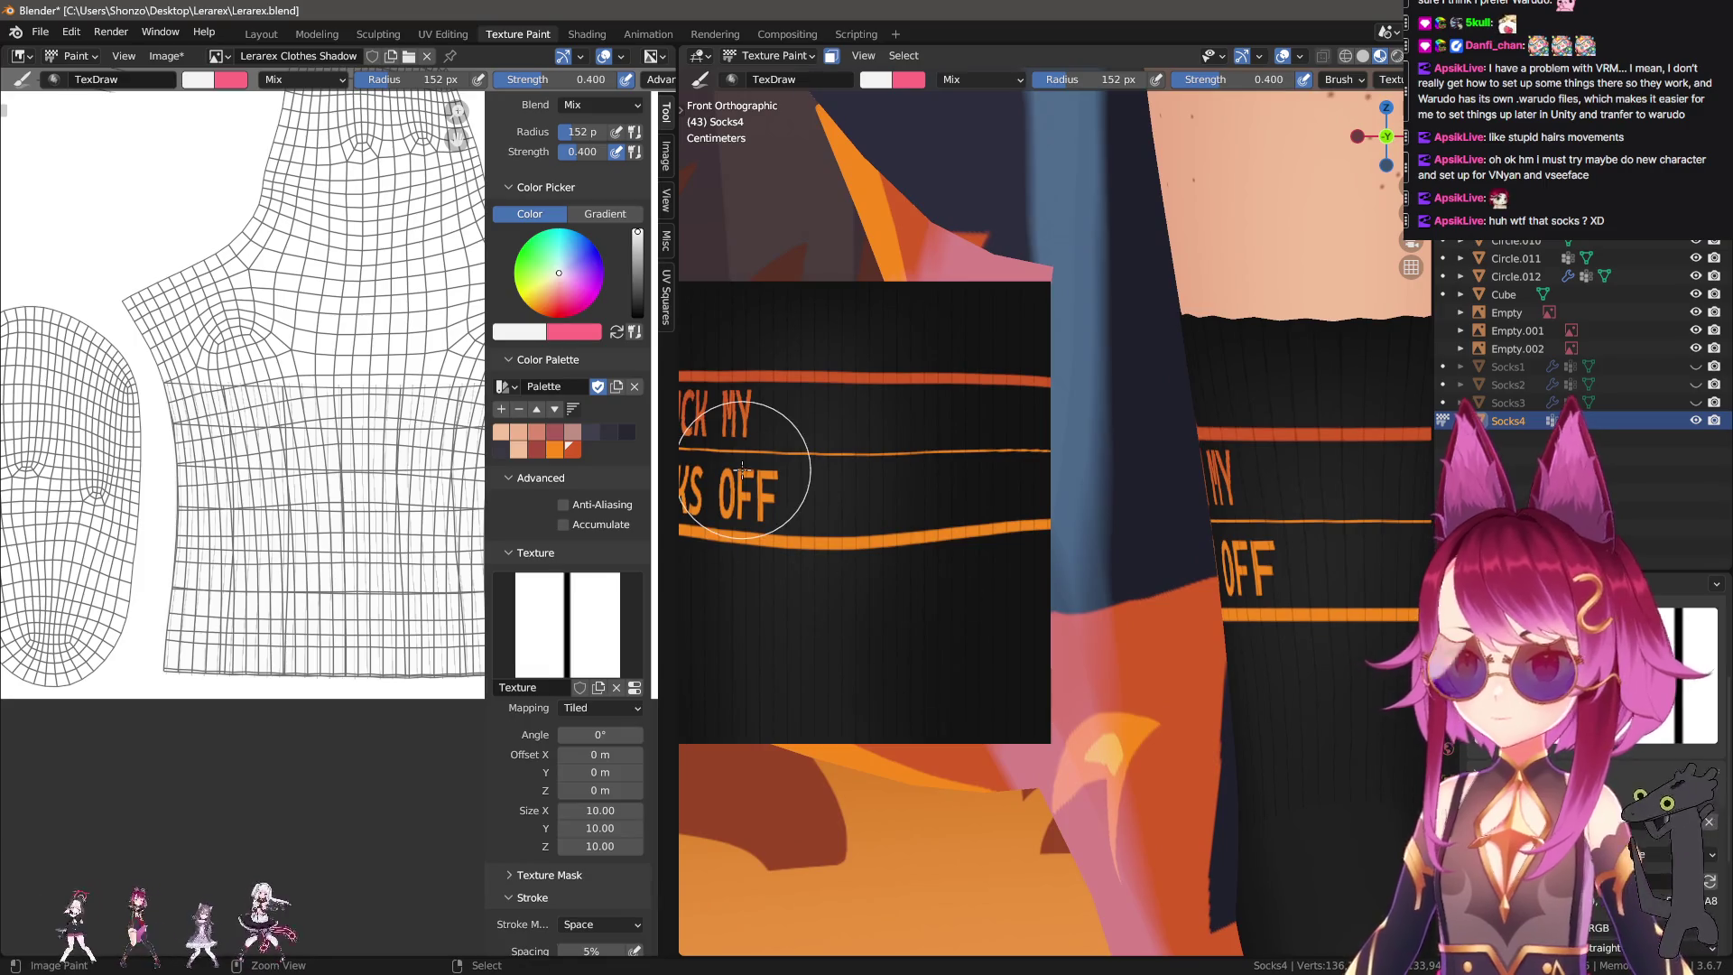
{"action": "middle_click_drag", "start_coordinate": [742, 470], "coordinate": [871, 469], "text": "shift"}
{"action": "key", "text": "f"}
{"action": "left_click", "coordinate": [1002, 432]}
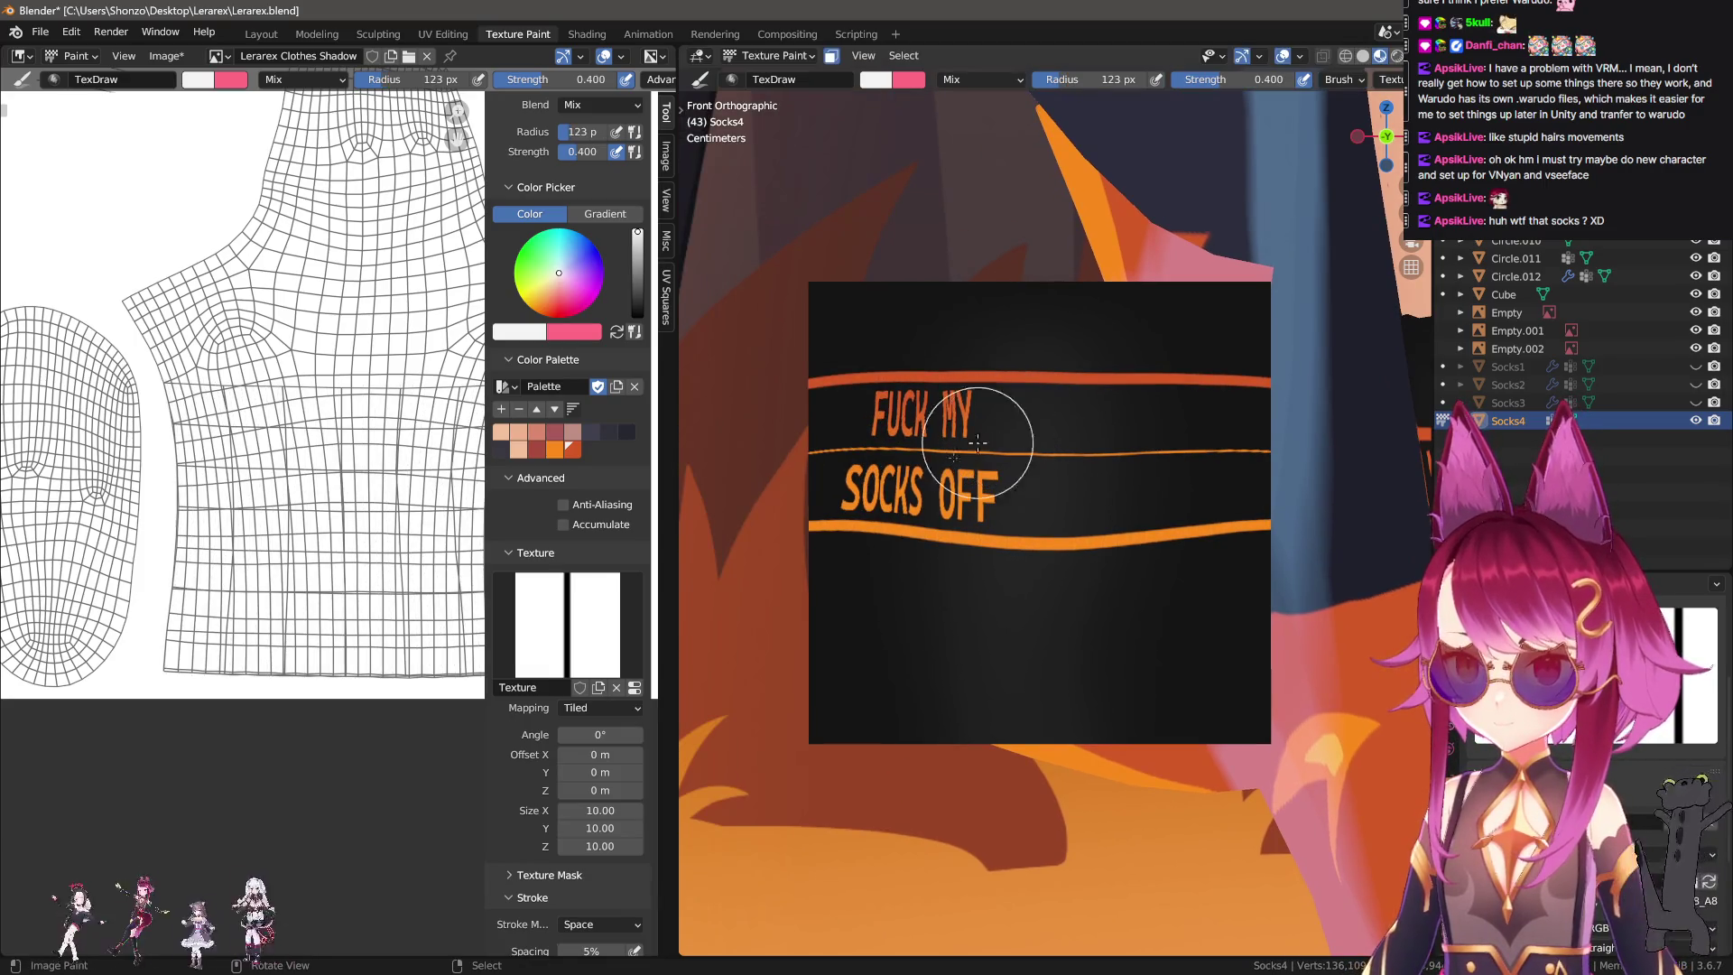
Set the texture size values to 15.
{"action": "key", "text": "Tab"}
{"action": "type", "text": "15"}
{"action": "key", "text": "Tab"}
{"action": "type", "text": "15"}
{"action": "key", "text": "Return"}
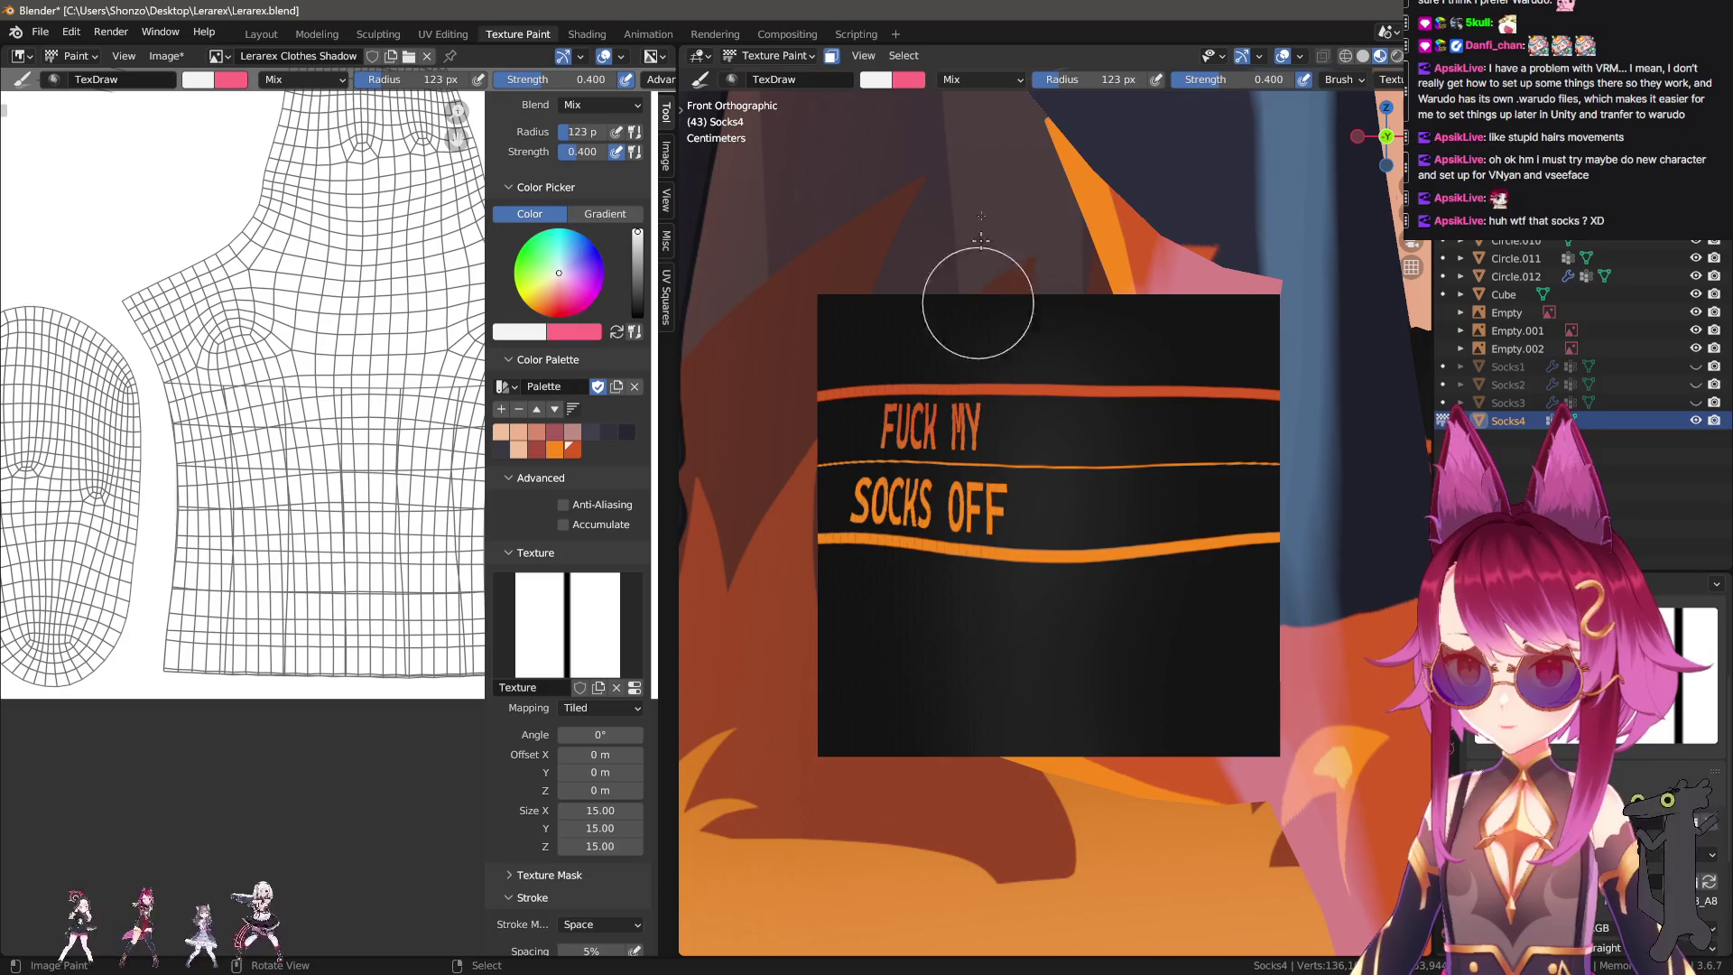
{"action": "scroll", "coordinate": [948, 650], "scroll_direction": "up", "scroll_amount": 3}
{"action": "key", "text": "n"}
{"action": "key", "text": "n"}
{"action": "scroll", "coordinate": [1090, 698], "scroll_direction": "up", "scroll_amount": 2}
{"action": "scroll", "coordinate": [1090, 698], "scroll_direction": "up", "scroll_amount": 3}
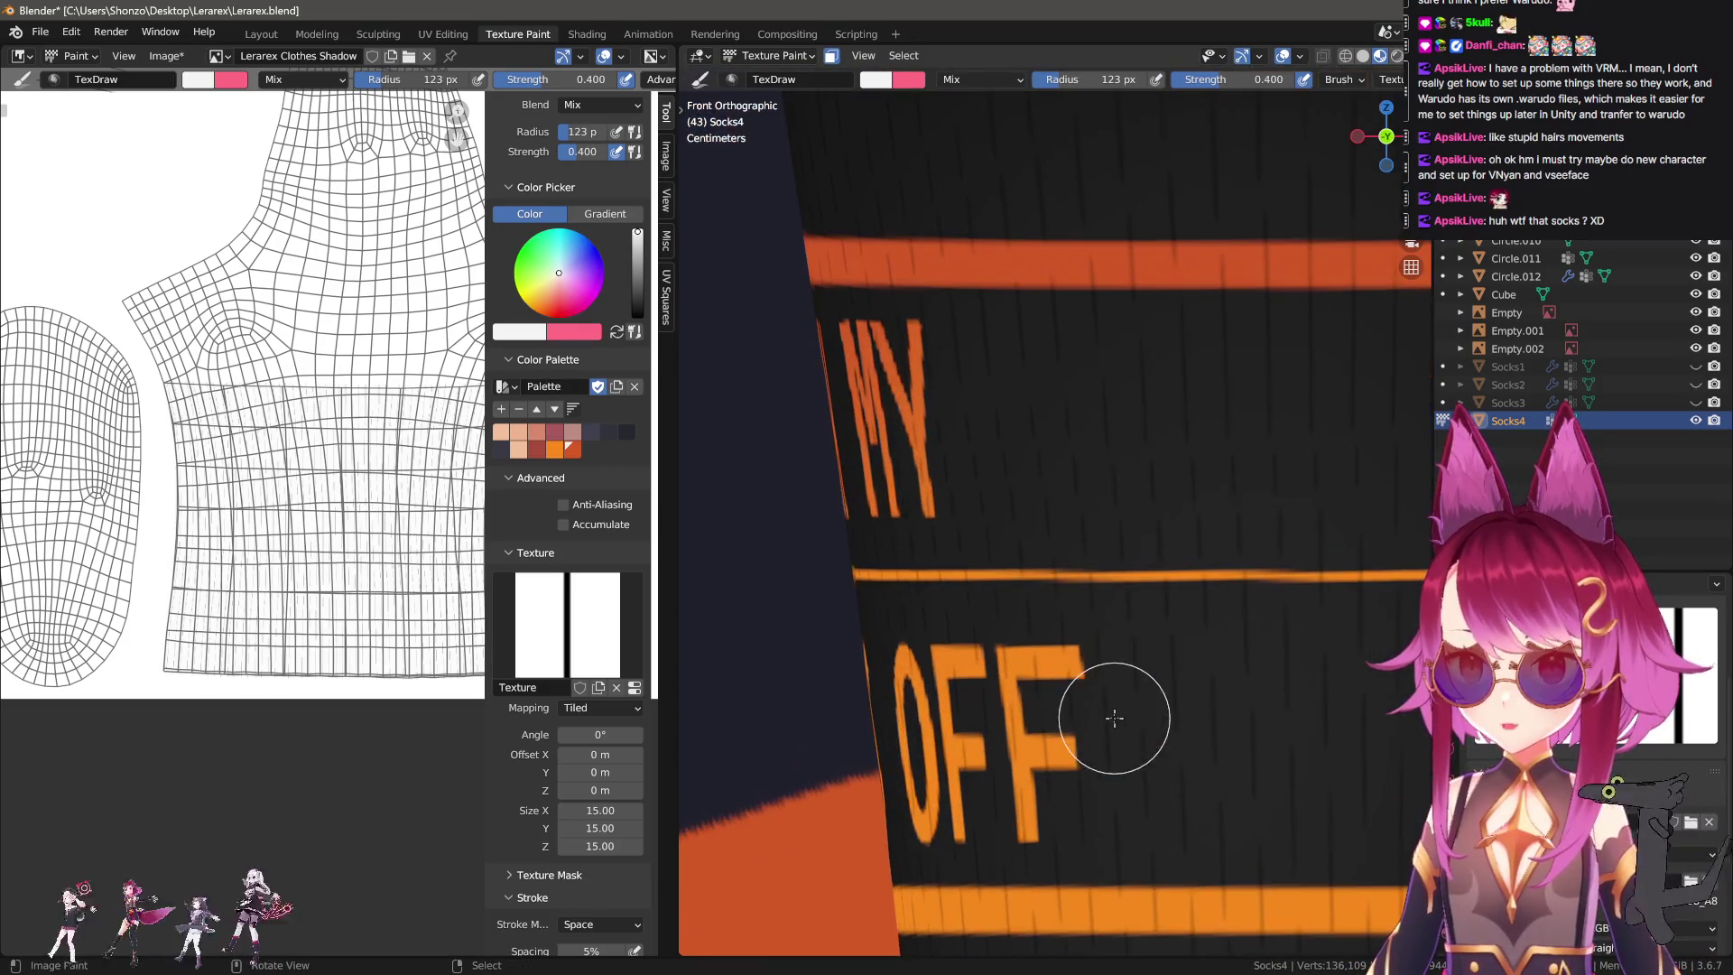
{"action": "scroll", "coordinate": [1094, 632], "scroll_direction": "down", "scroll_amount": 2}
{"action": "scroll", "coordinate": [1128, 614], "scroll_direction": "down", "scroll_amount": 3}
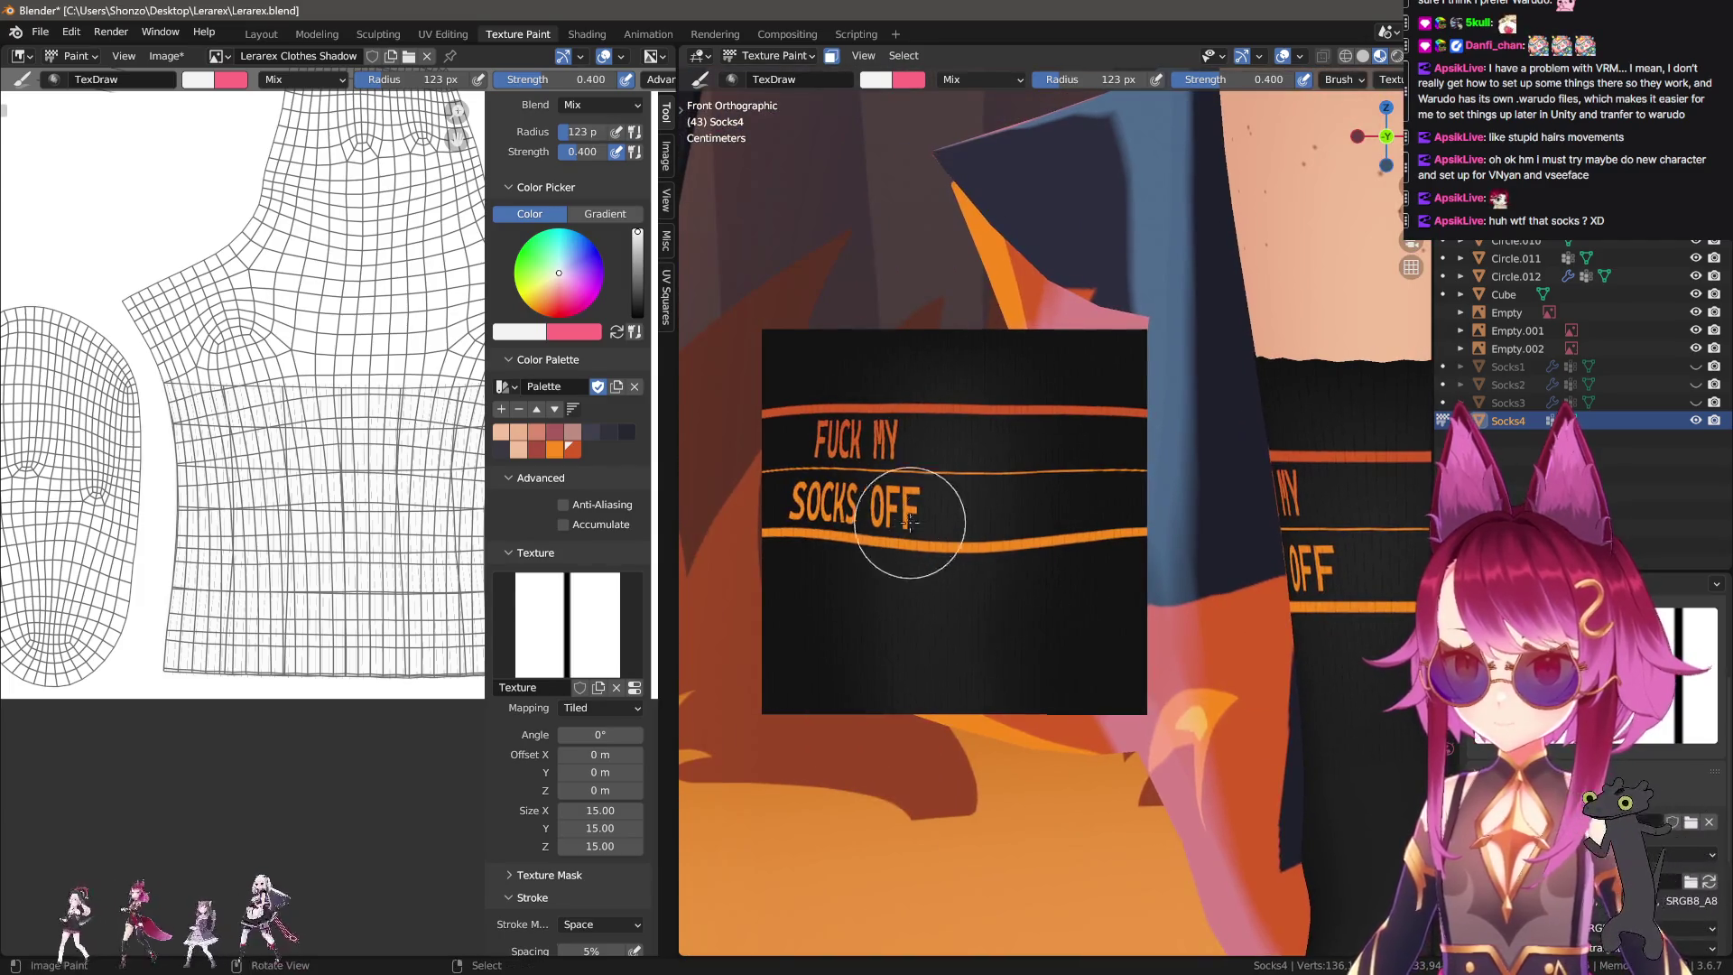
Resize the brush from 186 px to 161 px, finally settling on 152 px.
{"action": "key", "text": "f"}
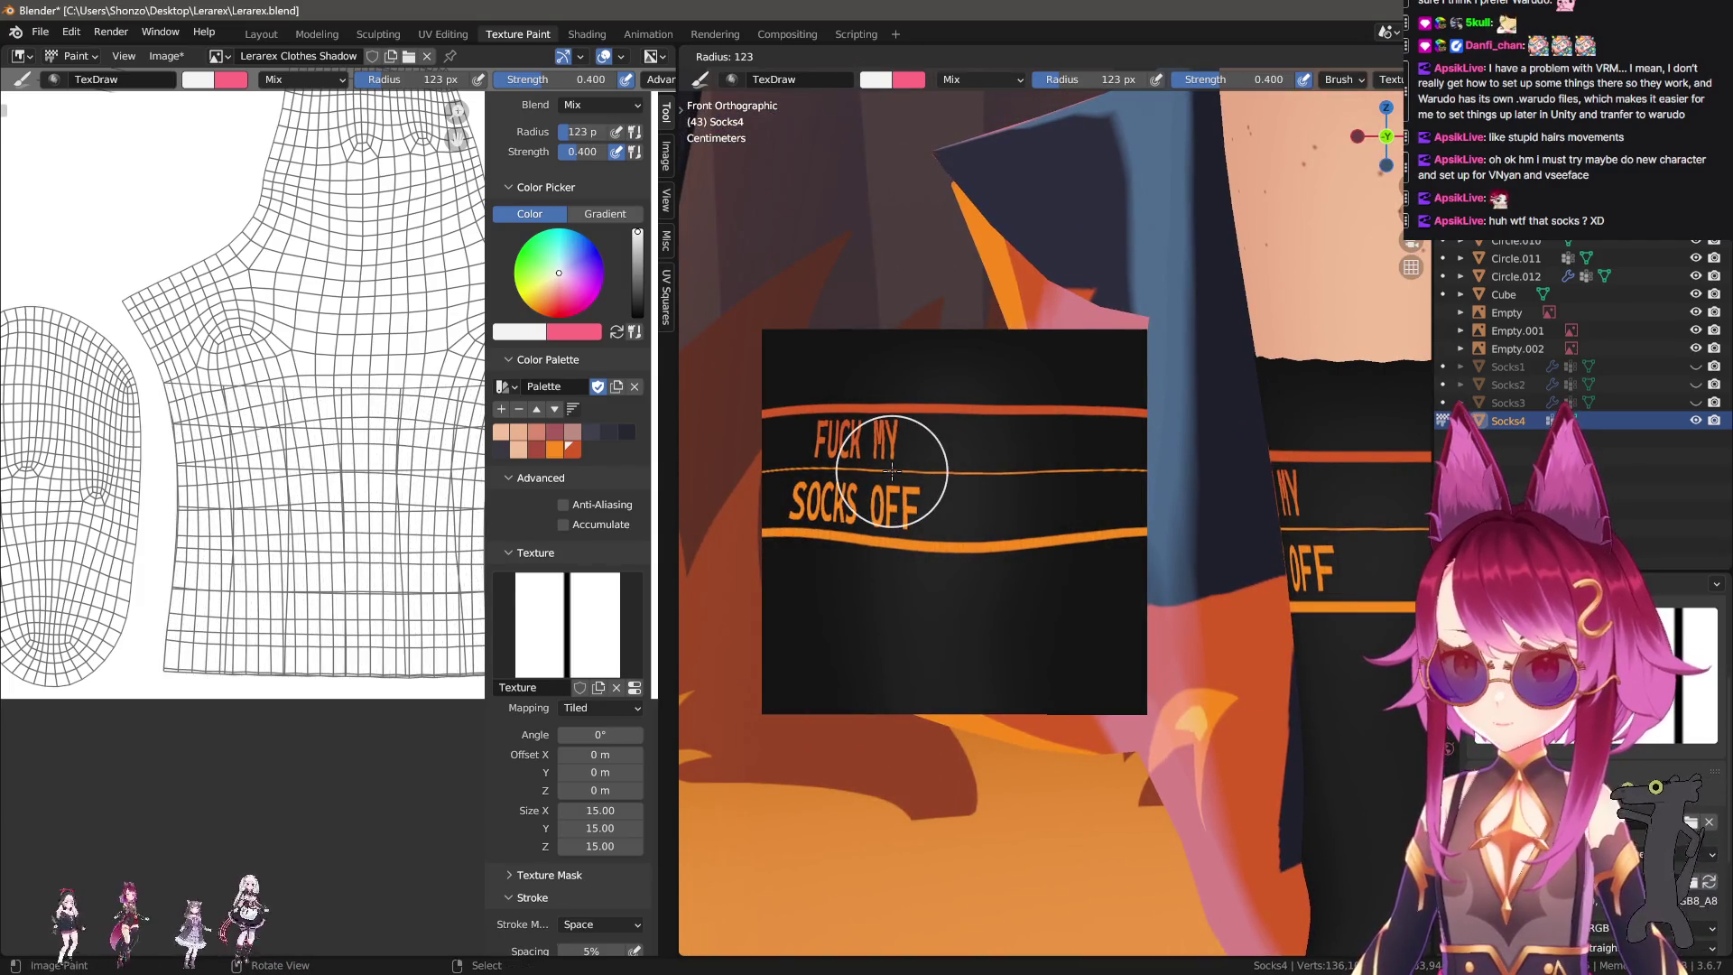
{"action": "left_click", "coordinate": [934, 471]}
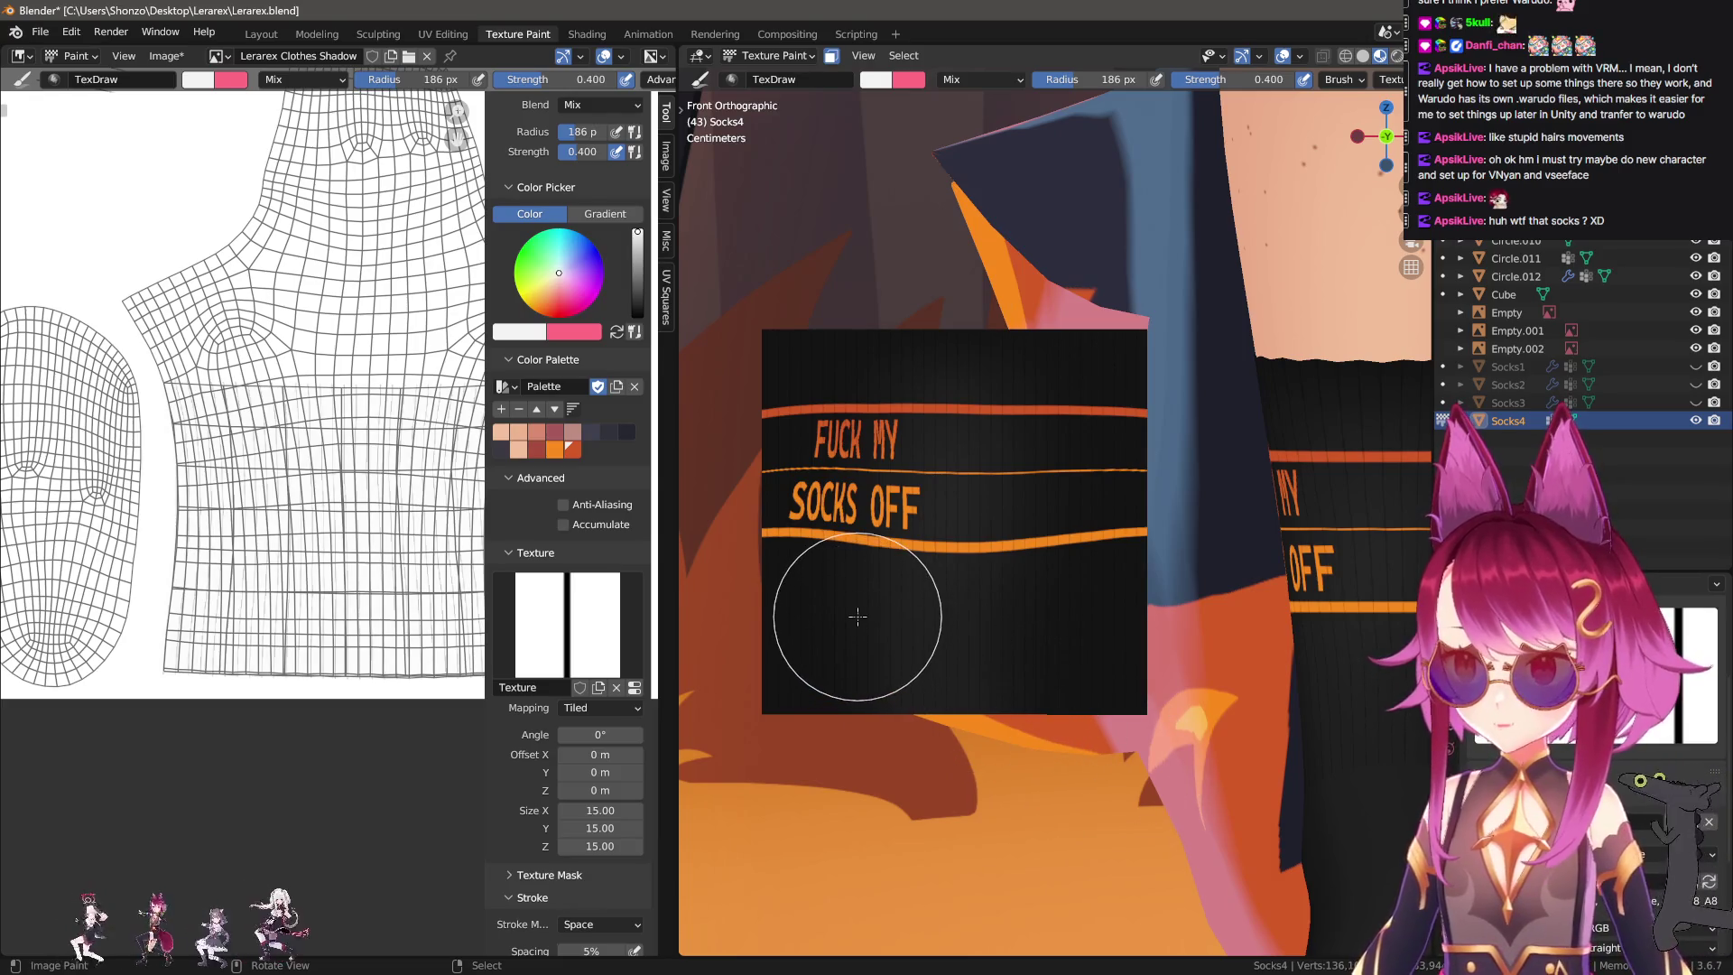
{"action": "key", "text": "f"}
{"action": "left_click", "coordinate": [863, 523]}
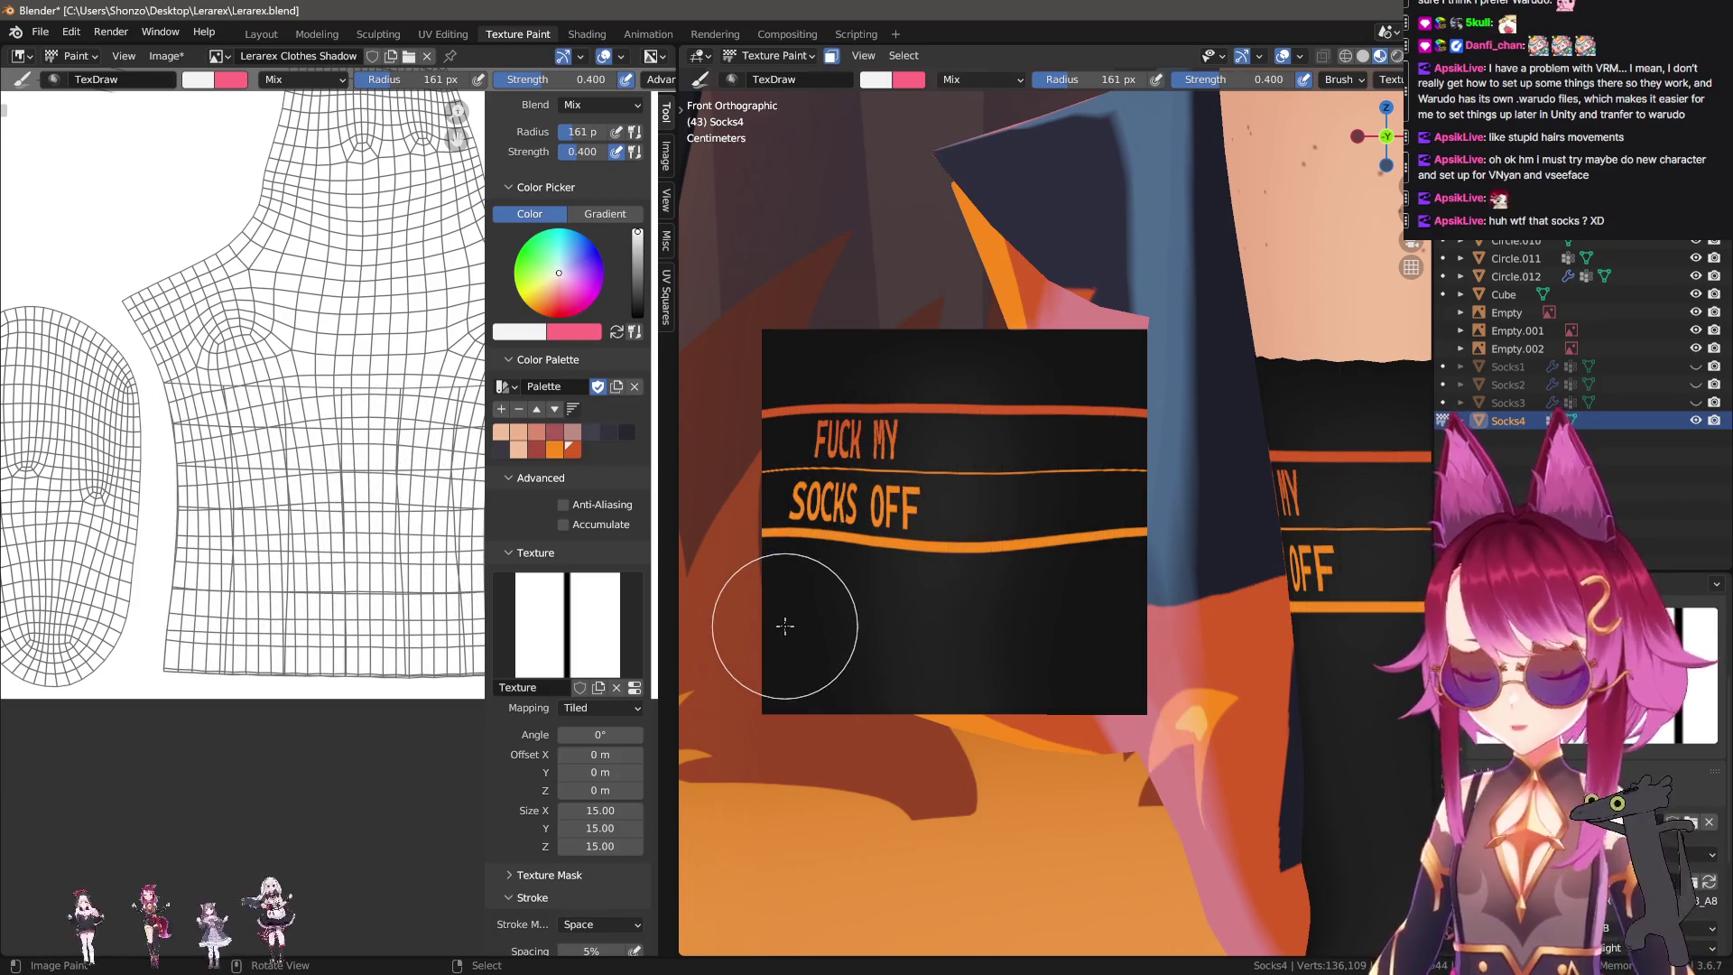
{"action": "key", "text": "f"}
{"action": "left_click", "coordinate": [808, 578]}
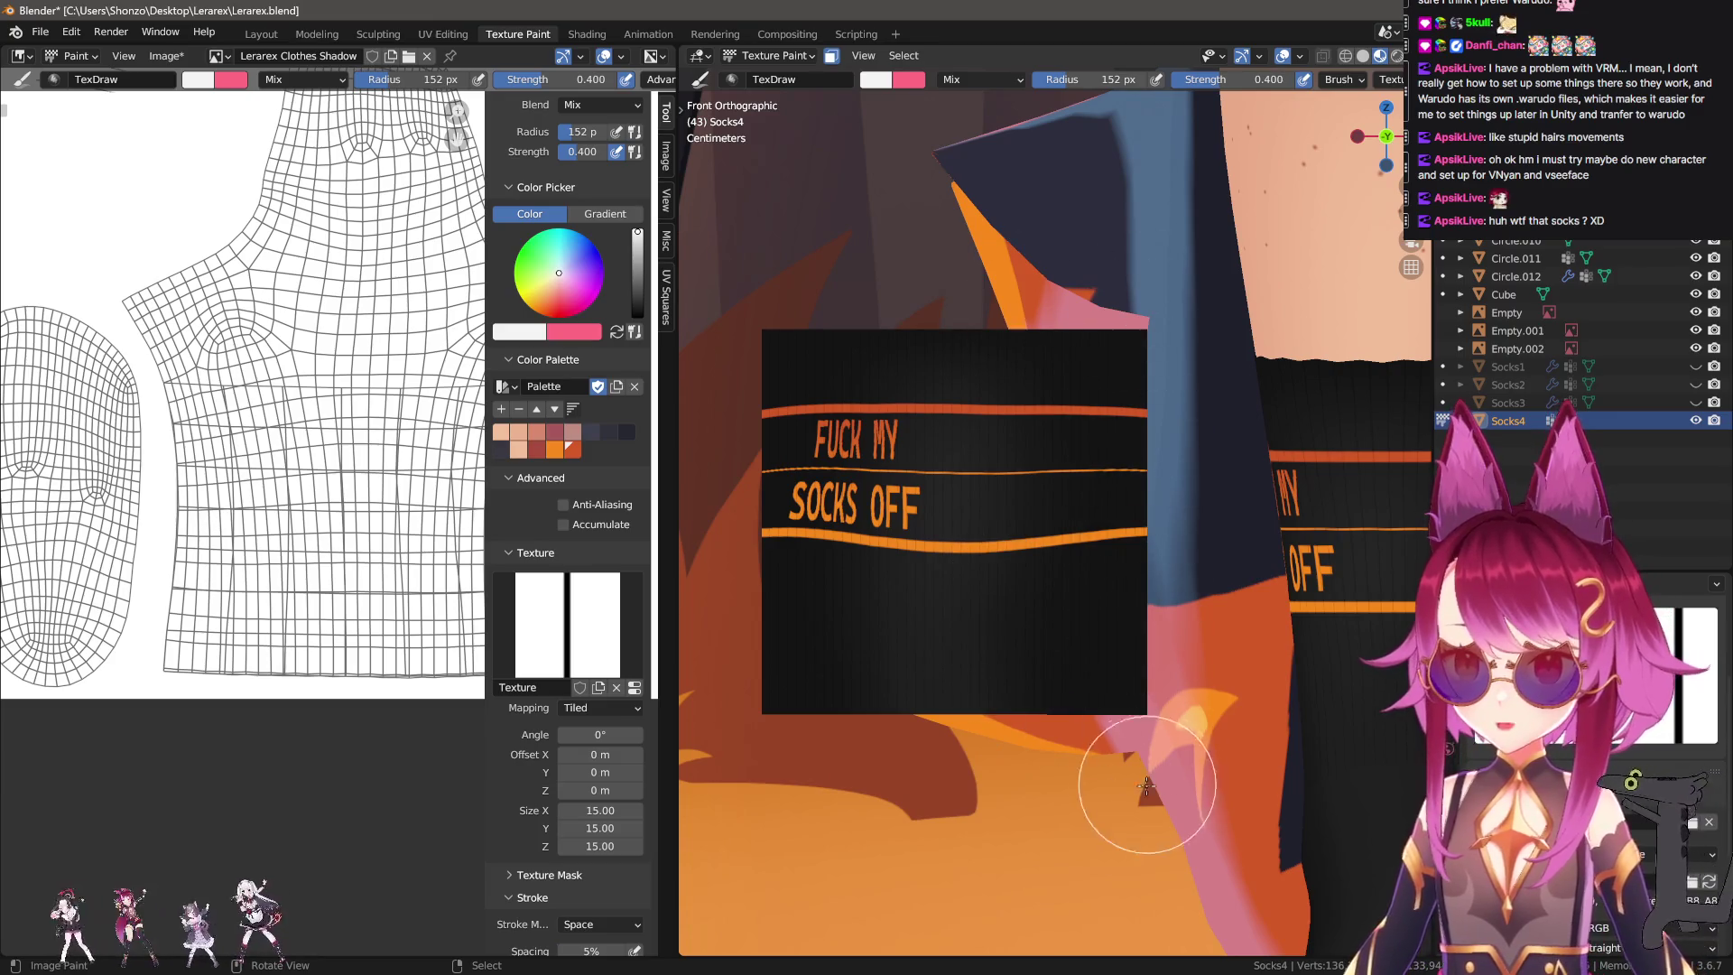
Bring up the brush and texture slot settings in the sidebar.
{"action": "scroll", "coordinate": [1064, 779], "scroll_direction": "up", "scroll_amount": 1}
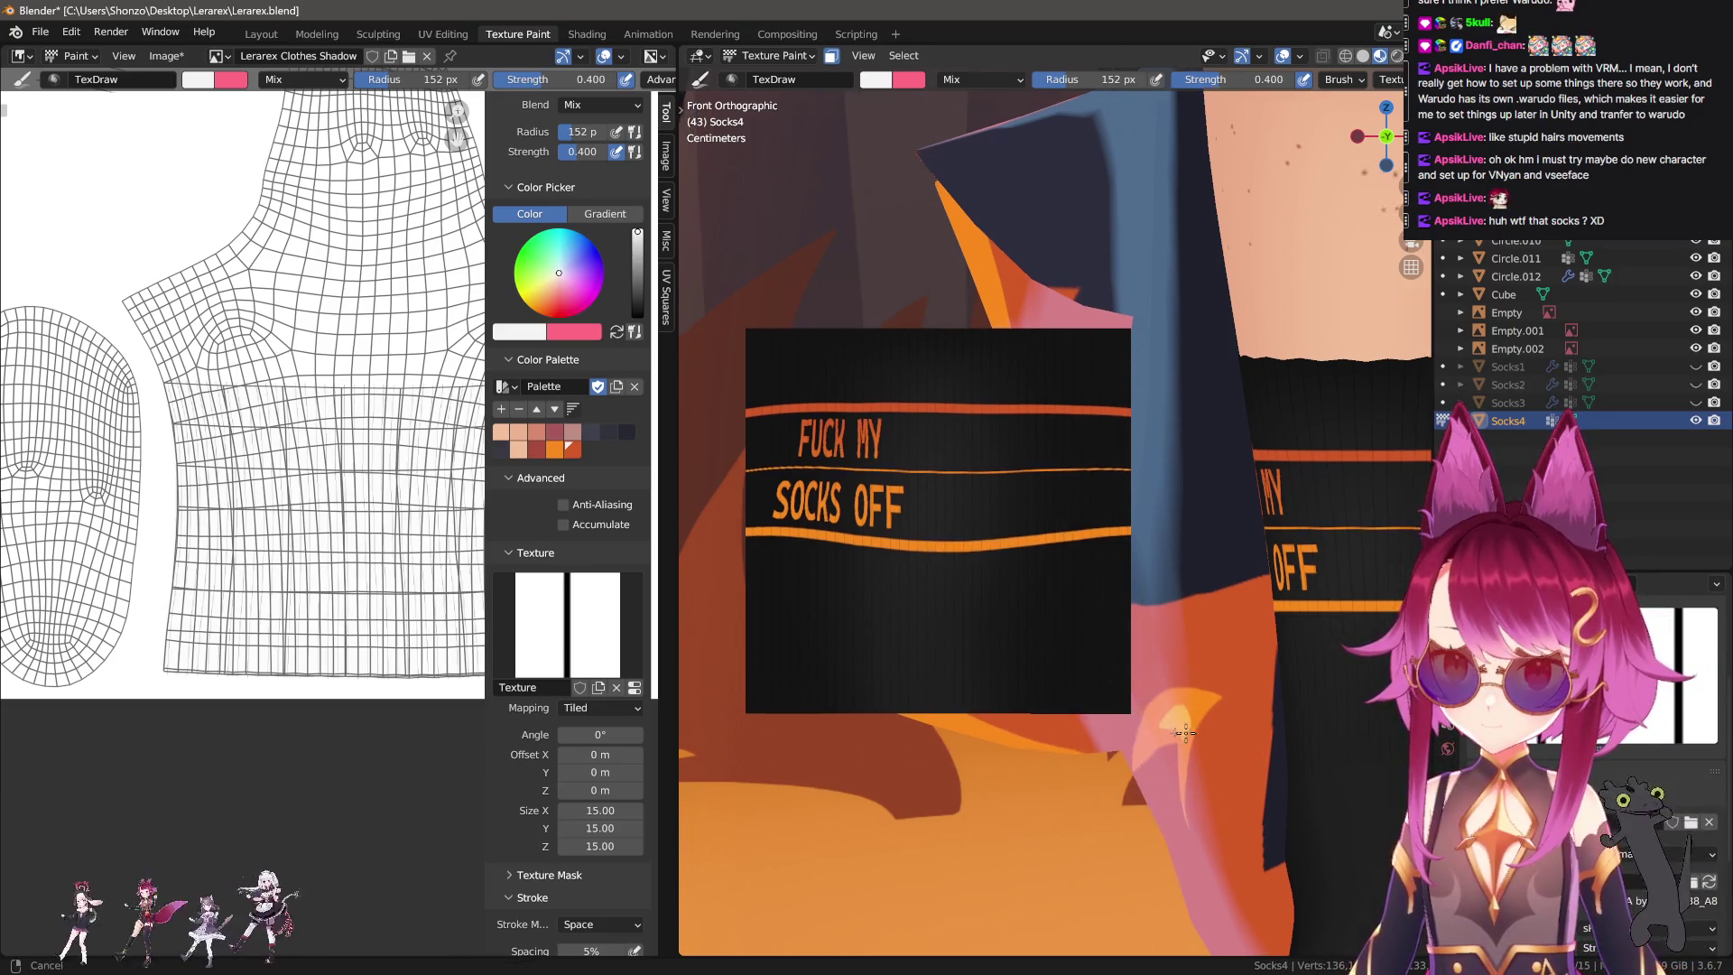
{"action": "scroll", "coordinate": [1038, 767], "scroll_direction": "up", "scroll_amount": 3}
{"action": "scroll", "coordinate": [948, 715], "scroll_direction": "up", "scroll_amount": 2}
{"action": "scroll", "coordinate": [1003, 777], "scroll_direction": "up", "scroll_amount": 2}
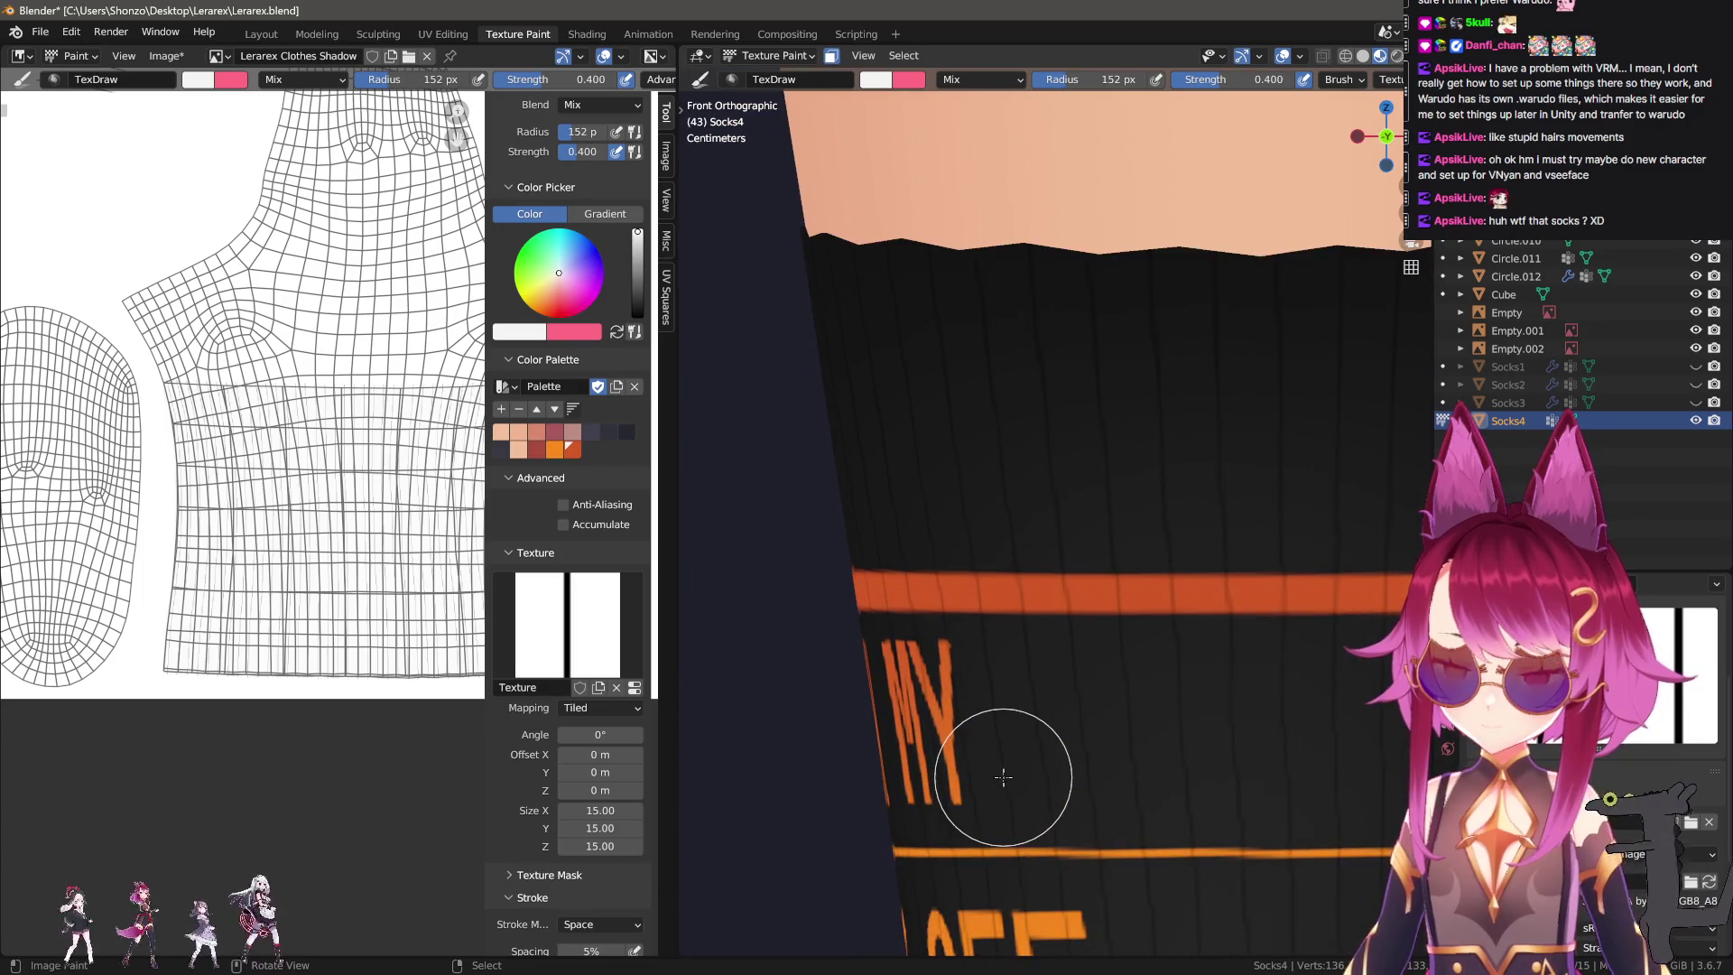
{"action": "scroll", "coordinate": [1002, 777], "scroll_direction": "down", "scroll_amount": 3}
{"action": "scroll", "coordinate": [1005, 658], "scroll_direction": "down", "scroll_amount": 2}
{"action": "scroll", "coordinate": [1048, 707], "scroll_direction": "up", "scroll_amount": 3}
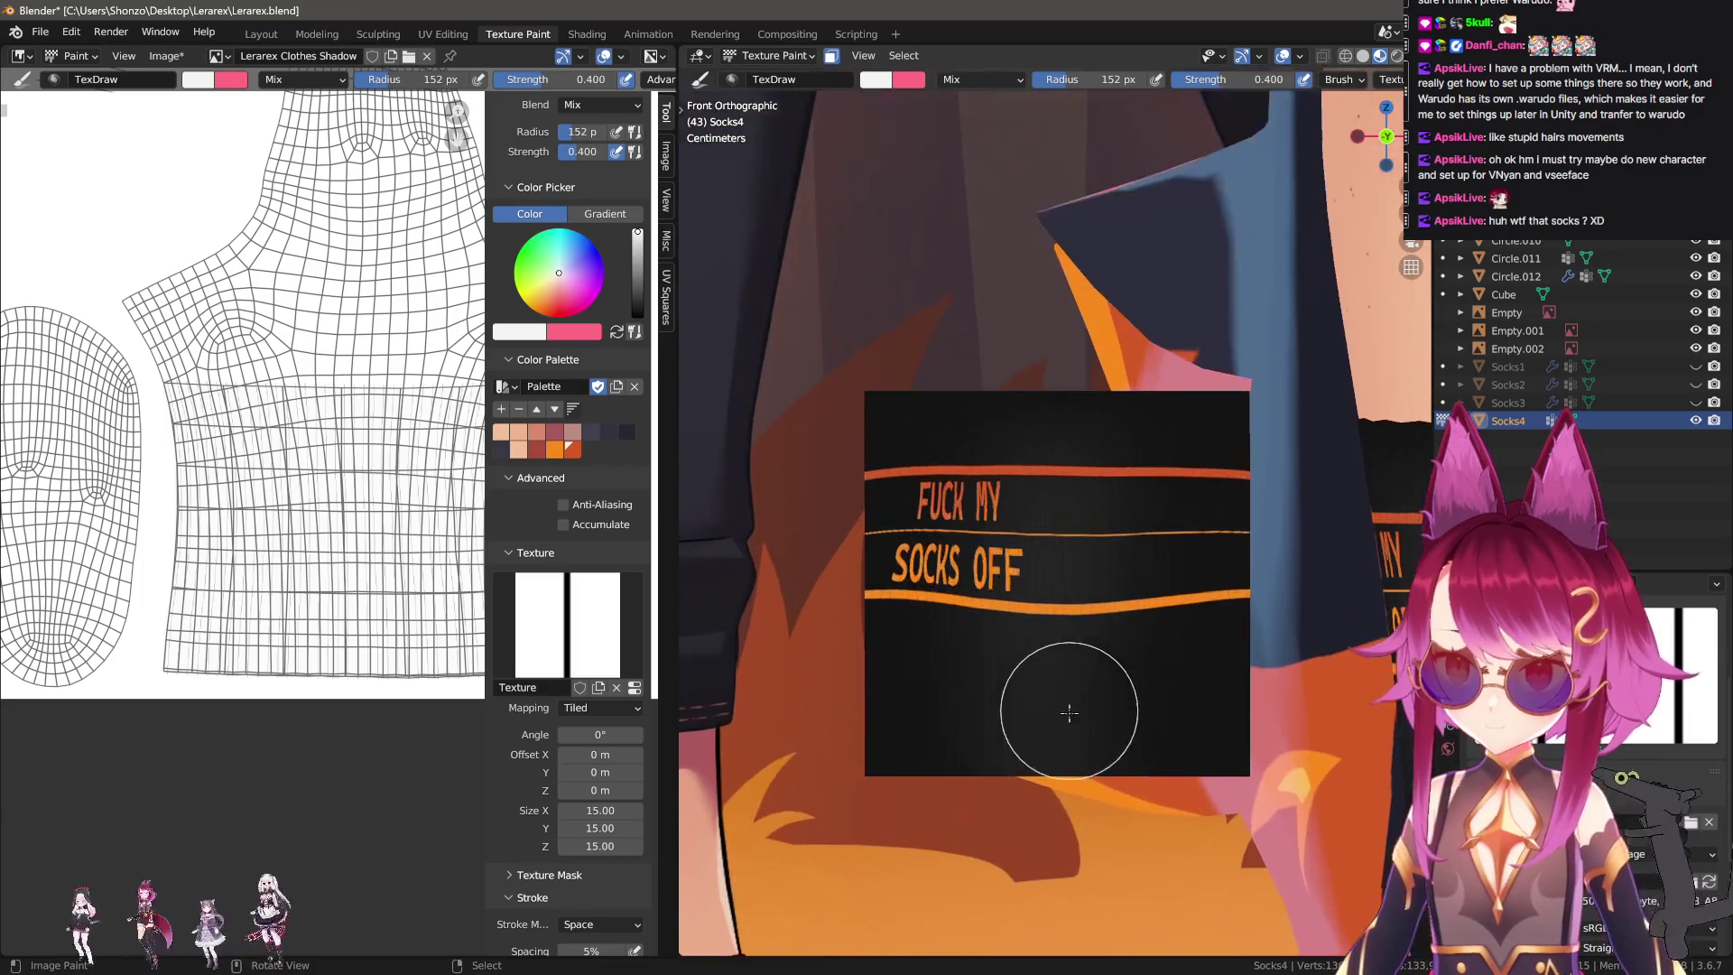
{"action": "scroll", "coordinate": [995, 693], "scroll_direction": "up", "scroll_amount": 1}
{"action": "scroll", "coordinate": [995, 692], "scroll_direction": "up", "scroll_amount": 1}
{"action": "scroll", "coordinate": [967, 599], "scroll_direction": "up", "scroll_amount": 1}
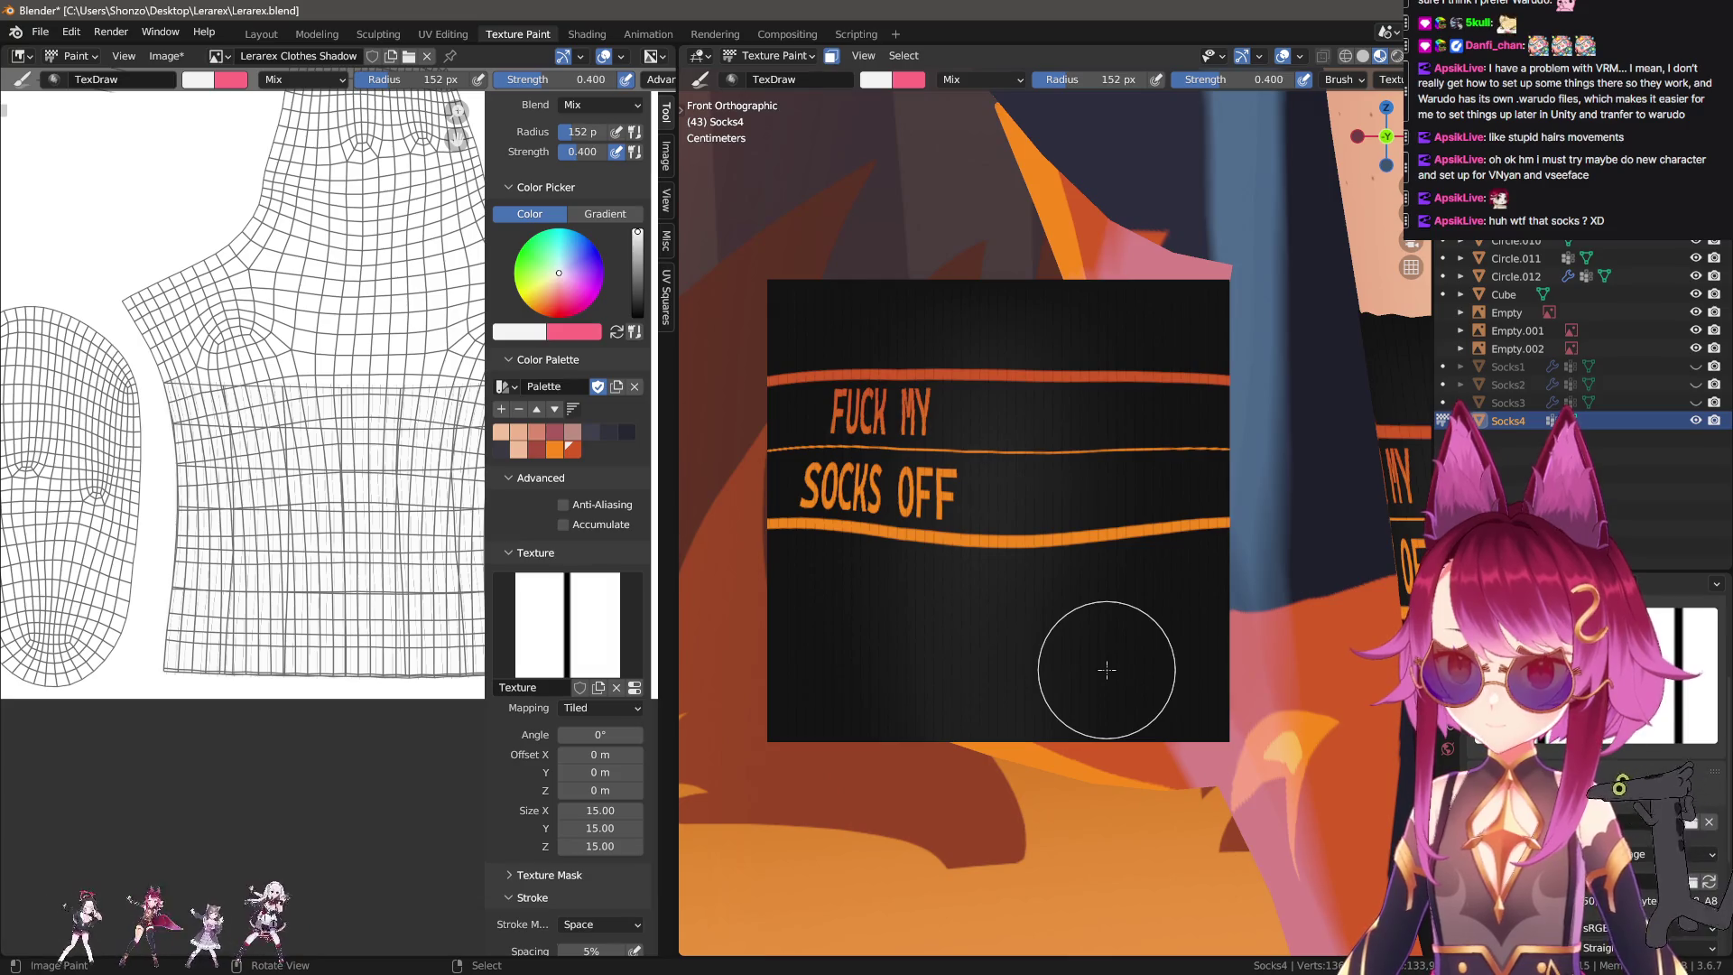
{"action": "key", "text": "n"}
{"action": "scroll", "coordinate": [1319, 172], "scroll_direction": "up", "scroll_amount": 4}
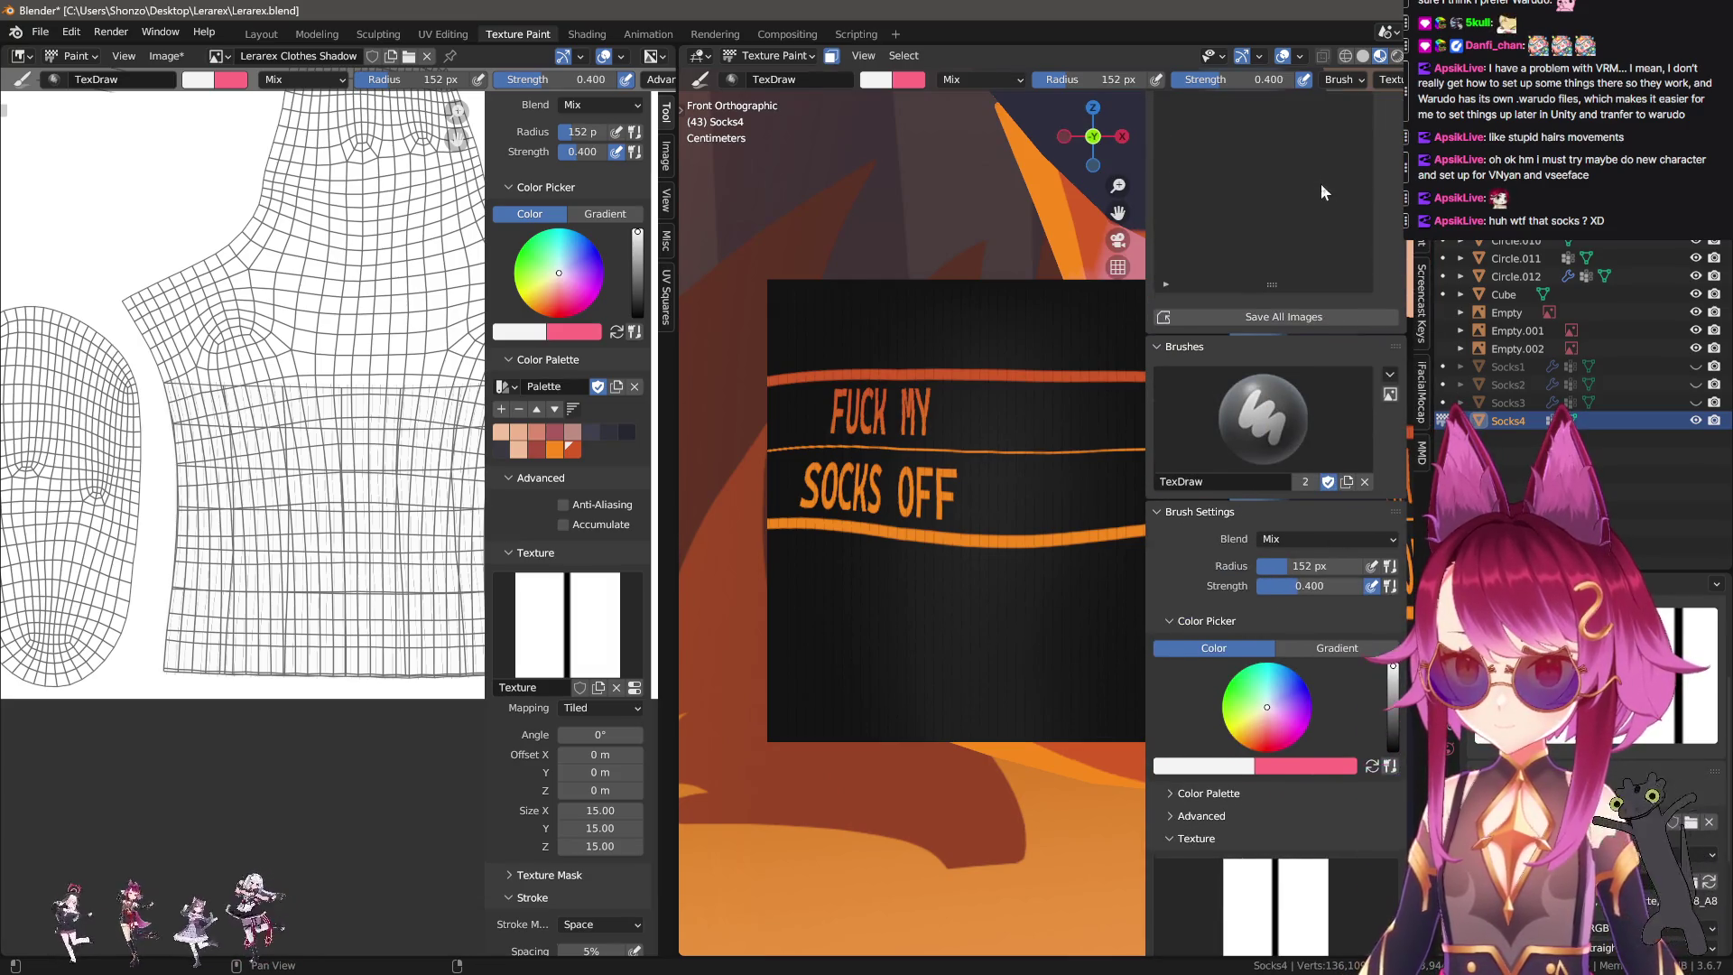
Make Lerarex Clothes Light the paint texture and test-paint stripes, then undo them.
{"action": "scroll", "coordinate": [1318, 192], "scroll_direction": "up", "scroll_amount": 4}
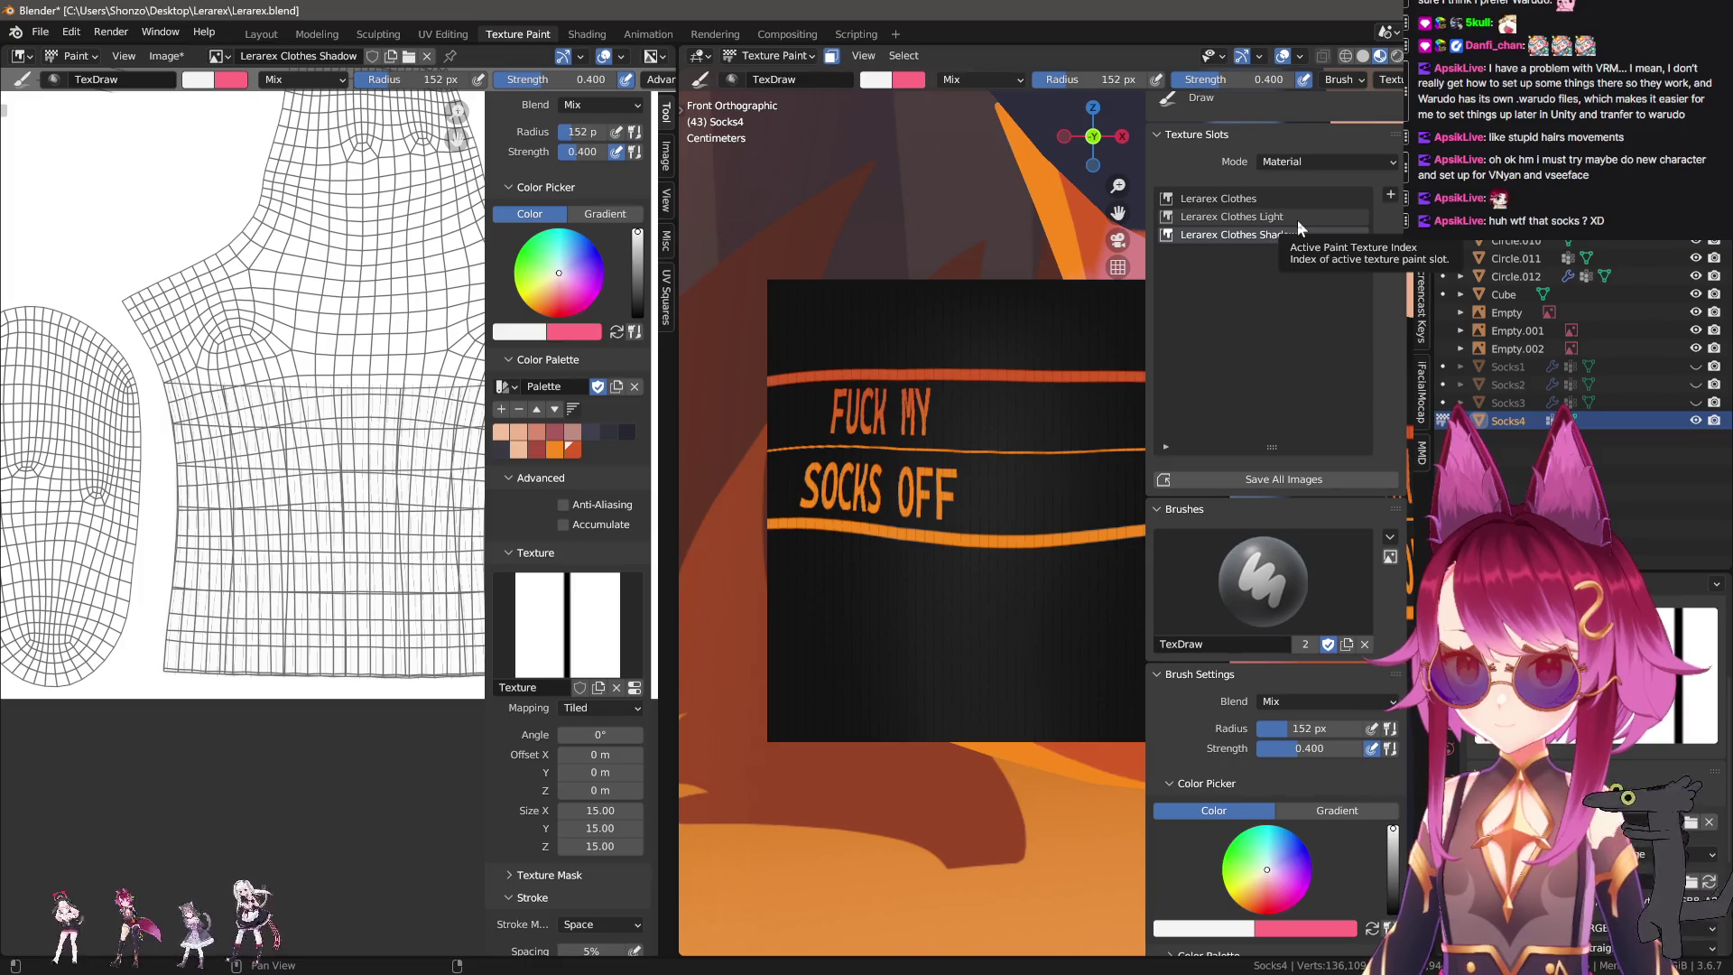
{"action": "left_click", "coordinate": [1297, 219]}
{"action": "key", "text": "n"}
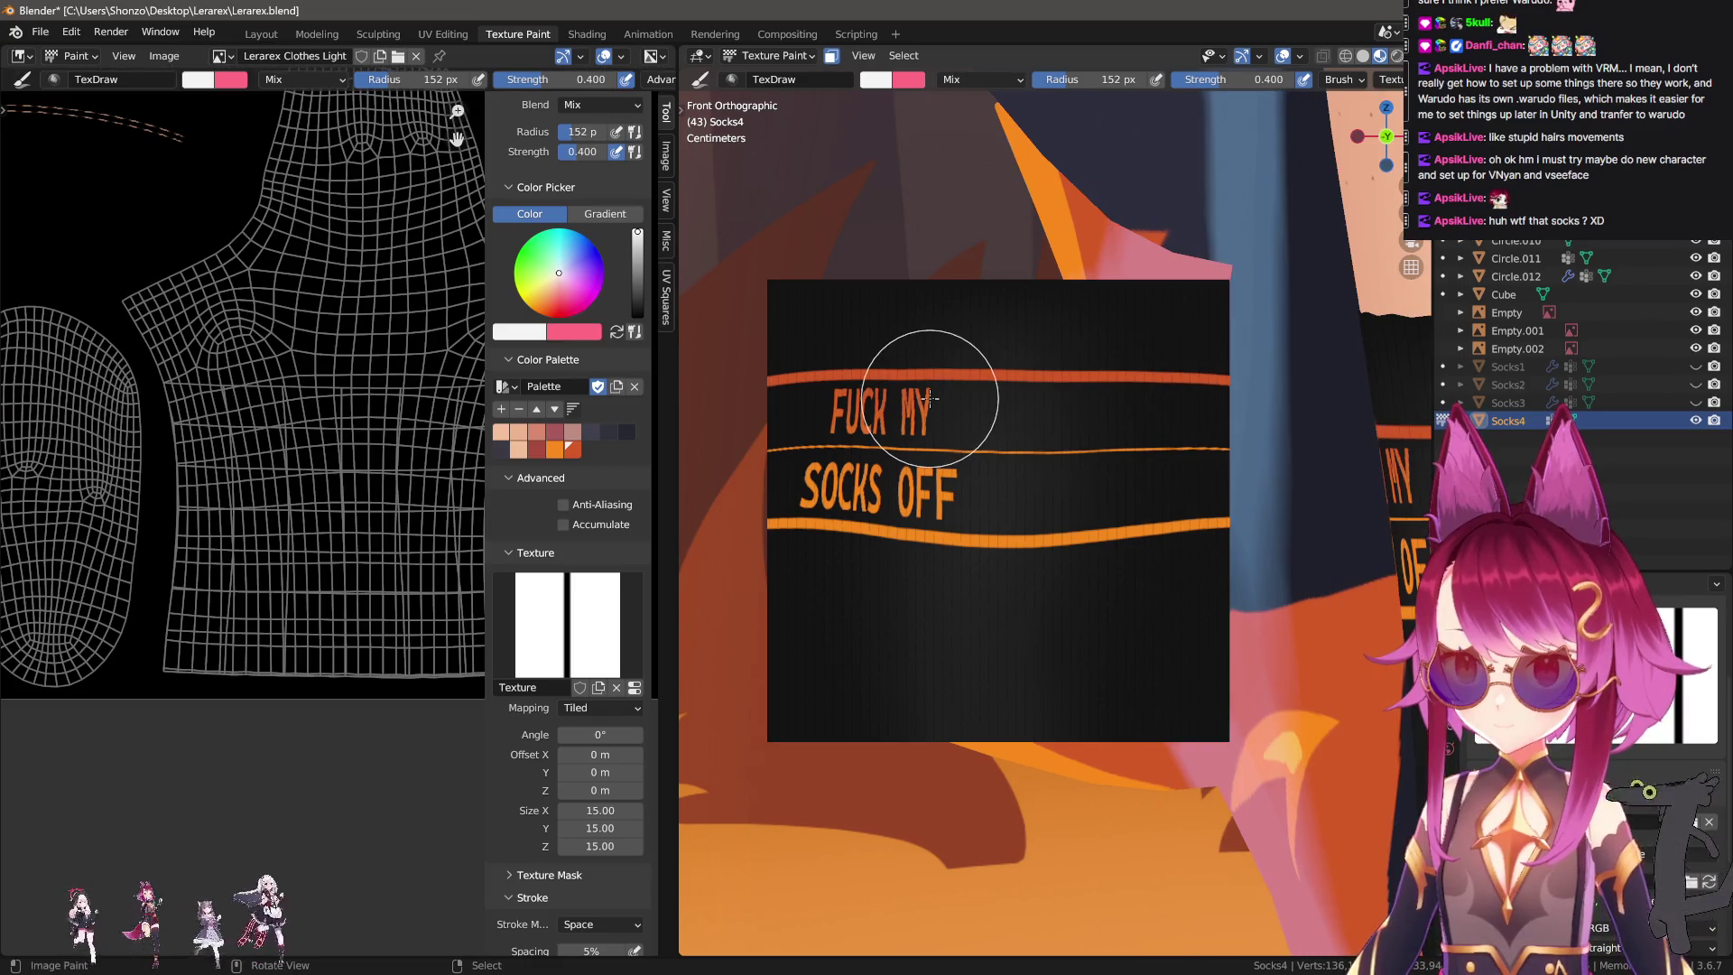
{"action": "mouse_move", "coordinate": [802, 280]}
{"action": "left_mouse_down"}
{"action": "mouse_move", "coordinate": [1237, 515]}
{"action": "mouse_move", "coordinate": [941, 245]}
{"action": "left_mouse_up"}
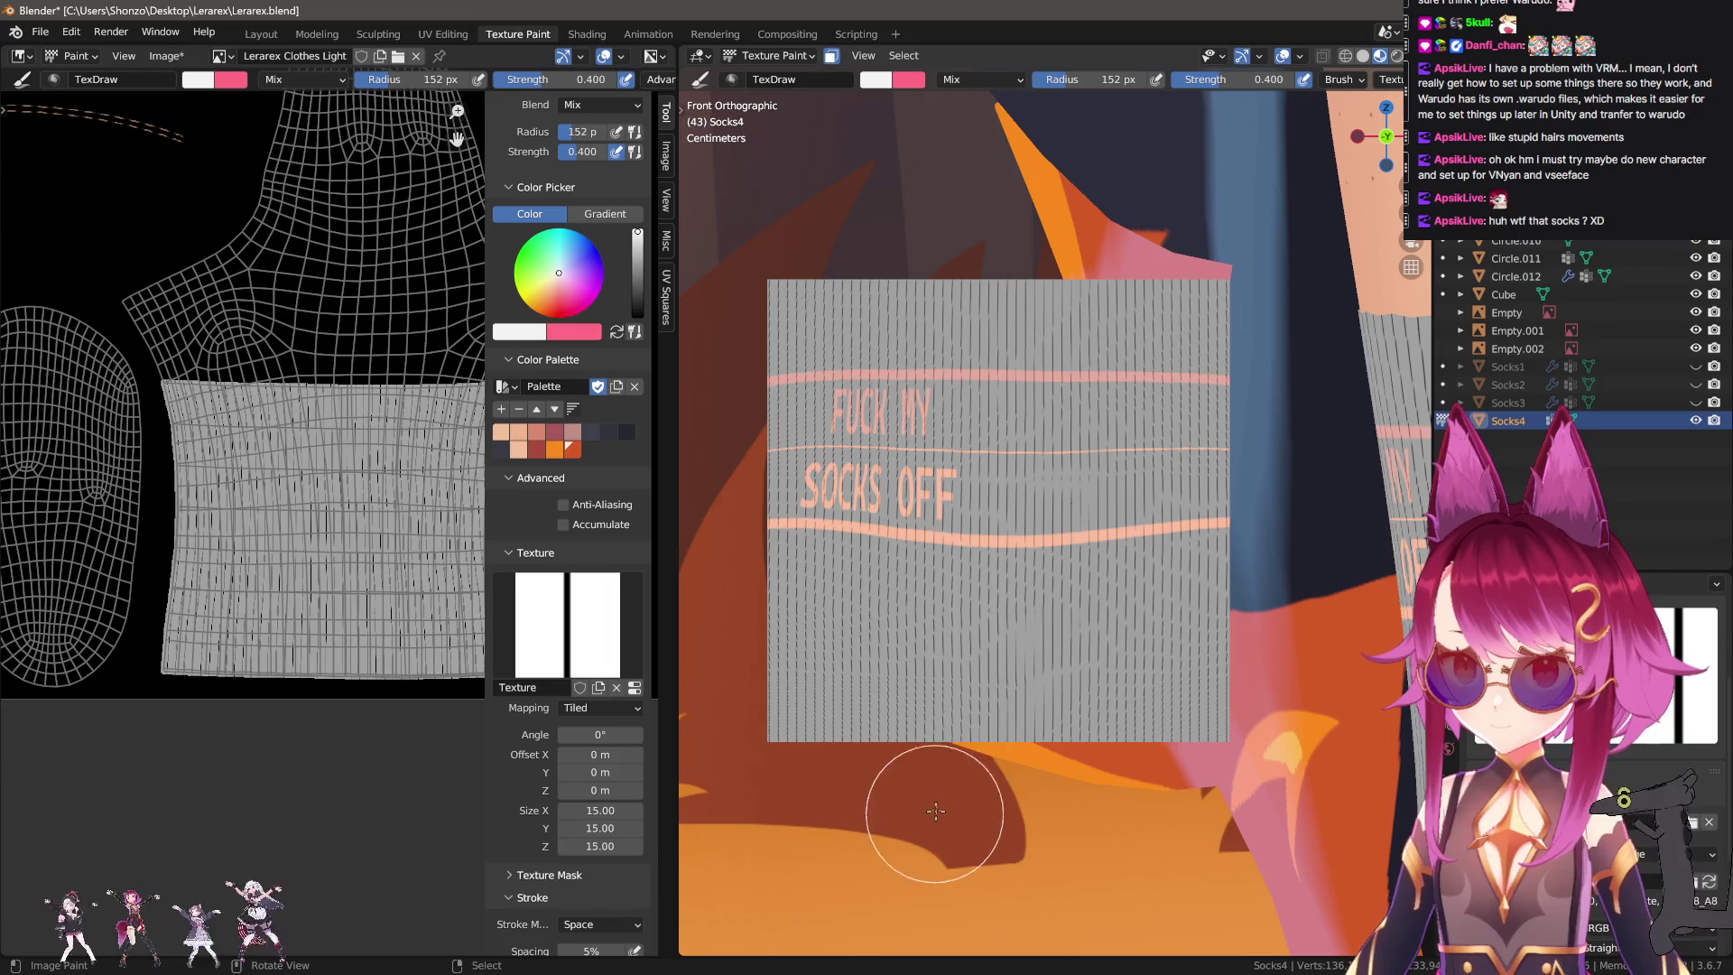
{"action": "key", "text": "ctrl+z"}
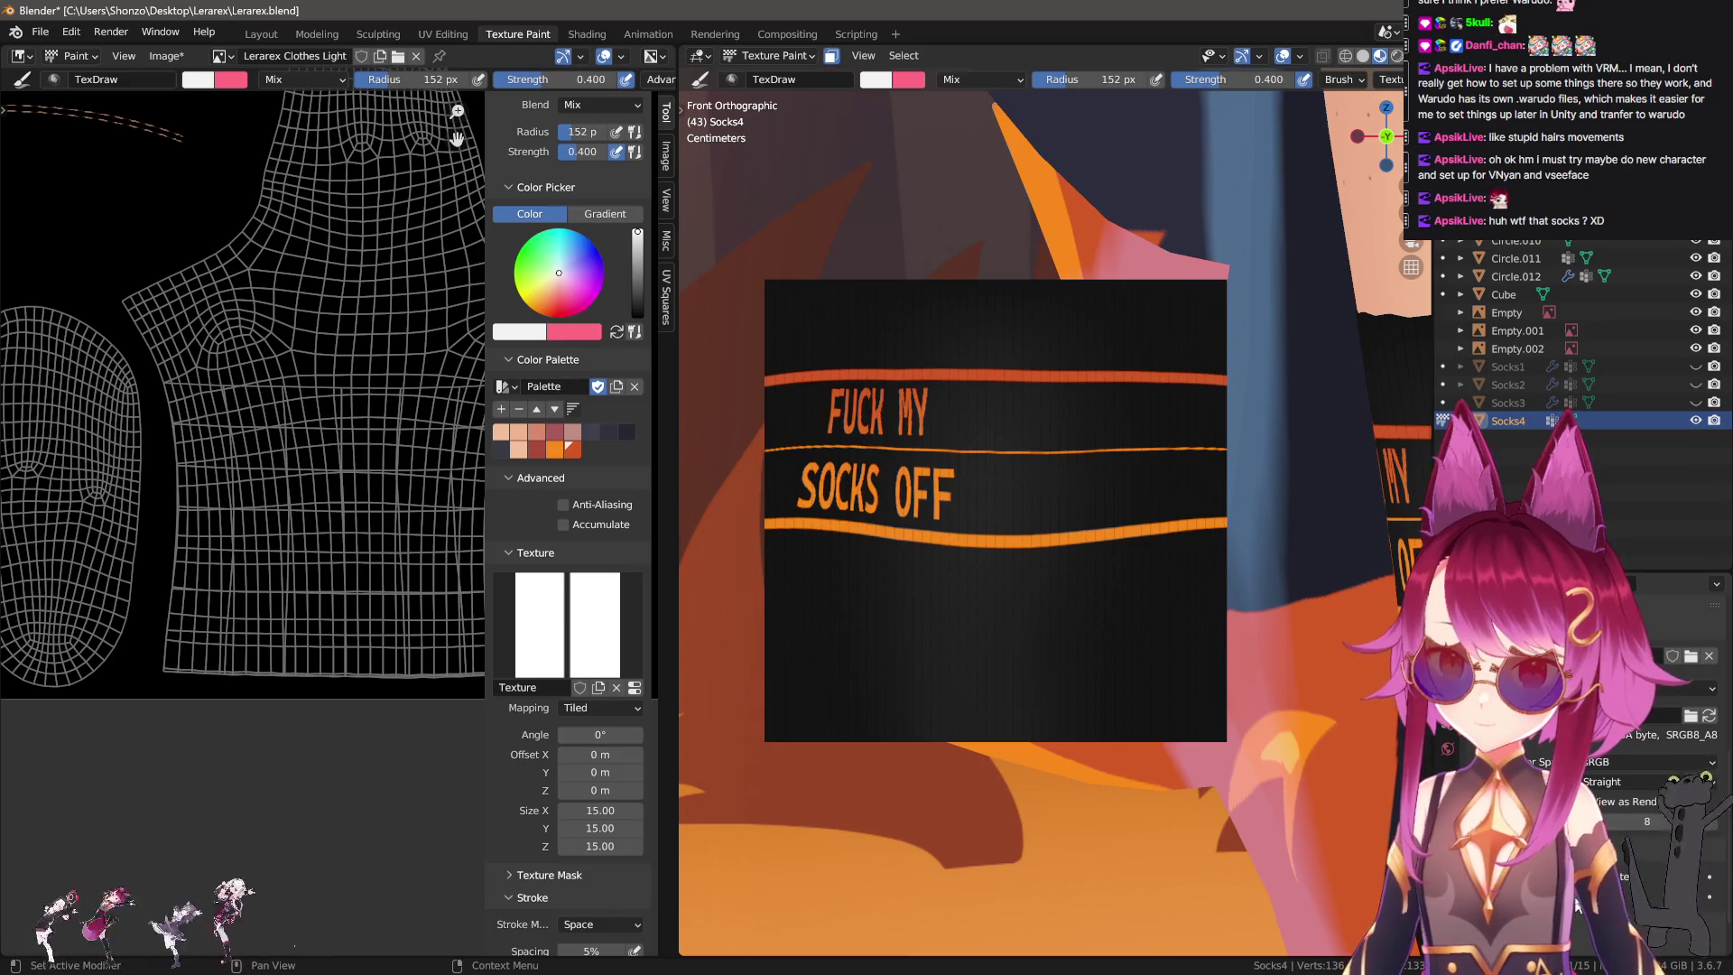
Try a wide and a narrower vertical stripe stroke on the sock, undoing both.
{"action": "left_click_drag", "start_coordinate": [864, 510], "coordinate": [1119, 731]}
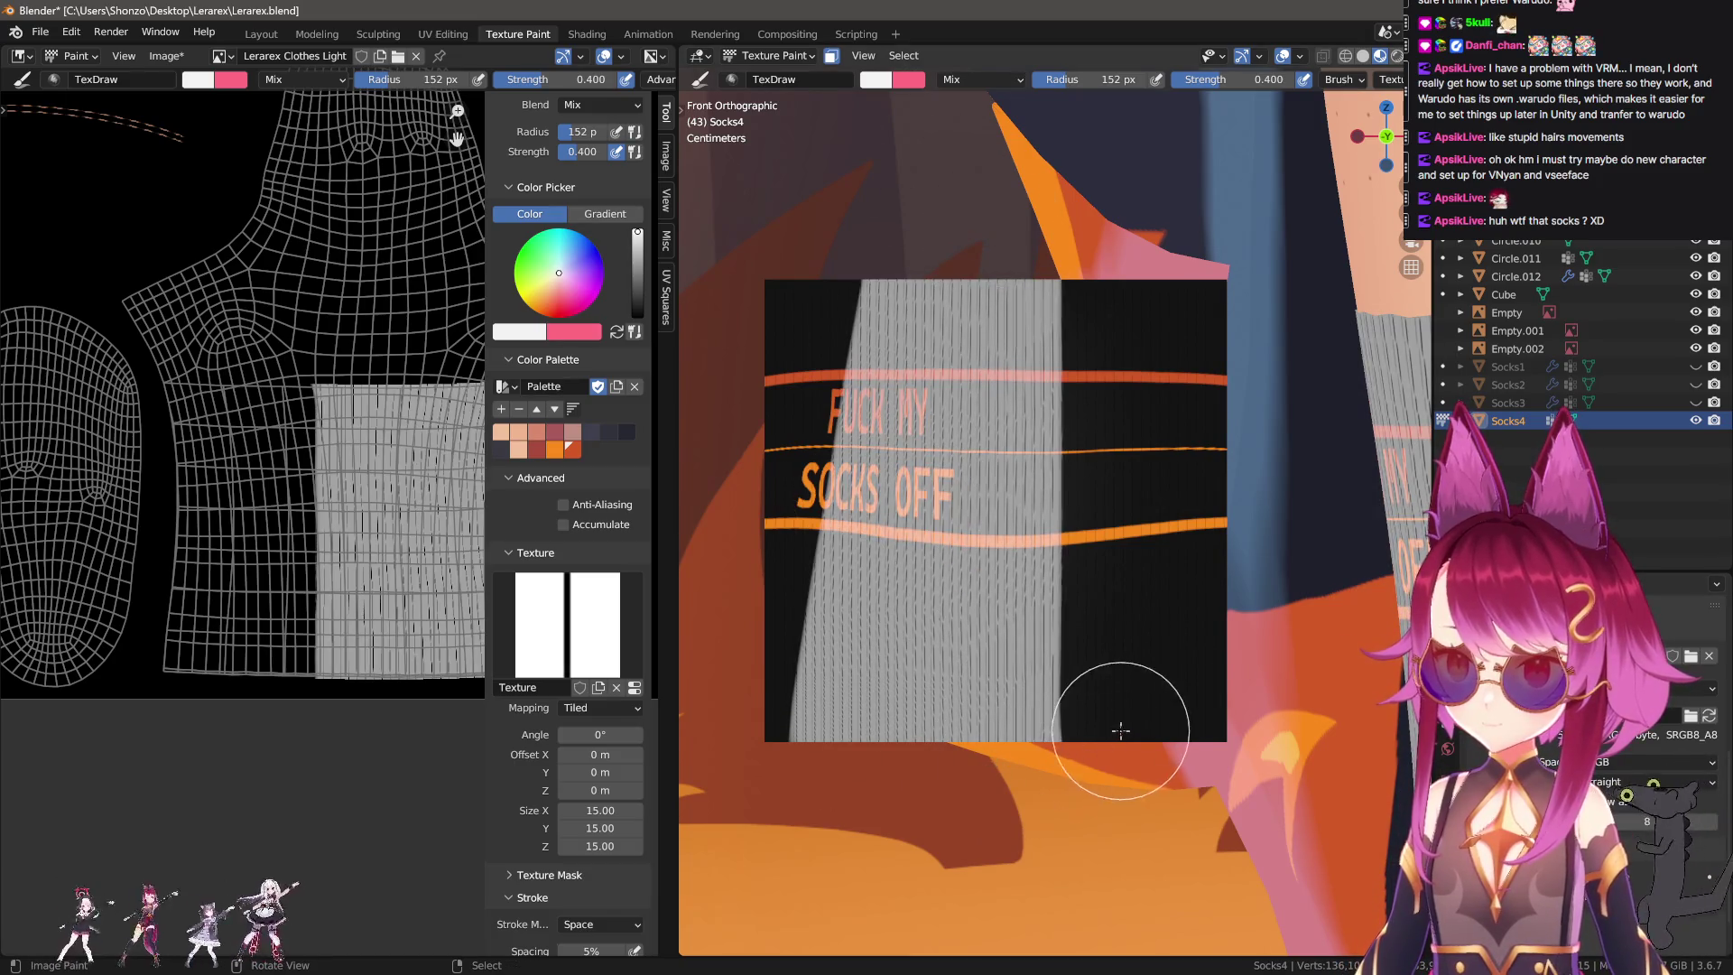
{"action": "key", "text": "ctrl+z"}
{"action": "mouse_move", "coordinate": [939, 307]}
{"action": "left_mouse_down"}
{"action": "mouse_move", "coordinate": [970, 718]}
{"action": "mouse_move", "coordinate": [1120, 749]}
{"action": "left_mouse_up"}
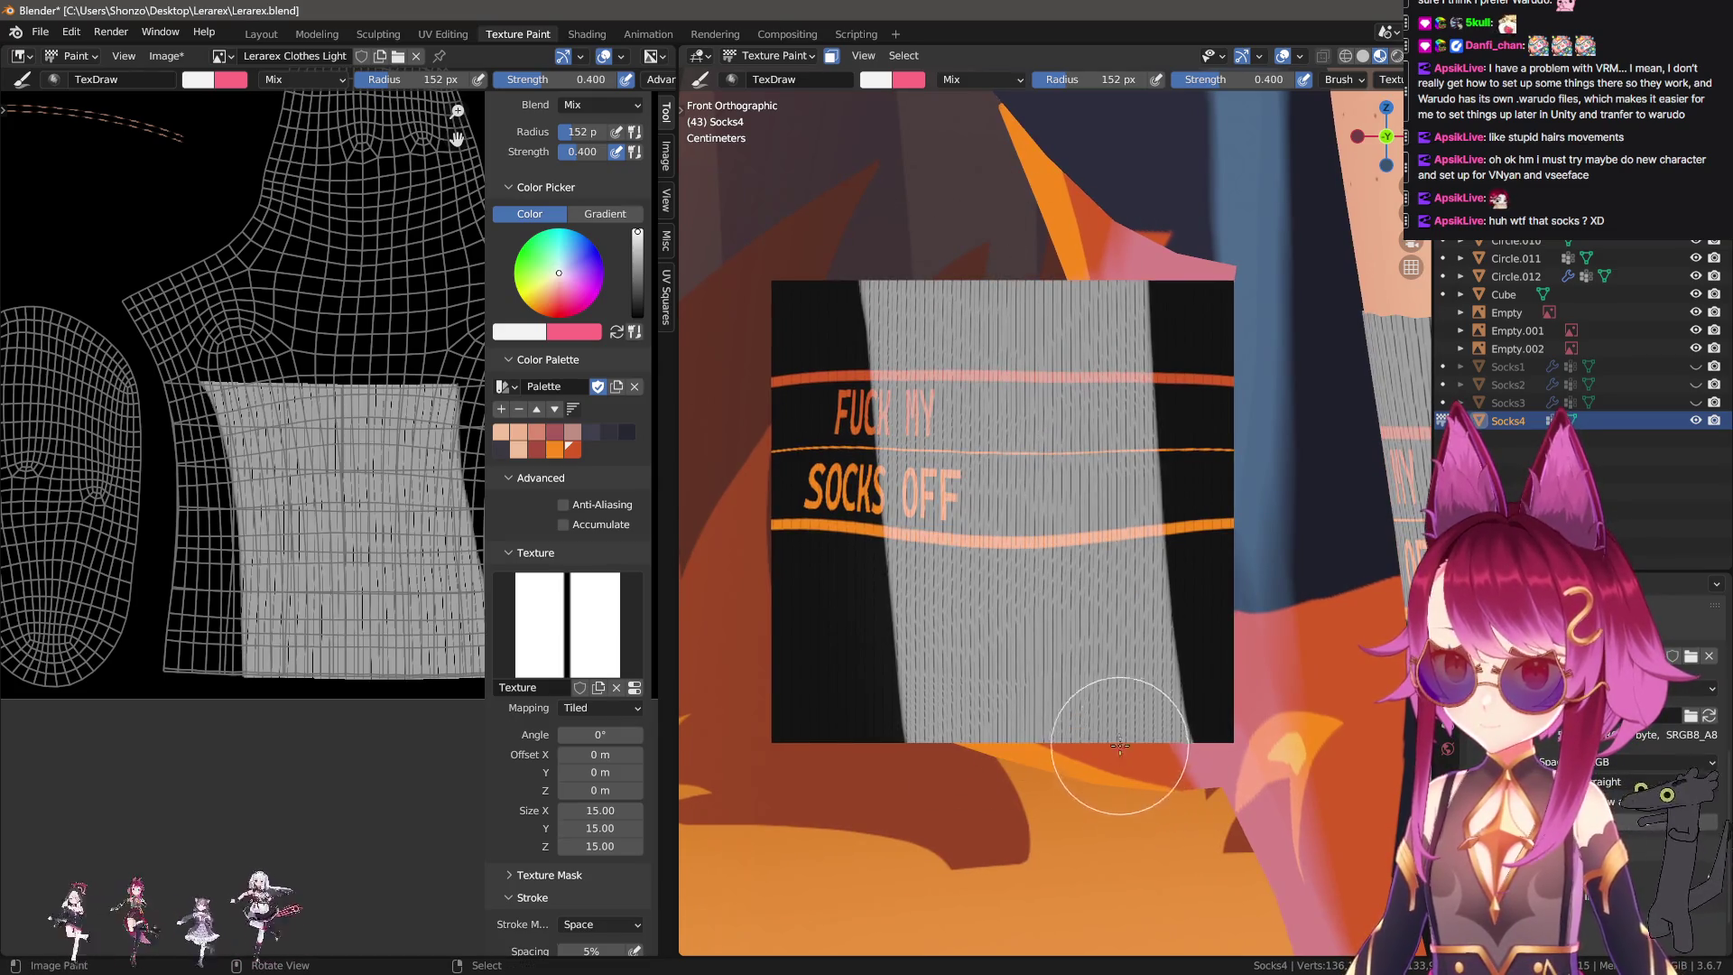
{"action": "key", "text": "ctrl+z"}
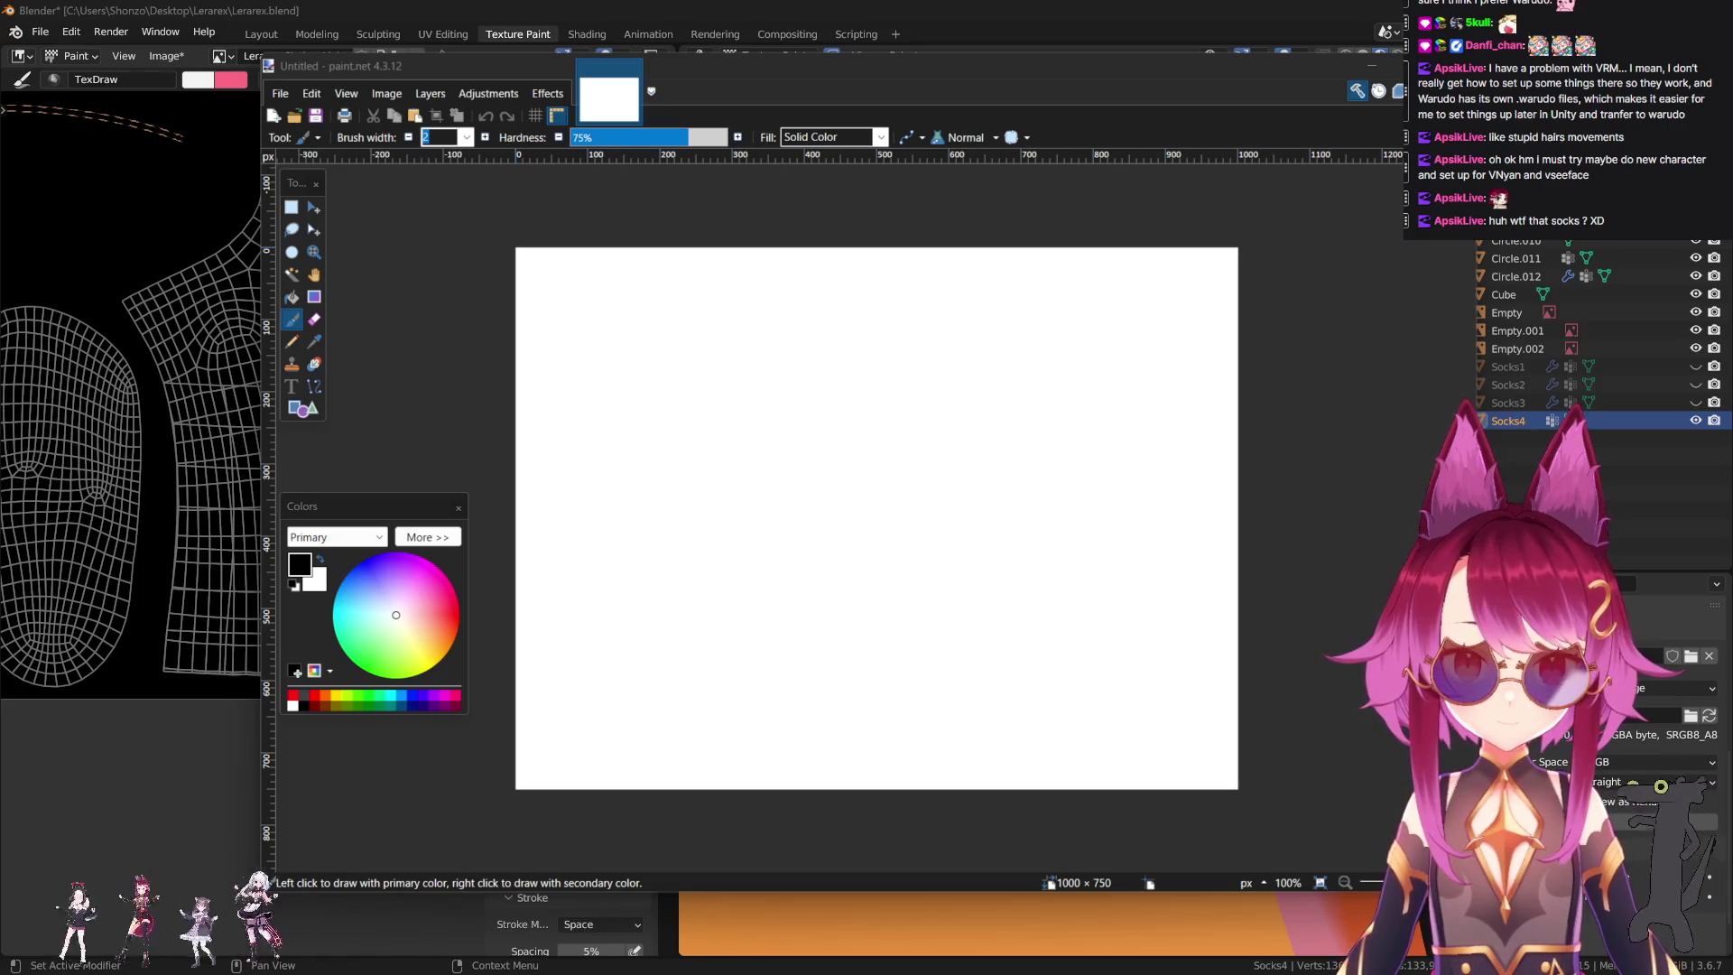
Open Line.png in paint.net and invert it to black with a white line.
{"action": "left_click_drag", "start_coordinate": [801, 522], "coordinate": [777, 528]}
{"action": "left_click", "coordinate": [776, 510]}
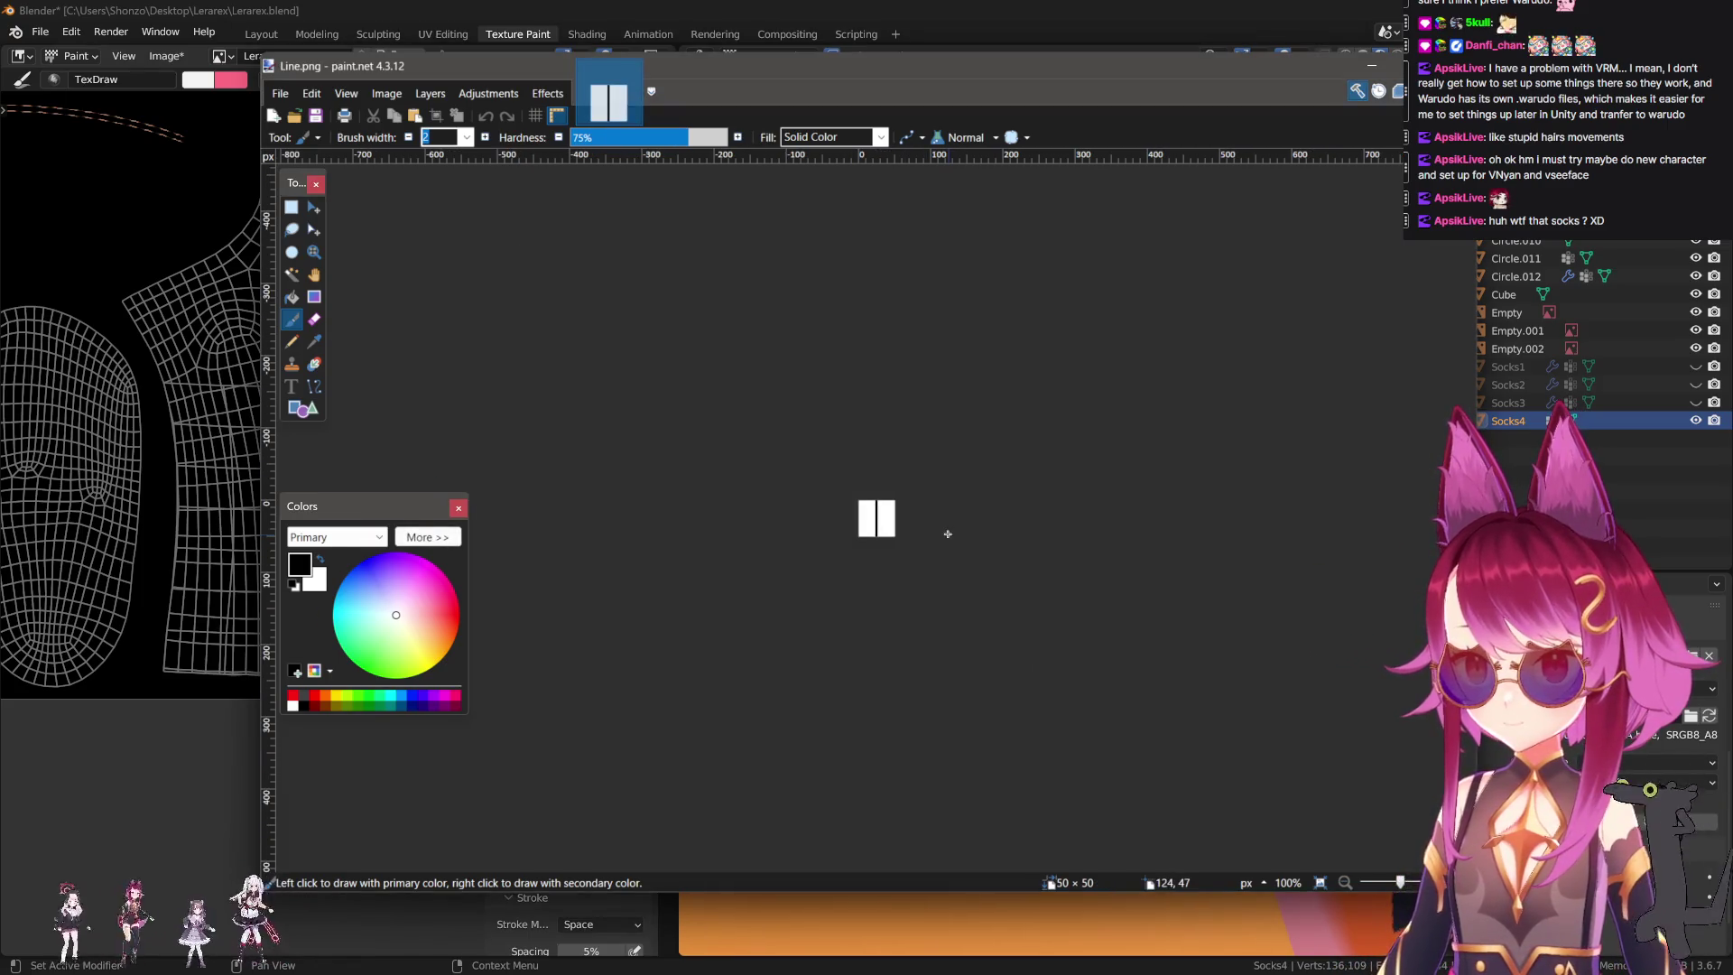
{"action": "key", "text": "ctrl+shift+r"}
{"action": "left_click", "coordinate": [954, 665]}
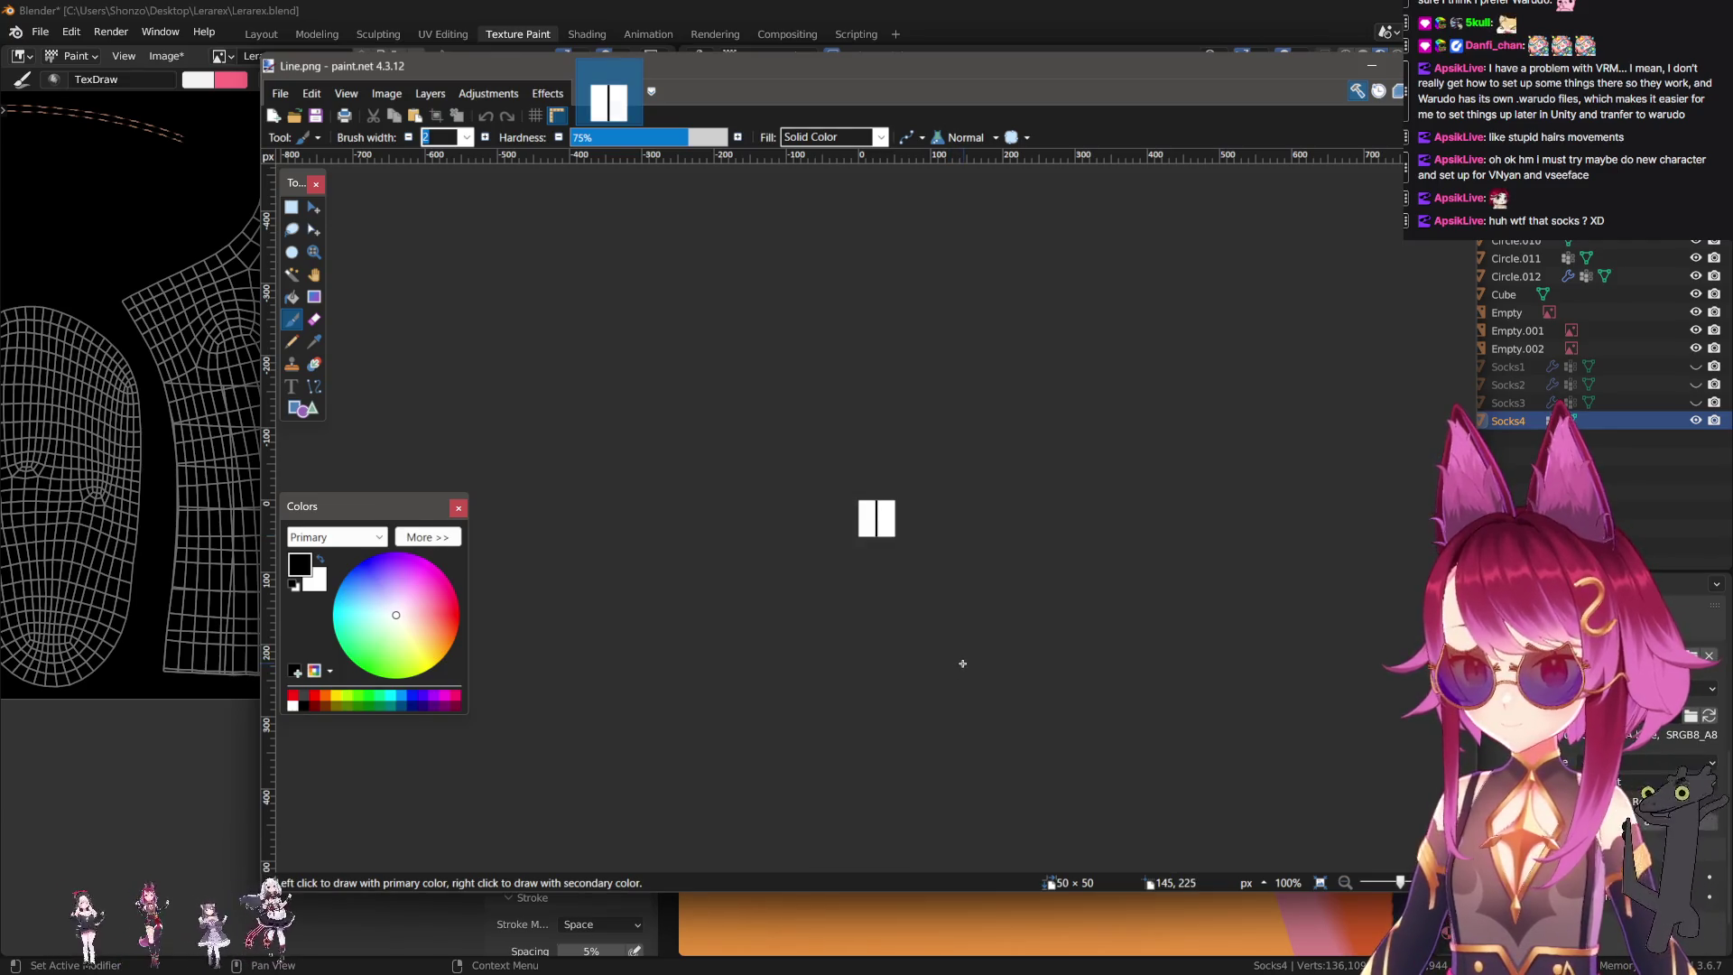
{"action": "scroll", "coordinate": [928, 576], "scroll_direction": "up", "scroll_amount": 2, "text": "ctrl"}
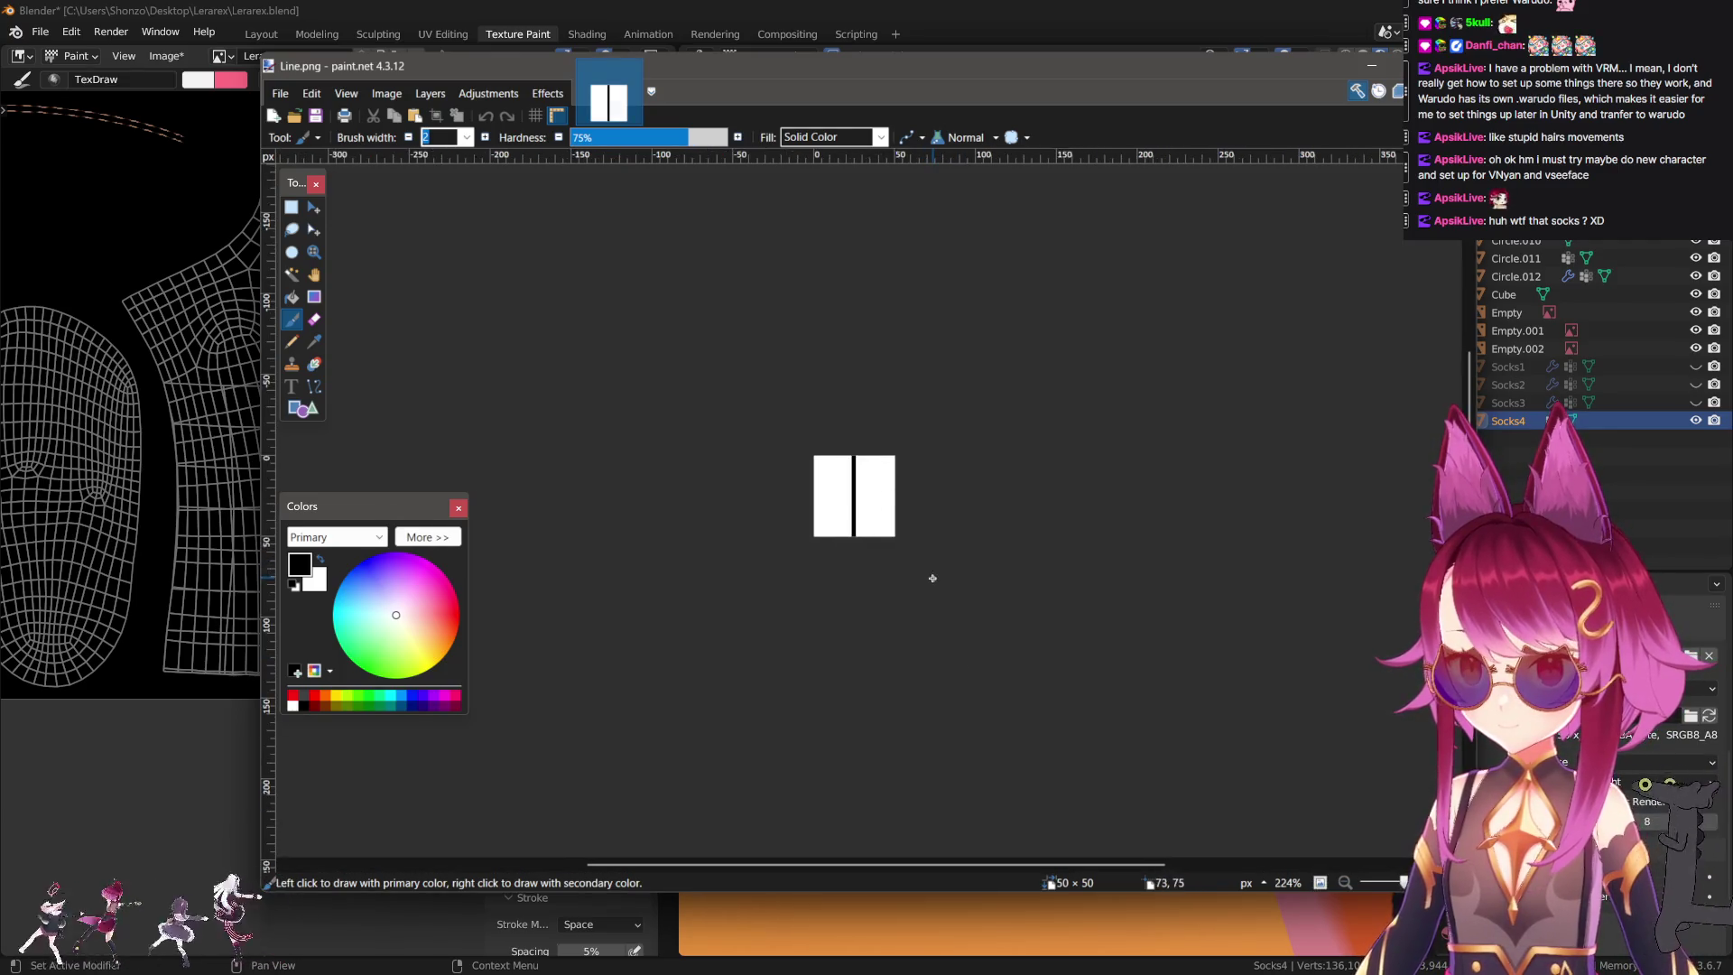
{"action": "scroll", "coordinate": [907, 565], "scroll_direction": "up", "scroll_amount": 2, "text": "ctrl"}
{"action": "key", "text": "ctrl+shift+i"}
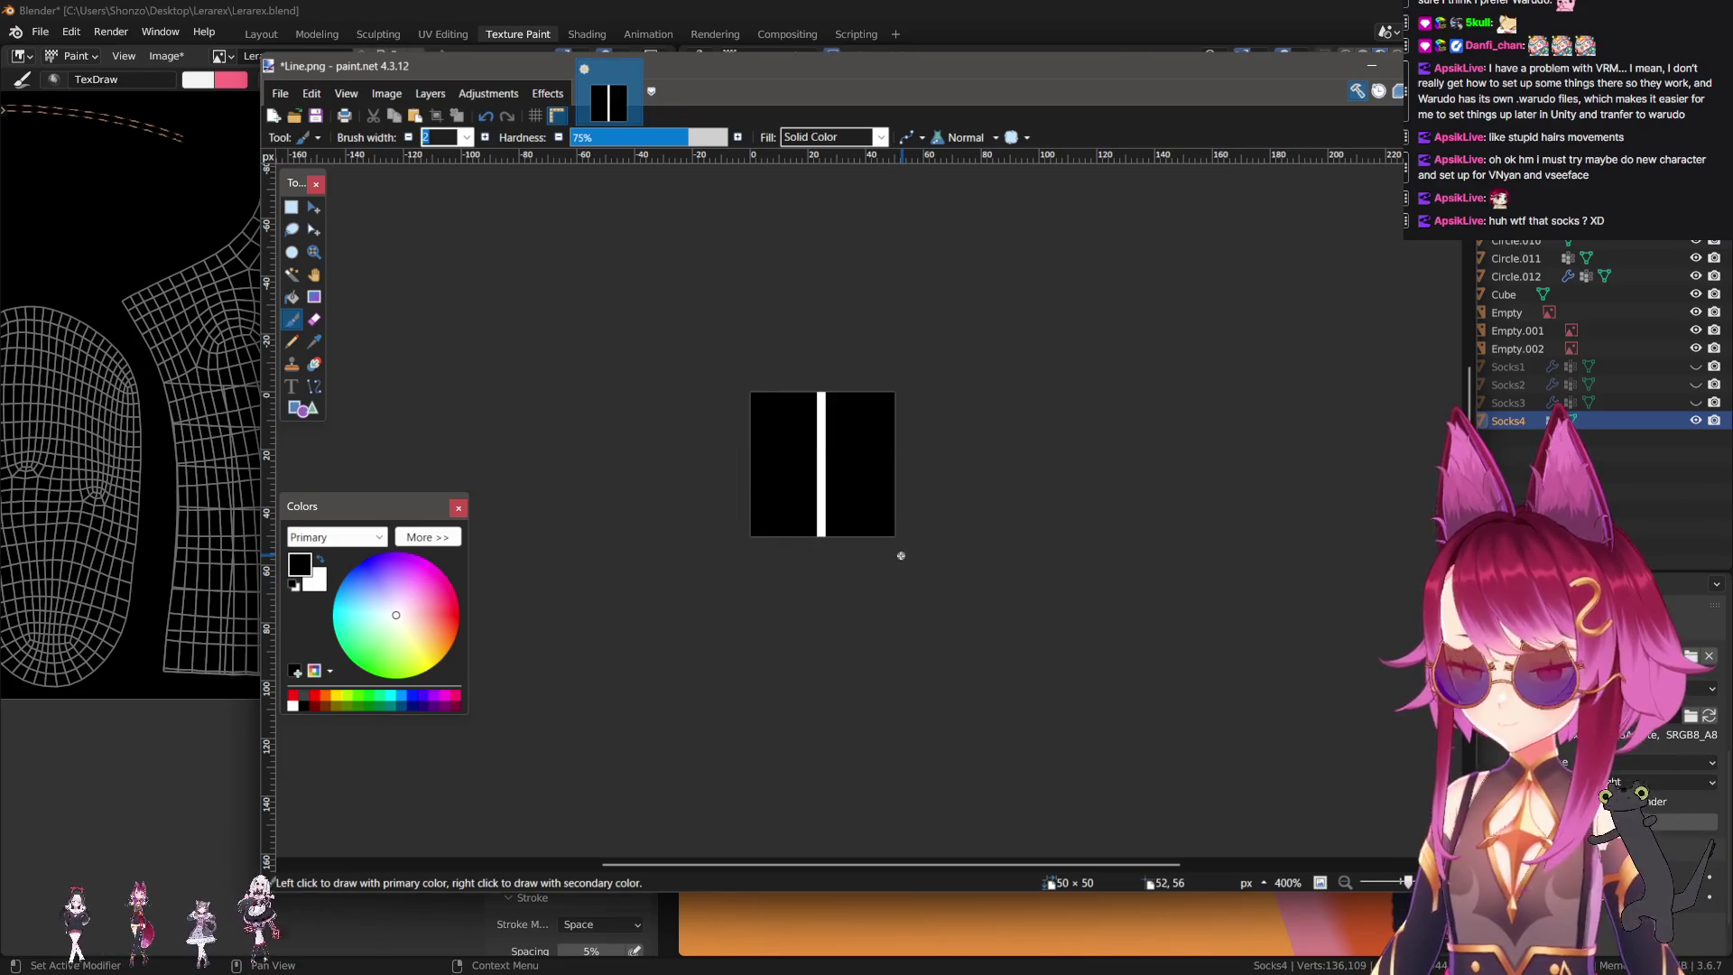
Save the inverted image as 'Line W.png' and return to Blender.
{"action": "key", "text": "ctrl+shift+s"}
{"action": "type", "text": "Line W.png"}
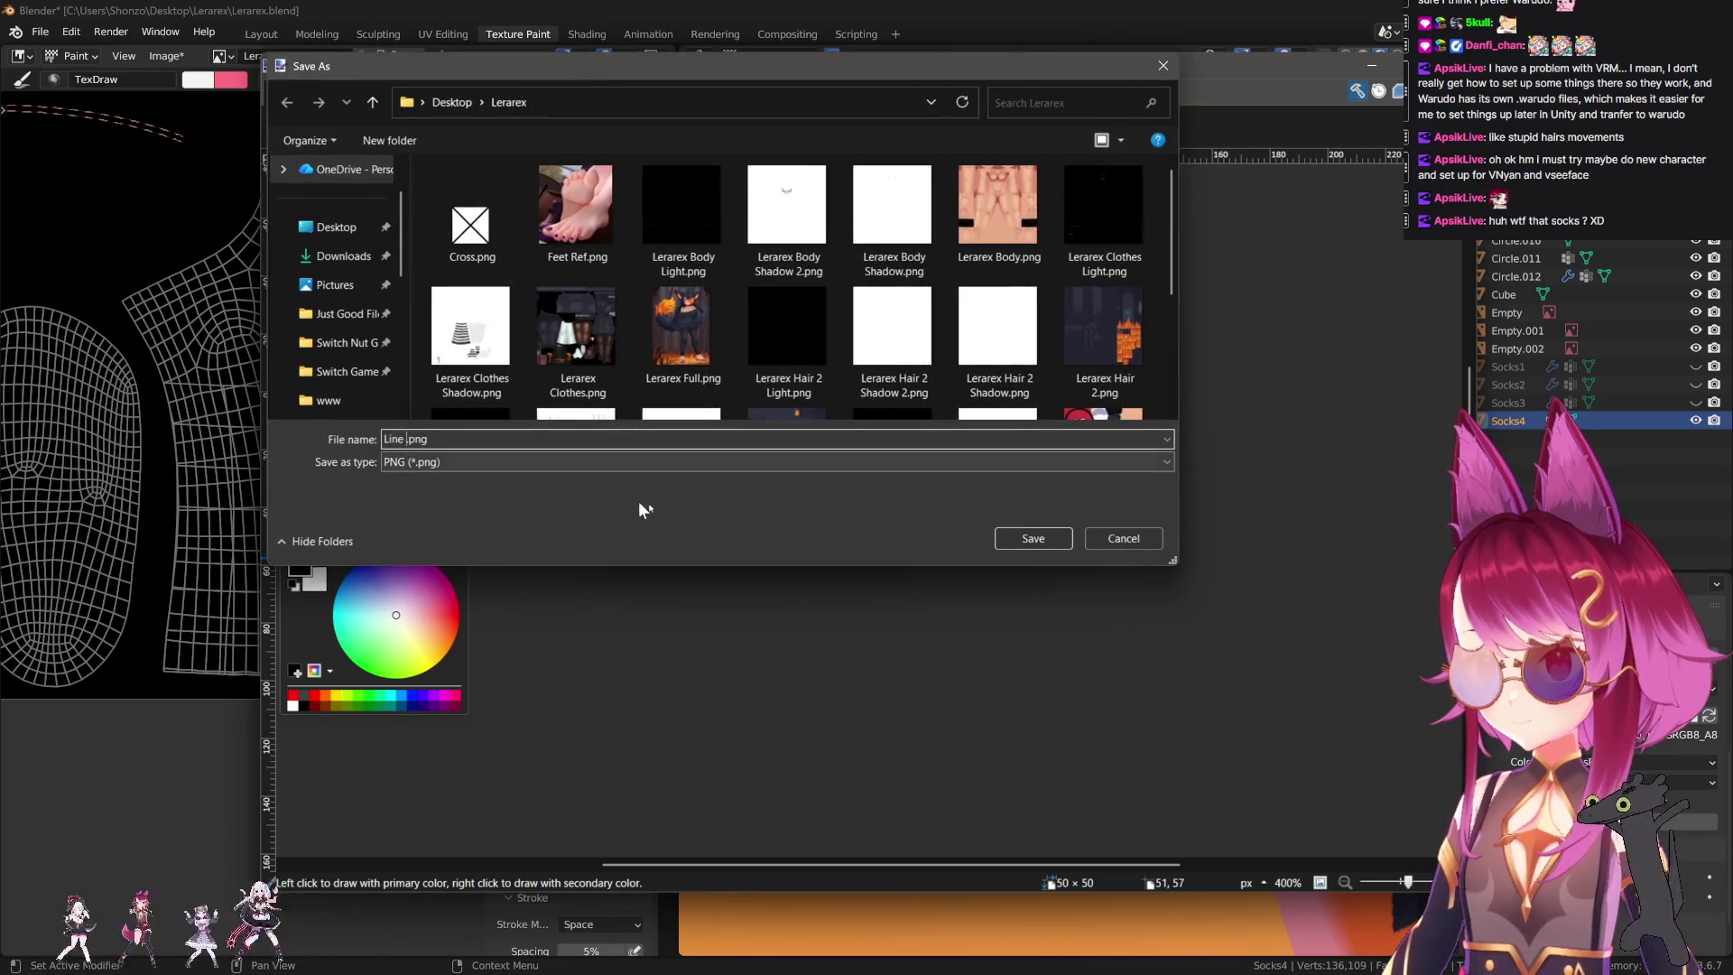
{"action": "left_click", "coordinate": [1019, 538]}
{"action": "left_click", "coordinate": [1147, 762]}
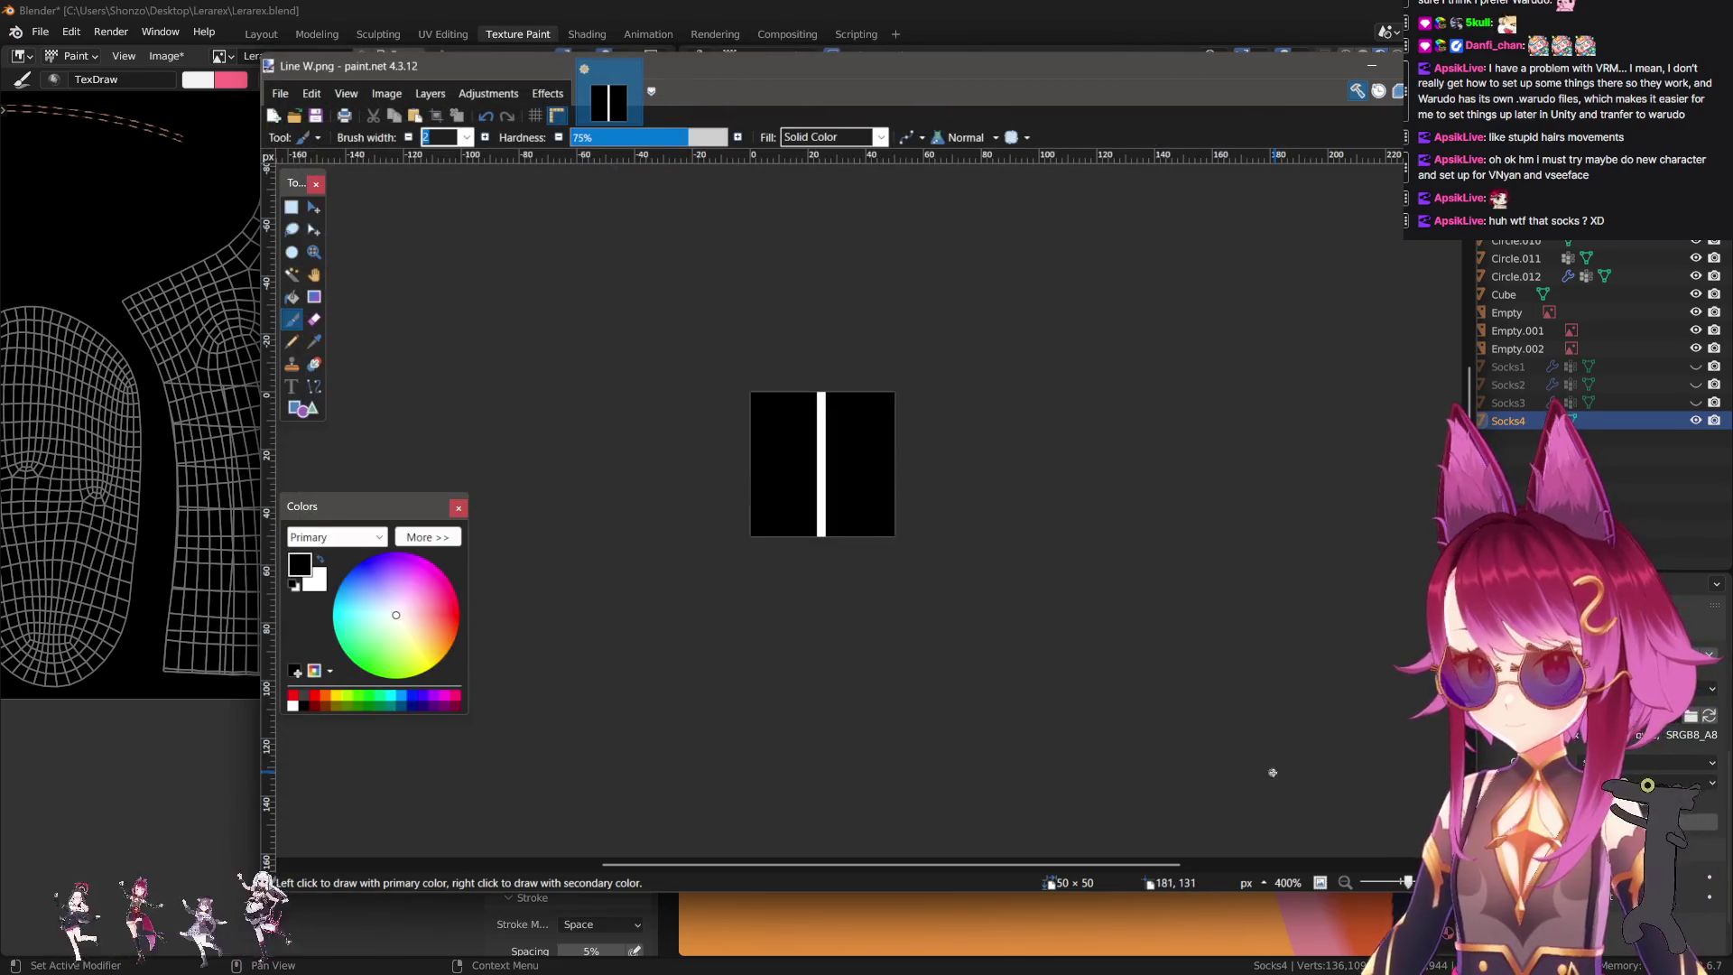
{"action": "key", "text": "alt+Tab"}
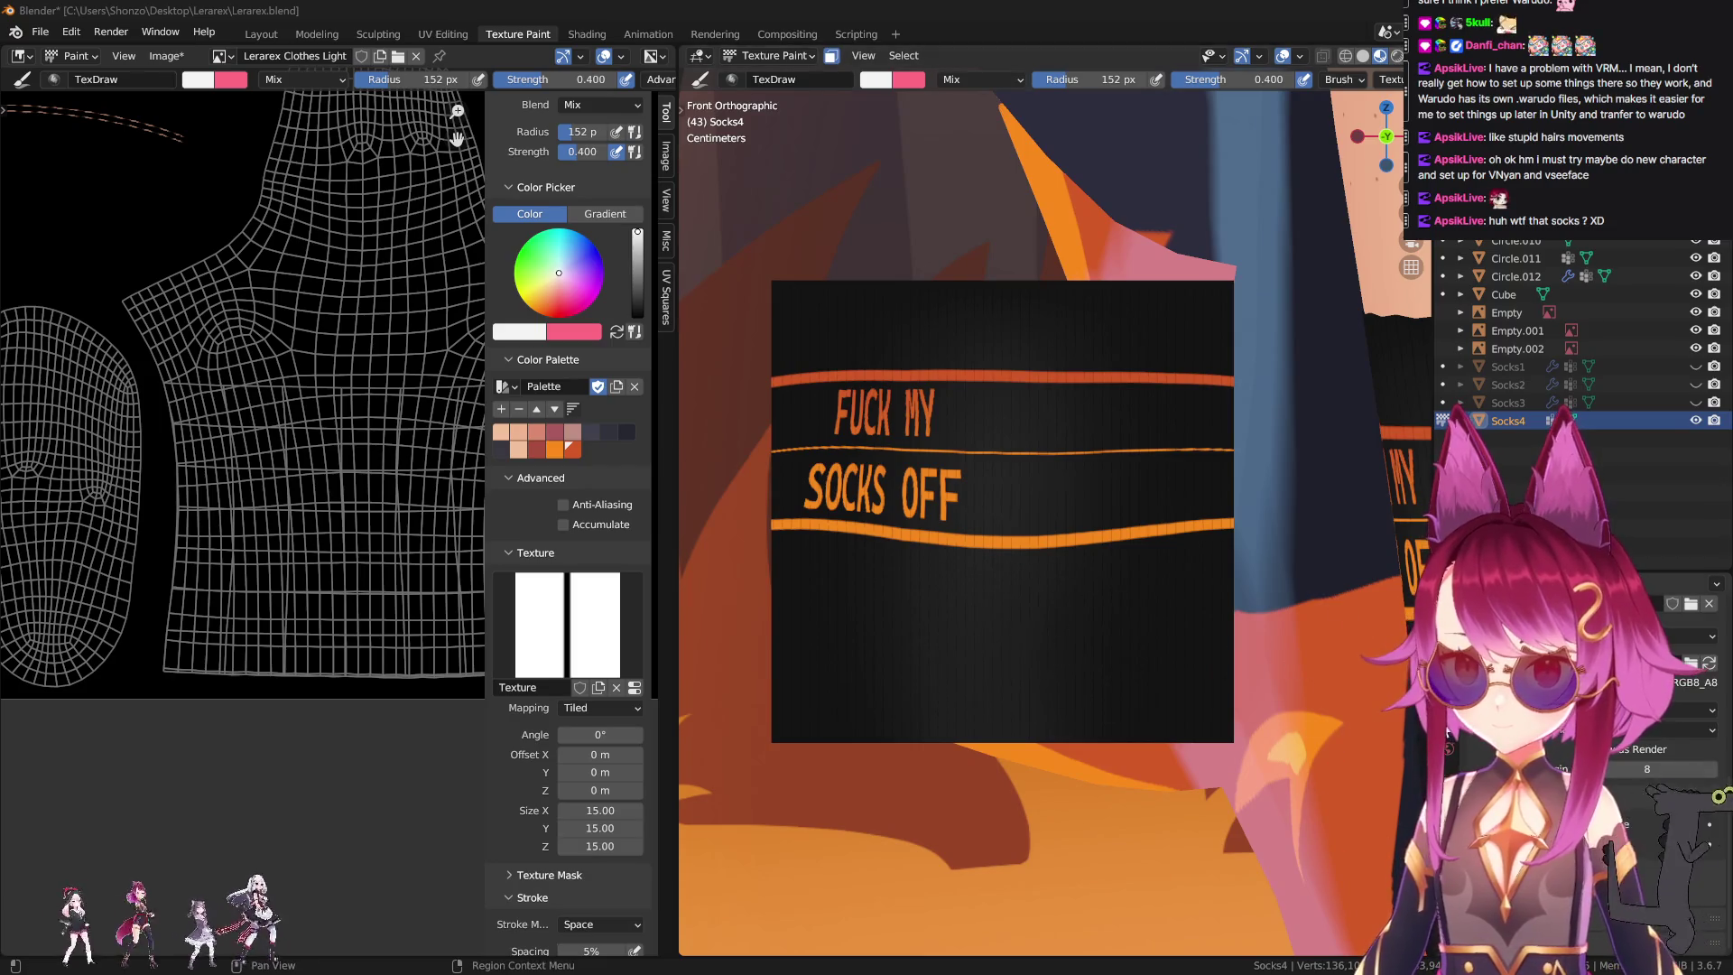
Replace the brush texture with a new texture using the Line W.png image.
{"action": "left_click", "coordinate": [1449, 749]}
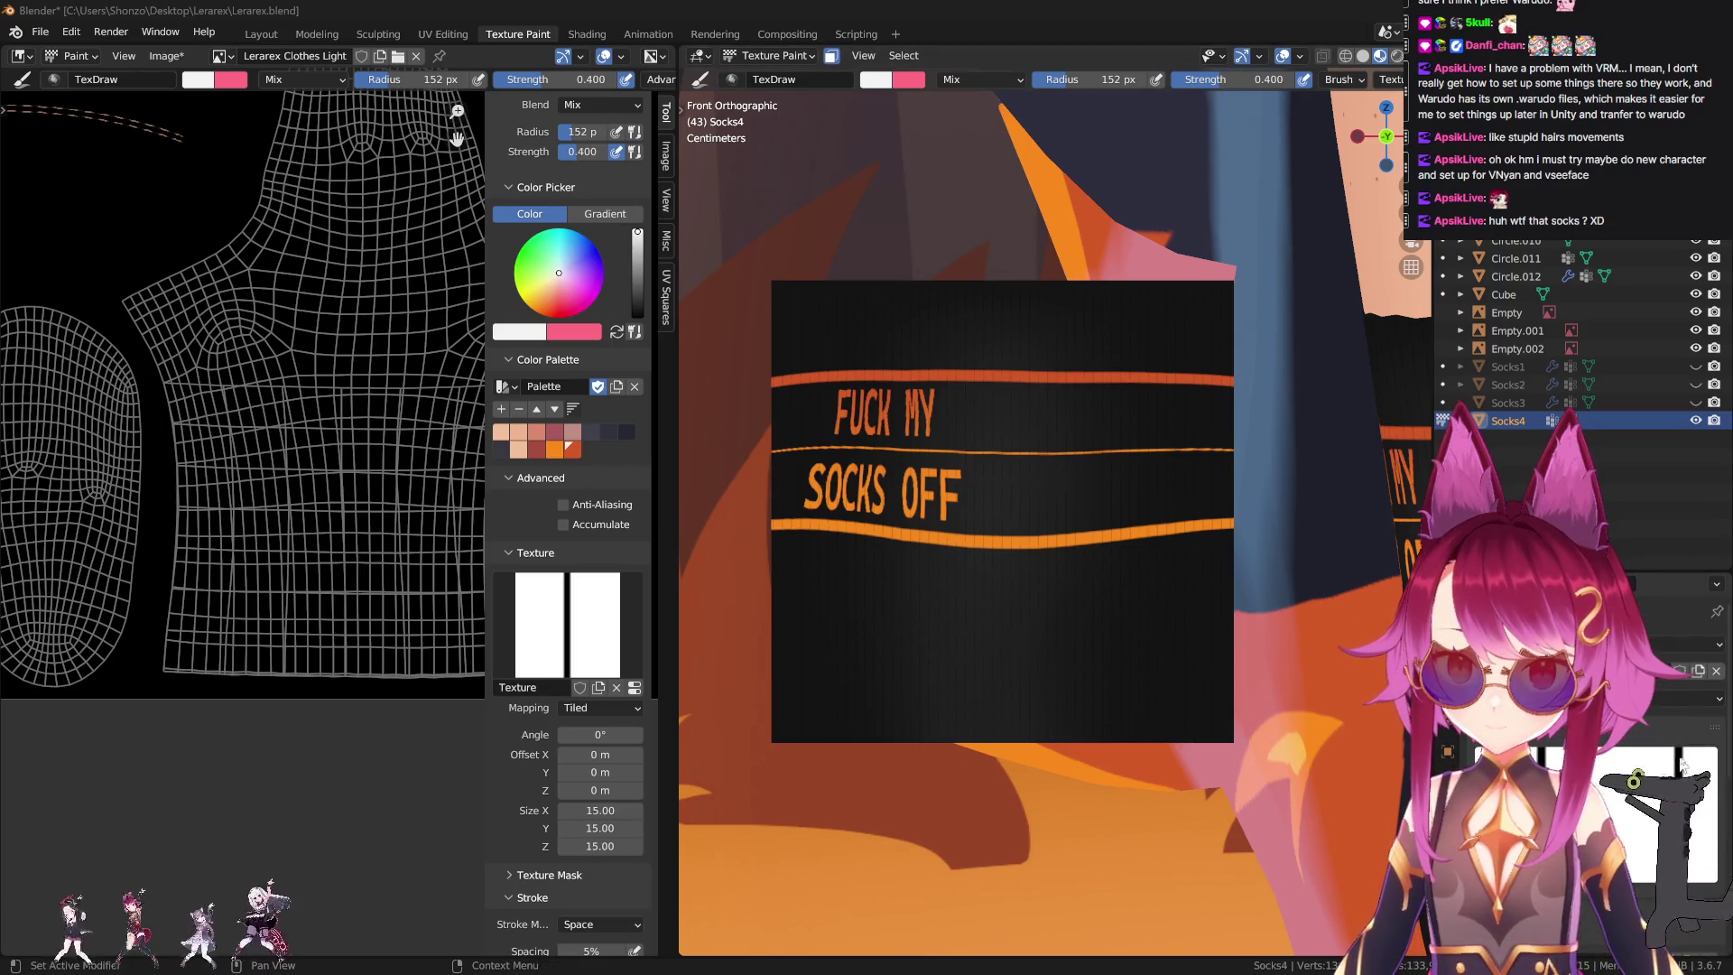
{"action": "left_click", "coordinate": [1715, 671]}
{"action": "left_click", "coordinate": [1669, 671]}
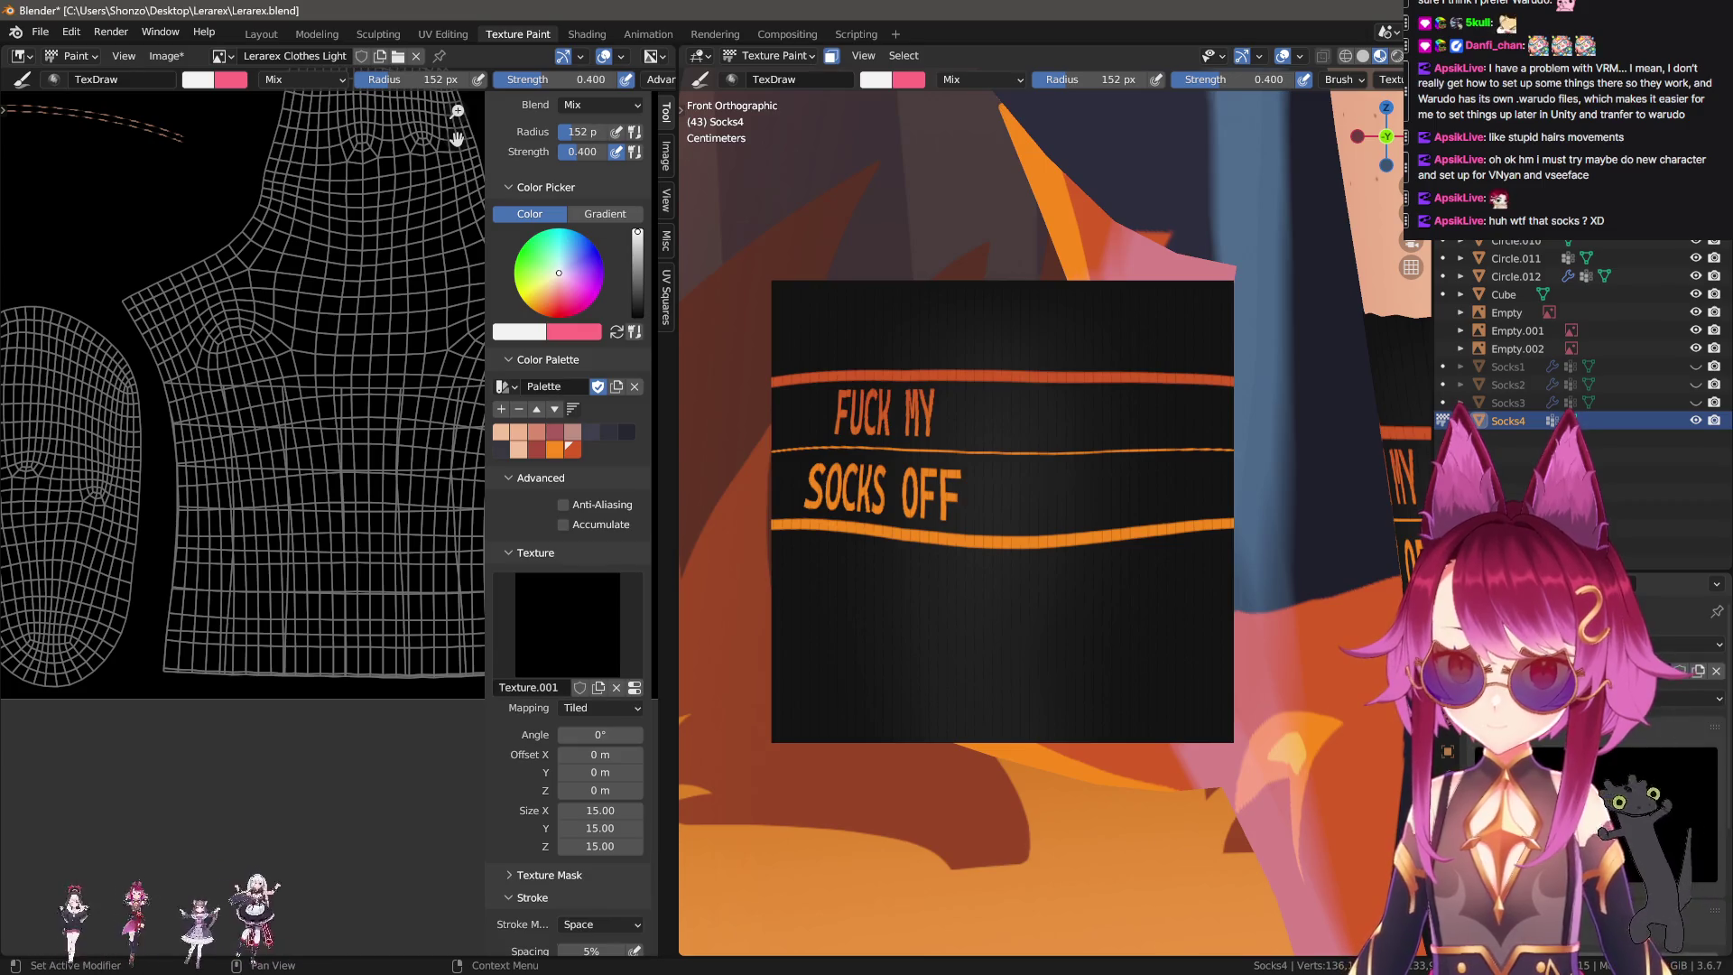
{"action": "left_click", "coordinate": [1687, 853]}
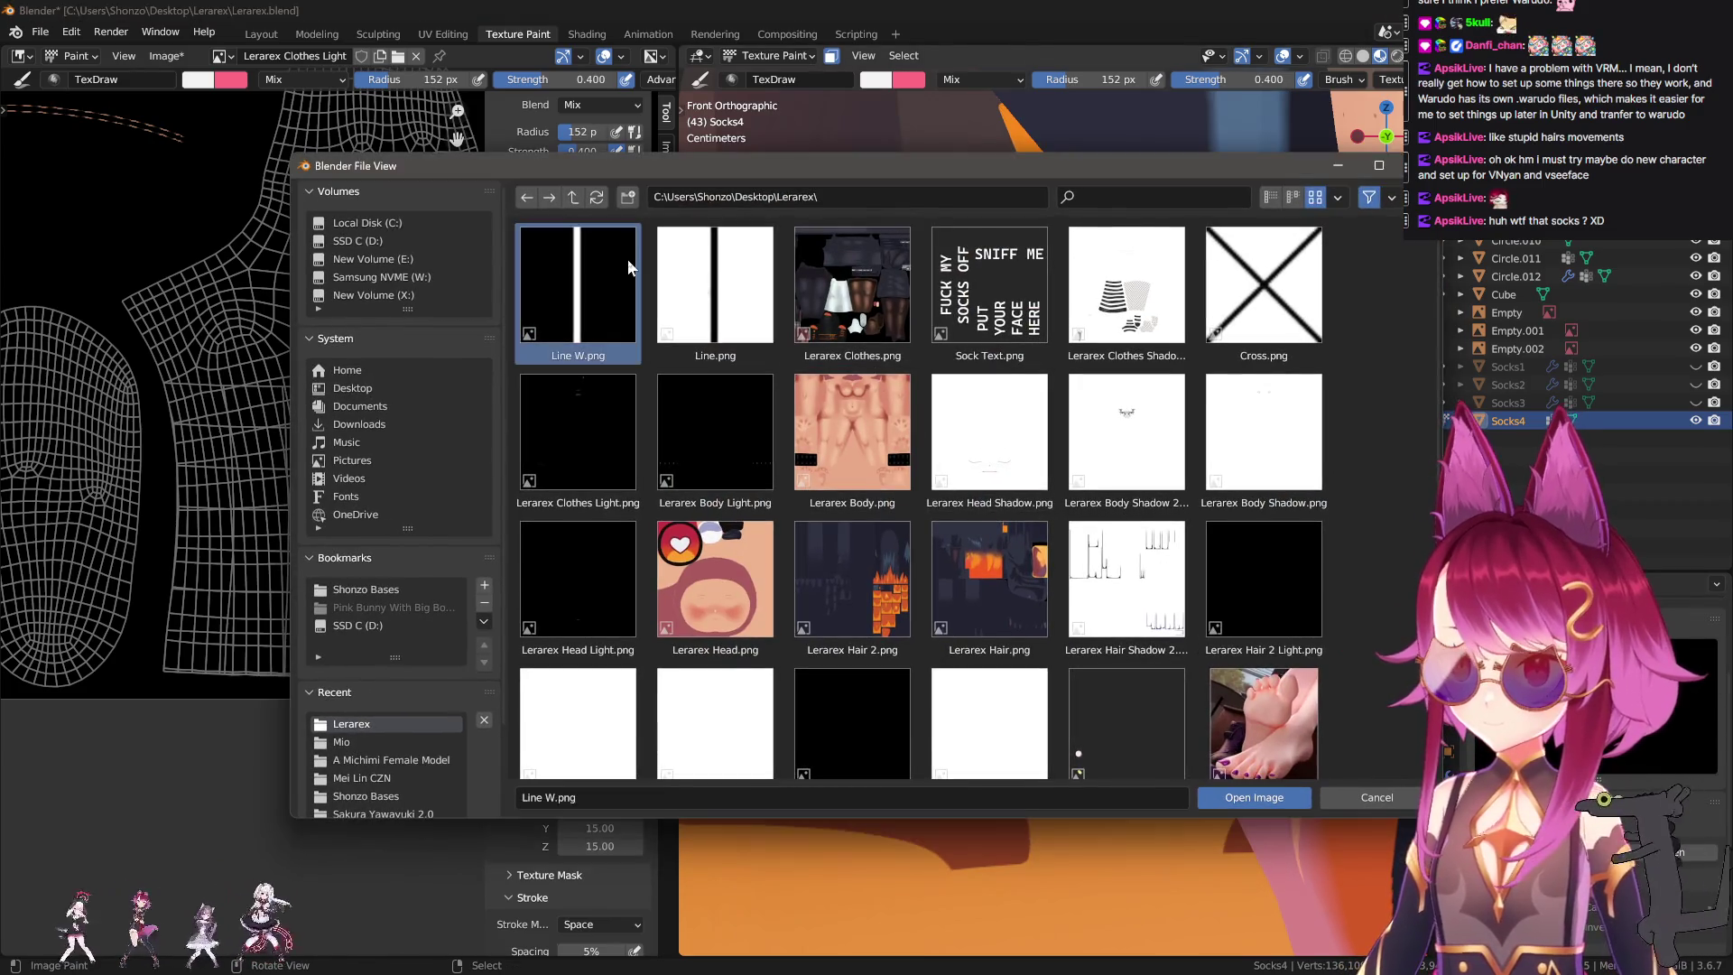
{"action": "double_click", "coordinate": [627, 258]}
Paint white vertical stripes over the sock, then undo them.
{"action": "scroll", "coordinate": [848, 514], "scroll_direction": "up", "scroll_amount": 1}
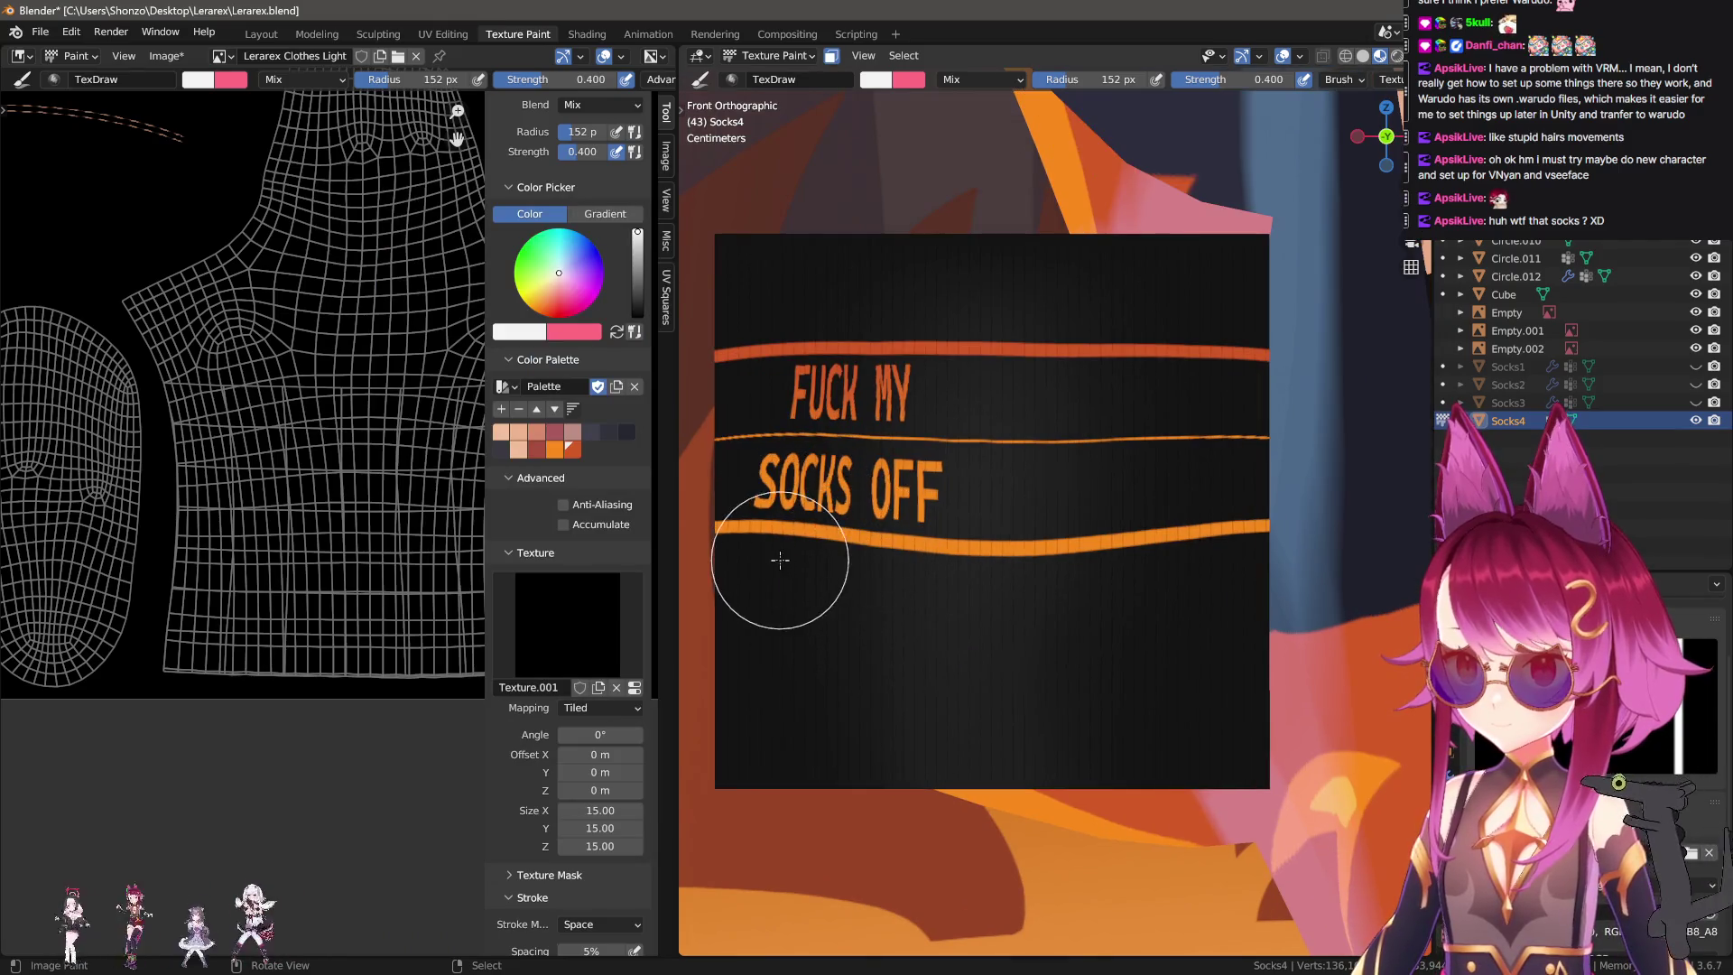
{"action": "middle_click_drag", "start_coordinate": [871, 496], "coordinate": [900, 510], "text": "shift"}
{"action": "left_click_drag", "start_coordinate": [993, 271], "coordinate": [840, 716]}
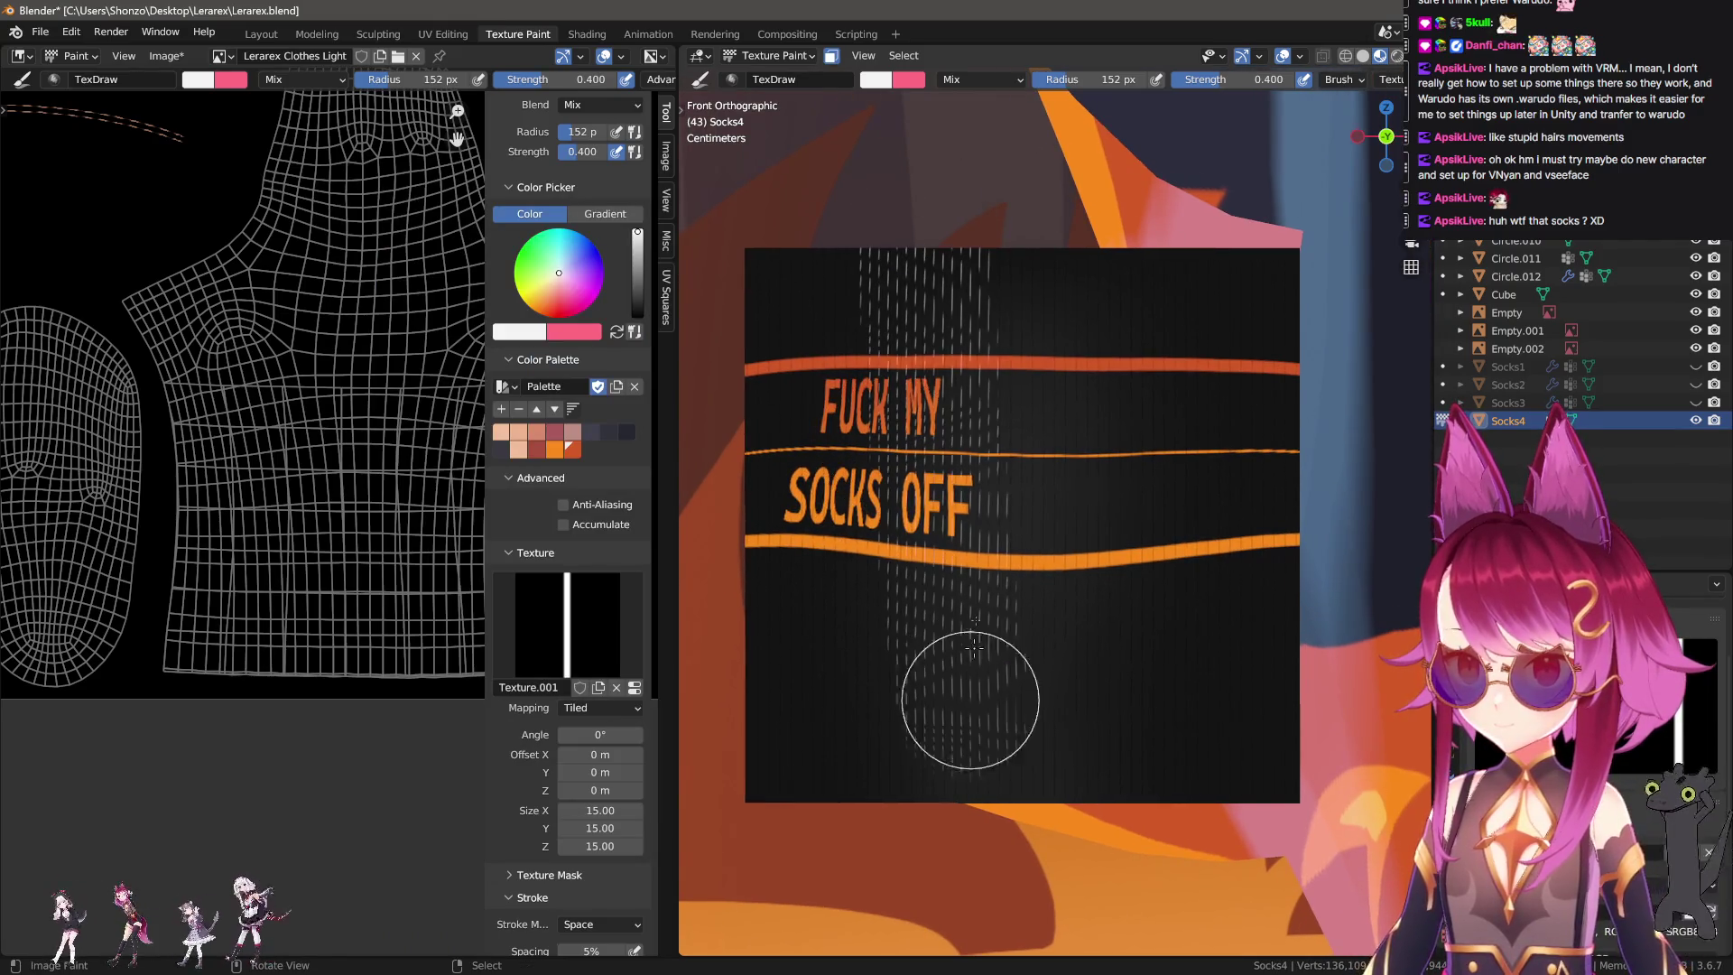
{"action": "left_click_drag", "start_coordinate": [1136, 156], "coordinate": [1282, 767]}
{"action": "middle_click_drag", "start_coordinate": [1290, 767], "coordinate": [1074, 747], "text": "shift"}
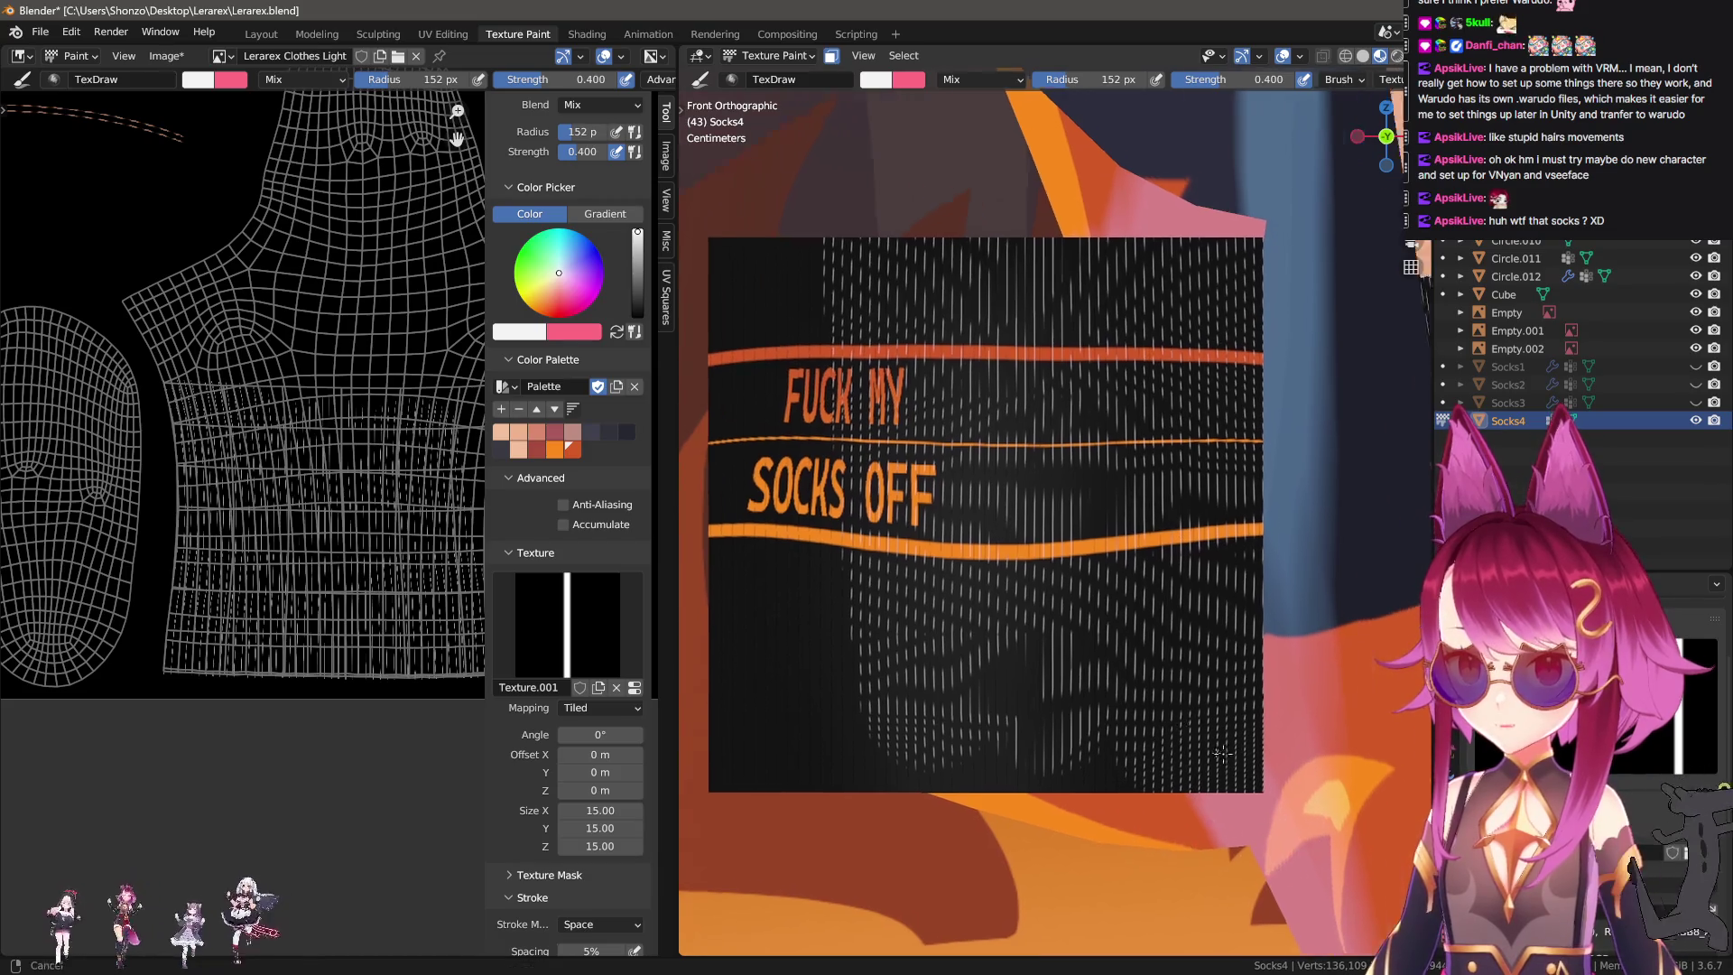
{"action": "key", "text": "ctrl+z"}
{"action": "key", "text": "ctrl+z"}
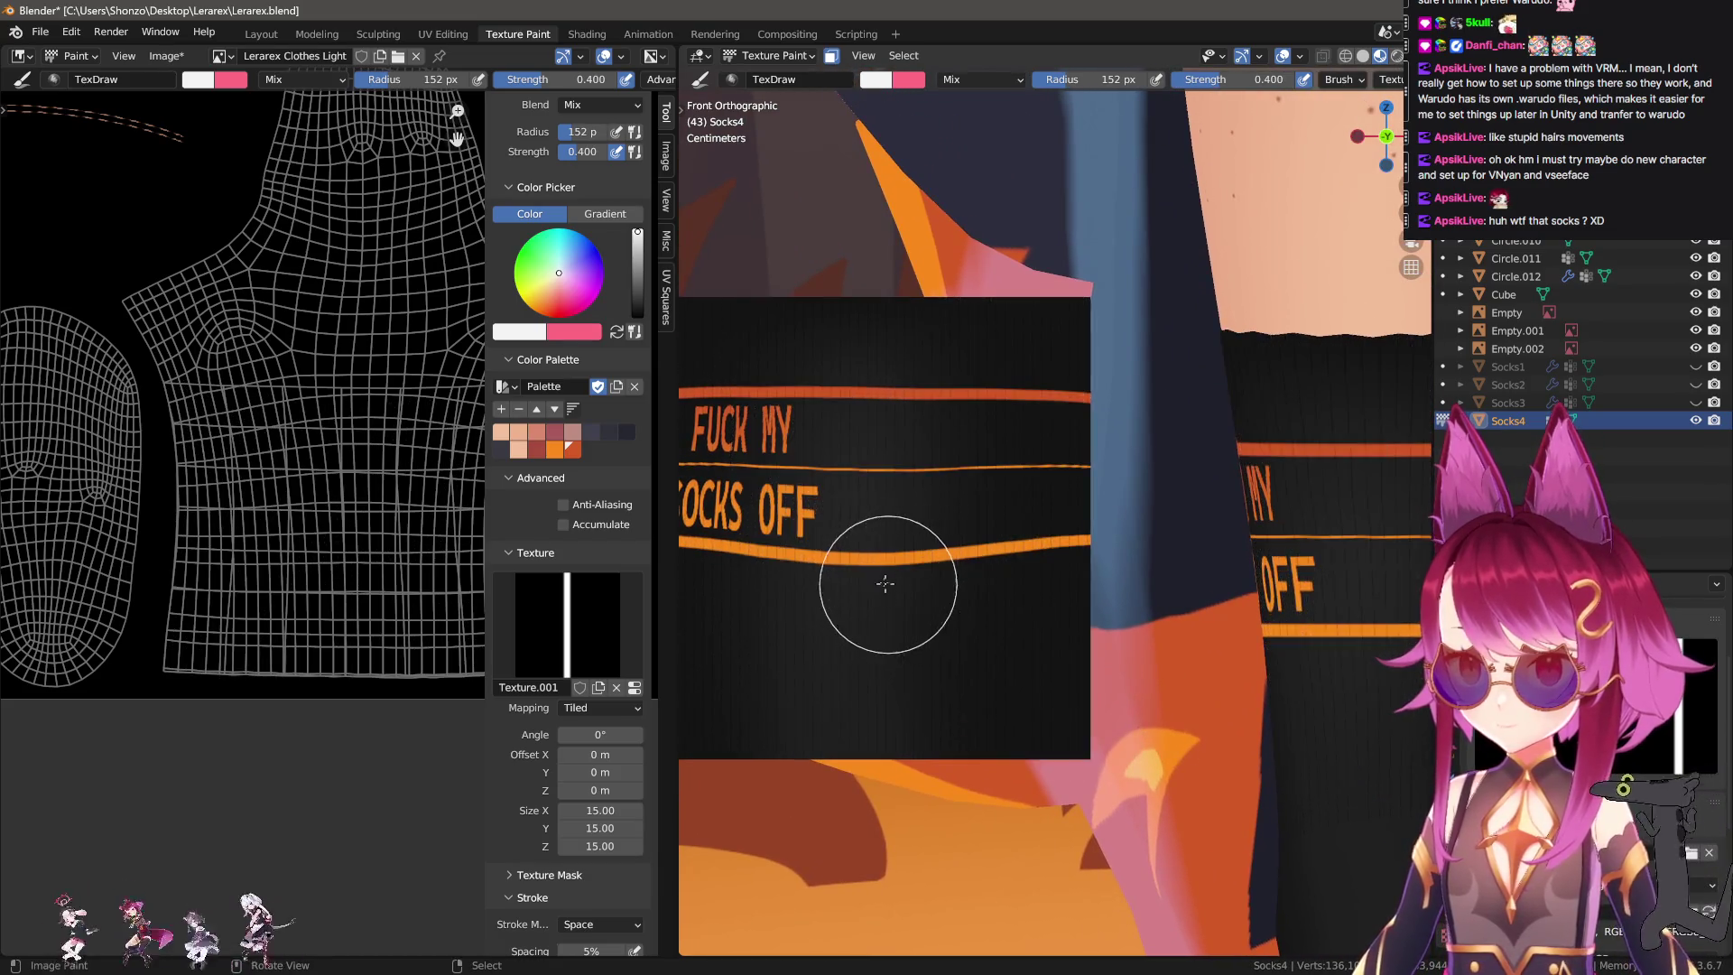
Set brush strength to 0.500, paint vertical stripes across the sock, then undo.
{"action": "middle_click_drag", "start_coordinate": [882, 677], "coordinate": [970, 532], "text": "shift"}
{"action": "key", "text": "shift+f"}
{"action": "left_click", "coordinate": [984, 528]}
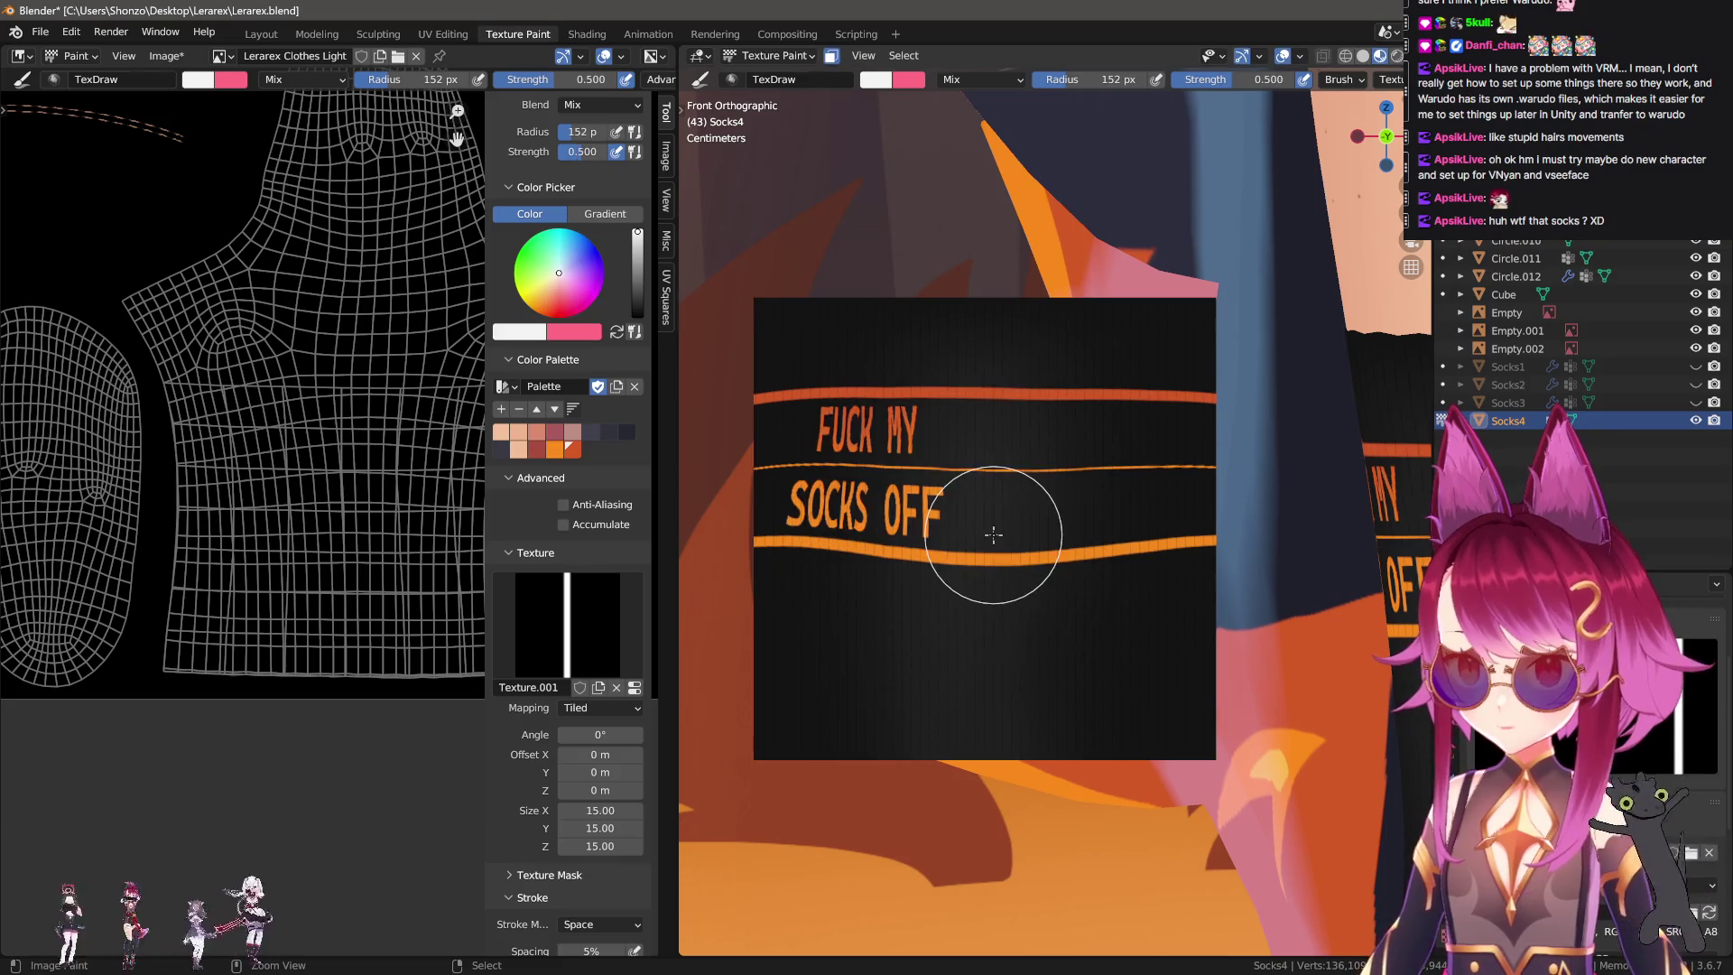
{"action": "scroll", "coordinate": [981, 523], "scroll_direction": "down", "scroll_amount": 1}
{"action": "mouse_move", "coordinate": [980, 522]}
{"action": "left_mouse_down"}
{"action": "mouse_move", "coordinate": [1006, 700]}
{"action": "mouse_move", "coordinate": [1106, 294]}
{"action": "mouse_move", "coordinate": [1189, 552]}
{"action": "mouse_move", "coordinate": [889, 359]}
{"action": "mouse_move", "coordinate": [794, 728]}
{"action": "mouse_move", "coordinate": [978, 718]}
{"action": "left_mouse_up"}
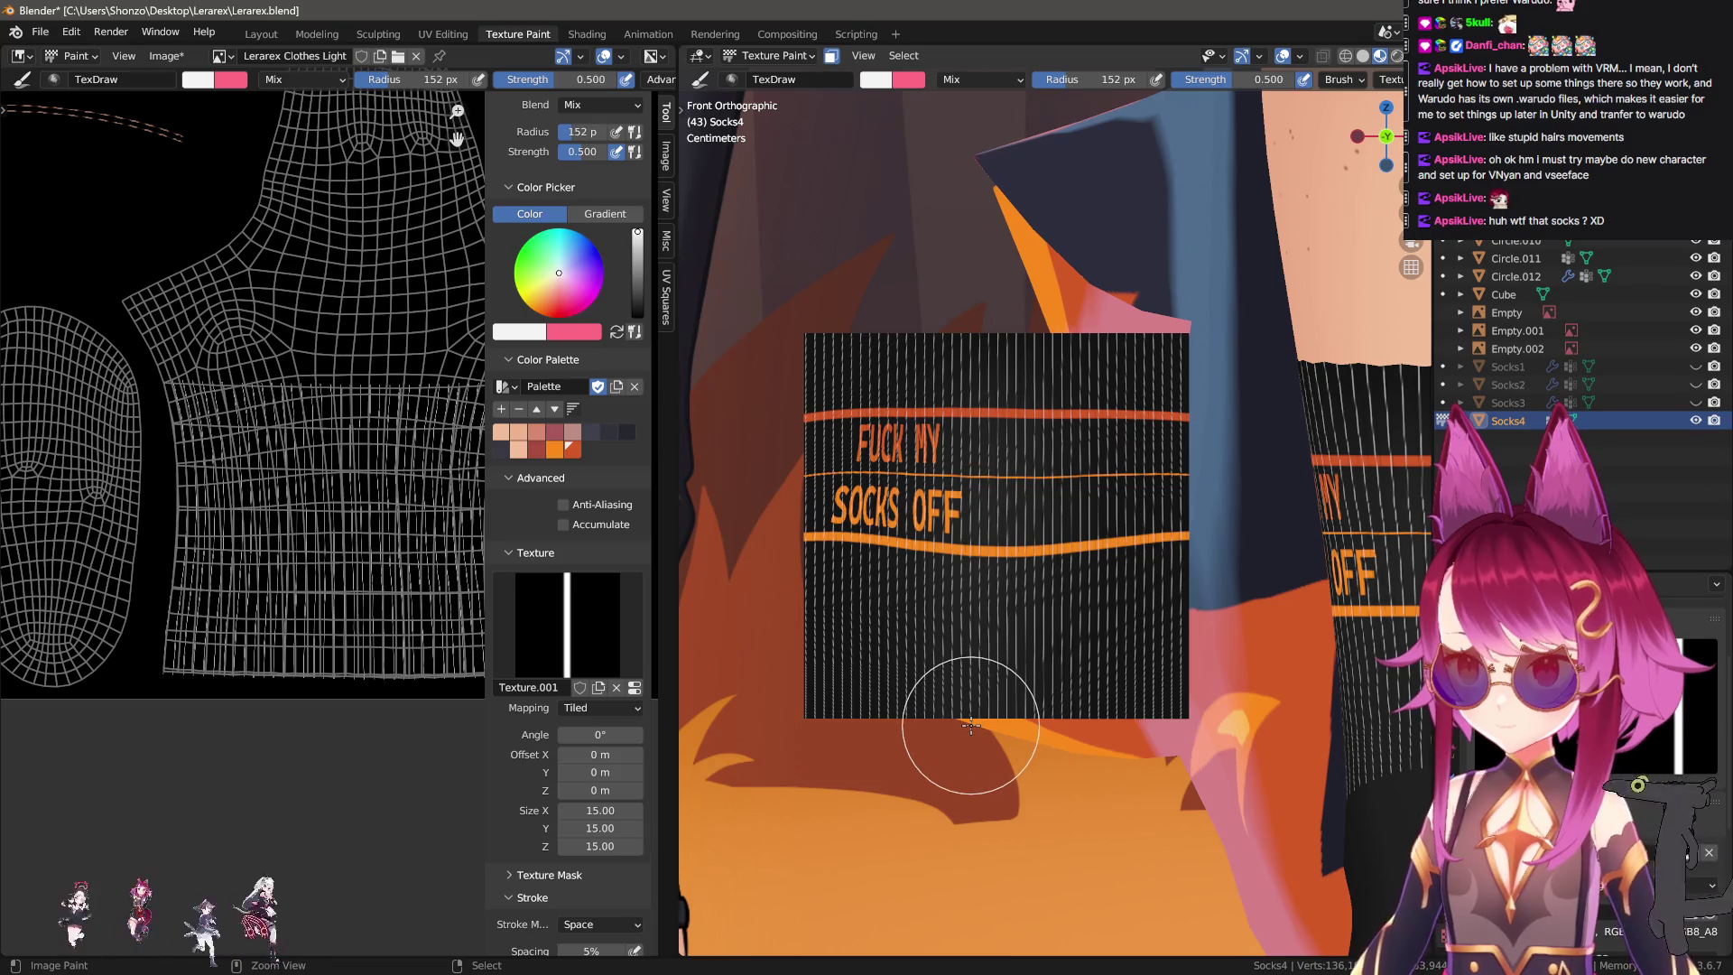
{"action": "key", "text": "ctrl+z"}
{"action": "key", "text": "ctrl+z"}
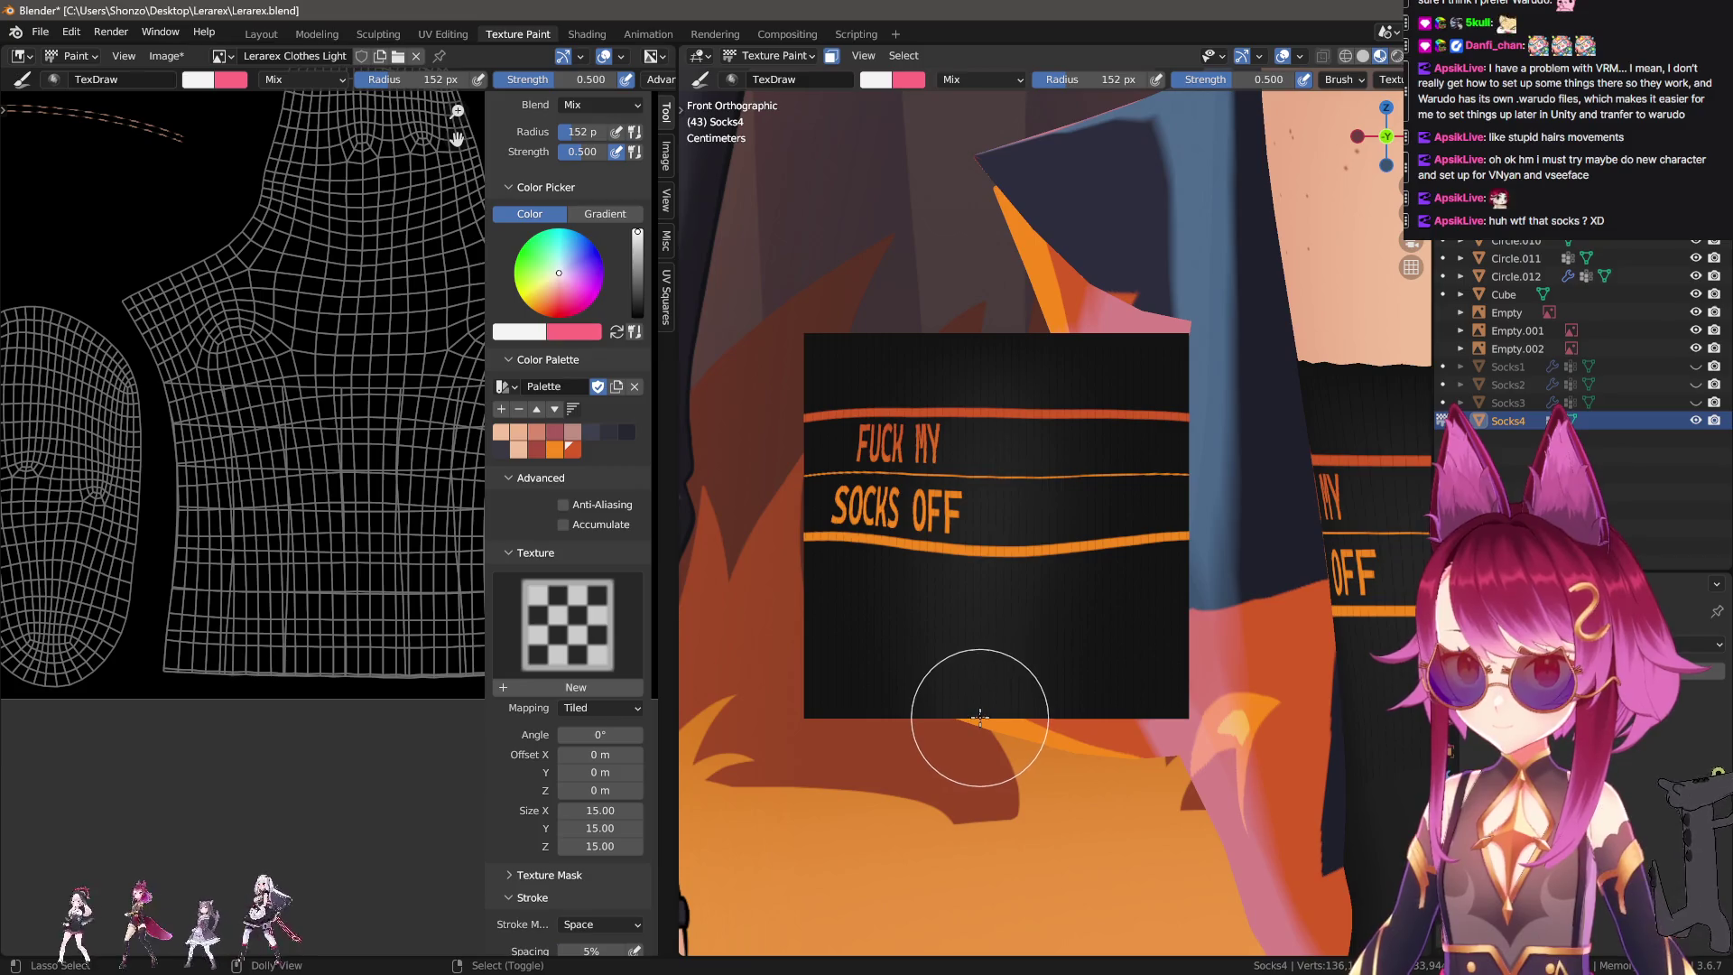
Redo and undo the stripes, then target the Lerarex Clothes Shadow texture slot.
{"action": "key", "text": "ctrl+z"}
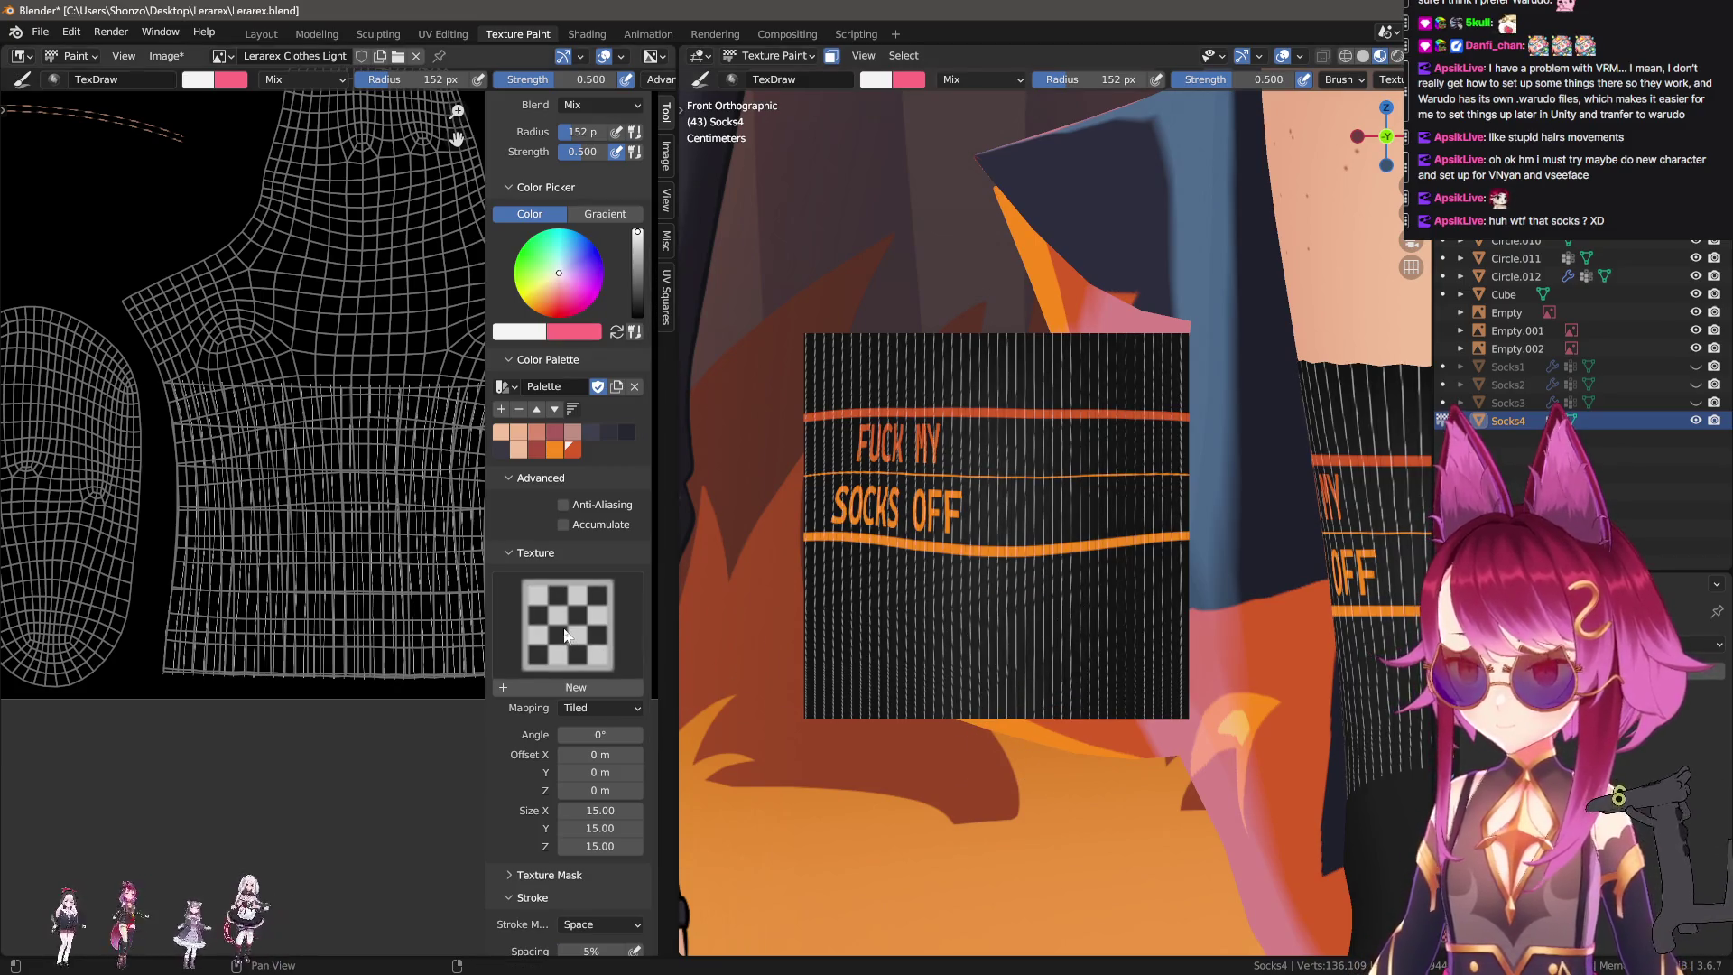
{"action": "key", "text": "ctrl+z"}
{"action": "key", "text": "n"}
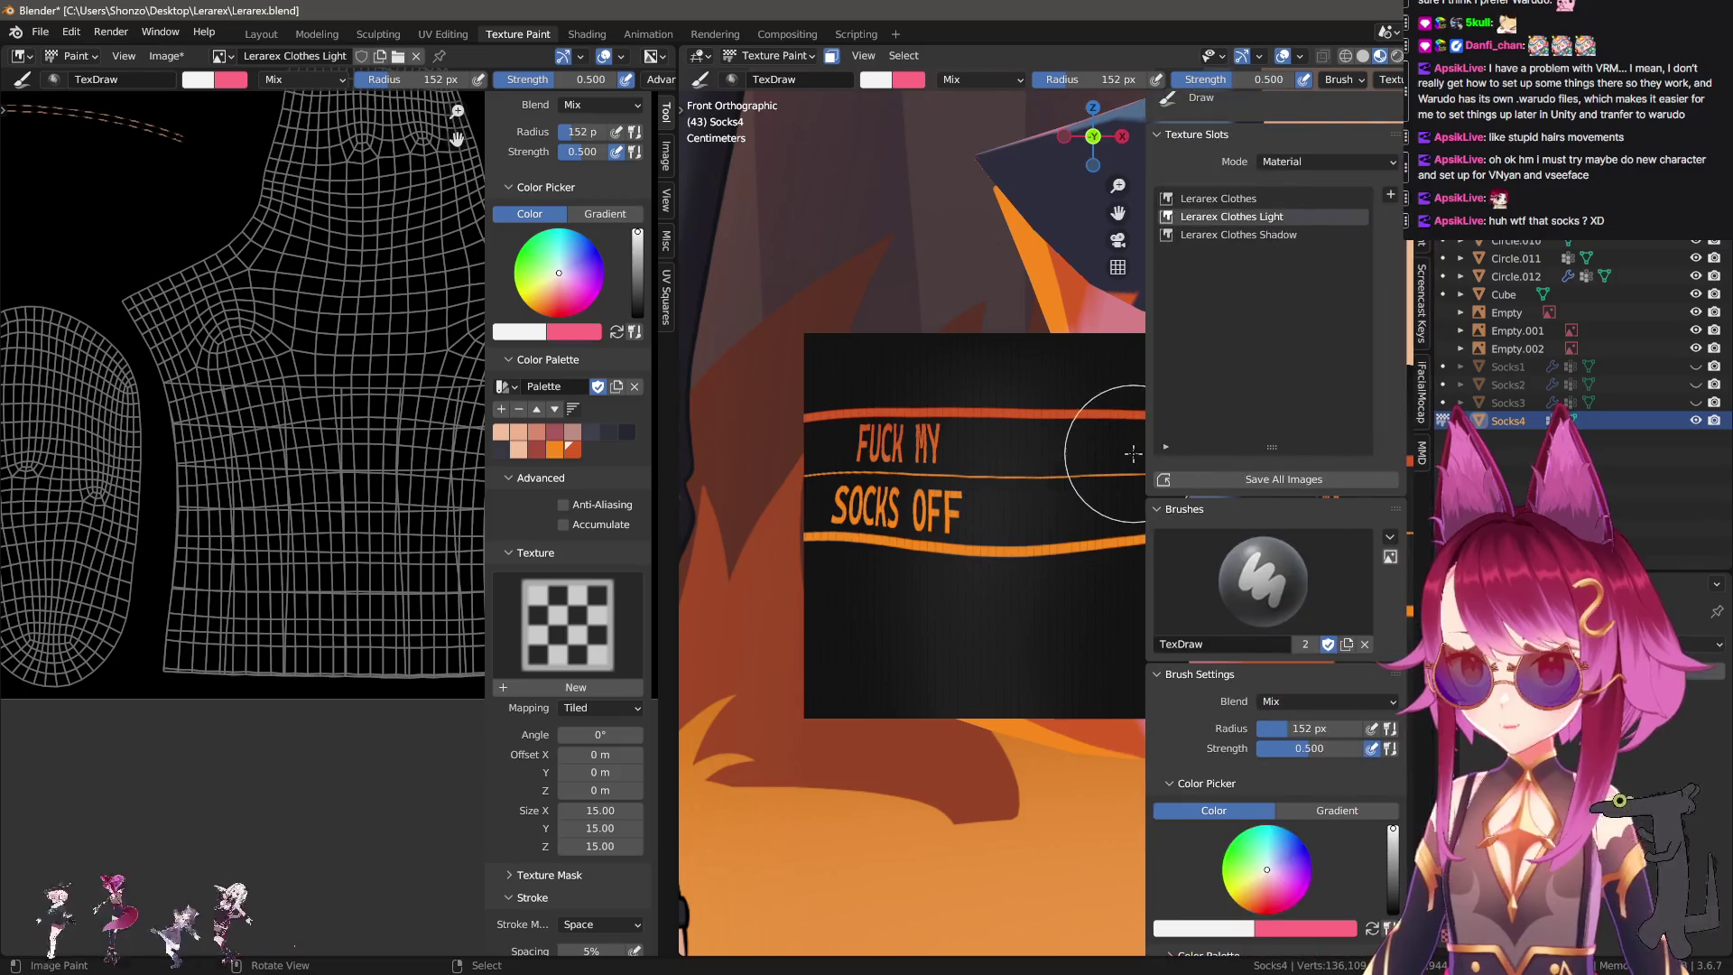
{"action": "left_click", "coordinate": [1254, 236]}
{"action": "key", "text": "n"}
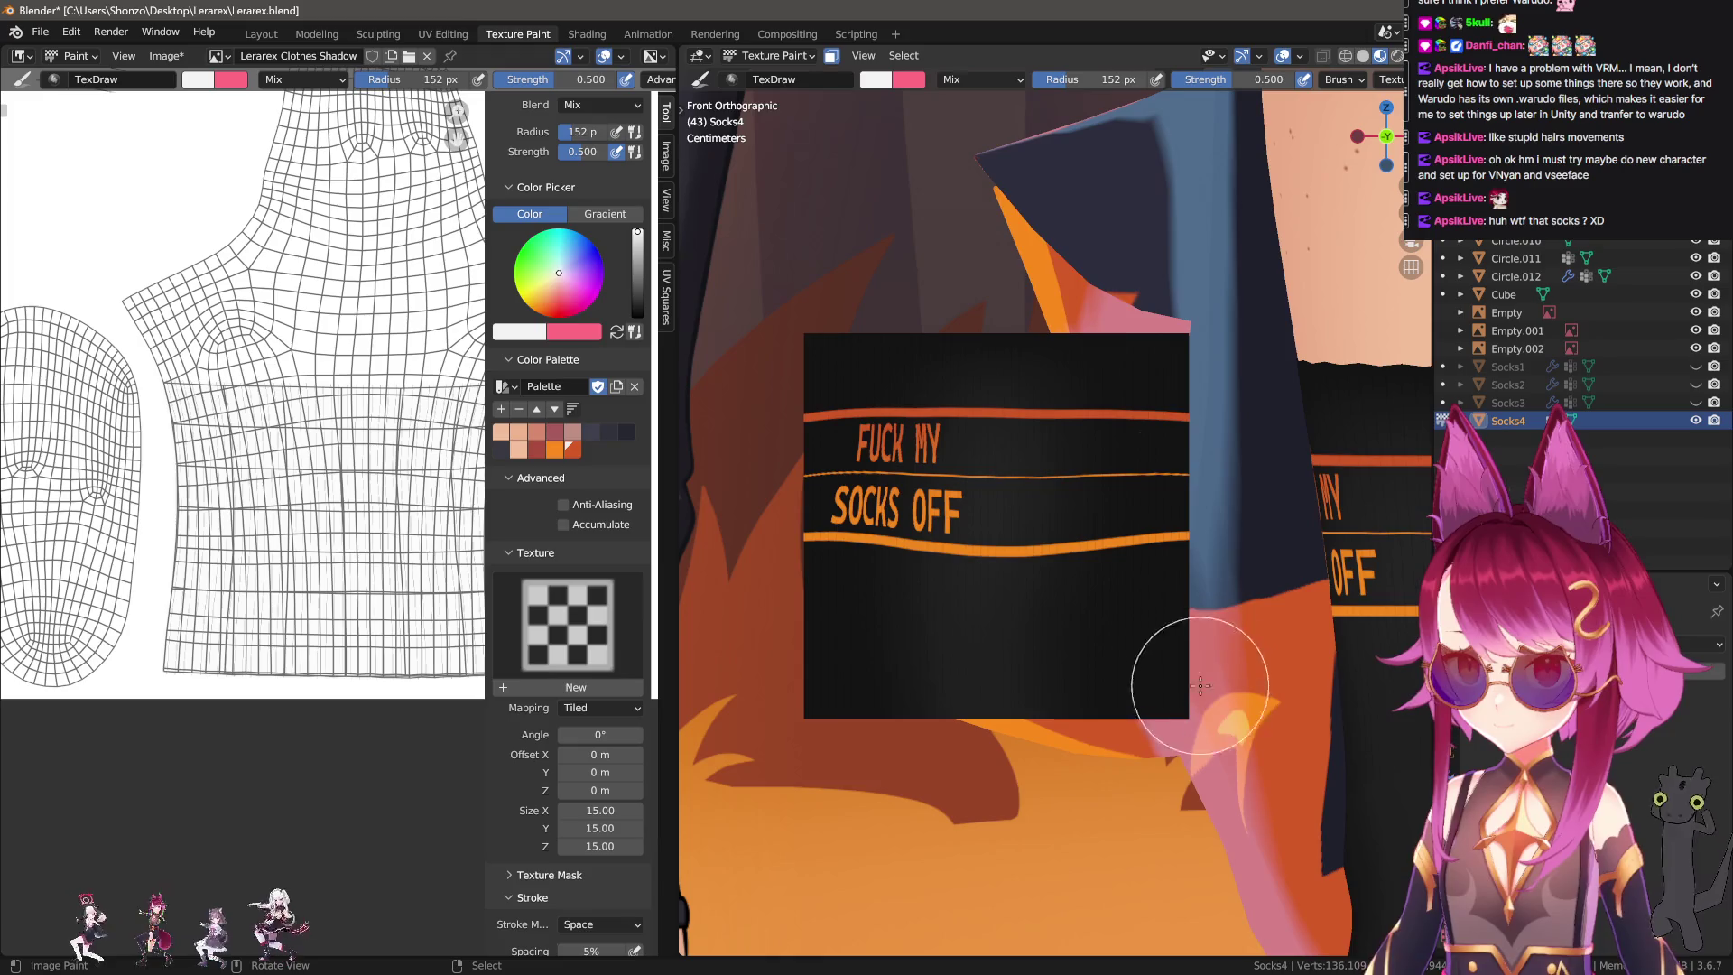
Raise the brush strength to 1.000.
{"action": "key", "text": "shift+f"}
{"action": "left_click", "coordinate": [896, 745]}
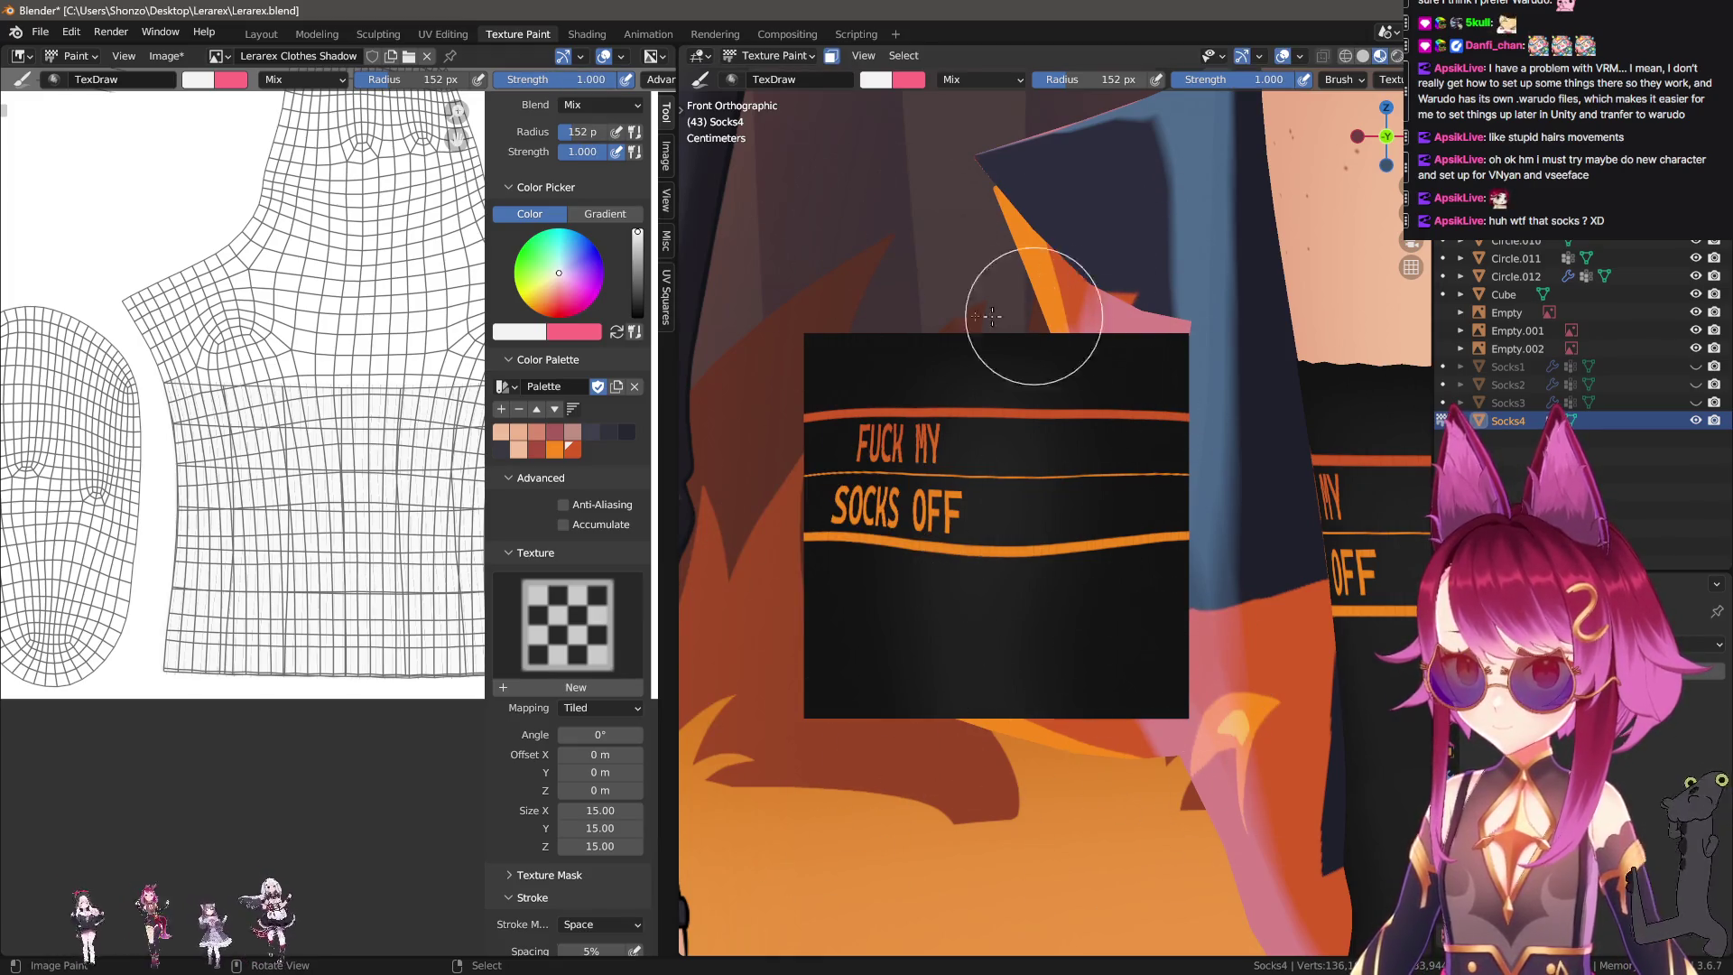
{"action": "left_click", "coordinate": [566, 632]}
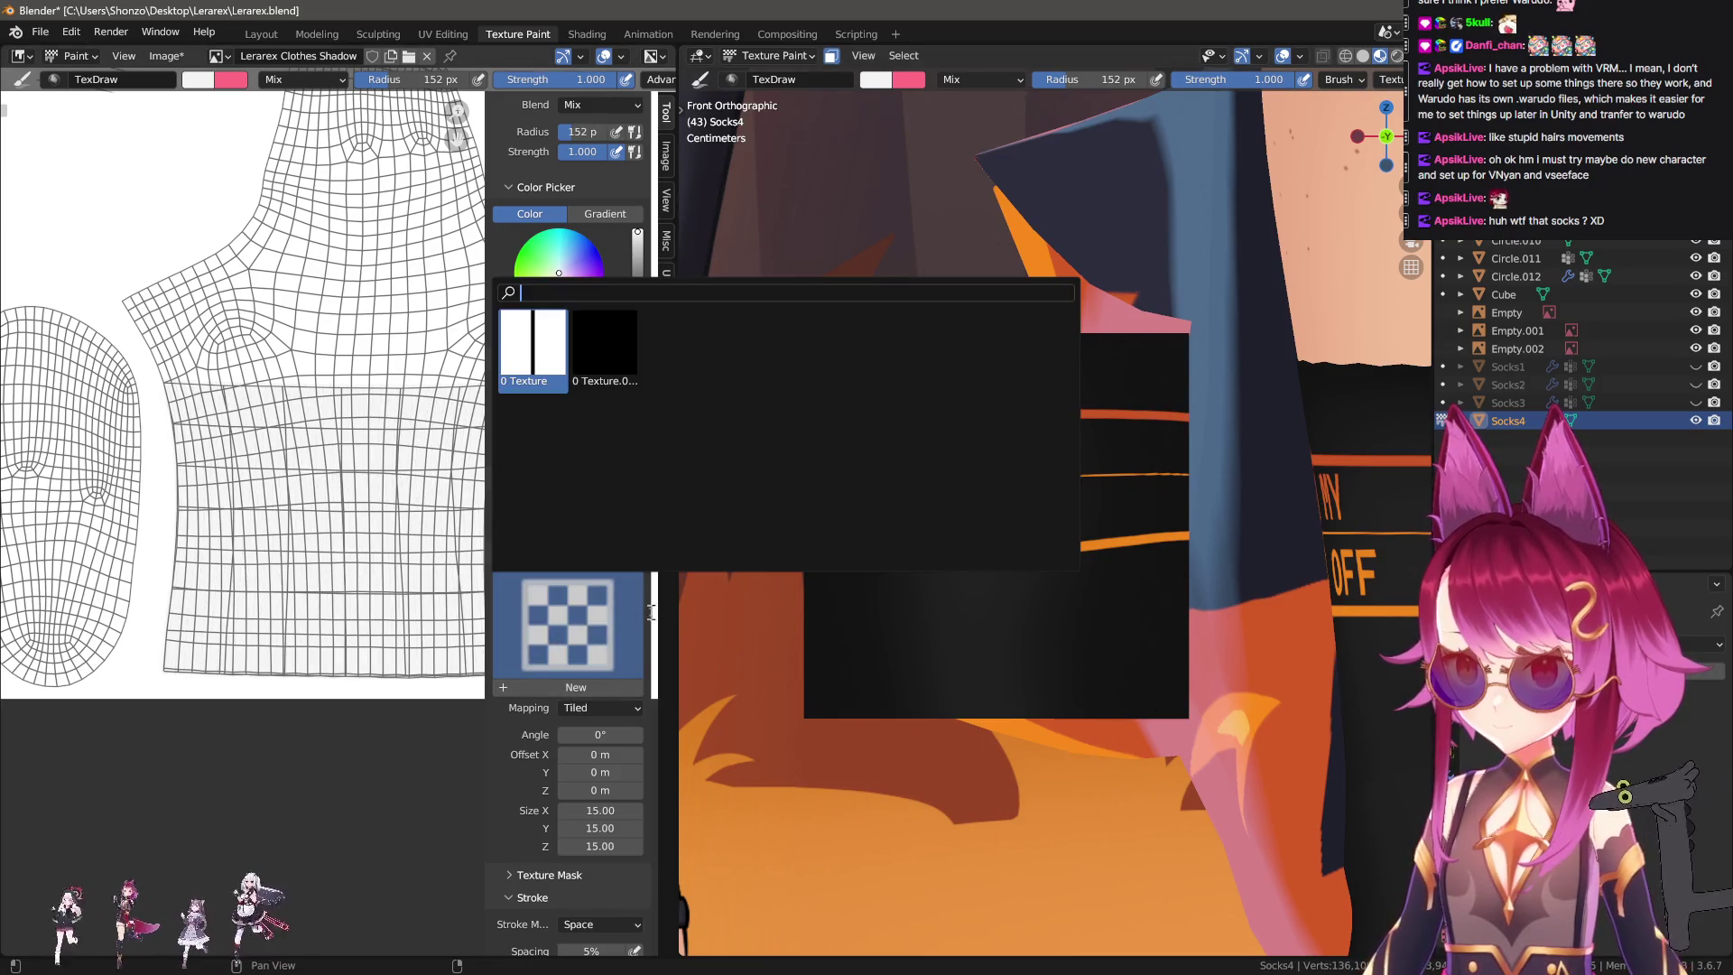
Give the brush 'Texture', then switch to Lerarex Clothes Light with 'Texture.001' as brush texture.
{"action": "left_click", "coordinate": [604, 351]}
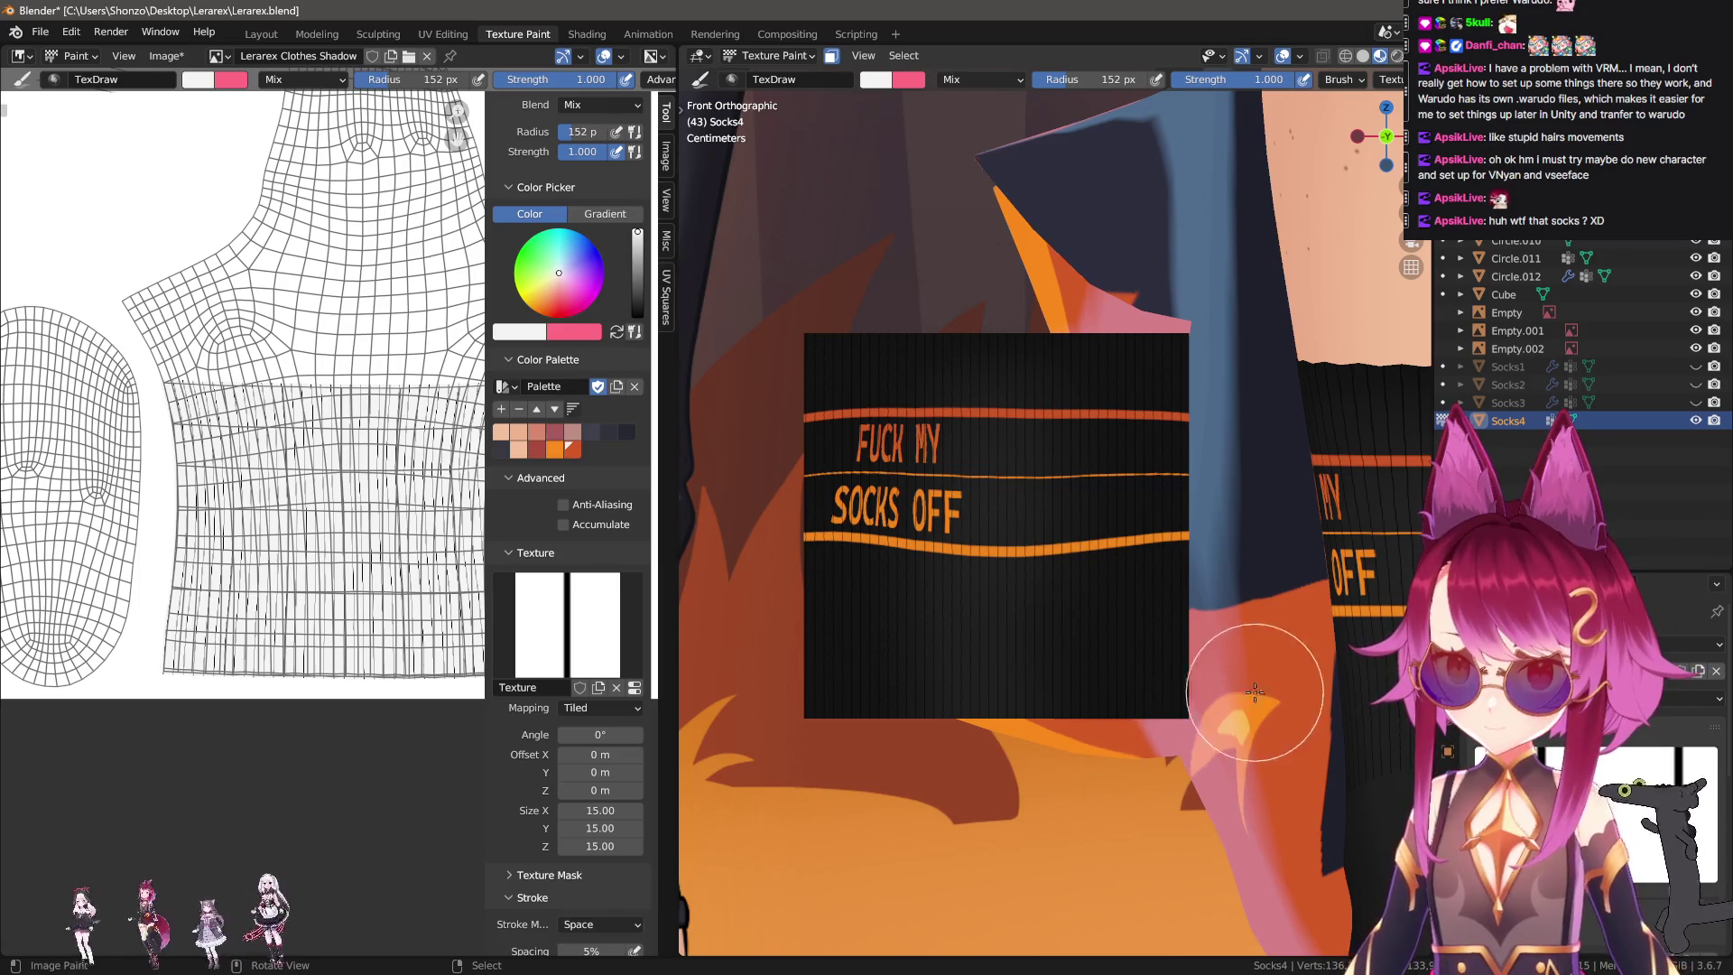
{"action": "key", "text": "n"}
{"action": "left_click", "coordinate": [1283, 216]}
{"action": "key", "text": "n"}
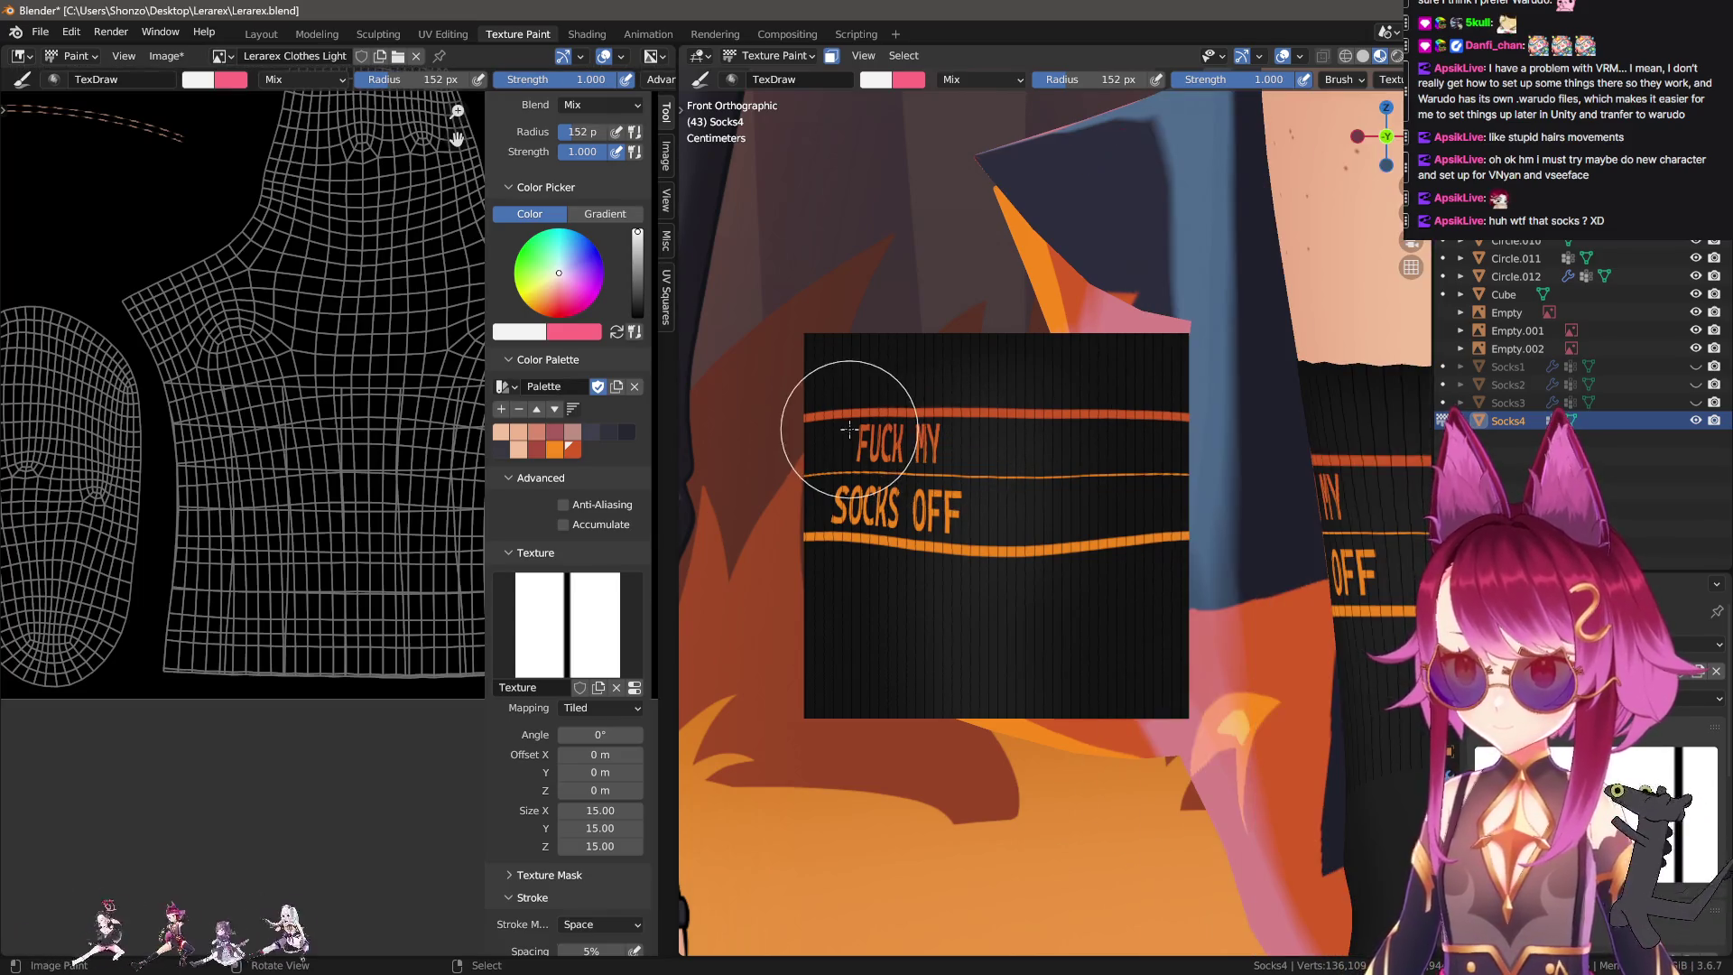
{"action": "left_click", "coordinate": [567, 623]}
{"action": "left_click", "coordinate": [591, 360]}
{"action": "key", "text": "n"}
{"action": "key", "text": "n"}
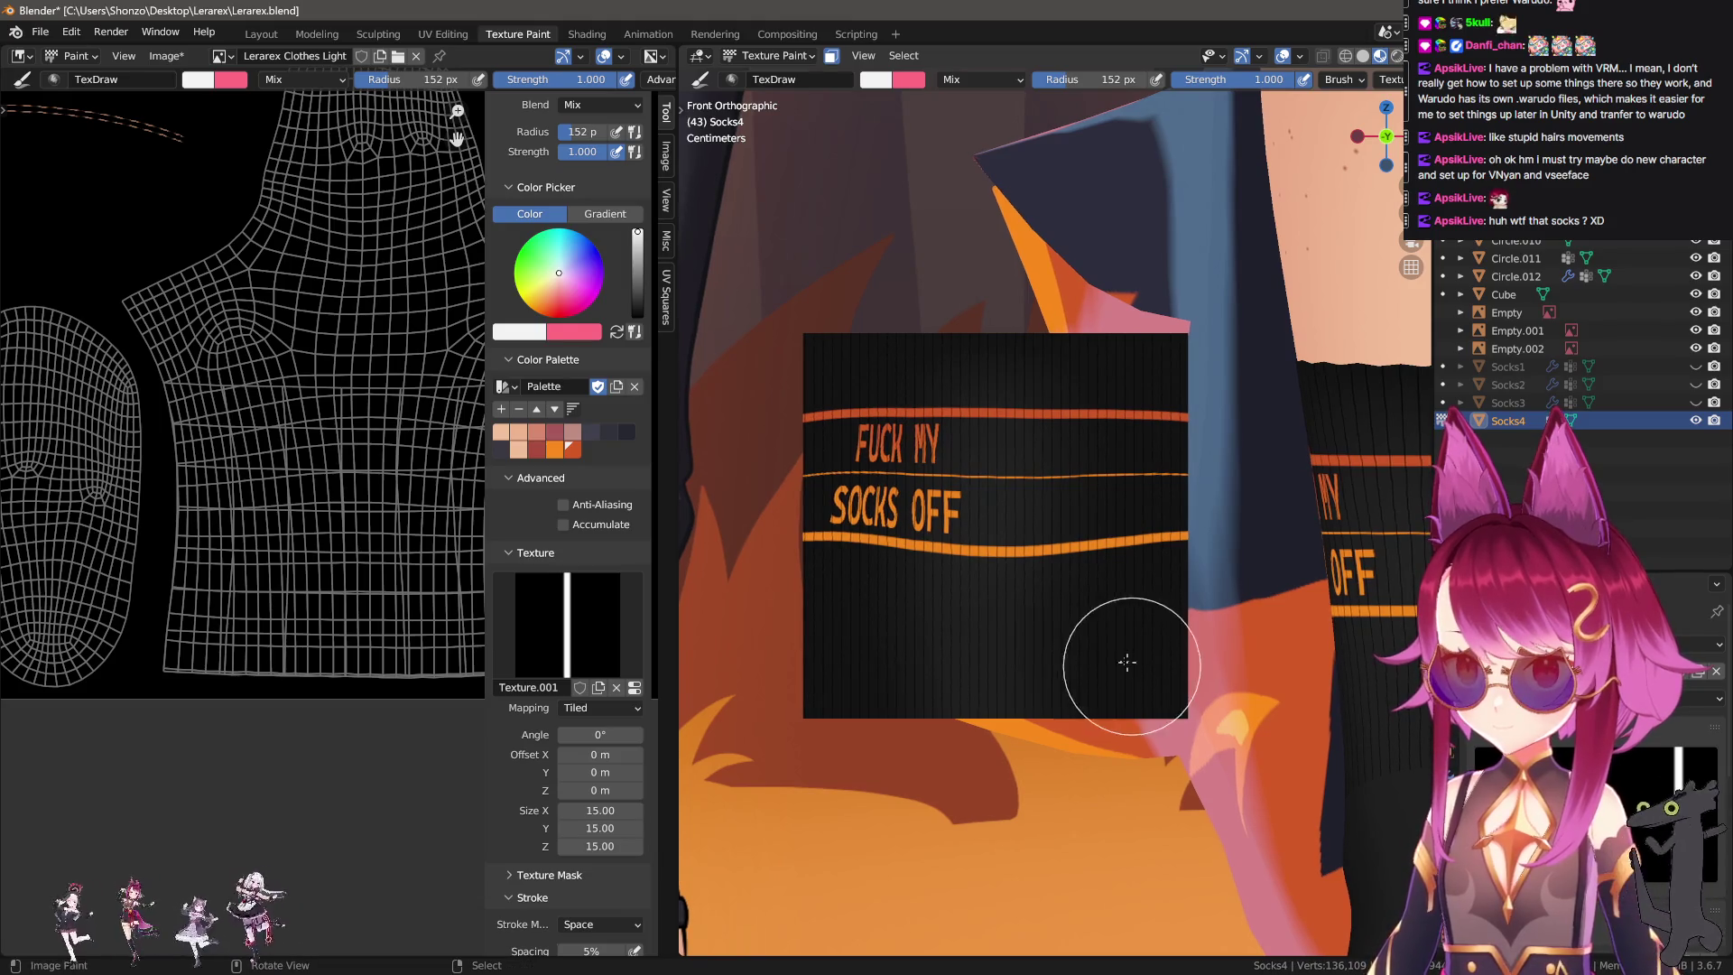
Paint fine white vertical stripes over most of the sock and clear the brush texture.
{"action": "mouse_move", "coordinate": [831, 367]}
{"action": "left_mouse_down"}
{"action": "mouse_move", "coordinate": [923, 588]}
{"action": "mouse_move", "coordinate": [1161, 722]}
{"action": "left_mouse_up"}
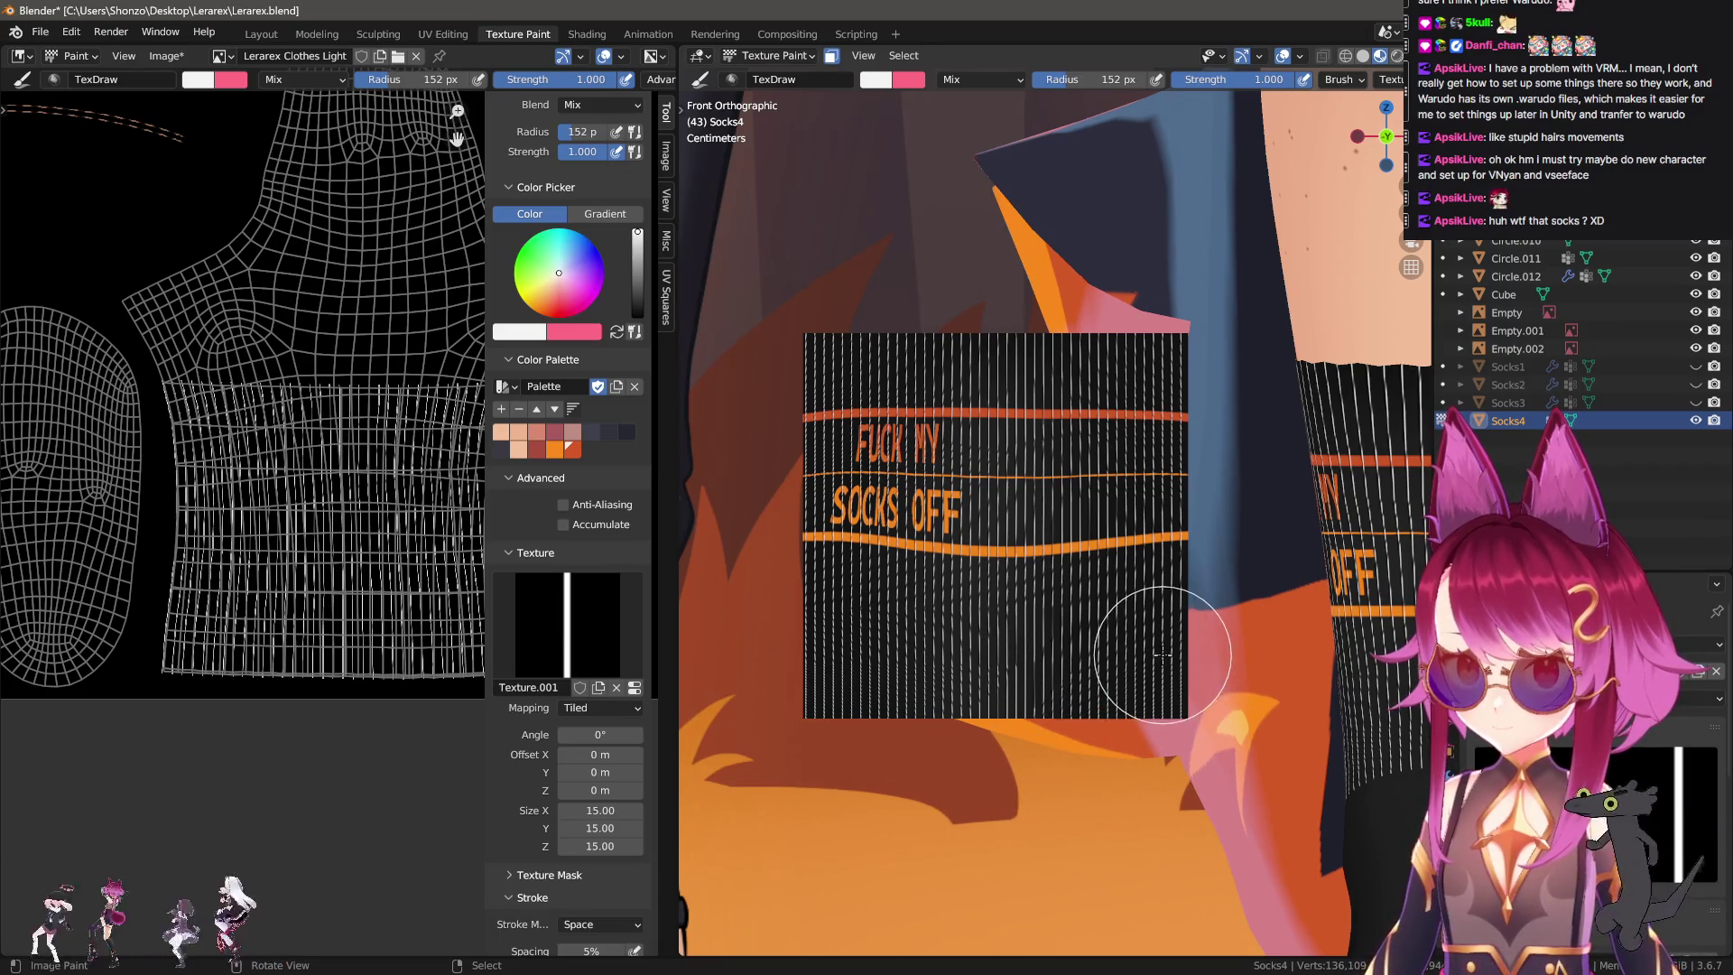
{"action": "key", "text": "ctrl+z"}
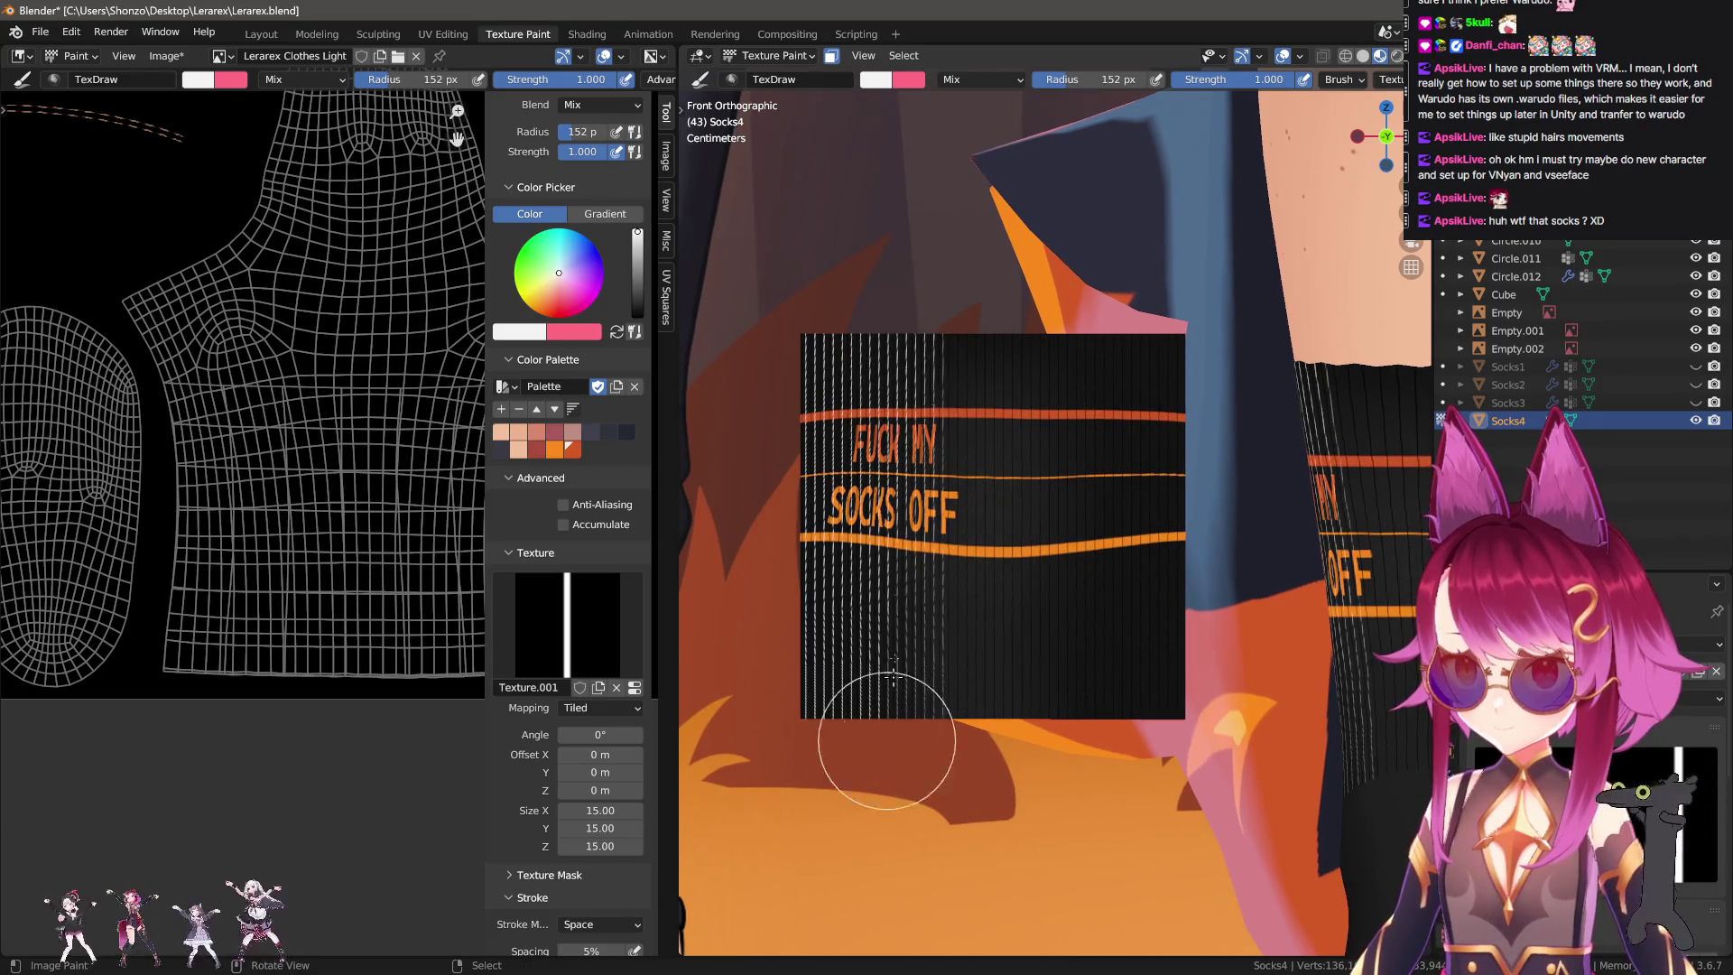
{"action": "key", "text": "ctrl+z"}
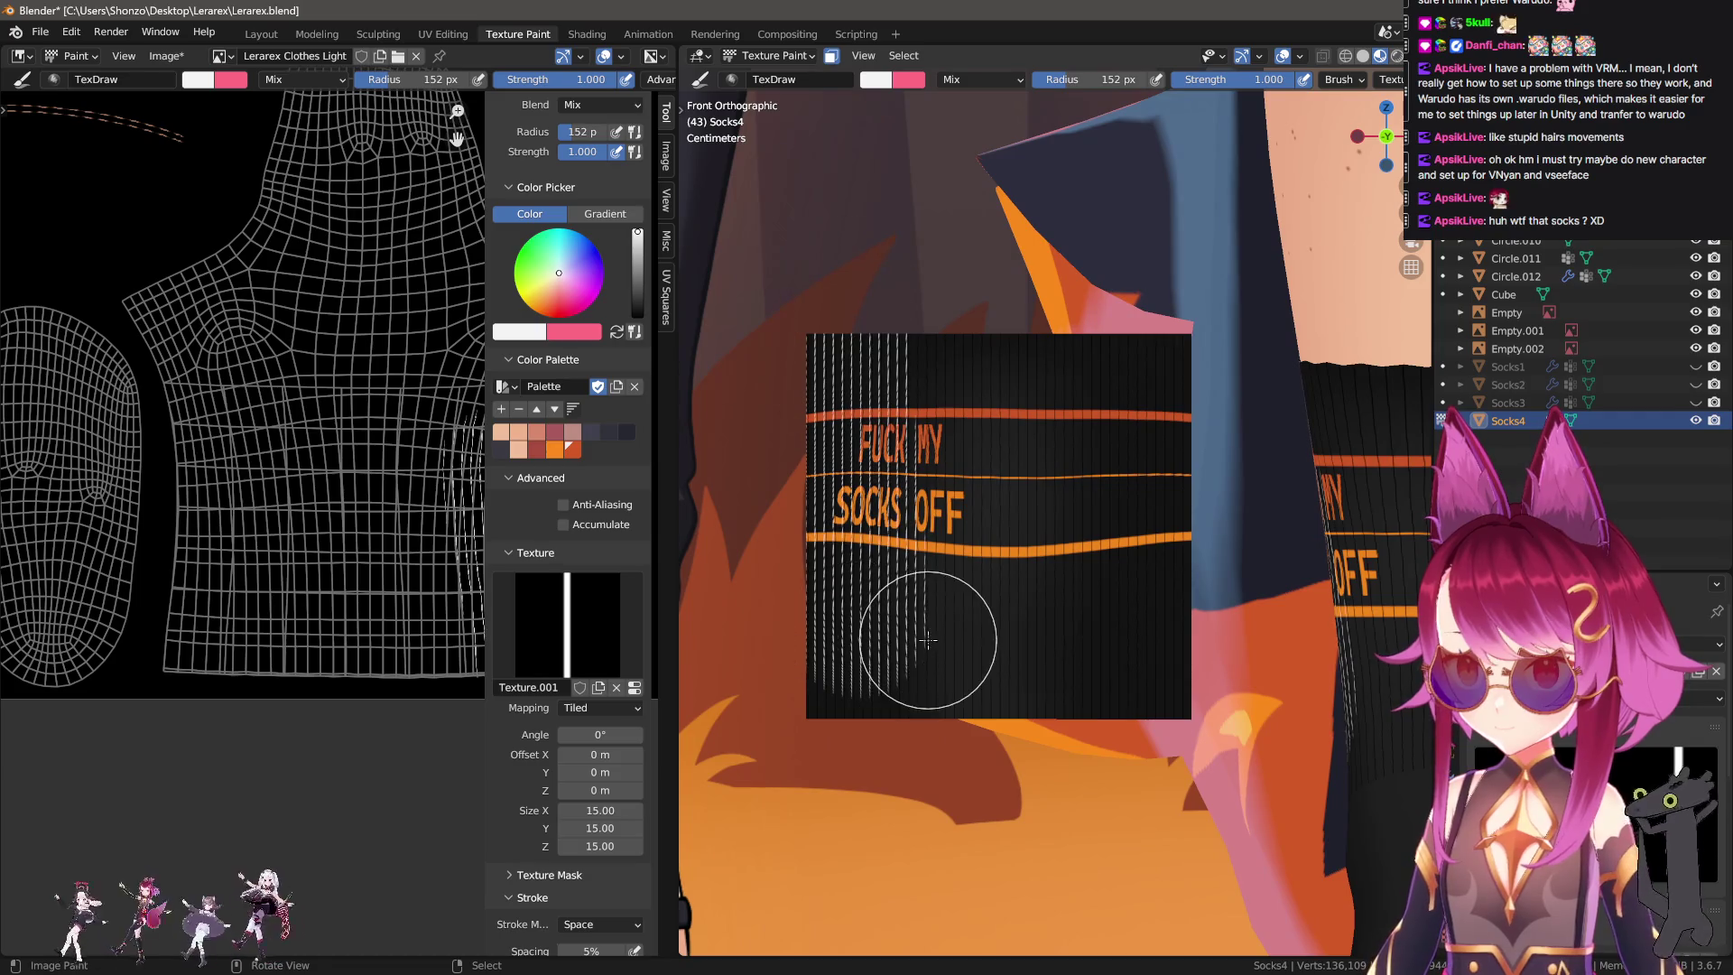
{"action": "middle_click_drag", "start_coordinate": [960, 626], "coordinate": [958, 625], "text": "shift"}
{"action": "mouse_move", "coordinate": [805, 353]}
{"action": "left_mouse_down"}
{"action": "mouse_move", "coordinate": [1013, 334]}
{"action": "mouse_move", "coordinate": [1181, 709]}
{"action": "left_mouse_up"}
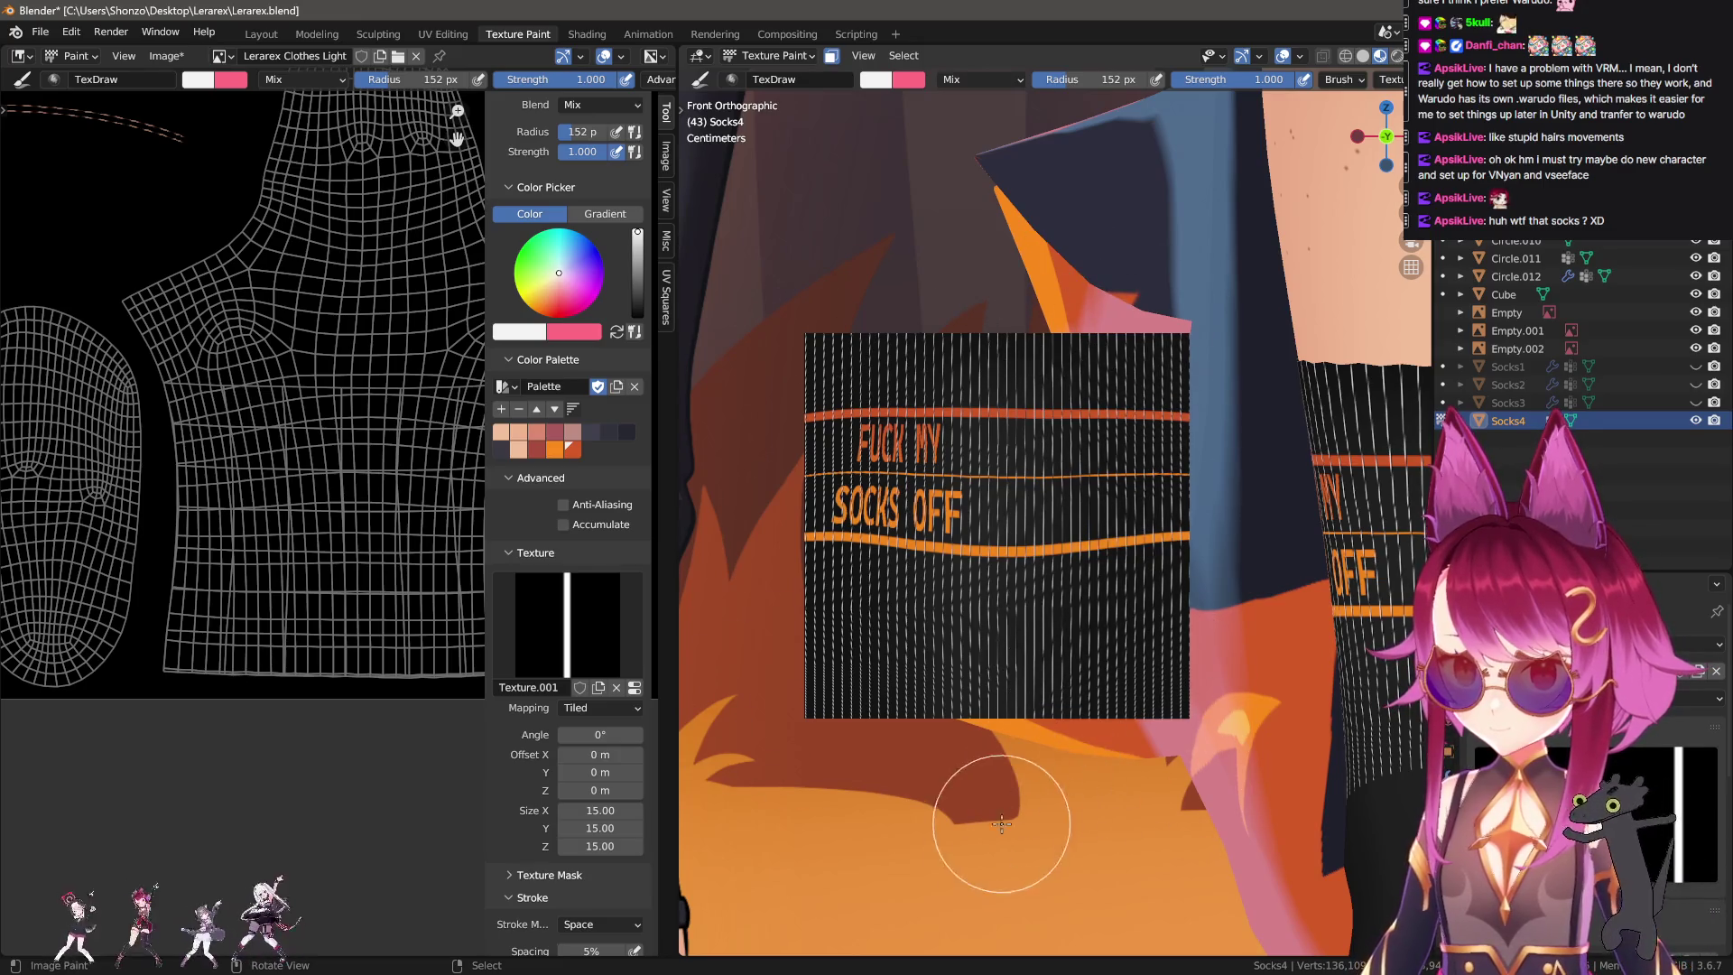
{"action": "left_click", "coordinate": [617, 686]}
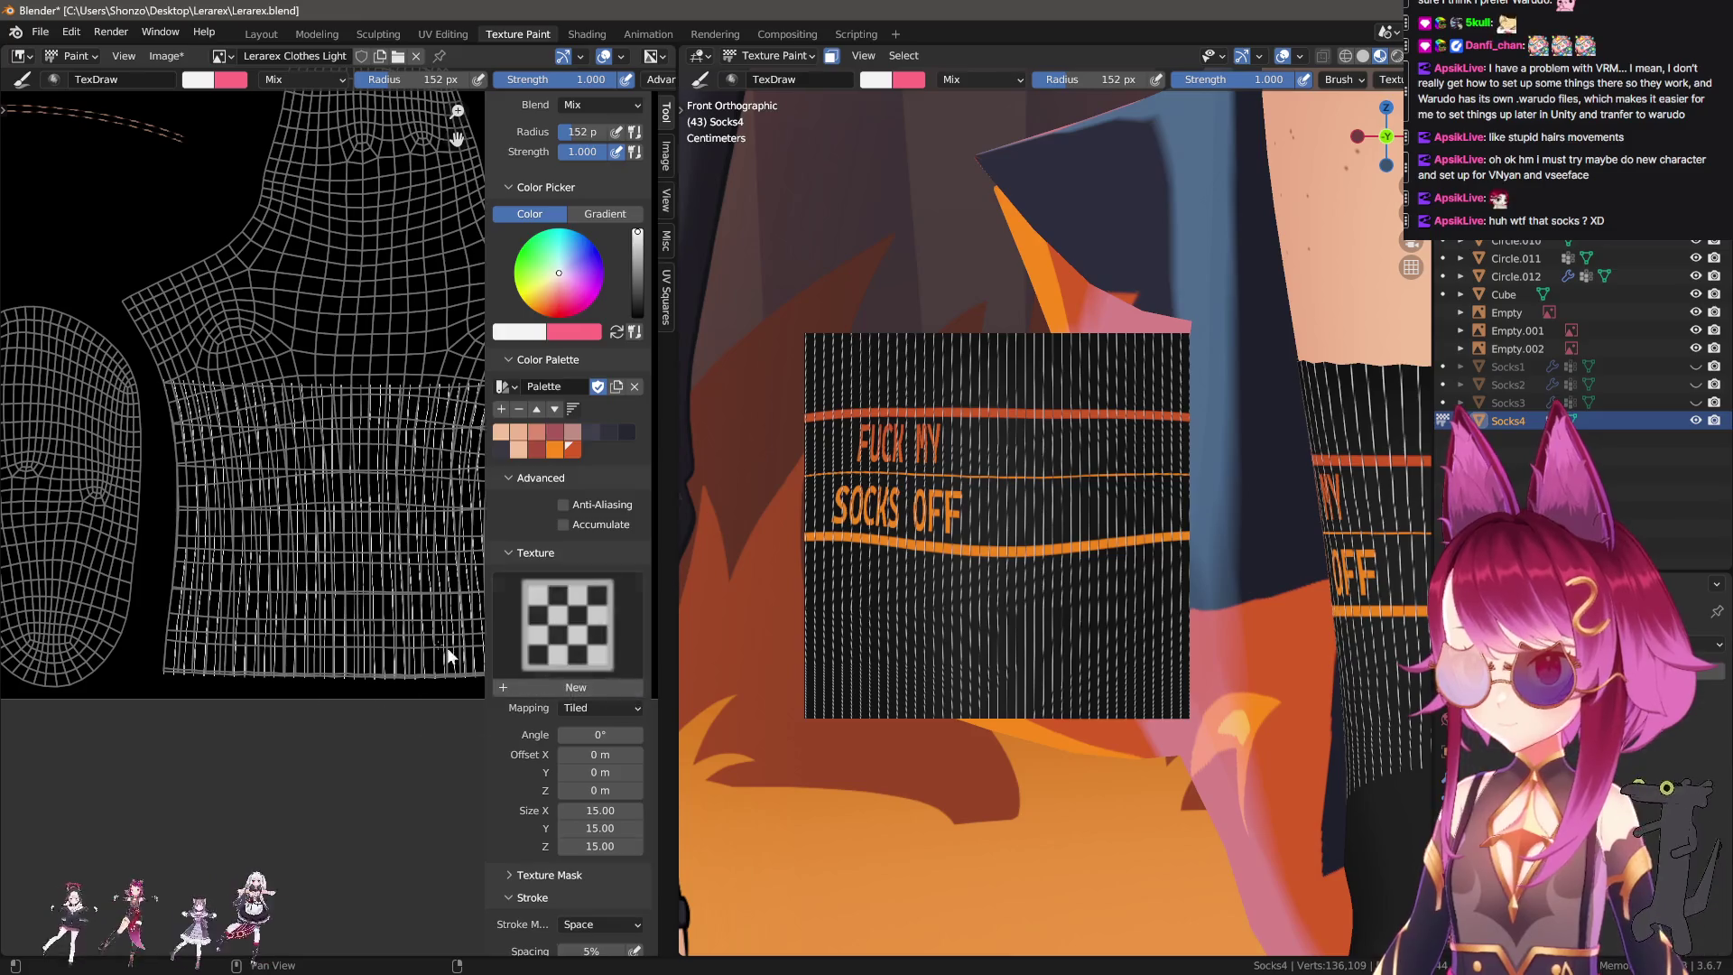
Make black the paint colour at 0.700 strength and resize the brush to 201 px.
{"action": "key", "text": "n"}
{"action": "key", "text": "s"}
{"action": "key", "text": "shift+f"}
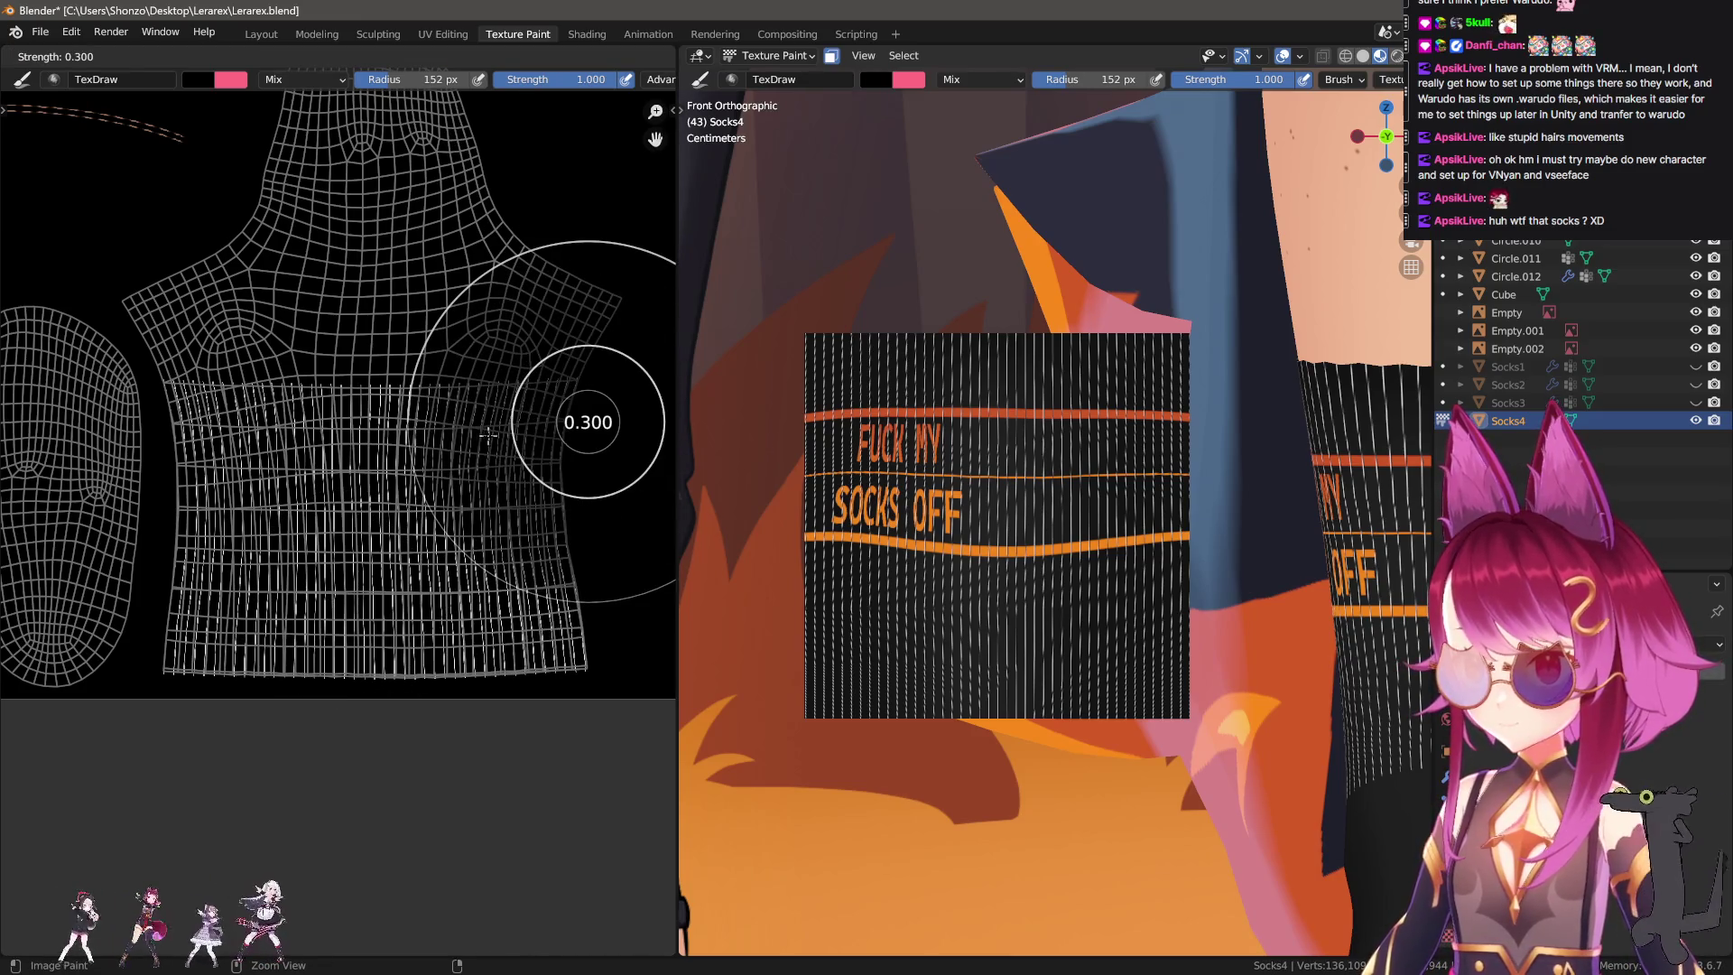
{"action": "left_click", "coordinate": [484, 370]}
{"action": "key", "text": "n"}
{"action": "key", "text": "n"}
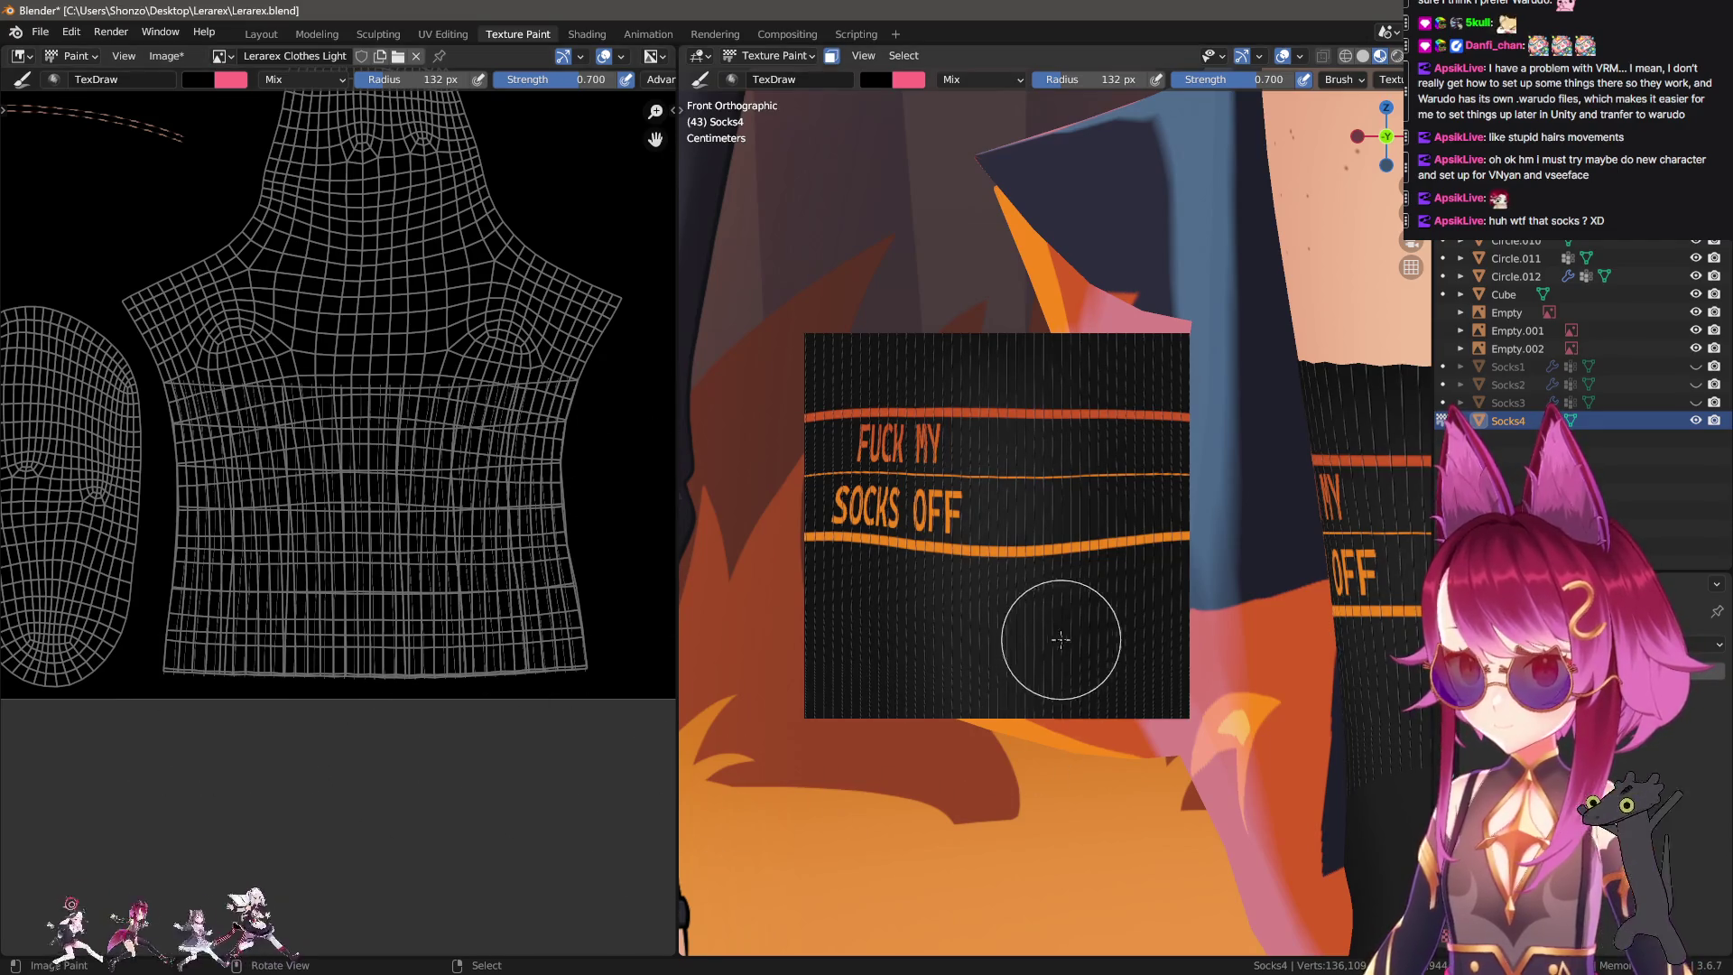
{"action": "scroll", "coordinate": [1057, 640], "scroll_direction": "up", "scroll_amount": 5}
{"action": "key", "text": "f"}
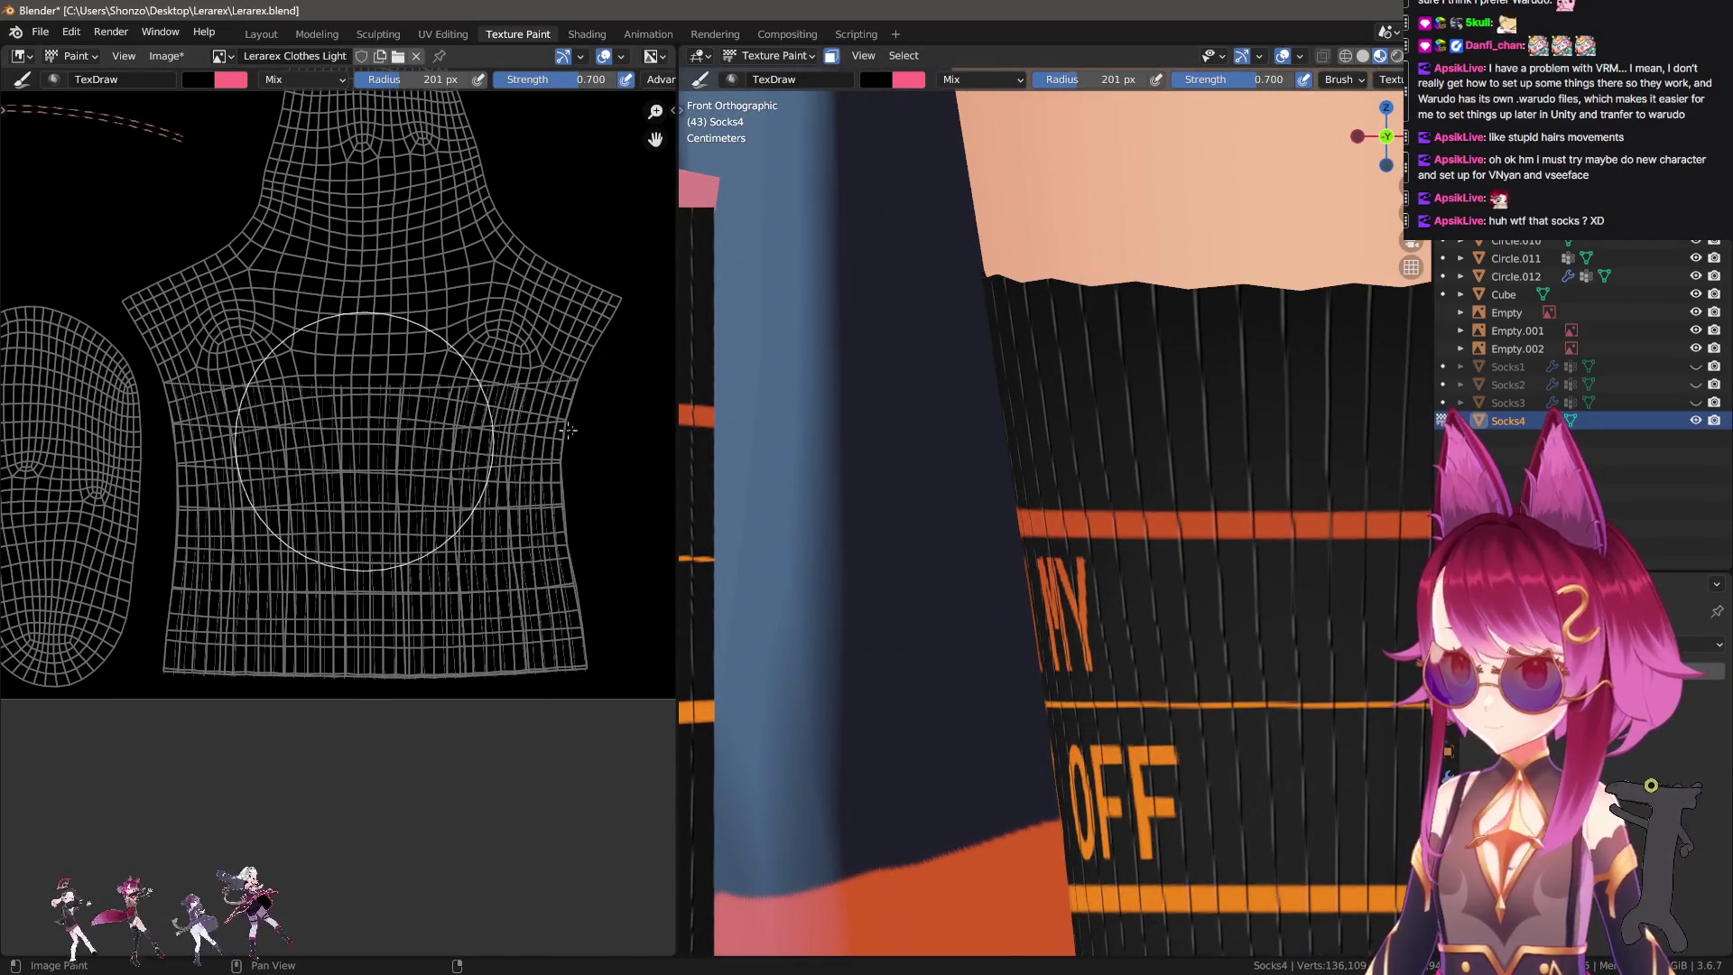
{"action": "scroll", "coordinate": [433, 713], "scroll_direction": "down", "scroll_amount": 2}
{"action": "middle_click_drag", "start_coordinate": [433, 716], "coordinate": [434, 700]}
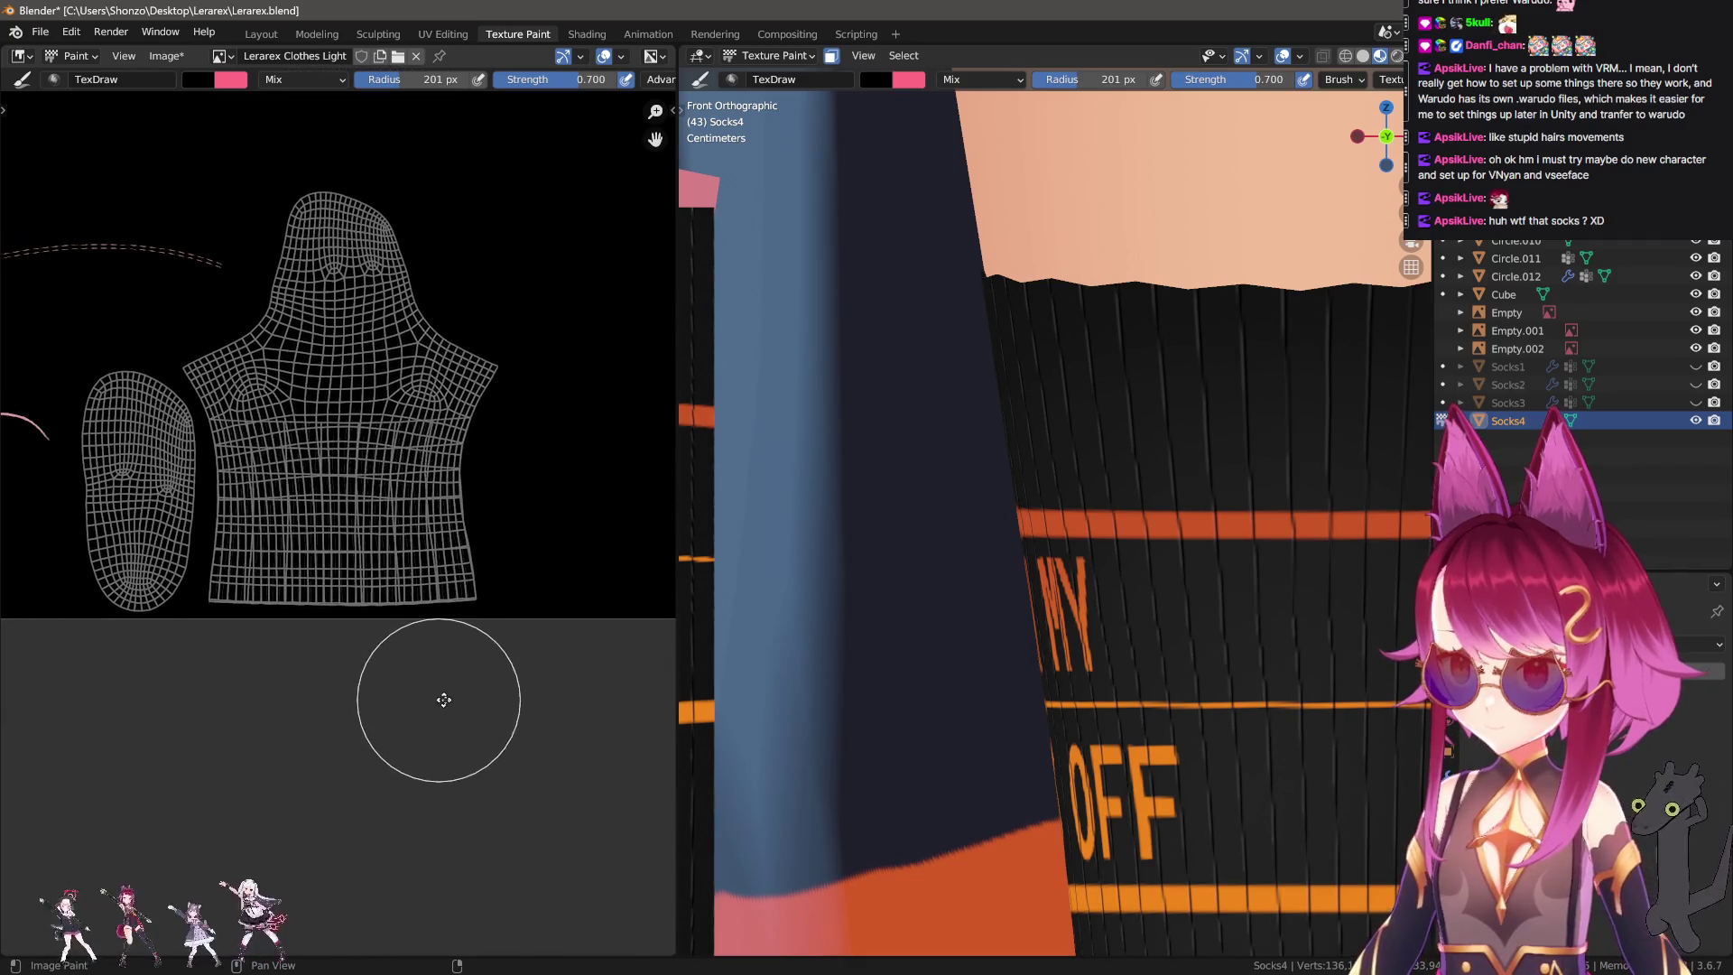
{"action": "scroll", "coordinate": [441, 697], "scroll_direction": "up", "scroll_amount": 1}
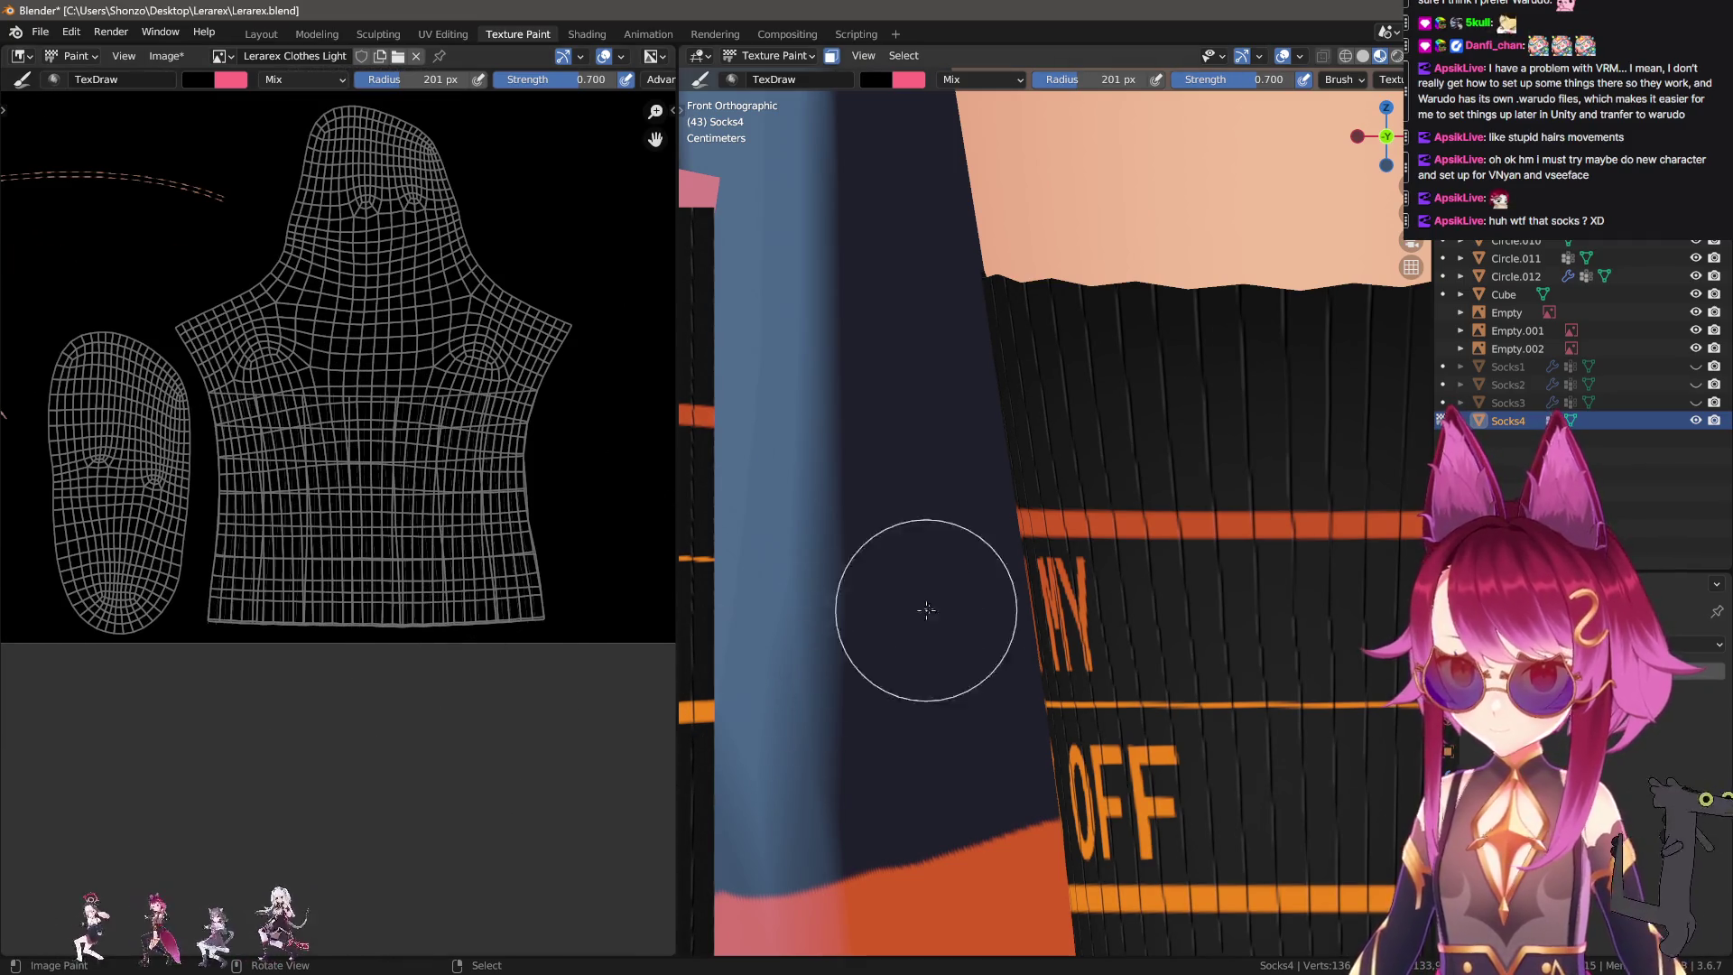
On the Lerarex Clothes Shadow texture, lighten the dark strokes and drop strength to 0.200.
{"action": "key", "text": "n"}
{"action": "left_click", "coordinate": [1268, 234]}
{"action": "key", "text": "n"}
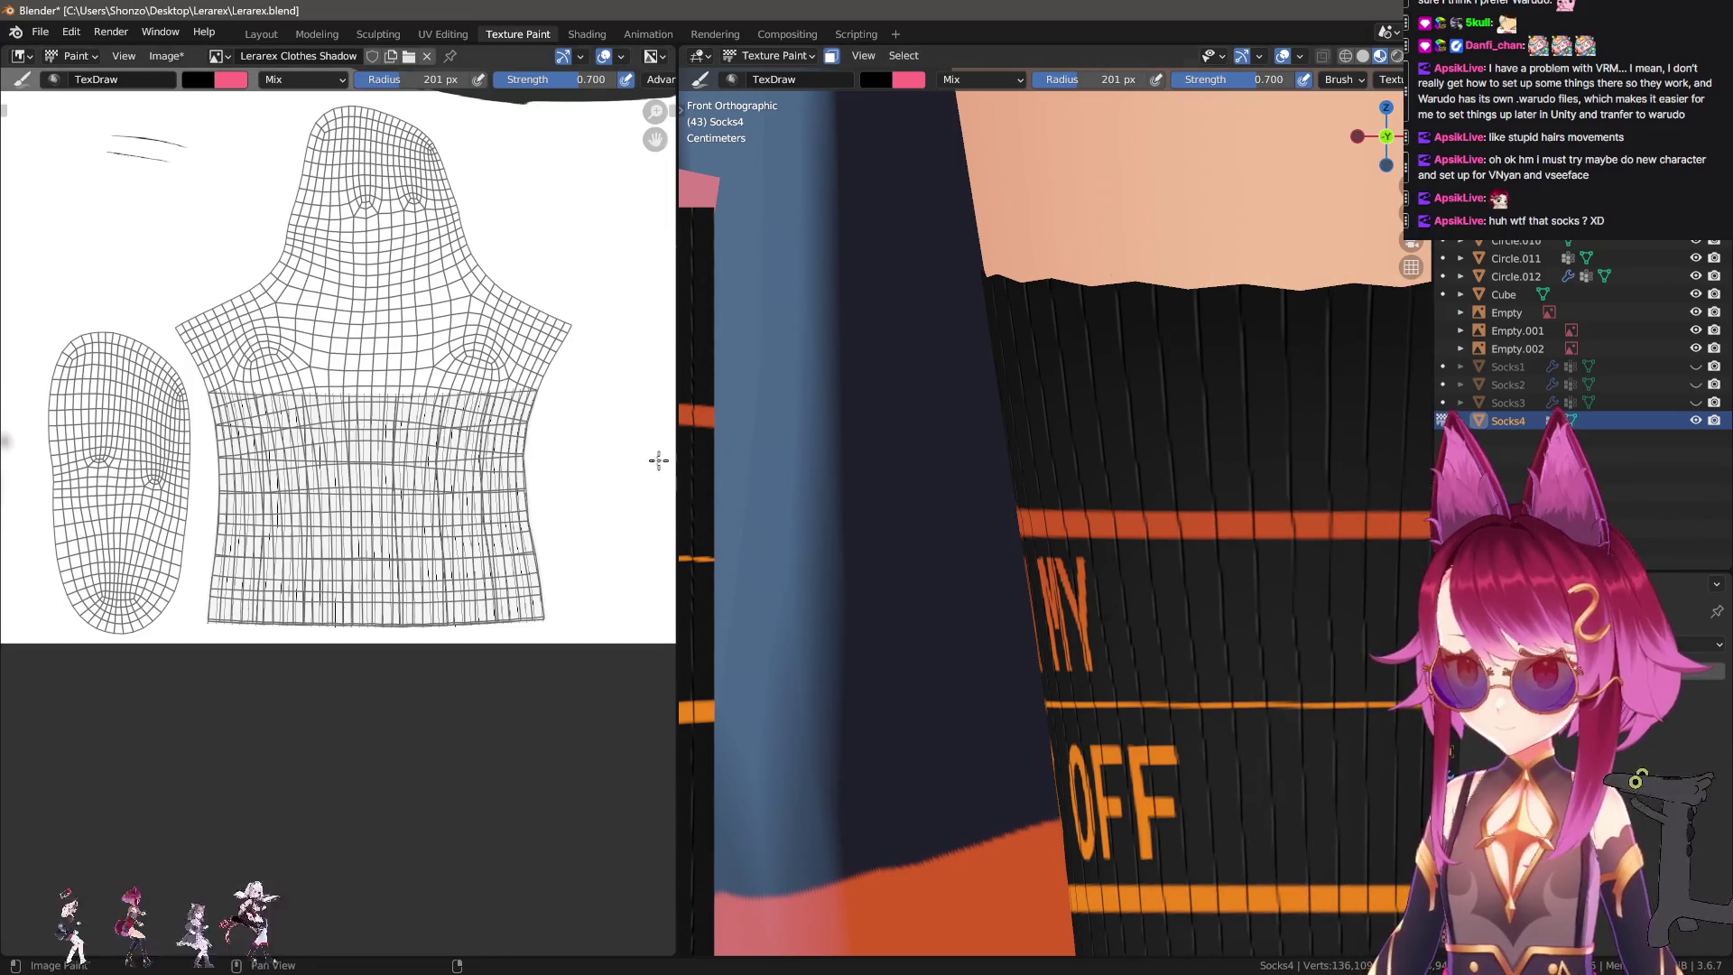
{"action": "left_click_drag", "start_coordinate": [581, 448], "coordinate": [475, 582]}
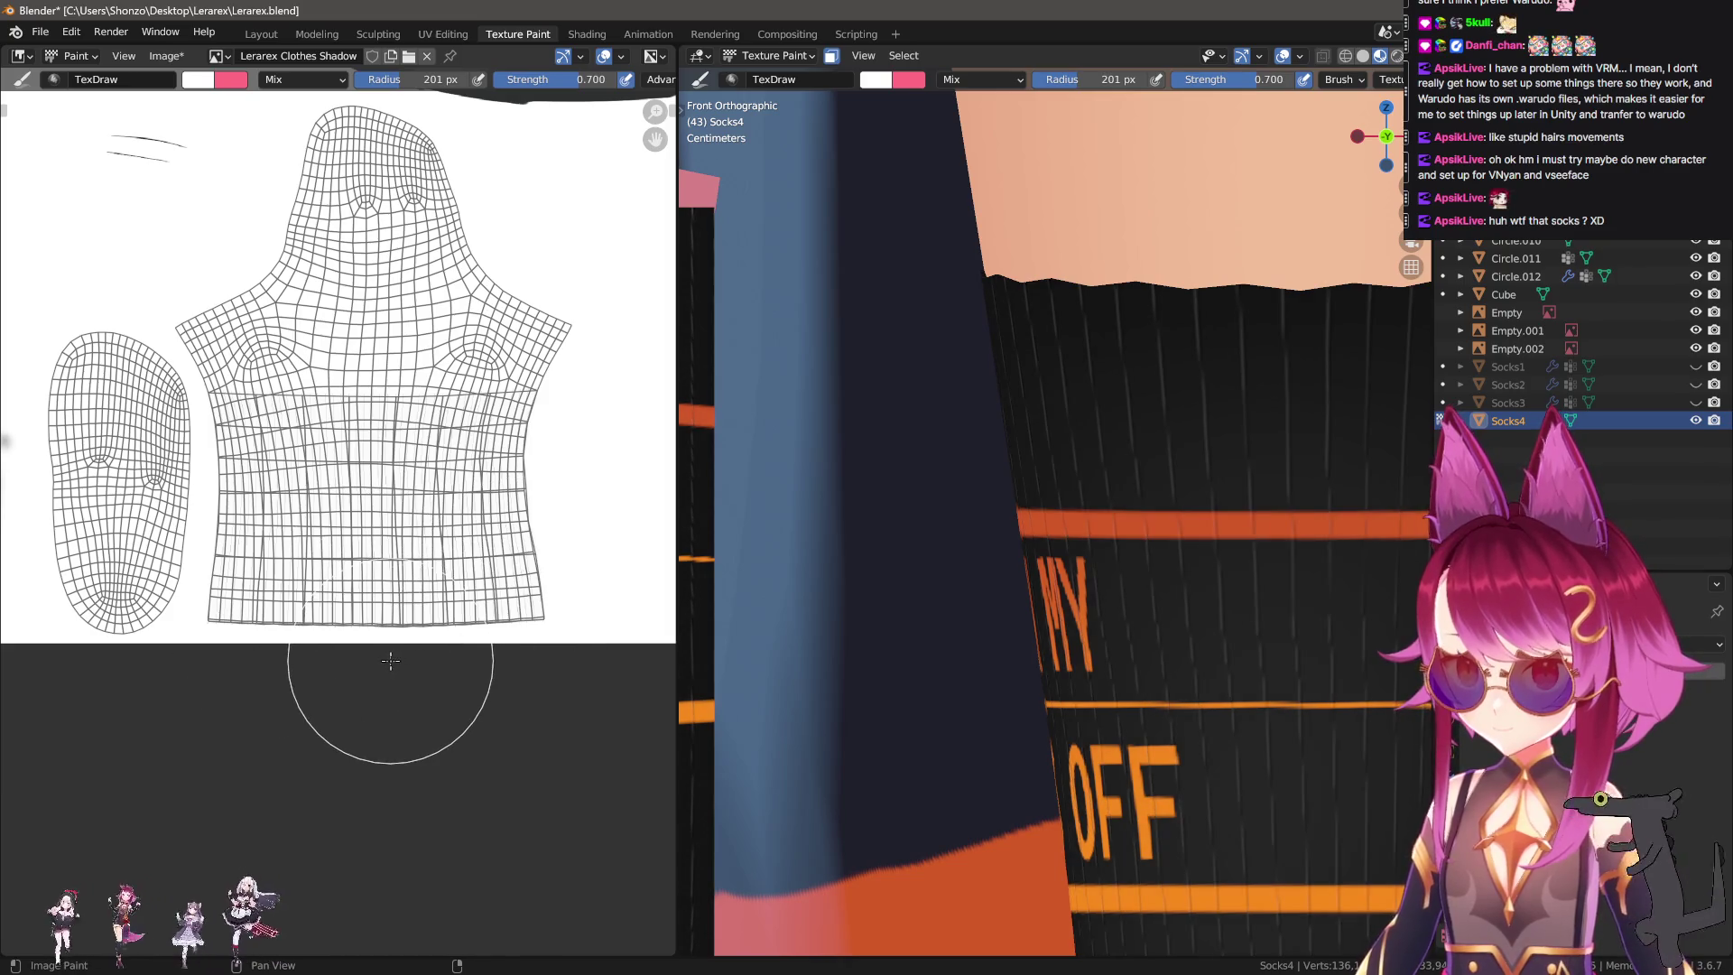
{"action": "key", "text": "shift+f"}
{"action": "left_click", "coordinate": [196, 596]}
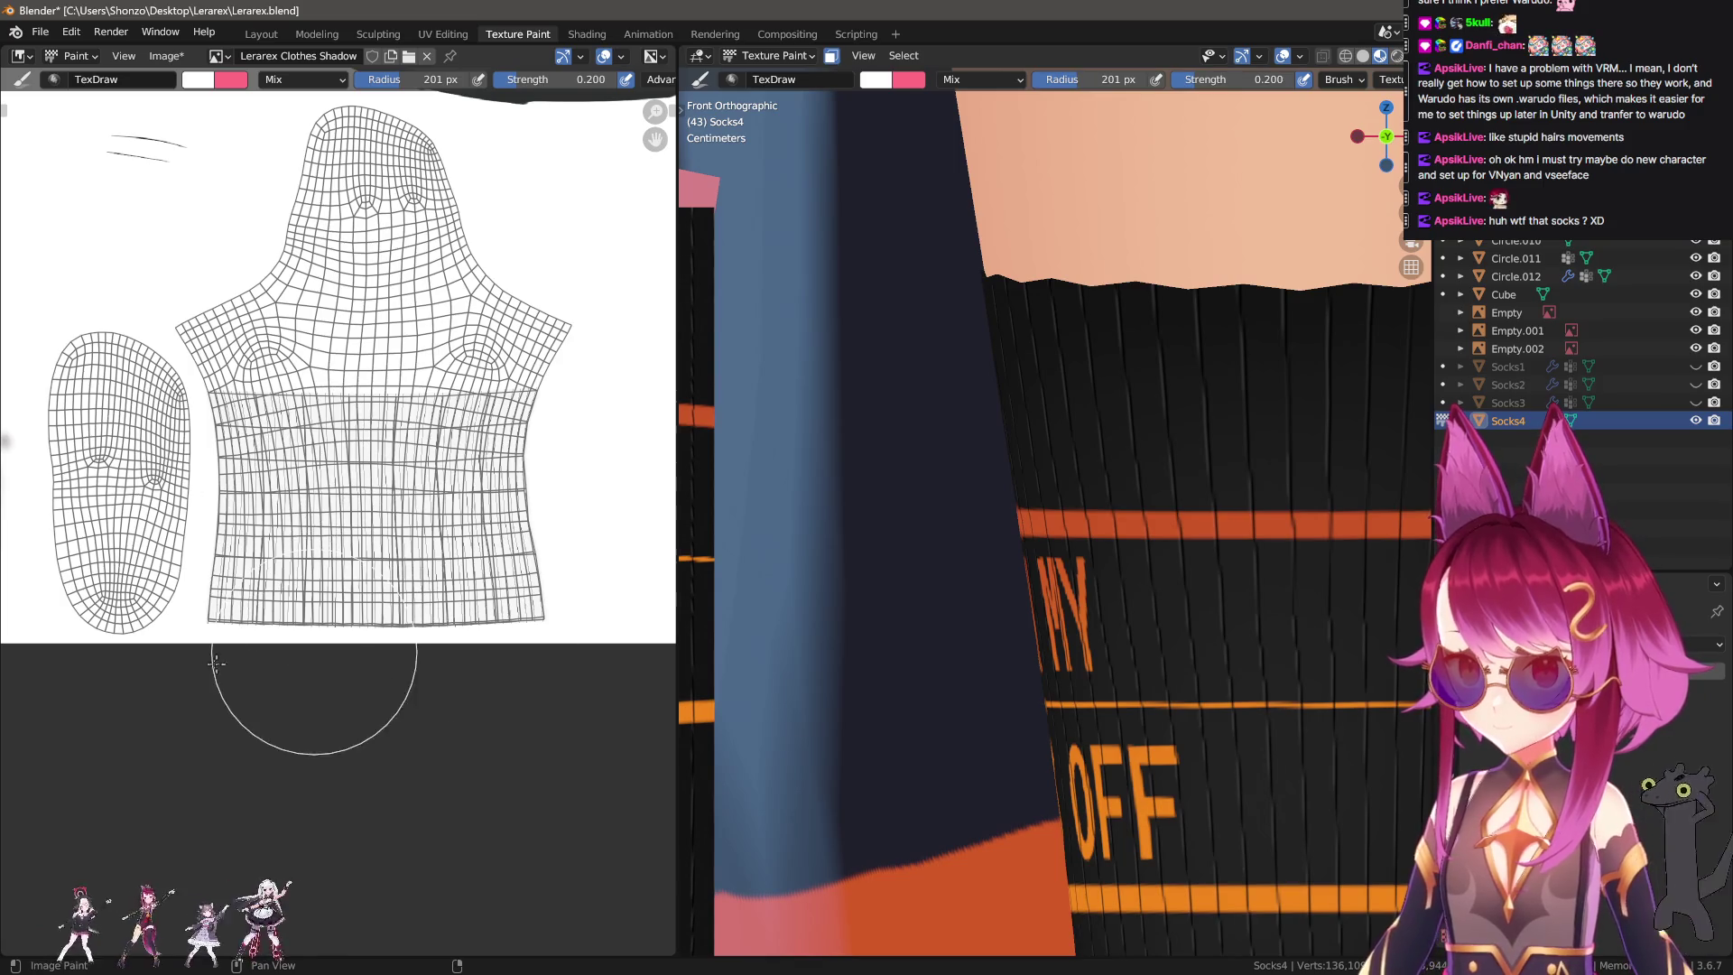
Return to Lerarex Clothes Light with a 183 px brush at 0.400 strength, undoing a test stroke.
{"action": "middle_click_drag", "start_coordinate": [1102, 620], "coordinate": [1187, 677]}
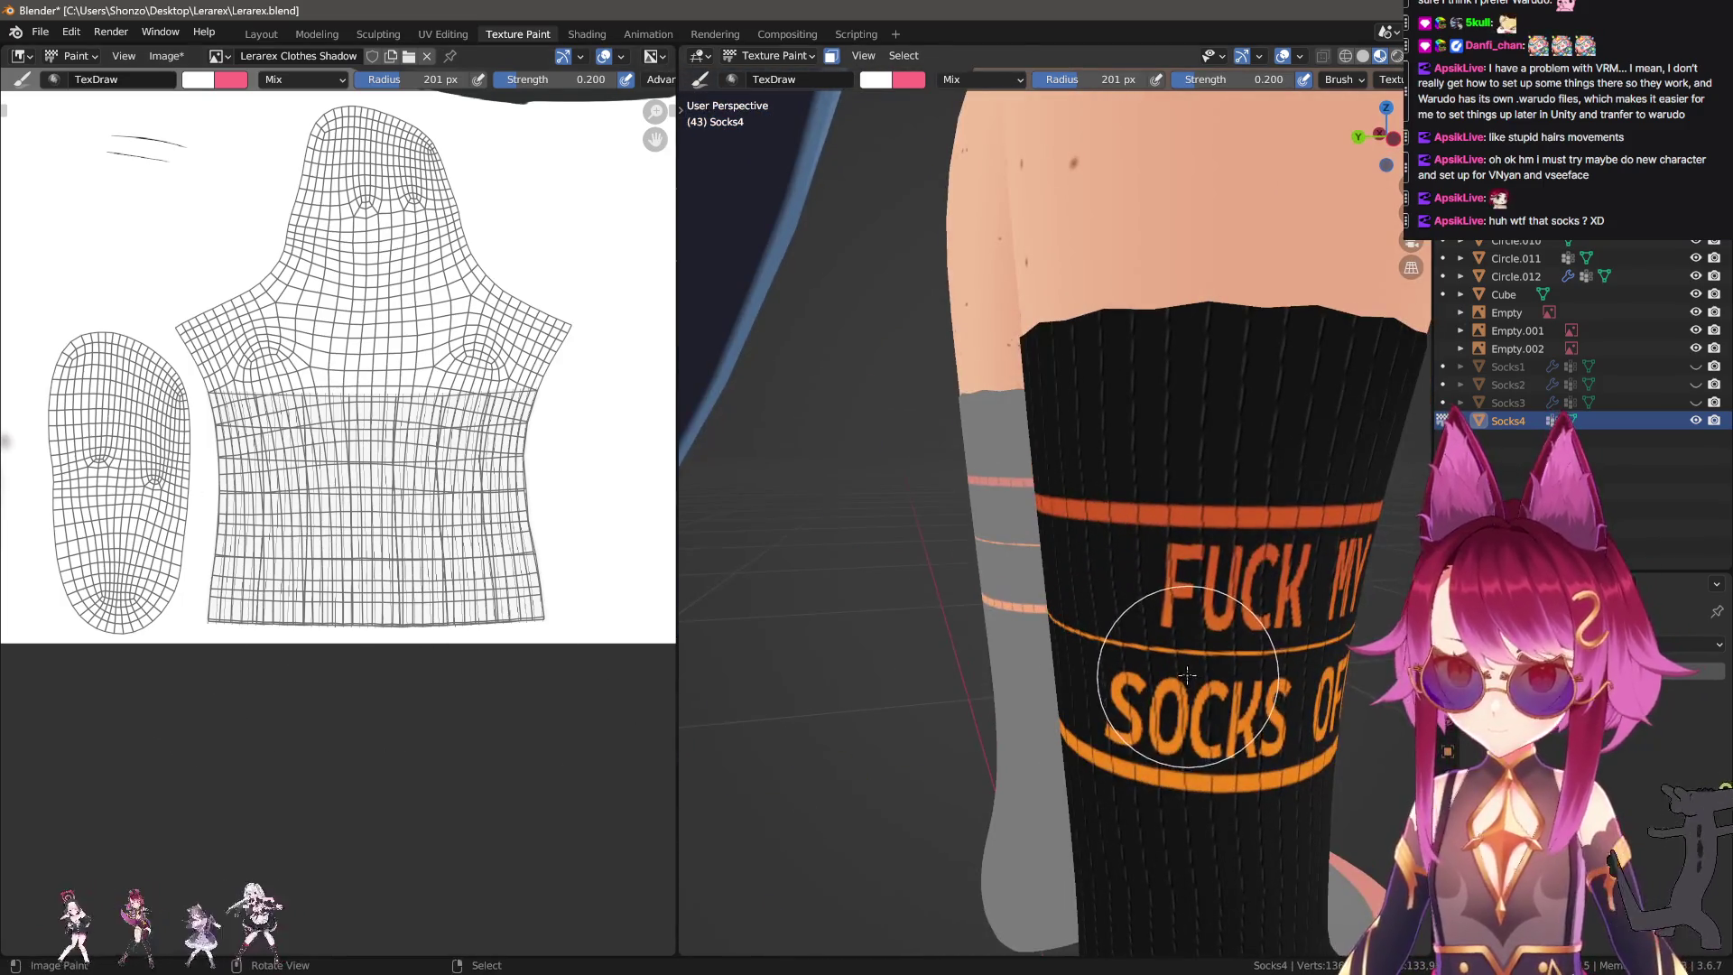
{"action": "key", "text": "n"}
{"action": "left_click", "coordinate": [1232, 216]}
{"action": "key", "text": "n"}
{"action": "key", "text": "shift+f"}
{"action": "left_click", "coordinate": [534, 459]}
{"action": "key", "text": "f"}
{"action": "left_click", "coordinate": [537, 458]}
{"action": "key", "text": "shift+f"}
{"action": "left_click", "coordinate": [542, 458]}
{"action": "left_click_drag", "start_coordinate": [542, 458], "coordinate": [217, 447]}
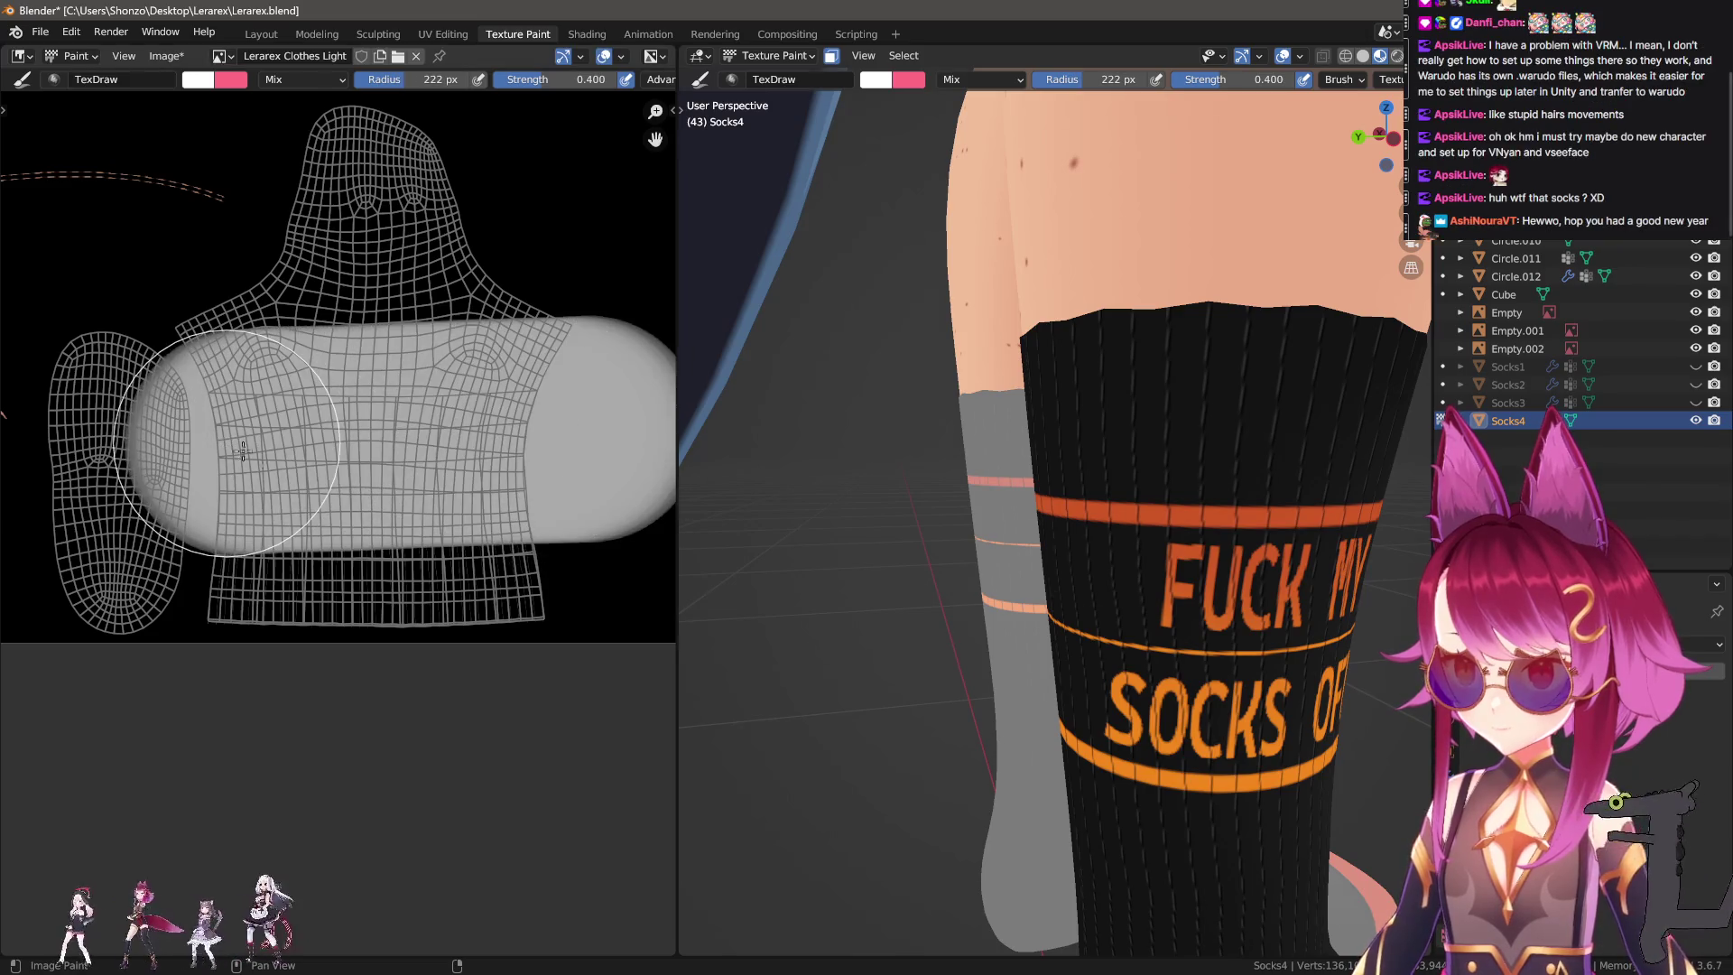
{"action": "key", "text": "ctrl+z"}
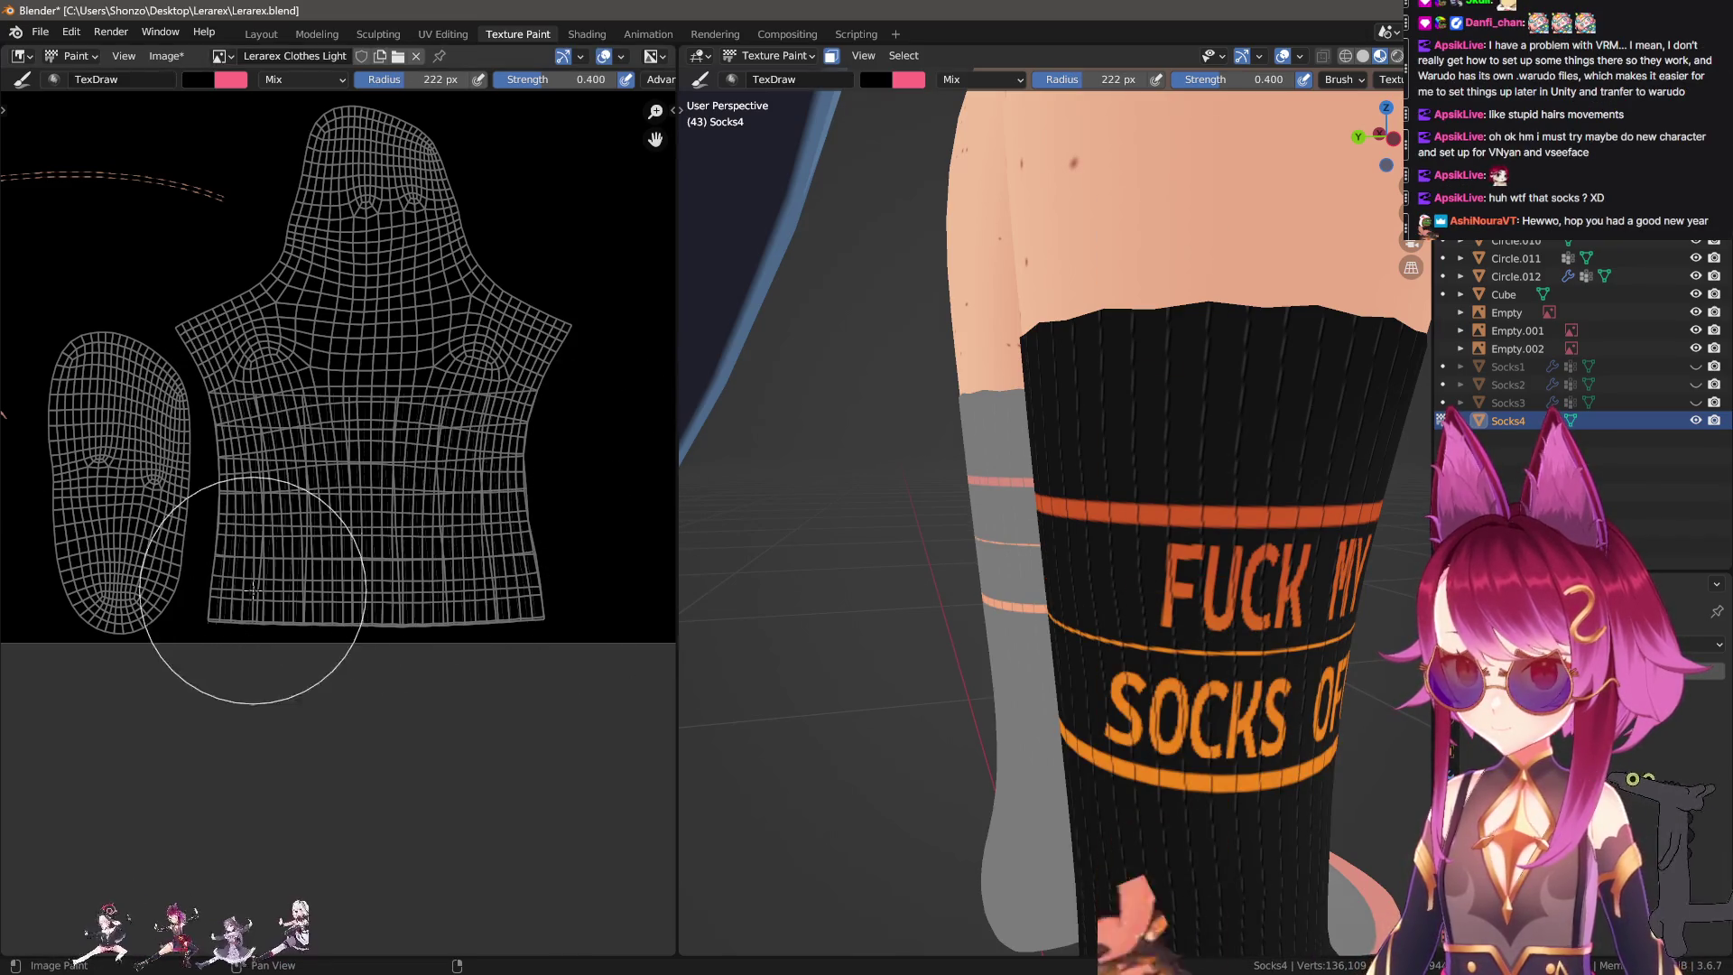
In Front Orthographic view framed on the text patch, paint a dark straight line across it.
{"action": "mouse_move", "coordinate": [695, 595]}
{"action": "middle_mouse_down"}
{"action": "mouse_move", "coordinate": [1072, 676]}
{"action": "mouse_move", "coordinate": [999, 627]}
{"action": "middle_mouse_up"}
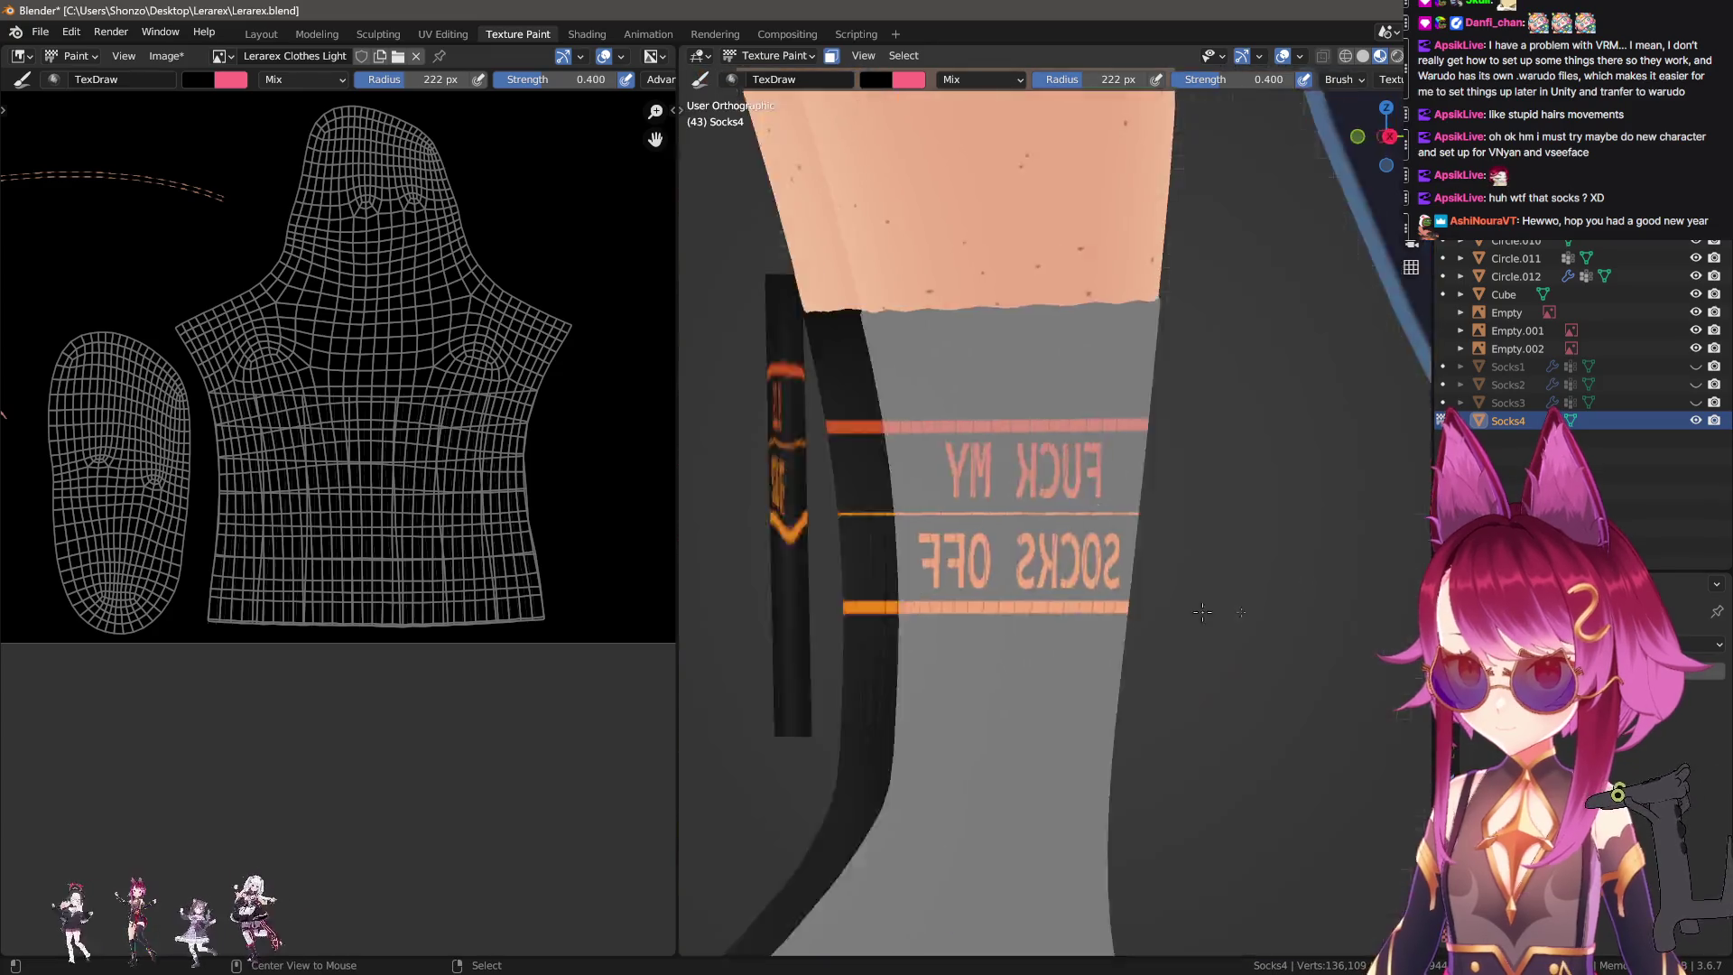
{"action": "key", "text": "grave"}
{"action": "left_click", "coordinate": [1189, 625]}
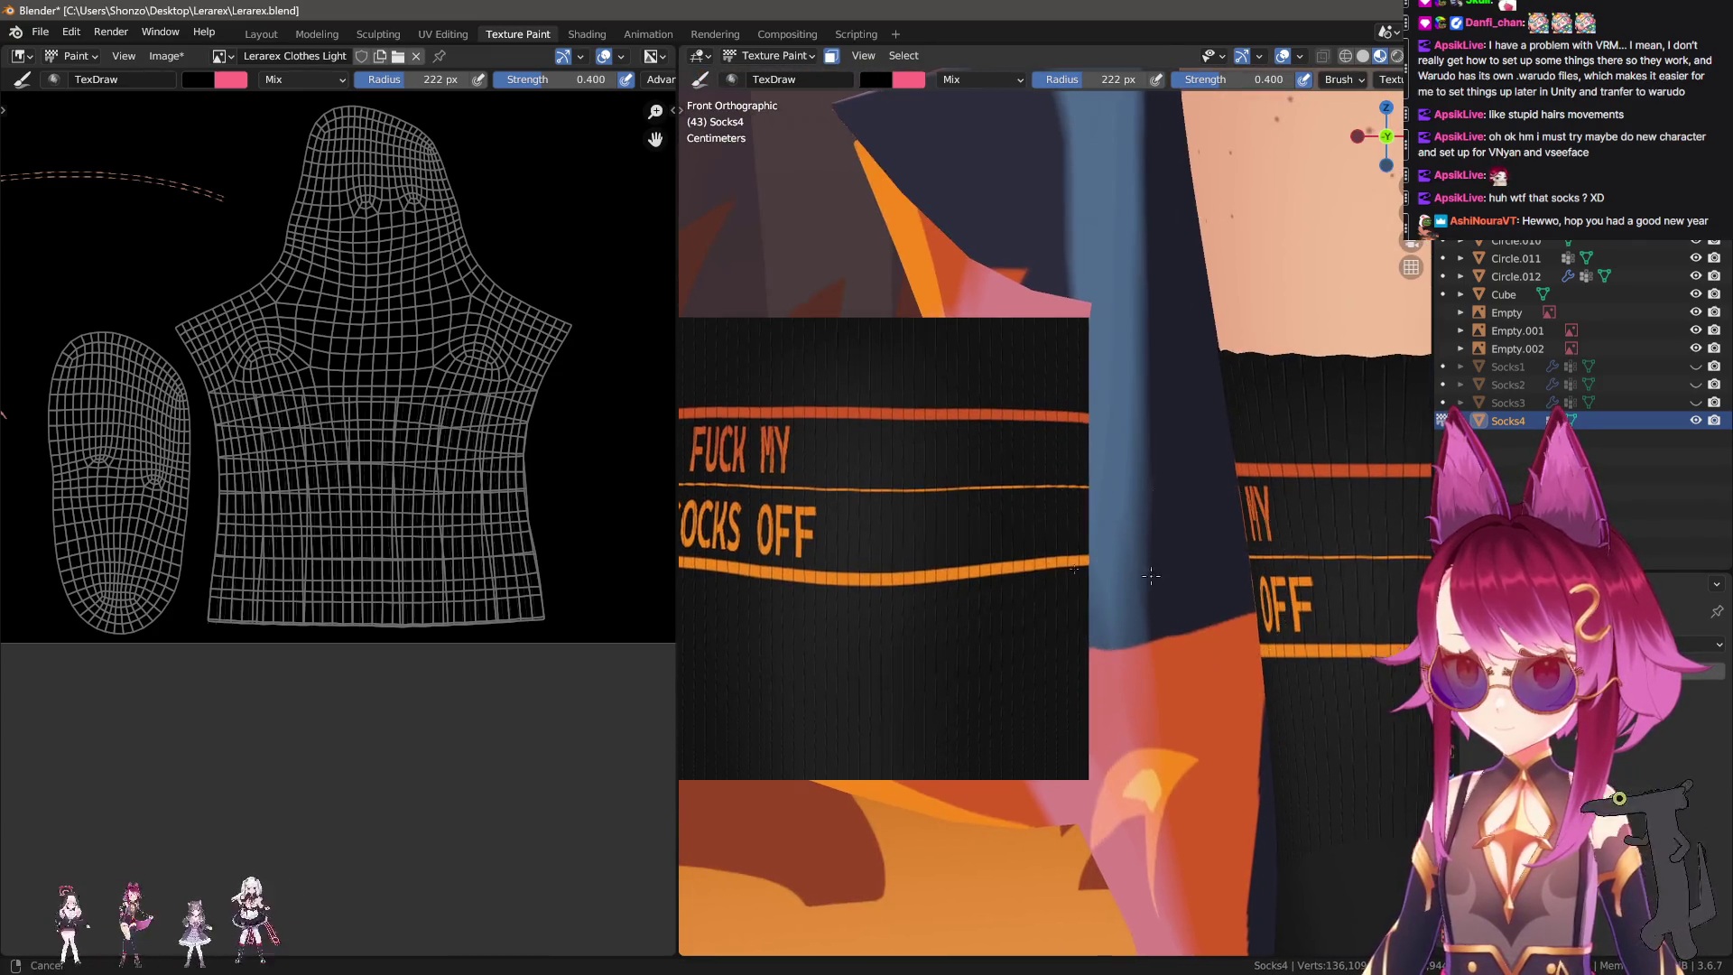
{"action": "middle_click_drag", "start_coordinate": [1136, 606], "coordinate": [994, 499], "text": "shift"}
{"action": "scroll", "coordinate": [993, 499], "scroll_direction": "up", "scroll_amount": 2}
{"action": "key", "text": "KP_Decimal"}
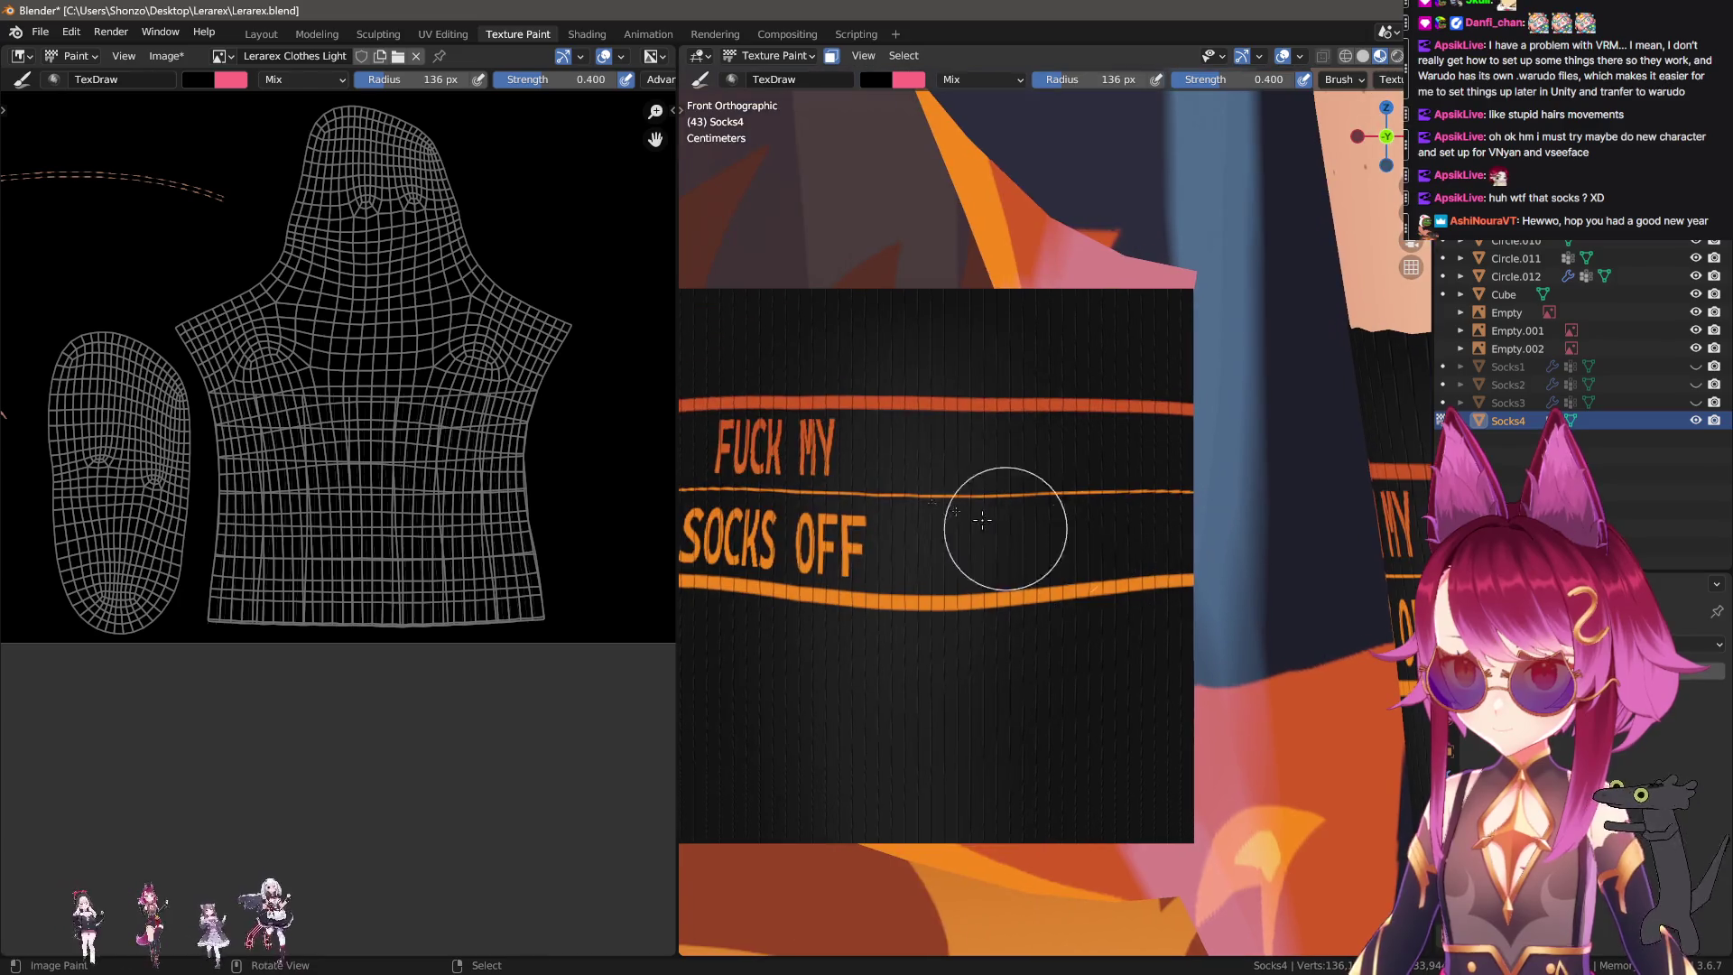
{"action": "left_click_drag", "start_coordinate": [869, 468], "coordinate": [939, 469]}
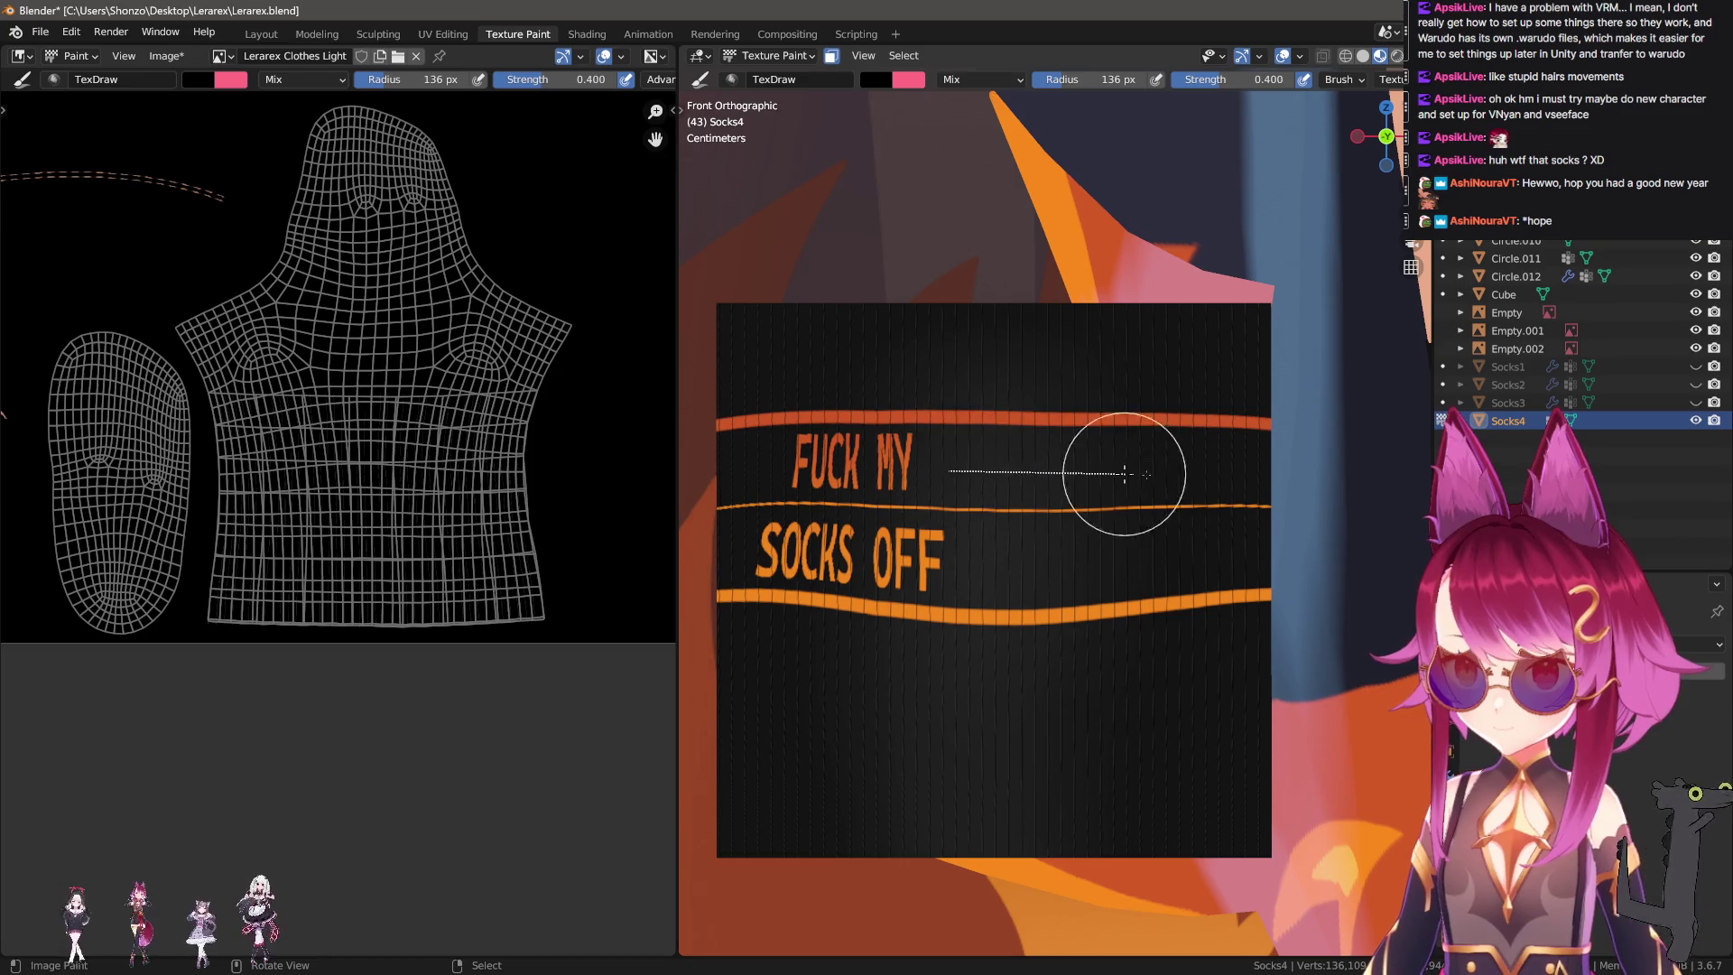
{"action": "left_click_drag", "start_coordinate": [1262, 477], "coordinate": [1262, 477]}
Enlarge the brush to 221 px at 1.000 strength and paint a straight line across the upper band.
{"action": "key", "text": "f"}
{"action": "left_click", "coordinate": [920, 568]}
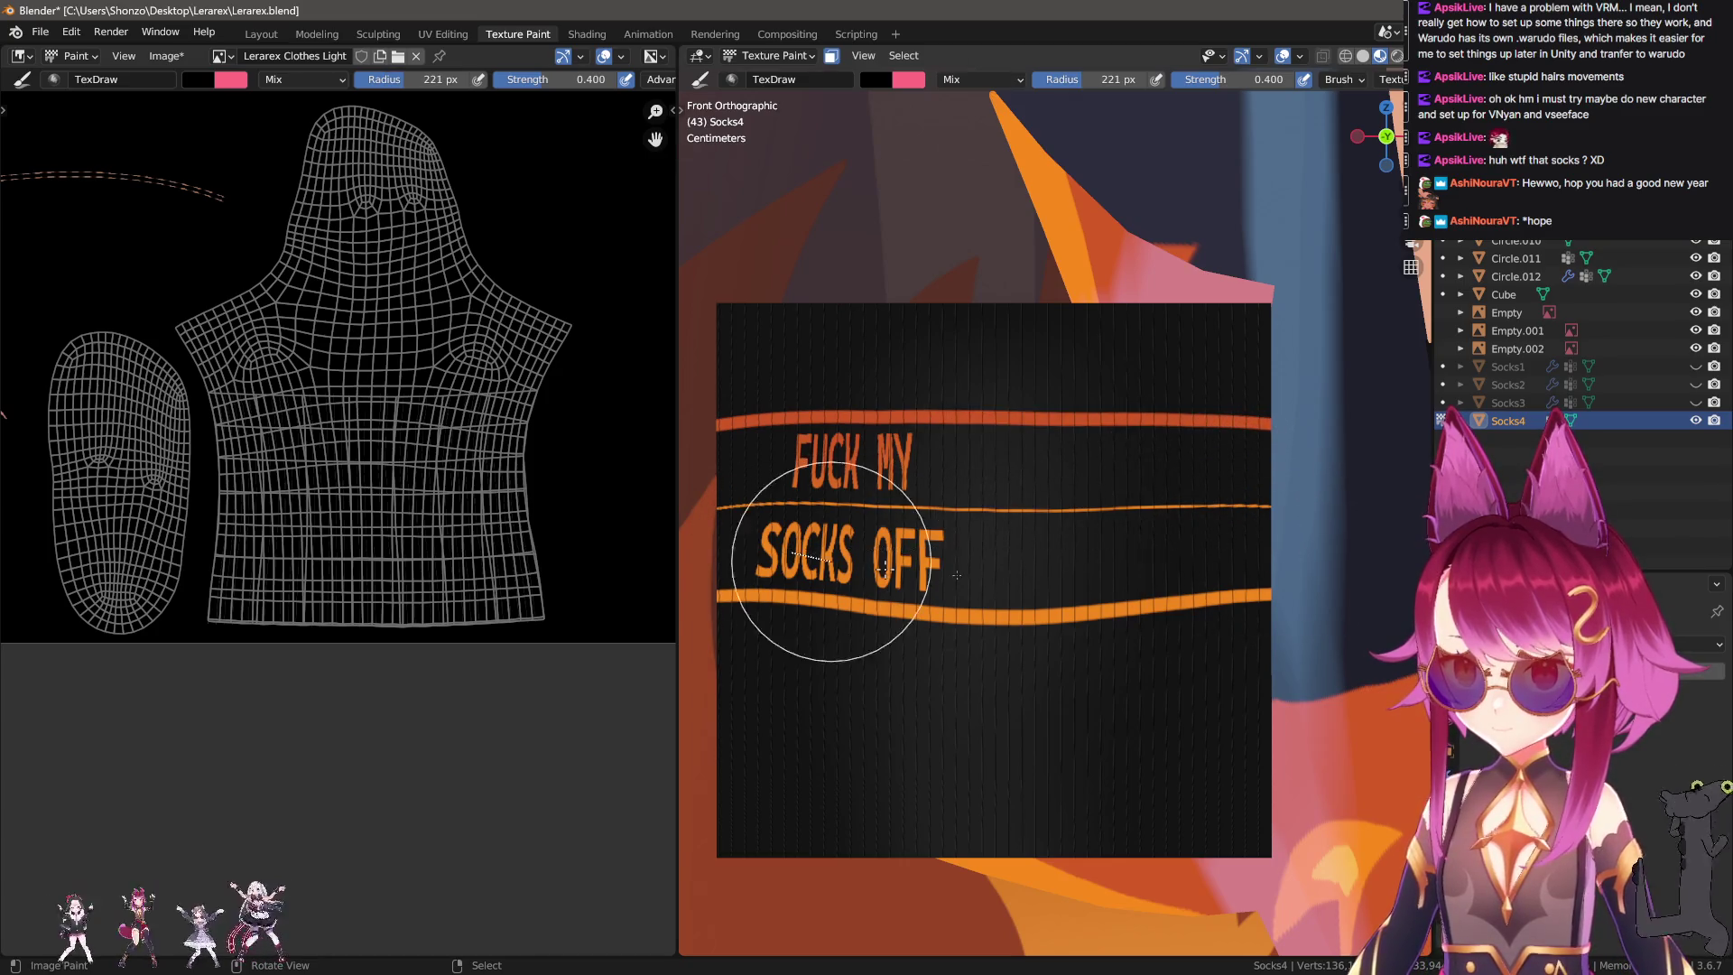
{"action": "key", "text": "shift+f"}
{"action": "left_click", "coordinate": [1347, 806]}
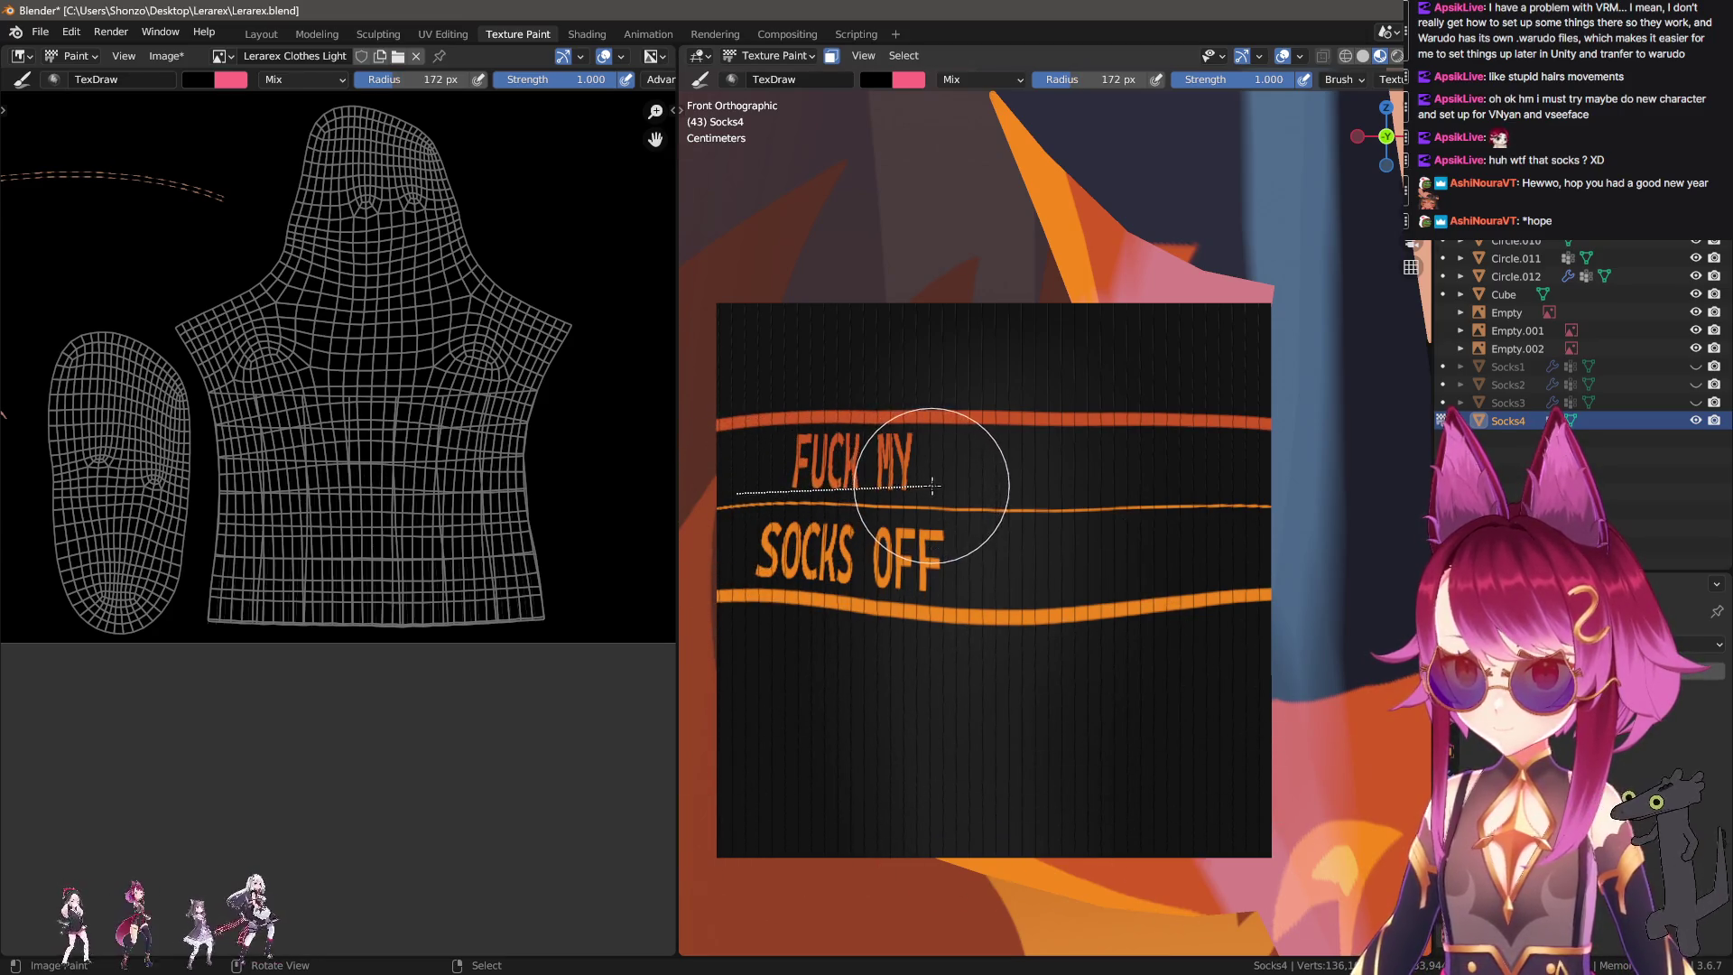
{"action": "left_click_drag", "start_coordinate": [937, 488], "coordinate": [1187, 490]}
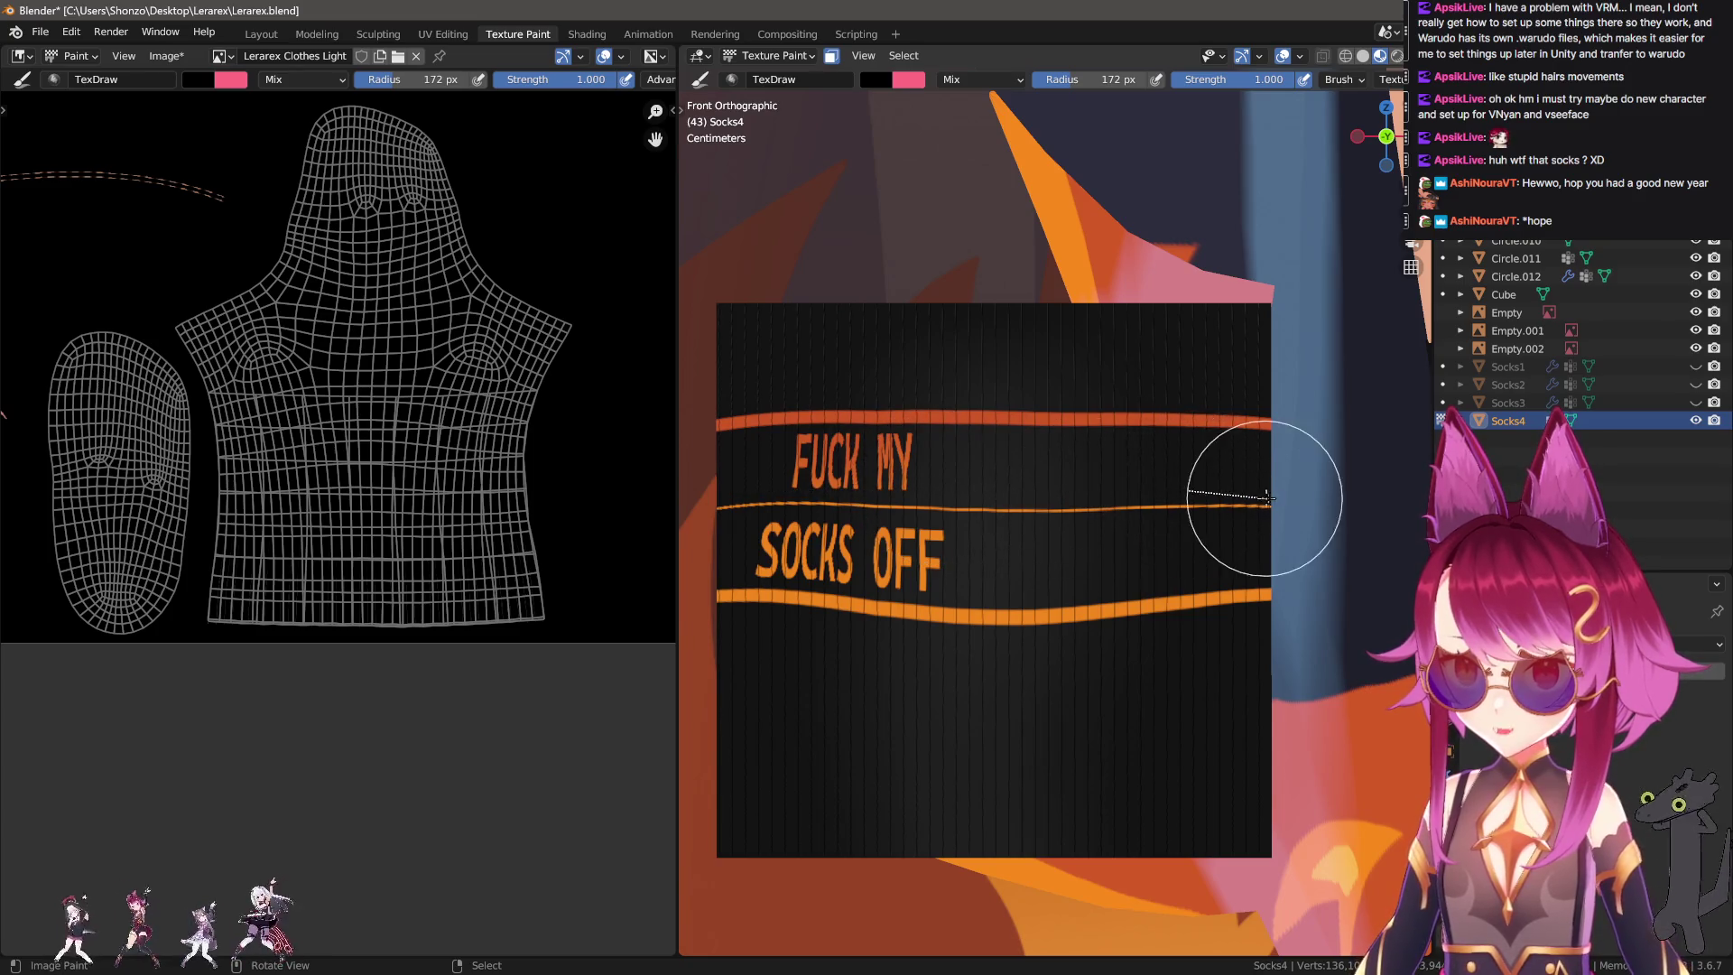
{"action": "left_click_drag", "start_coordinate": [1098, 596], "coordinate": [1027, 757]}
Switch painting to Lerarex Clothes Shadow and draw white straight lines across the text band.
{"action": "key", "text": "n"}
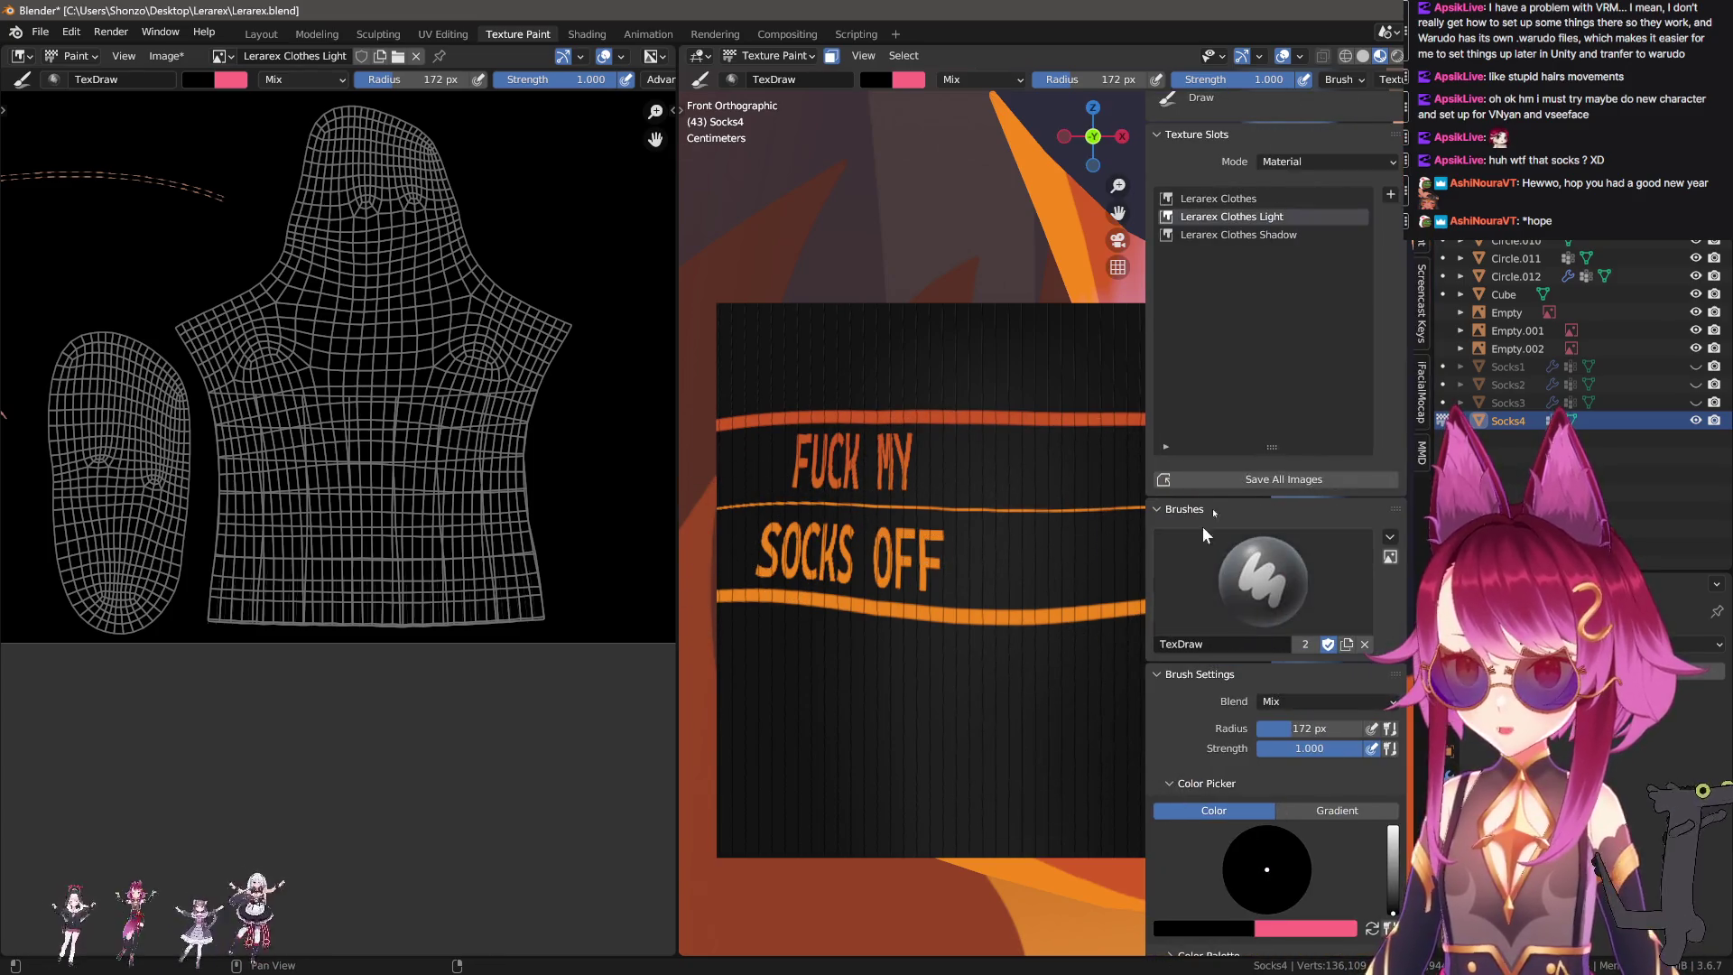
{"action": "left_click", "coordinate": [1282, 235]}
{"action": "key", "text": "n"}
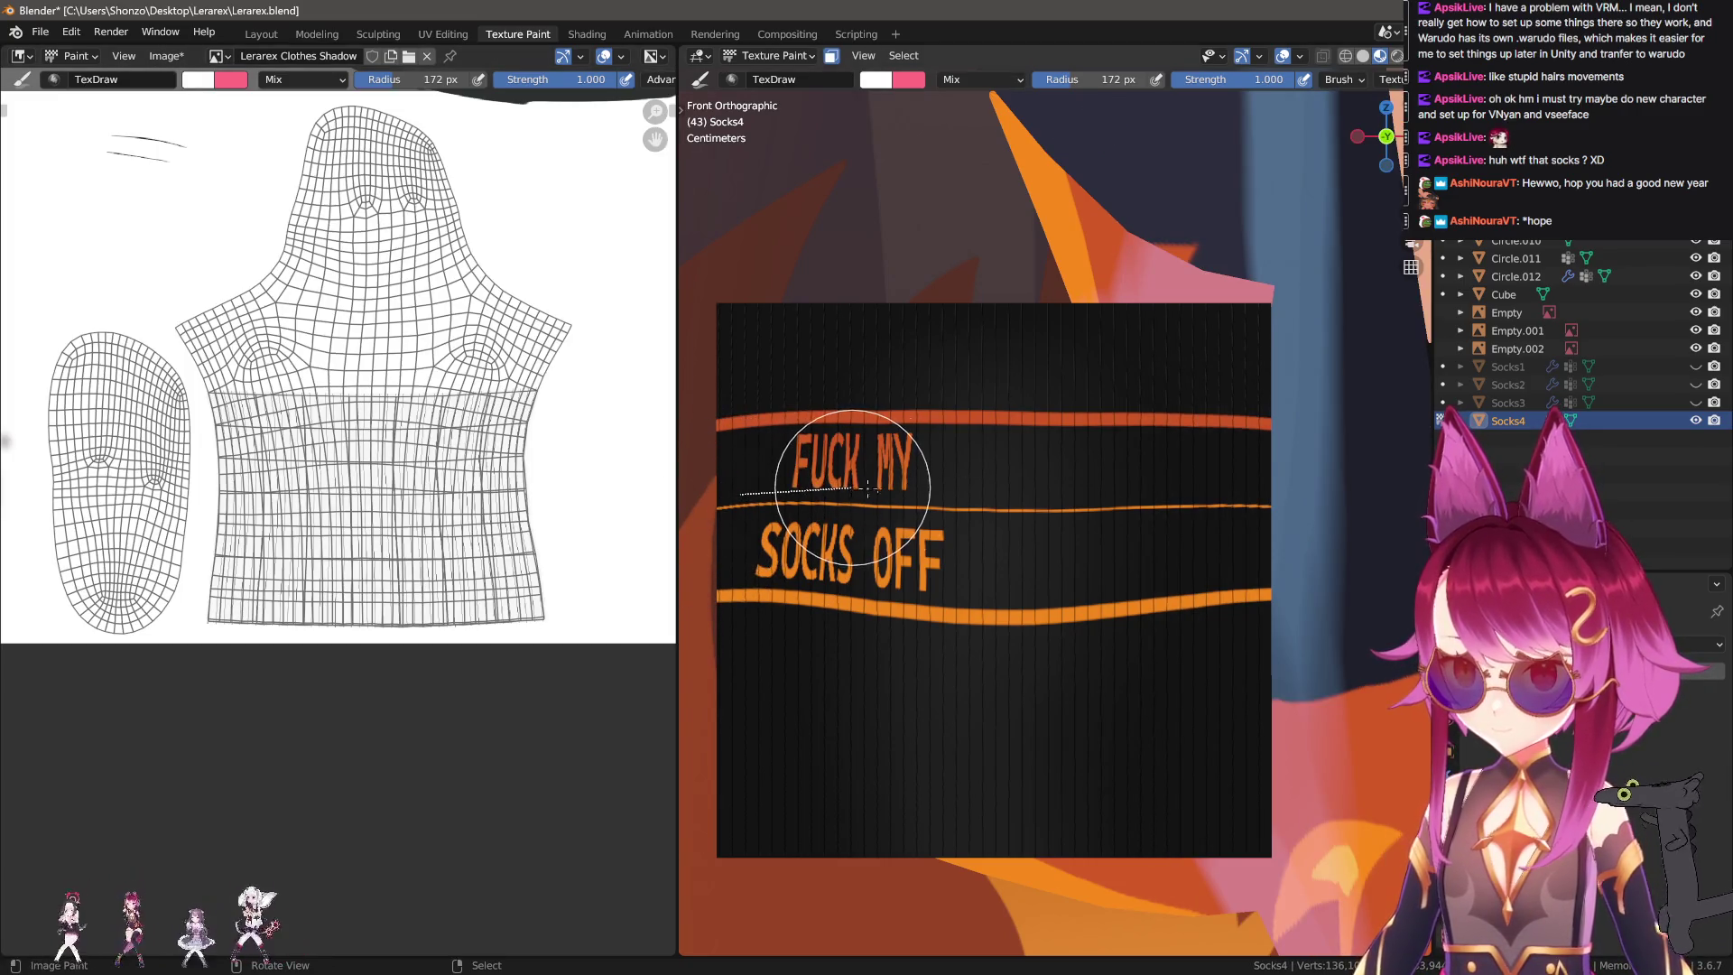
{"action": "left_click_drag", "start_coordinate": [858, 488], "coordinate": [1027, 486]}
{"action": "left_click_drag", "start_coordinate": [1160, 492], "coordinate": [1173, 492]}
{"action": "left_click_drag", "start_coordinate": [1173, 492], "coordinate": [1191, 493]}
Resize the brush to 227 px, then shrink it to 151 px.
{"action": "key", "text": "f"}
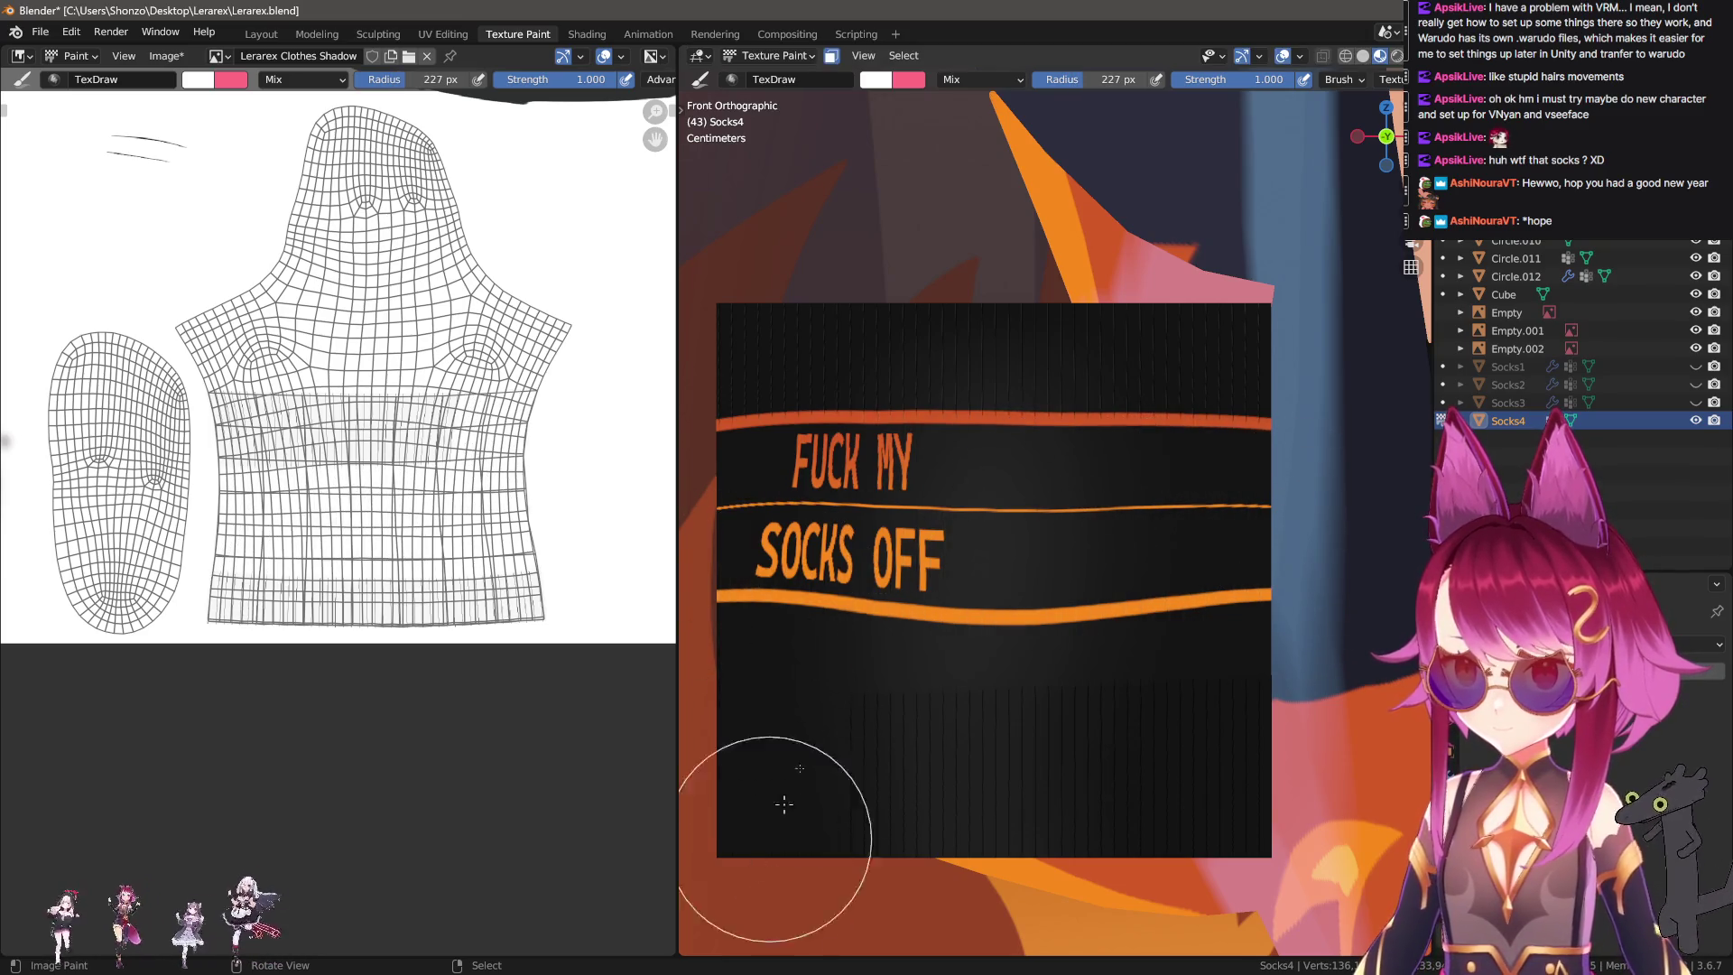
{"action": "left_click", "coordinate": [975, 794]}
{"action": "key", "text": "n"}
{"action": "scroll", "coordinate": [881, 437], "scroll_direction": "up", "scroll_amount": 5}
{"action": "scroll", "coordinate": [944, 650], "scroll_direction": "up", "scroll_amount": 2}
{"action": "key", "text": "n"}
{"action": "key", "text": "f"}
{"action": "left_click", "coordinate": [878, 667]}
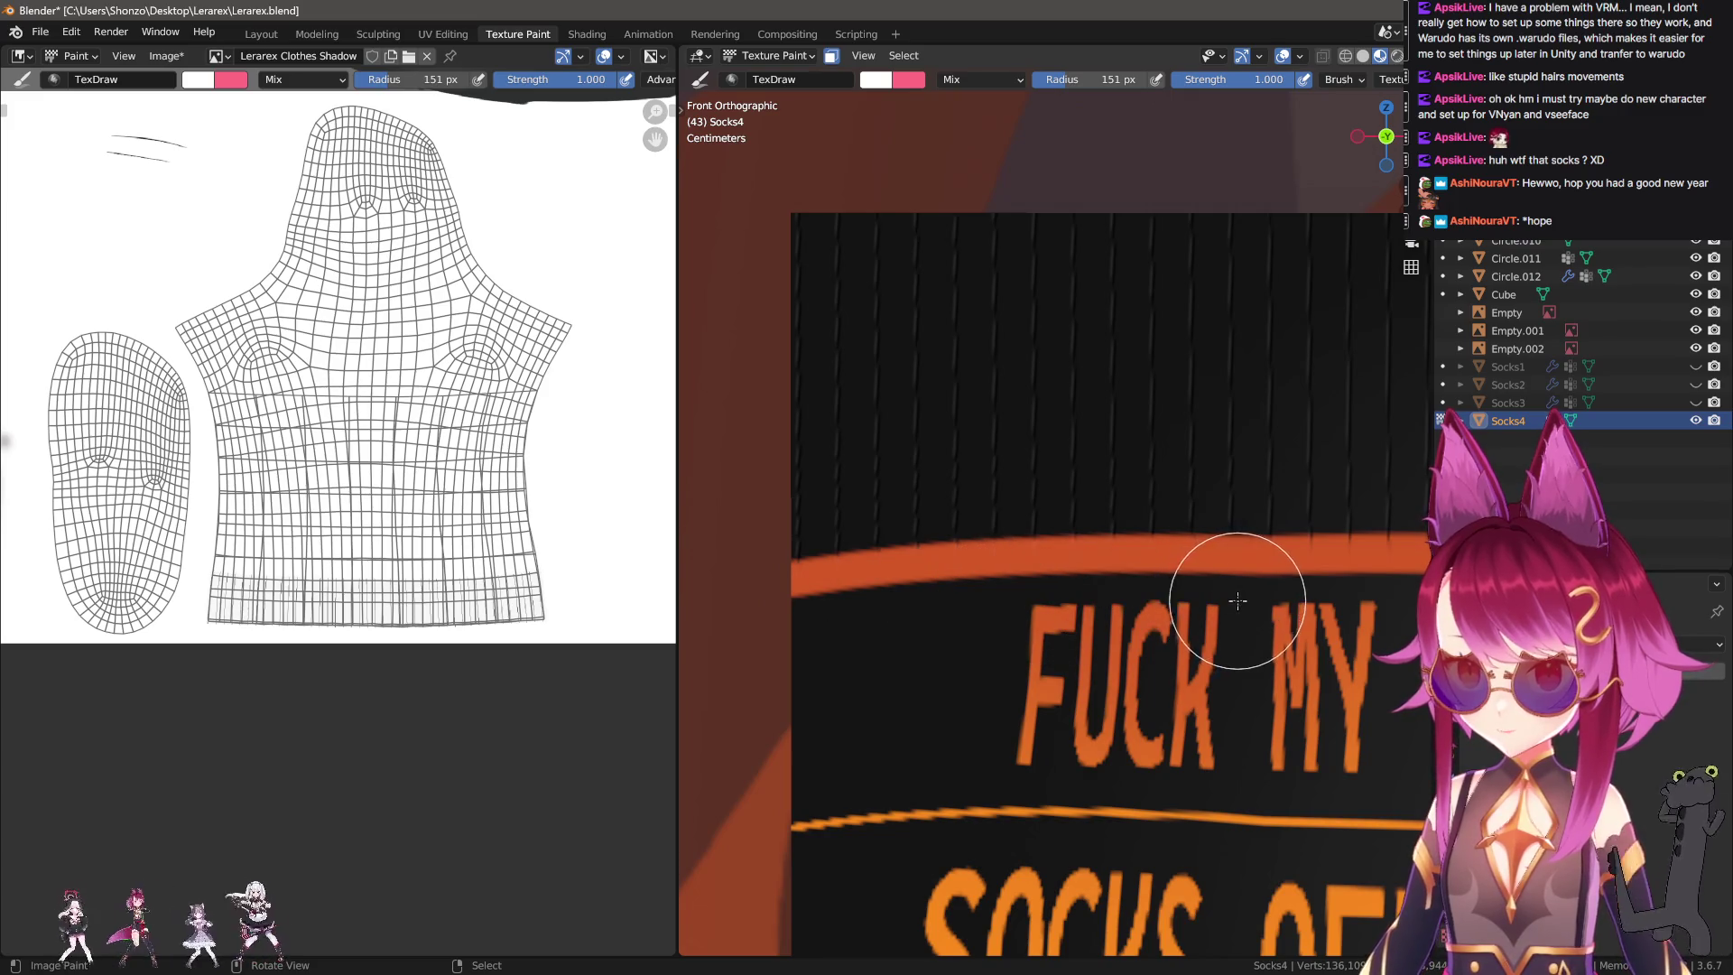
Back in the straight front view, paint a white line across the sock near the band.
{"action": "middle_click_drag", "start_coordinate": [1238, 600], "coordinate": [921, 611], "text": "shift"}
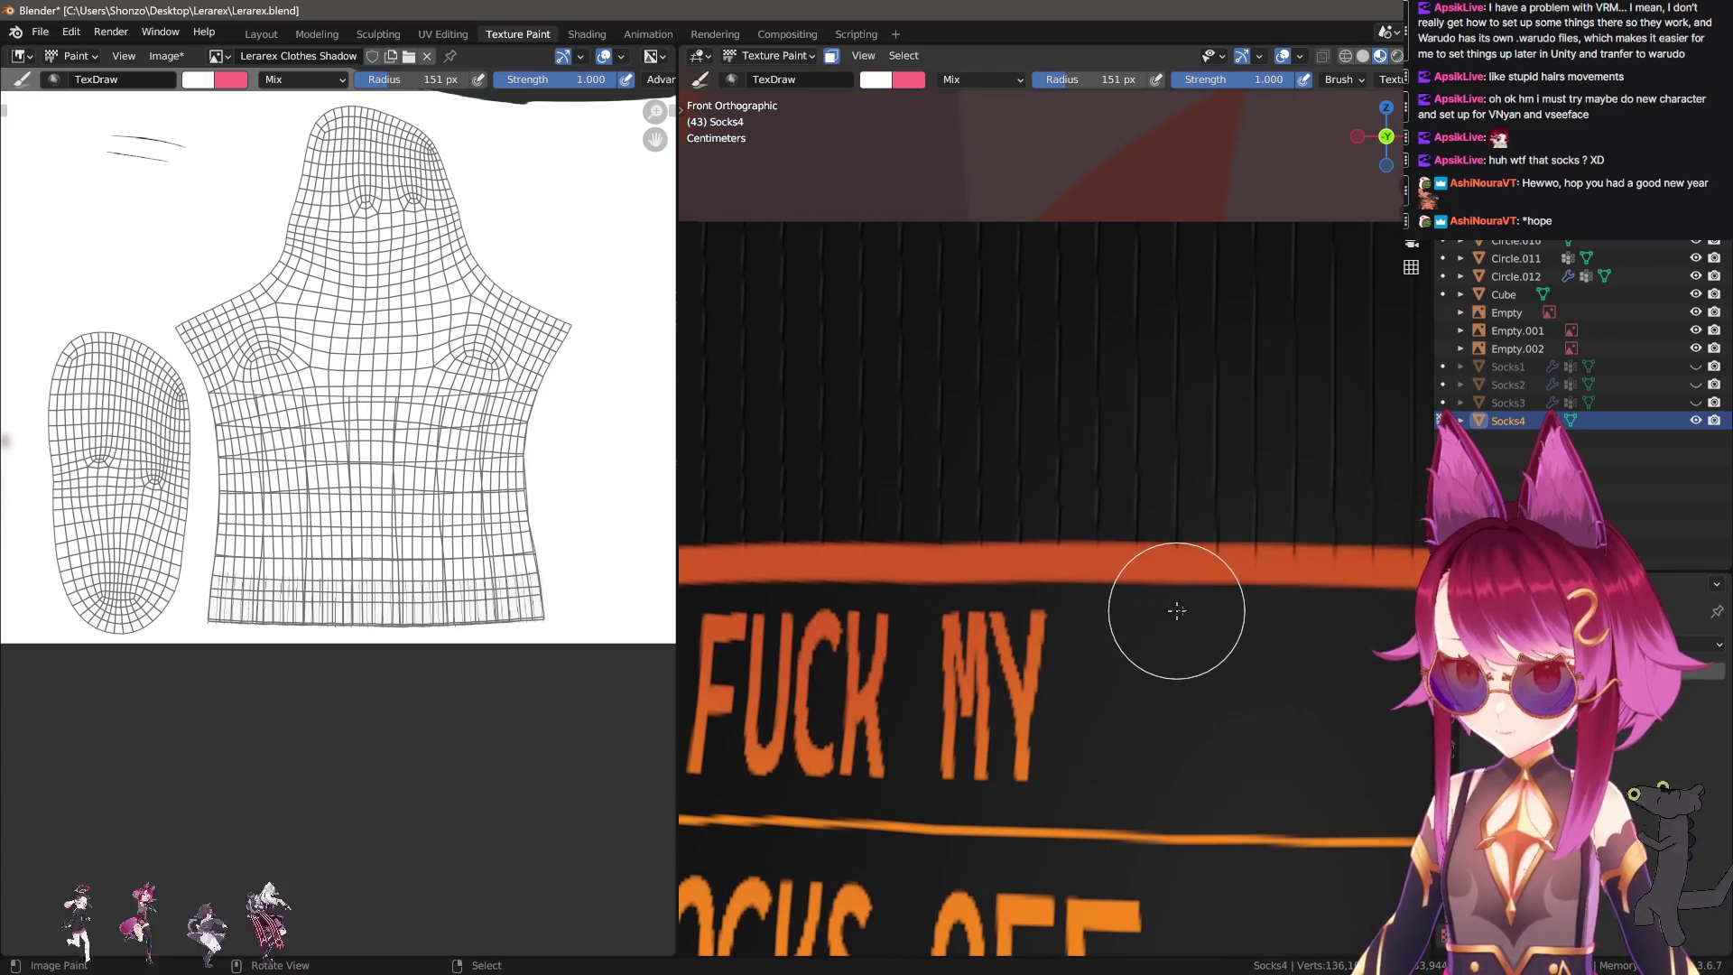
{"action": "middle_click_drag", "start_coordinate": [1378, 615], "coordinate": [939, 638]}
{"action": "scroll", "coordinate": [882, 638], "scroll_direction": "up", "scroll_amount": 3}
{"action": "scroll", "coordinate": [1210, 665], "scroll_direction": "up", "scroll_amount": 2}
{"action": "middle_click_drag", "start_coordinate": [1210, 665], "coordinate": [1137, 668], "text": "alt"}
{"action": "scroll", "coordinate": [1122, 666], "scroll_direction": "down", "scroll_amount": 3}
{"action": "scroll", "coordinate": [1092, 668], "scroll_direction": "up", "scroll_amount": 2}
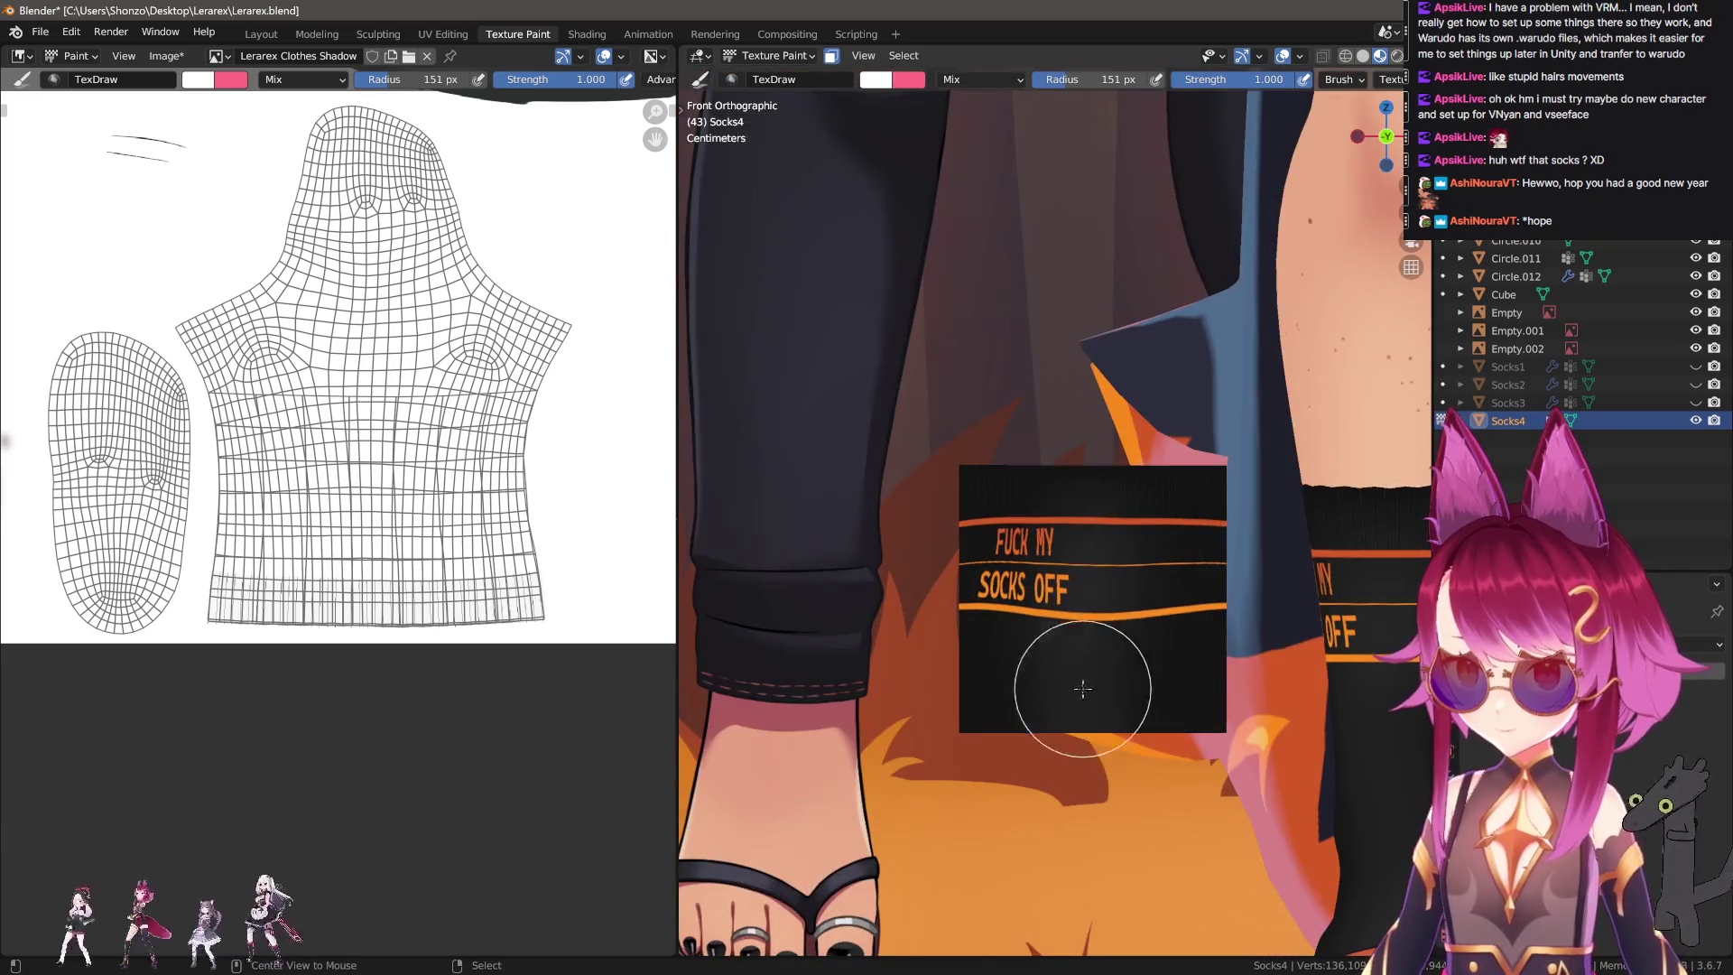
{"action": "scroll", "coordinate": [1074, 657], "scroll_direction": "up", "scroll_amount": 2}
{"action": "scroll", "coordinate": [1074, 657], "scroll_direction": "up", "scroll_amount": 3}
{"action": "scroll", "coordinate": [835, 586], "scroll_direction": "down", "scroll_amount": 1}
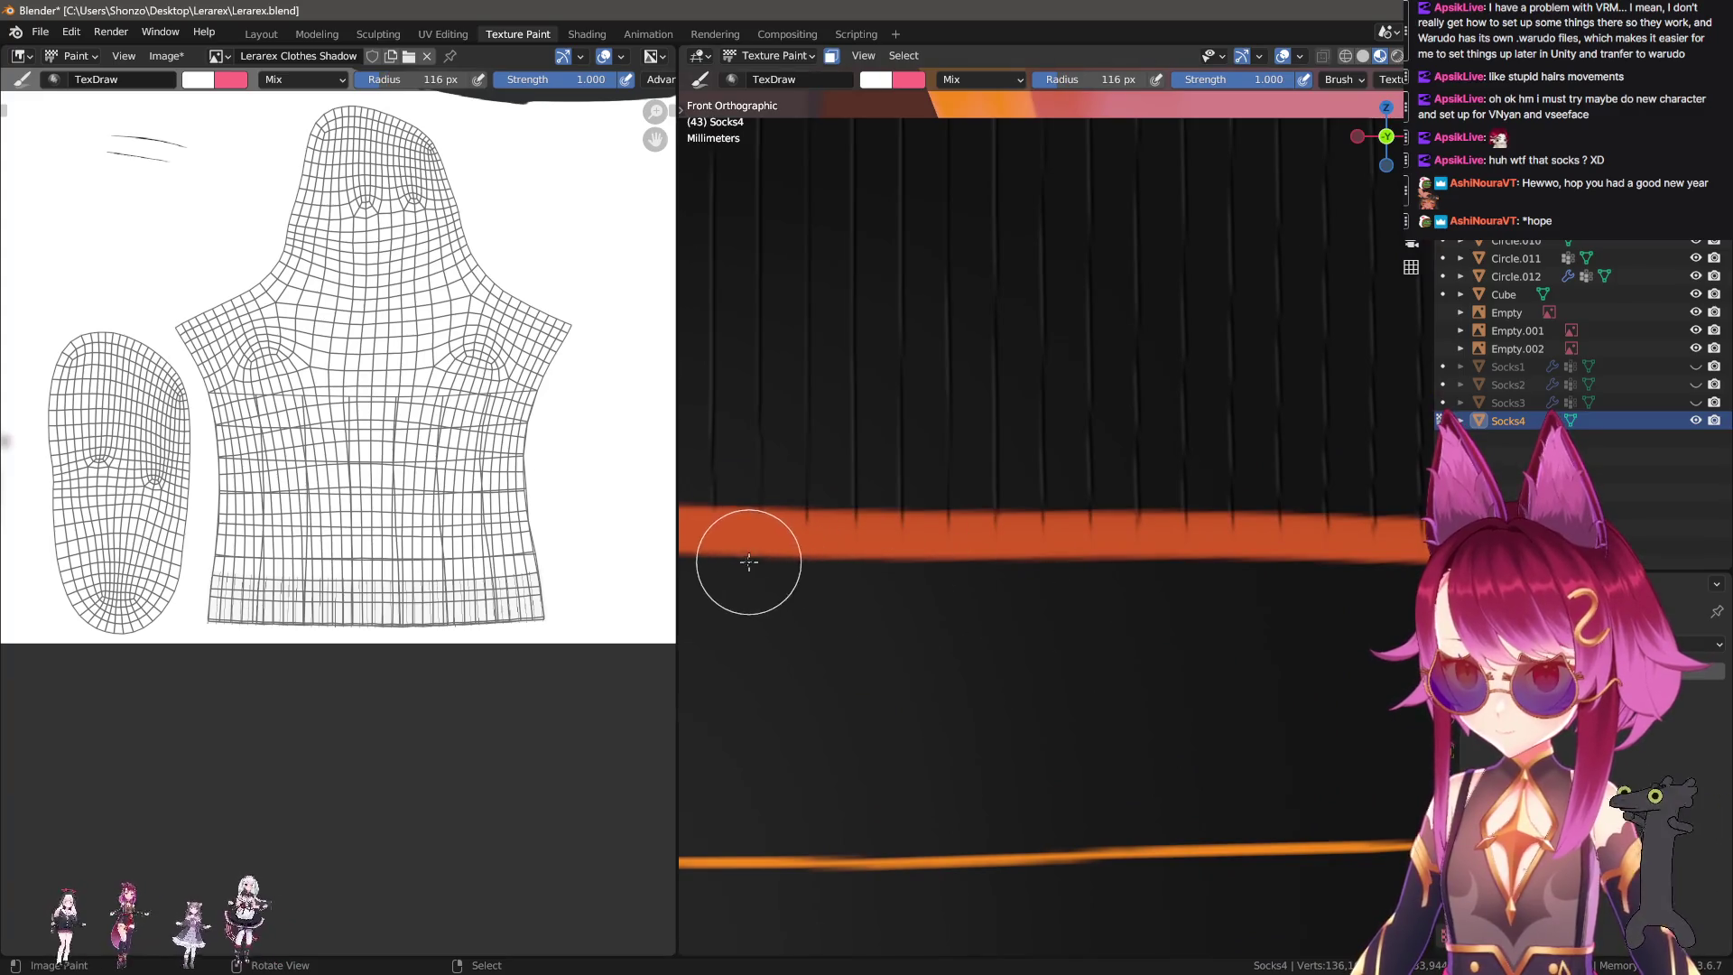
{"action": "left_click_drag", "start_coordinate": [1019, 563], "coordinate": [1264, 556]}
Pan and orbit to an angled view showing the sock's right edge.
{"action": "scroll", "coordinate": [1287, 566], "scroll_direction": "down", "scroll_amount": 3}
{"action": "scroll", "coordinate": [1192, 587], "scroll_direction": "up", "scroll_amount": 3}
{"action": "middle_click_drag", "start_coordinate": [1011, 603], "coordinate": [891, 570], "text": "shift"}
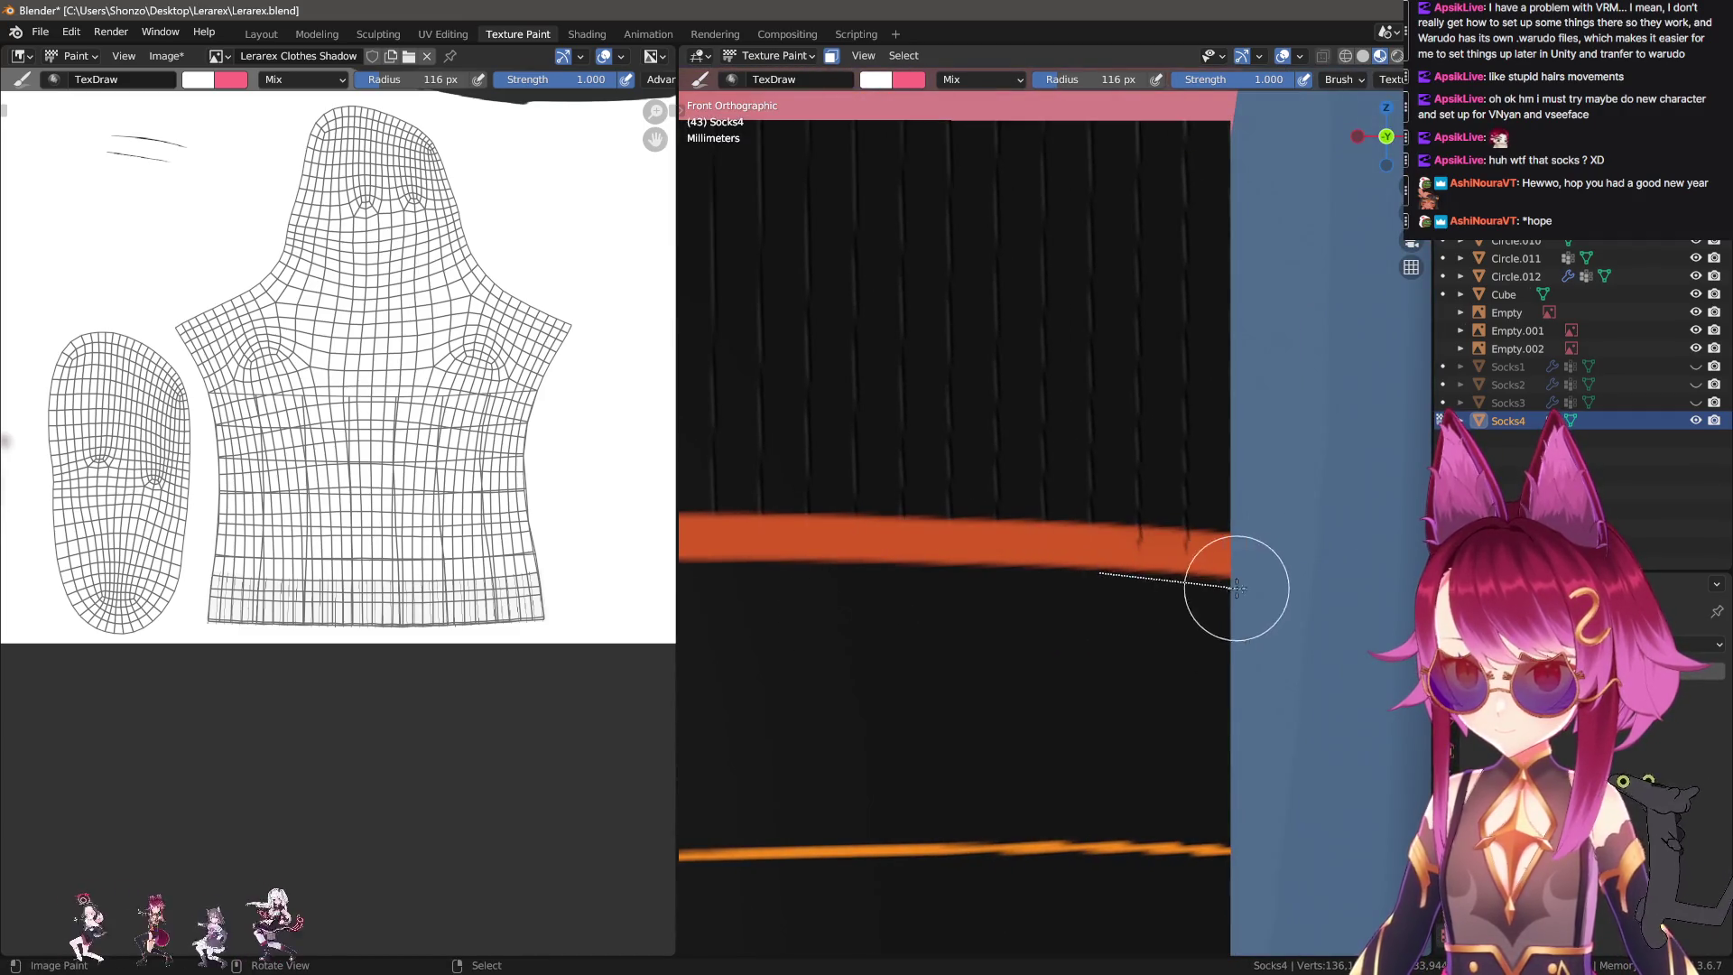
{"action": "scroll", "coordinate": [1192, 653], "scroll_direction": "down", "scroll_amount": 3}
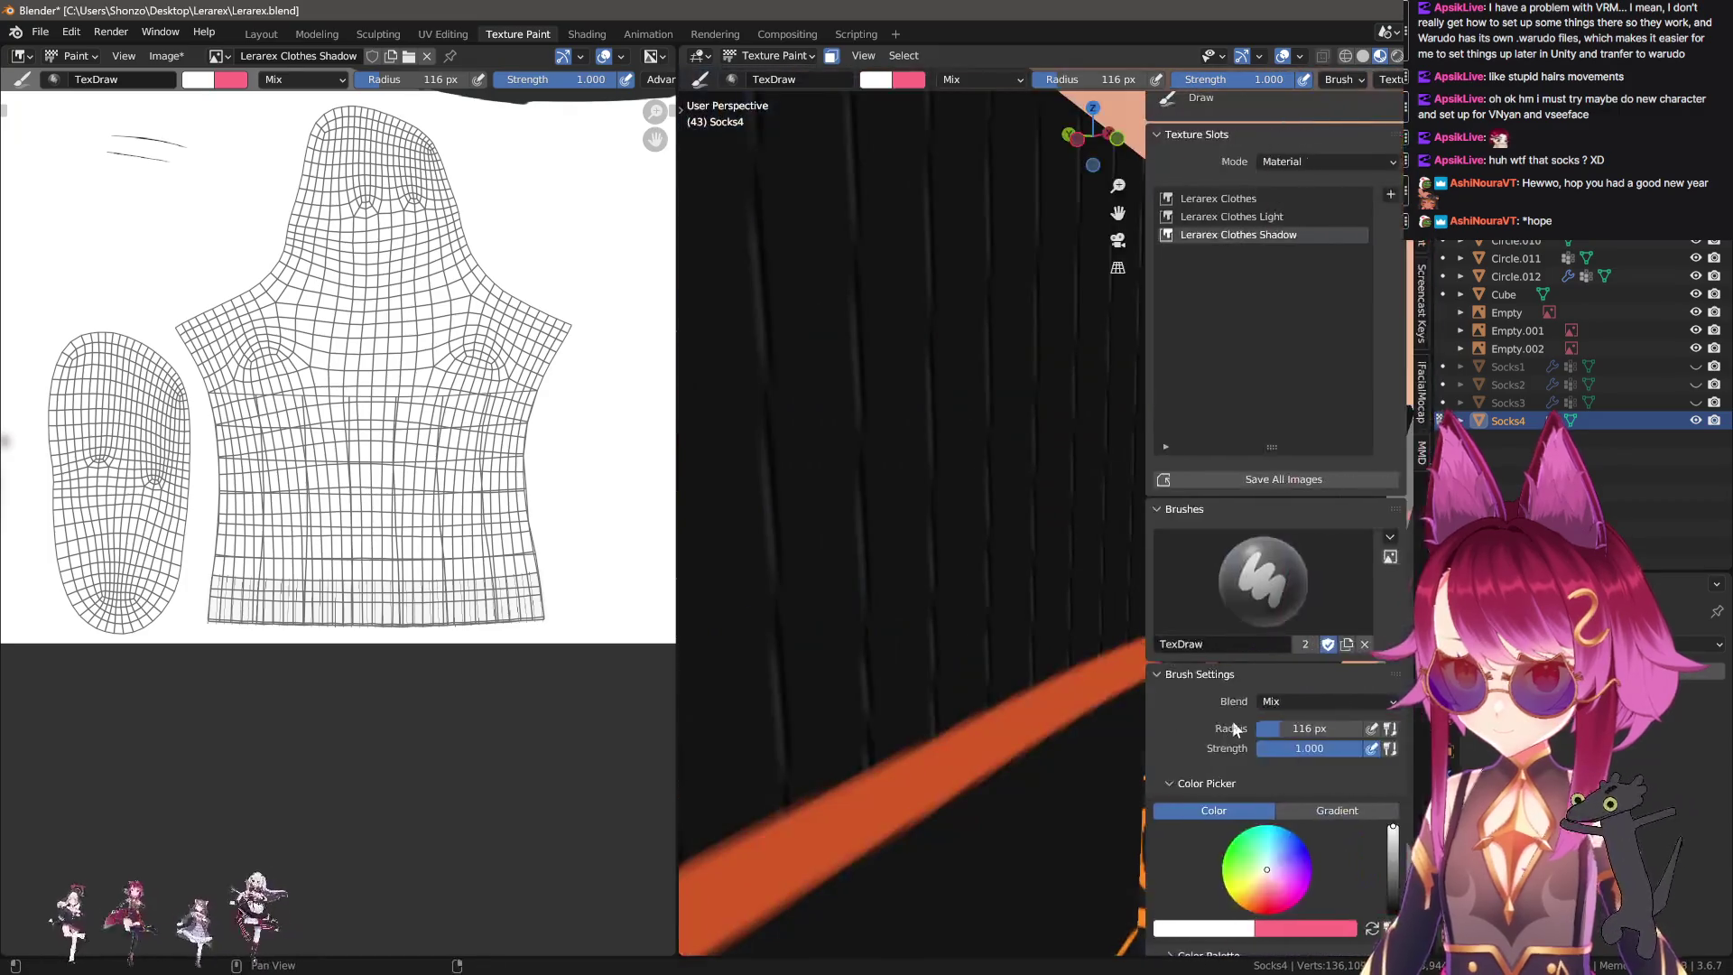
{"action": "mouse_move", "coordinate": [1192, 653]}
{"action": "middle_mouse_down"}
{"action": "mouse_move", "coordinate": [1200, 739]}
{"action": "mouse_move", "coordinate": [1222, 645]}
{"action": "middle_mouse_up"}
Return Socks4 to Object Mode, then in Edit Mode delete the flat label card's vertices.
{"action": "key", "text": "q"}
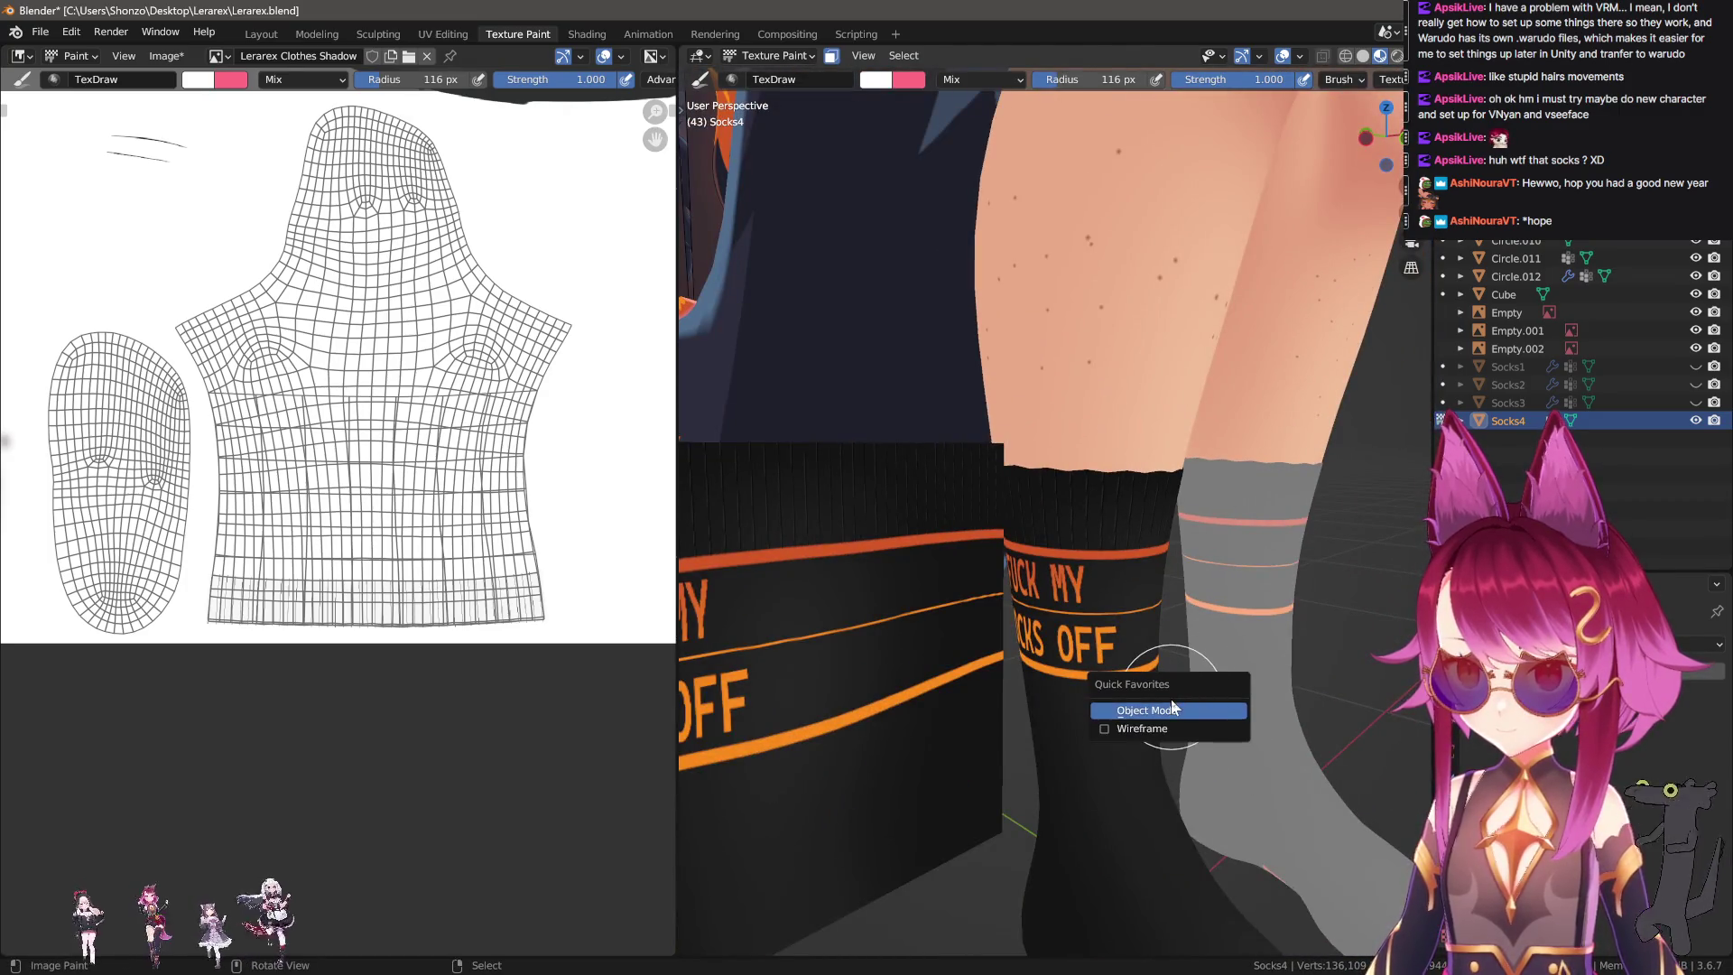
{"action": "left_click", "coordinate": [1172, 700]}
{"action": "scroll", "coordinate": [1156, 662], "scroll_direction": "down", "scroll_amount": 4}
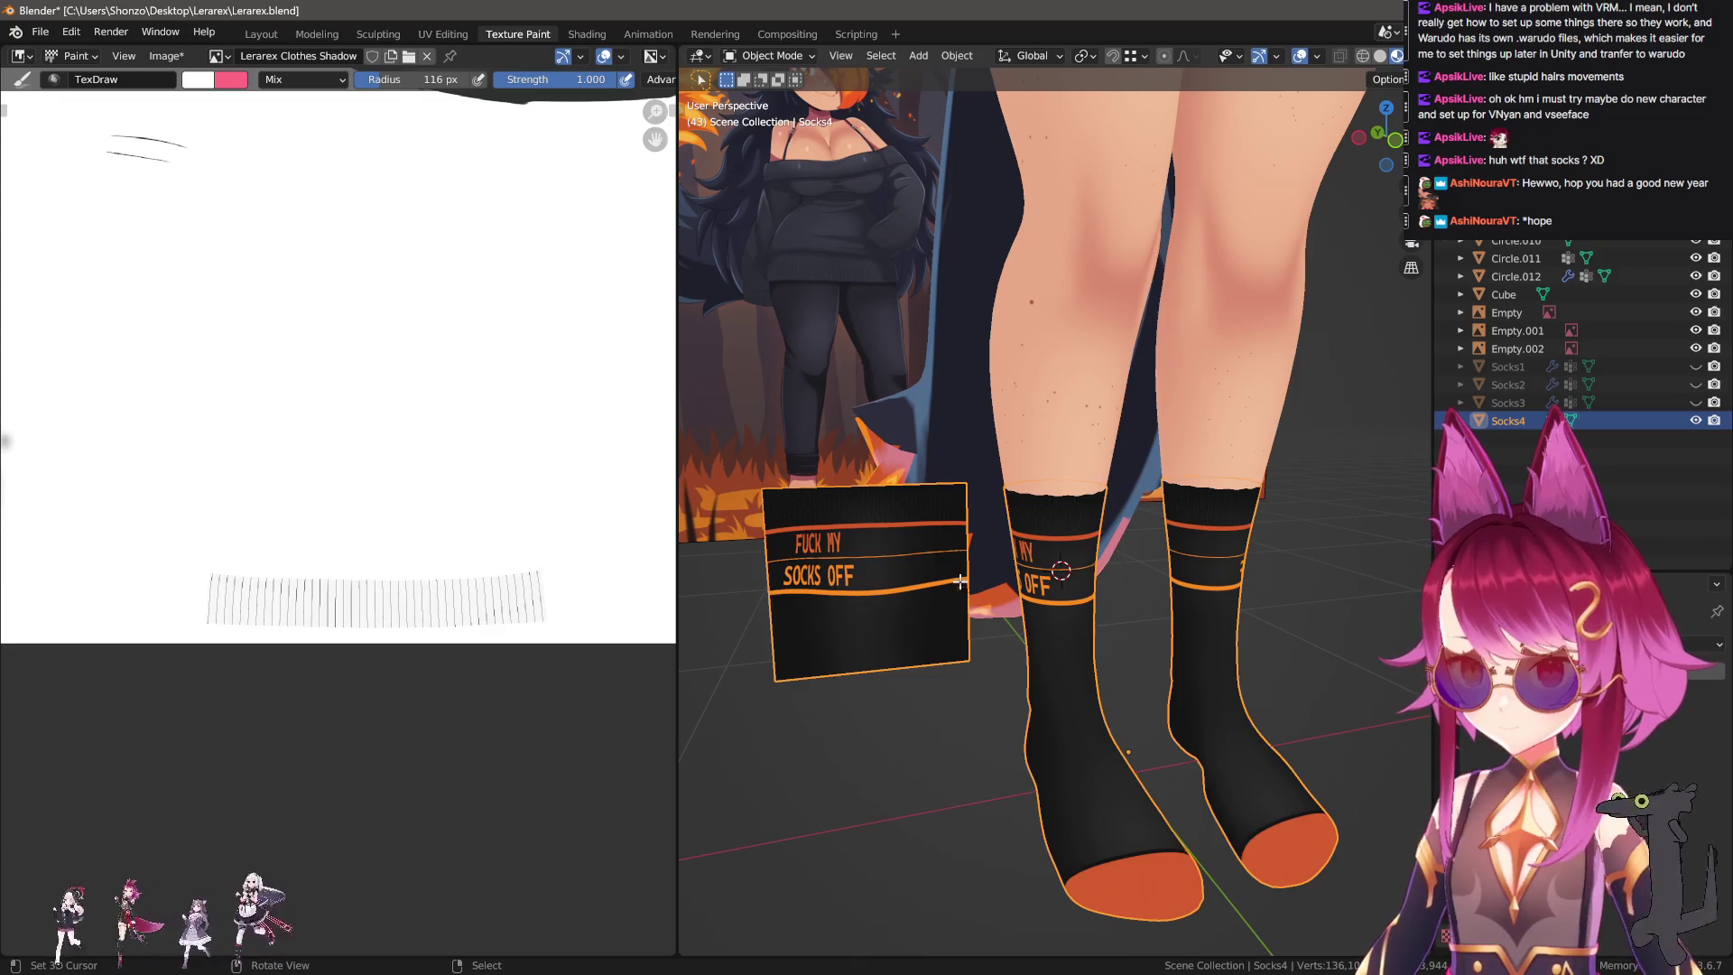
{"action": "key", "text": "Tab"}
{"action": "key", "text": "l"}
{"action": "key", "text": "x"}
{"action": "left_click", "coordinate": [773, 858]}
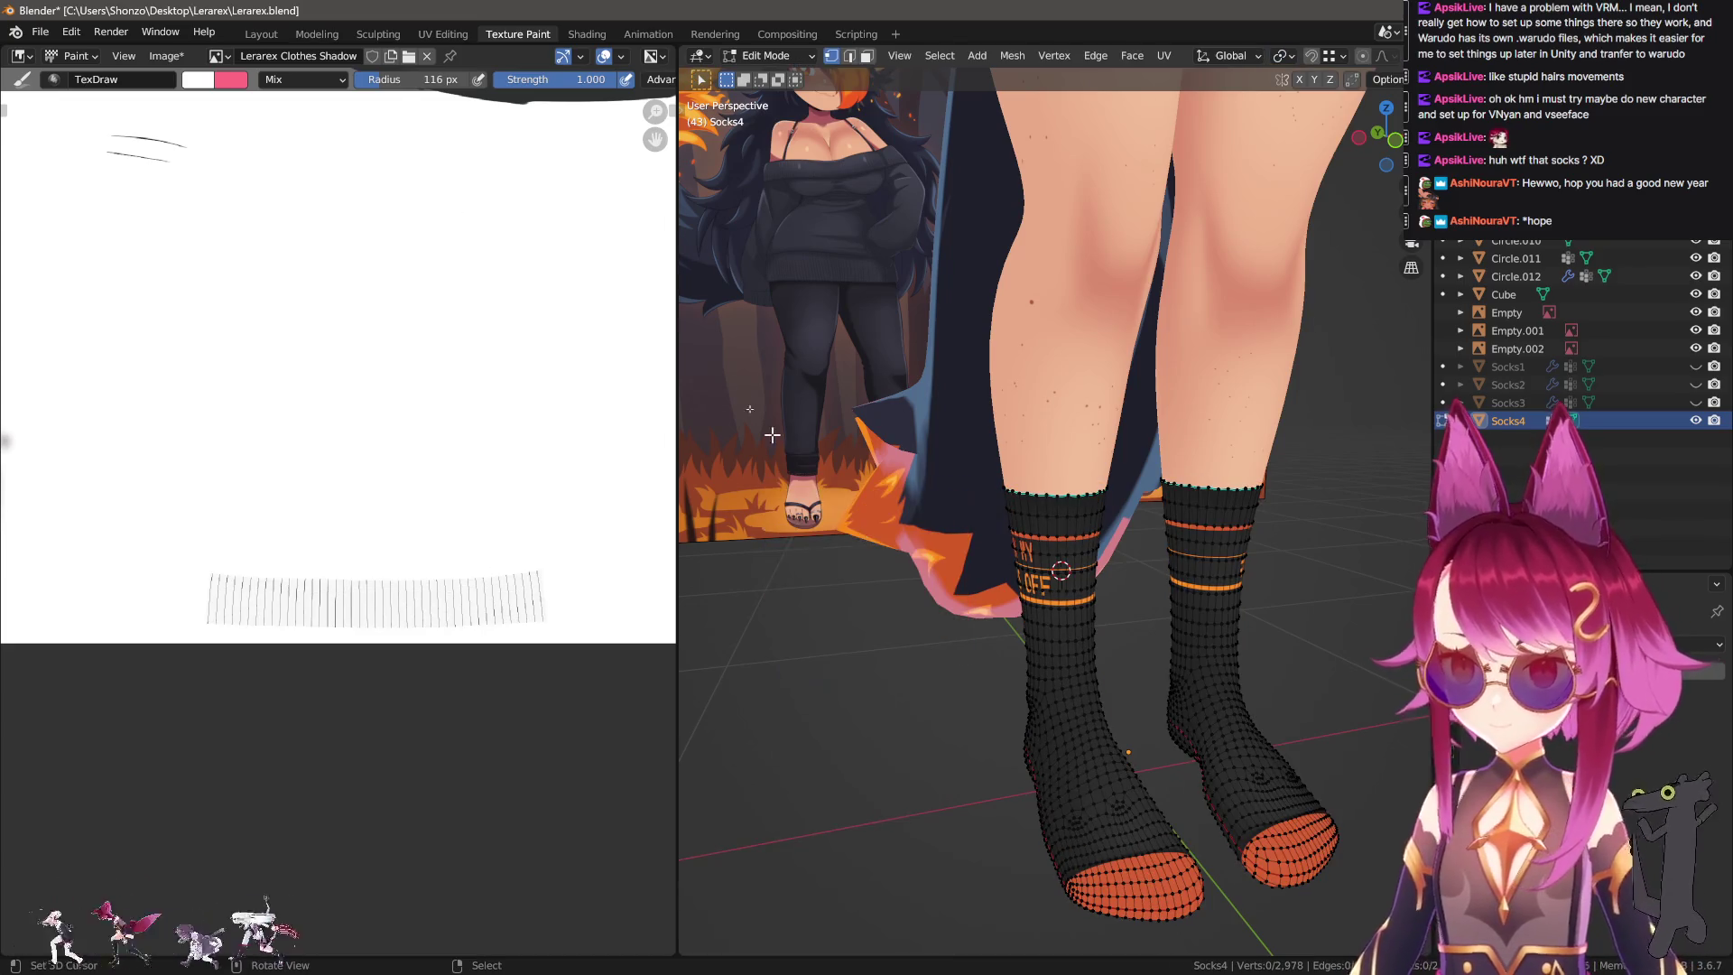
In the Layout workspace, leave Socks4 in Object Mode and orbit to inspect both socks.
{"action": "left_click", "coordinate": [260, 34]}
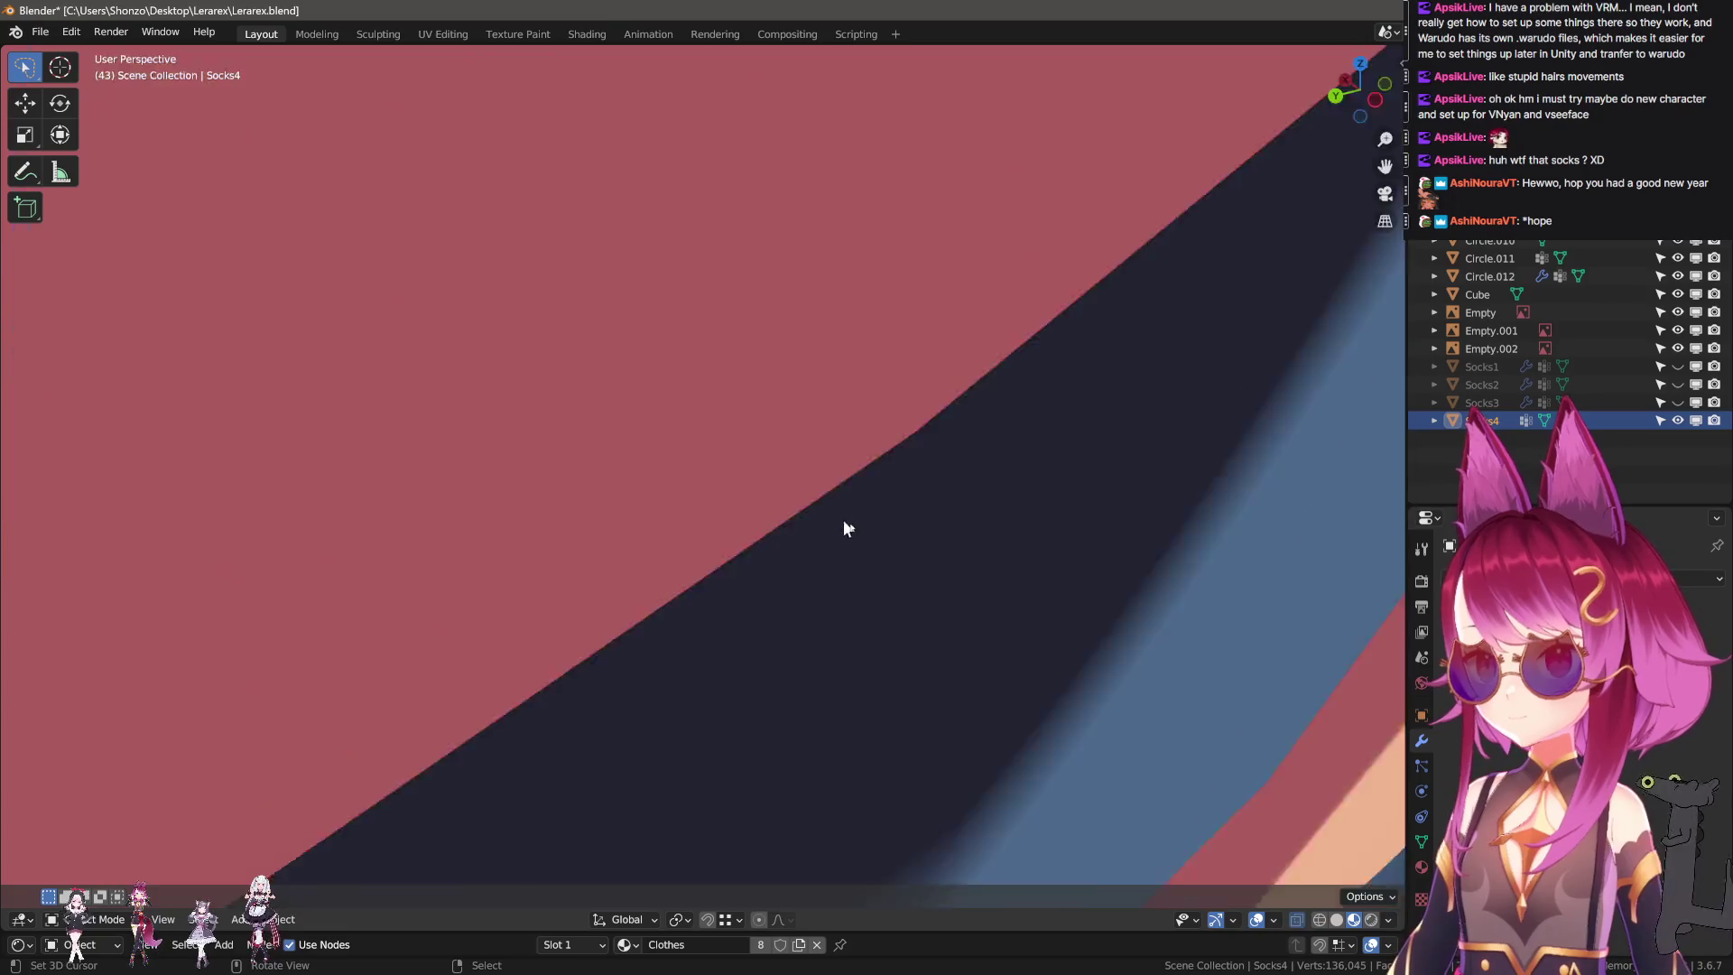
{"action": "scroll", "coordinate": [836, 525], "scroll_direction": "down", "scroll_amount": 6}
{"action": "key", "text": "Tab"}
{"action": "key", "text": "KP_Decimal"}
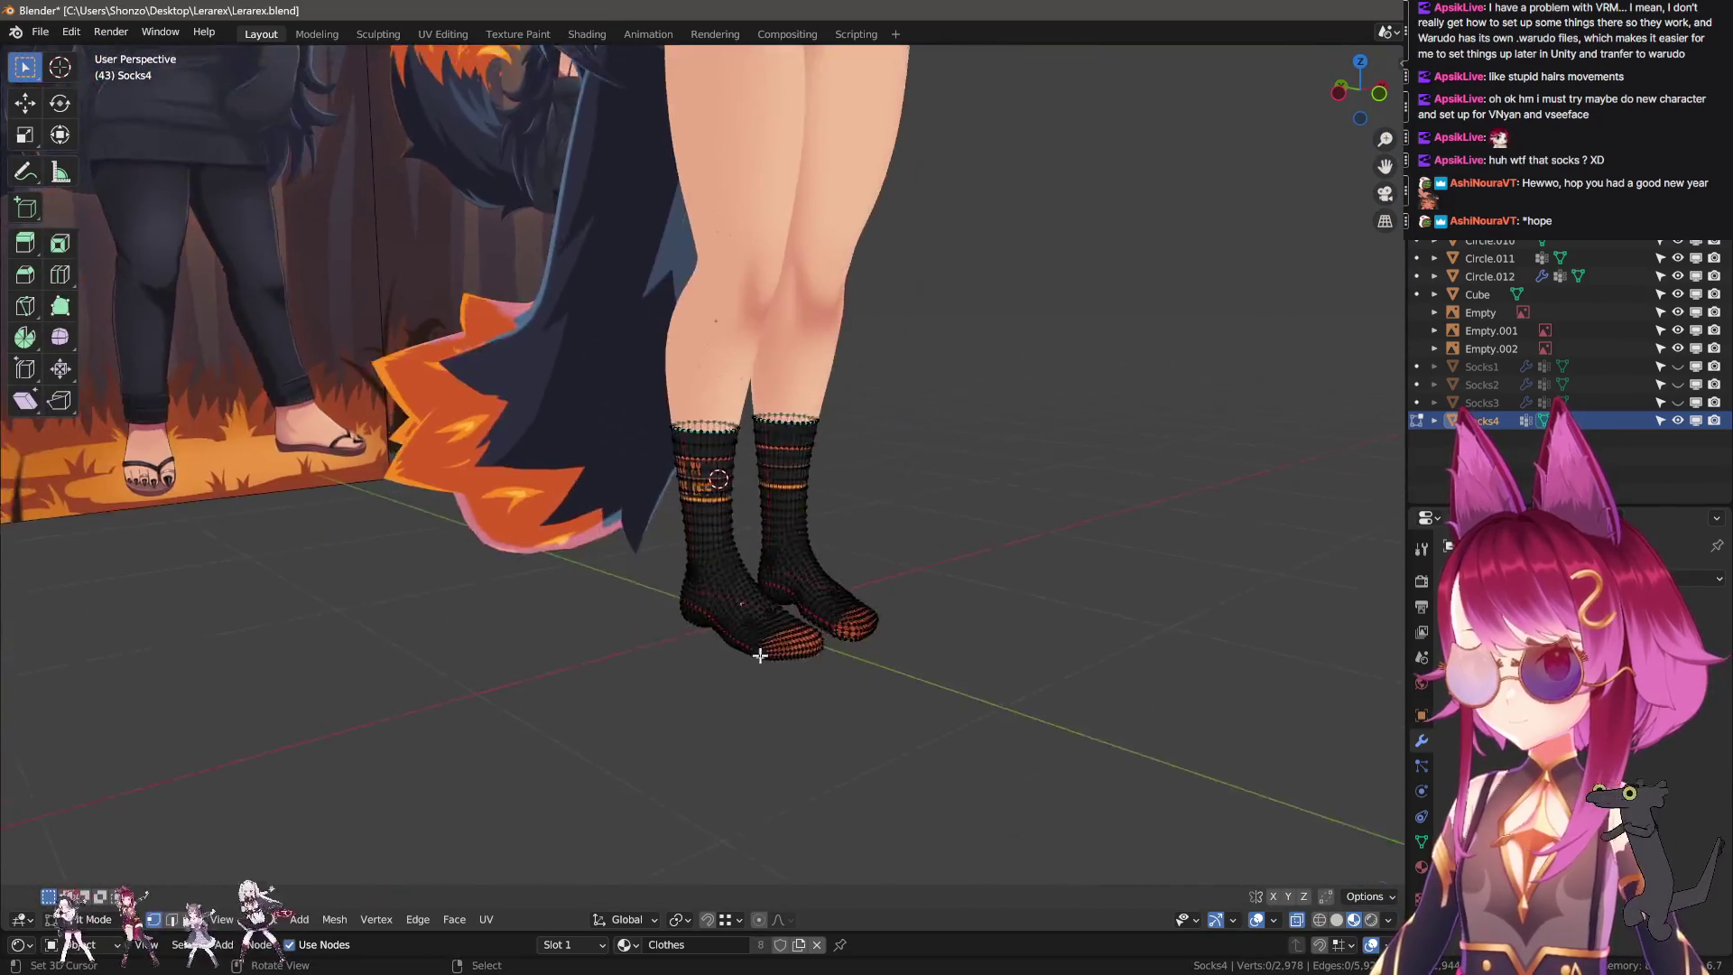
{"action": "scroll", "coordinate": [759, 652], "scroll_direction": "up", "scroll_amount": 4}
{"action": "key", "text": "Tab"}
{"action": "scroll", "coordinate": [728, 600], "scroll_direction": "up", "scroll_amount": 3}
{"action": "mouse_move", "coordinate": [881, 561]}
{"action": "middle_mouse_down"}
{"action": "mouse_move", "coordinate": [808, 602]}
{"action": "mouse_move", "coordinate": [832, 599]}
{"action": "mouse_move", "coordinate": [734, 615]}
{"action": "mouse_move", "coordinate": [868, 630]}
{"action": "mouse_move", "coordinate": [576, 619]}
{"action": "mouse_move", "coordinate": [885, 647]}
{"action": "mouse_move", "coordinate": [767, 637]}
{"action": "middle_mouse_up"}
{"action": "scroll", "coordinate": [889, 648], "scroll_direction": "up", "scroll_amount": 4}
{"action": "scroll", "coordinate": [891, 650], "scroll_direction": "down", "scroll_amount": 3}
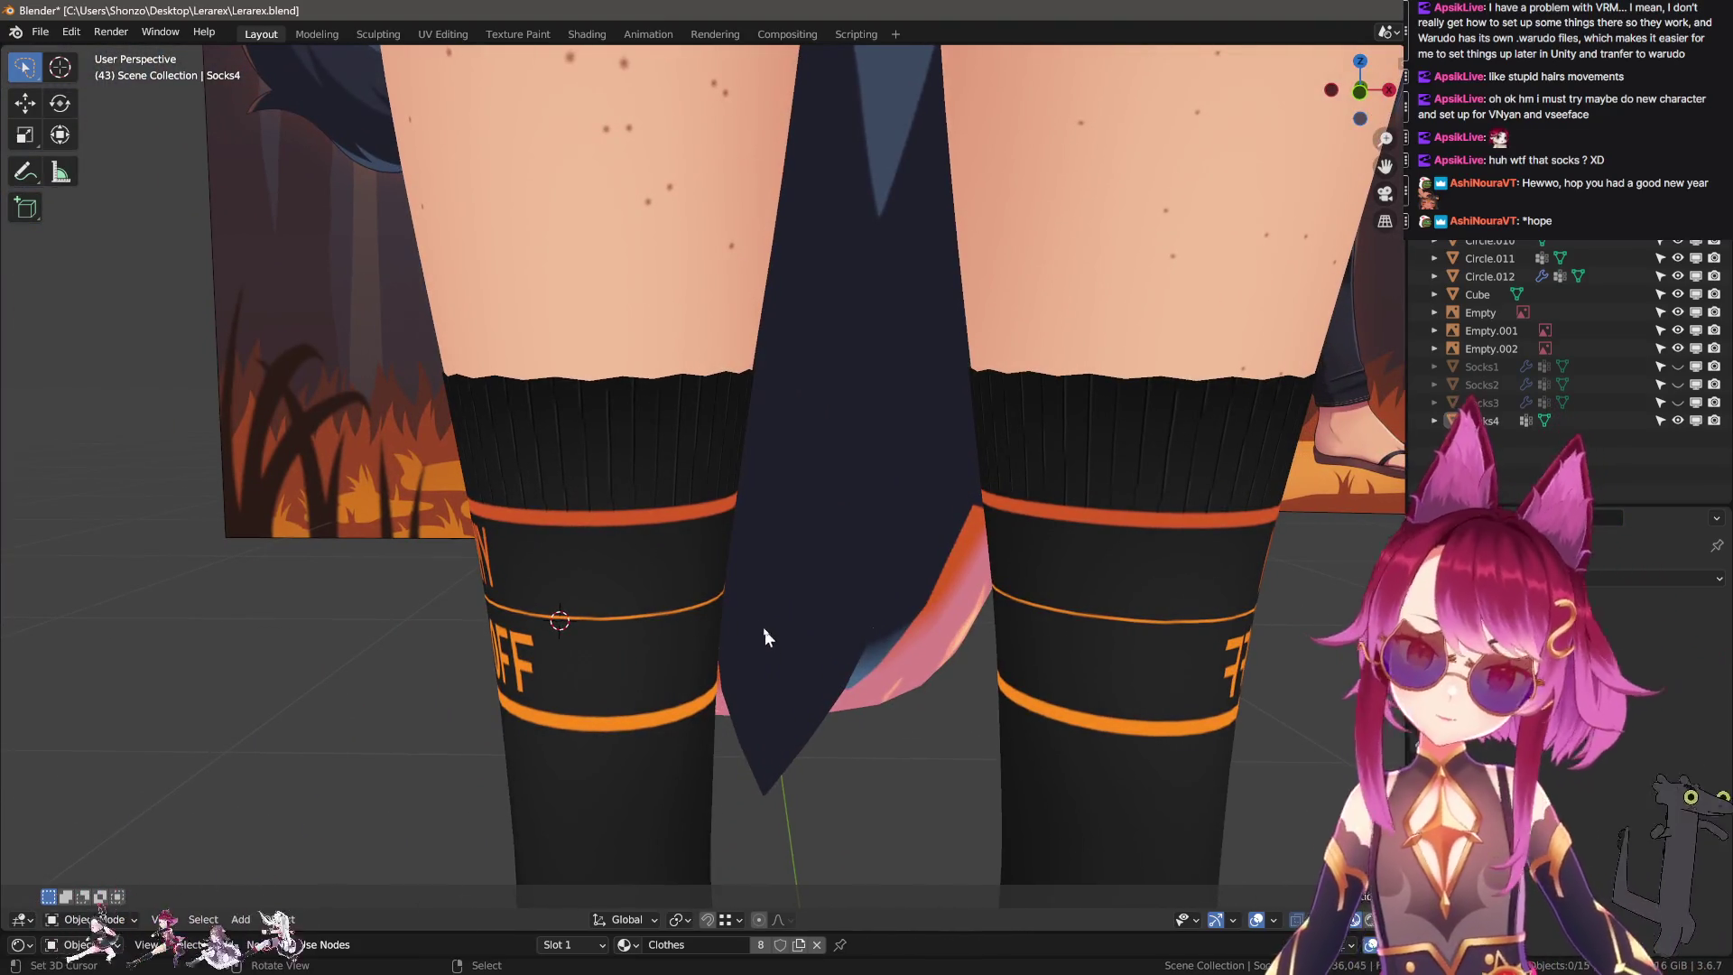
{"action": "scroll", "coordinate": [751, 572], "scroll_direction": "down", "scroll_amount": 2}
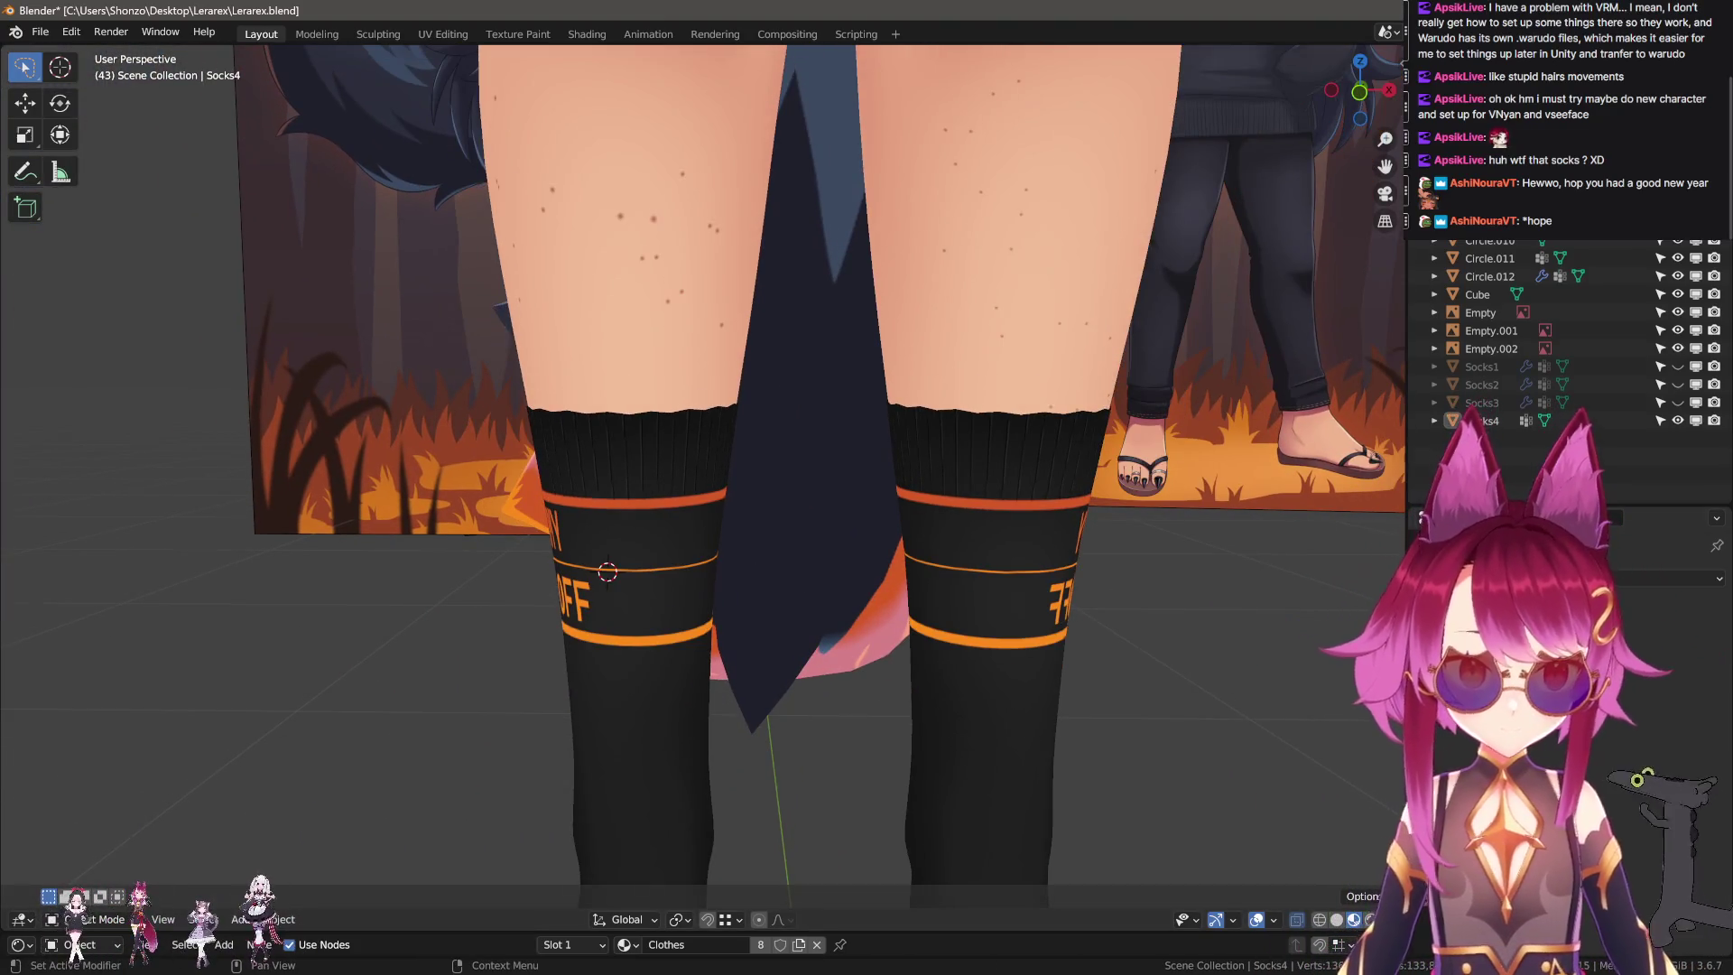
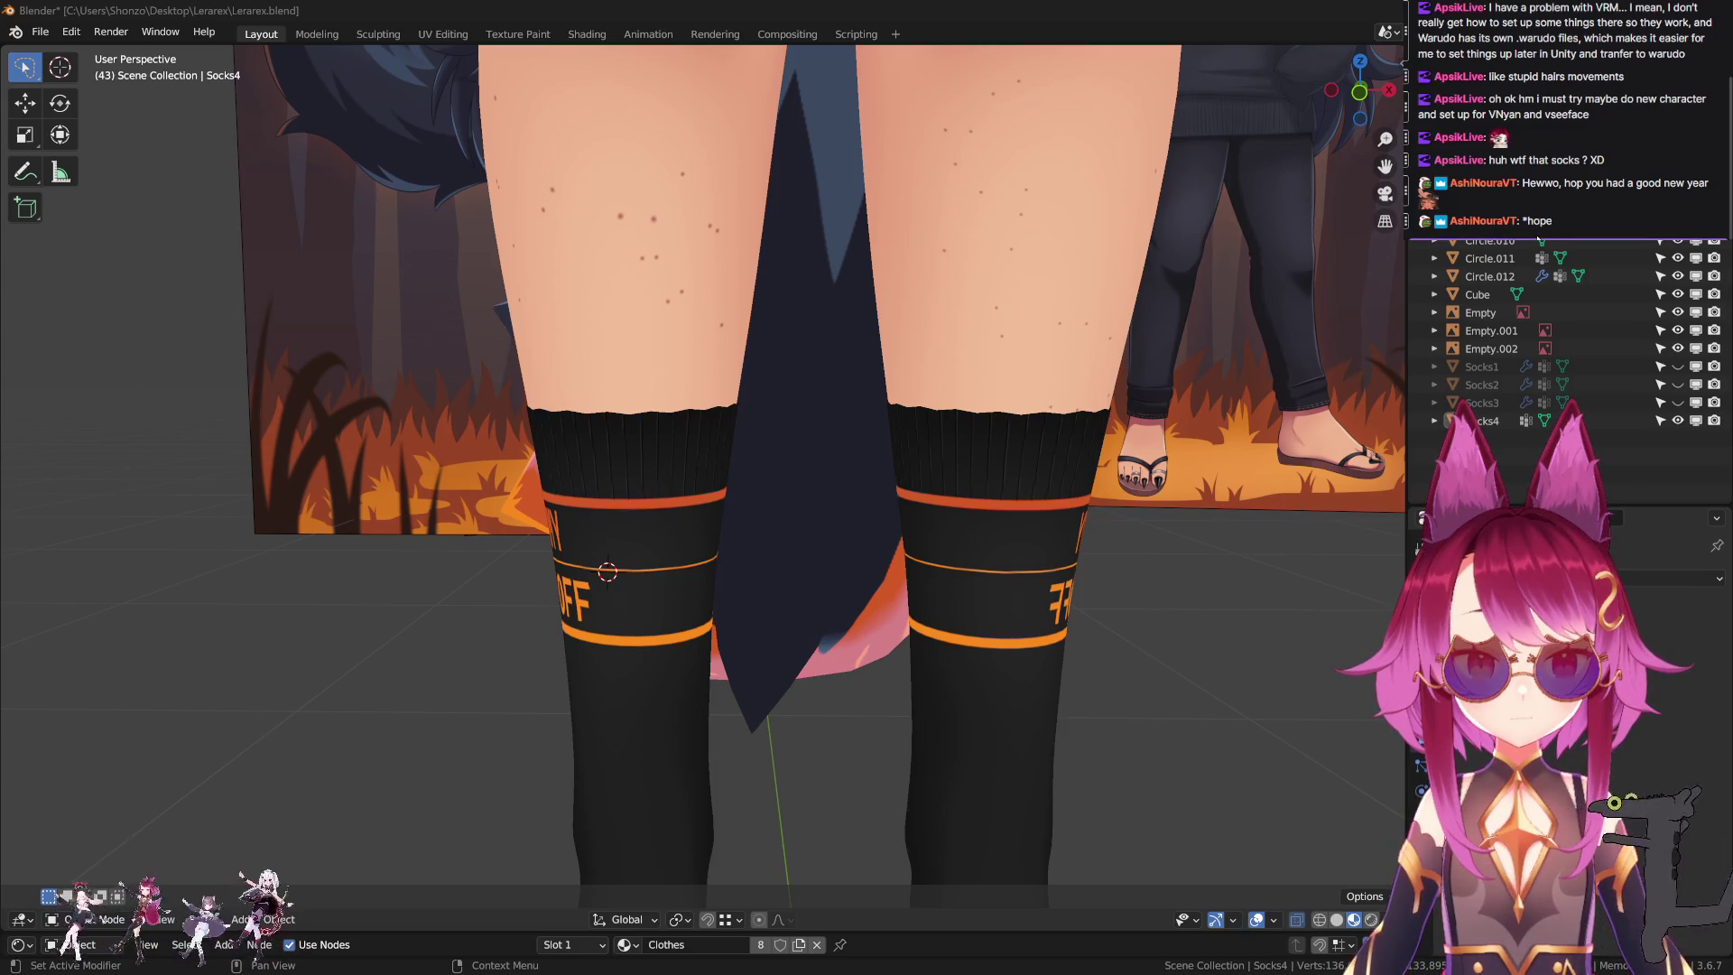
Orbit and zoom around the character's legs to inspect both socks.
{"action": "mouse_move", "coordinate": [565, 450]}
{"action": "middle_mouse_down"}
{"action": "mouse_move", "coordinate": [690, 516]}
{"action": "mouse_move", "coordinate": [955, 484]}
{"action": "mouse_move", "coordinate": [831, 495]}
{"action": "mouse_move", "coordinate": [749, 544]}
{"action": "mouse_move", "coordinate": [778, 512]}
{"action": "mouse_move", "coordinate": [523, 500]}
{"action": "mouse_move", "coordinate": [881, 517]}
{"action": "mouse_move", "coordinate": [712, 478]}
{"action": "mouse_move", "coordinate": [554, 486]}
{"action": "mouse_move", "coordinate": [668, 625]}
{"action": "middle_mouse_up"}
{"action": "scroll", "coordinate": [765, 610], "scroll_direction": "up", "scroll_amount": 5}
{"action": "scroll", "coordinate": [884, 596], "scroll_direction": "up", "scroll_amount": 2}
{"action": "mouse_move", "coordinate": [883, 593]}
{"action": "middle_mouse_down"}
{"action": "mouse_move", "coordinate": [1016, 613]}
{"action": "mouse_move", "coordinate": [784, 535]}
{"action": "middle_mouse_up"}
{"action": "scroll", "coordinate": [1016, 614], "scroll_direction": "down", "scroll_amount": 3}
{"action": "scroll", "coordinate": [992, 613], "scroll_direction": "up", "scroll_amount": 2}
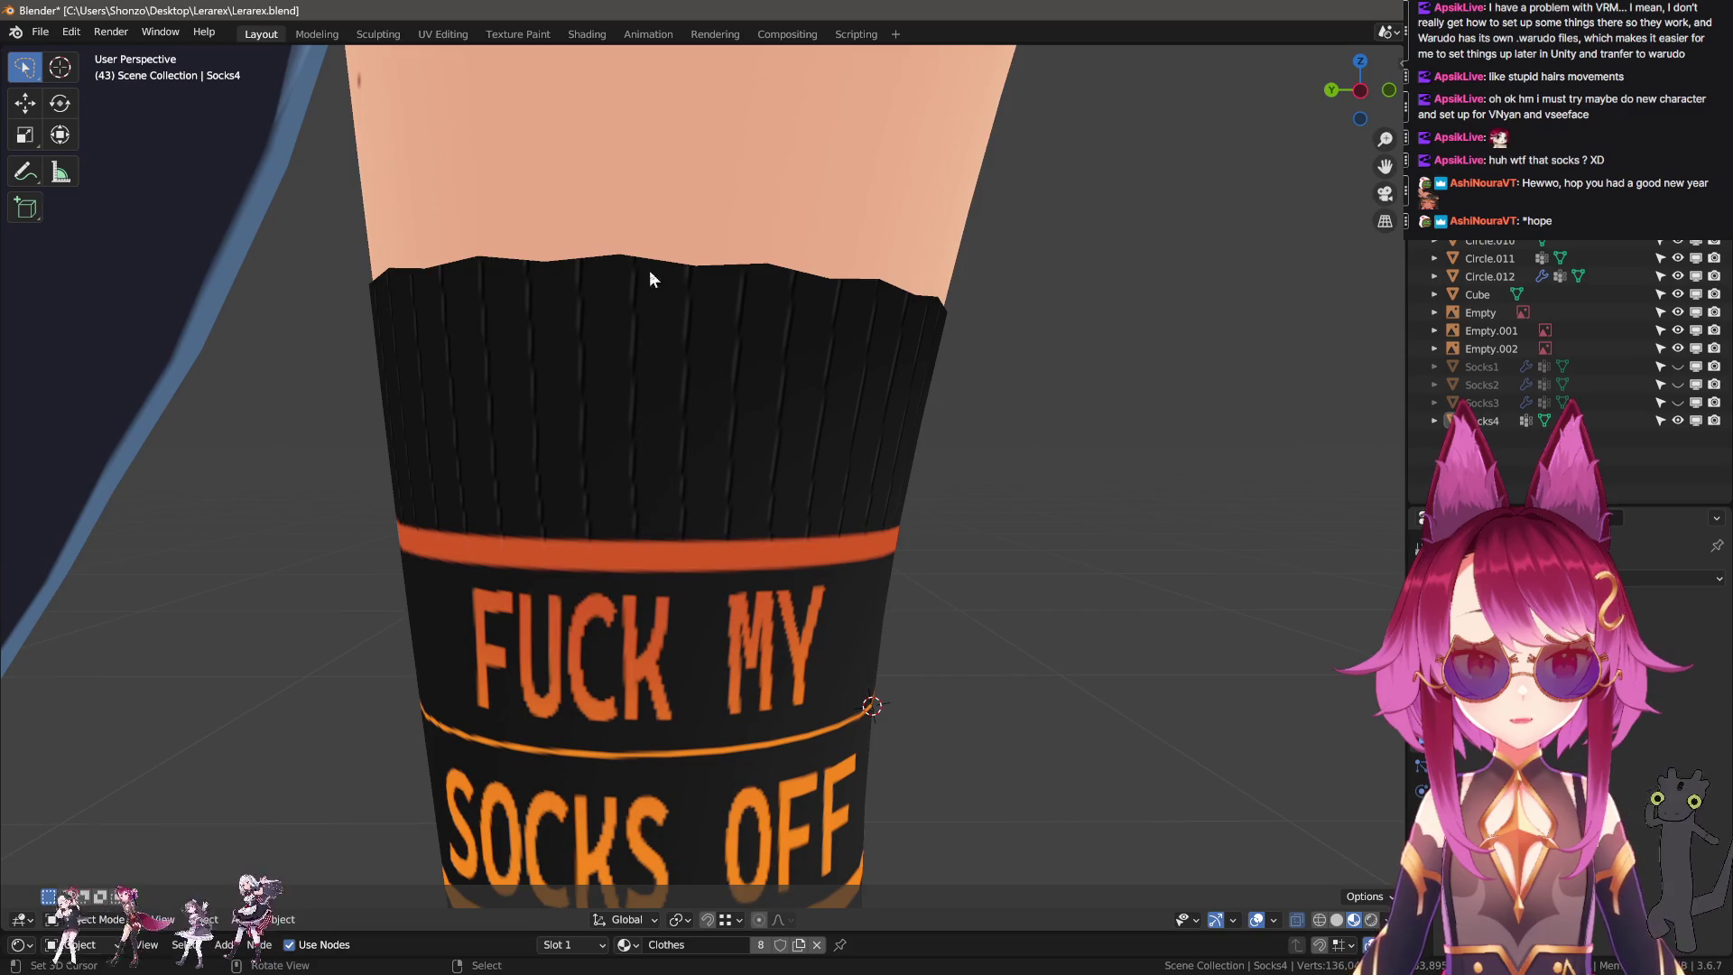
{"action": "mouse_move", "coordinate": [969, 502]}
{"action": "middle_mouse_down"}
{"action": "mouse_move", "coordinate": [756, 506]}
{"action": "mouse_move", "coordinate": [760, 535]}
{"action": "mouse_move", "coordinate": [858, 565]}
{"action": "mouse_move", "coordinate": [794, 404]}
{"action": "middle_mouse_up"}
{"action": "scroll", "coordinate": [756, 506], "scroll_direction": "down", "scroll_amount": 2}
{"action": "scroll", "coordinate": [766, 451], "scroll_direction": "up", "scroll_amount": 3}
{"action": "scroll", "coordinate": [858, 565], "scroll_direction": "down", "scroll_amount": 3}
{"action": "scroll", "coordinate": [823, 477], "scroll_direction": "up", "scroll_amount": 2}
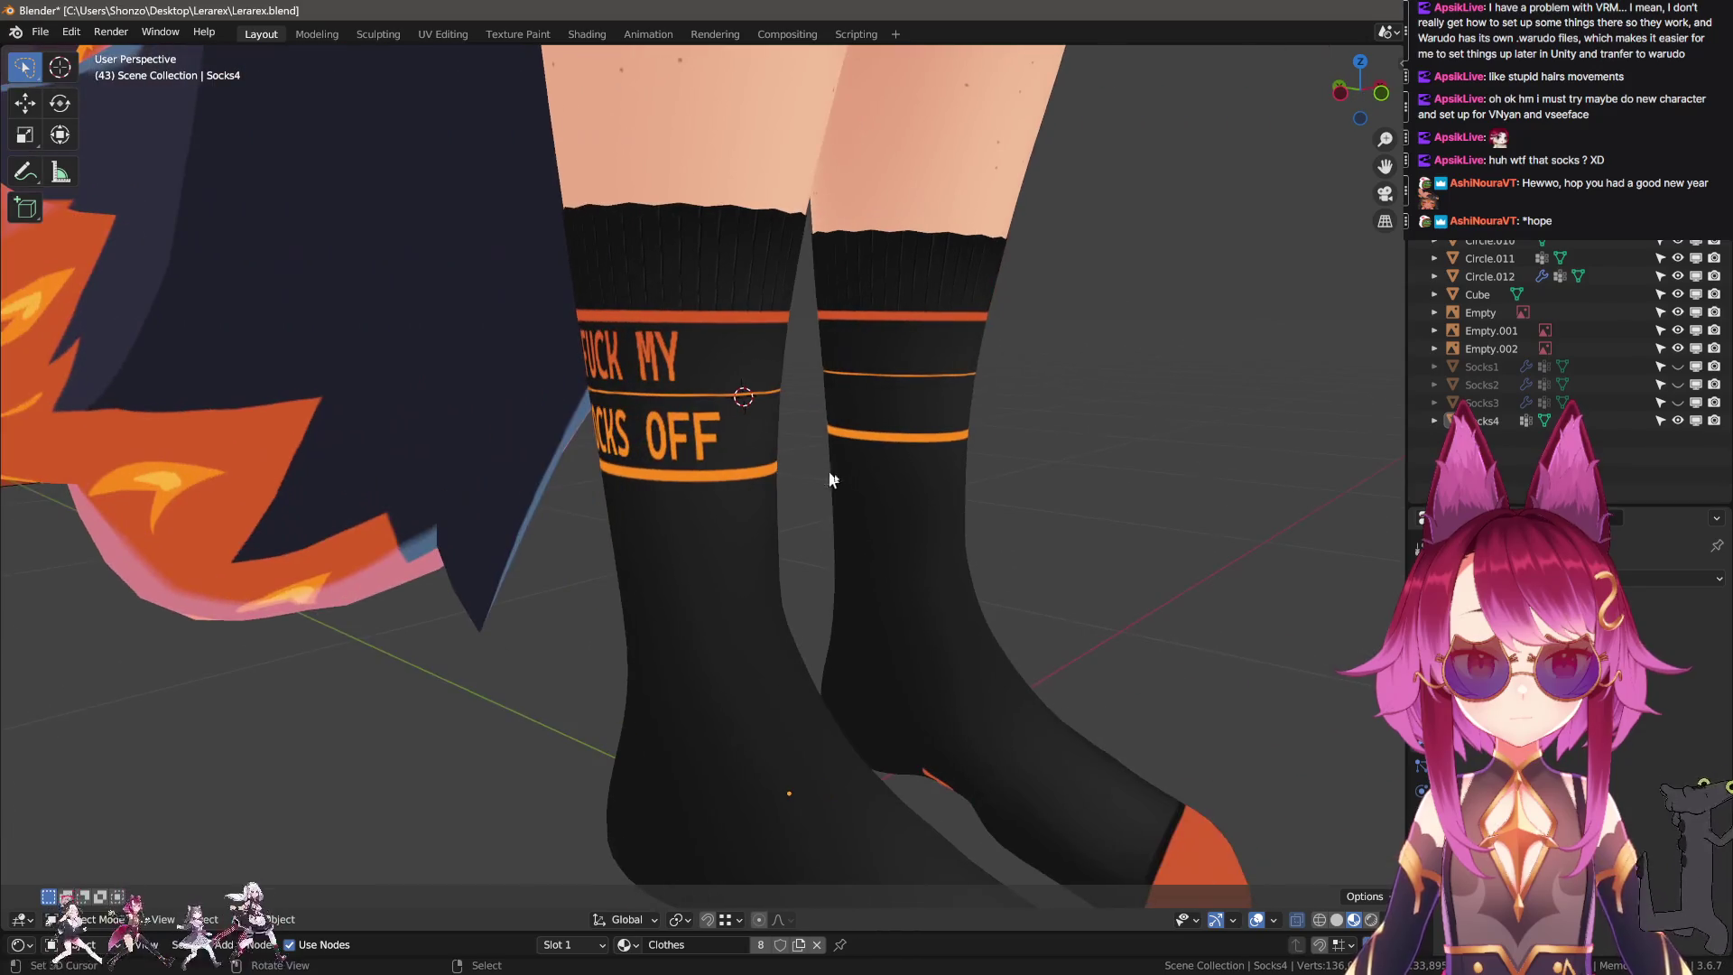
{"action": "middle_click_drag", "start_coordinate": [826, 487], "coordinate": [729, 273]}
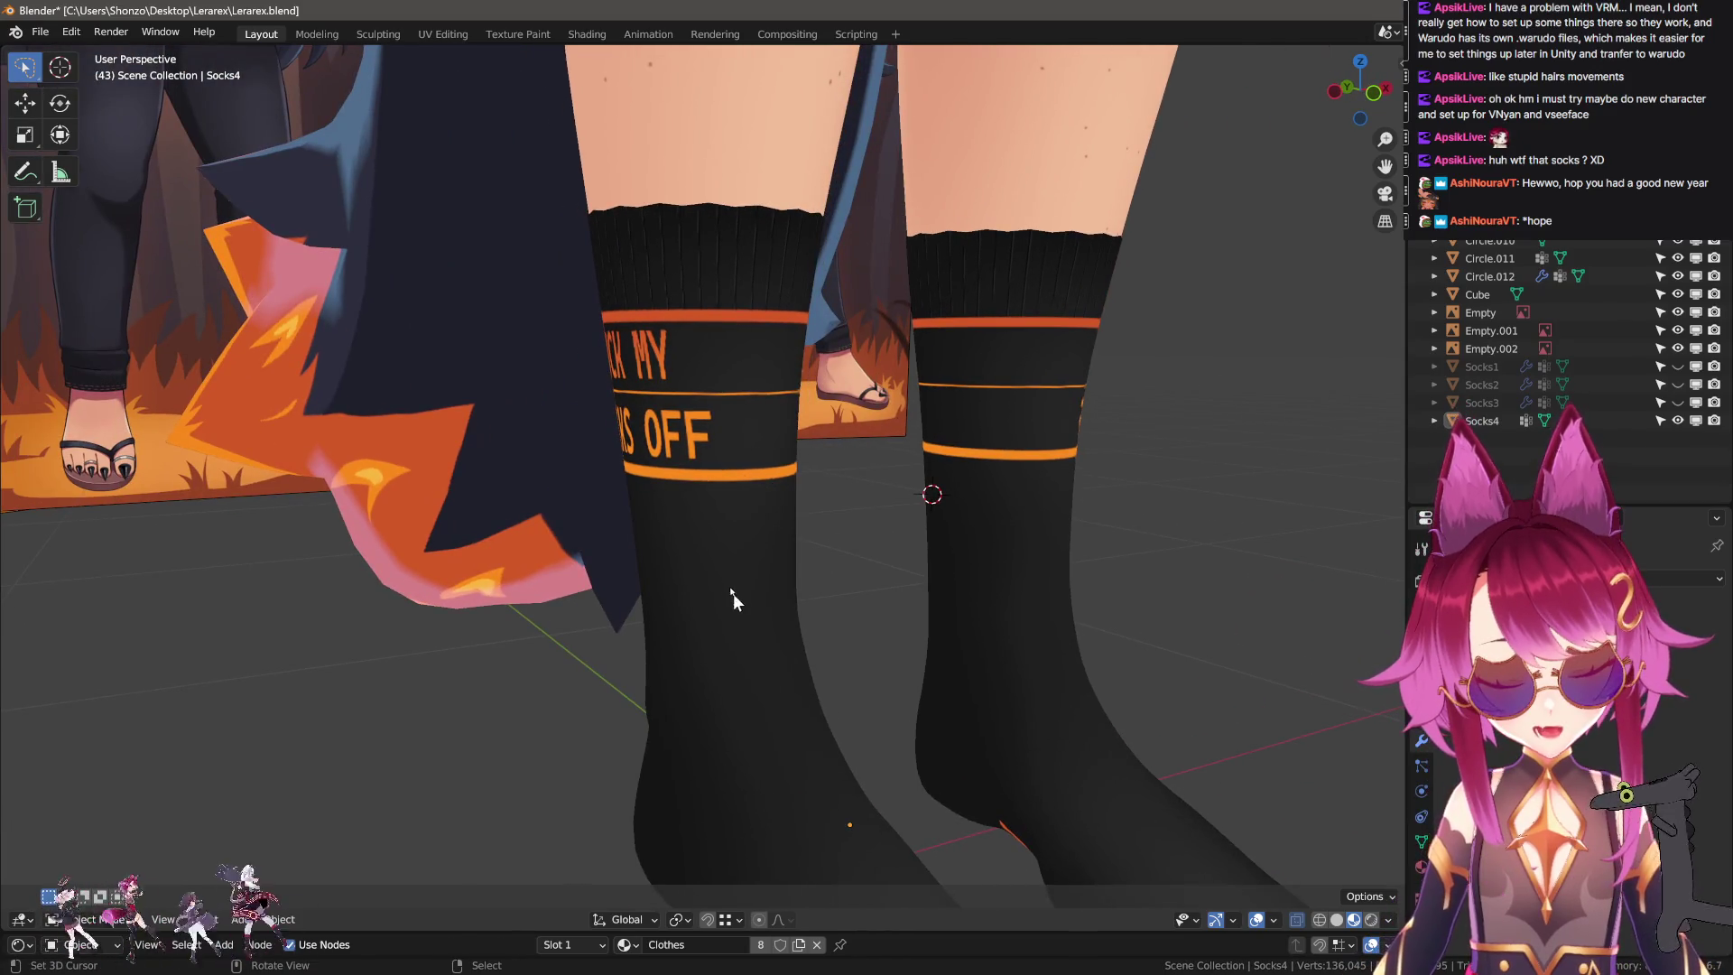
Select Socks4 and switch to the Texture Paint workspace.
{"action": "left_click", "coordinate": [680, 575]}
{"action": "middle_click_drag", "start_coordinate": [679, 575], "coordinate": [782, 569]}
{"action": "left_click", "coordinate": [499, 38]}
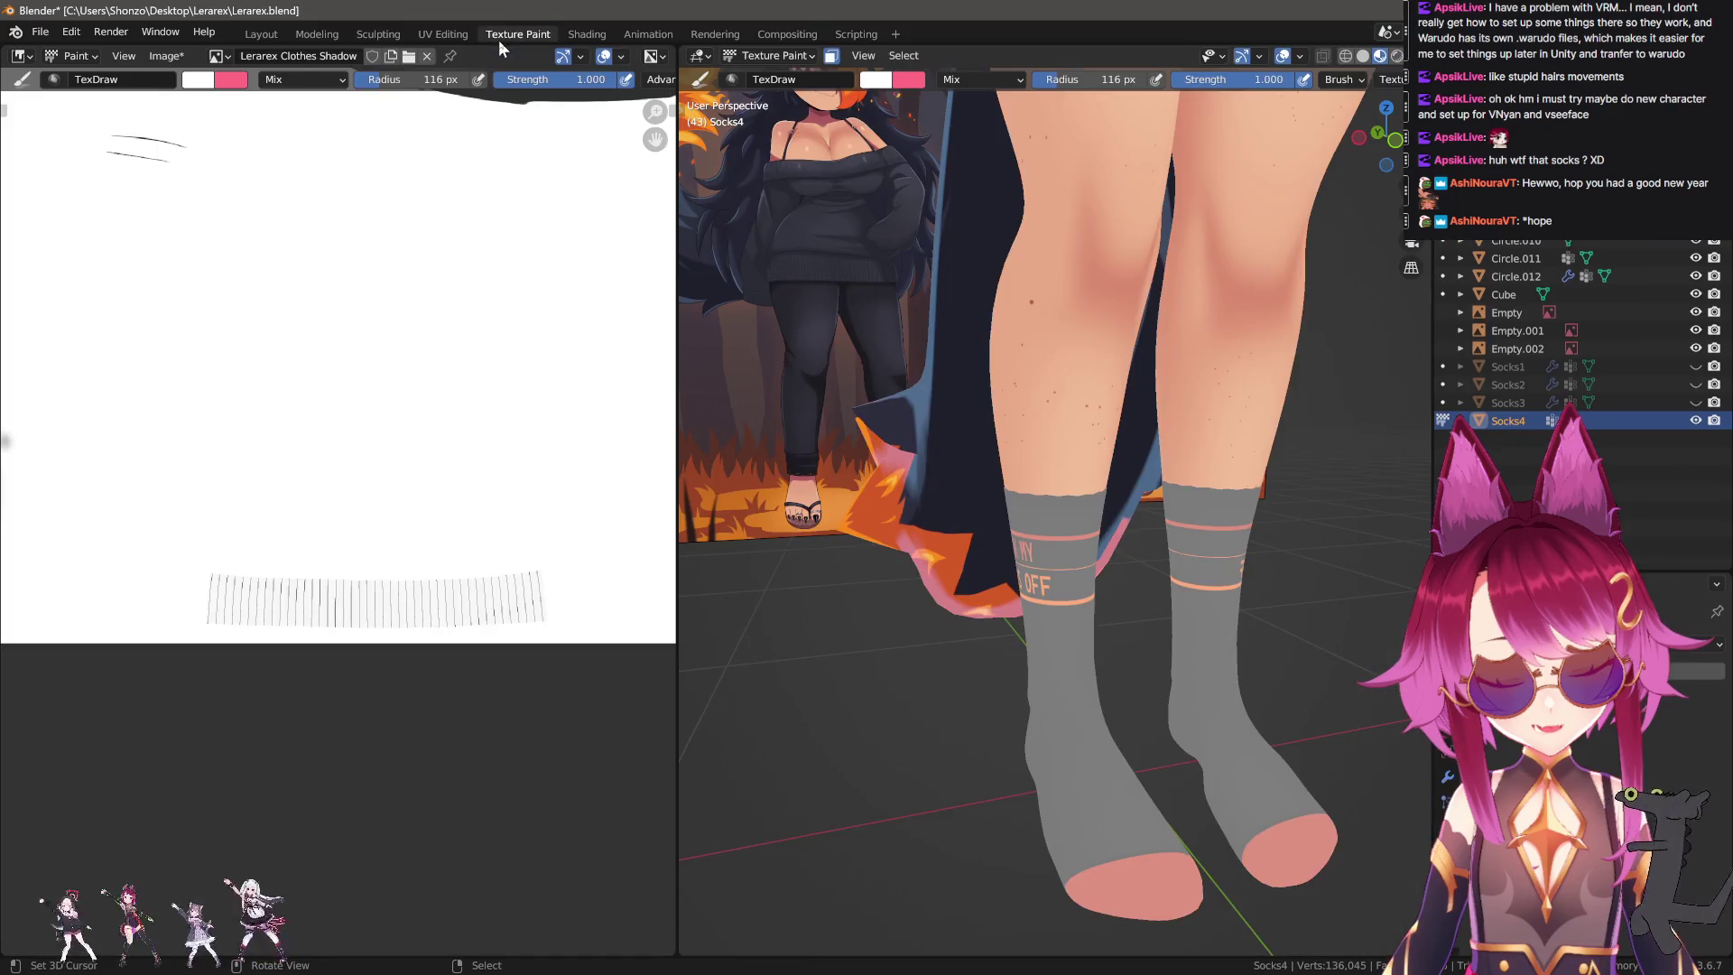
Zoom the image editor and bring back the sock's texture with its UV layout.
{"action": "mouse_move", "coordinate": [290, 658]}
{"action": "middle_mouse_down", "text": "ctrl"}
{"action": "mouse_move", "coordinate": [399, 526]}
{"action": "mouse_move", "coordinate": [352, 517]}
{"action": "middle_mouse_up", "text": "ctrl"}
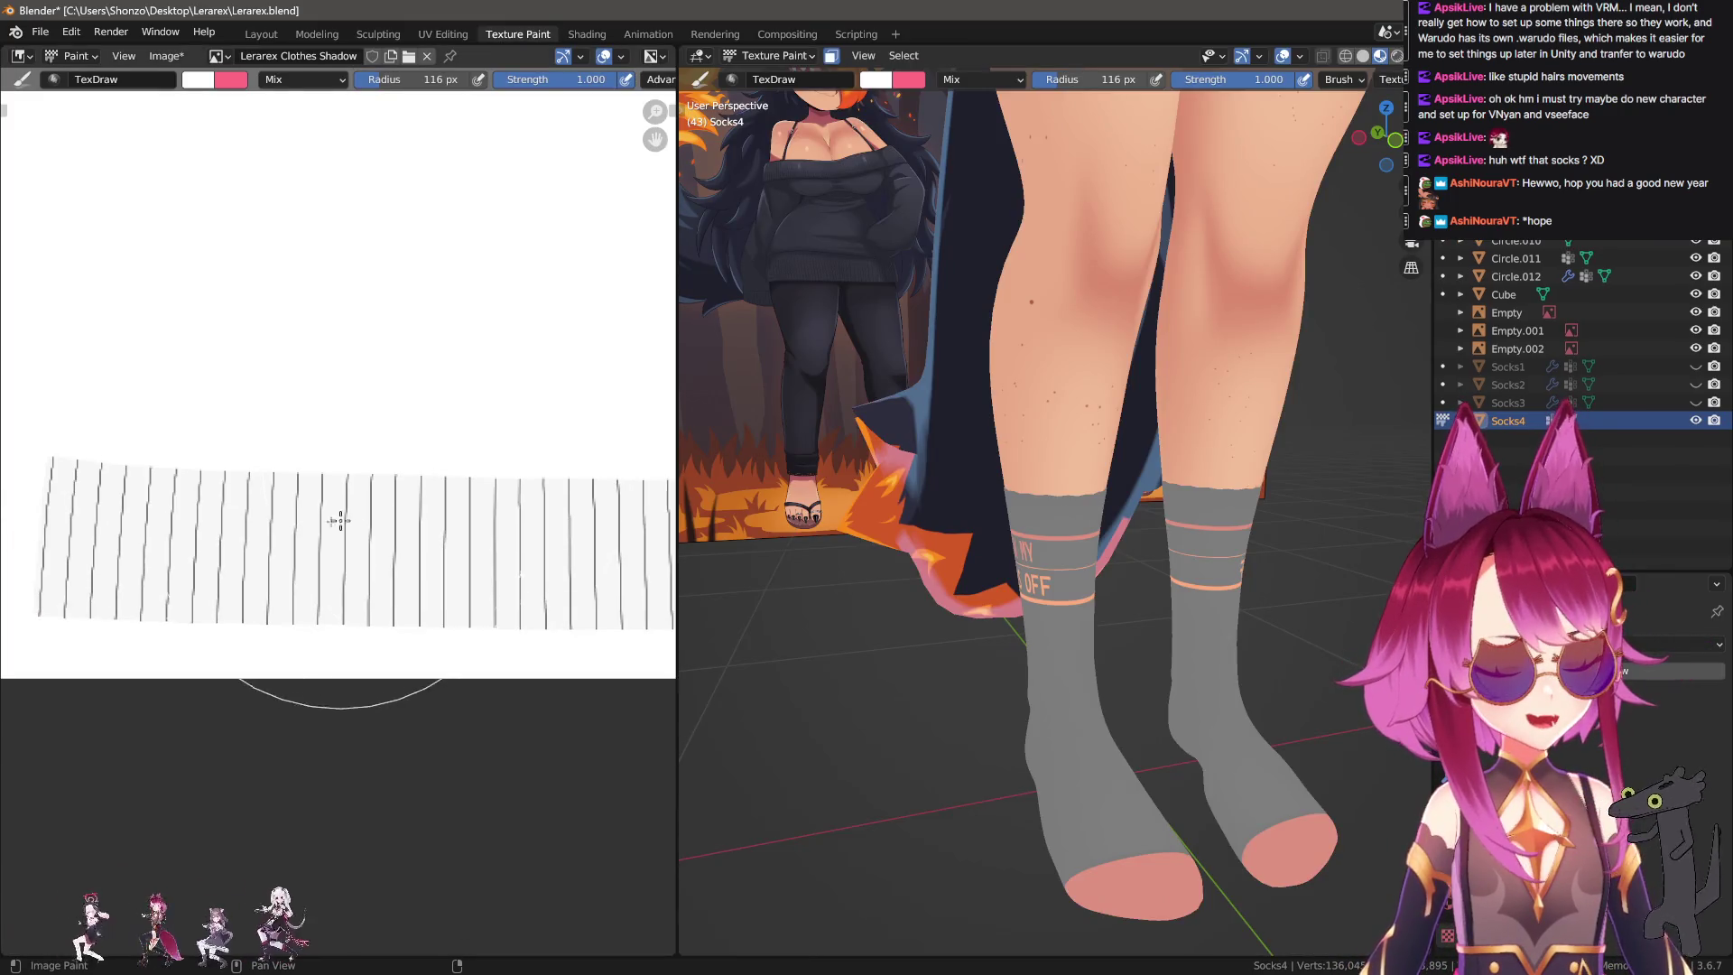
{"action": "mouse_move", "coordinate": [458, 548]}
{"action": "middle_mouse_down", "text": "ctrl"}
{"action": "mouse_move", "coordinate": [397, 578]}
{"action": "mouse_move", "coordinate": [359, 565]}
{"action": "mouse_move", "coordinate": [264, 650]}
{"action": "middle_mouse_up", "text": "ctrl"}
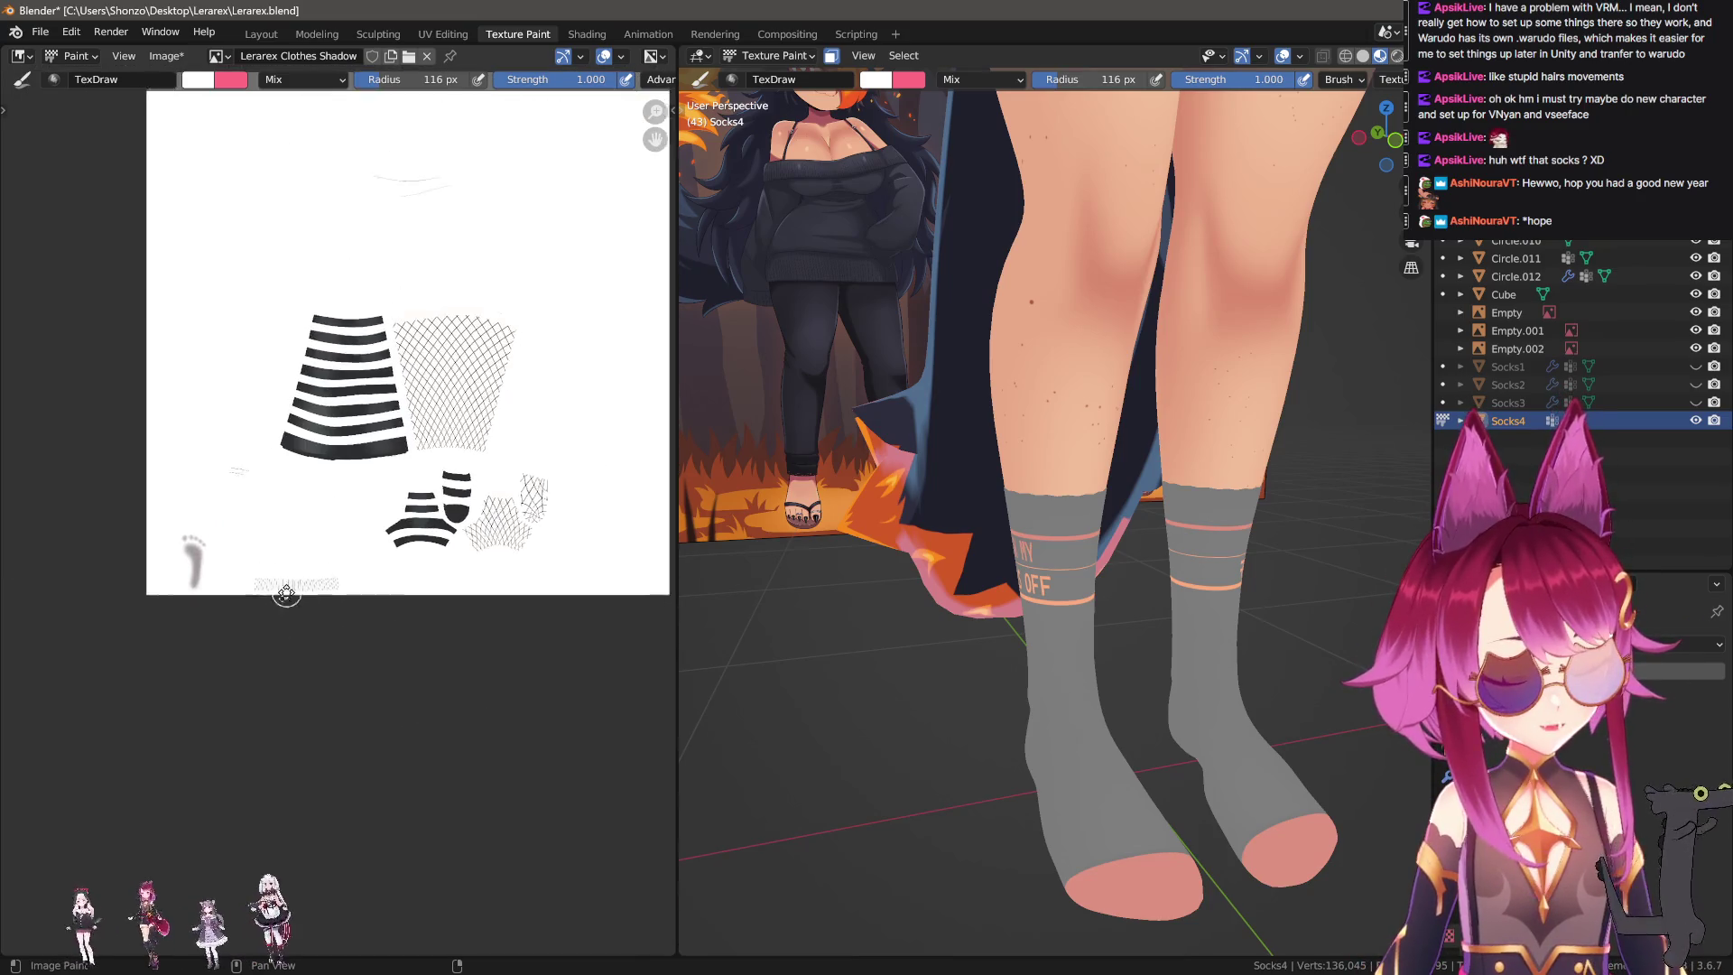
{"action": "key", "text": "ctrl+z"}
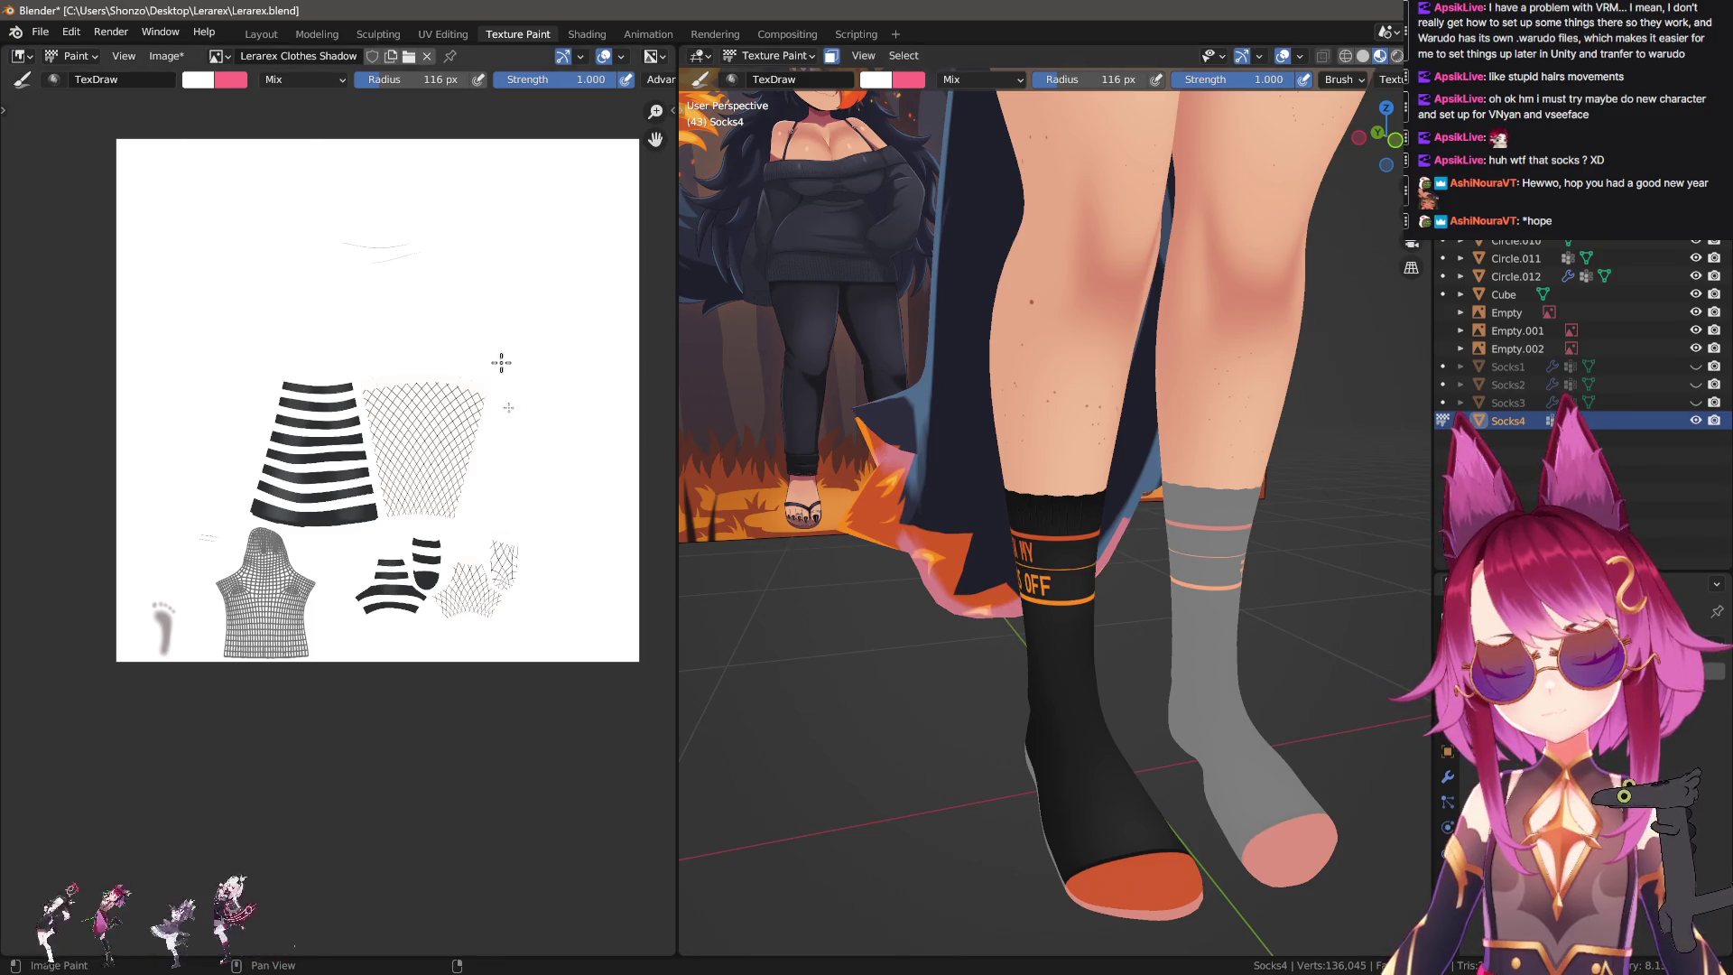
{"action": "scroll", "coordinate": [1088, 294], "scroll_direction": "up", "scroll_amount": 4}
{"action": "scroll", "coordinate": [1089, 294], "scroll_direction": "up", "scroll_amount": 2}
{"action": "scroll", "coordinate": [1088, 294], "scroll_direction": "up", "scroll_amount": 2}
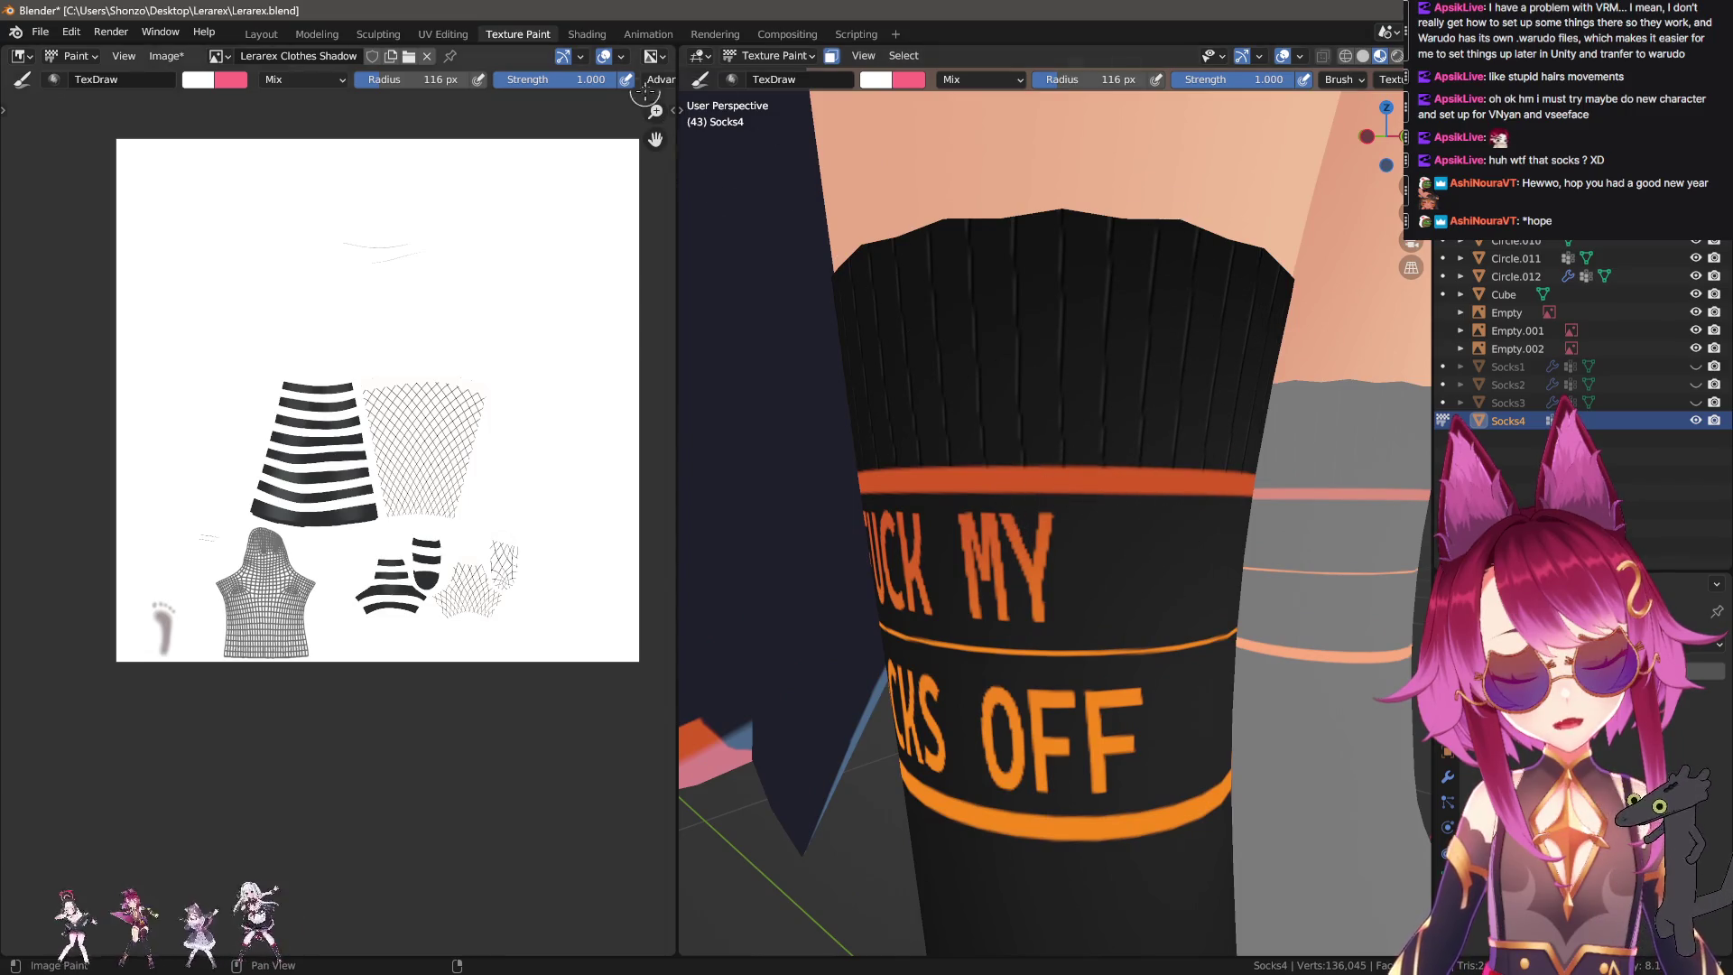
Switch Socks4 from Object mode back into Texture Paint mode.
{"action": "left_click", "coordinate": [757, 58]}
{"action": "left_click", "coordinate": [929, 138]}
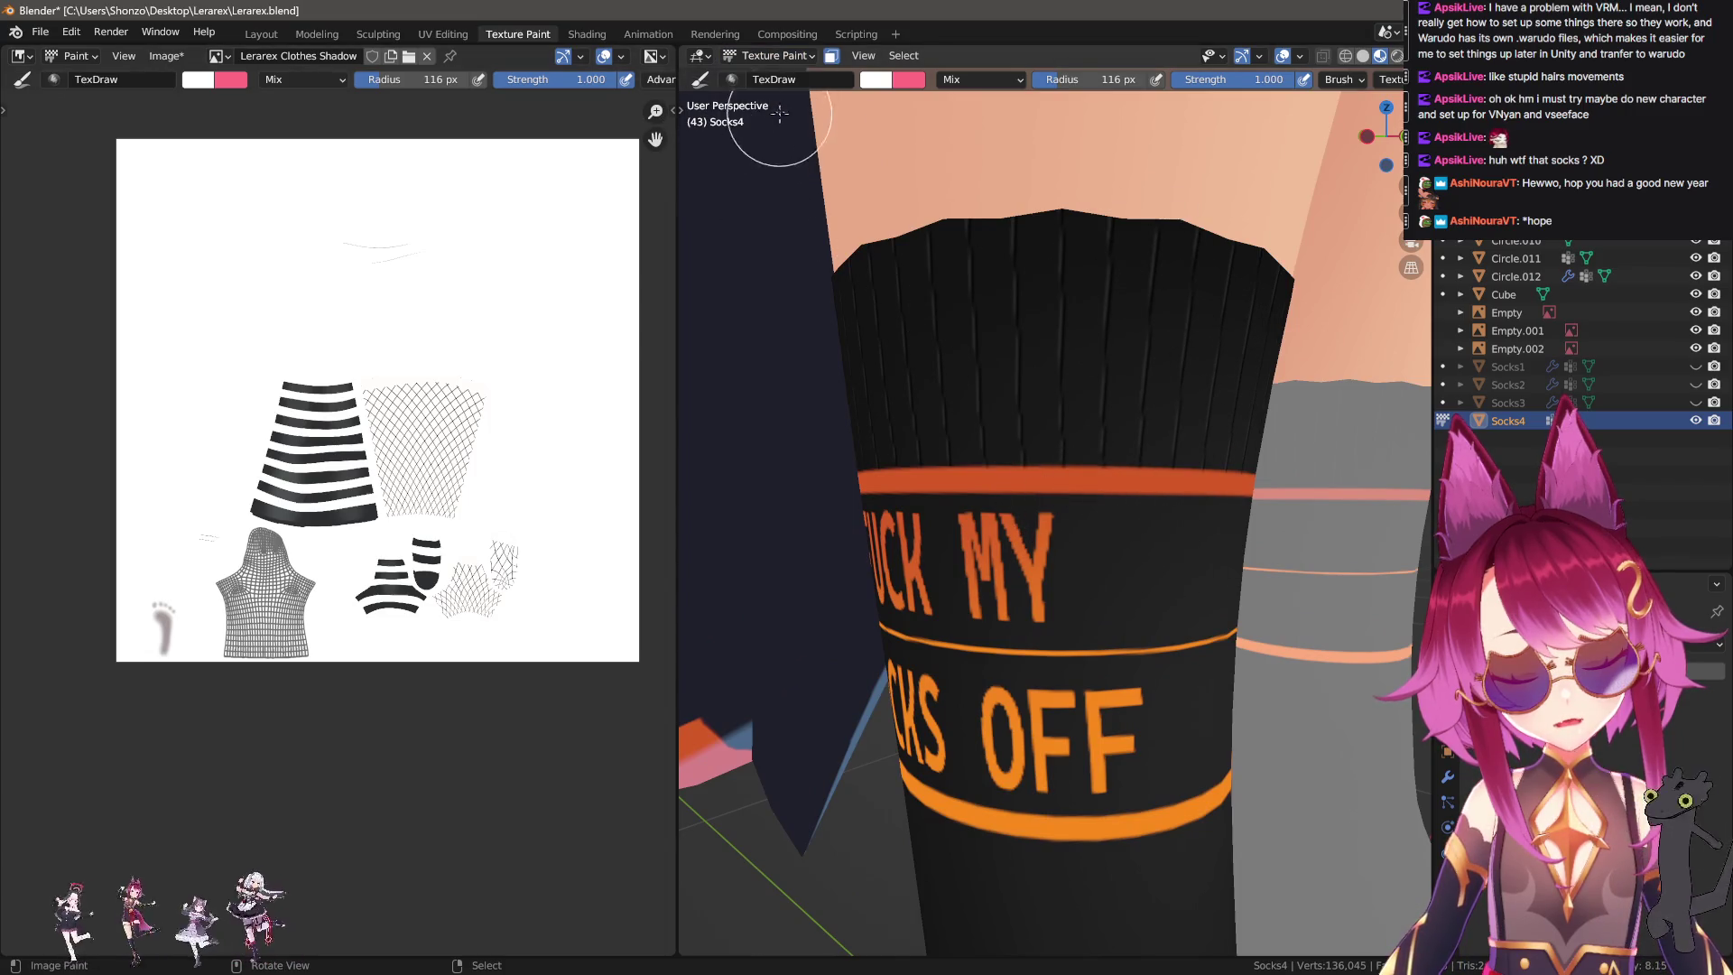
{"action": "left_click", "coordinate": [802, 57]}
{"action": "left_click", "coordinate": [778, 76]}
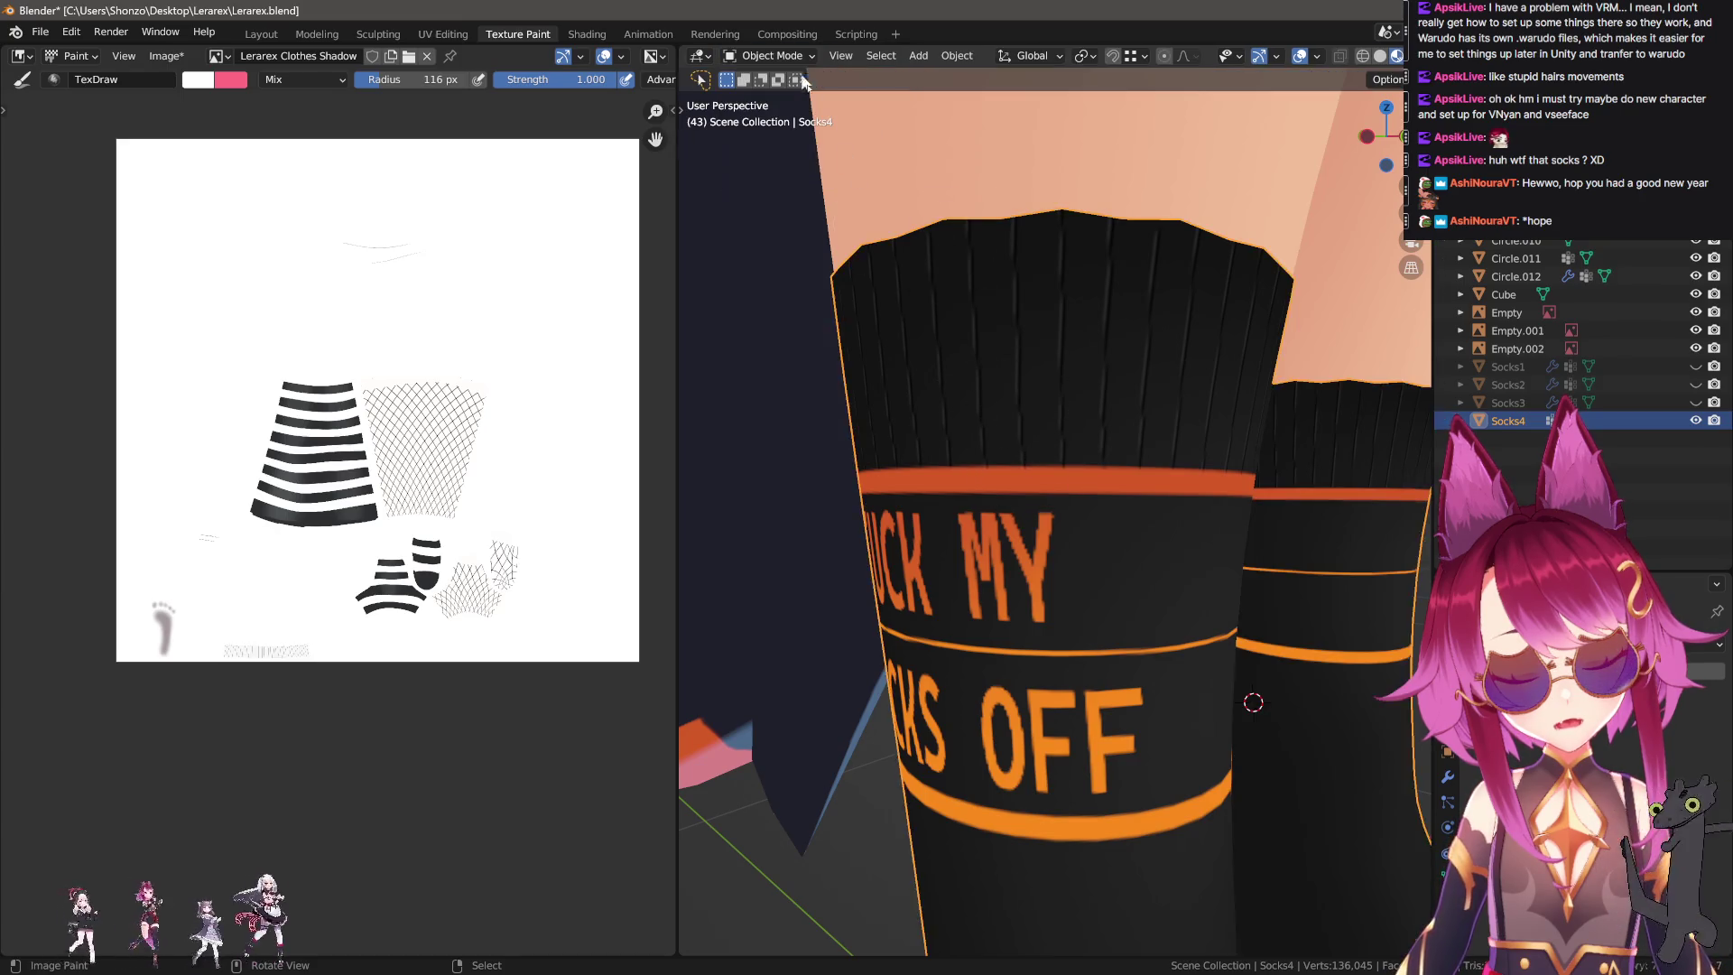
{"action": "left_click", "coordinate": [784, 56]}
{"action": "left_click", "coordinate": [795, 171]}
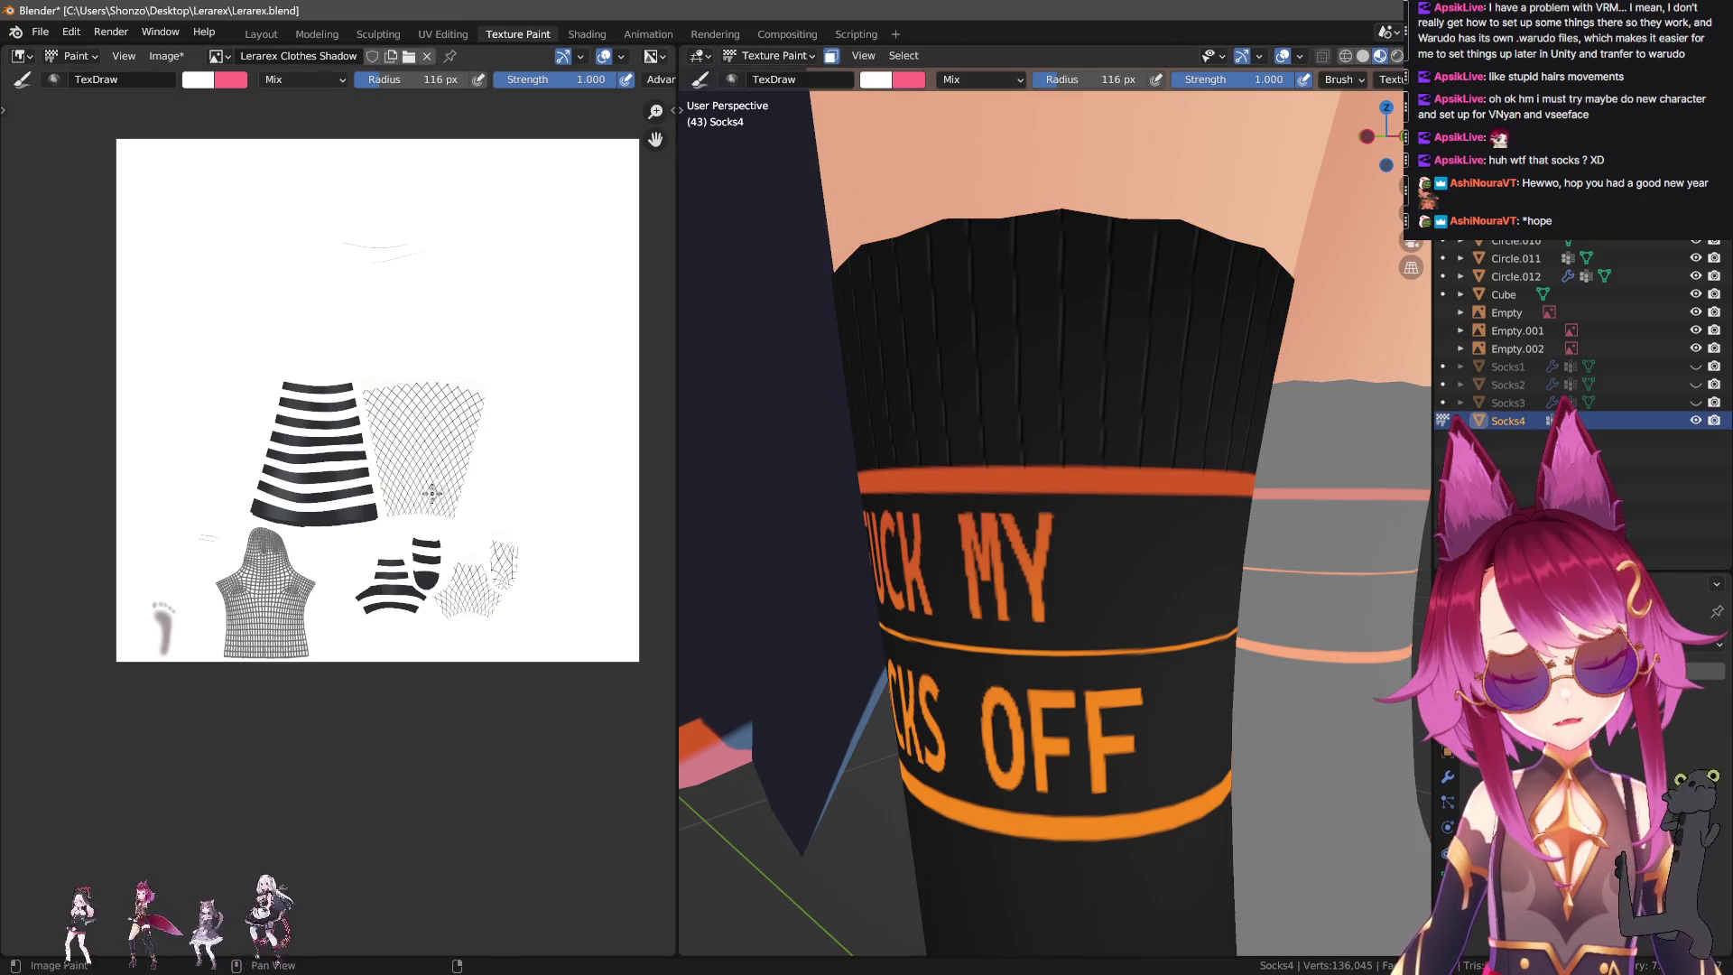
{"action": "key", "text": "Tab"}
{"action": "key", "text": "Tab"}
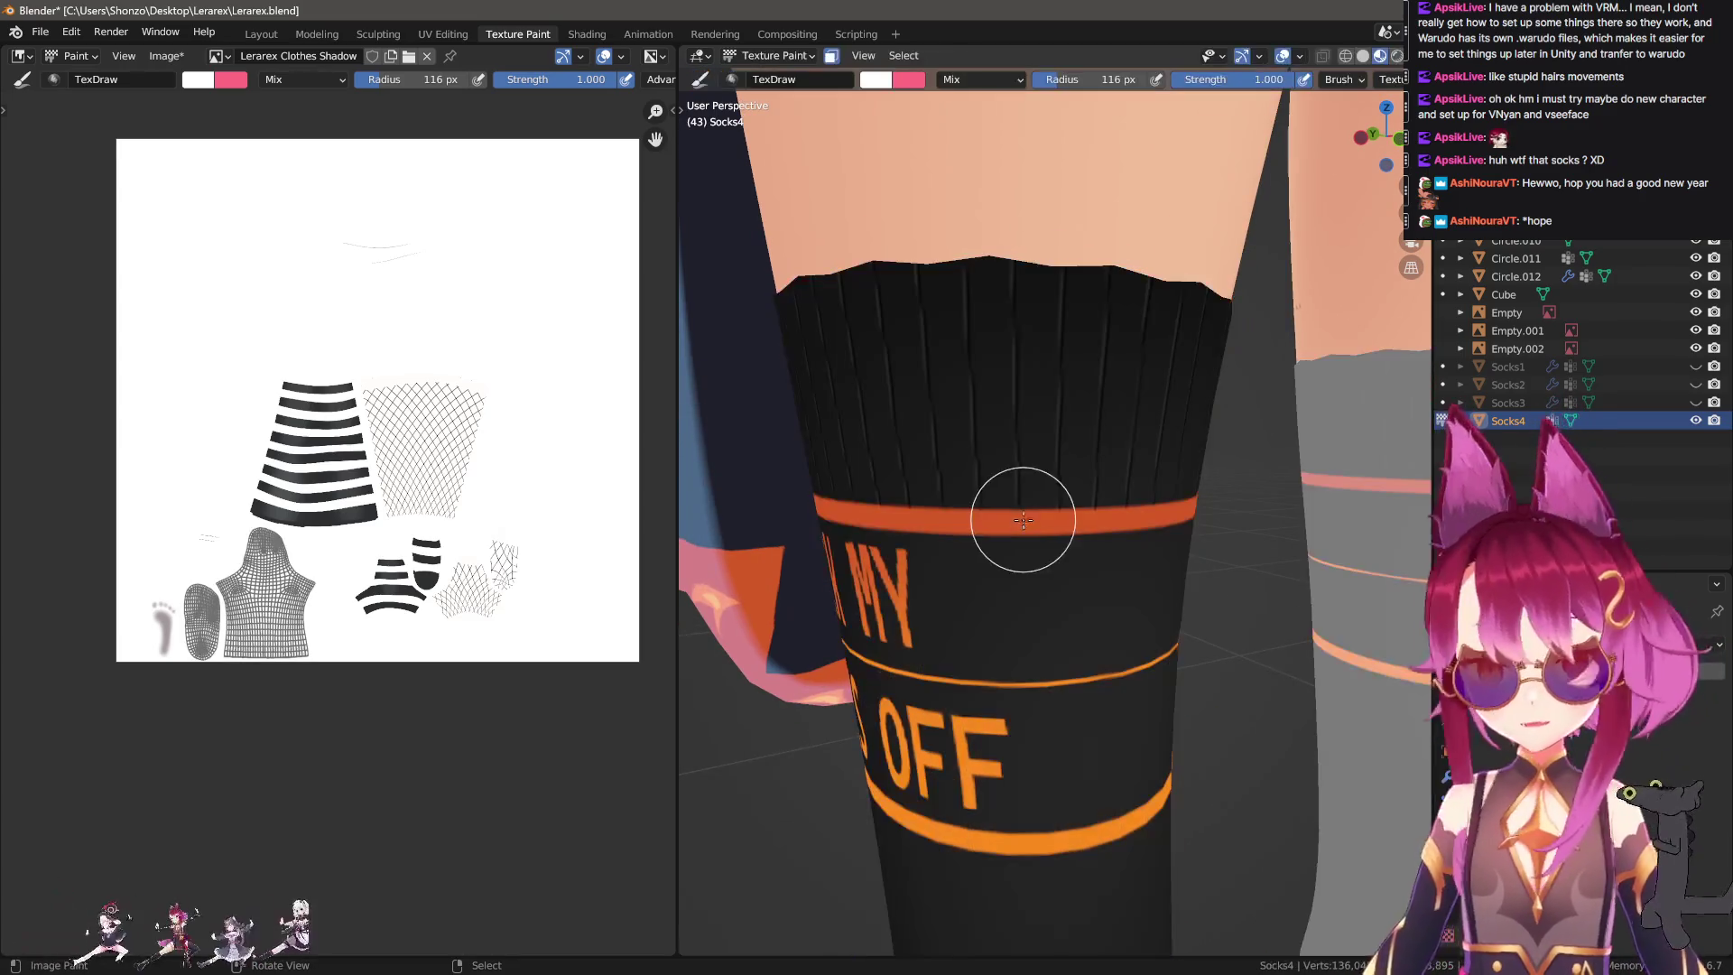
Zoom the image editor onto the UV mesh and set the brush radius to 139 px.
{"action": "scroll", "coordinate": [277, 700], "scroll_direction": "up", "scroll_amount": 5}
{"action": "scroll", "coordinate": [277, 700], "scroll_direction": "up", "scroll_amount": 3}
{"action": "scroll", "coordinate": [387, 349], "scroll_direction": "up", "scroll_amount": 2}
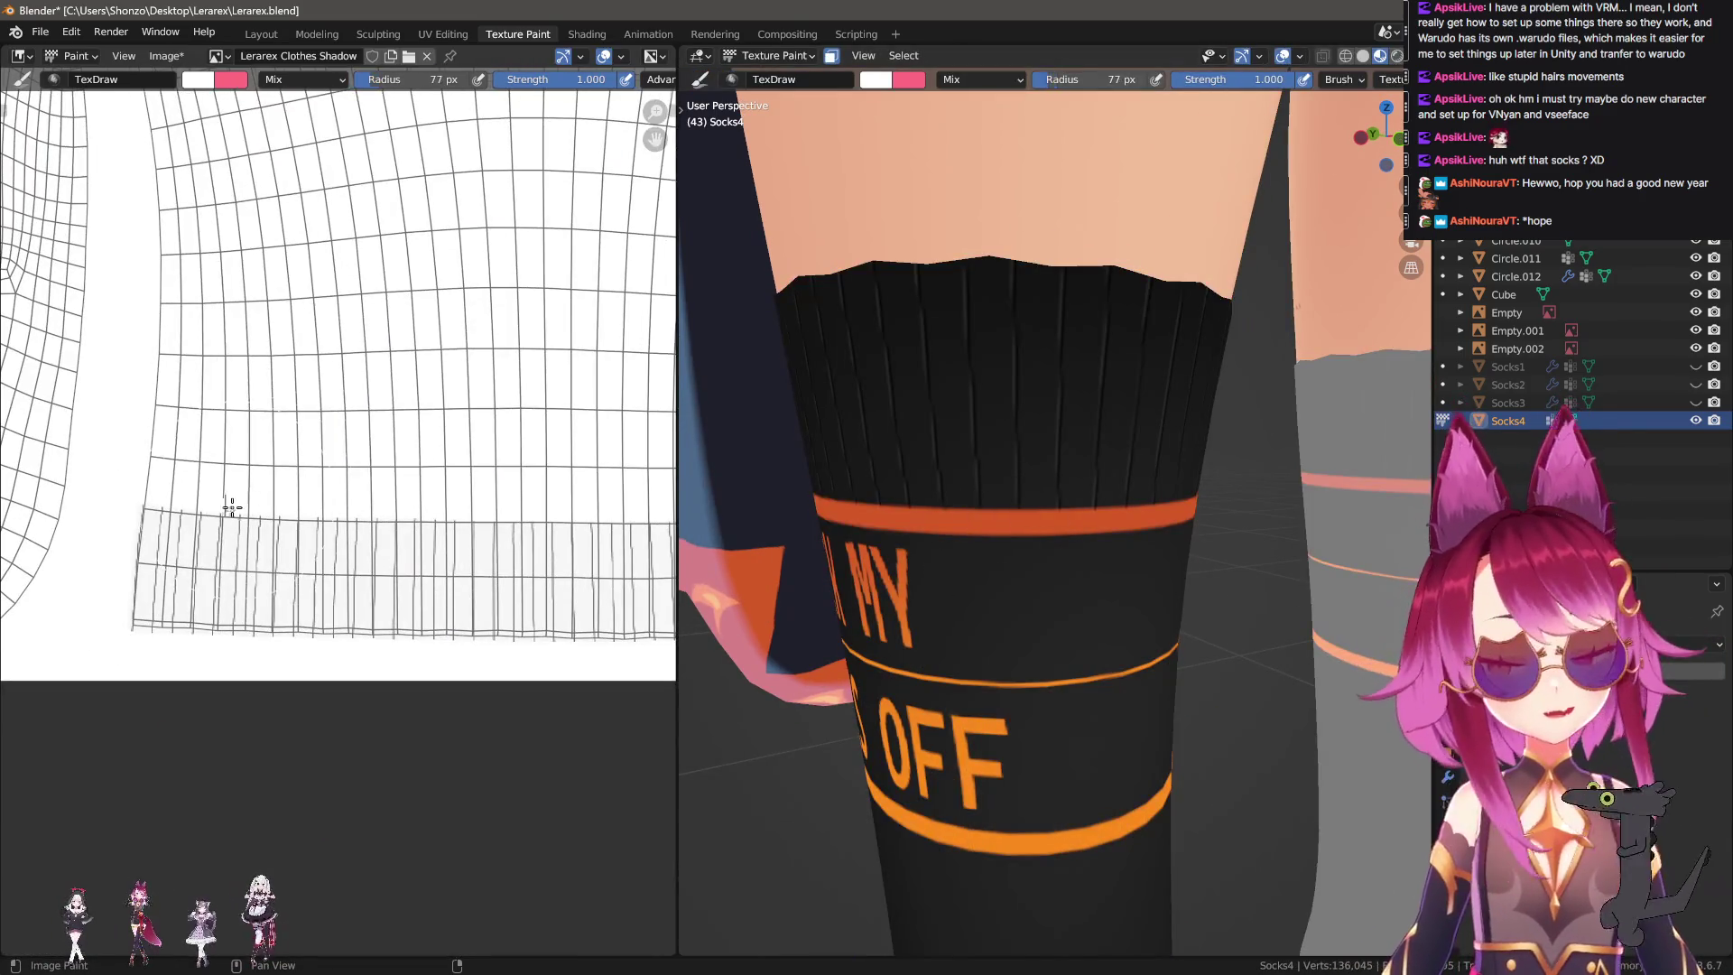
{"action": "scroll", "coordinate": [373, 497], "scroll_direction": "up", "scroll_amount": 2}
{"action": "middle_click_drag", "start_coordinate": [372, 497], "coordinate": [445, 479]}
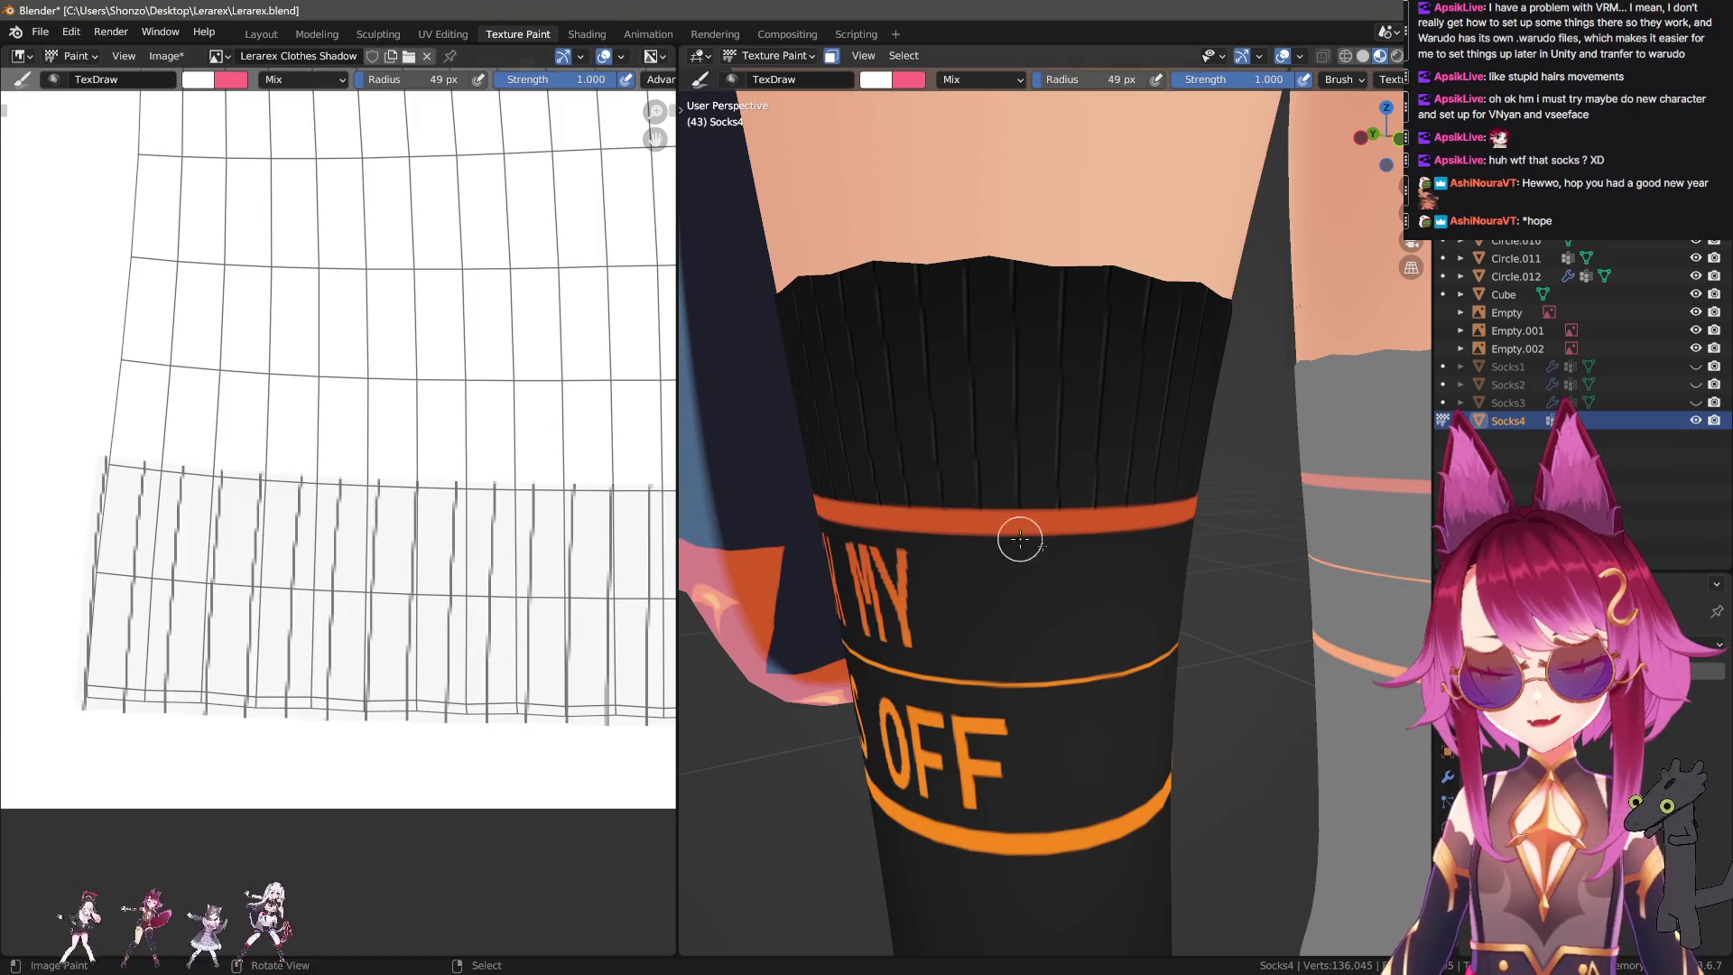
{"action": "scroll", "coordinate": [975, 528], "scroll_direction": "up", "scroll_amount": 5}
{"action": "left_click_drag", "start_coordinate": [1013, 429], "coordinate": [793, 464]}
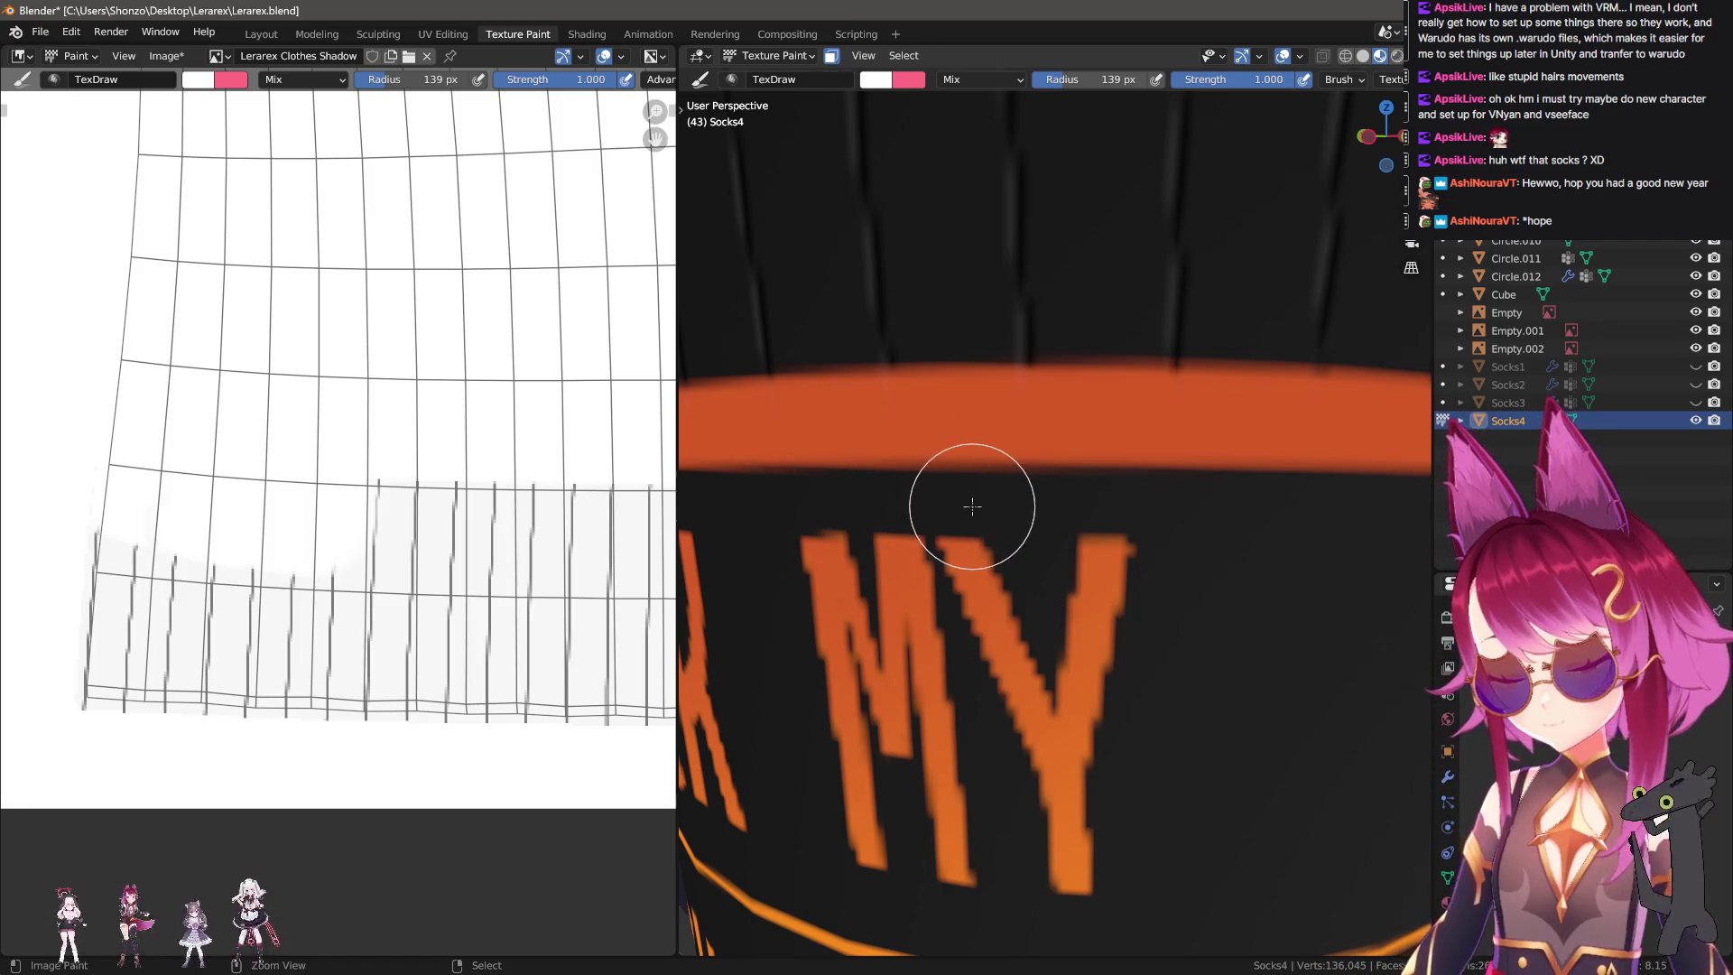
Review the TexDraw brush settings in the sidebar, then hide it.
{"action": "key", "text": "n"}
{"action": "scroll", "coordinate": [1290, 832], "scroll_direction": "down", "scroll_amount": 5}
{"action": "scroll", "coordinate": [1291, 833], "scroll_direction": "down", "scroll_amount": 3}
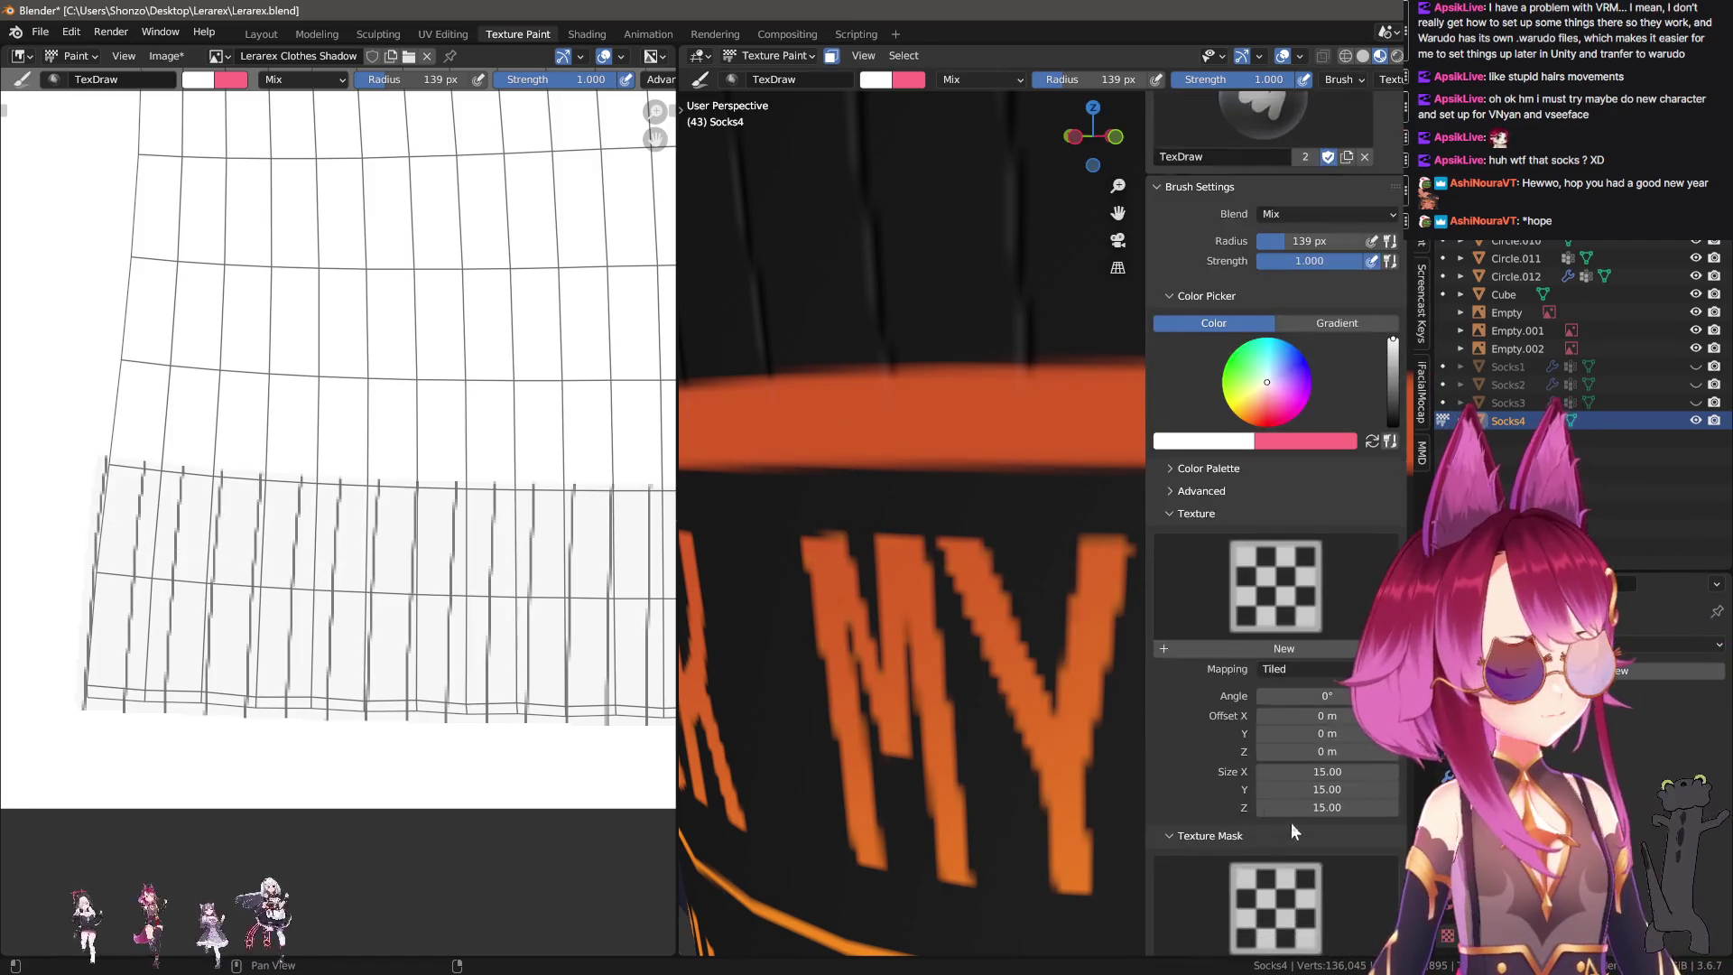
{"action": "scroll", "coordinate": [1291, 831], "scroll_direction": "down", "scroll_amount": 5}
{"action": "scroll", "coordinate": [1264, 815], "scroll_direction": "down", "scroll_amount": 2}
{"action": "scroll", "coordinate": [1259, 866], "scroll_direction": "down", "scroll_amount": 3}
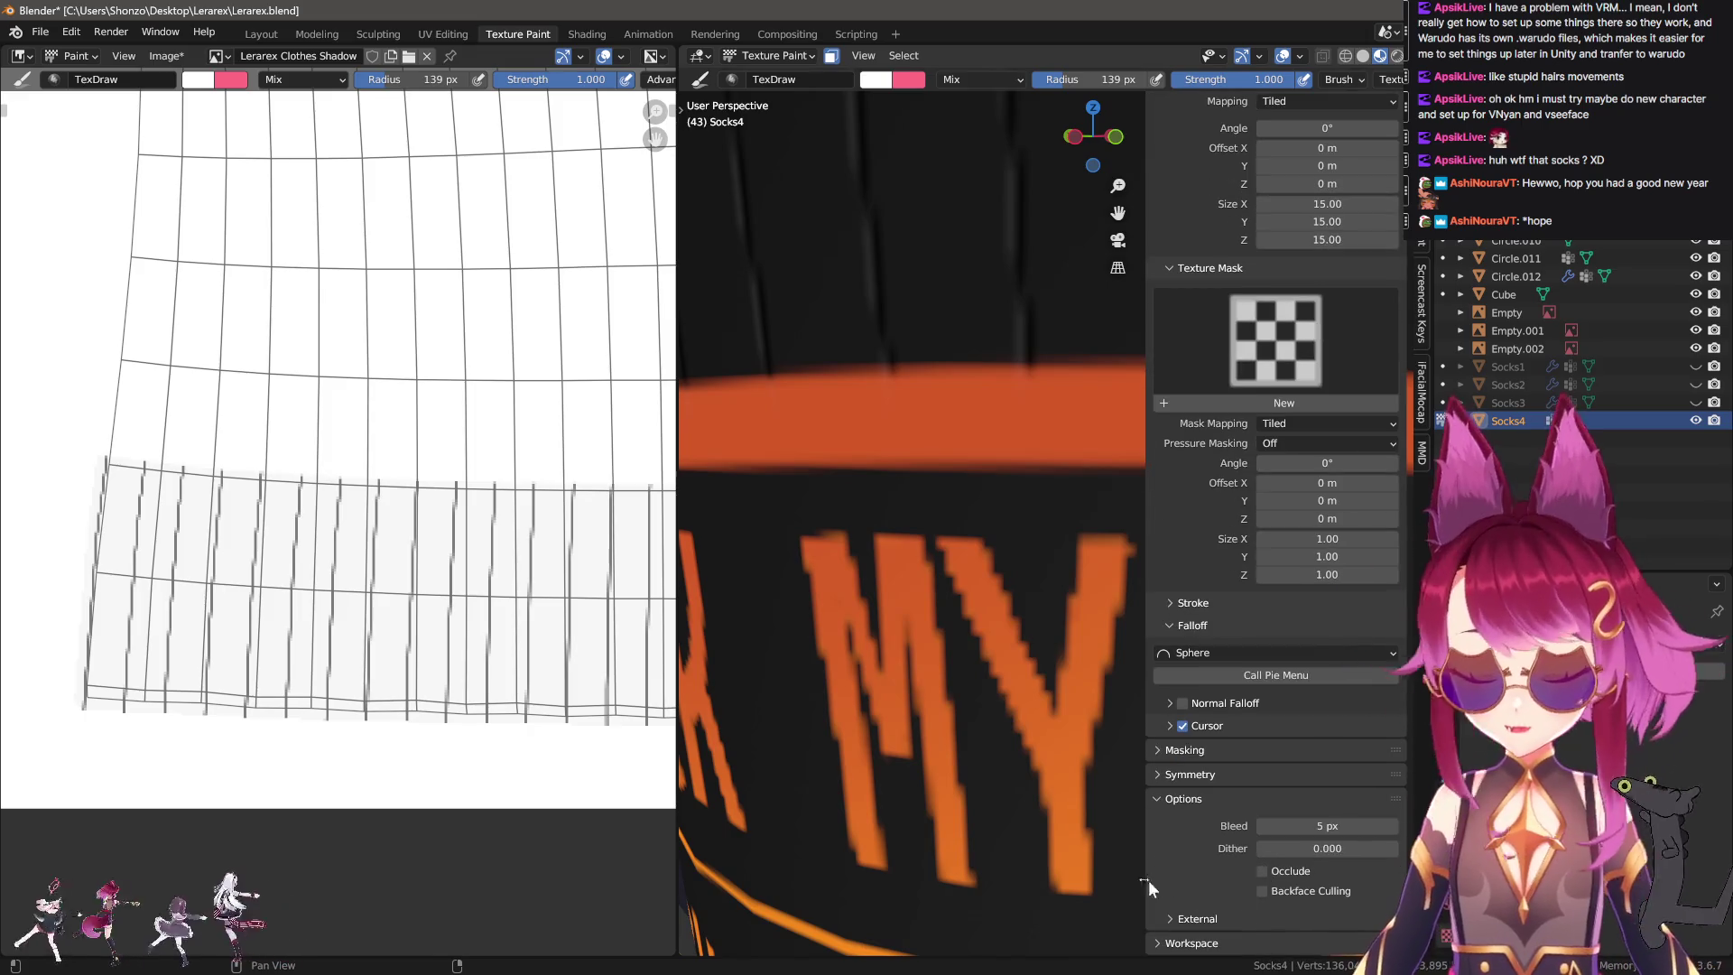
{"action": "key", "text": "n"}
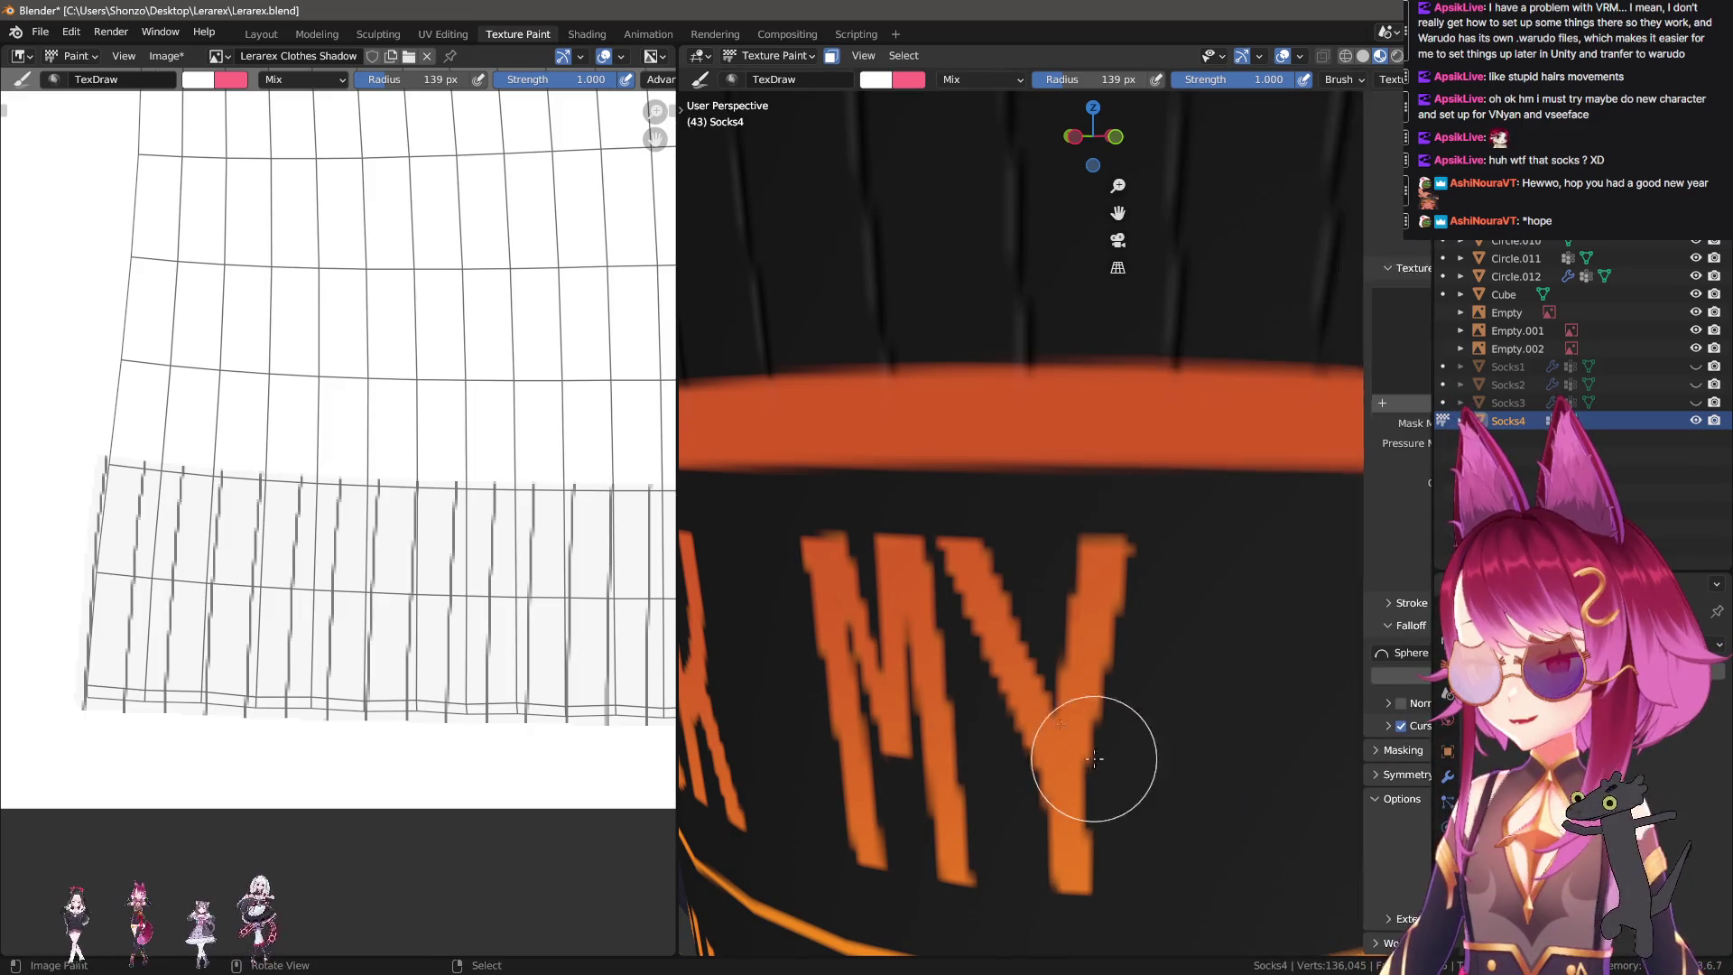
Paint two straight strokes along the sock's orange band and one just beneath it.
{"action": "middle_click_drag", "start_coordinate": [1144, 808], "coordinate": [1033, 580]}
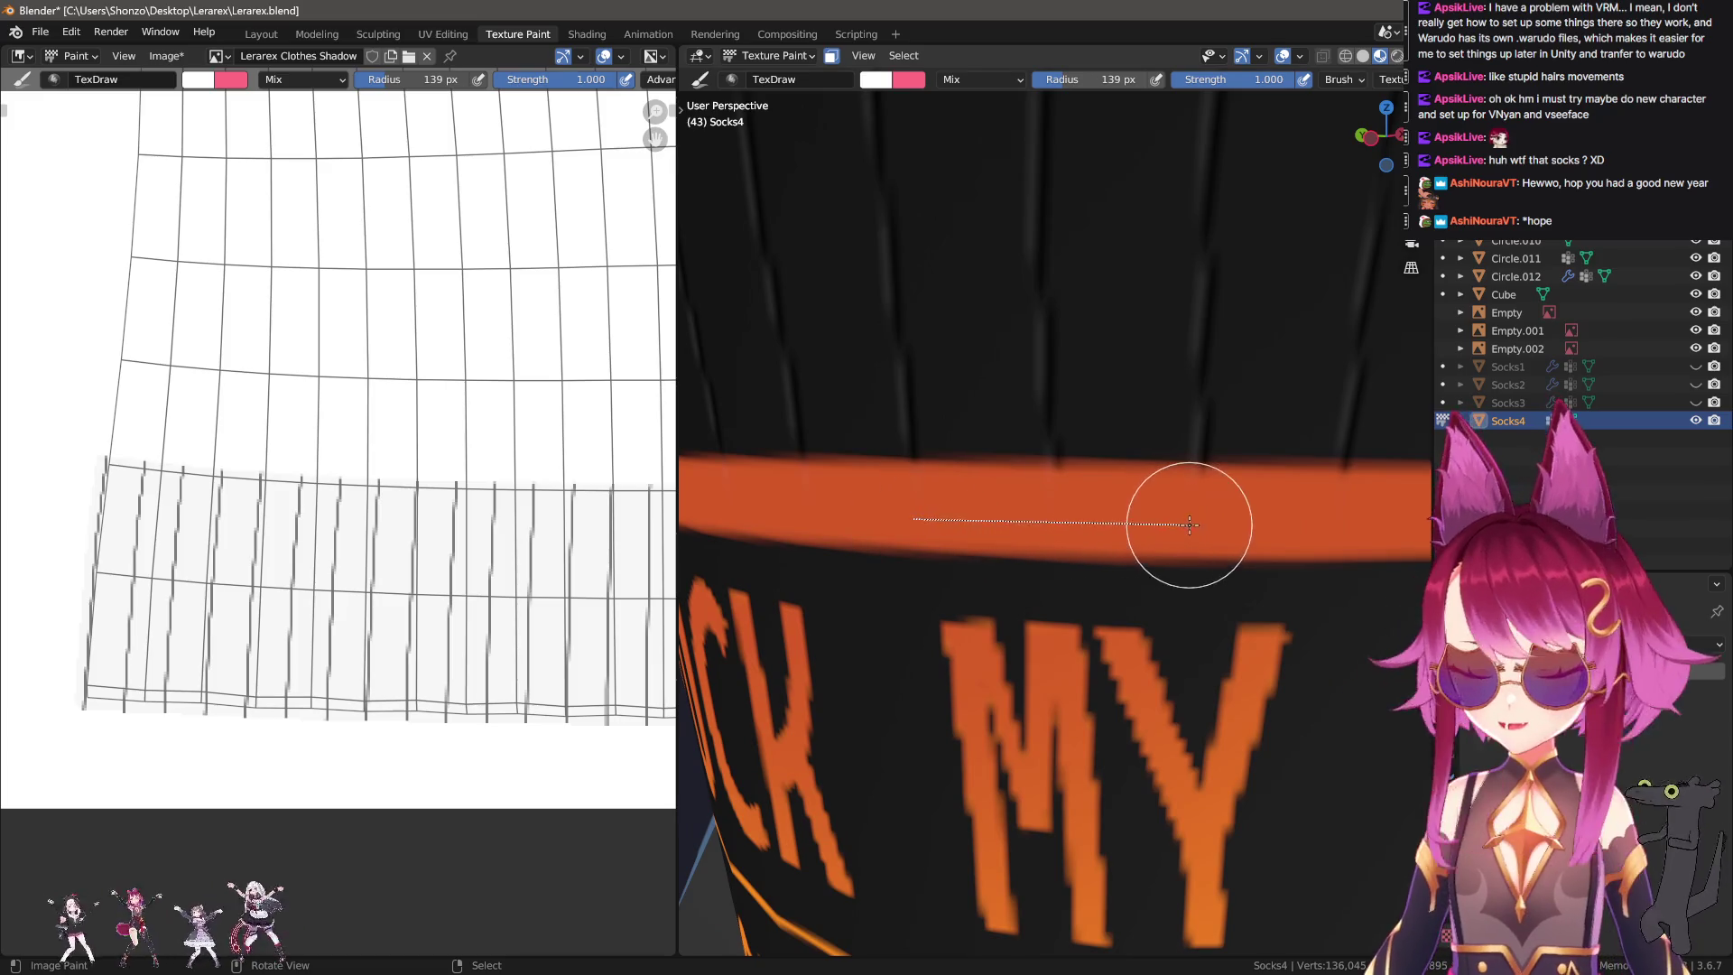
{"action": "middle_click_drag", "start_coordinate": [1179, 515], "coordinate": [998, 522]}
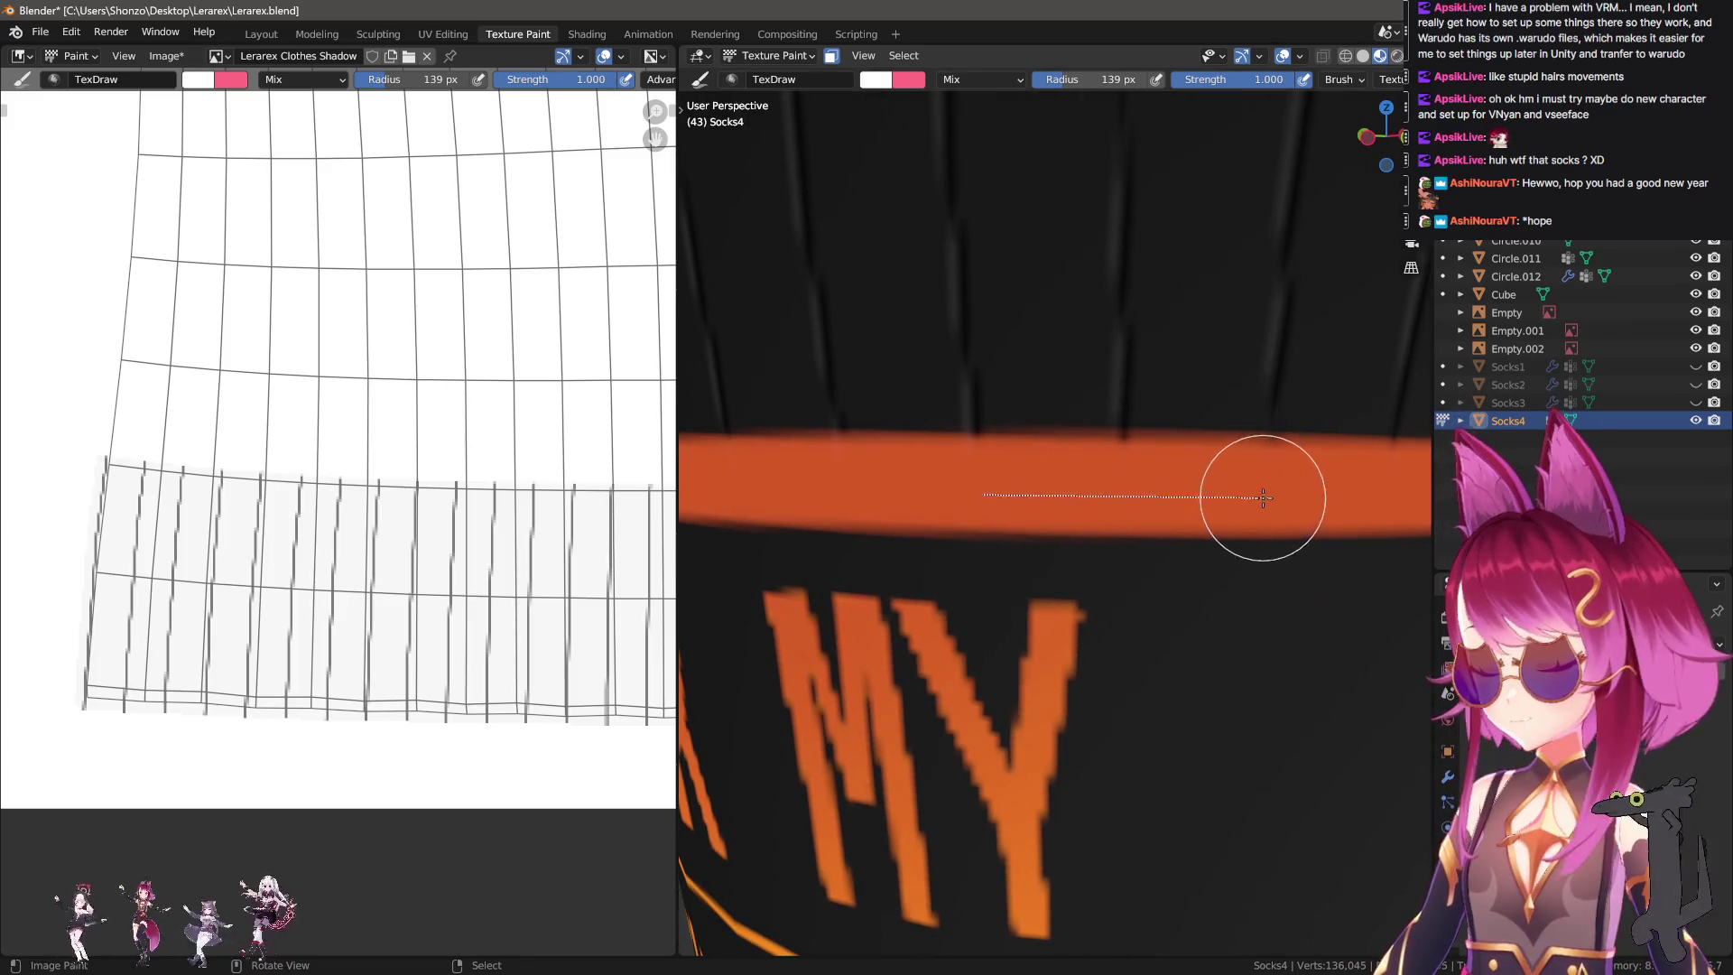
{"action": "middle_click_drag", "start_coordinate": [1246, 495], "coordinate": [829, 514]}
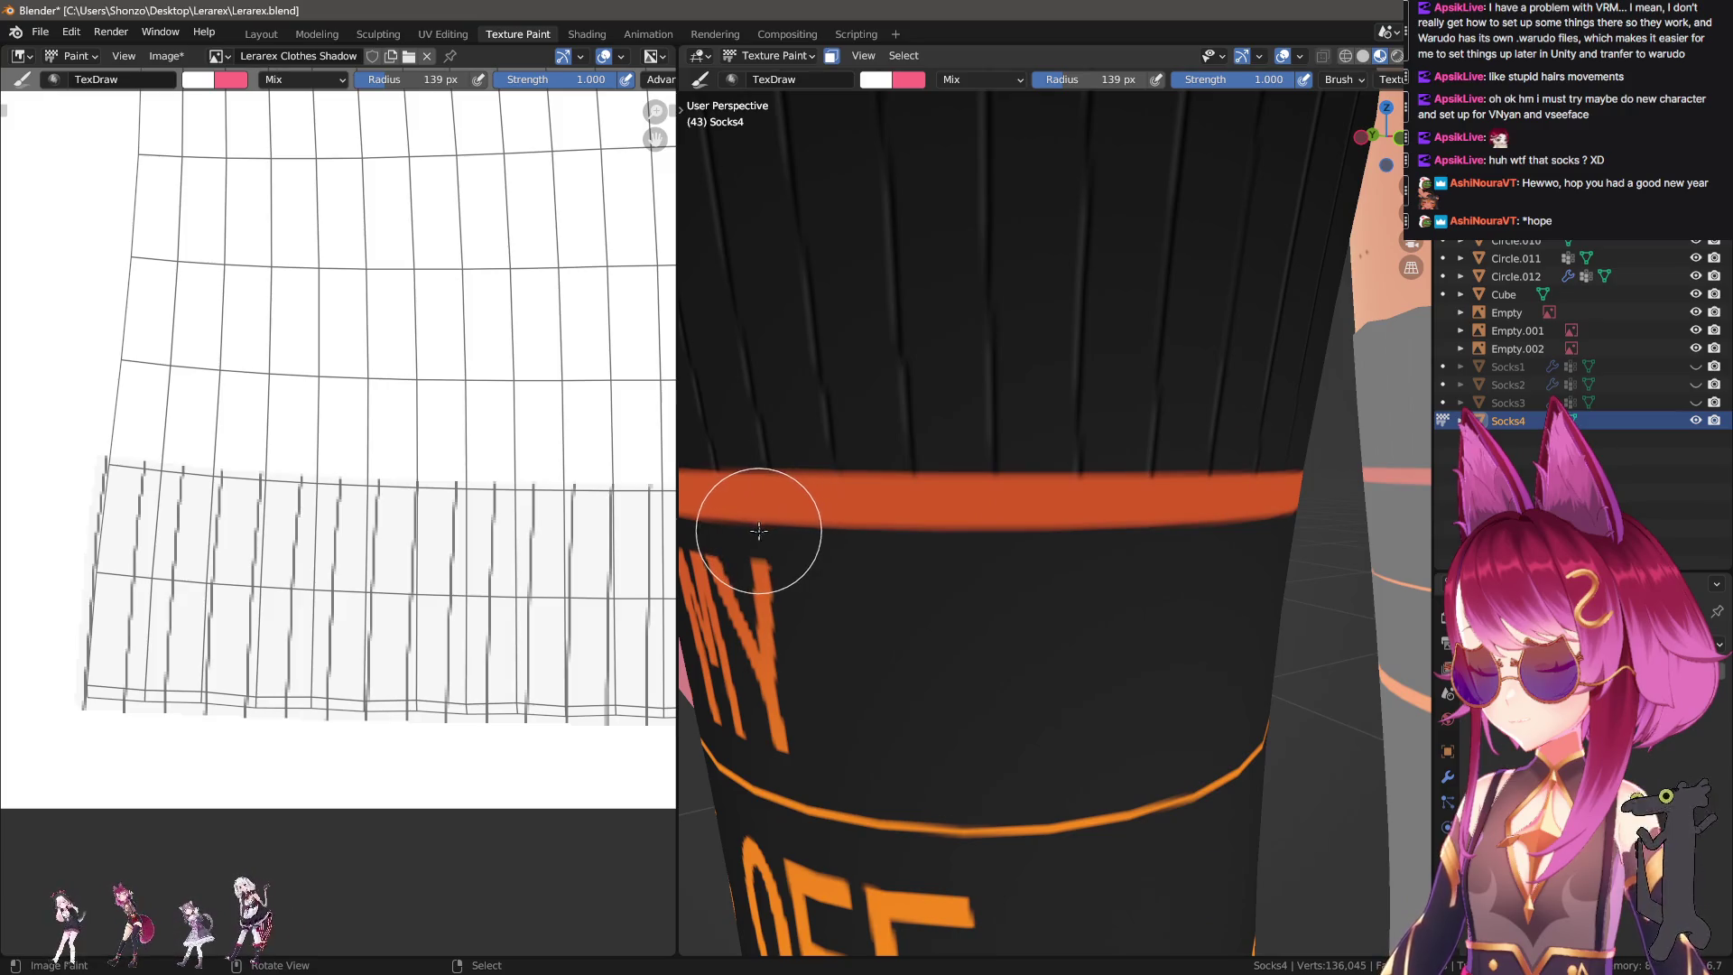
{"action": "middle_click_drag", "start_coordinate": [1075, 530], "coordinate": [860, 548]}
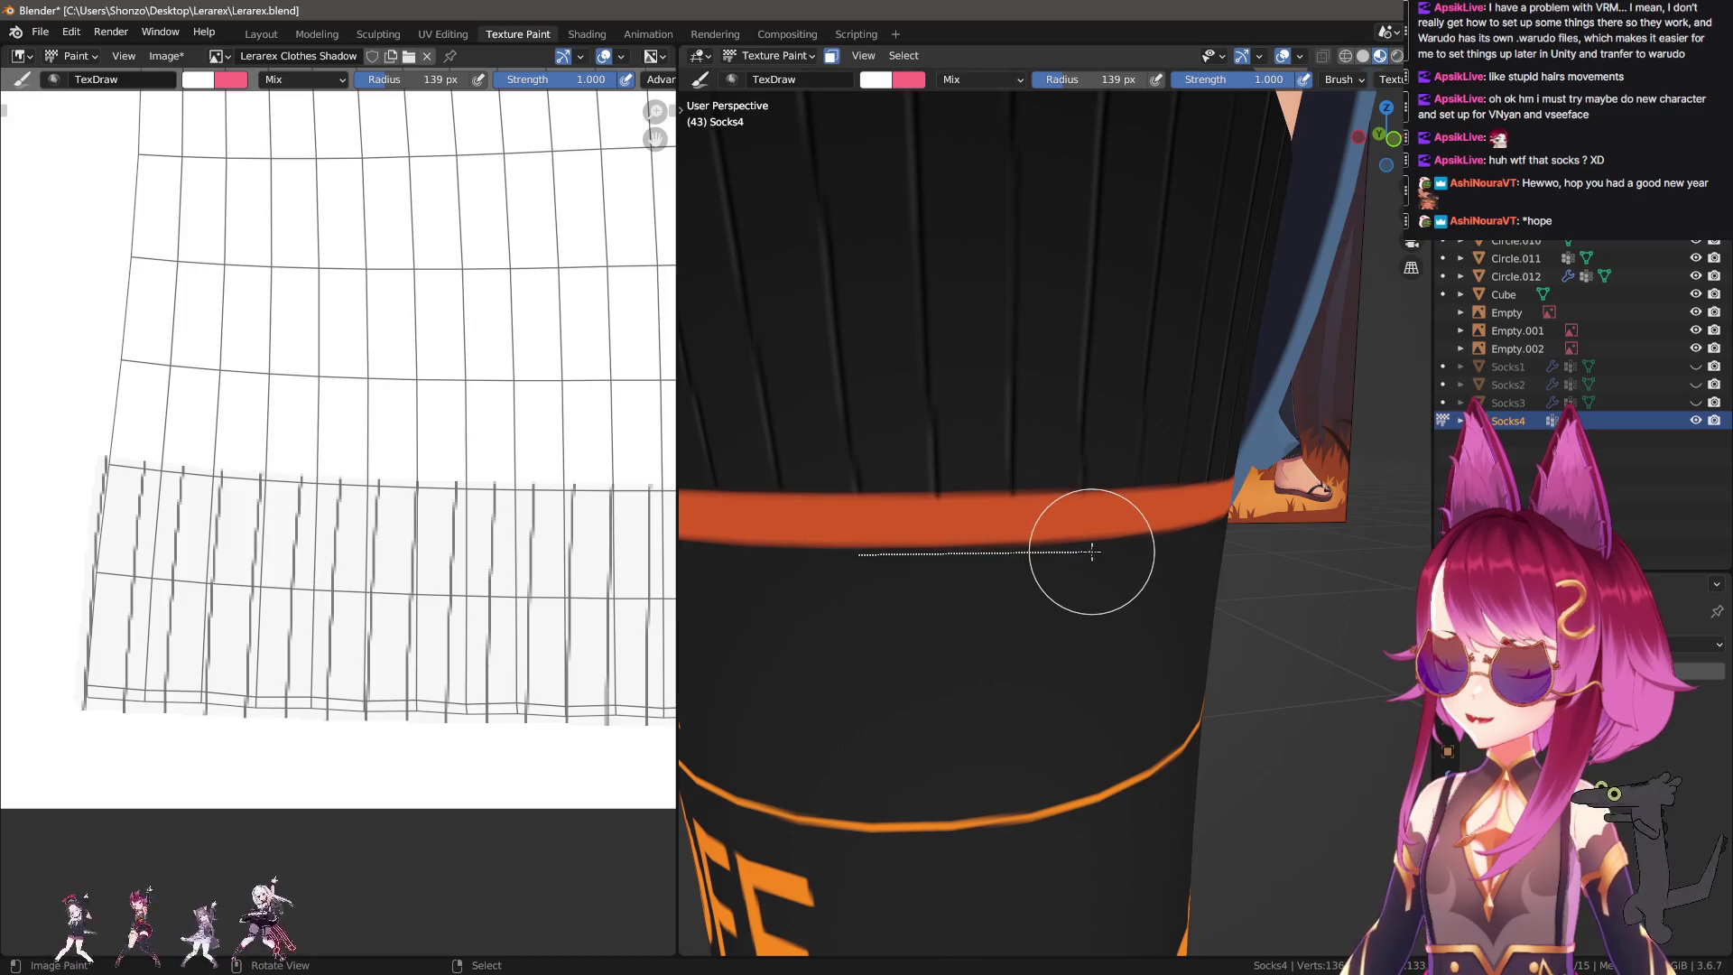
{"action": "middle_click_drag", "start_coordinate": [1094, 551], "coordinate": [1055, 587]}
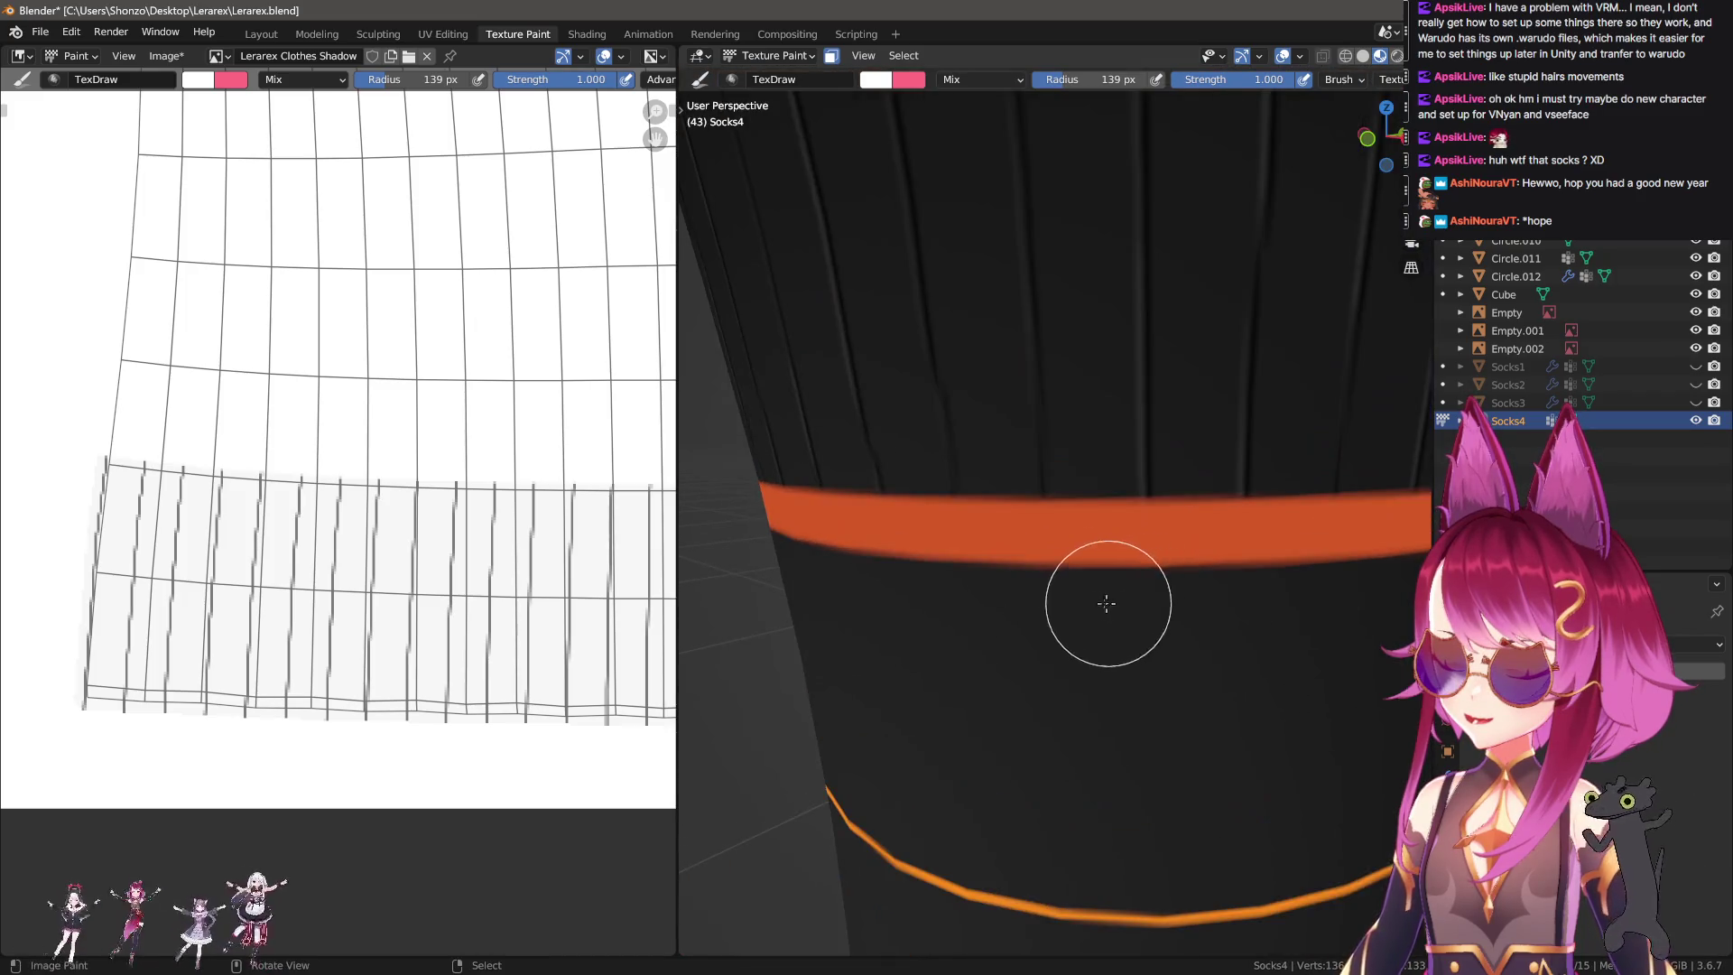
Turn the sock to face the viewer and paint three more straight lines along the band.
{"action": "middle_click_drag", "start_coordinate": [1055, 588], "coordinate": [858, 557]}
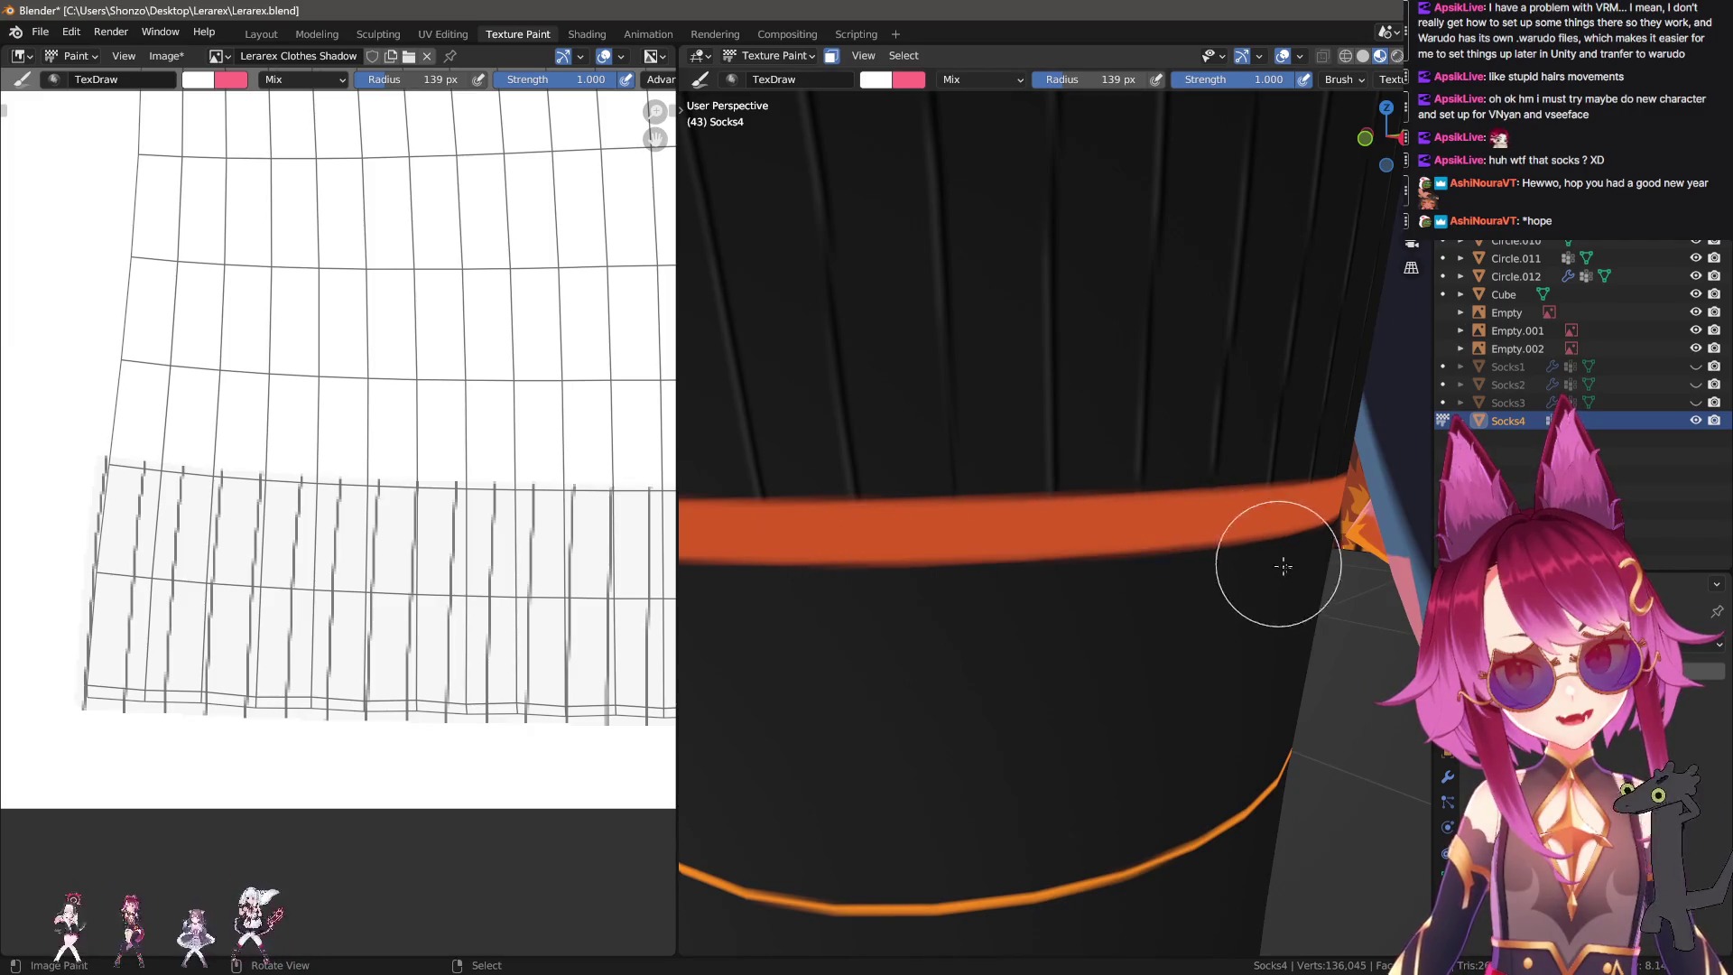
{"action": "middle_click_drag", "start_coordinate": [1279, 564], "coordinate": [907, 567]}
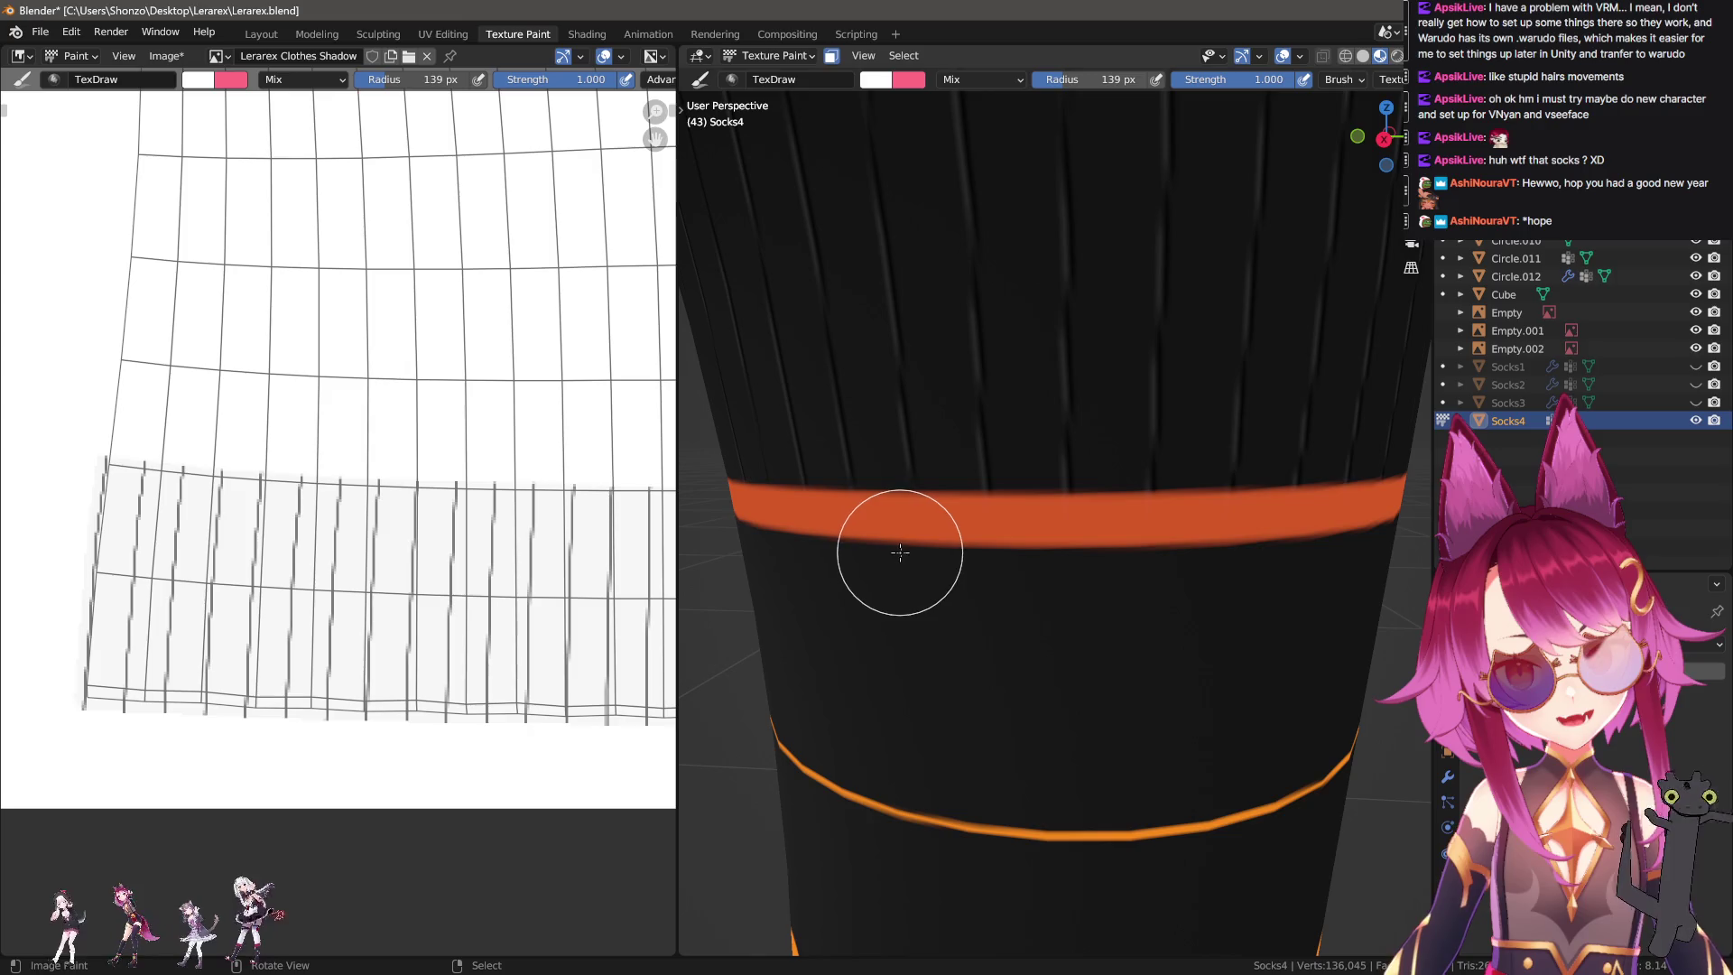
{"action": "mouse_move", "coordinate": [1115, 558]}
{"action": "left_mouse_down"}
{"action": "mouse_move", "coordinate": [1275, 550]}
{"action": "mouse_move", "coordinate": [1141, 561]}
{"action": "left_mouse_up"}
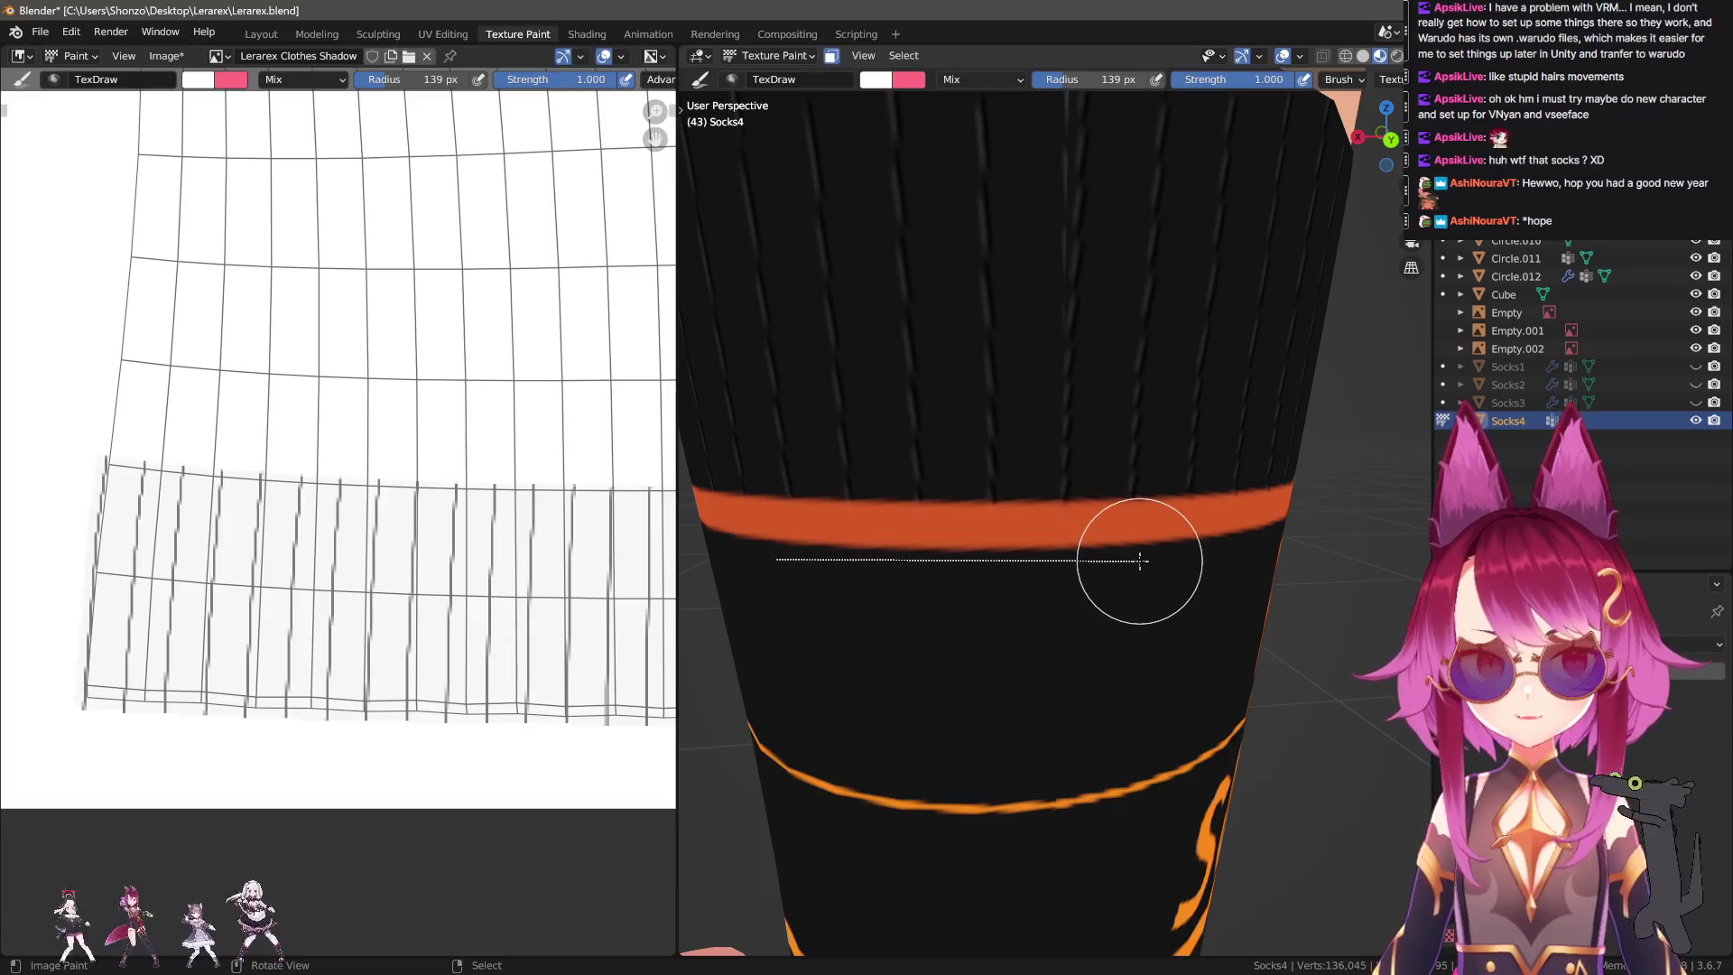
{"action": "middle_click_drag", "start_coordinate": [1141, 560], "coordinate": [992, 564]}
{"action": "left_click_drag", "start_coordinate": [952, 560], "coordinate": [1231, 561]}
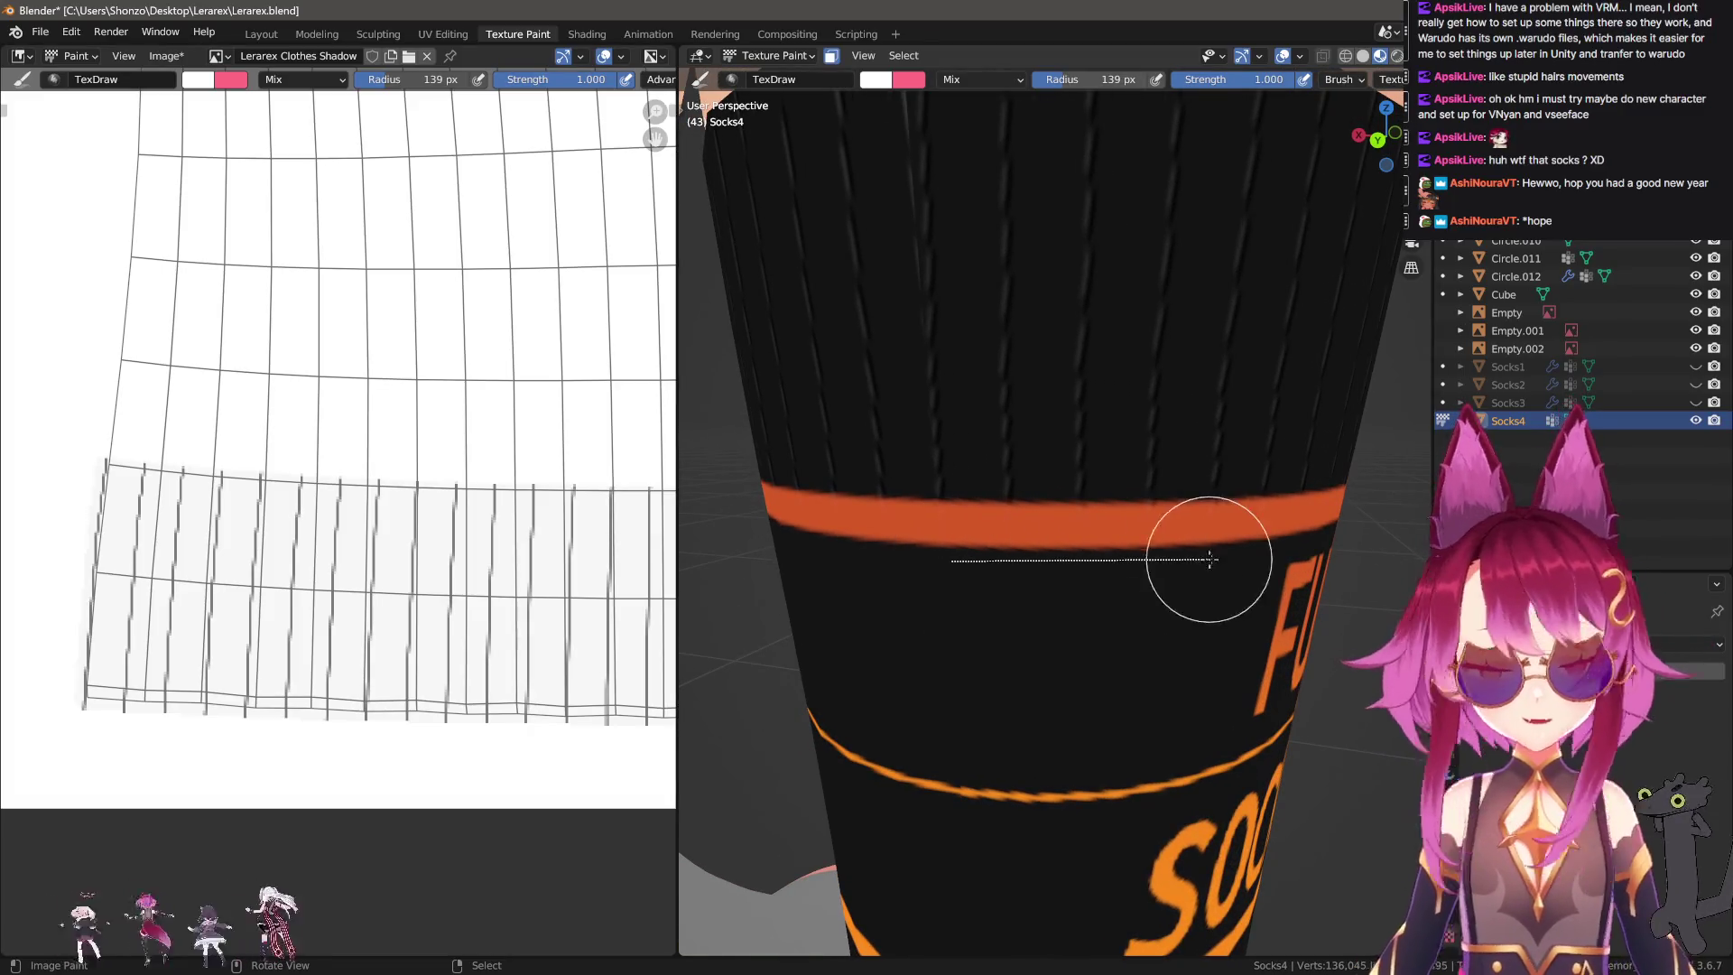
{"action": "mouse_move", "coordinate": [1230, 560]}
{"action": "middle_mouse_down"}
{"action": "mouse_move", "coordinate": [1211, 580]}
{"action": "mouse_move", "coordinate": [1101, 573]}
{"action": "middle_mouse_up"}
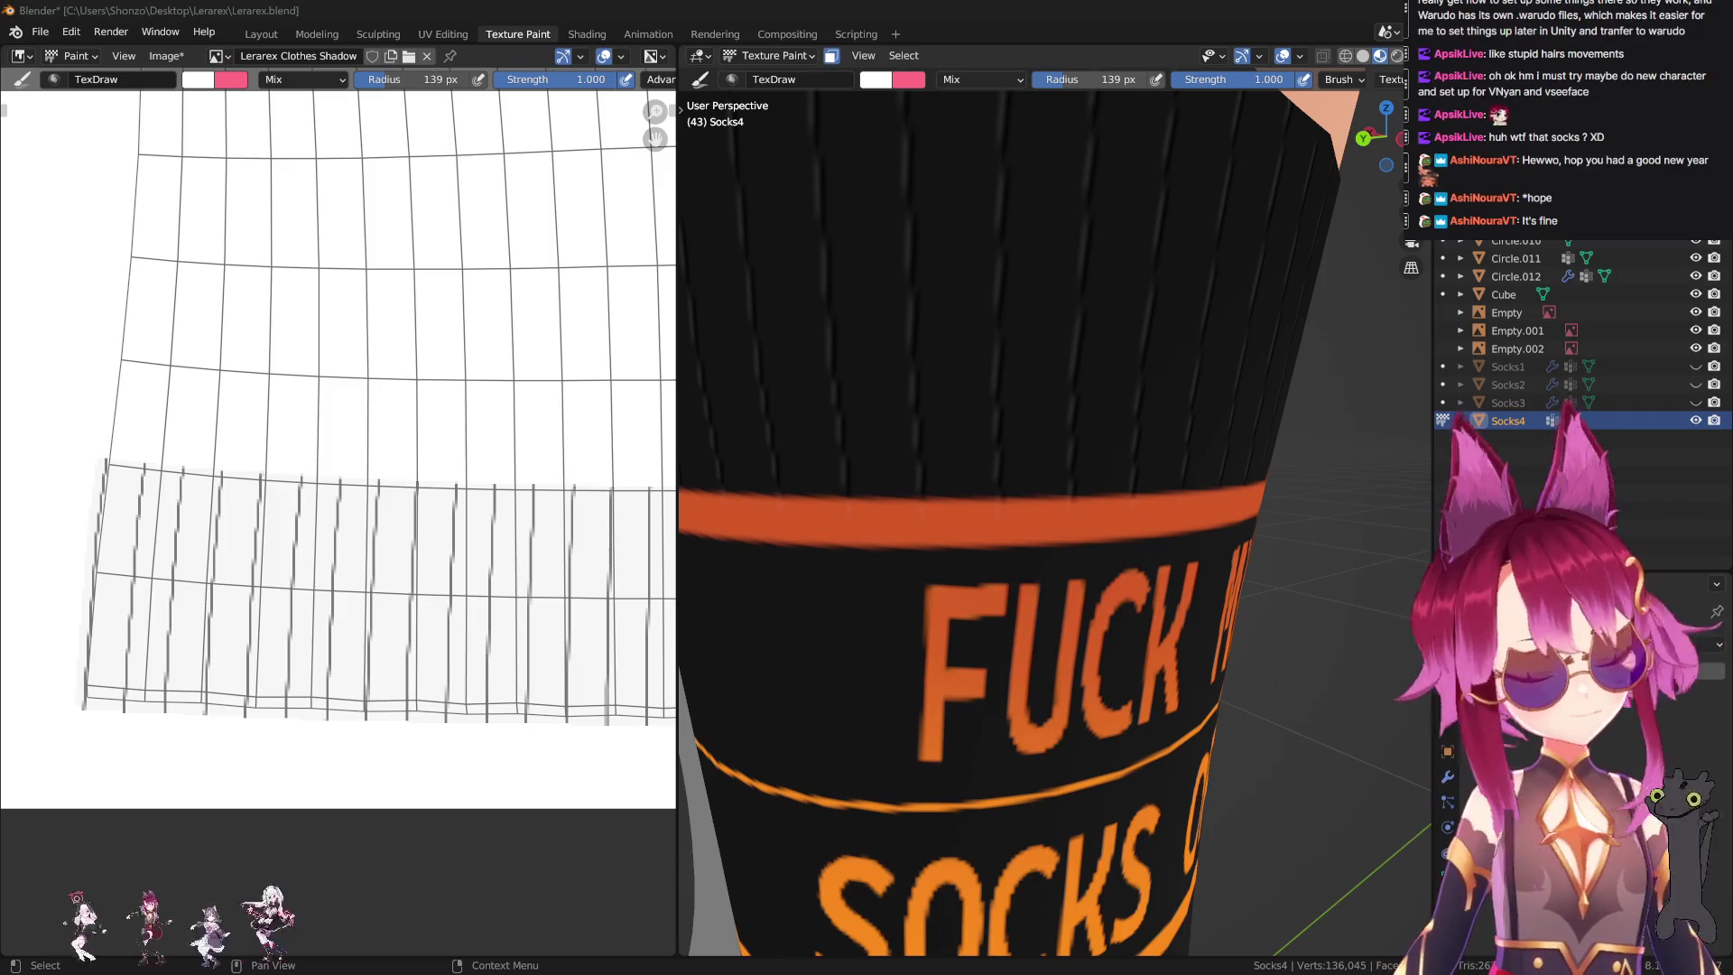
{"action": "scroll", "coordinate": [949, 406], "scroll_direction": "down", "scroll_amount": 10}
{"action": "scroll", "coordinate": [343, 451], "scroll_direction": "down", "scroll_amount": 3}
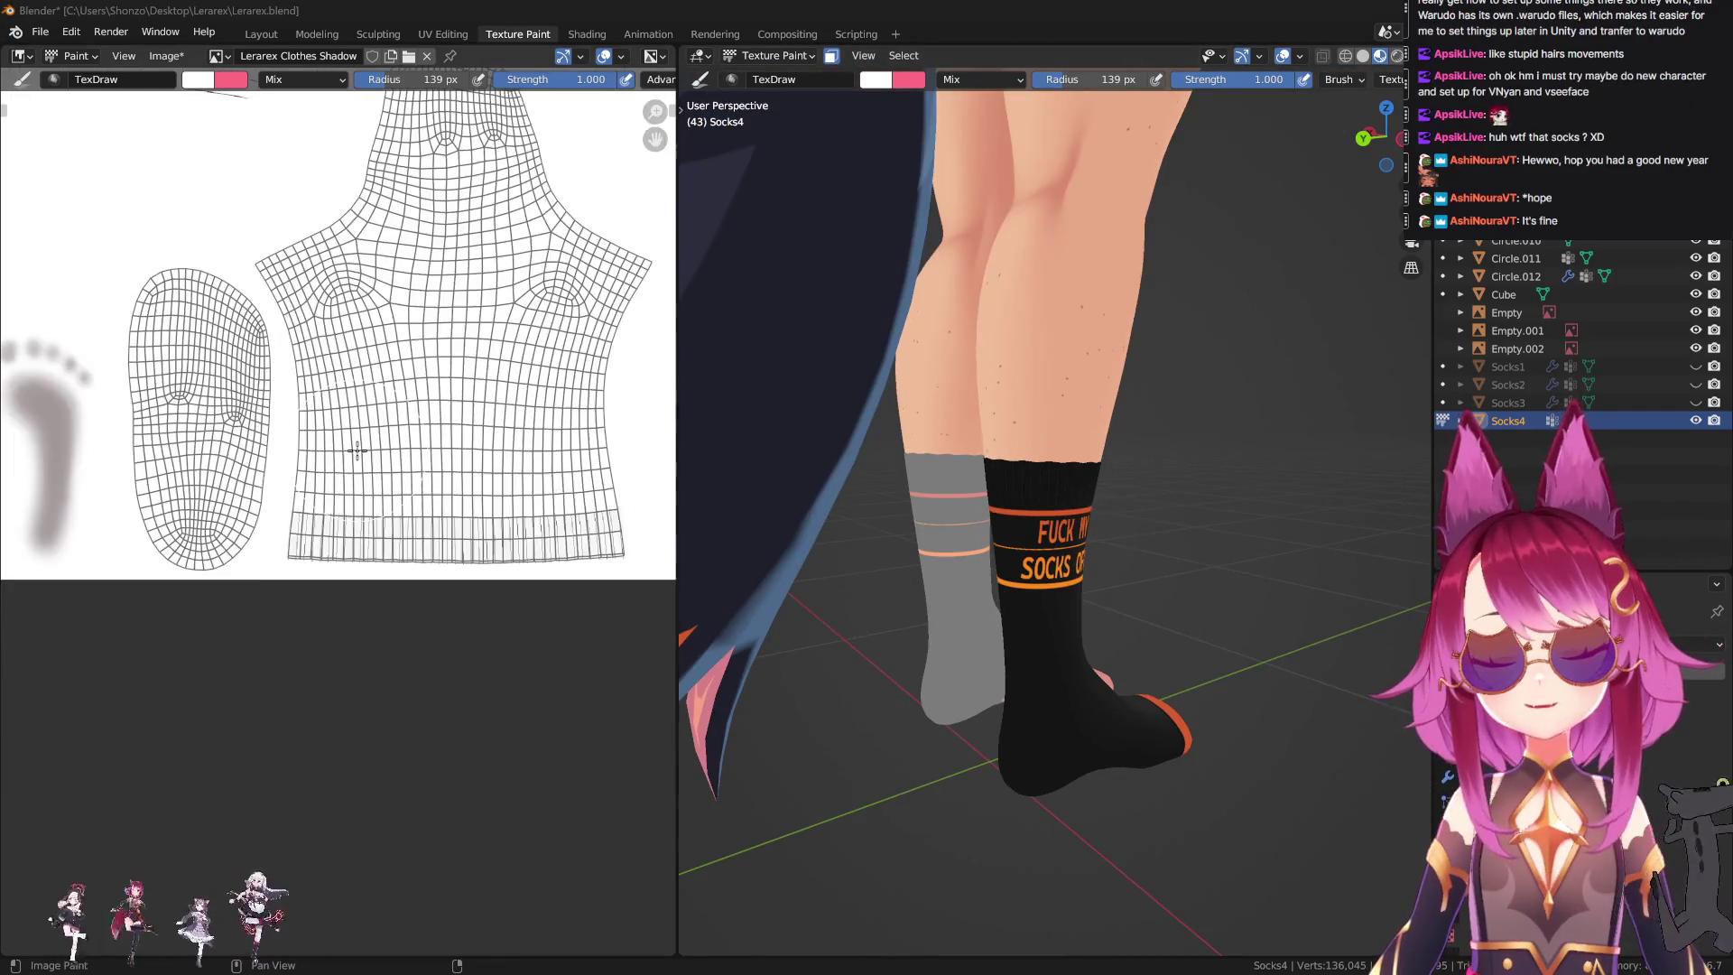
{"action": "scroll", "coordinate": [308, 501], "scroll_direction": "down", "scroll_amount": 3}
{"action": "scroll", "coordinate": [308, 501], "scroll_direction": "up", "scroll_amount": 3}
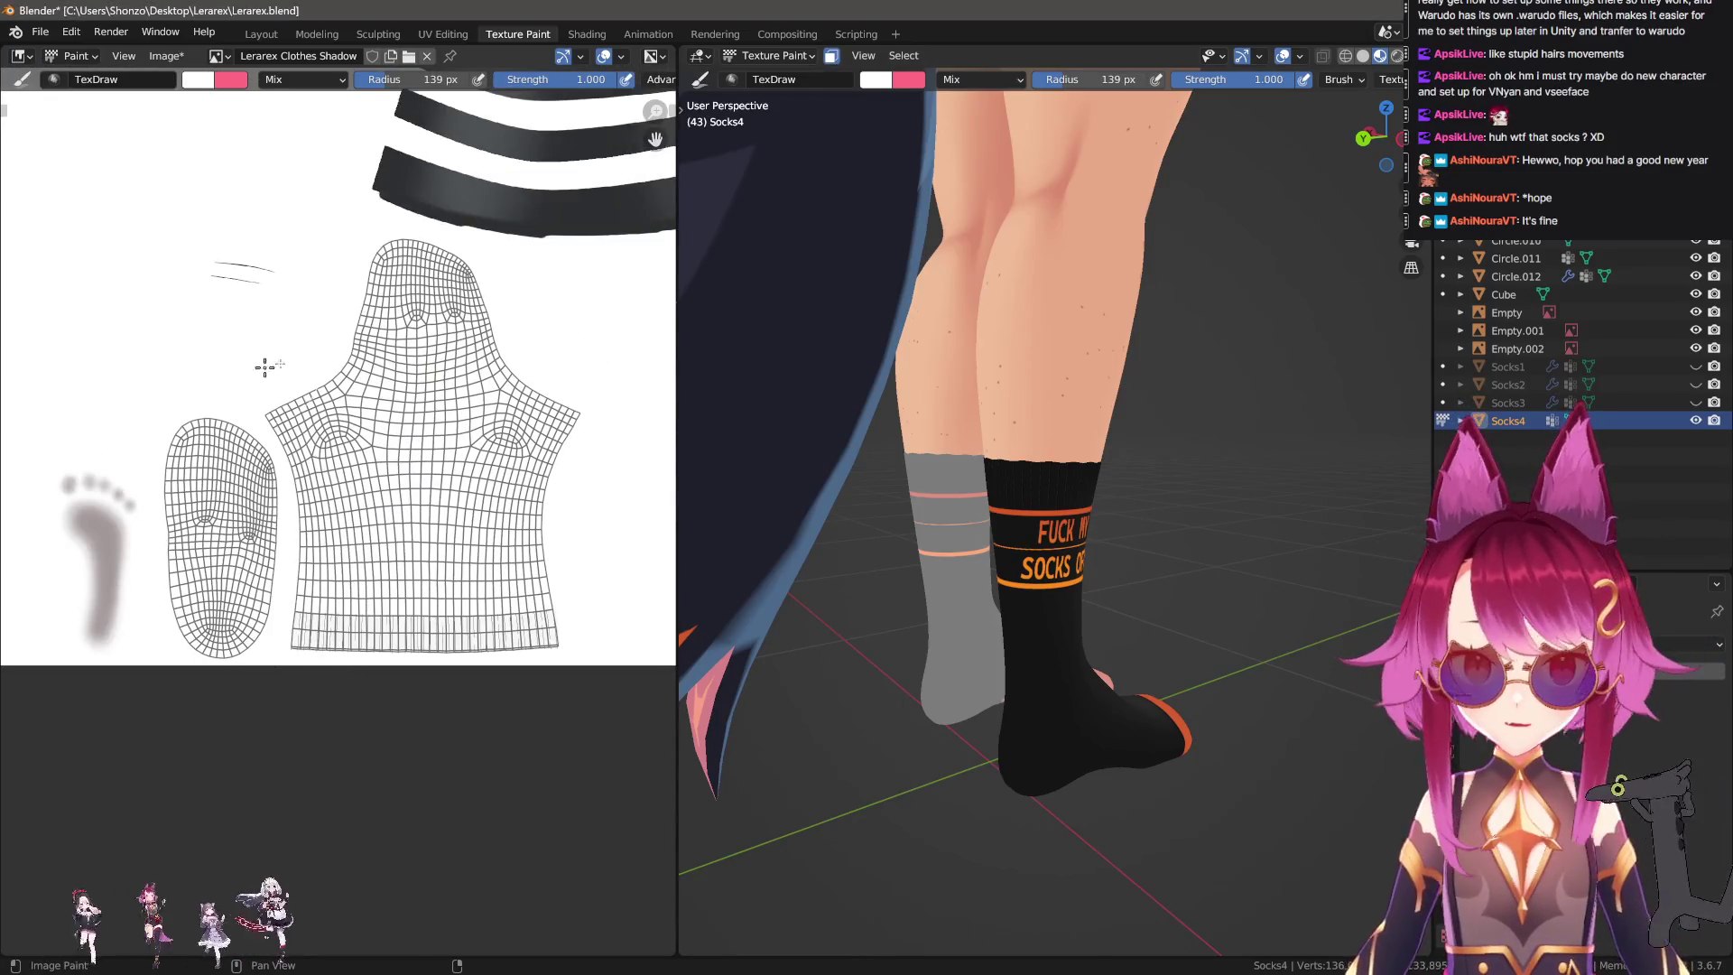
{"action": "middle_click_drag", "start_coordinate": [320, 504], "coordinate": [303, 535]}
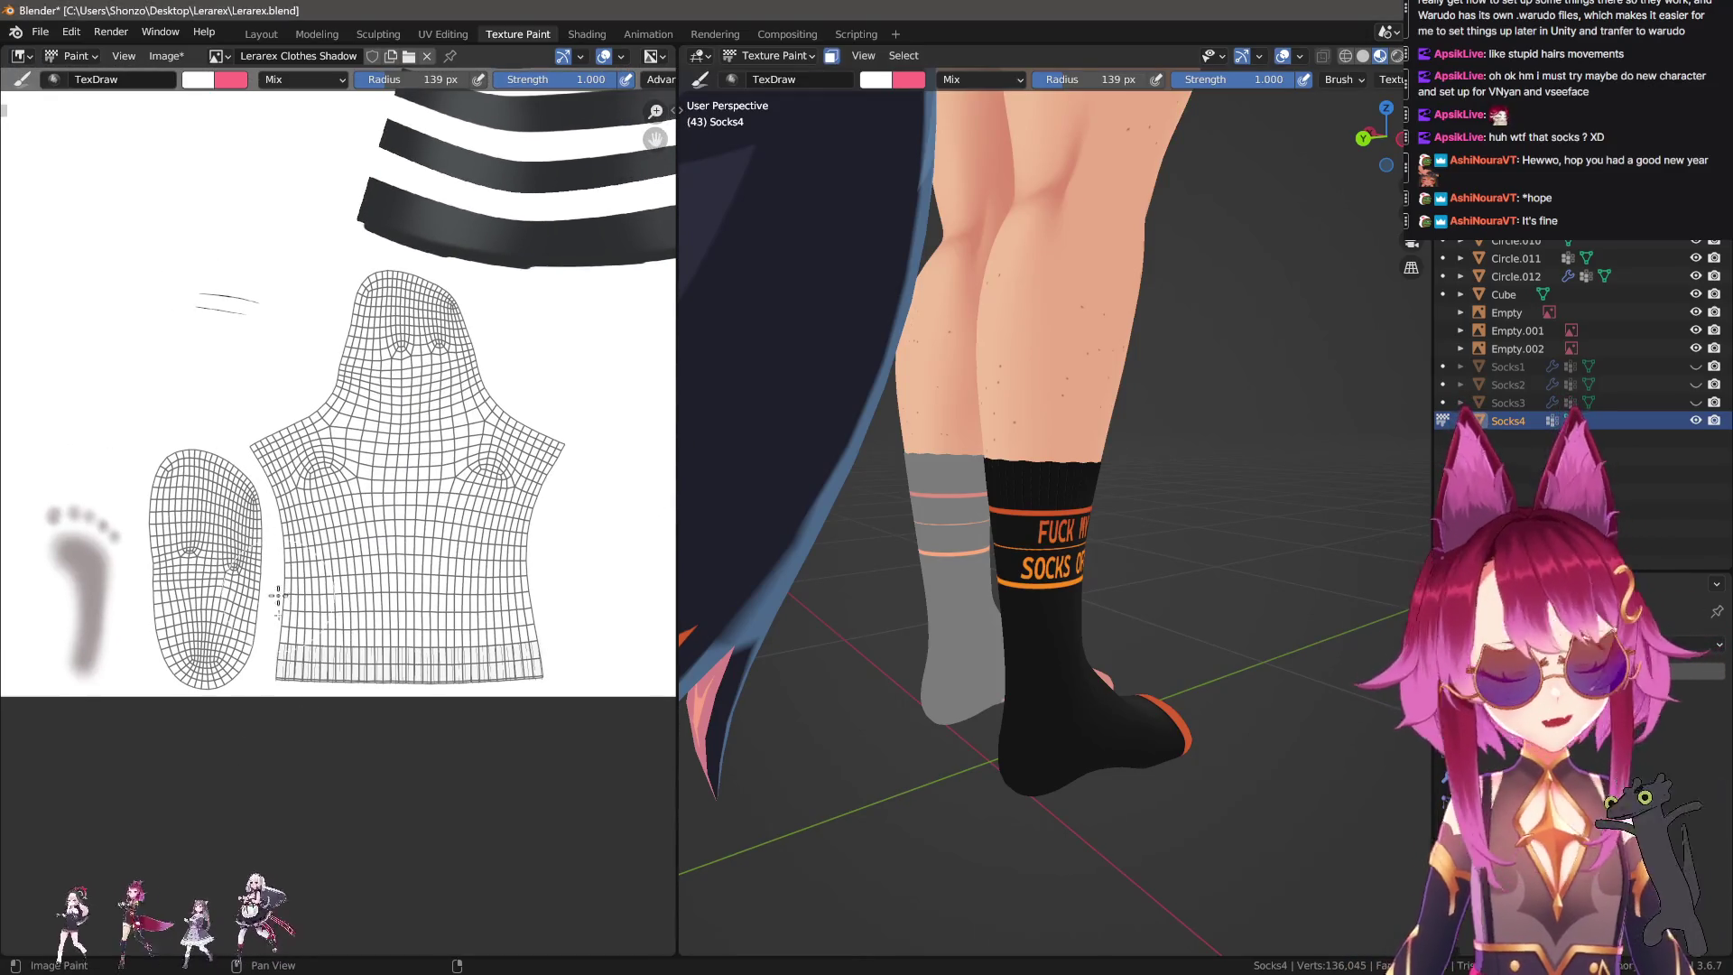
{"action": "middle_click_drag", "start_coordinate": [476, 447], "coordinate": [319, 440]}
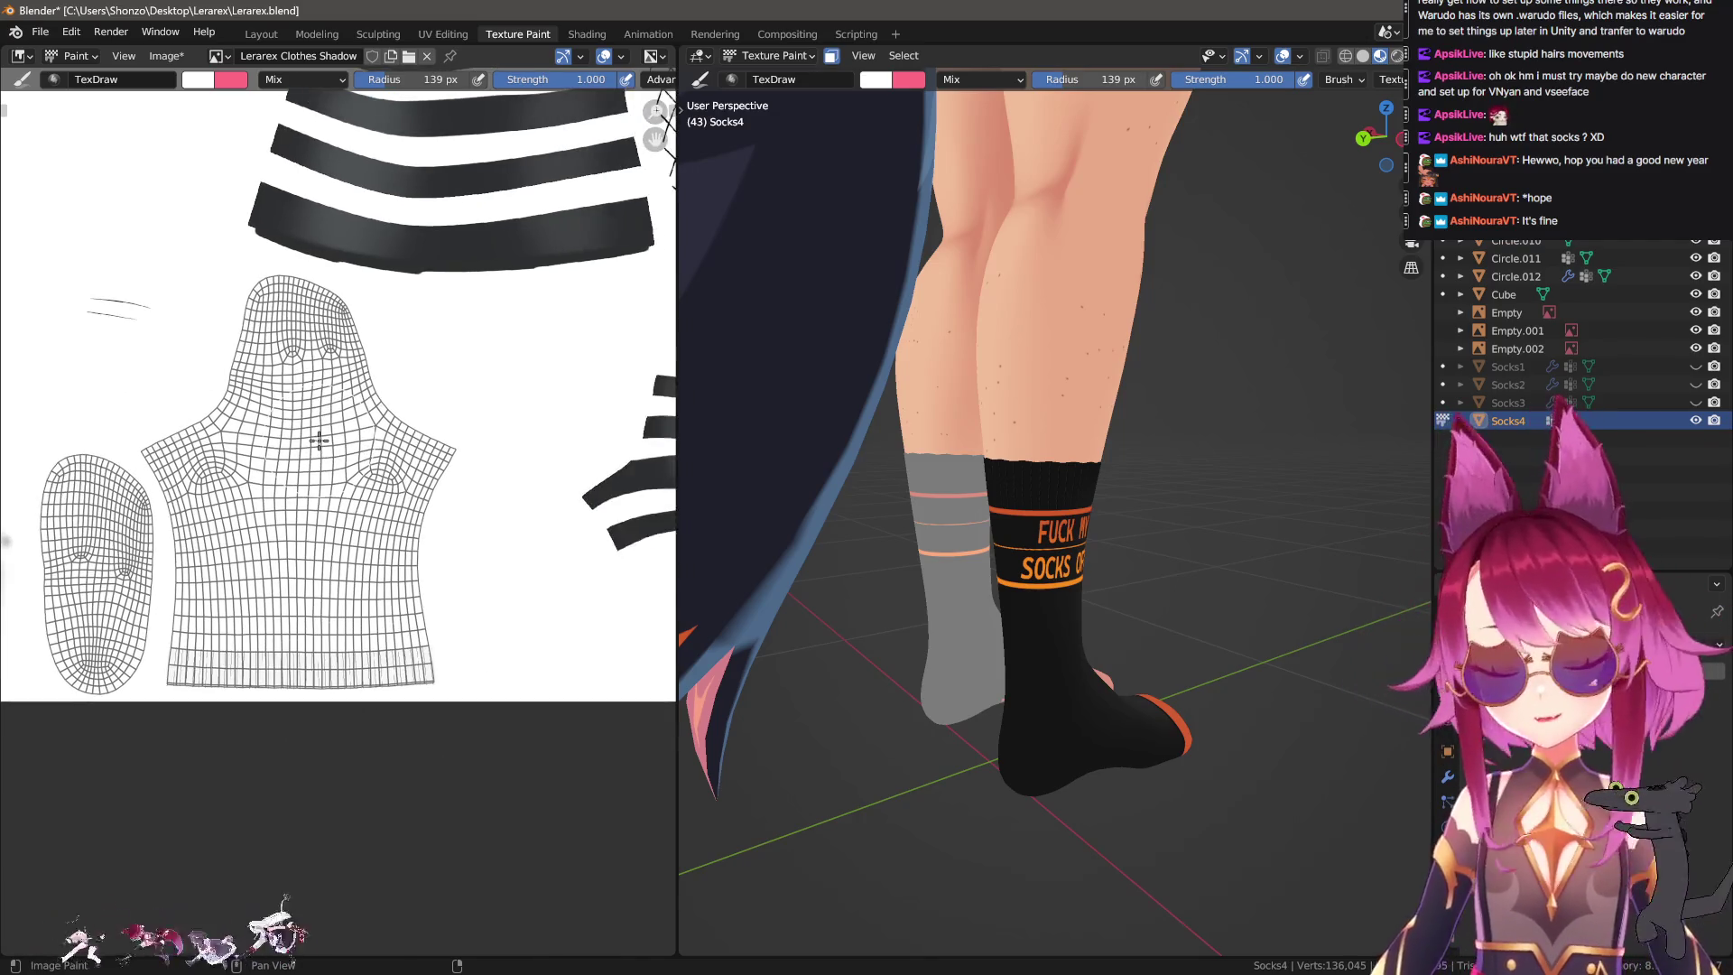
{"action": "scroll", "coordinate": [322, 439], "scroll_direction": "down", "scroll_amount": 6}
{"action": "scroll", "coordinate": [370, 531], "scroll_direction": "down", "scroll_amount": 1}
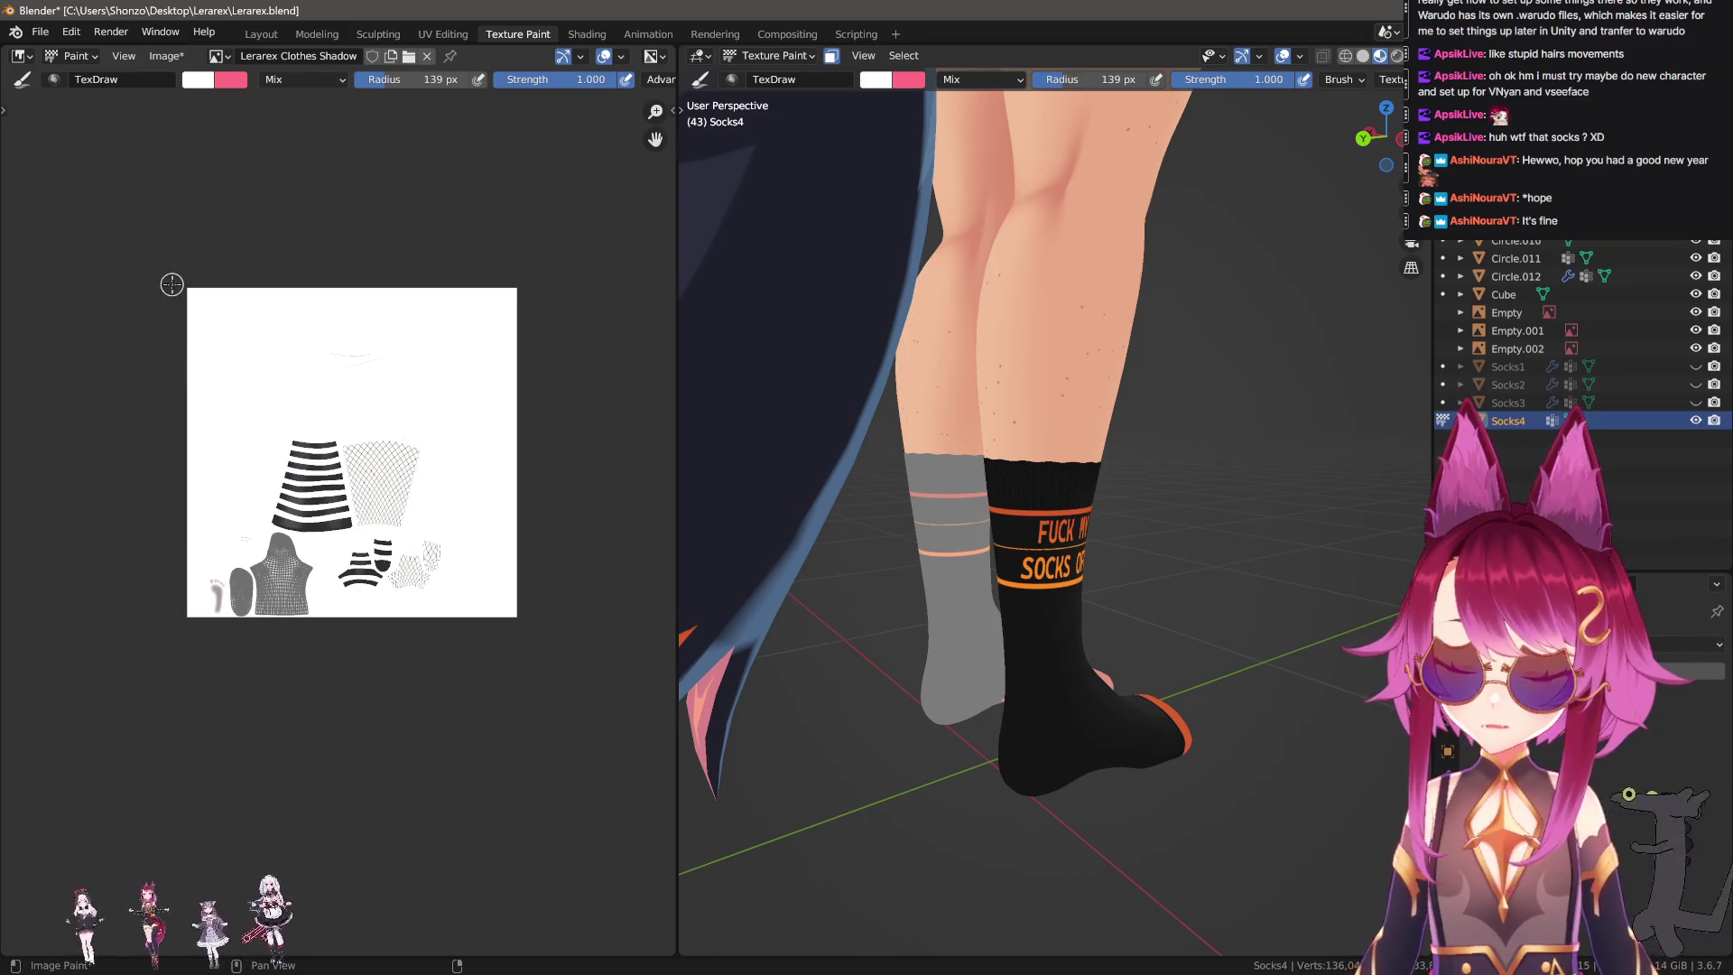
{"action": "scroll", "coordinate": [274, 411], "scroll_direction": "up", "scroll_amount": 2}
{"action": "scroll", "coordinate": [274, 412], "scroll_direction": "up", "scroll_amount": 4}
Reposition the texture and paint two short blue test strokes near its left edge.
{"action": "scroll", "coordinate": [271, 415], "scroll_direction": "down", "scroll_amount": 5}
{"action": "scroll", "coordinate": [312, 474], "scroll_direction": "up", "scroll_amount": 1}
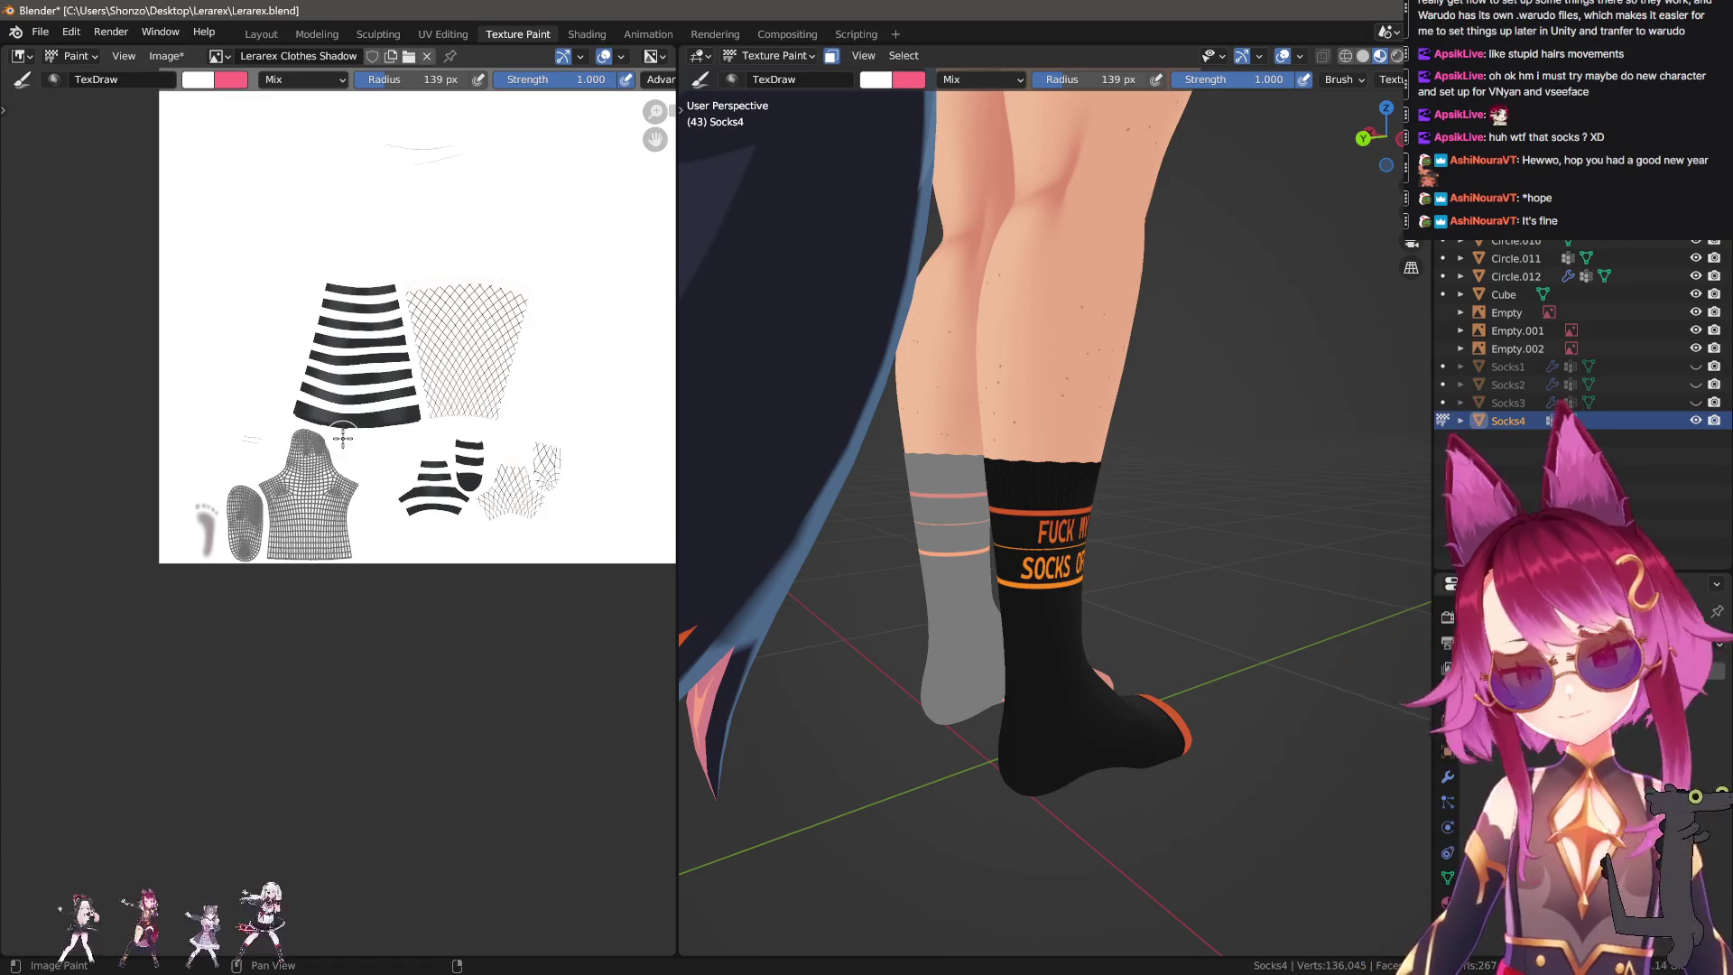
{"action": "scroll", "coordinate": [271, 505], "scroll_direction": "up", "scroll_amount": 1}
{"action": "middle_click_drag", "start_coordinate": [302, 353], "coordinate": [302, 445]}
{"action": "left_click_drag", "start_coordinate": [141, 421], "coordinate": [249, 421]}
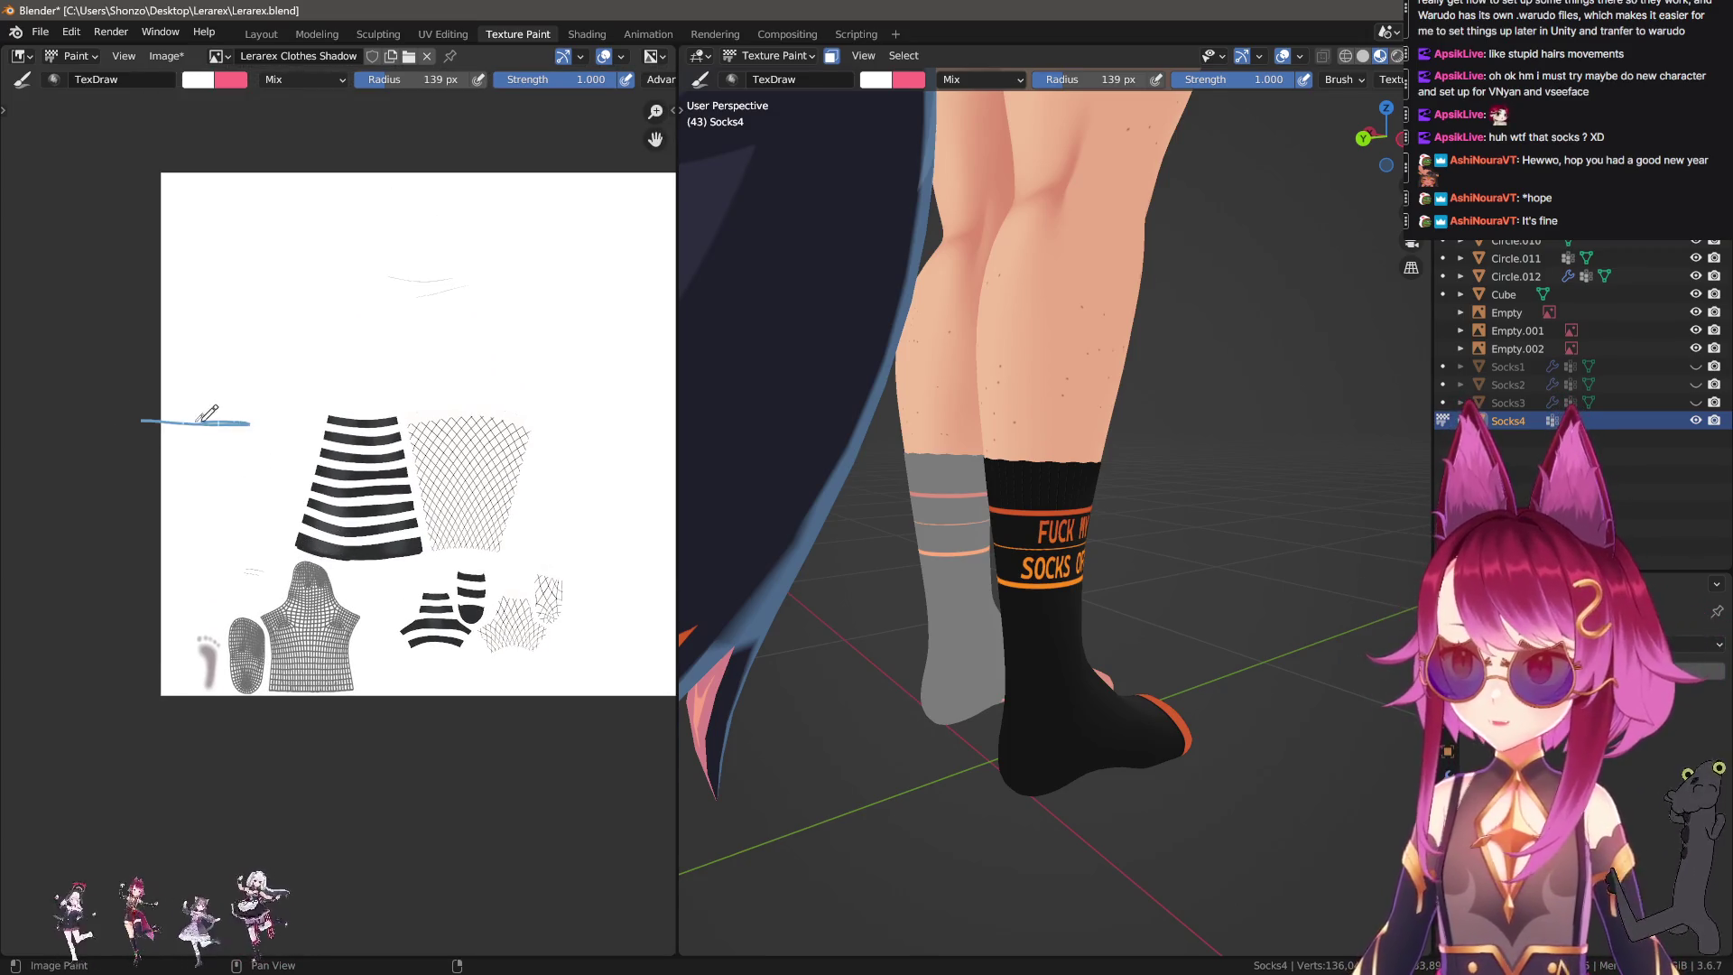
{"action": "left_click_drag", "start_coordinate": [140, 566], "coordinate": [185, 566]}
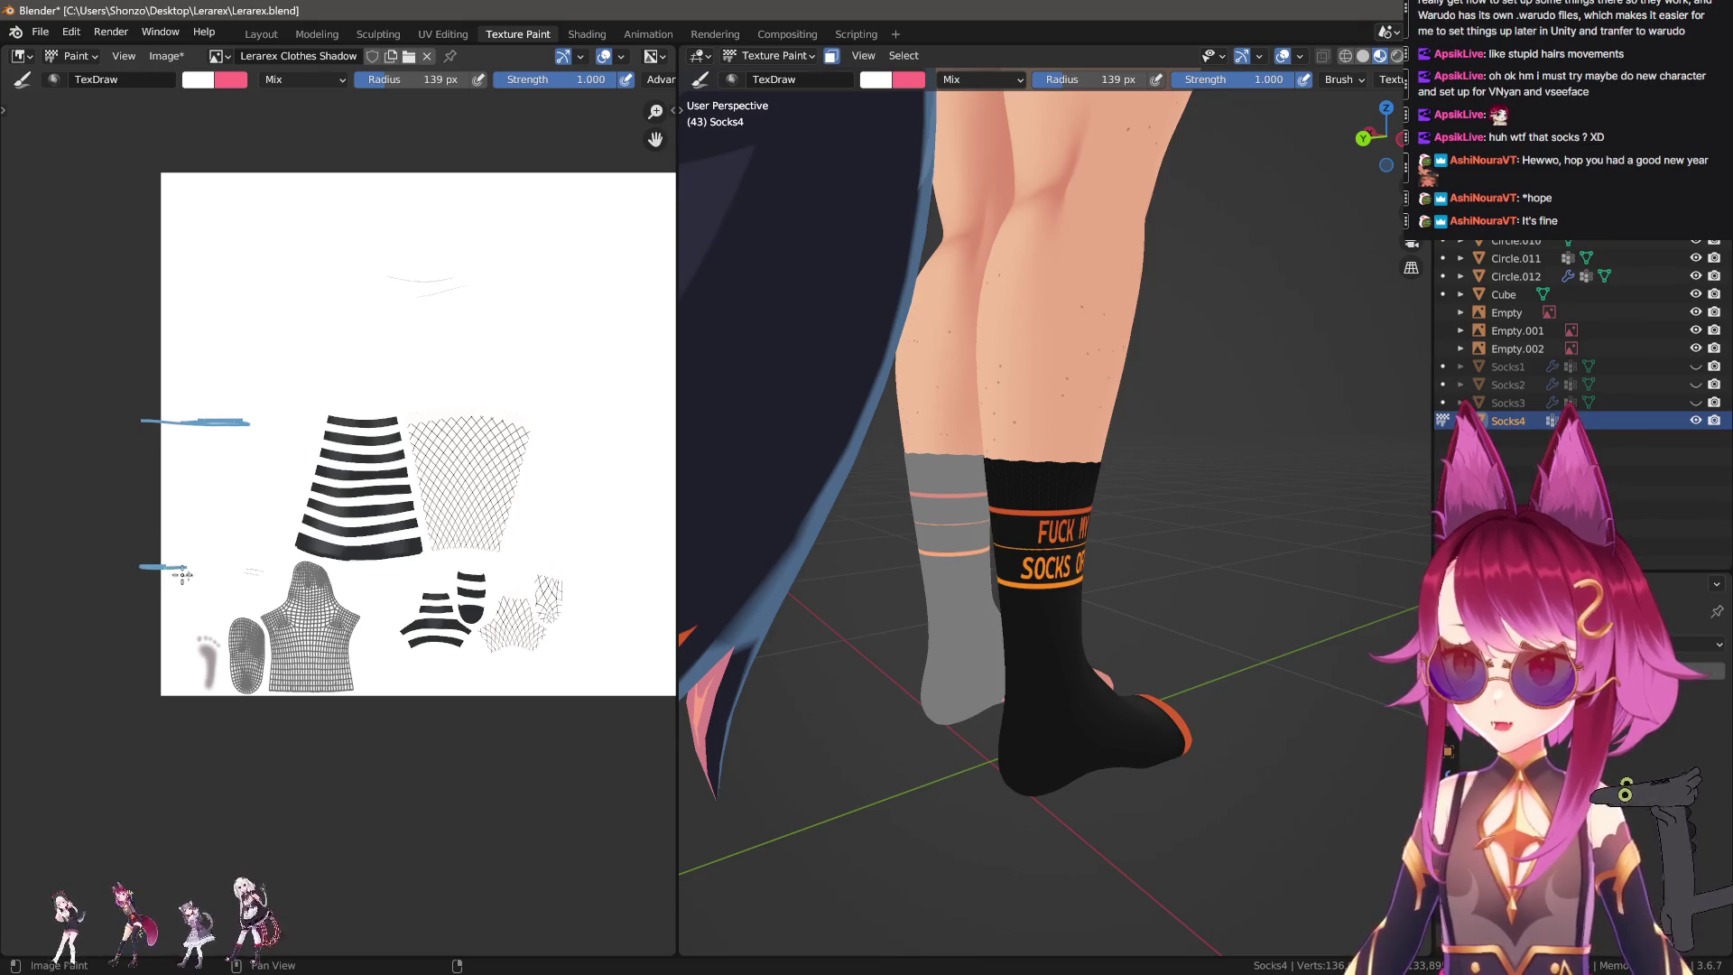
Trace blue lines on the shirt island's centre seam and bottom edge, then undo them.
{"action": "left_click_drag", "start_coordinate": [307, 564], "coordinate": [307, 697]}
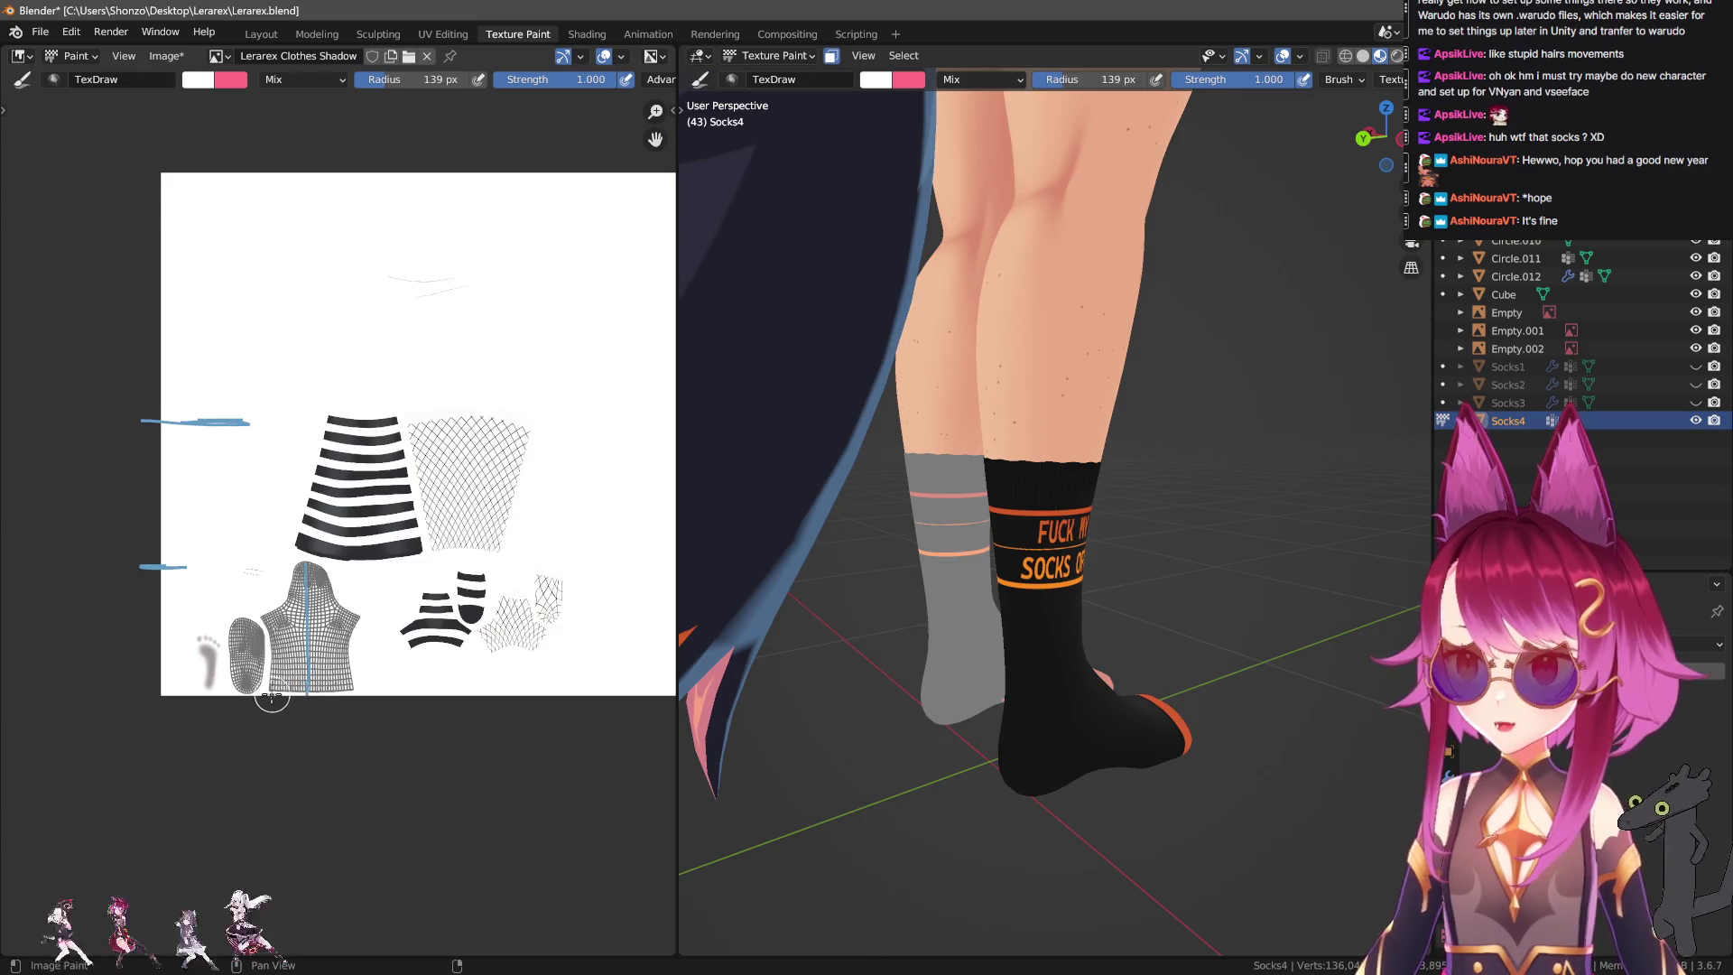
{"action": "left_click_drag", "start_coordinate": [267, 692], "coordinate": [354, 691]}
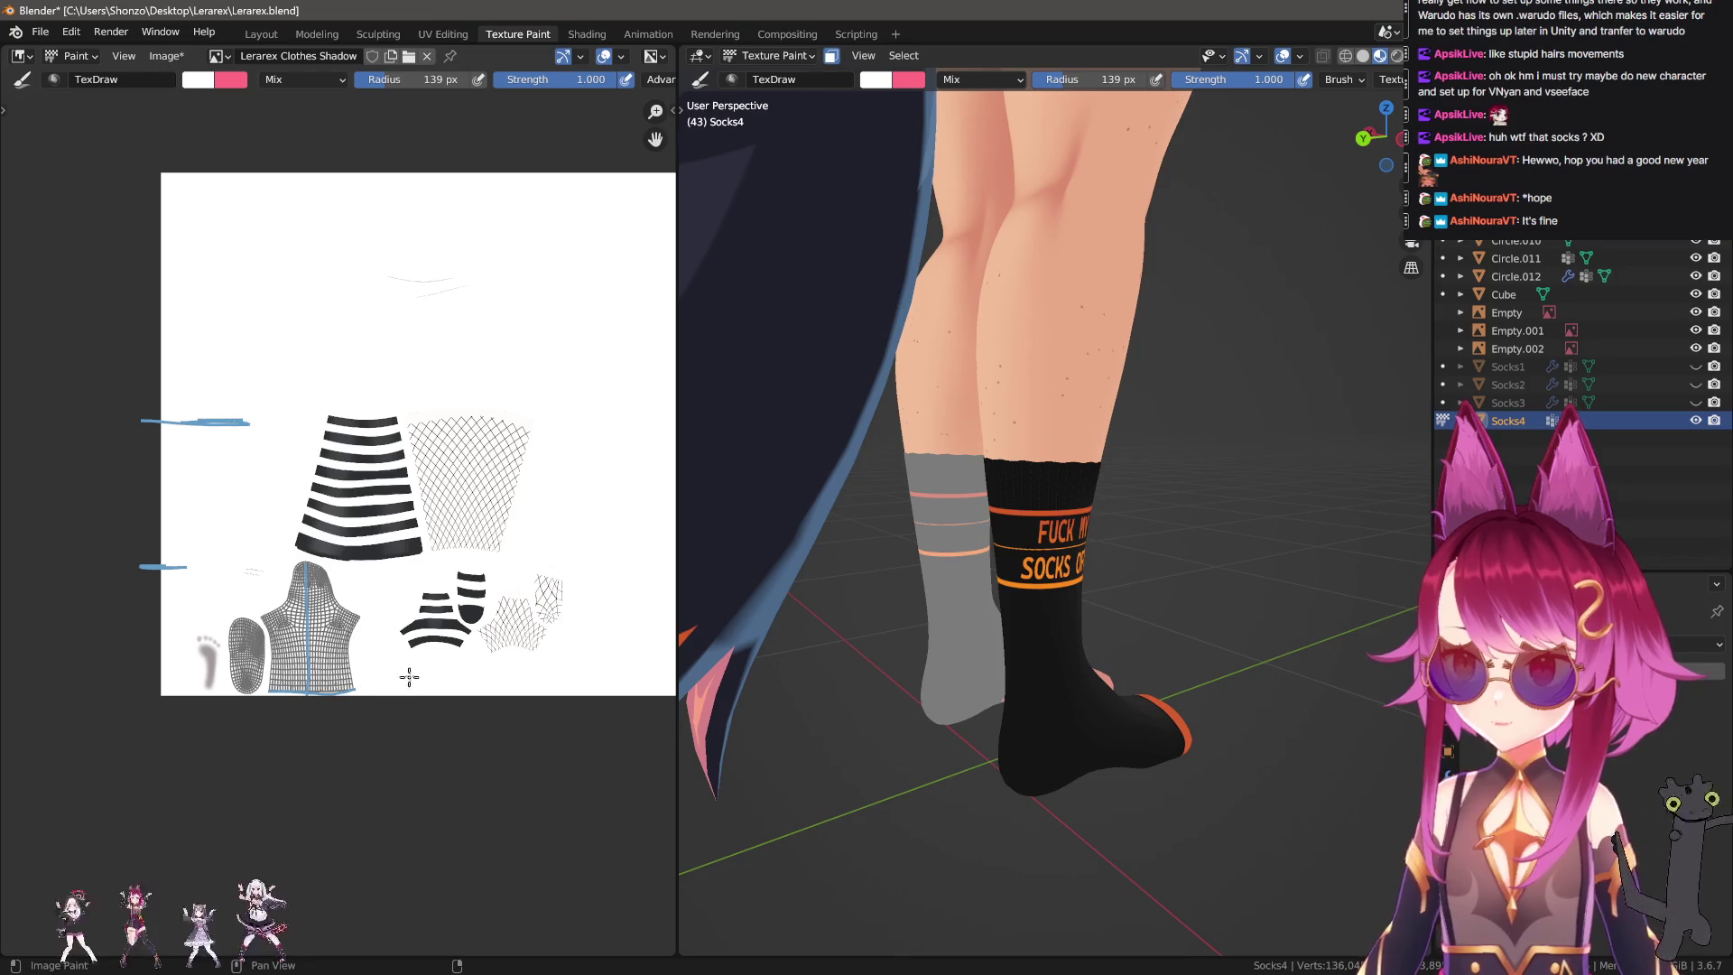
{"action": "scroll", "coordinate": [400, 471], "scroll_direction": "up", "scroll_amount": 2}
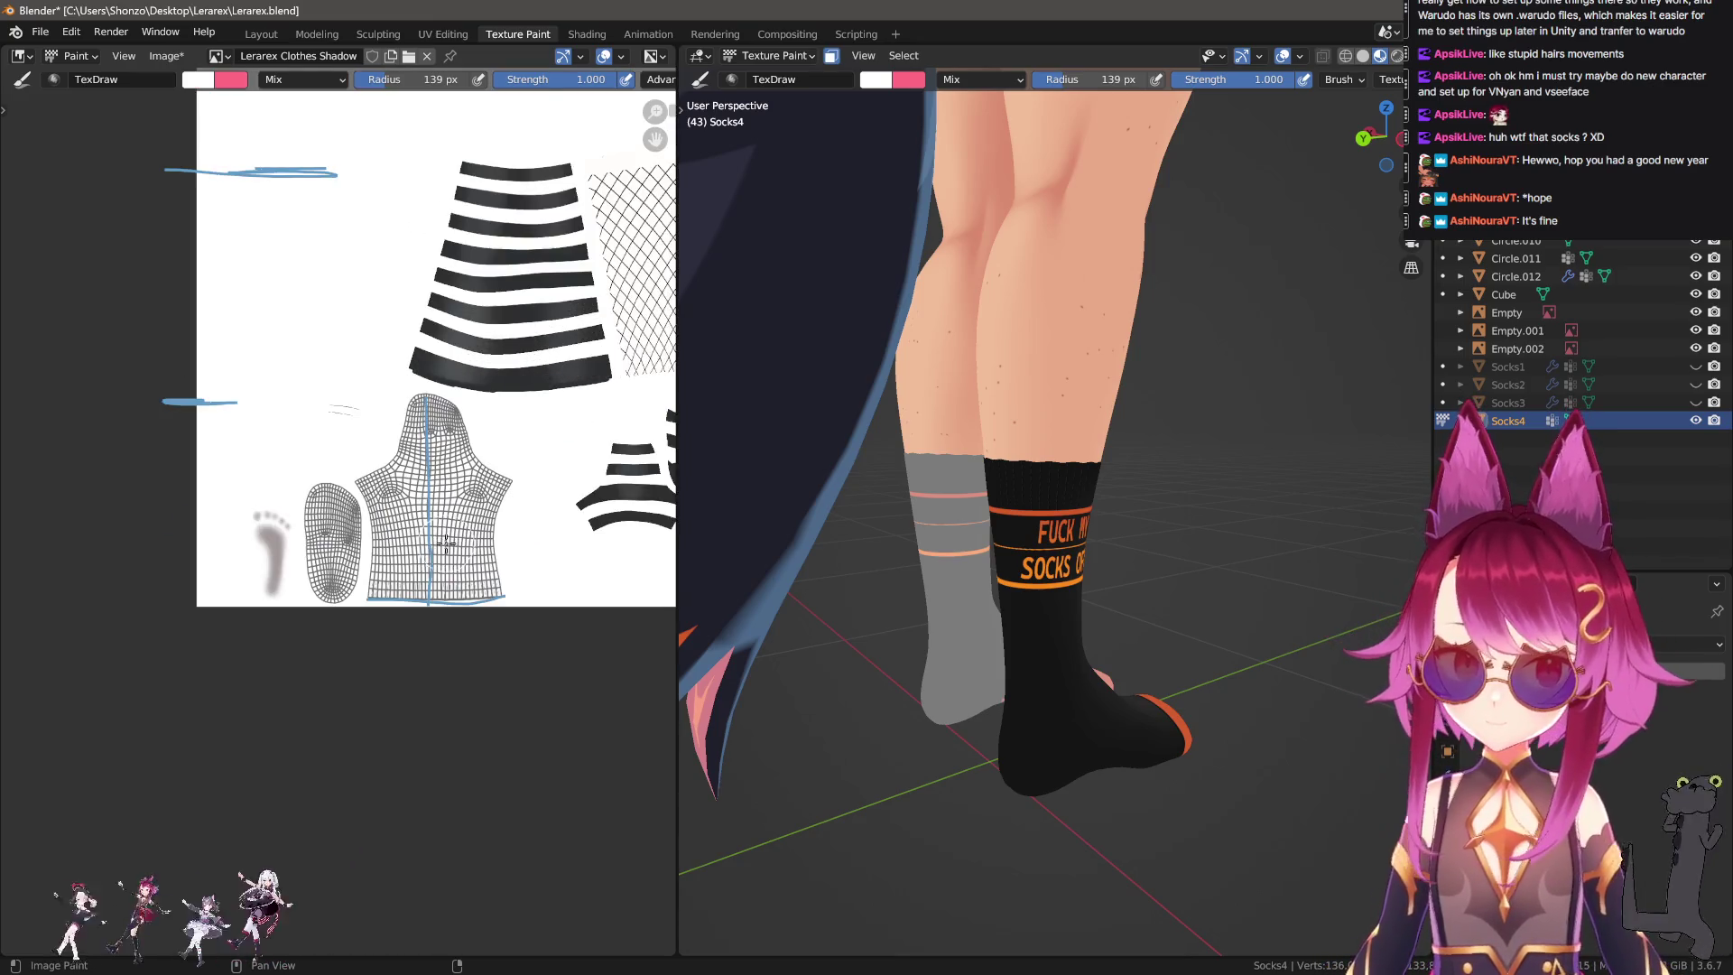
{"action": "key", "text": "ctrl+z"}
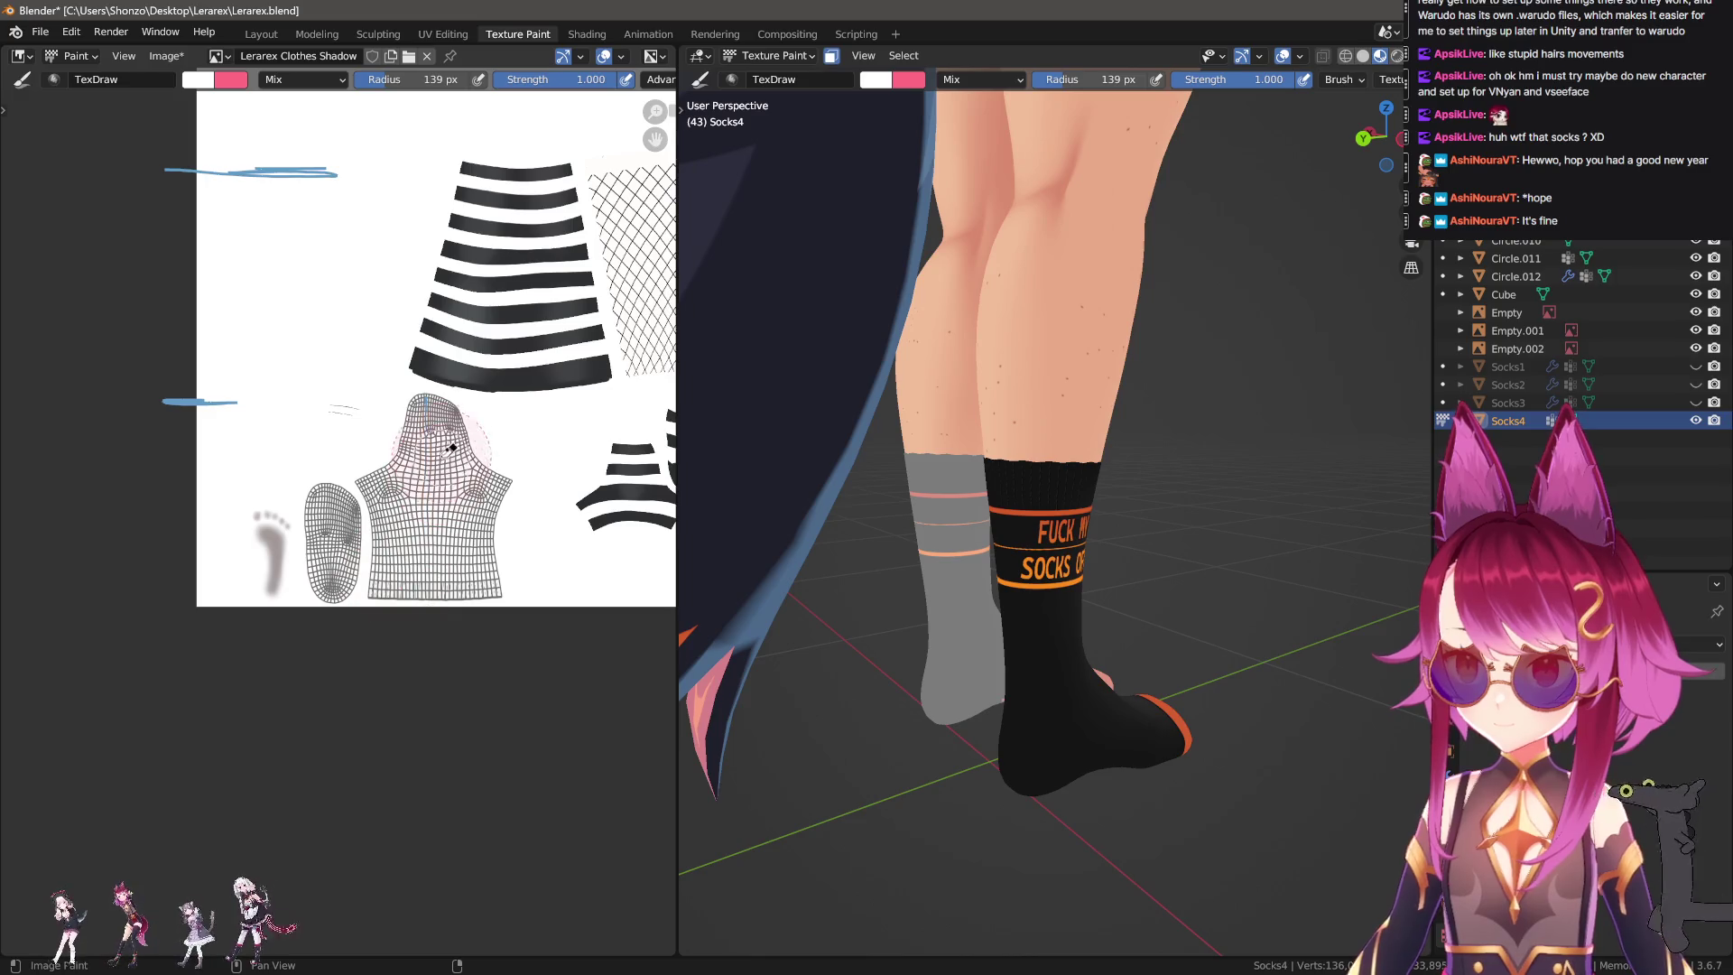
{"action": "scroll", "coordinate": [412, 577], "scroll_direction": "up", "scroll_amount": 3}
{"action": "scroll", "coordinate": [333, 567], "scroll_direction": "down", "scroll_amount": 3}
{"action": "scroll", "coordinate": [334, 567], "scroll_direction": "down", "scroll_amount": 2}
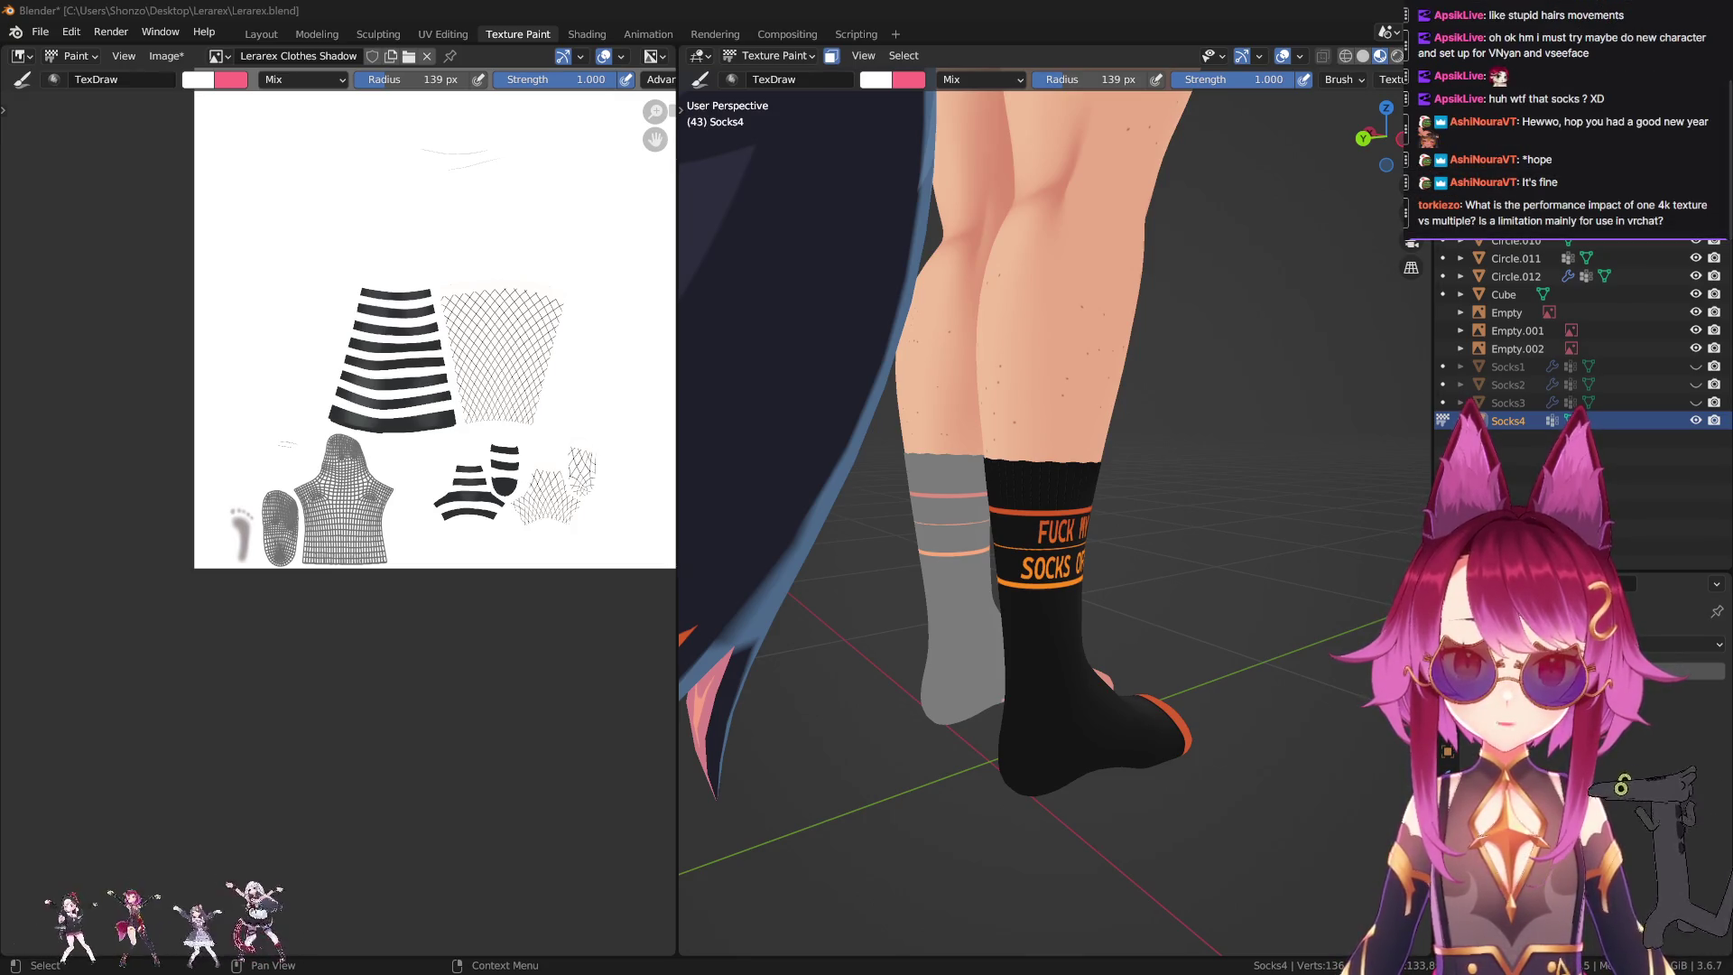
{"action": "mouse_move", "coordinate": [1514, 133]}
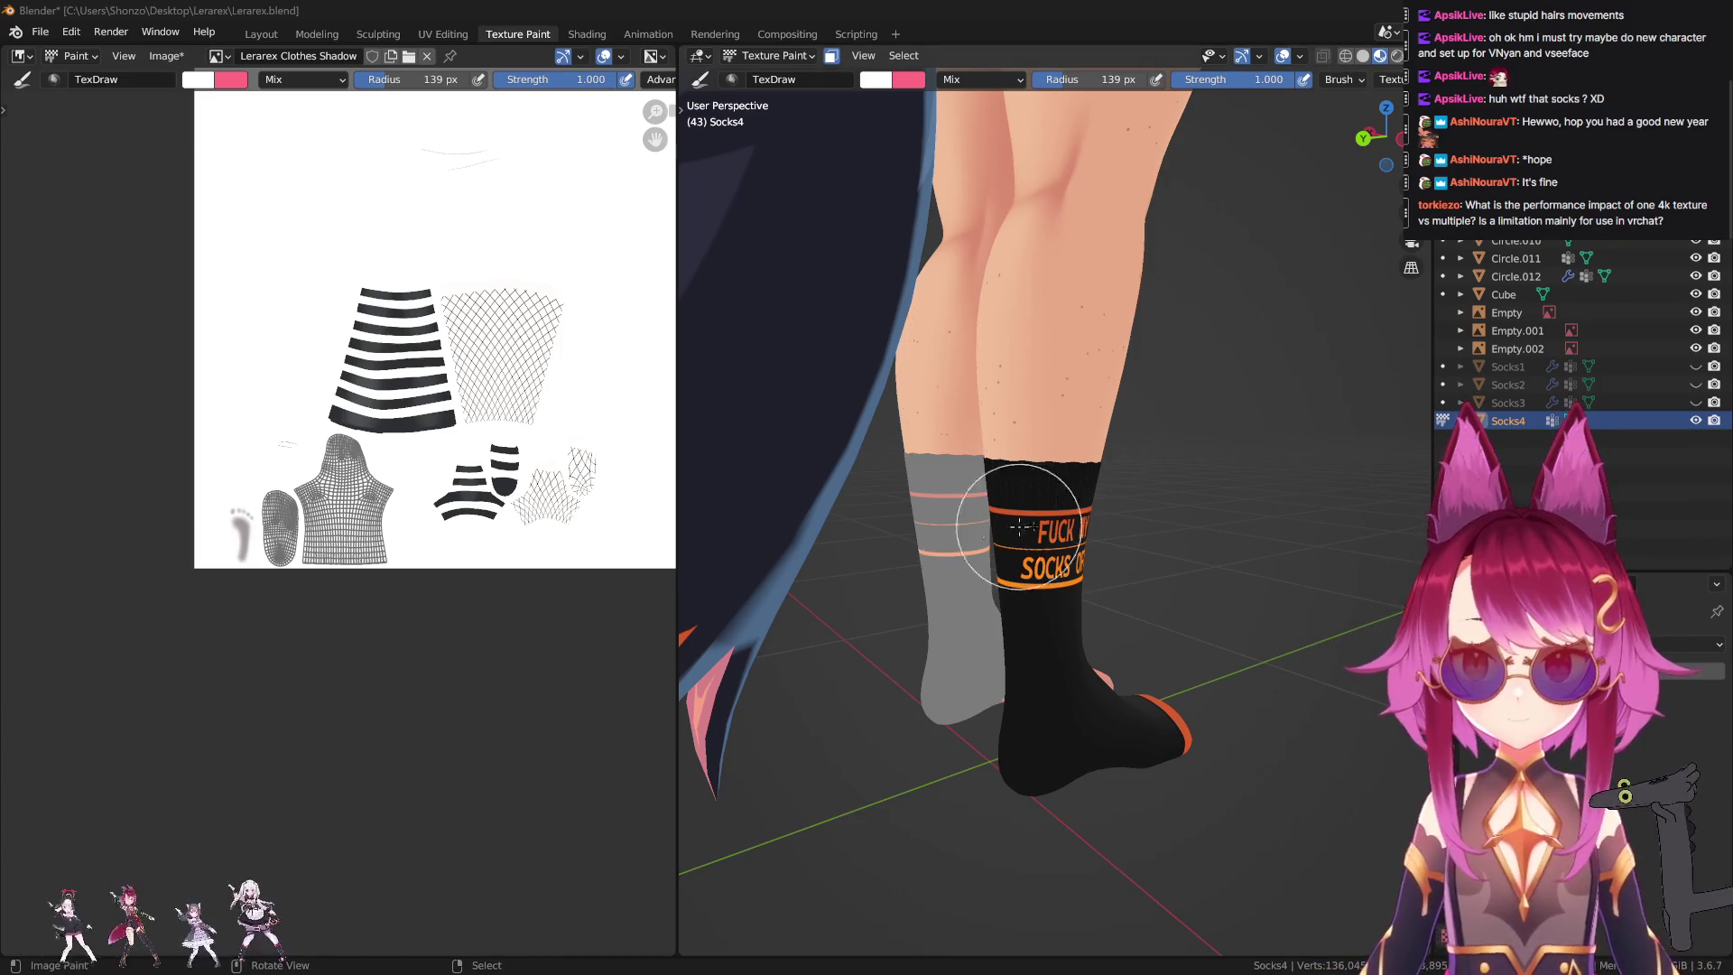
Save the painted textures with Image > Save All Images.
{"action": "middle_click_drag", "start_coordinate": [884, 470], "coordinate": [744, 475]}
{"action": "left_click", "coordinate": [165, 56]}
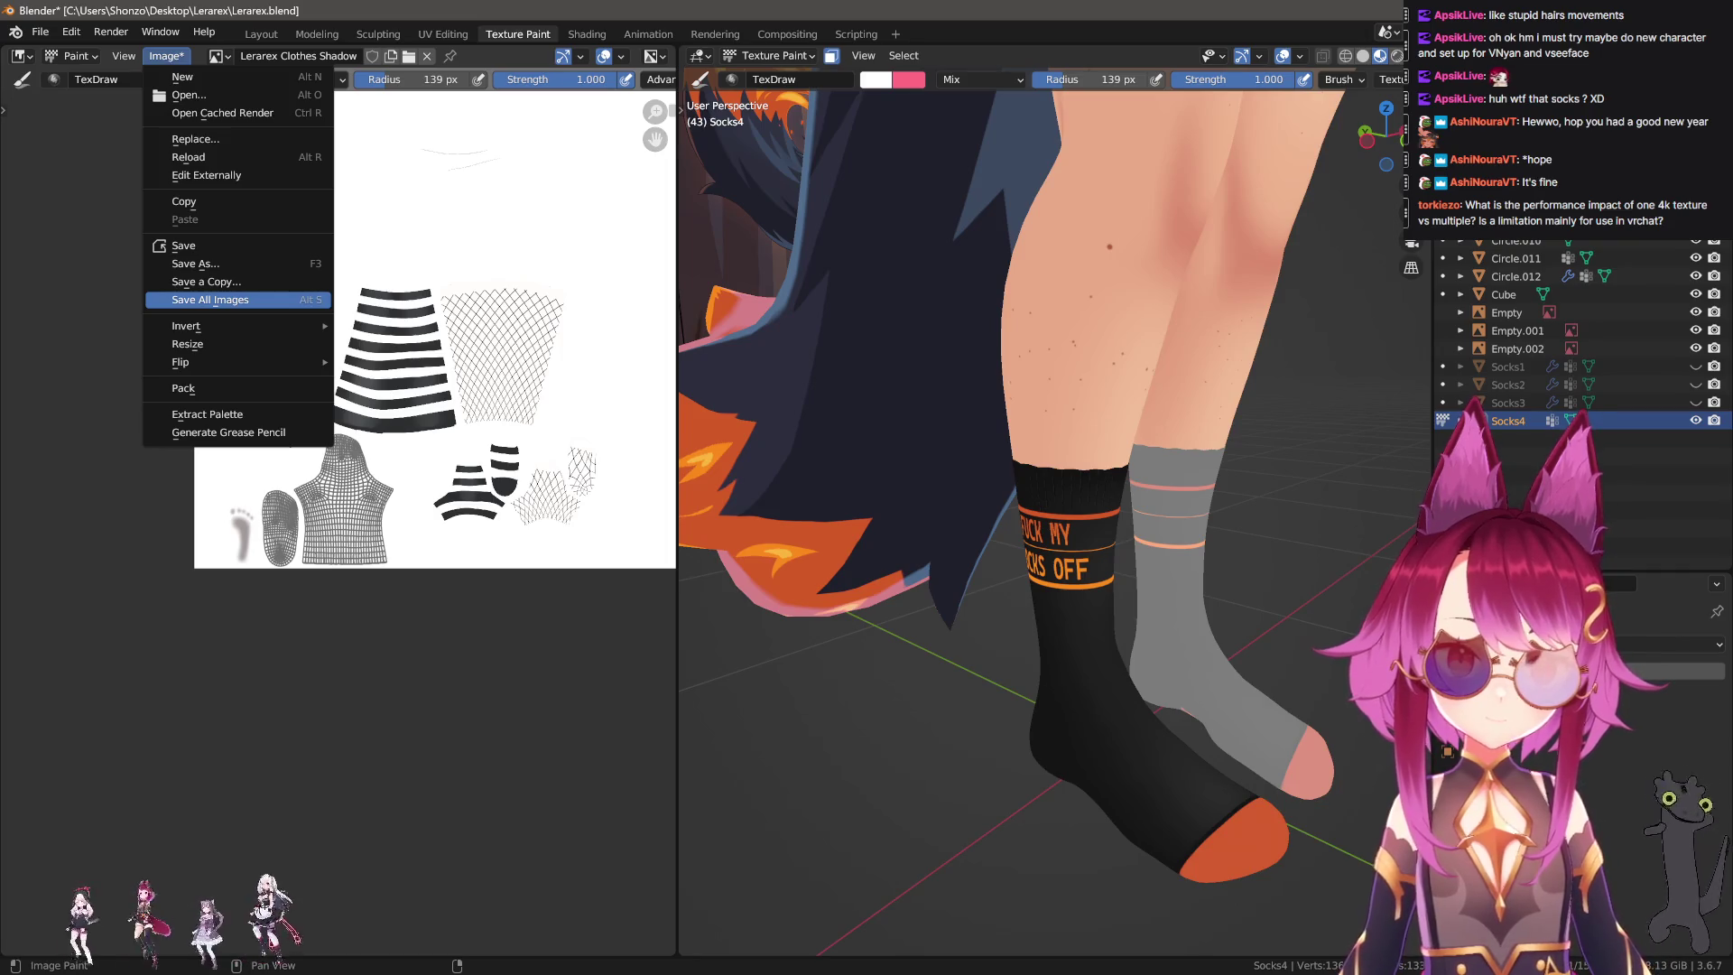
{"action": "left_click", "coordinate": [210, 300]}
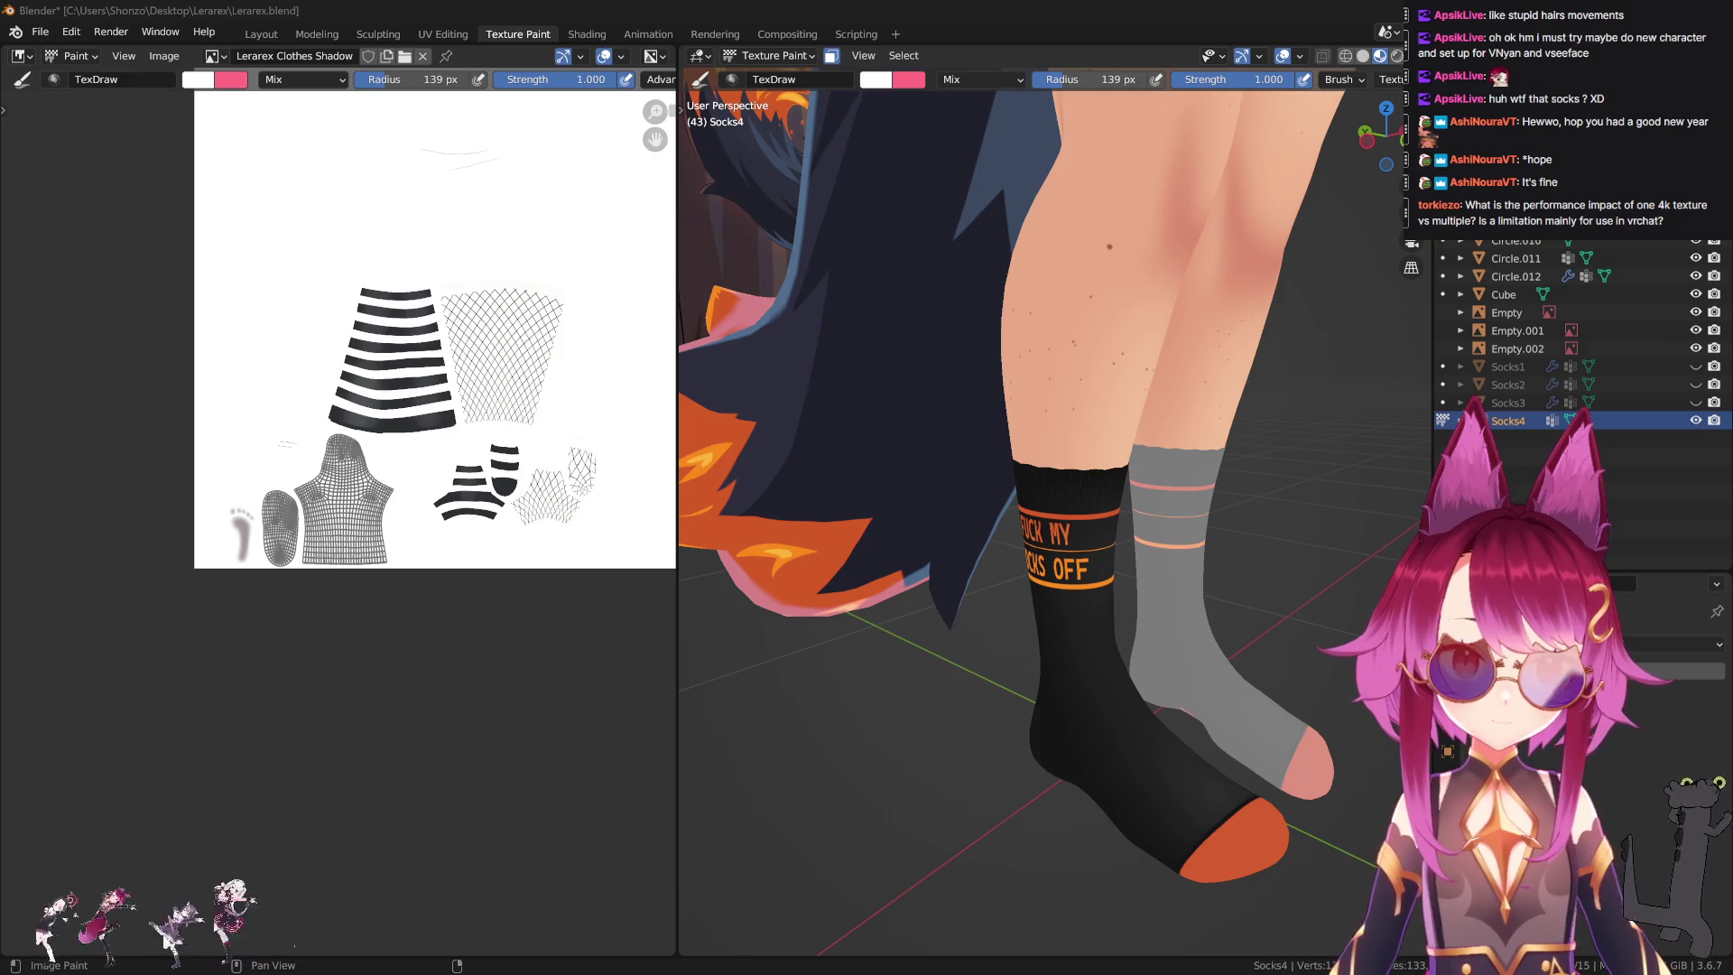
{"action": "key", "text": "alt+Return"}
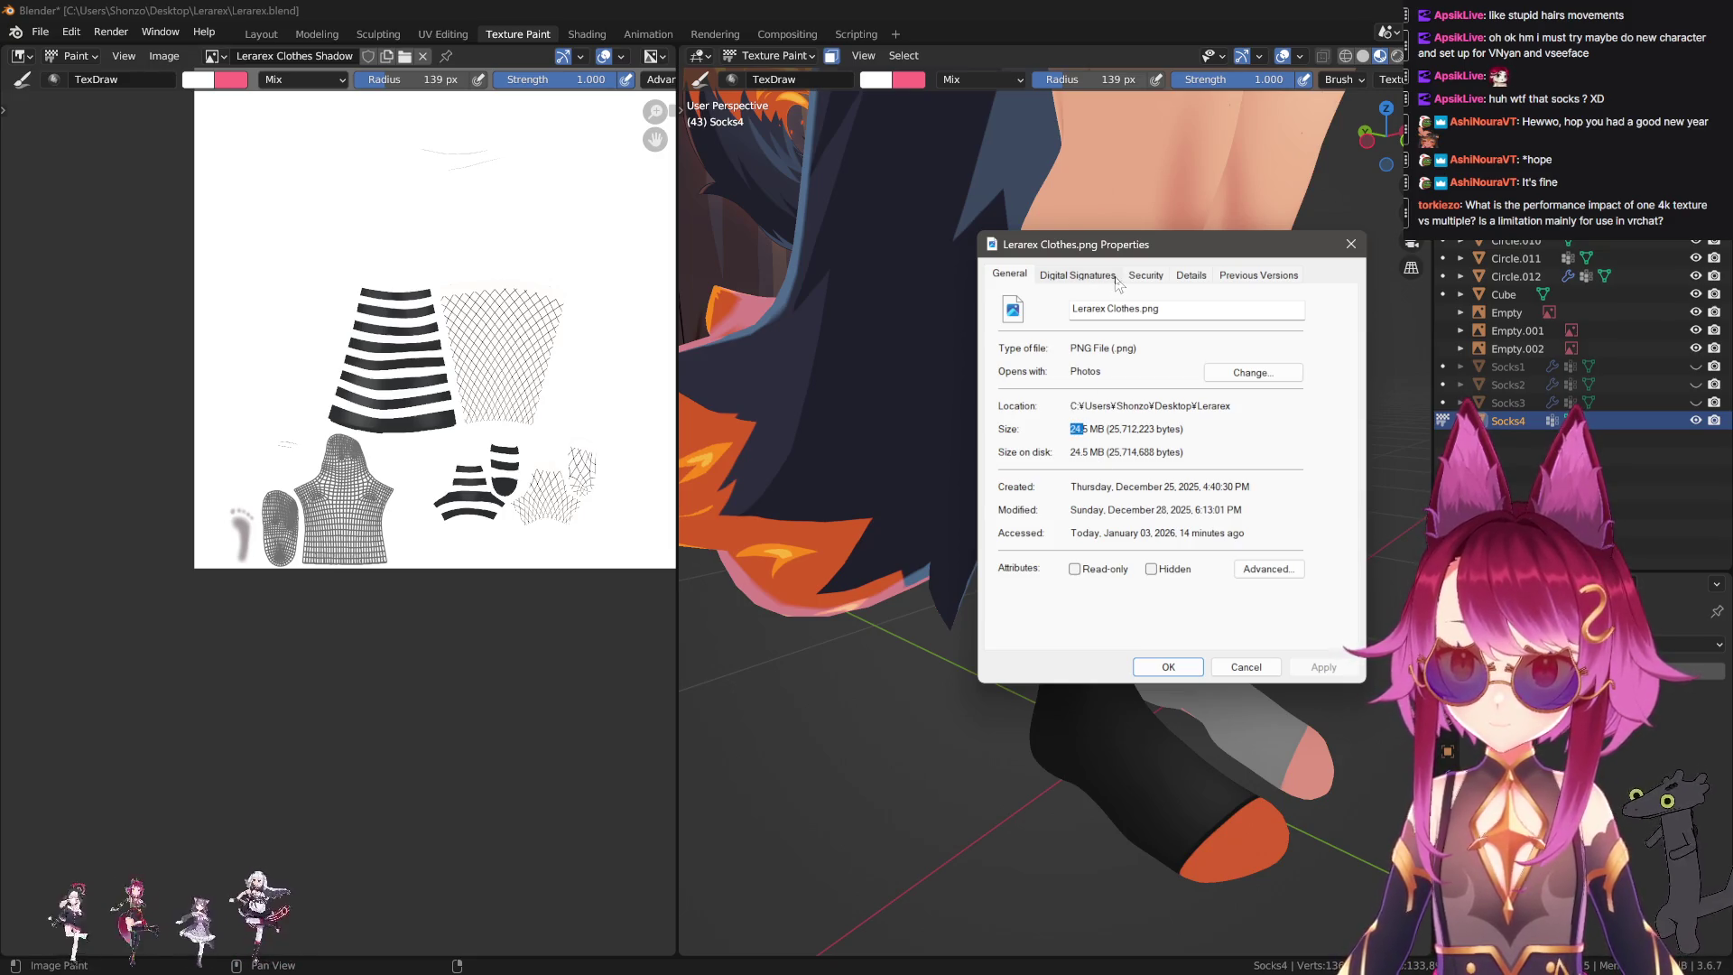
Confirm Lerarex Clothes.png is 4096 x 4096, 64-bit, 24.5 MB, then close its Properties.
{"action": "left_click", "coordinate": [1191, 275]}
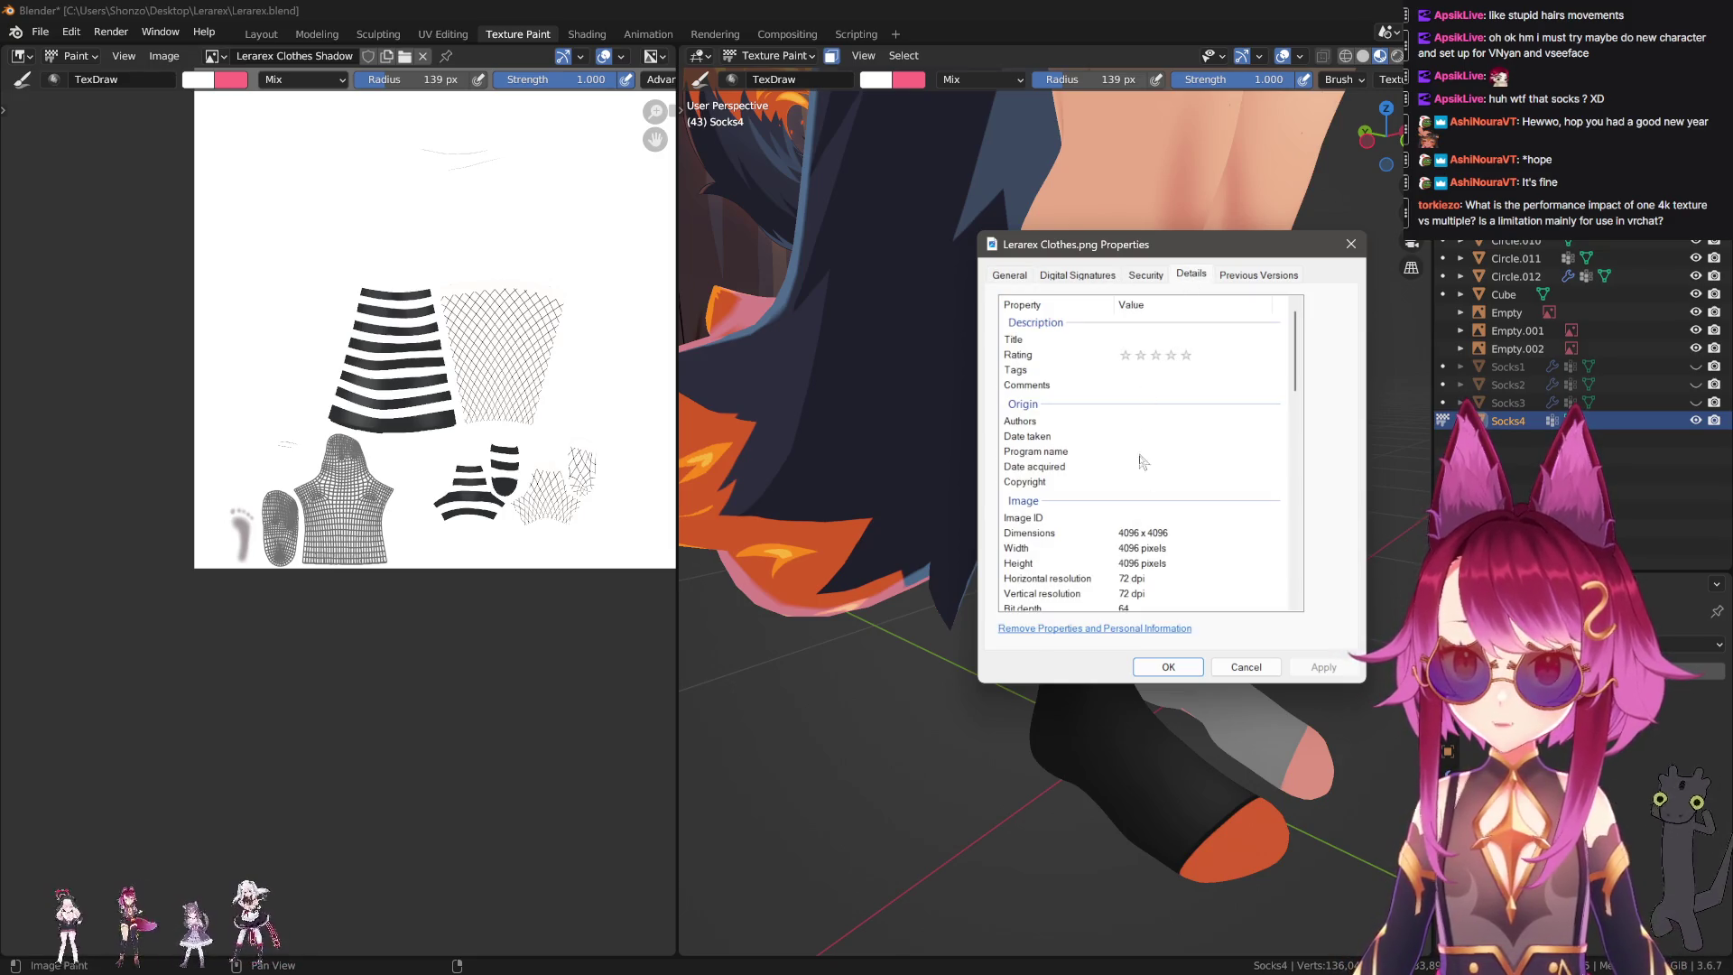
{"action": "scroll", "coordinate": [1188, 543], "scroll_direction": "down", "scroll_amount": 2}
{"action": "left_click", "coordinate": [1136, 528]}
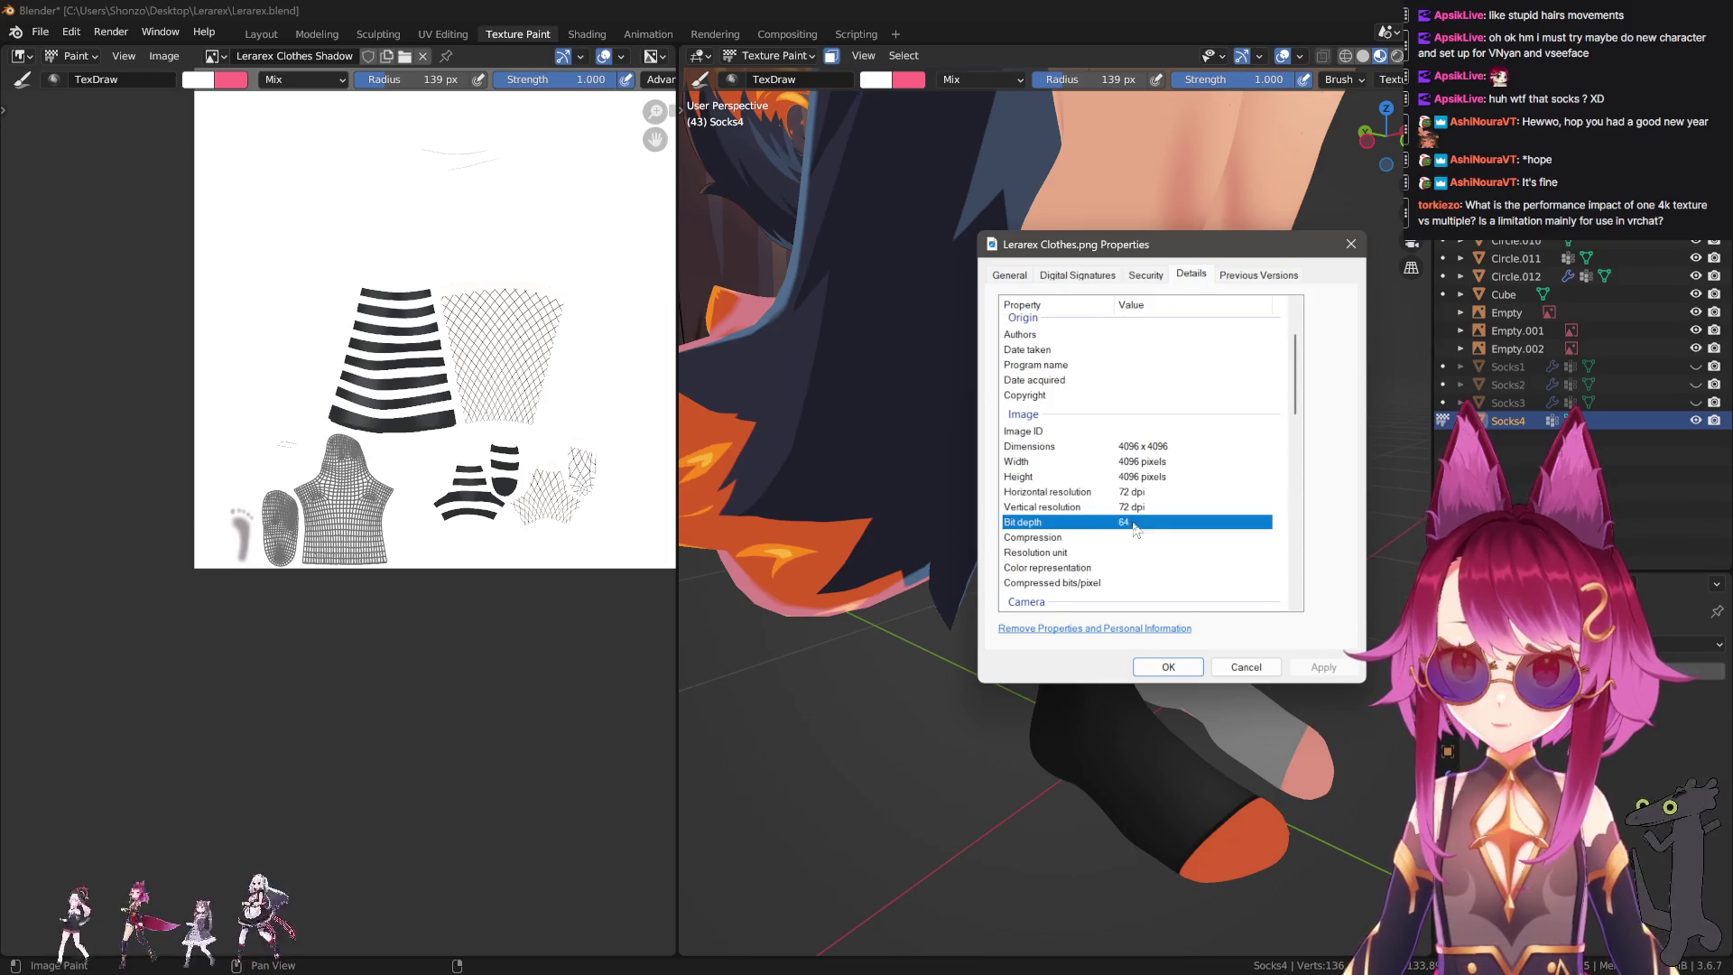
{"action": "left_click", "coordinate": [1009, 275]}
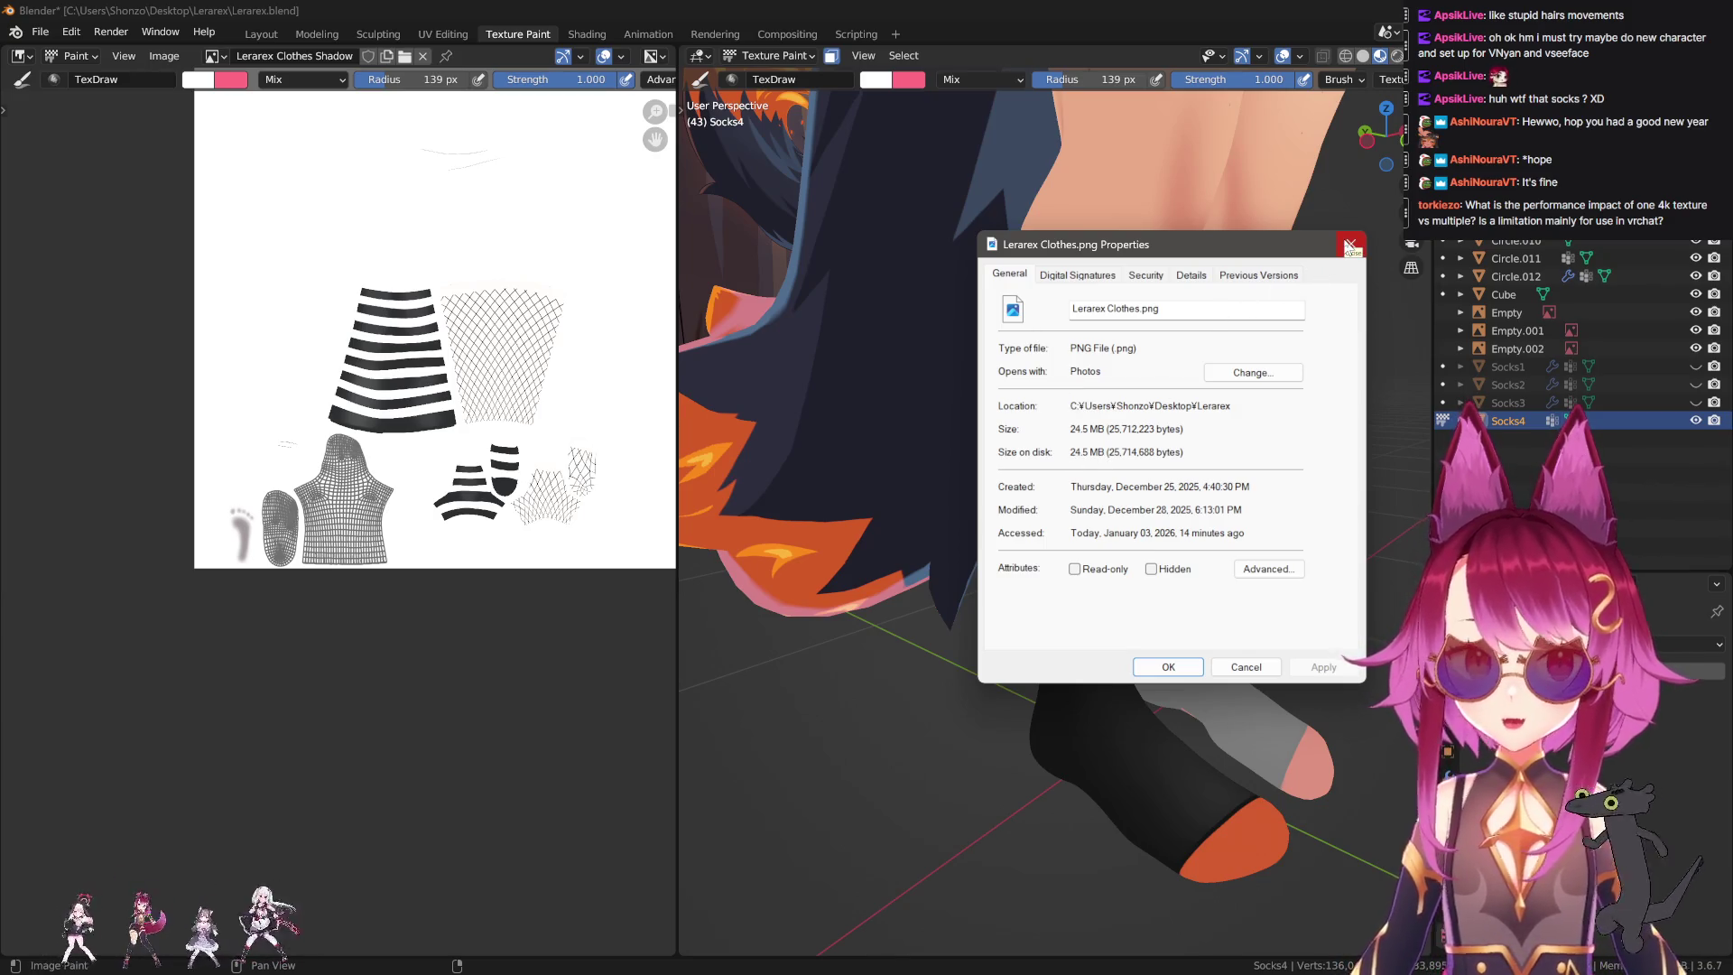
{"action": "left_click", "coordinate": [1348, 244]}
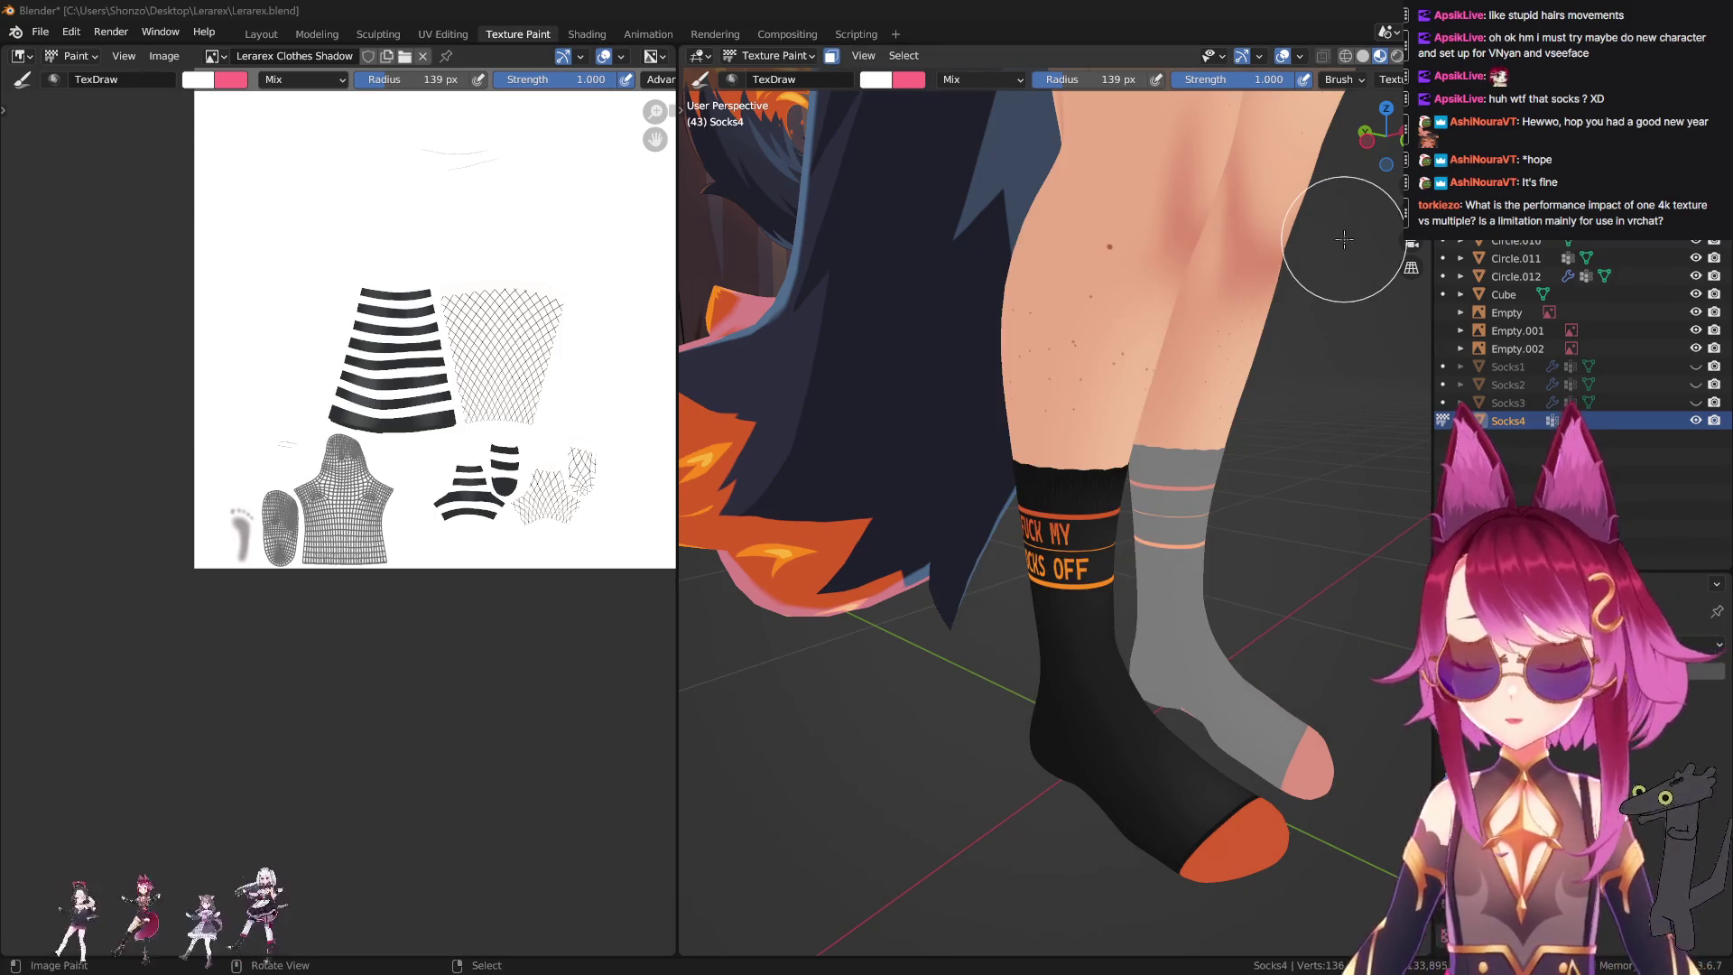
Switch to the Layout workspace and frame a close front view of both socks.
{"action": "left_click", "coordinate": [261, 35]}
{"action": "scroll", "coordinate": [877, 354], "scroll_direction": "down", "scroll_amount": 2}
{"action": "middle_click_drag", "start_coordinate": [877, 353], "coordinate": [820, 522]}
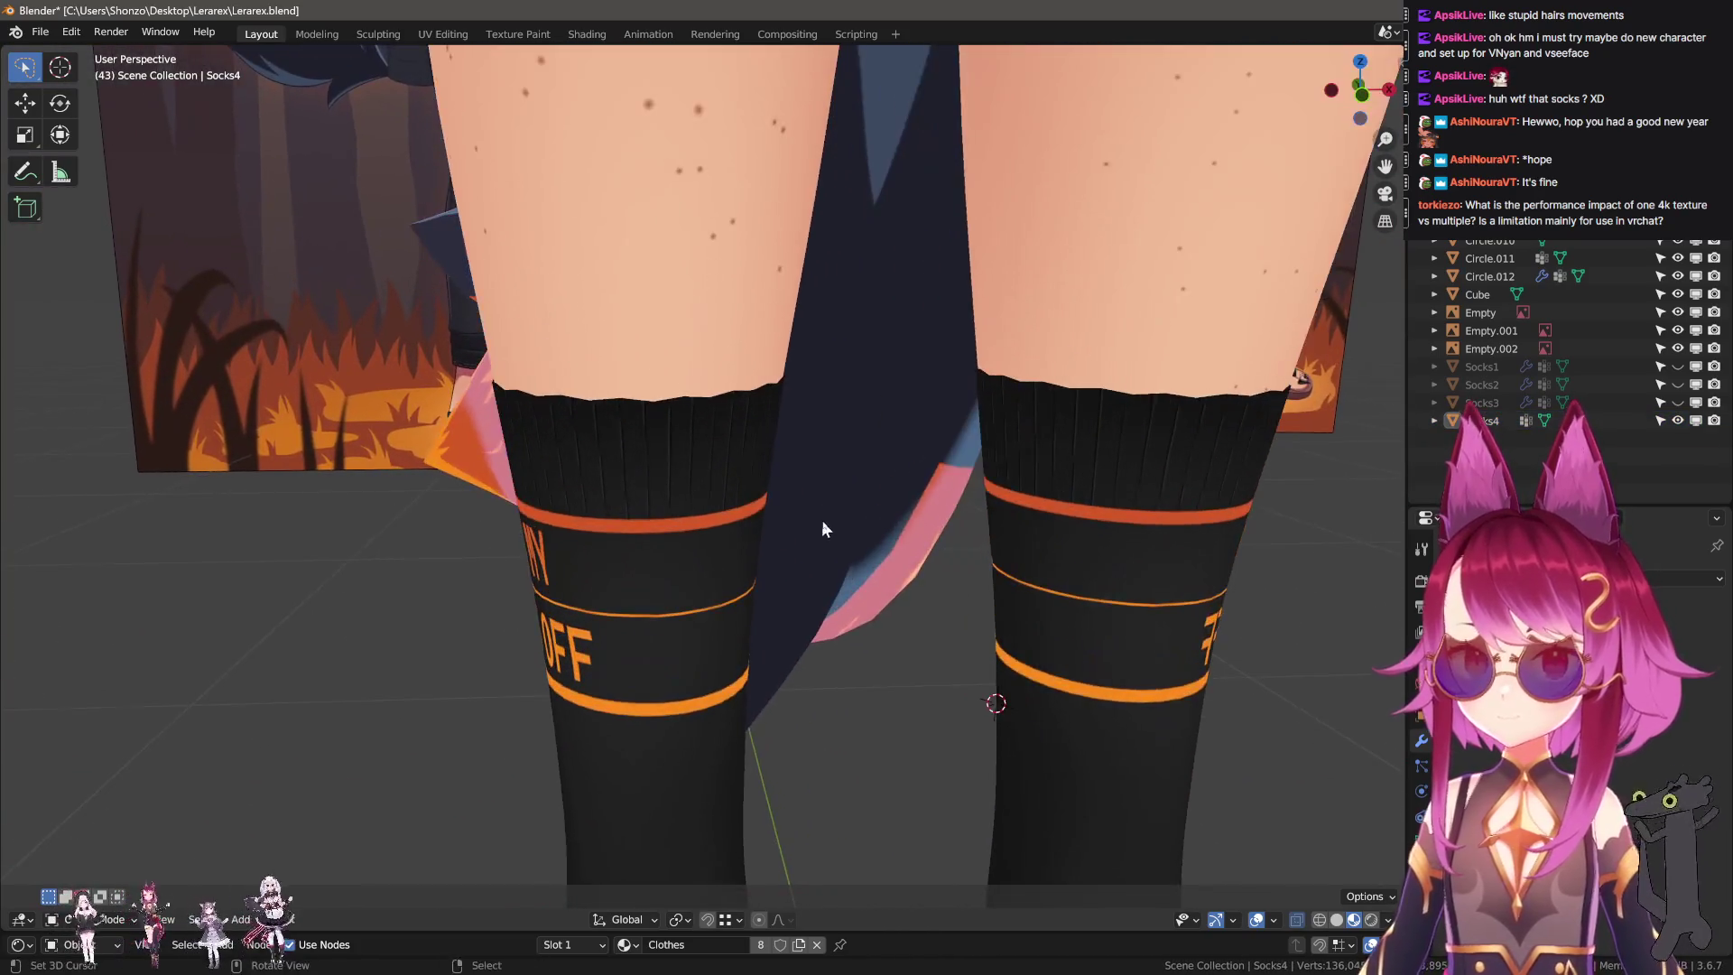
{"action": "scroll", "coordinate": [870, 516], "scroll_direction": "up", "scroll_amount": 2}
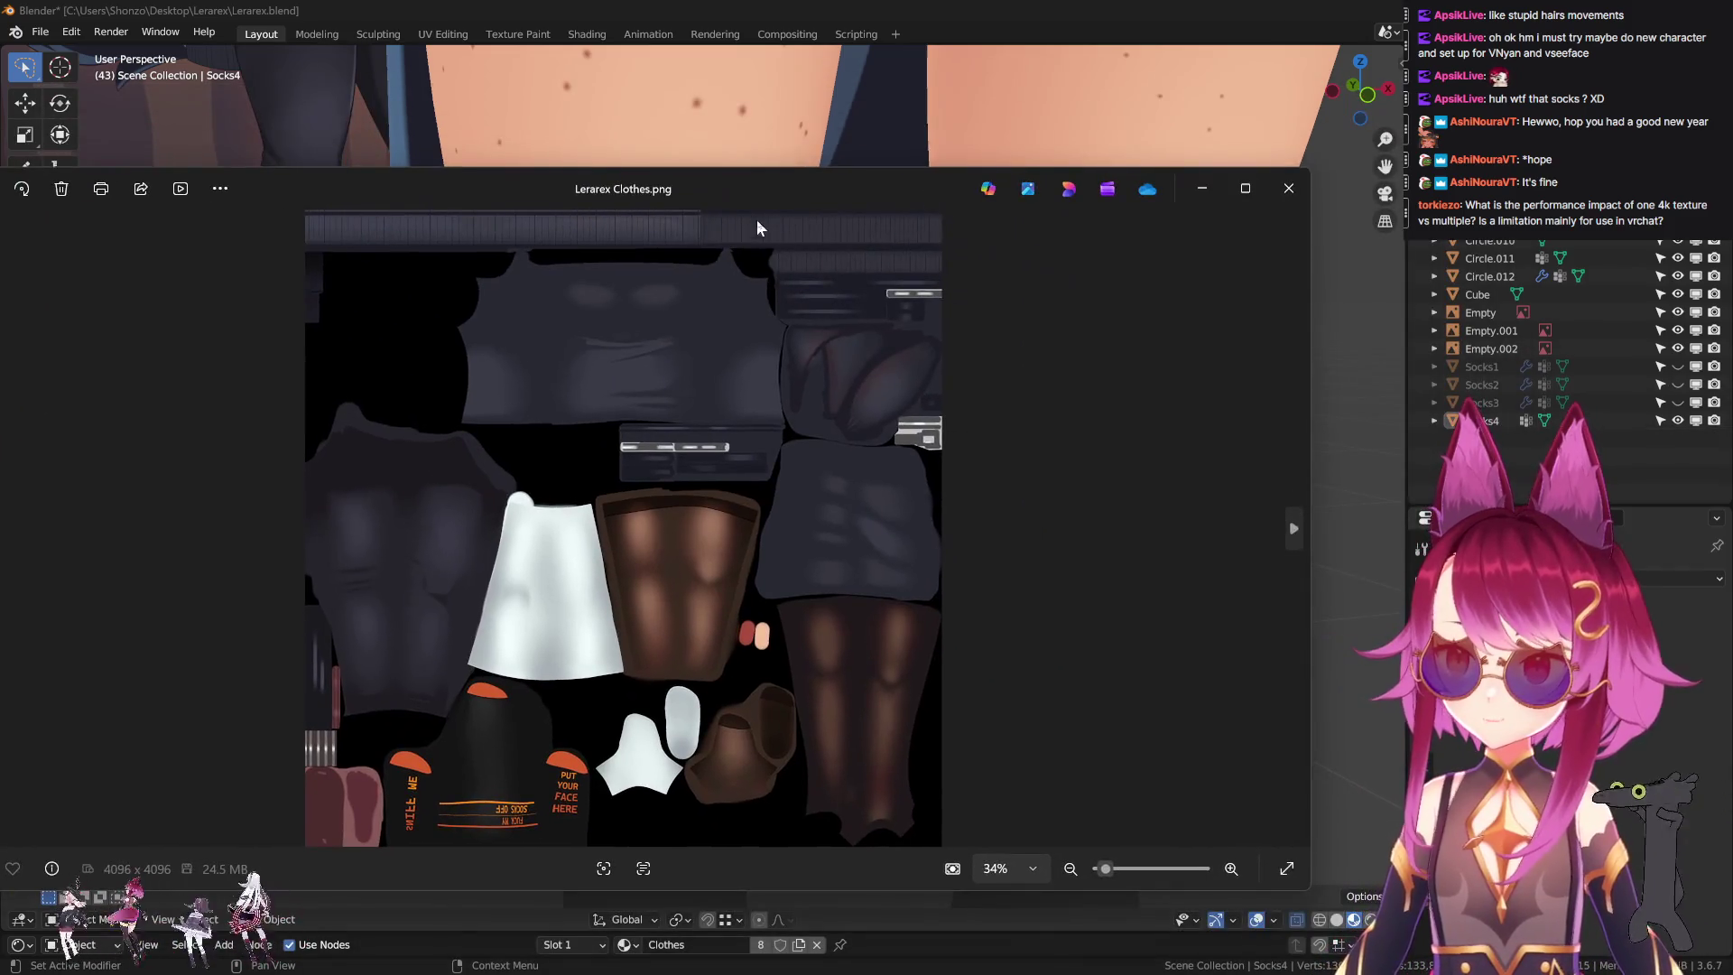
{"action": "left_click_drag", "start_coordinate": [722, 191], "coordinate": [855, 148]}
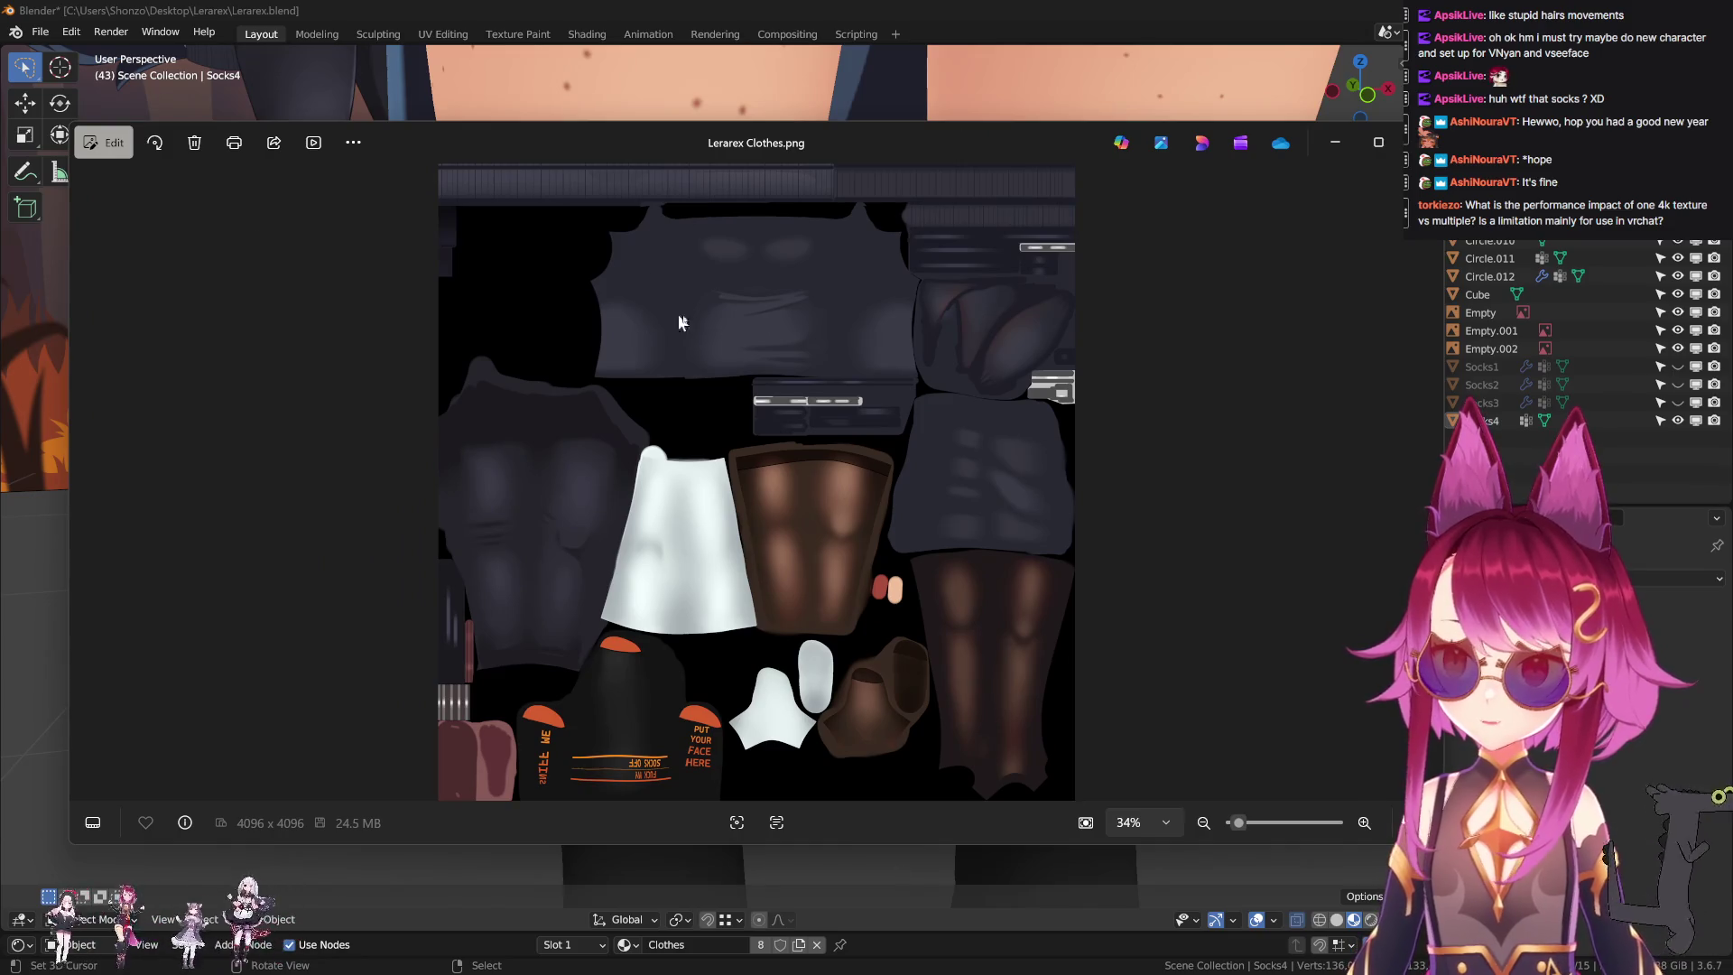
Resize the Photos viewer, inspect Lerarex Clothes.png at 35% zoom, then return to Blender.
{"action": "left_click_drag", "start_coordinate": [69, 351], "coordinate": [438, 352]}
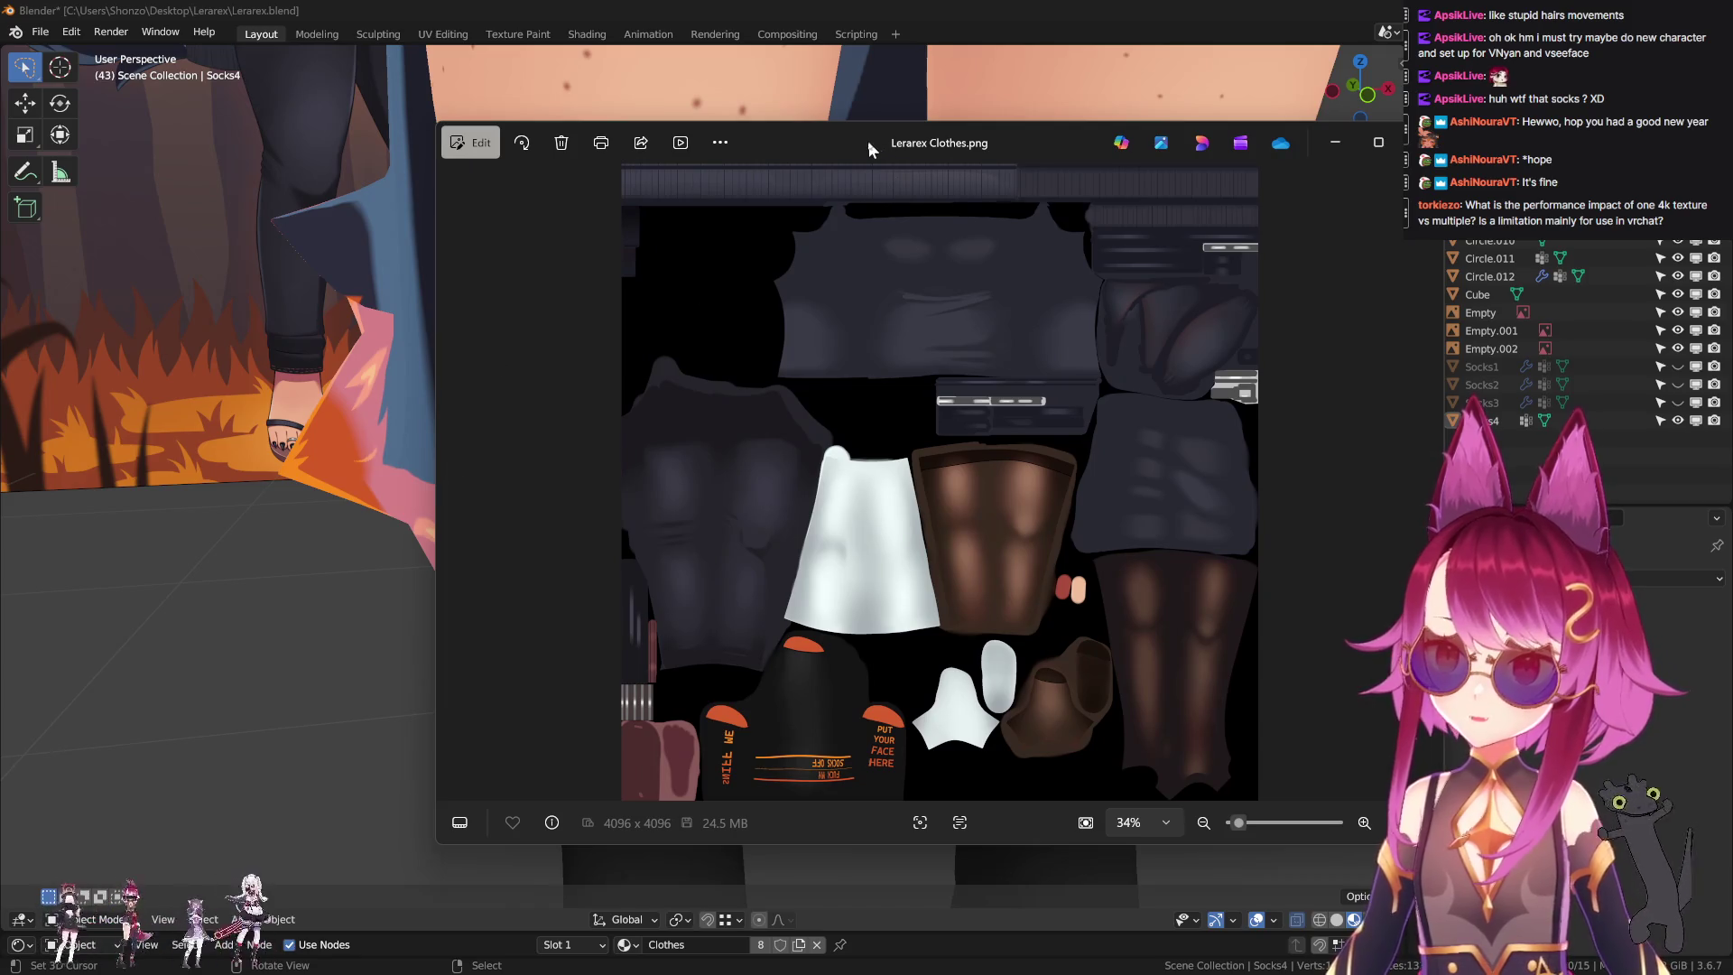
{"action": "left_click_drag", "start_coordinate": [870, 139], "coordinate": [631, 132]}
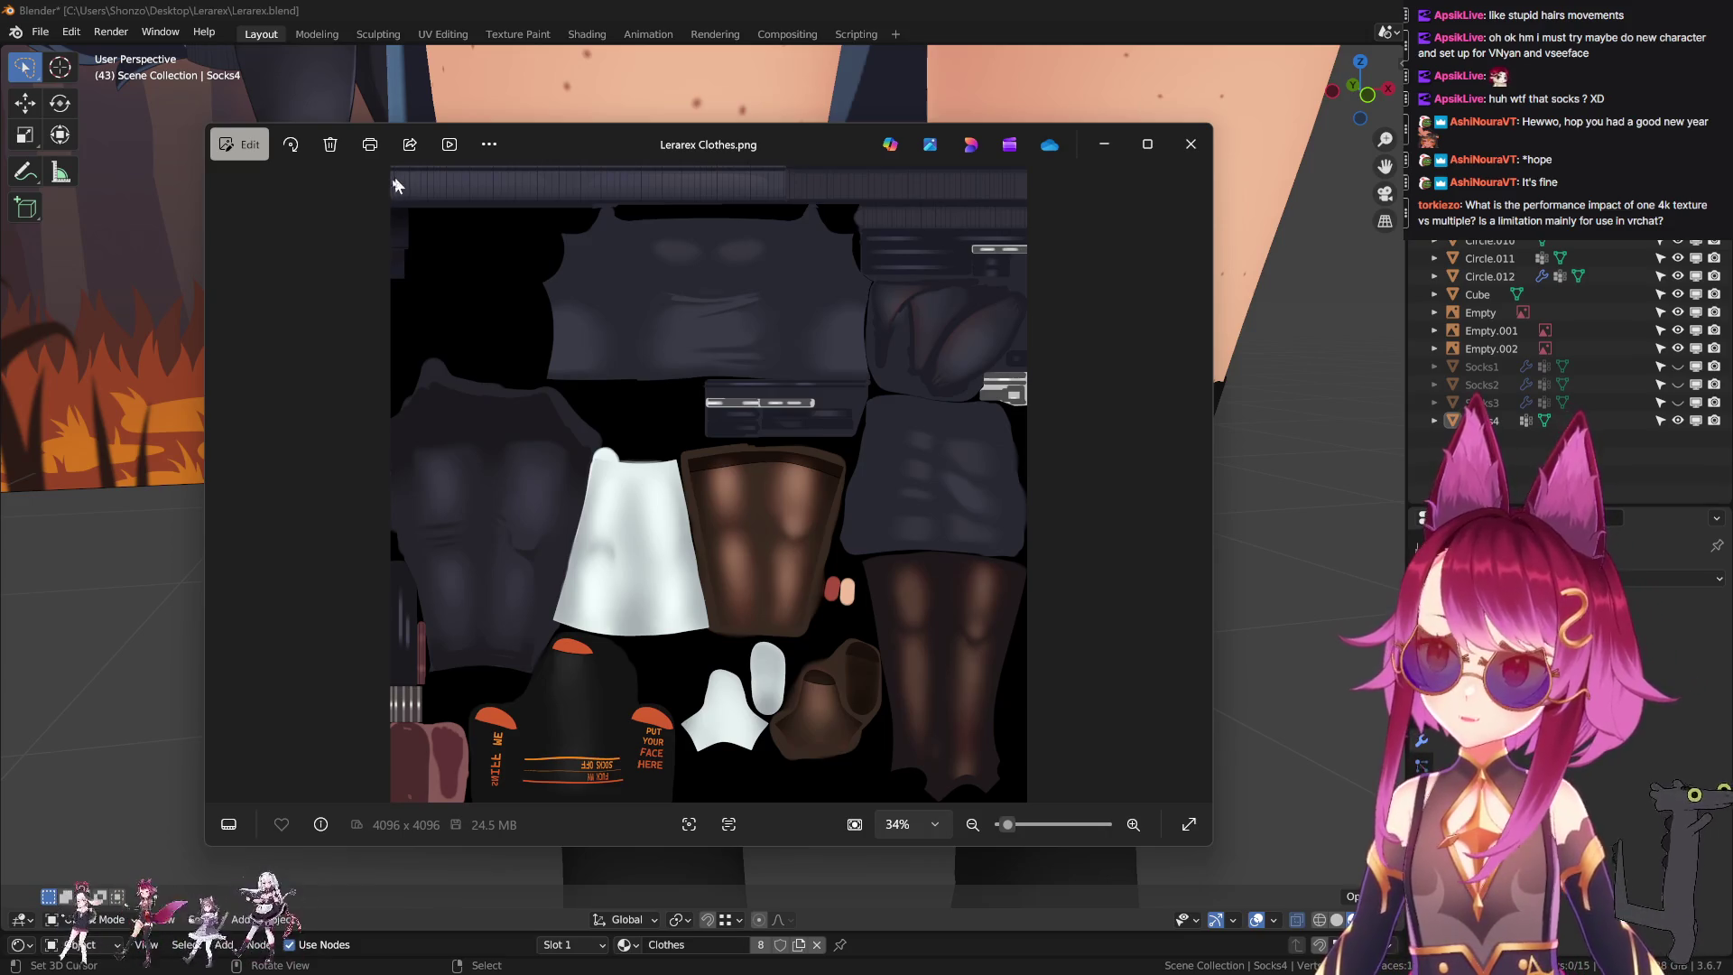
{"action": "scroll", "coordinate": [602, 363], "scroll_direction": "up", "scroll_amount": 1}
{"action": "scroll", "coordinate": [602, 362], "scroll_direction": "up", "scroll_amount": 5}
{"action": "scroll", "coordinate": [631, 437], "scroll_direction": "up", "scroll_amount": 4}
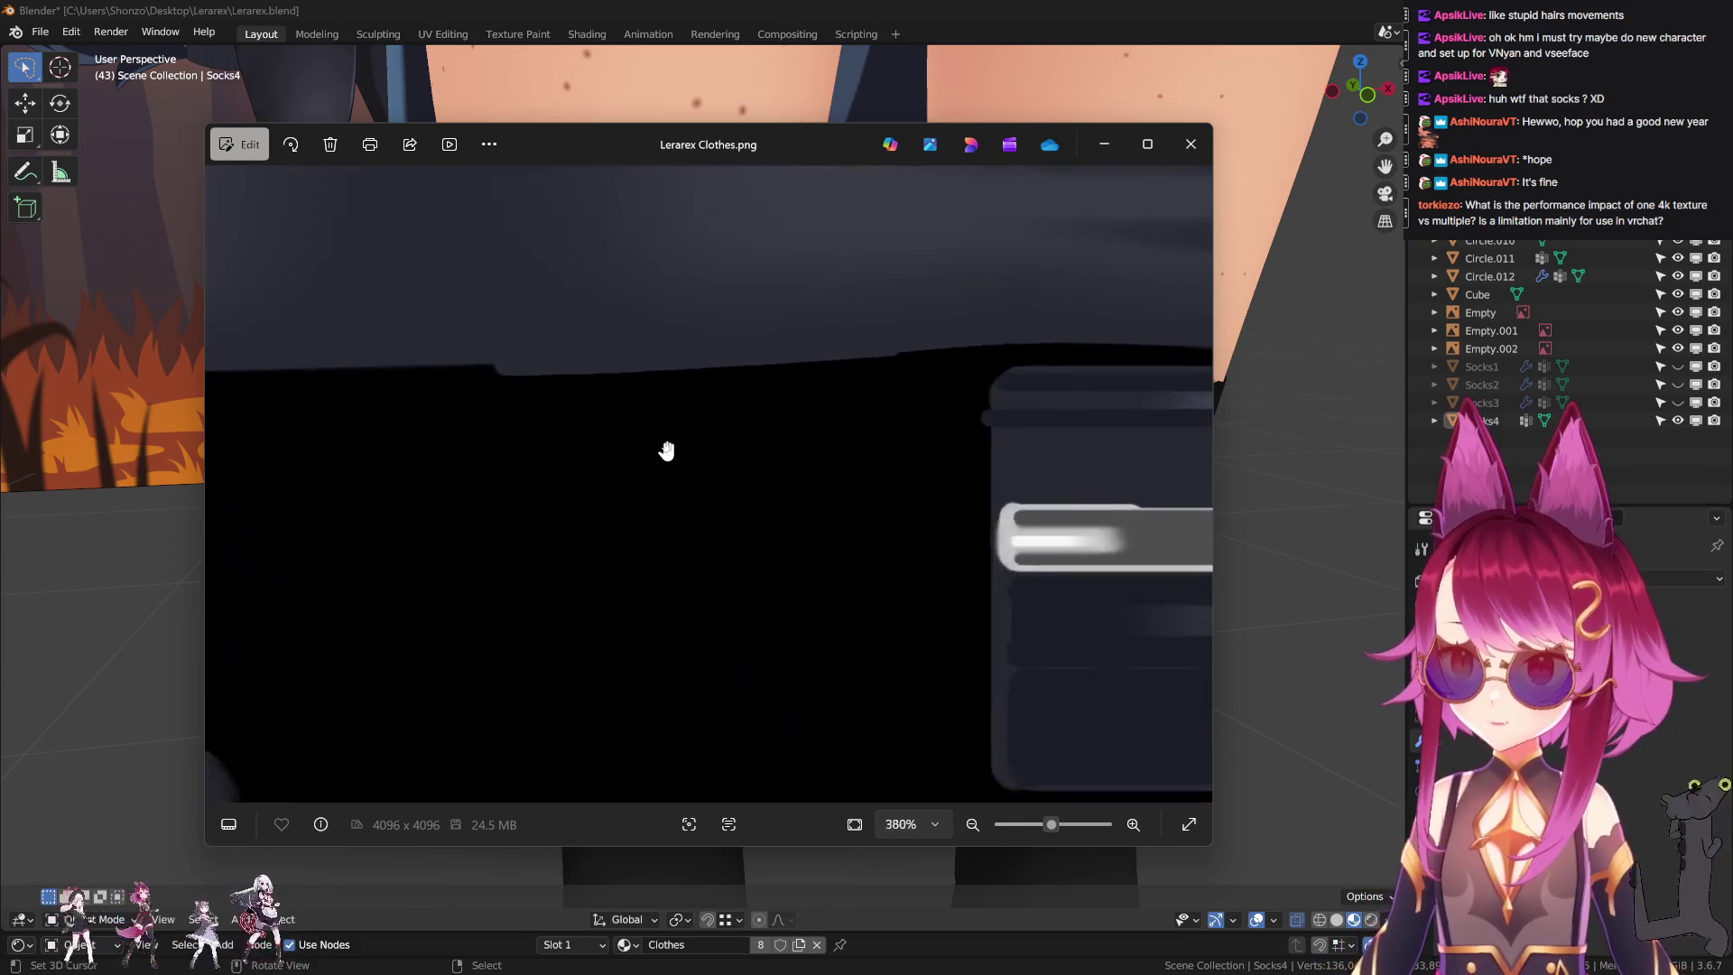
{"action": "scroll", "coordinate": [666, 452], "scroll_direction": "up", "scroll_amount": 3}
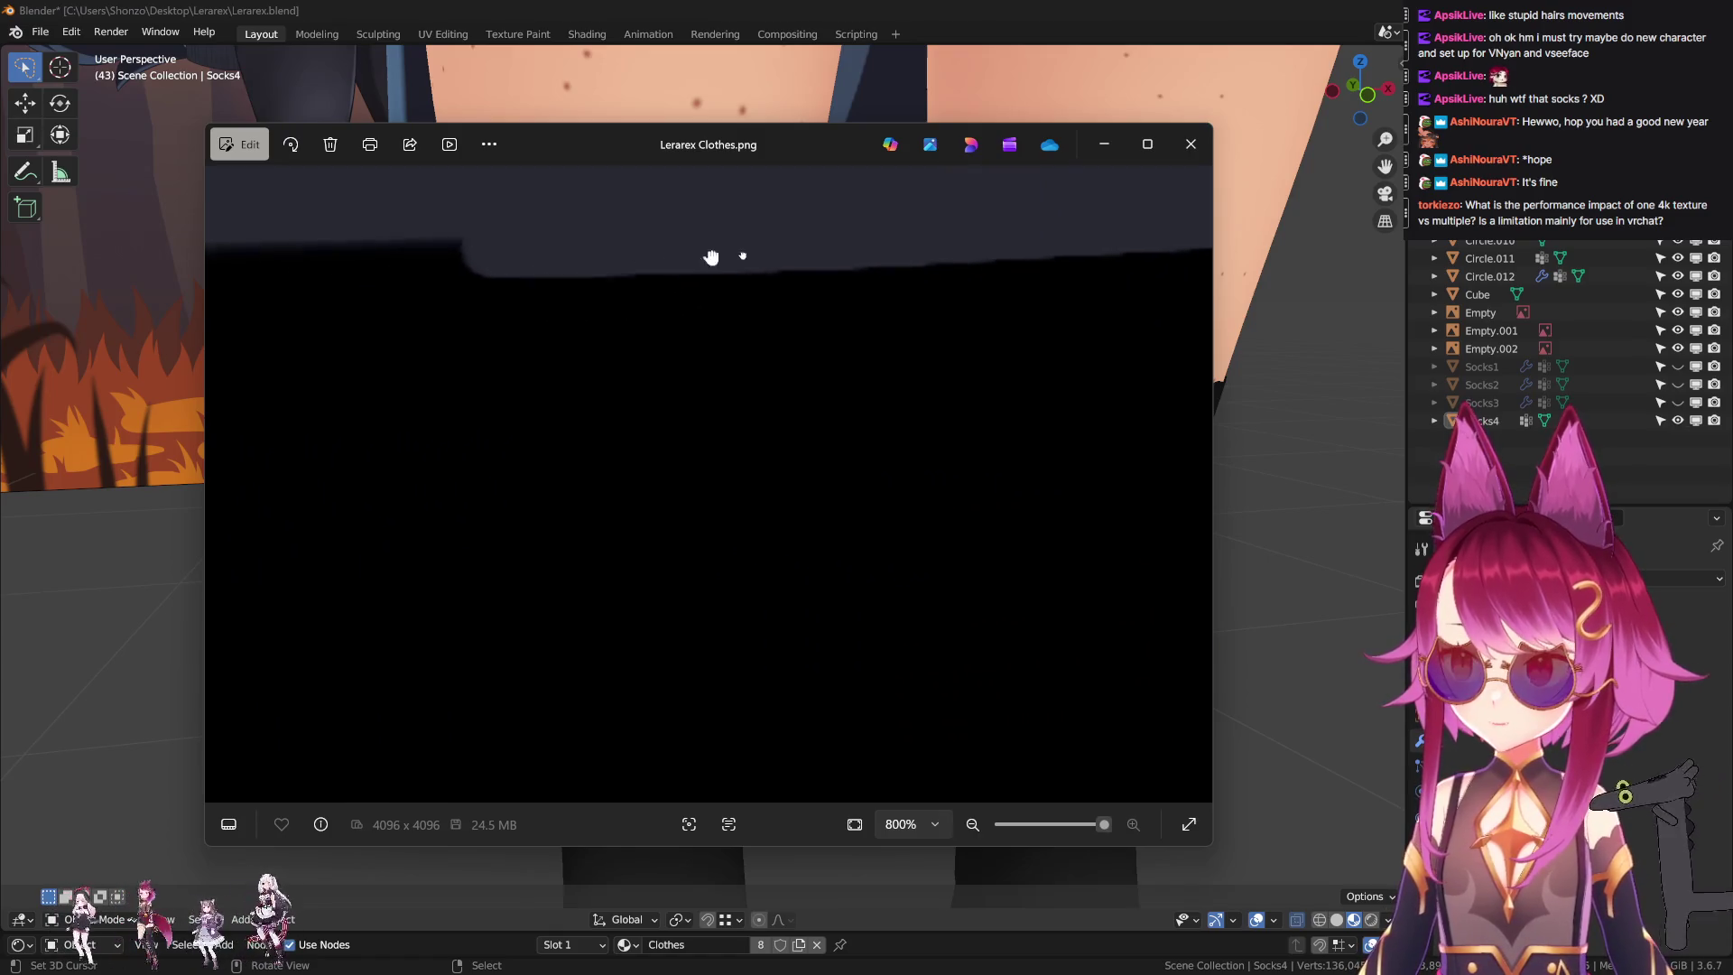
{"action": "left_click_drag", "start_coordinate": [677, 253], "coordinate": [745, 320]}
{"action": "scroll", "coordinate": [766, 348], "scroll_direction": "down", "scroll_amount": 4}
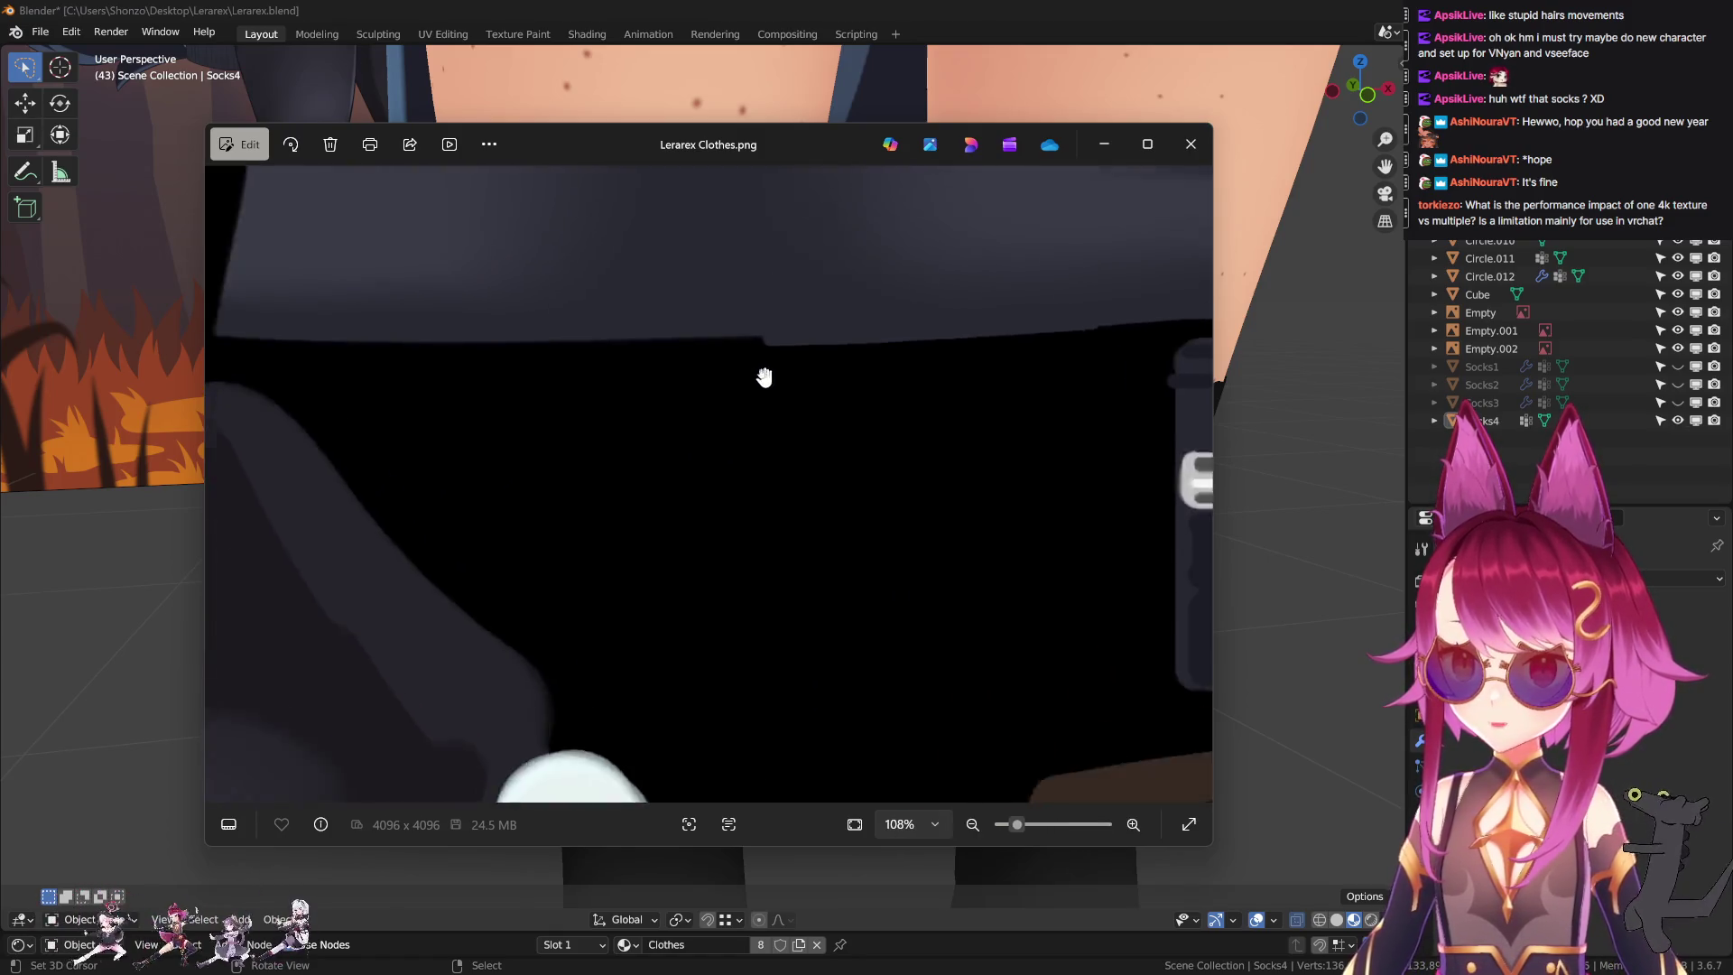
{"action": "scroll", "coordinate": [754, 379], "scroll_direction": "down", "scroll_amount": 5}
{"action": "scroll", "coordinate": [755, 379], "scroll_direction": "down", "scroll_amount": 3}
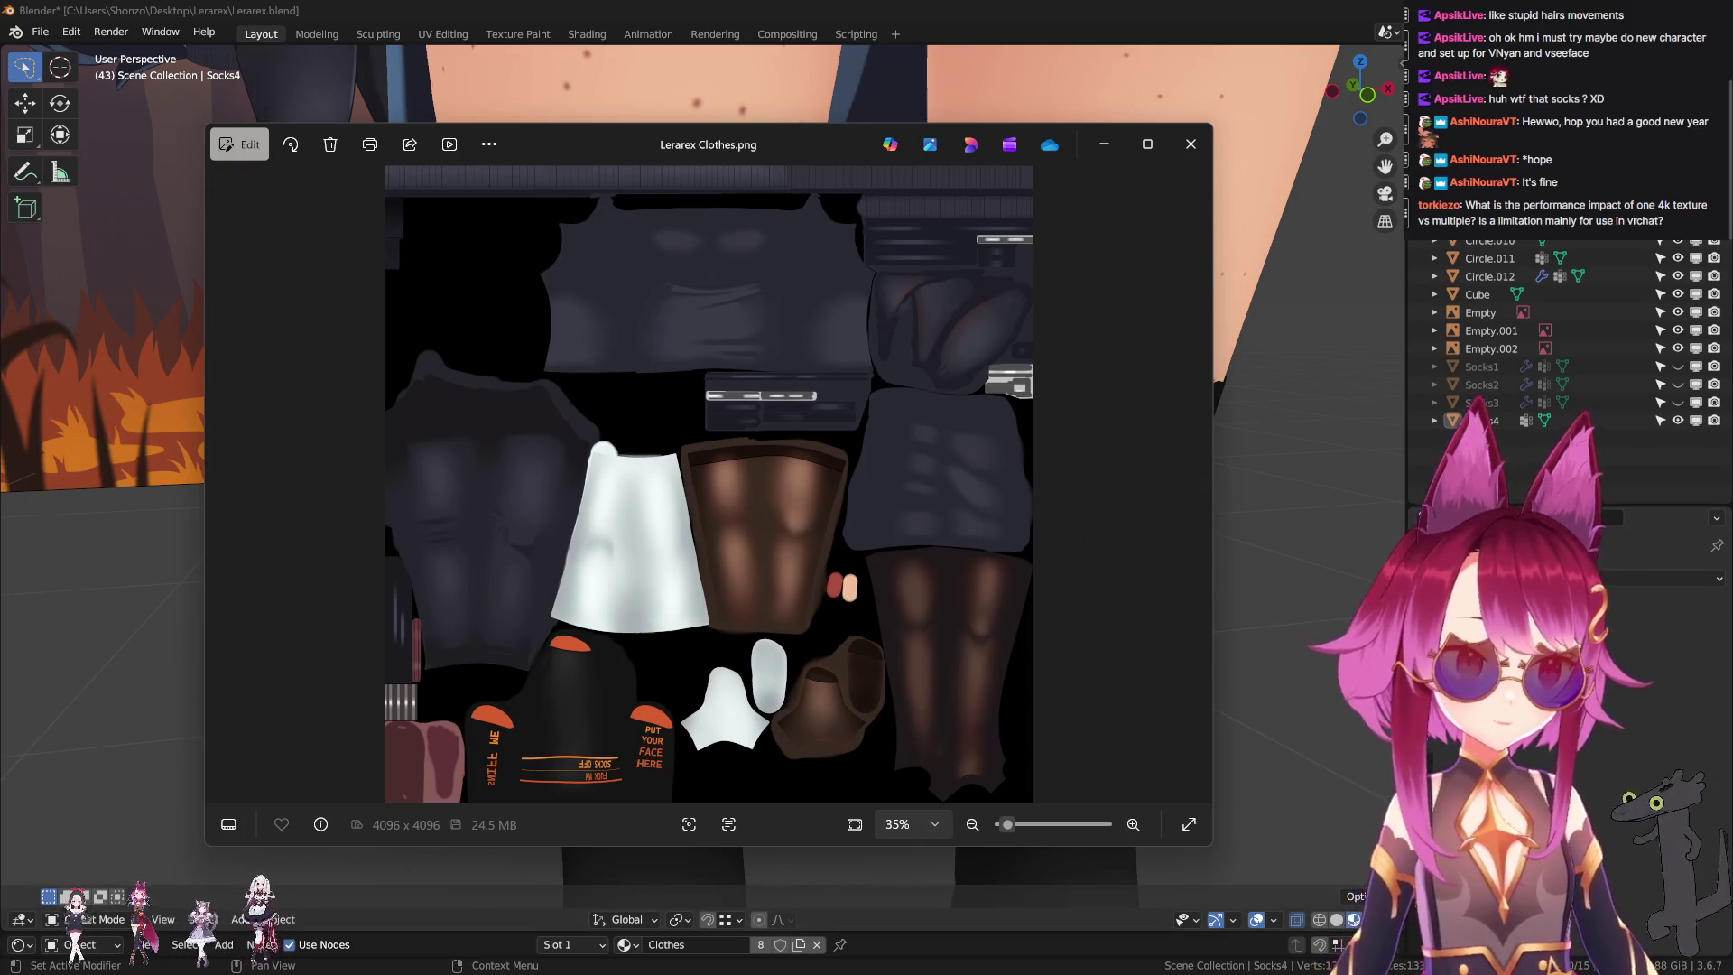
{"action": "key", "text": "alt+Tab"}
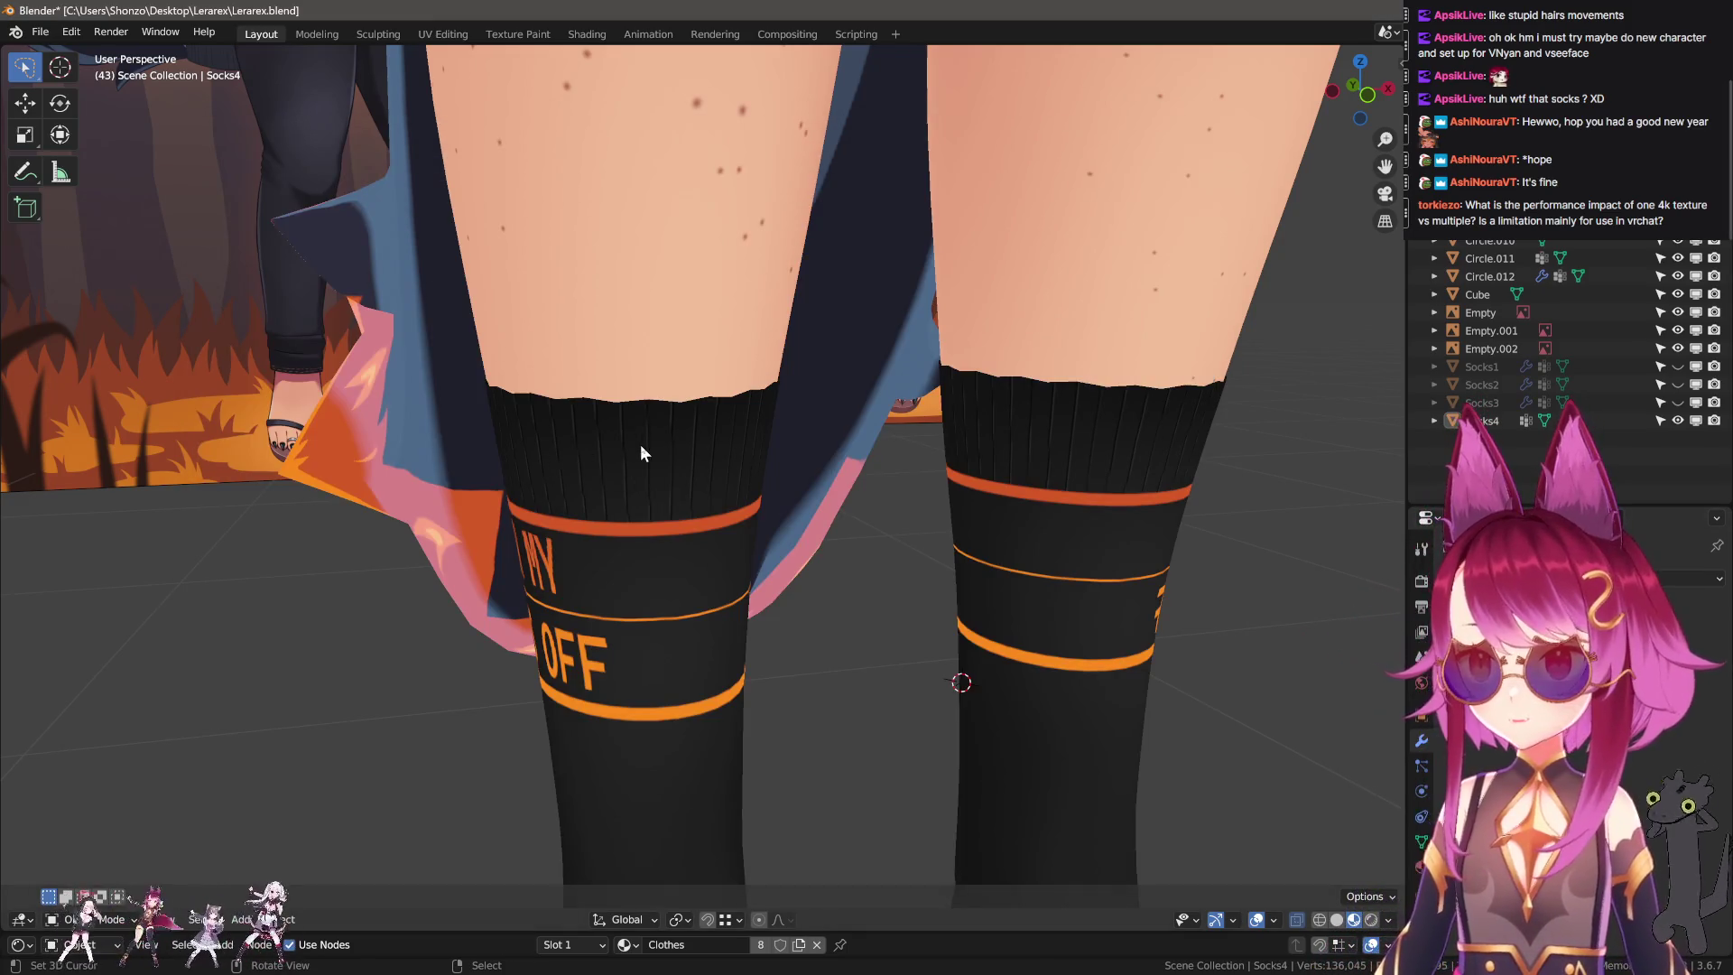
Select the Socks4 mesh on the legs in the viewport.
{"action": "left_click", "coordinate": [643, 449]}
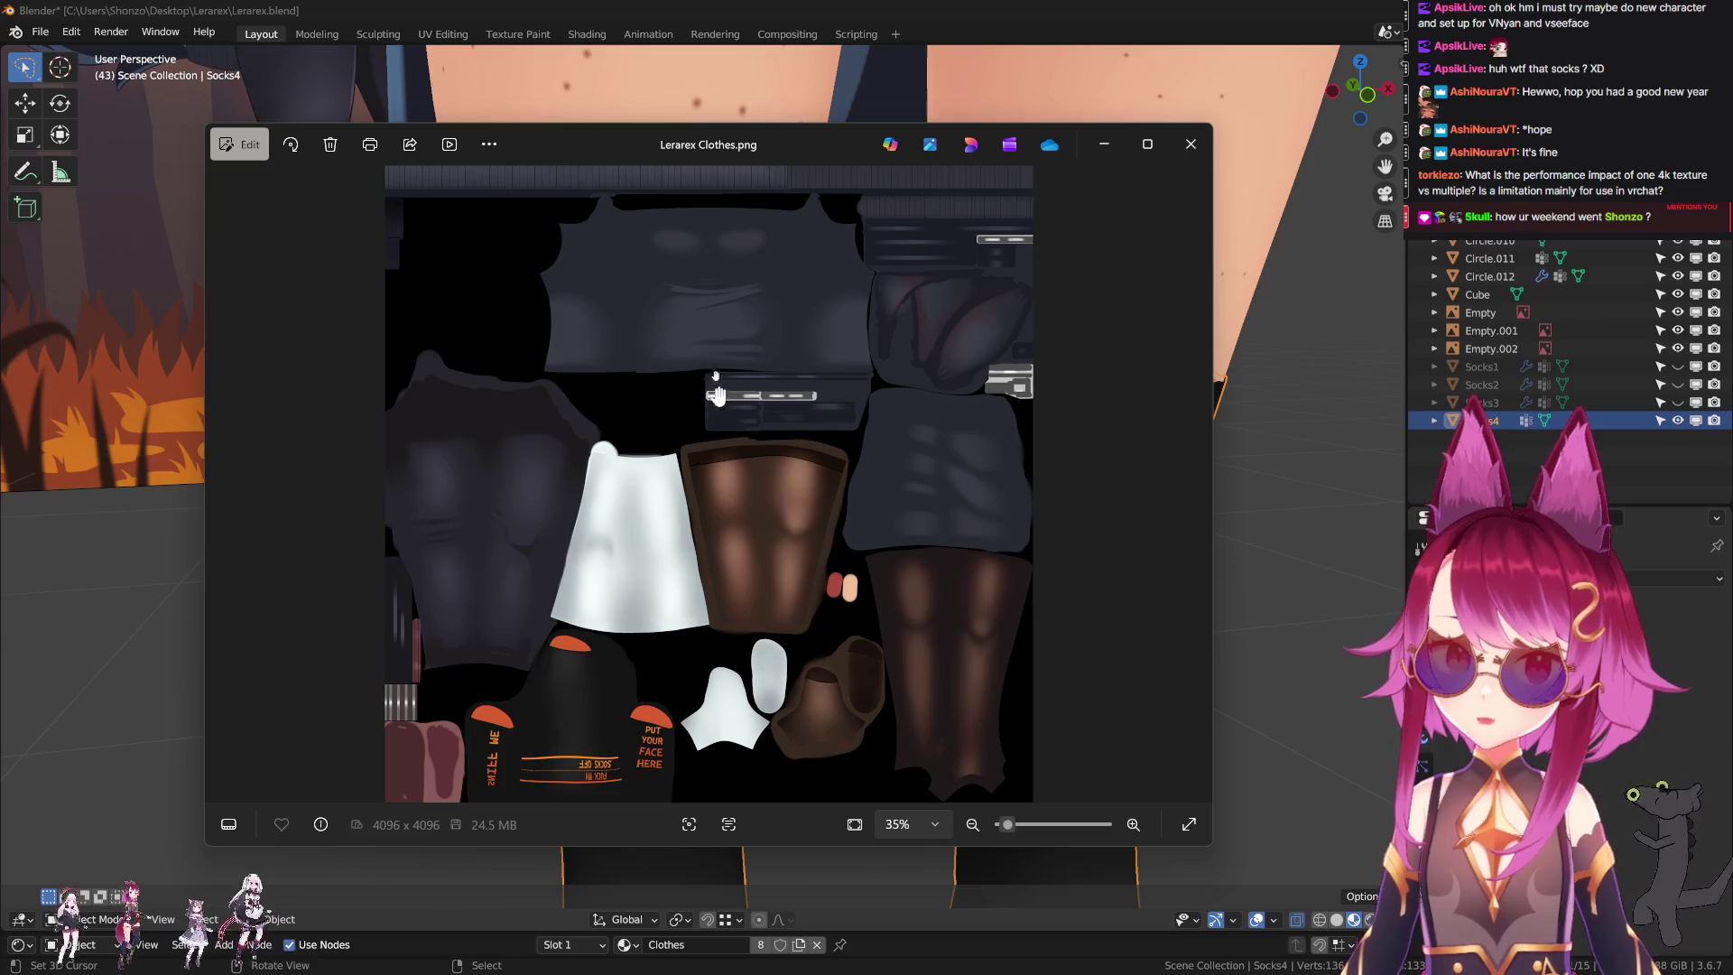
{"action": "left_click_drag", "start_coordinate": [612, 136], "coordinate": [451, 64]}
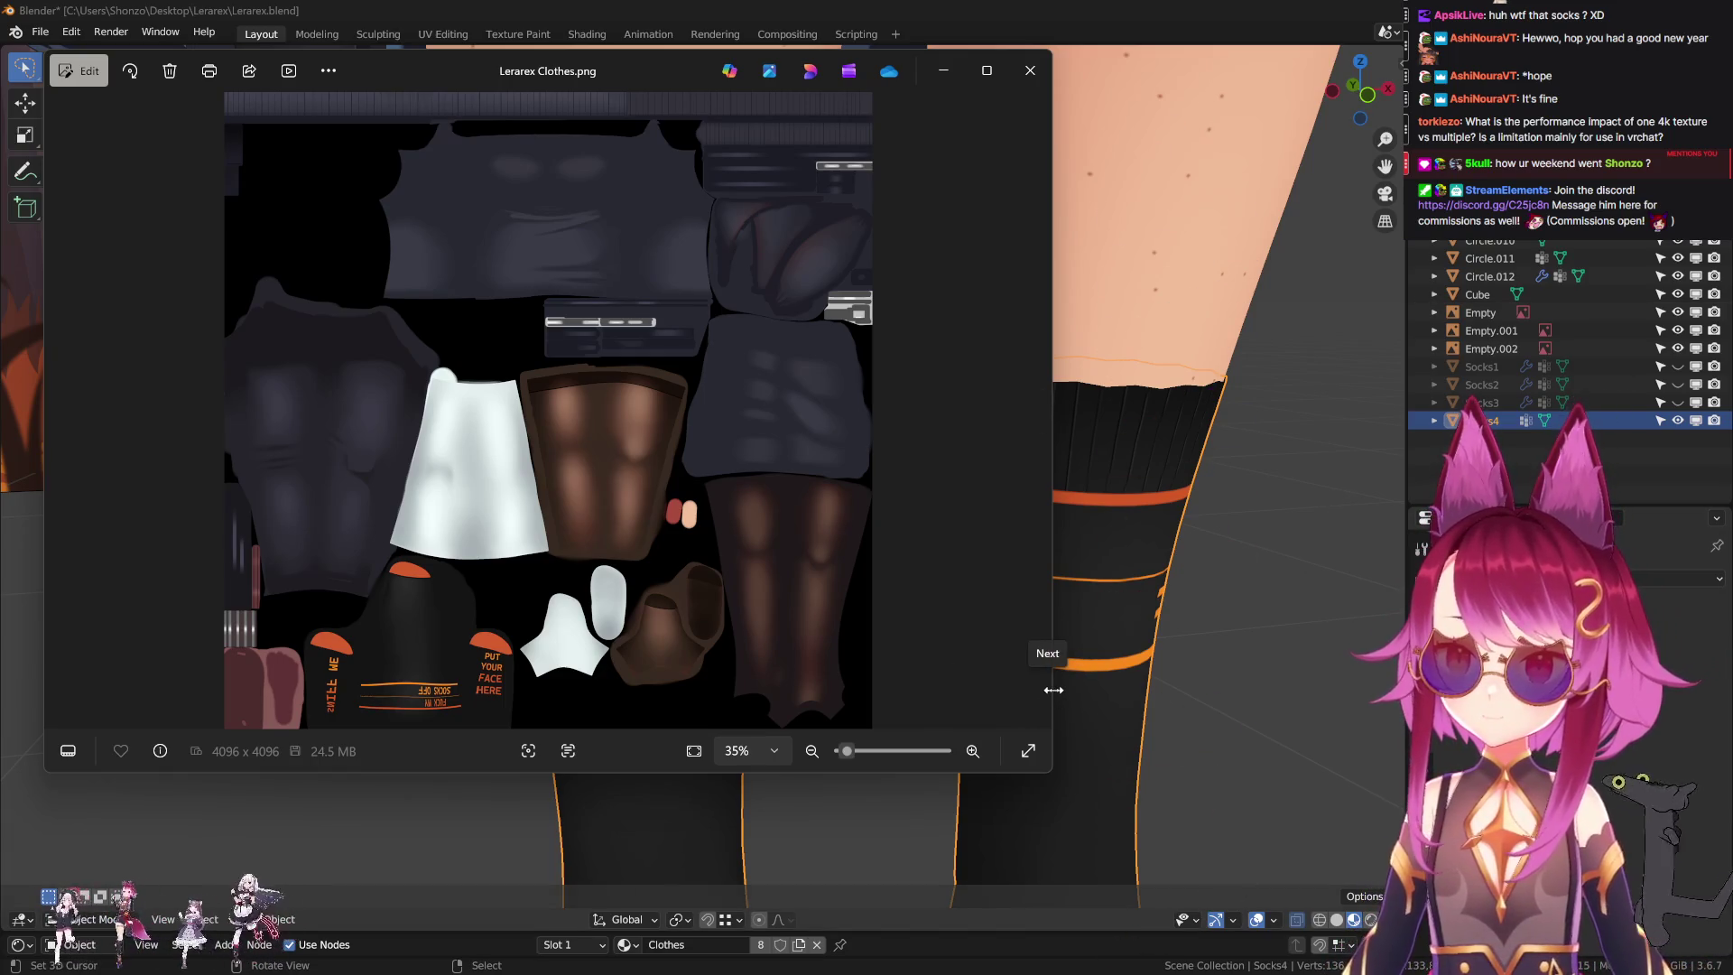
Narrow the Lerarex Clothes.png viewer window and close it.
{"action": "left_click_drag", "start_coordinate": [1053, 689], "coordinate": [968, 686]}
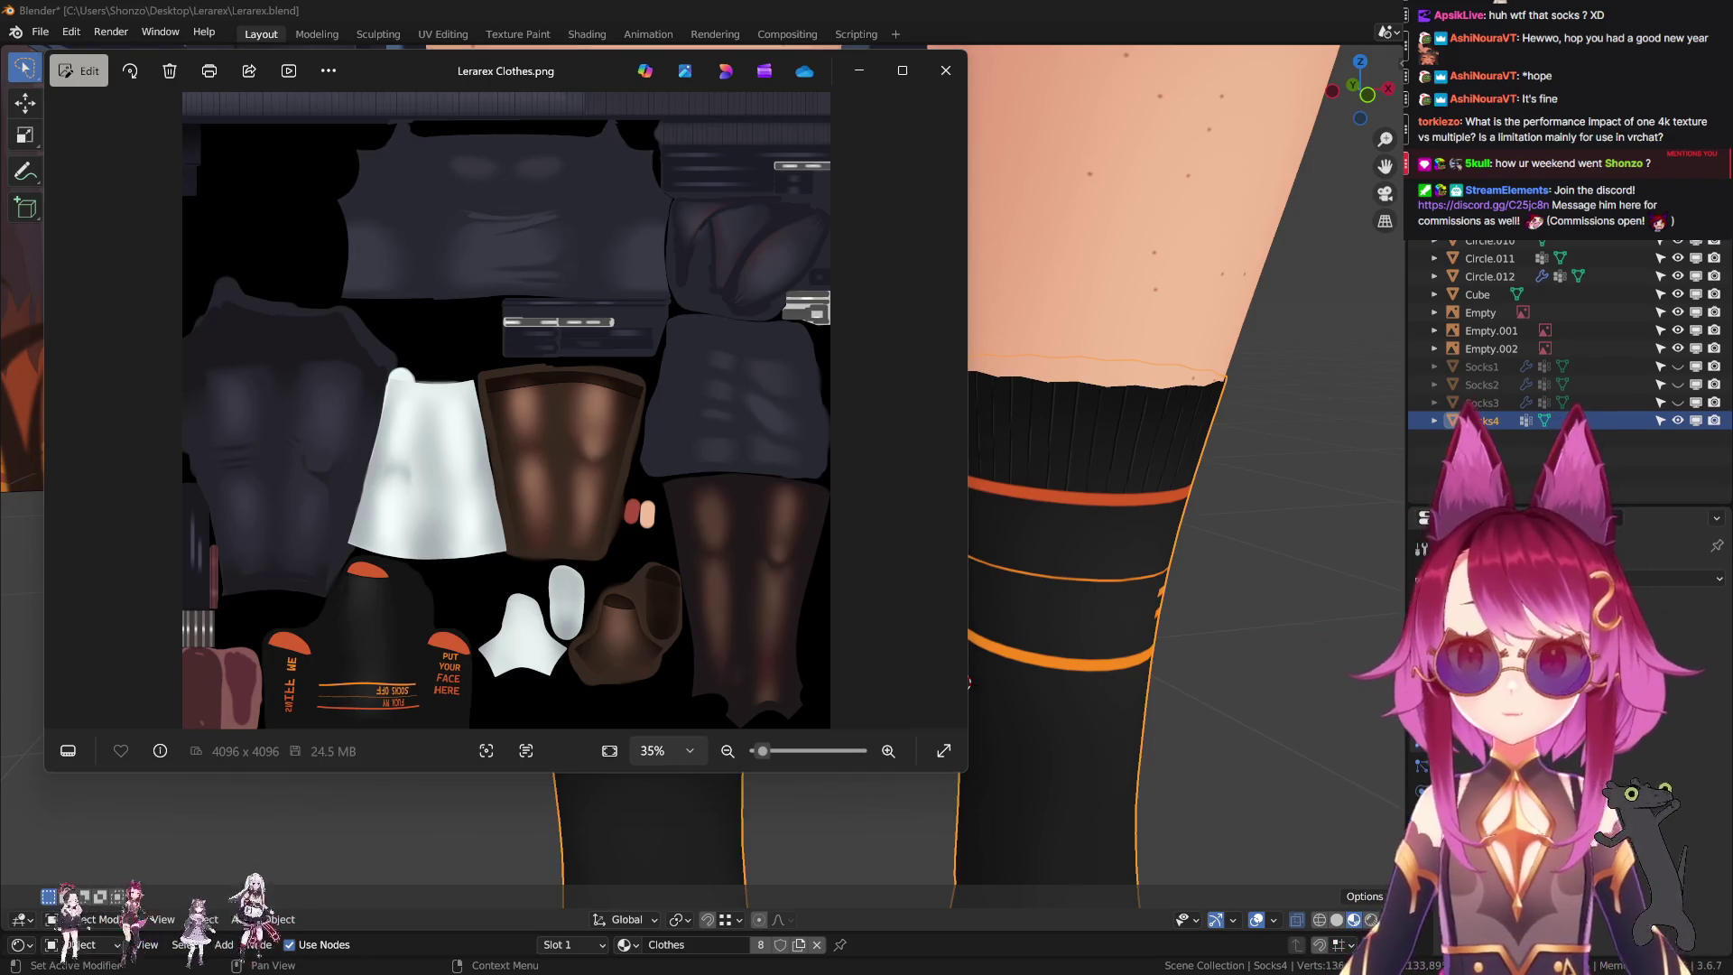
{"action": "left_click", "coordinate": [950, 78]}
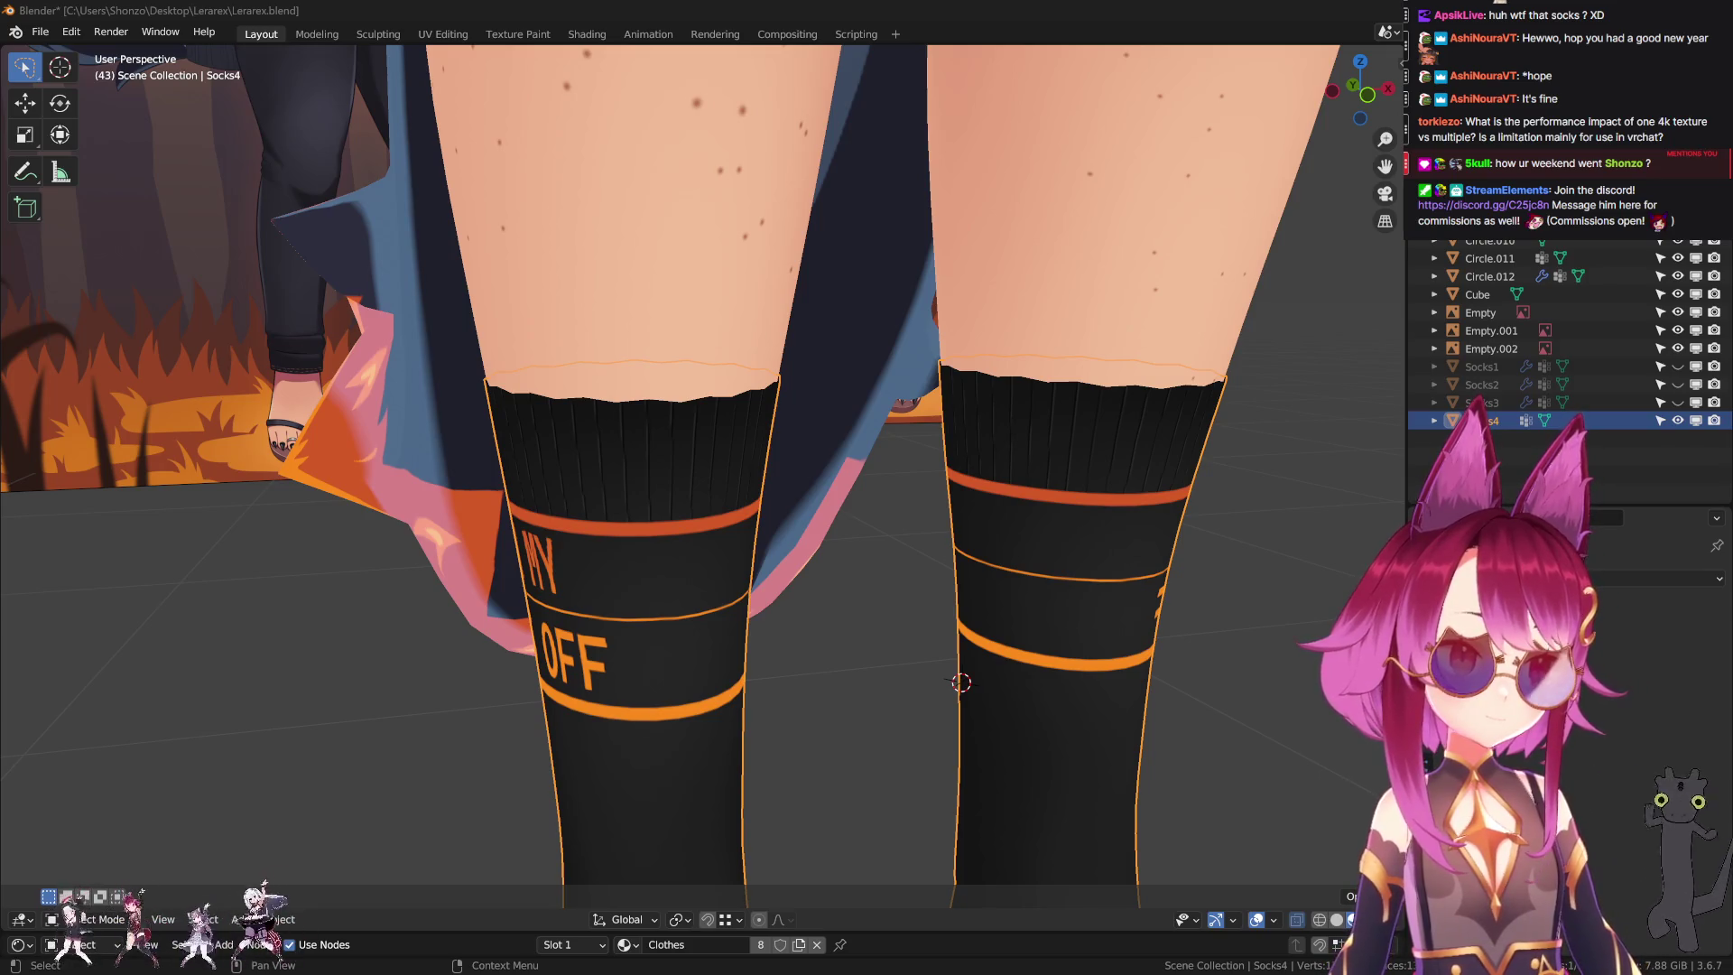
{"action": "left_click_drag", "start_coordinate": [1666, 413], "coordinate": [1152, 200]}
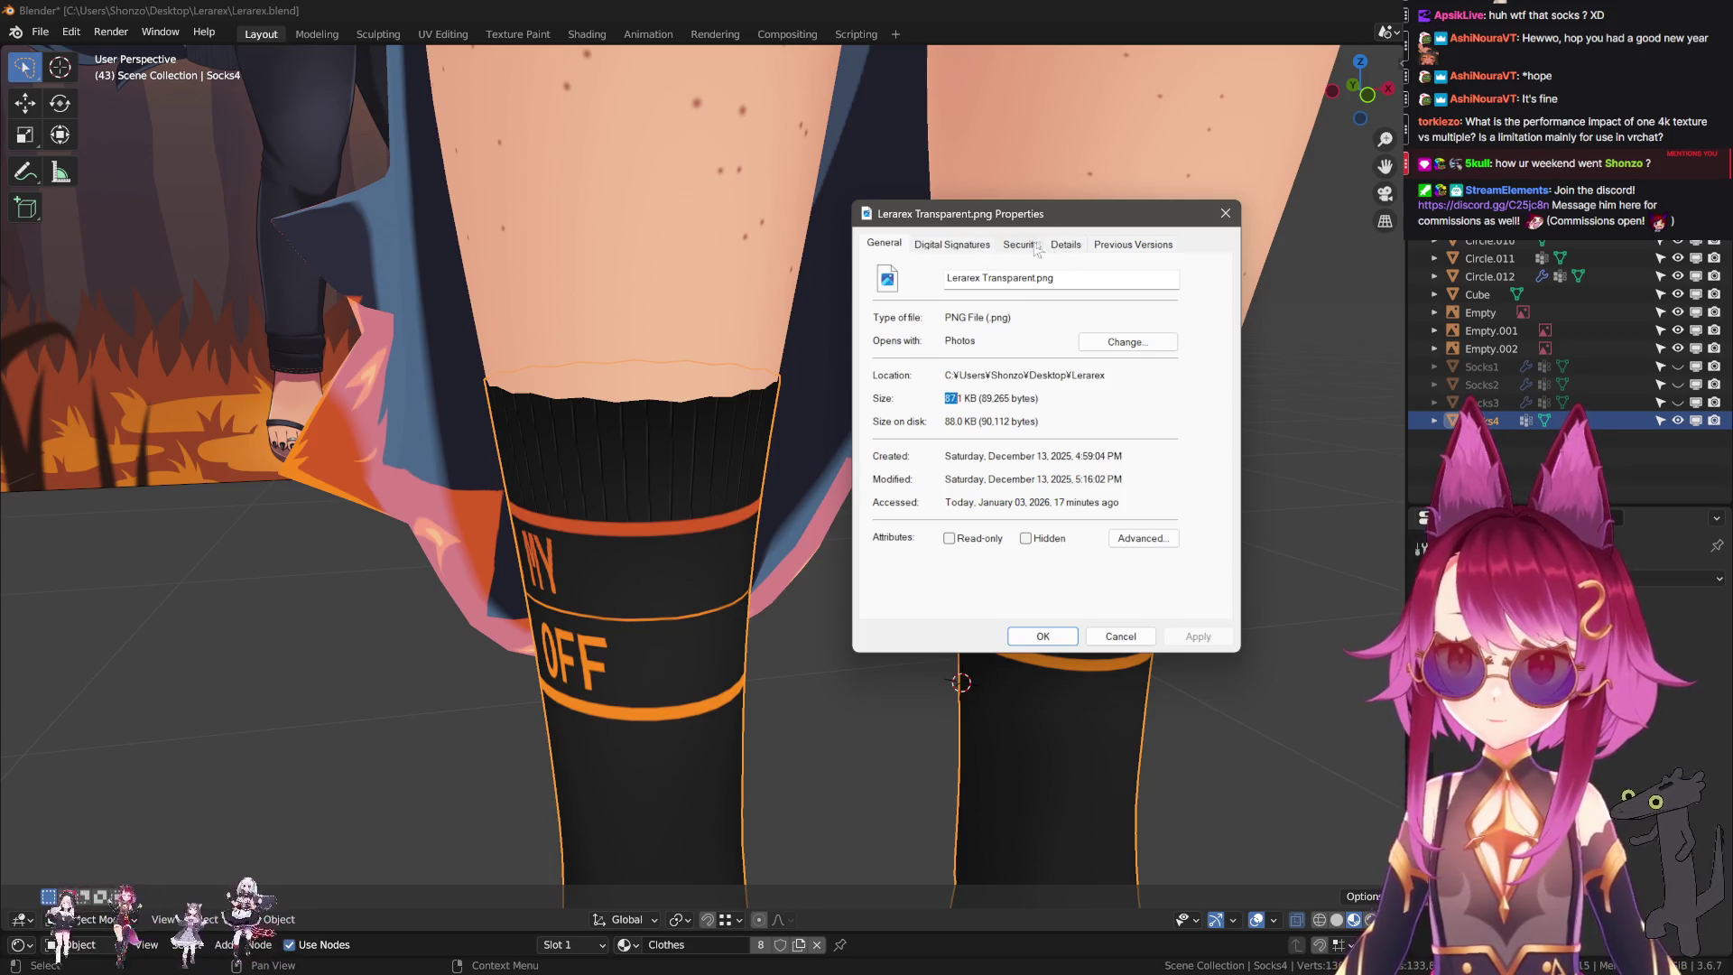
Confirm Lerarex Transparent.png is 2048 x 2048 in its Properties details, then close the dialog.
{"action": "left_click", "coordinate": [1065, 245]}
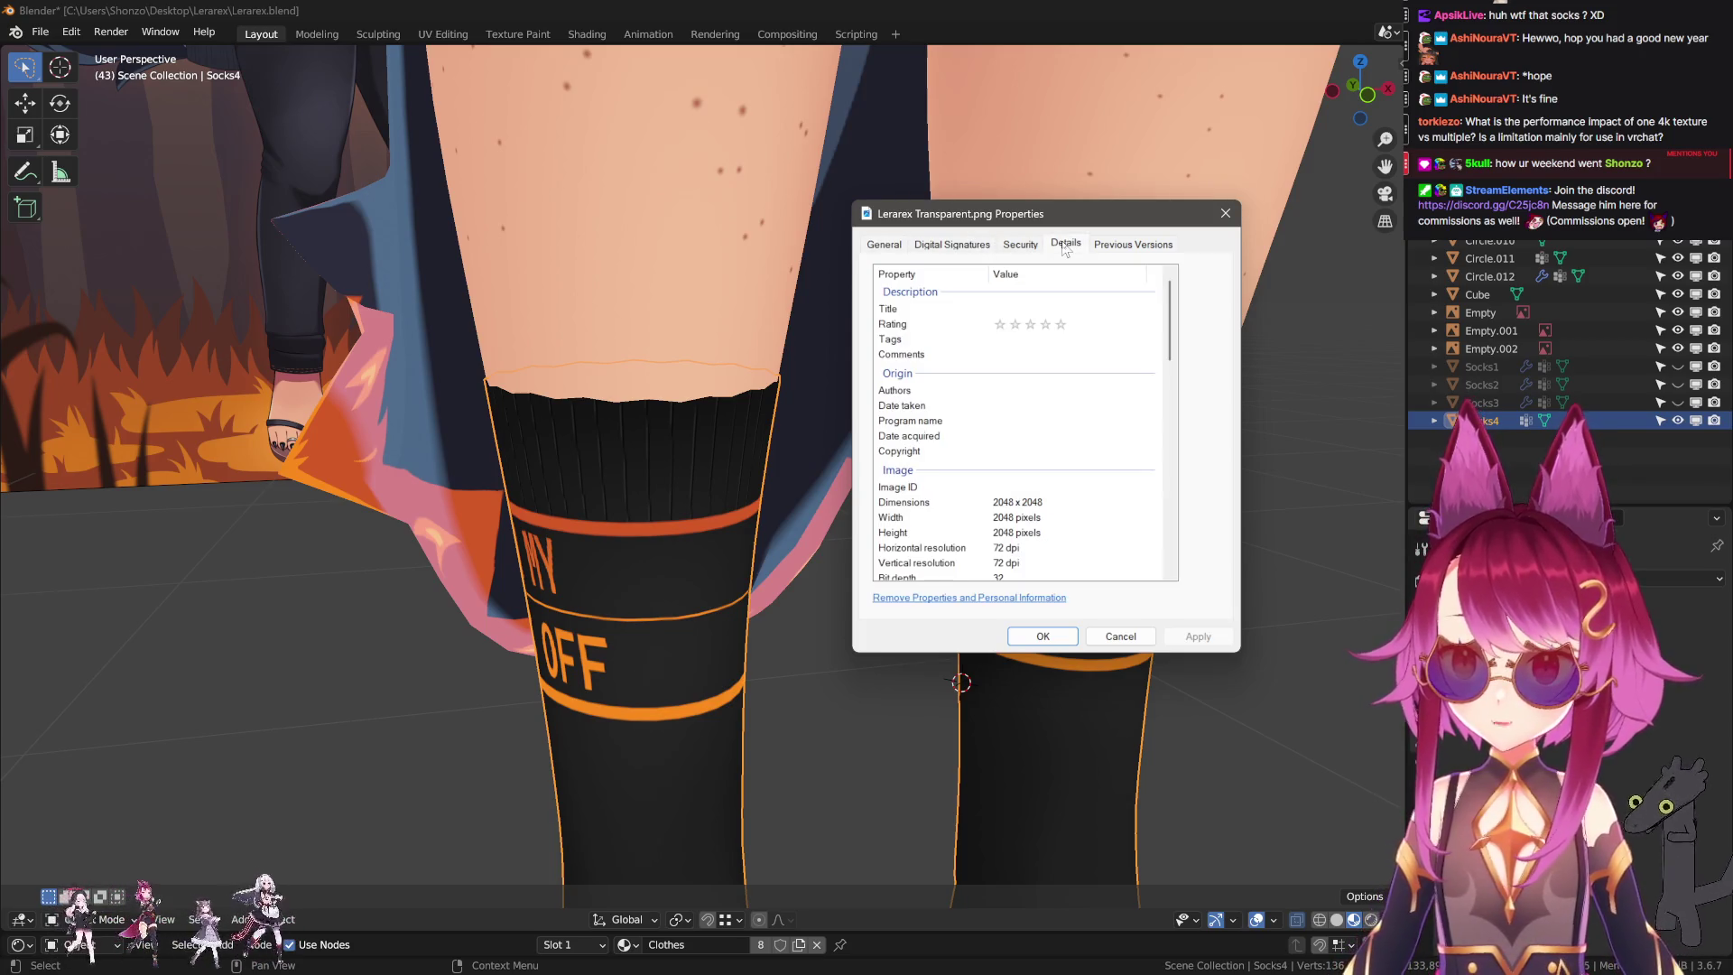
{"action": "left_click", "coordinate": [889, 245]}
{"action": "left_click", "coordinate": [1224, 214]}
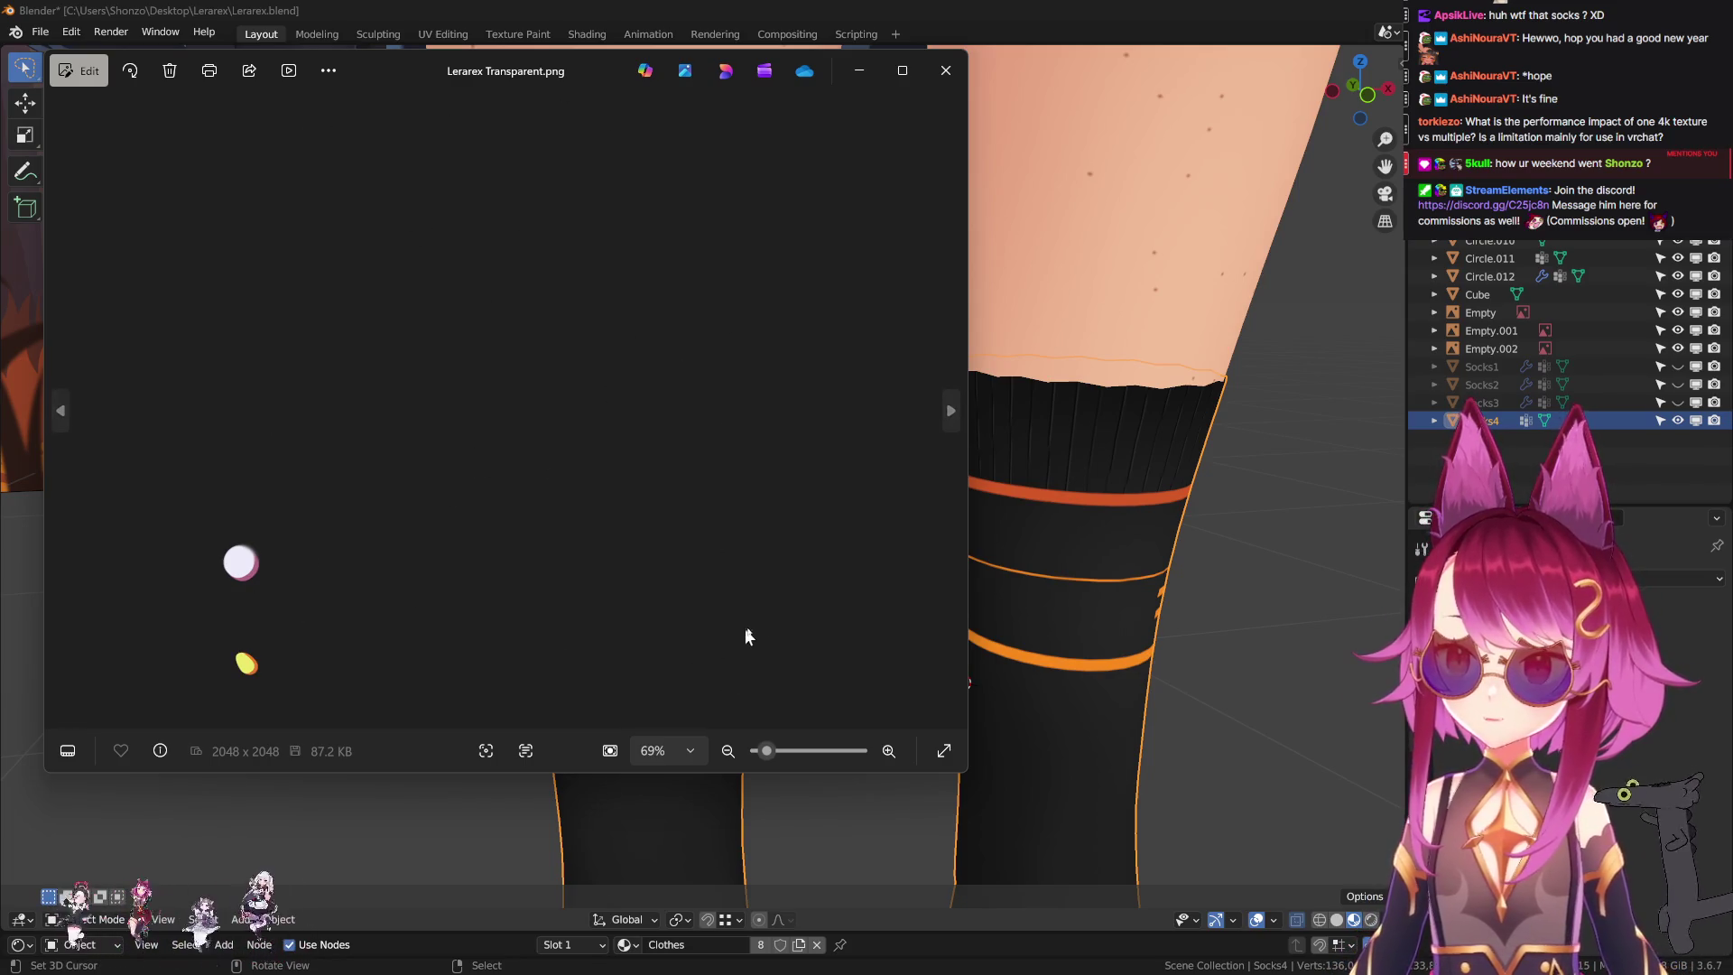
Zoom into the image's white-and-pink dot up to 800%, zoom back out, and close Photos.
{"action": "scroll", "coordinate": [595, 490], "scroll_direction": "up", "scroll_amount": 4}
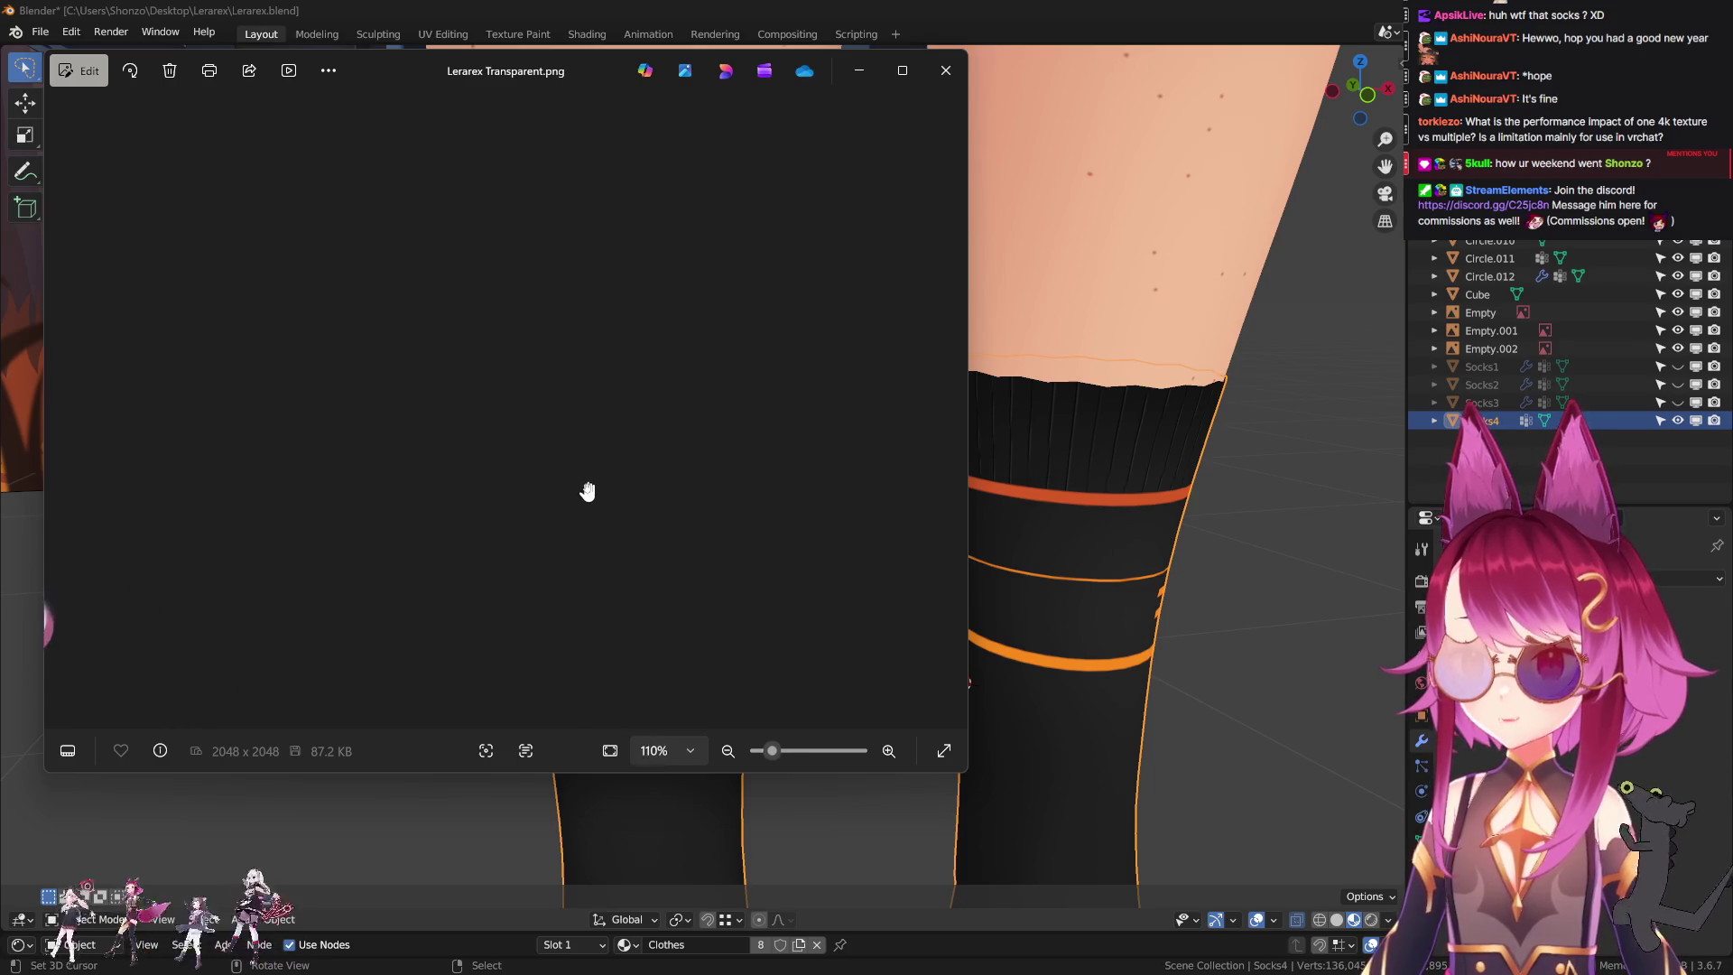
{"action": "scroll", "coordinate": [587, 490], "scroll_direction": "down", "scroll_amount": 4}
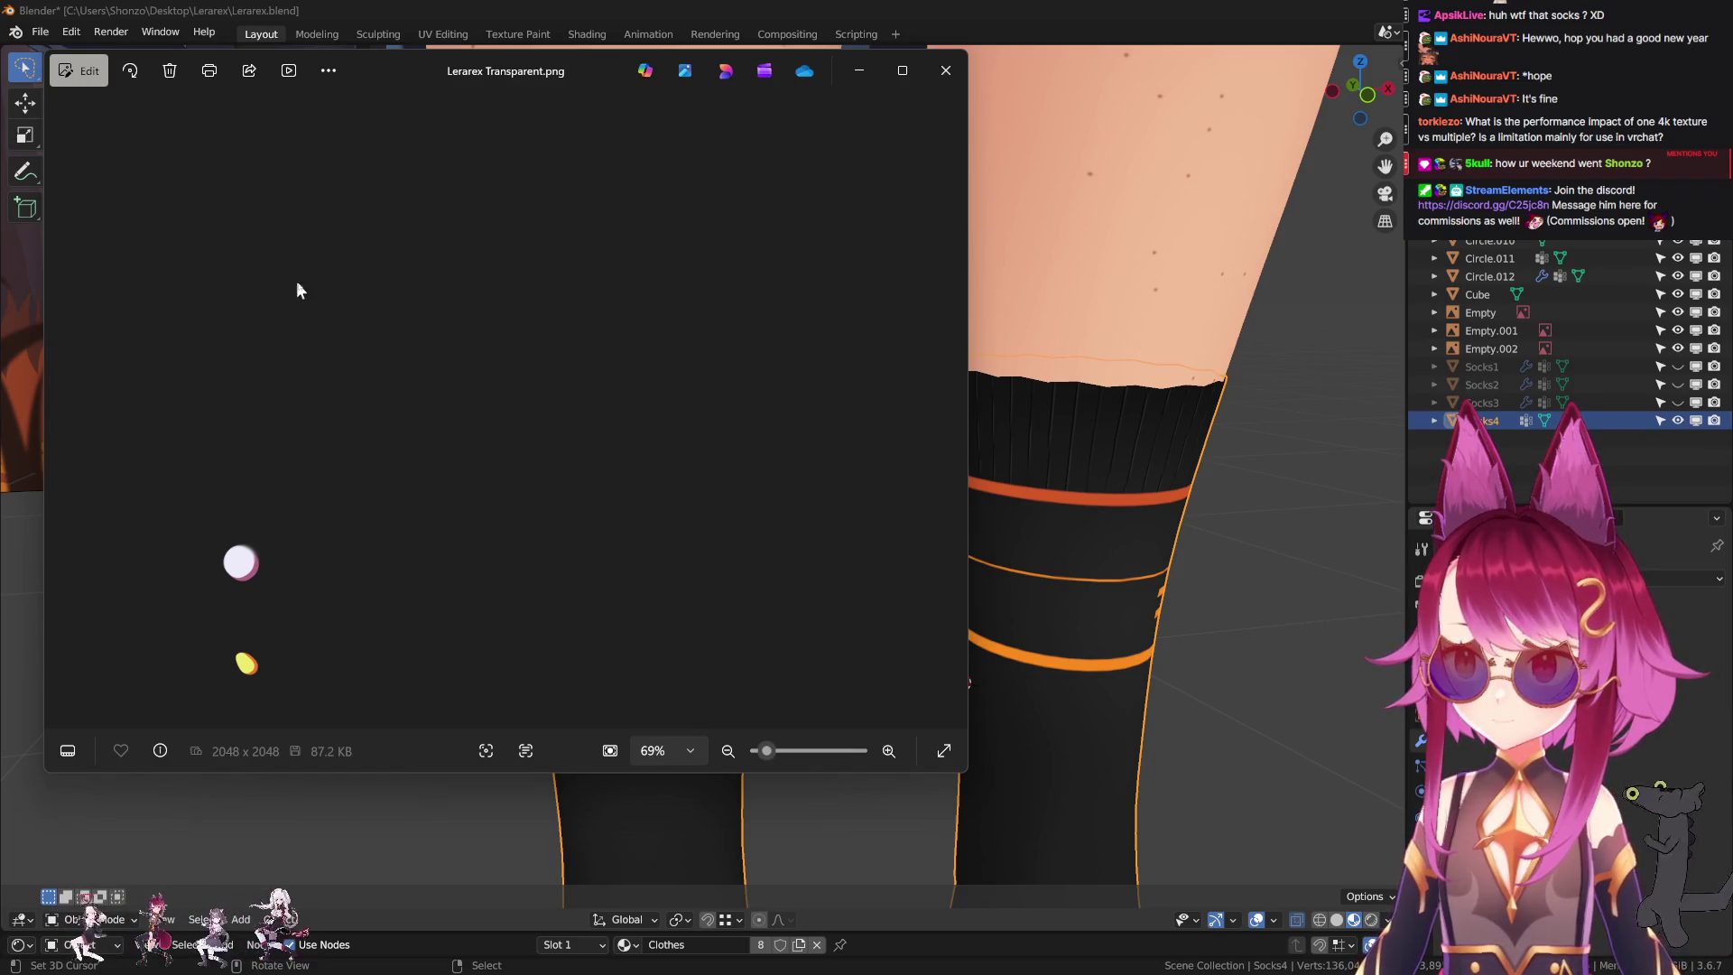
{"action": "scroll", "coordinate": [278, 609], "scroll_direction": "up", "scroll_amount": 3}
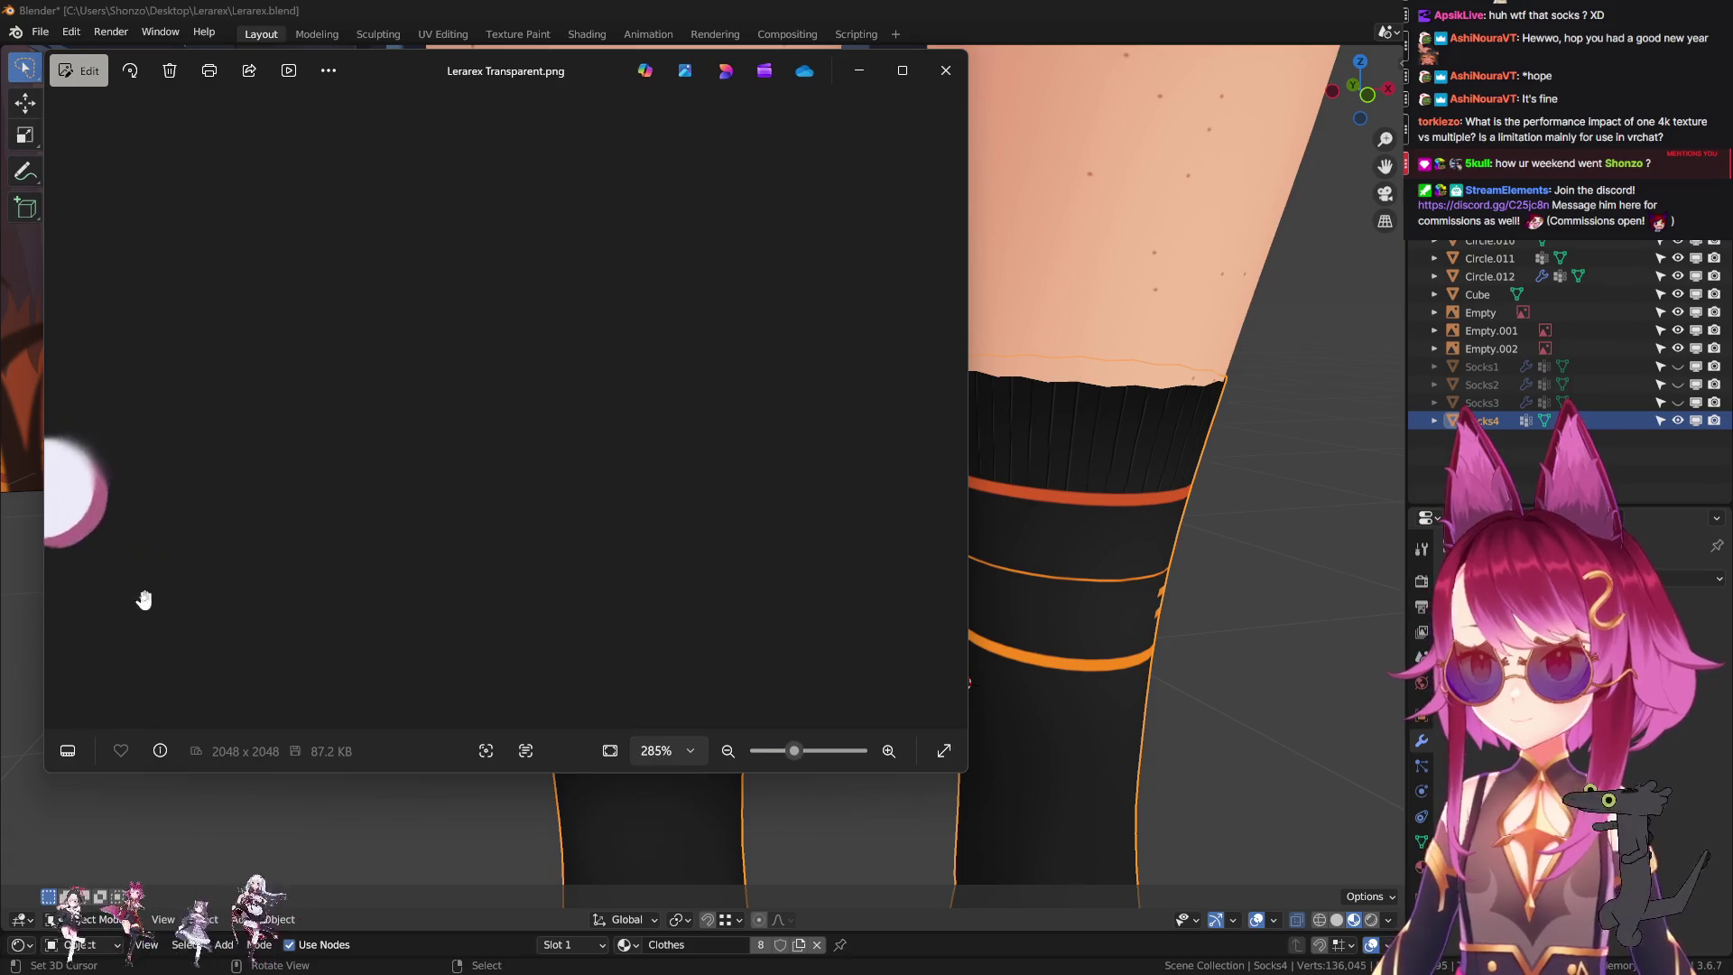
{"action": "scroll", "coordinate": [325, 568], "scroll_direction": "up", "scroll_amount": 5}
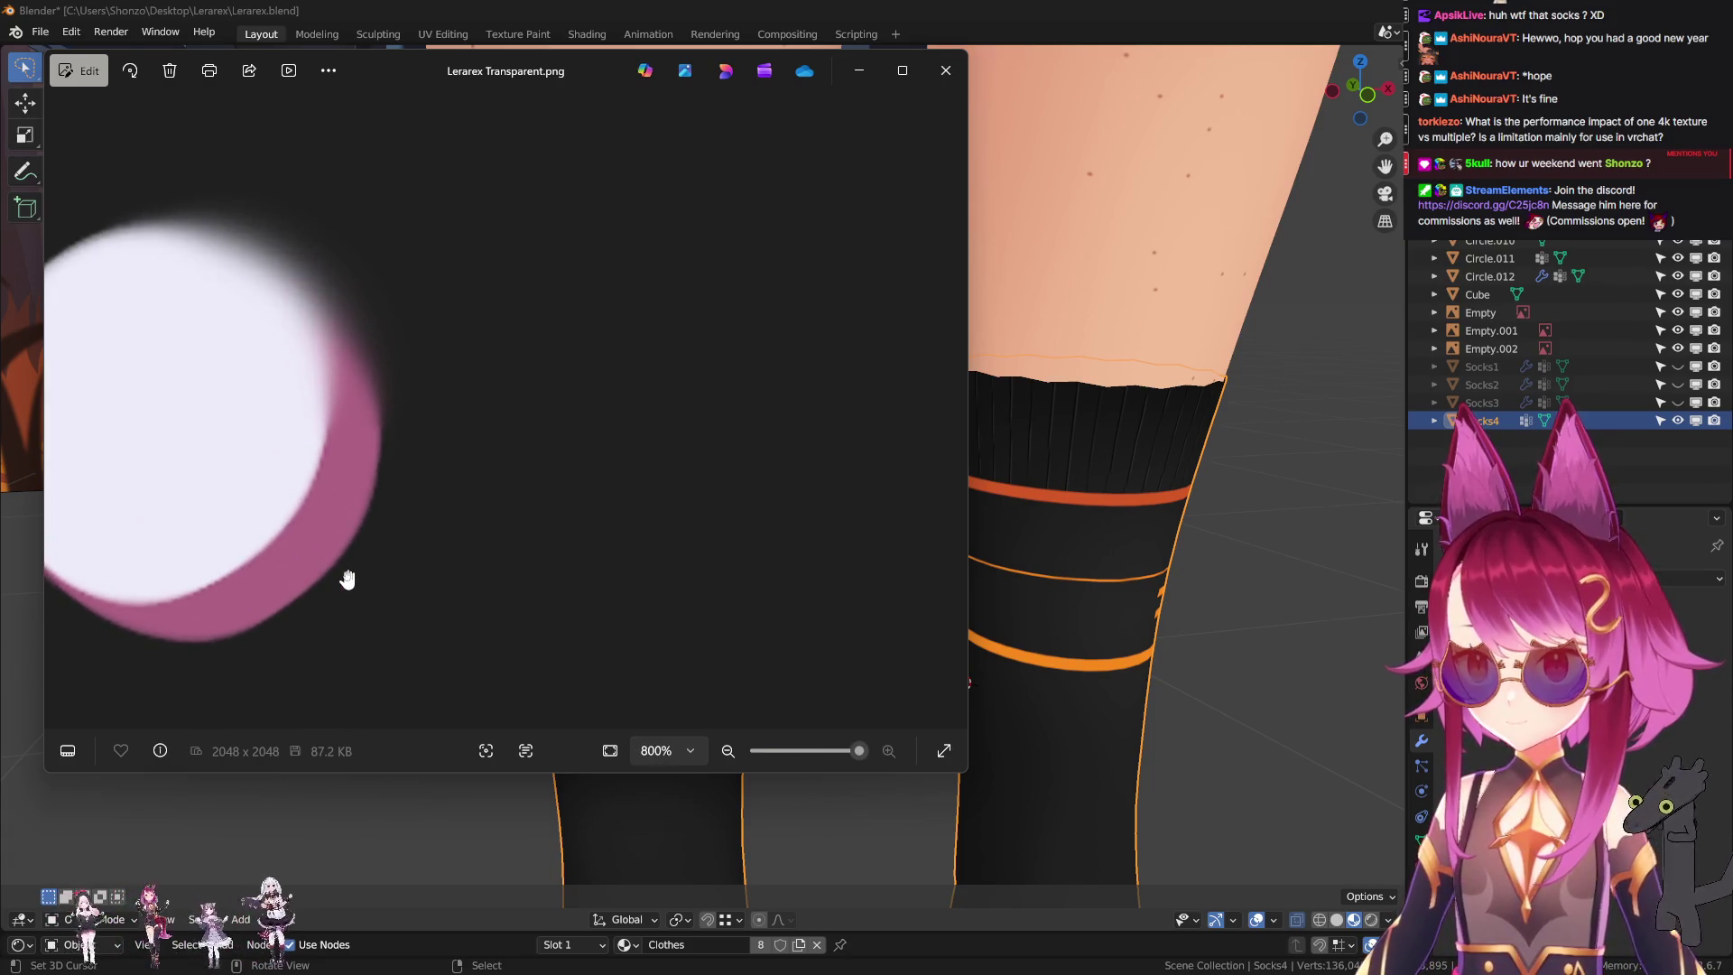
{"action": "scroll", "coordinate": [420, 533], "scroll_direction": "down", "scroll_amount": 4}
{"action": "scroll", "coordinate": [422, 534], "scroll_direction": "down", "scroll_amount": 4}
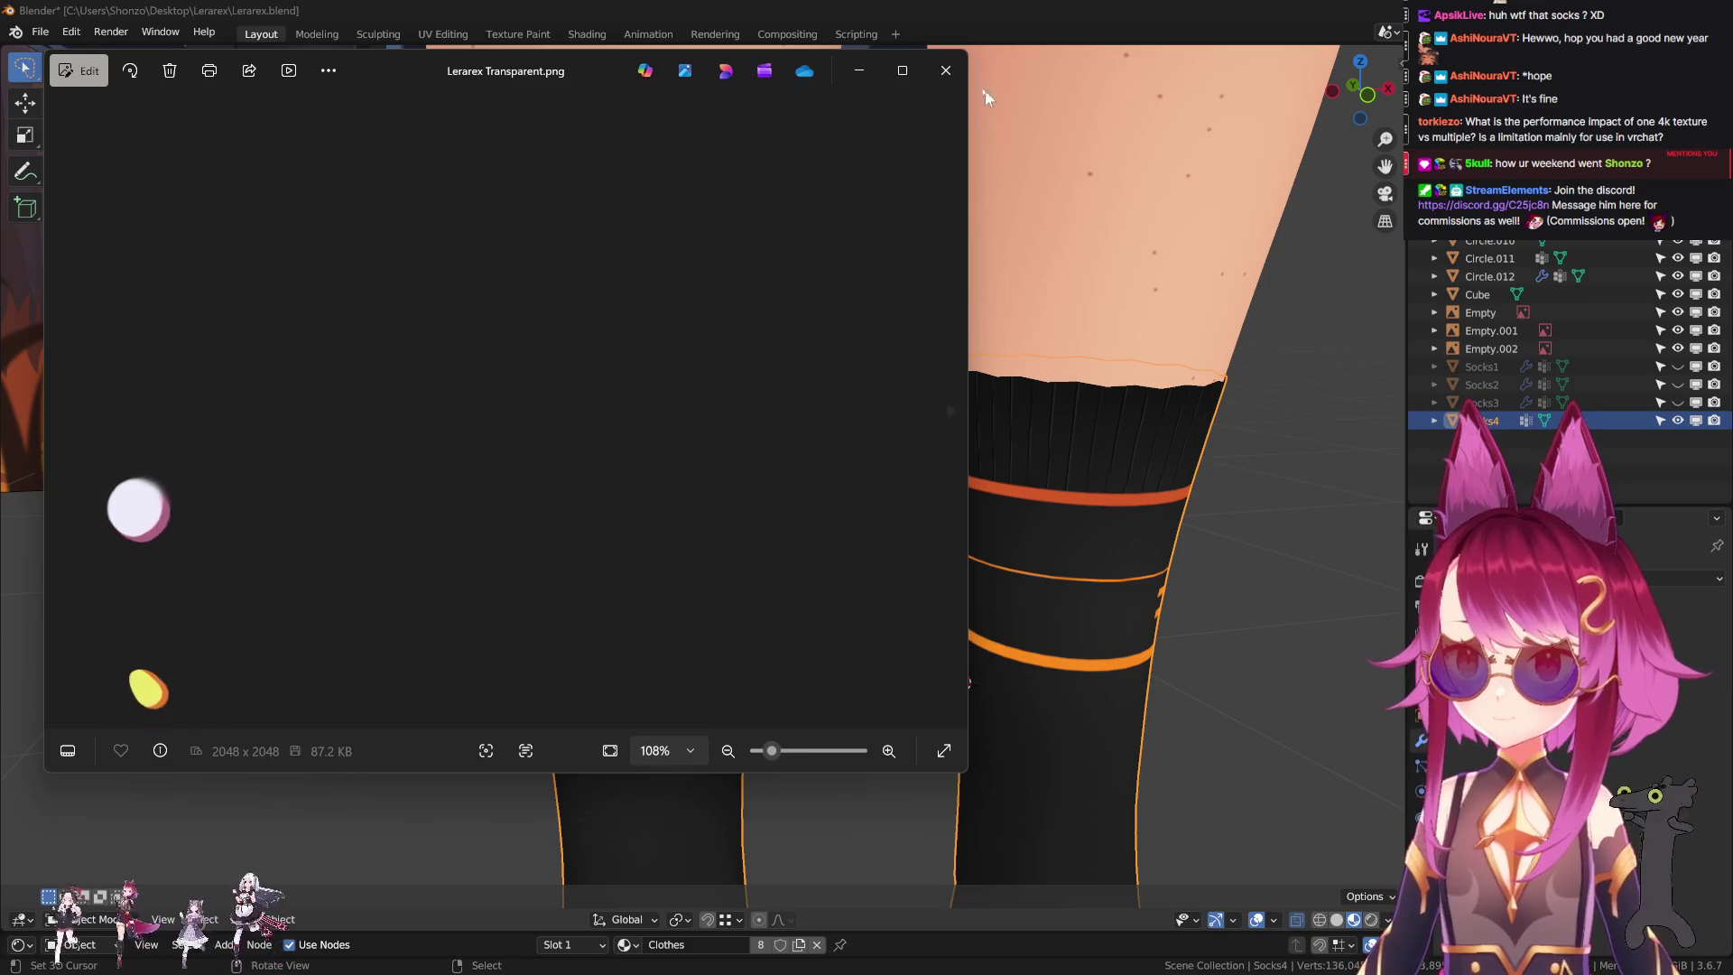
{"action": "left_click", "coordinate": [962, 54]}
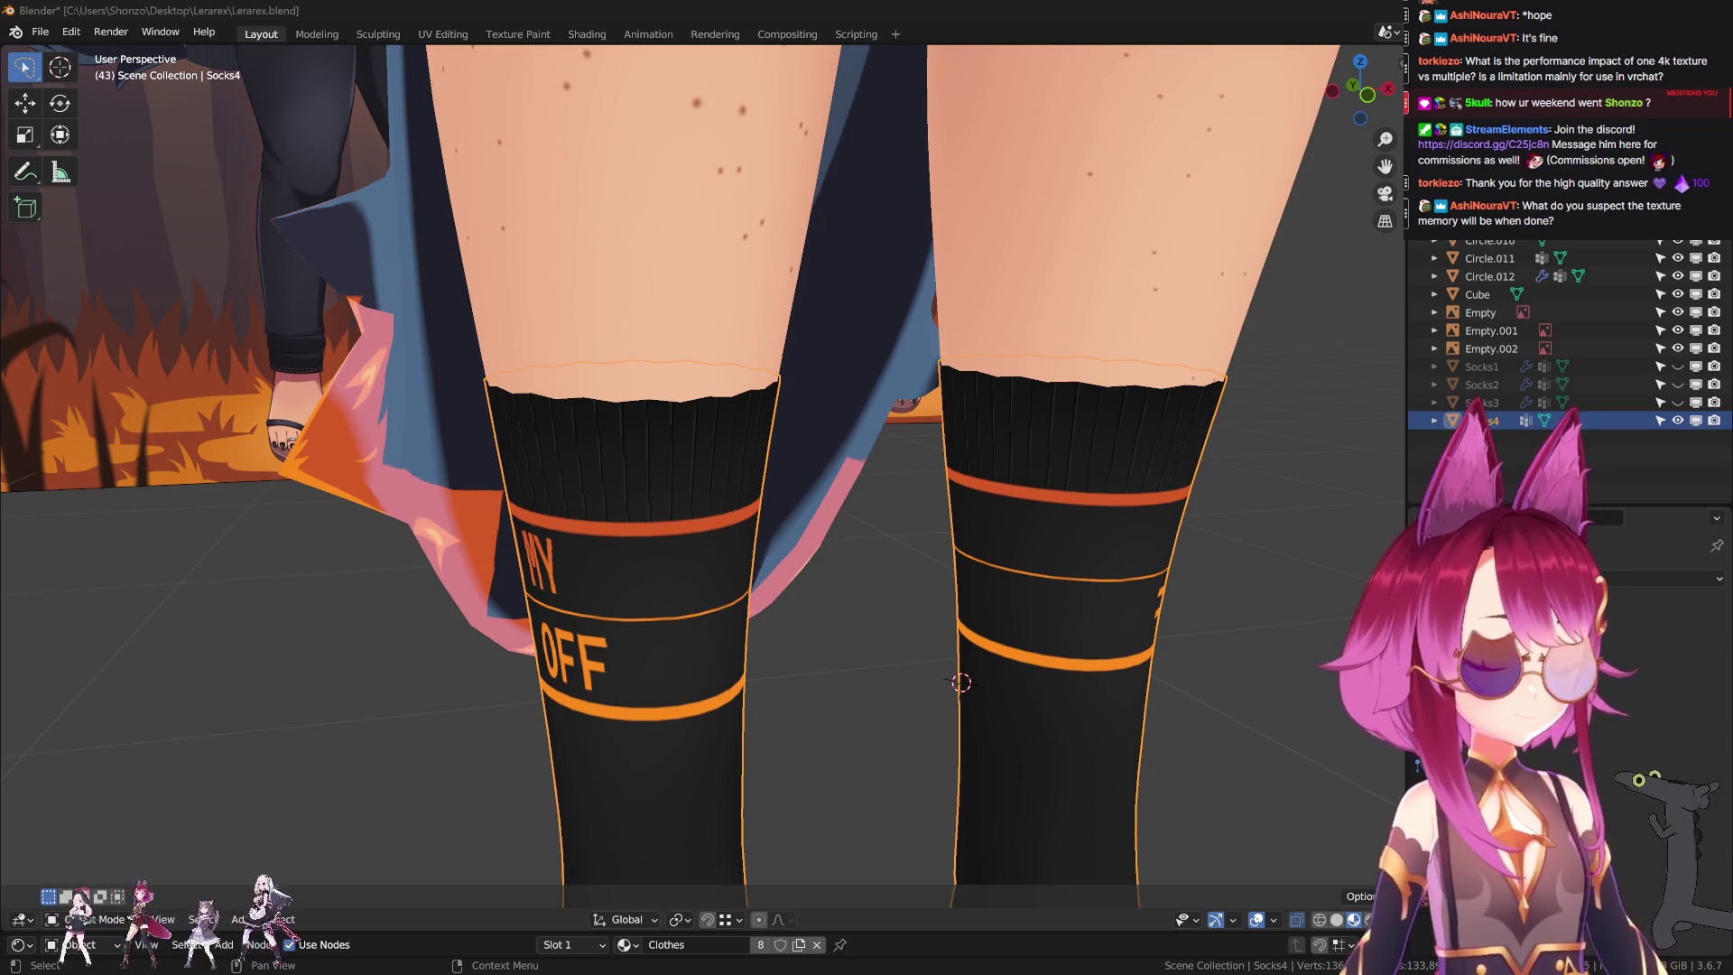
{"action": "key", "text": "alt+Tab"}
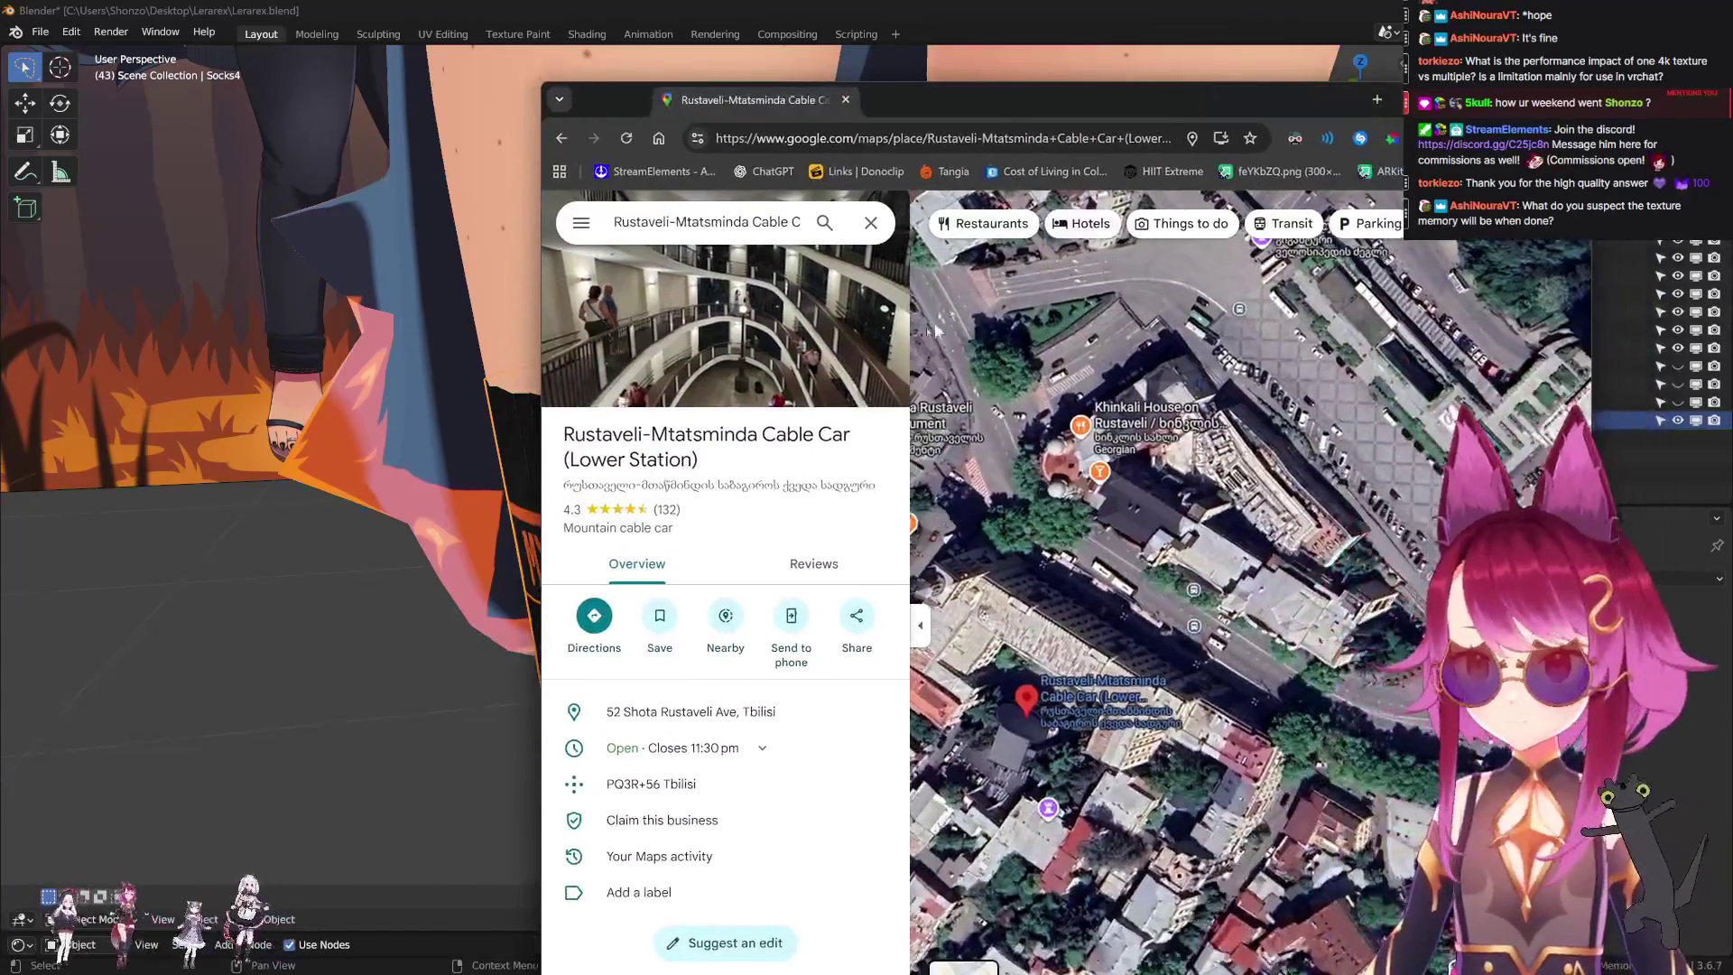
{"action": "left_click", "coordinate": [835, 355]}
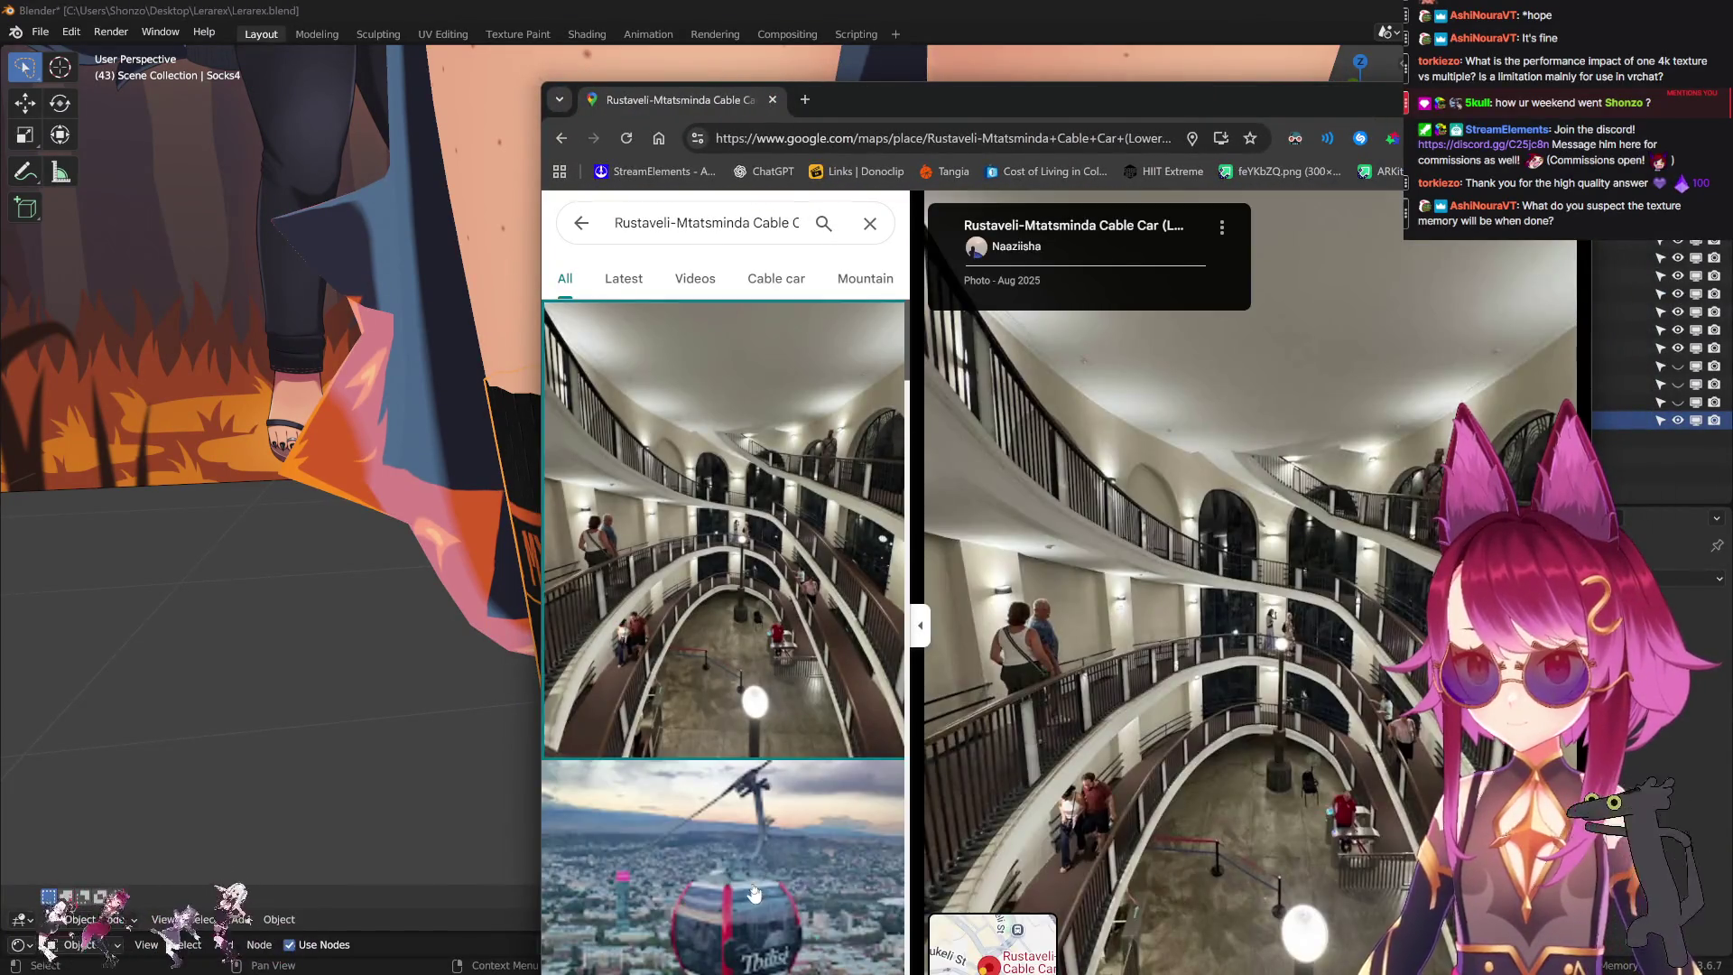
{"action": "key", "text": "Right"}
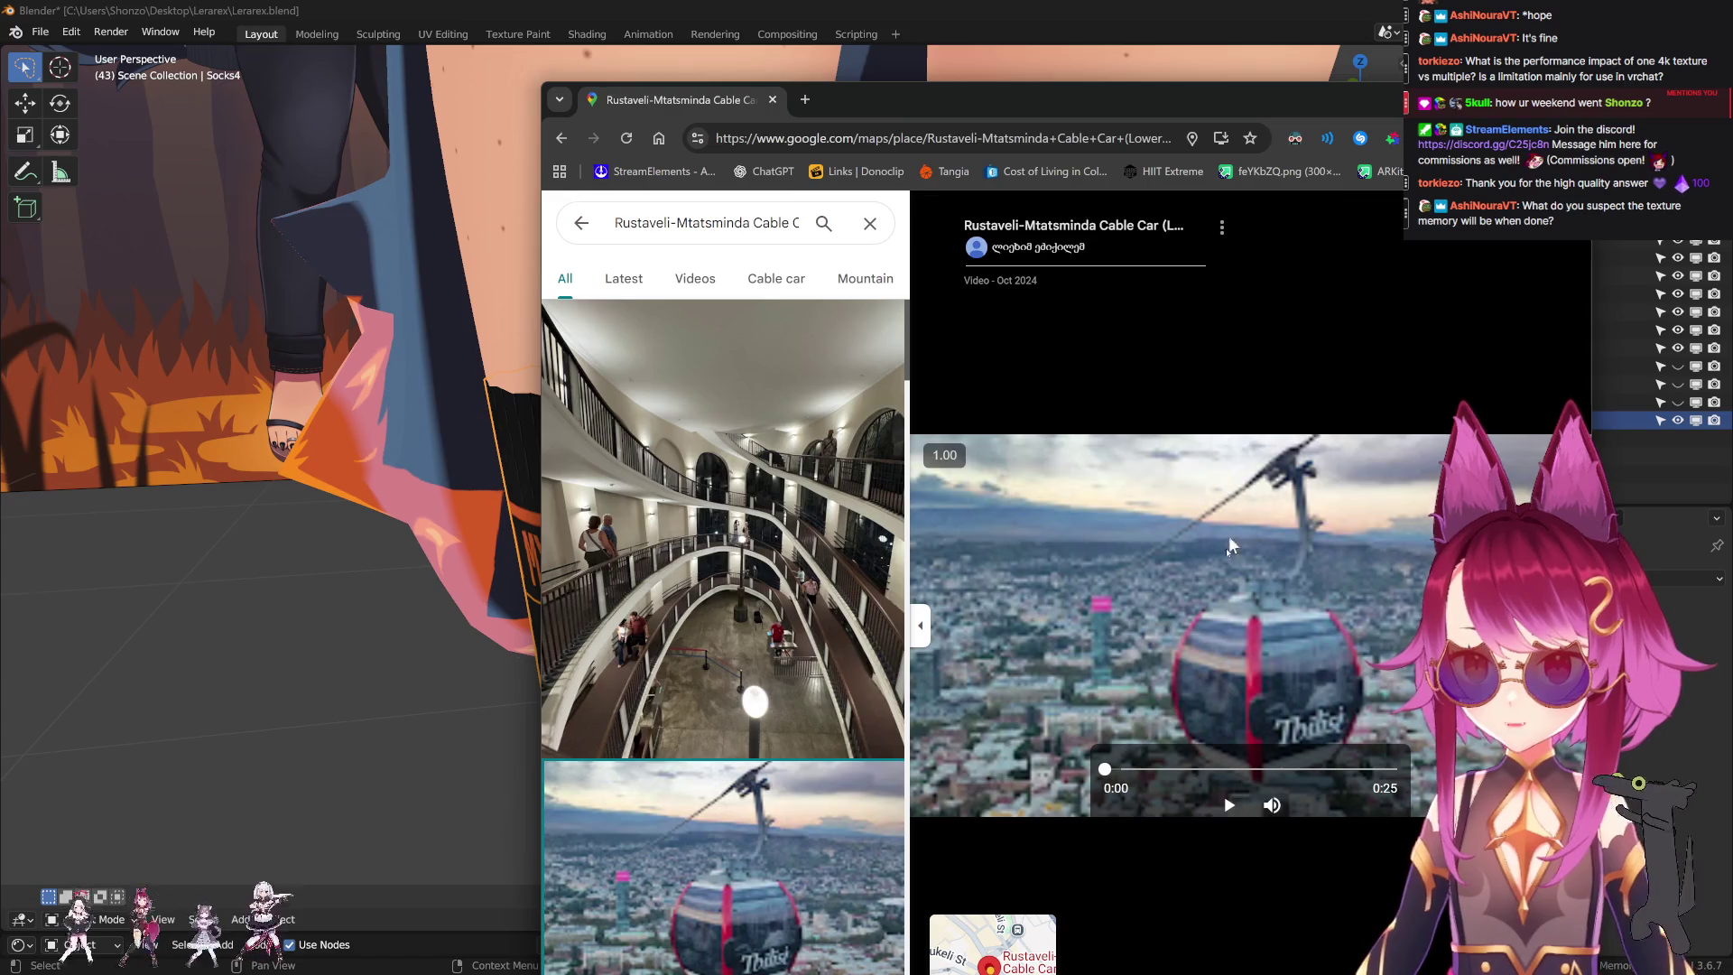
{"action": "left_click", "coordinate": [1229, 805]}
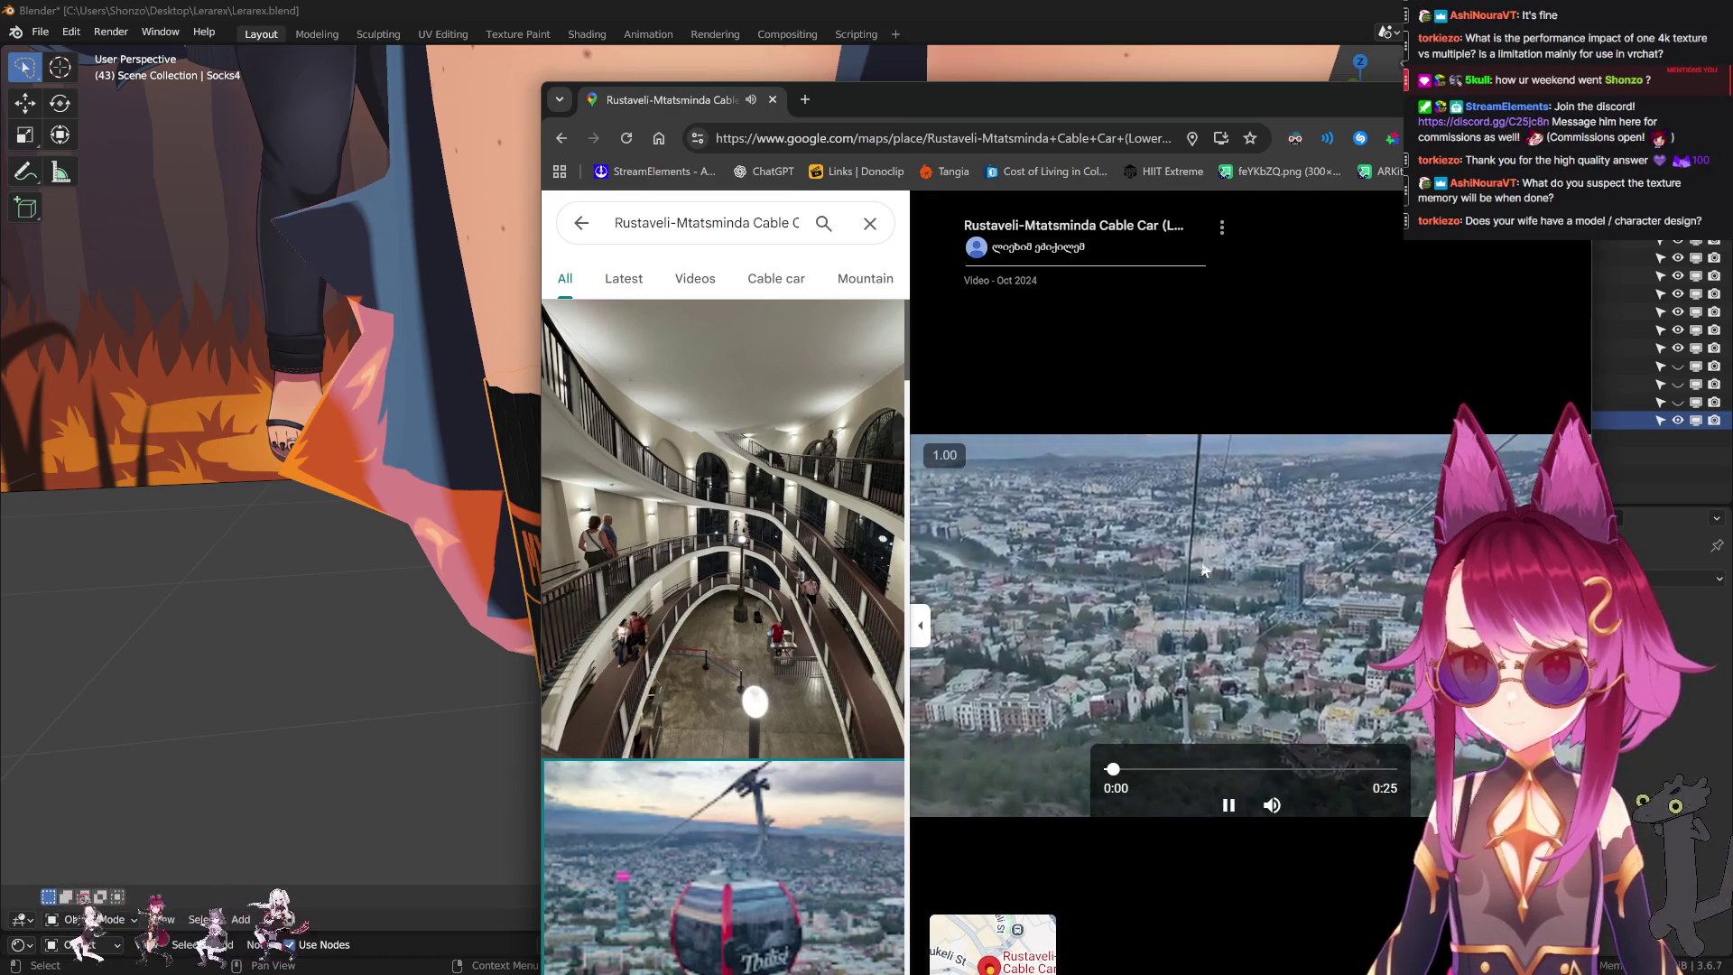
{"action": "left_click", "coordinate": [1291, 769]}
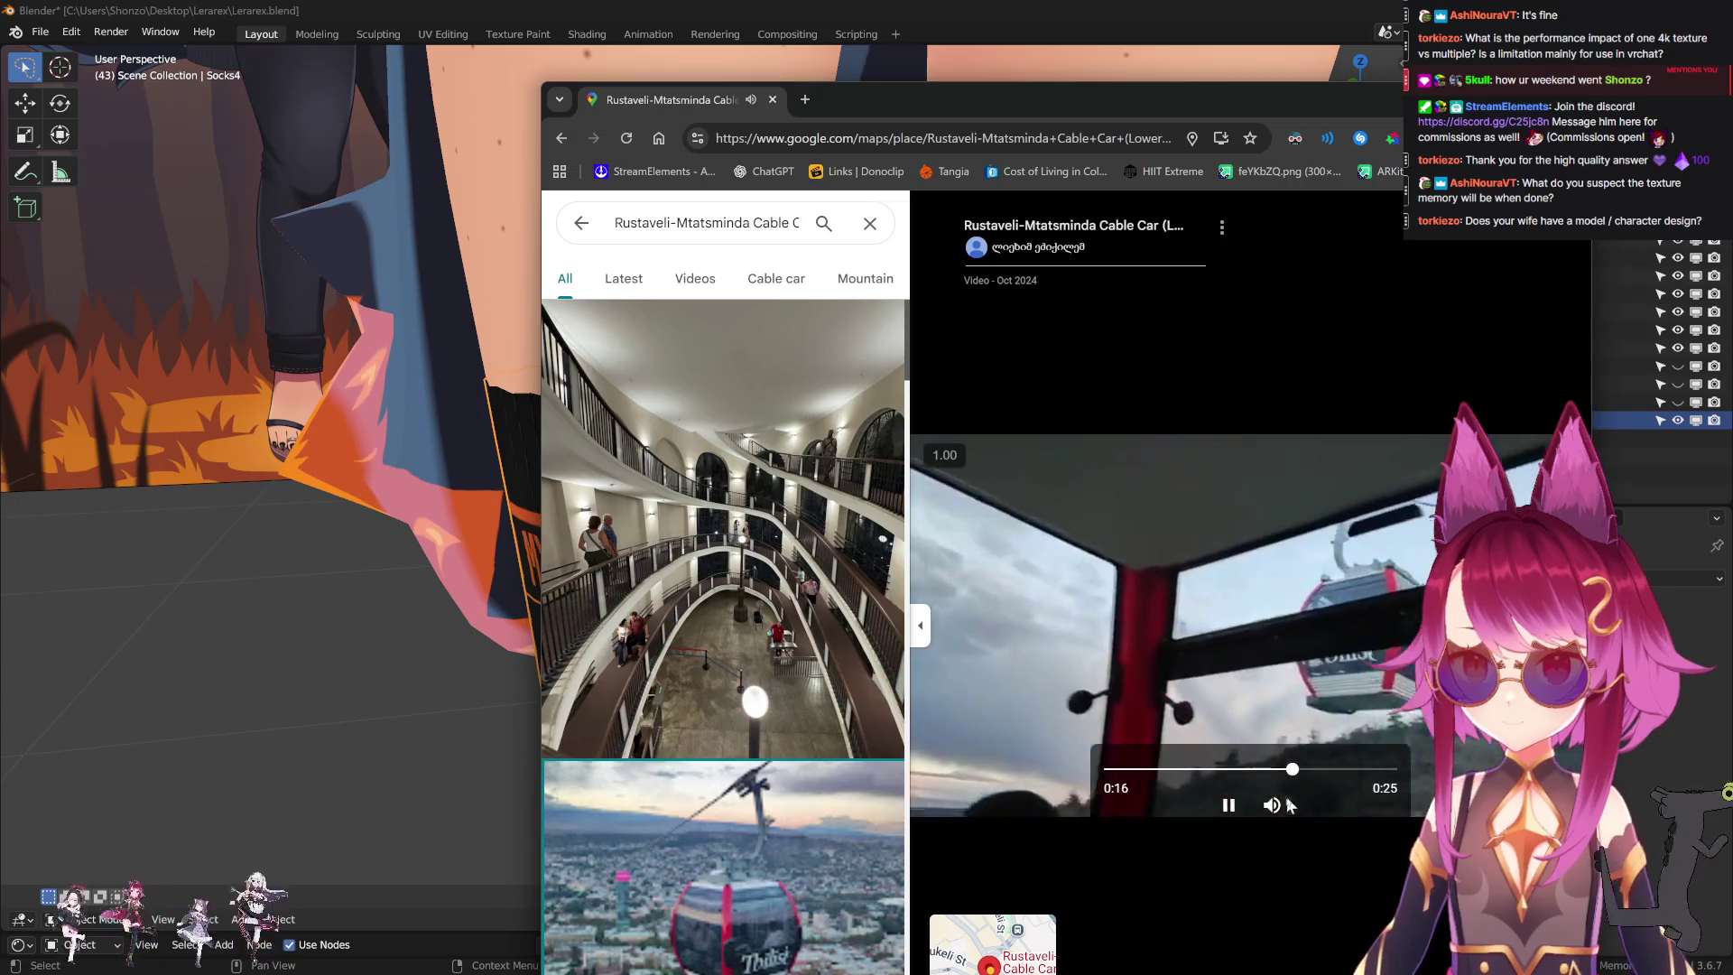
{"action": "left_click", "coordinate": [1285, 804]}
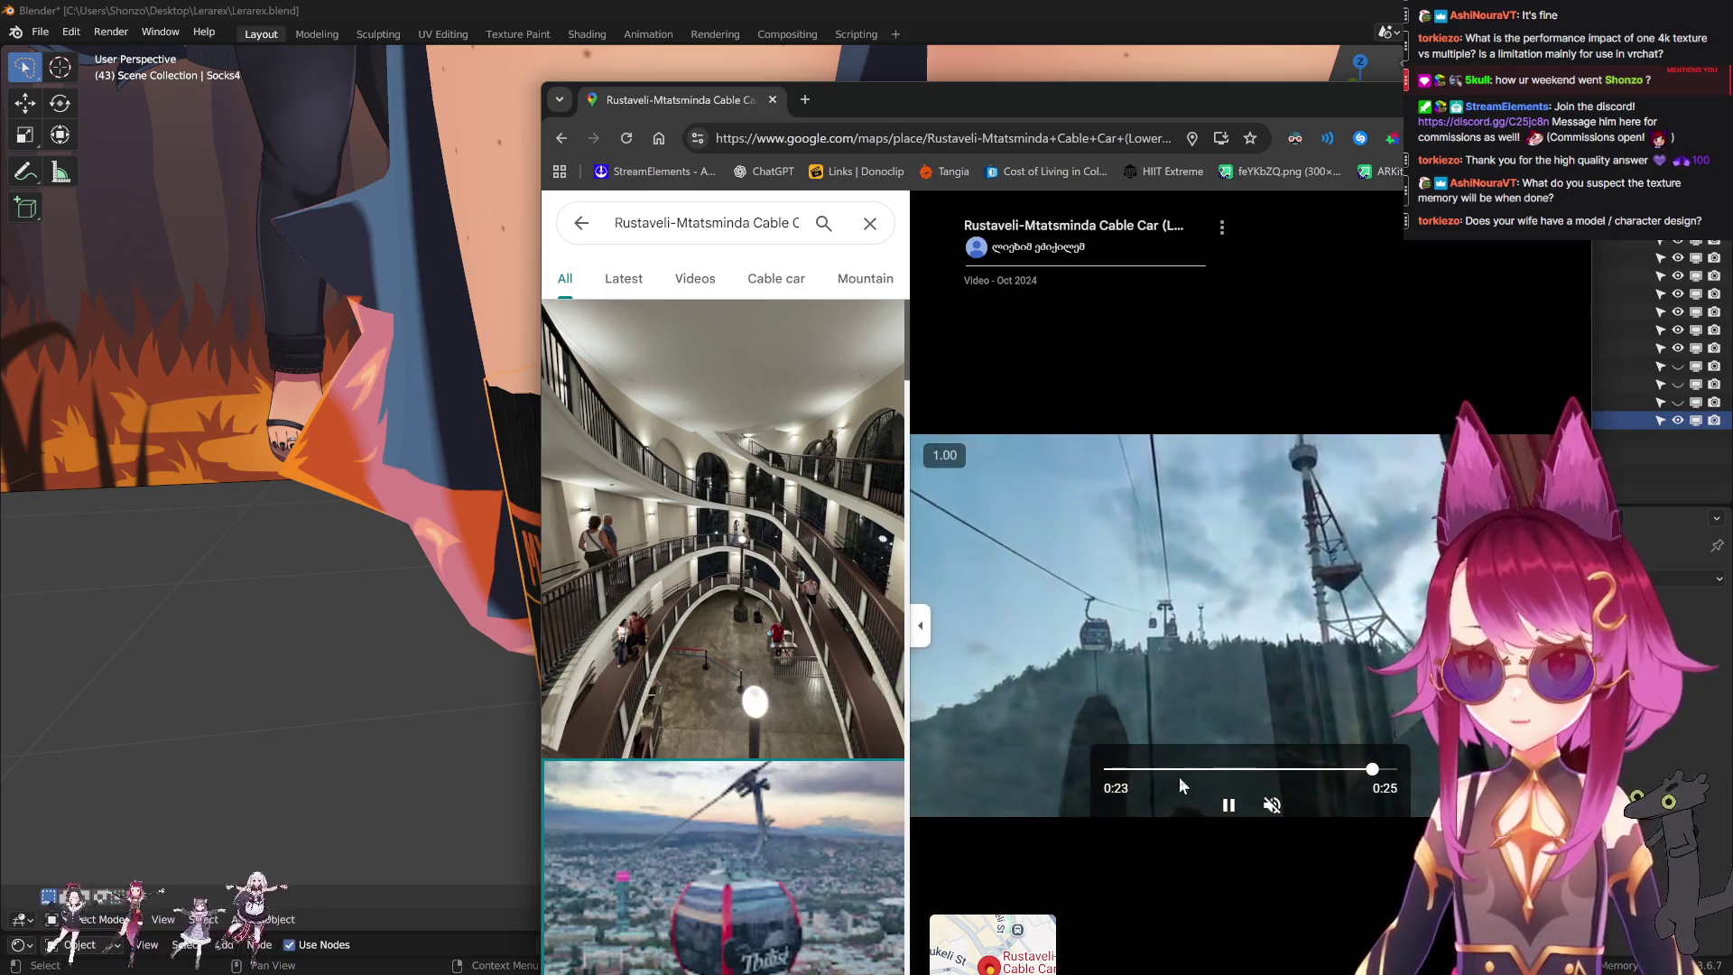
{"action": "left_click", "coordinate": [1157, 769]}
{"action": "left_click", "coordinate": [1039, 585]}
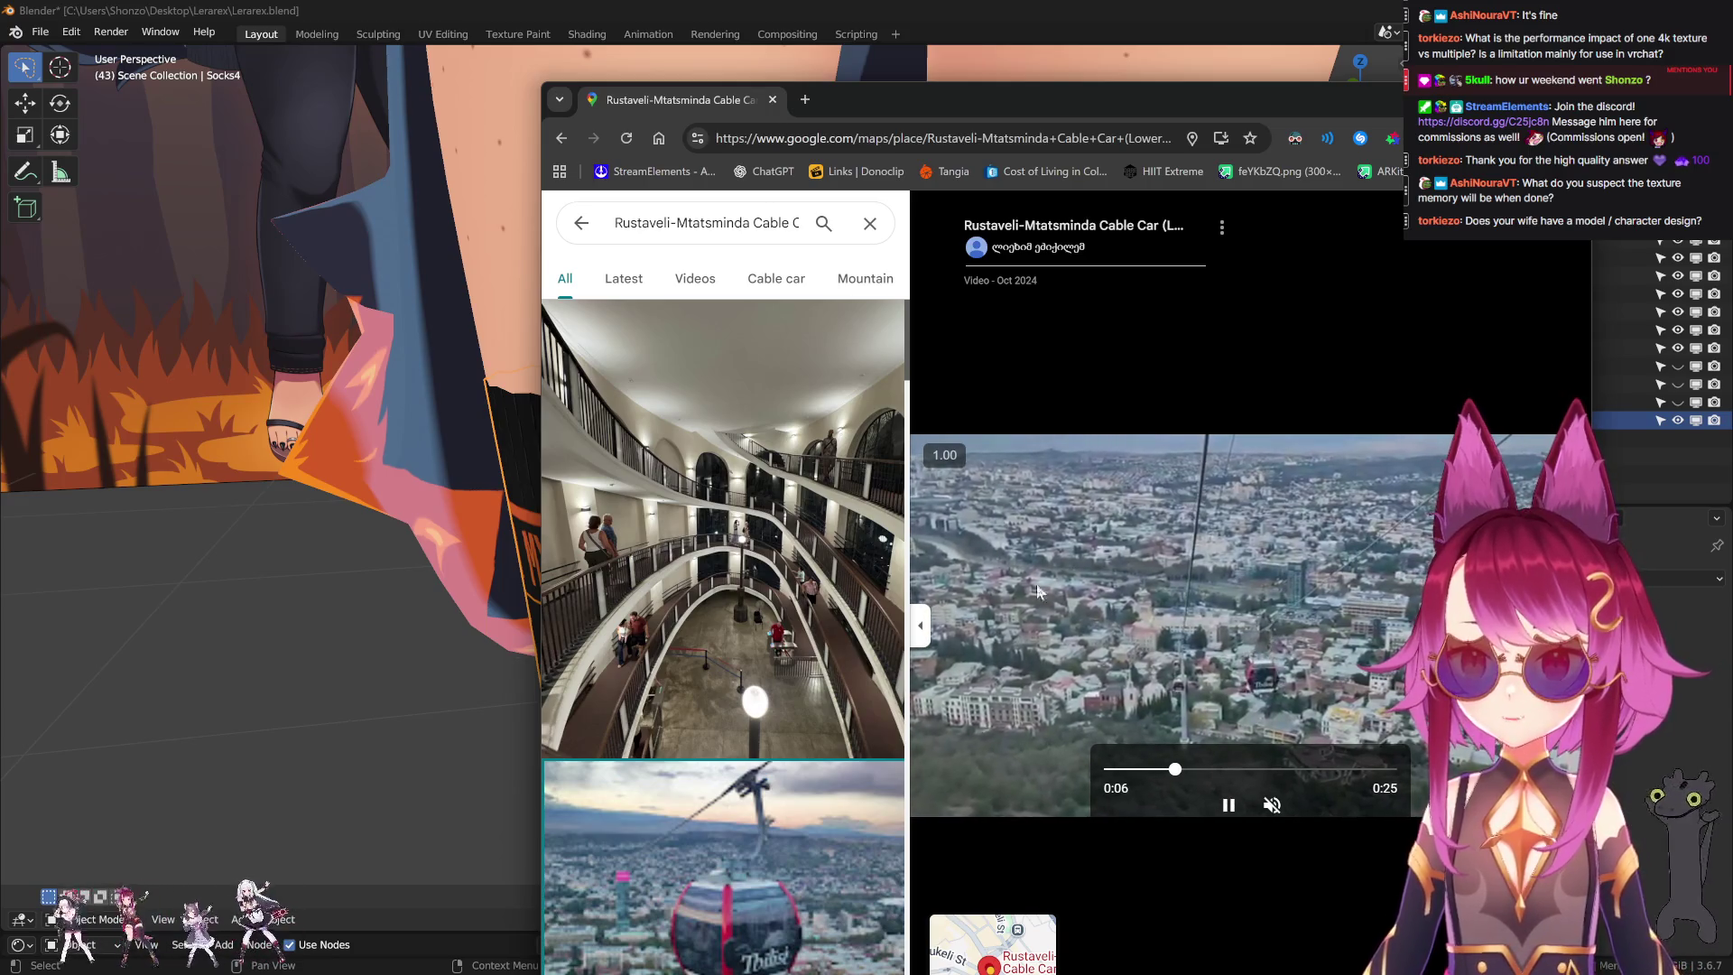
{"action": "left_click", "coordinate": [1305, 770]}
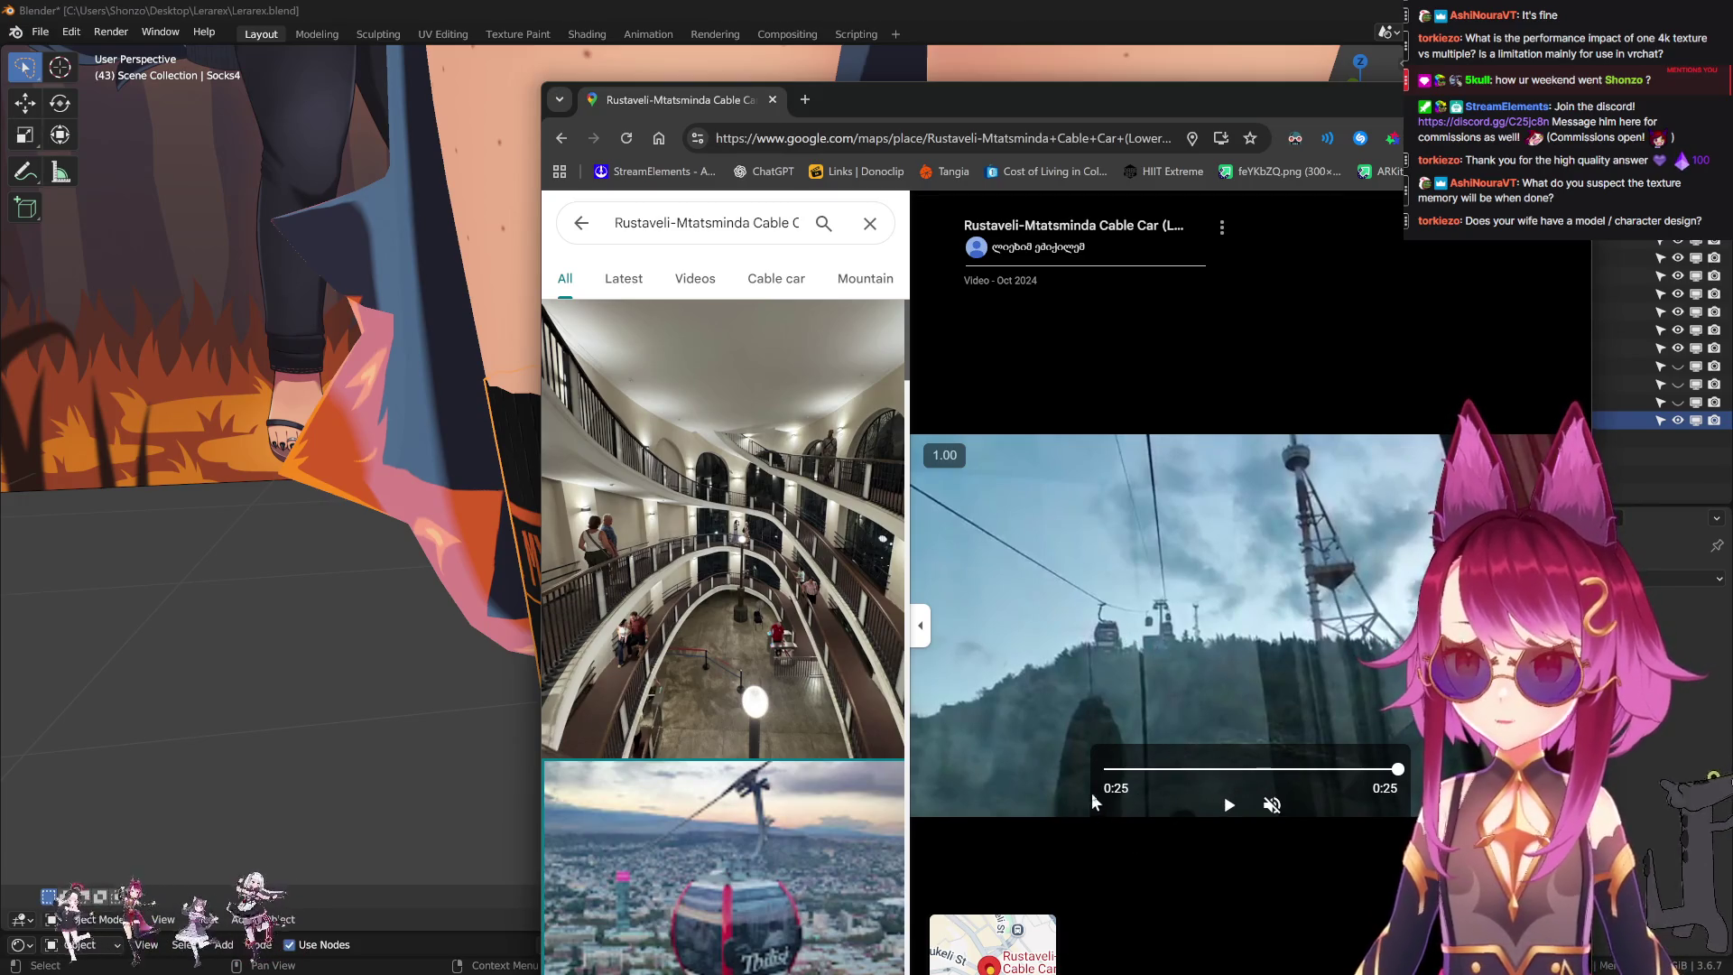
{"action": "left_click_drag", "start_coordinate": [1068, 100], "coordinate": [954, 21]}
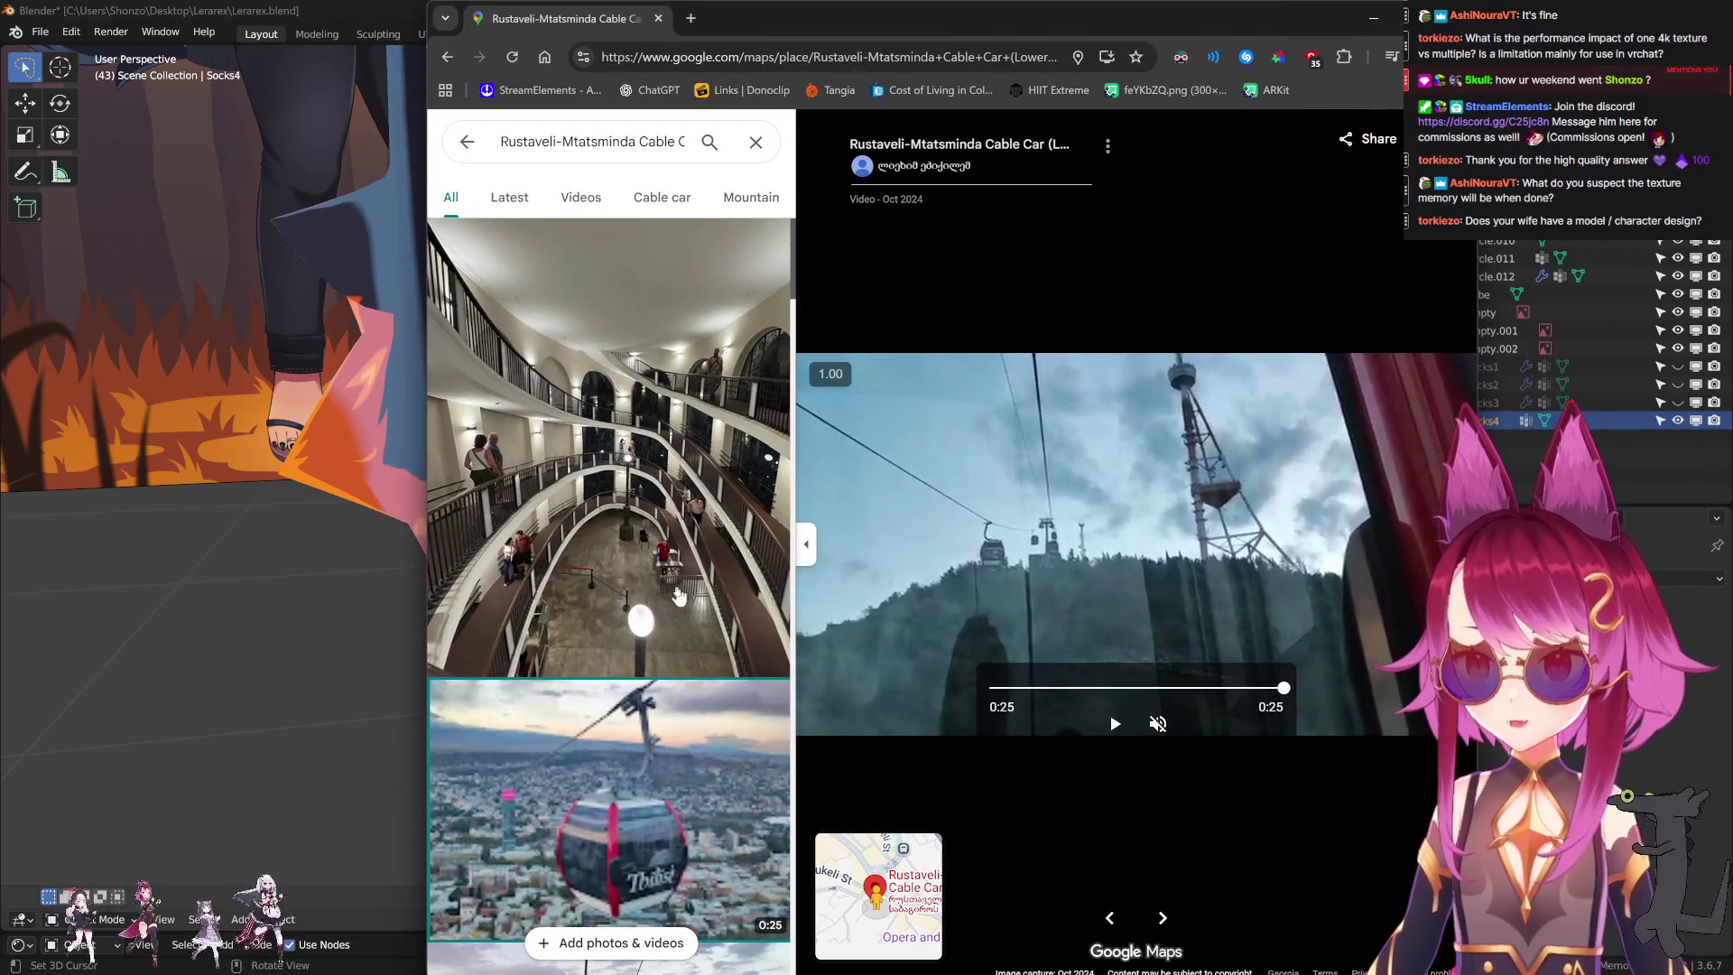
{"action": "scroll", "coordinate": [688, 591], "scroll_direction": "down", "scroll_amount": 5}
{"action": "scroll", "coordinate": [687, 568], "scroll_direction": "down", "scroll_amount": 3}
{"action": "scroll", "coordinate": [688, 550], "scroll_direction": "down", "scroll_amount": 5}
{"action": "scroll", "coordinate": [687, 534], "scroll_direction": "down", "scroll_amount": 3}
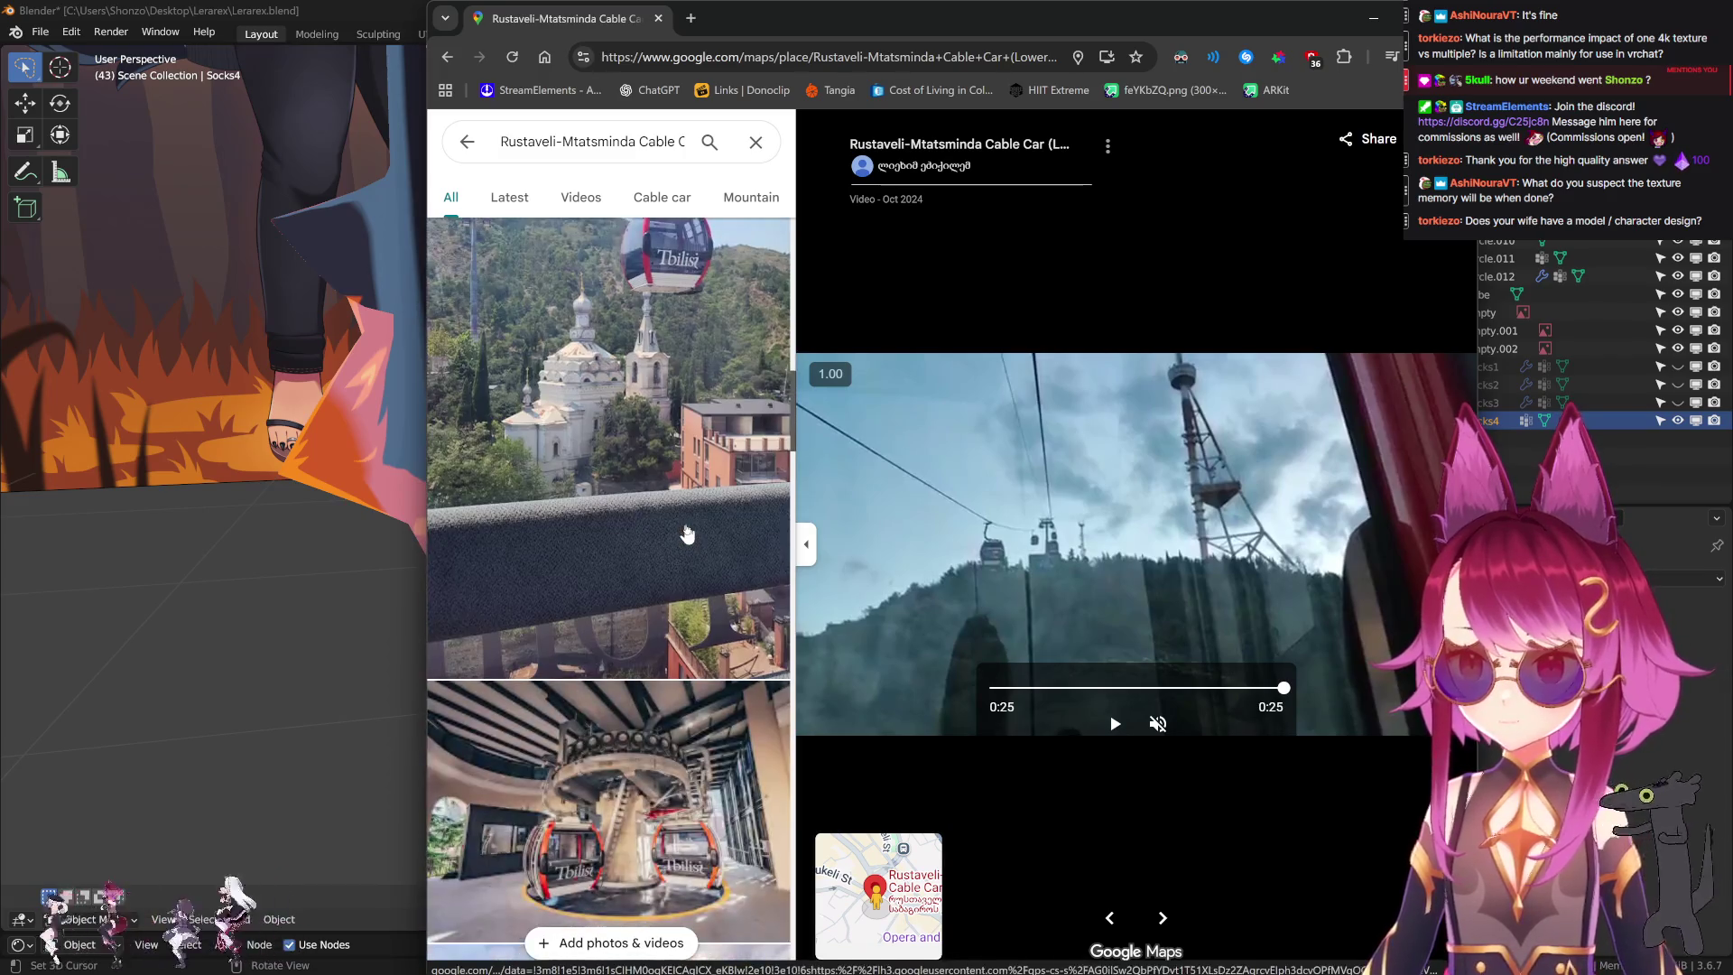
{"action": "scroll", "coordinate": [691, 541], "scroll_direction": "down", "scroll_amount": 3}
{"action": "scroll", "coordinate": [696, 587], "scroll_direction": "down", "scroll_amount": 3}
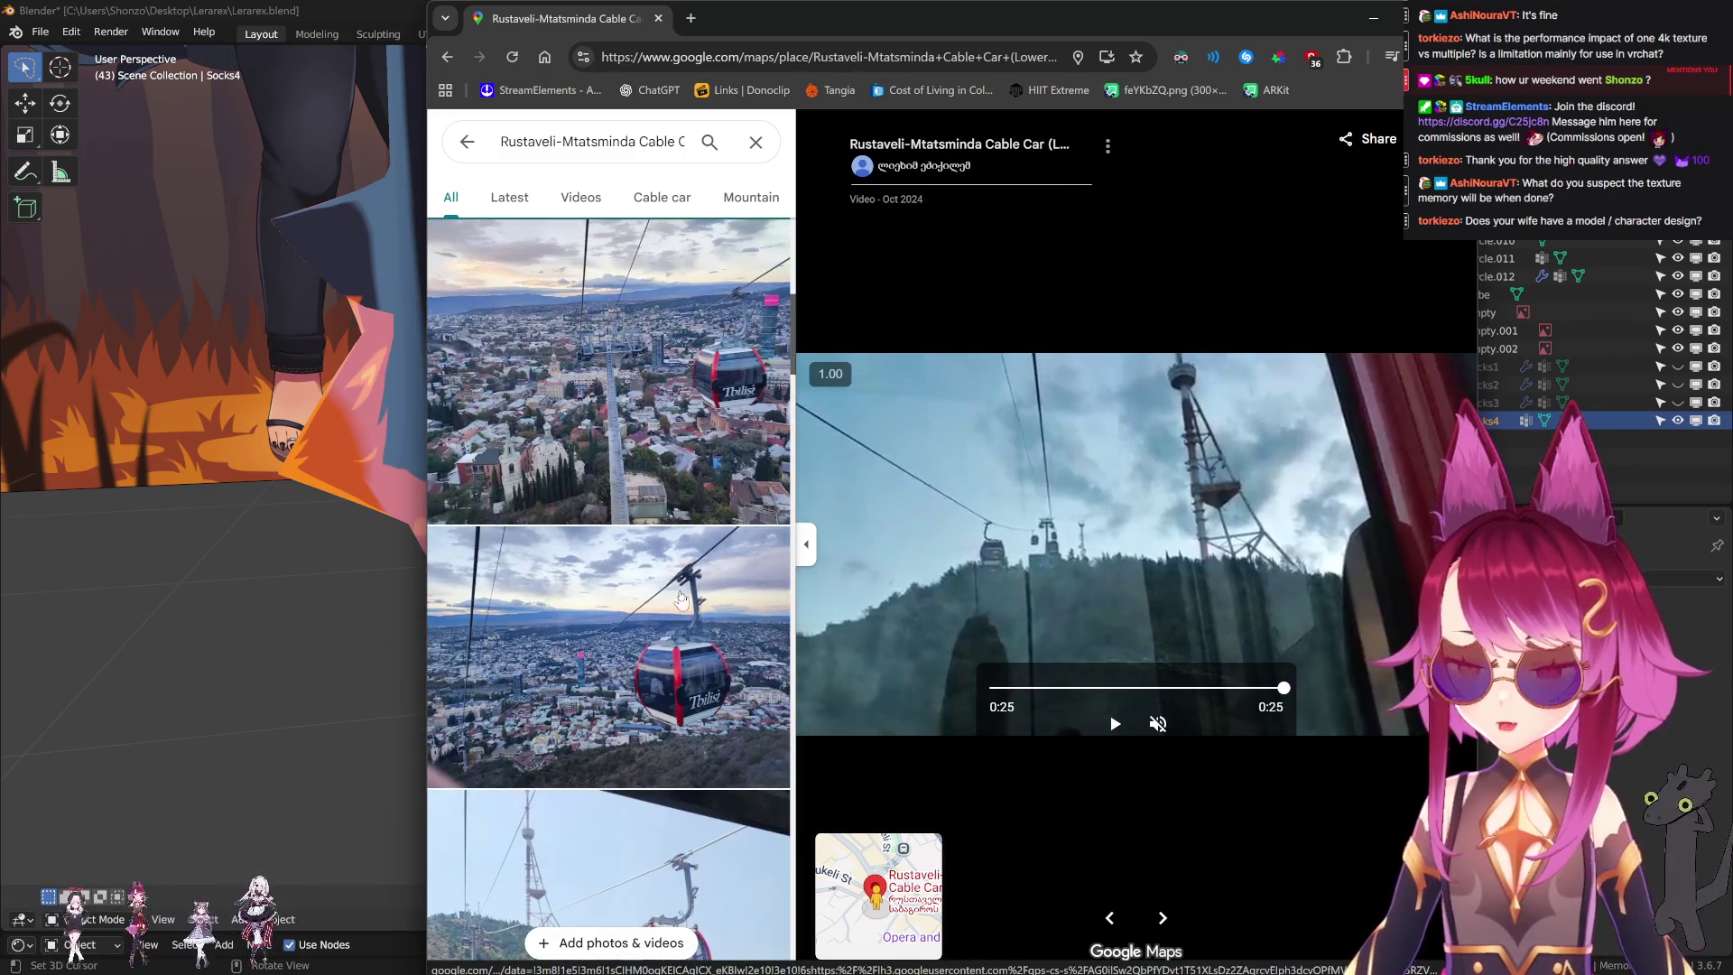
{"action": "key", "text": "alt+Tab"}
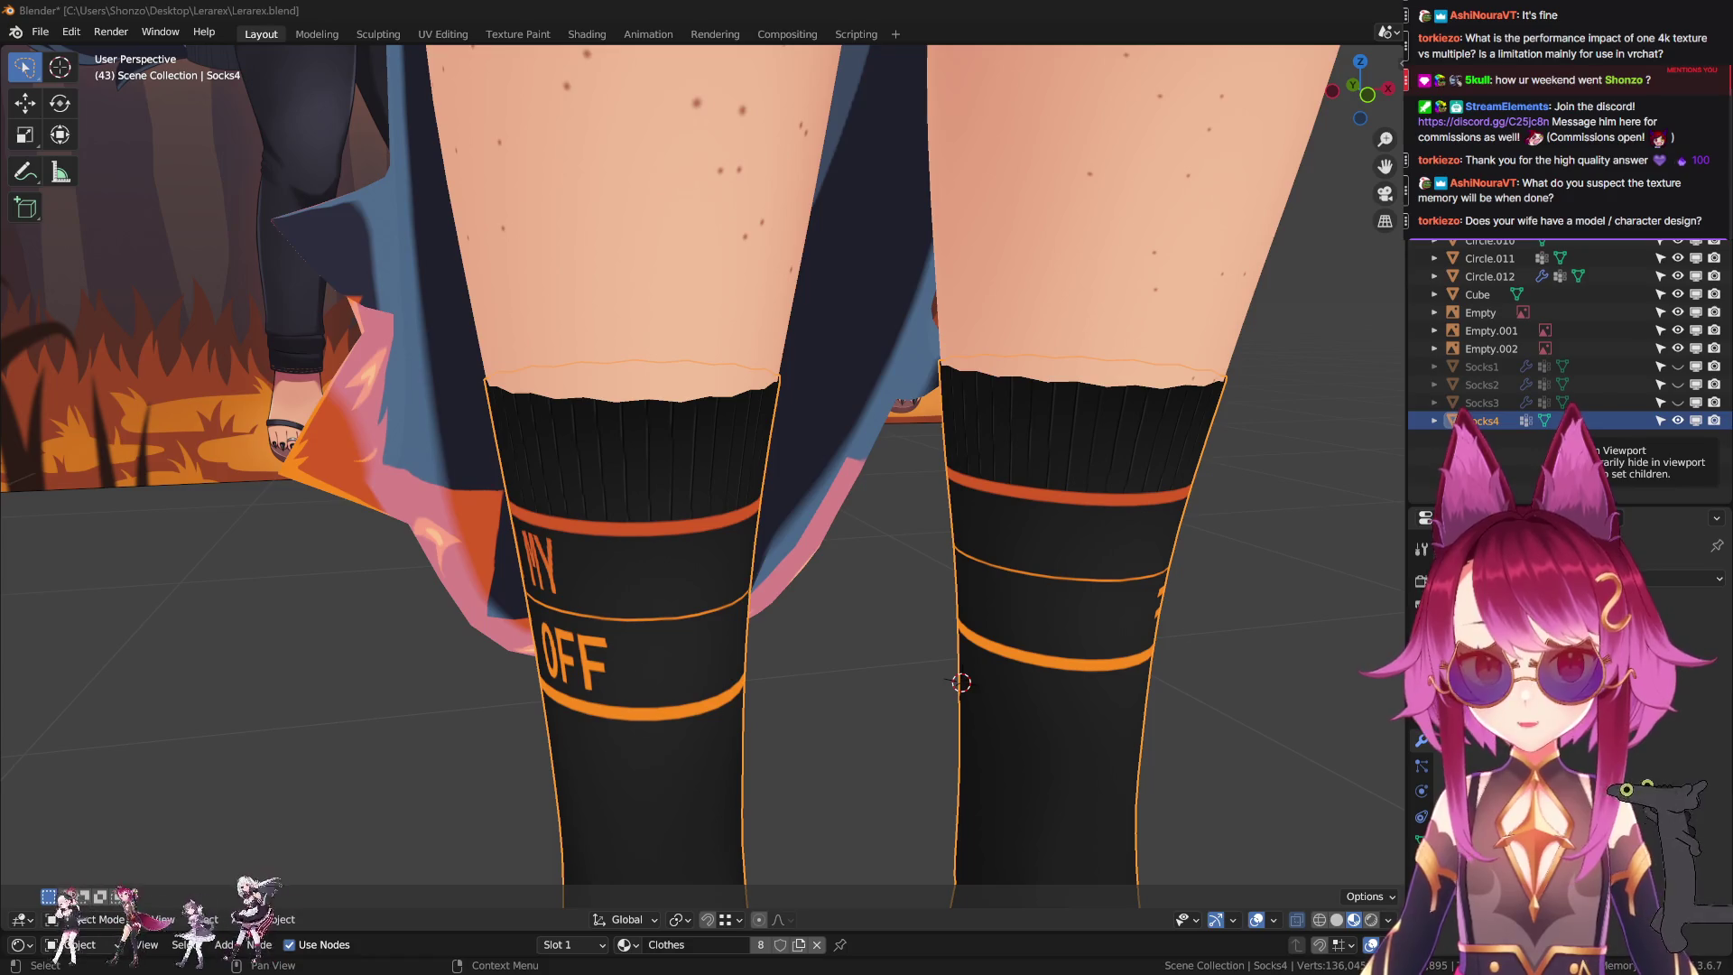
Zoom out to the whole character, select the Circle.006 clothes object, and frame the character.
{"action": "scroll", "coordinate": [902, 444], "scroll_direction": "down", "scroll_amount": 2}
{"action": "scroll", "coordinate": [947, 469], "scroll_direction": "down", "scroll_amount": 6}
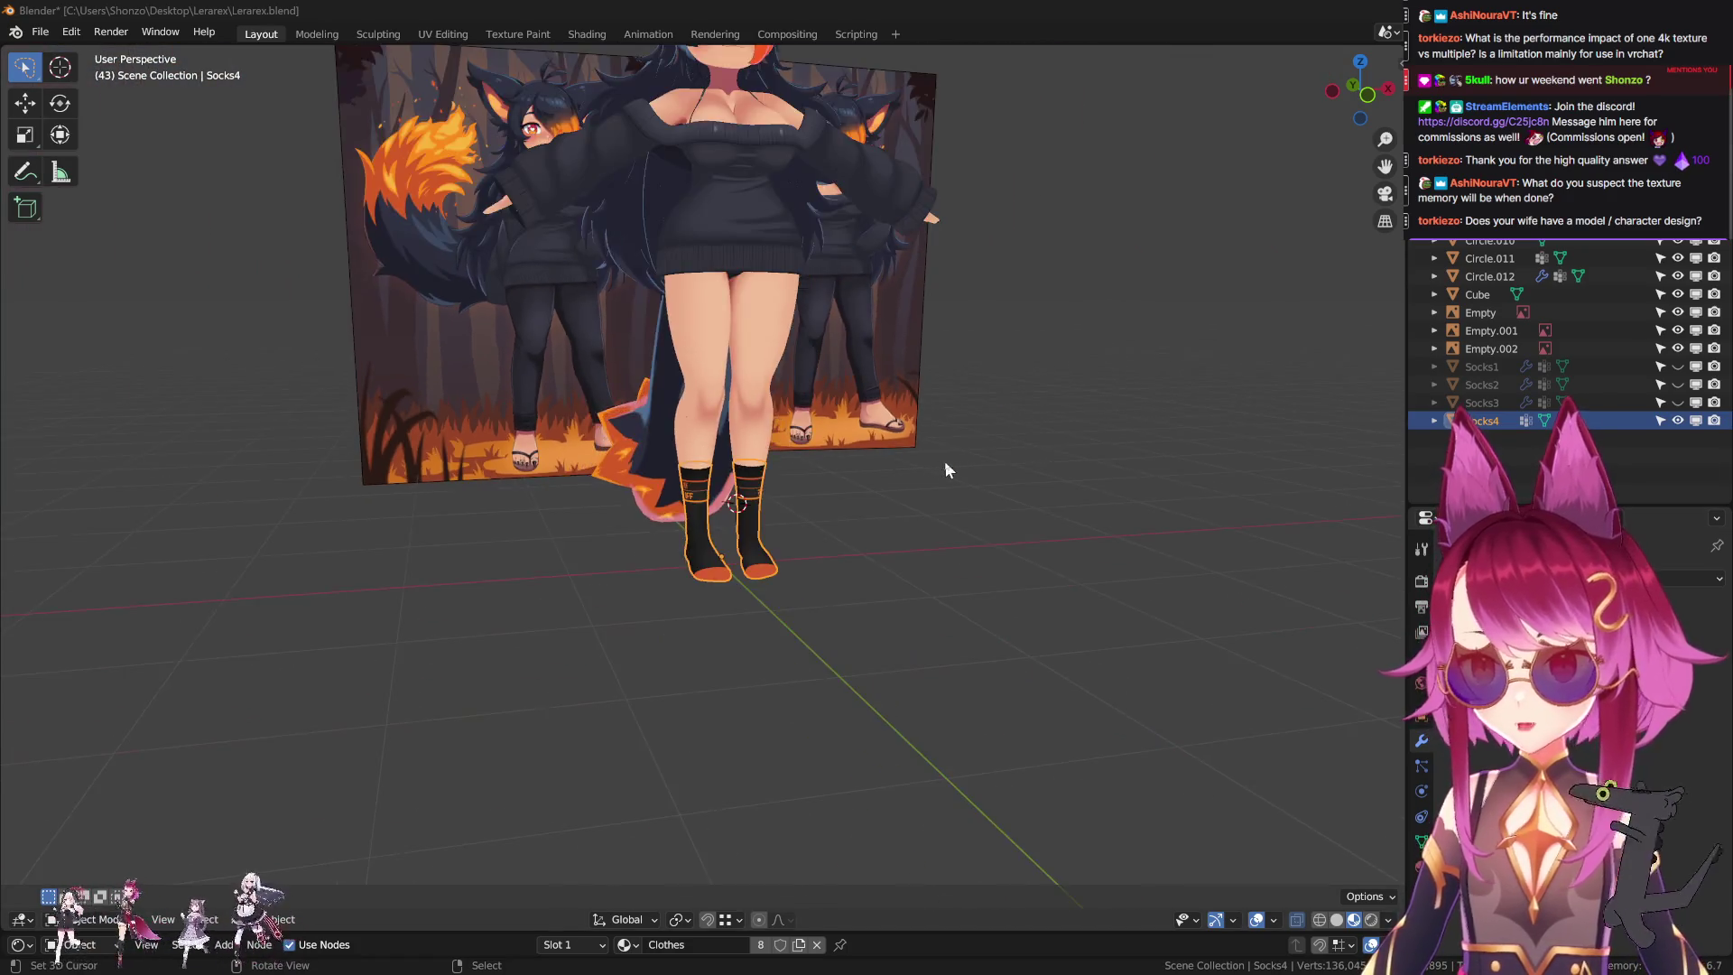
{"action": "middle_click_drag", "start_coordinate": [947, 468], "coordinate": [820, 710]}
{"action": "left_click", "coordinate": [819, 710]}
{"action": "middle_click_drag", "start_coordinate": [901, 641], "coordinate": [632, 505]}
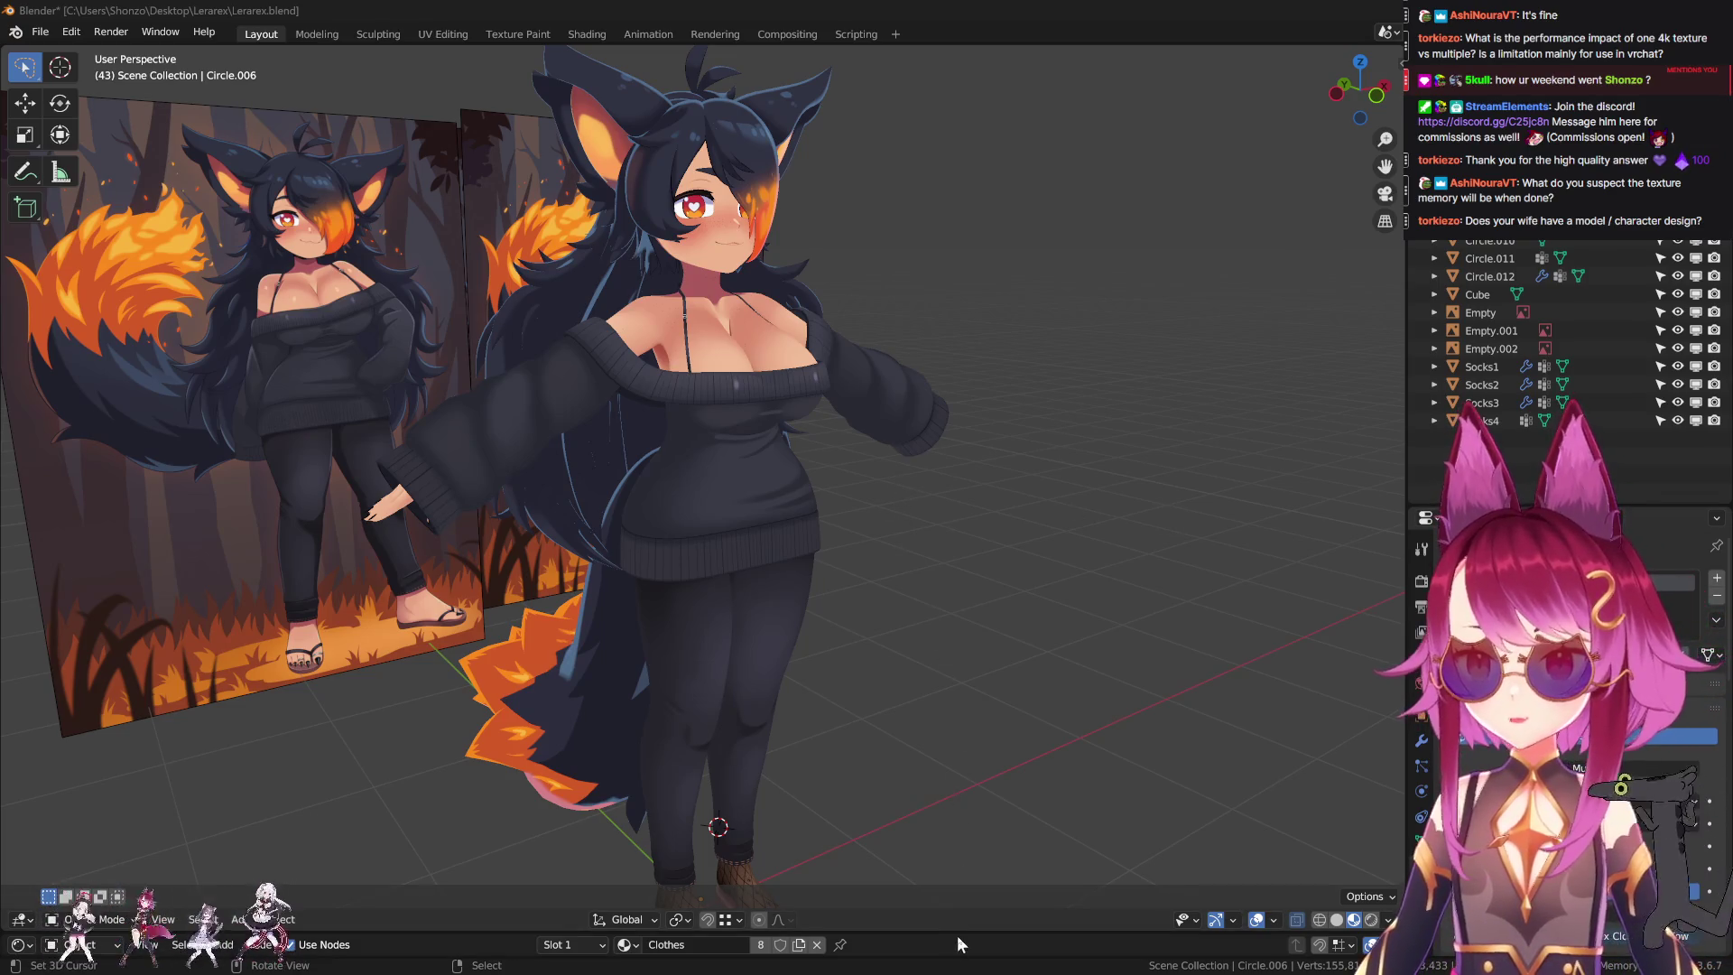
{"action": "left_click_drag", "start_coordinate": [957, 935], "coordinate": [957, 427]}
{"action": "scroll", "coordinate": [203, 590], "scroll_direction": "up", "scroll_amount": 2}
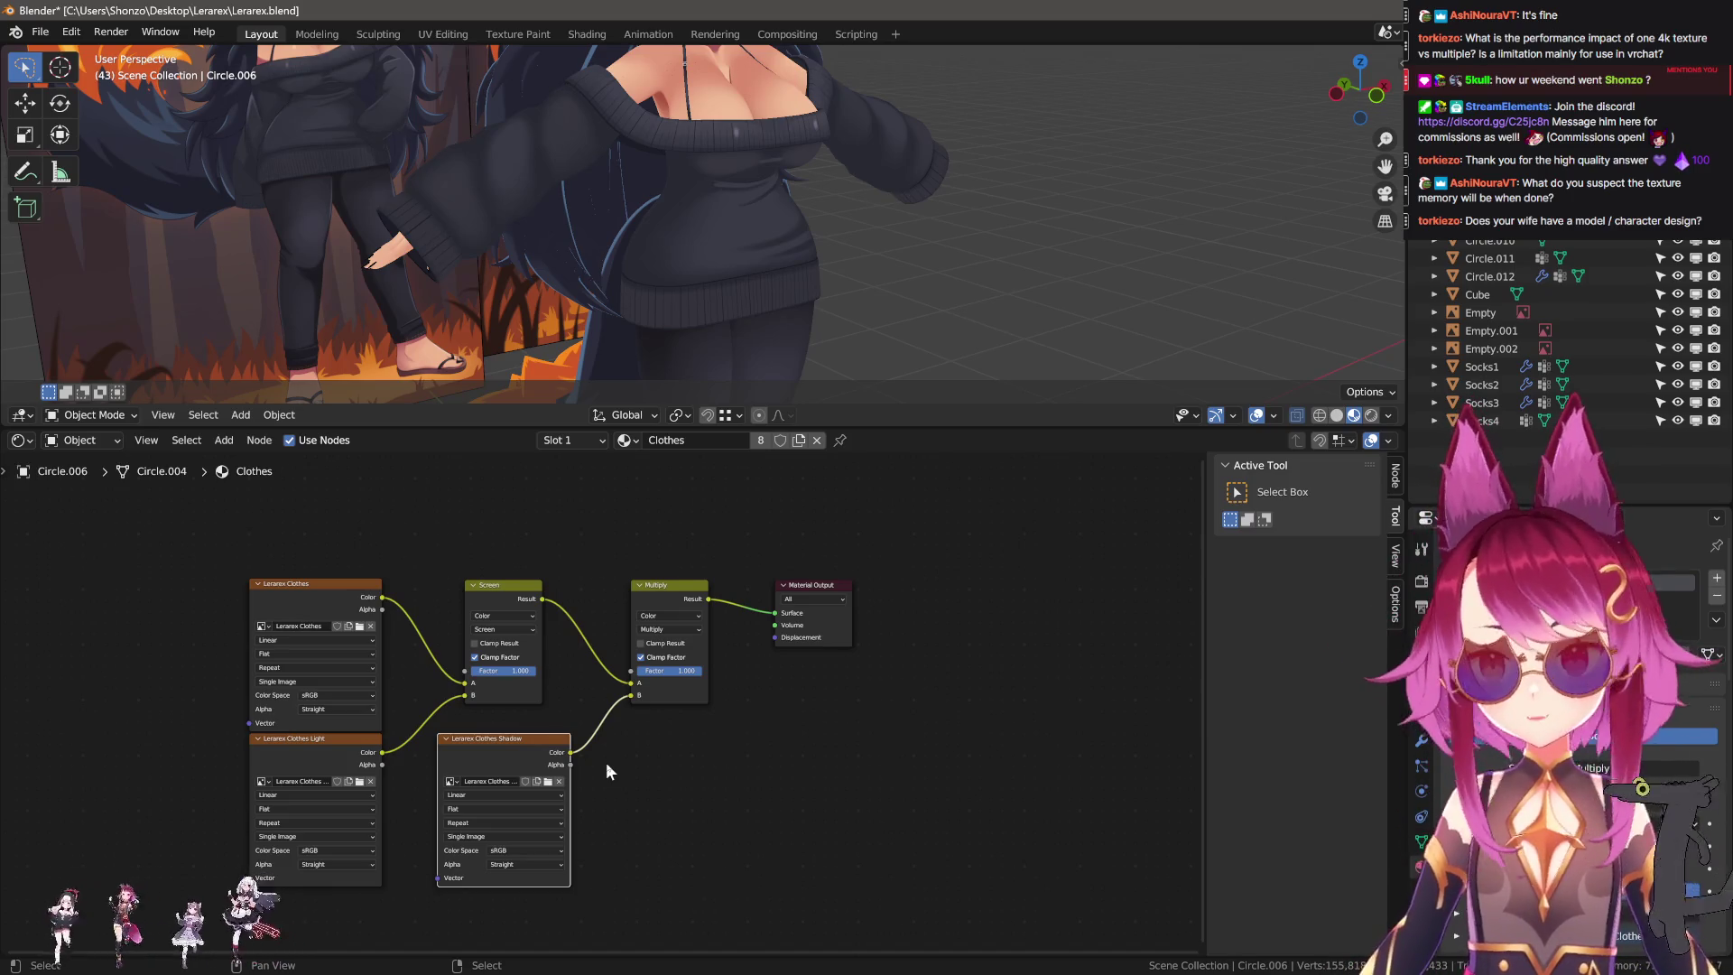
{"action": "left_click_drag", "start_coordinate": [1115, 430], "coordinate": [1116, 902]}
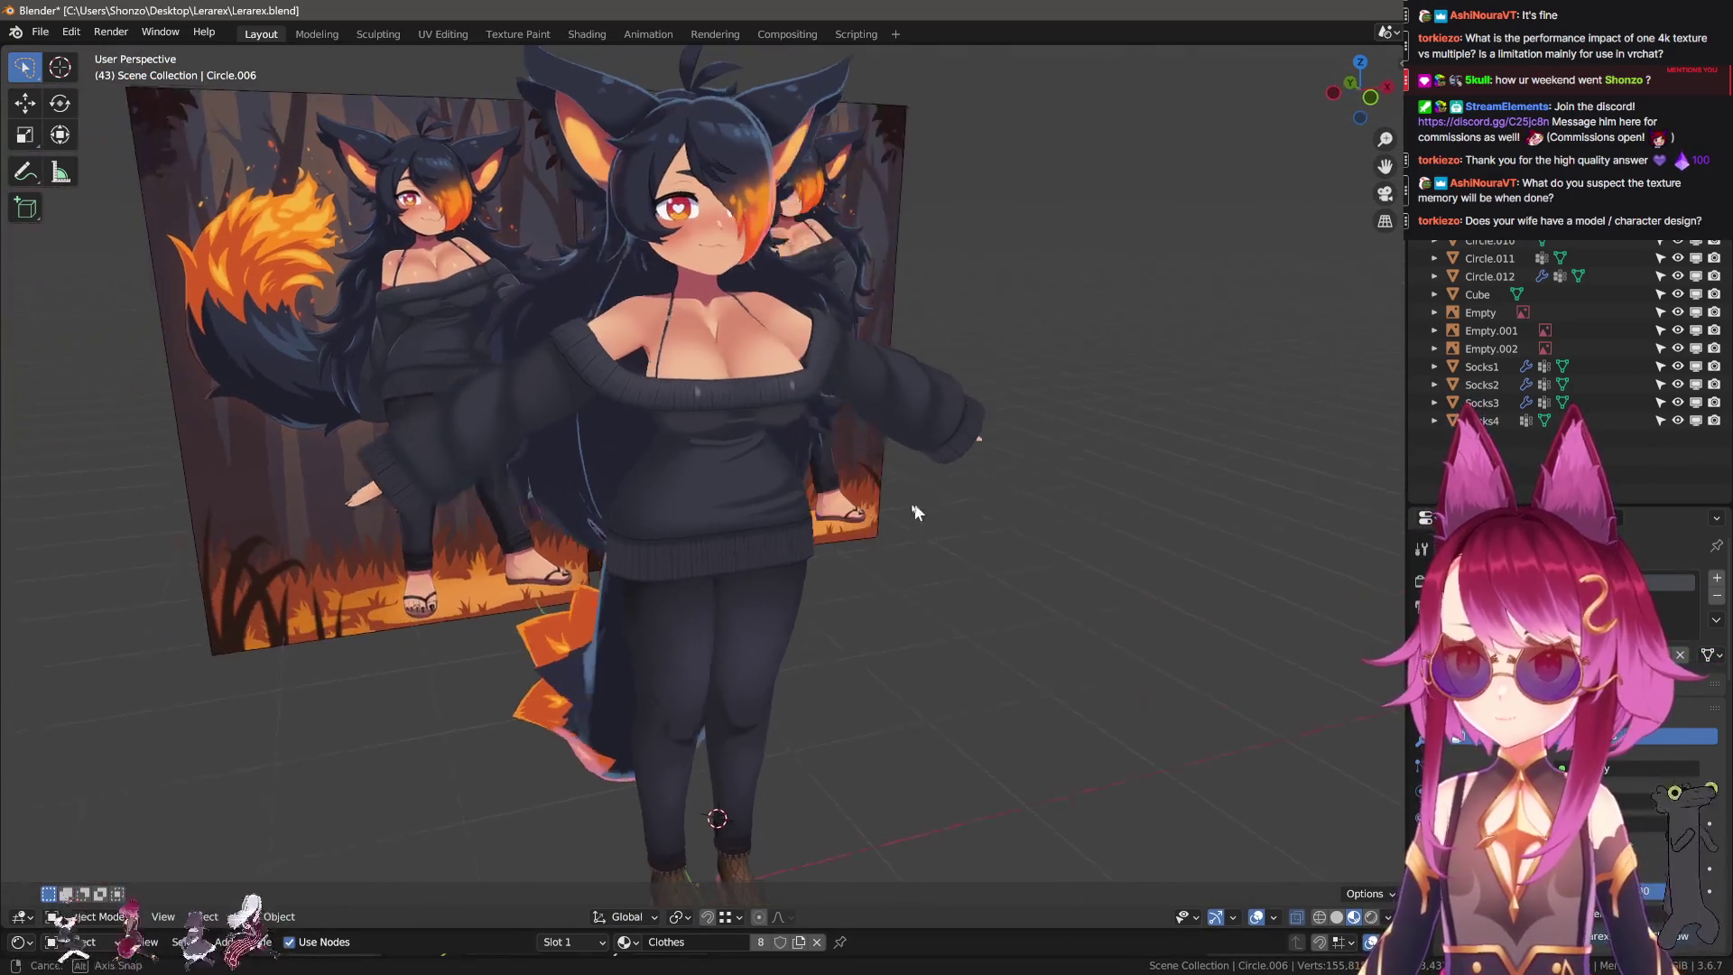
{"action": "scroll", "coordinate": [1038, 604], "scroll_direction": "down", "scroll_amount": 3}
{"action": "scroll", "coordinate": [807, 608], "scroll_direction": "up", "scroll_amount": 3}
{"action": "middle_click_drag", "start_coordinate": [807, 608], "coordinate": [972, 768]}
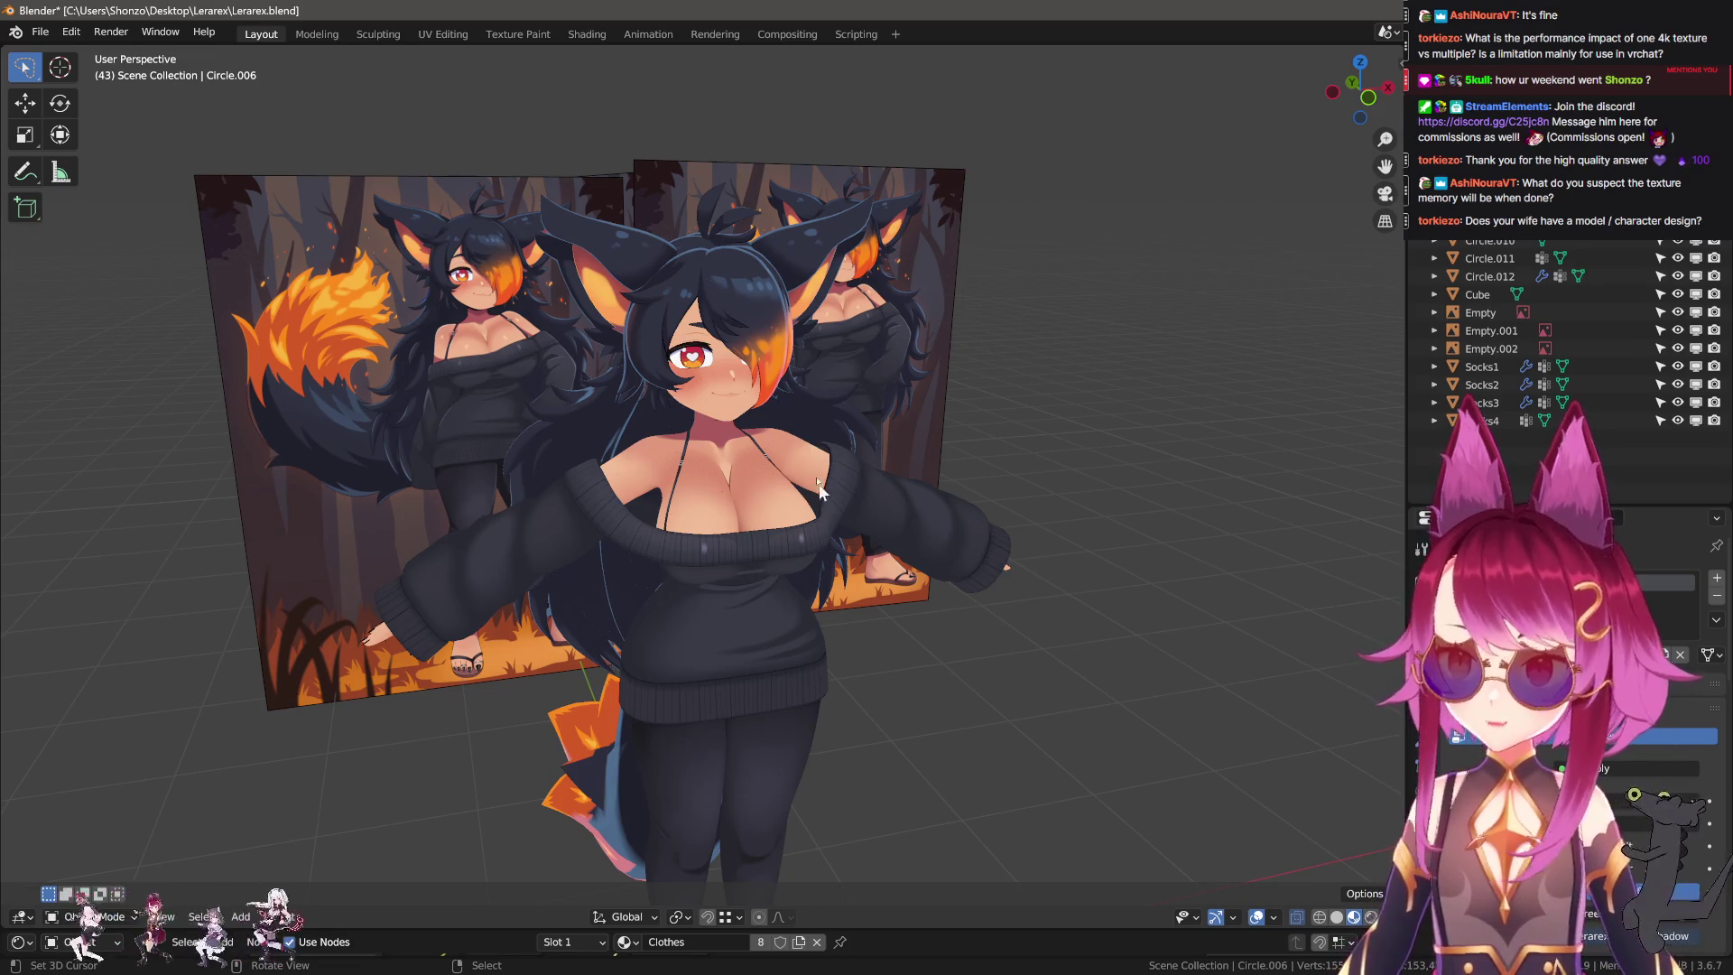
{"action": "scroll", "coordinate": [830, 513], "scroll_direction": "up", "scroll_amount": 5}
{"action": "scroll", "coordinate": [1065, 598], "scroll_direction": "down", "scroll_amount": 2}
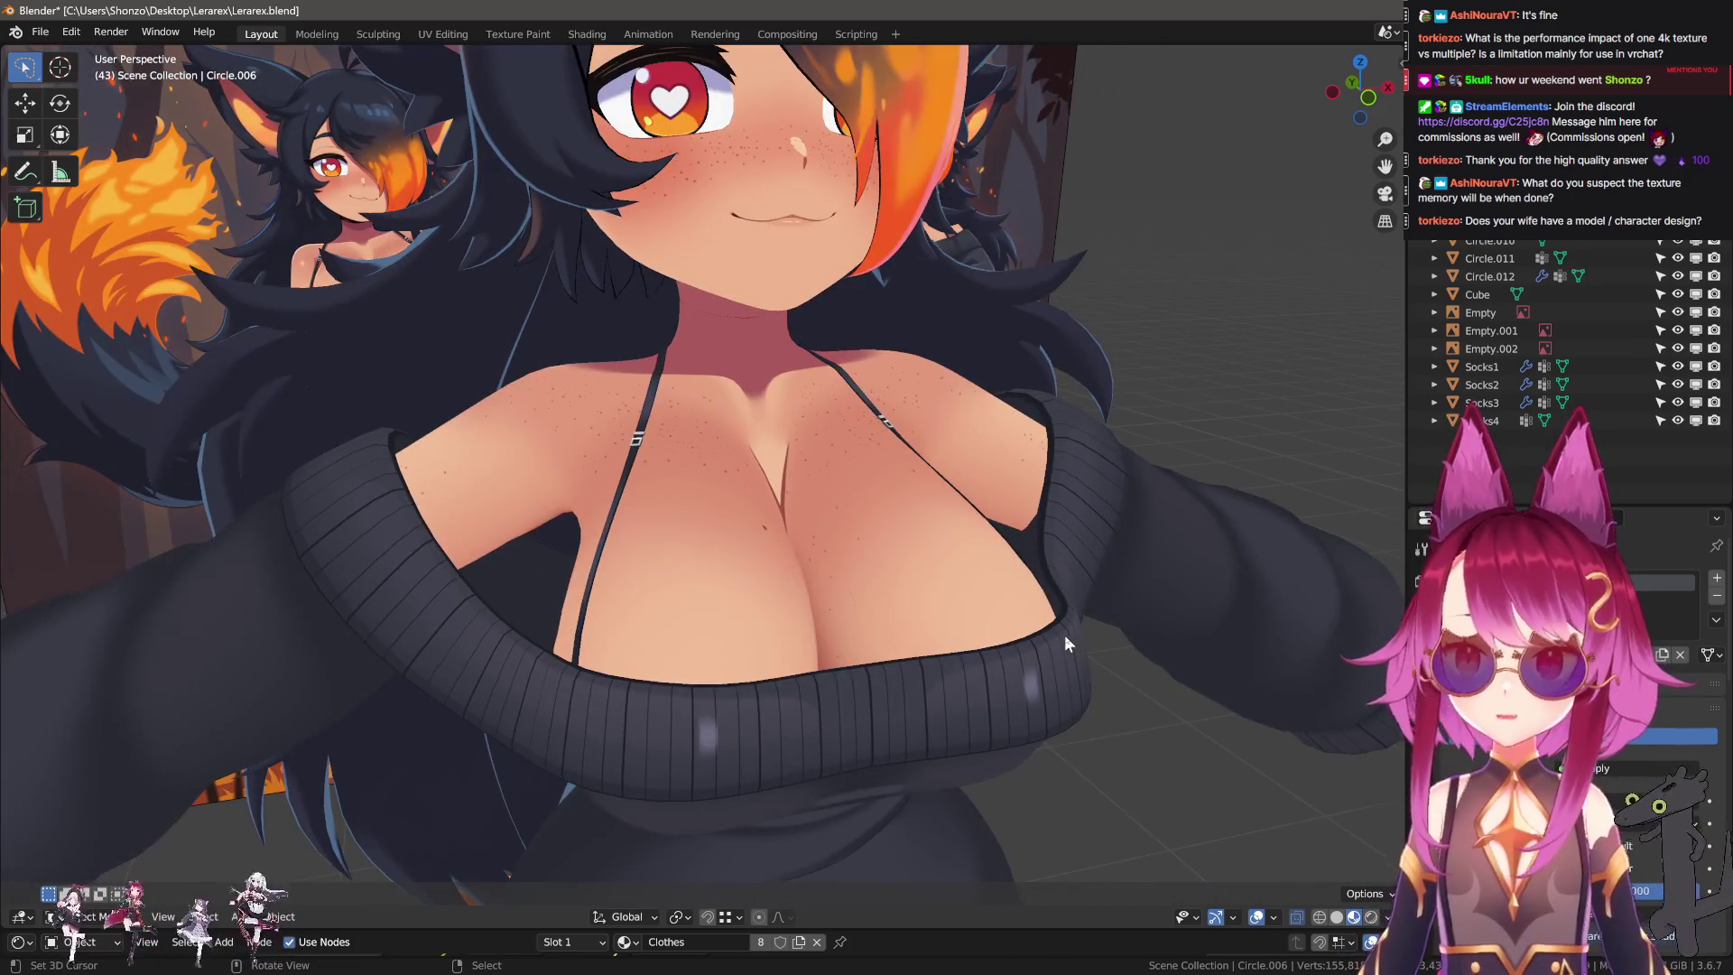
{"action": "scroll", "coordinate": [1065, 635], "scroll_direction": "down", "scroll_amount": 5}
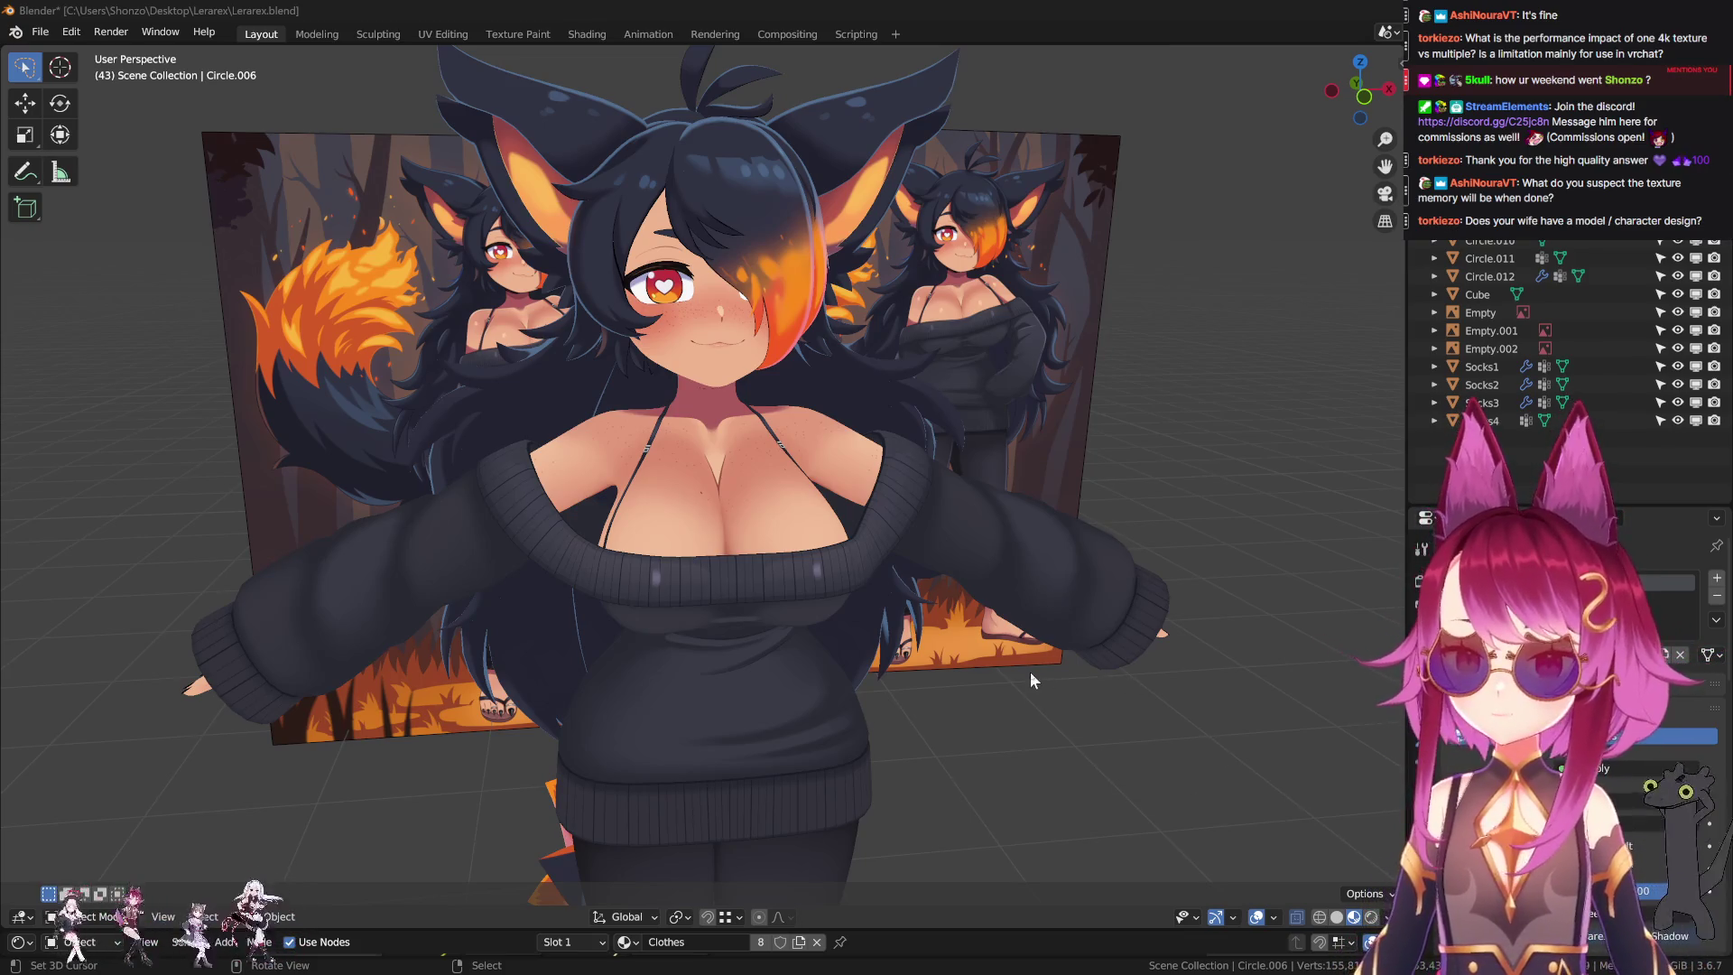
{"action": "middle_click_drag", "start_coordinate": [1033, 679], "coordinate": [862, 719]}
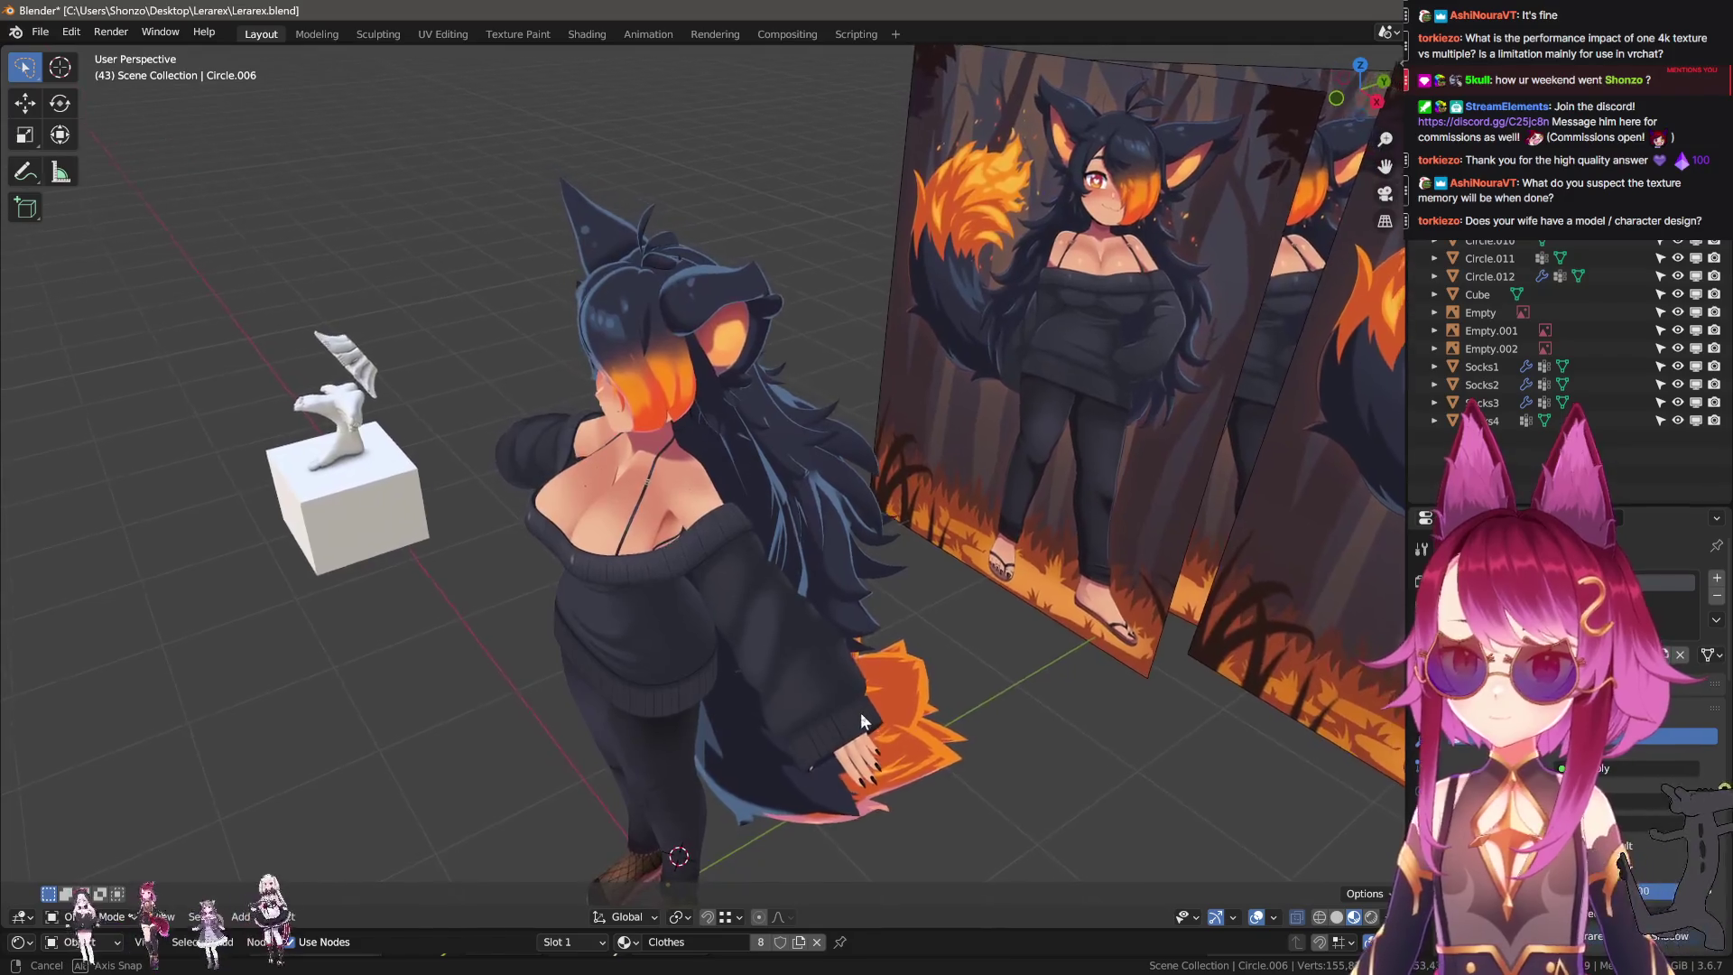
{"action": "middle_click_drag", "start_coordinate": [860, 712], "coordinate": [813, 559]}
{"action": "left_click", "coordinate": [813, 559]}
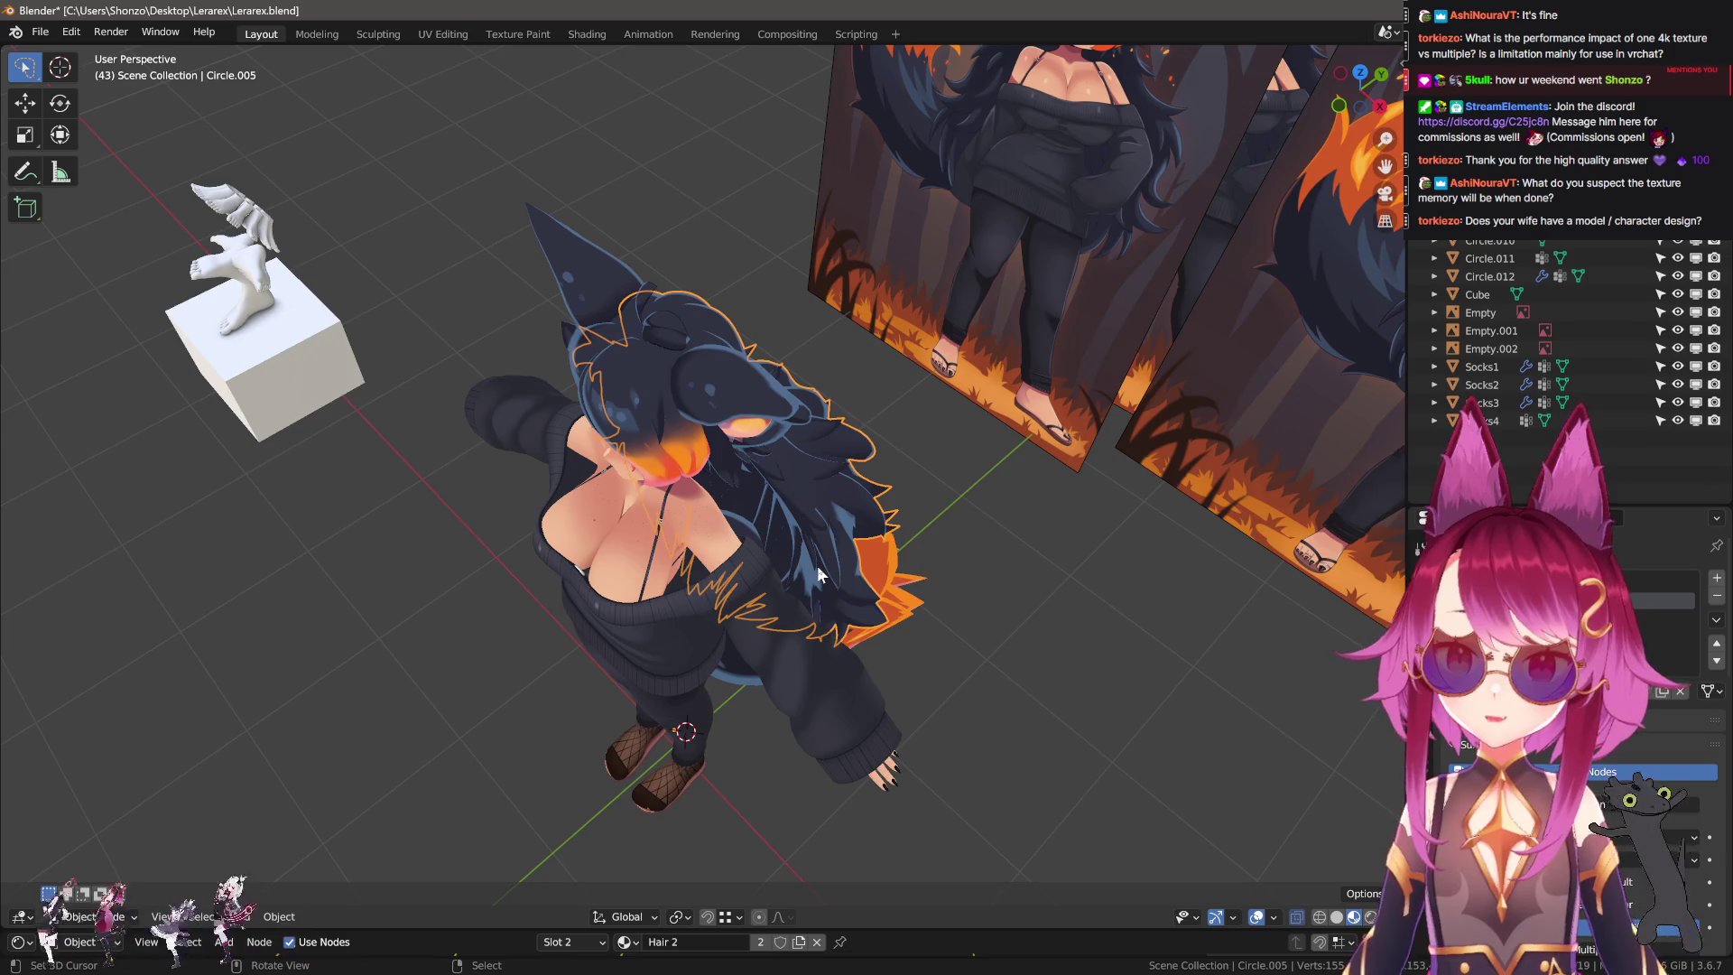
{"action": "left_click", "coordinate": [816, 565]}
{"action": "middle_click_drag", "start_coordinate": [816, 565], "coordinate": [752, 482], "text": "shift"}
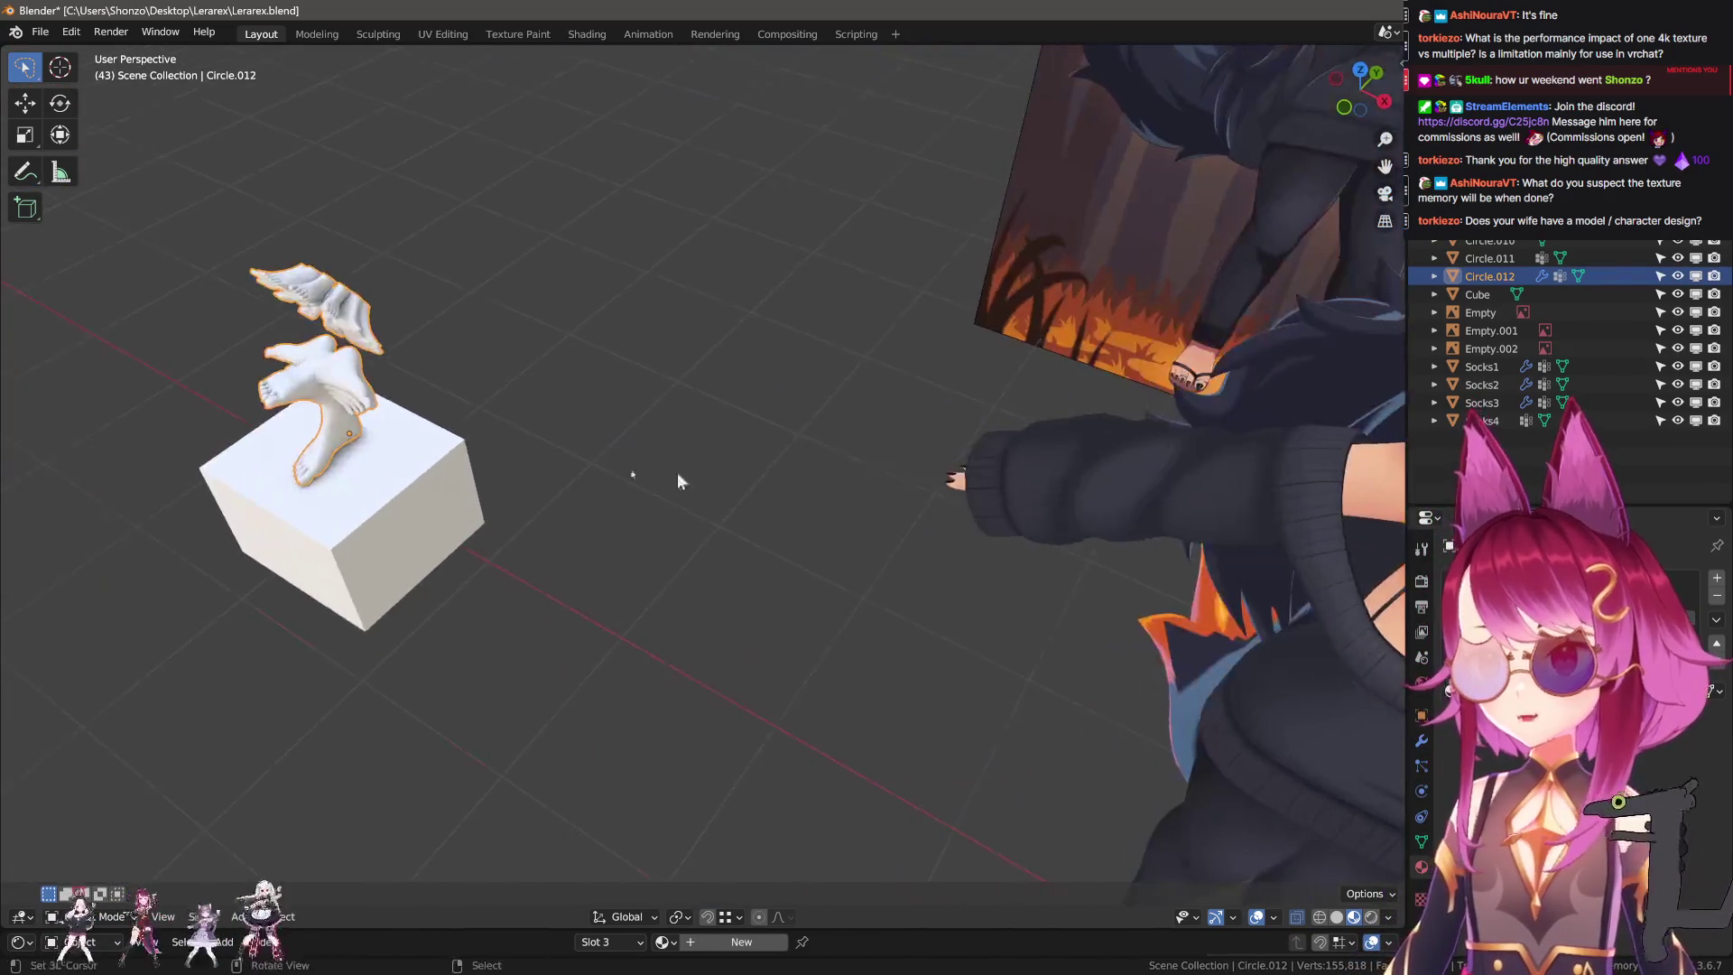
{"action": "key", "text": "KP_Decimal"}
{"action": "key", "text": "Tab"}
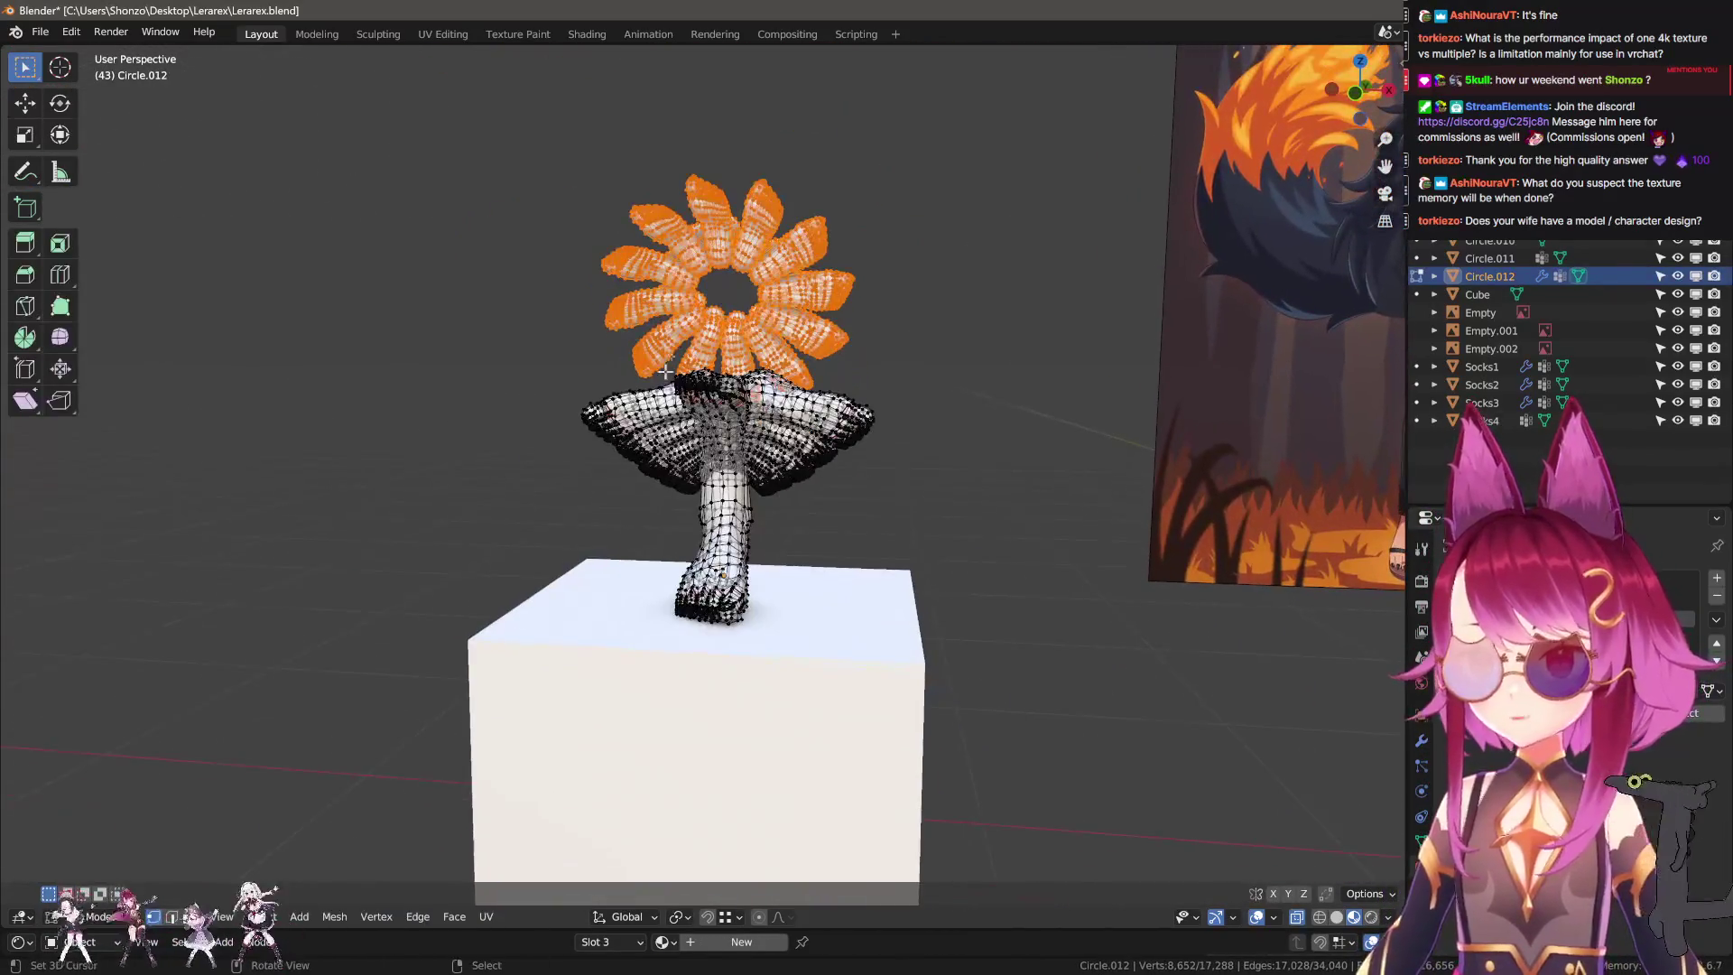
{"action": "key", "text": "Tab"}
{"action": "scroll", "coordinate": [750, 494], "scroll_direction": "down", "scroll_amount": 5}
{"action": "mouse_move", "coordinate": [644, 575]}
{"action": "middle_mouse_down"}
{"action": "mouse_move", "coordinate": [905, 394]}
{"action": "mouse_move", "coordinate": [940, 458]}
{"action": "mouse_move", "coordinate": [836, 614]}
{"action": "middle_mouse_up"}
{"action": "left_click", "coordinate": [904, 393]}
{"action": "scroll", "coordinate": [841, 572], "scroll_direction": "up", "scroll_amount": 5}
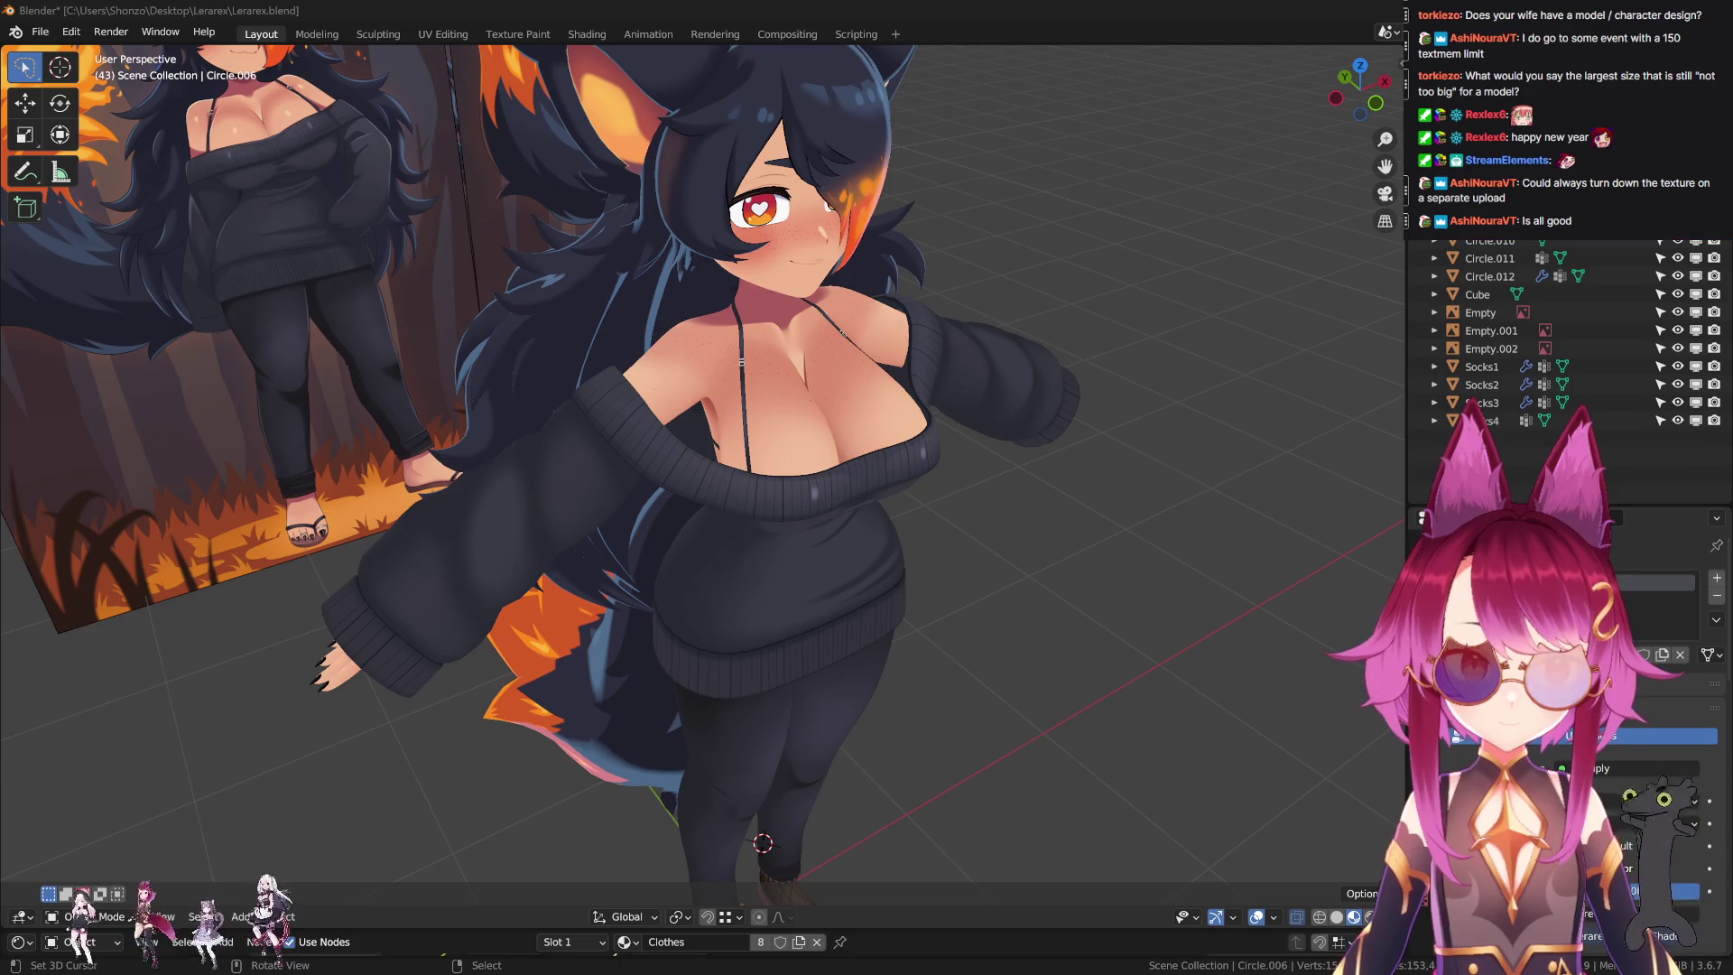
{"action": "scroll", "coordinate": [881, 446], "scroll_direction": "down", "scroll_amount": 5}
Duplicate the character with Shift+D, then undo back to the single original.
{"action": "scroll", "coordinate": [881, 446], "scroll_direction": "down", "scroll_amount": 3}
{"action": "mouse_move", "coordinate": [881, 446]}
{"action": "middle_mouse_down"}
{"action": "mouse_move", "coordinate": [525, 420]}
{"action": "mouse_move", "coordinate": [881, 546]}
{"action": "middle_mouse_up"}
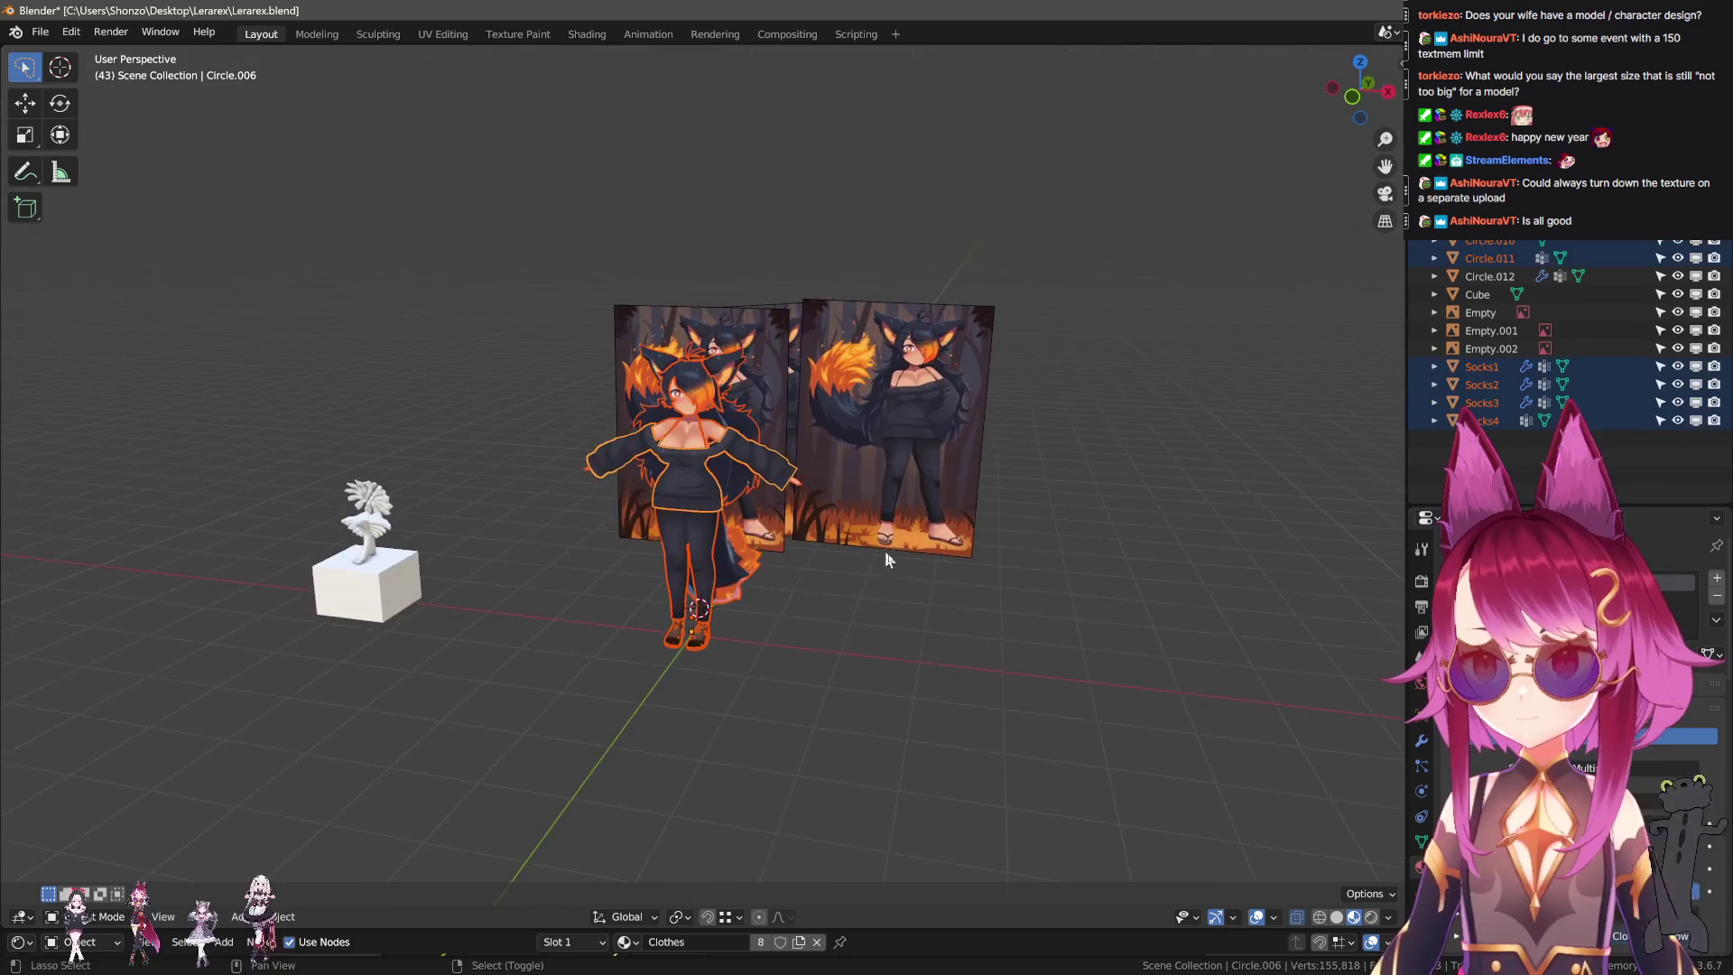
{"action": "key", "text": "shift+d"}
{"action": "left_click", "coordinate": [955, 631]}
{"action": "middle_click_drag", "start_coordinate": [955, 631], "coordinate": [800, 545]}
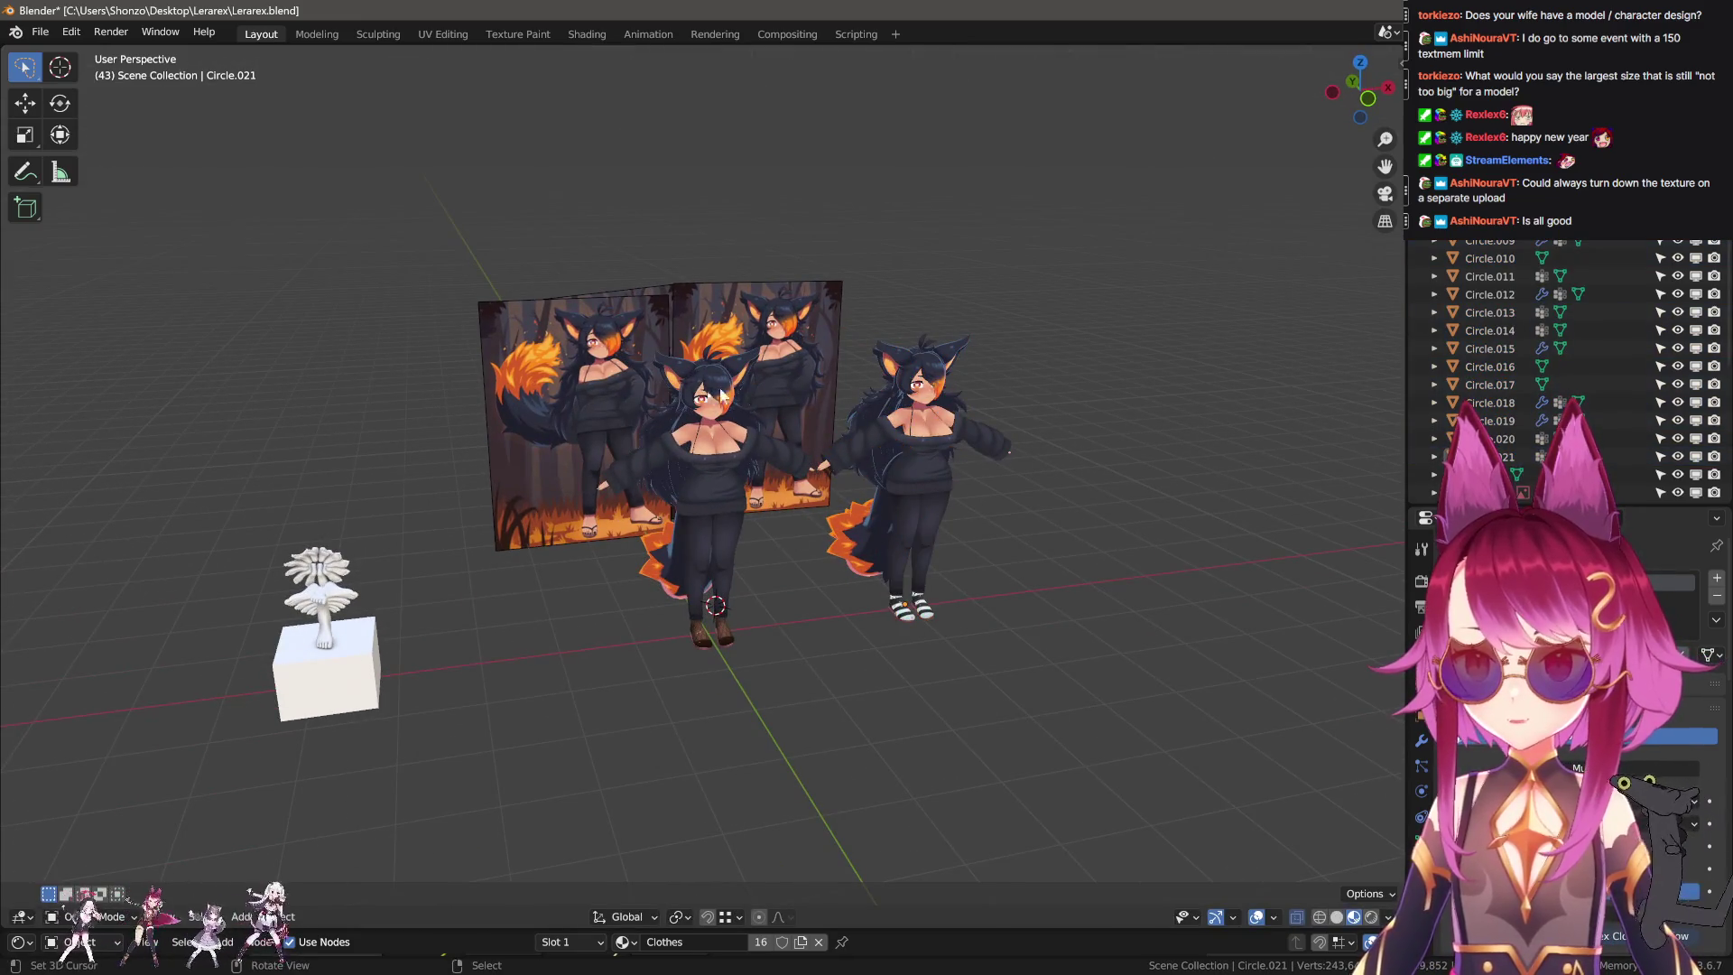
{"action": "scroll", "coordinate": [912, 502], "scroll_direction": "up", "scroll_amount": 2}
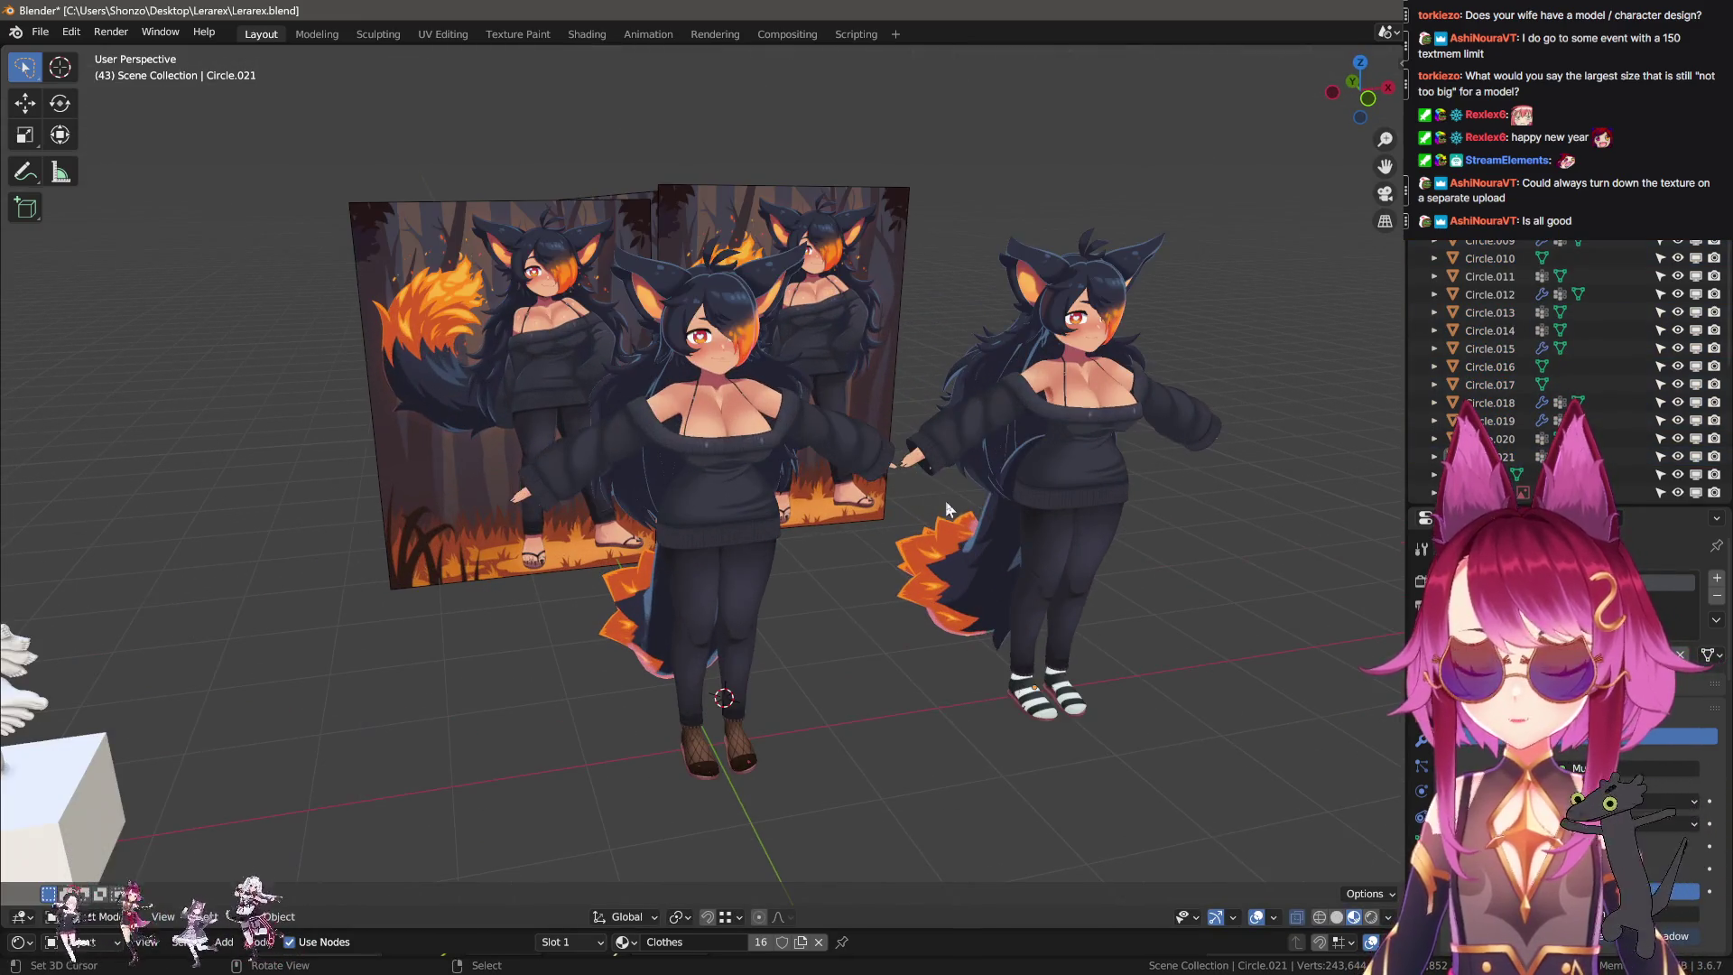
{"action": "key", "text": "ctrl+z"}
{"action": "key", "text": "ctrl+z"}
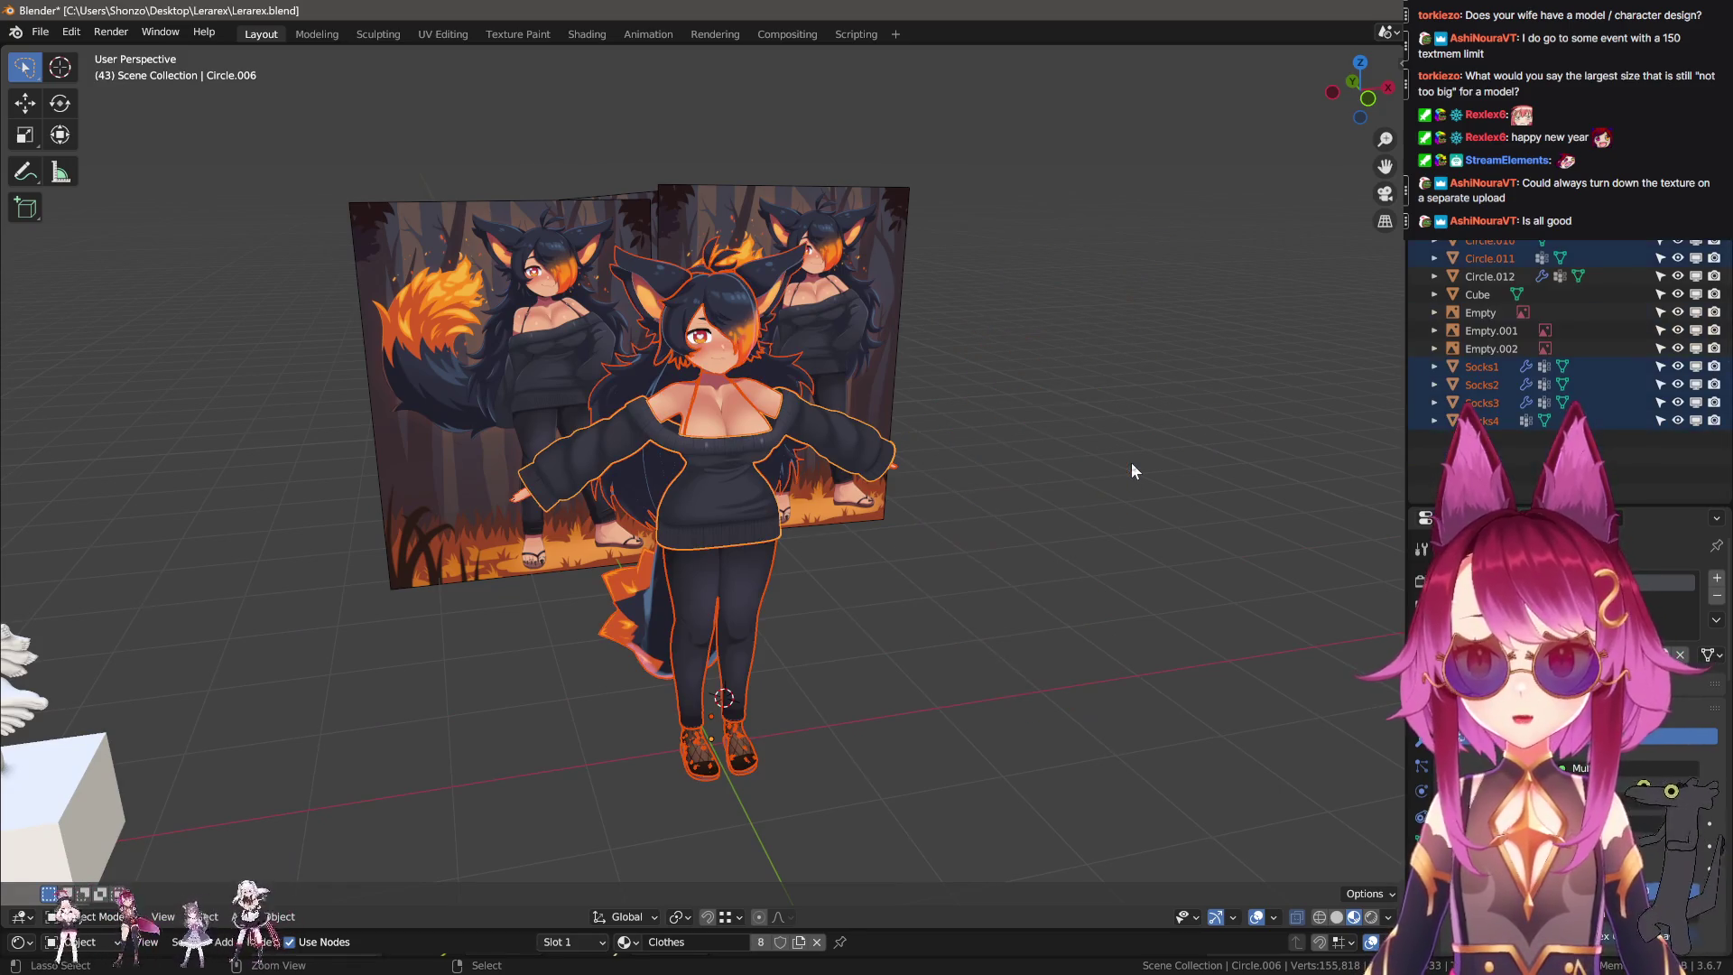
{"action": "key", "text": "ctrl+z"}
{"action": "scroll", "coordinate": [1142, 464], "scroll_direction": "up", "scroll_amount": 1}
{"action": "scroll", "coordinate": [1143, 464], "scroll_direction": "up", "scroll_amount": 2}
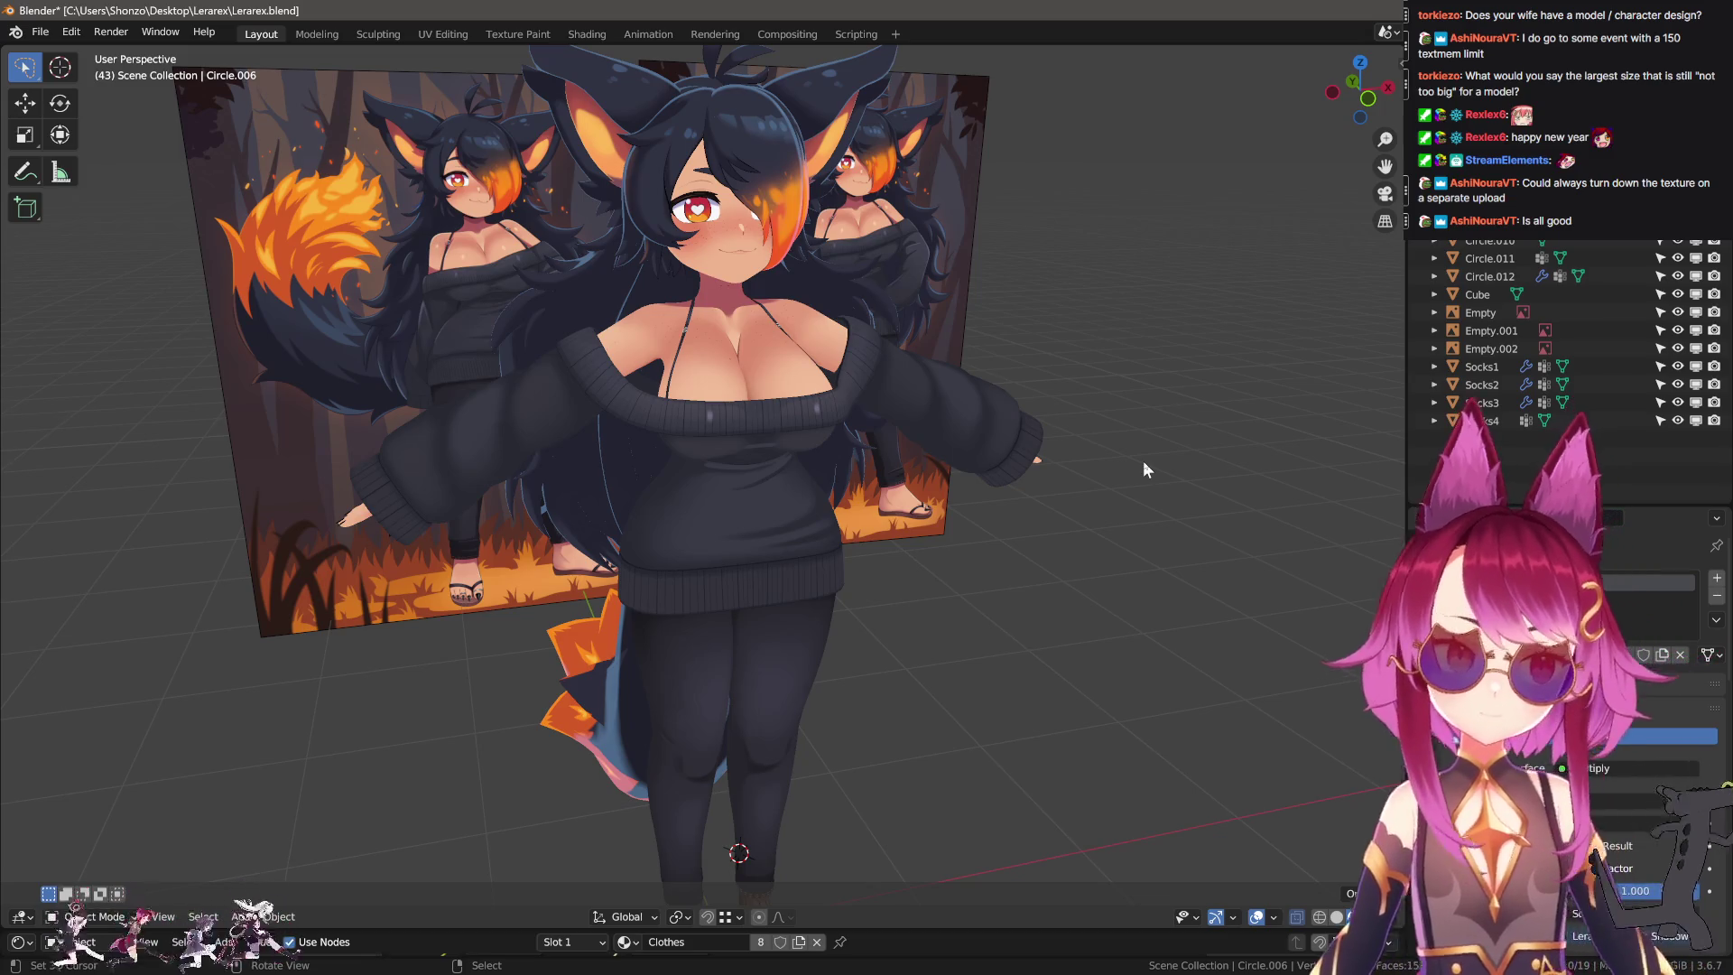
Draw an L-shaped stroke and a curved blue annotation stroke above the scene.
{"action": "mouse_move", "coordinate": [1000, 242]}
{"action": "middle_mouse_down"}
{"action": "mouse_move", "coordinate": [913, 244]}
{"action": "mouse_move", "coordinate": [706, 335]}
{"action": "middle_mouse_up"}
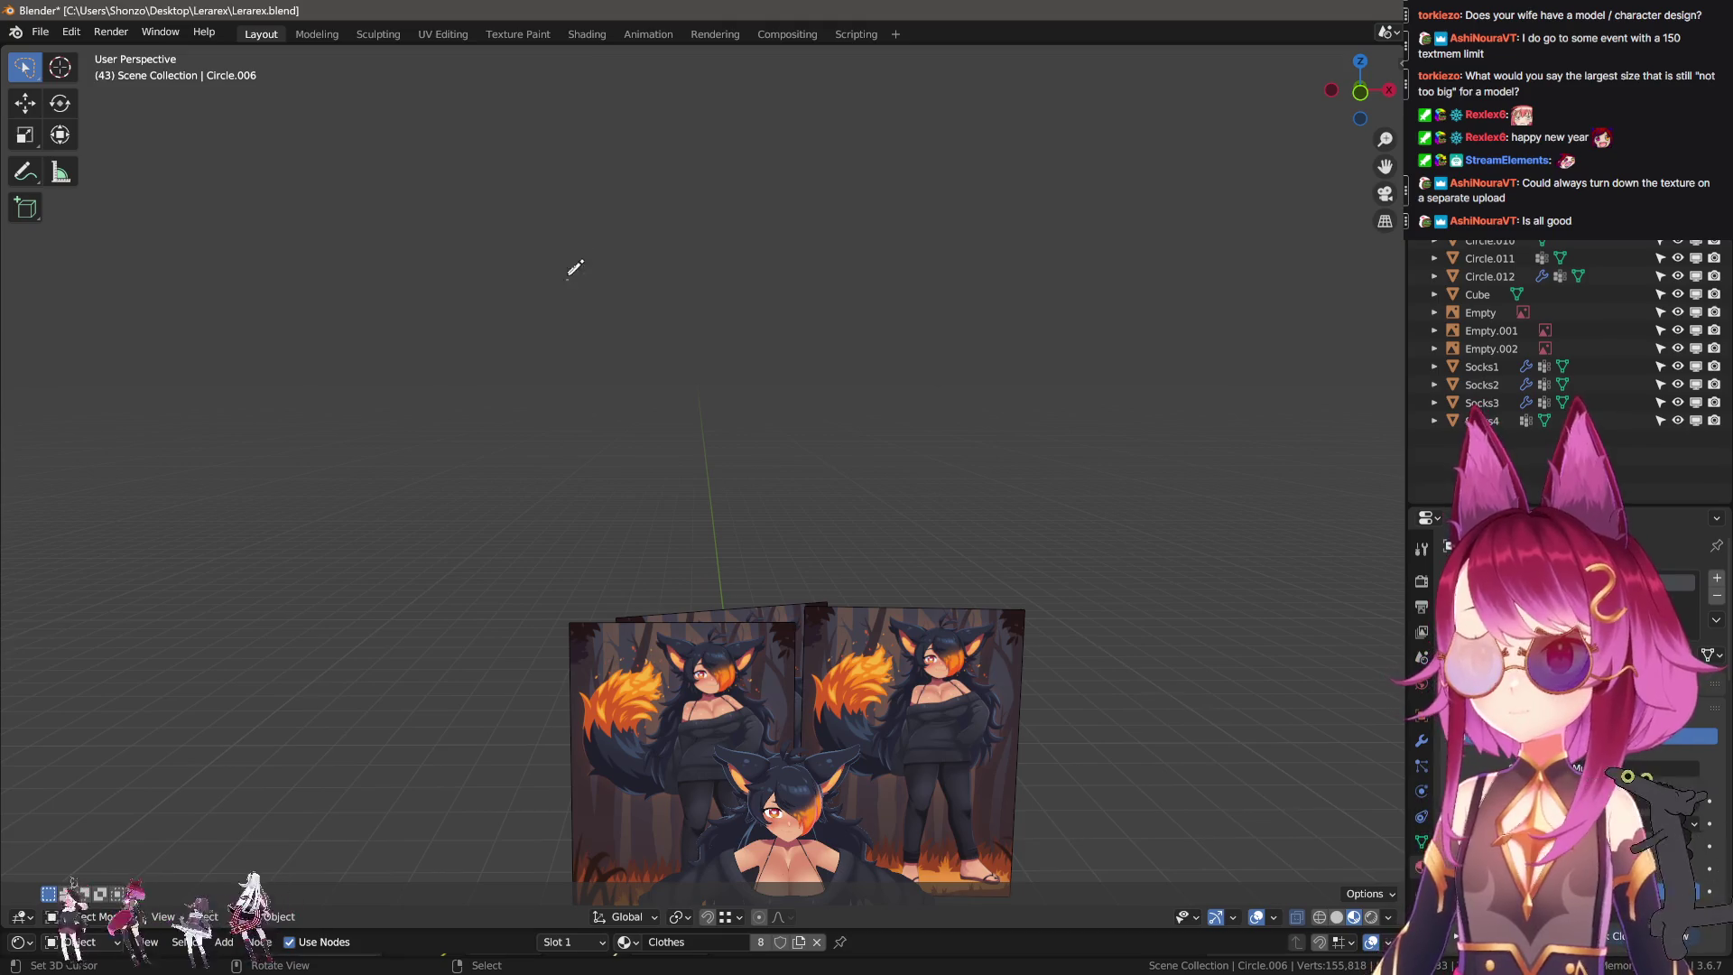
{"action": "left_click_drag", "start_coordinate": [566, 174], "coordinate": [617, 296]}
{"action": "mouse_move", "coordinate": [652, 232]}
{"action": "left_mouse_down"}
{"action": "mouse_move", "coordinate": [630, 286]}
{"action": "mouse_move", "coordinate": [701, 269]}
{"action": "mouse_move", "coordinate": [646, 278]}
{"action": "mouse_move", "coordinate": [645, 147]}
{"action": "mouse_move", "coordinate": [632, 283]}
{"action": "left_mouse_up"}
Finish the 1k label and draw a small annotation box around it.
{"action": "mouse_move", "coordinate": [660, 187]}
{"action": "left_mouse_down"}
{"action": "mouse_move", "coordinate": [663, 283]}
{"action": "mouse_move", "coordinate": [686, 269]}
{"action": "left_mouse_up"}
{"action": "middle_click_drag", "start_coordinate": [699, 271], "coordinate": [737, 321], "text": "shift"}
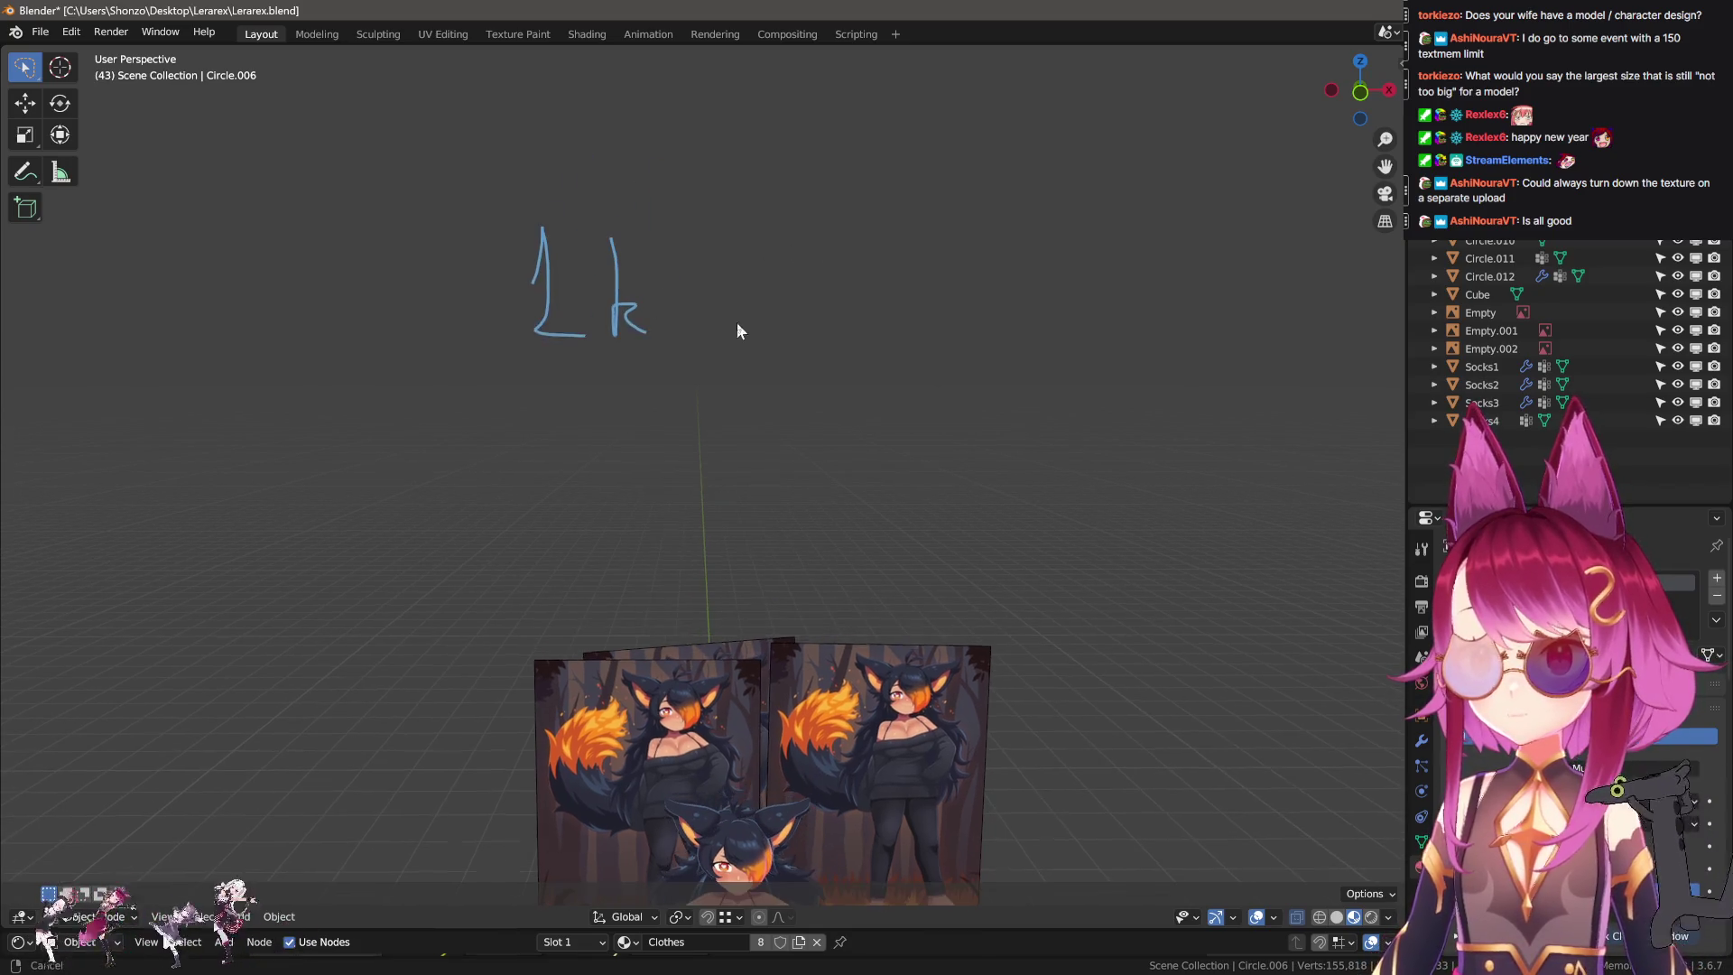
{"action": "left_click_drag", "start_coordinate": [679, 204], "coordinate": [695, 341]}
{"action": "left_click_drag", "start_coordinate": [689, 187], "coordinate": [693, 198]}
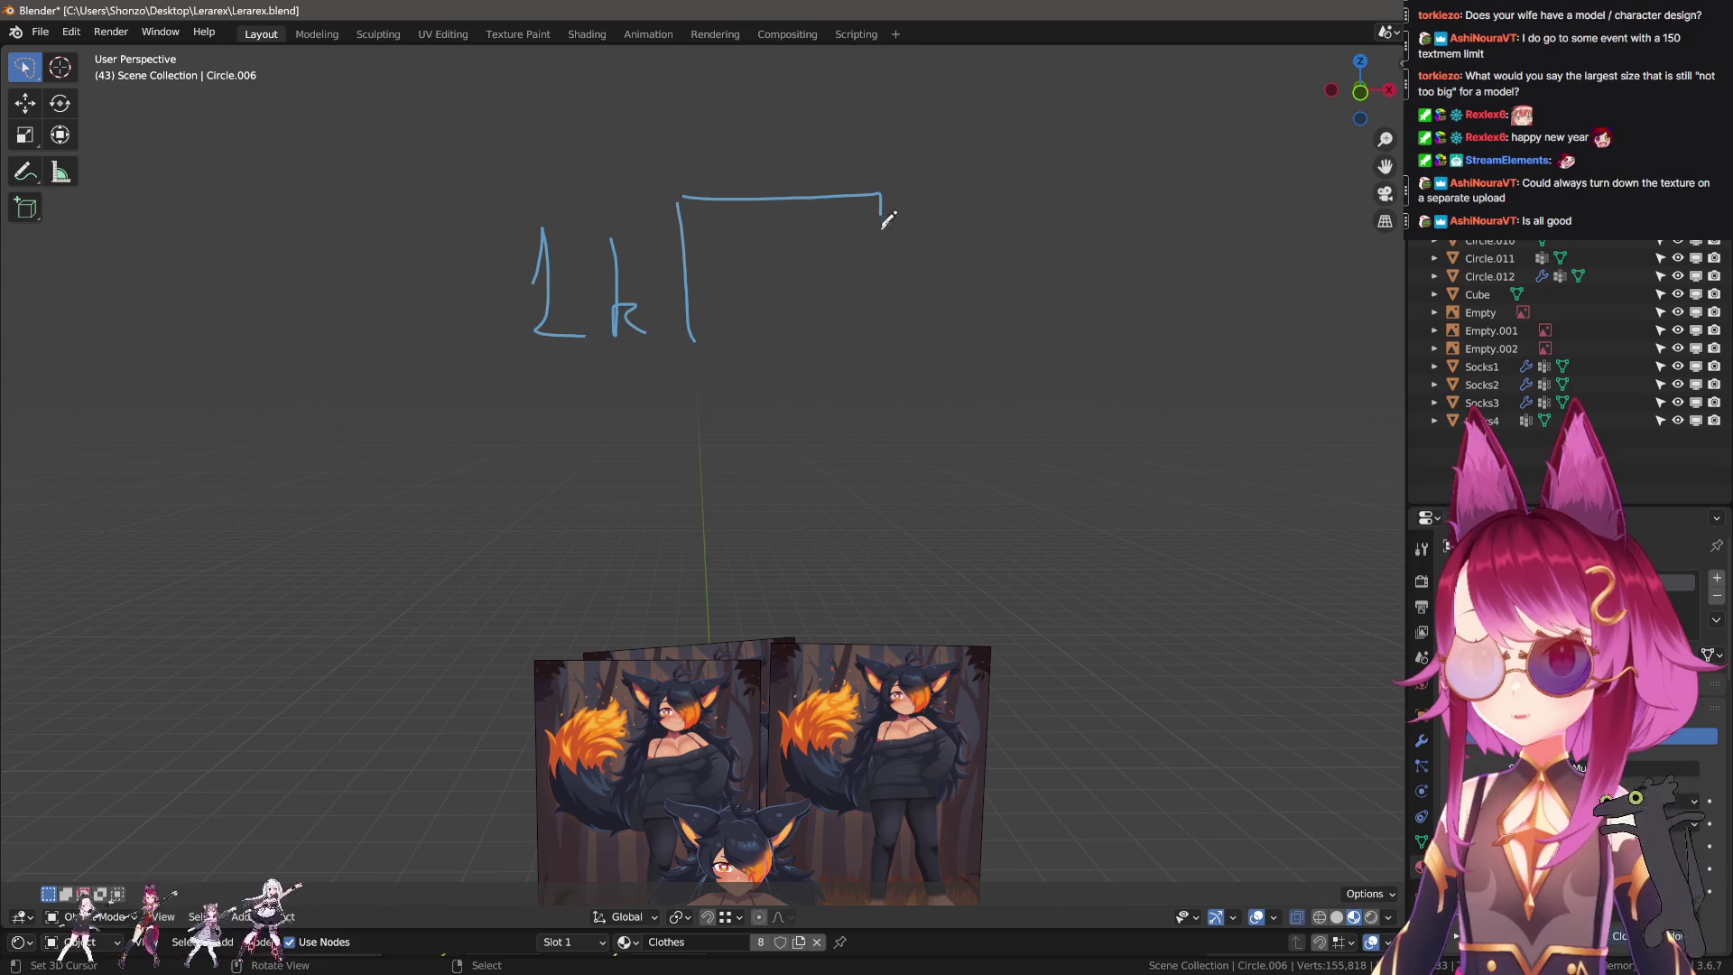
{"action": "scroll", "coordinate": [802, 307], "scroll_direction": "down", "scroll_amount": 2}
{"action": "middle_click_drag", "start_coordinate": [804, 313], "coordinate": [740, 359], "text": "shift"}
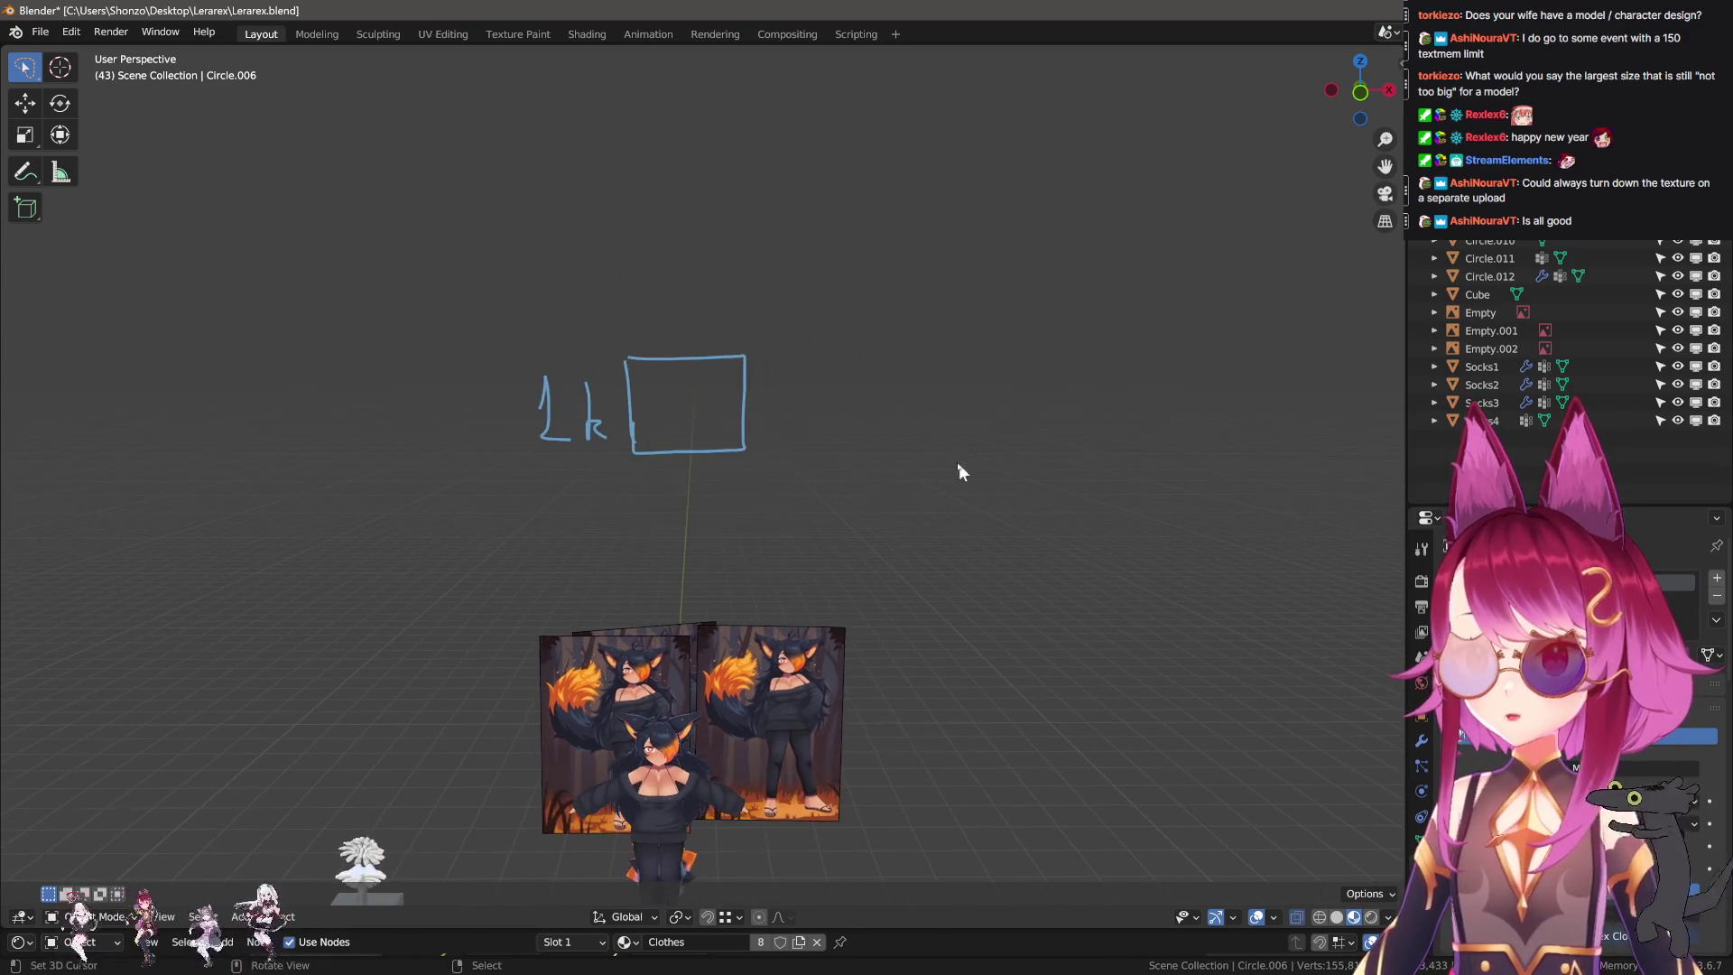
Sketch a 2k square split into four quadrants, labelling one quadrant 1k.
{"action": "mouse_move", "coordinate": [880, 382]}
{"action": "left_mouse_down"}
{"action": "mouse_move", "coordinate": [879, 424]}
{"action": "mouse_move", "coordinate": [904, 433]}
{"action": "mouse_move", "coordinate": [1124, 452]}
{"action": "mouse_move", "coordinate": [937, 445]}
{"action": "left_mouse_up"}
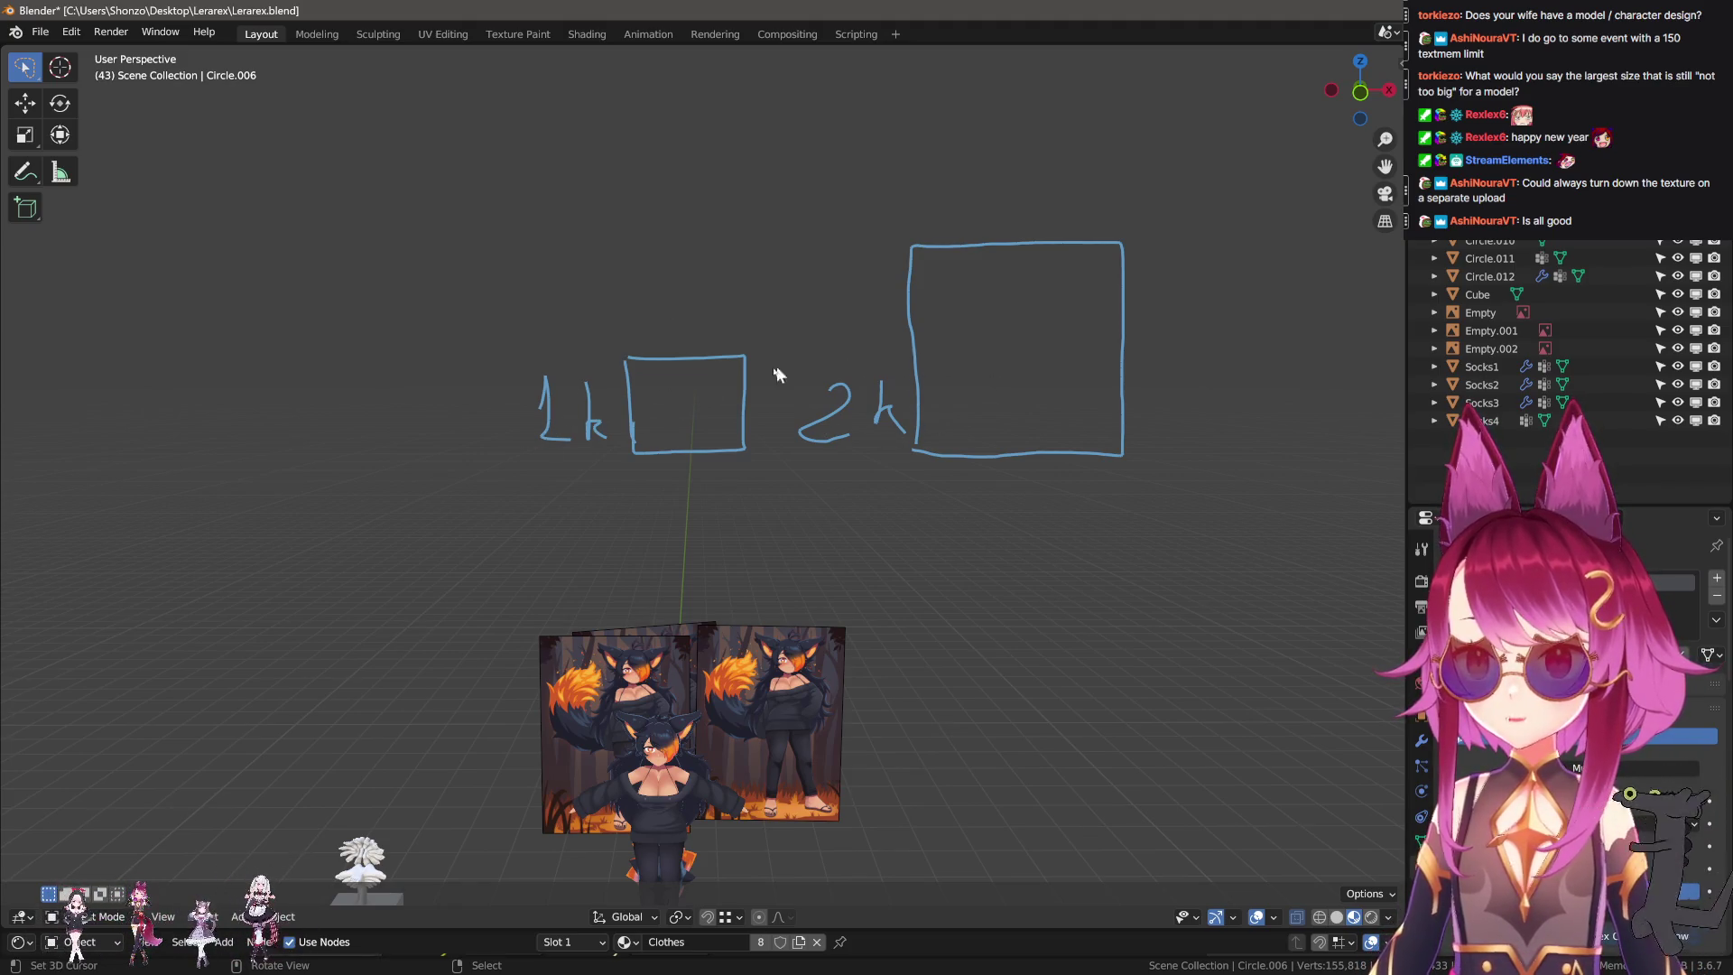
{"action": "left_click_drag", "start_coordinate": [915, 361], "coordinate": [1139, 362]}
{"action": "left_click_drag", "start_coordinate": [1015, 242], "coordinate": [1016, 447]}
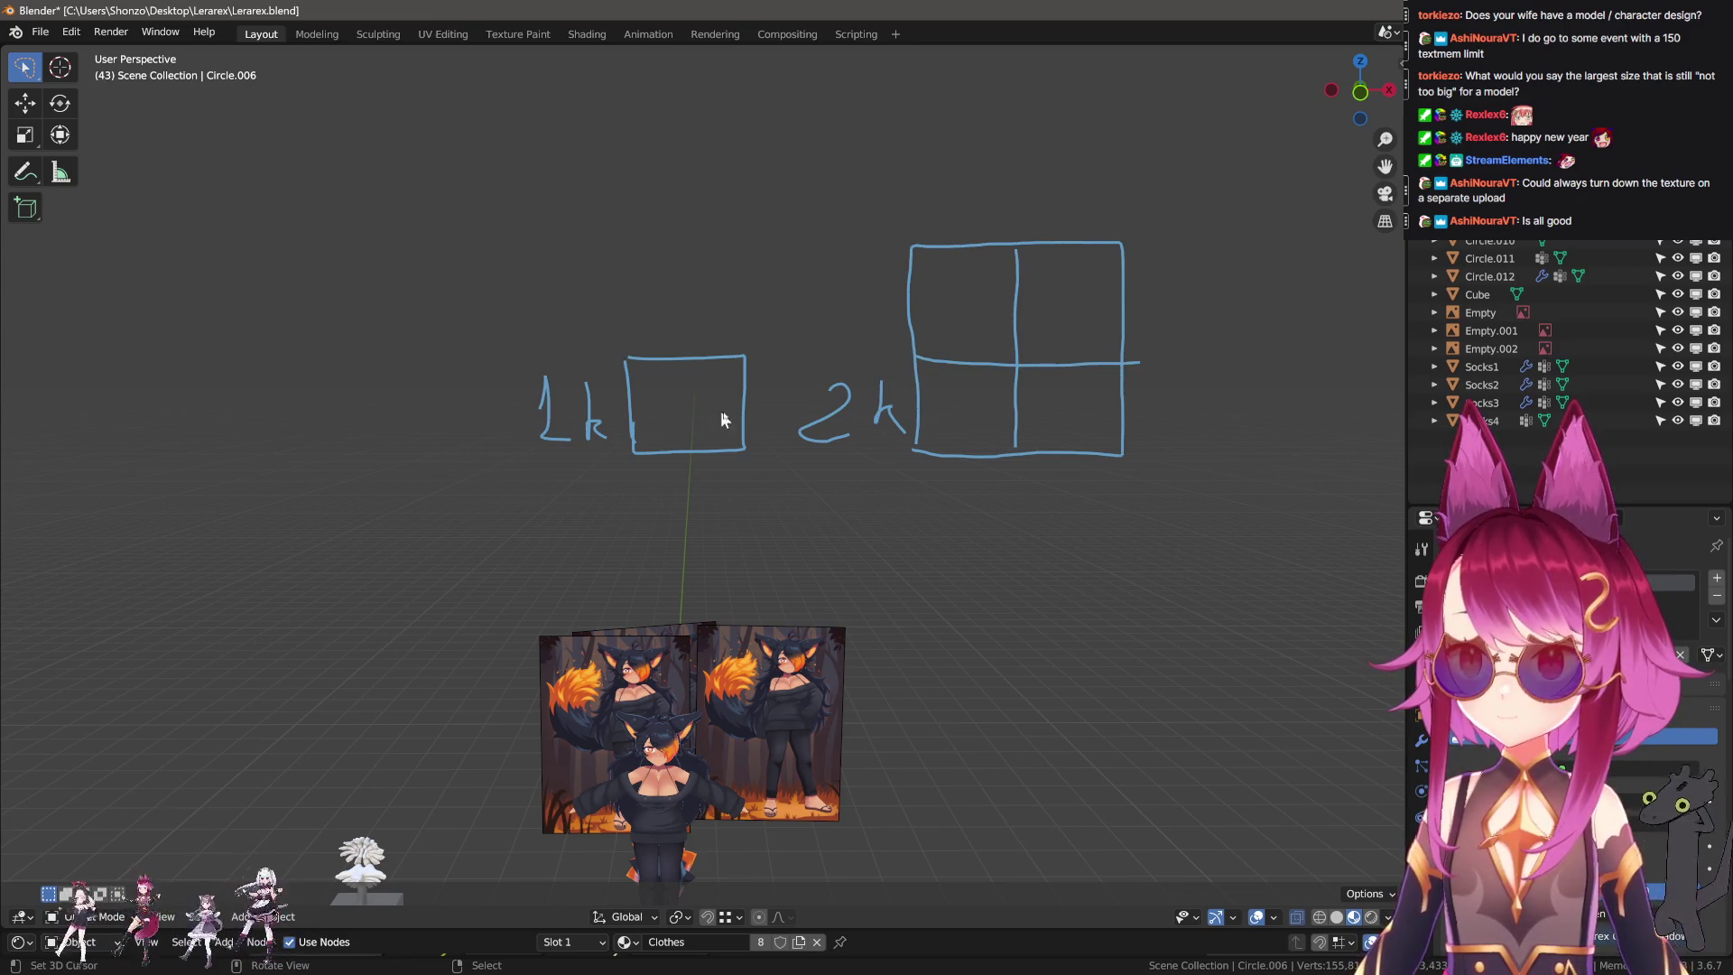
{"action": "left_click_drag", "start_coordinate": [940, 390], "coordinate": [942, 415]}
{"action": "mouse_move", "coordinate": [960, 392]}
{"action": "left_mouse_down"}
{"action": "mouse_move", "coordinate": [961, 417]}
{"action": "mouse_move", "coordinate": [984, 418]}
{"action": "left_mouse_up"}
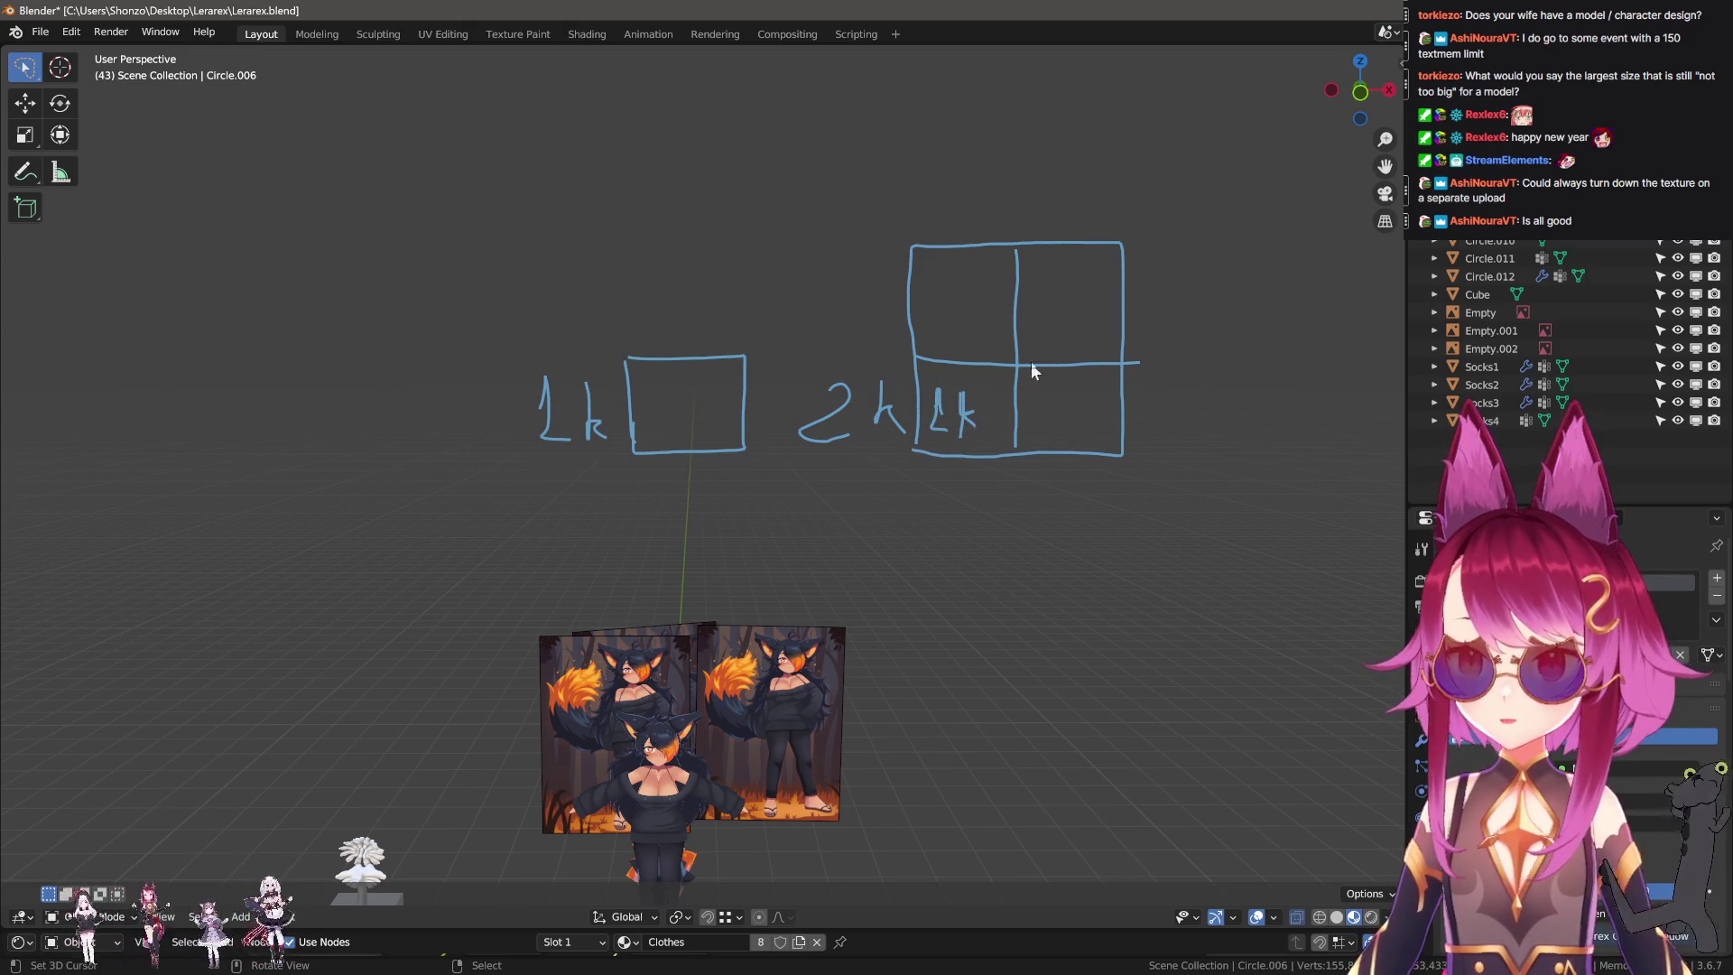
Sketch a larger square and divide it into a grid of cells.
{"action": "middle_click_drag", "start_coordinate": [995, 295], "coordinate": [933, 334]}
{"action": "scroll", "coordinate": [933, 334], "scroll_direction": "down", "scroll_amount": 2}
{"action": "left_click_drag", "start_coordinate": [966, 156], "coordinate": [970, 483]}
{"action": "left_click_drag", "start_coordinate": [802, 242], "coordinate": [1142, 237]}
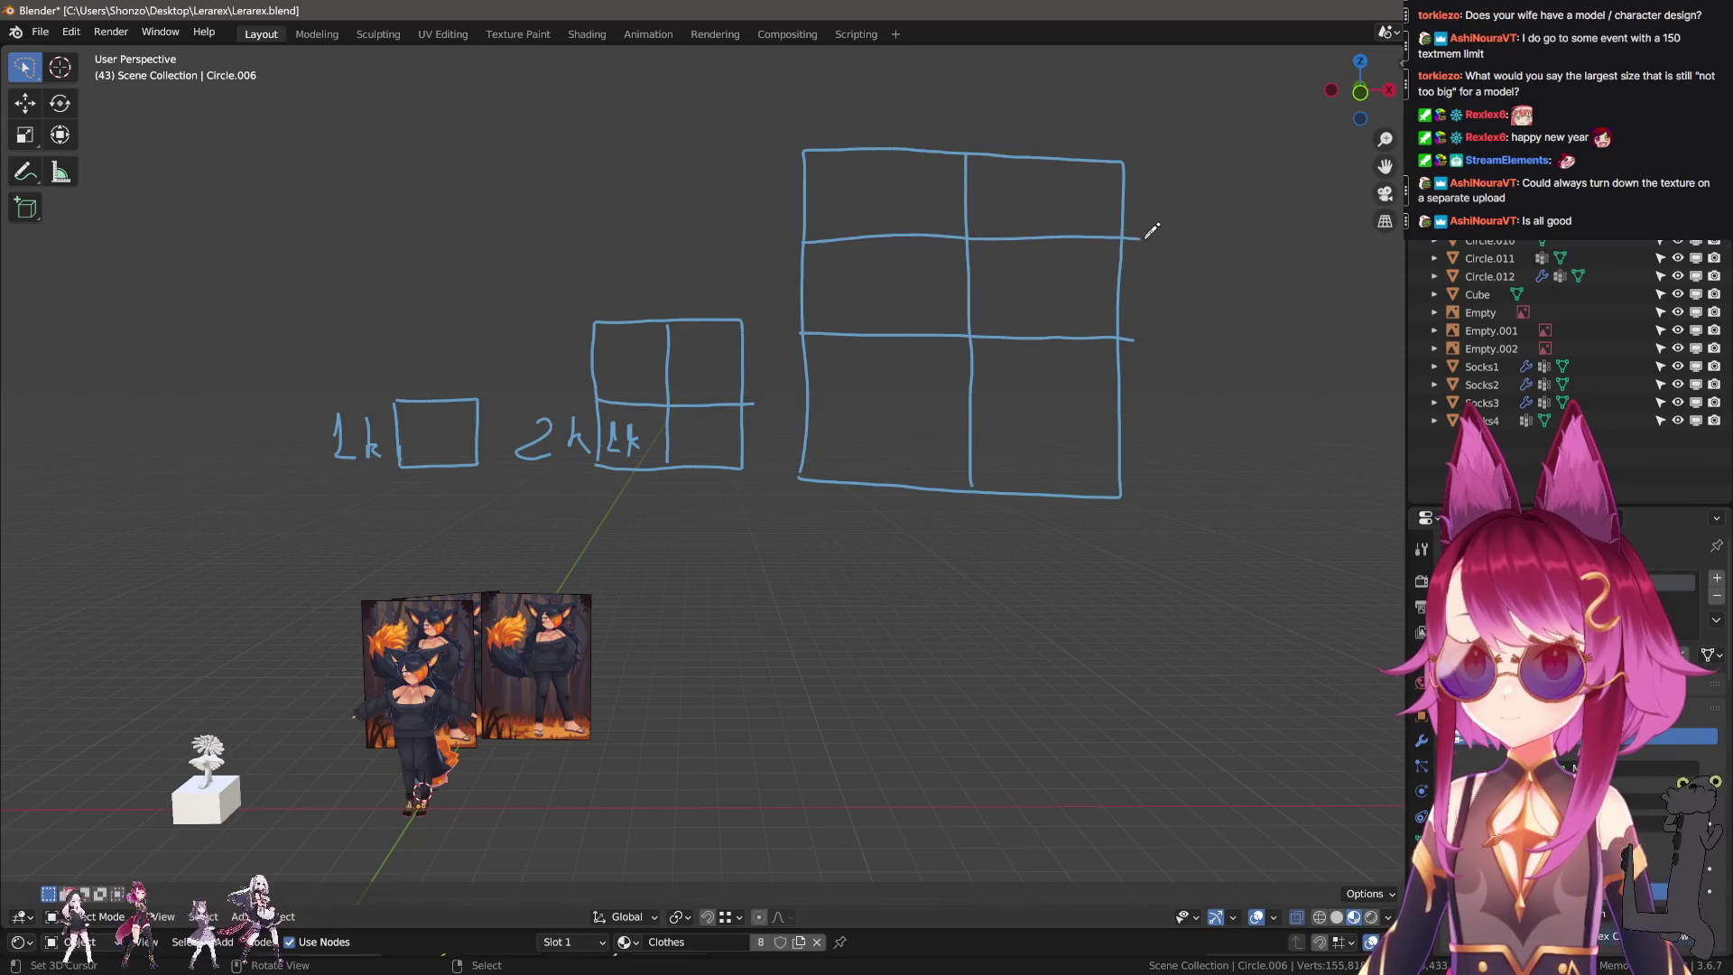
{"action": "left_click_drag", "start_coordinate": [809, 419], "coordinate": [1135, 420]}
{"action": "left_click_drag", "start_coordinate": [889, 248], "coordinate": [890, 486]}
{"action": "left_click_drag", "start_coordinate": [1051, 142], "coordinate": [1038, 486]}
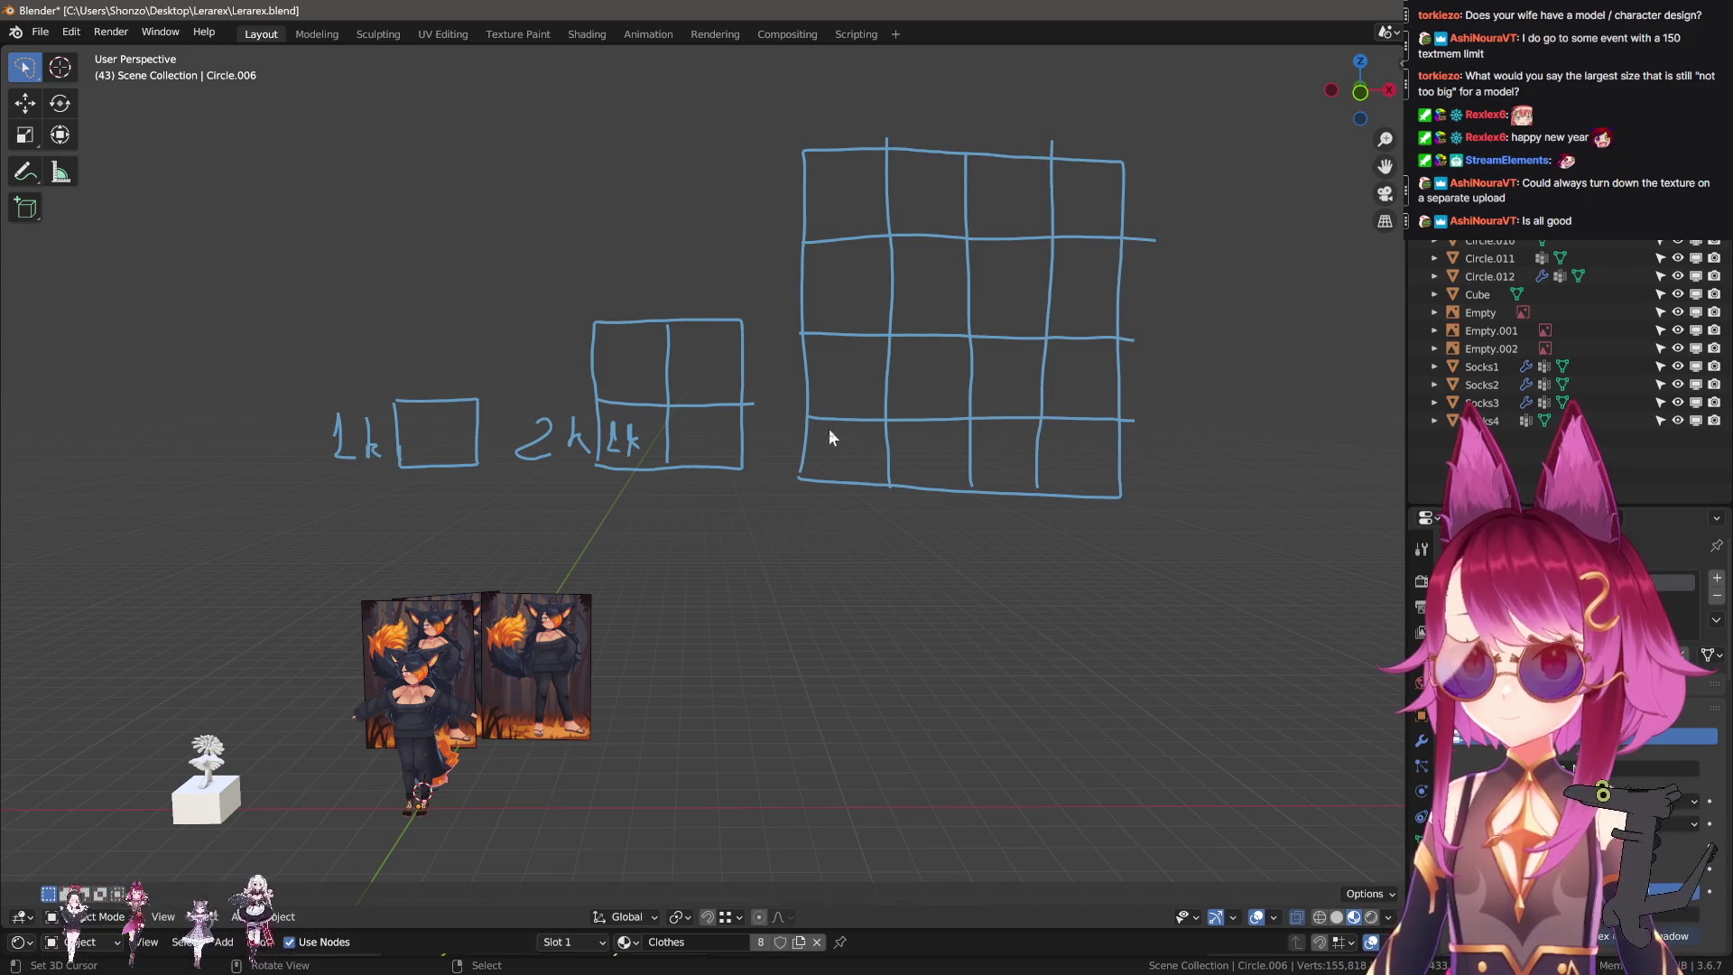
Label the large grid 4k with a 1k cell, then start erasing the sketch.
{"action": "mouse_move", "coordinate": [830, 436]}
{"action": "left_mouse_down"}
{"action": "mouse_move", "coordinate": [830, 460]}
{"action": "mouse_move", "coordinate": [855, 468]}
{"action": "left_mouse_up"}
{"action": "mouse_move", "coordinate": [850, 363]}
{"action": "left_mouse_down"}
{"action": "mouse_move", "coordinate": [845, 385]}
{"action": "mouse_move", "coordinate": [864, 376]}
{"action": "left_mouse_up"}
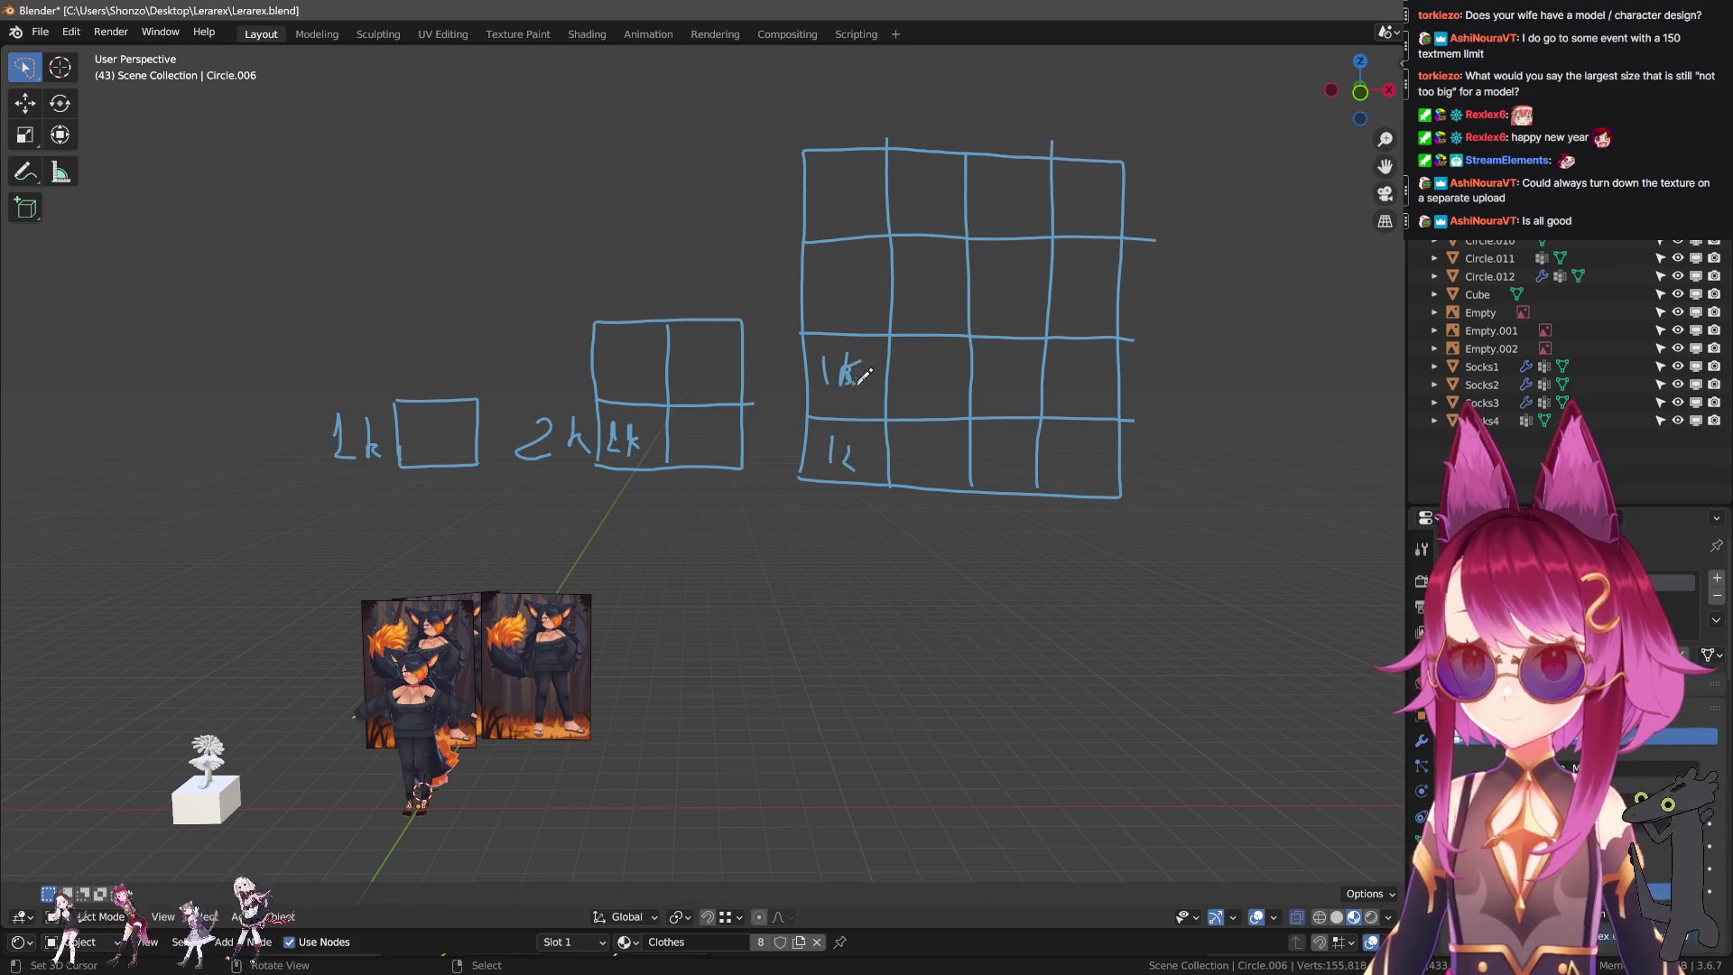
{"action": "left_click_drag", "start_coordinate": [785, 435], "coordinate": [796, 444]}
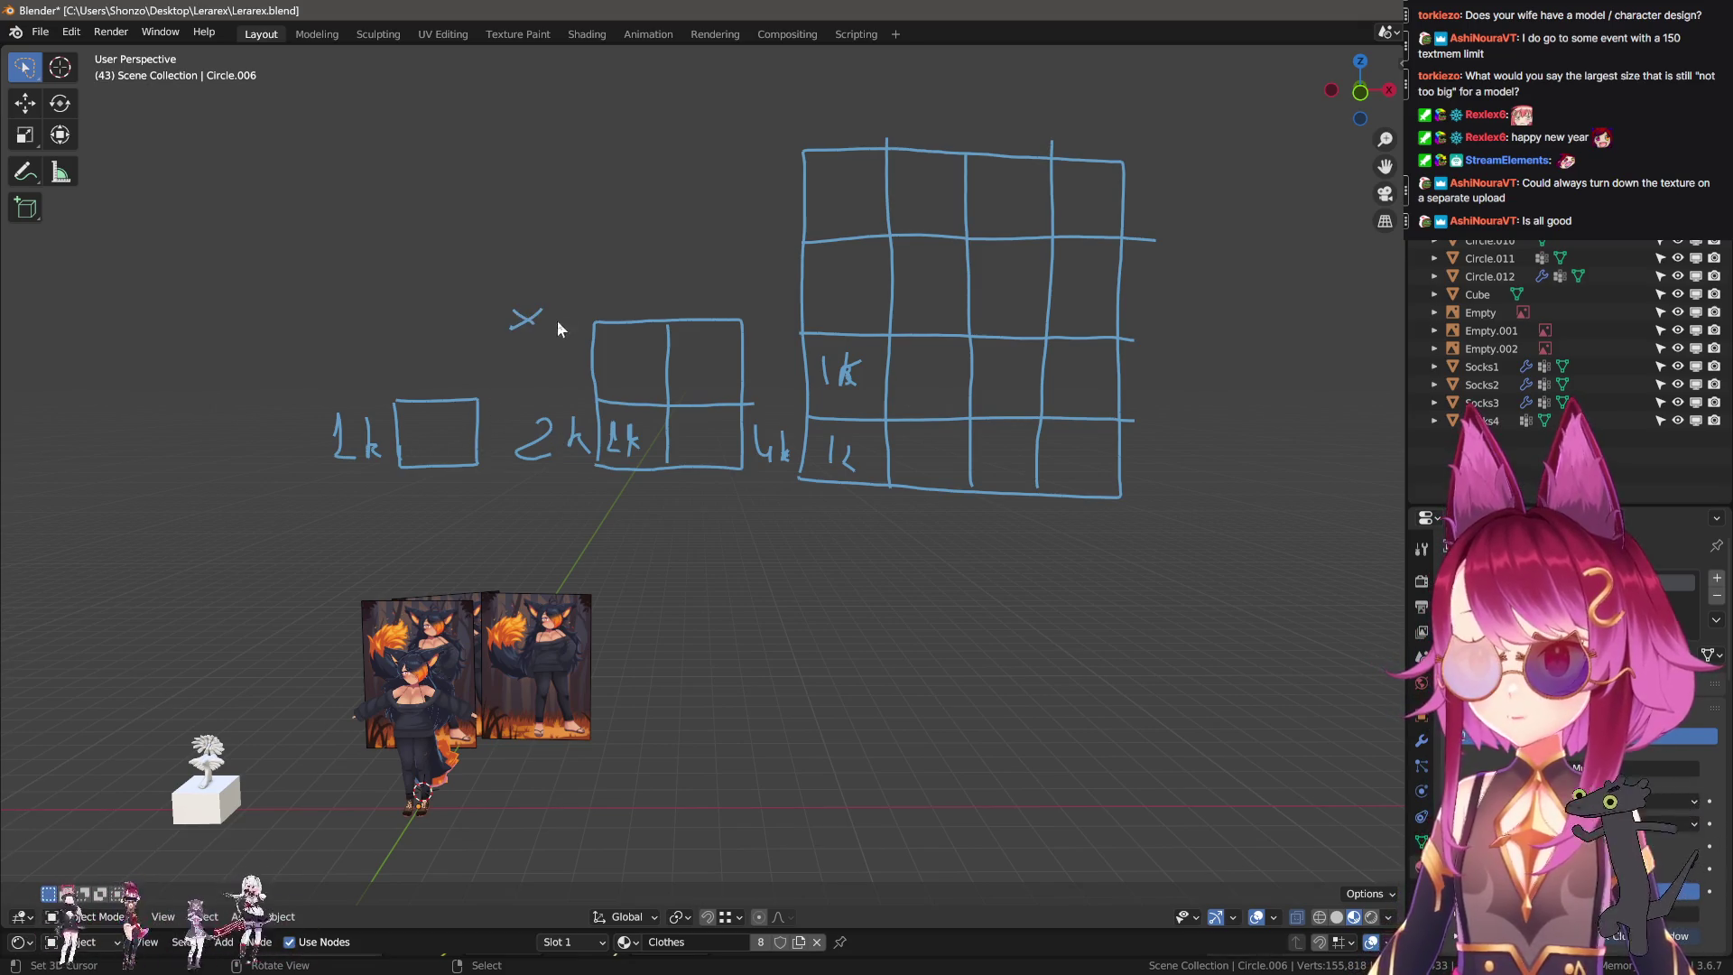
{"action": "middle_click_drag", "start_coordinate": [625, 394], "coordinate": [616, 266]}
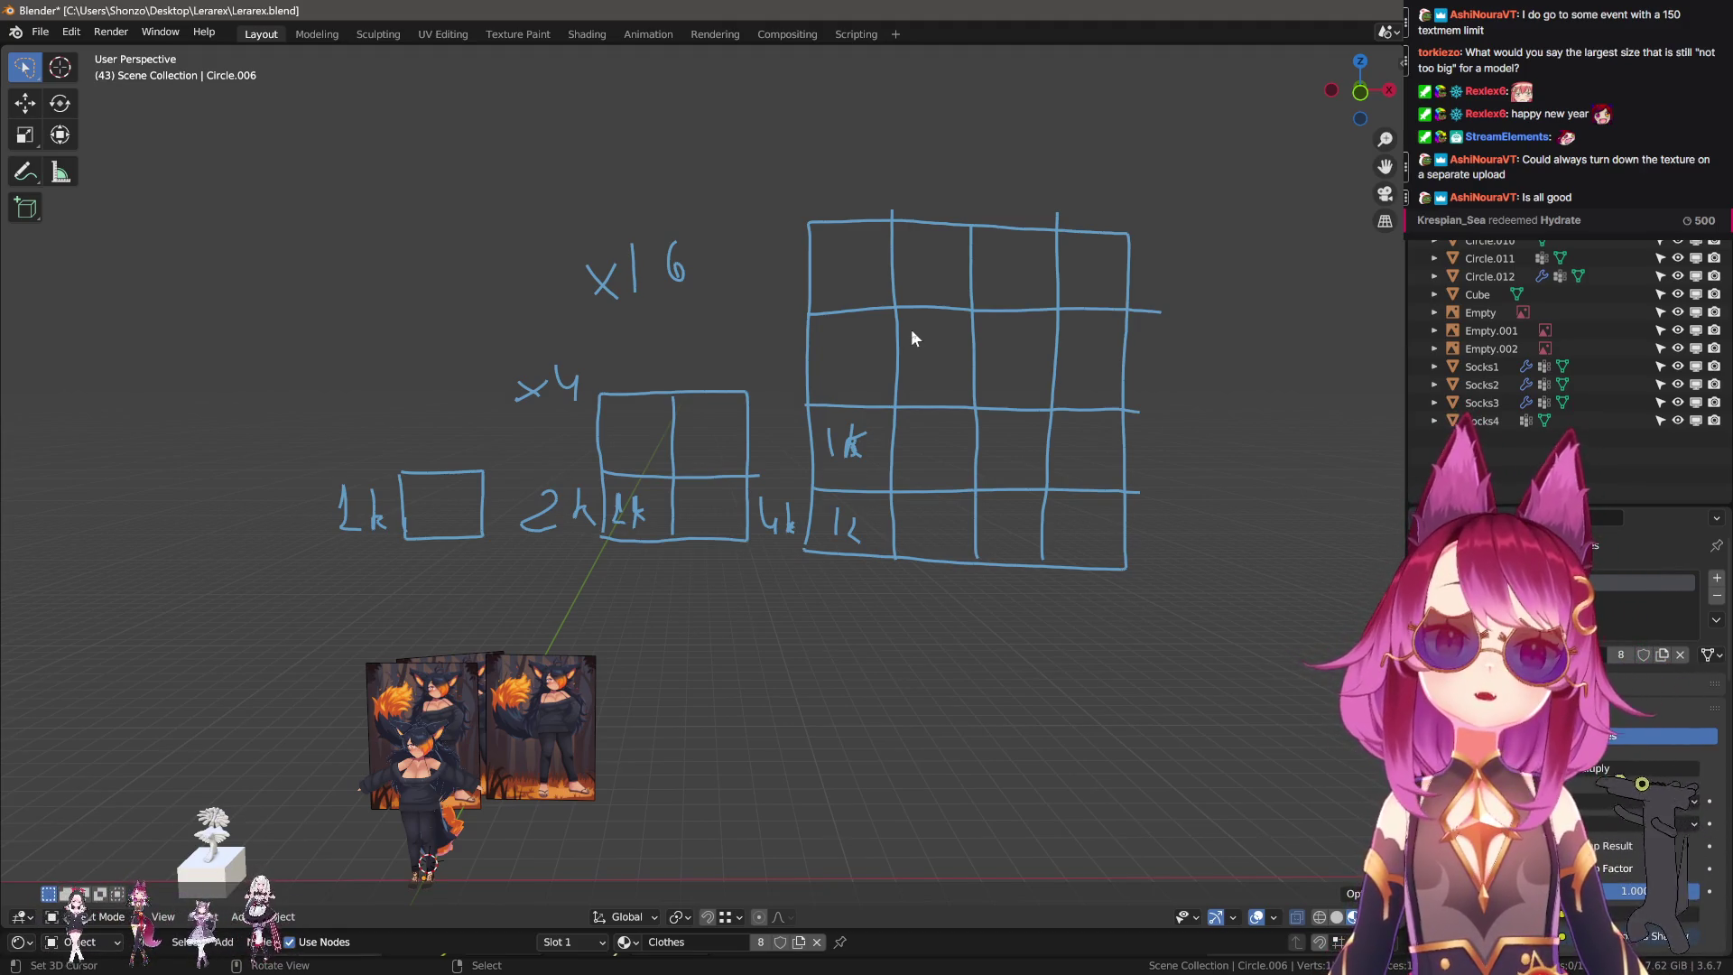
{"action": "mouse_move", "coordinate": [821, 364]}
{"action": "right_mouse_down"}
{"action": "mouse_move", "coordinate": [561, 504]}
{"action": "mouse_move", "coordinate": [1122, 587]}
{"action": "mouse_move", "coordinate": [770, 689]}
{"action": "mouse_move", "coordinate": [769, 255]}
{"action": "right_mouse_up"}
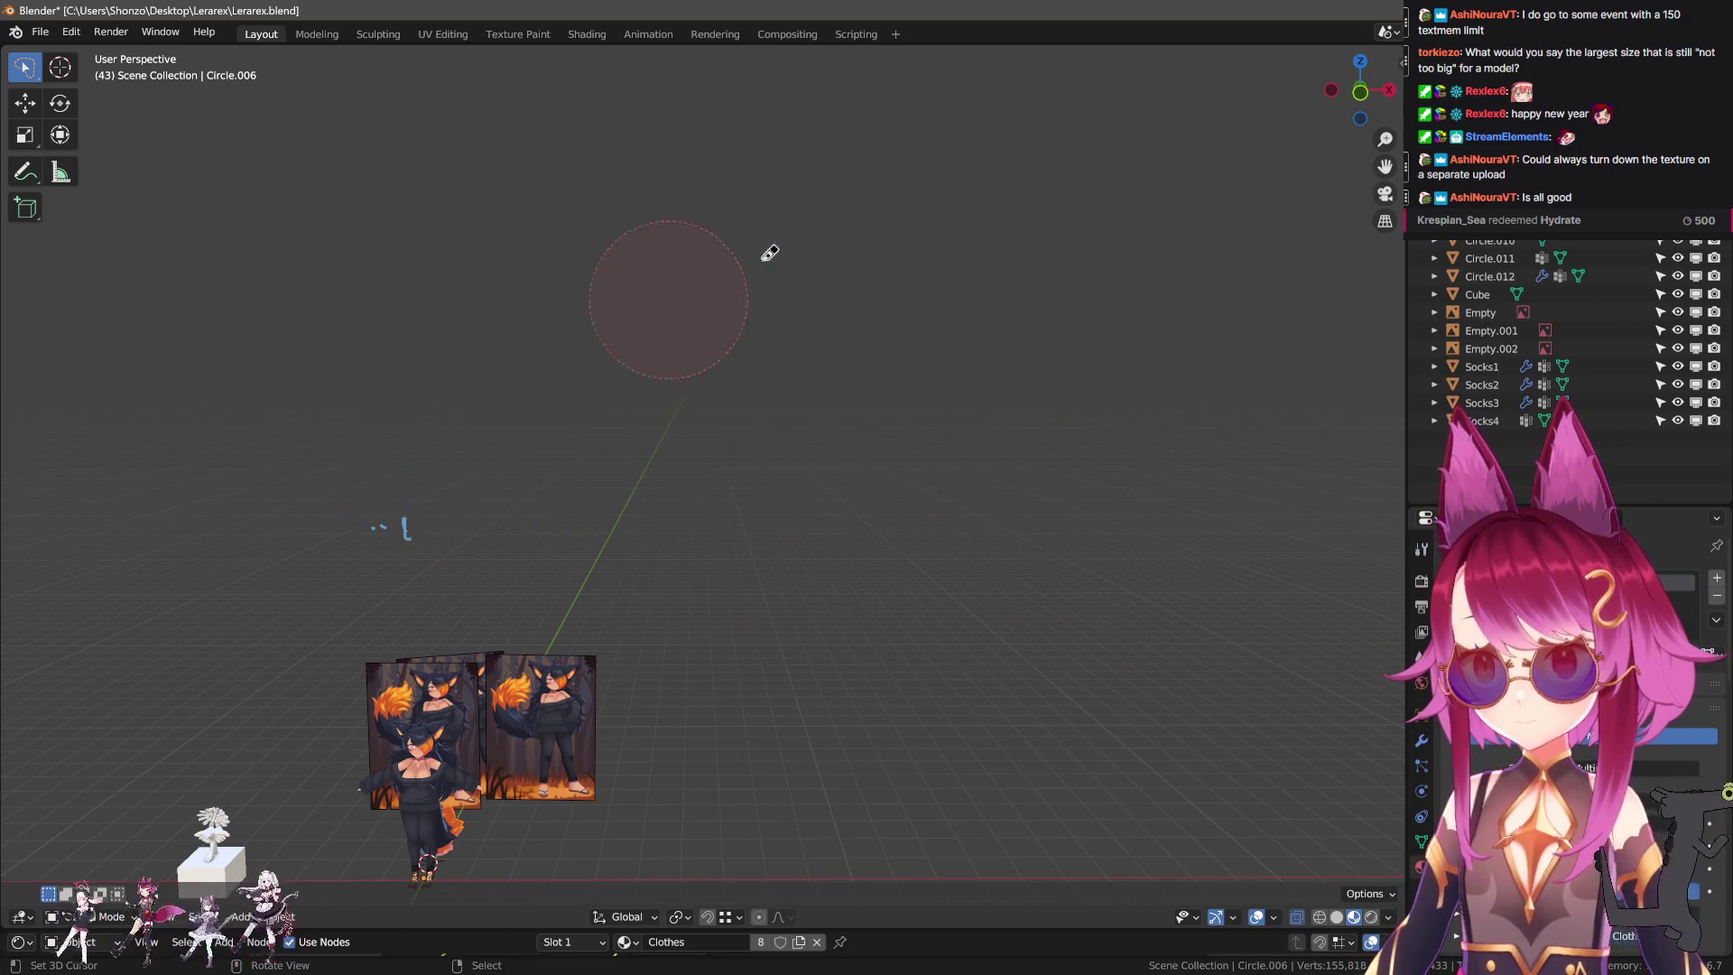
Zoom and orbit in toward the character and its reference images.
{"action": "scroll", "coordinate": [806, 501], "scroll_direction": "up", "scroll_amount": 4}
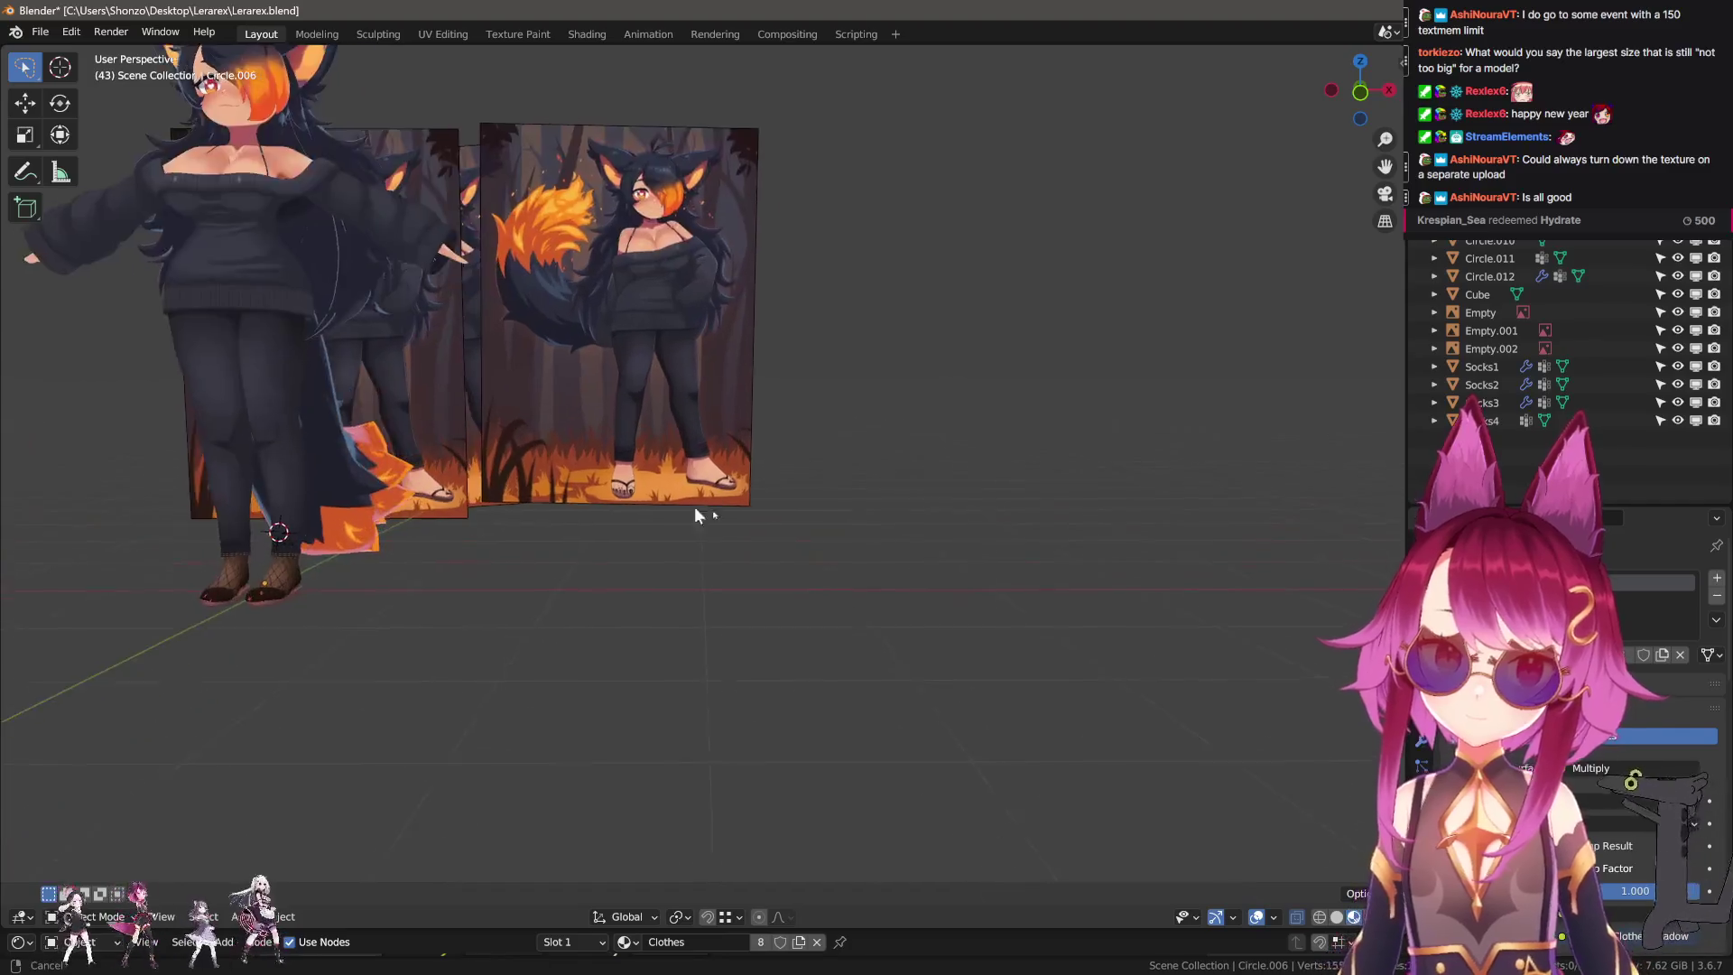
{"action": "middle_click_drag", "start_coordinate": [940, 387], "coordinate": [708, 506]}
{"action": "scroll", "coordinate": [864, 522], "scroll_direction": "up", "scroll_amount": 3}
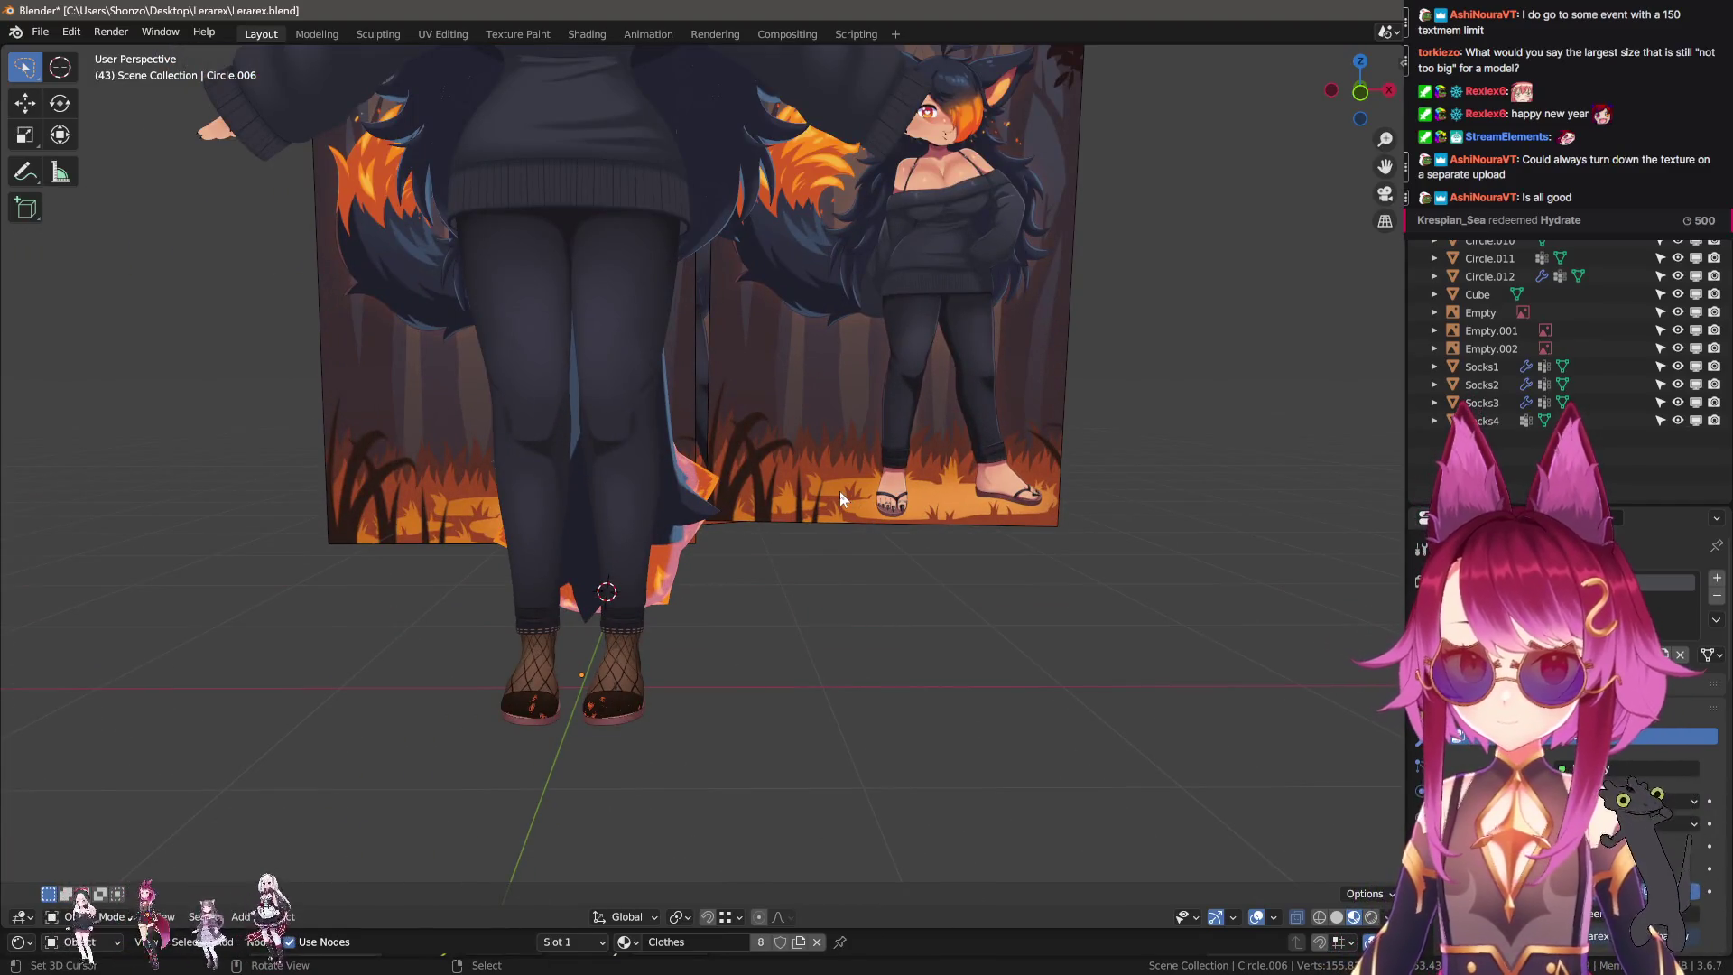
{"action": "mouse_move", "coordinate": [839, 491]}
{"action": "middle_mouse_down"}
{"action": "mouse_move", "coordinate": [746, 623]}
{"action": "mouse_move", "coordinate": [657, 463]}
{"action": "mouse_move", "coordinate": [738, 585]}
{"action": "middle_mouse_up"}
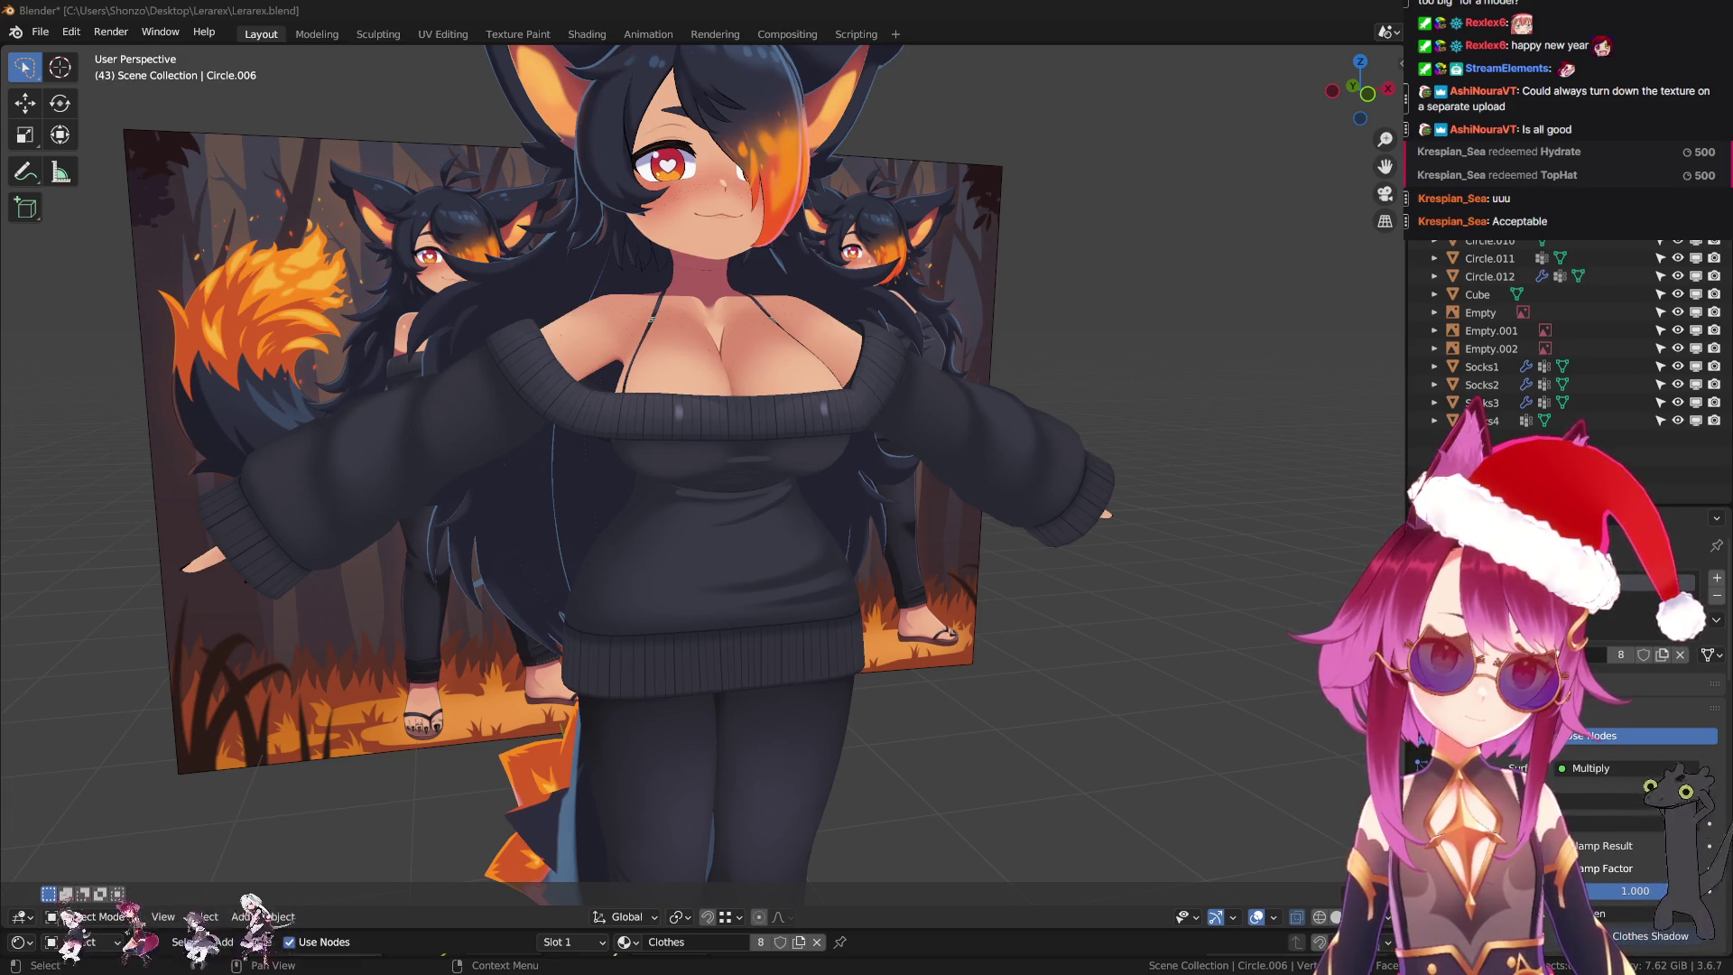
Select the sweater and frame it in the view with Numpad period.
{"action": "middle_click_drag", "start_coordinate": [907, 417], "coordinate": [820, 521]}
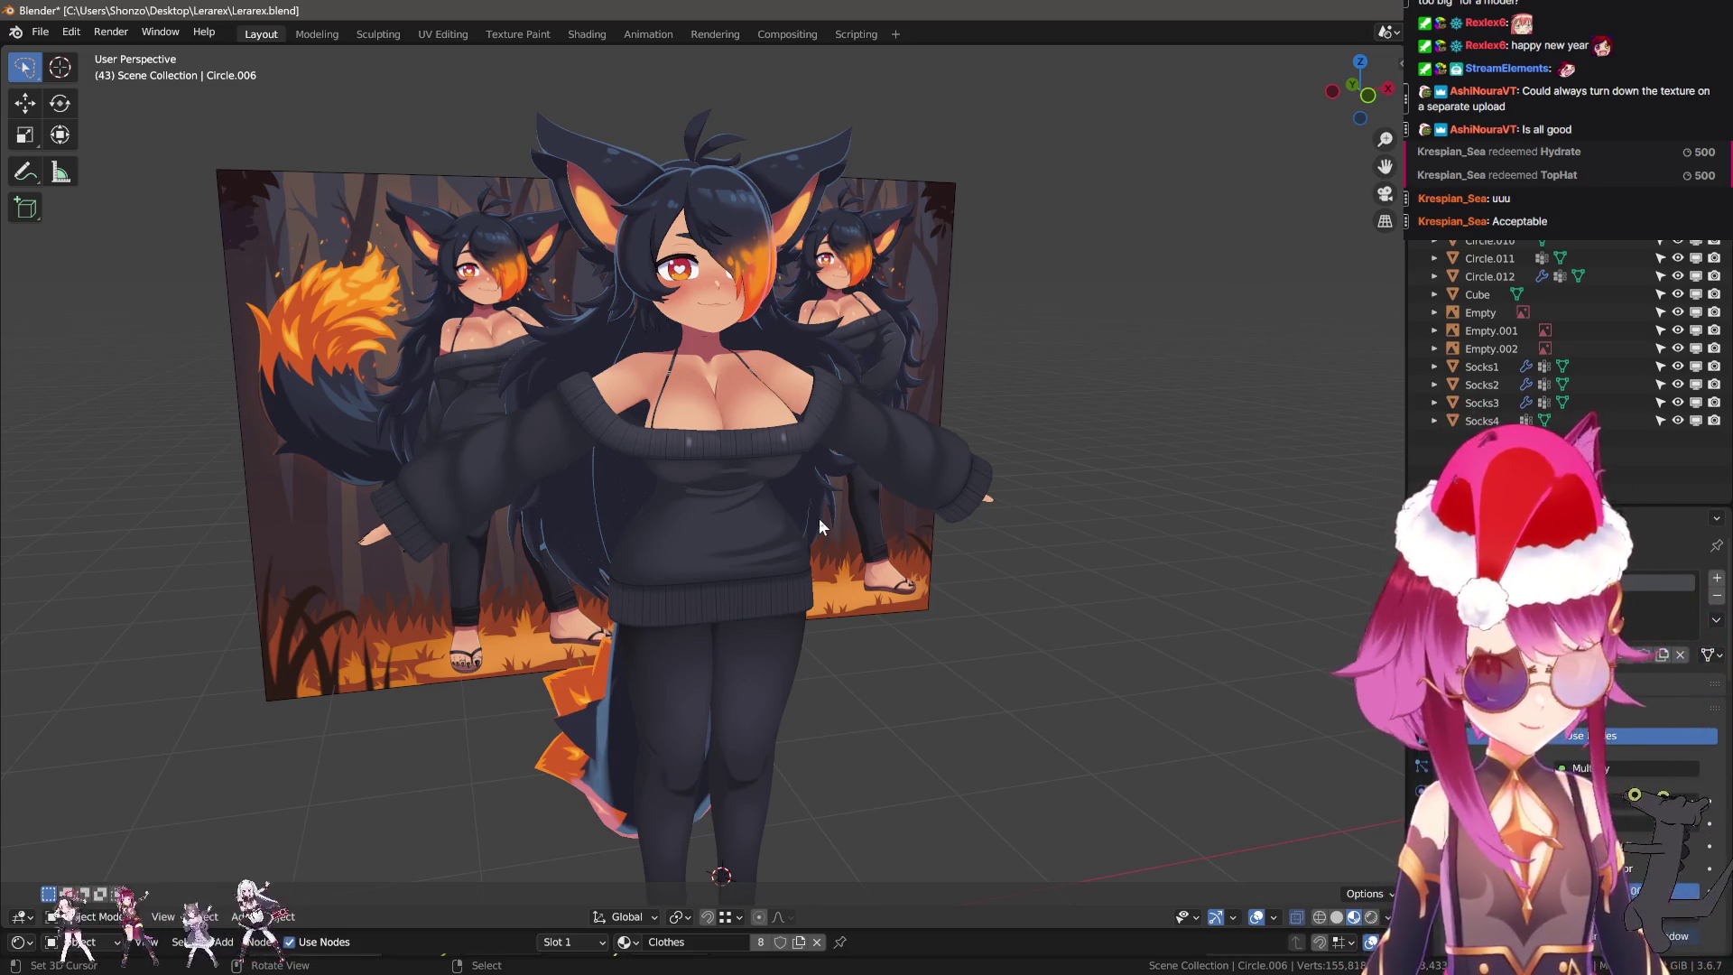
{"action": "left_click", "coordinate": [819, 518]}
{"action": "key", "text": "KP_Decimal"}
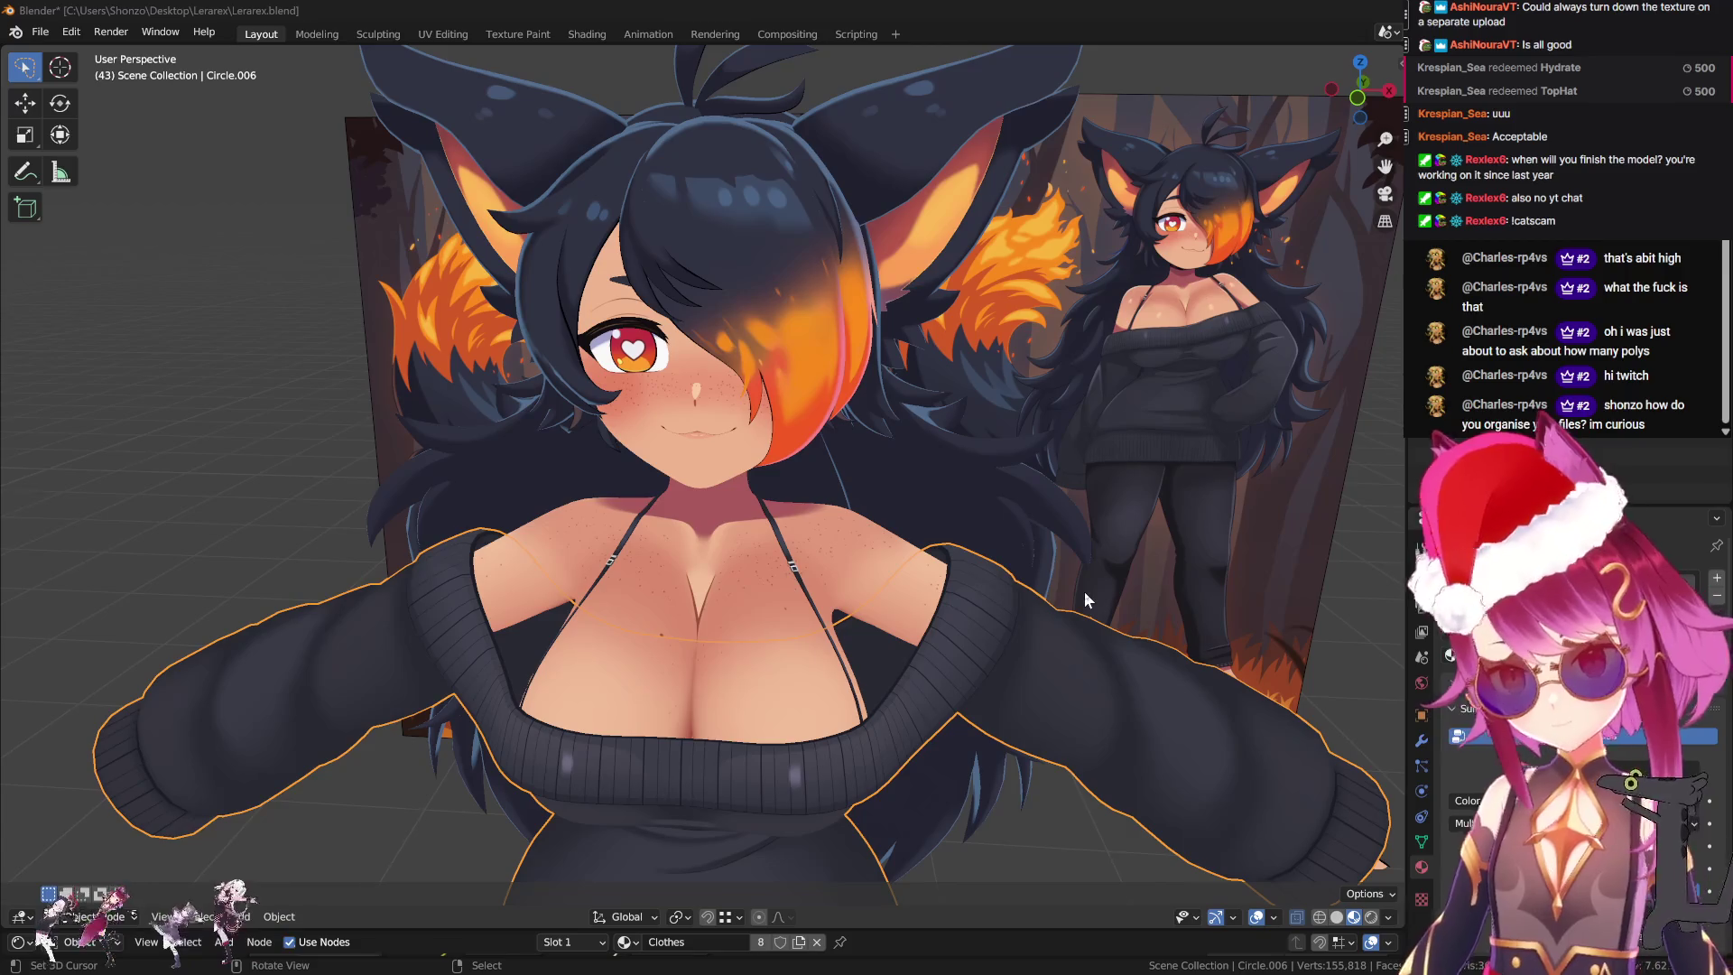
Orbit to view the character from the left, then open File Explorer on the Desktop.
{"action": "scroll", "coordinate": [1036, 473], "scroll_direction": "down", "scroll_amount": 3}
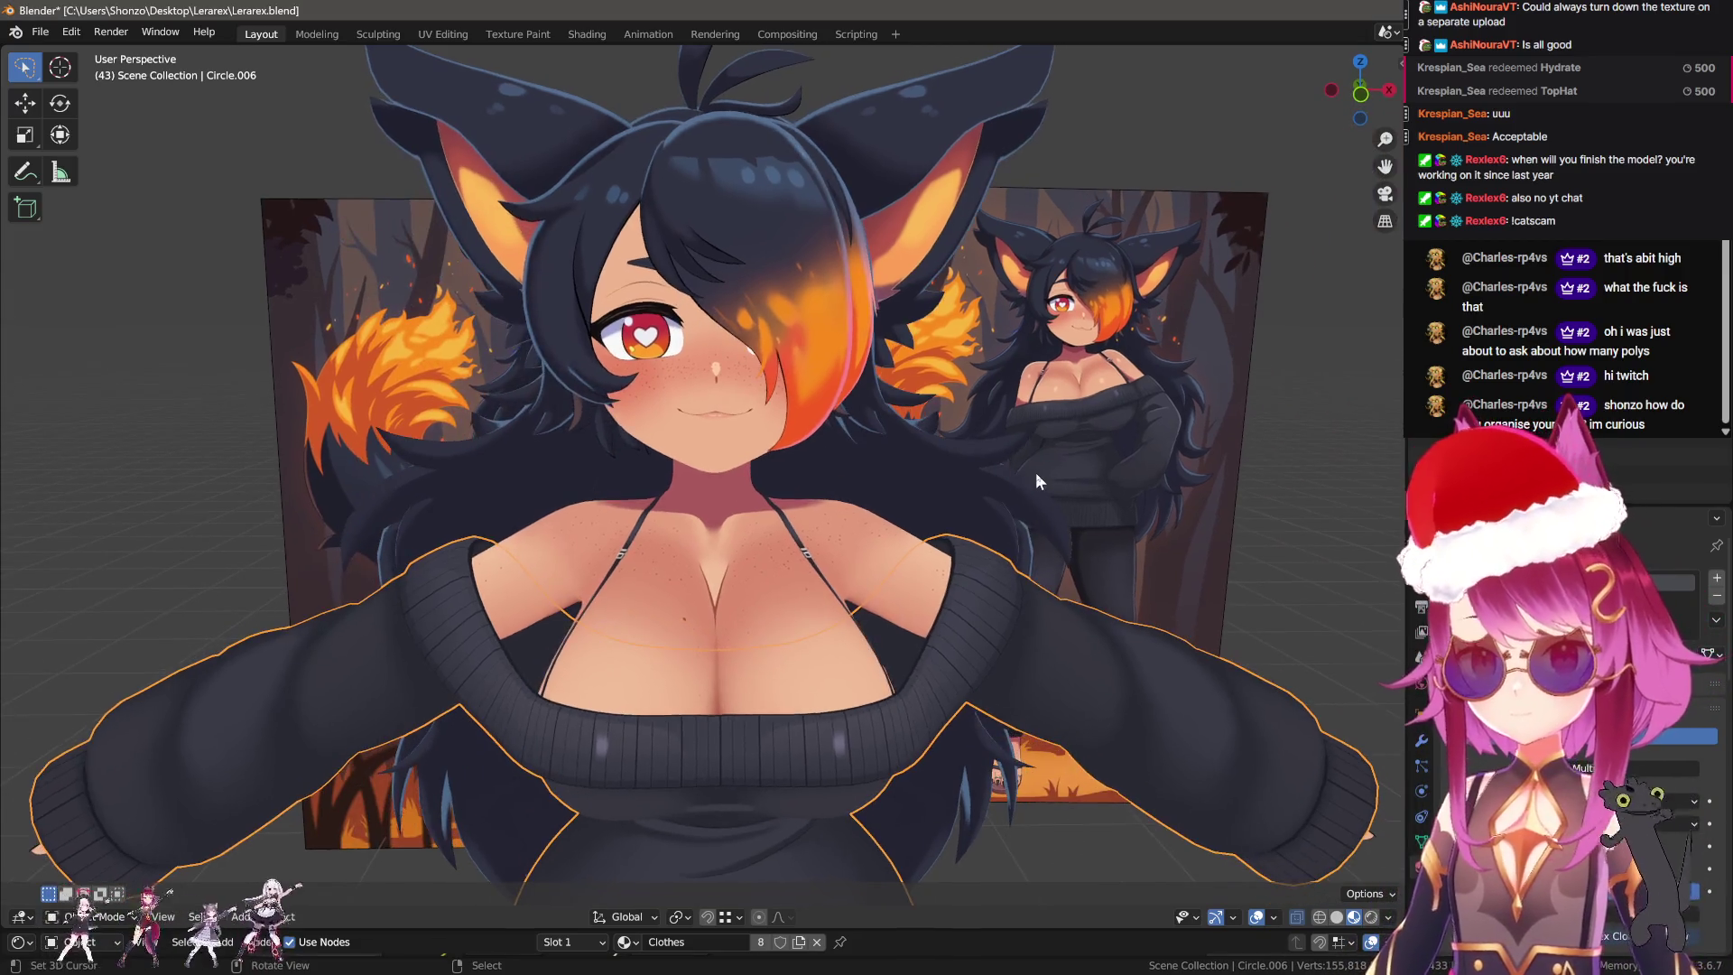
{"action": "scroll", "coordinate": [1041, 469], "scroll_direction": "down", "scroll_amount": 2}
{"action": "middle_click_drag", "start_coordinate": [853, 550], "coordinate": [914, 548]}
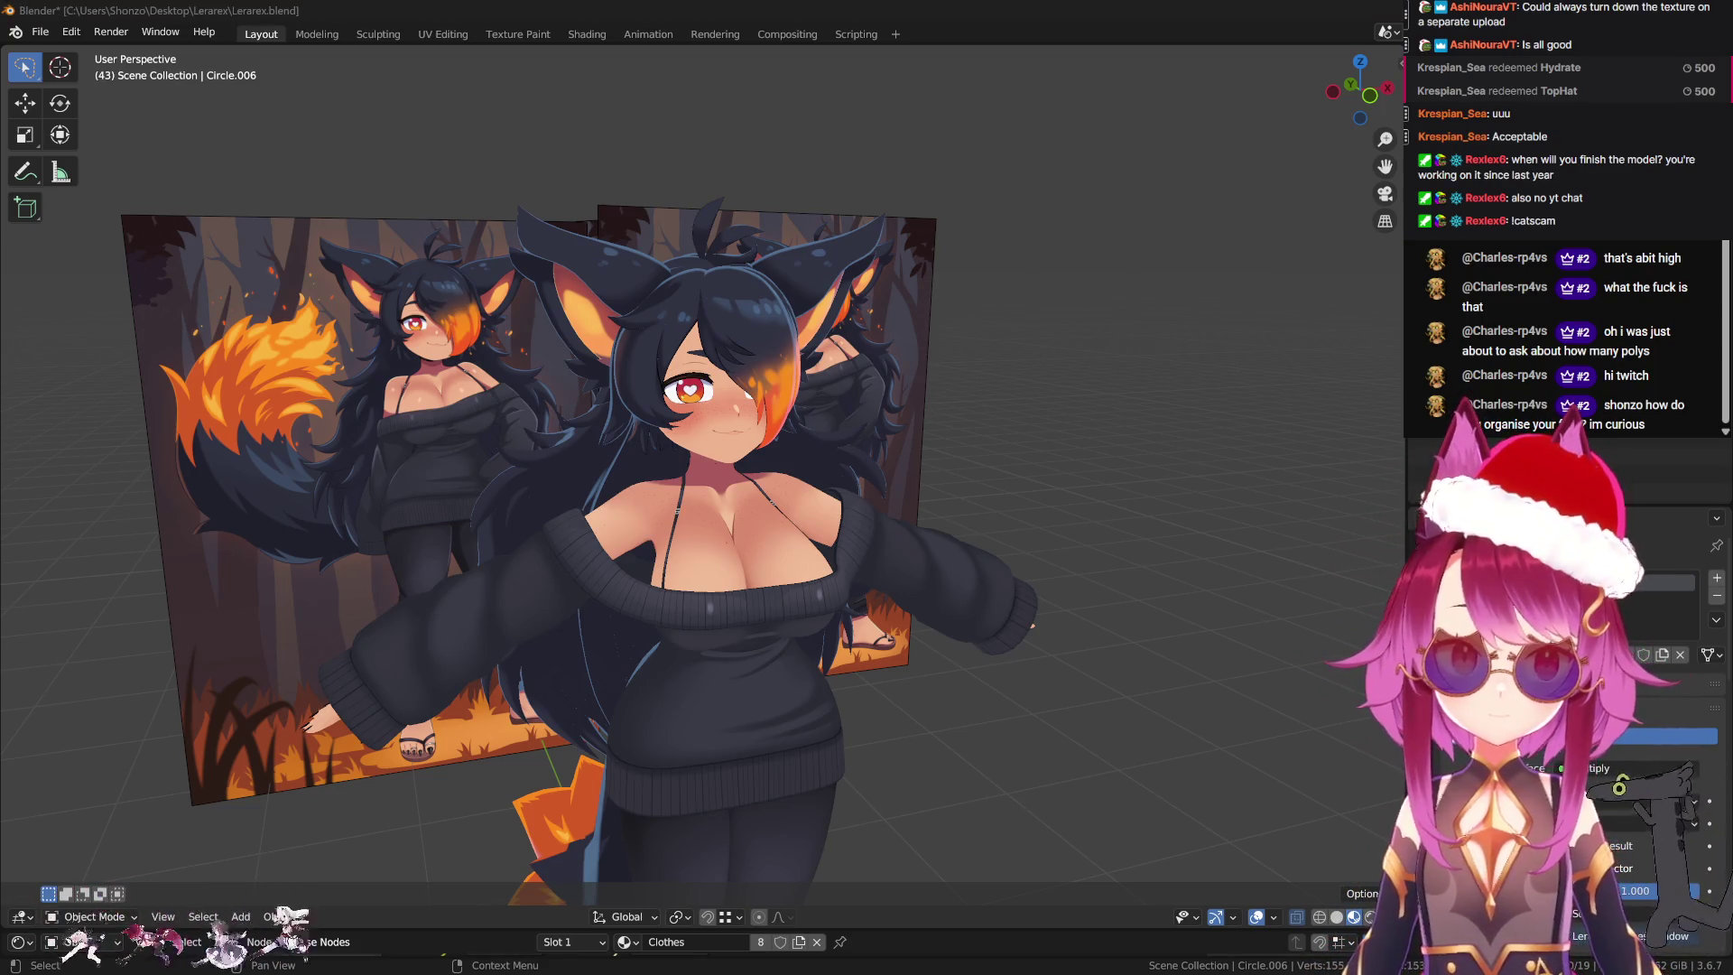
{"action": "key", "text": "super+e"}
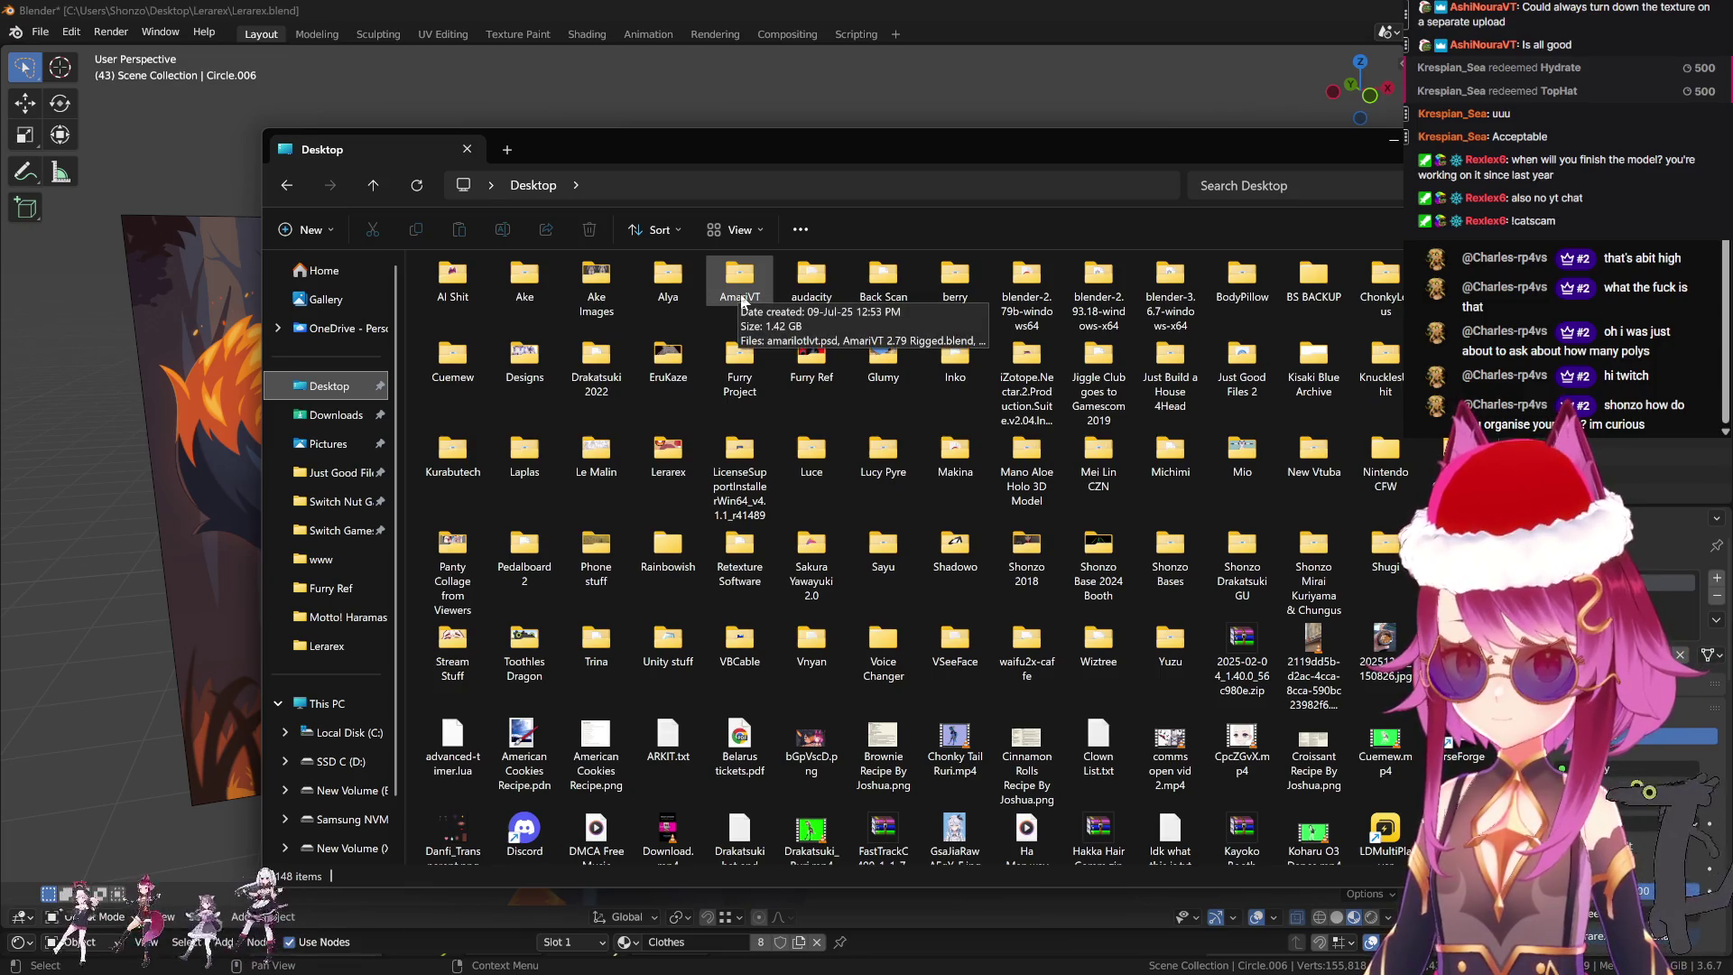
Browse the AmariVT folder's files, close Explorer, and reopen it at the Home page.
{"action": "double_click", "coordinate": [740, 298]}
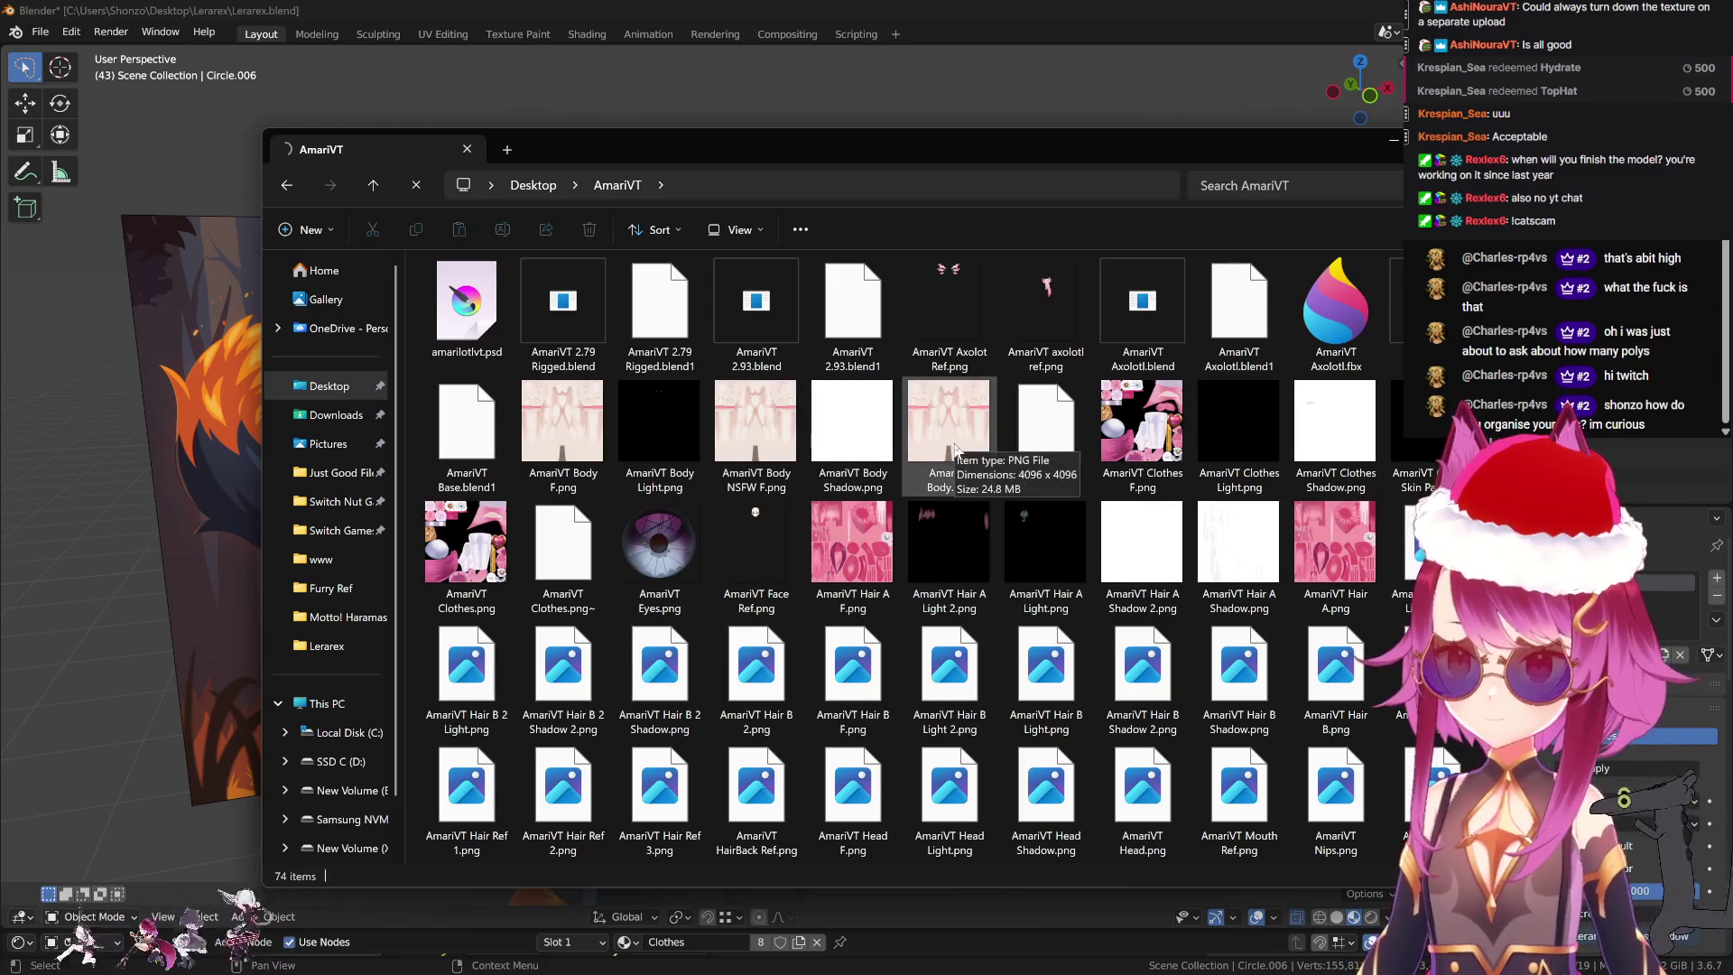
{"action": "scroll", "coordinate": [954, 448], "scroll_direction": "down", "scroll_amount": 2}
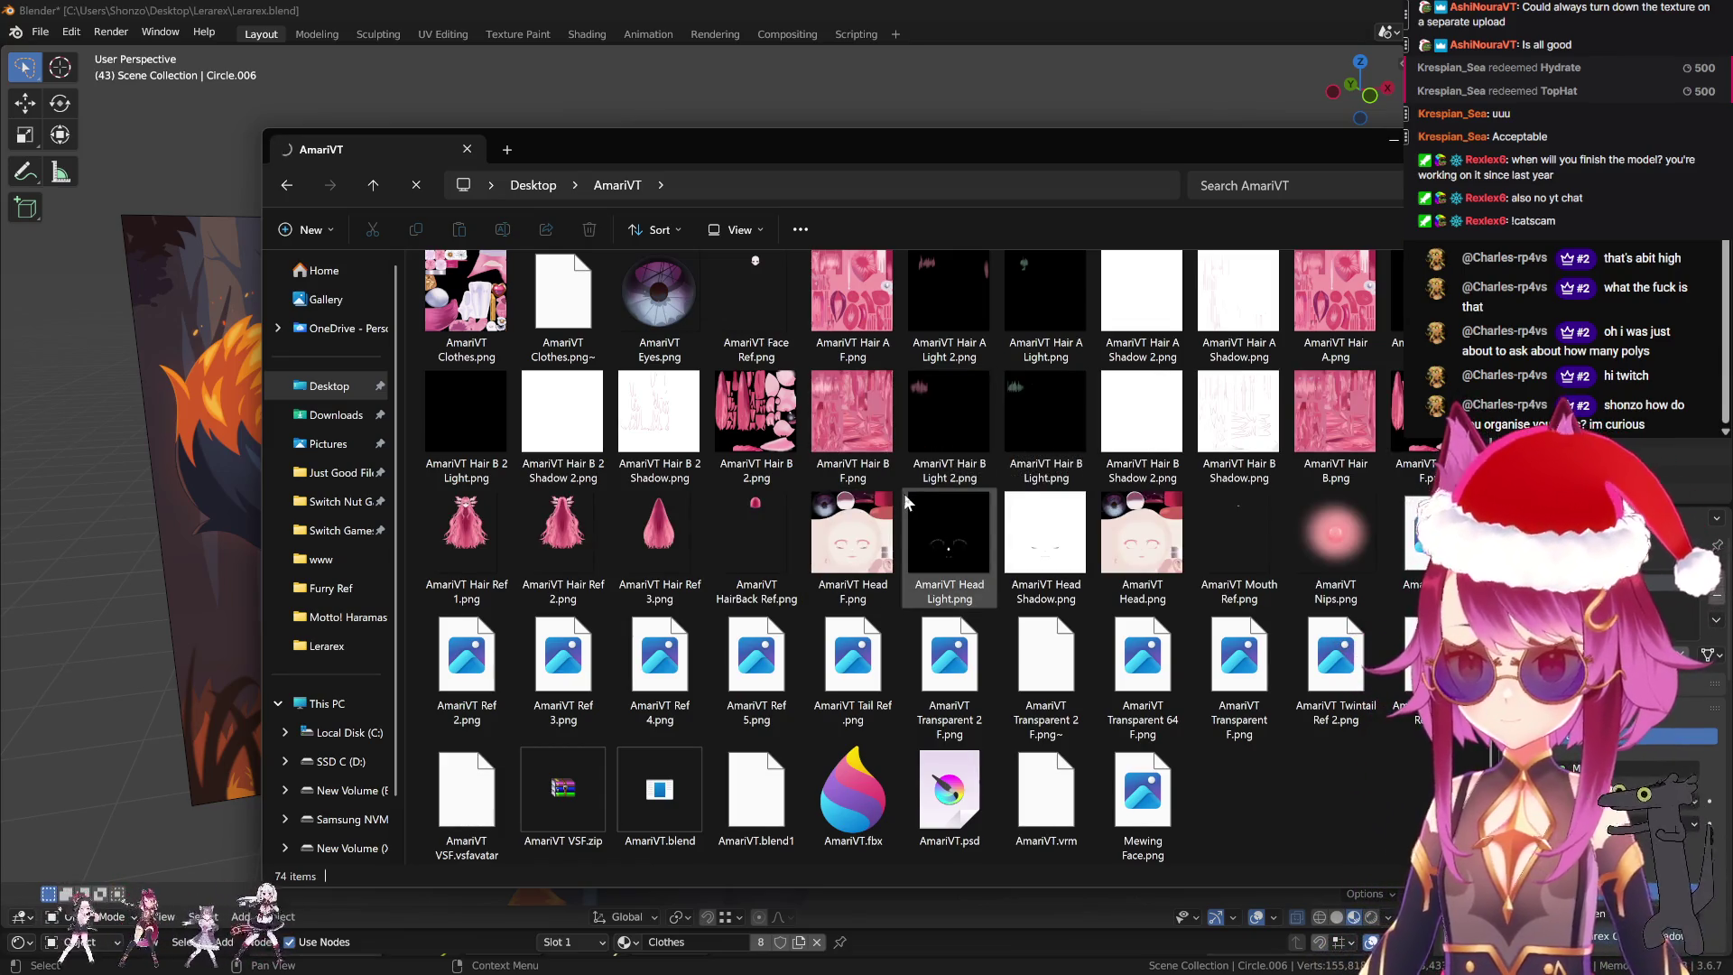
{"action": "left_click", "coordinate": [589, 762]}
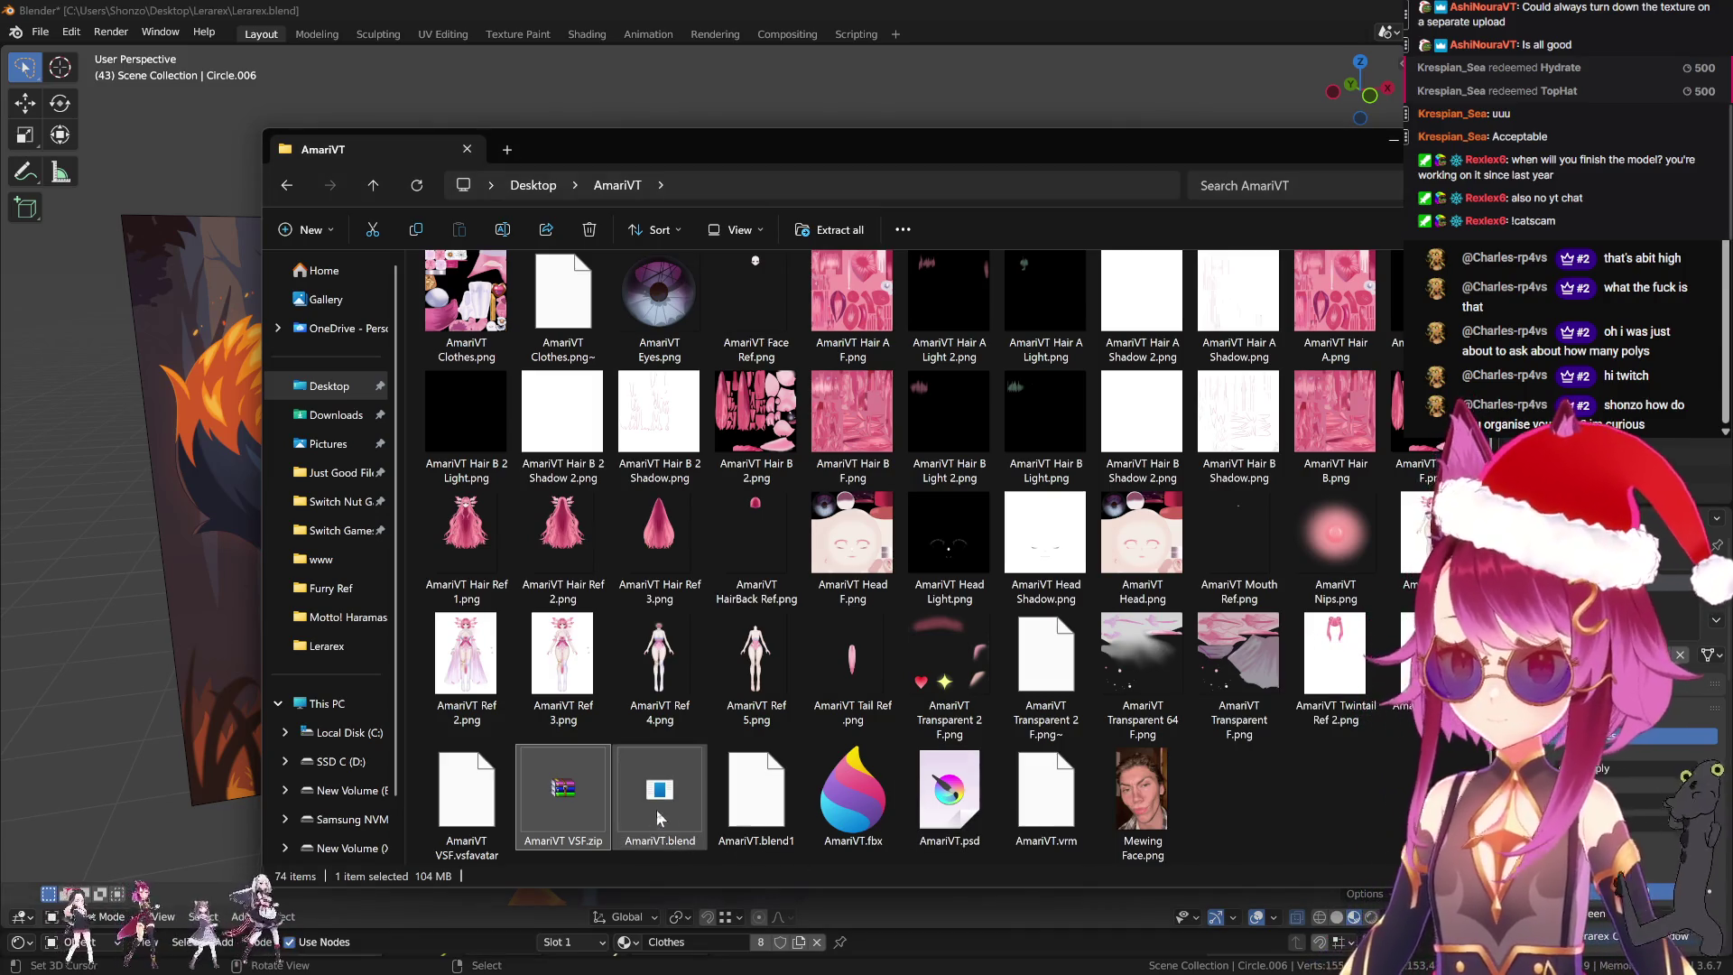
{"action": "left_click", "coordinate": [1264, 785]}
{"action": "scroll", "coordinate": [1265, 792], "scroll_direction": "up", "scroll_amount": 3}
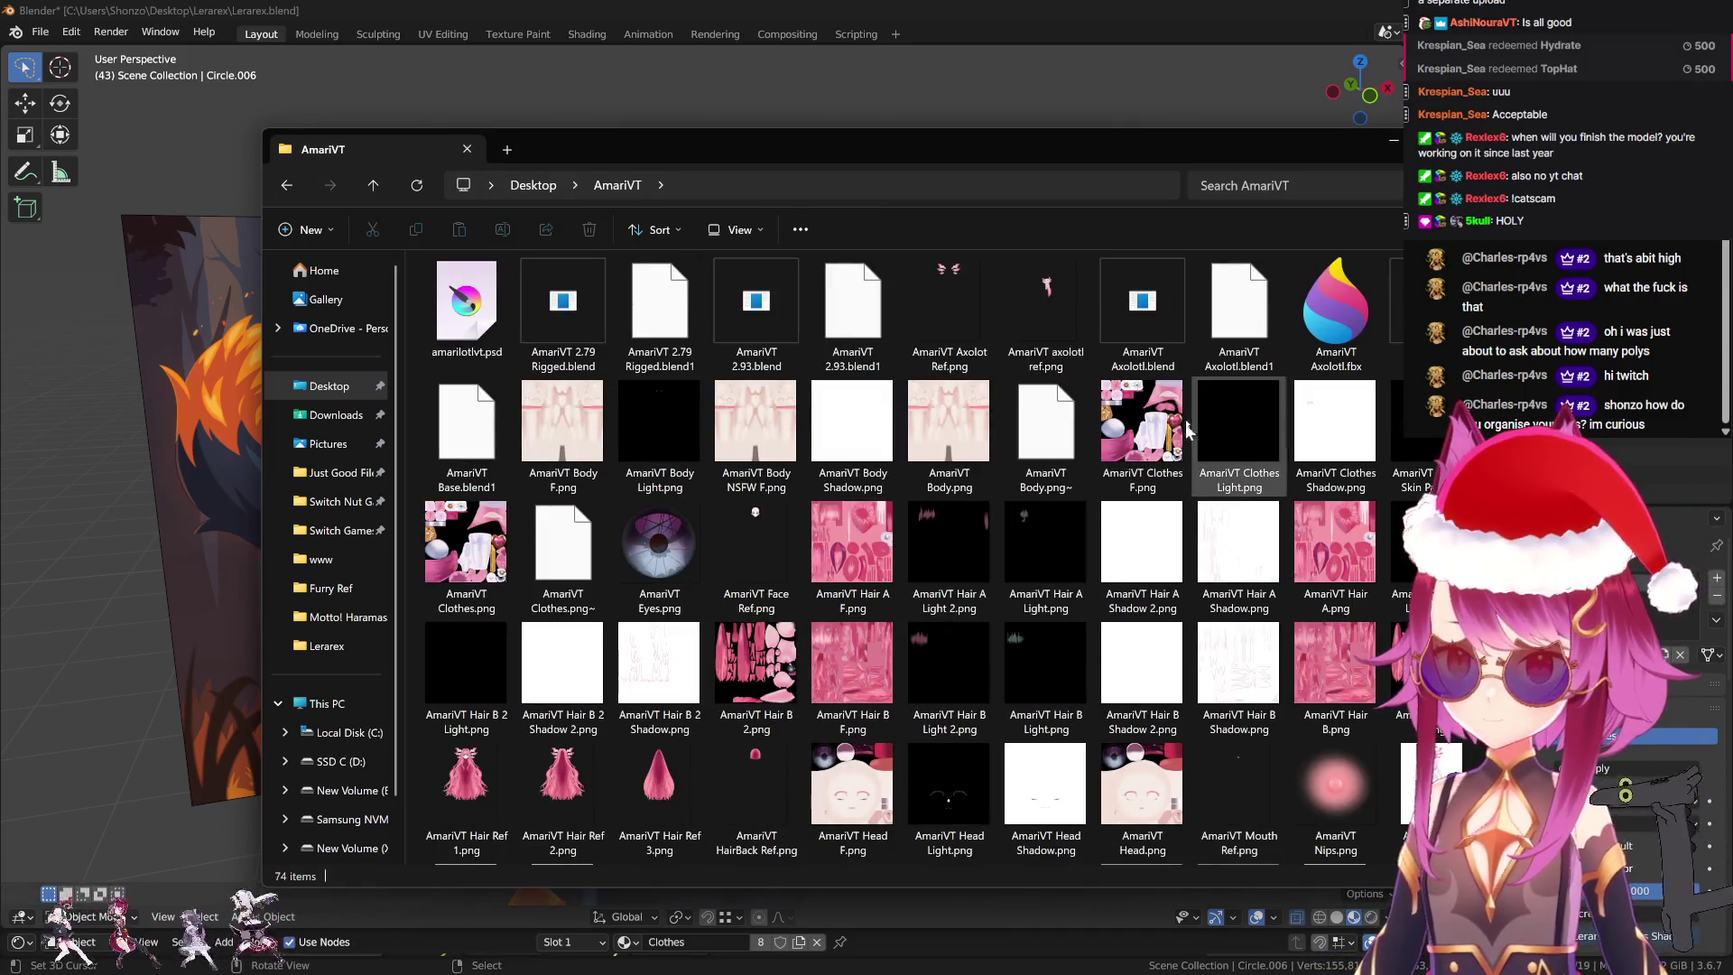
{"action": "key", "text": "ctrl+w"}
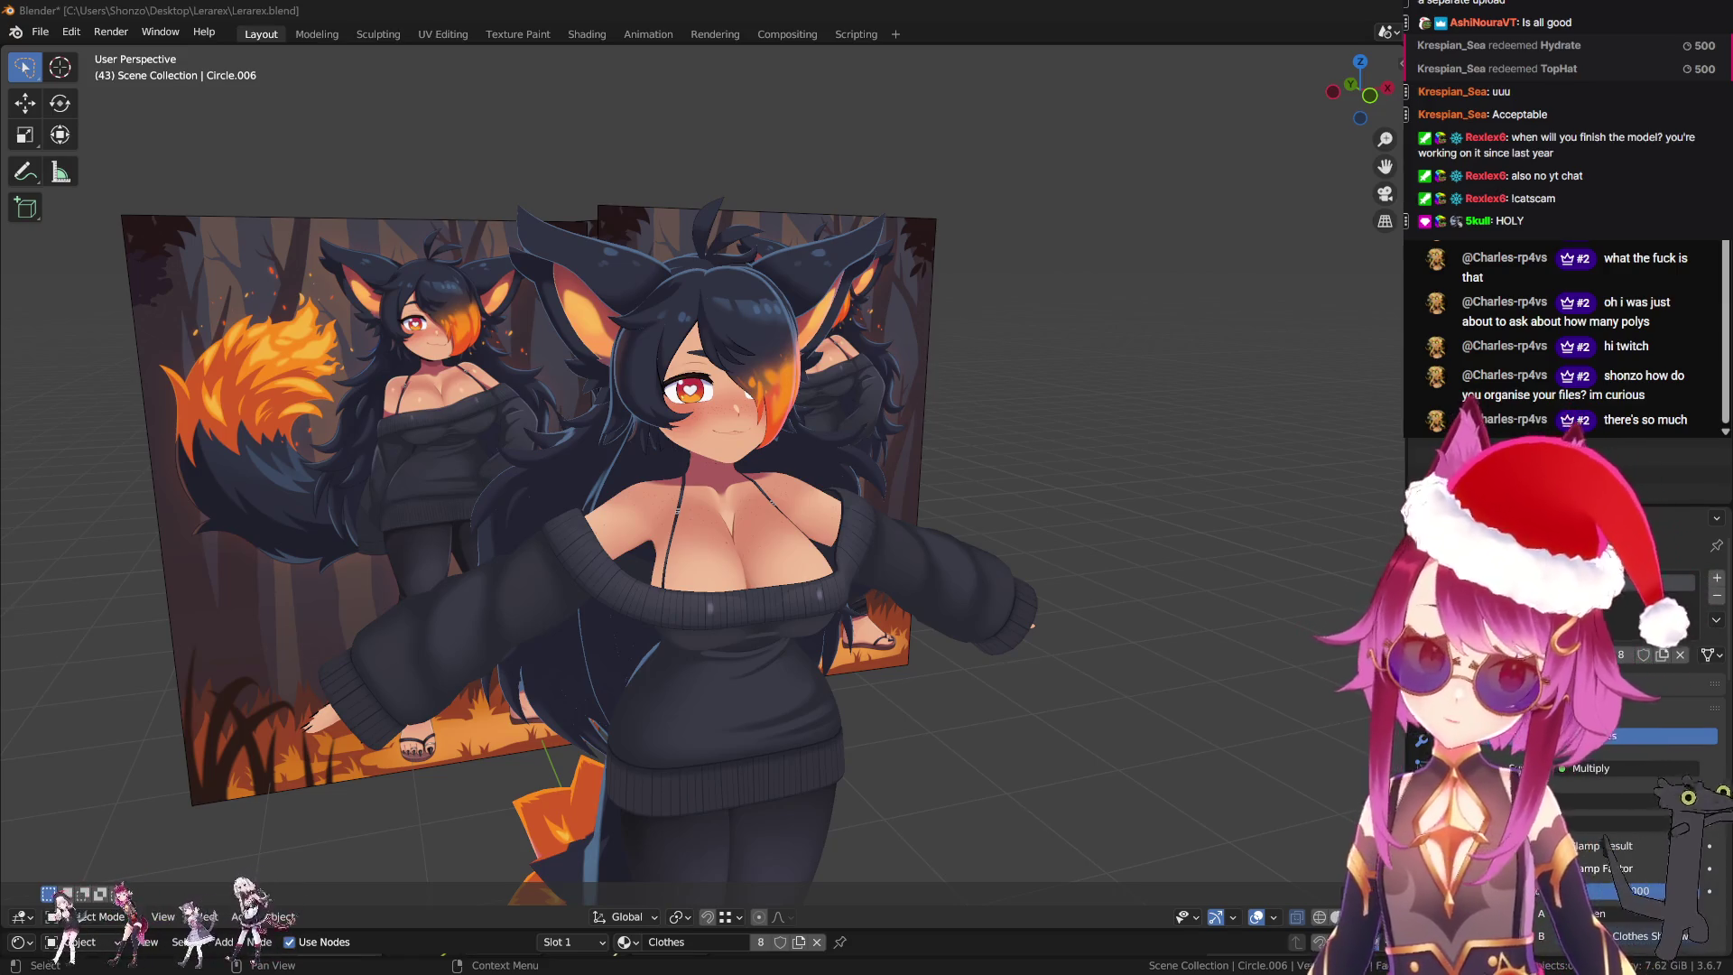
{"action": "key", "text": "super+e"}
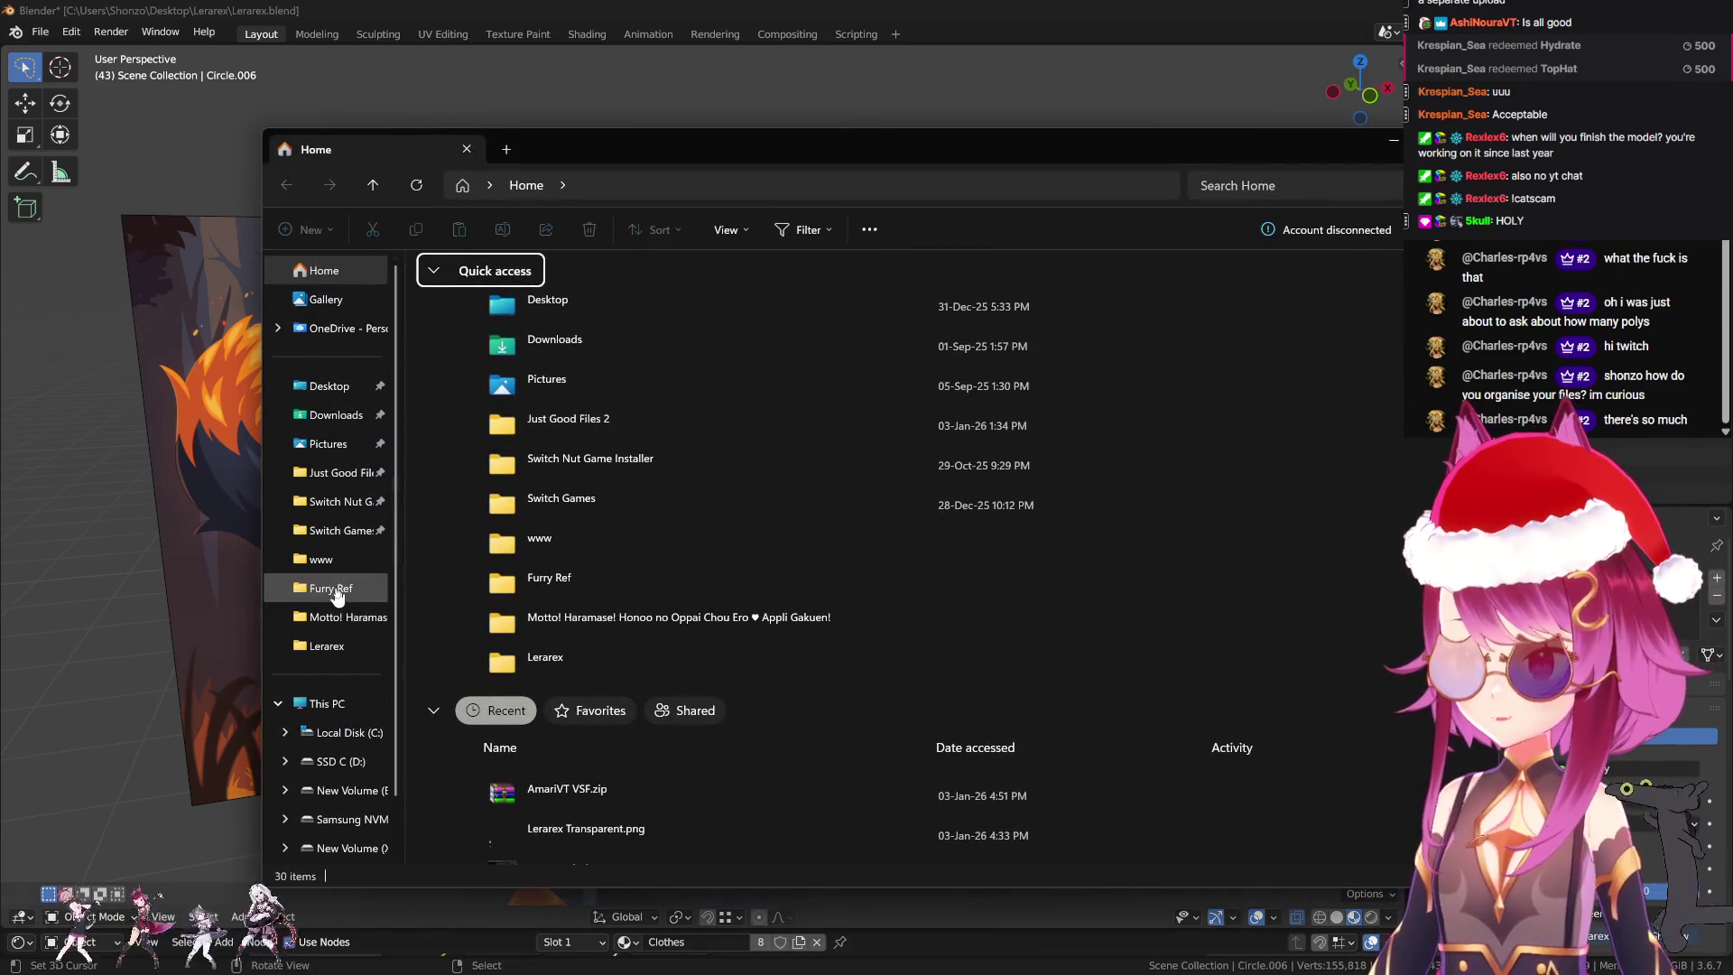
{"action": "key", "text": "alt+F4"}
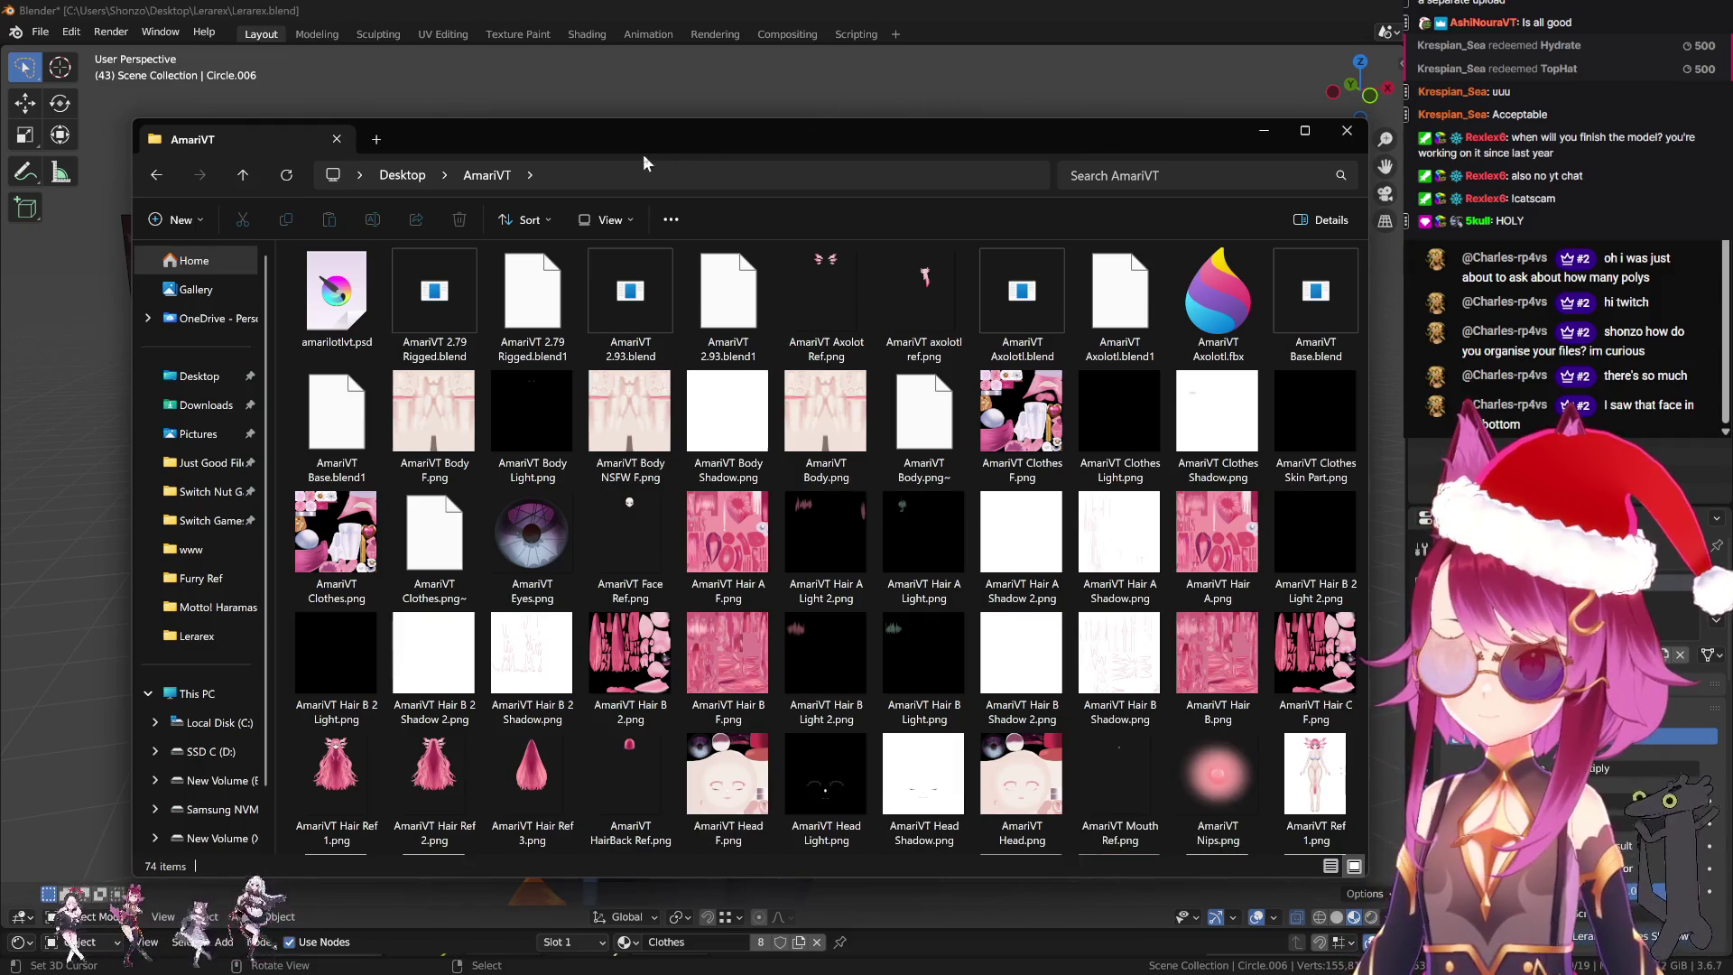
{"action": "key", "text": "ctrl+w"}
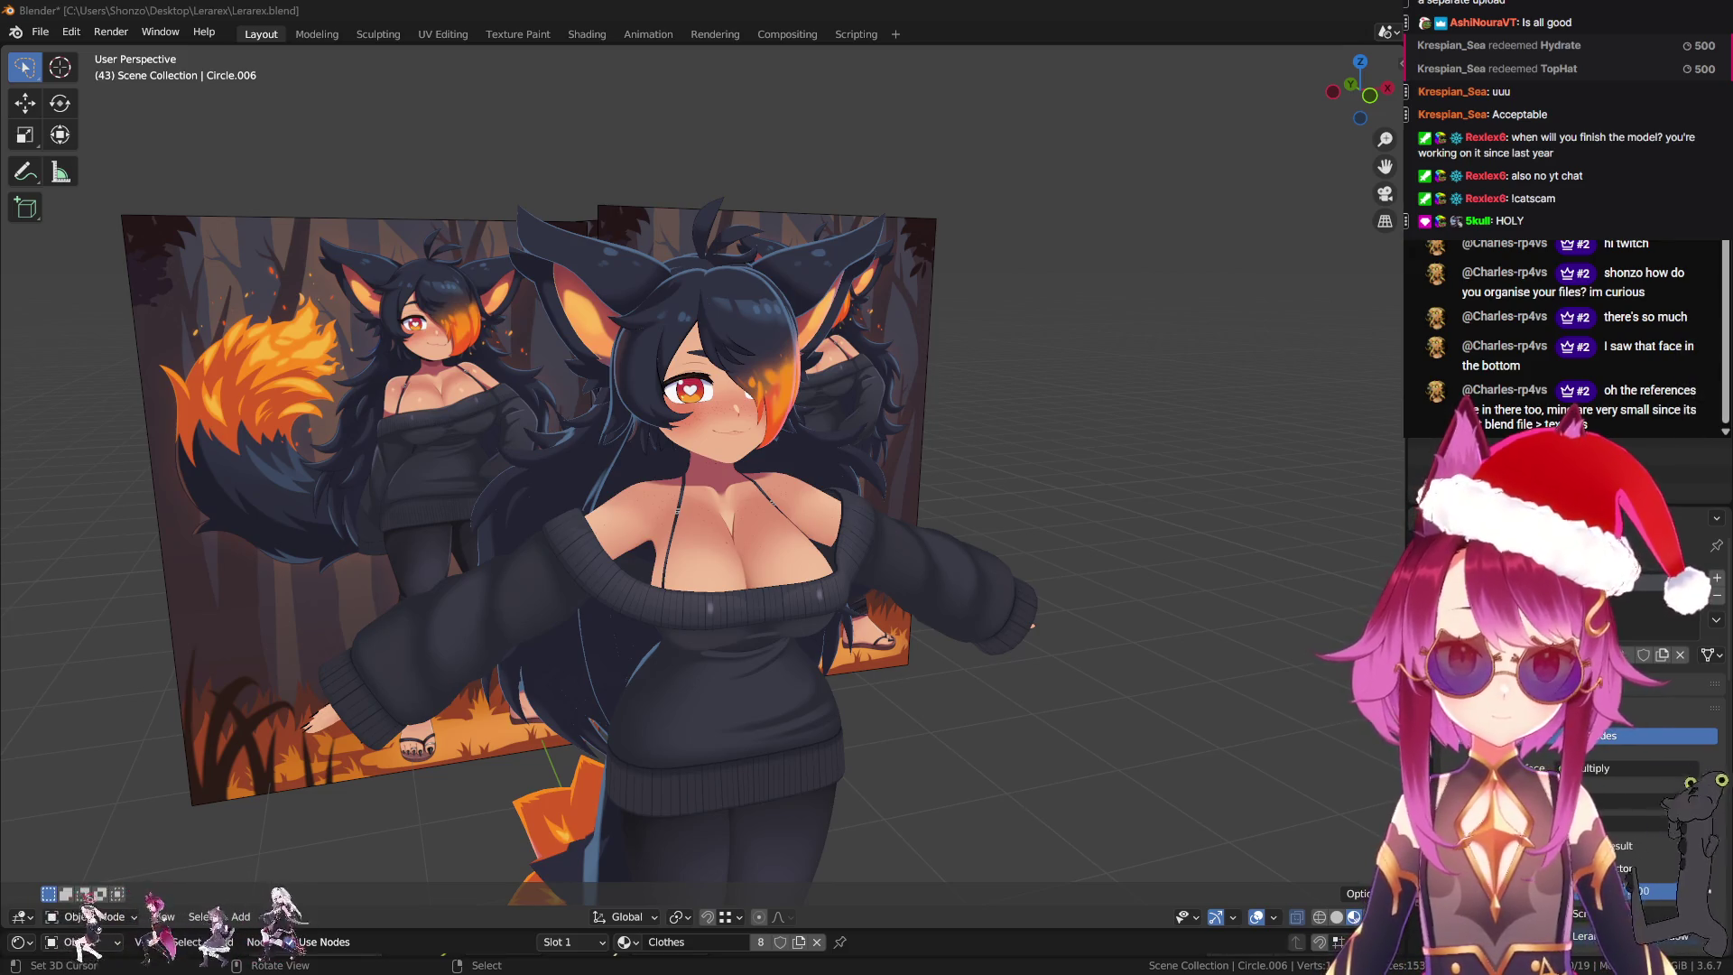
Deselect the character mesh and orbit out to view the whole scene.
{"action": "left_click", "coordinate": [1016, 402]}
{"action": "mouse_move", "coordinate": [1015, 402]}
{"action": "middle_mouse_down"}
{"action": "mouse_move", "coordinate": [561, 506]}
{"action": "mouse_move", "coordinate": [907, 337]}
{"action": "mouse_move", "coordinate": [549, 408]}
{"action": "mouse_move", "coordinate": [901, 331]}
{"action": "middle_mouse_up"}
Delete the Empty.001 reference image and the white cube under the figurine.
{"action": "left_click", "coordinate": [901, 331]}
{"action": "key", "text": "x"}
{"action": "left_click", "coordinate": [900, 327]}
{"action": "left_click", "coordinate": [365, 556]}
{"action": "key", "text": "Delete"}
Frame the Circle.012 feet sculpture, orbit around it, and start a screen snip.
{"action": "key", "text": "KP_Decimal"}
{"action": "mouse_move", "coordinate": [979, 530]}
{"action": "middle_mouse_down"}
{"action": "mouse_move", "coordinate": [773, 531]}
{"action": "mouse_move", "coordinate": [794, 512]}
{"action": "middle_mouse_up"}
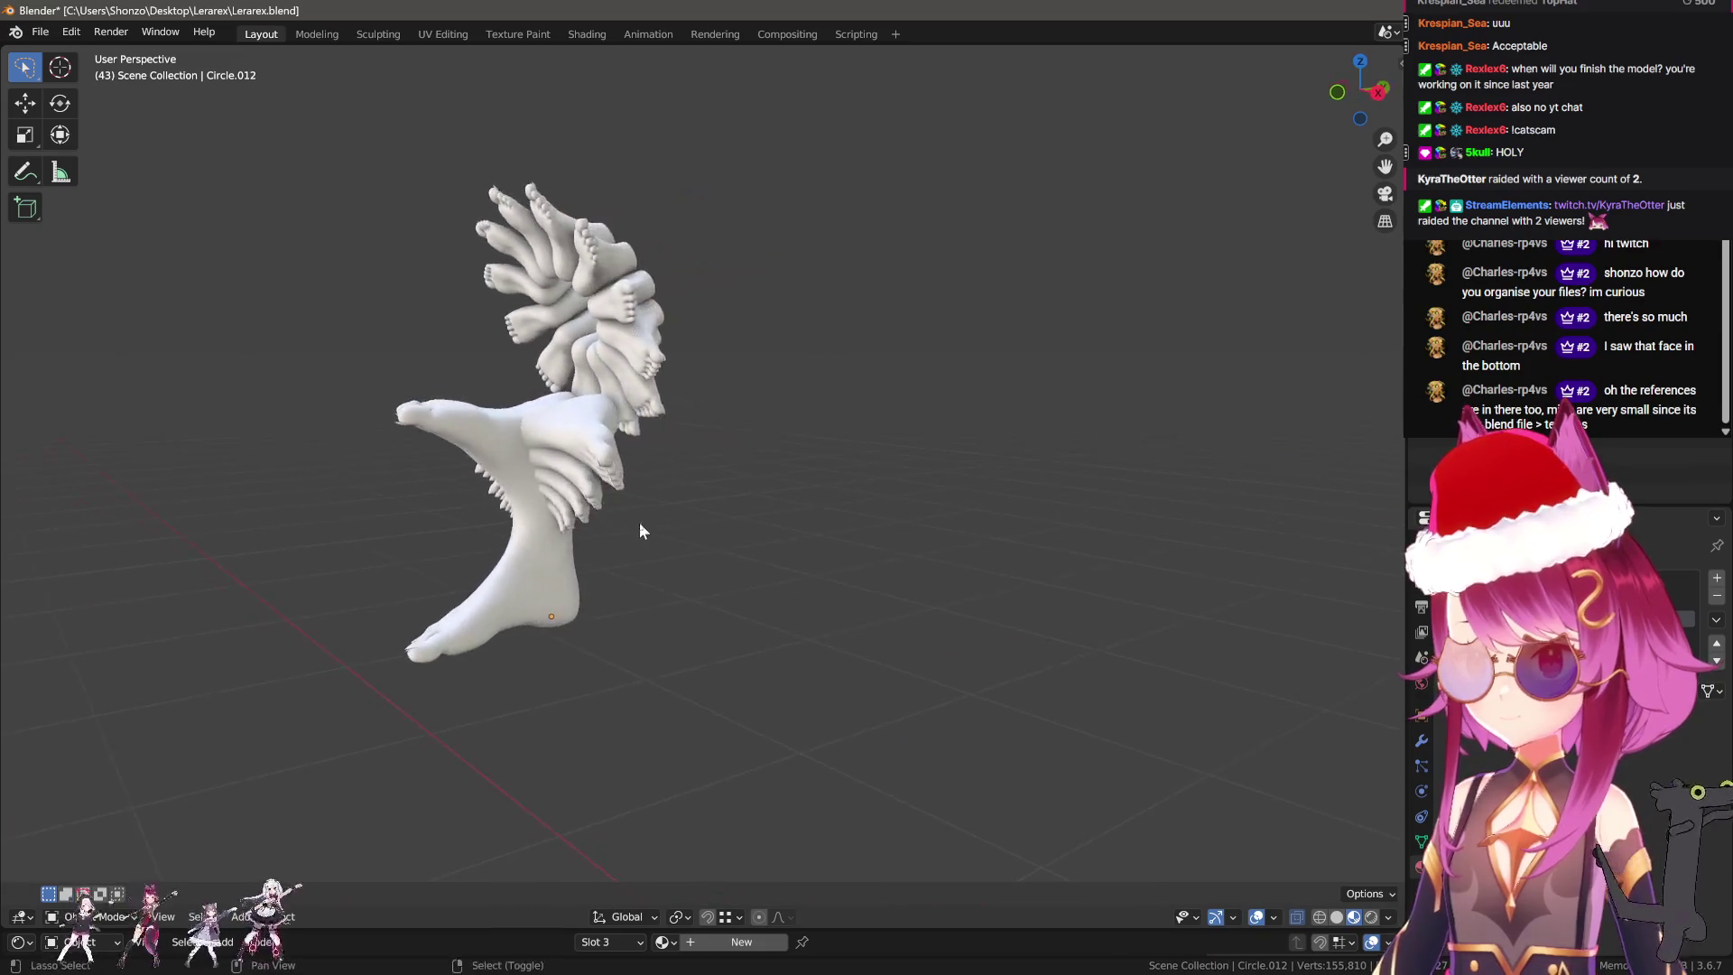
{"action": "scroll", "coordinate": [794, 512], "scroll_direction": "up", "scroll_amount": 2}
{"action": "mouse_move", "coordinate": [841, 527]}
{"action": "middle_mouse_down"}
{"action": "mouse_move", "coordinate": [770, 510]}
{"action": "mouse_move", "coordinate": [1026, 553]}
{"action": "mouse_move", "coordinate": [1154, 618]}
{"action": "mouse_move", "coordinate": [828, 546]}
{"action": "mouse_move", "coordinate": [1056, 543]}
{"action": "middle_mouse_up"}
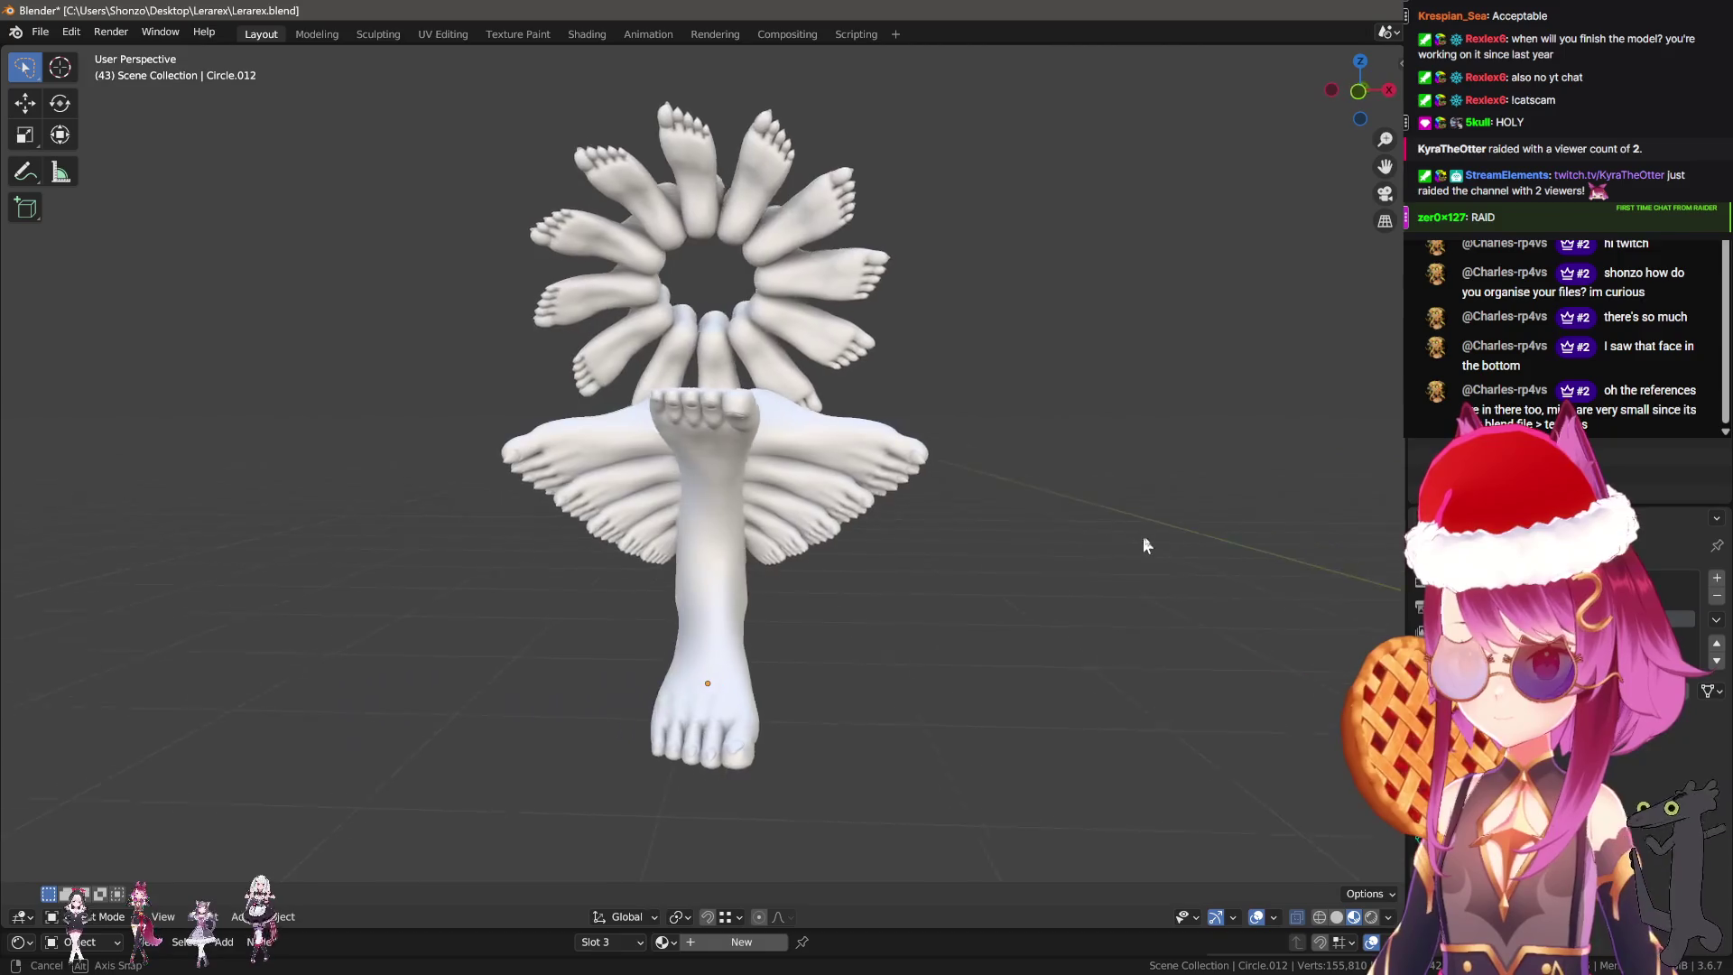
{"action": "middle_click_drag", "start_coordinate": [1056, 543], "coordinate": [1168, 517]}
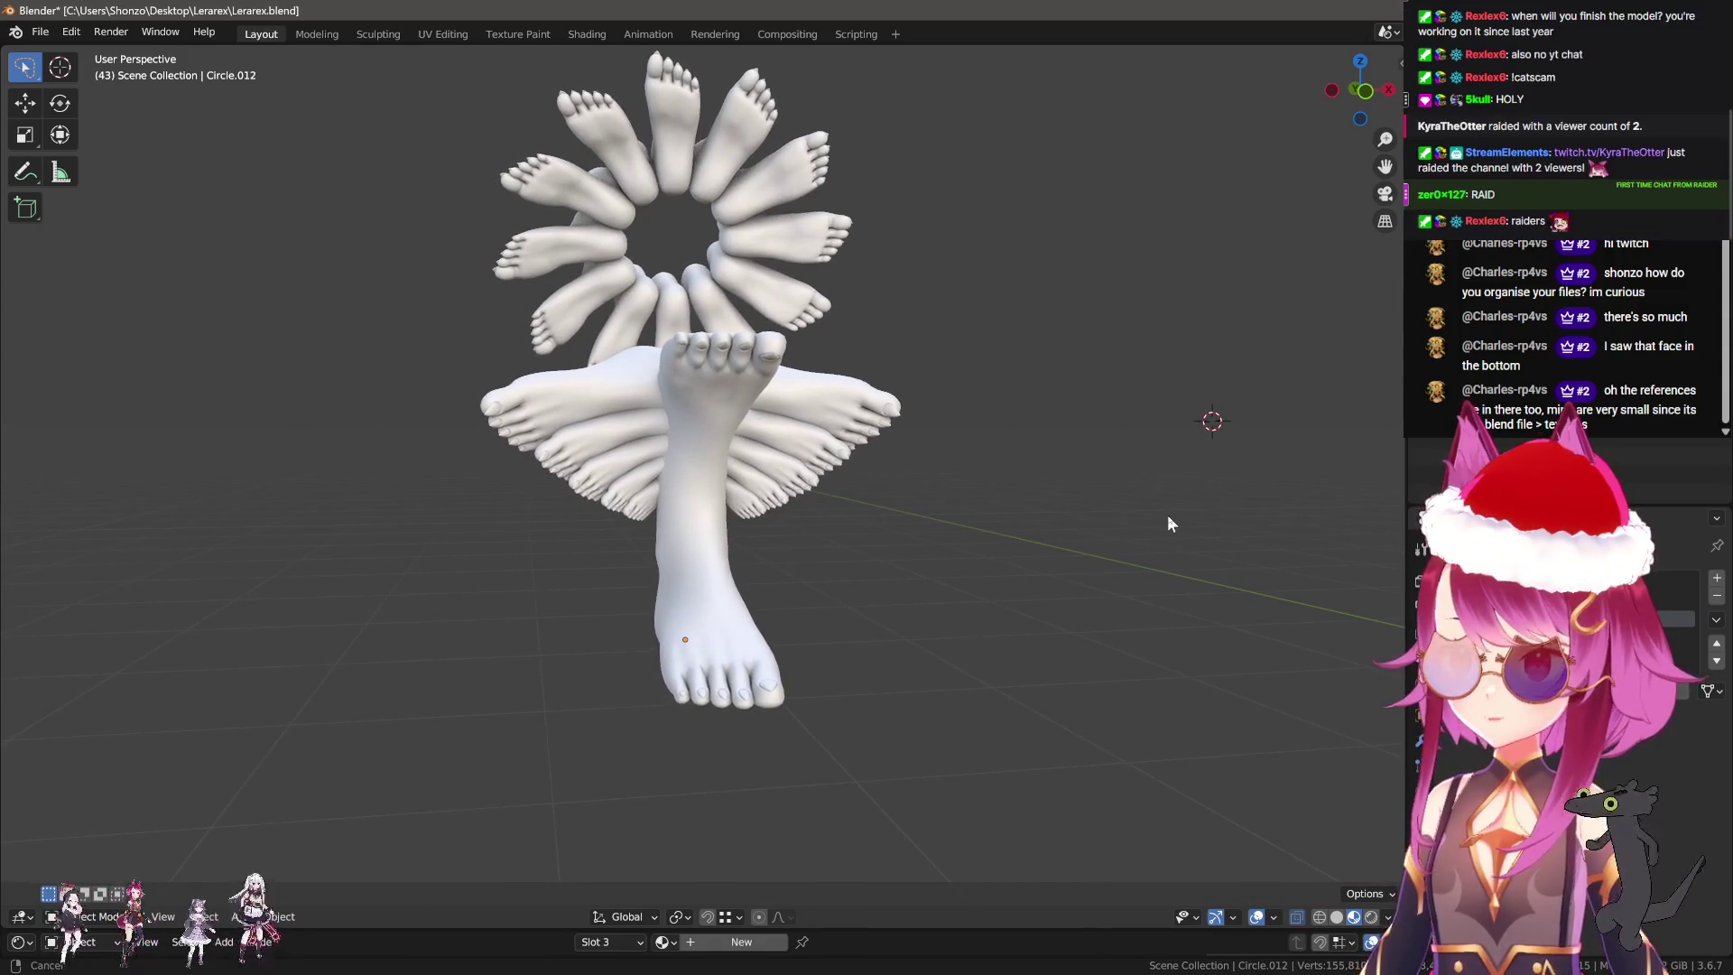
{"action": "middle_click_drag", "start_coordinate": [1204, 339], "coordinate": [1223, 358]}
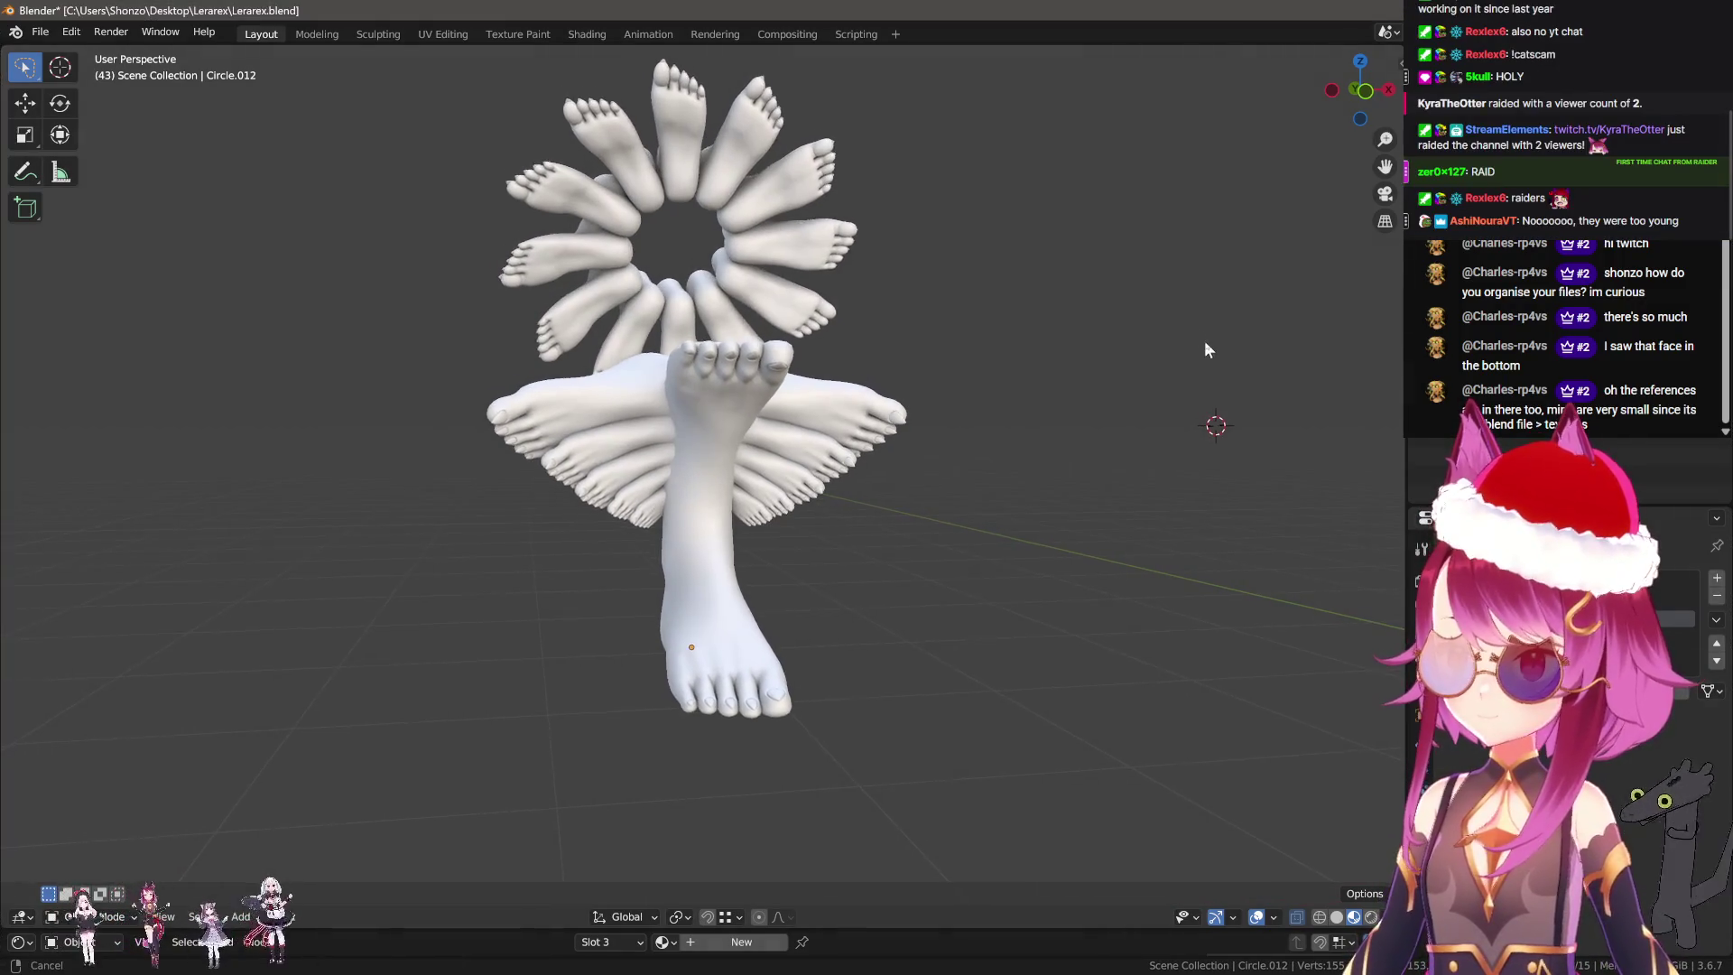
{"action": "key", "text": "ctrl+shift+Print"}
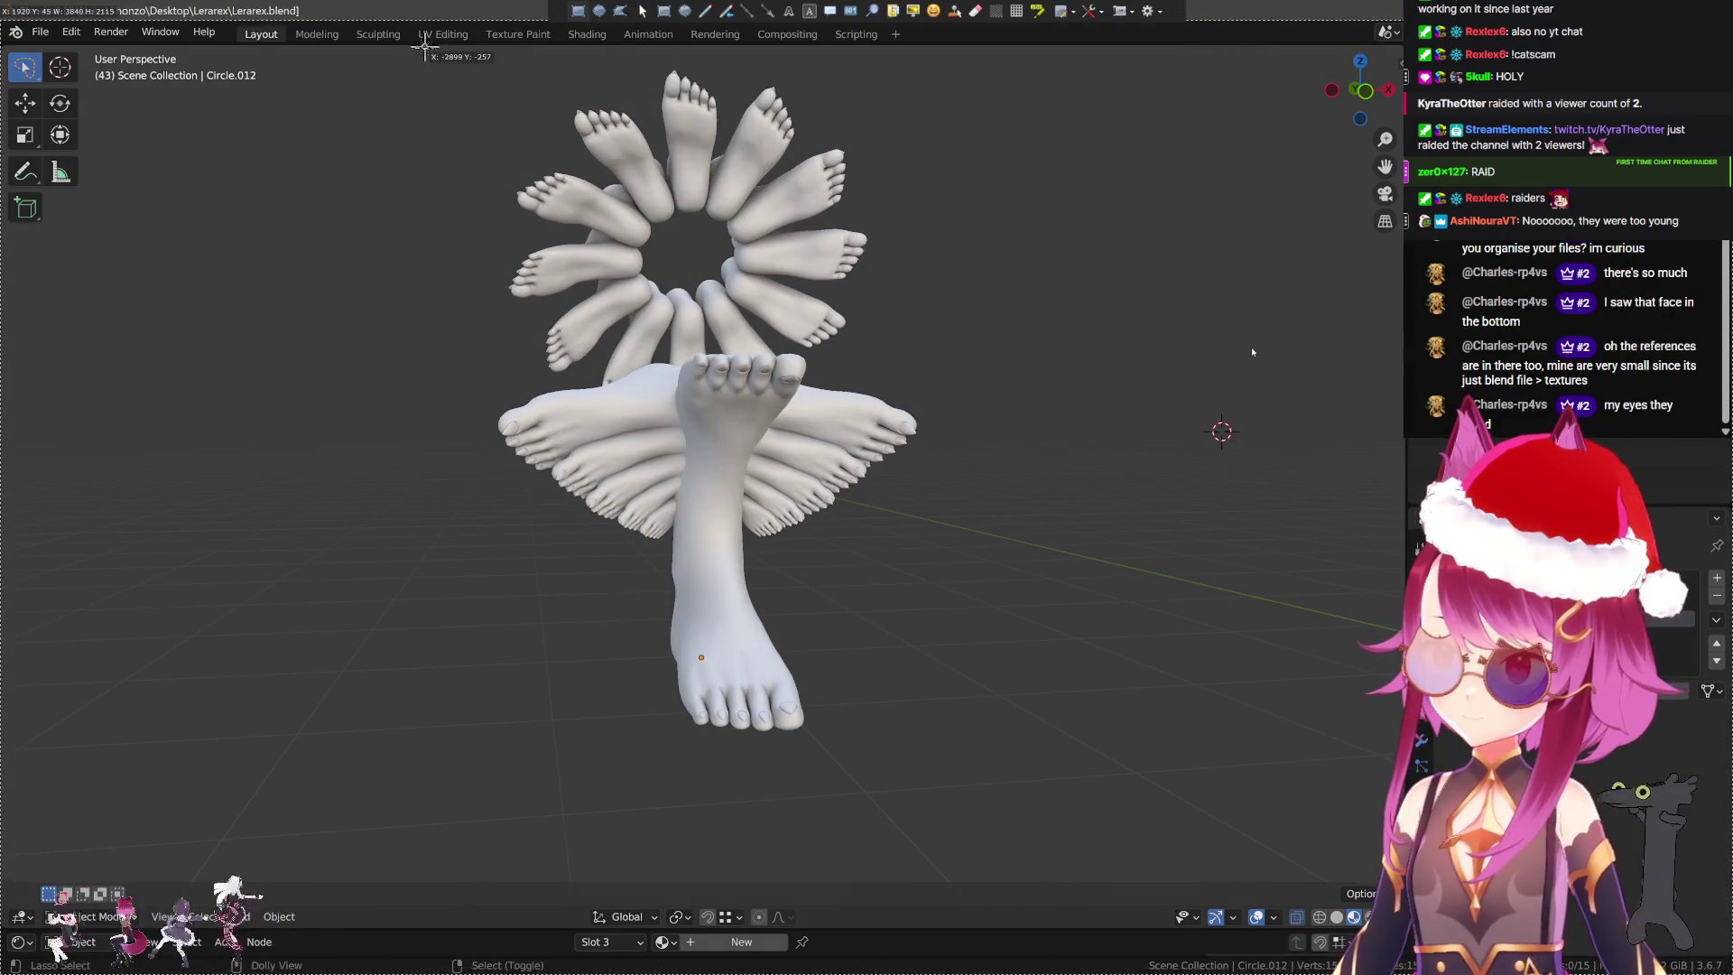
Capture a snapshot of the ring-of-feet sculpture with a rectangular snip around it.
{"action": "left_click_drag", "start_coordinate": [425, 47], "coordinate": [988, 821]}
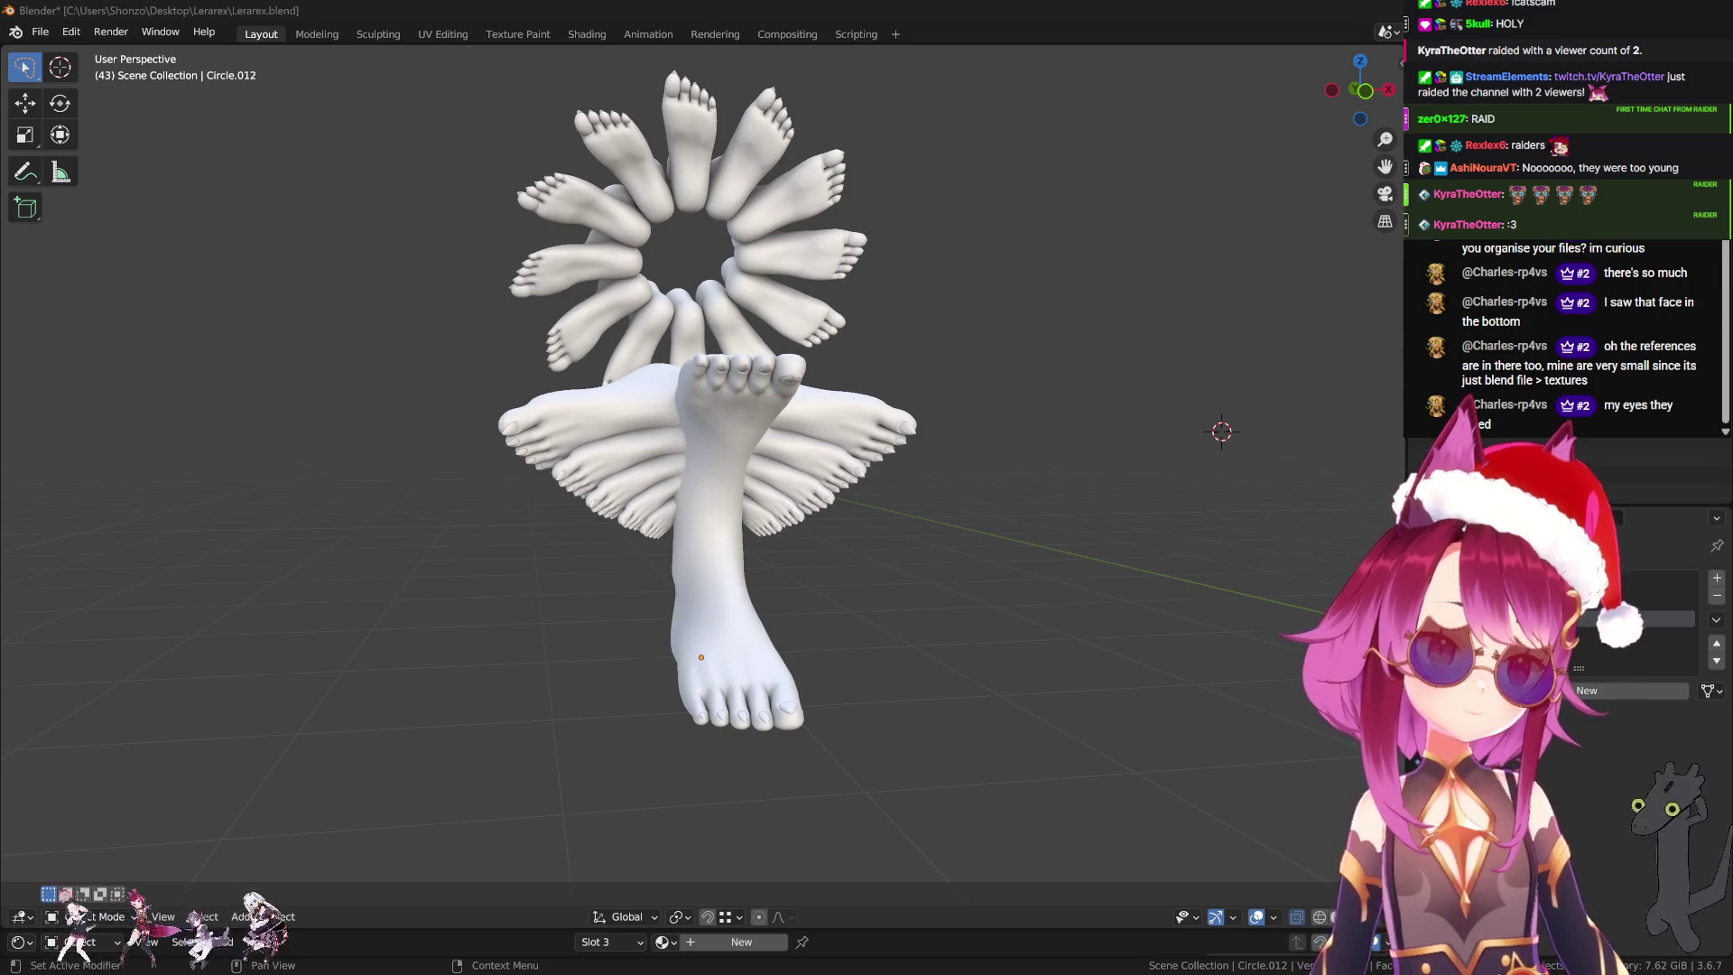
Delete all the feet objects and bring the character model back into view.
{"action": "key", "text": "a"}
{"action": "key", "text": "x"}
{"action": "key", "text": "Return"}
{"action": "key", "text": "ctrl+z"}
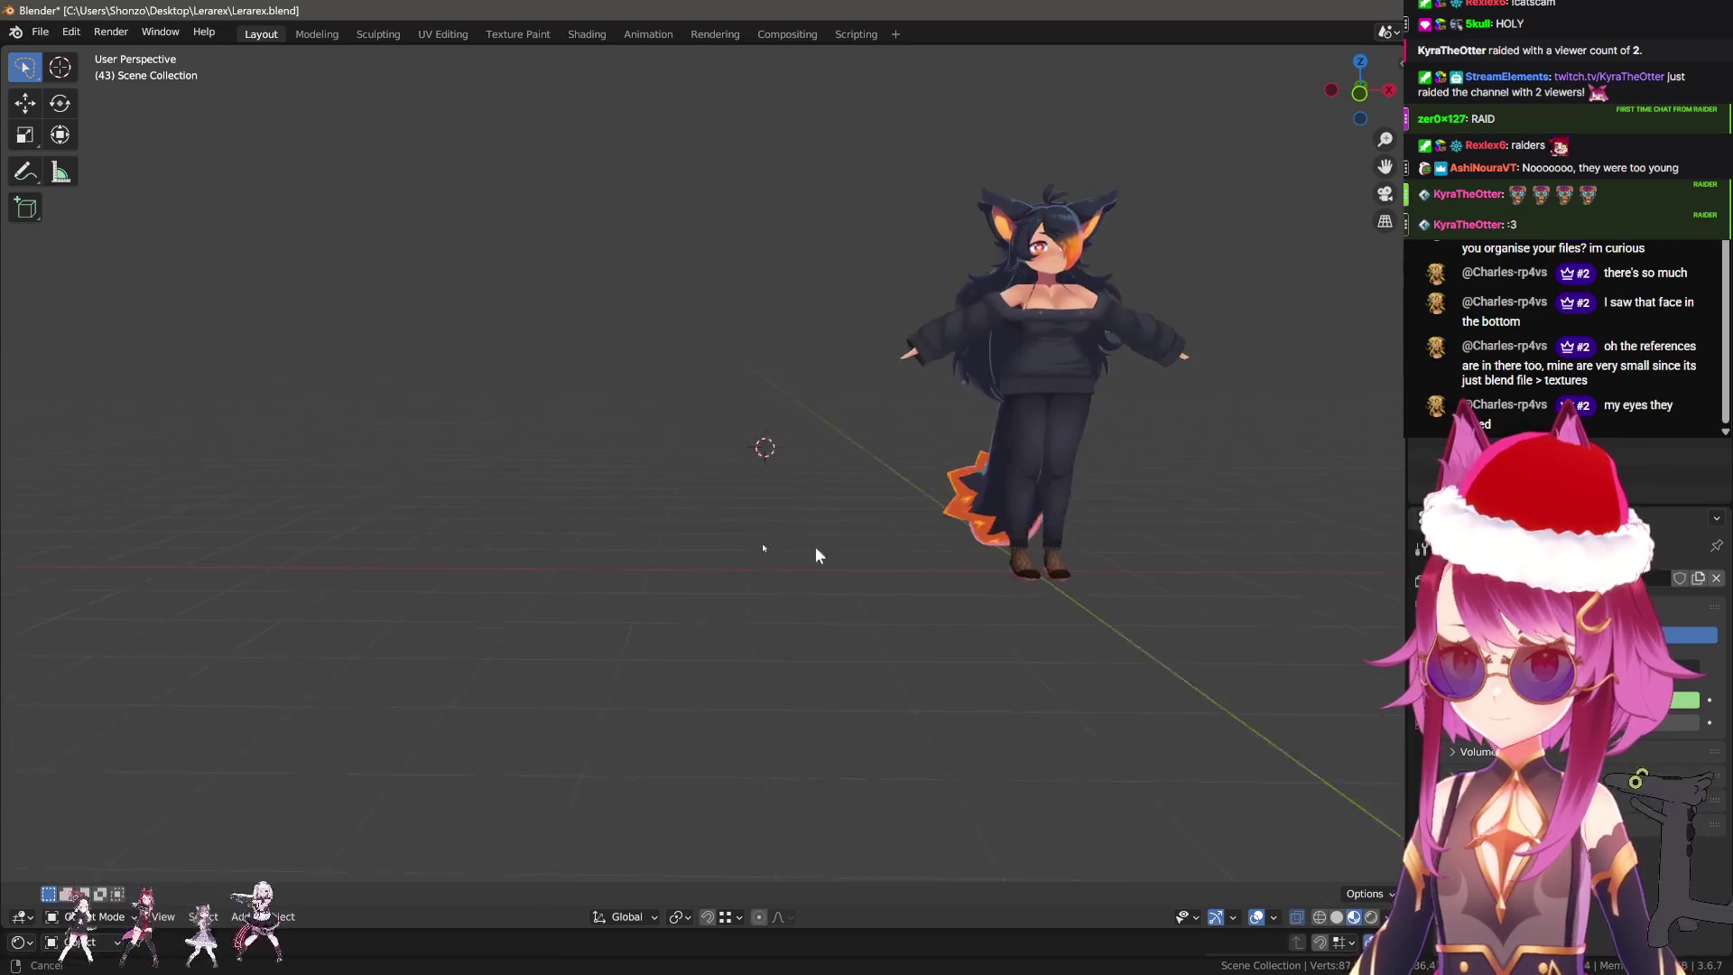
Frame the character and select its body mesh, leaving it in place.
{"action": "middle_click_drag", "start_coordinate": [815, 545], "coordinate": [767, 623]}
{"action": "scroll", "coordinate": [733, 675], "scroll_direction": "up", "scroll_amount": 5}
{"action": "middle_click_drag", "start_coordinate": [745, 704], "coordinate": [767, 609], "text": "shift"}
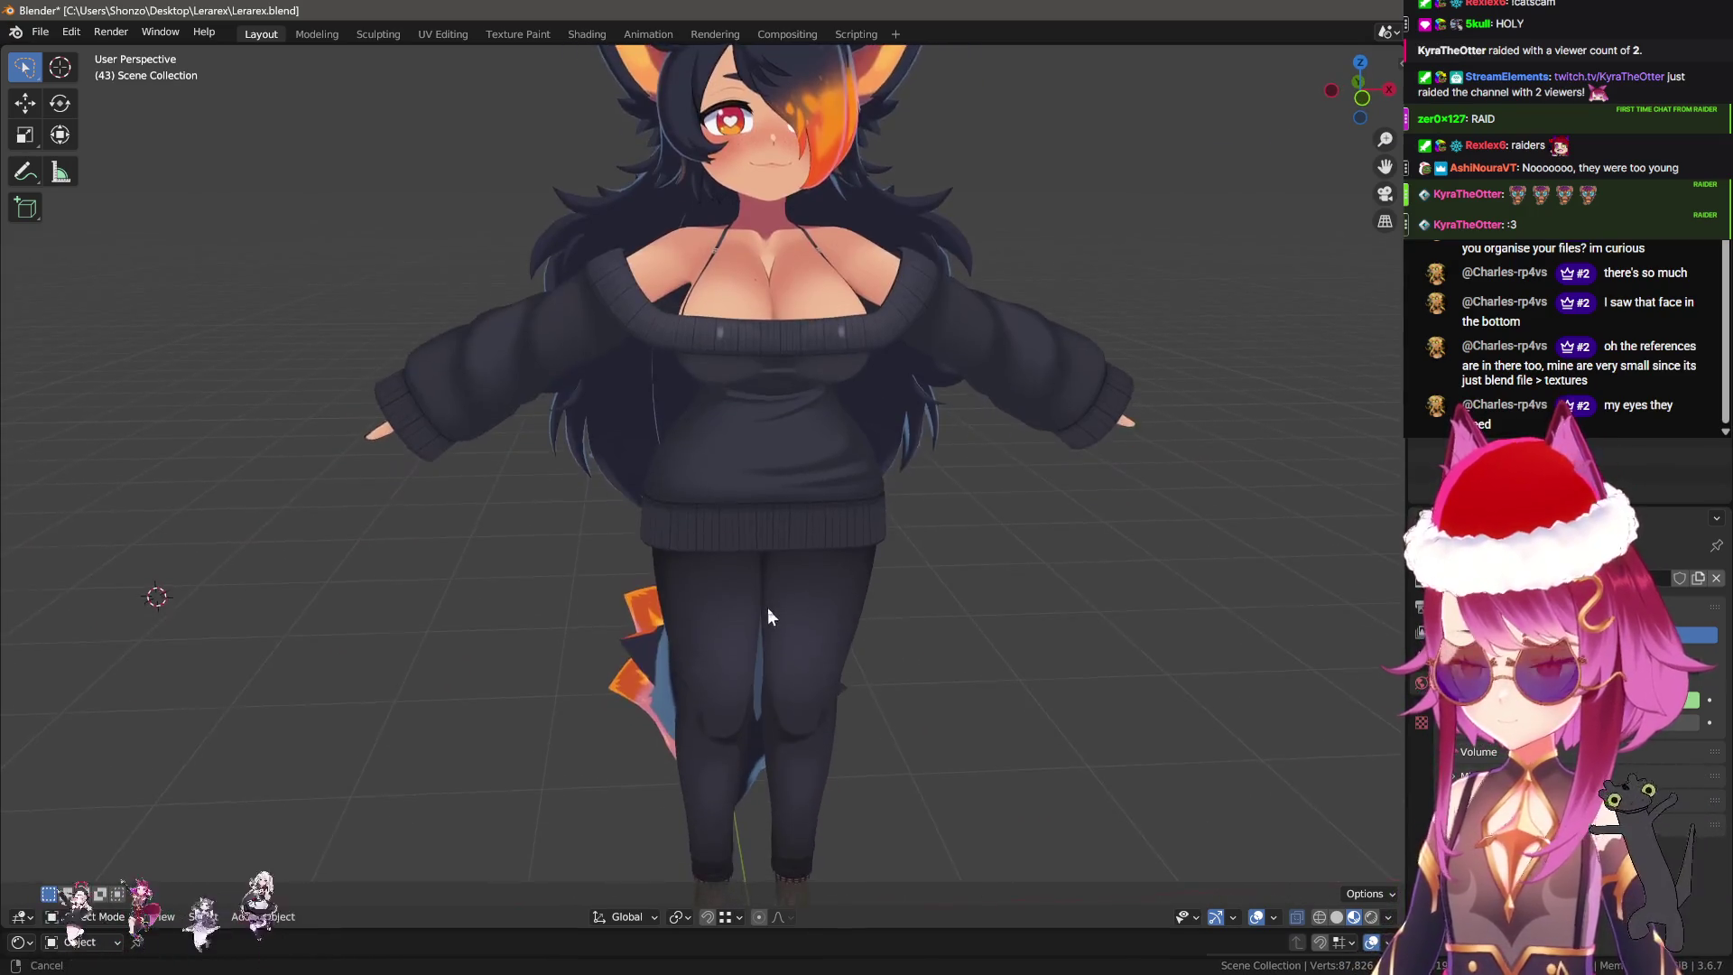
{"action": "scroll", "coordinate": [695, 538], "scroll_direction": "down", "scroll_amount": 3}
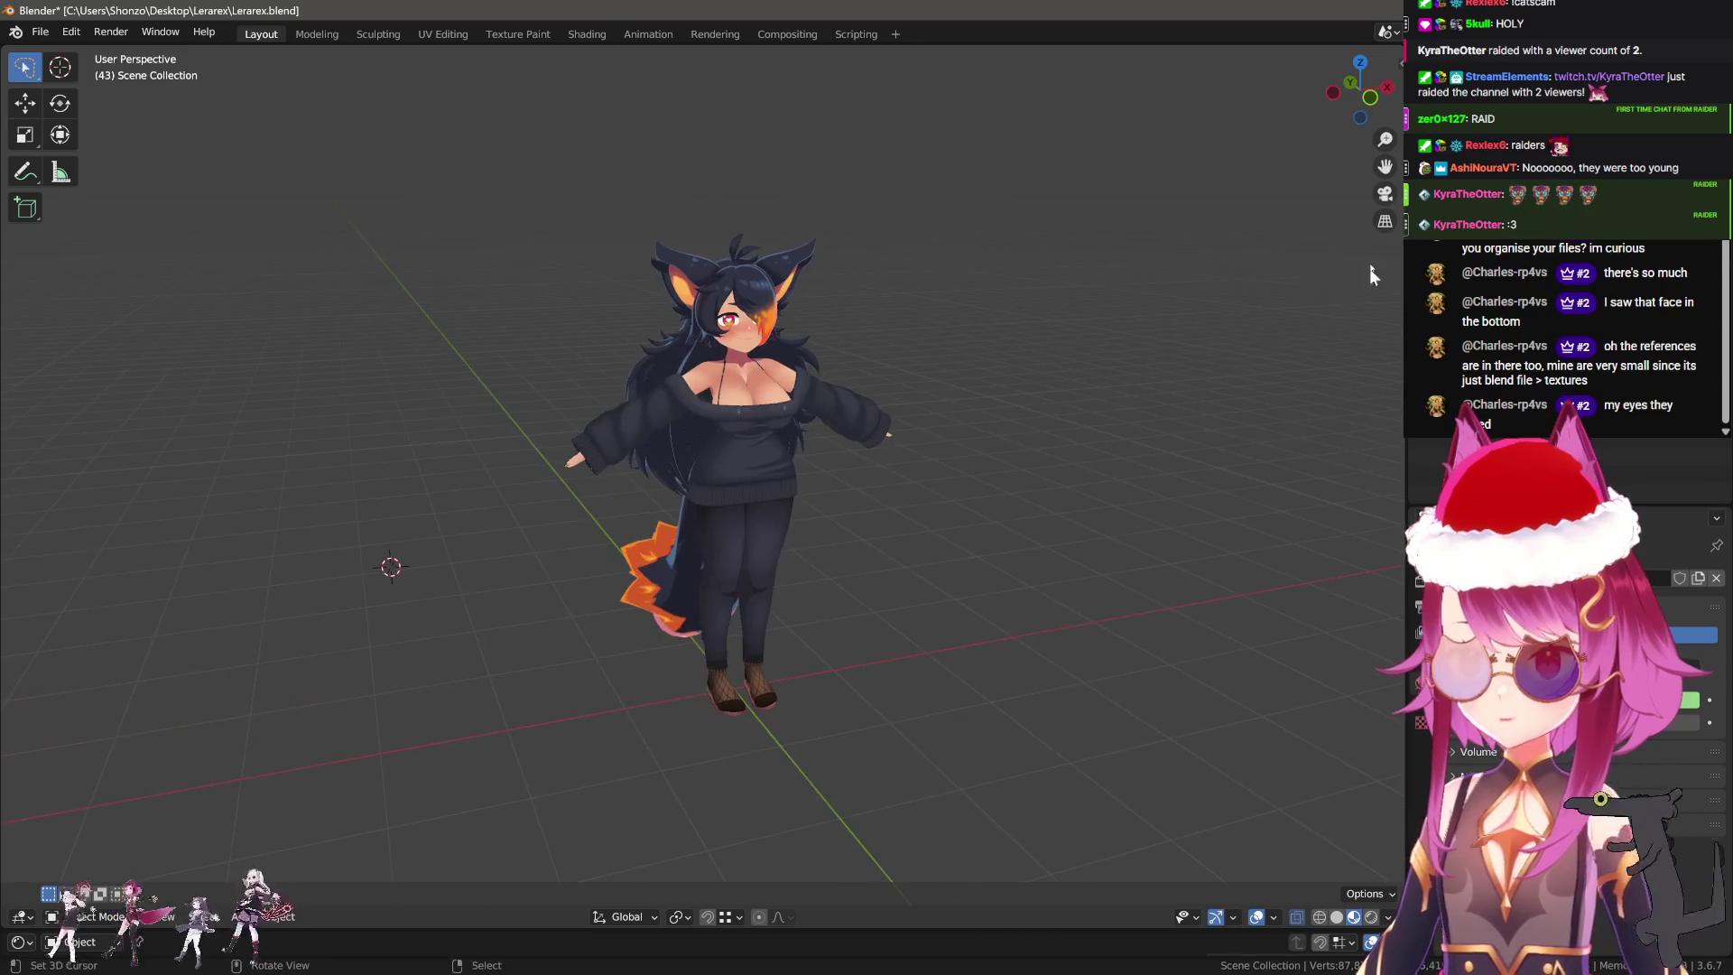
{"action": "middle_click_drag", "start_coordinate": [695, 538], "coordinate": [972, 408]}
{"action": "scroll", "coordinate": [972, 408], "scroll_direction": "up", "scroll_amount": 2}
{"action": "left_click", "coordinate": [753, 487]}
{"action": "key", "text": "g"}
{"action": "key", "text": "Escape"}
Make the Body active, check its Shape Keys, then add the Head to the selection.
{"action": "left_click", "coordinate": [753, 239]}
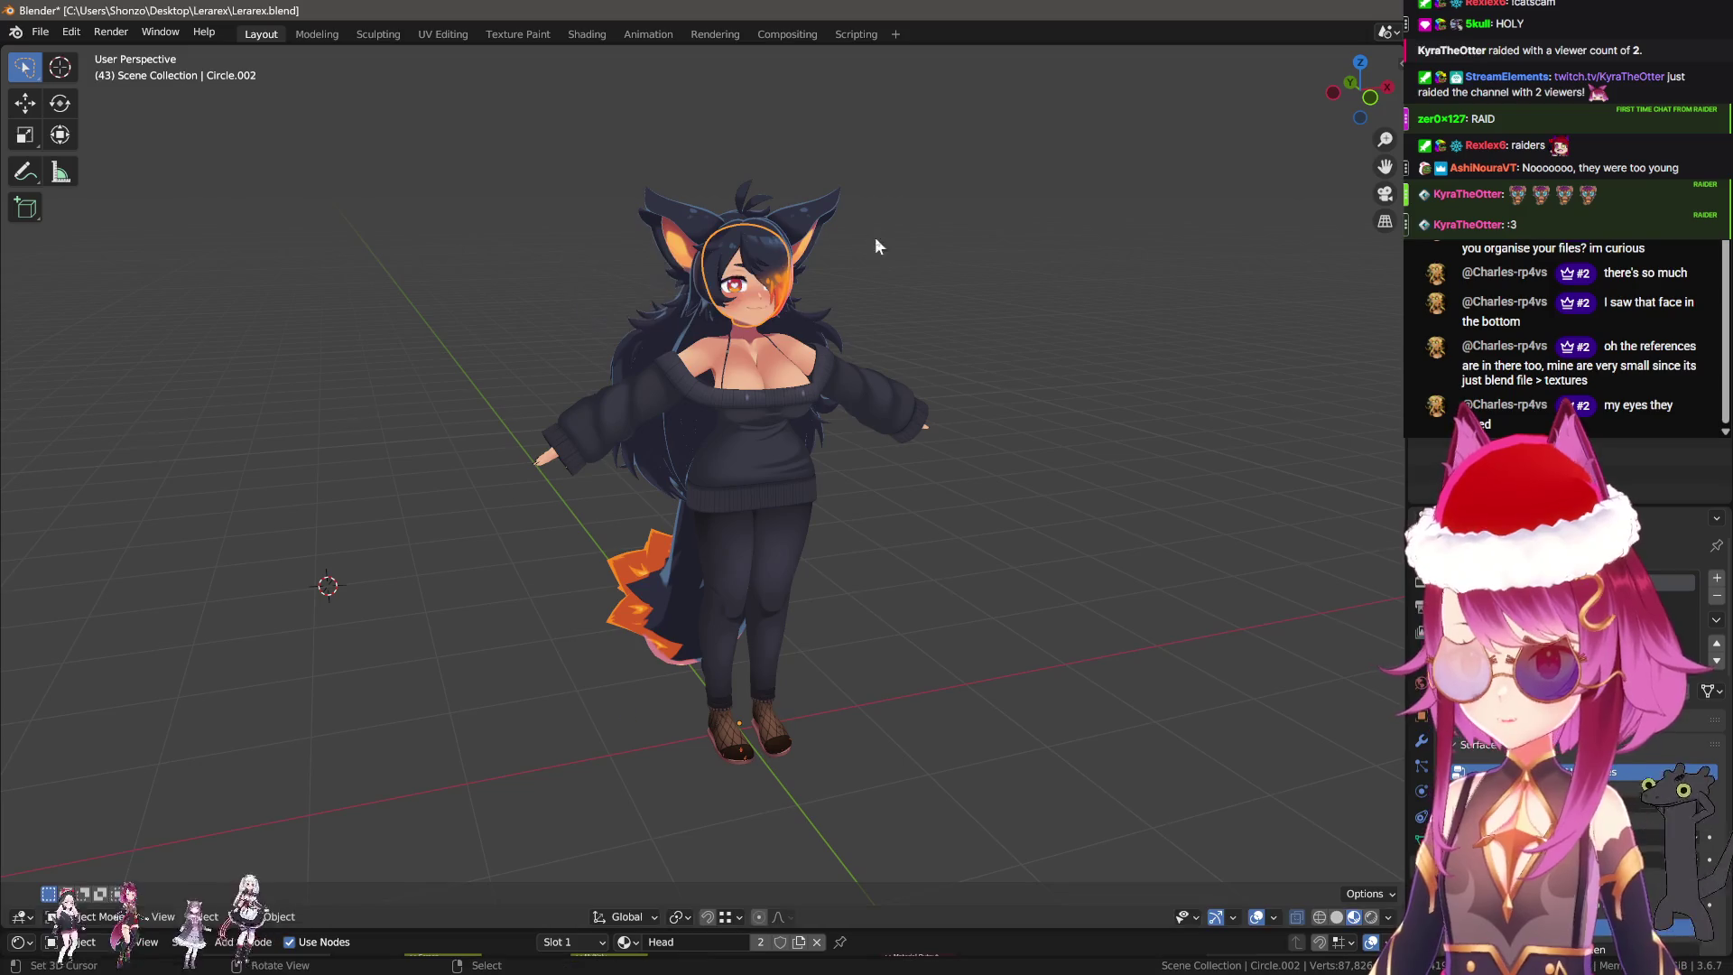
{"action": "scroll", "coordinate": [858, 270], "scroll_direction": "up", "scroll_amount": 5}
{"action": "left_click", "coordinate": [805, 316], "text": "shift"}
{"action": "left_click", "coordinate": [805, 316]}
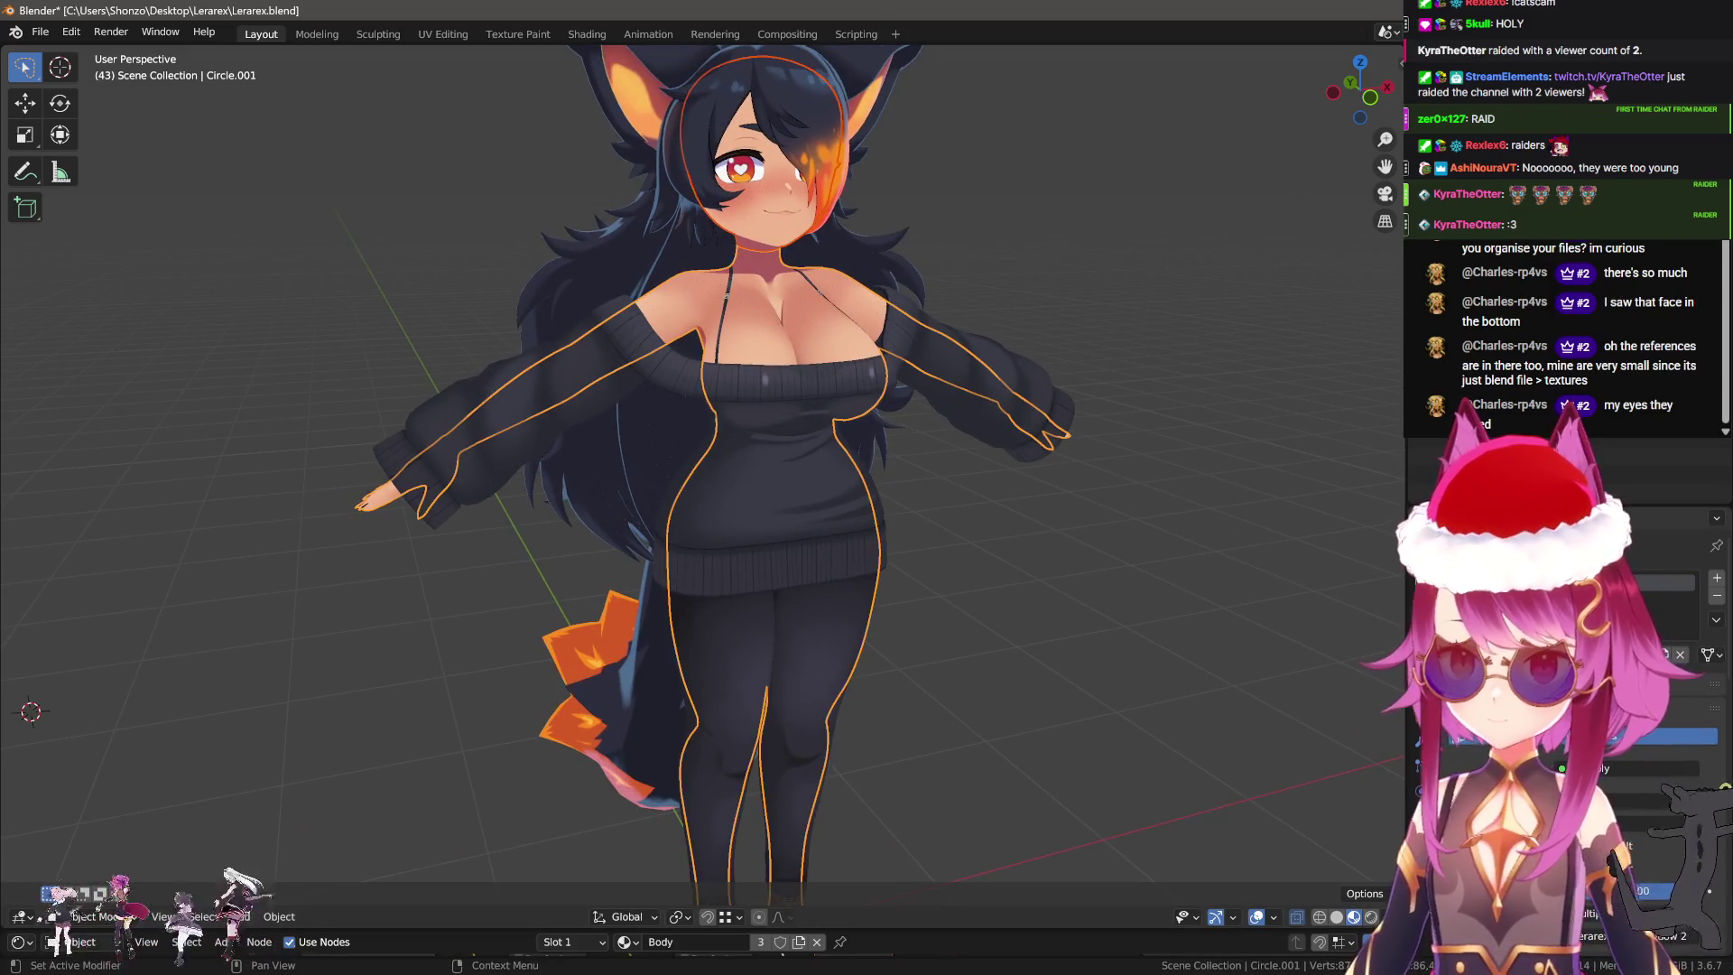
{"action": "left_click", "coordinate": [1419, 849]}
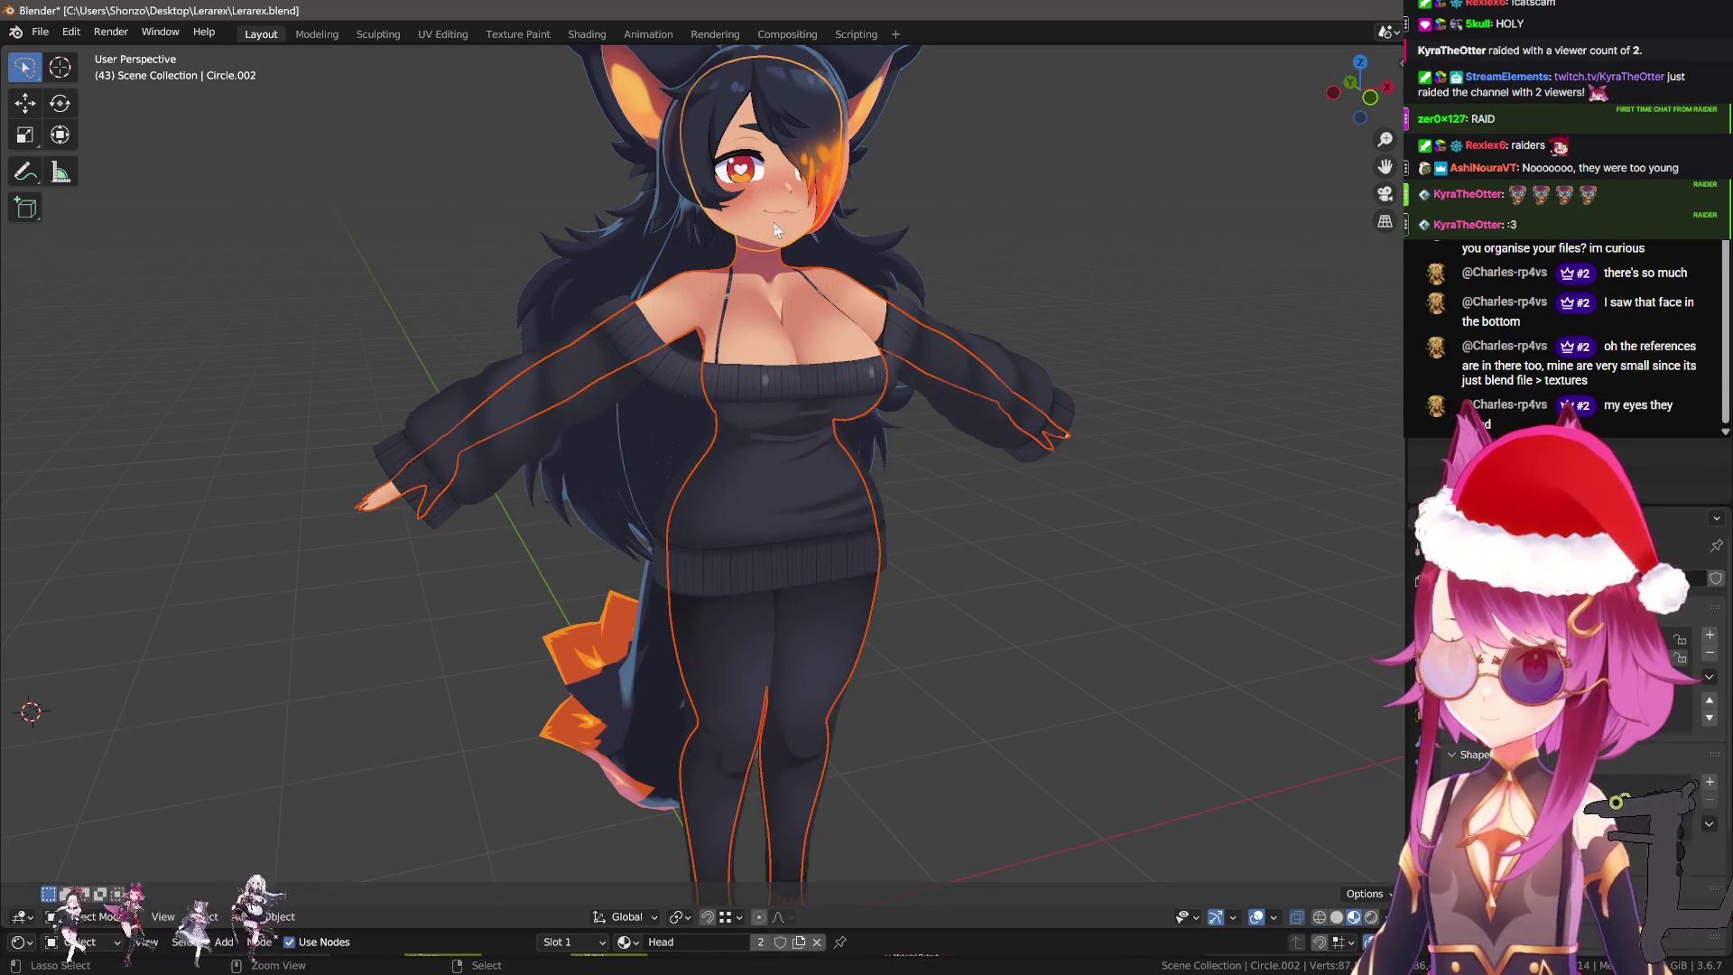
{"action": "left_click", "coordinate": [762, 253], "text": "shift"}
Enter Edit Mode on the head and body meshes and zoom to the neck seam.
{"action": "scroll", "coordinate": [695, 505], "scroll_direction": "up", "scroll_amount": 8}
{"action": "key", "text": "Tab"}
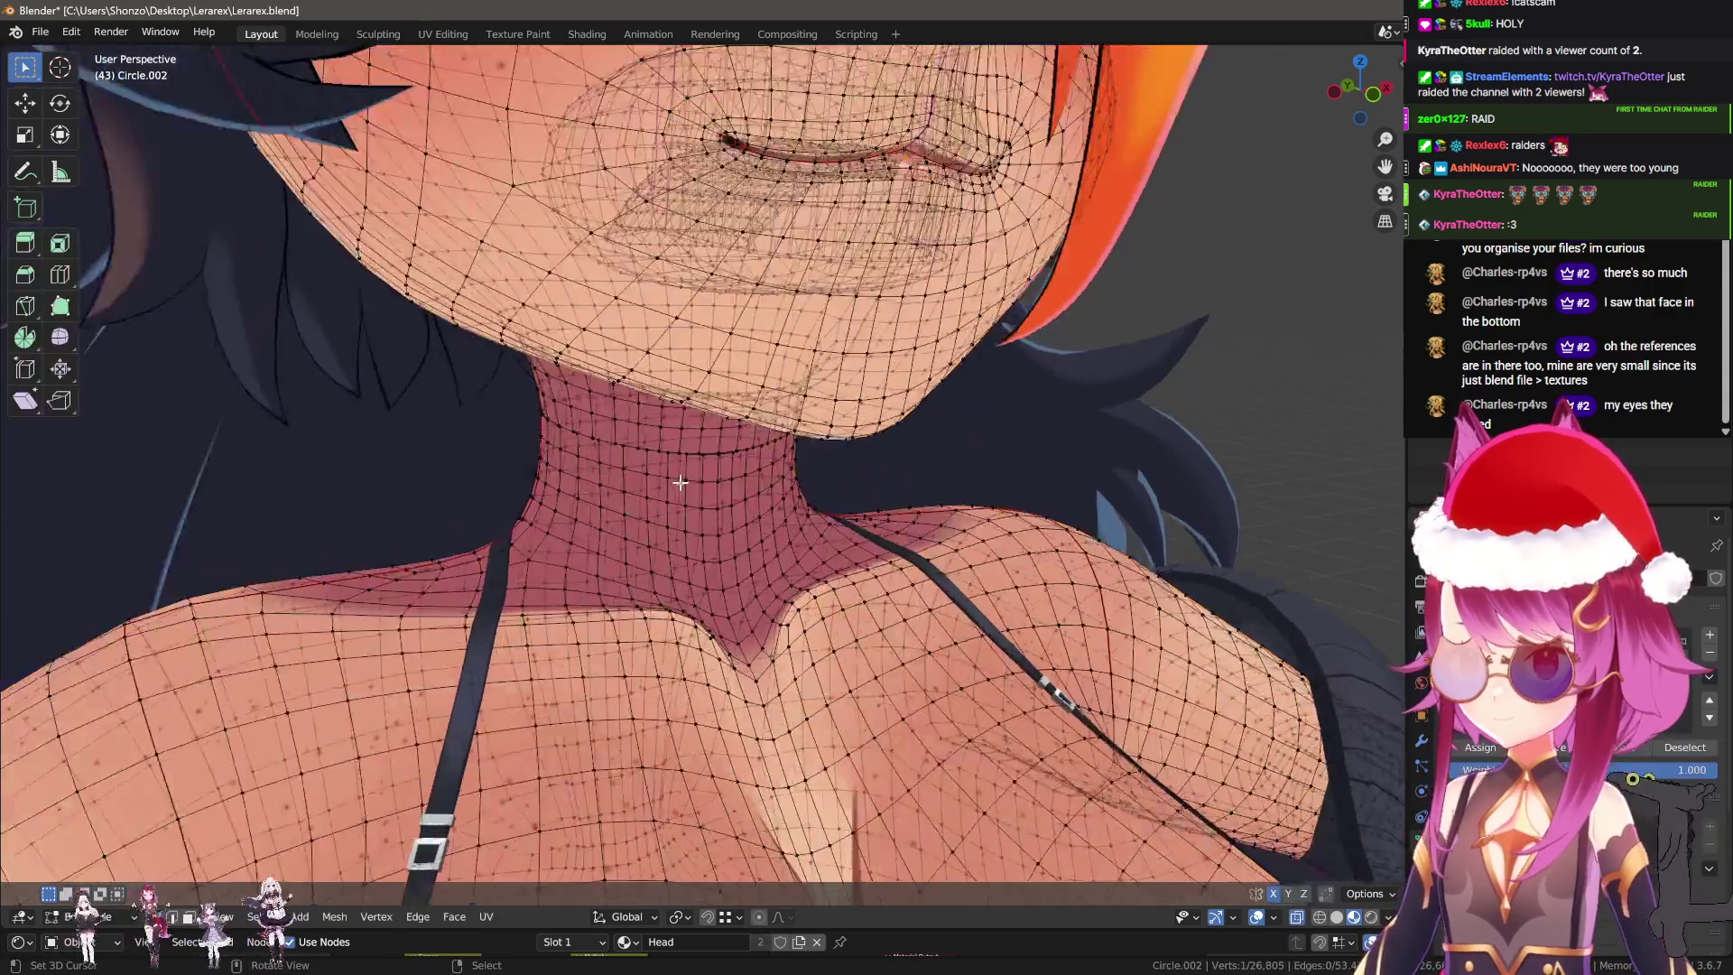
{"action": "scroll", "coordinate": [695, 511], "scroll_direction": "up", "scroll_amount": 3}
{"action": "scroll", "coordinate": [722, 505], "scroll_direction": "up", "scroll_amount": 3}
{"action": "scroll", "coordinate": [797, 489], "scroll_direction": "up", "scroll_amount": 2}
{"action": "mouse_move", "coordinate": [797, 489]}
{"action": "middle_mouse_down"}
{"action": "mouse_move", "coordinate": [675, 515]}
{"action": "mouse_move", "coordinate": [623, 467]}
{"action": "middle_mouse_up"}
{"action": "key", "text": "m"}
{"action": "key", "text": "Escape"}
{"action": "key", "text": "g"}
{"action": "right_click", "coordinate": [643, 472]}
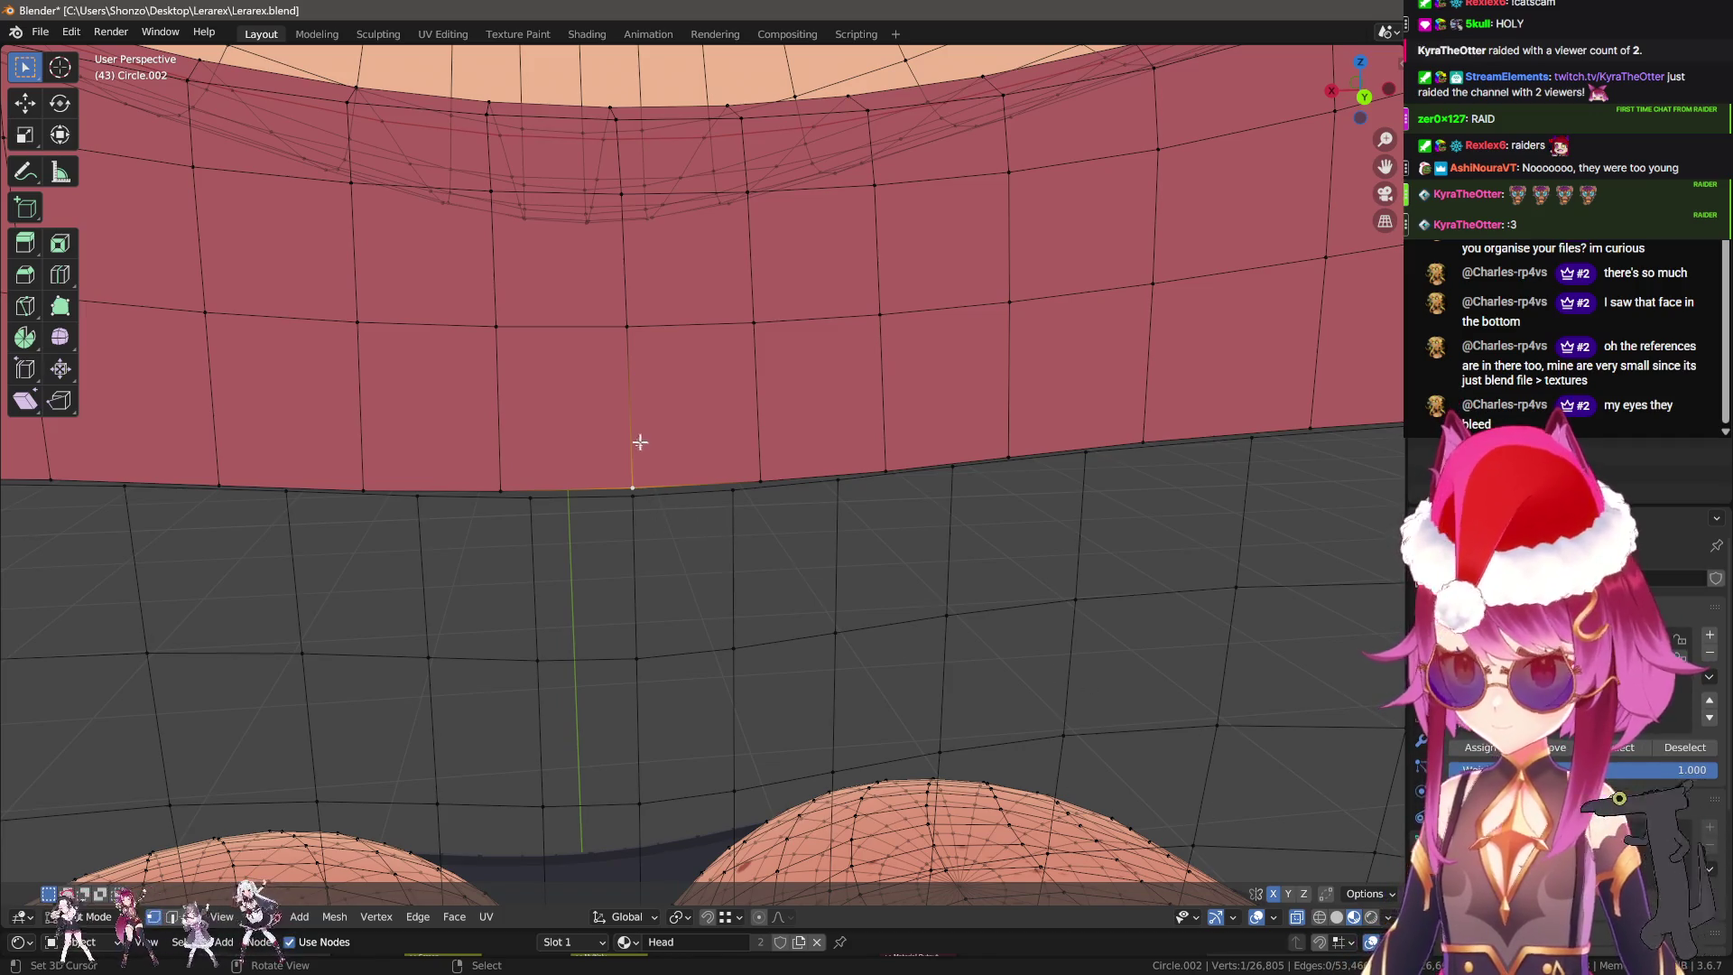
Nudge the seam vertices along the front of the neck onto the body's edge.
{"action": "mouse_move", "coordinate": [634, 489]}
{"action": "left_mouse_down"}
{"action": "mouse_move", "coordinate": [748, 495]}
{"action": "mouse_move", "coordinate": [952, 464]}
{"action": "left_mouse_up"}
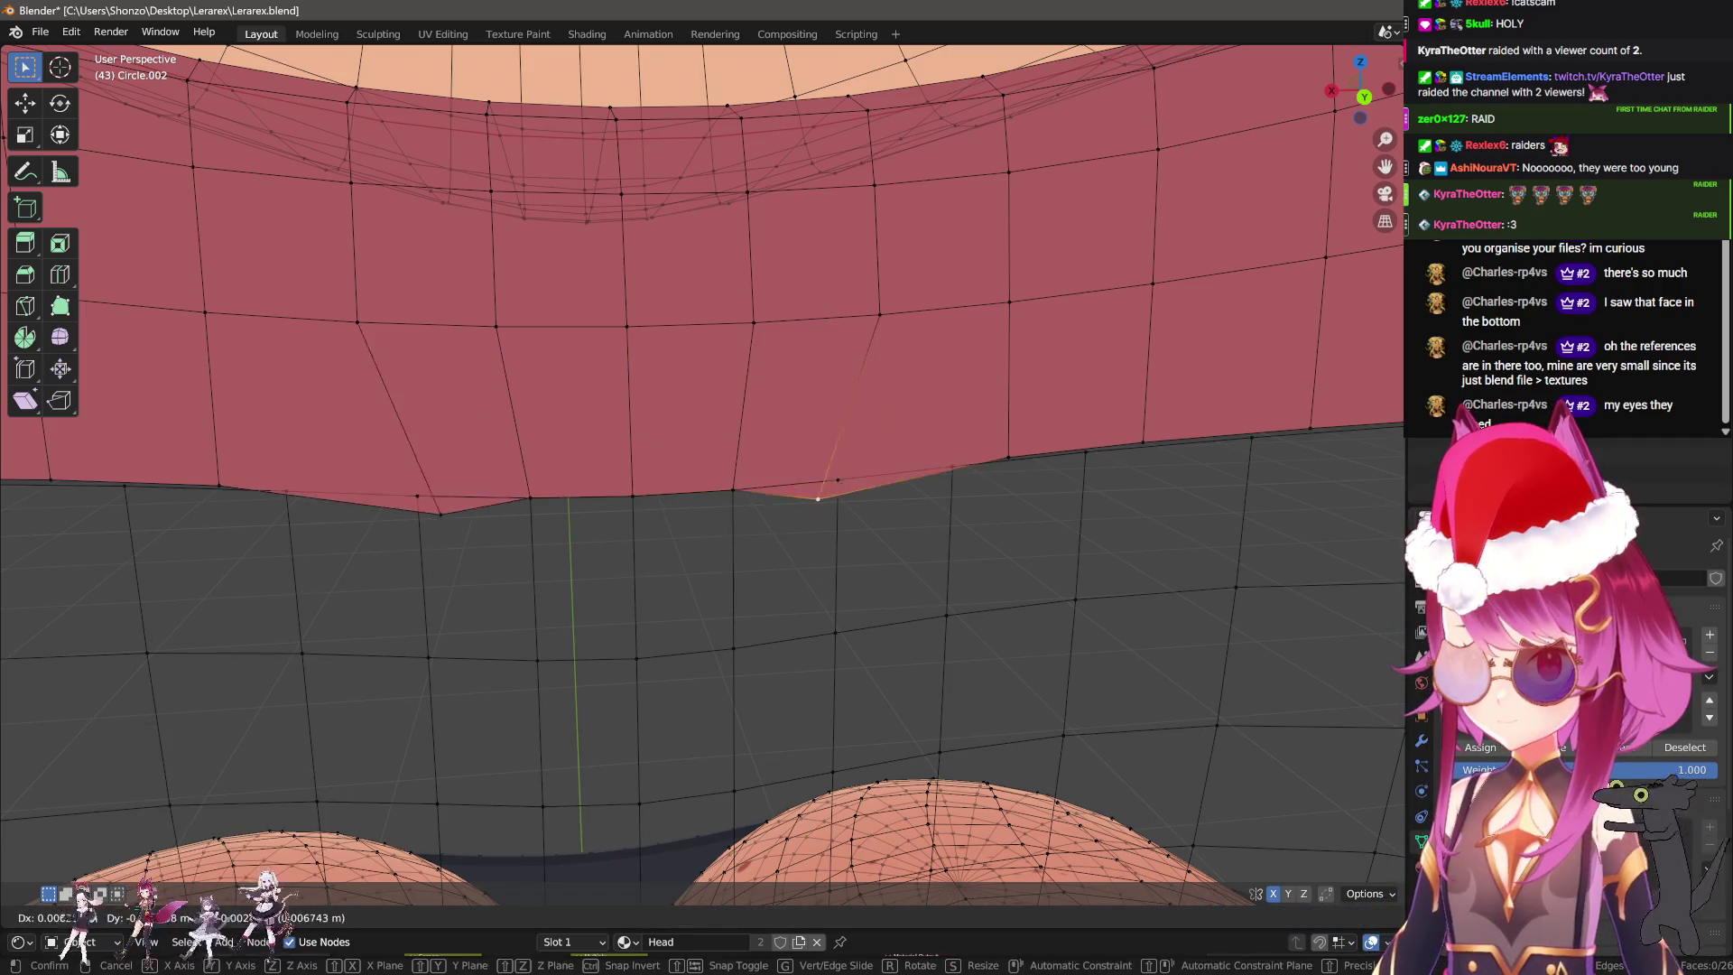
{"action": "mouse_move", "coordinate": [951, 464]}
{"action": "middle_mouse_down"}
{"action": "mouse_move", "coordinate": [998, 499]}
{"action": "mouse_move", "coordinate": [735, 445]}
{"action": "mouse_move", "coordinate": [758, 425]}
{"action": "mouse_move", "coordinate": [809, 464]}
{"action": "middle_mouse_up"}
{"action": "left_click_drag", "start_coordinate": [808, 464], "coordinate": [792, 466]}
{"action": "left_click_drag", "start_coordinate": [570, 482], "coordinate": [572, 479]}
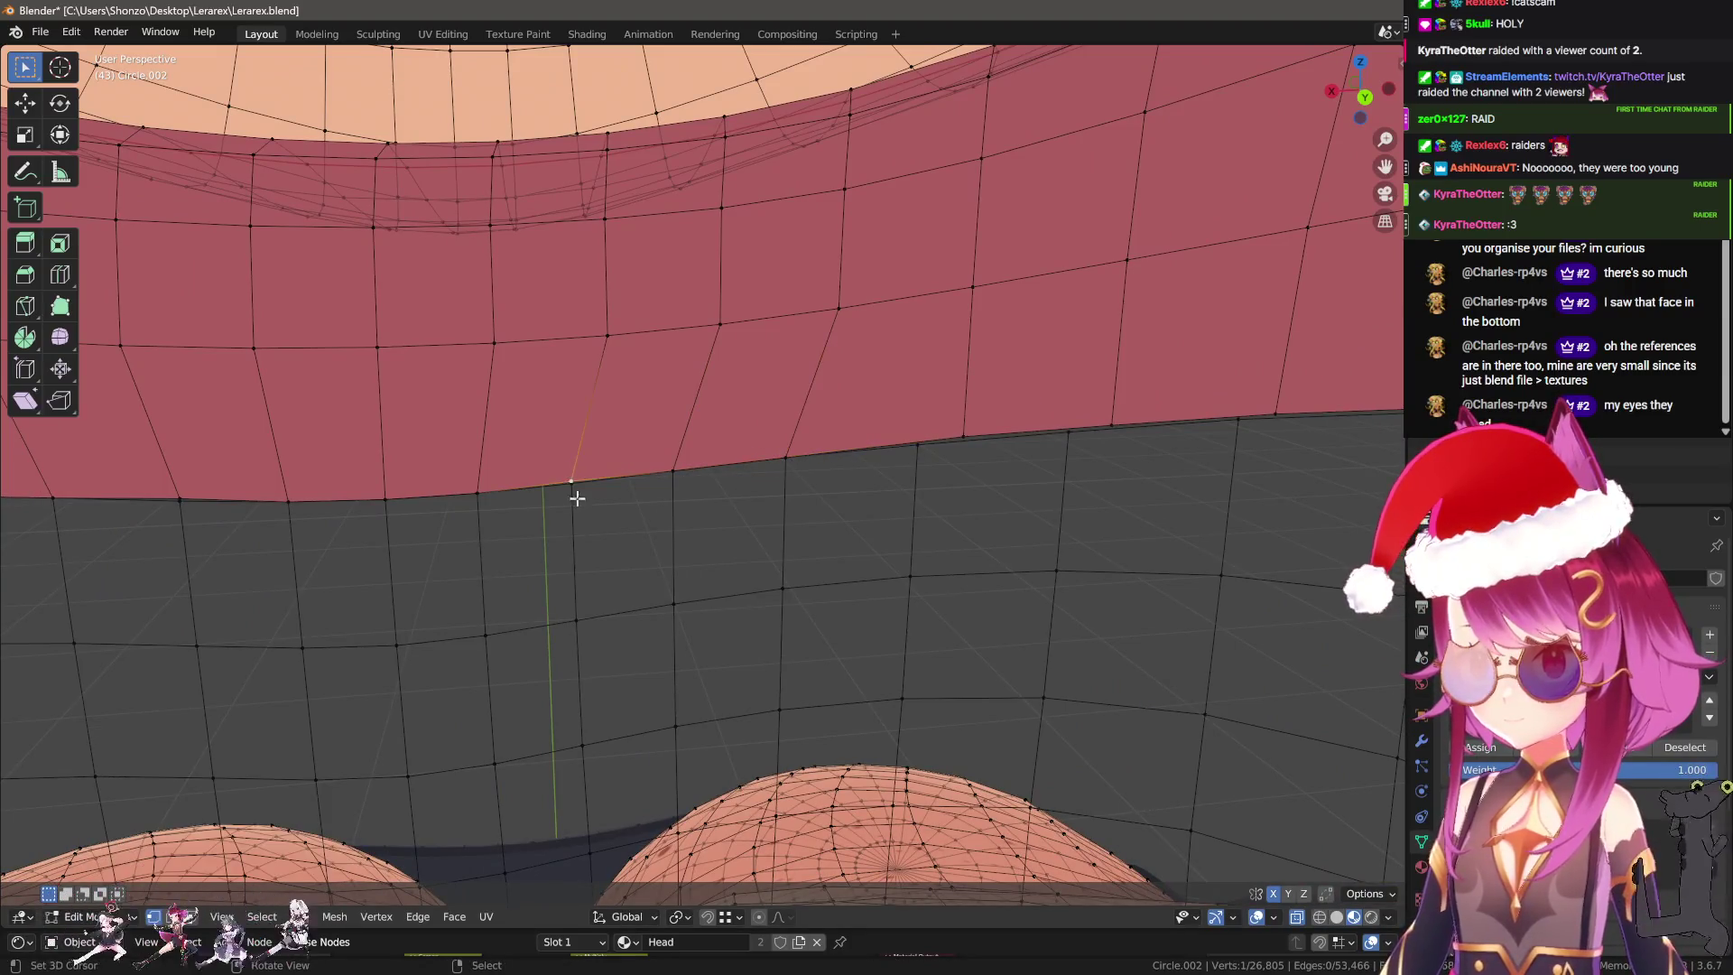
{"action": "left_click_drag", "start_coordinate": [963, 436], "coordinate": [924, 442]}
{"action": "left_click_drag", "start_coordinate": [1083, 411], "coordinate": [1195, 432]}
{"action": "mouse_move", "coordinate": [1195, 432]}
{"action": "middle_mouse_down"}
{"action": "mouse_move", "coordinate": [1203, 415]}
{"action": "mouse_move", "coordinate": [789, 403]}
{"action": "middle_mouse_up"}
{"action": "left_click_drag", "start_coordinate": [772, 419], "coordinate": [772, 421]}
{"action": "left_click_drag", "start_coordinate": [898, 404], "coordinate": [902, 401]}
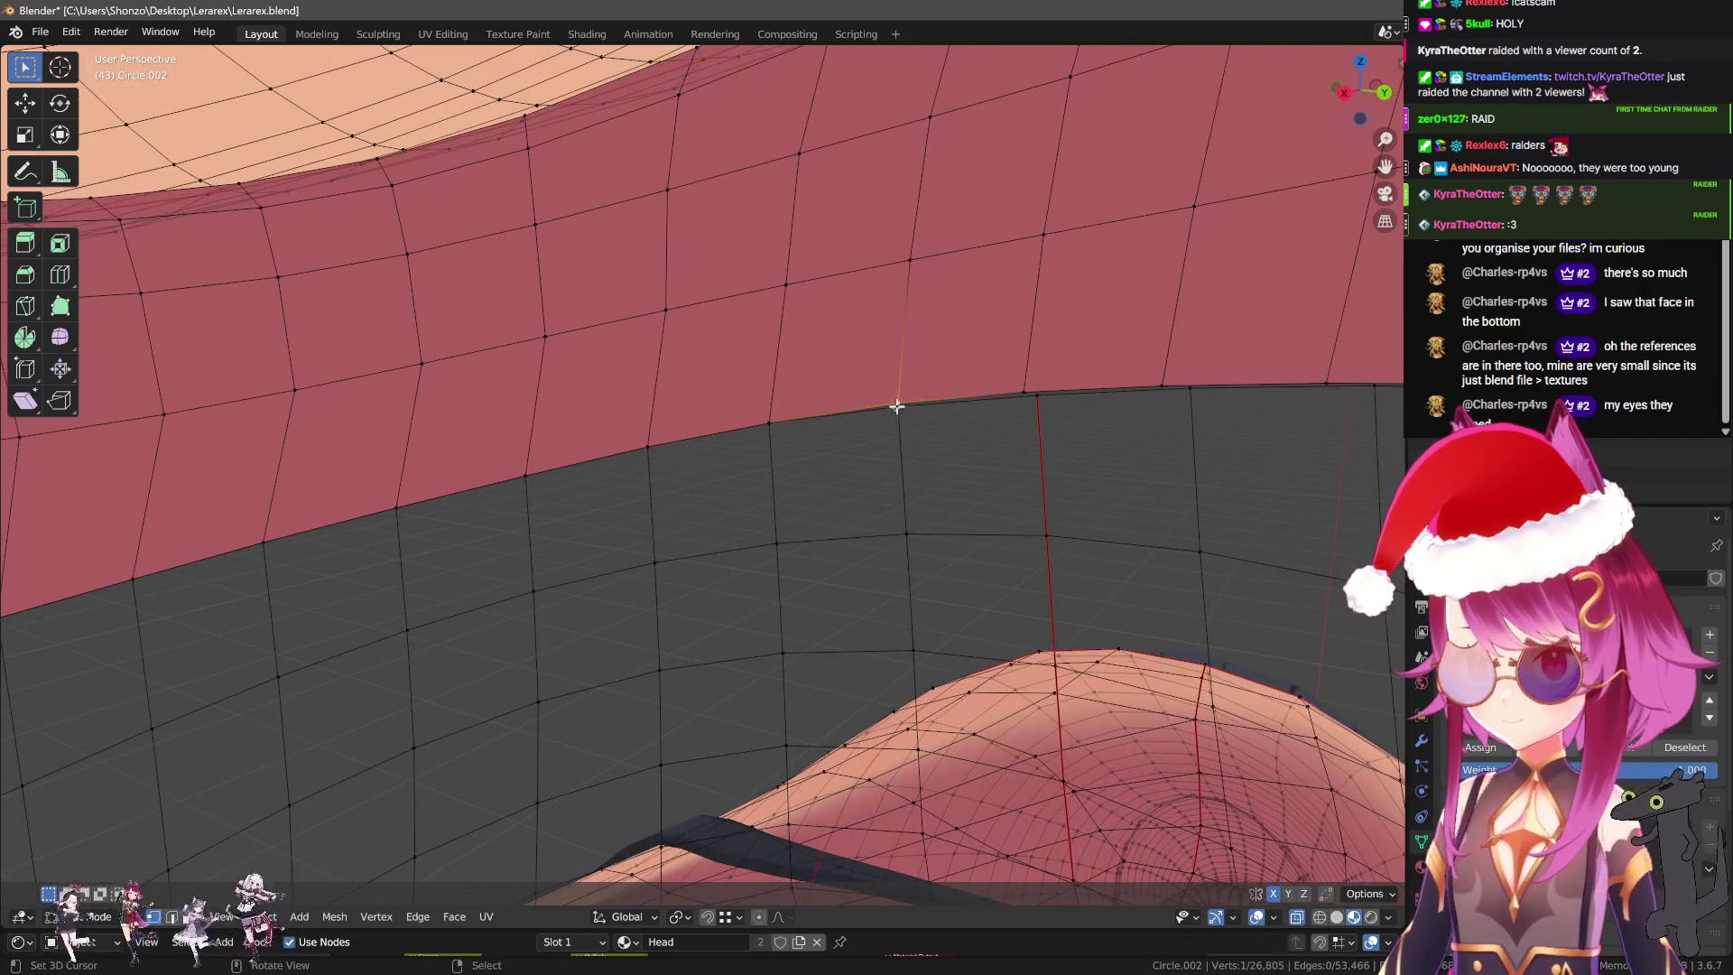
{"action": "left_click_drag", "start_coordinate": [1038, 394], "coordinate": [1046, 396]}
{"action": "left_click_drag", "start_coordinate": [1158, 383], "coordinate": [1179, 376]}
Align the remaining seam vertices near the hair and select the bottom boundary loop.
{"action": "middle_click_drag", "start_coordinate": [1179, 376], "coordinate": [715, 433]}
{"action": "left_click_drag", "start_coordinate": [716, 434], "coordinate": [700, 449]}
{"action": "left_click_drag", "start_coordinate": [834, 441], "coordinate": [838, 444]}
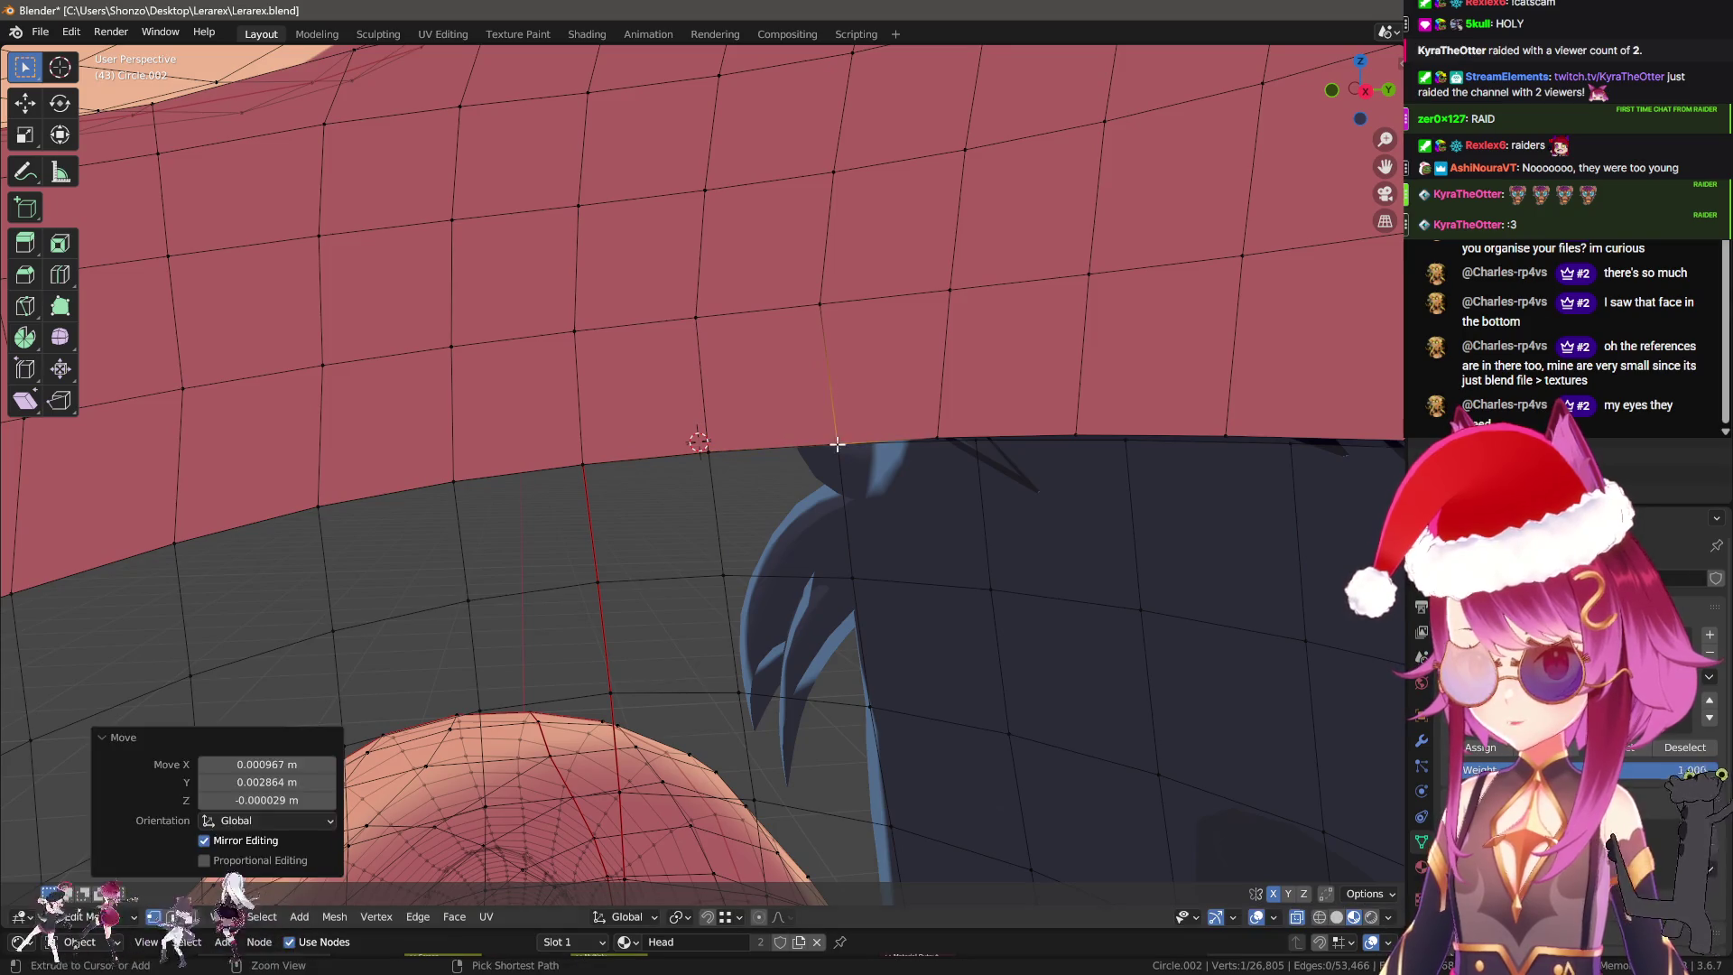
{"action": "left_click_drag", "start_coordinate": [970, 440], "coordinate": [1079, 448]}
{"action": "middle_click_drag", "start_coordinate": [1079, 453], "coordinate": [948, 464]}
{"action": "left_click", "coordinate": [752, 449]}
{"action": "mouse_move", "coordinate": [752, 450]}
{"action": "left_mouse_down"}
{"action": "mouse_move", "coordinate": [794, 469]}
{"action": "mouse_move", "coordinate": [1026, 470]}
{"action": "left_mouse_up"}
{"action": "left_click", "coordinate": [1074, 471], "text": "alt"}
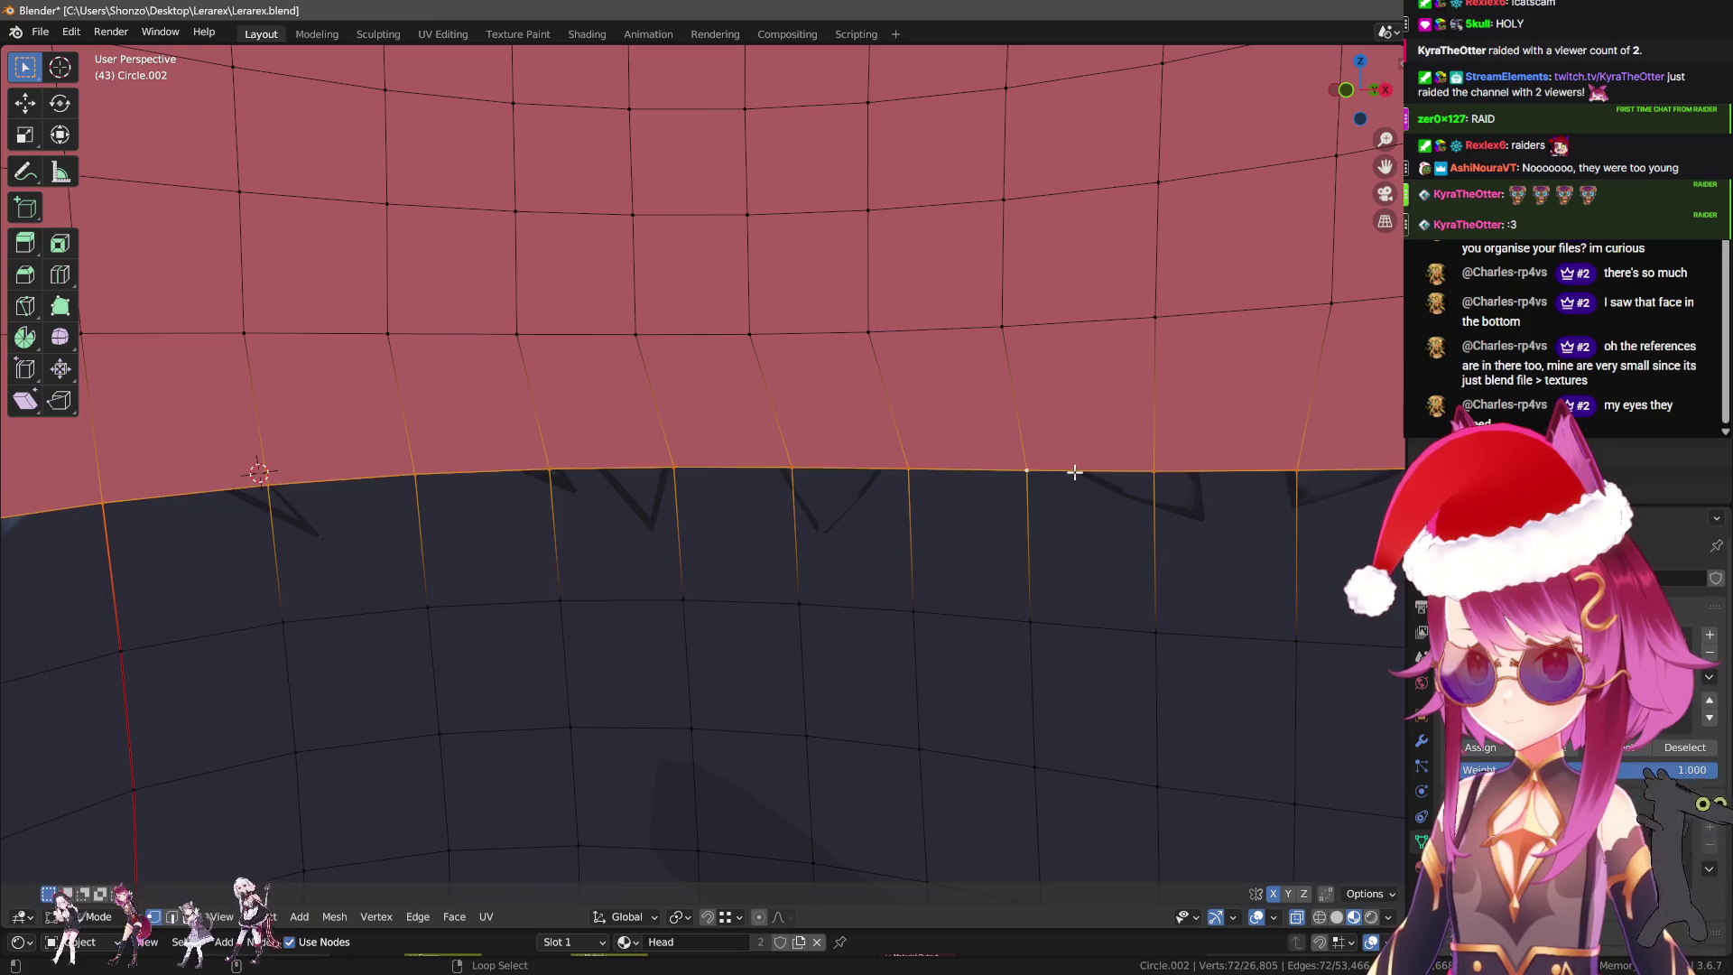
{"action": "scroll", "coordinate": [1074, 472], "scroll_direction": "down", "scroll_amount": 10}
Merge by Distance on the neck seam, removing 36 doubled vertices.
{"action": "key", "text": "q"}
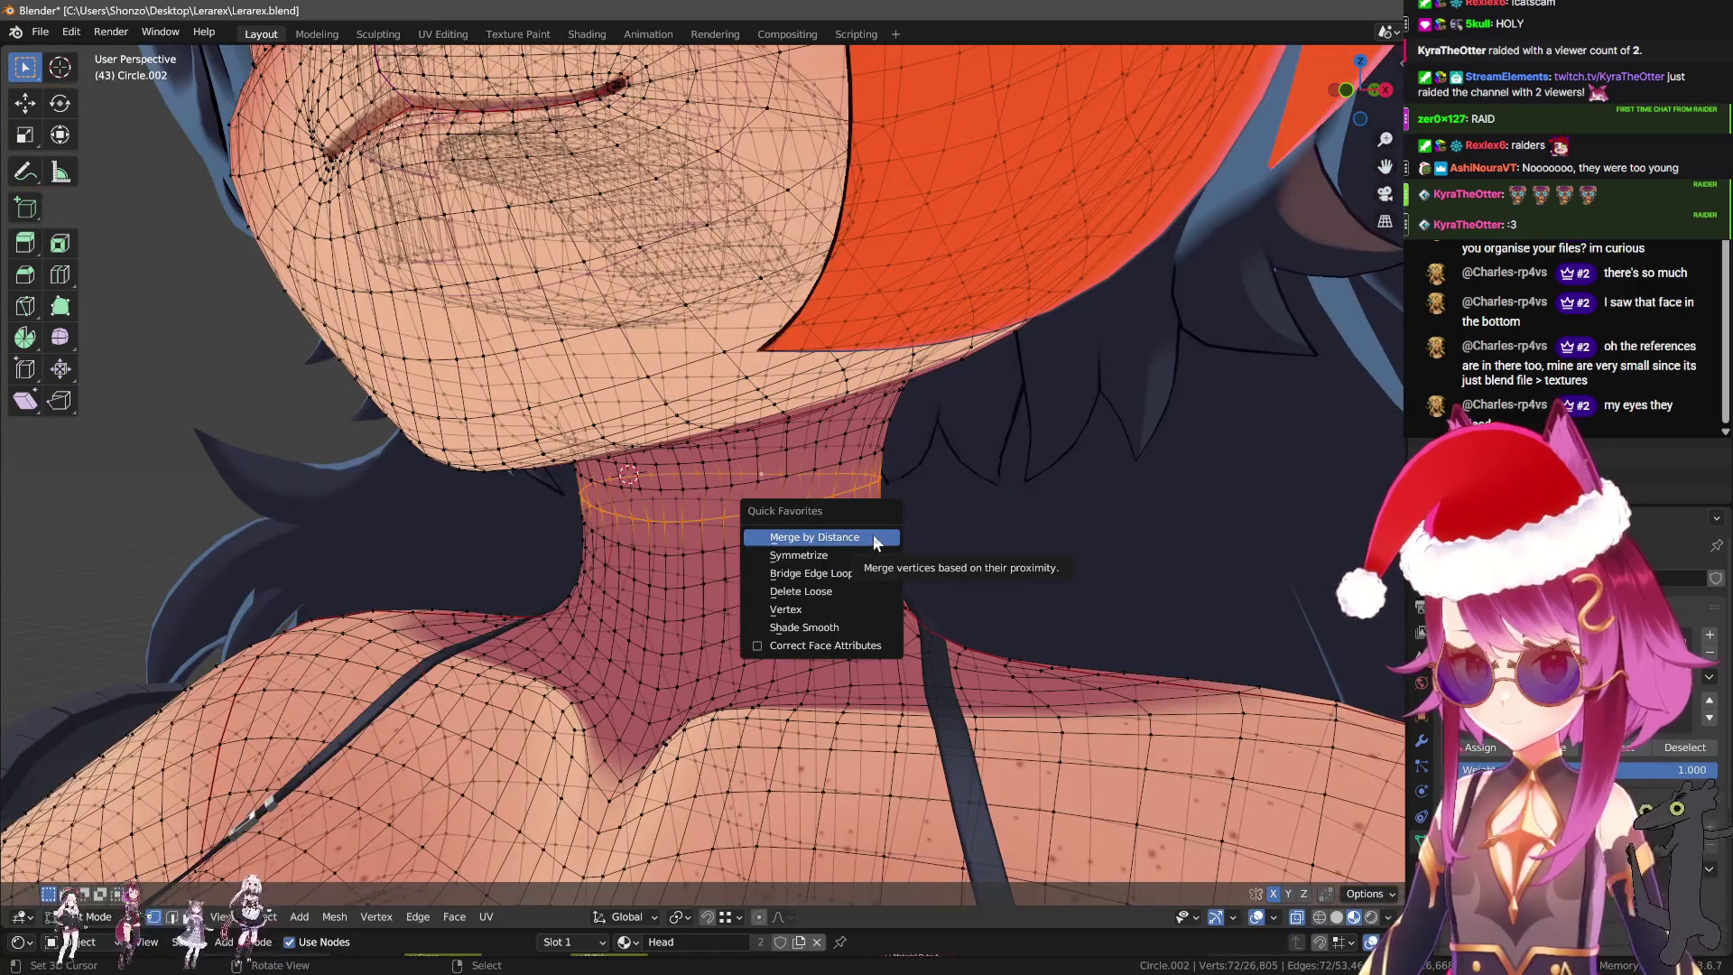
{"action": "left_click", "coordinate": [874, 537]}
{"action": "scroll", "coordinate": [876, 463], "scroll_direction": "up", "scroll_amount": 3}
{"action": "scroll", "coordinate": [875, 462], "scroll_direction": "up", "scroll_amount": 1}
Try dissolving a neck edge loop, then undo it to restore the loop.
{"action": "key", "text": "q"}
{"action": "left_click", "coordinate": [799, 480]}
{"action": "key", "text": "ctrl+x"}
{"action": "key", "text": "ctrl+z"}
{"action": "key", "text": "ctrl+x"}
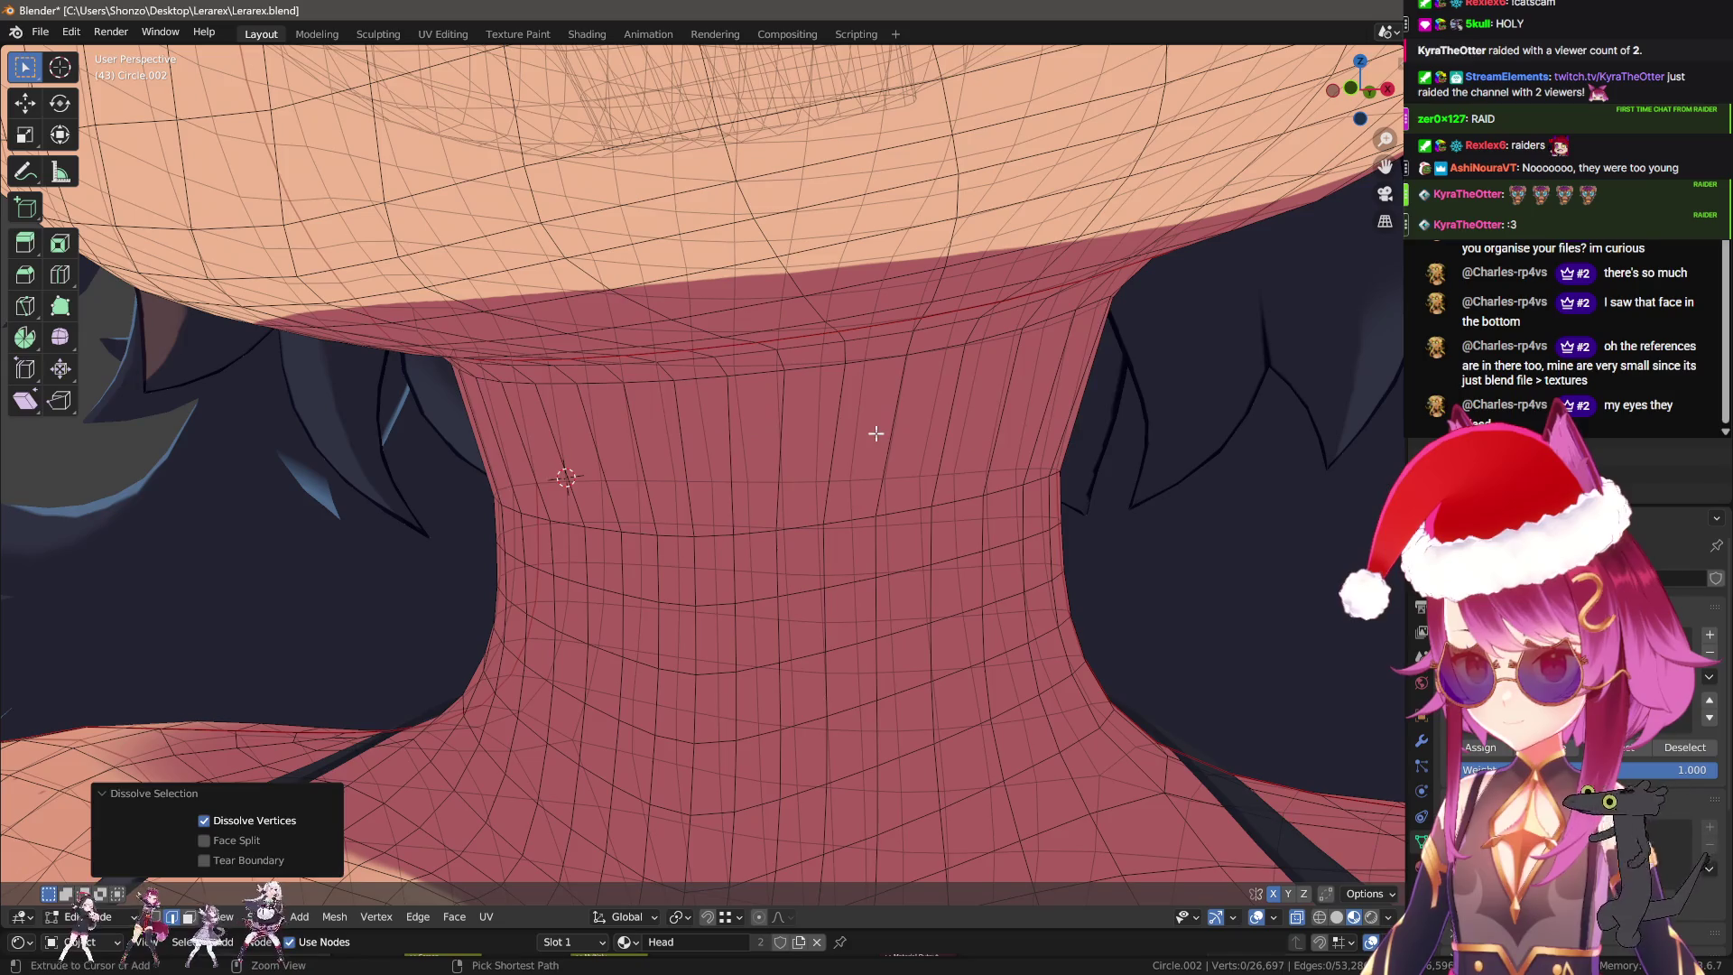
{"action": "key", "text": "ctrl+z"}
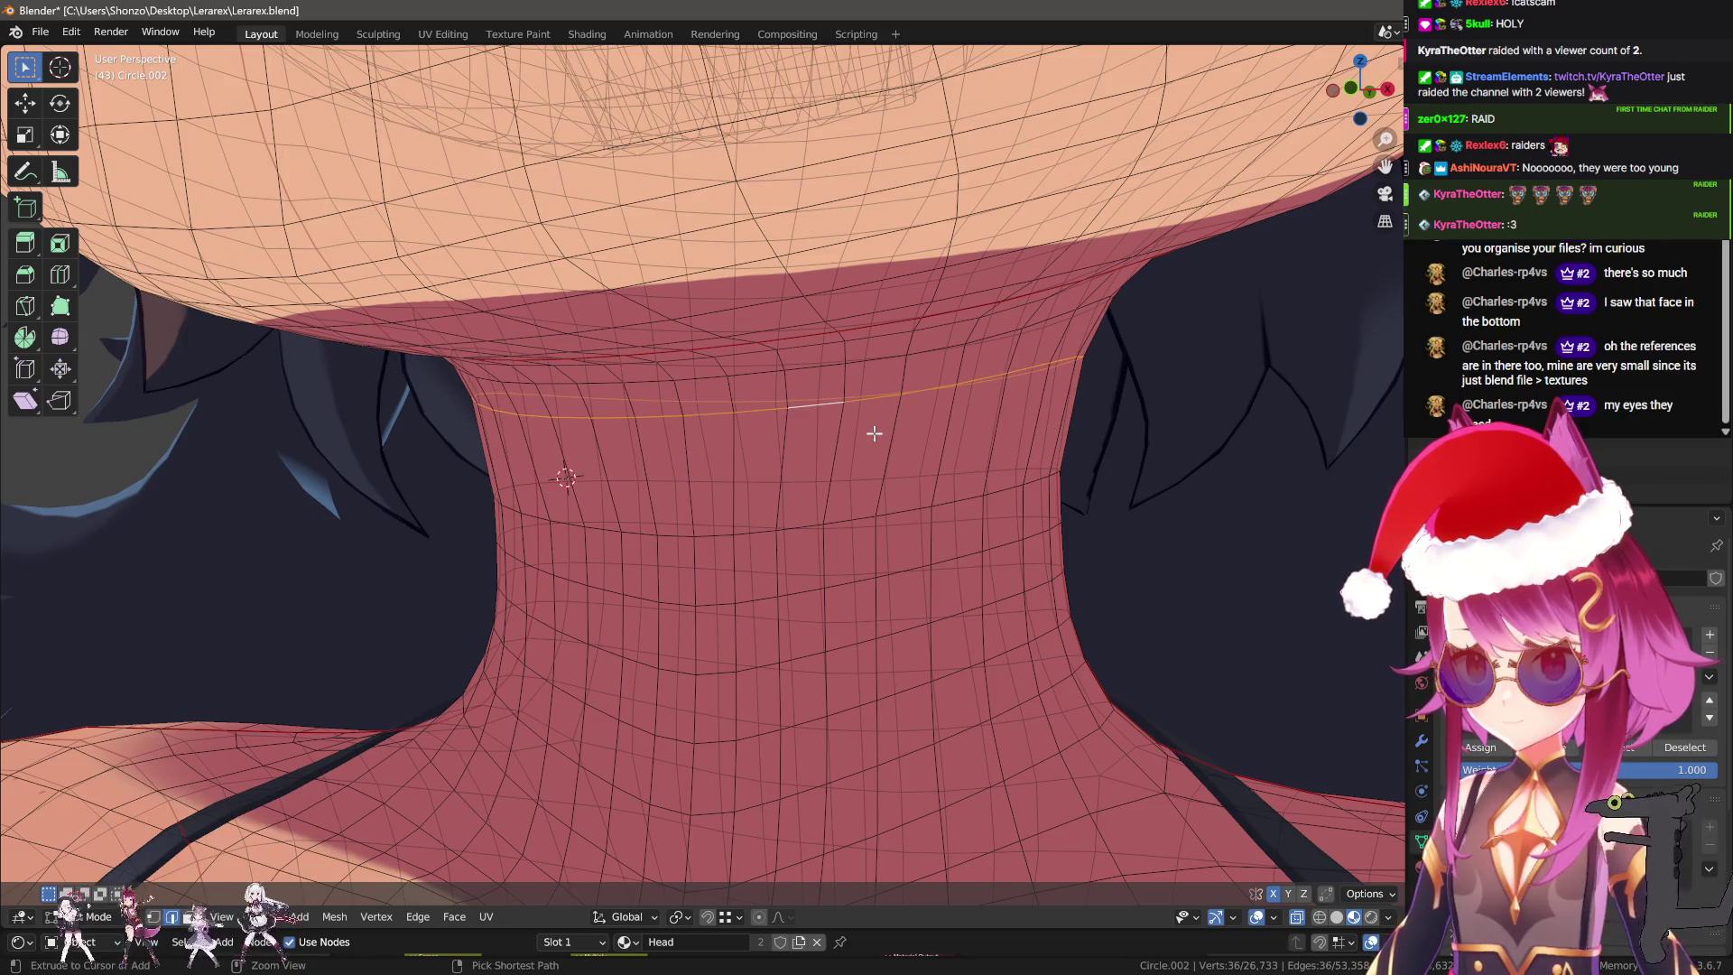
Cut two new edge loops around the neck, scaling each slightly smaller (0.993).
{"action": "key", "text": "ctrl+r"}
{"action": "left_click", "coordinate": [873, 433]}
{"action": "right_click", "coordinate": [873, 433]}
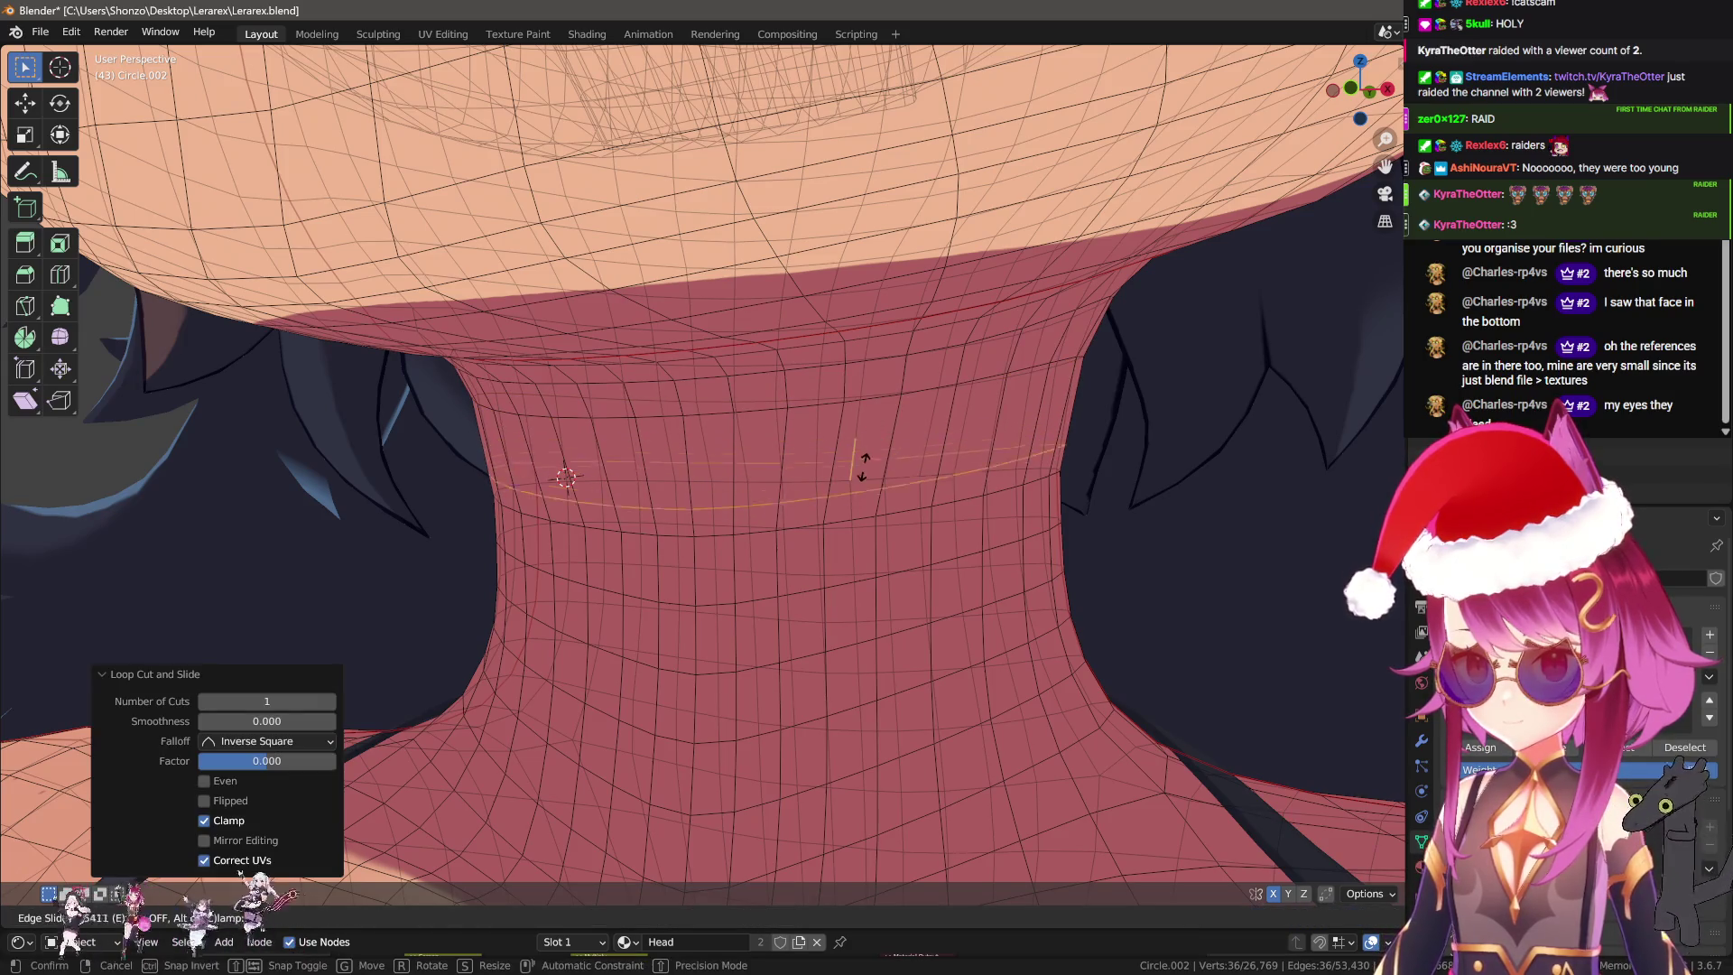
{"action": "key", "text": "g"}
{"action": "key", "text": "g"}
{"action": "left_click", "coordinate": [871, 452]}
{"action": "key", "text": "s"}
{"action": "left_click", "coordinate": [1018, 462]}
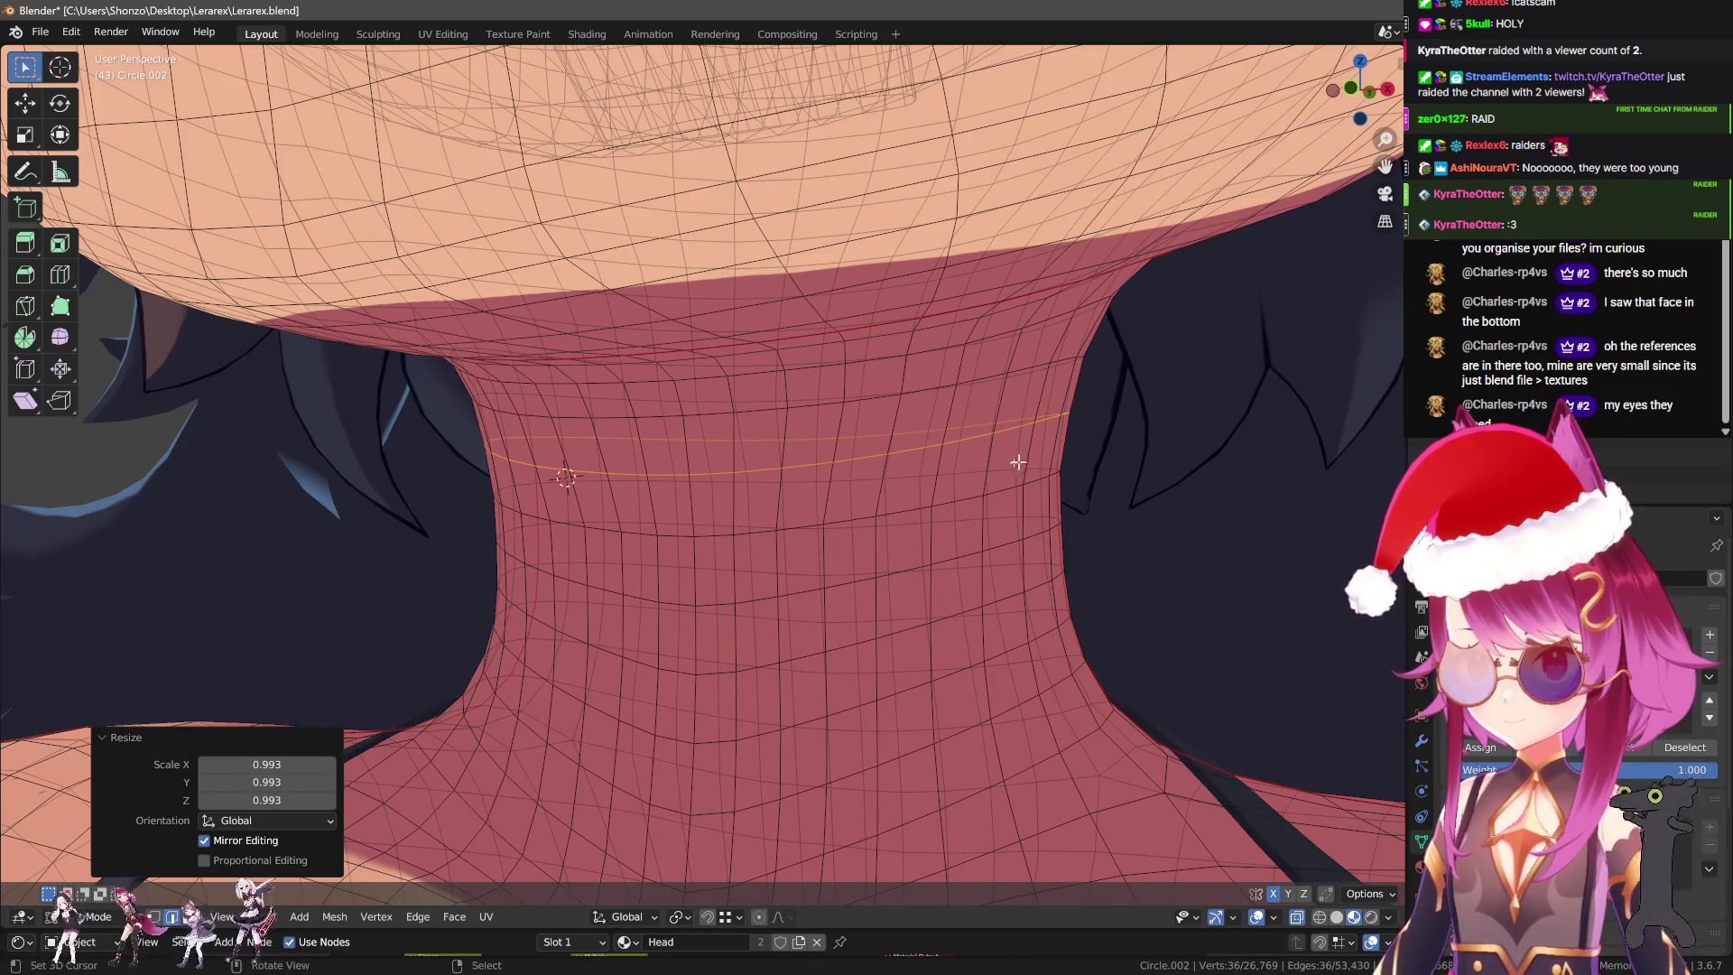
{"action": "key", "text": "ctrl+r"}
{"action": "left_click", "coordinate": [939, 401]}
{"action": "right_click", "coordinate": [939, 401]}
{"action": "key", "text": "s"}
{"action": "left_click", "coordinate": [1119, 389]}
Return to Object Mode after checking the neck from a closer side view.
{"action": "key", "text": "Tab"}
{"action": "mouse_move", "coordinate": [904, 487]}
{"action": "middle_mouse_down"}
{"action": "mouse_move", "coordinate": [887, 532]}
{"action": "mouse_move", "coordinate": [869, 516]}
{"action": "middle_mouse_up"}
{"action": "key", "text": "Tab"}
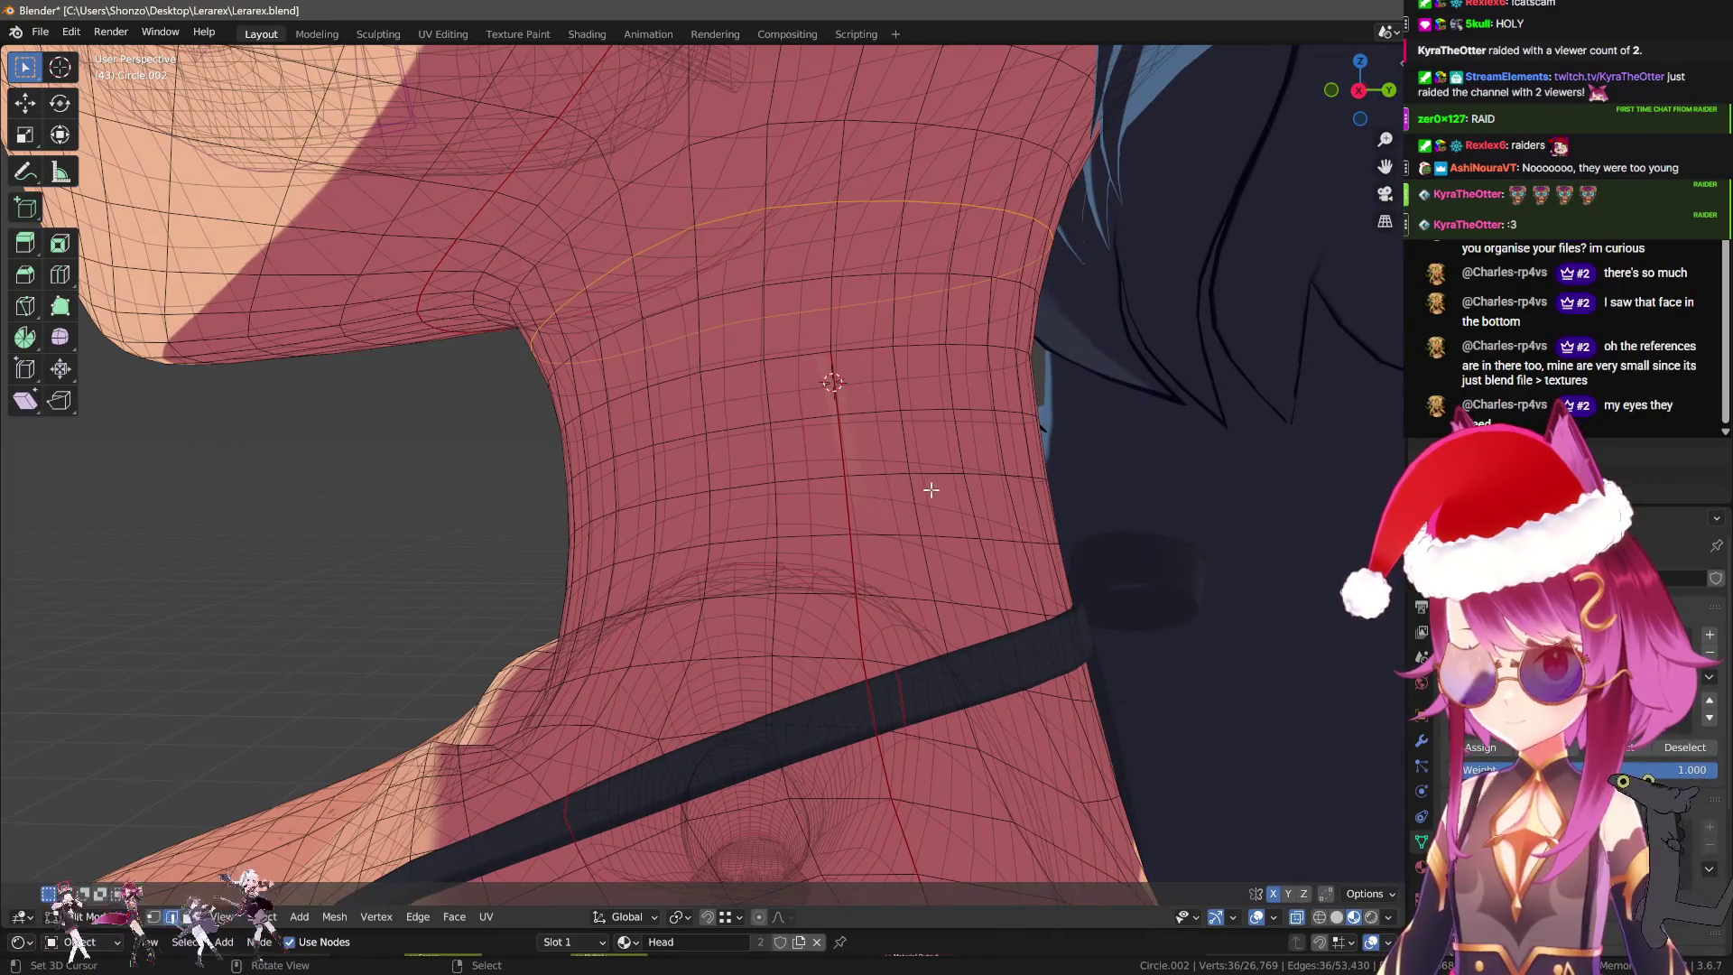
{"action": "key", "text": "Tab"}
Switch to the Texture Paint workspace, viewing the chin and collarbone.
{"action": "left_click", "coordinate": [516, 33]}
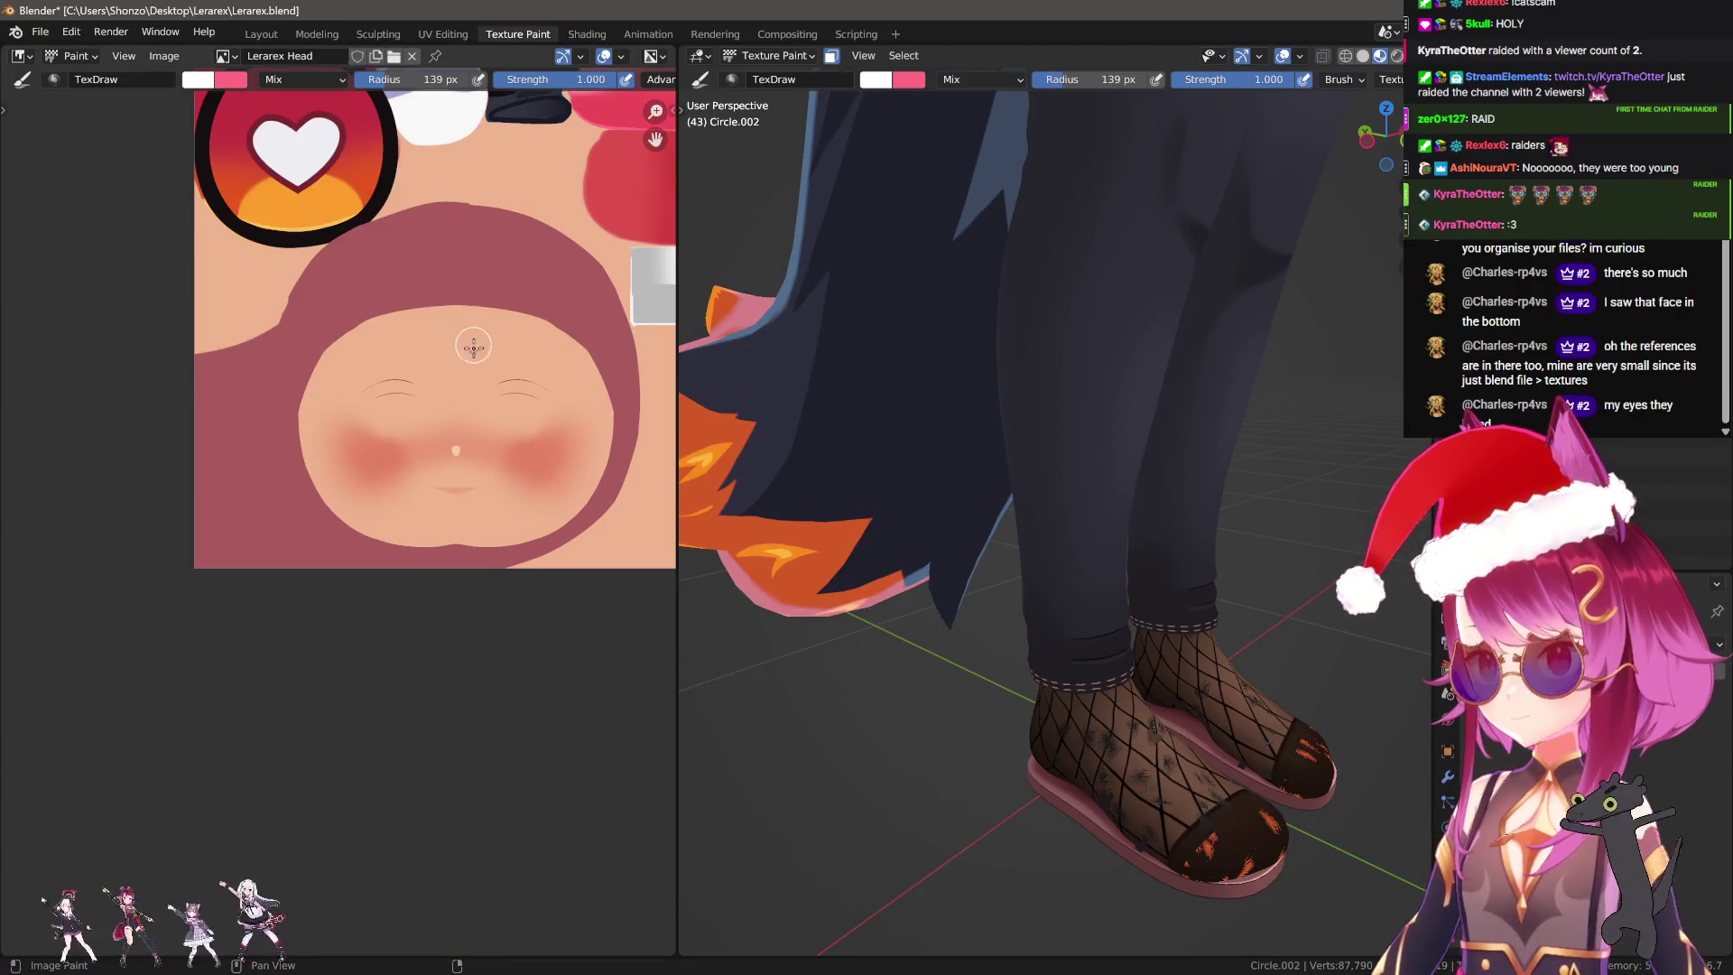
{"action": "scroll", "coordinate": [472, 340], "scroll_direction": "down", "scroll_amount": 1}
{"action": "scroll", "coordinate": [1124, 356], "scroll_direction": "down", "scroll_amount": 5}
{"action": "scroll", "coordinate": [1015, 476], "scroll_direction": "up", "scroll_amount": 6}
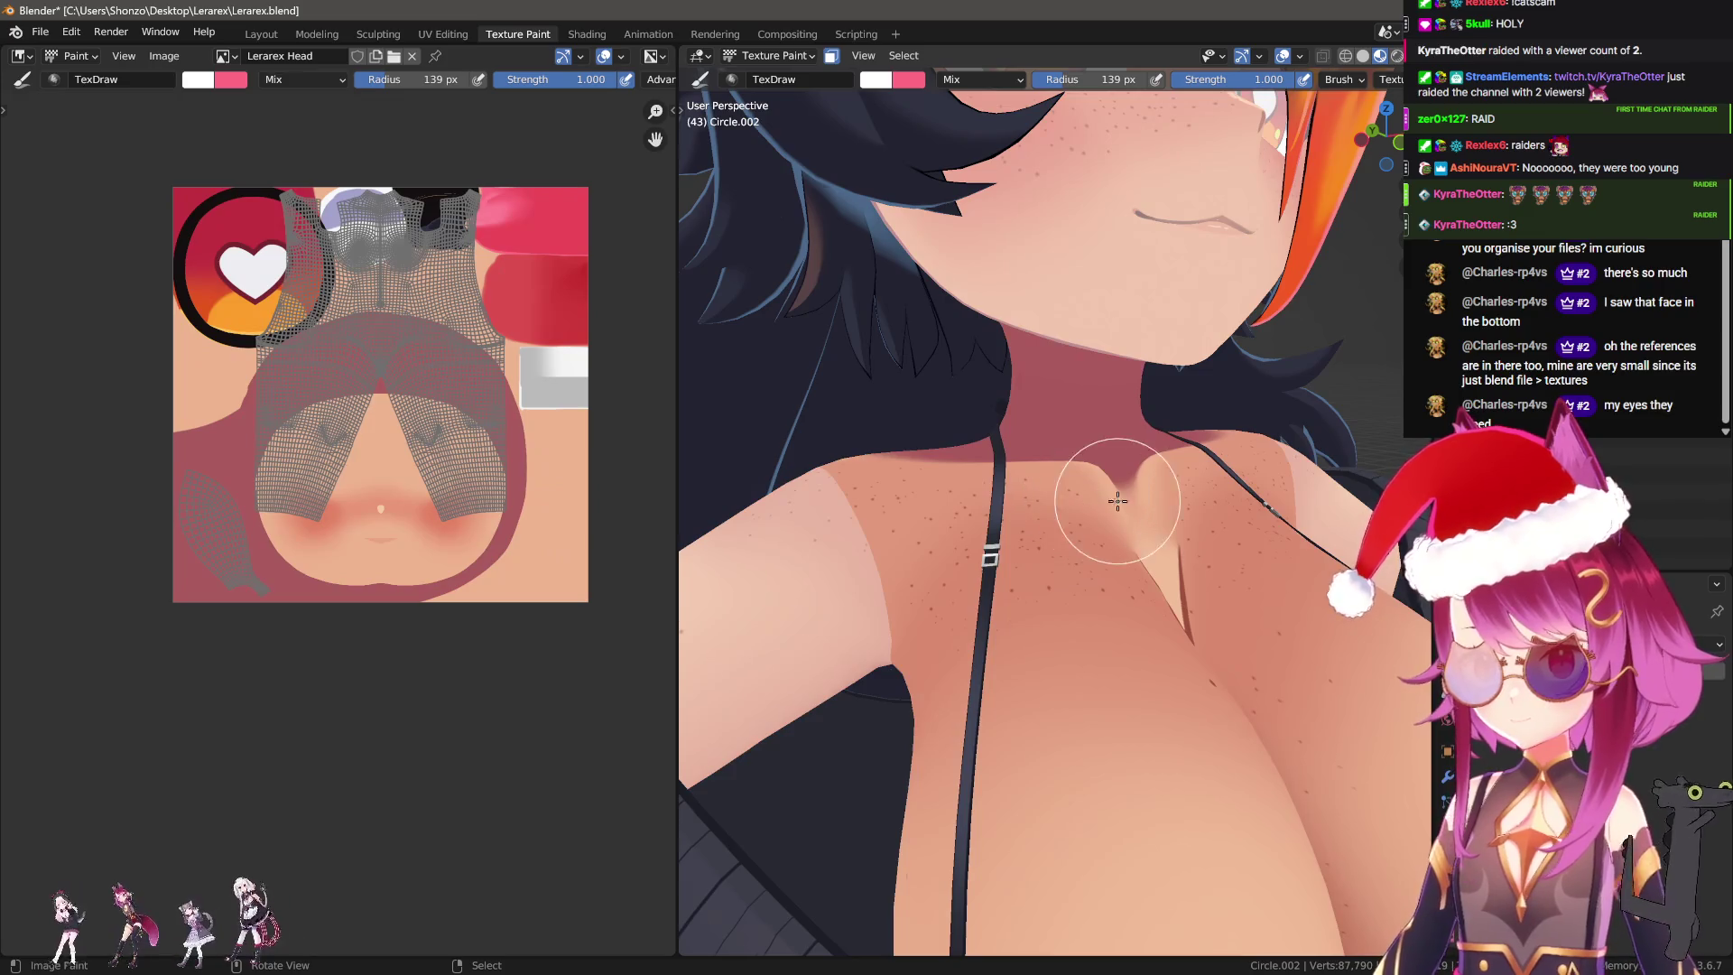
{"action": "middle_click_drag", "start_coordinate": [1110, 480], "coordinate": [946, 526]}
Show the sidebar and choose Lerarex Body from the Texture Slots.
{"action": "key", "text": "n"}
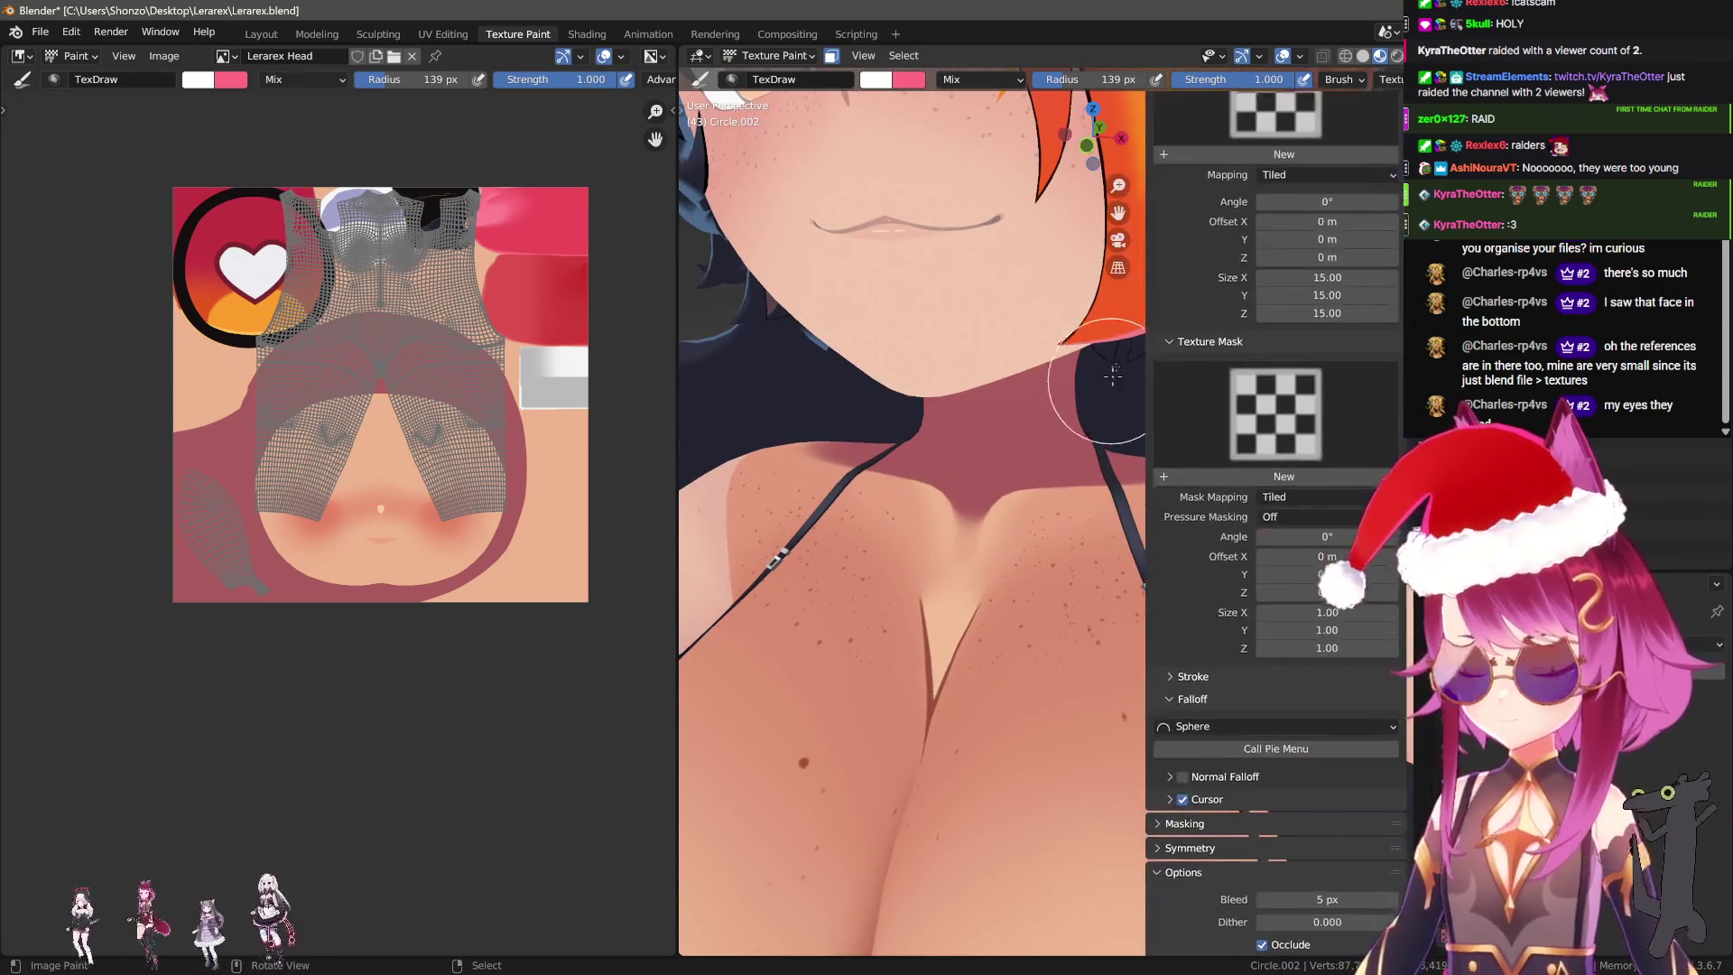
{"action": "scroll", "coordinate": [1334, 224], "scroll_direction": "up", "scroll_amount": 3}
{"action": "scroll", "coordinate": [1334, 224], "scroll_direction": "up", "scroll_amount": 5}
{"action": "scroll", "coordinate": [1287, 232], "scroll_direction": "up", "scroll_amount": 5}
{"action": "scroll", "coordinate": [1288, 232], "scroll_direction": "up", "scroll_amount": 5}
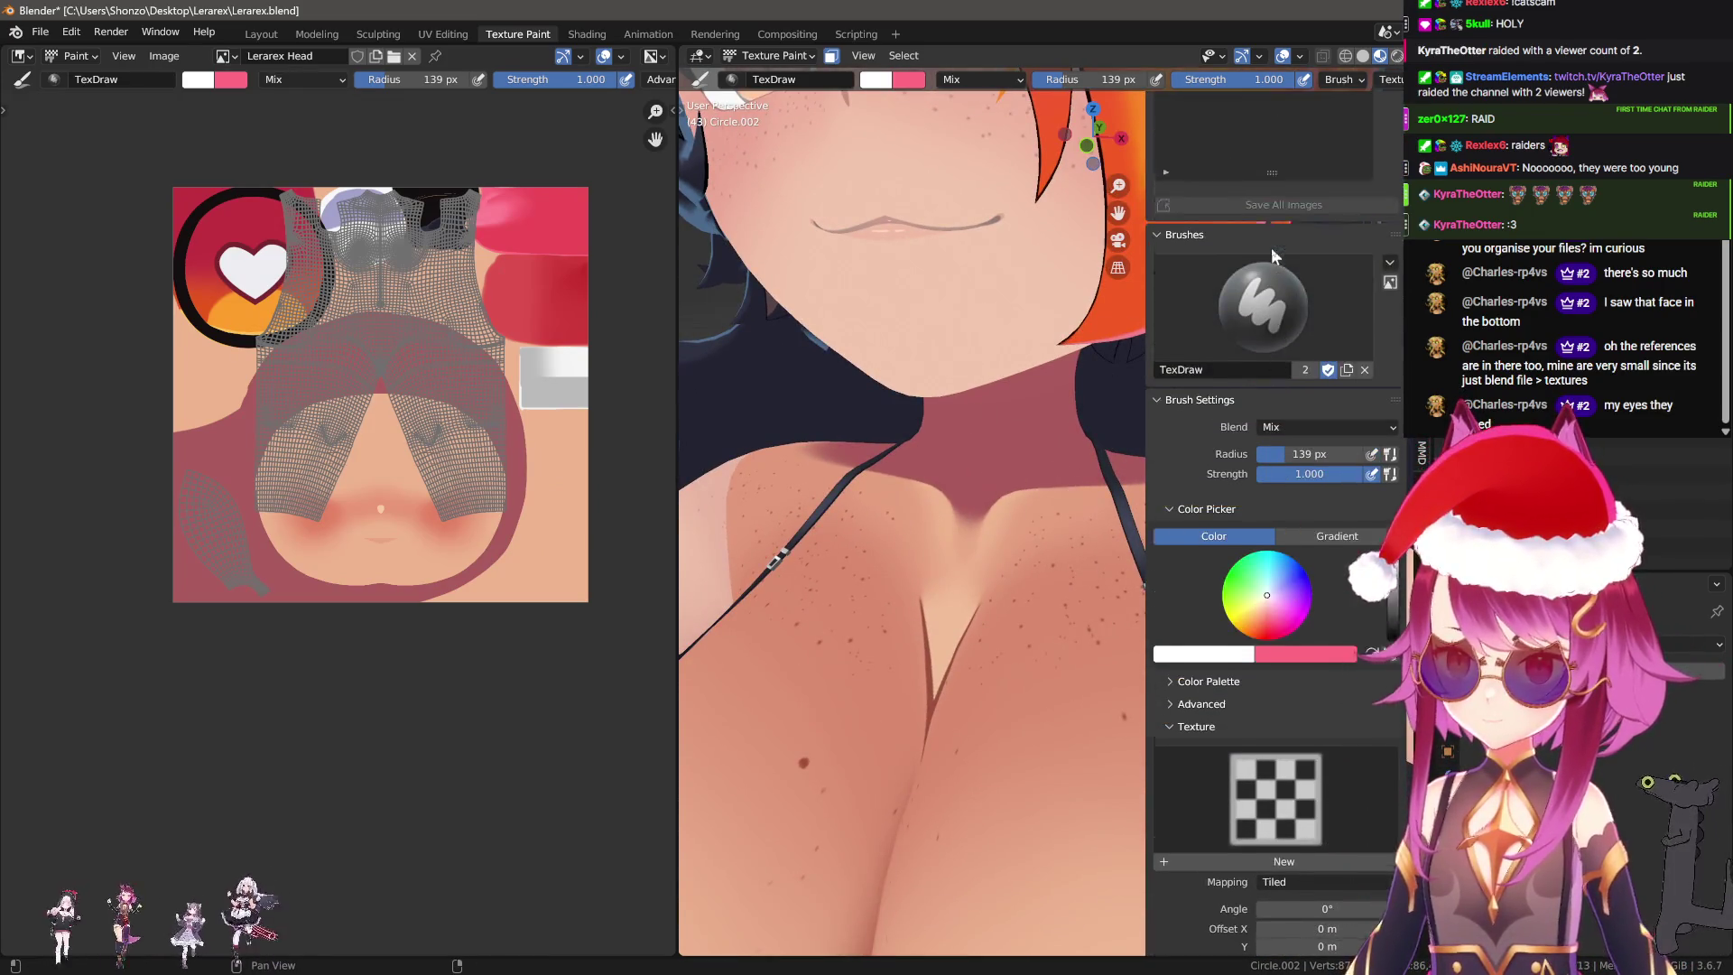
{"action": "scroll", "coordinate": [1271, 248], "scroll_direction": "up", "scroll_amount": 5}
{"action": "scroll", "coordinate": [1269, 253], "scroll_direction": "up", "scroll_amount": 5}
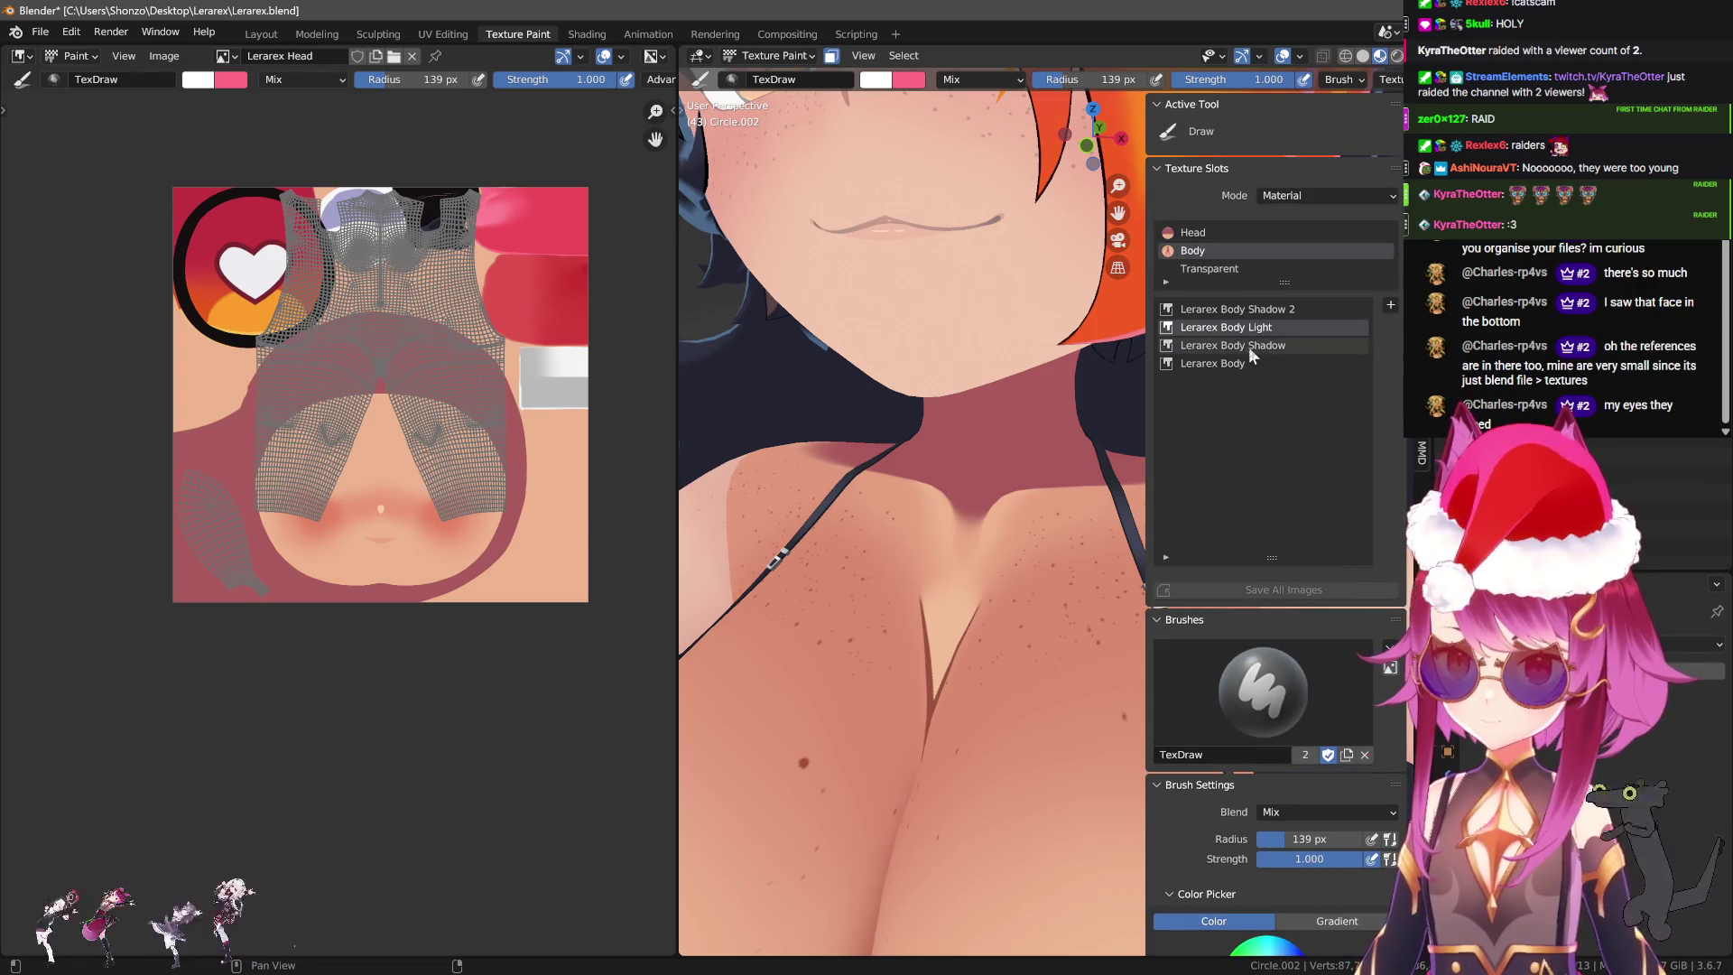
{"action": "left_click", "coordinate": [1249, 361]}
With a 20 px brush, sample dark pink and paint over the light streak at the neck.
{"action": "scroll", "coordinate": [411, 206], "scroll_direction": "up", "scroll_amount": 5}
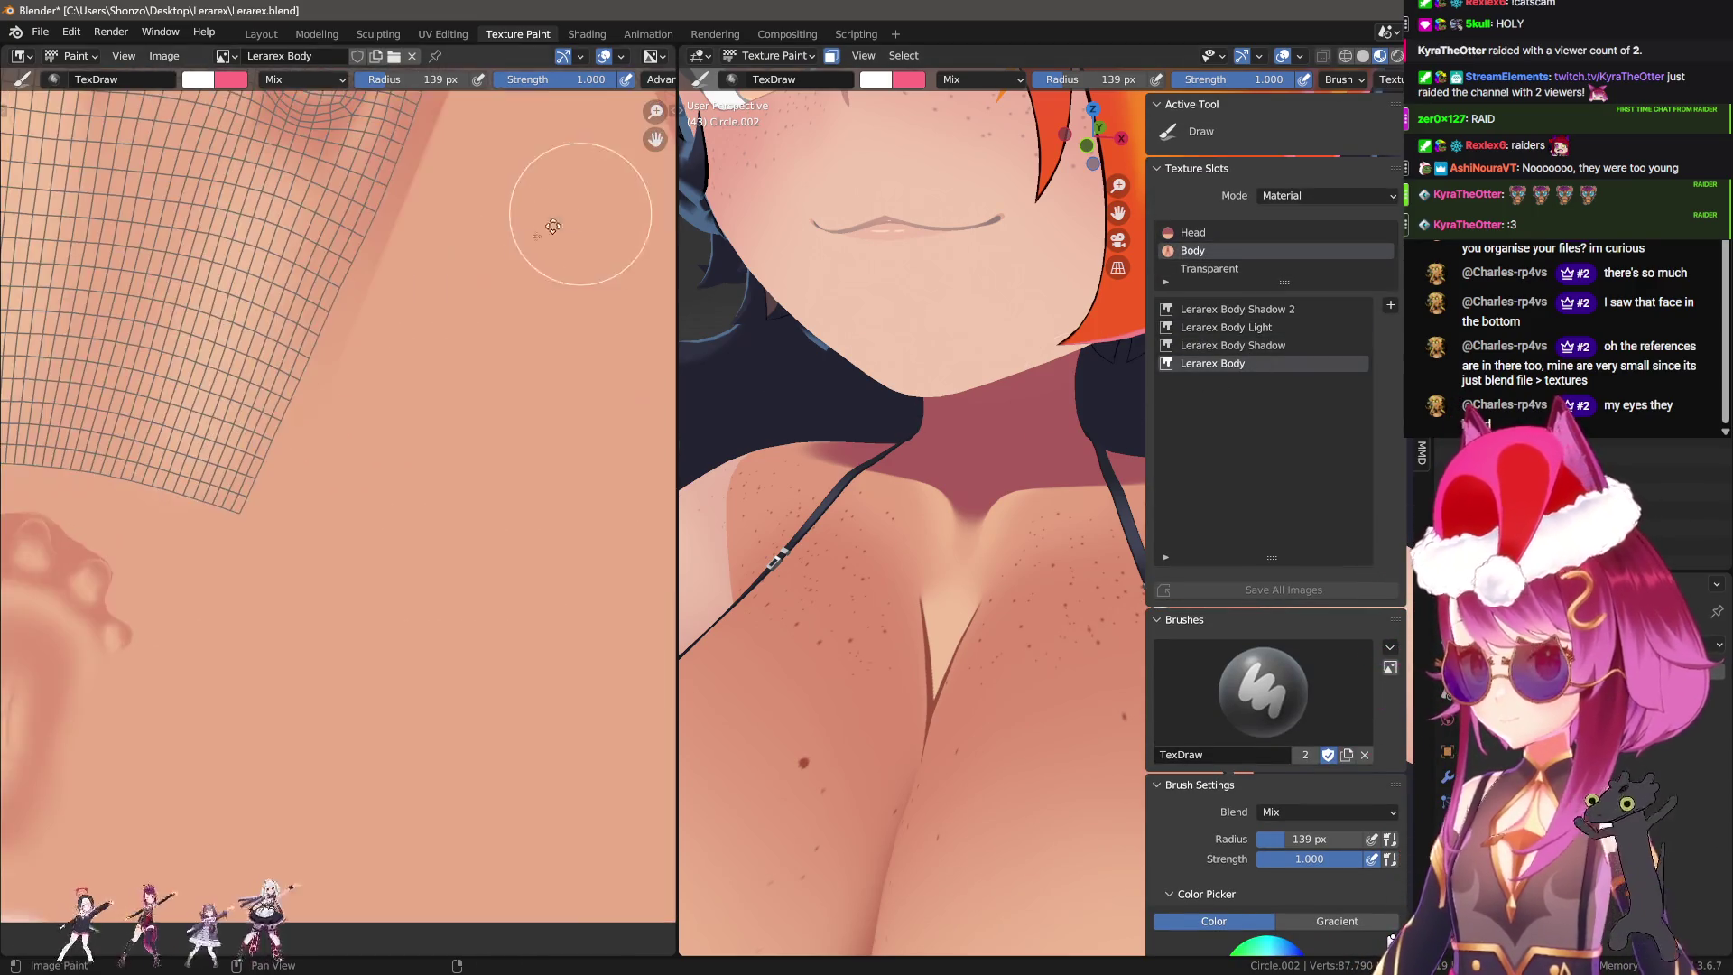
{"action": "middle_click_drag", "start_coordinate": [587, 193], "coordinate": [348, 487]}
{"action": "scroll", "coordinate": [349, 488], "scroll_direction": "up", "scroll_amount": 4}
{"action": "scroll", "coordinate": [349, 487], "scroll_direction": "up", "scroll_amount": 3}
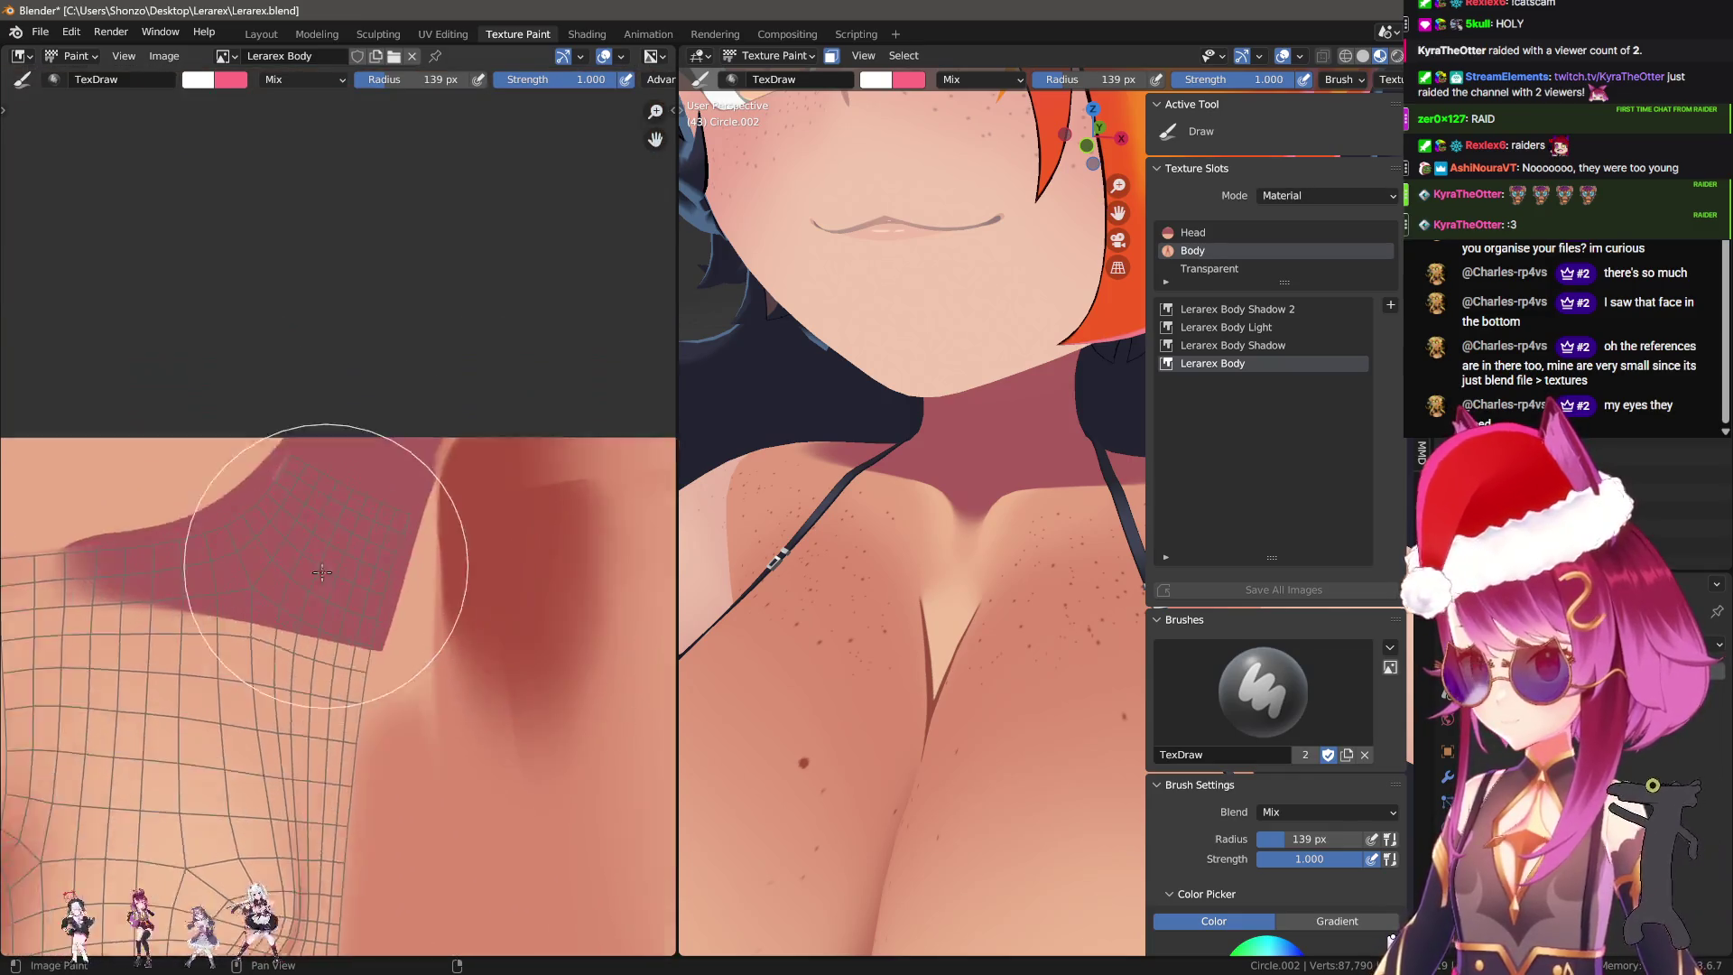
{"action": "key", "text": "f"}
{"action": "left_click", "coordinate": [351, 523]}
{"action": "scroll", "coordinate": [487, 353], "scroll_direction": "up", "scroll_amount": 2}
{"action": "key", "text": "s"}
{"action": "key", "text": "f"}
{"action": "left_click", "coordinate": [394, 353]}
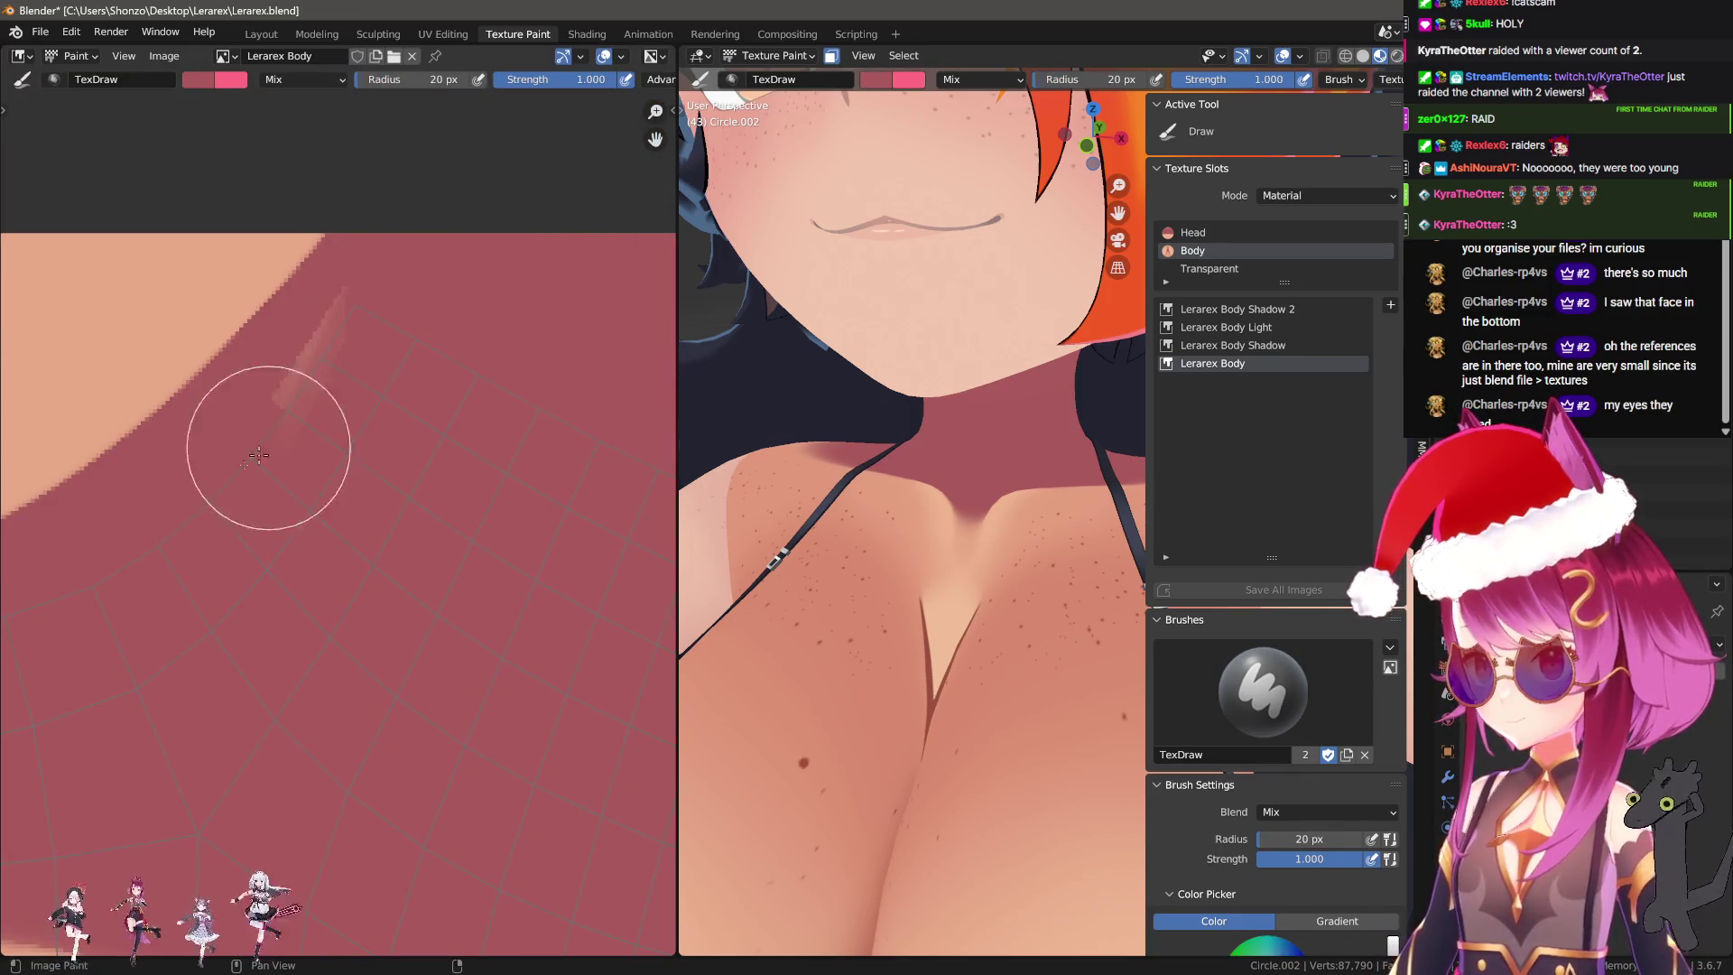
{"action": "left_click_drag", "start_coordinate": [329, 309], "coordinate": [270, 406]}
Resize the brush to 11 then 30 px around the dark collar, and save all images.
{"action": "key", "text": "f"}
{"action": "left_click", "coordinate": [259, 463]}
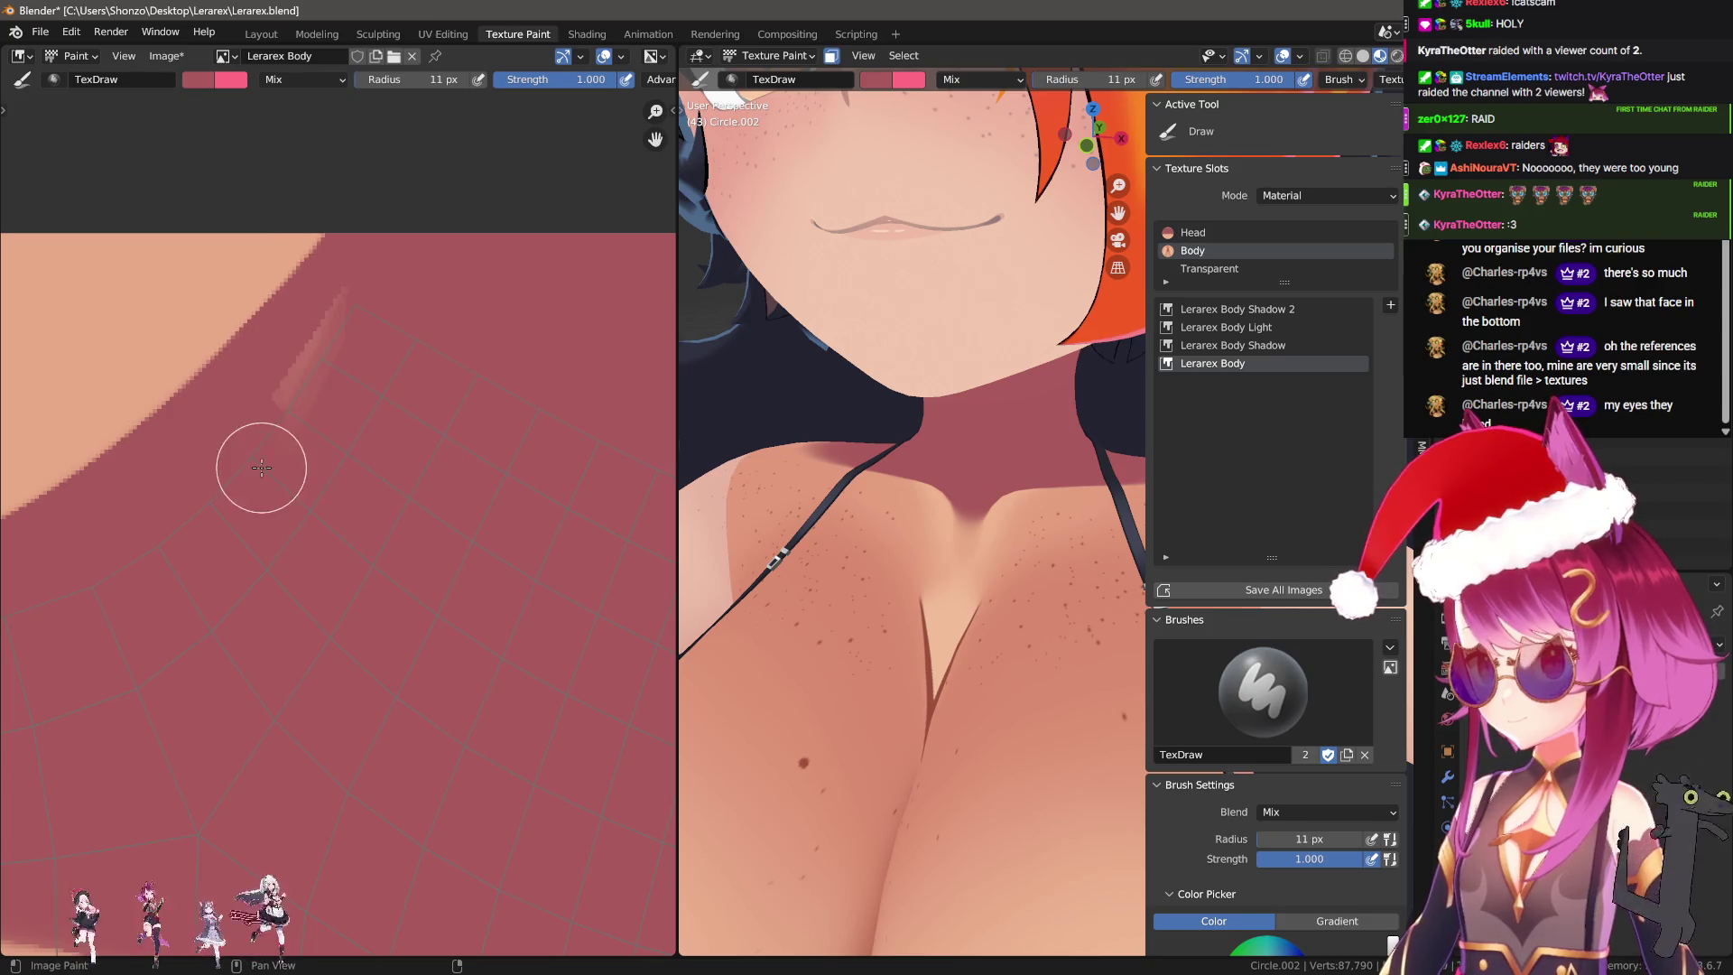
{"action": "scroll", "coordinate": [405, 232], "scroll_direction": "down", "scroll_amount": 3}
{"action": "mouse_move", "coordinate": [298, 433]}
{"action": "middle_mouse_down"}
{"action": "mouse_move", "coordinate": [237, 510]}
{"action": "mouse_move", "coordinate": [400, 510]}
{"action": "middle_mouse_up"}
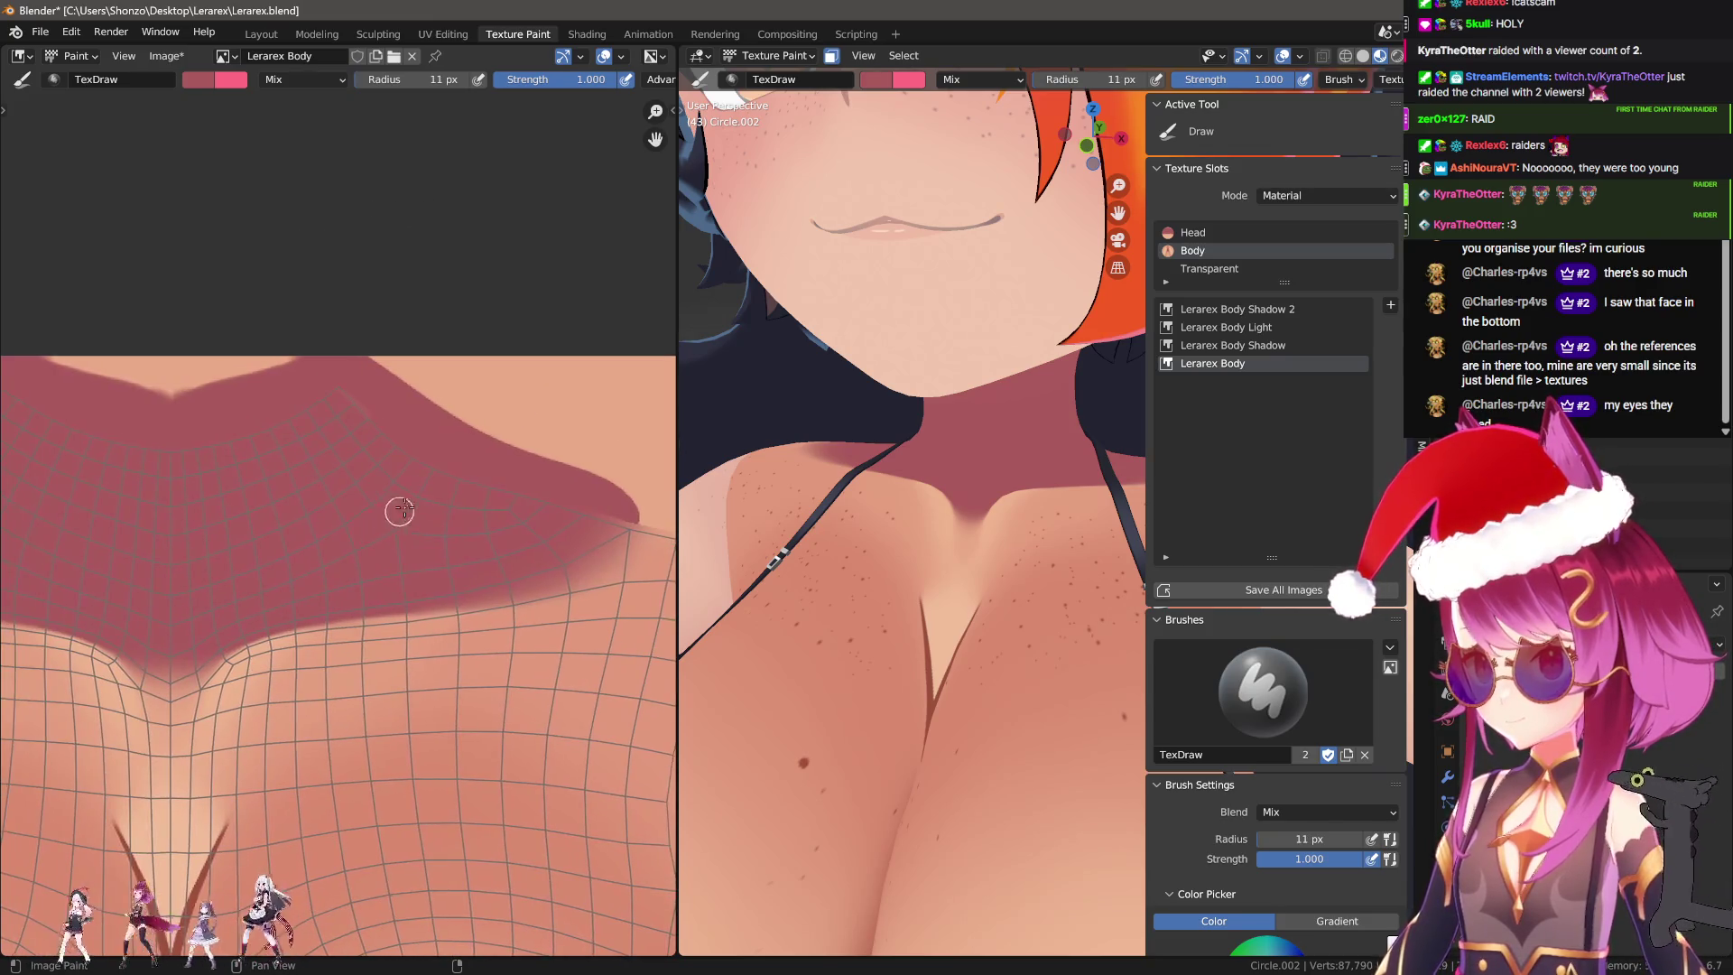
{"action": "scroll", "coordinate": [328, 444], "scroll_direction": "up", "scroll_amount": 2}
{"action": "scroll", "coordinate": [437, 437], "scroll_direction": "up", "scroll_amount": 2}
{"action": "key", "text": "f"}
{"action": "left_click", "coordinate": [387, 387]}
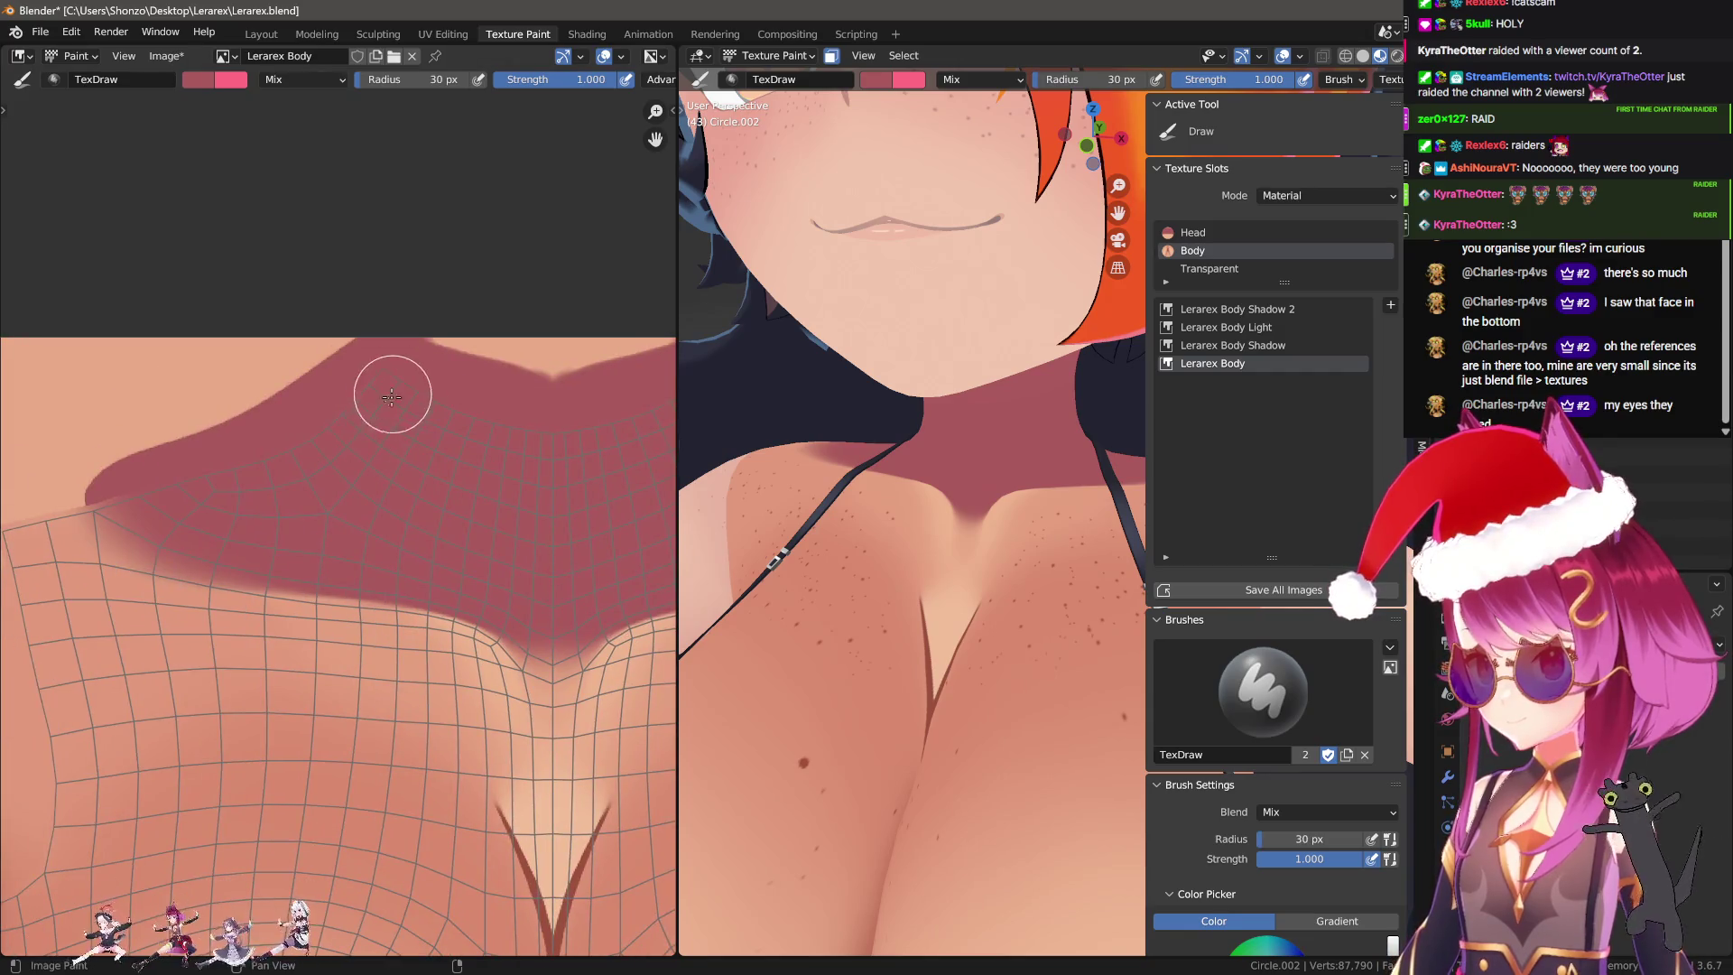
{"action": "scroll", "coordinate": [140, 485], "scroll_direction": "up", "scroll_amount": 1}
{"action": "scroll", "coordinate": [140, 485], "scroll_direction": "up", "scroll_amount": 1}
{"action": "middle_click_drag", "start_coordinate": [367, 386], "coordinate": [367, 368]}
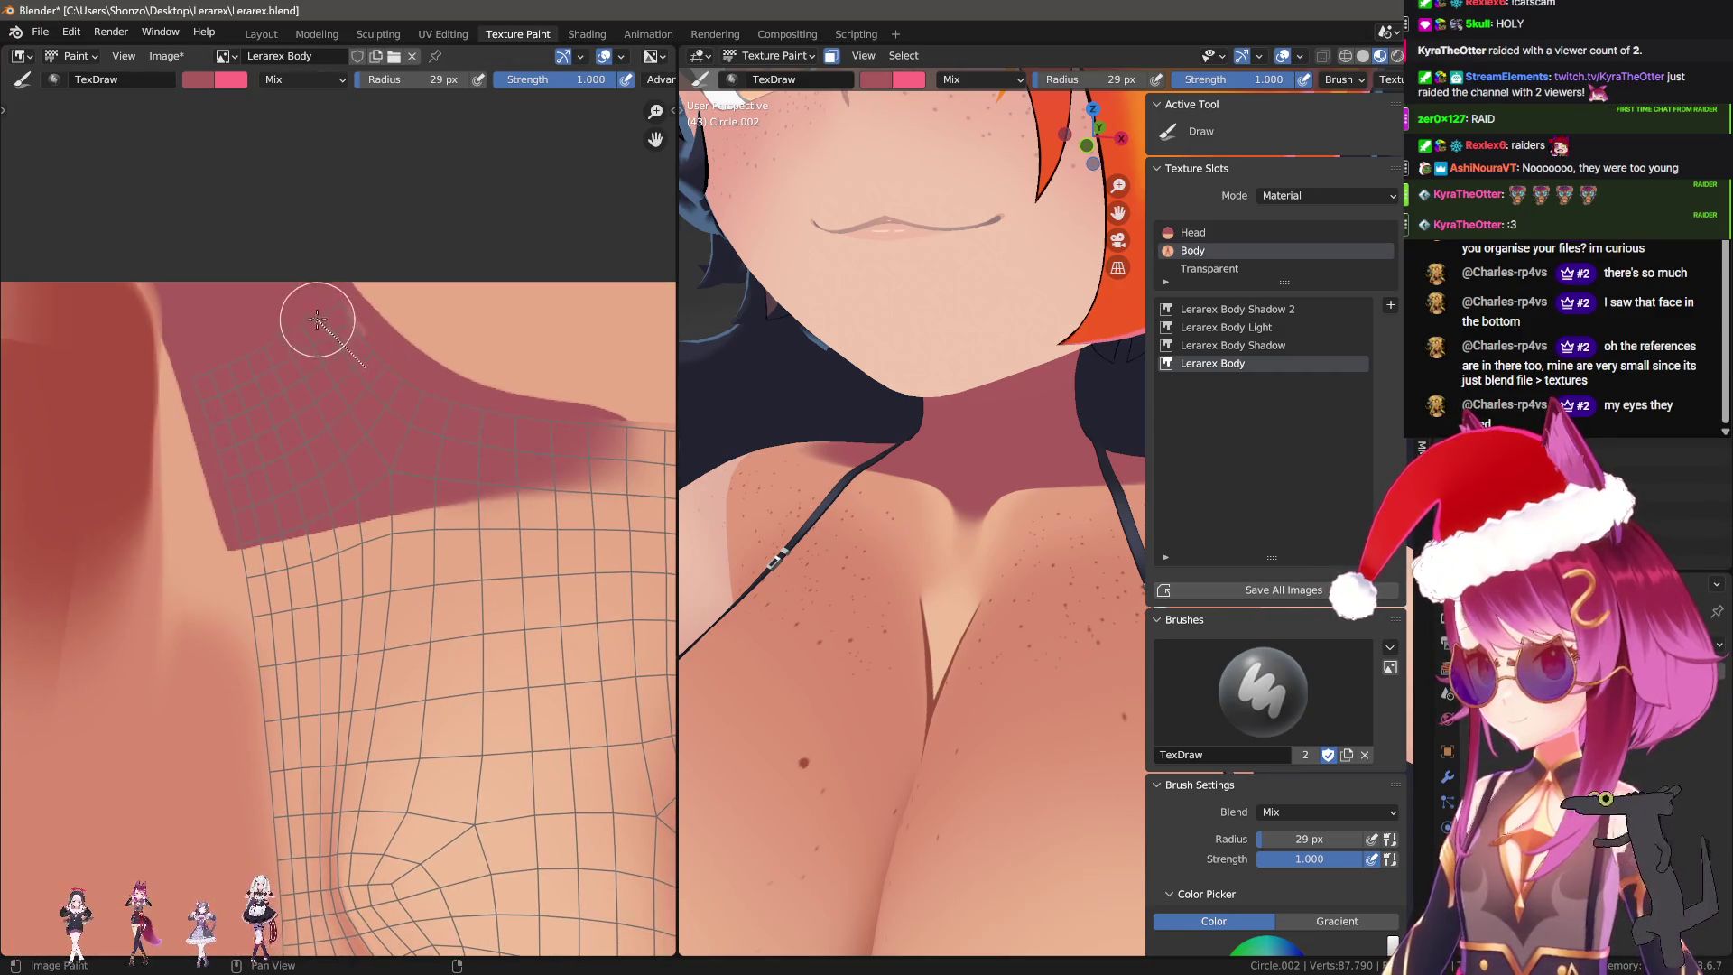
{"action": "left_click", "coordinate": [165, 56]}
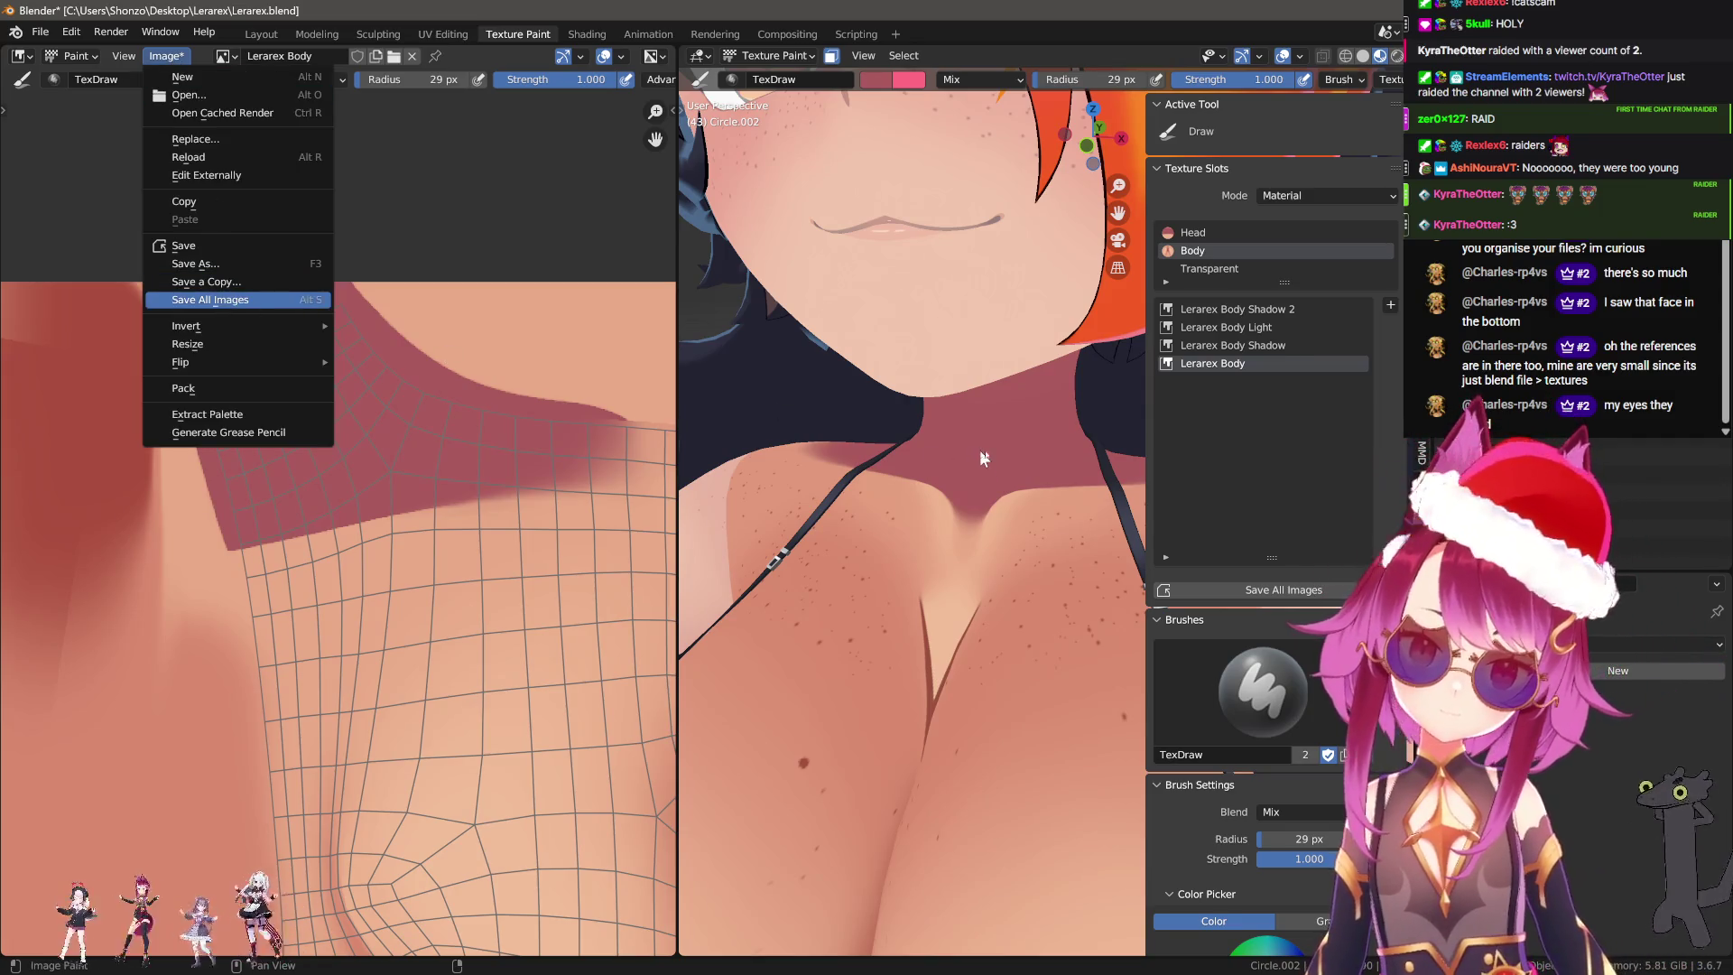
{"action": "key", "text": "Return"}
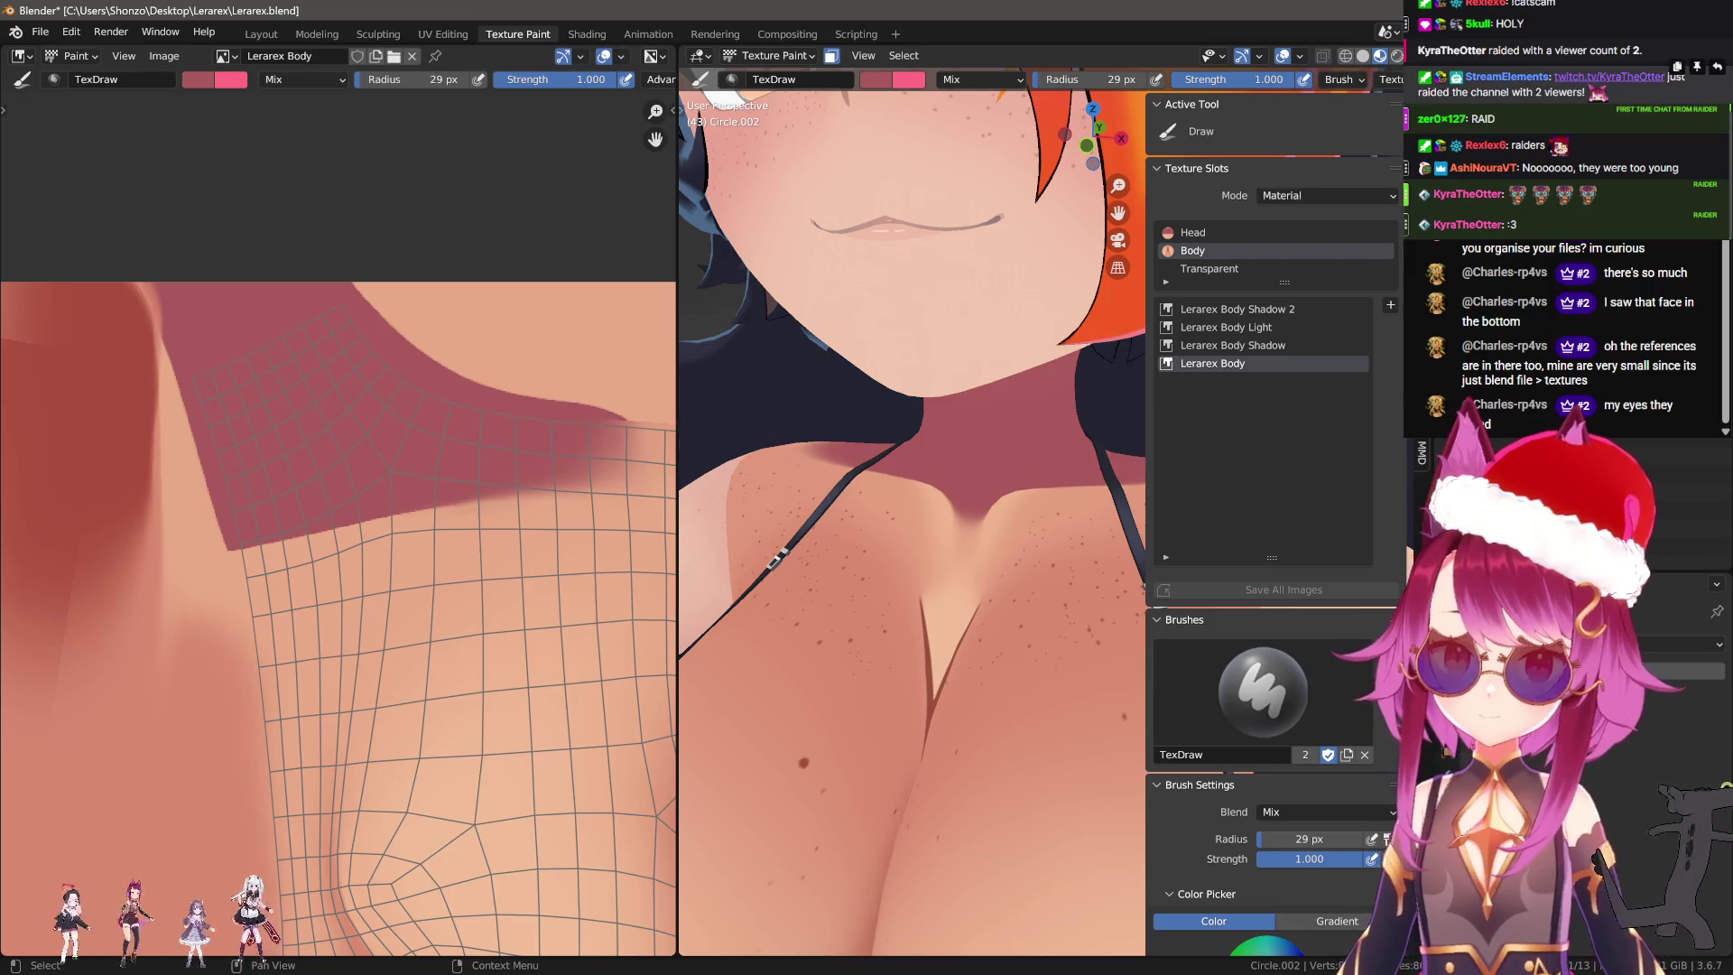
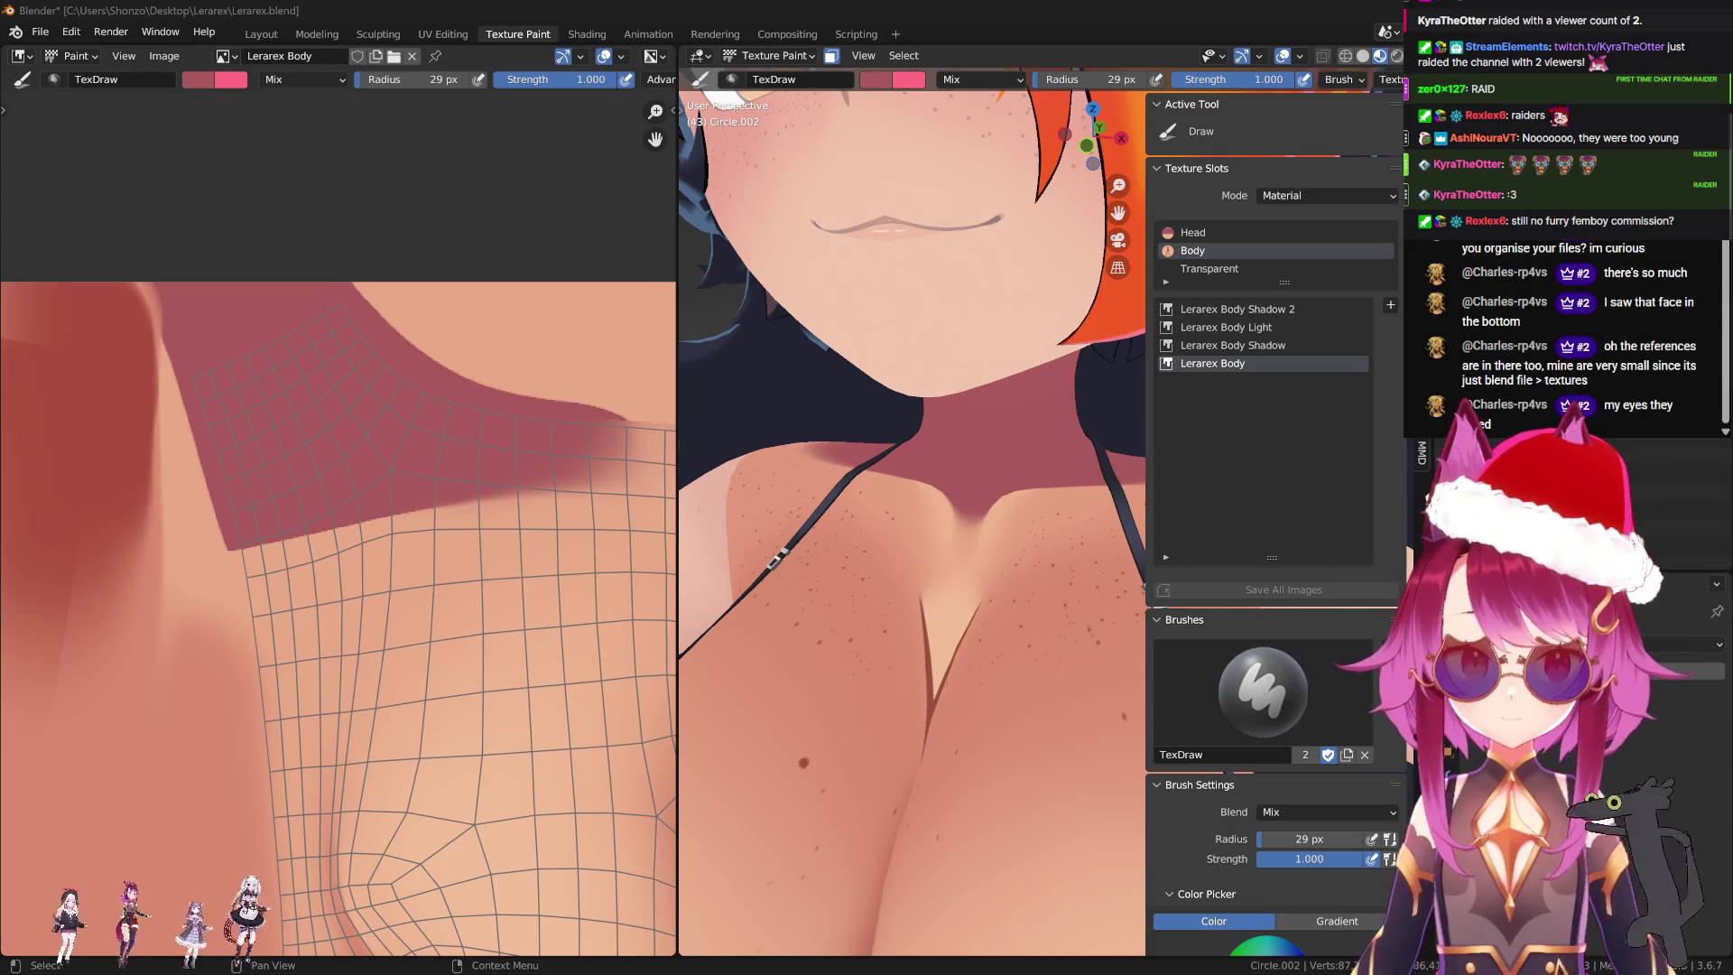
Hide the sidebar and leave Texture Paint for Object Mode.
{"action": "scroll", "coordinate": [982, 484], "scroll_direction": "down", "scroll_amount": 3}
{"action": "key", "text": "n"}
{"action": "key", "text": "ctrl+Tab"}
{"action": "left_click", "coordinate": [867, 464]}
{"action": "scroll", "coordinate": [947, 460], "scroll_direction": "down", "scroll_amount": 3}
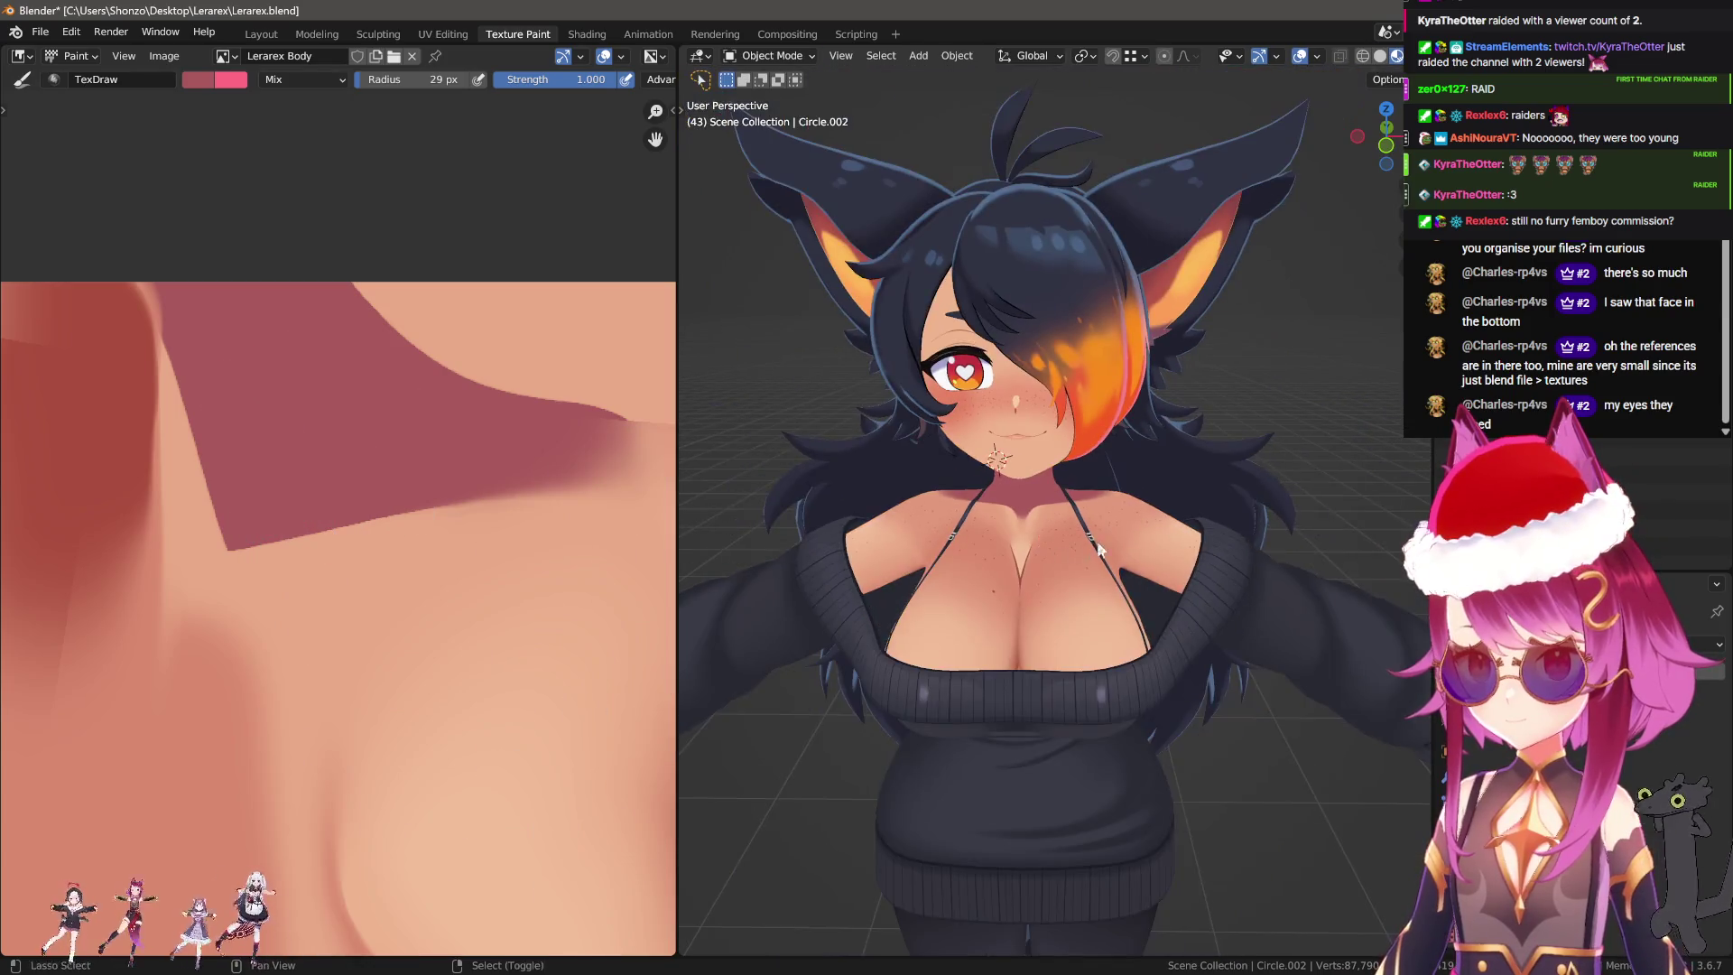
{"action": "scroll", "coordinate": [948, 460], "scroll_direction": "up", "scroll_amount": 4}
Select the character's body and front hair, then switch to the Layout workspace.
{"action": "middle_click_drag", "start_coordinate": [947, 460], "coordinate": [1111, 433]}
{"action": "scroll", "coordinate": [1111, 433], "scroll_direction": "down", "scroll_amount": 5}
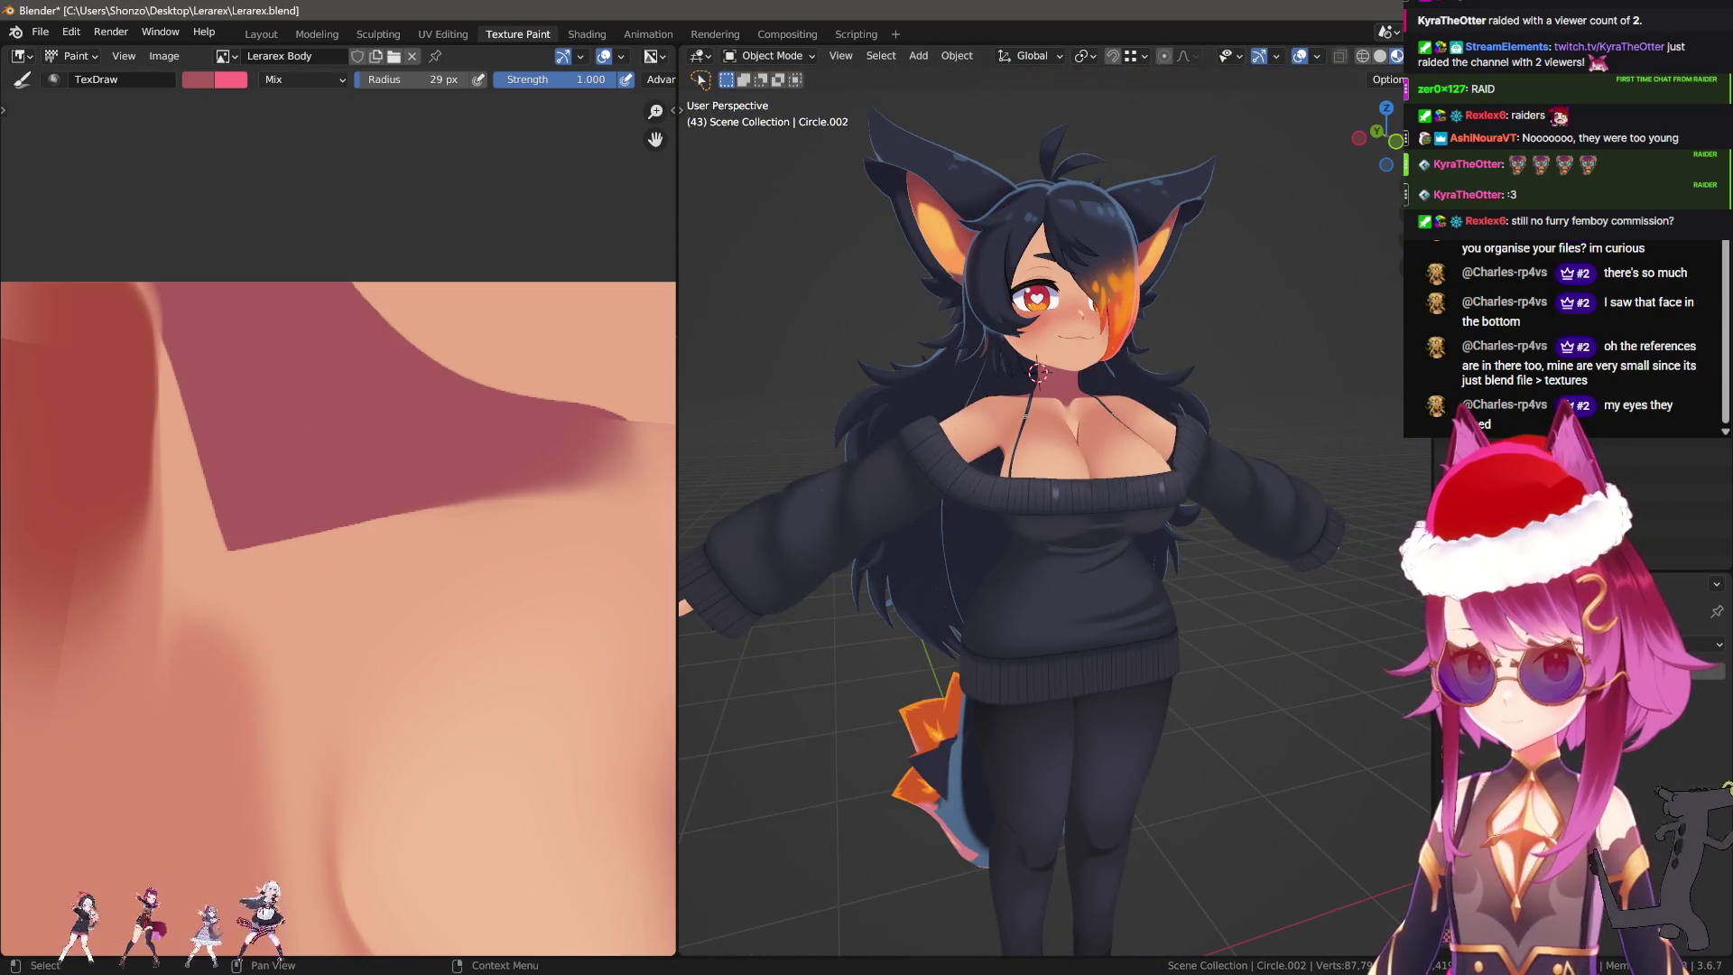
{"action": "scroll", "coordinate": [1038, 452], "scroll_direction": "down", "scroll_amount": 4}
{"action": "right_click", "coordinate": [1065, 559]}
{"action": "left_click", "coordinate": [1083, 380]}
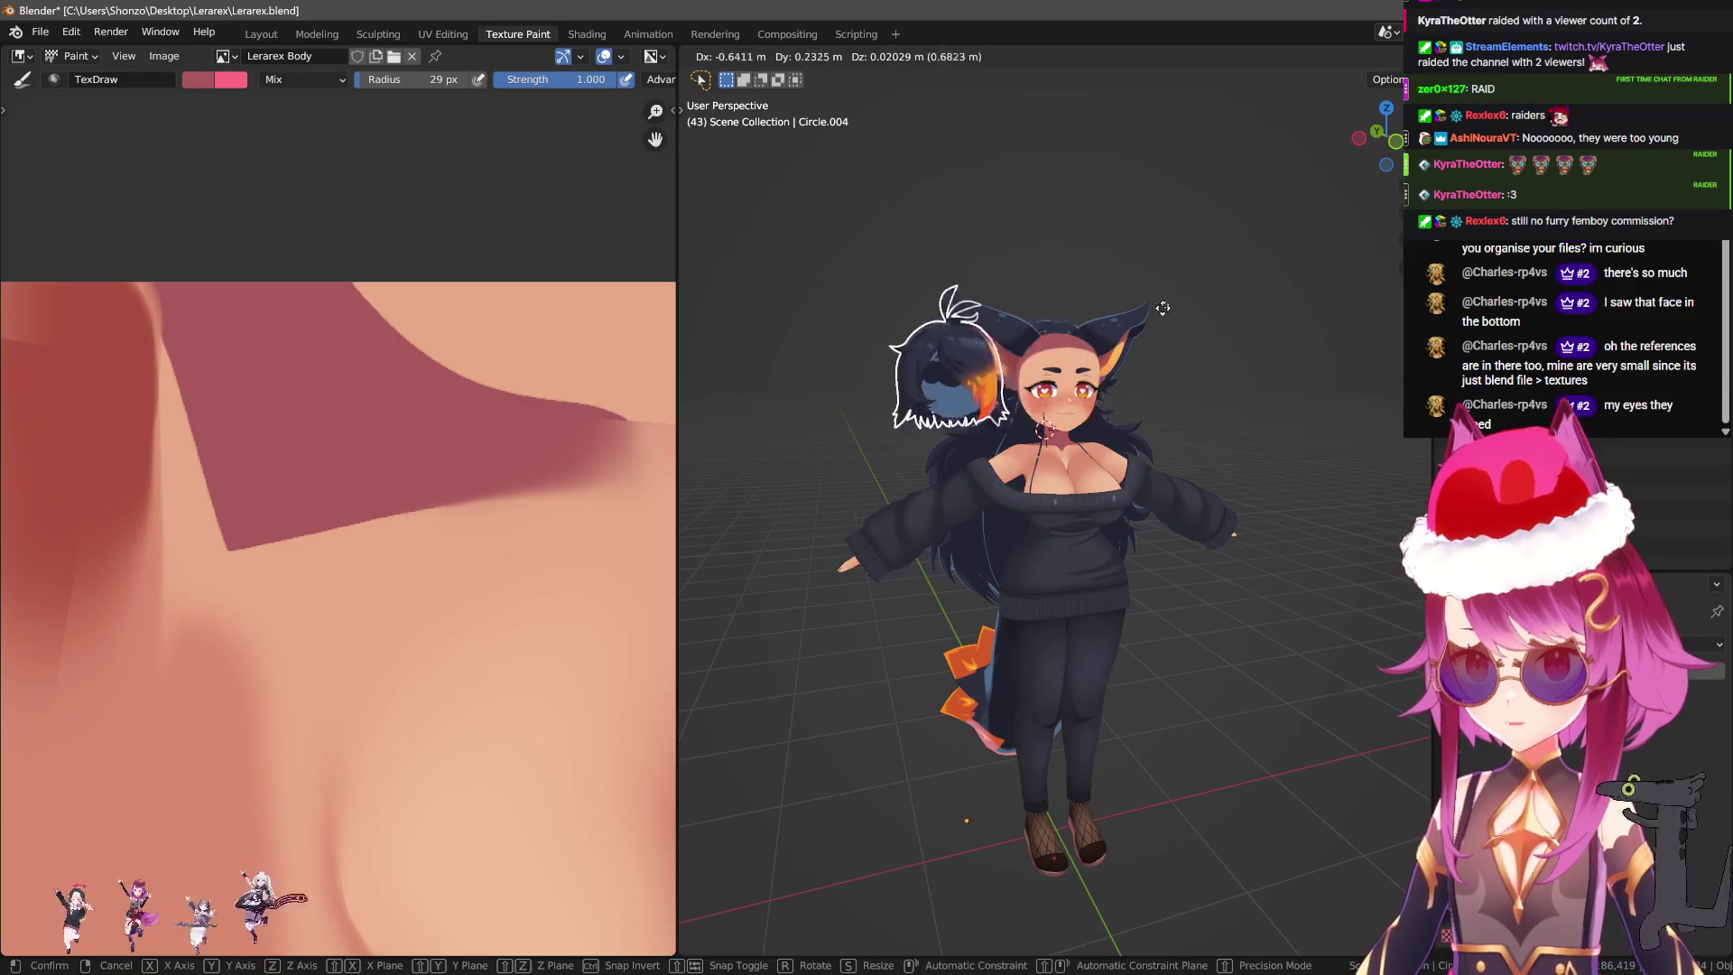
{"action": "scroll", "coordinate": [1221, 220], "scroll_direction": "up", "scroll_amount": 3}
{"action": "mouse_move", "coordinate": [1221, 220]}
{"action": "middle_mouse_down"}
{"action": "mouse_move", "coordinate": [1285, 360]}
{"action": "mouse_move", "coordinate": [1005, 455]}
{"action": "mouse_move", "coordinate": [1069, 458]}
{"action": "mouse_move", "coordinate": [1109, 563]}
{"action": "mouse_move", "coordinate": [1038, 524]}
{"action": "middle_mouse_up"}
{"action": "right_click", "coordinate": [1005, 455]}
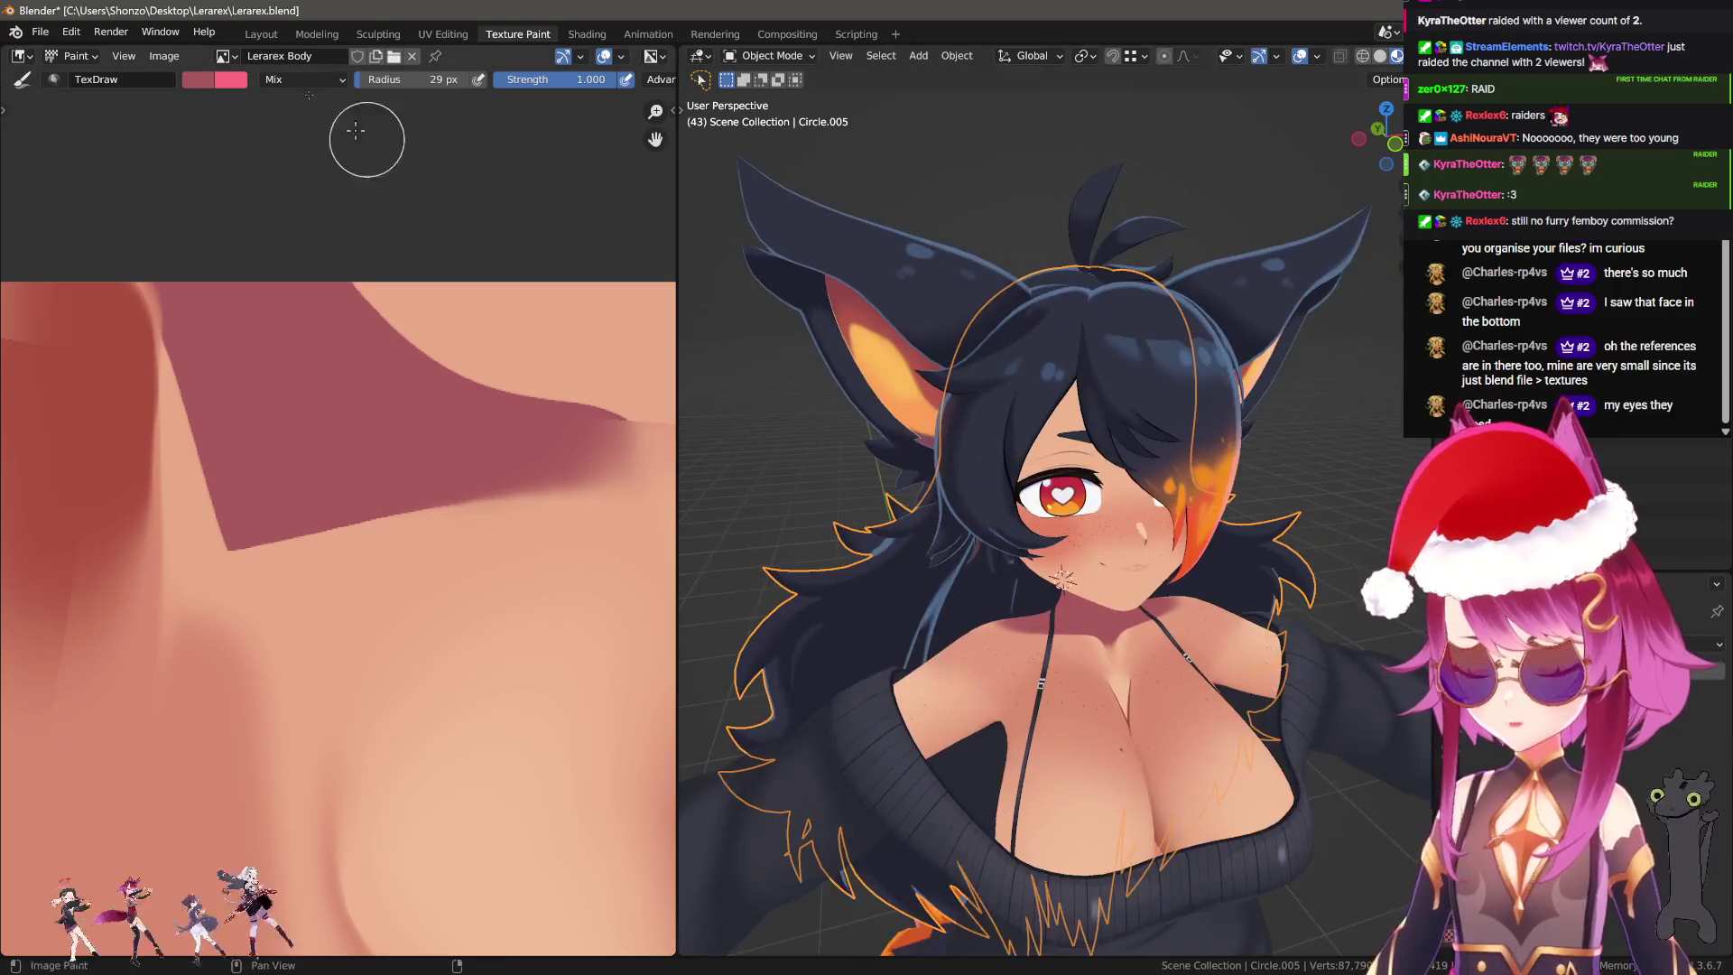
{"action": "left_click", "coordinate": [242, 34]}
From behind the head, select the front hair and then the long back hair.
{"action": "scroll", "coordinate": [1117, 395], "scroll_direction": "down", "scroll_amount": 5}
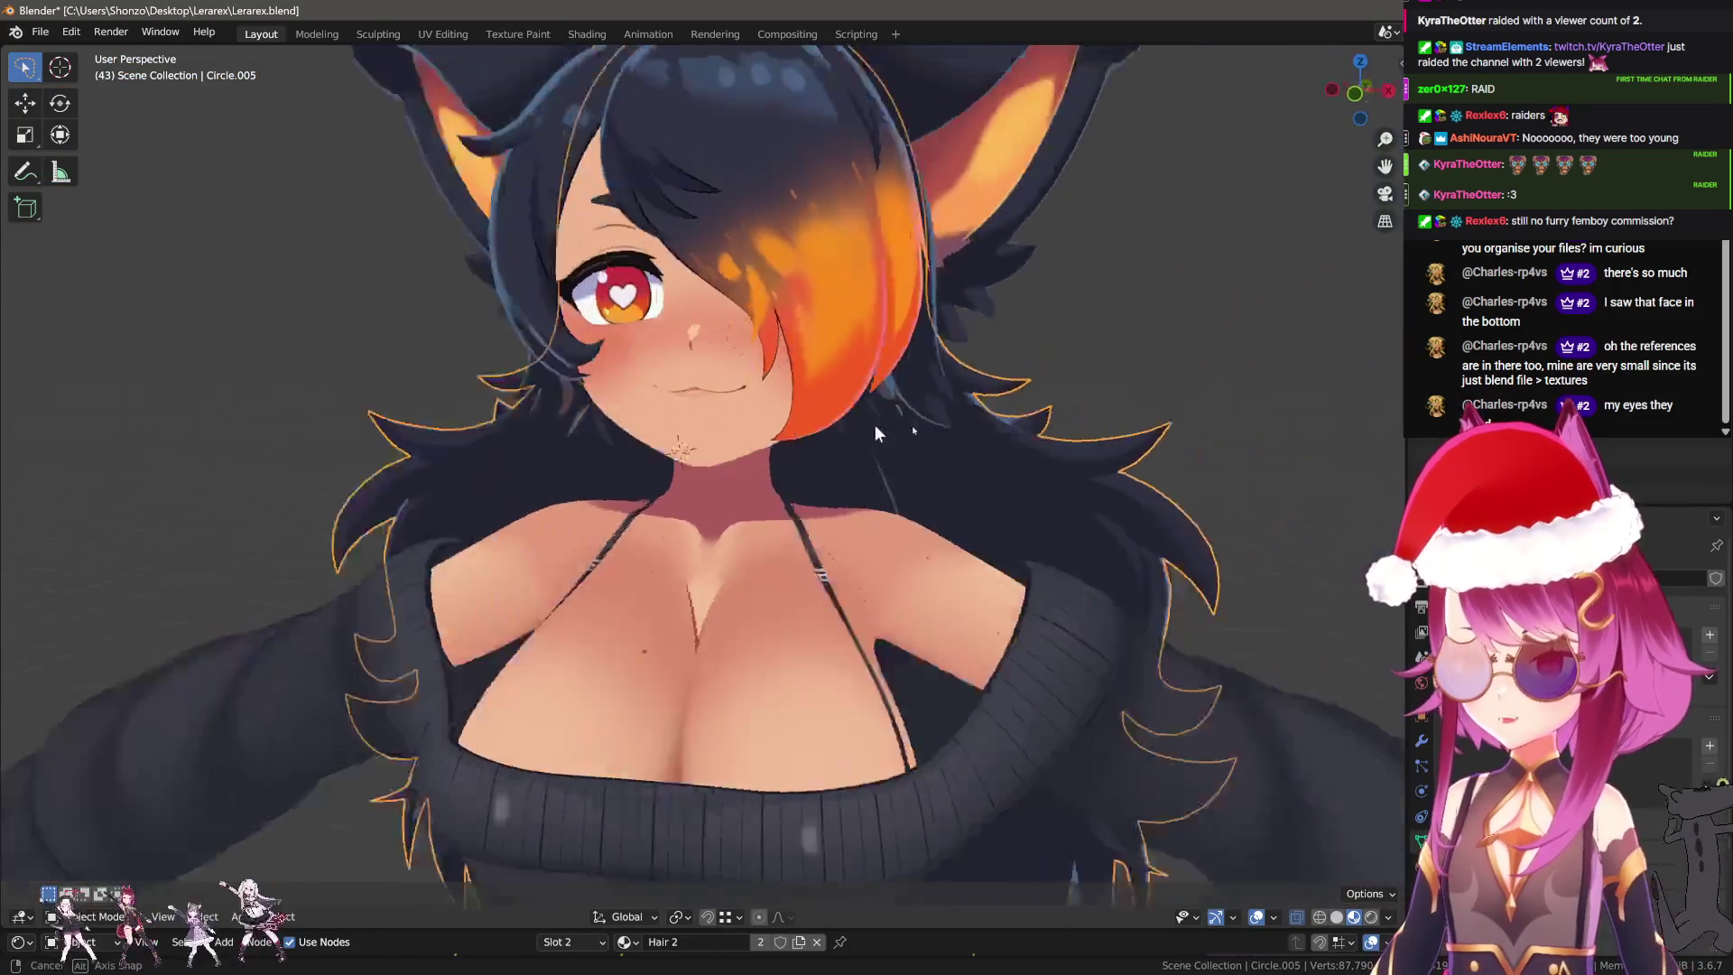
{"action": "mouse_move", "coordinate": [874, 425]}
{"action": "middle_mouse_down"}
{"action": "mouse_move", "coordinate": [733, 488]}
{"action": "mouse_move", "coordinate": [762, 388]}
{"action": "middle_mouse_up"}
{"action": "left_click", "coordinate": [732, 487]}
{"action": "key", "text": "Tab"}
{"action": "scroll", "coordinate": [609, 570], "scroll_direction": "up", "scroll_amount": 3}
{"action": "scroll", "coordinate": [582, 612], "scroll_direction": "down", "scroll_amount": 3}
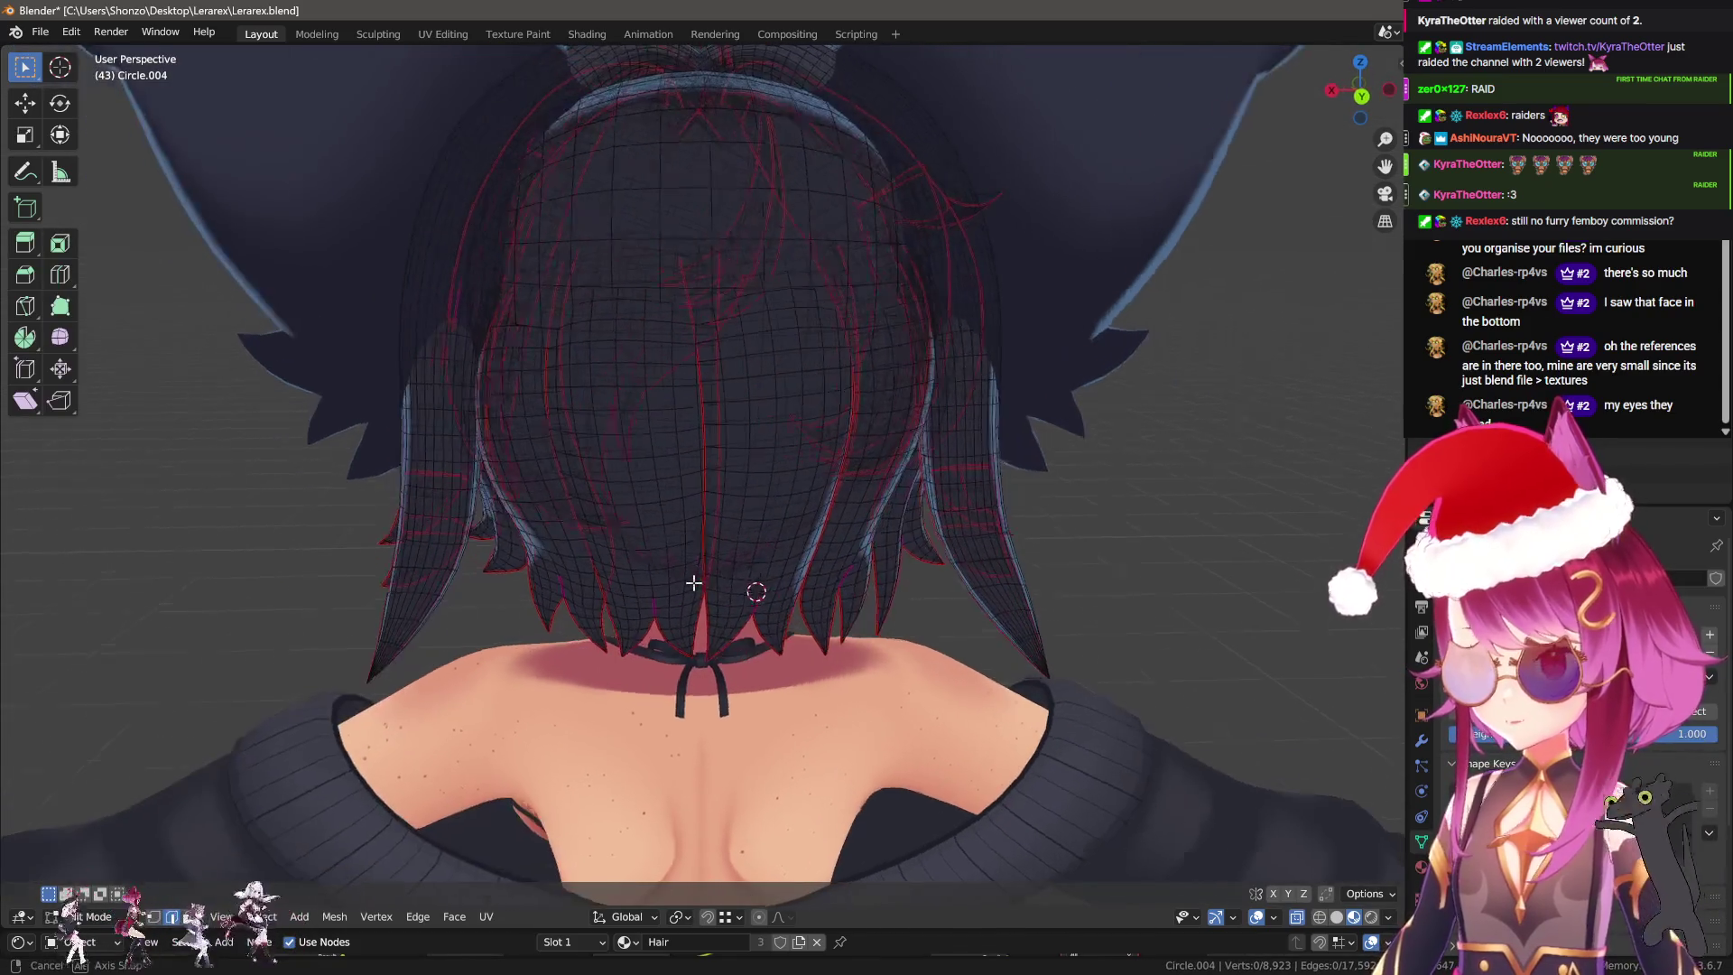
{"action": "key", "text": "Tab"}
{"action": "mouse_move", "coordinate": [722, 573]}
{"action": "middle_mouse_down"}
{"action": "mouse_move", "coordinate": [628, 552]}
{"action": "mouse_move", "coordinate": [711, 556]}
{"action": "mouse_move", "coordinate": [679, 492]}
{"action": "mouse_move", "coordinate": [872, 516]}
{"action": "mouse_move", "coordinate": [840, 487]}
{"action": "mouse_move", "coordinate": [652, 516]}
{"action": "mouse_move", "coordinate": [583, 617]}
{"action": "mouse_move", "coordinate": [592, 572]}
{"action": "mouse_move", "coordinate": [850, 540]}
{"action": "middle_mouse_up"}
{"action": "left_click", "coordinate": [682, 531]}
{"action": "key", "text": "g"}
{"action": "key", "text": "Escape"}
Enter Edit Mode on the hair, select one whole strand and duplicate it.
{"action": "key", "text": "Tab"}
{"action": "key", "text": "Tab"}
{"action": "scroll", "coordinate": [850, 540], "scroll_direction": "up", "scroll_amount": 2}
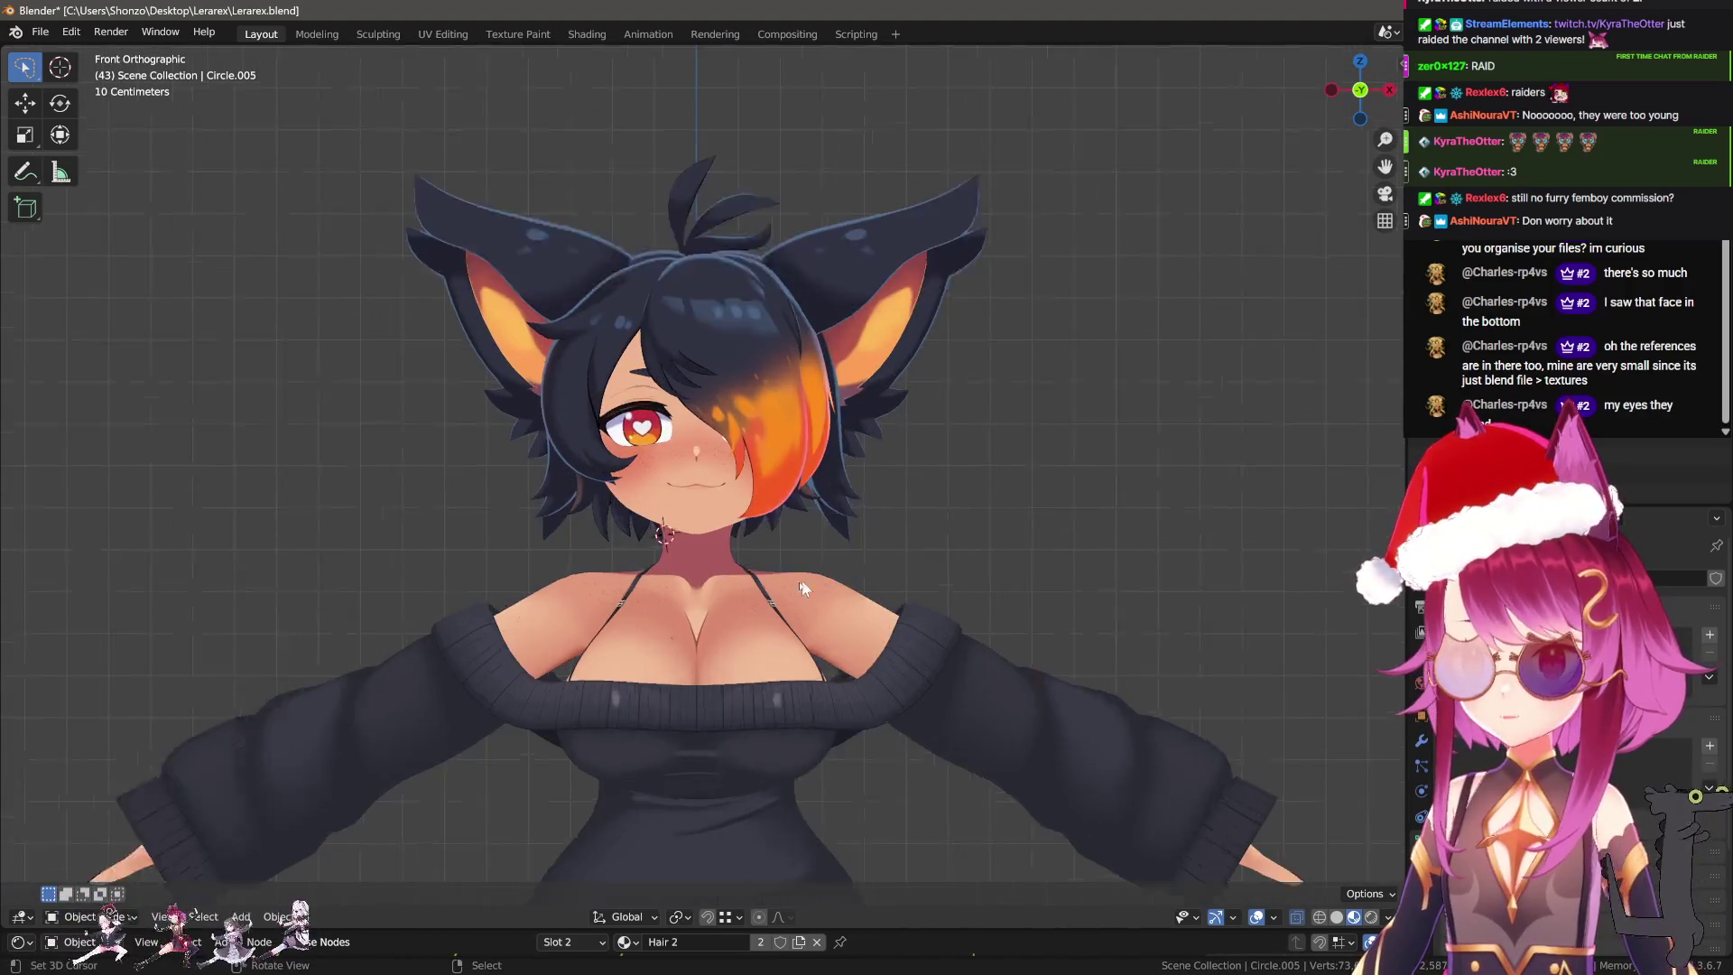
{"action": "scroll", "coordinate": [831, 600], "scroll_direction": "up", "scroll_amount": 3}
{"action": "middle_click_drag", "start_coordinate": [831, 600], "coordinate": [836, 581], "text": "shift"}
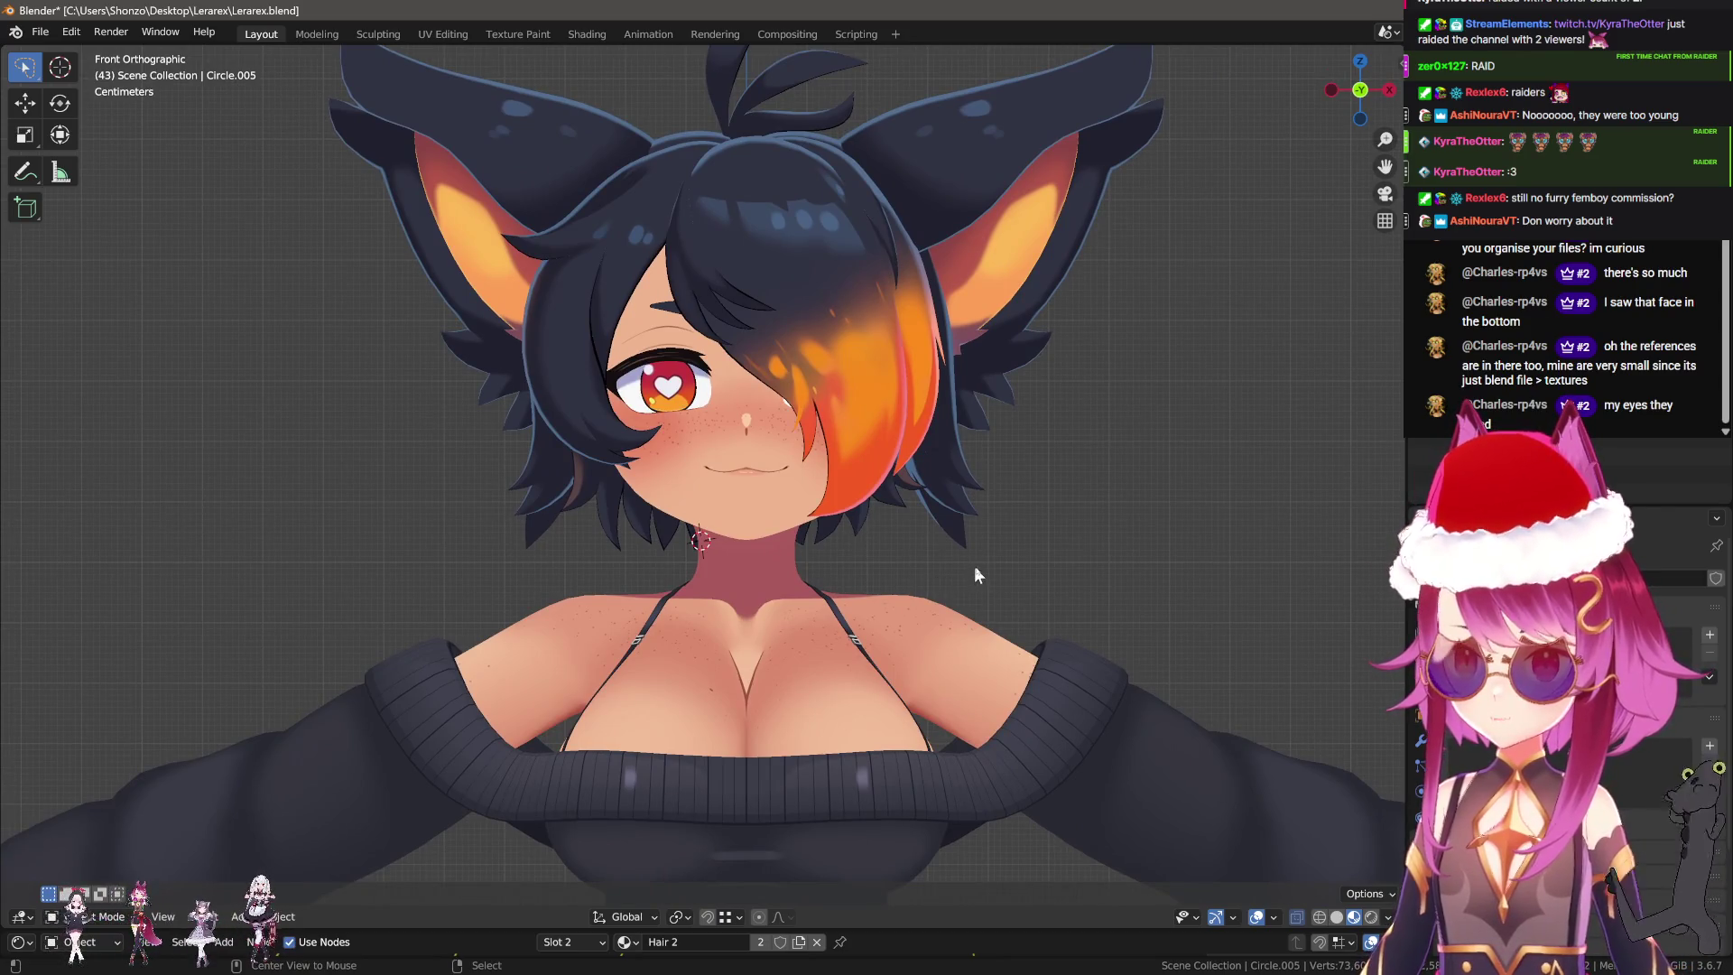
{"action": "key", "text": "Tab"}
{"action": "mouse_move", "coordinate": [958, 528]}
{"action": "middle_mouse_down"}
{"action": "mouse_move", "coordinate": [665, 572]}
{"action": "mouse_move", "coordinate": [550, 664]}
{"action": "mouse_move", "coordinate": [650, 650]}
{"action": "middle_mouse_up"}
{"action": "key", "text": "alt+a"}
{"action": "key", "text": "l"}
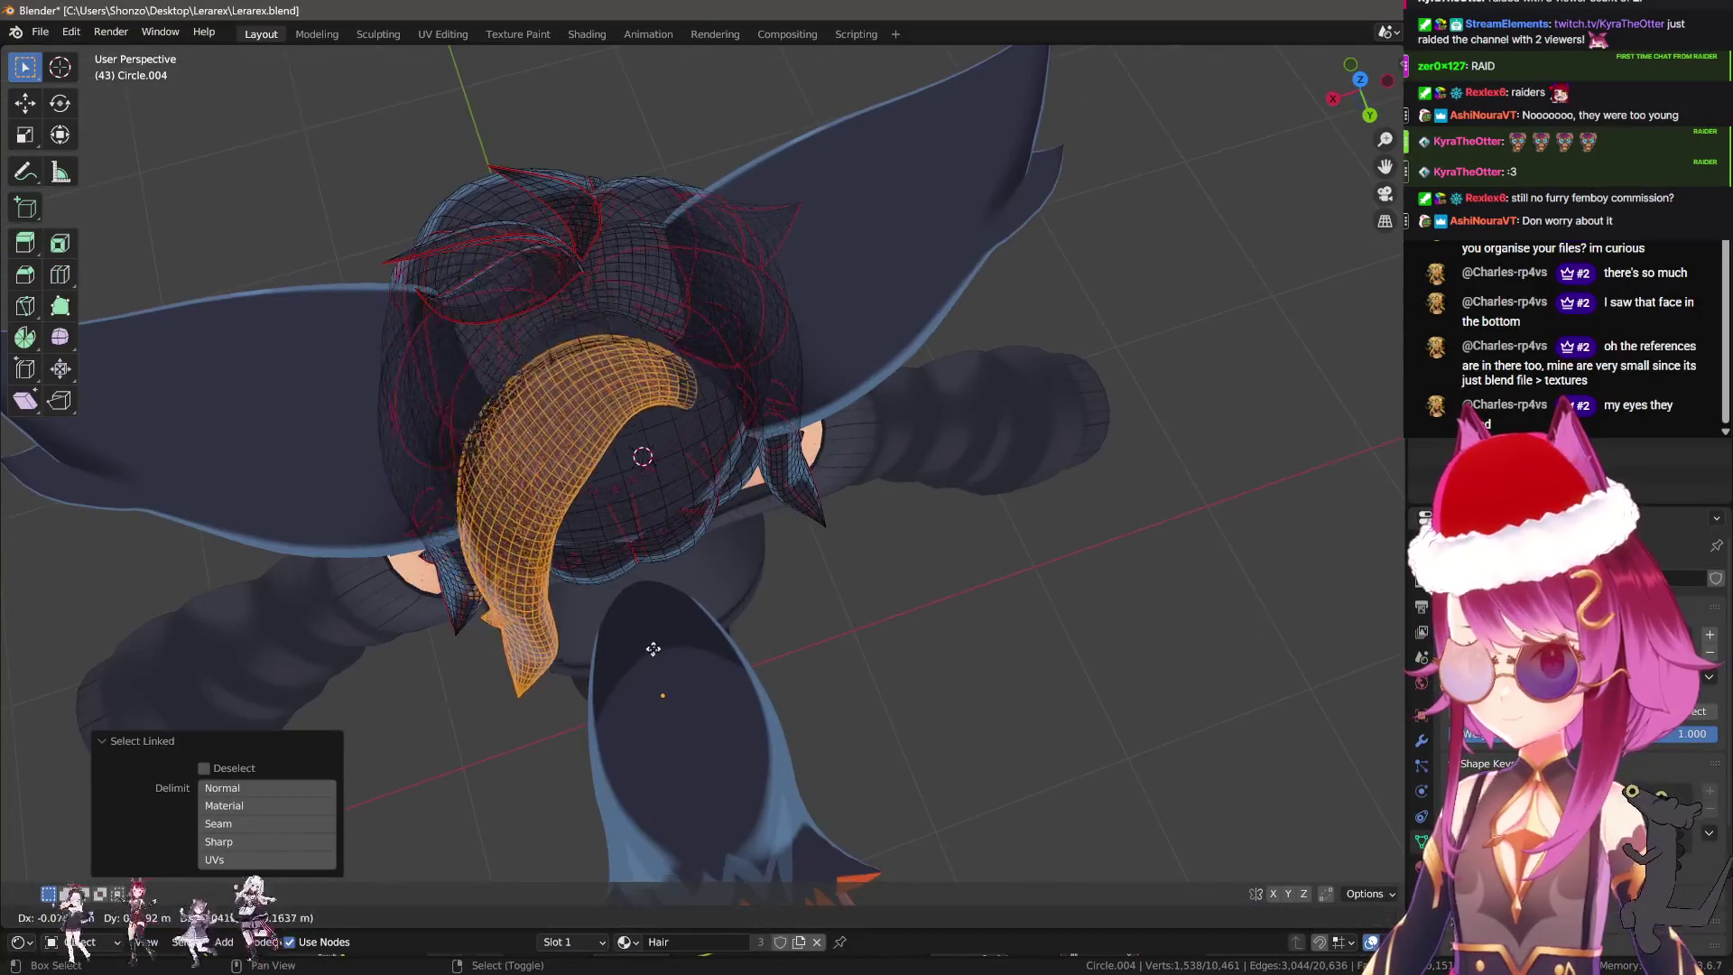
{"action": "key", "text": "shift+d"}
{"action": "key", "text": "Escape"}
Rotate the strand copy 25.5° around Z, then adjust its rotation again.
{"action": "mouse_move", "coordinate": [664, 585]}
{"action": "middle_mouse_down"}
{"action": "mouse_move", "coordinate": [631, 541]}
{"action": "mouse_move", "coordinate": [793, 482]}
{"action": "middle_mouse_up"}
{"action": "key", "text": "r"}
{"action": "key", "text": "z"}
{"action": "left_click", "coordinate": [668, 524]}
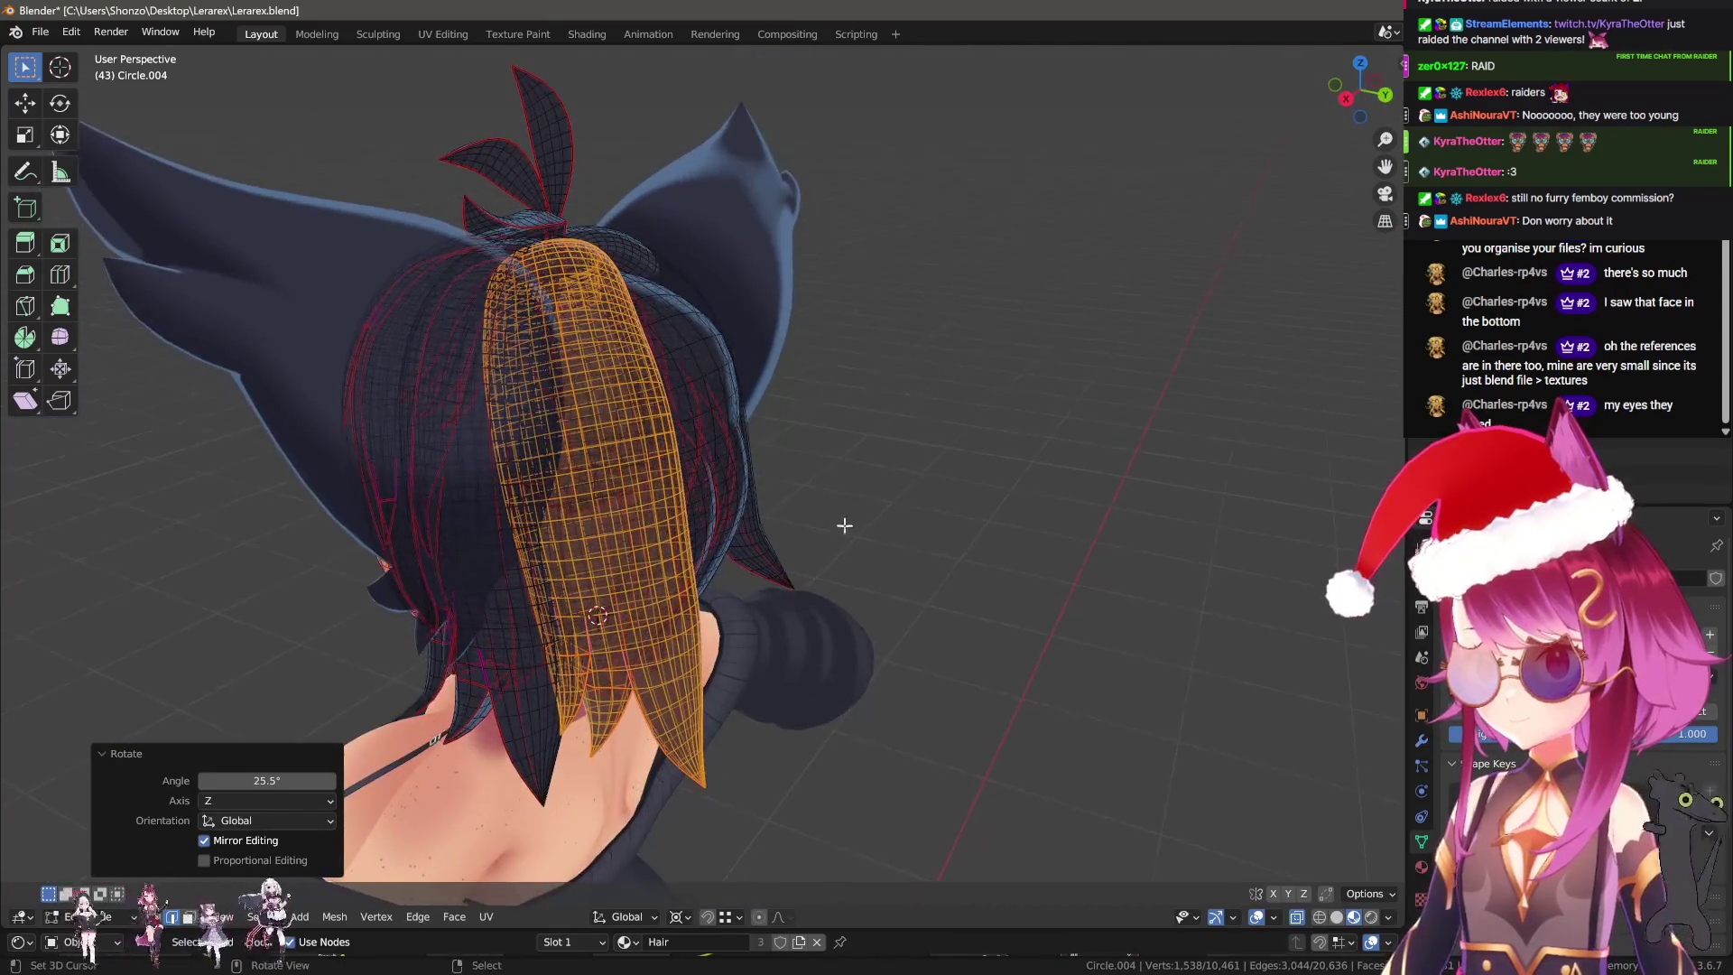
{"action": "key", "text": "r"}
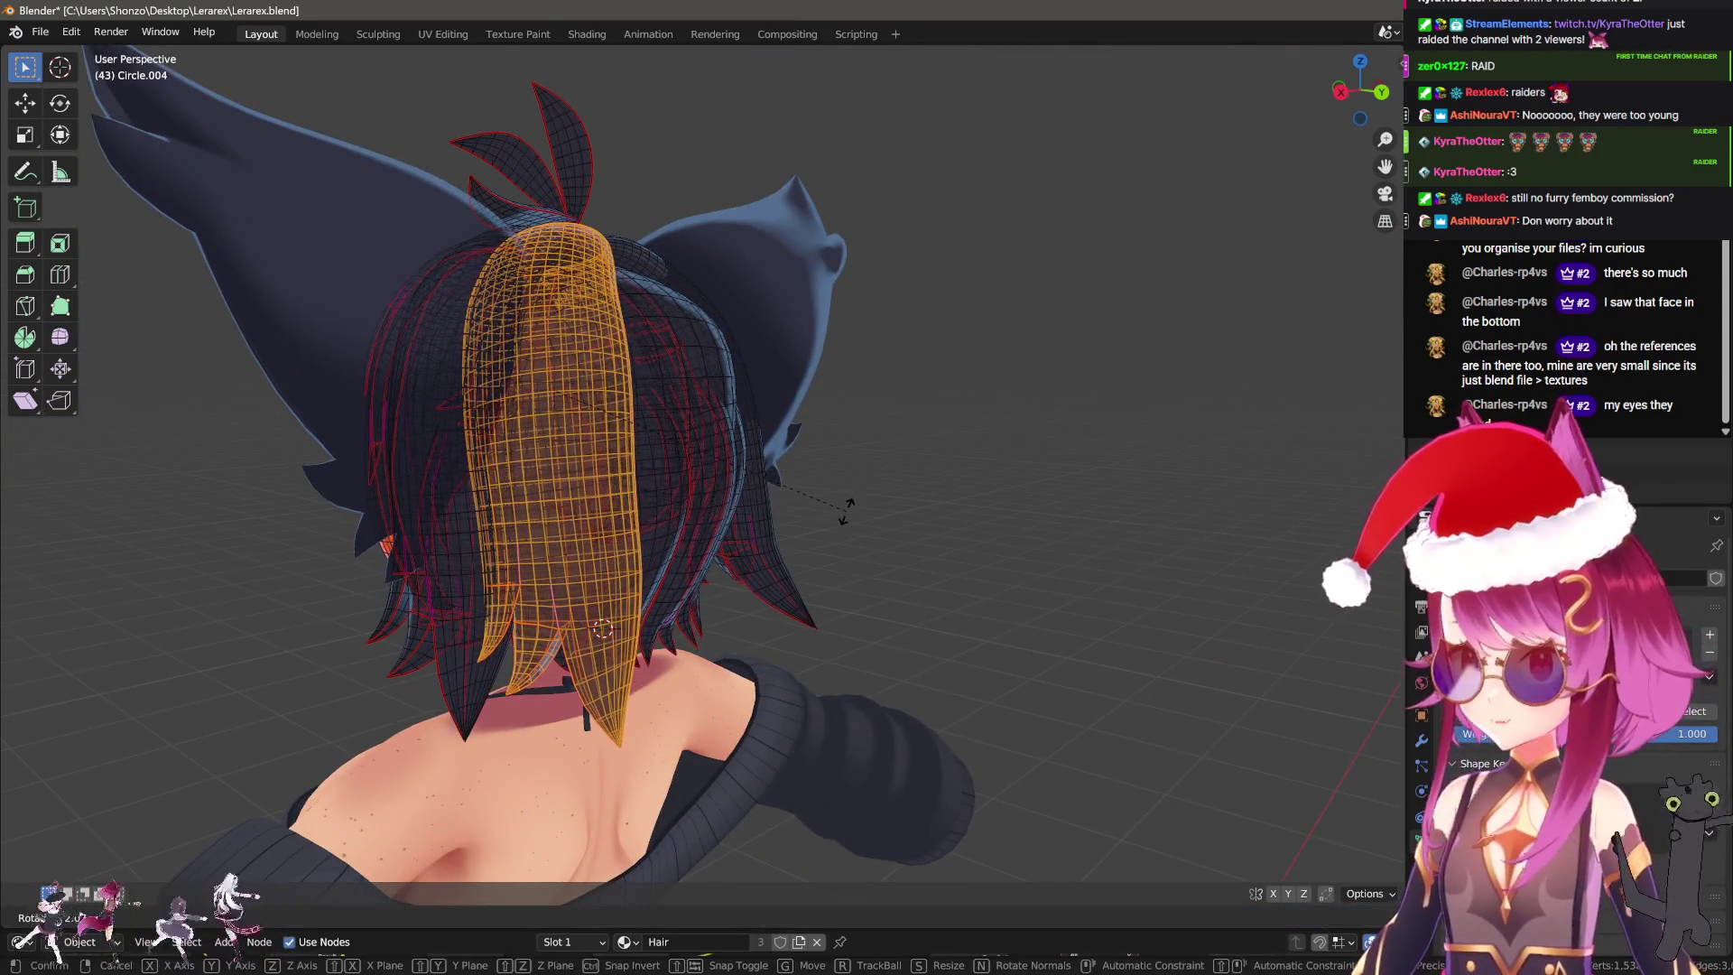
{"action": "left_click", "coordinate": [824, 496]}
{"action": "mouse_move", "coordinate": [824, 495]}
{"action": "middle_mouse_down"}
{"action": "mouse_move", "coordinate": [704, 545]}
{"action": "mouse_move", "coordinate": [749, 536]}
{"action": "middle_mouse_up"}
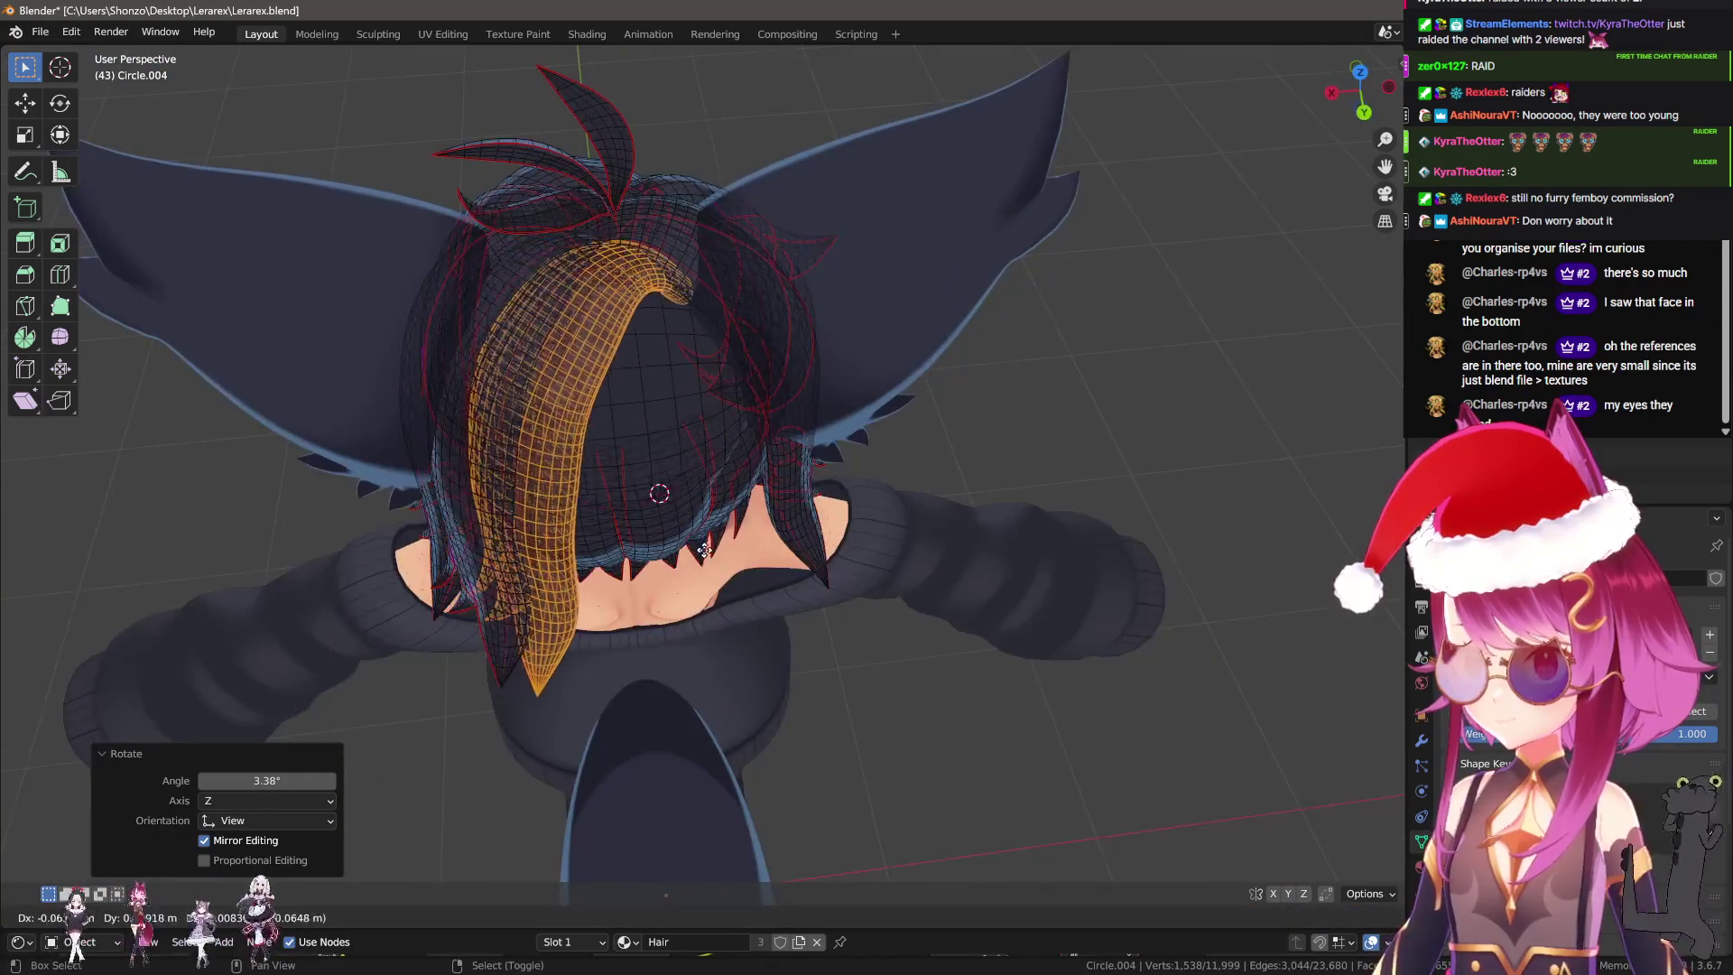
Duplicate the strand again and turn the new copy 21.7° around Z.
{"action": "key", "text": "shift+d"}
{"action": "right_click", "coordinate": [749, 536]}
{"action": "key", "text": "r"}
{"action": "key", "text": "z"}
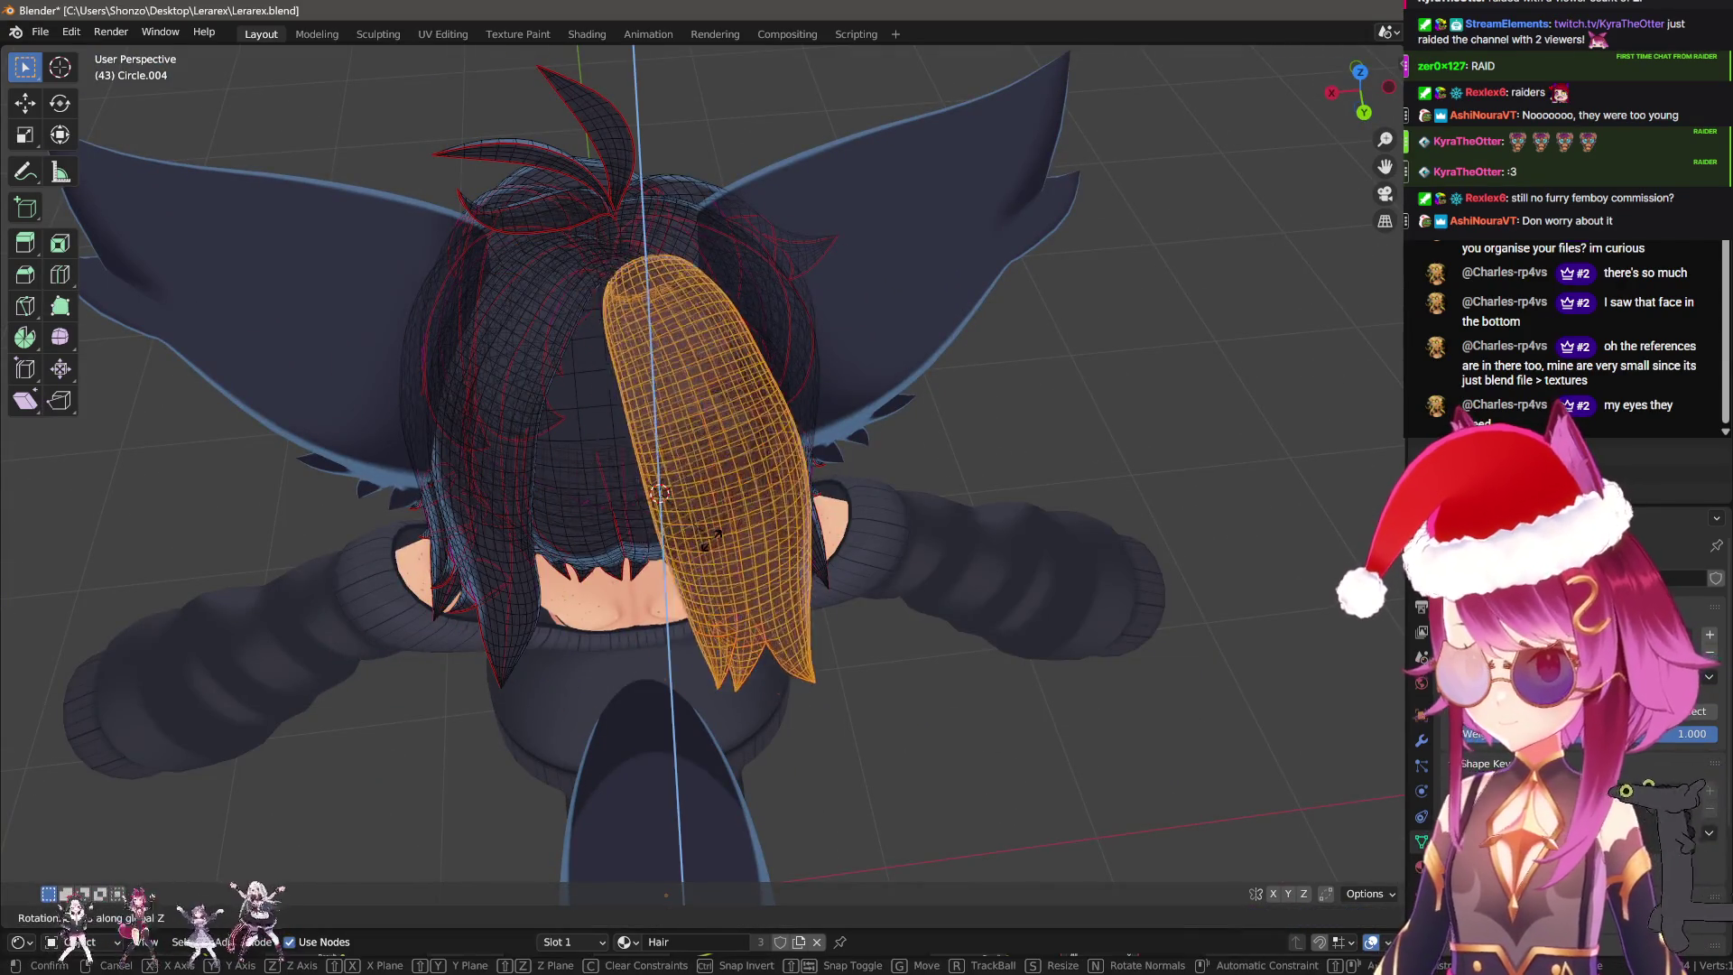
{"action": "left_click", "coordinate": [654, 550]}
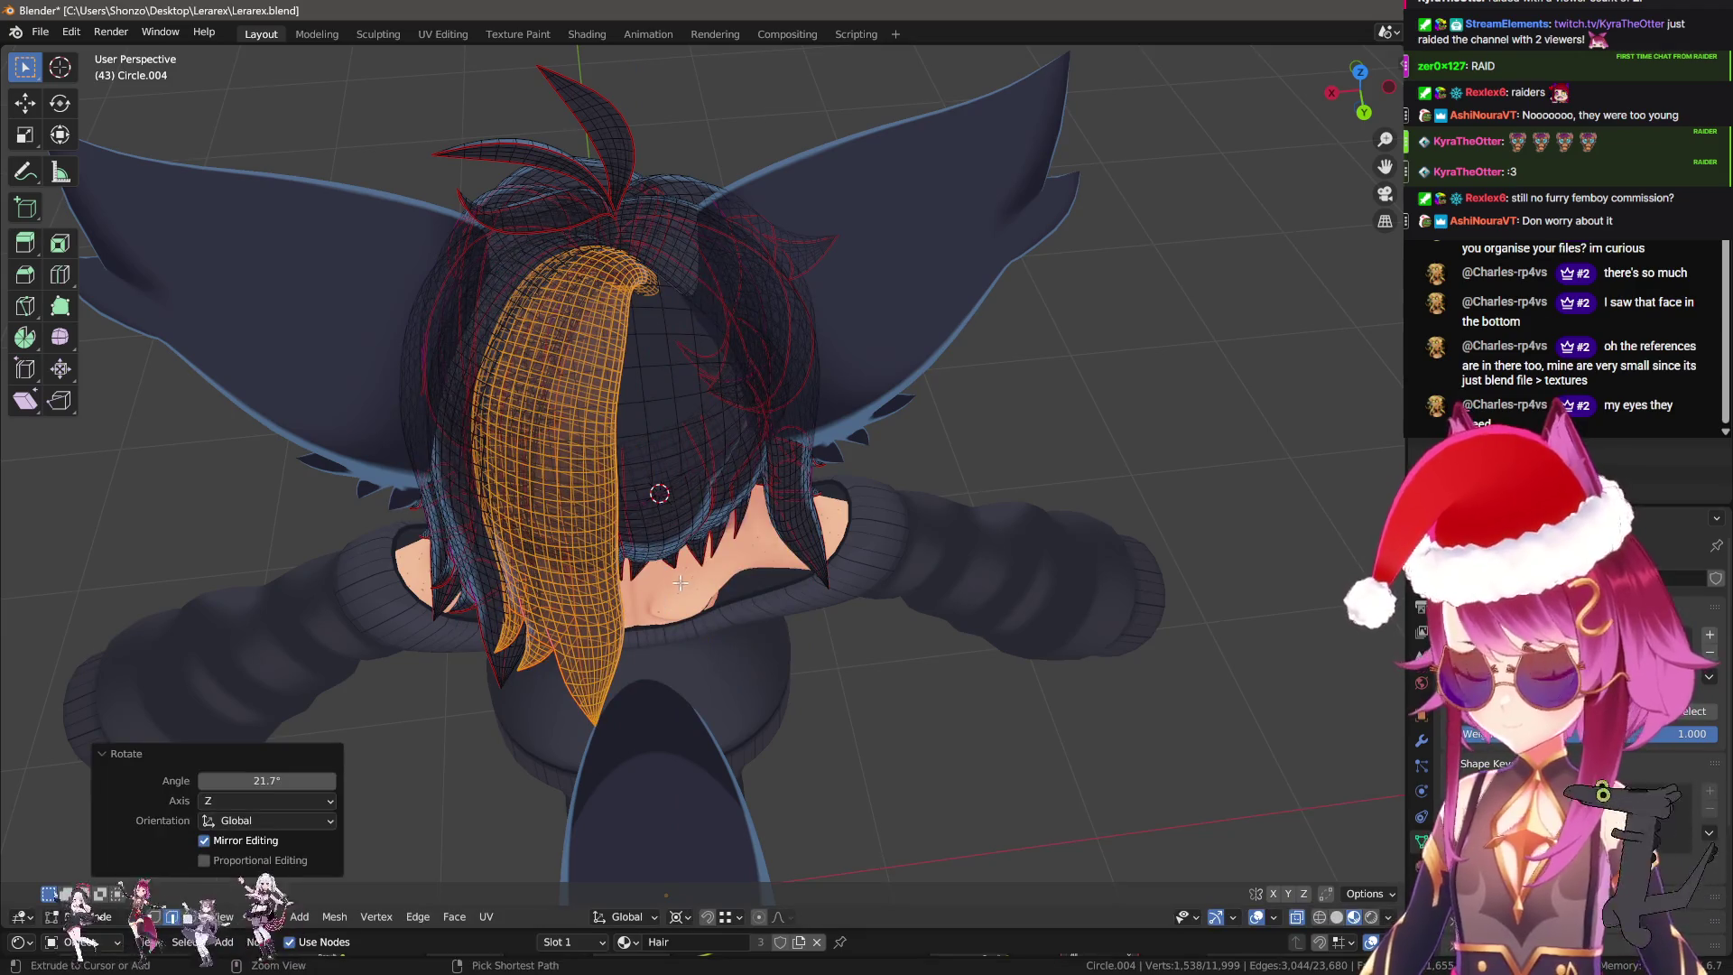
{"action": "mouse_move", "coordinate": [679, 583]}
{"action": "middle_mouse_down"}
{"action": "mouse_move", "coordinate": [847, 591]}
{"action": "mouse_move", "coordinate": [865, 440]}
{"action": "mouse_move", "coordinate": [703, 645]}
{"action": "middle_mouse_up"}
Move the strand copy level (excluding Z) into place over the neck.
{"action": "key", "text": "r"}
{"action": "key", "text": "g"}
{"action": "left_click", "coordinate": [769, 606]}
{"action": "key", "text": "g"}
{"action": "key", "text": "shift+z"}
{"action": "left_click", "coordinate": [893, 463]}
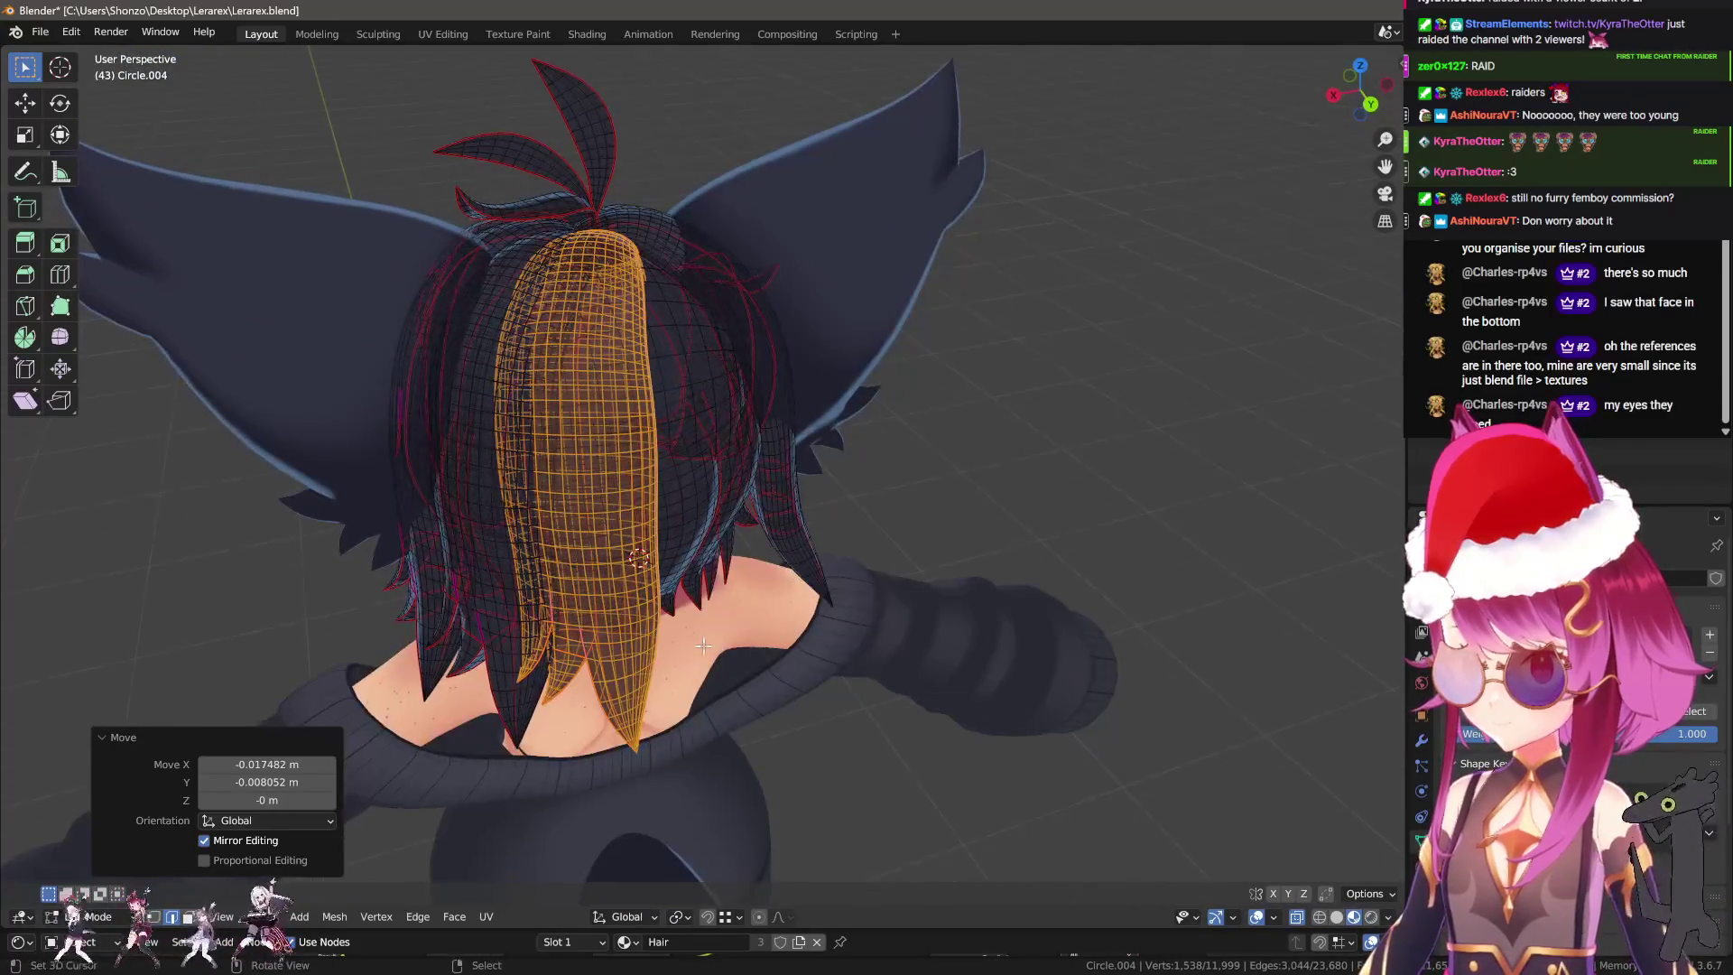
{"action": "key", "text": "g"}
{"action": "key", "text": "shift+z"}
{"action": "left_click", "coordinate": [516, 733]}
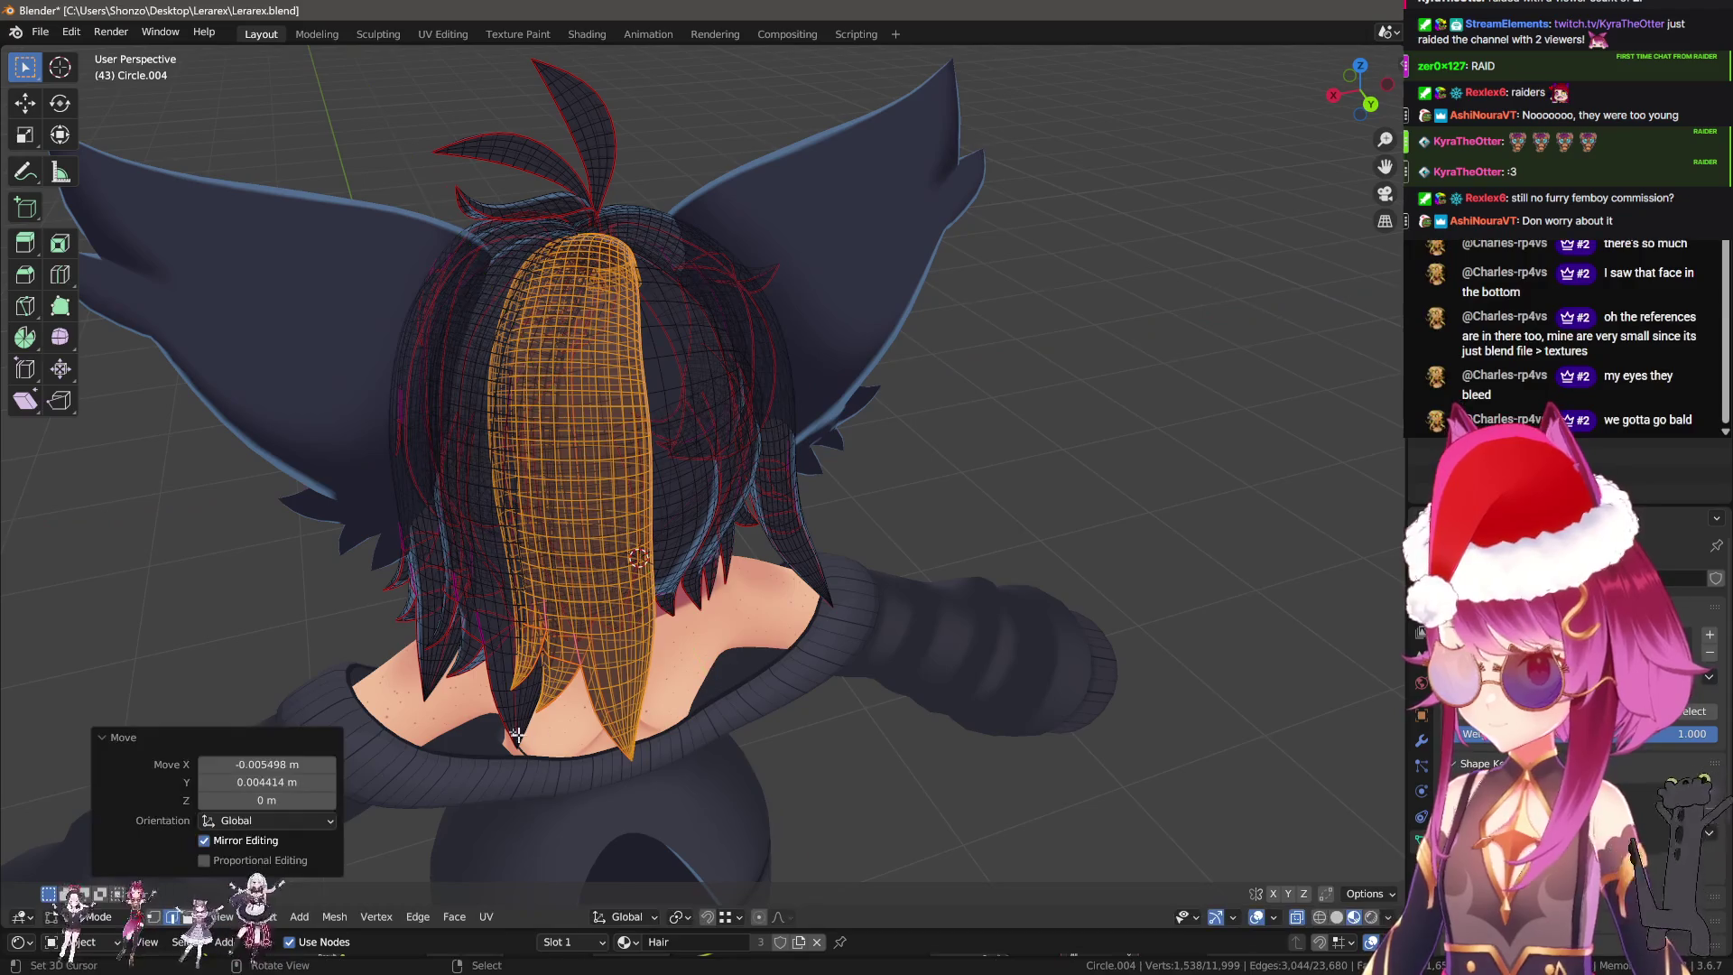
Separate the selected strand into its own object and return to Object Mode.
{"action": "key", "text": "p"}
{"action": "left_click", "coordinate": [576, 727]}
{"action": "key", "text": "Tab"}
{"action": "left_click", "coordinate": [630, 658]}
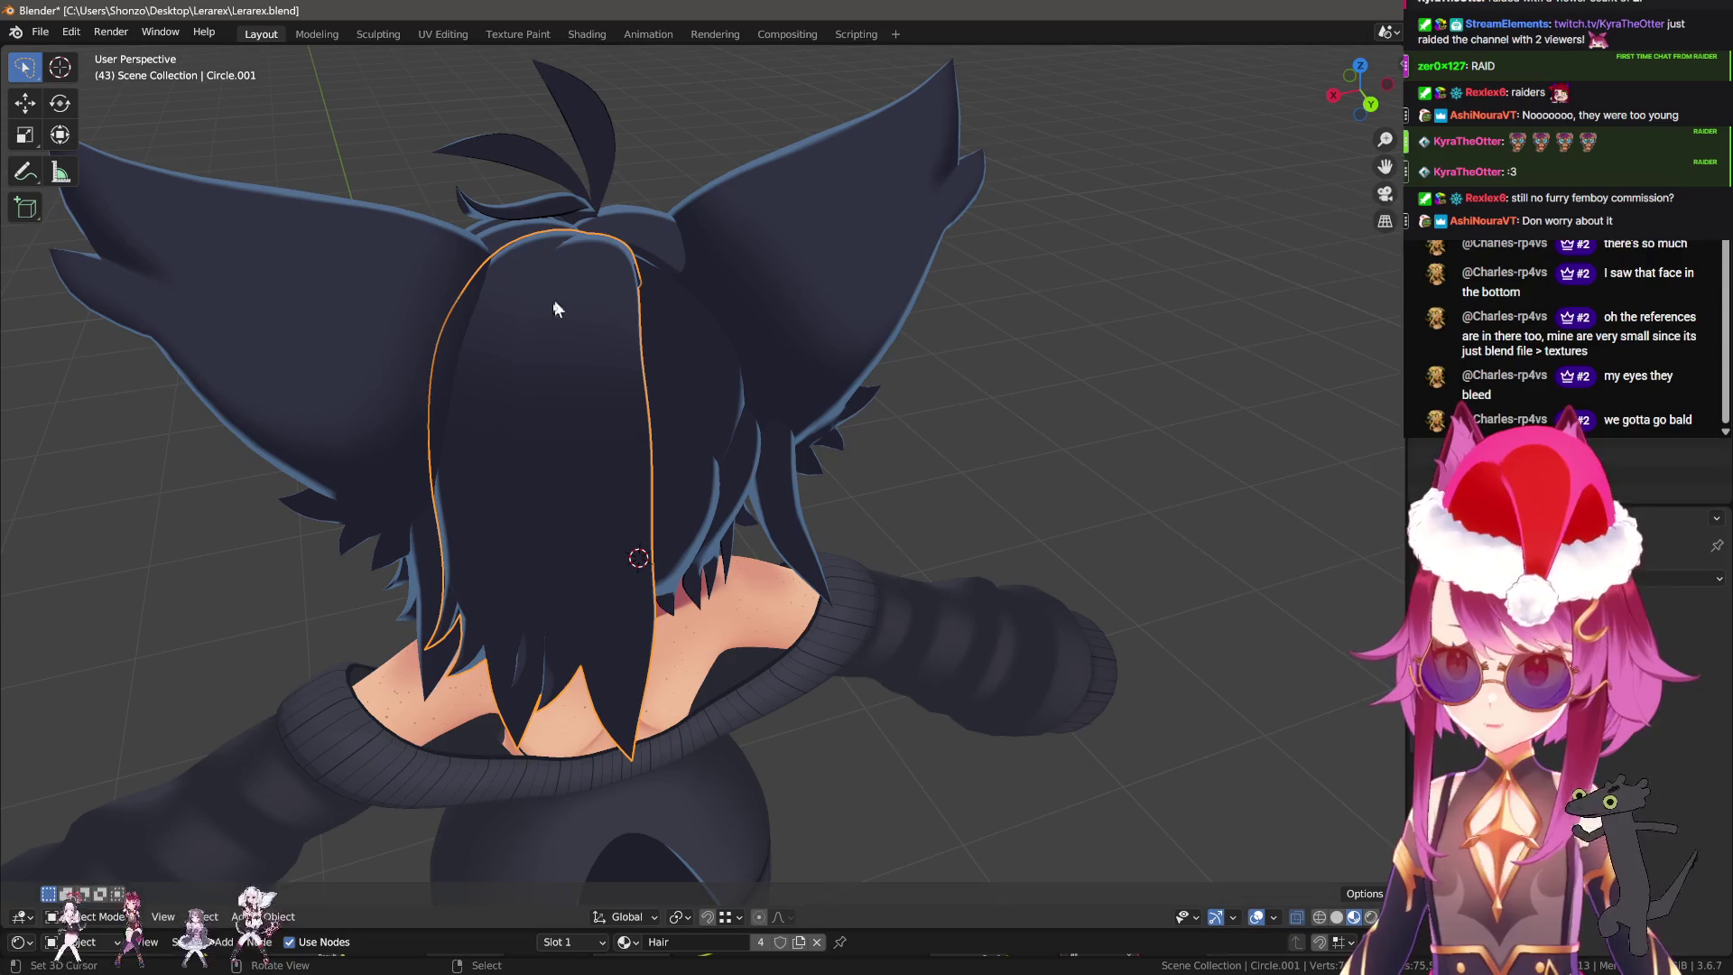
Add a Mirror modifier to the strand and rotate the strand around Z.
{"action": "left_click", "coordinate": [1516, 542]}
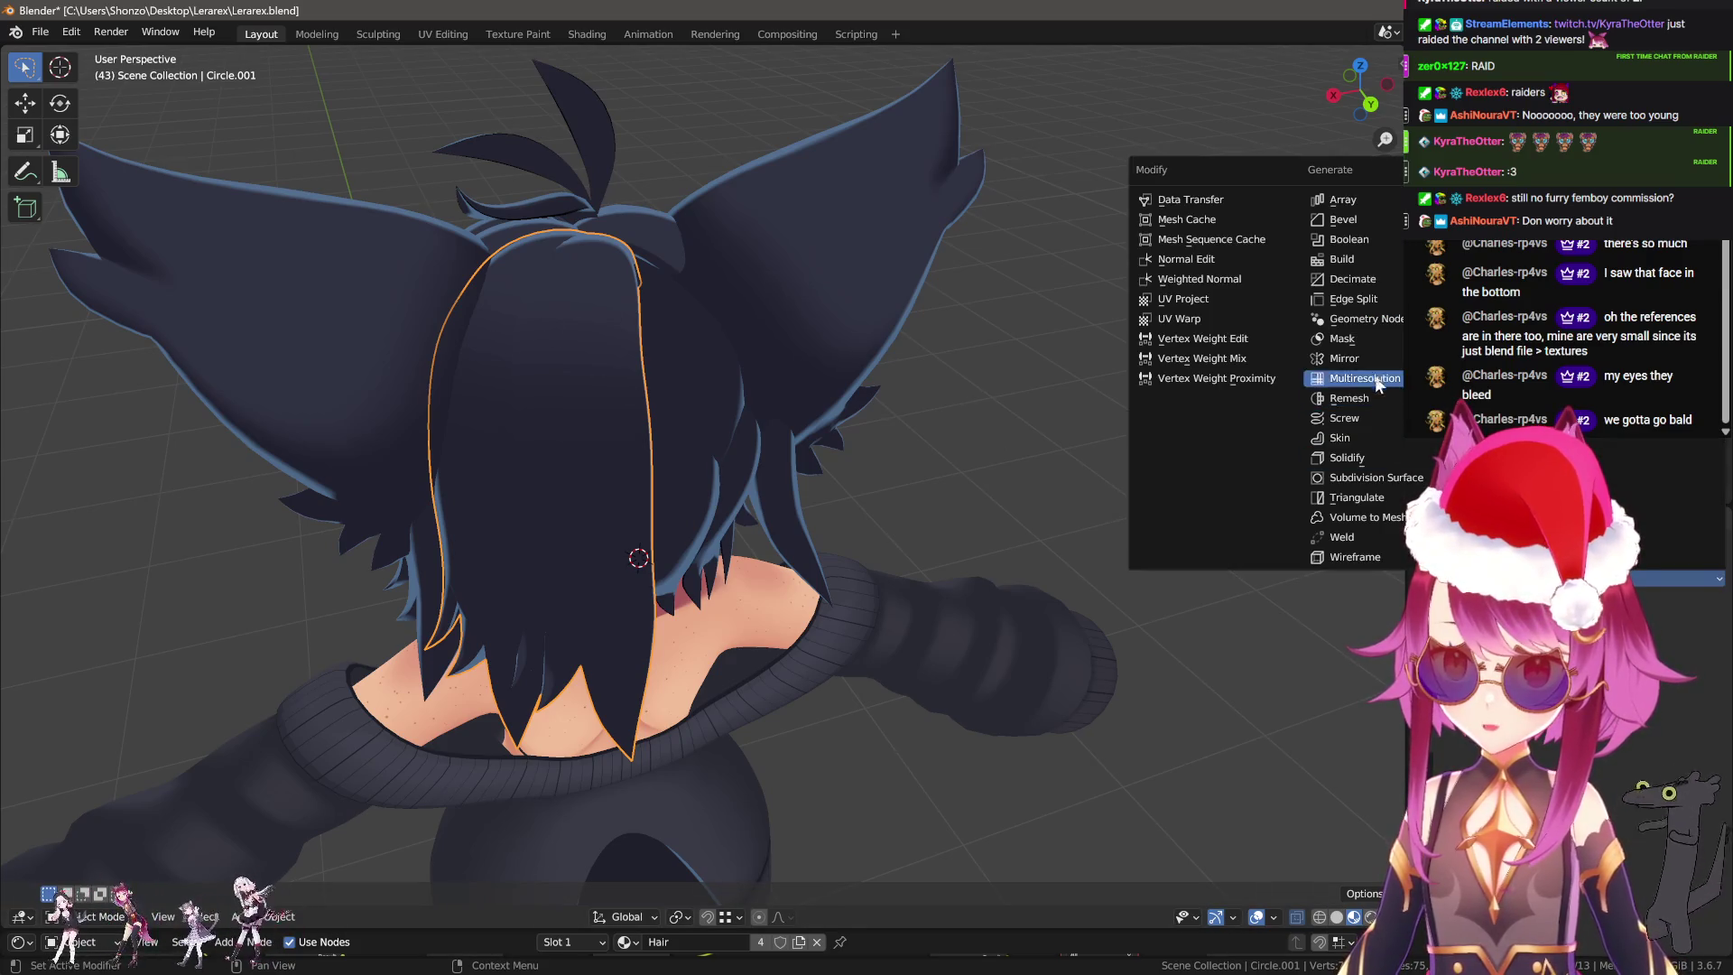
{"action": "left_click", "coordinate": [1320, 376]}
{"action": "middle_click_drag", "start_coordinate": [1320, 376], "coordinate": [888, 447]}
{"action": "key", "text": "Tab"}
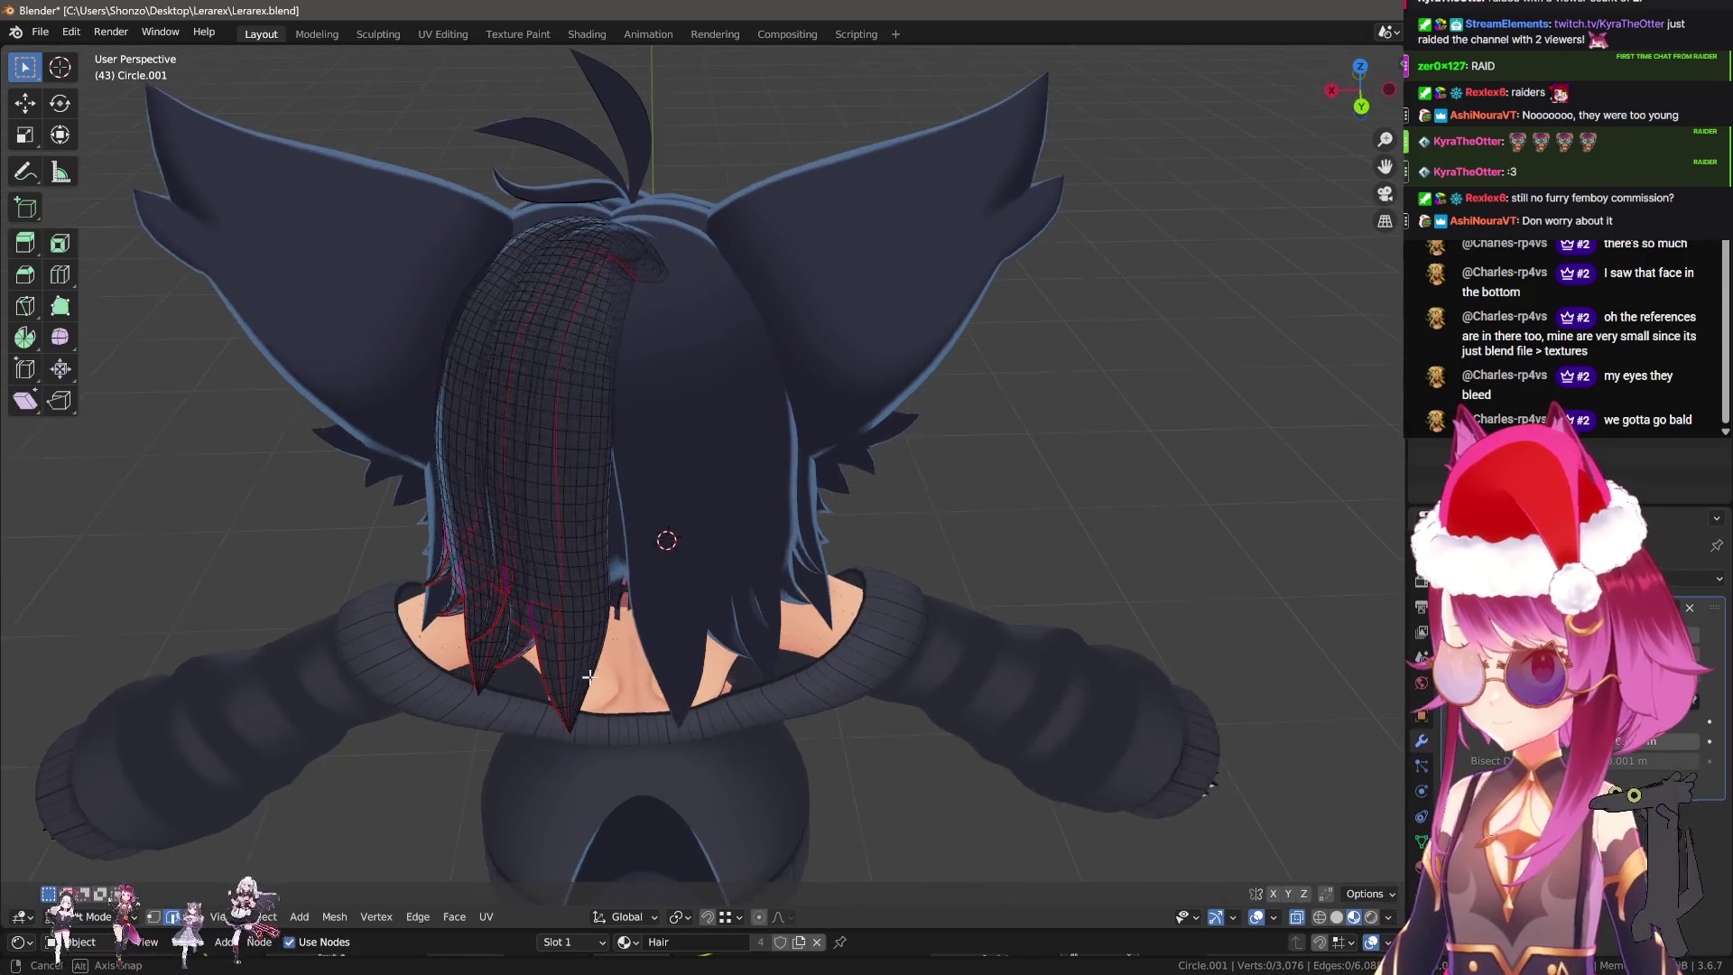
{"action": "key", "text": "l"}
{"action": "middle_click_drag", "start_coordinate": [582, 669], "coordinate": [686, 668]}
{"action": "key", "text": "r"}
{"action": "key", "text": "z"}
{"action": "left_click", "coordinate": [399, 417]}
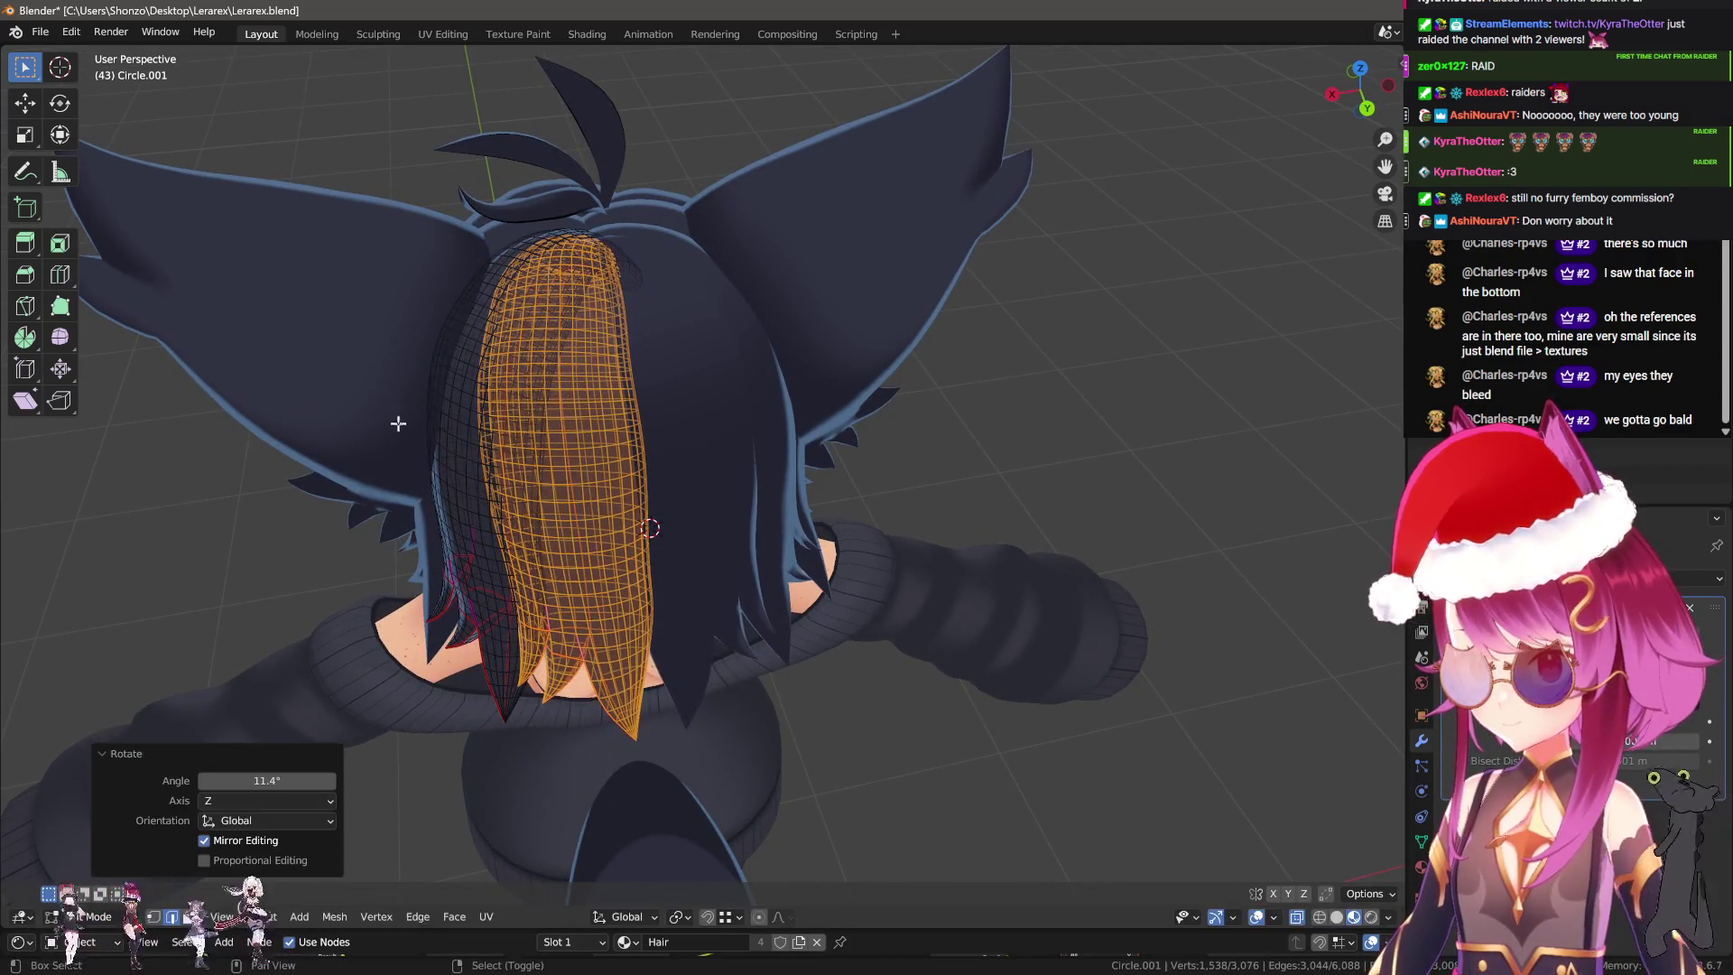
{"action": "key", "text": "Tab"}
Select the whole hair mesh and shift it backward along Y.
{"action": "mouse_move", "coordinate": [659, 481]}
{"action": "middle_mouse_down"}
{"action": "mouse_move", "coordinate": [941, 495]}
{"action": "mouse_move", "coordinate": [747, 665]}
{"action": "middle_mouse_up"}
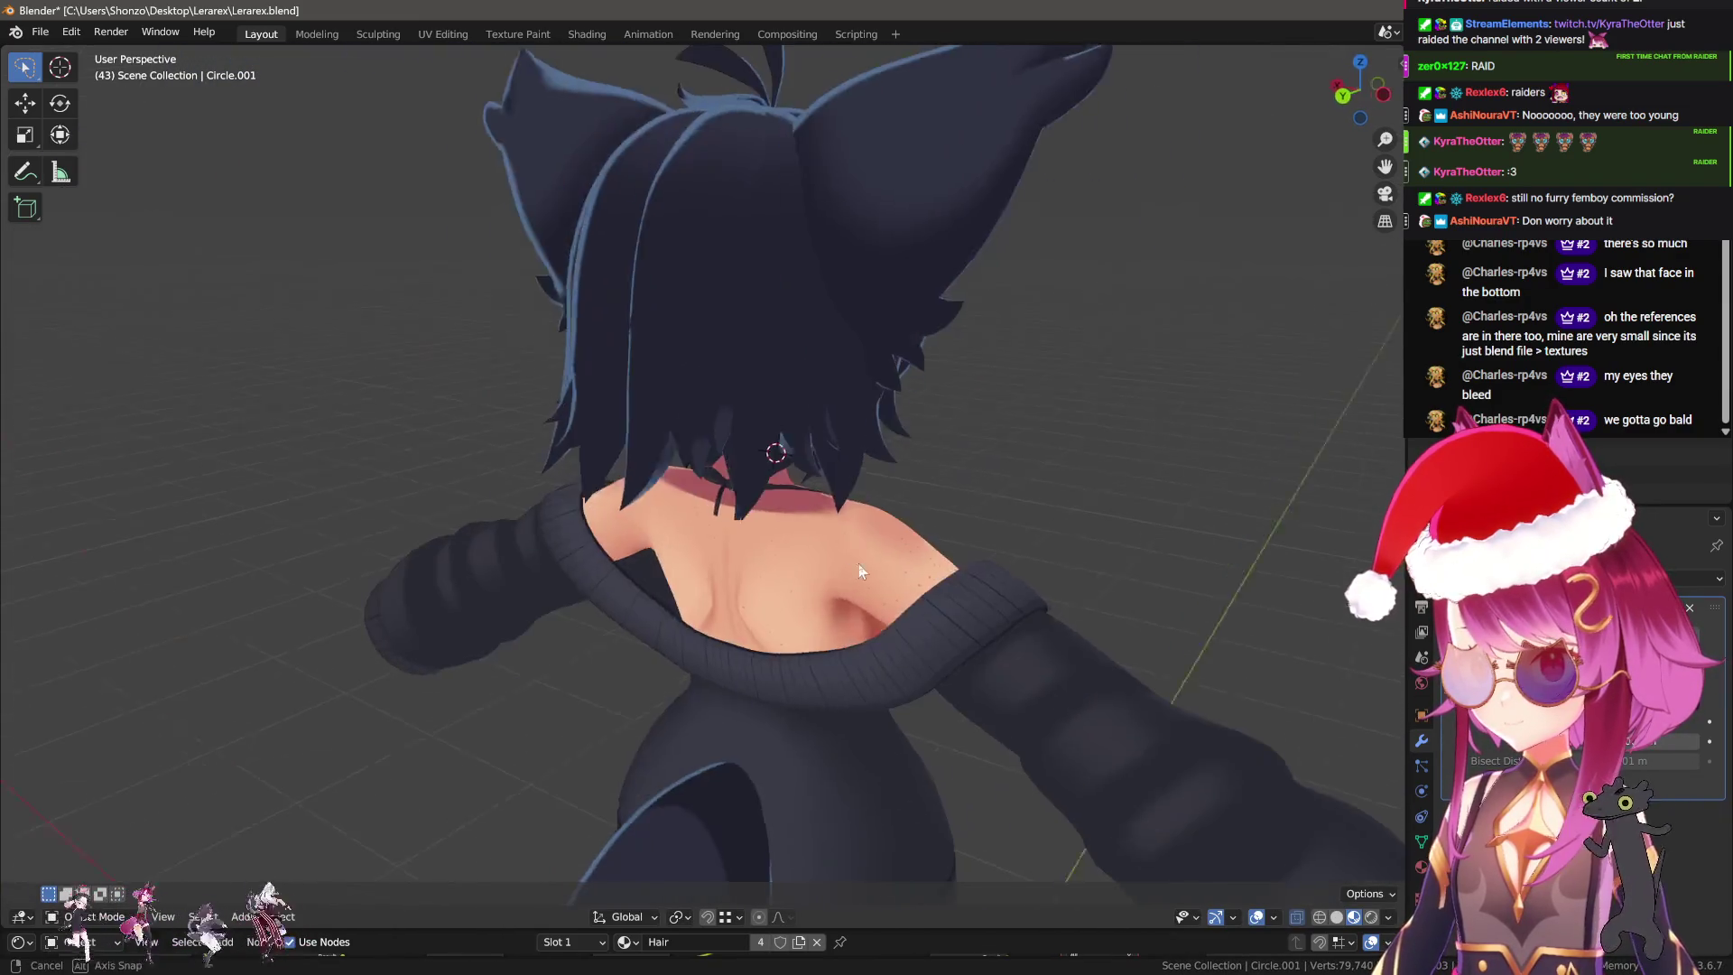
{"action": "middle_click_drag", "start_coordinate": [747, 665], "coordinate": [898, 523]}
{"action": "key", "text": "Tab"}
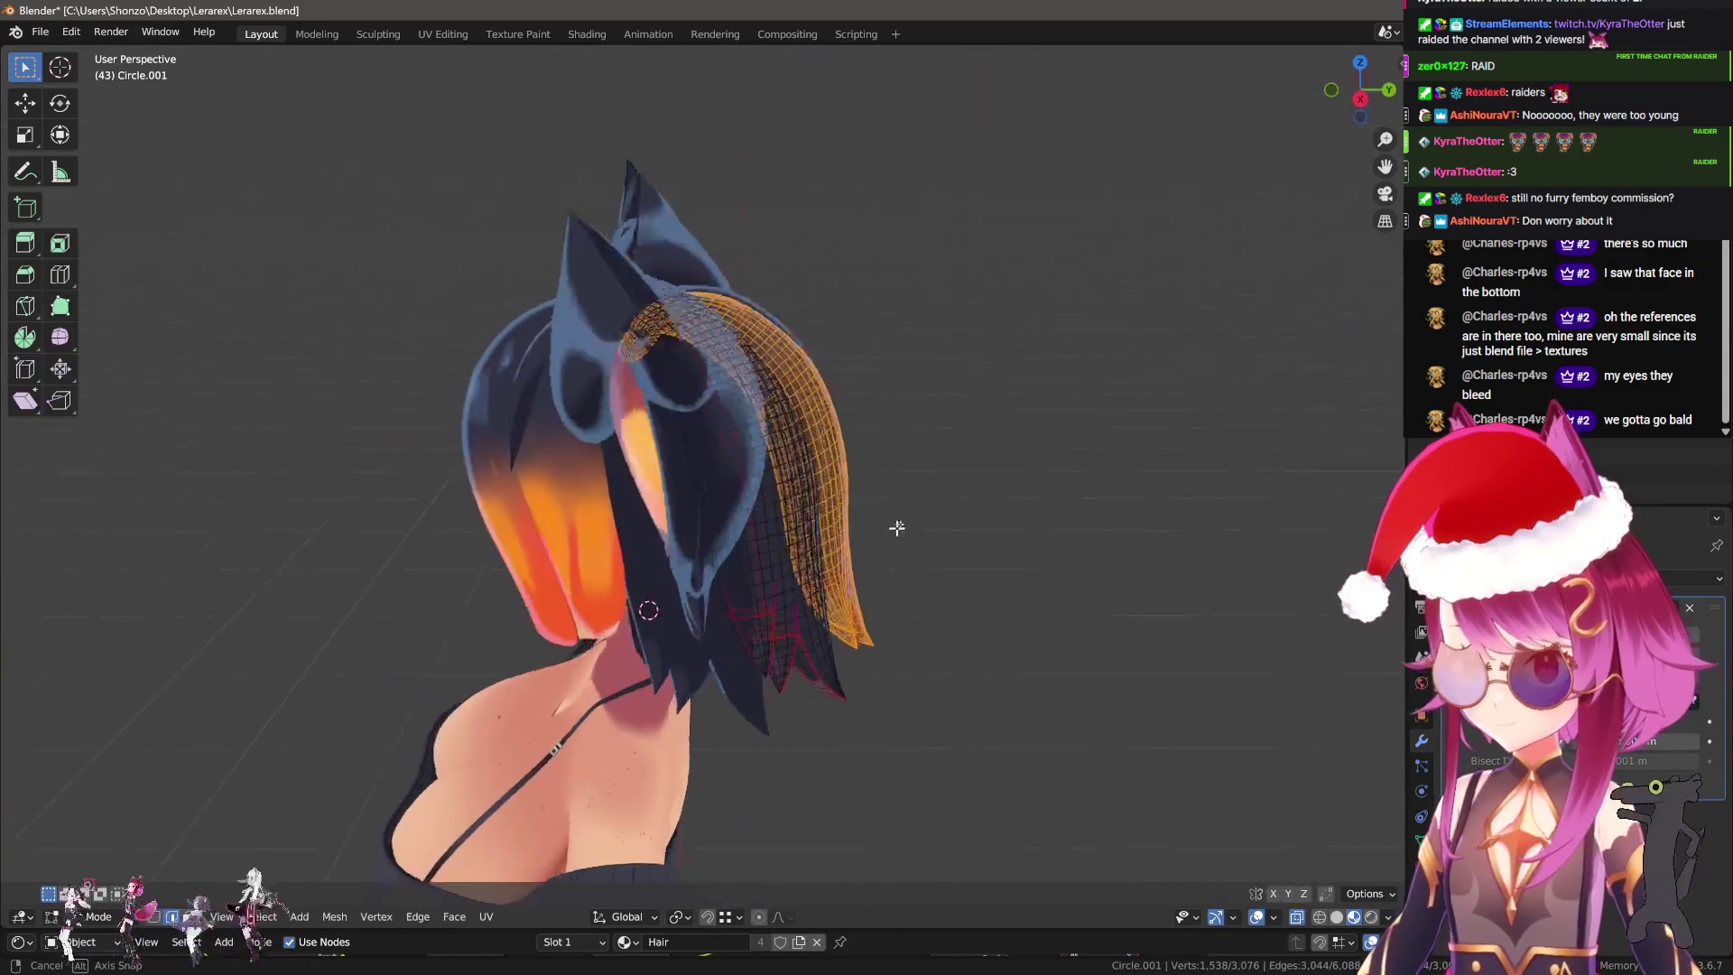
{"action": "key", "text": "Tab"}
{"action": "key", "text": "Tab"}
{"action": "middle_click_drag", "start_coordinate": [943, 538], "coordinate": [909, 513]}
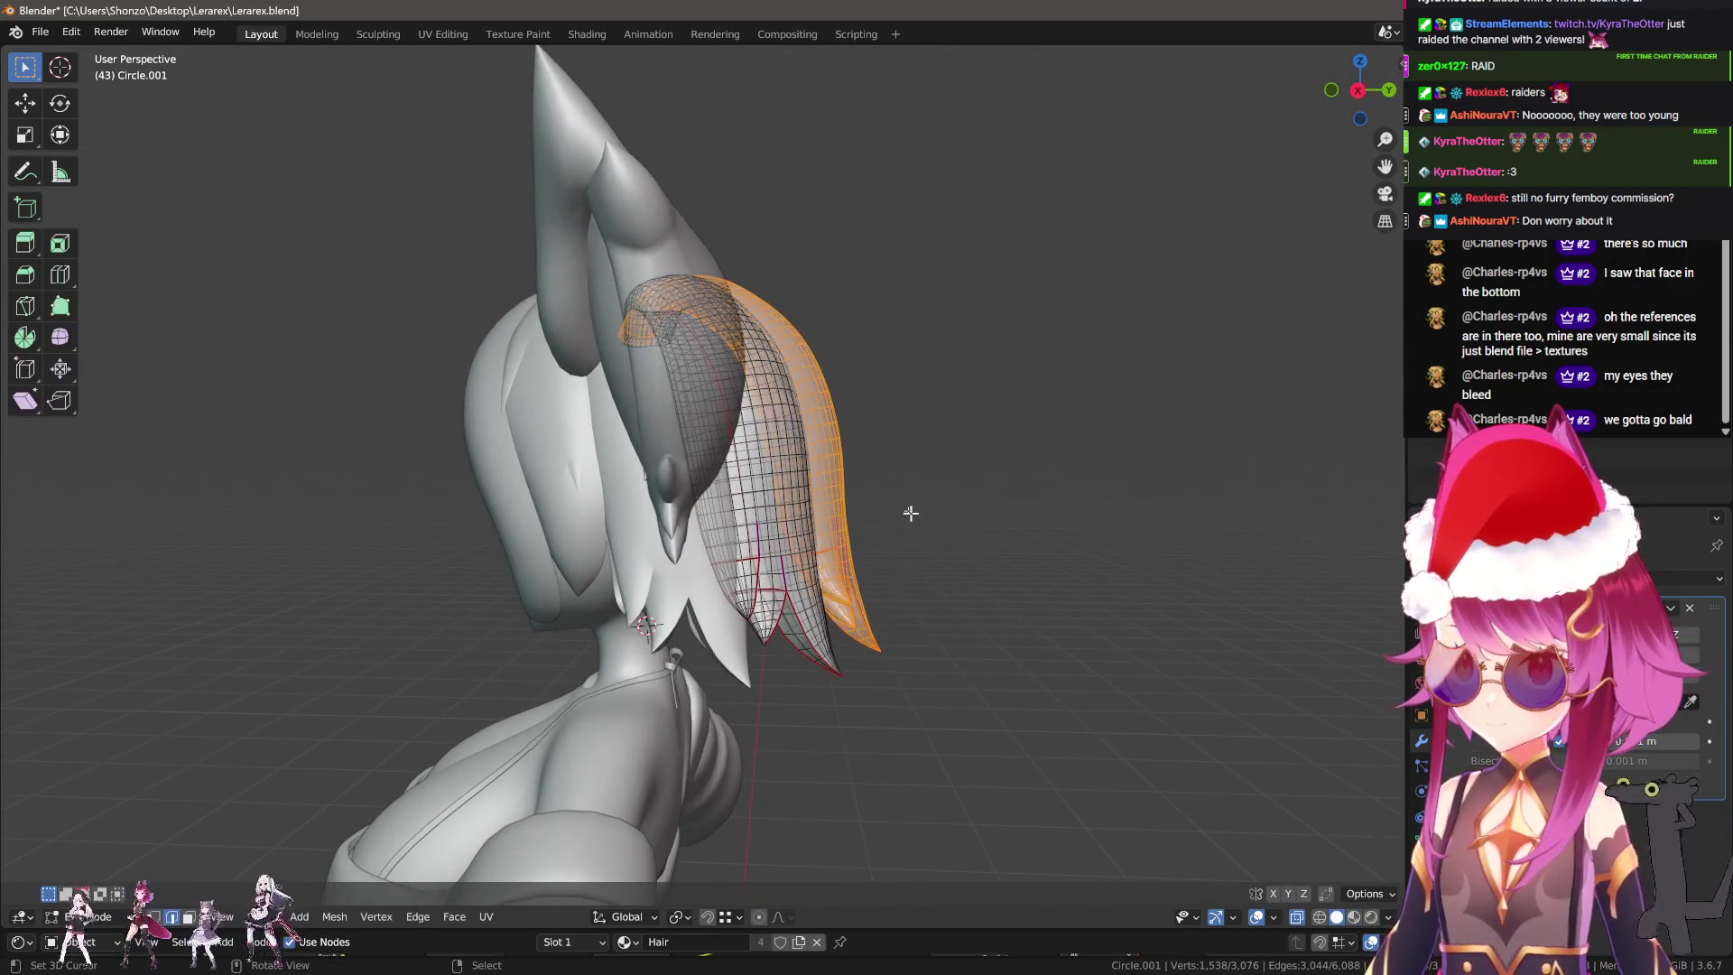
{"action": "key", "text": "ctrl+l"}
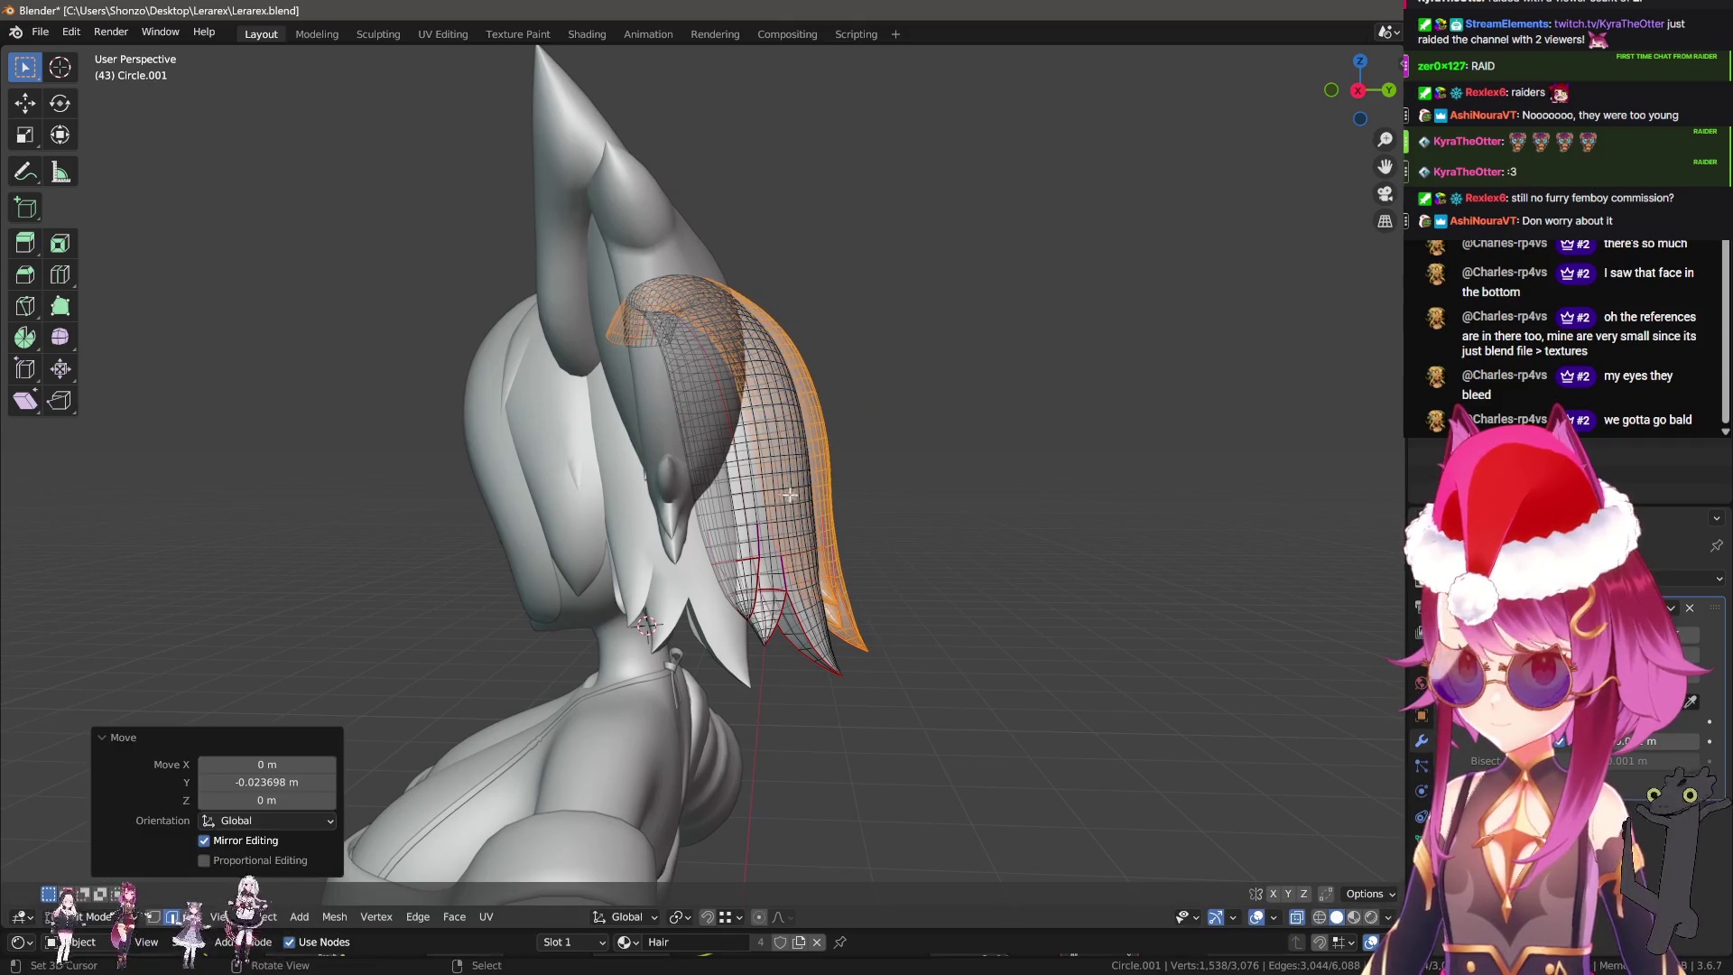
{"action": "key", "text": "ctrl+m"}
{"action": "key", "text": "y"}
{"action": "key", "text": "Return"}
{"action": "key", "text": "Tab"}
In vertex select mode, clear the selection and circle-select the hair strand tips.
{"action": "middle_click_drag", "start_coordinate": [829, 512], "coordinate": [850, 542]}
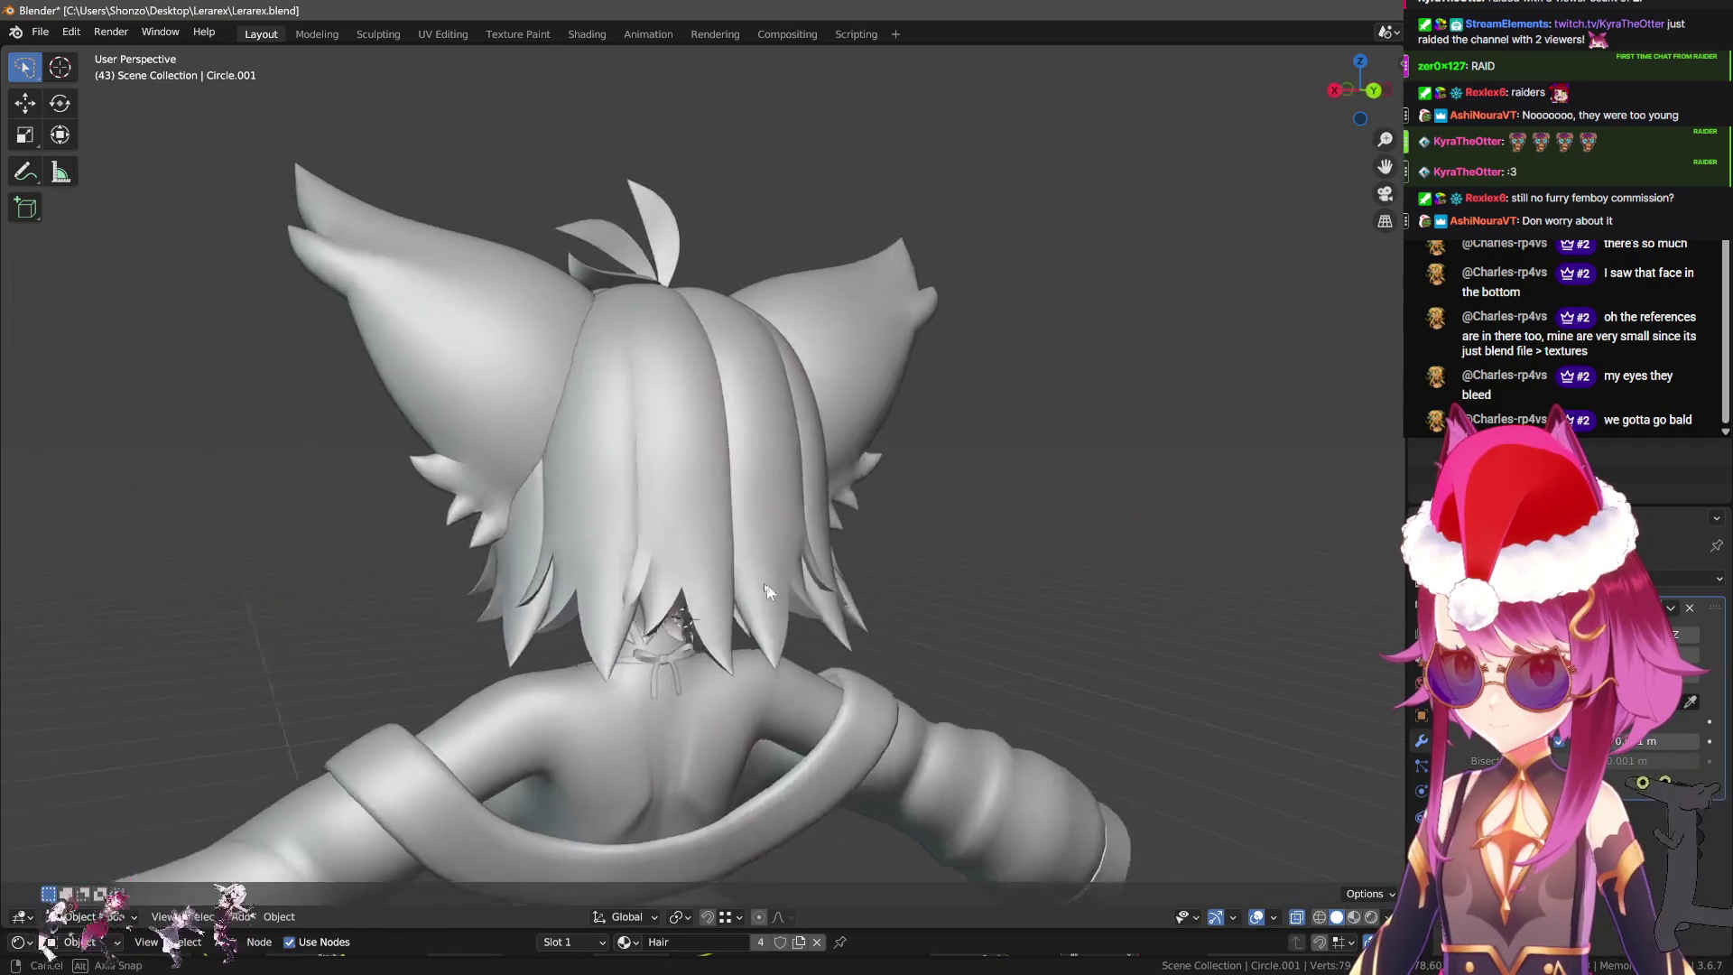
{"action": "mouse_move", "coordinate": [745, 495]}
{"action": "middle_mouse_down"}
{"action": "mouse_move", "coordinate": [691, 571]}
{"action": "mouse_move", "coordinate": [610, 521]}
{"action": "middle_mouse_up"}
{"action": "scroll", "coordinate": [691, 571], "scroll_direction": "up", "scroll_amount": 3}
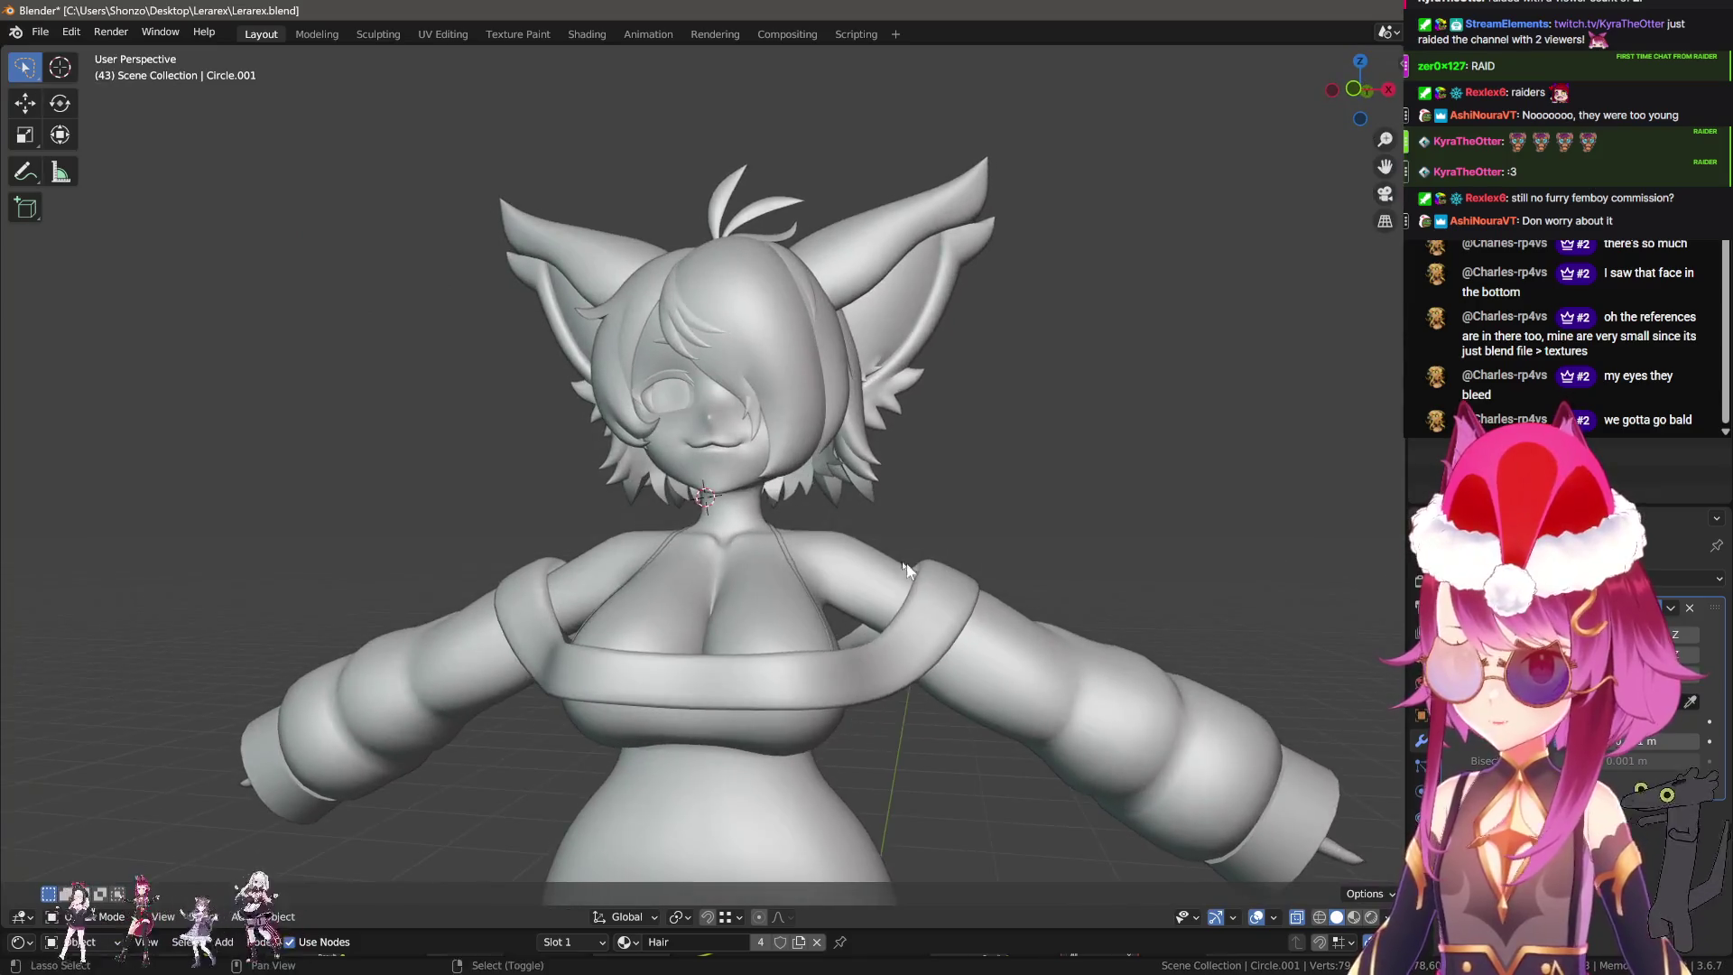
{"action": "middle_click_drag", "start_coordinate": [609, 522], "coordinate": [769, 563]}
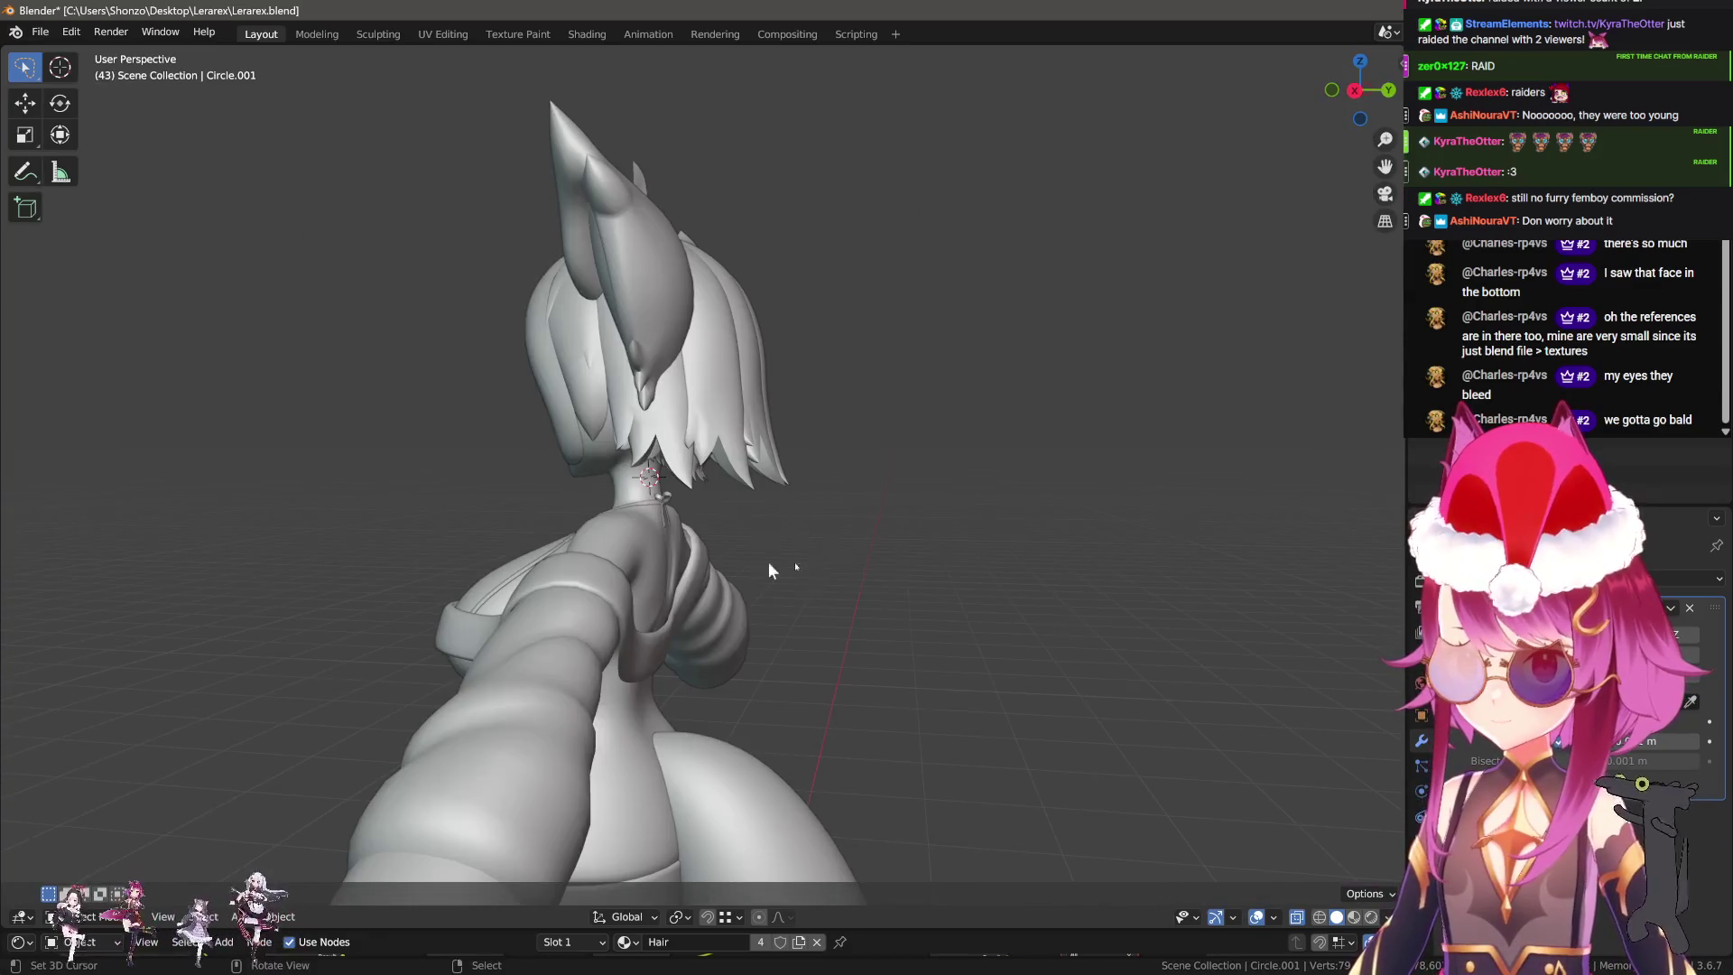
{"action": "middle_click_drag", "start_coordinate": [932, 563], "coordinate": [839, 480]}
{"action": "key", "text": "Tab"}
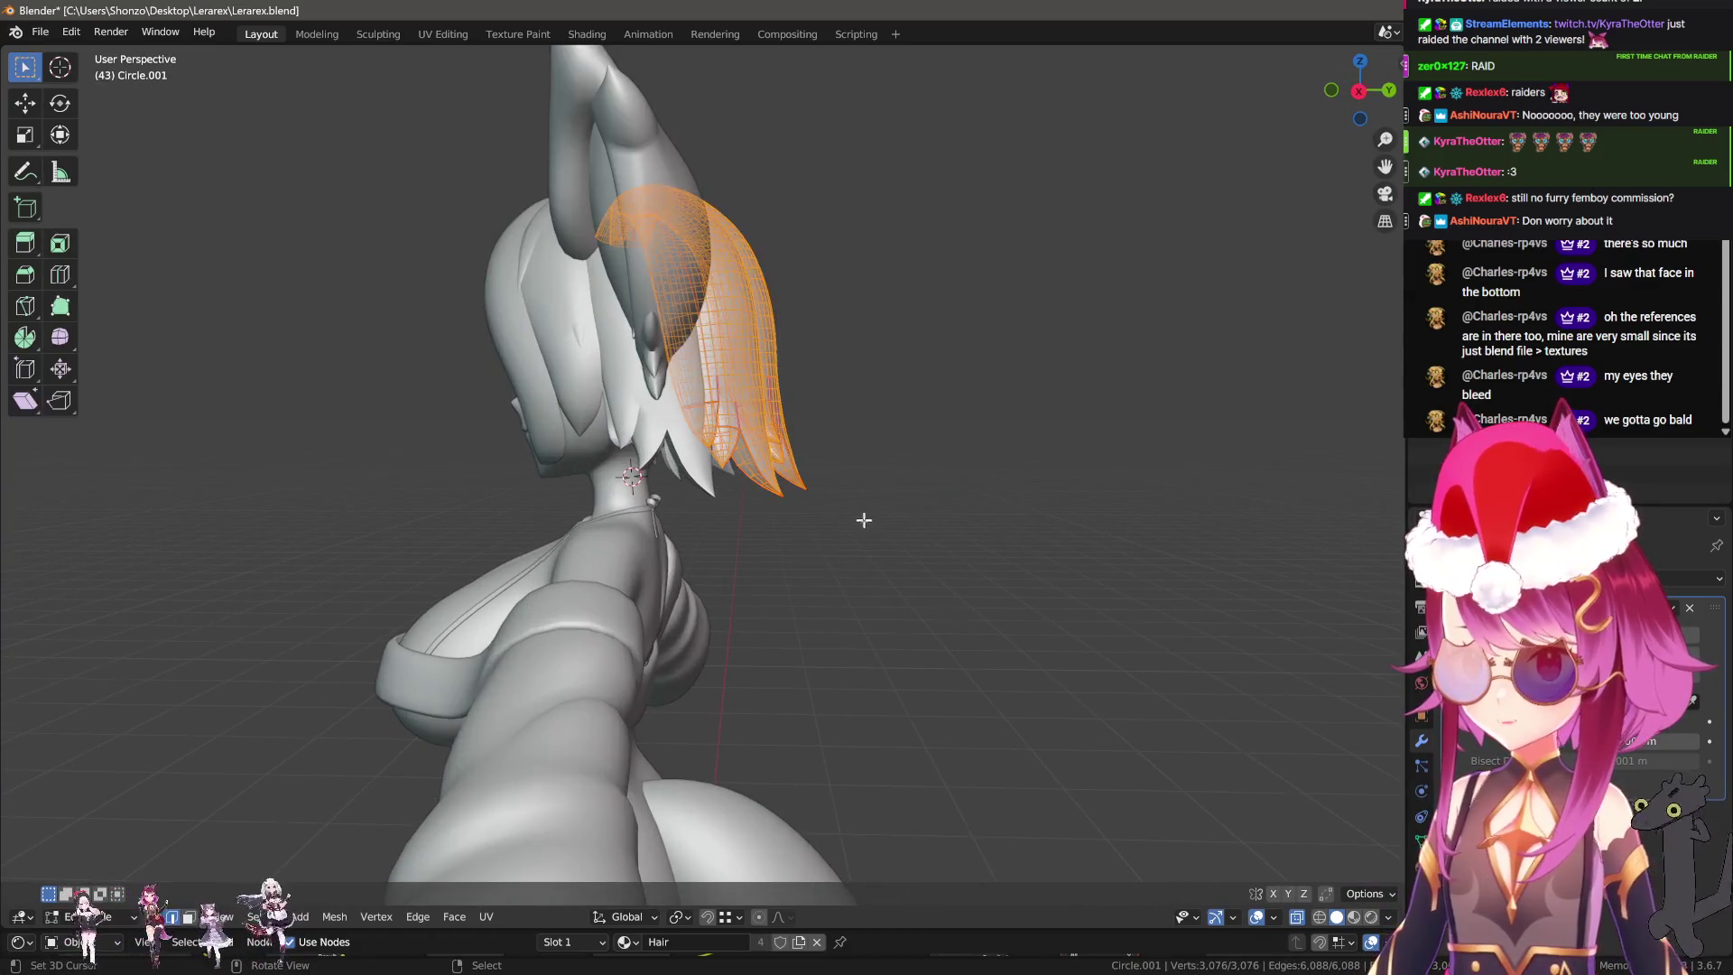
{"action": "scroll", "coordinate": [961, 469], "scroll_direction": "up", "scroll_amount": 3}
{"action": "key", "text": "ctrl+Tab"}
{"action": "left_click", "coordinate": [919, 444]}
{"action": "key", "text": "alt+a"}
{"action": "key", "text": "c"}
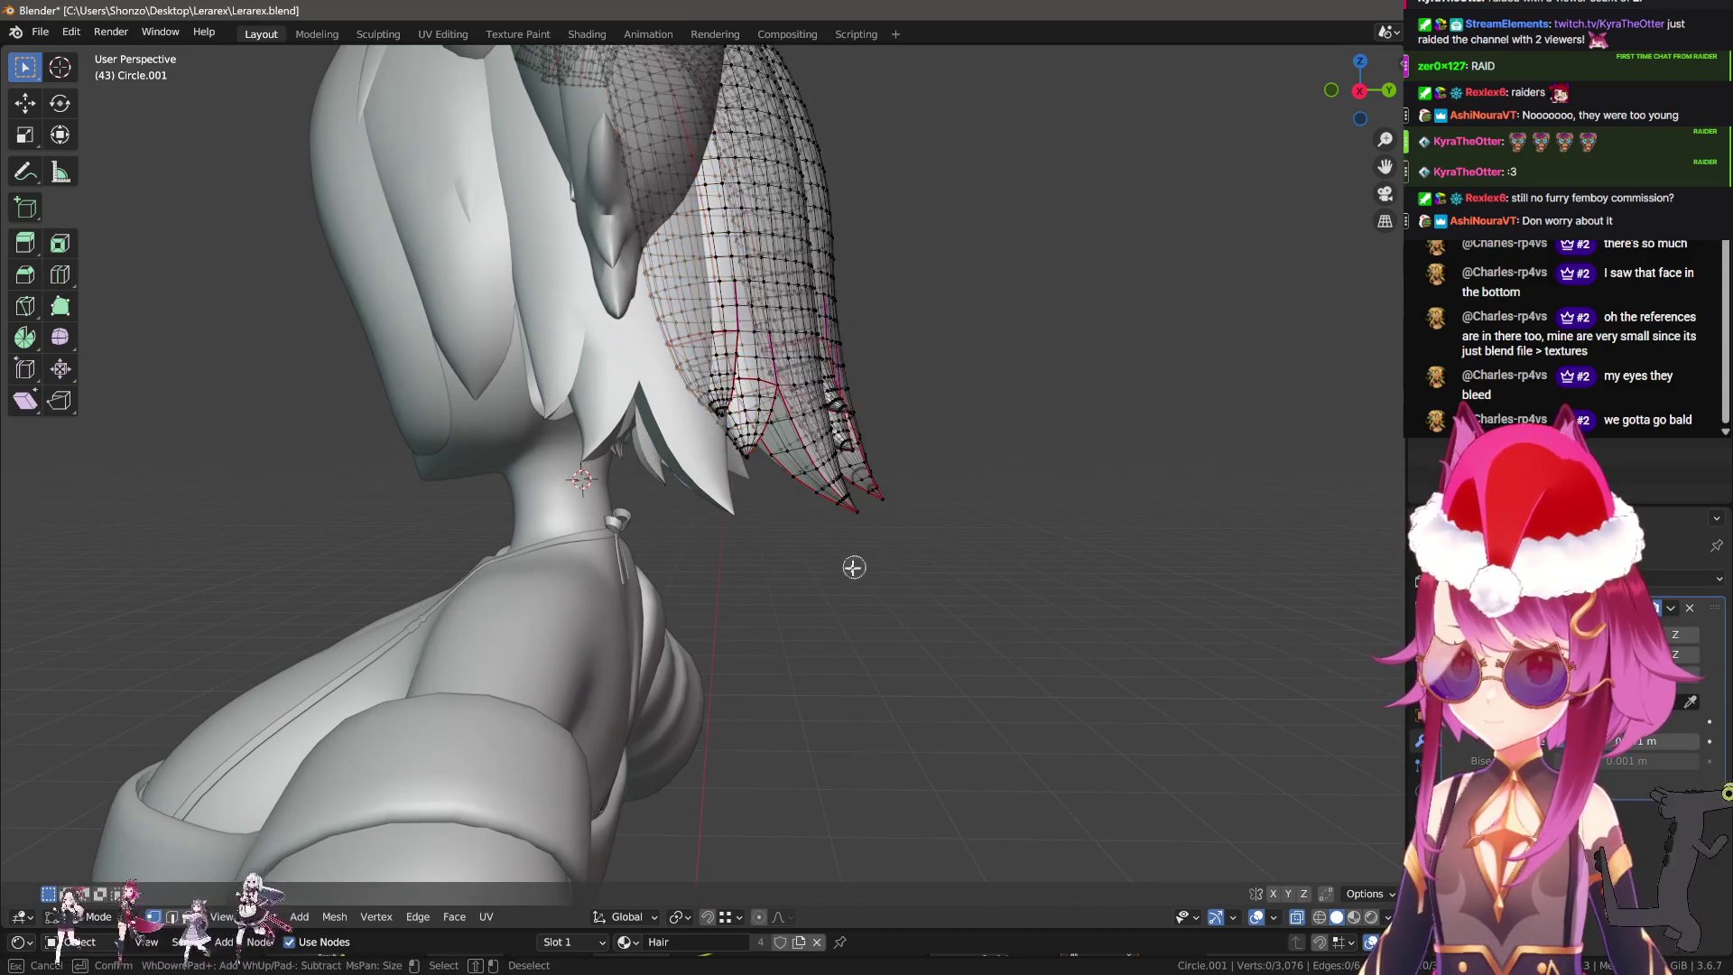
{"action": "right_click", "coordinate": [854, 559]}
{"action": "middle_click_drag", "start_coordinate": [854, 559], "coordinate": [810, 577]}
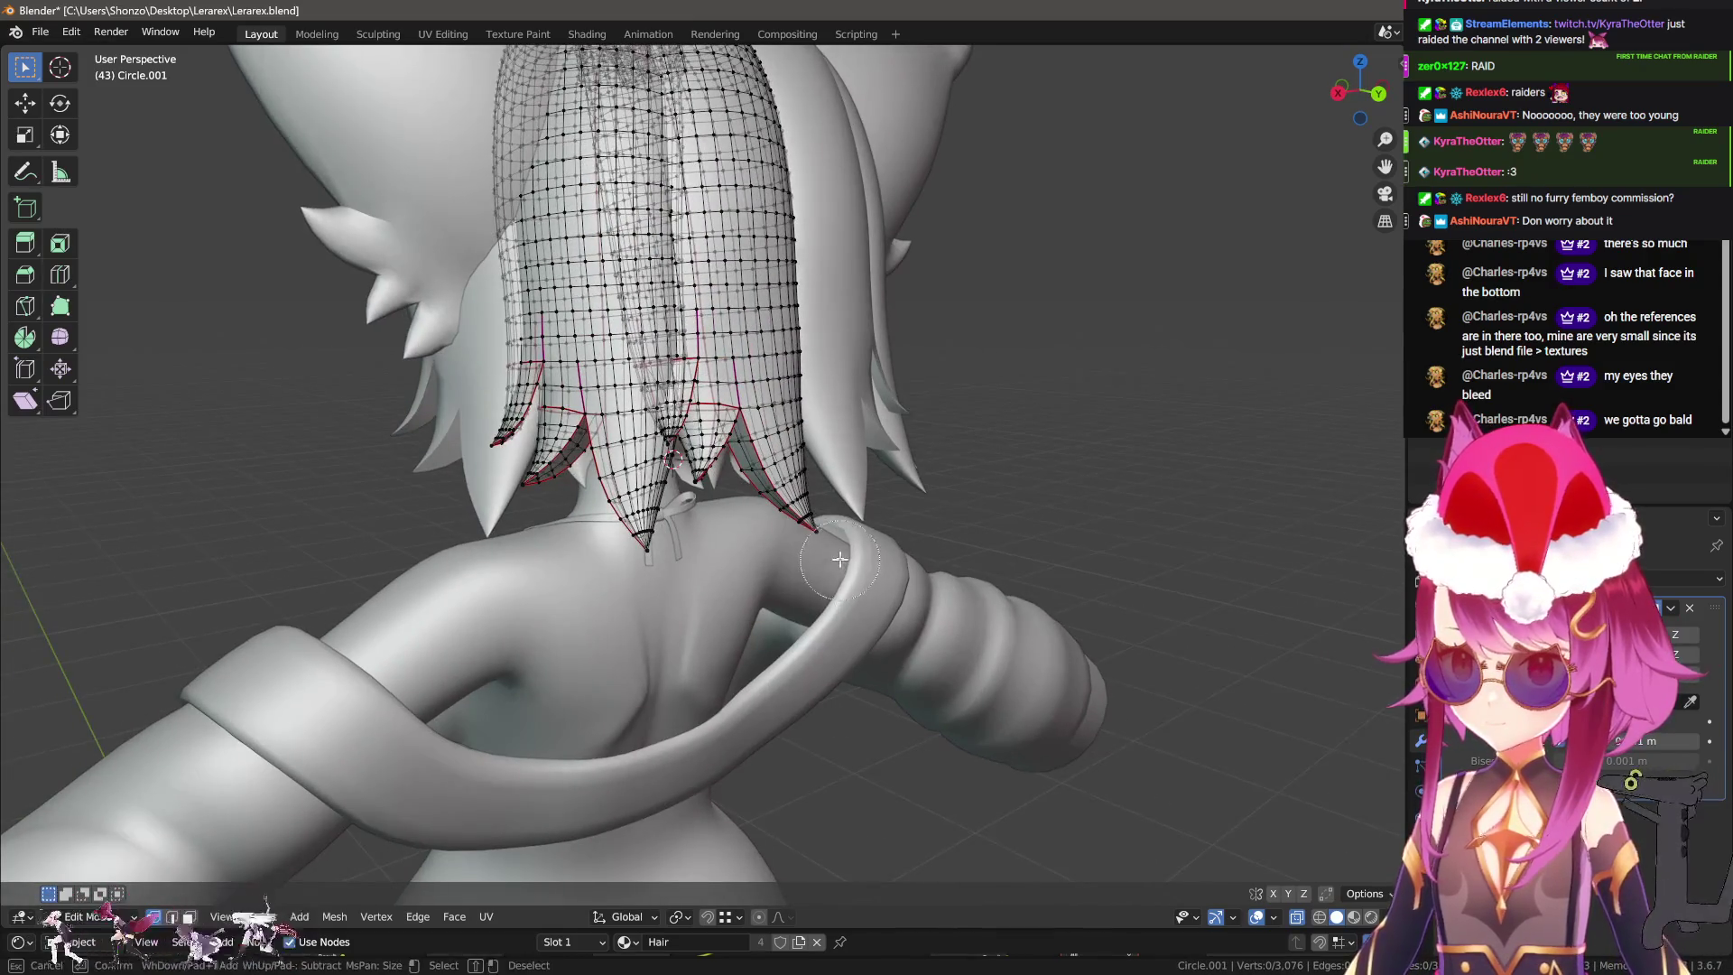
{"action": "right_click", "coordinate": [647, 580]}
{"action": "middle_click_drag", "start_coordinate": [647, 581], "coordinate": [960, 577]}
In Right view, move the tips -0.012 m along Y with an enlarged proportional falloff.
{"action": "key", "text": "KP_3"}
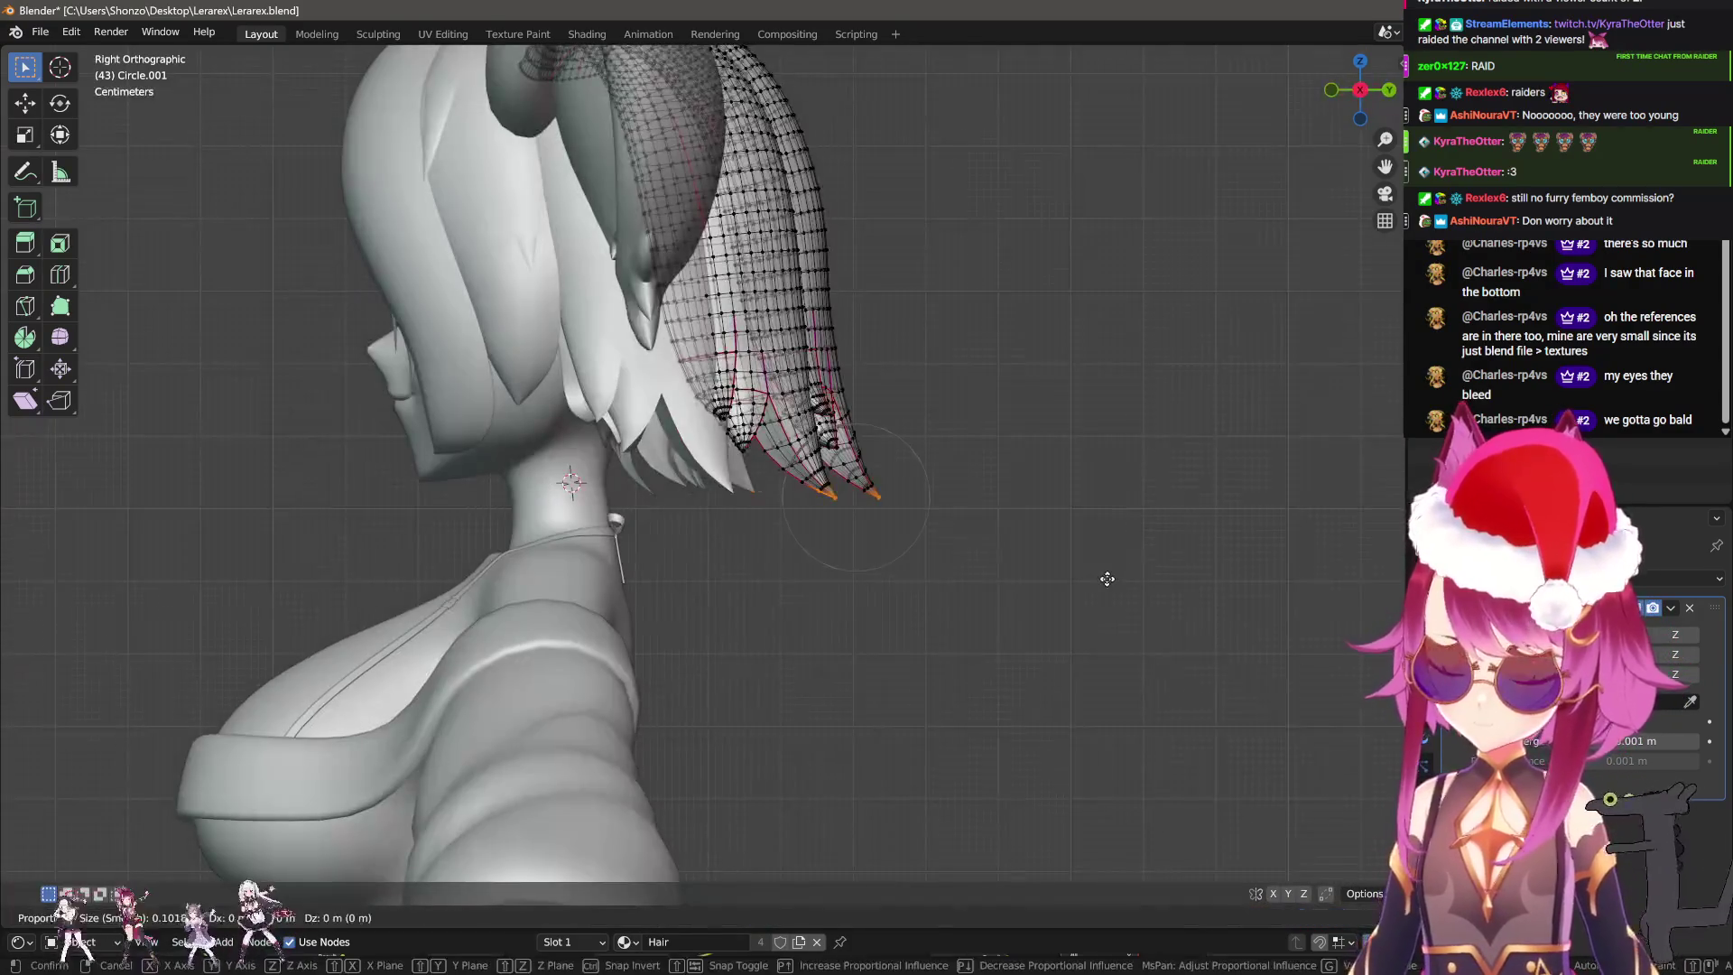
{"action": "key", "text": "g"}
{"action": "key", "text": "y"}
{"action": "scroll", "coordinate": [1025, 587], "scroll_direction": "down", "scroll_amount": 6}
{"action": "scroll", "coordinate": [998, 599], "scroll_direction": "down", "scroll_amount": 8}
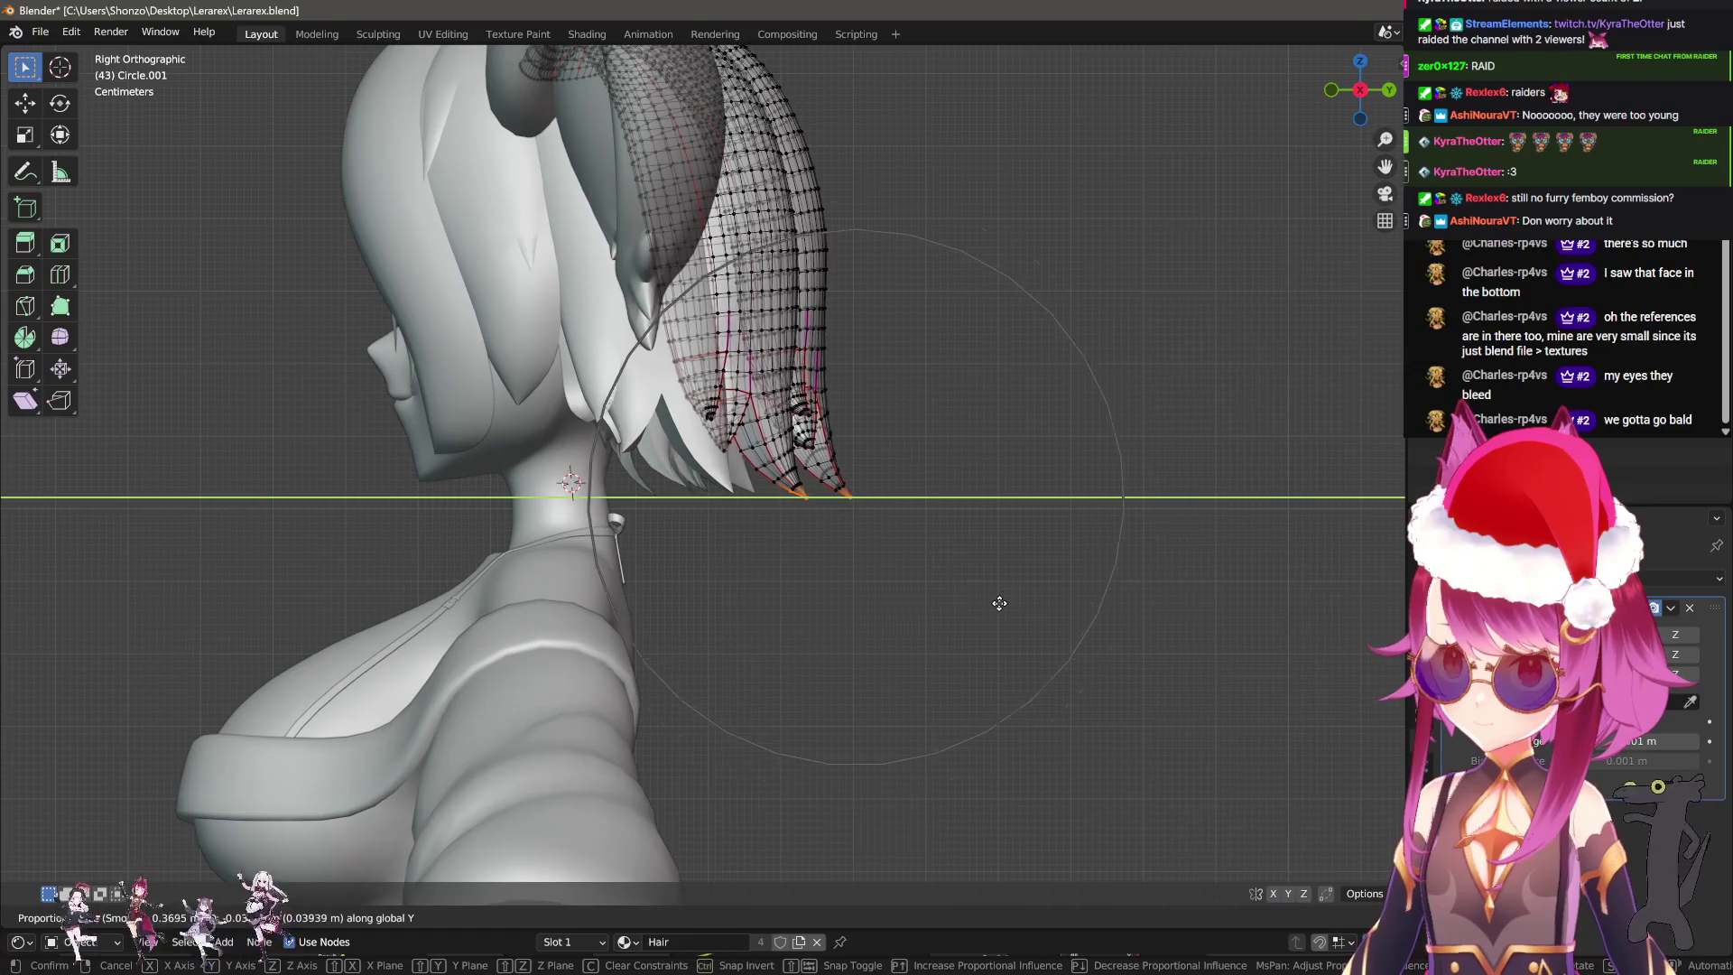
{"action": "left_click", "coordinate": [956, 619]}
{"action": "mouse_move", "coordinate": [955, 619]}
{"action": "middle_mouse_down"}
{"action": "mouse_move", "coordinate": [695, 612]}
{"action": "mouse_move", "coordinate": [898, 617]}
{"action": "middle_mouse_up"}
{"action": "key", "text": "Tab"}
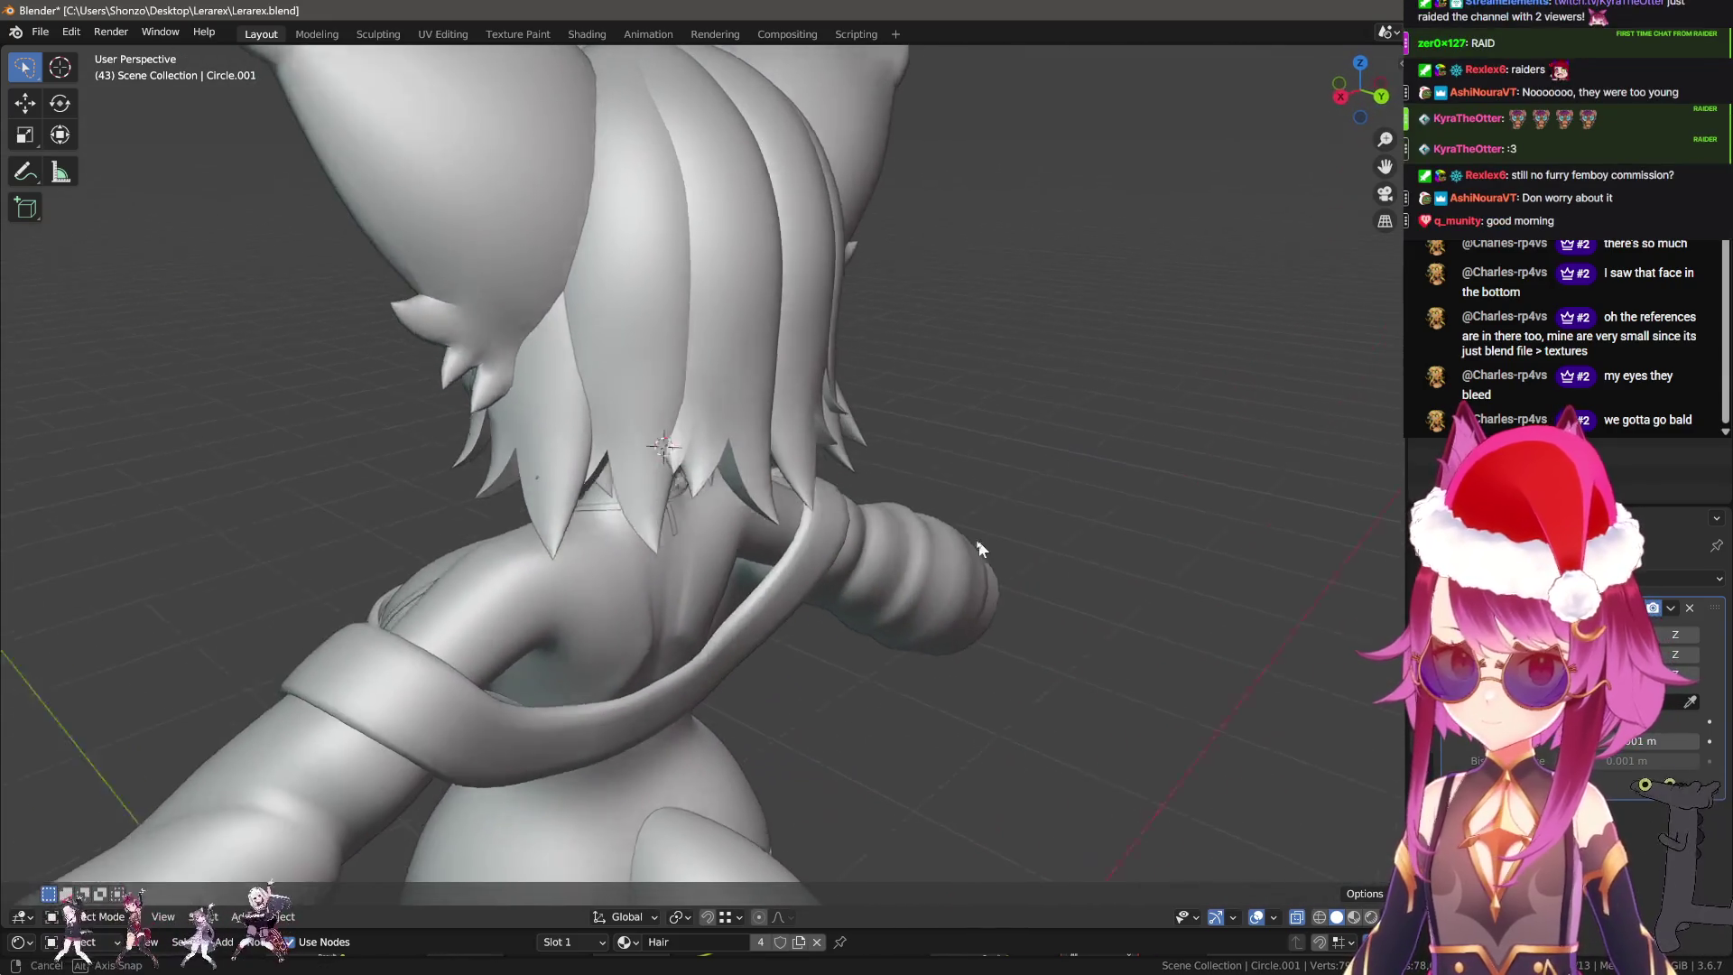
Select and frame the hair, then select the Circle.005 hair piece.
{"action": "middle_click_drag", "start_coordinate": [898, 616], "coordinate": [985, 509]}
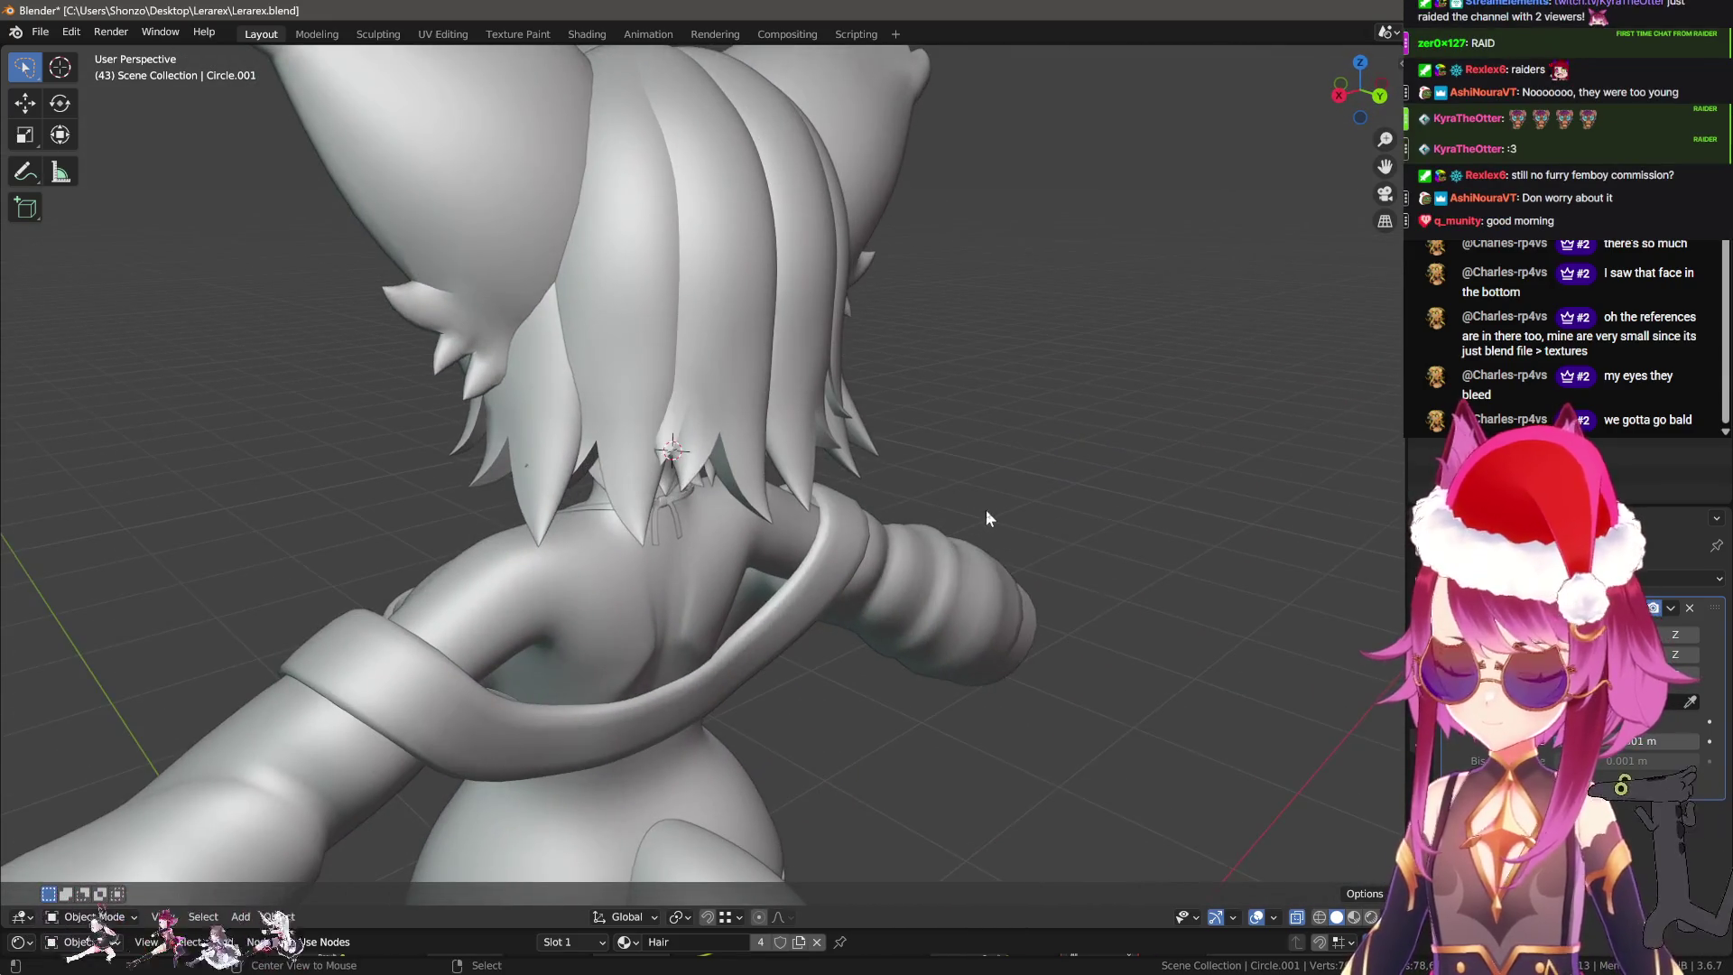
{"action": "left_click", "coordinate": [986, 509]}
{"action": "key", "text": "KP_Decimal"}
{"action": "left_click", "coordinate": [987, 509]}
{"action": "scroll", "coordinate": [937, 533], "scroll_direction": "down", "scroll_amount": 8}
{"action": "mouse_move", "coordinate": [1041, 607]}
{"action": "middle_mouse_down"}
{"action": "mouse_move", "coordinate": [665, 437]}
{"action": "mouse_move", "coordinate": [799, 456]}
{"action": "mouse_move", "coordinate": [837, 410]}
{"action": "mouse_move", "coordinate": [691, 368]}
{"action": "mouse_move", "coordinate": [850, 491]}
{"action": "mouse_move", "coordinate": [857, 471]}
{"action": "mouse_move", "coordinate": [819, 521]}
{"action": "middle_mouse_up"}
Frame the short hair Circle.001 and switch the viewport to Material Preview.
{"action": "left_click", "coordinate": [799, 457]}
{"action": "key", "text": "KP_Decimal"}
{"action": "left_click", "coordinate": [691, 368]}
{"action": "key", "text": "z"}
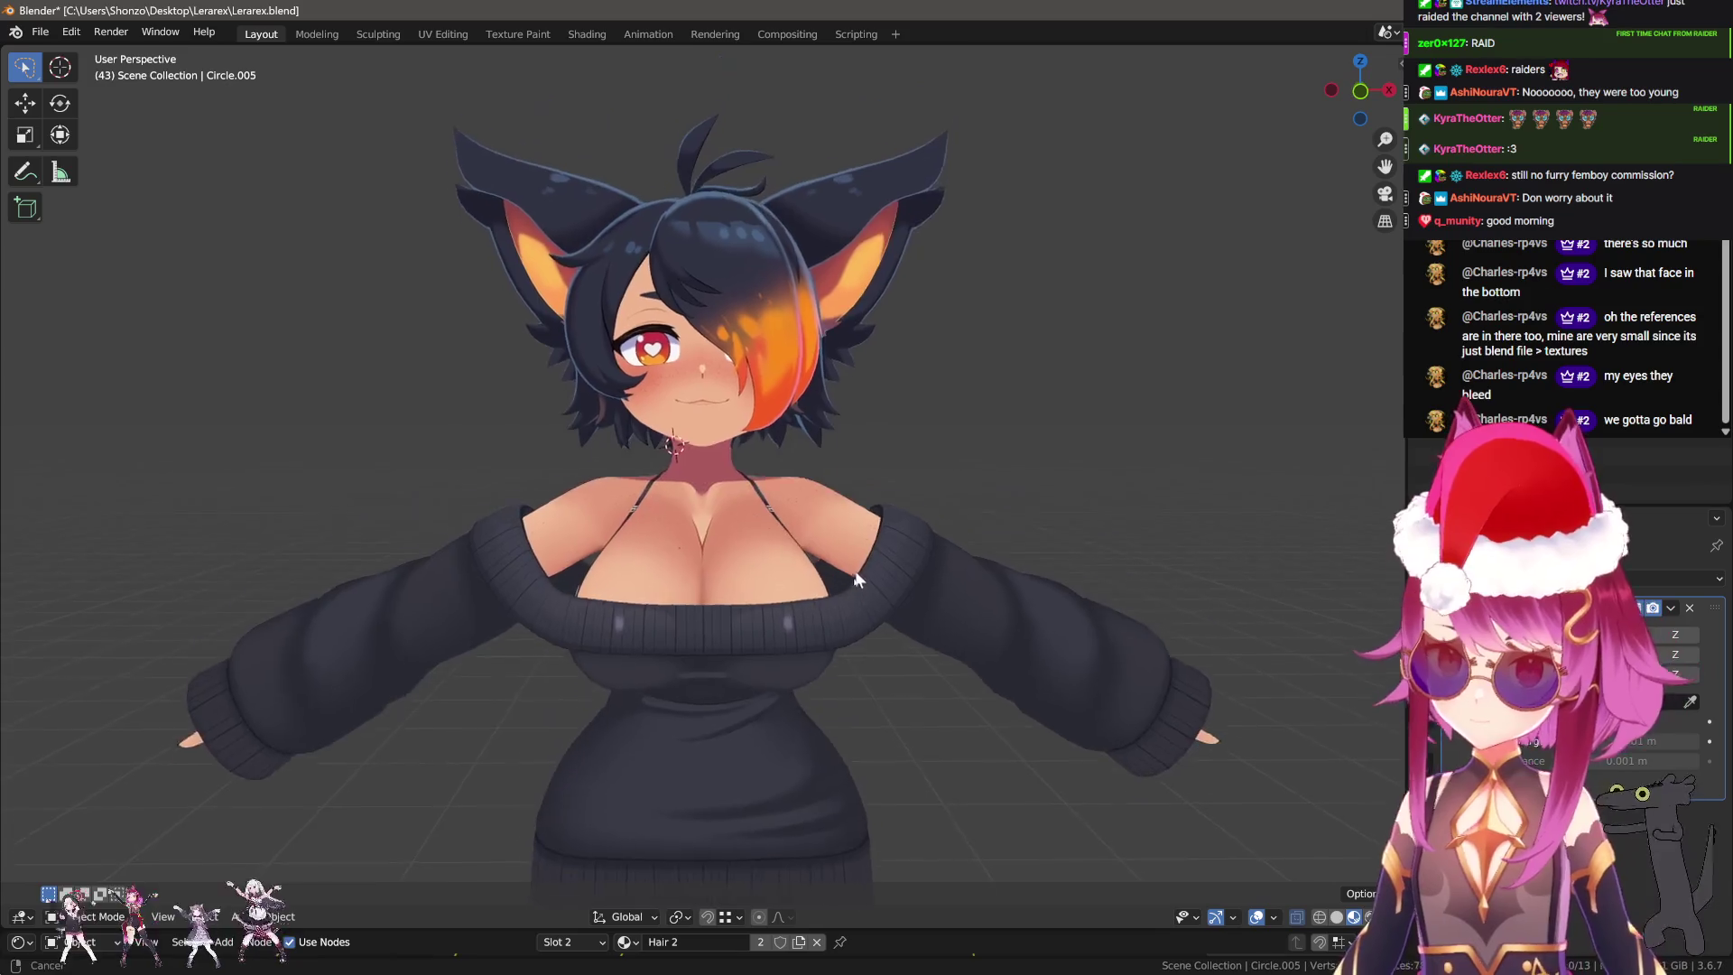
{"action": "scroll", "coordinate": [945, 574], "scroll_direction": "up", "scroll_amount": 3}
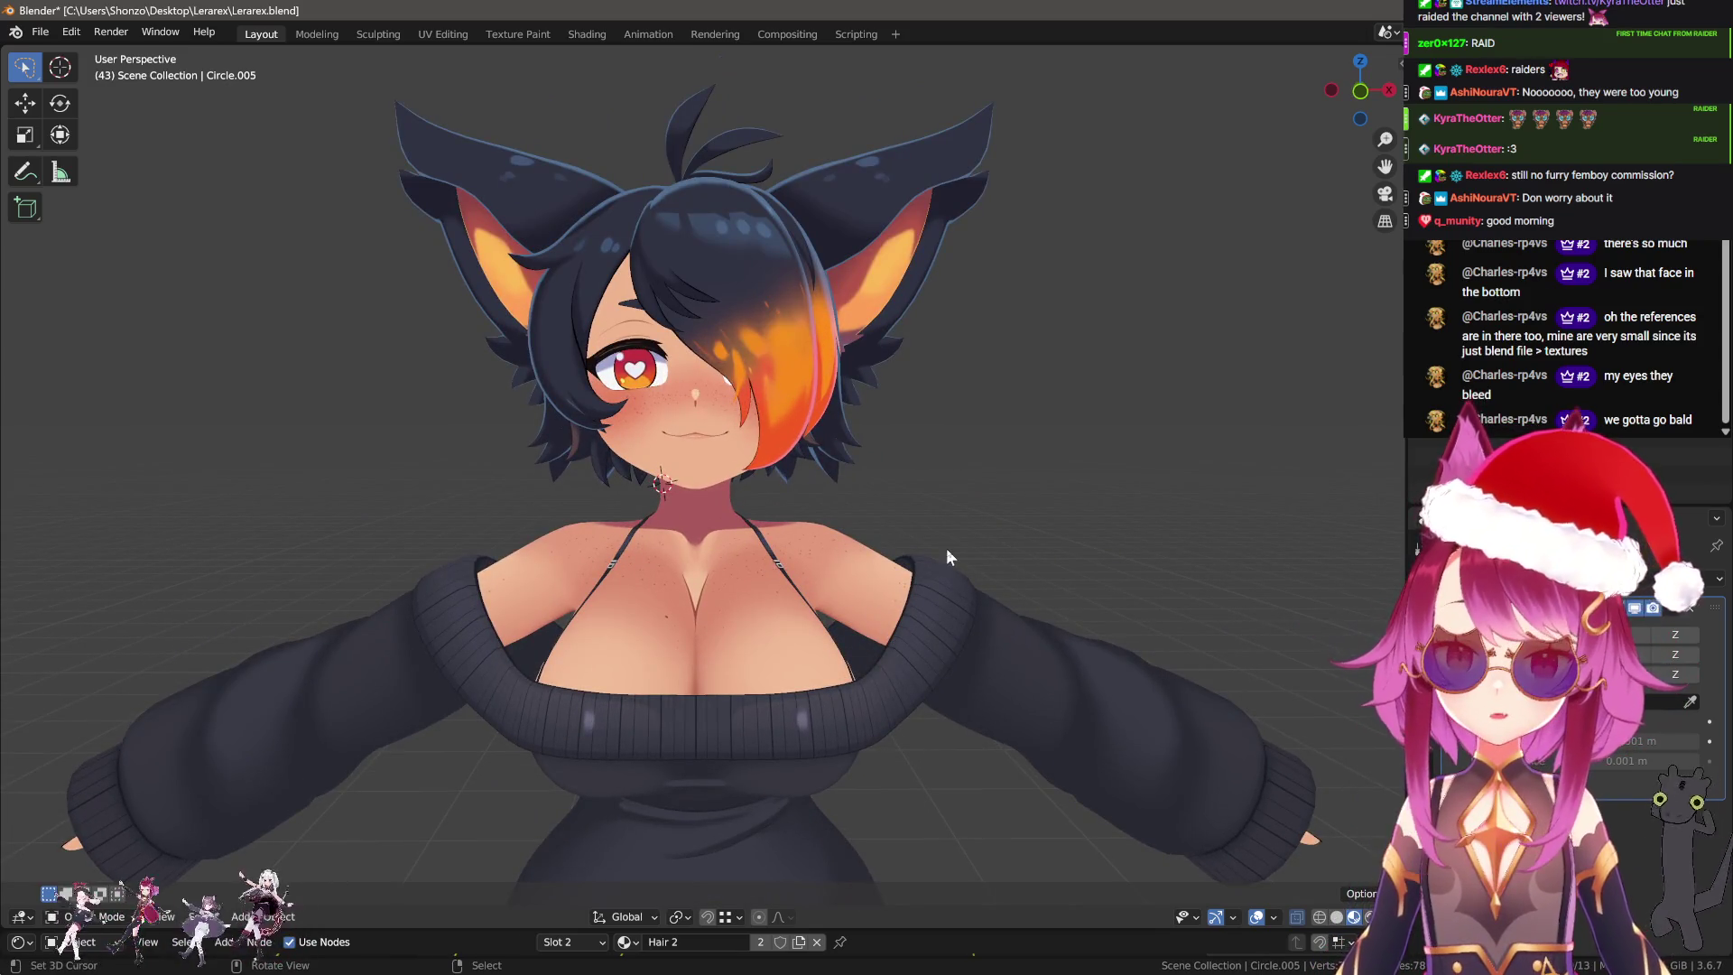
{"action": "mouse_move", "coordinate": [946, 551]}
{"action": "middle_mouse_down"}
{"action": "mouse_move", "coordinate": [776, 581]}
{"action": "mouse_move", "coordinate": [859, 591]}
{"action": "mouse_move", "coordinate": [742, 554]}
{"action": "mouse_move", "coordinate": [889, 543]}
{"action": "middle_mouse_up"}
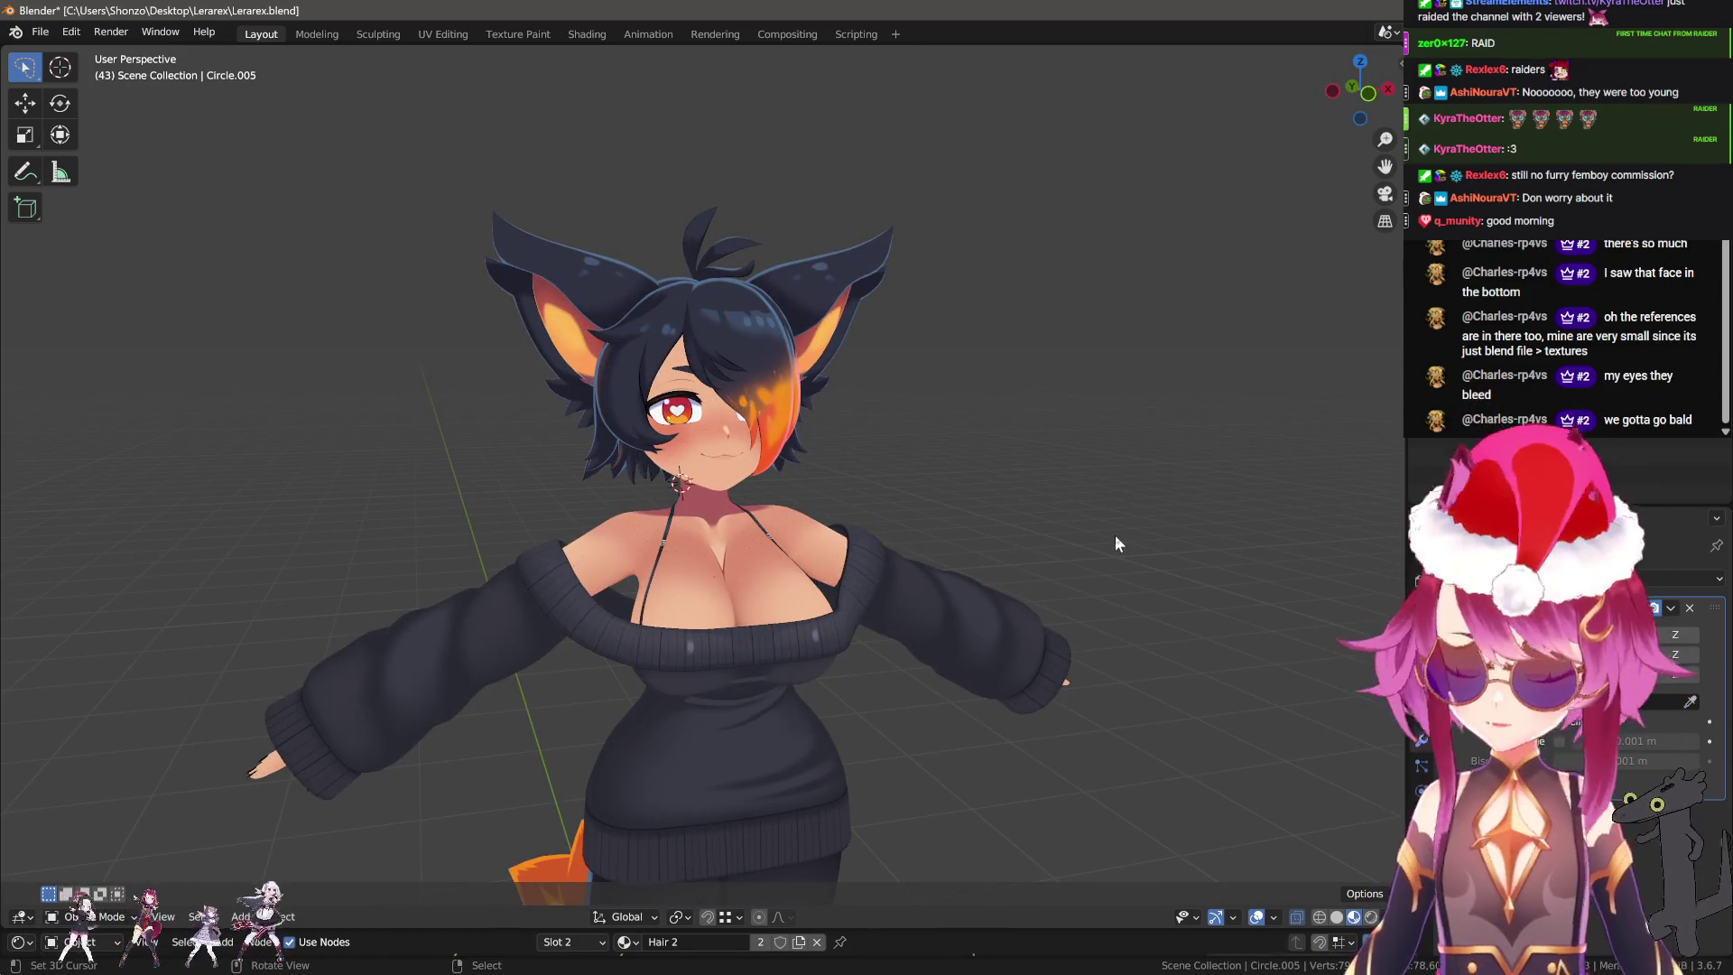
Select Circle.001, move the 3D cursor off the model, then select Circle.005.
{"action": "mouse_move", "coordinate": [792, 441]}
{"action": "middle_mouse_down"}
{"action": "mouse_move", "coordinate": [672, 467]}
{"action": "mouse_move", "coordinate": [1052, 479]}
{"action": "mouse_move", "coordinate": [987, 657]}
{"action": "mouse_move", "coordinate": [1041, 612]}
{"action": "mouse_move", "coordinate": [745, 511]}
{"action": "mouse_move", "coordinate": [1095, 544]}
{"action": "mouse_move", "coordinate": [1059, 604]}
{"action": "mouse_move", "coordinate": [1177, 534]}
{"action": "middle_mouse_up"}
{"action": "left_click", "coordinate": [671, 468]}
{"action": "left_click", "coordinate": [1177, 534]}
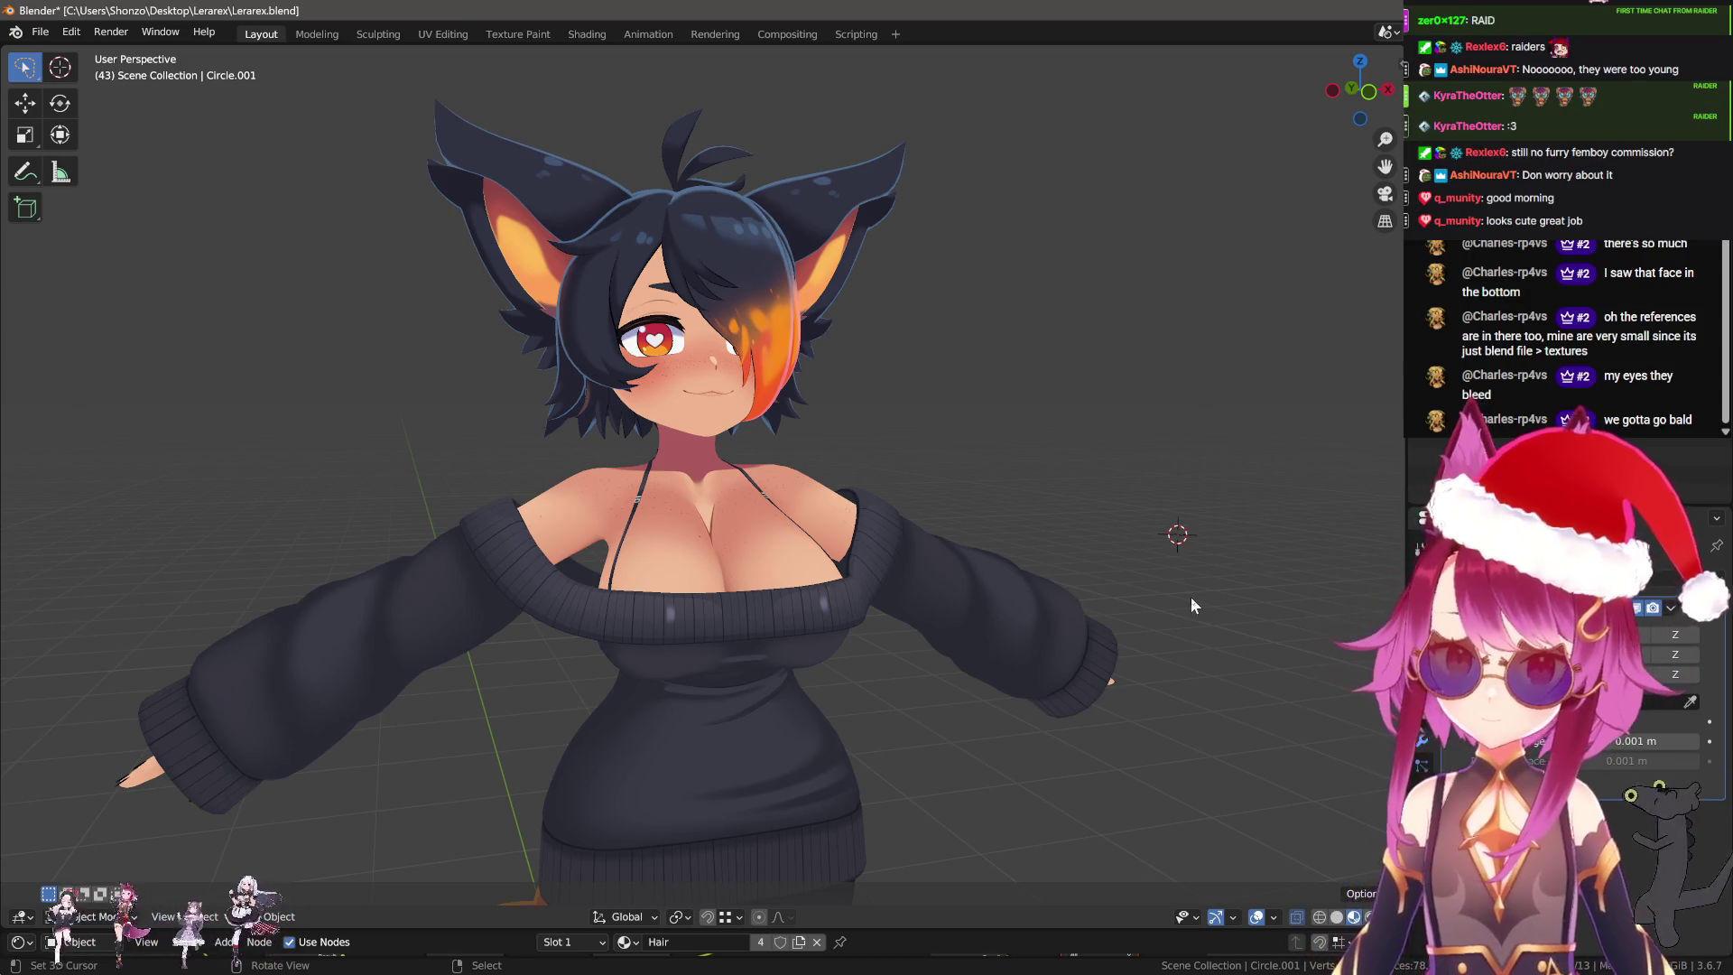
{"action": "scroll", "coordinate": [1189, 516], "scroll_direction": "up", "scroll_amount": 3}
{"action": "middle_click_drag", "start_coordinate": [1087, 522], "coordinate": [767, 473]}
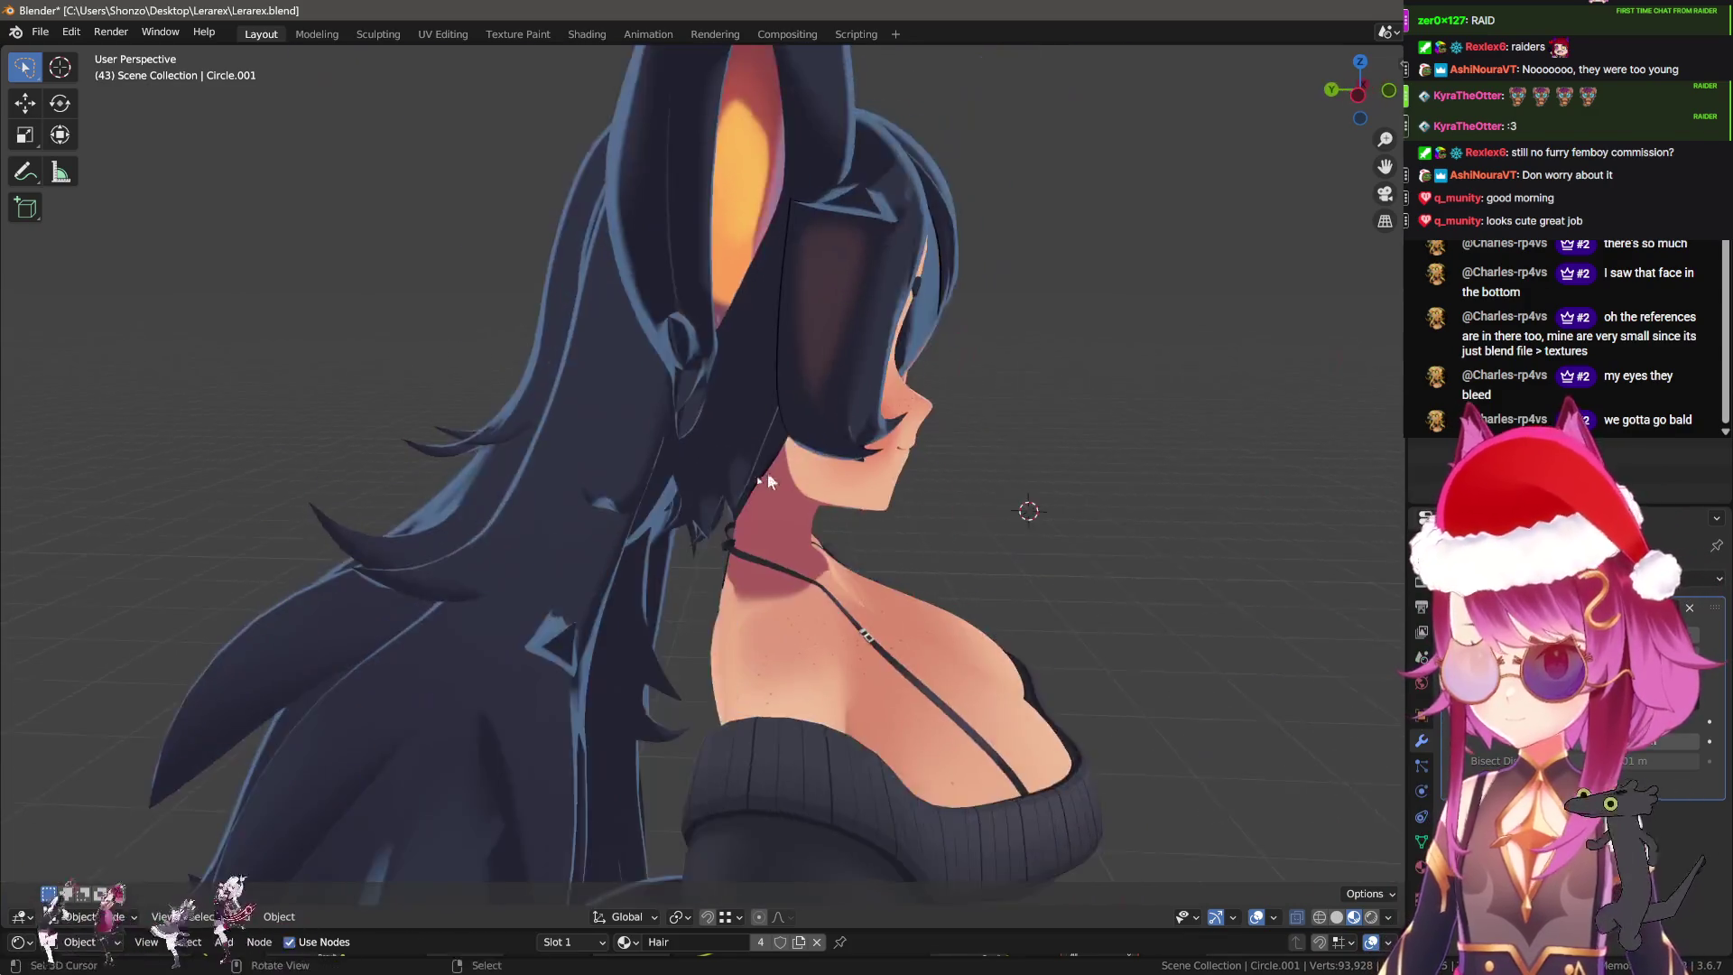
{"action": "left_click", "coordinate": [596, 490]}
{"action": "middle_click_drag", "start_coordinate": [596, 490], "coordinate": [607, 508]}
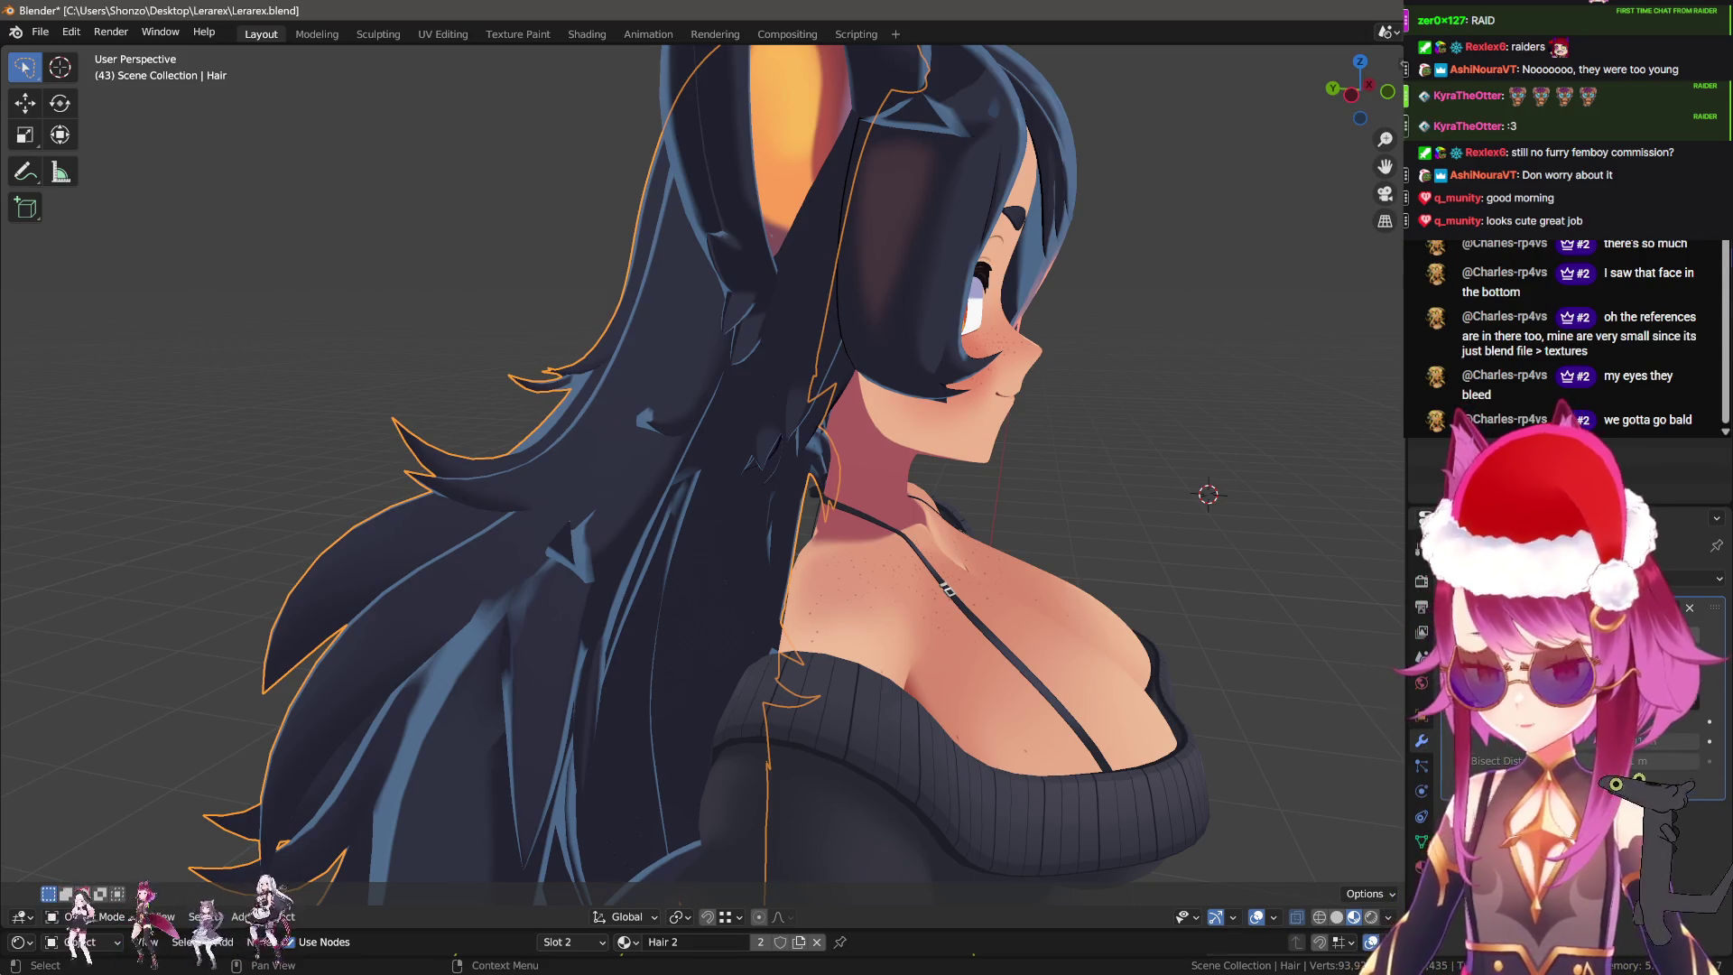
Hide the long hair and open Circle.001 in the Texture Paint workspace.
{"action": "key", "text": "h"}
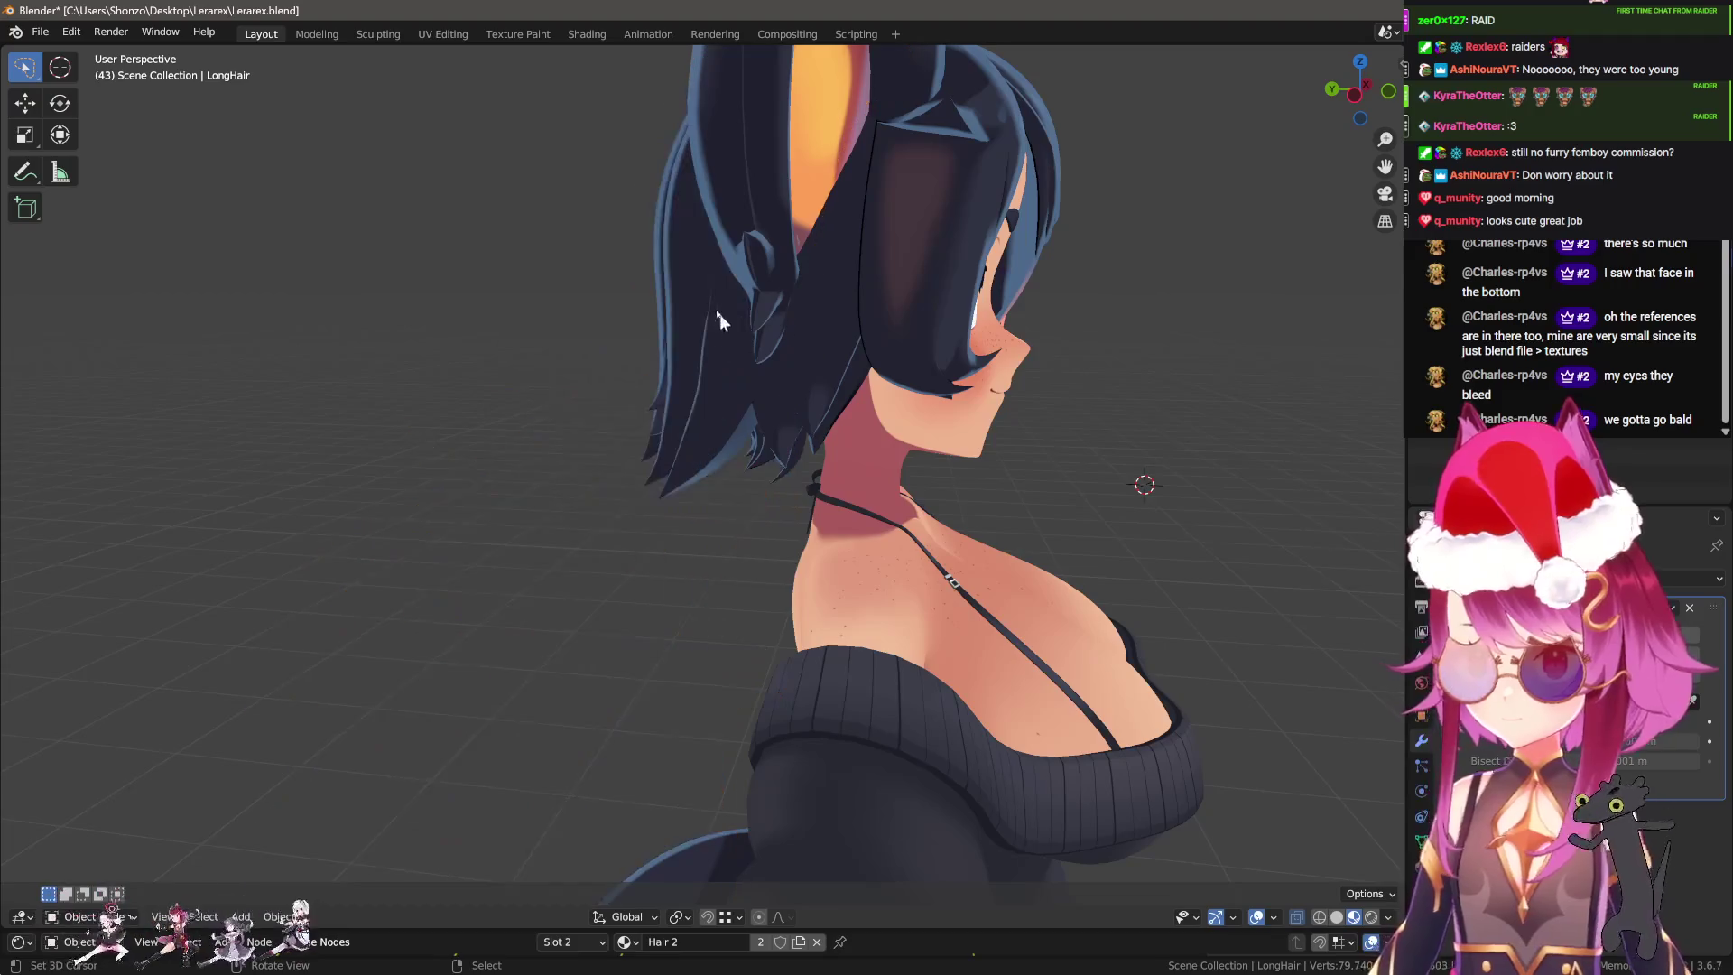
{"action": "middle_click_drag", "start_coordinate": [719, 313], "coordinate": [648, 296]}
{"action": "left_click", "coordinate": [648, 296]}
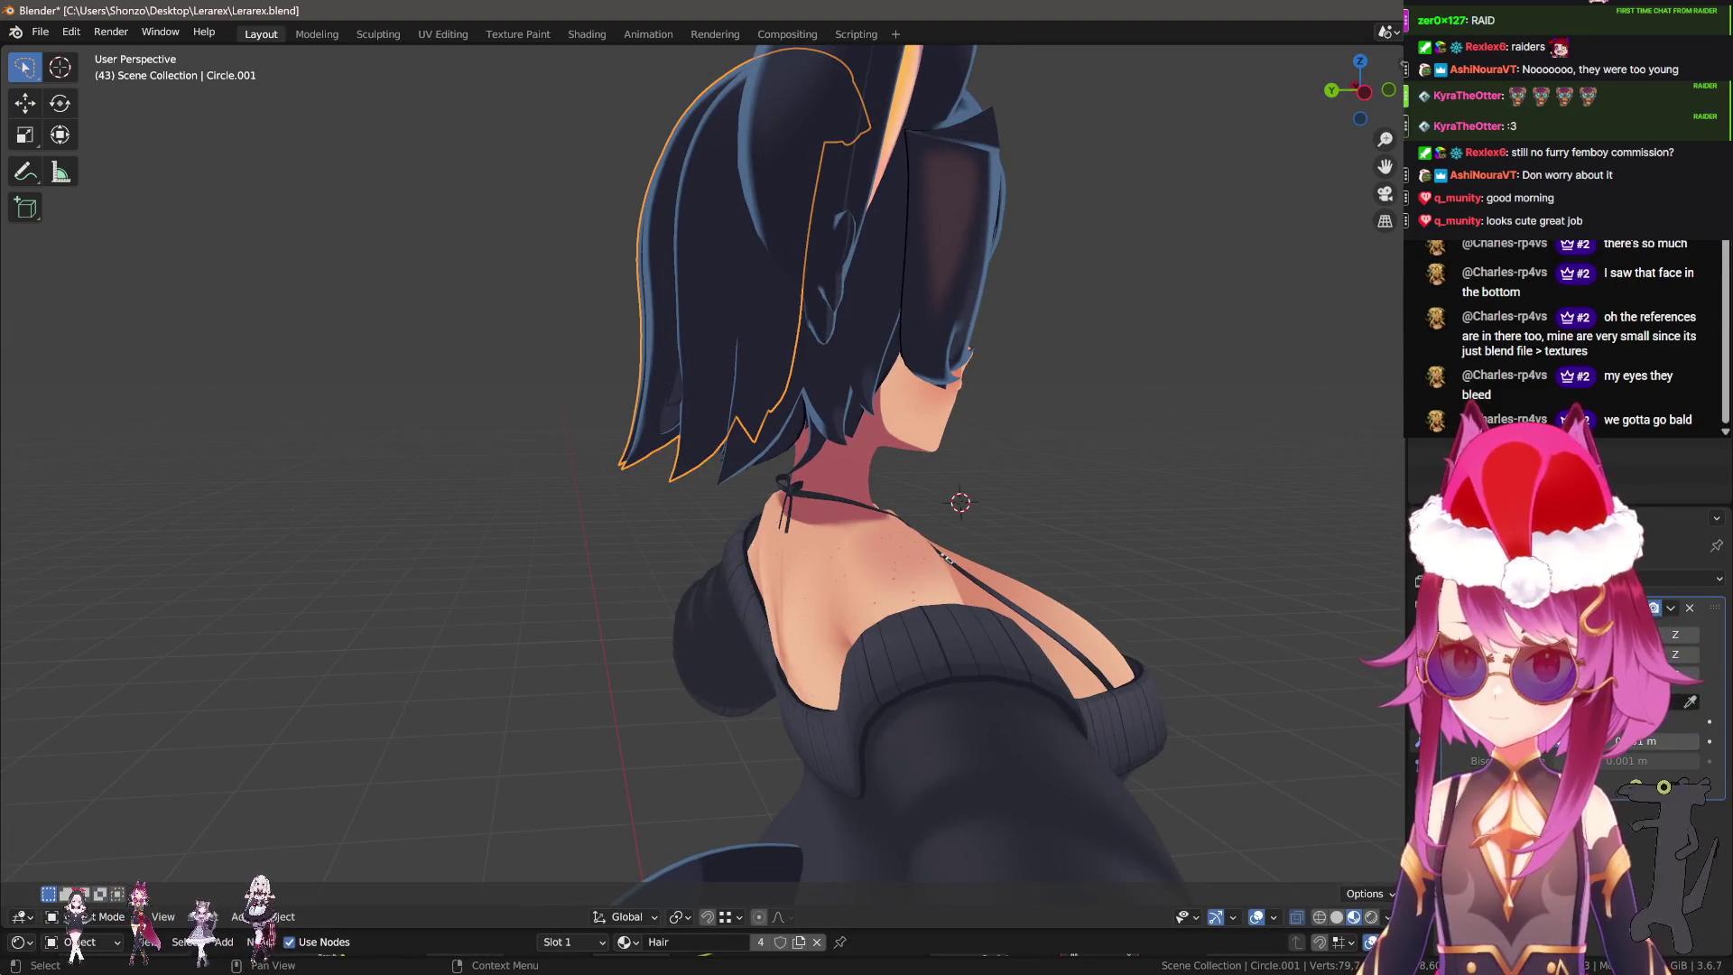
{"action": "middle_click_drag", "start_coordinate": [906, 262], "coordinate": [857, 532]}
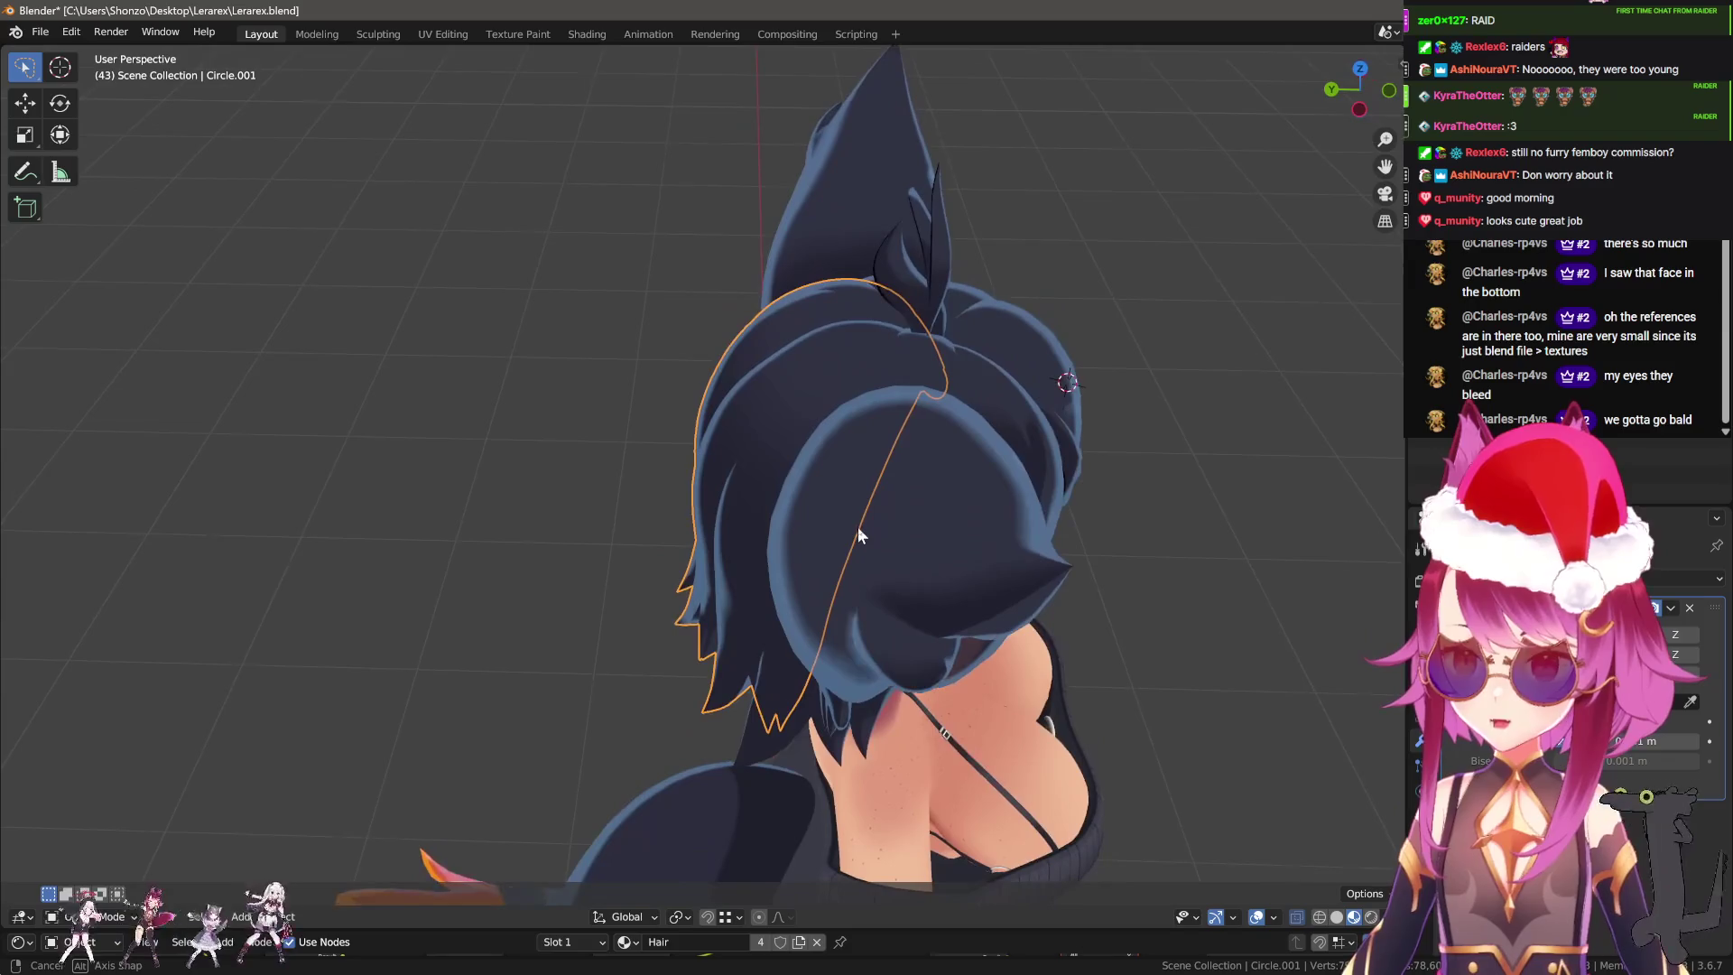
{"action": "left_click", "coordinate": [498, 31]}
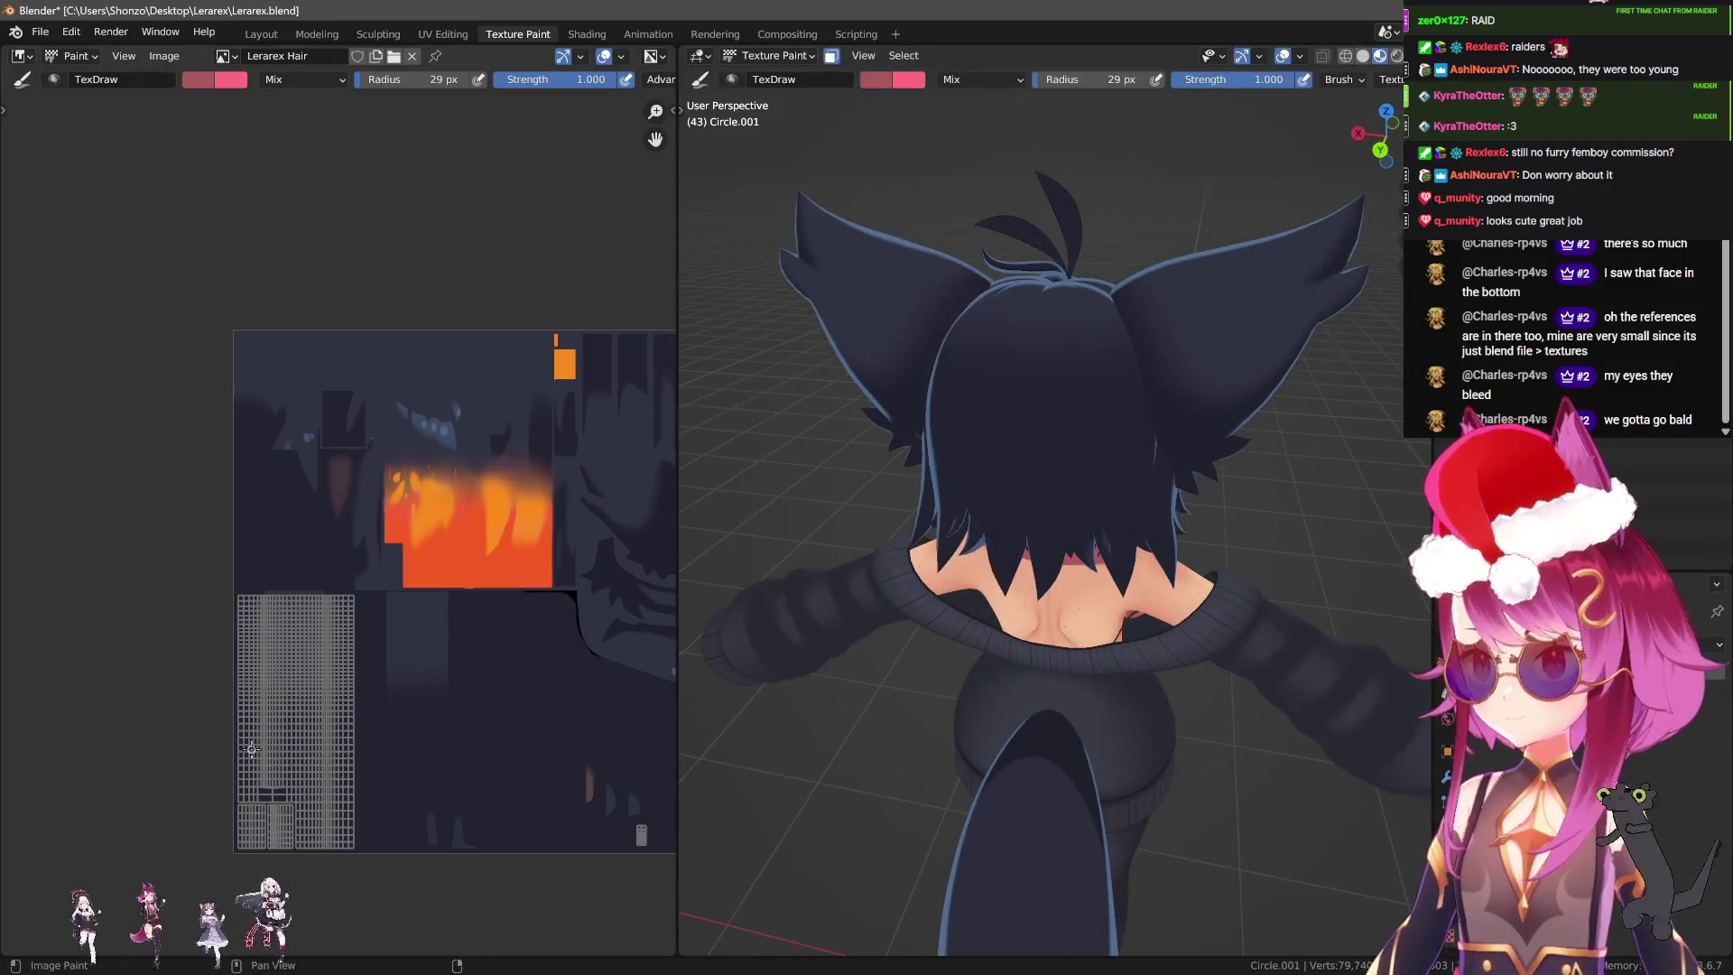
Paint one Soften brush stroke at a 175 px radius over the hair texture.
{"action": "key", "text": "shift+space"}
{"action": "scroll", "coordinate": [357, 492], "scroll_direction": "up", "scroll_amount": 2}
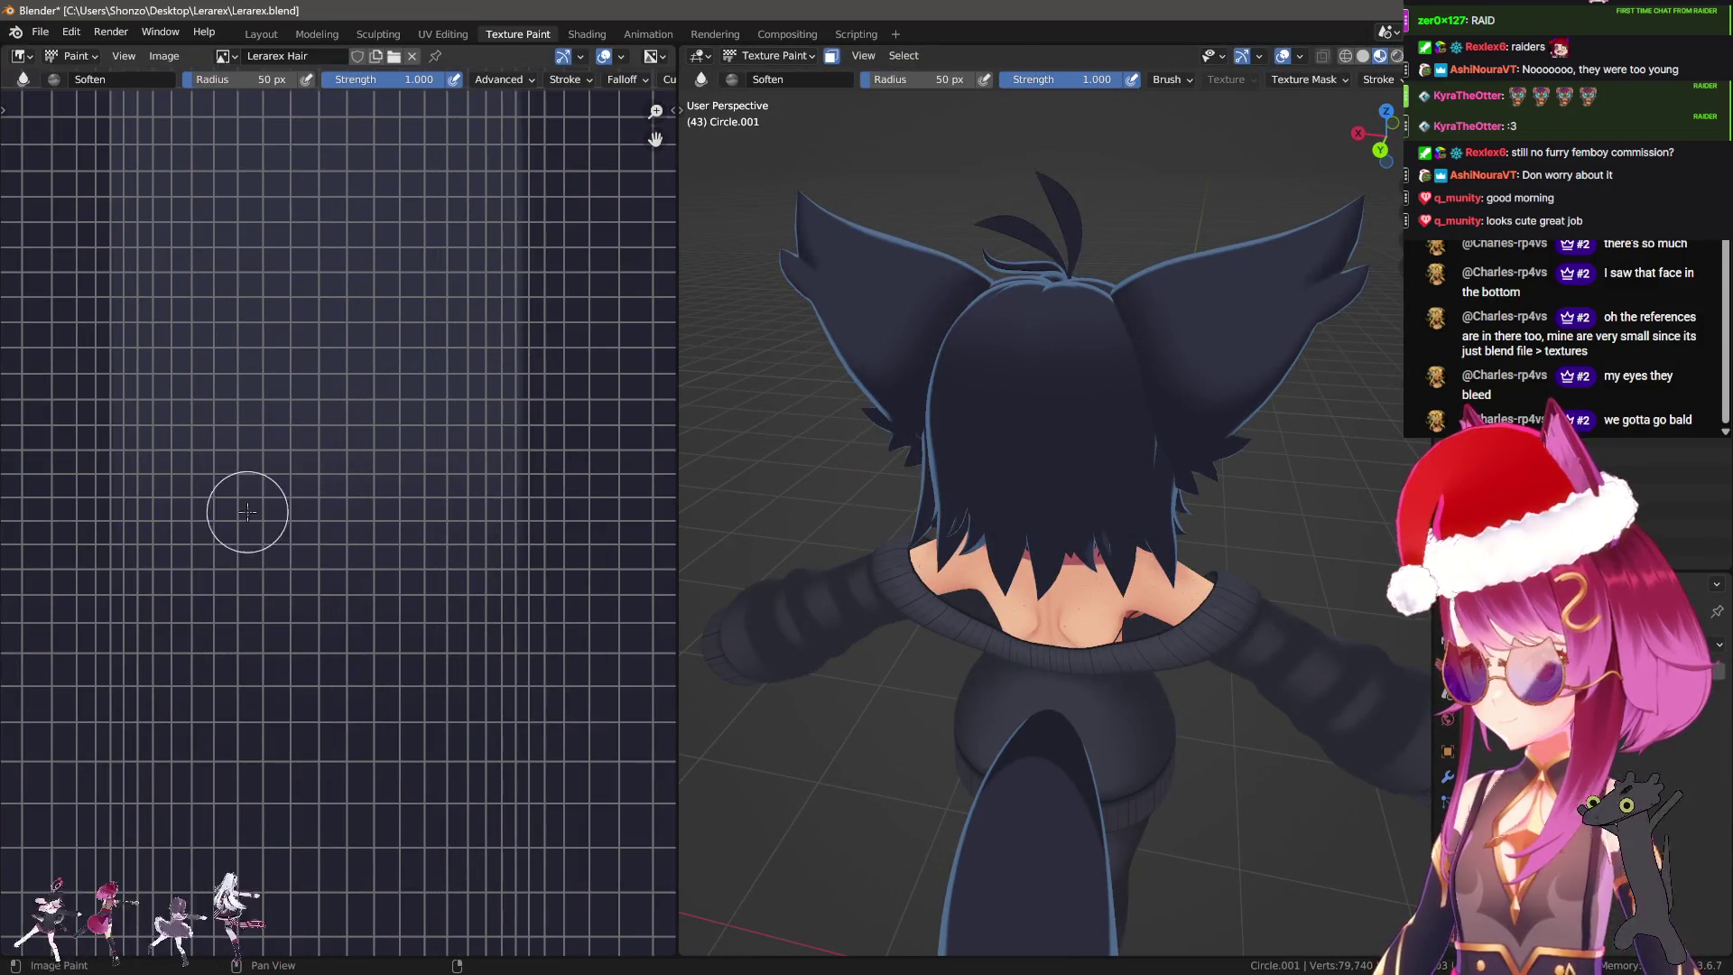
{"action": "scroll", "coordinate": [261, 556], "scroll_direction": "down", "scroll_amount": 2}
{"action": "key", "text": "f"}
{"action": "left_click", "coordinate": [429, 484]}
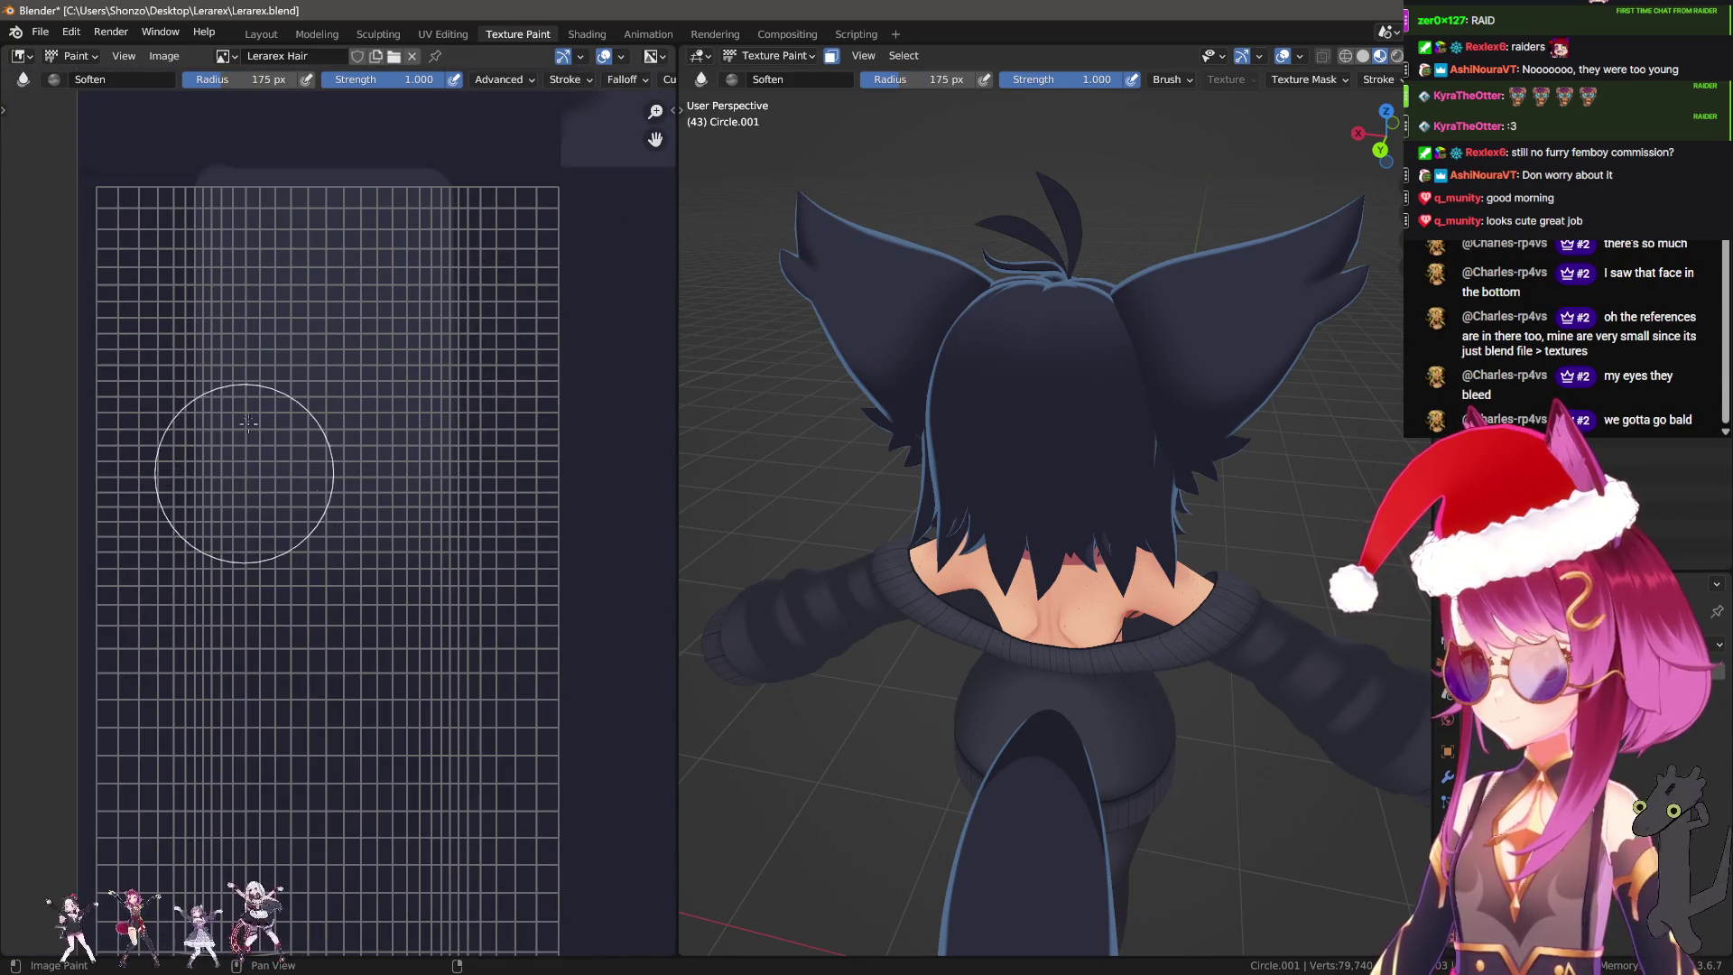
{"action": "left_click_drag", "start_coordinate": [393, 459], "coordinate": [271, 632]}
Save all edited images and return to the Layout workspace.
{"action": "mouse_move", "coordinate": [937, 569]}
{"action": "middle_mouse_down"}
{"action": "mouse_move", "coordinate": [1157, 623]}
{"action": "mouse_move", "coordinate": [182, 86]}
{"action": "middle_mouse_up"}
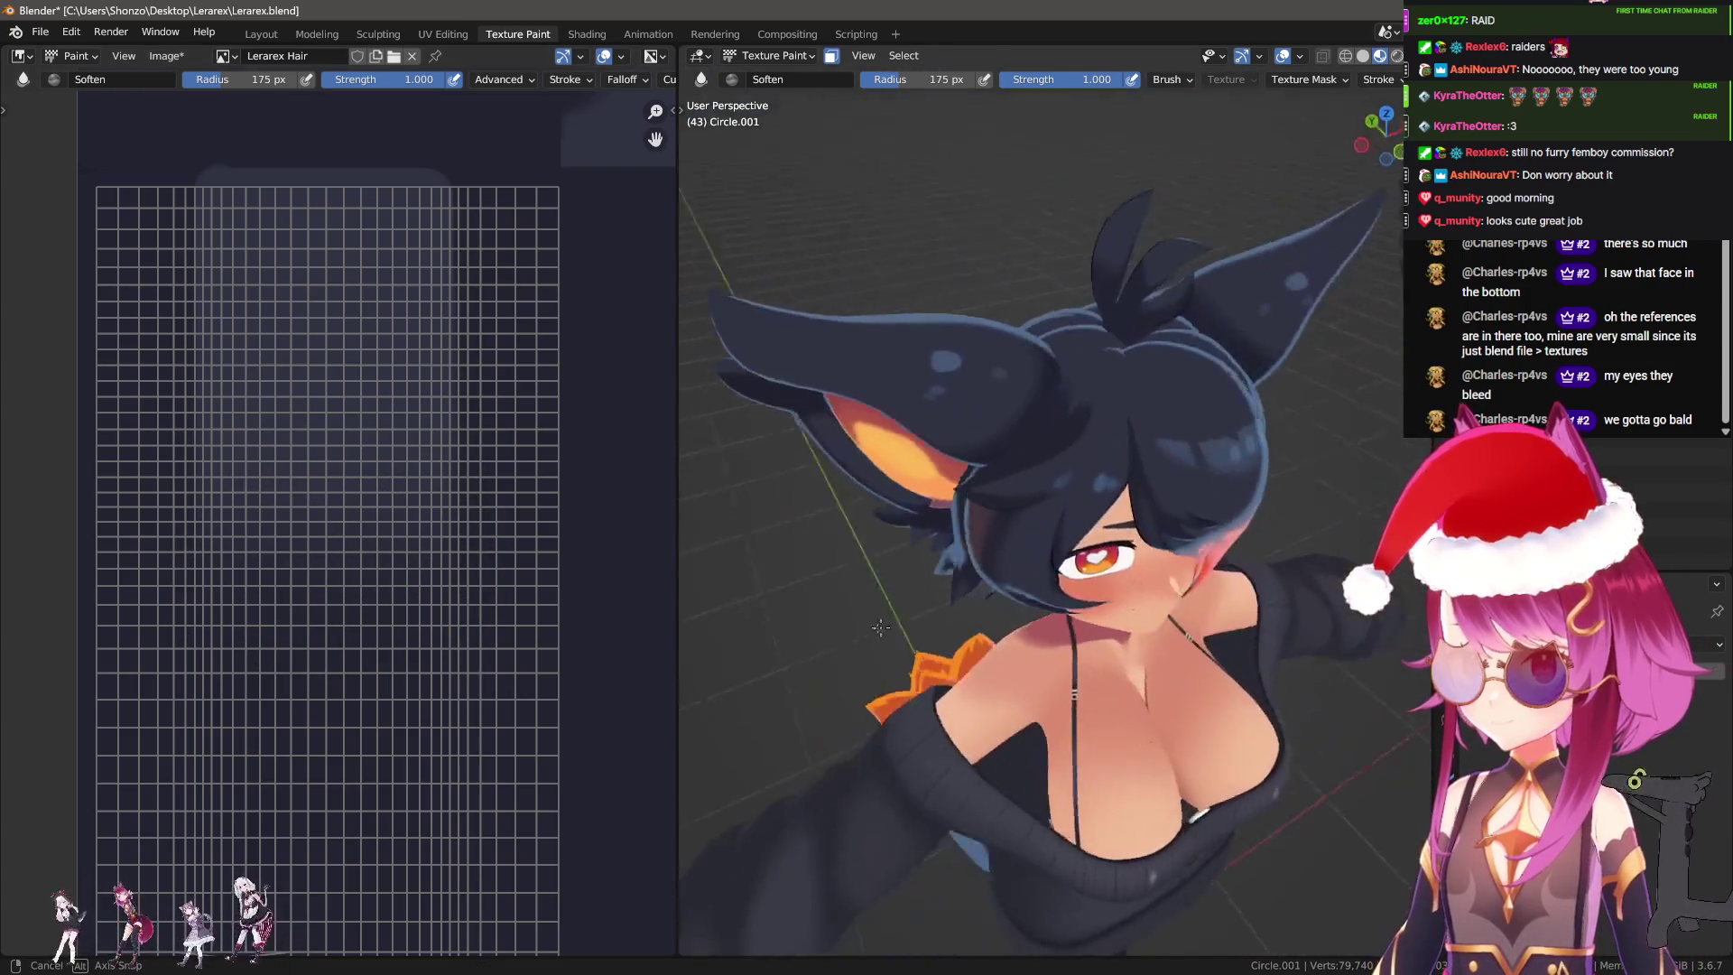
{"action": "left_click", "coordinate": [165, 56]}
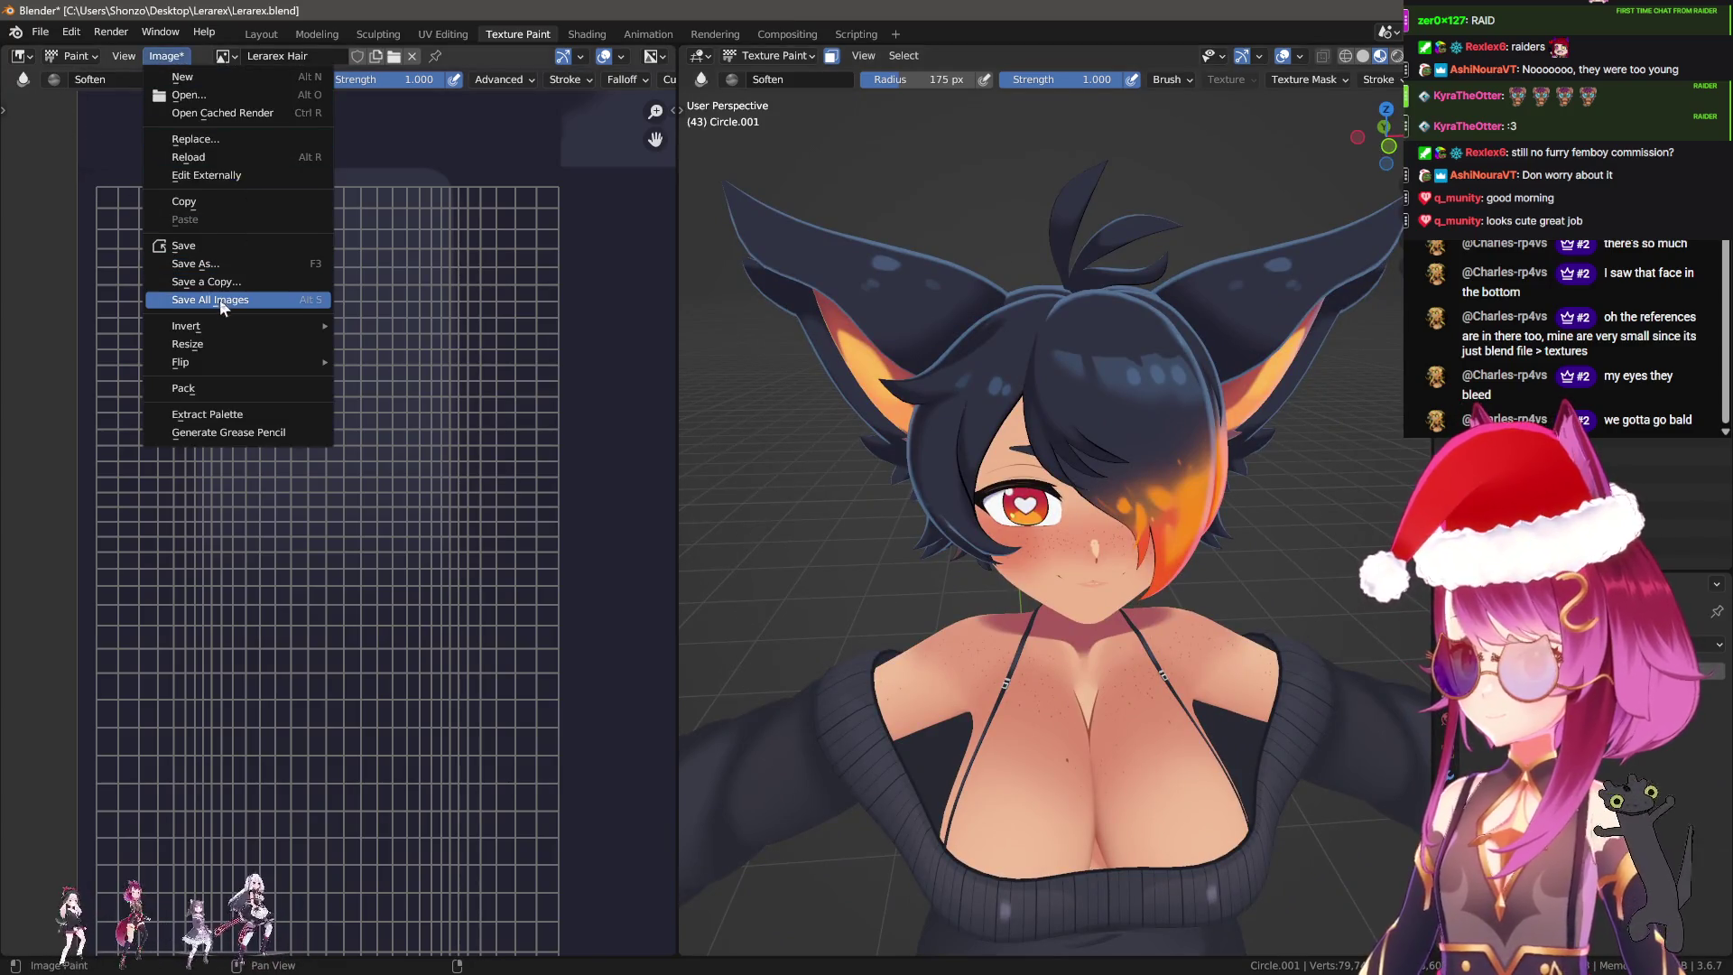
{"action": "key", "text": "Return"}
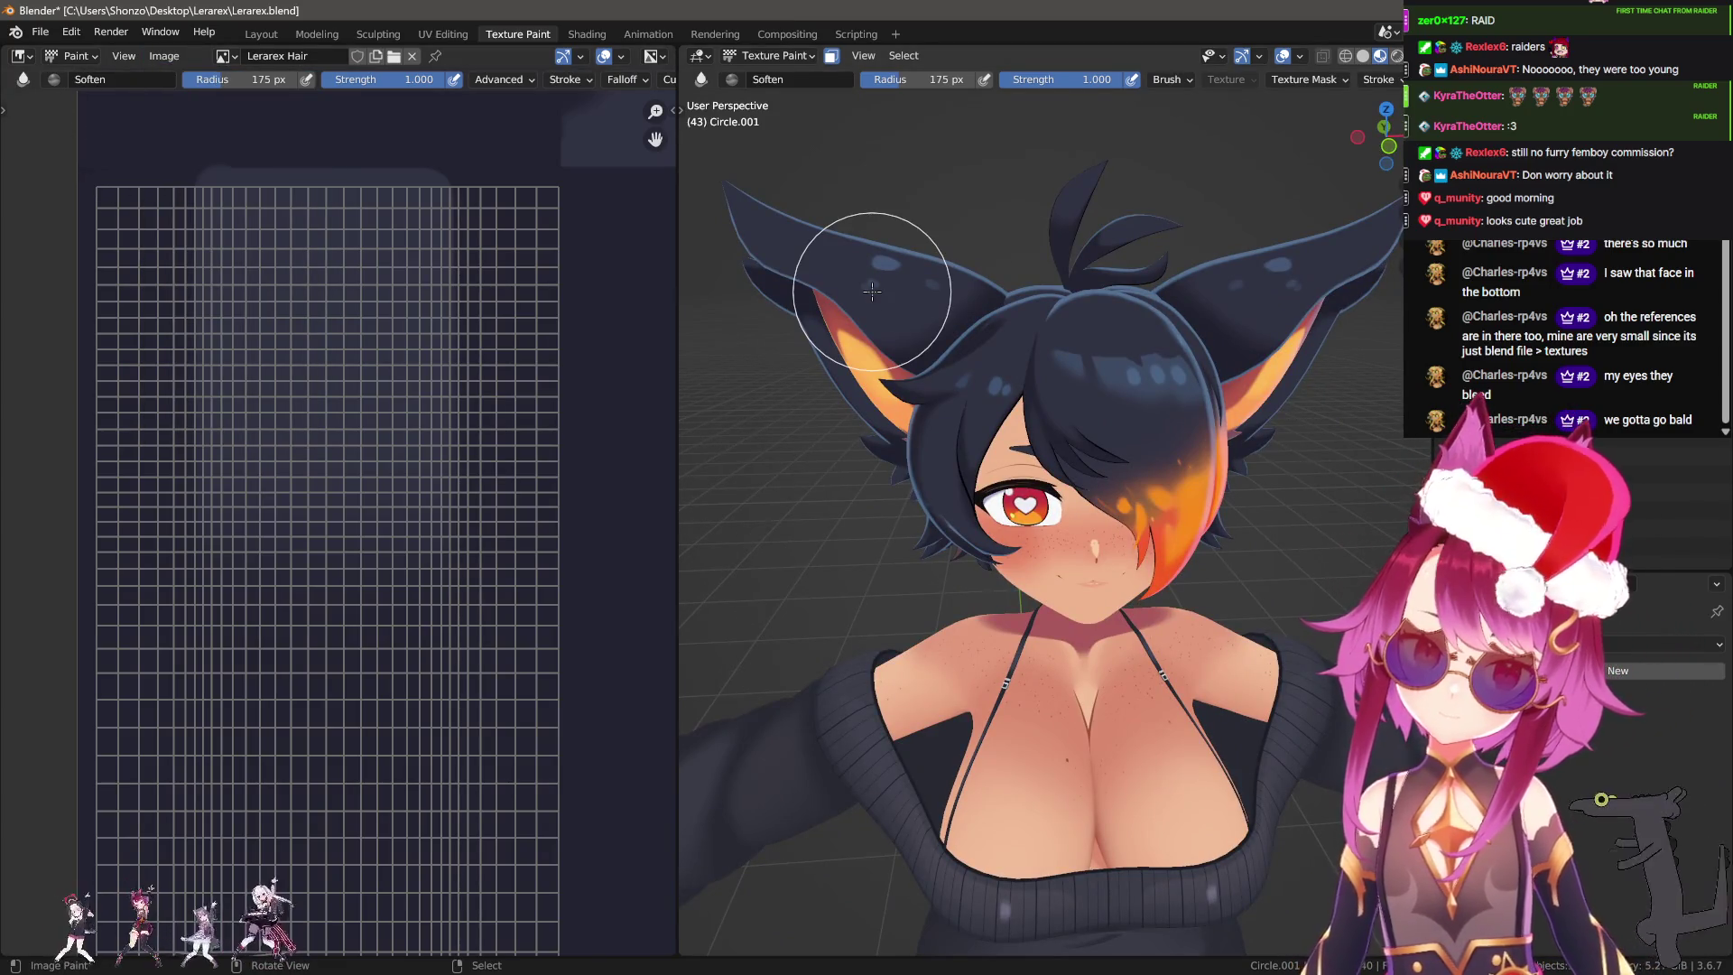
{"action": "left_click", "coordinate": [260, 34]}
{"action": "middle_click_drag", "start_coordinate": [804, 436], "coordinate": [740, 319]}
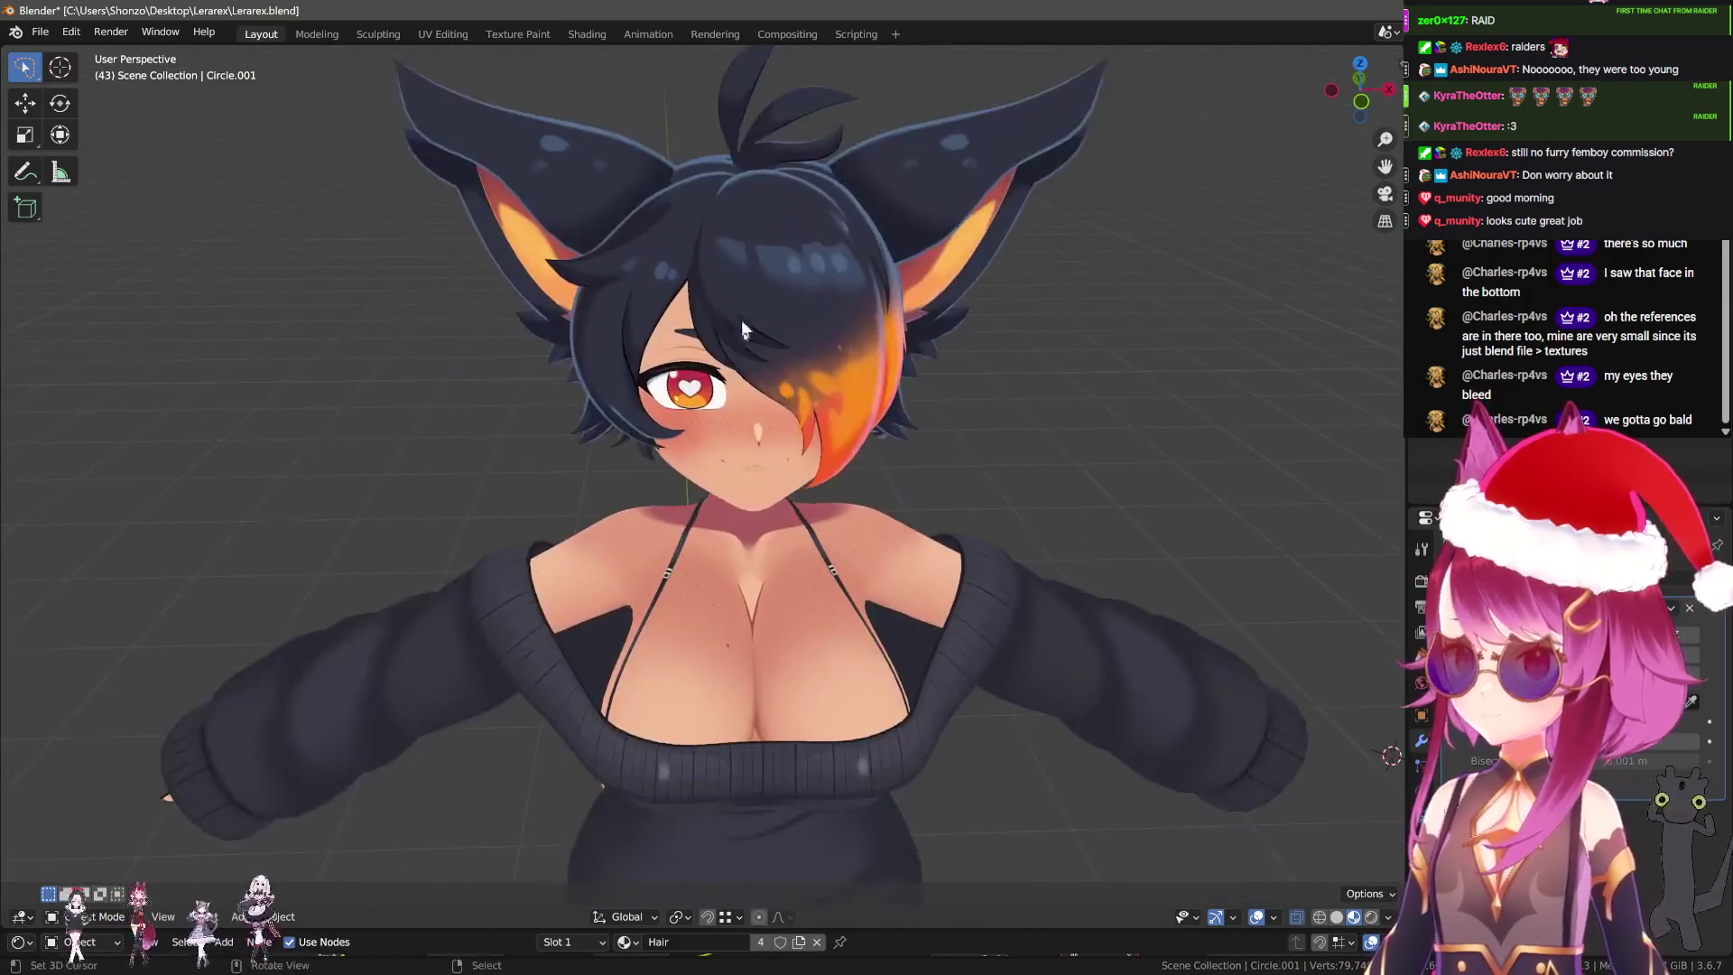
Orbit around the head while selecting the hair Circle.004, the ears Circle.007 and the back hair Circle.001.
{"action": "scroll", "coordinate": [740, 319], "scroll_direction": "down", "scroll_amount": 2}
{"action": "middle_click_drag", "start_coordinate": [817, 361], "coordinate": [889, 355]}
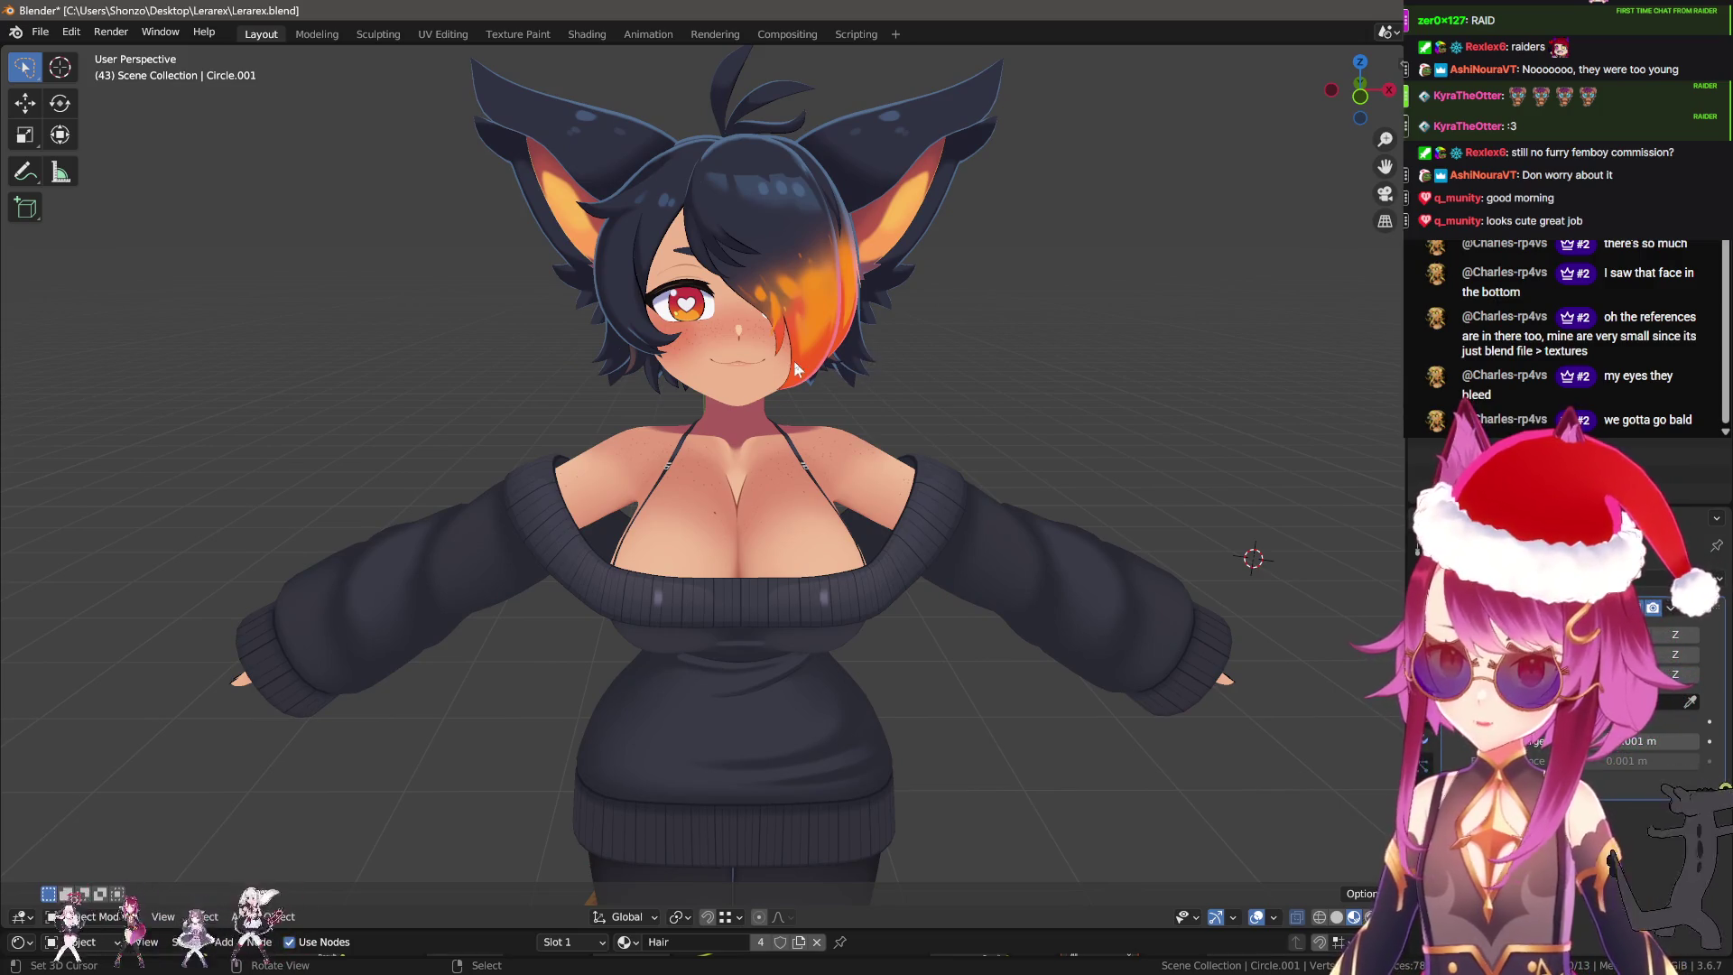
{"action": "left_click", "coordinate": [848, 375]}
{"action": "mouse_move", "coordinate": [750, 391]}
{"action": "middle_mouse_down"}
{"action": "mouse_move", "coordinate": [834, 360]}
{"action": "mouse_move", "coordinate": [703, 425]}
{"action": "middle_mouse_up"}
{"action": "left_click", "coordinate": [658, 332]}
{"action": "scroll", "coordinate": [704, 425], "scroll_direction": "up", "scroll_amount": 3}
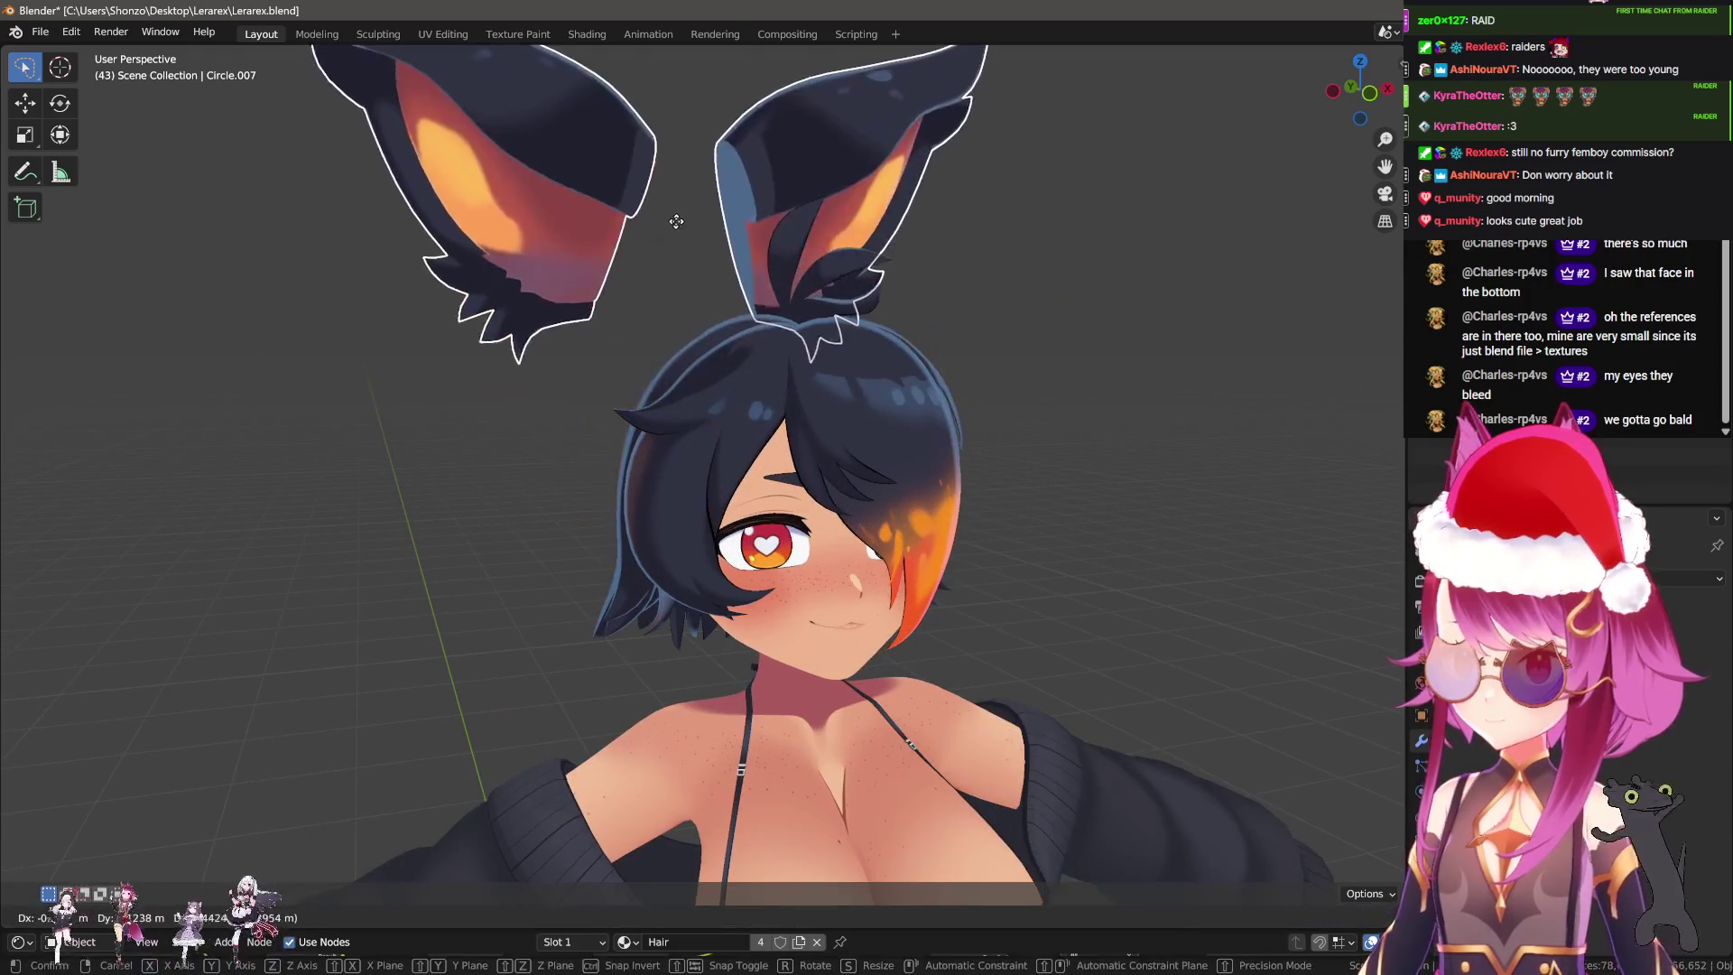
{"action": "left_click", "coordinate": [733, 357], "text": "shift"}
{"action": "left_click", "coordinate": [791, 355]}
{"action": "middle_click_drag", "start_coordinate": [790, 356], "coordinate": [875, 388]}
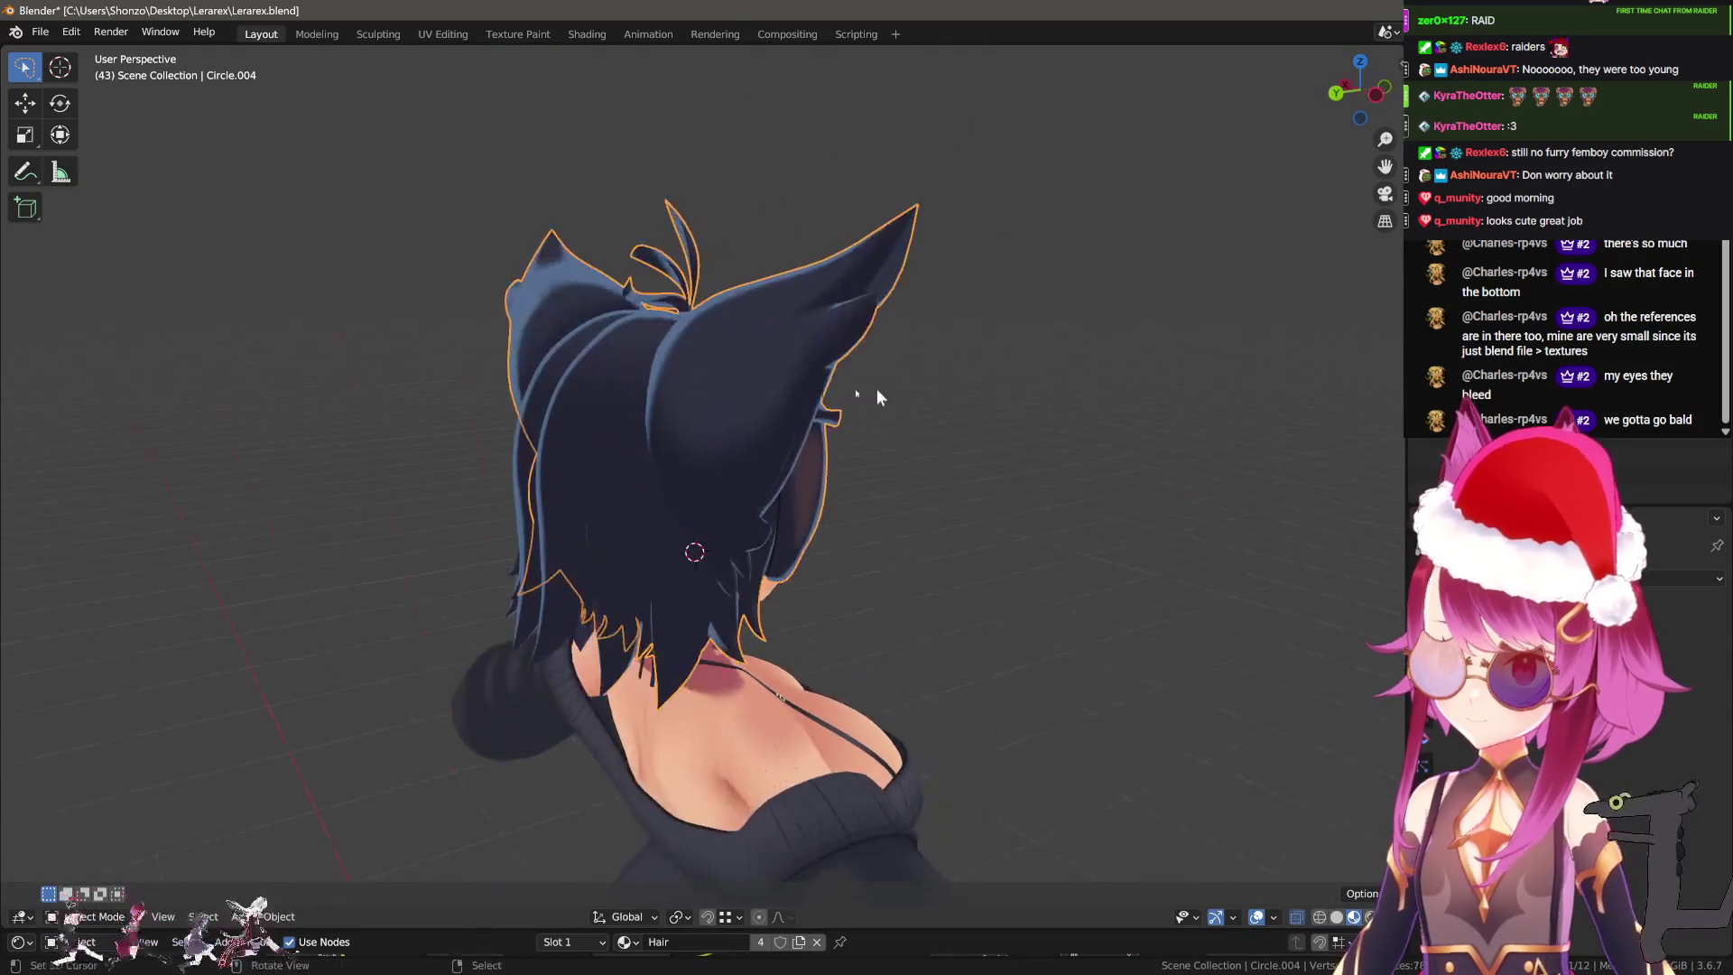
{"action": "left_click", "coordinate": [624, 397]}
{"action": "left_click", "coordinate": [707, 402]}
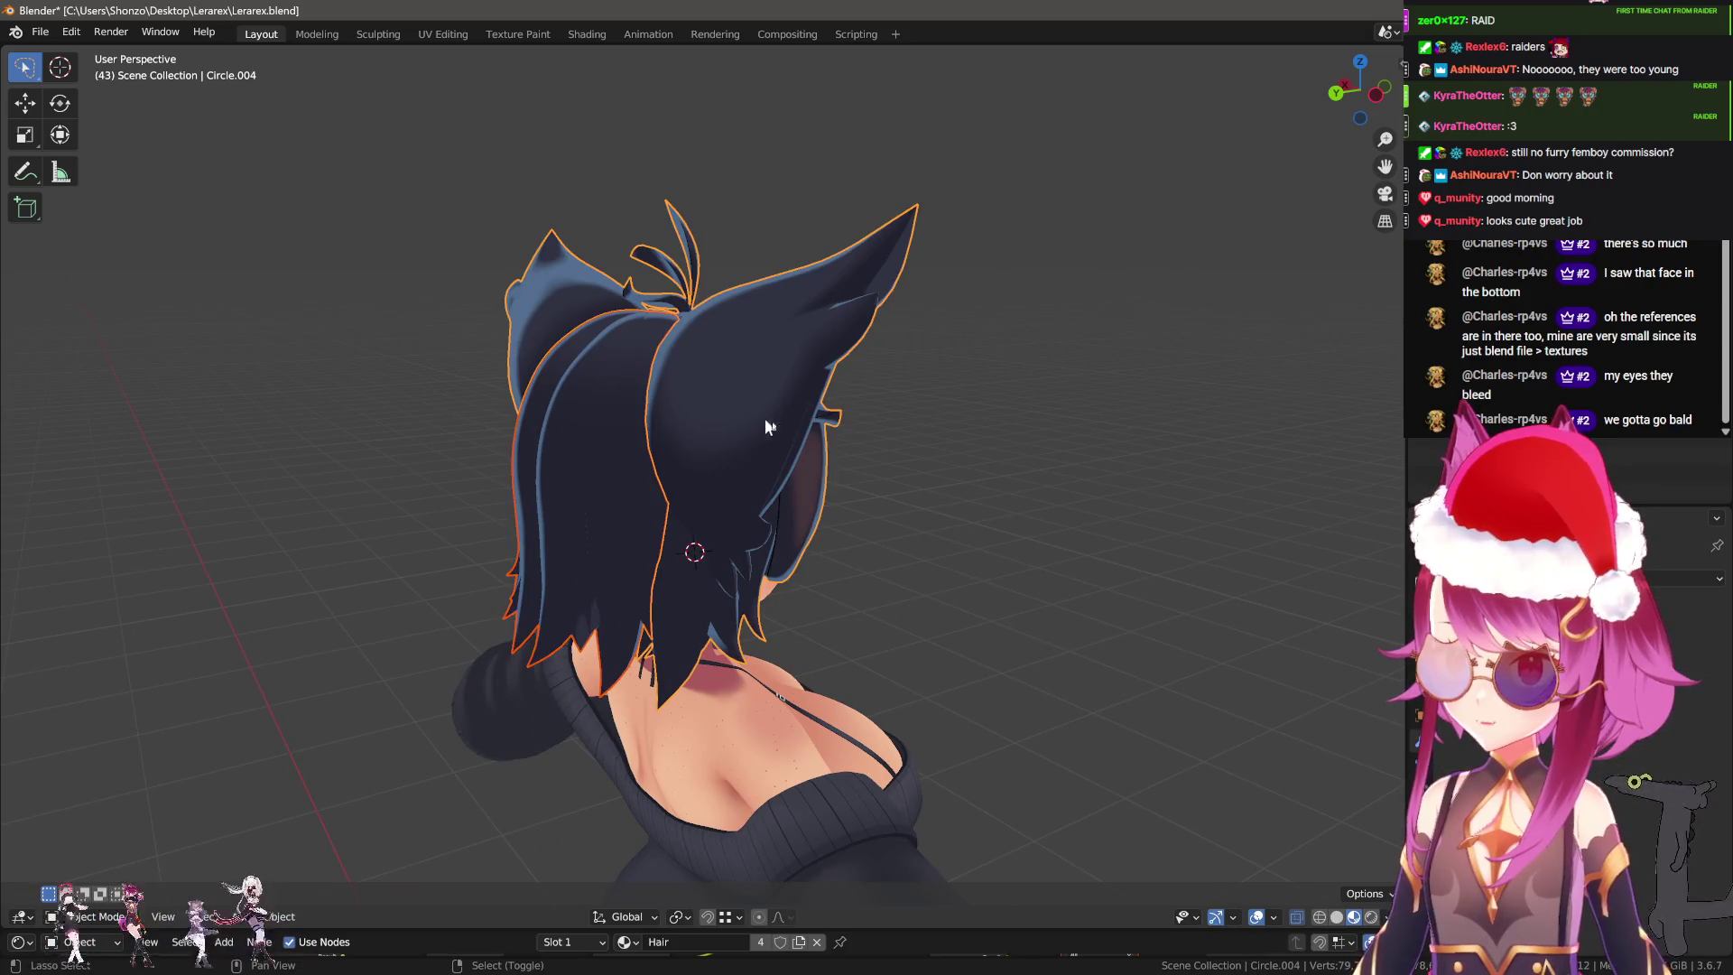
Select only the back hair piece Circle.001 and apply its Mirror modifier.
{"action": "middle_click_drag", "start_coordinate": [762, 444], "coordinate": [598, 457]}
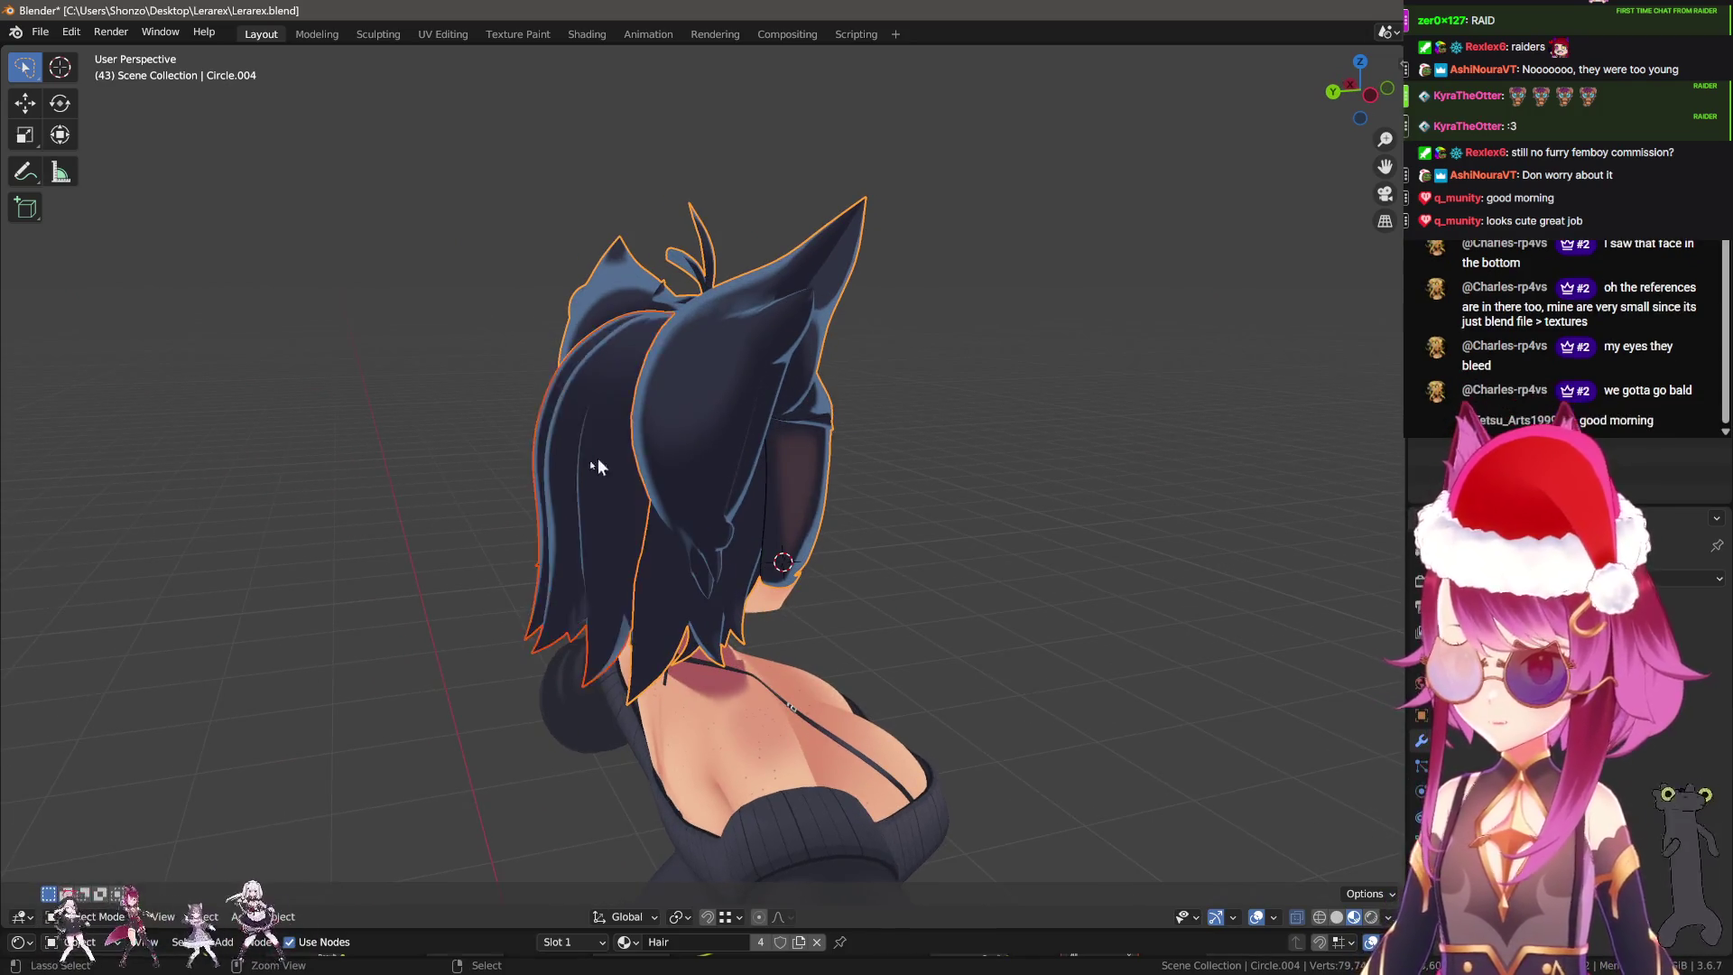
{"action": "scroll", "coordinate": [597, 457], "scroll_direction": "up", "scroll_amount": 2}
{"action": "key", "text": "alt+a"}
{"action": "left_click", "coordinate": [574, 489]}
{"action": "key", "text": "ctrl+a"}
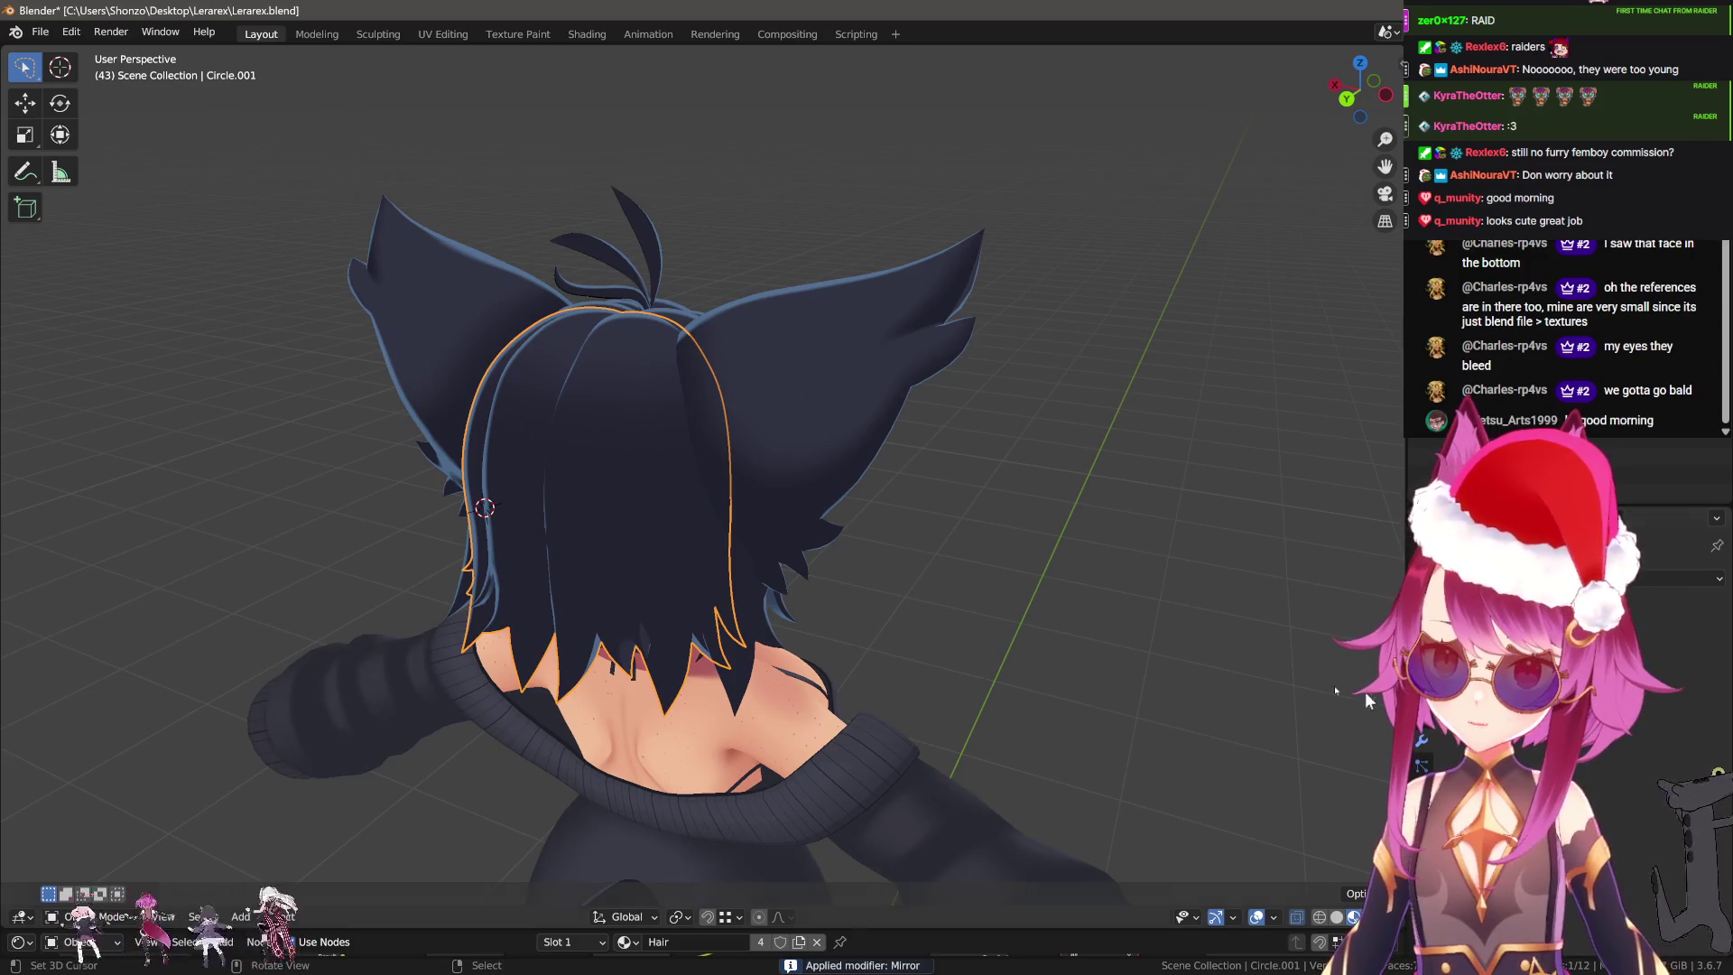
Orbit around to inspect the applied hair, then select the hair Circle.004 and the body.
{"action": "middle_click_drag", "start_coordinate": [867, 577], "coordinate": [929, 574]}
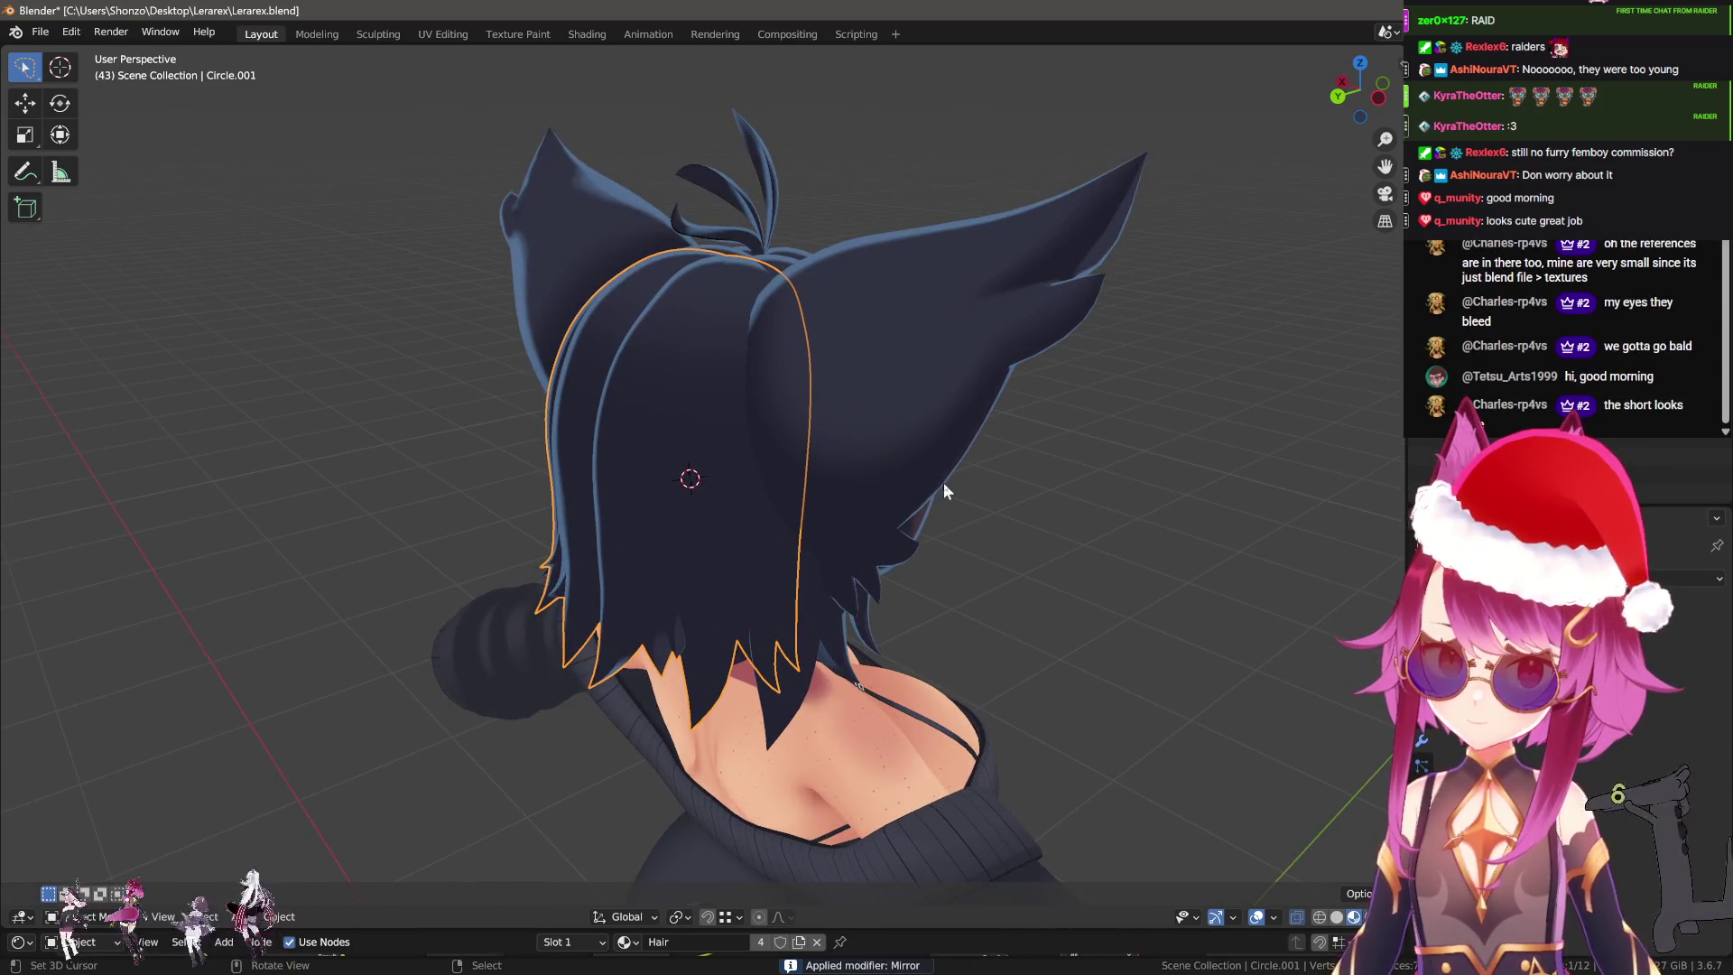
{"action": "left_click", "coordinate": [914, 458]}
{"action": "mouse_move", "coordinate": [866, 443]}
{"action": "middle_mouse_down"}
{"action": "mouse_move", "coordinate": [921, 555]}
{"action": "mouse_move", "coordinate": [866, 578]}
{"action": "middle_mouse_up"}
{"action": "scroll", "coordinate": [867, 578], "scroll_direction": "up", "scroll_amount": 2}
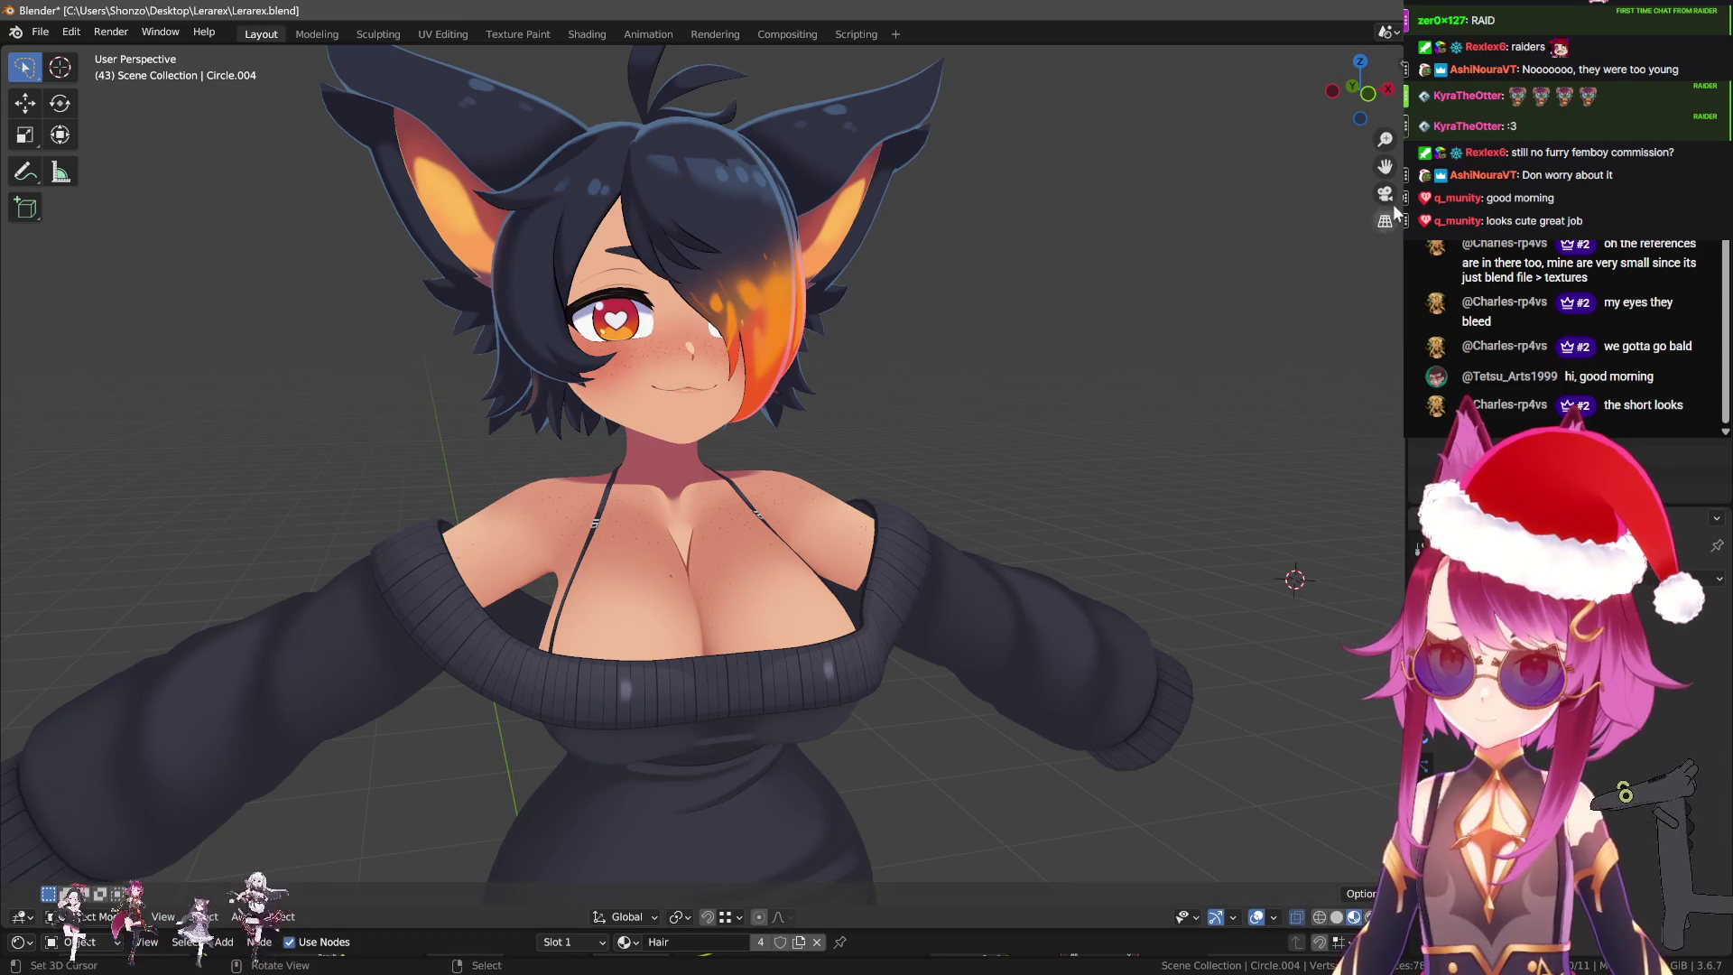
{"action": "left_click", "coordinate": [866, 577]}
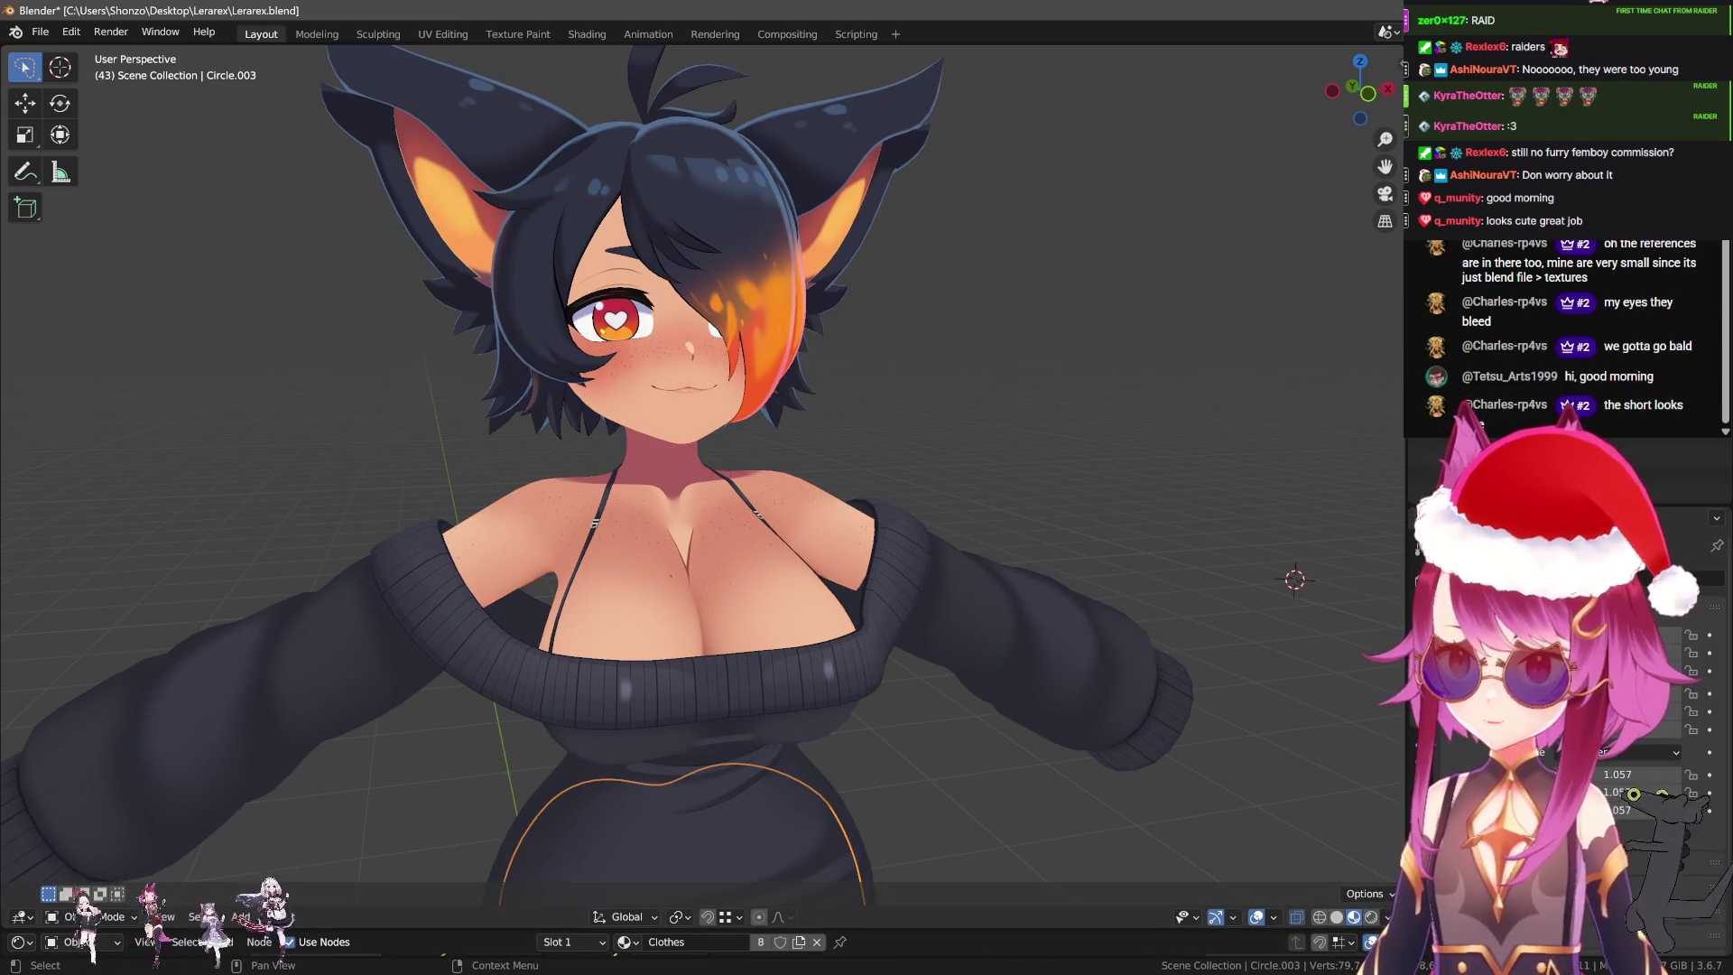
Select the pants and cancel a move on them, then select the sweater and frame the head.
{"action": "scroll", "coordinate": [955, 507], "scroll_direction": "down", "scroll_amount": 3}
{"action": "scroll", "coordinate": [859, 673], "scroll_direction": "down", "scroll_amount": 2}
{"action": "left_click", "coordinate": [859, 674]}
{"action": "scroll", "coordinate": [874, 570], "scroll_direction": "up", "scroll_amount": 5}
{"action": "key", "text": "g"}
{"action": "key", "text": "Escape"}
{"action": "left_click", "coordinate": [828, 382]}
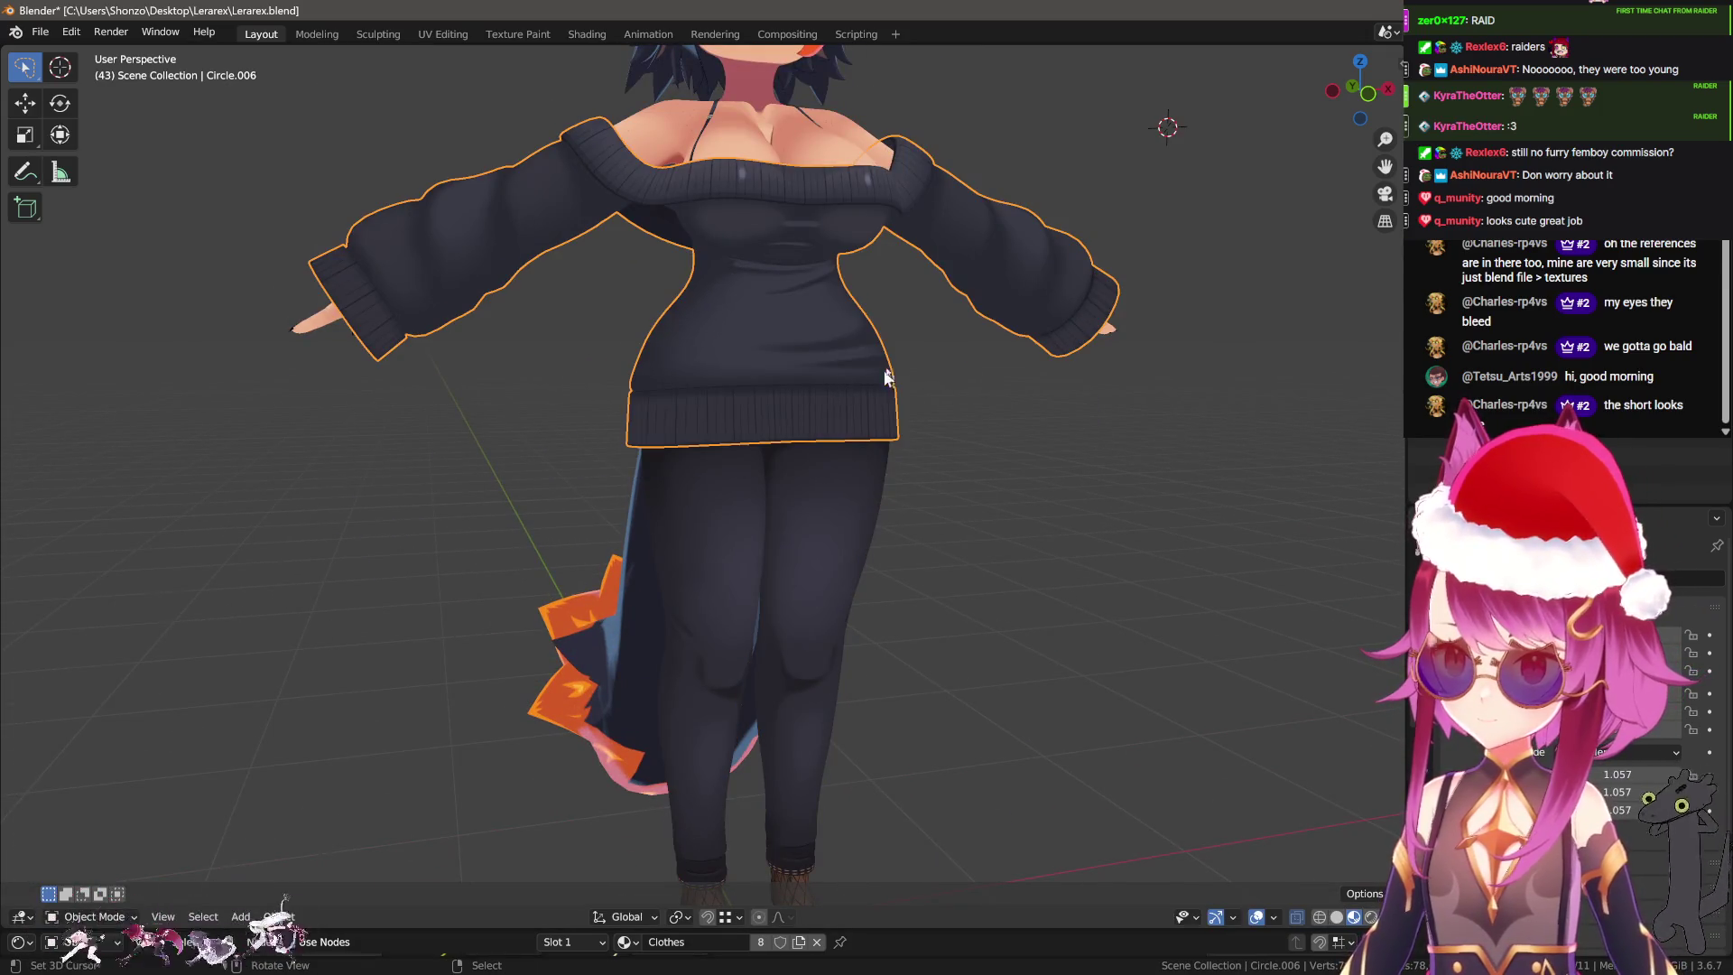
{"action": "middle_click_drag", "start_coordinate": [832, 382], "coordinate": [879, 550], "text": "shift"}
{"action": "scroll", "coordinate": [881, 556], "scroll_direction": "up", "scroll_amount": 1}
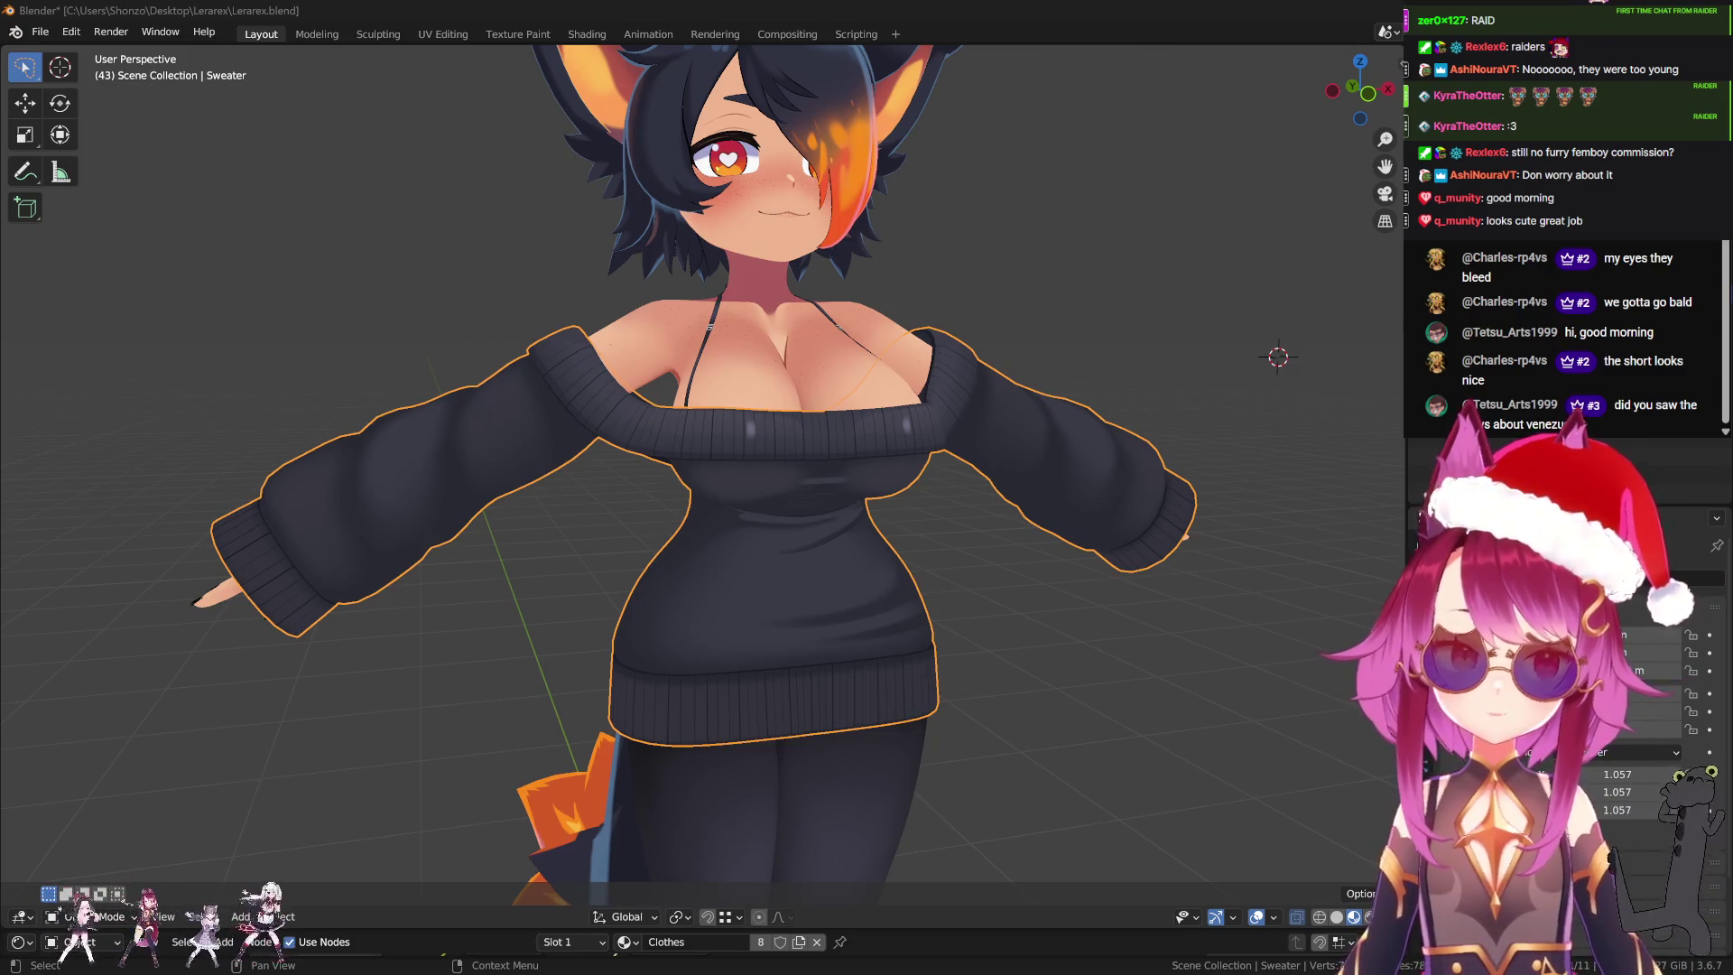
Click through the garment, body, harness and hair to select the bikini, then enter Edit Mode on it.
{"action": "middle_click_drag", "start_coordinate": [1368, 396], "coordinate": [1124, 503]}
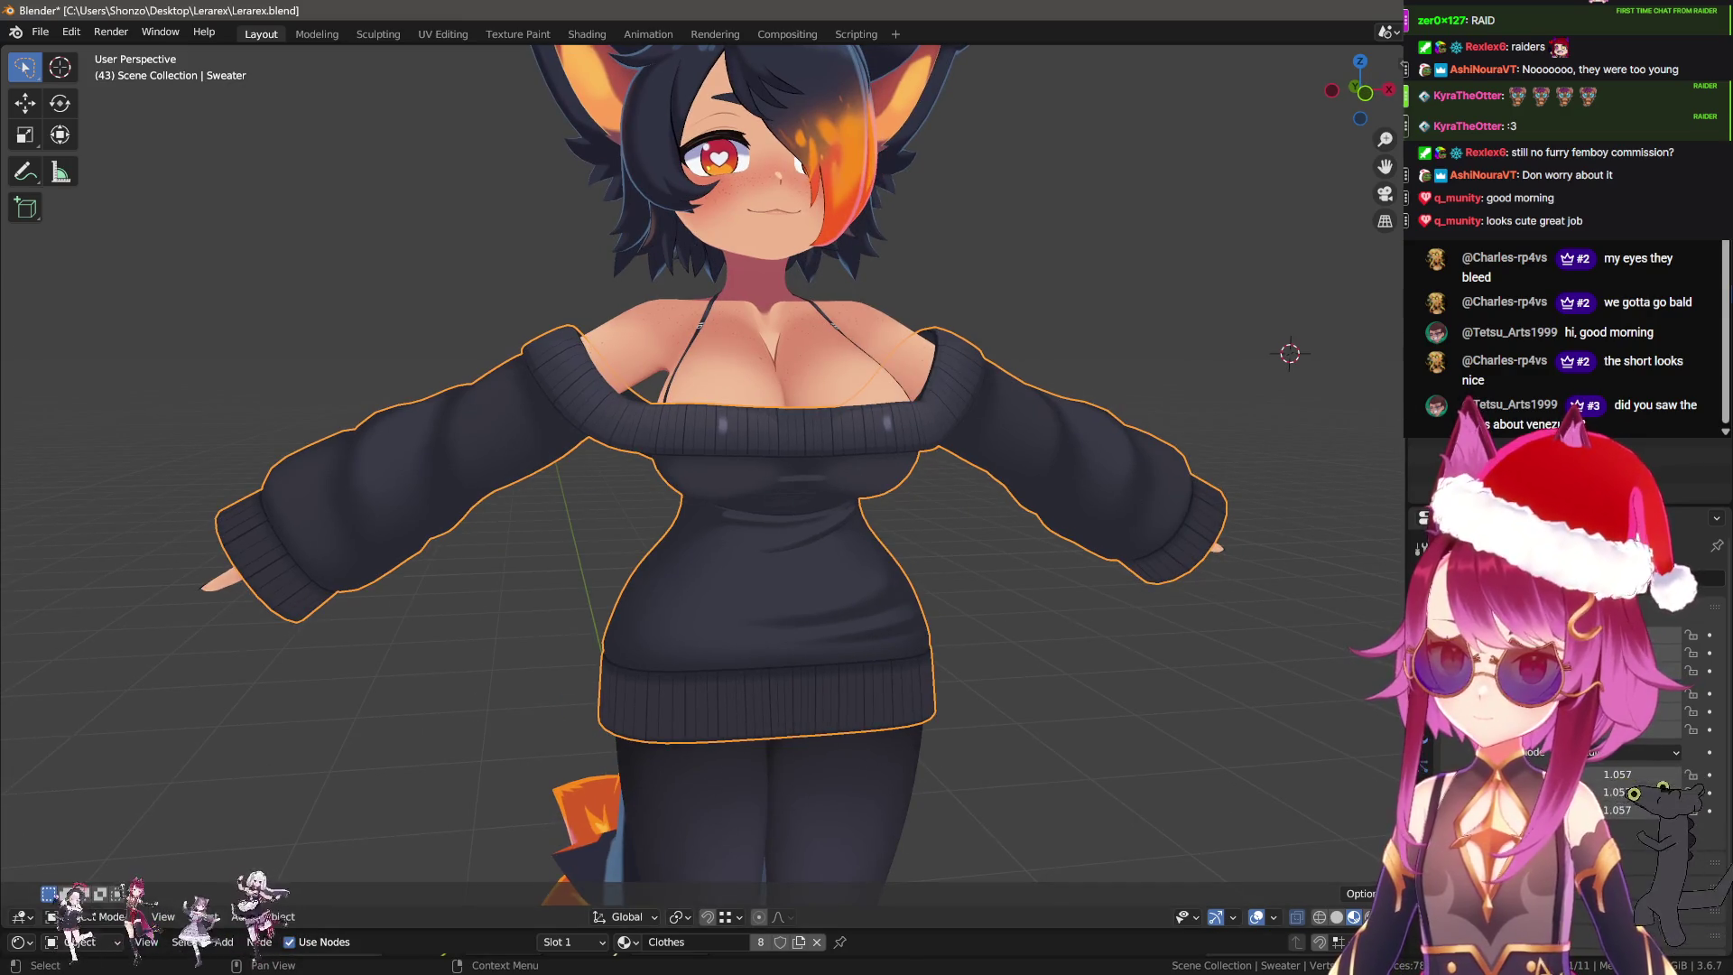
{"action": "left_click", "coordinate": [1122, 305]}
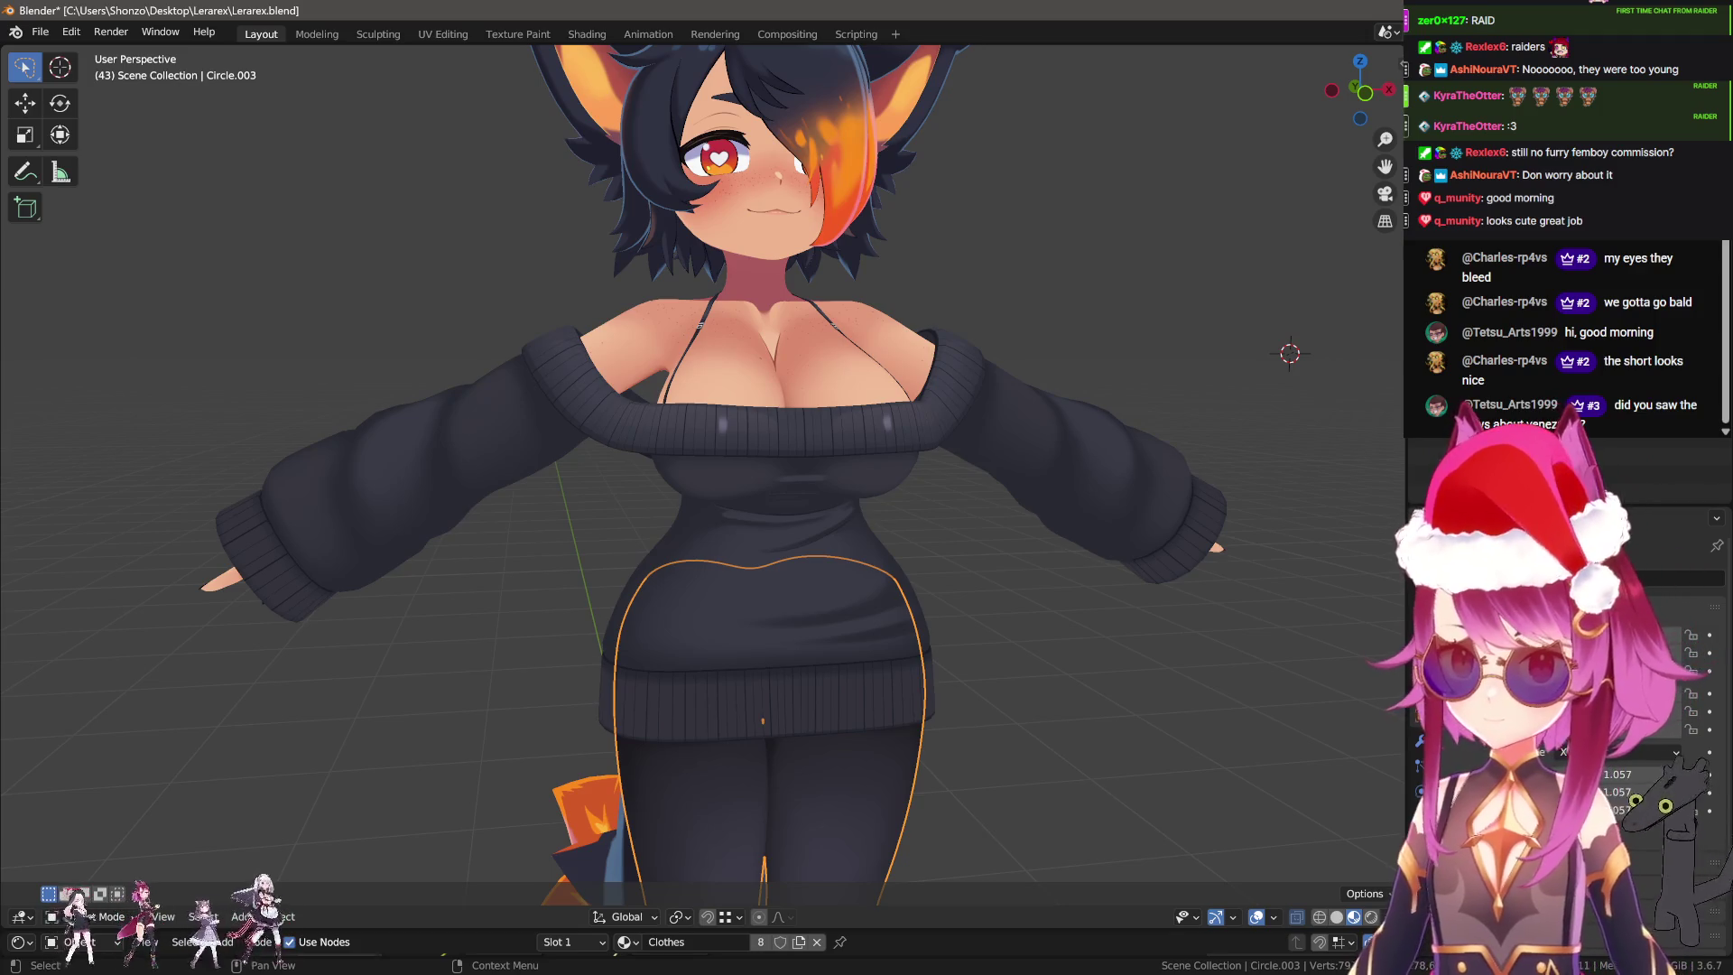
{"action": "middle_click_drag", "start_coordinate": [772, 632], "coordinate": [810, 578]}
{"action": "left_click", "coordinate": [842, 322]}
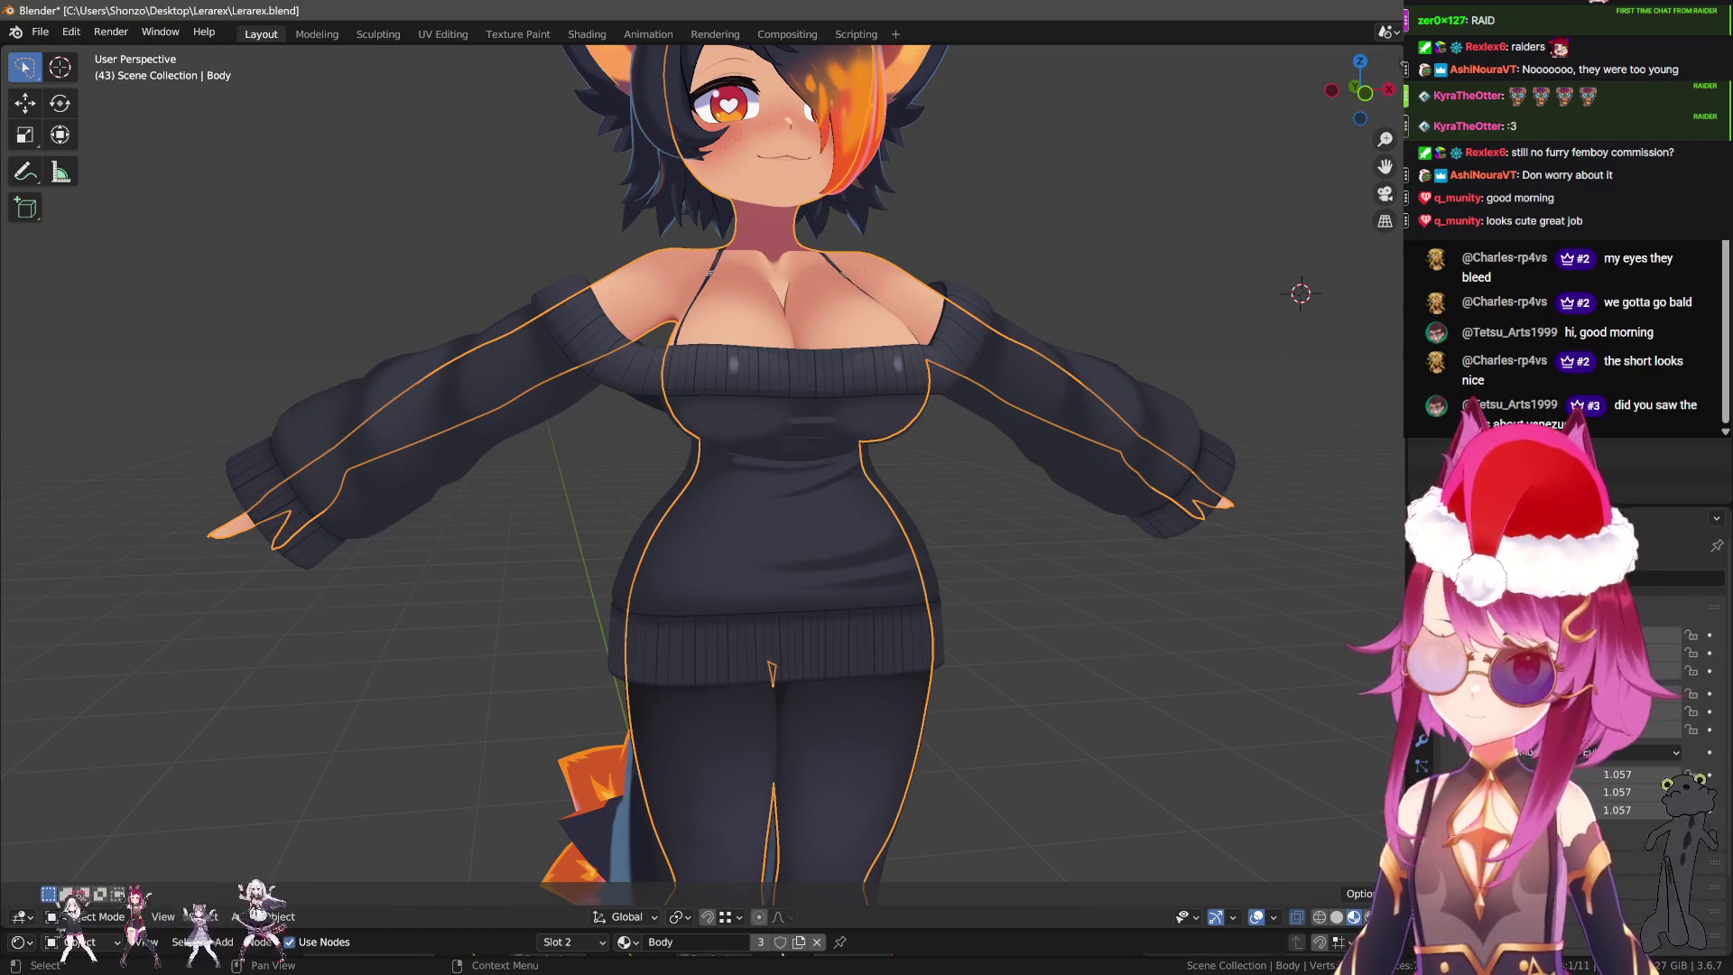
{"action": "left_click", "coordinate": [786, 398]}
{"action": "left_click", "coordinate": [786, 397]}
{"action": "left_click", "coordinate": [785, 397]}
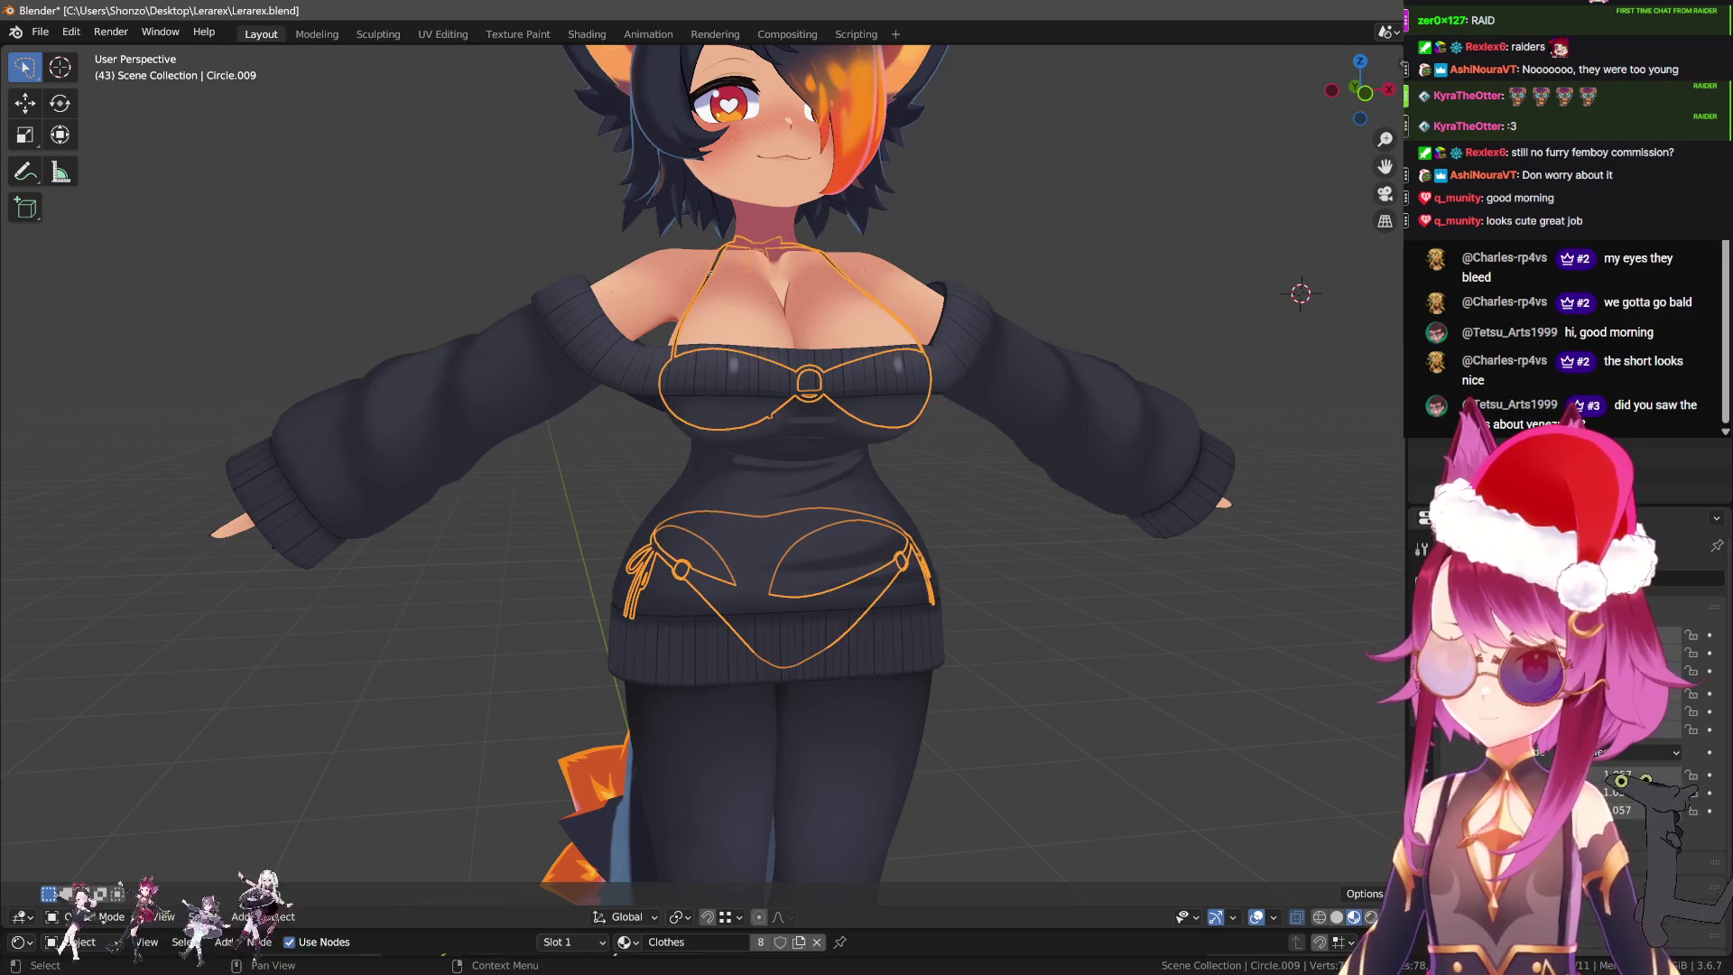
{"action": "middle_click_drag", "start_coordinate": [831, 337], "coordinate": [844, 386], "text": "shift"}
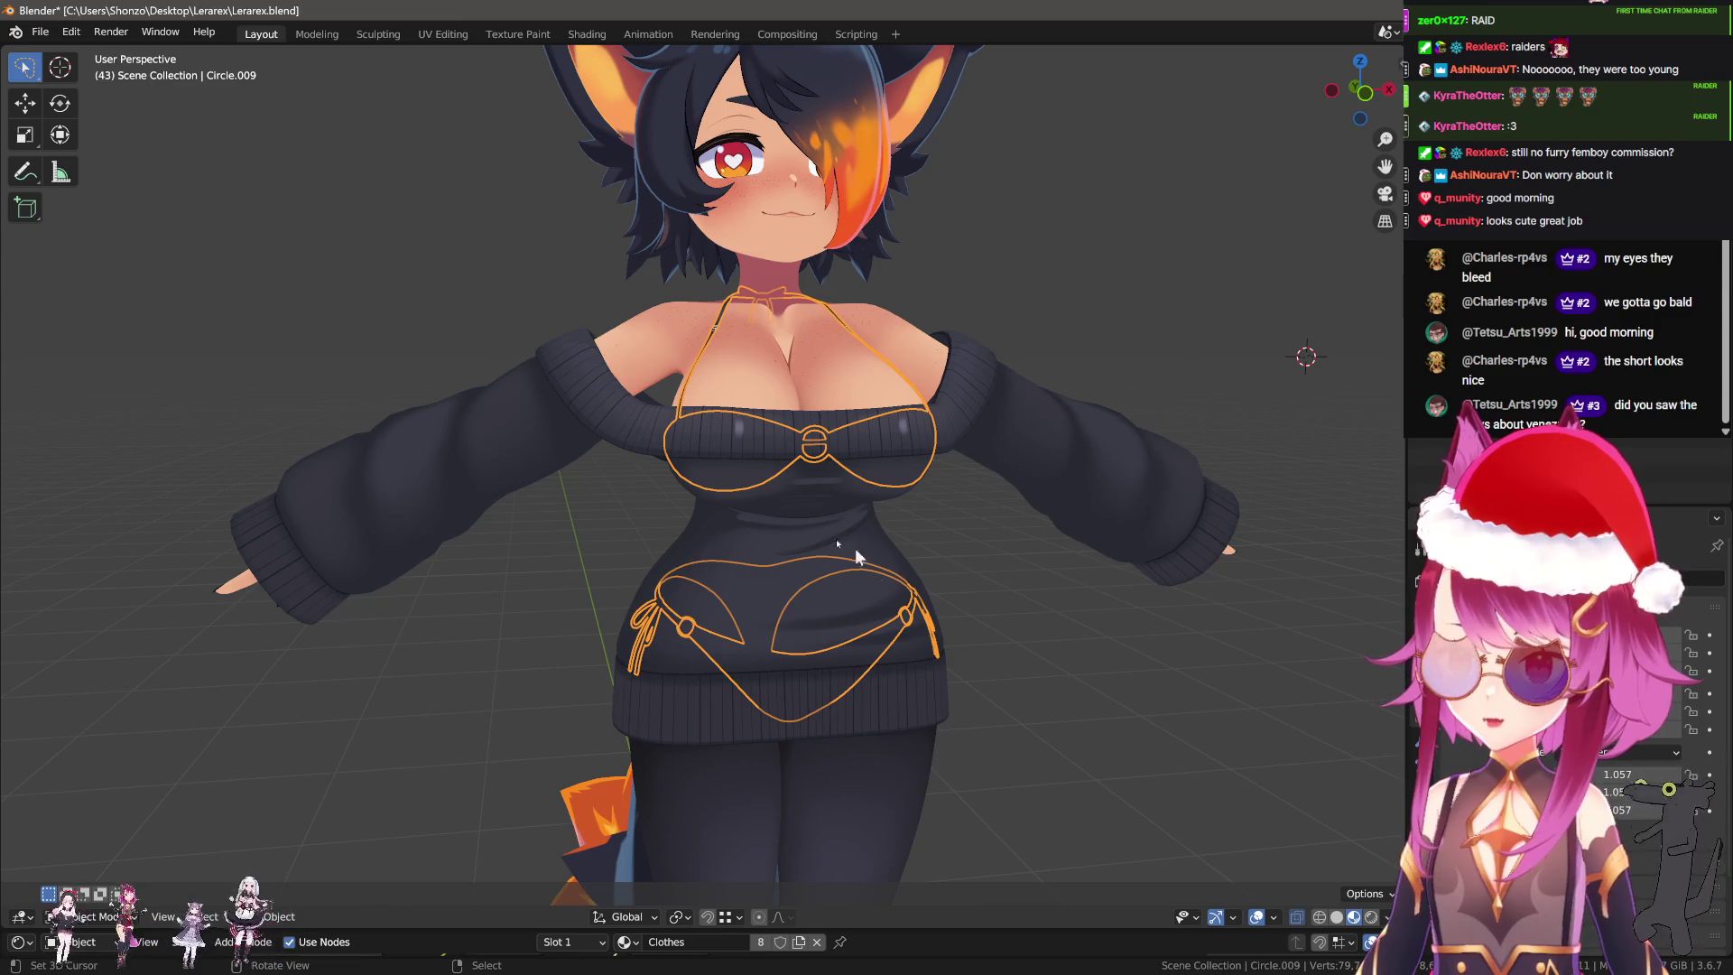
{"action": "key", "text": "Tab"}
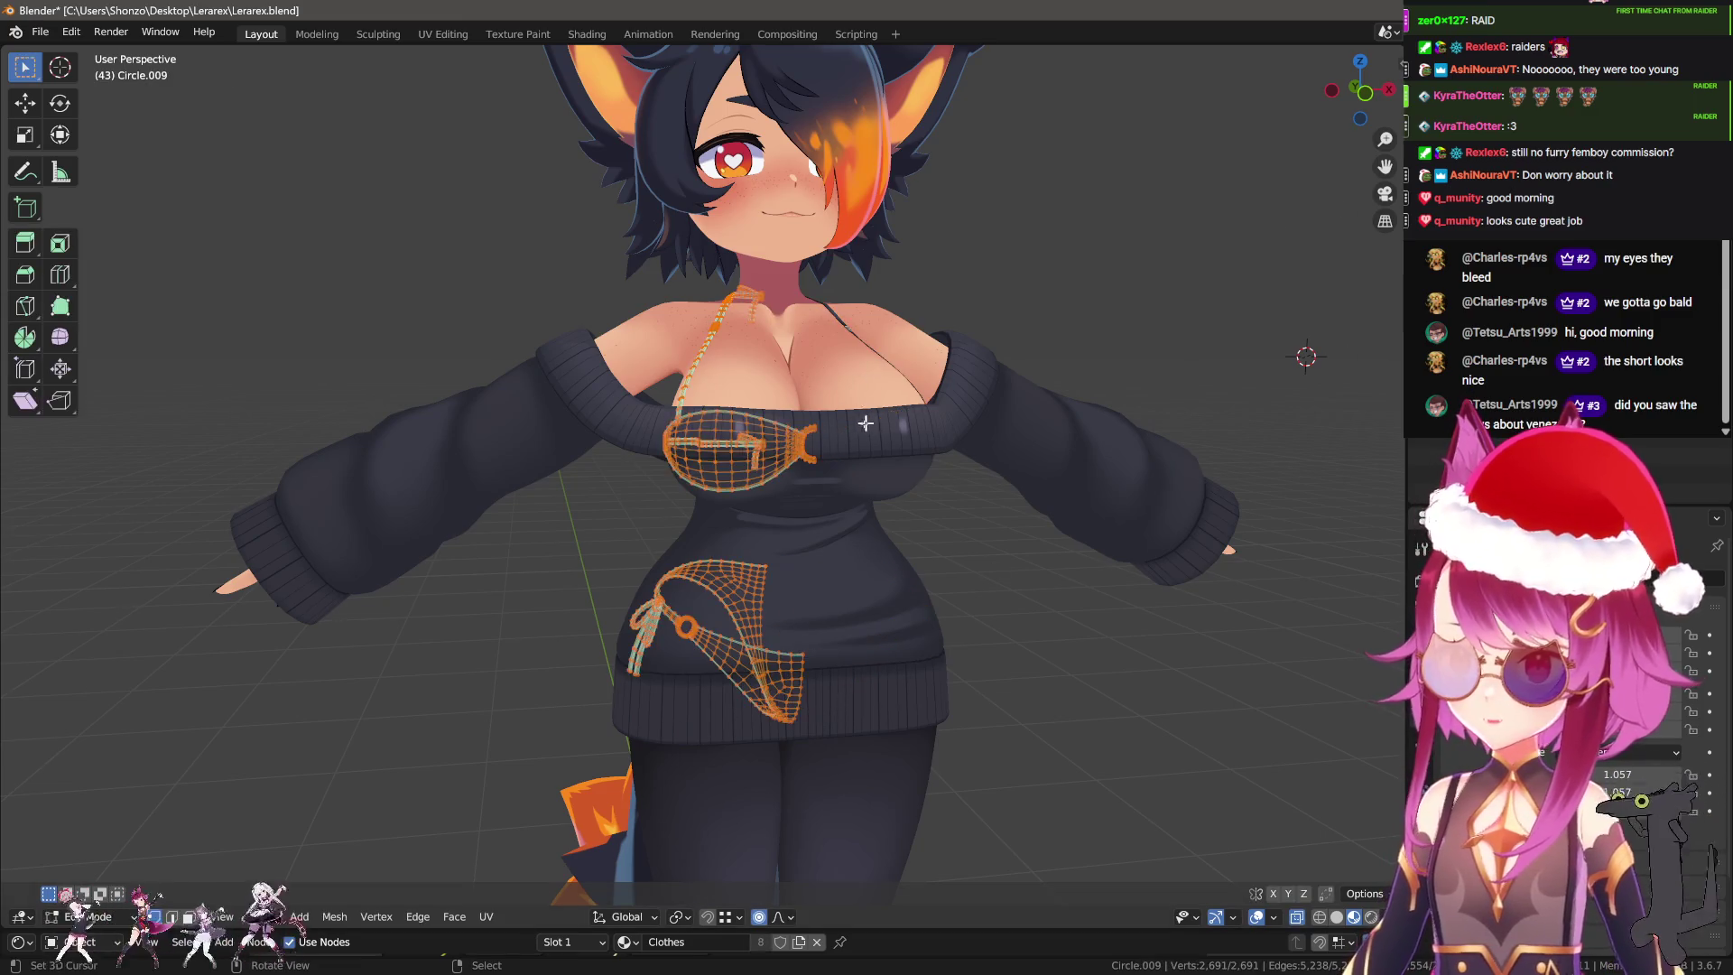
Switch to solid shading and apply the bikini's Mirror modifier in Object Mode.
{"action": "key", "text": "z"}
{"action": "key", "text": "Tab"}
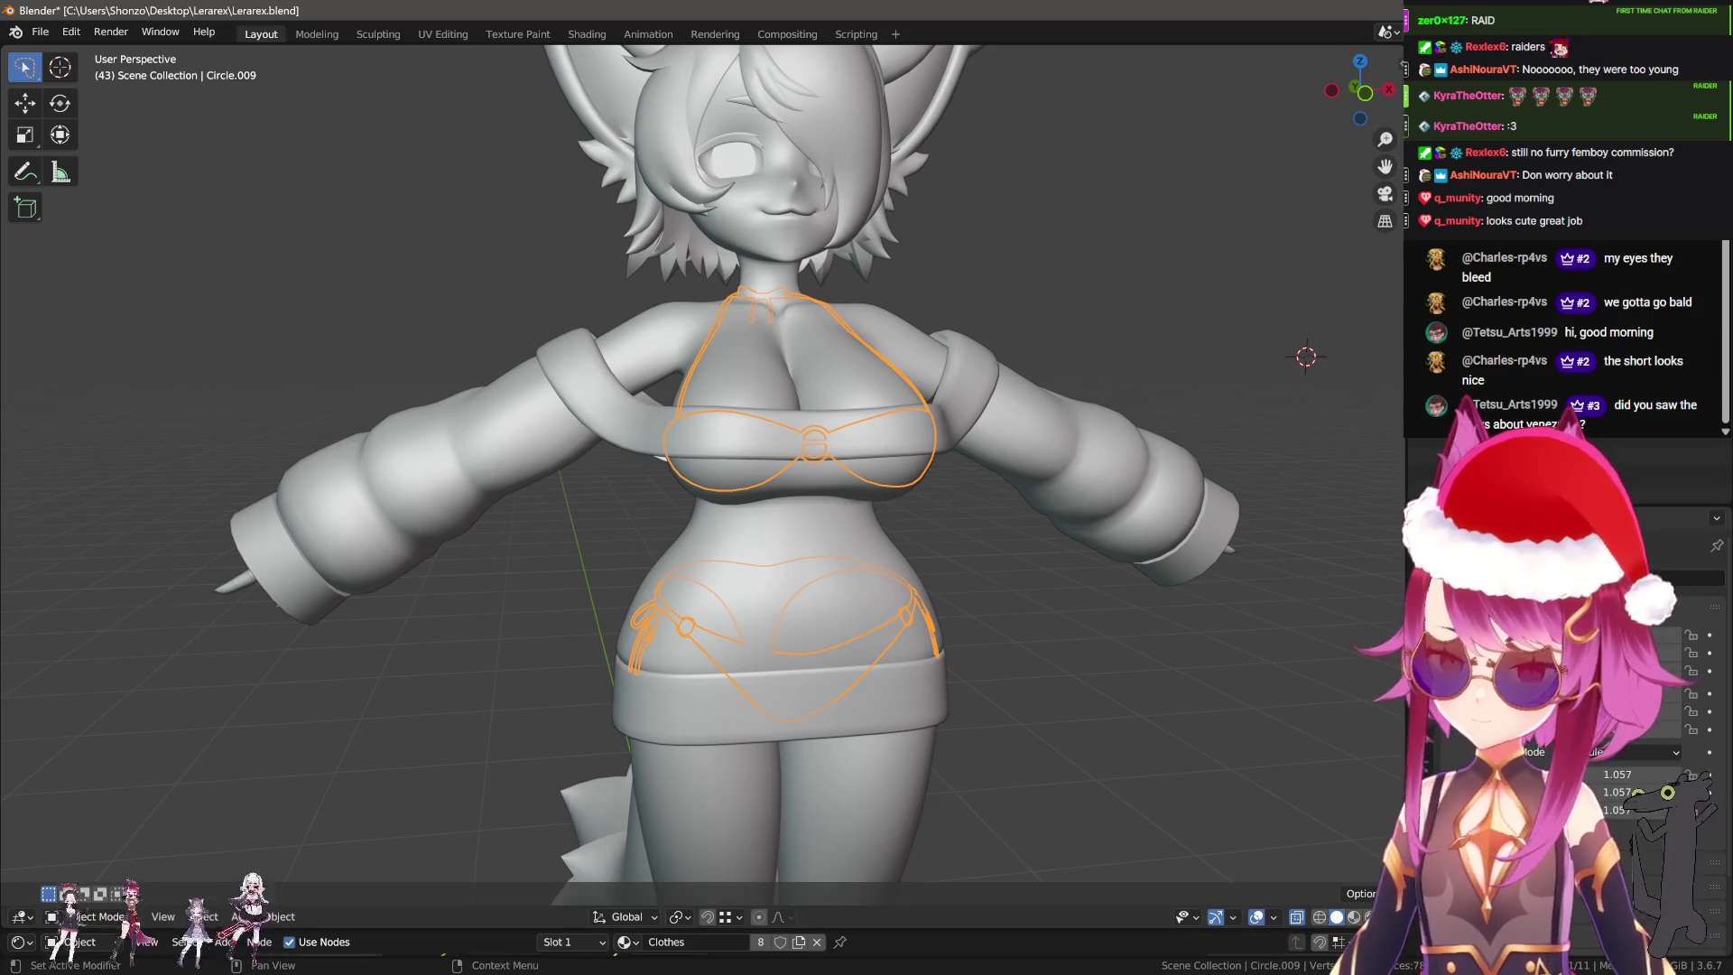
{"action": "key", "text": "ctrl+a"}
Circle-select the bikini top and separate it into its own object, Circle.001.
{"action": "key", "text": "Tab"}
{"action": "key", "text": "a"}
{"action": "key", "text": "alt+a"}
{"action": "key", "text": "c"}
{"action": "left_click_drag", "start_coordinate": [667, 361], "coordinate": [948, 298]}
{"action": "key", "text": "Escape"}
{"action": "key", "text": "Tab"}
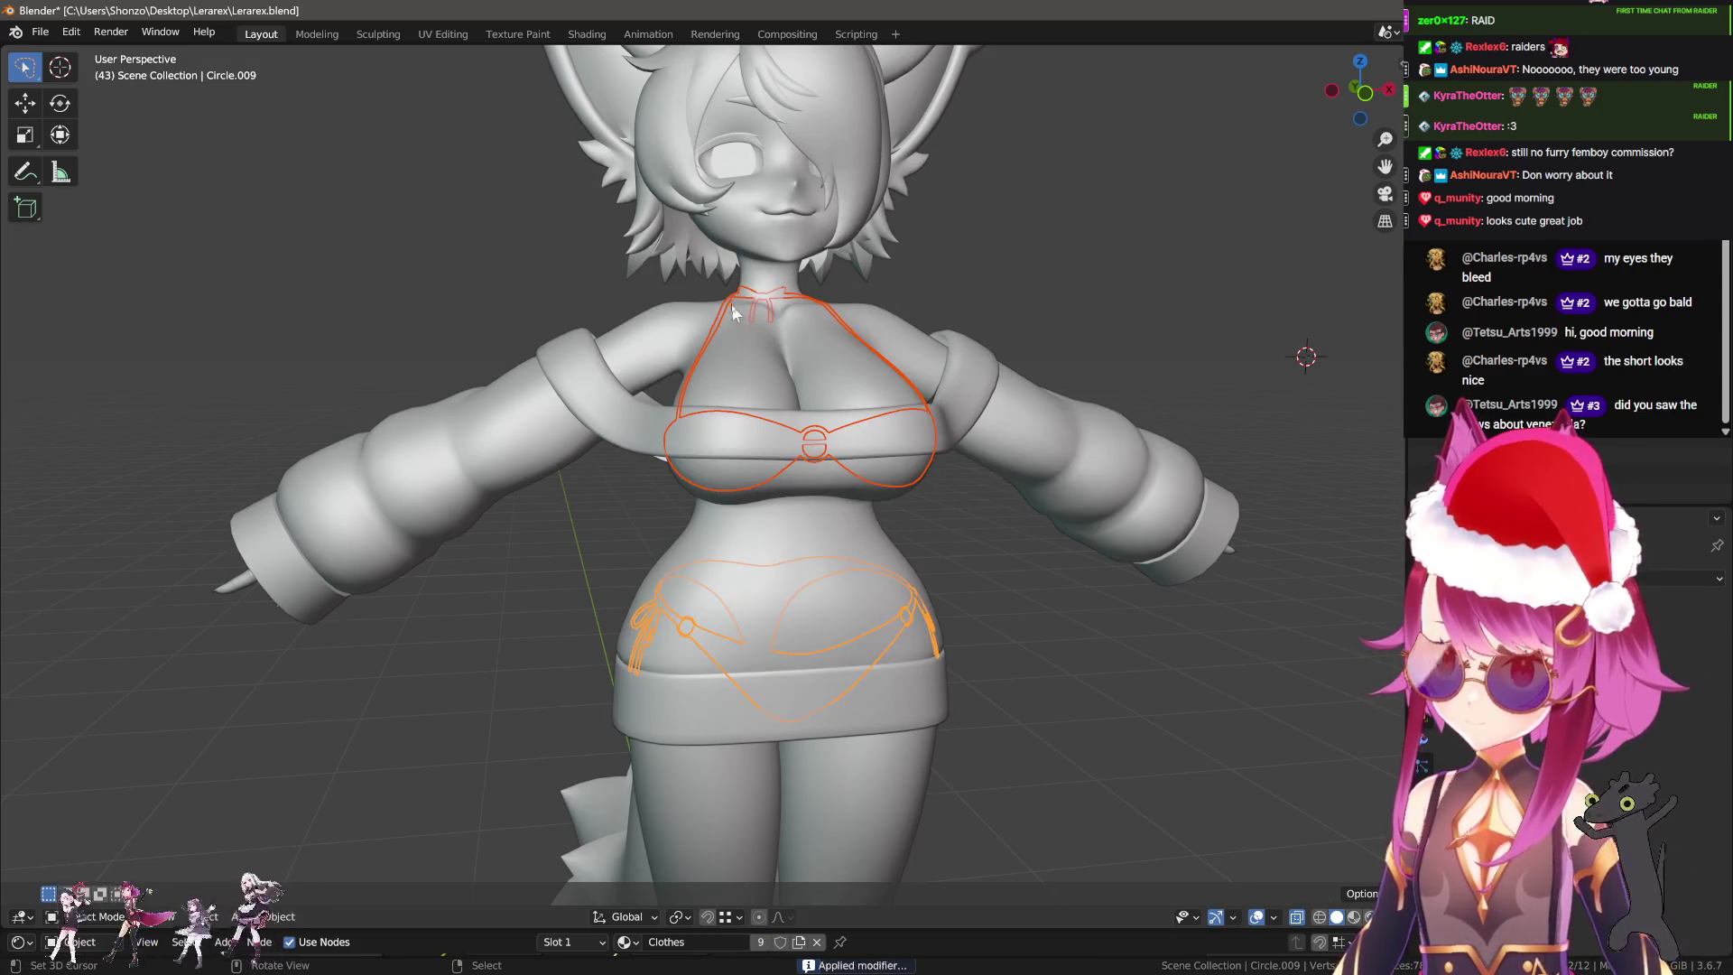
{"action": "left_click", "coordinate": [731, 305]}
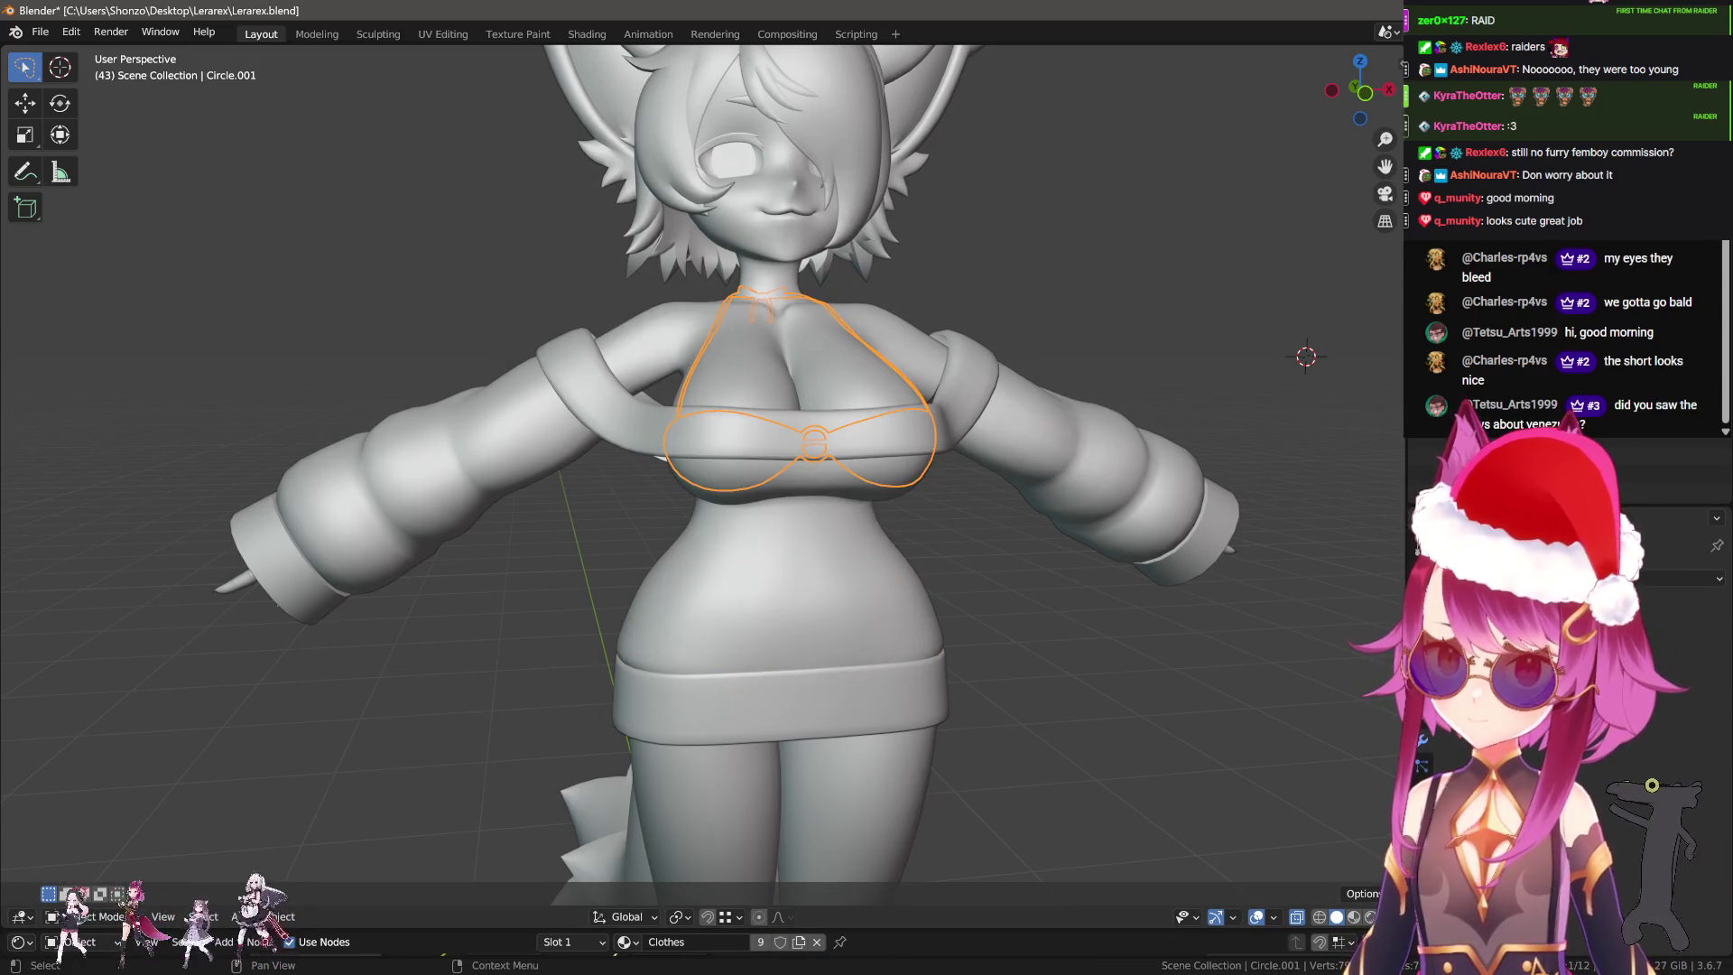
Hide the sweater to see underneath, unhide everything, and select the pants near the shoes.
{"action": "middle_click_drag", "start_coordinate": [884, 436], "coordinate": [773, 415]}
{"action": "left_click", "coordinate": [652, 576]}
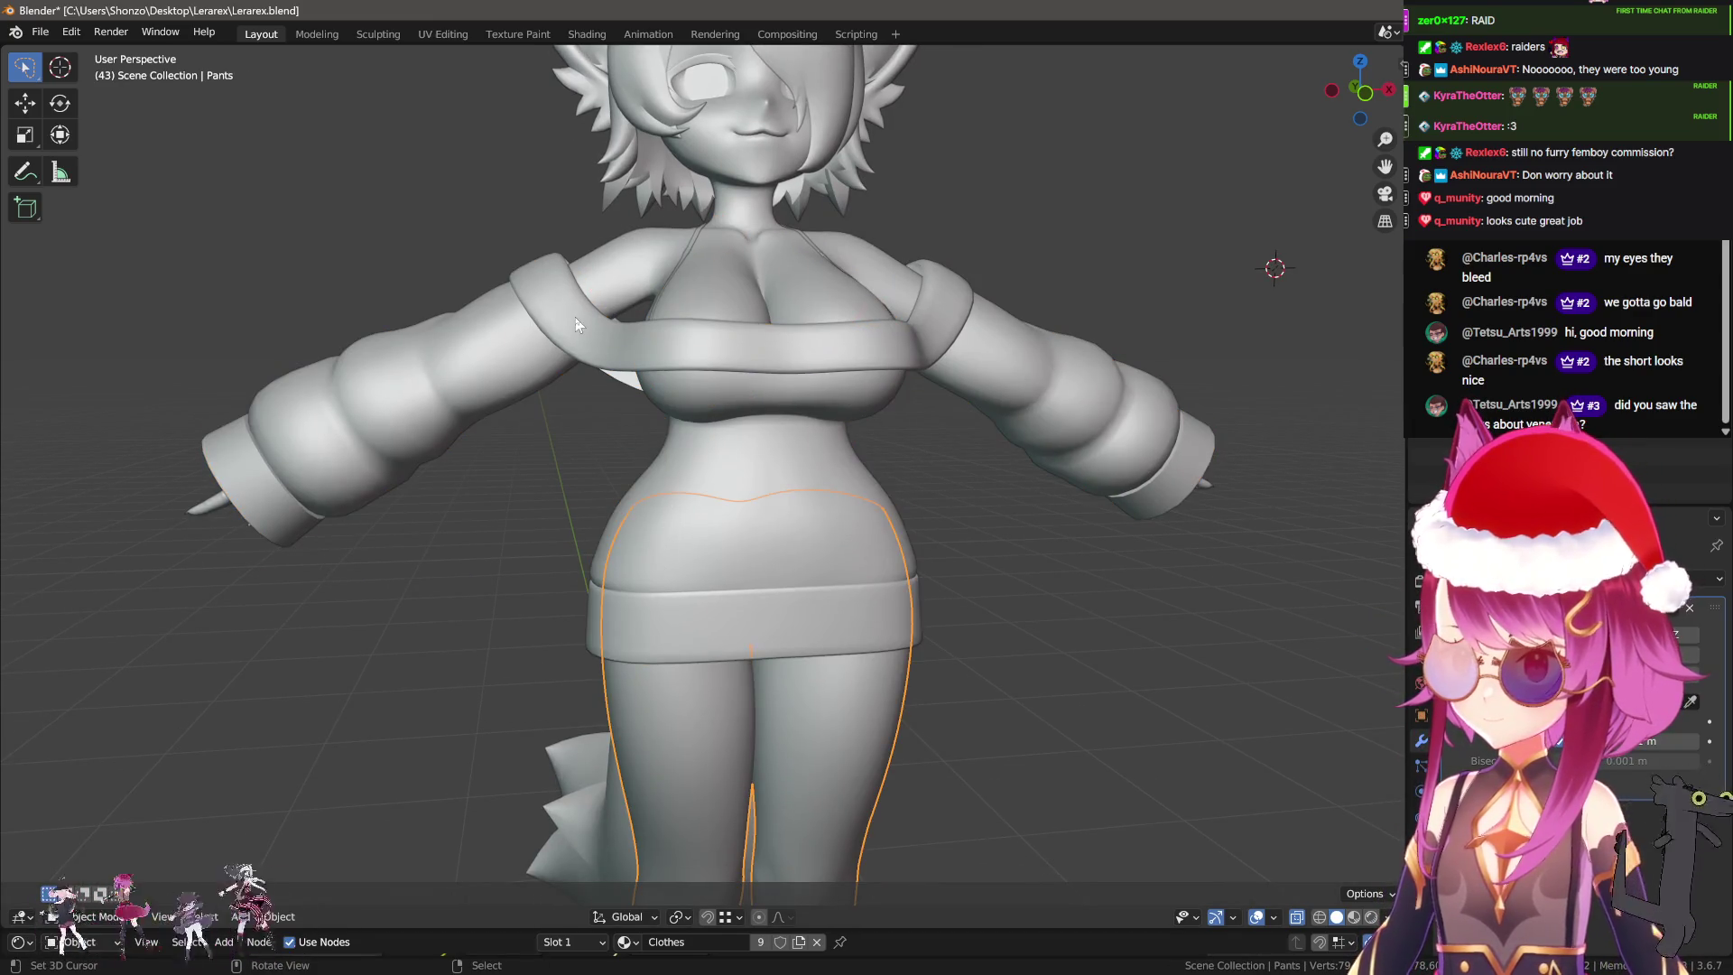
{"action": "key", "text": "h"}
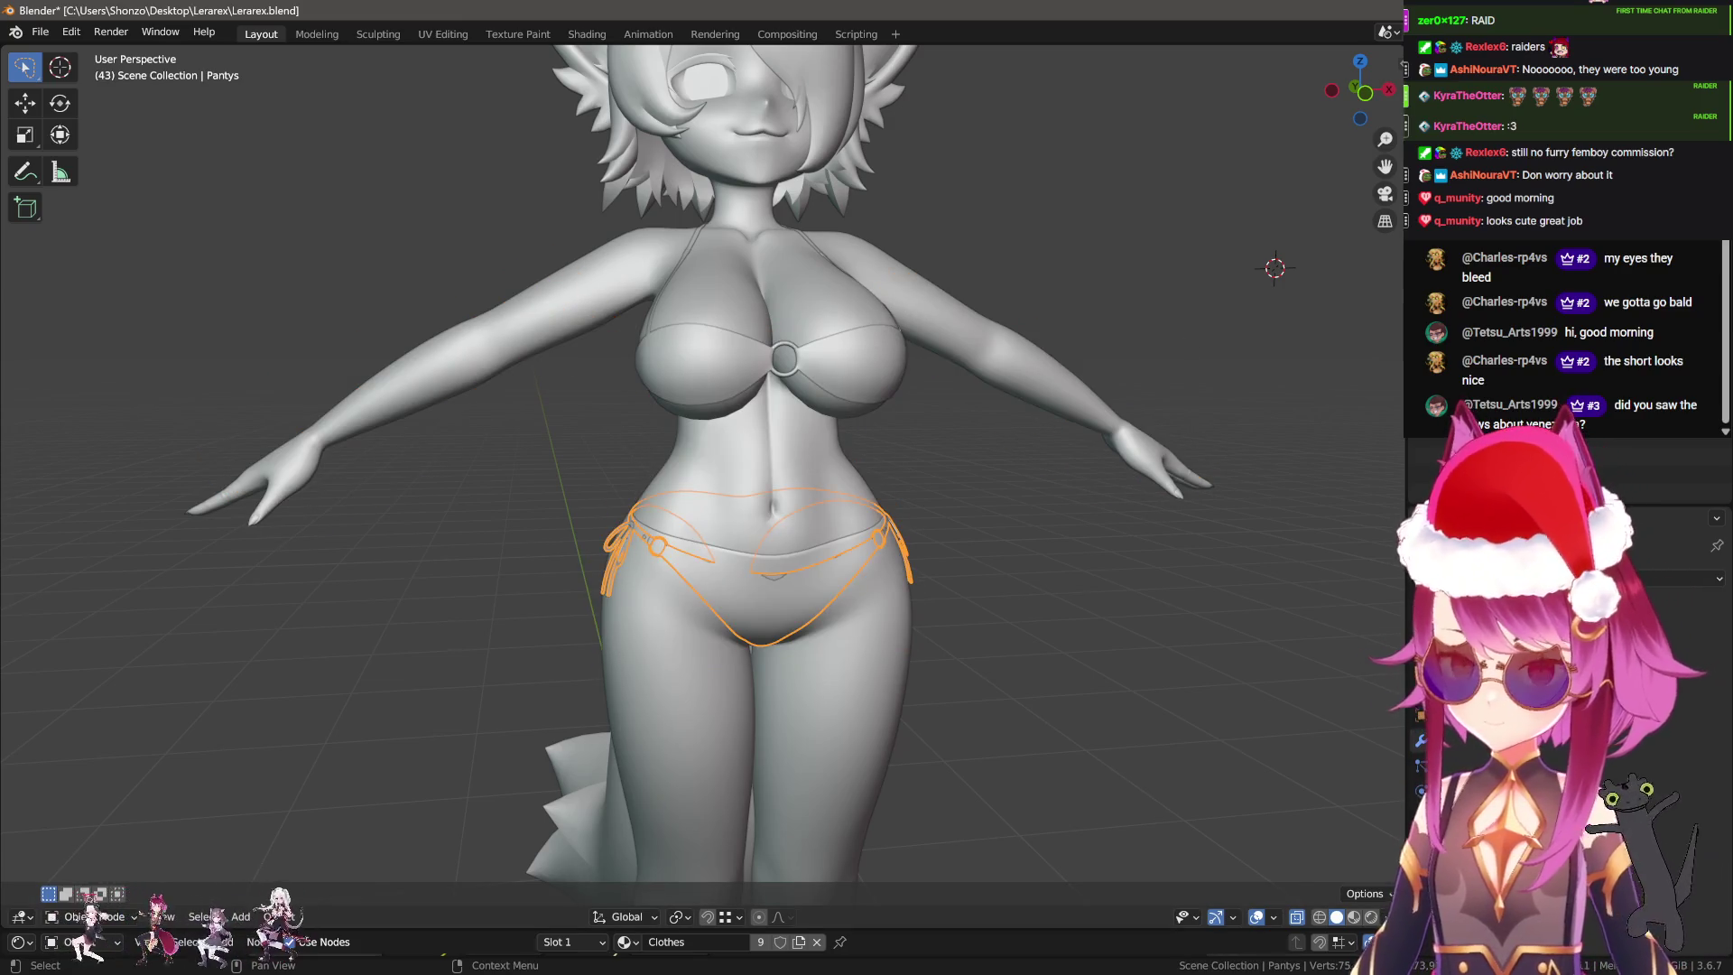
{"action": "middle_click_drag", "start_coordinate": [850, 568], "coordinate": [842, 455], "text": "shift"}
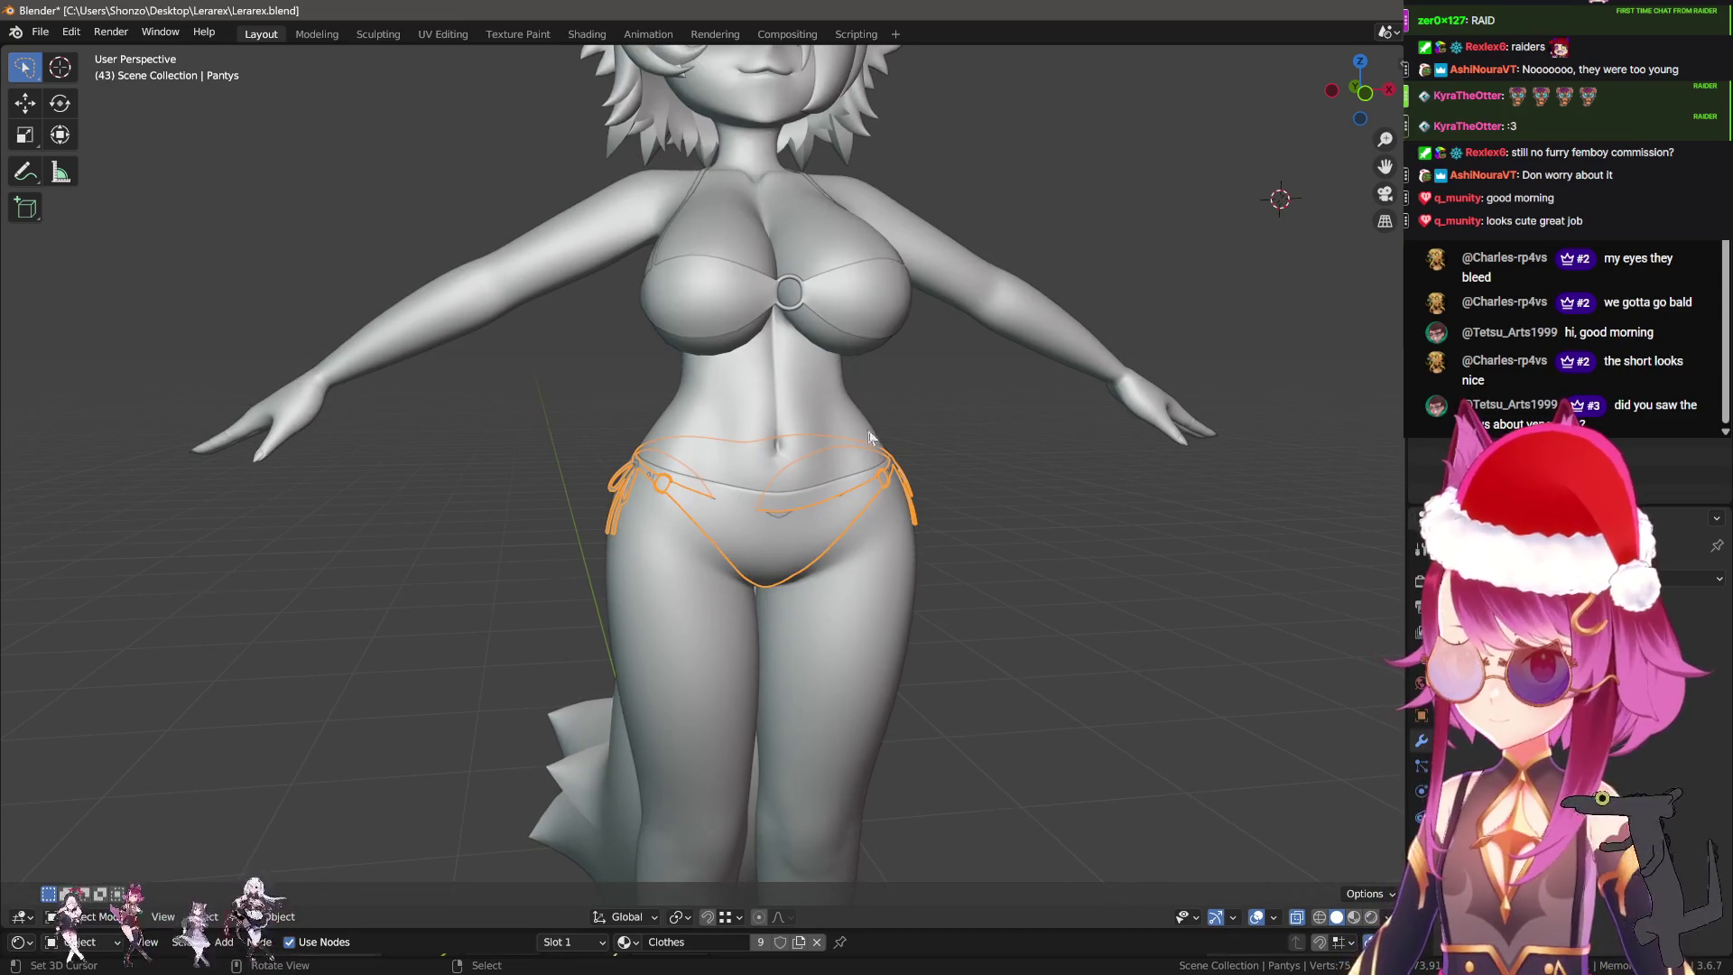
{"action": "key", "text": "alt+h"}
{"action": "left_click", "coordinate": [868, 712]}
{"action": "mouse_move", "coordinate": [868, 711]}
{"action": "middle_mouse_down", "text": "shift"}
{"action": "mouse_move", "coordinate": [848, 474]}
{"action": "mouse_move", "coordinate": [868, 323]}
{"action": "middle_mouse_up", "text": "shift"}
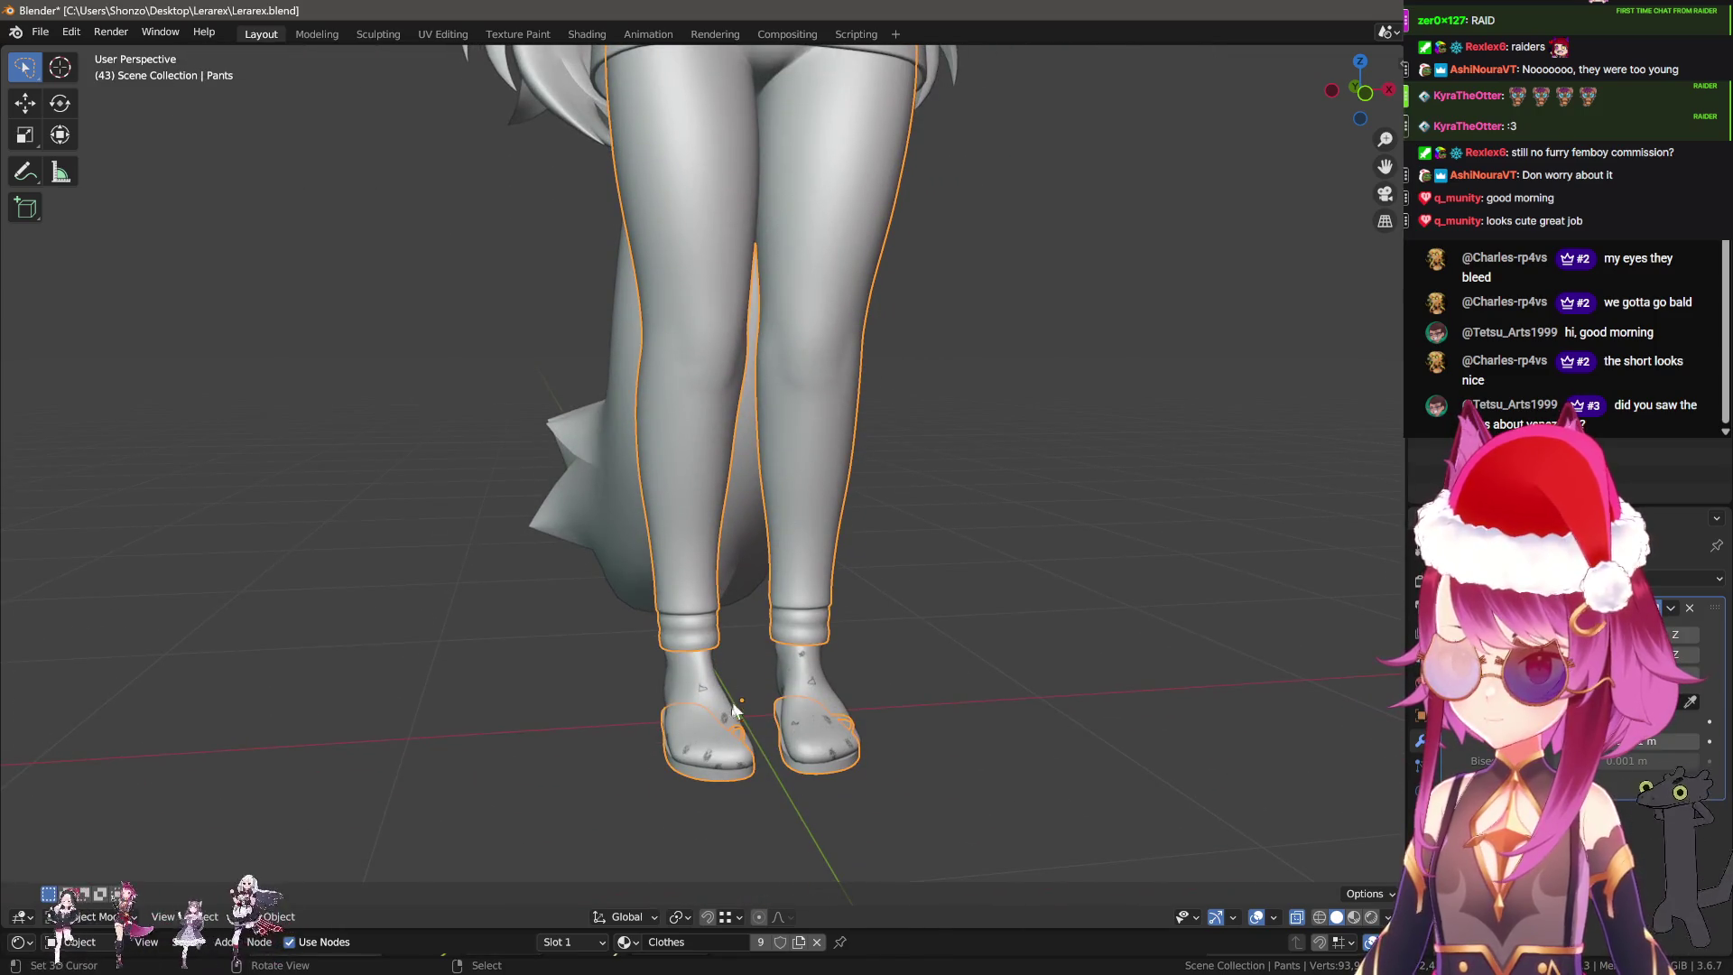
{"action": "mouse_move", "coordinate": [720, 778]}
{"action": "middle_mouse_down"}
{"action": "mouse_move", "coordinate": [819, 566]}
{"action": "mouse_move", "coordinate": [753, 624]}
{"action": "mouse_move", "coordinate": [831, 607]}
{"action": "middle_mouse_up"}
In the Pants mesh, reveal hidden parts, circle-select the sole and separate it into its own object.
{"action": "key", "text": "Tab"}
{"action": "scroll", "coordinate": [819, 566], "scroll_direction": "up", "scroll_amount": 3}
{"action": "key", "text": "alt+h"}
{"action": "key", "text": "c"}
{"action": "key", "text": "Escape"}
{"action": "key", "text": "p"}
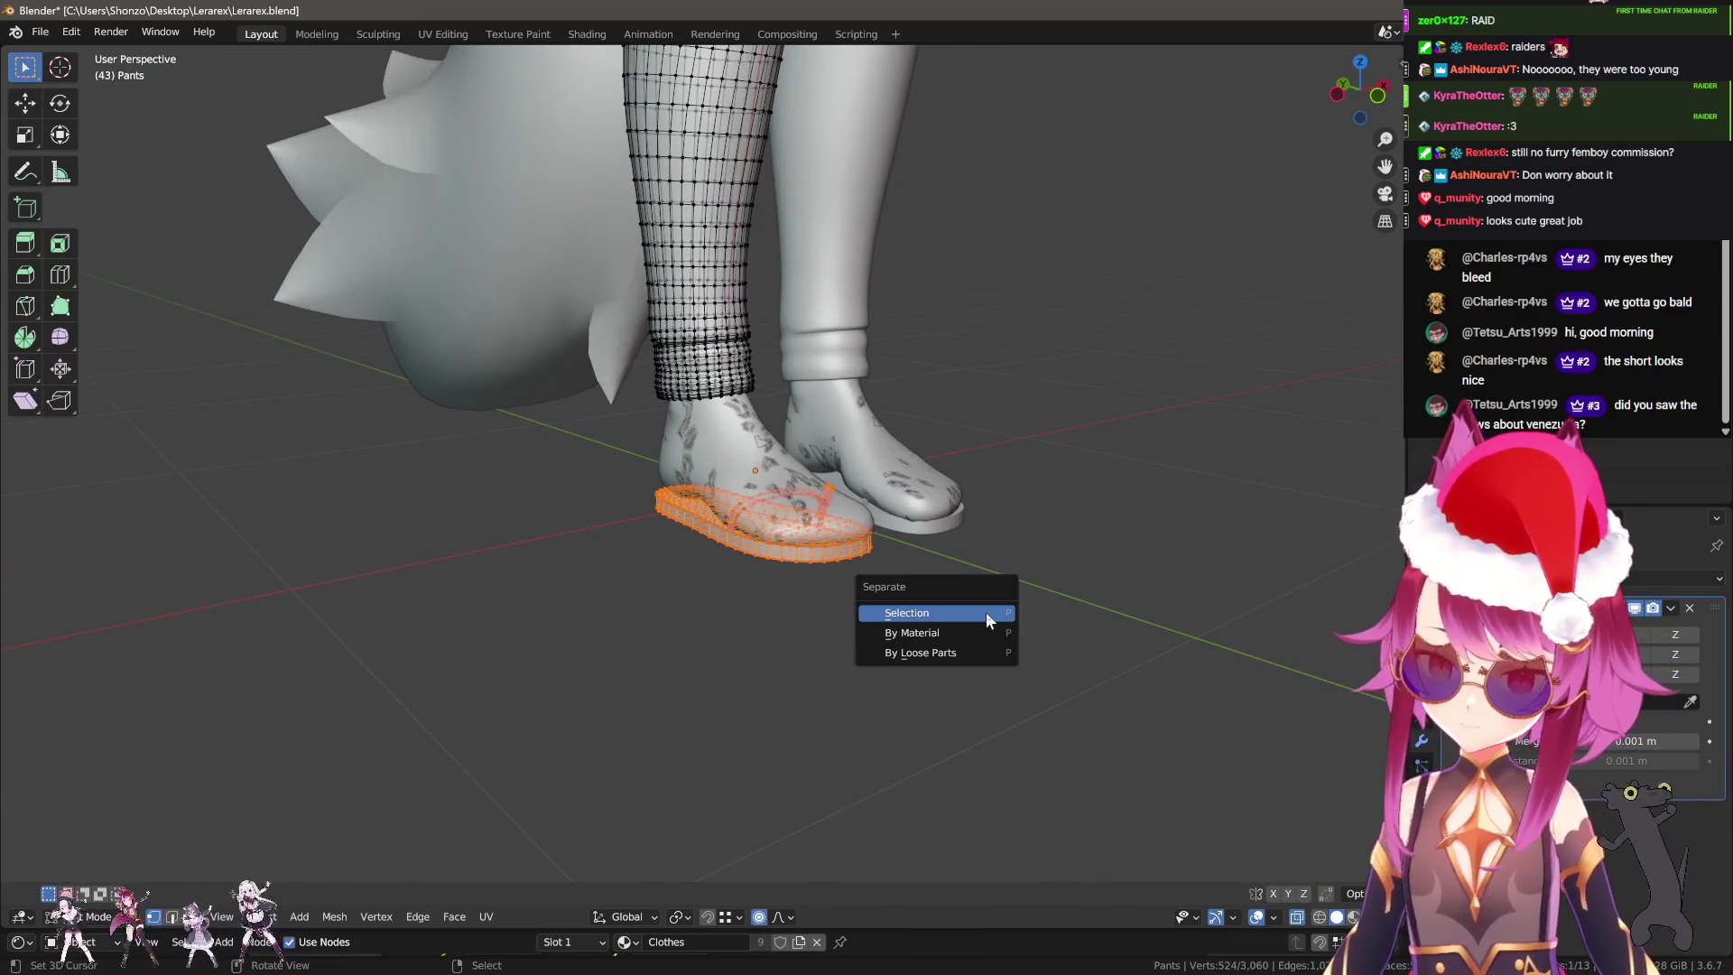
{"action": "left_click", "coordinate": [985, 612]}
{"action": "key", "text": "Tab"}
Select the separated Flipflops sole object and orbit around to check the shoes.
{"action": "left_click", "coordinate": [835, 556]}
{"action": "scroll", "coordinate": [835, 556], "scroll_direction": "up", "scroll_amount": 4}
{"action": "middle_click_drag", "start_coordinate": [836, 556], "coordinate": [838, 593]}
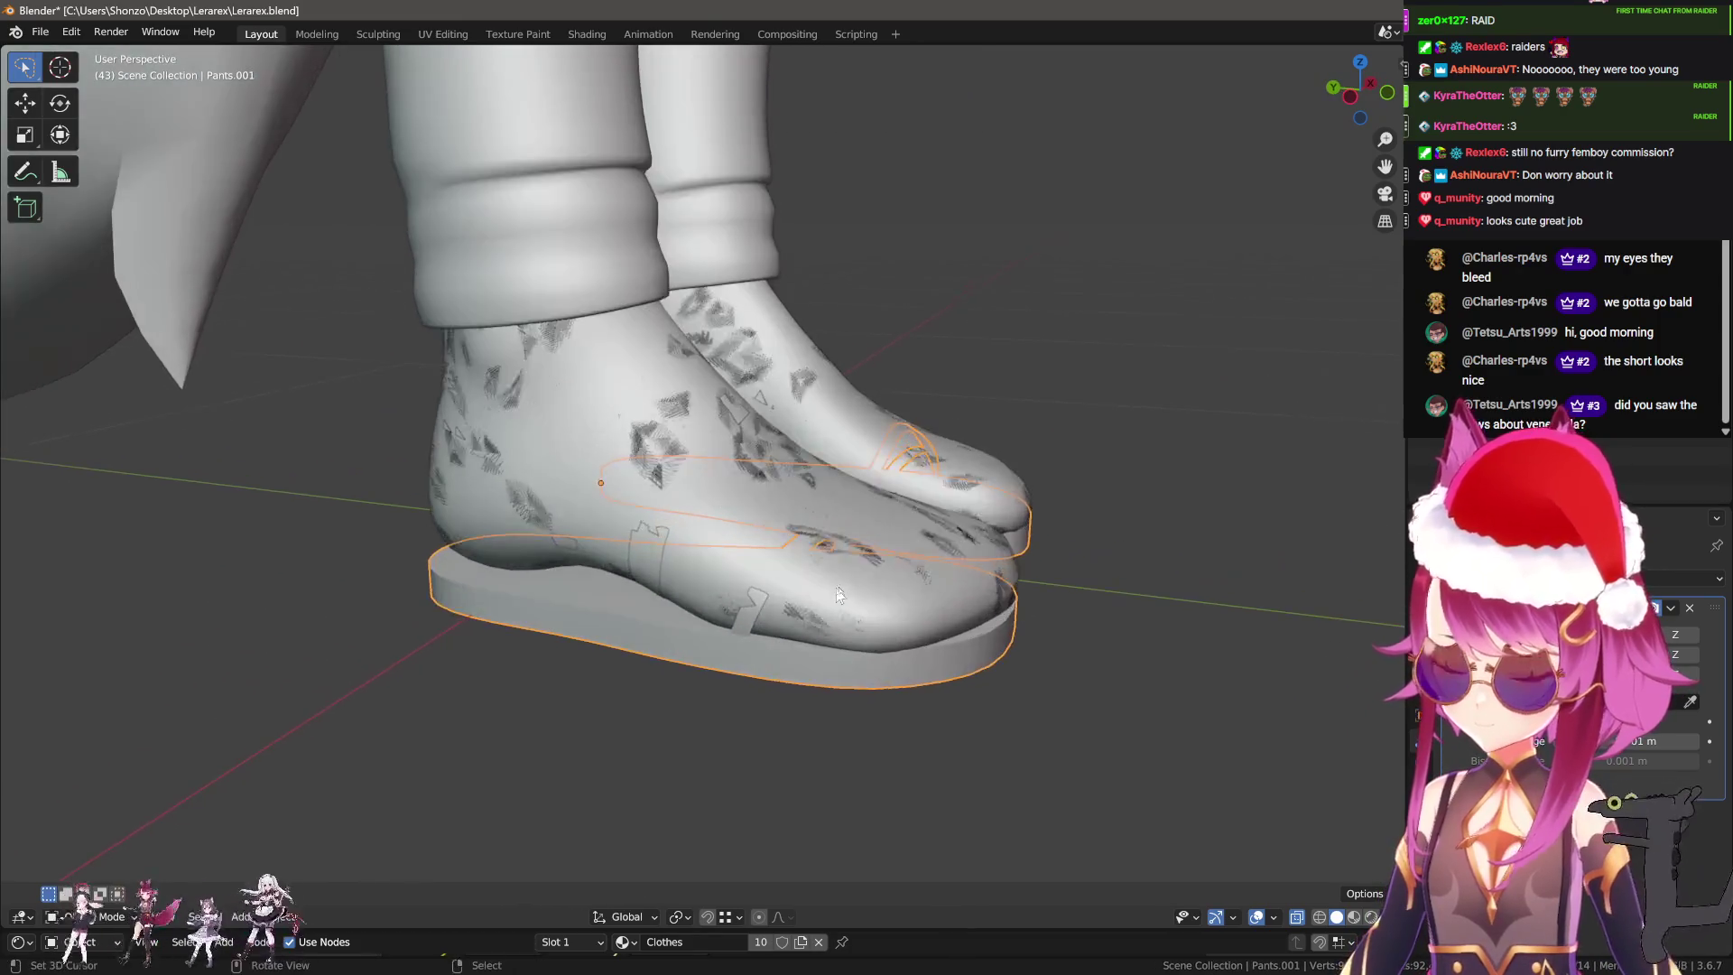
{"action": "scroll", "coordinate": [822, 485], "scroll_direction": "down", "scroll_amount": 3}
{"action": "middle_click_drag", "start_coordinate": [1086, 459], "coordinate": [911, 554]}
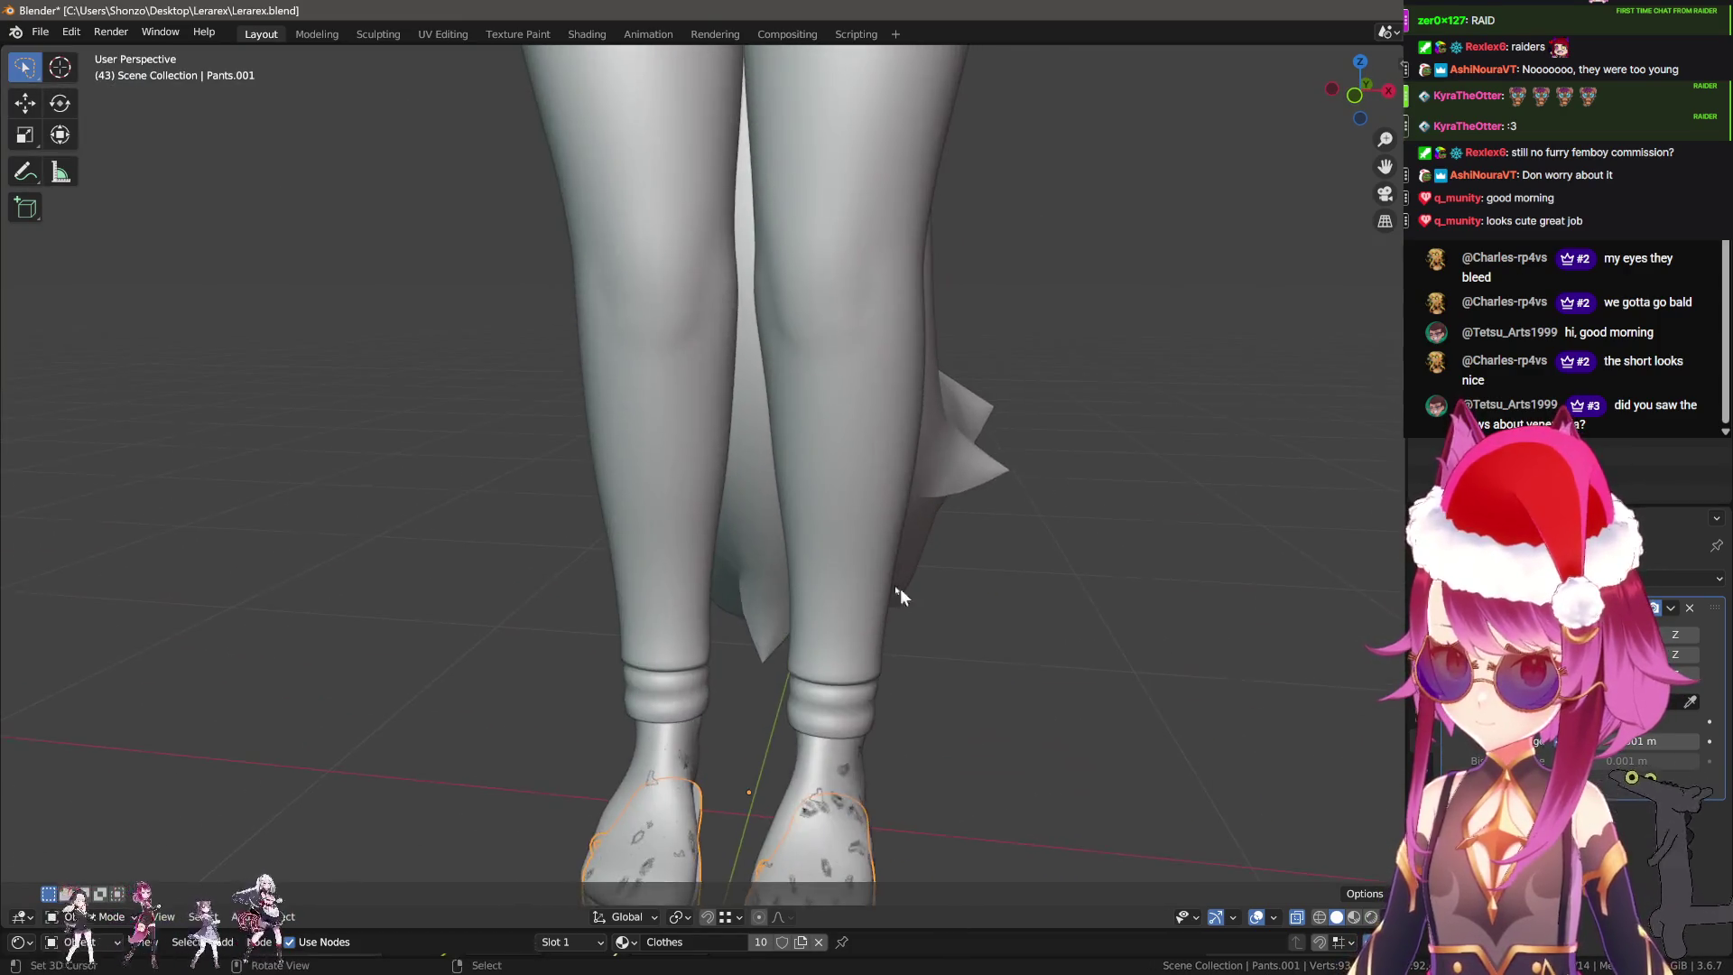
Frame the torso and click through the ankle socks and full-length leg socks objects.
{"action": "middle_click_drag", "start_coordinate": [747, 175], "coordinate": [717, 574], "text": "shift"}
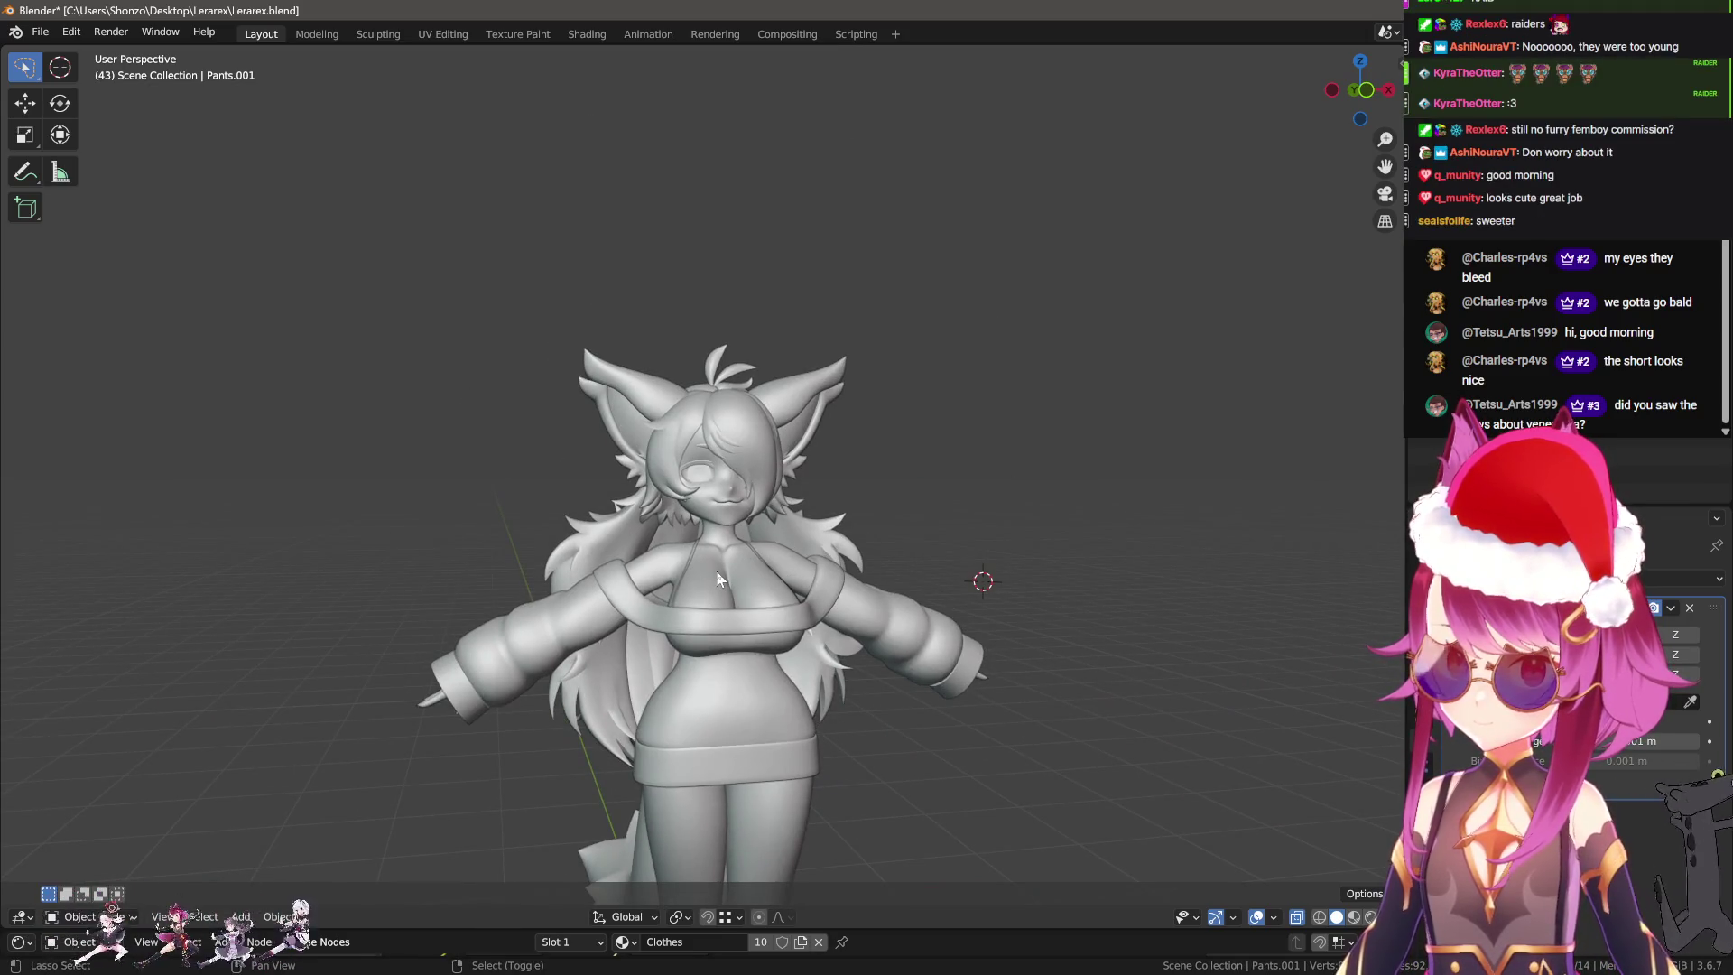
{"action": "scroll", "coordinate": [713, 601], "scroll_direction": "down", "scroll_amount": 3, "text": "shift"}
{"action": "scroll", "coordinate": [763, 637], "scroll_direction": "down", "scroll_amount": 2, "text": "shift"}
{"action": "scroll", "coordinate": [764, 637], "scroll_direction": "down", "scroll_amount": 3, "text": "shift"}
{"action": "scroll", "coordinate": [805, 527], "scroll_direction": "down", "scroll_amount": 2, "text": "shift"}
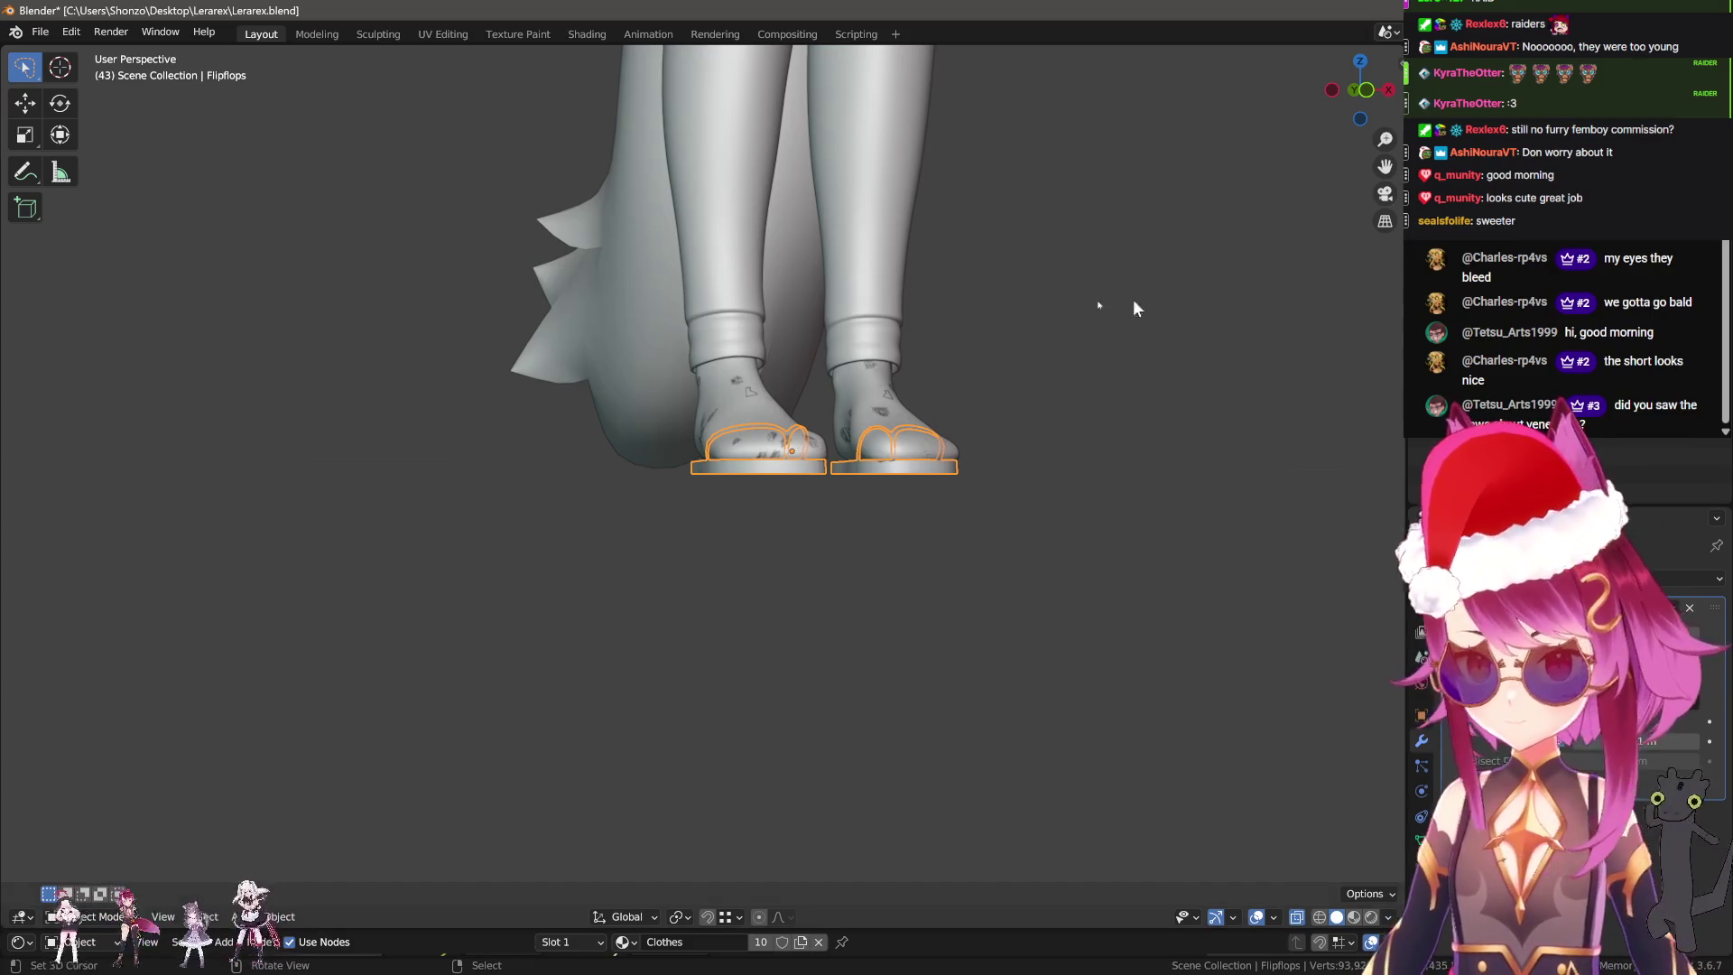
{"action": "scroll", "coordinate": [909, 619], "scroll_direction": "up", "scroll_amount": 4, "text": "shift"}
{"action": "left_click", "coordinate": [835, 494]}
{"action": "scroll", "coordinate": [835, 494], "scroll_direction": "down", "scroll_amount": 3, "text": "shift"}
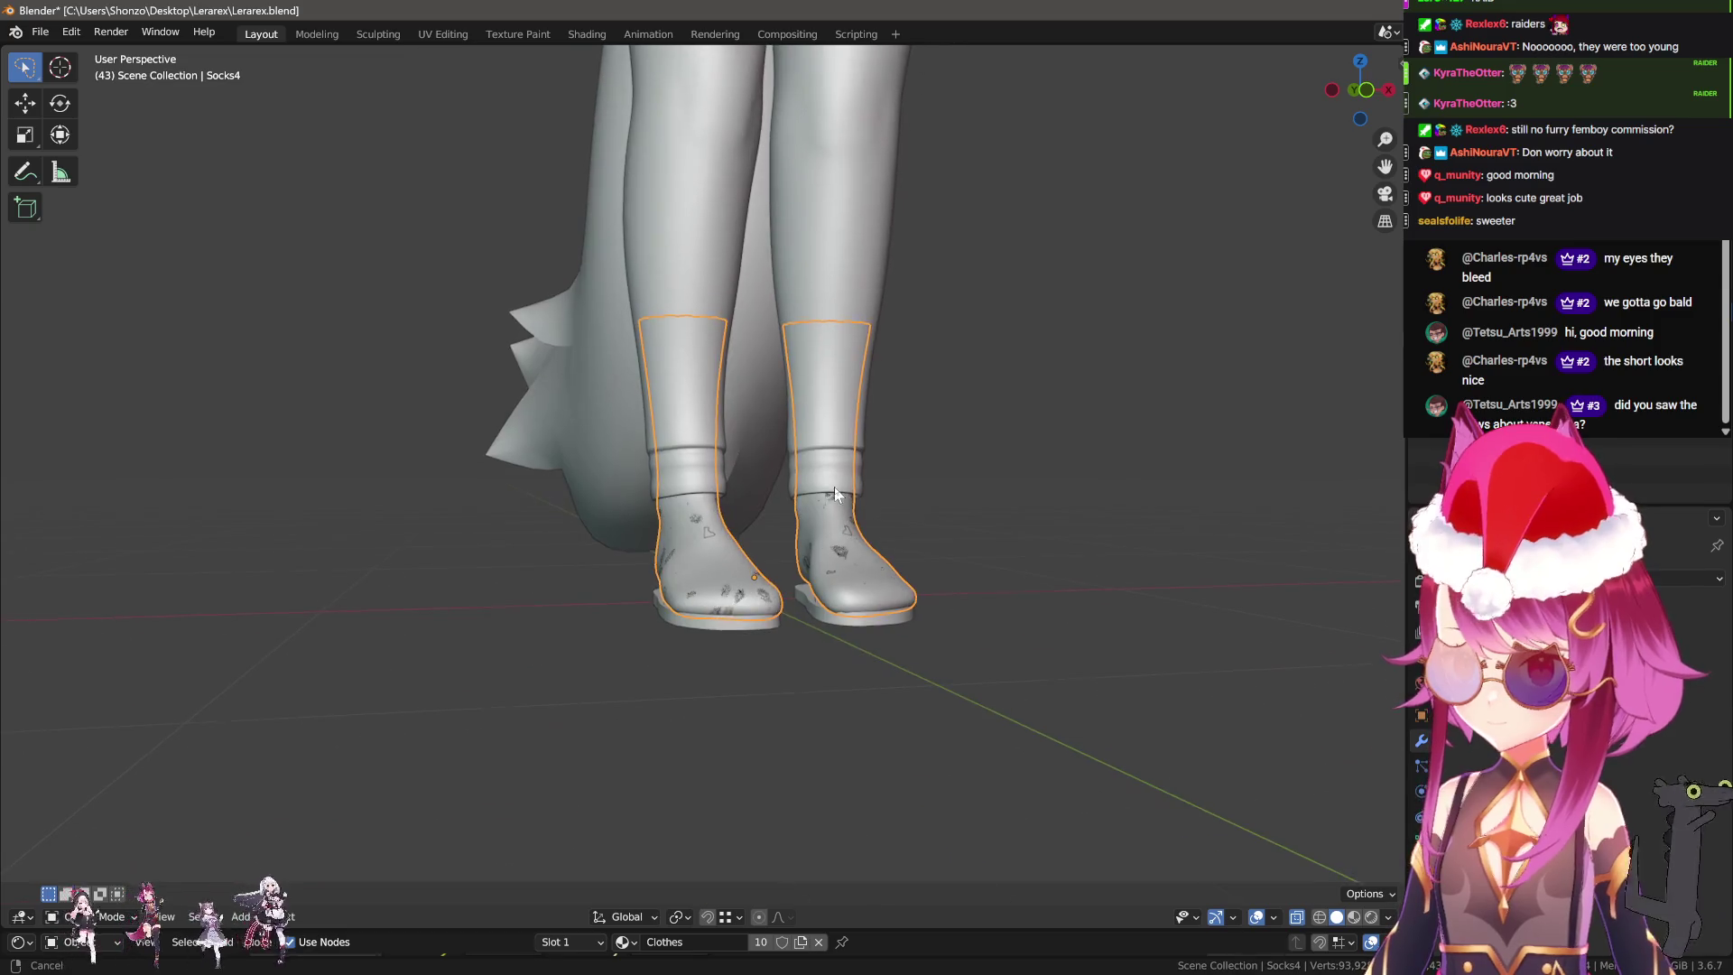
{"action": "left_click", "coordinate": [835, 494]}
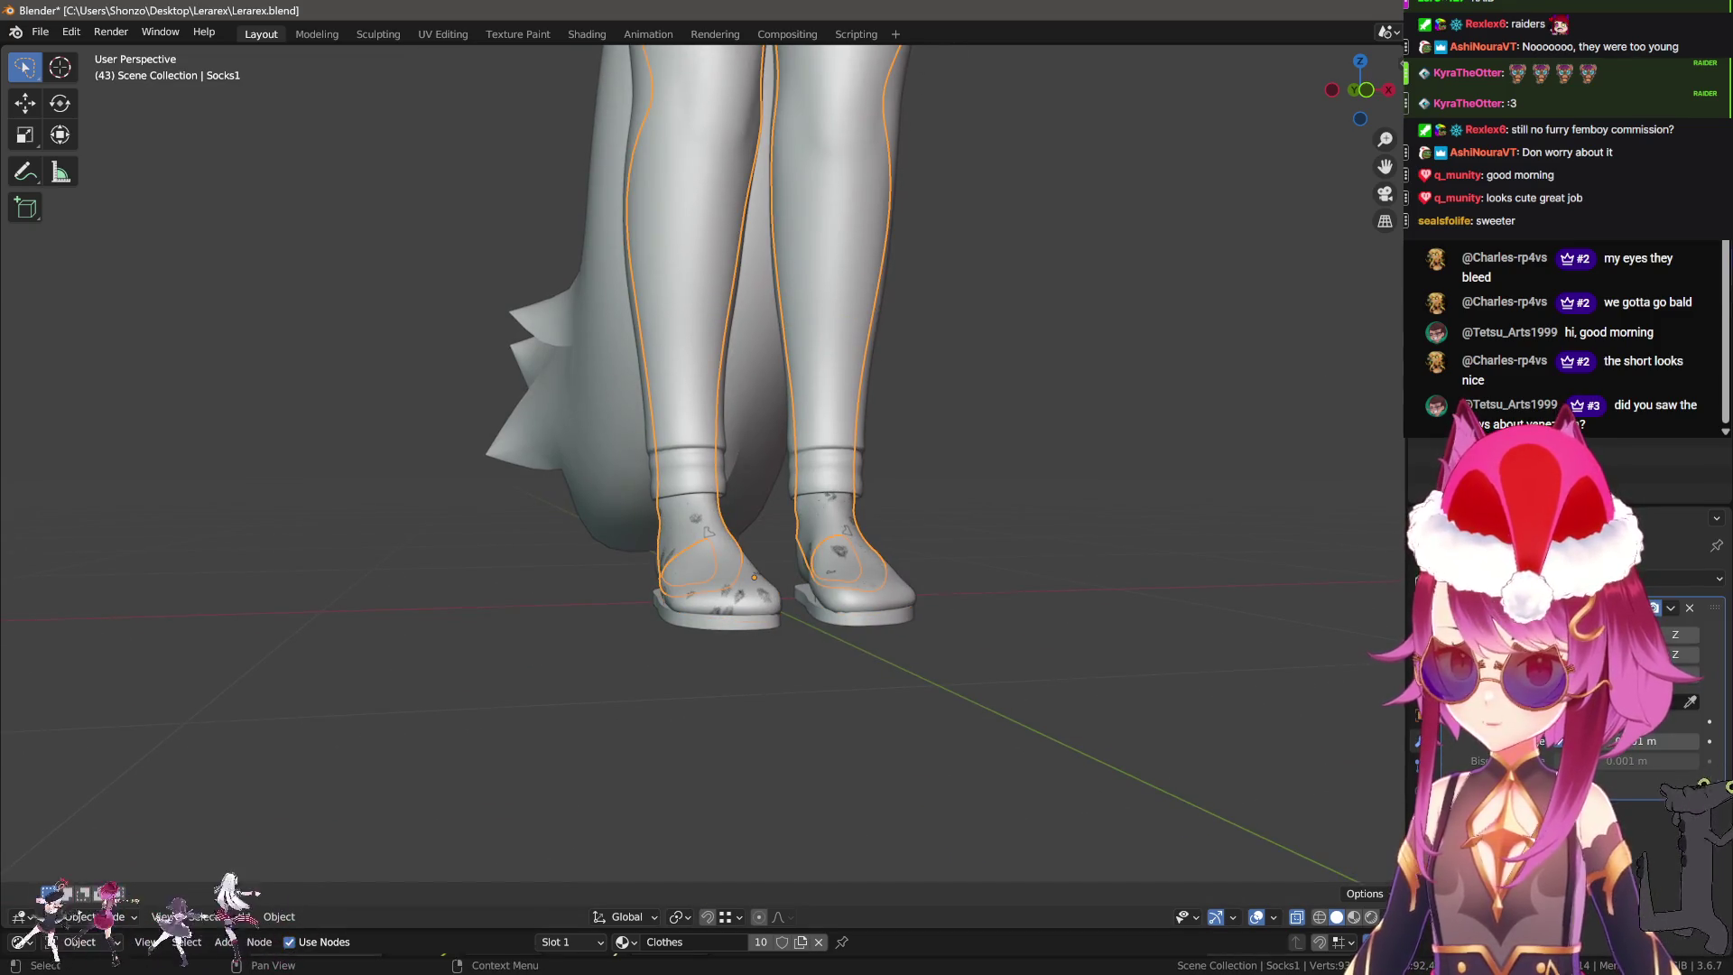
{"action": "left_click", "coordinate": [835, 493]}
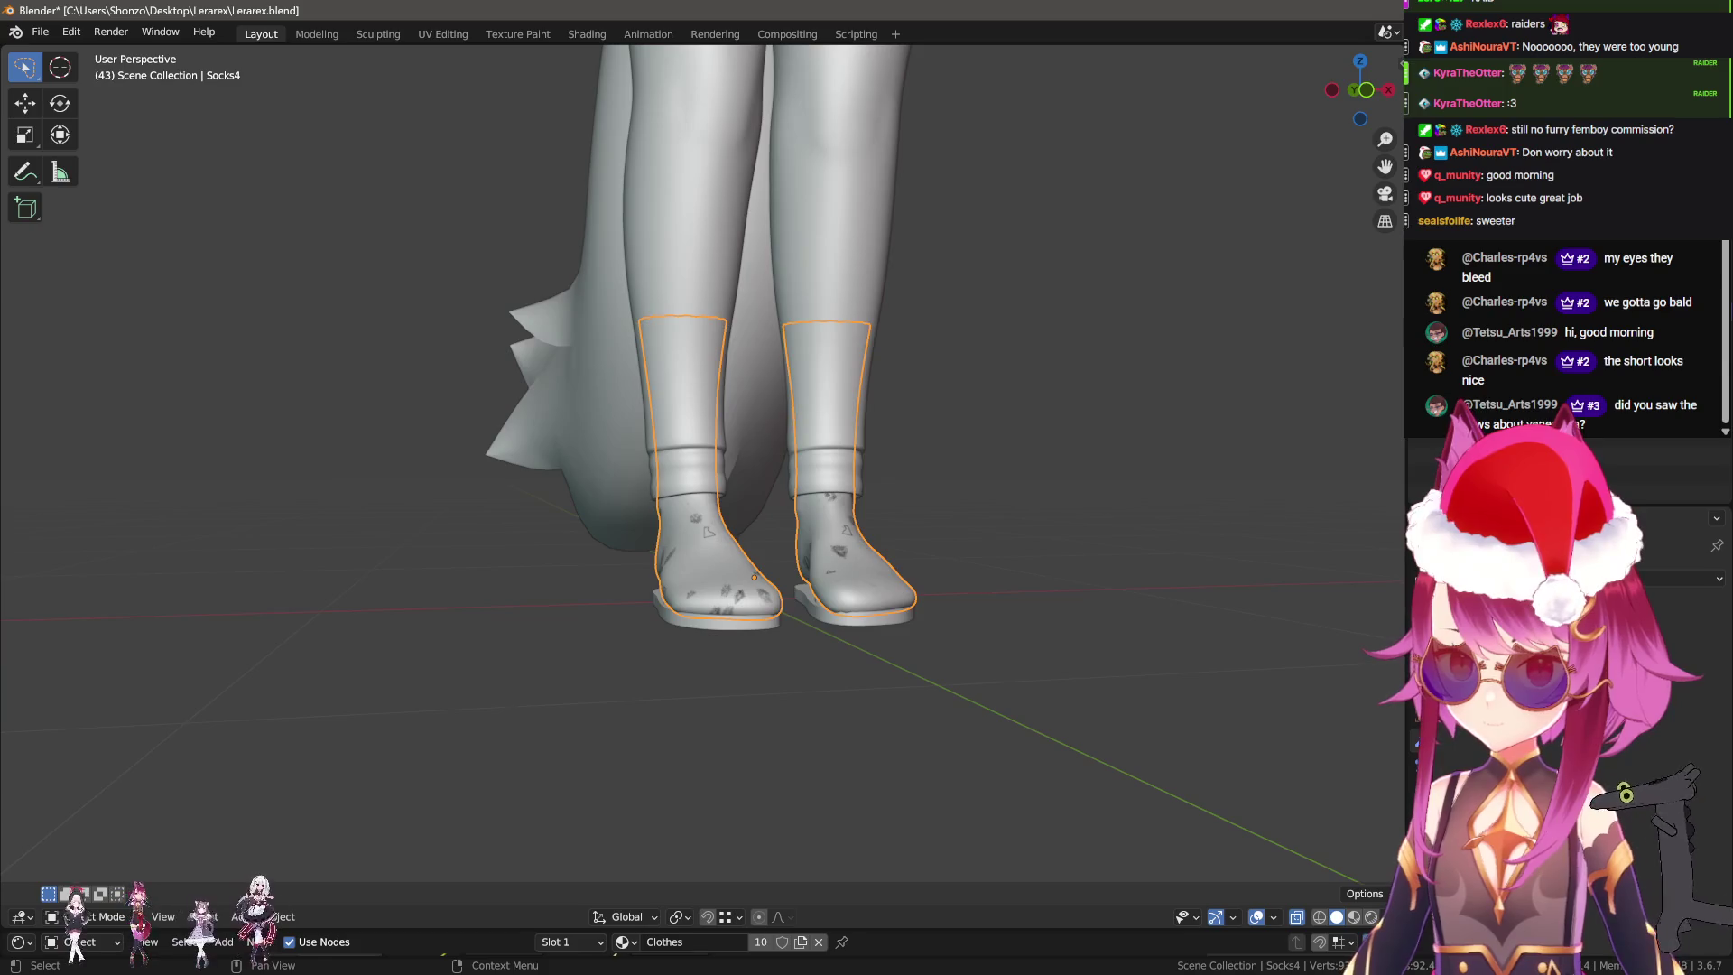
Select the hair, then the body, starting and cancelling a move on the body.
{"action": "scroll", "coordinate": [901, 241], "scroll_direction": "down", "scroll_amount": 4}
{"action": "scroll", "coordinate": [901, 241], "scroll_direction": "down", "scroll_amount": 3}
{"action": "left_click", "coordinate": [740, 407]}
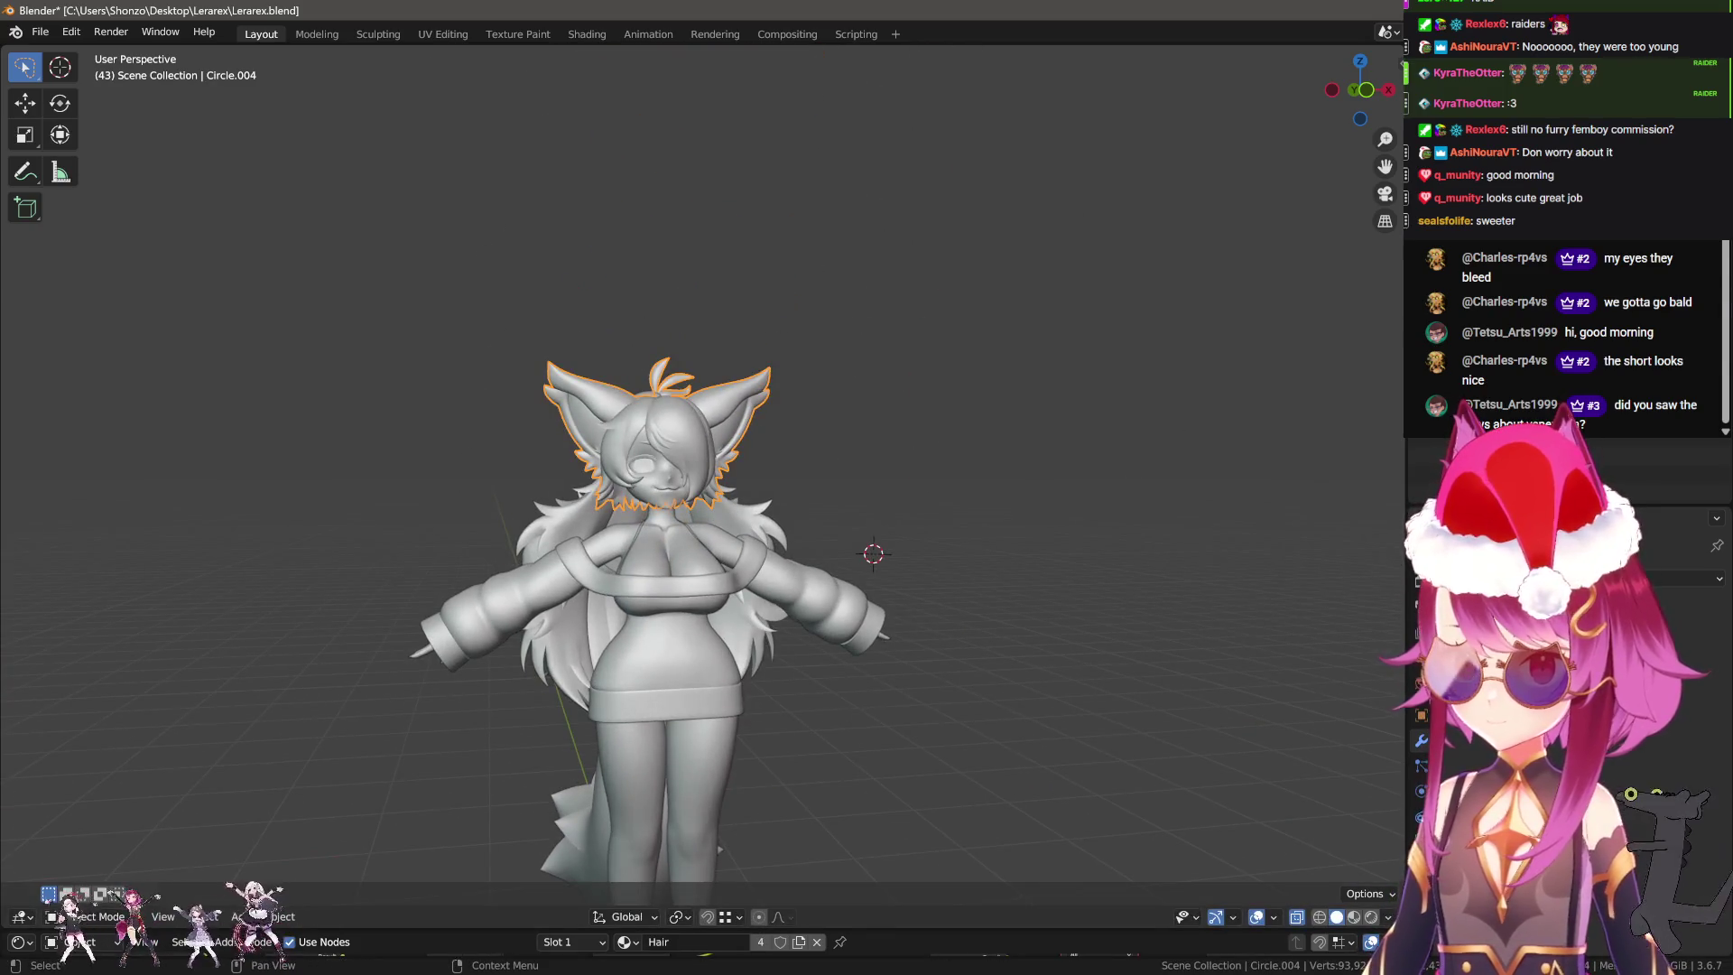
{"action": "left_click", "coordinate": [713, 431]}
{"action": "scroll", "coordinate": [681, 549], "scroll_direction": "up", "scroll_amount": 4}
{"action": "middle_click_drag", "start_coordinate": [680, 549], "coordinate": [703, 469]}
{"action": "key", "text": "g"}
{"action": "right_click", "coordinate": [703, 469]}
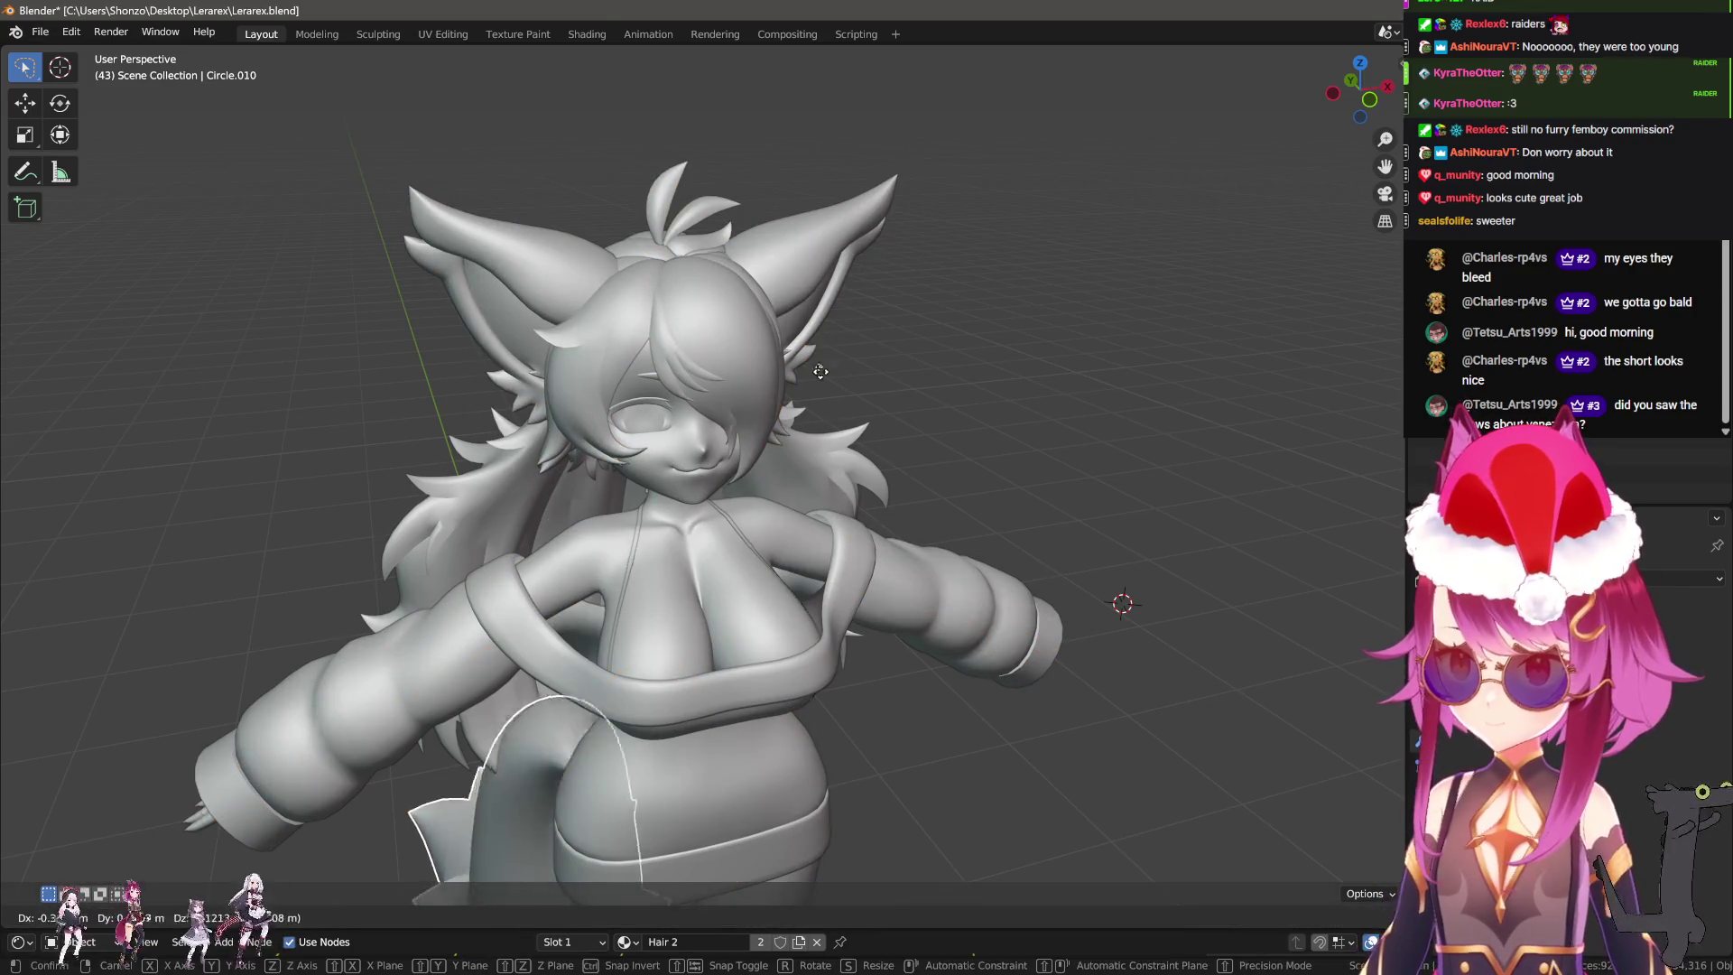
Select the tail and cancel a move on the small object near the feet.
{"action": "left_click", "coordinate": [533, 840]}
{"action": "scroll", "coordinate": [895, 492], "scroll_direction": "down", "scroll_amount": 3}
{"action": "scroll", "coordinate": [895, 491], "scroll_direction": "up", "scroll_amount": 2}
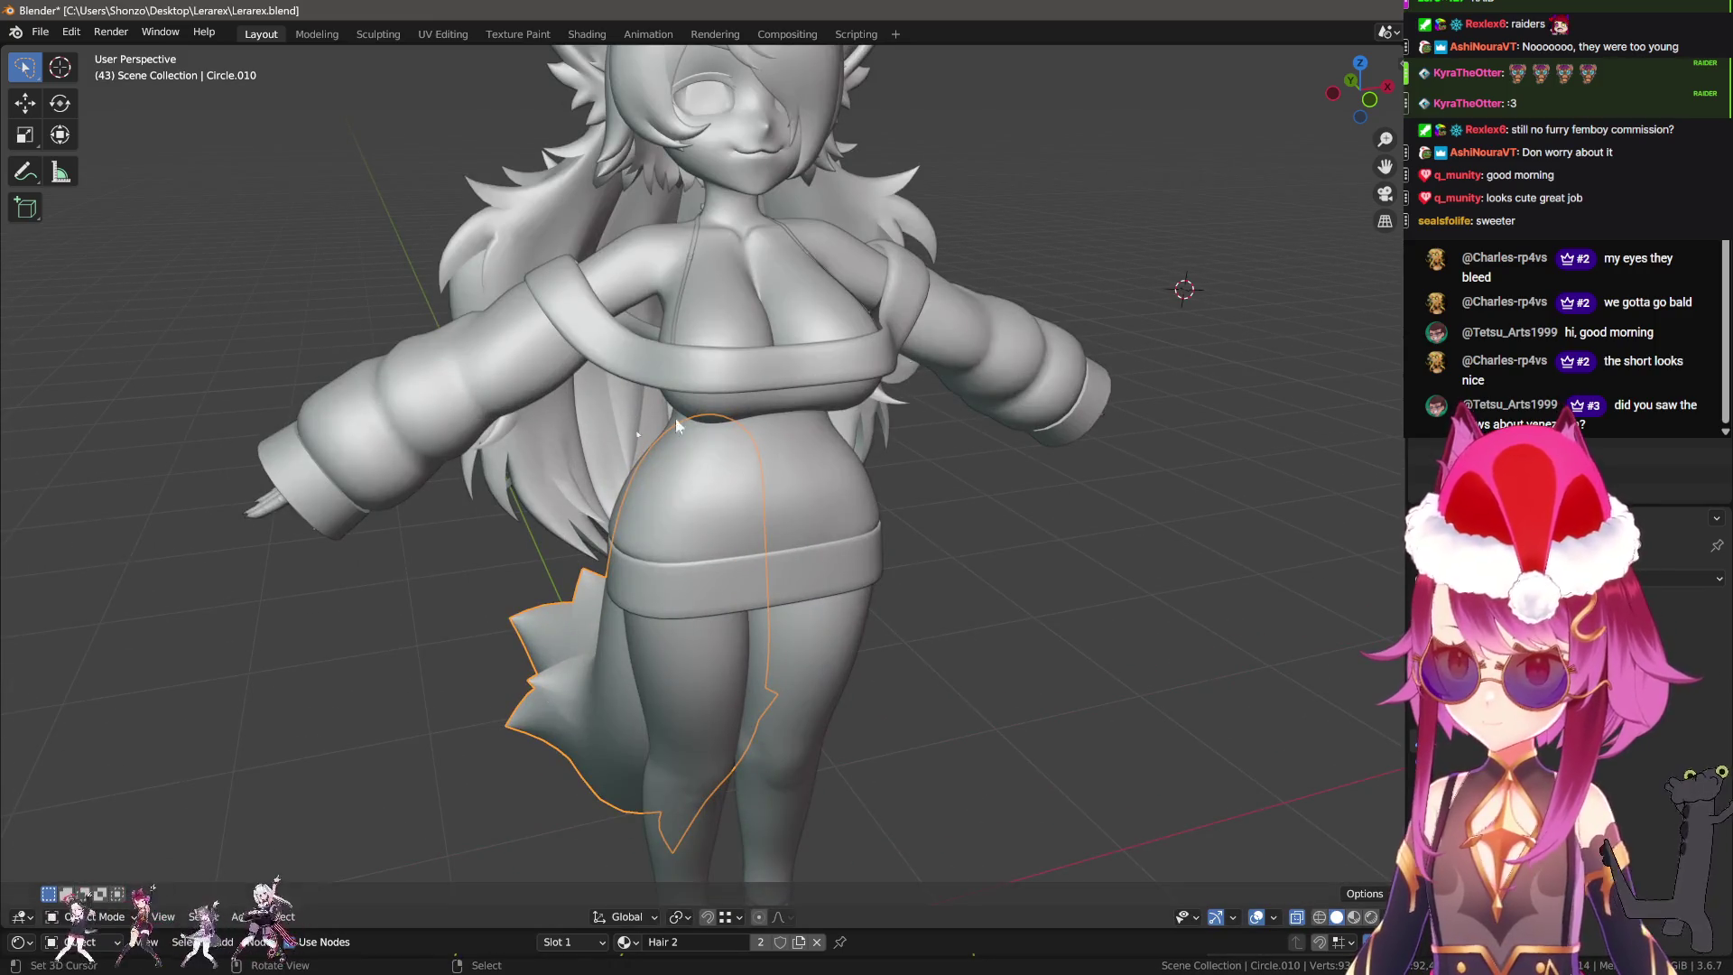
{"action": "middle_click_drag", "start_coordinate": [675, 418], "coordinate": [712, 435]}
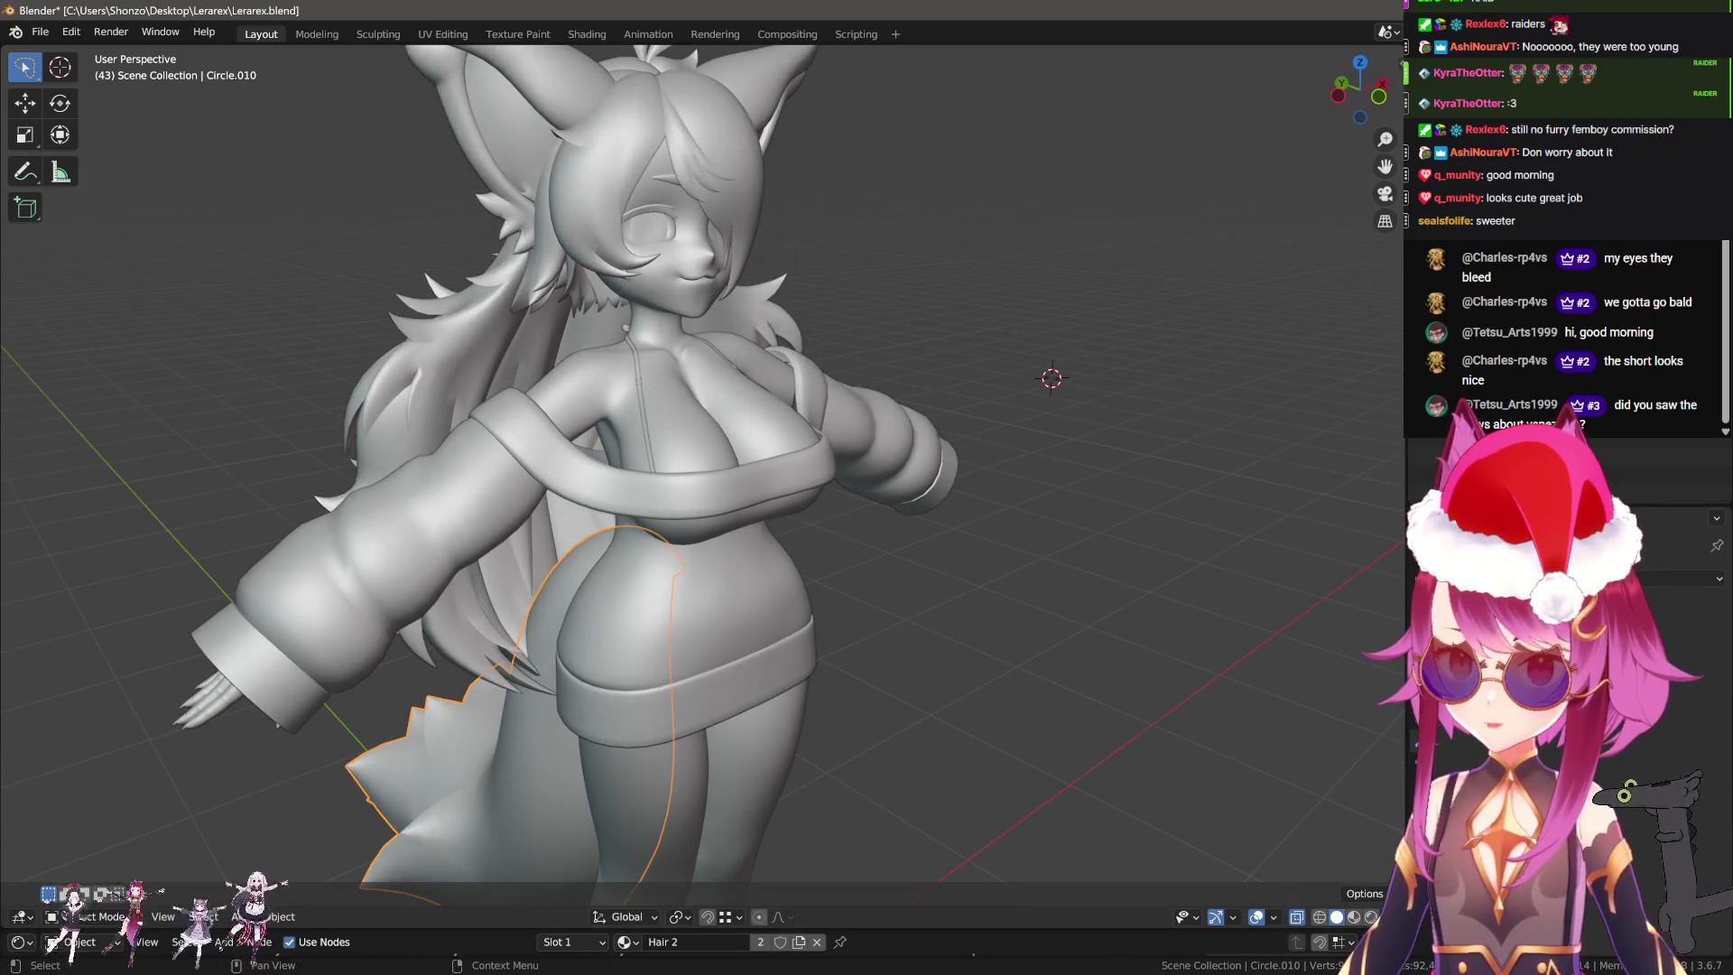
{"action": "scroll", "coordinate": [766, 417], "scroll_direction": "down", "scroll_amount": 3}
{"action": "key", "text": "g"}
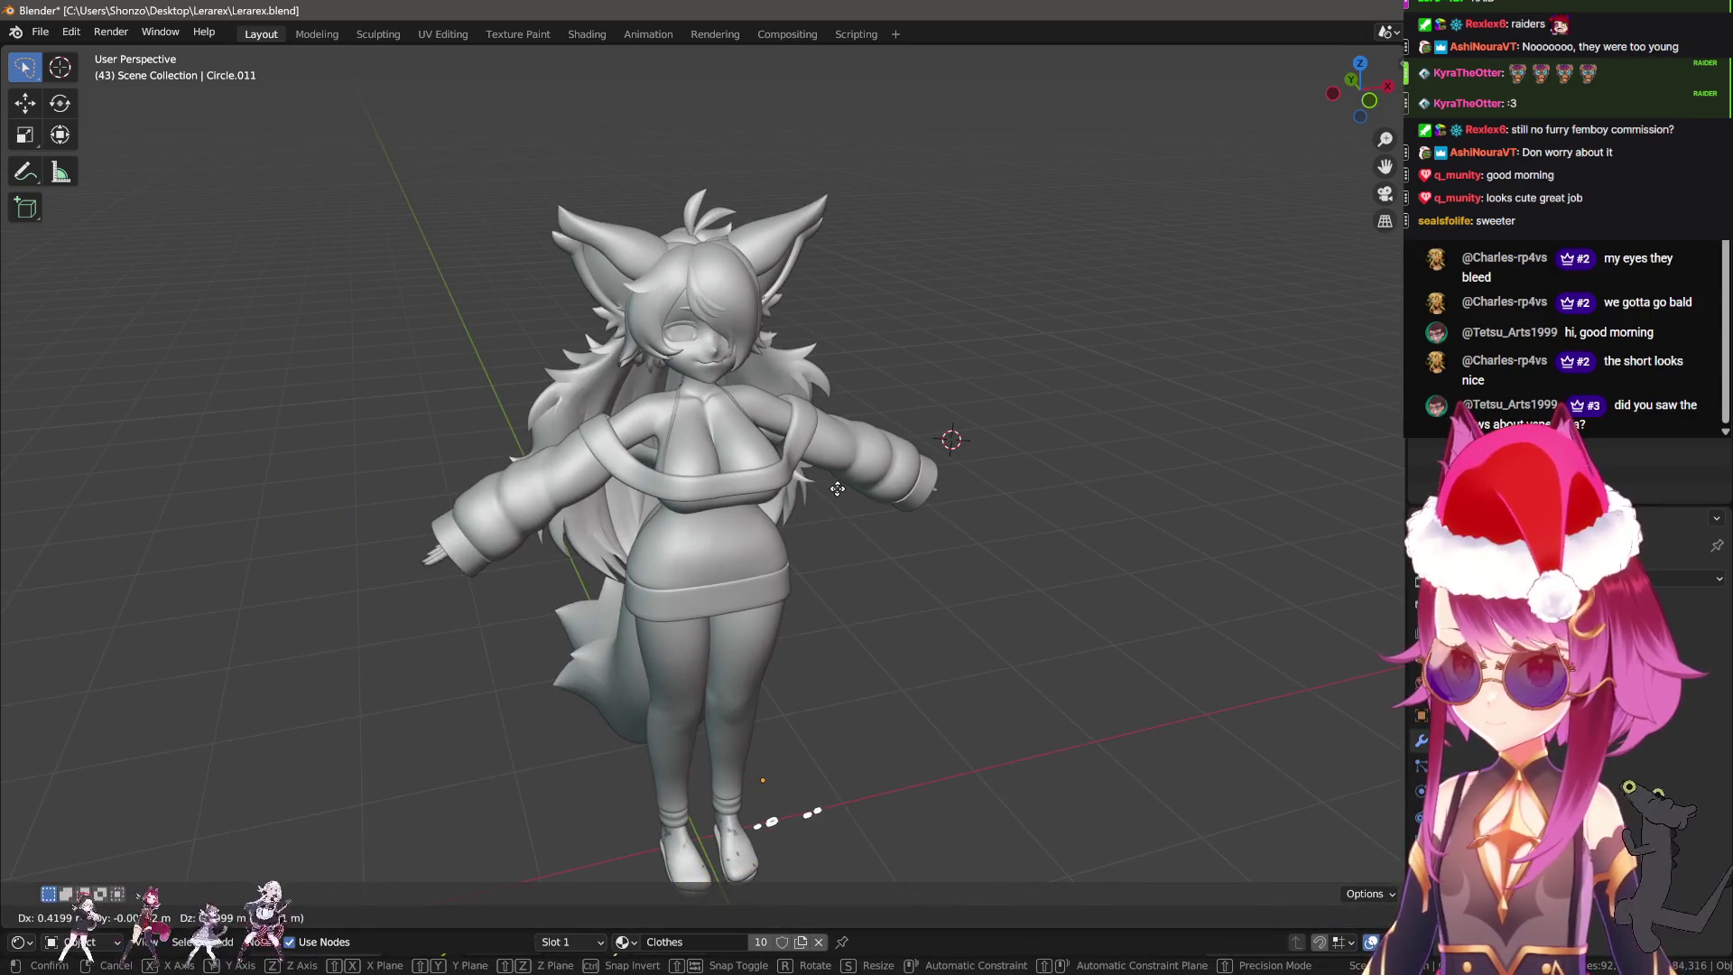
{"action": "key", "text": "Escape"}
{"action": "scroll", "coordinate": [879, 713], "scroll_direction": "up", "scroll_amount": 5}
{"action": "scroll", "coordinate": [789, 316], "scroll_direction": "up", "scroll_amount": 4, "text": "shift"}
{"action": "scroll", "coordinate": [669, 398], "scroll_direction": "up", "scroll_amount": 3}
Select the body, switch to orthographic view and save Lerarex.blend.
{"action": "left_click", "coordinate": [709, 309]}
{"action": "scroll", "coordinate": [740, 280], "scroll_direction": "down", "scroll_amount": 3}
{"action": "scroll", "coordinate": [794, 325], "scroll_direction": "up", "scroll_amount": 4}
{"action": "middle_click_drag", "start_coordinate": [809, 381], "coordinate": [787, 565]}
{"action": "scroll", "coordinate": [787, 574], "scroll_direction": "down", "scroll_amount": 5}
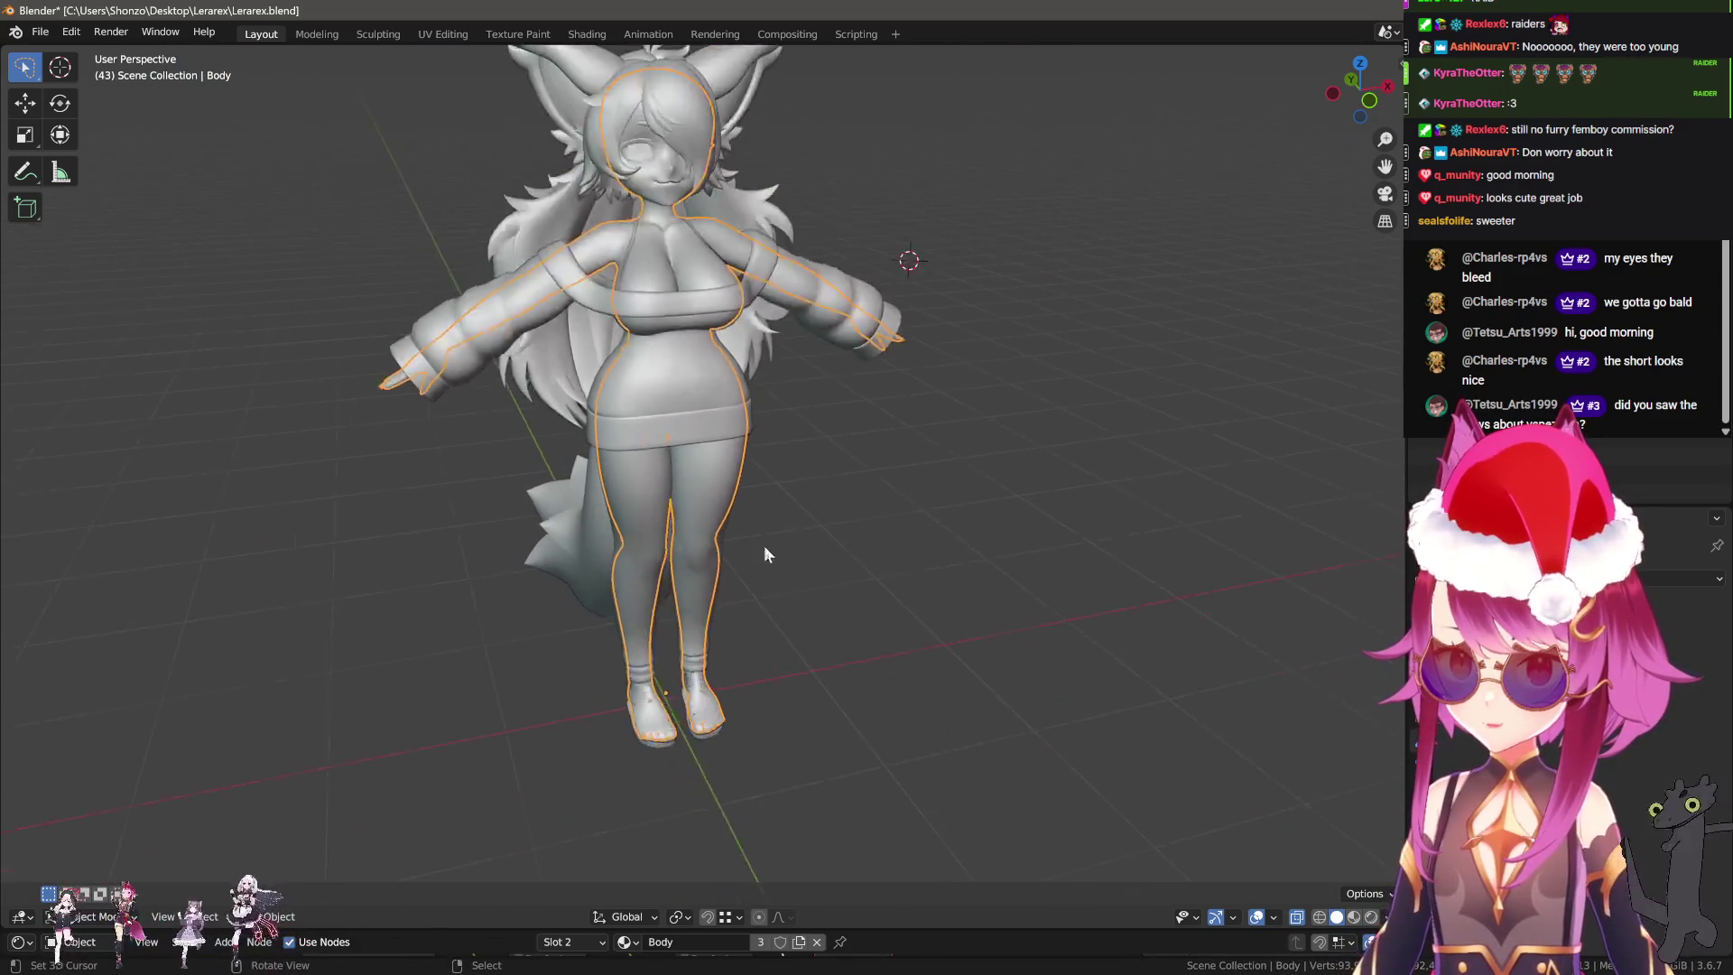
{"action": "key", "text": "KP_5"}
{"action": "key", "text": "ctrl+s"}
Check the character from the right side, then switch to Material Preview shading.
{"action": "mouse_move", "coordinate": [787, 499]}
{"action": "middle_mouse_down"}
{"action": "mouse_move", "coordinate": [675, 486]}
{"action": "mouse_move", "coordinate": [512, 582]}
{"action": "middle_mouse_up"}
{"action": "key", "text": "KP_3"}
{"action": "scroll", "coordinate": [588, 511], "scroll_direction": "up", "scroll_amount": 3}
{"action": "middle_click_drag", "start_coordinate": [588, 511], "coordinate": [745, 435]}
{"action": "scroll", "coordinate": [745, 435], "scroll_direction": "down", "scroll_amount": 3}
{"action": "scroll", "coordinate": [864, 587], "scroll_direction": "up", "scroll_amount": 3}
{"action": "scroll", "coordinate": [864, 594], "scroll_direction": "up", "scroll_amount": 2}
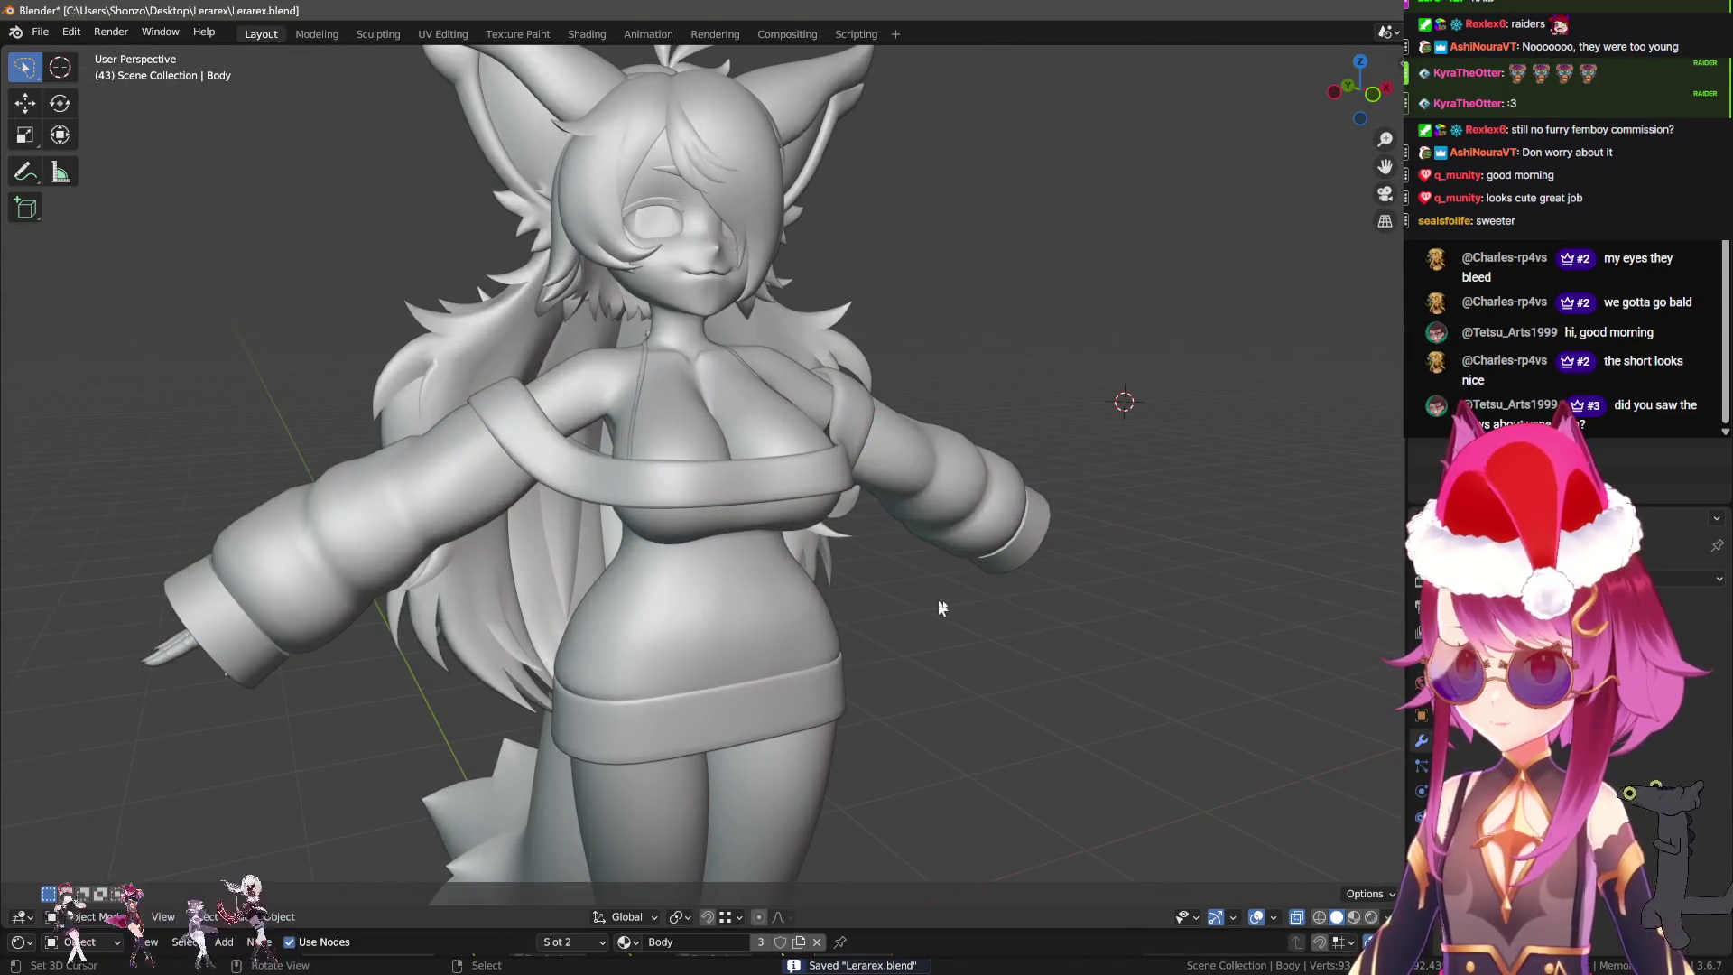
{"action": "key", "text": "z"}
{"action": "scroll", "coordinate": [1000, 598], "scroll_direction": "down", "scroll_amount": 4}
{"action": "middle_click_drag", "start_coordinate": [983, 658], "coordinate": [934, 565]}
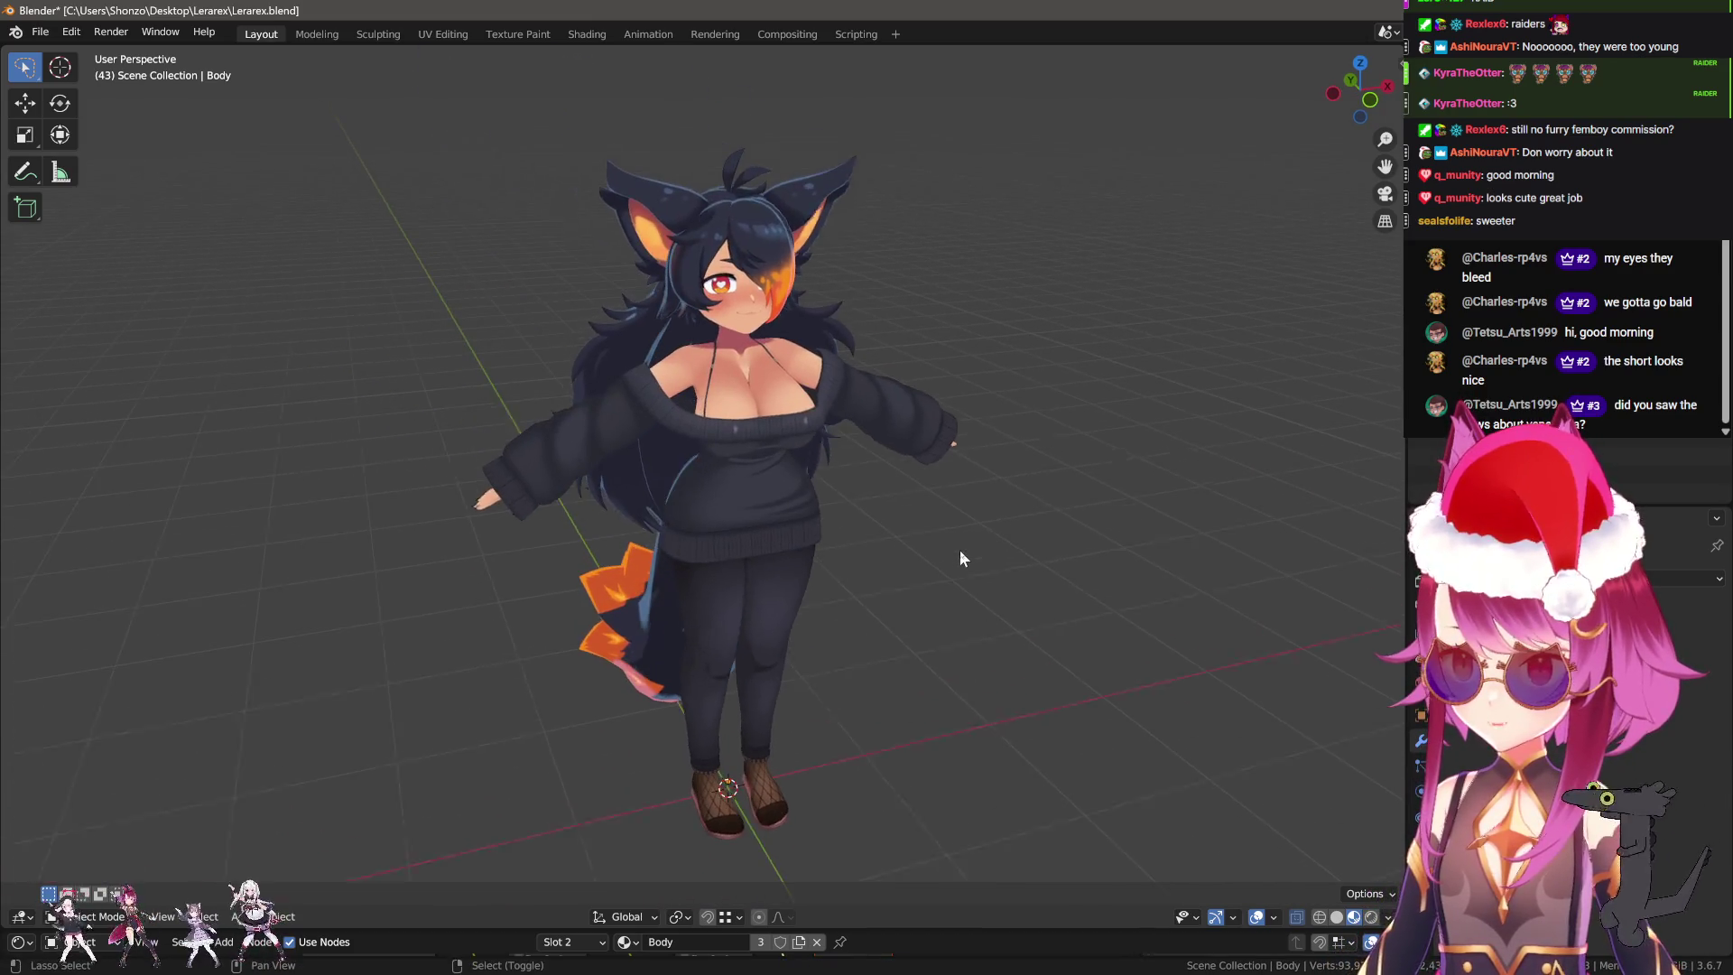
Add a plane at the world origin and shift it along X.
{"action": "key", "text": "shift+c"}
{"action": "key", "text": "shift+a"}
{"action": "mouse_move", "coordinate": [748, 548]}
{"action": "left_click", "coordinate": [817, 539]}
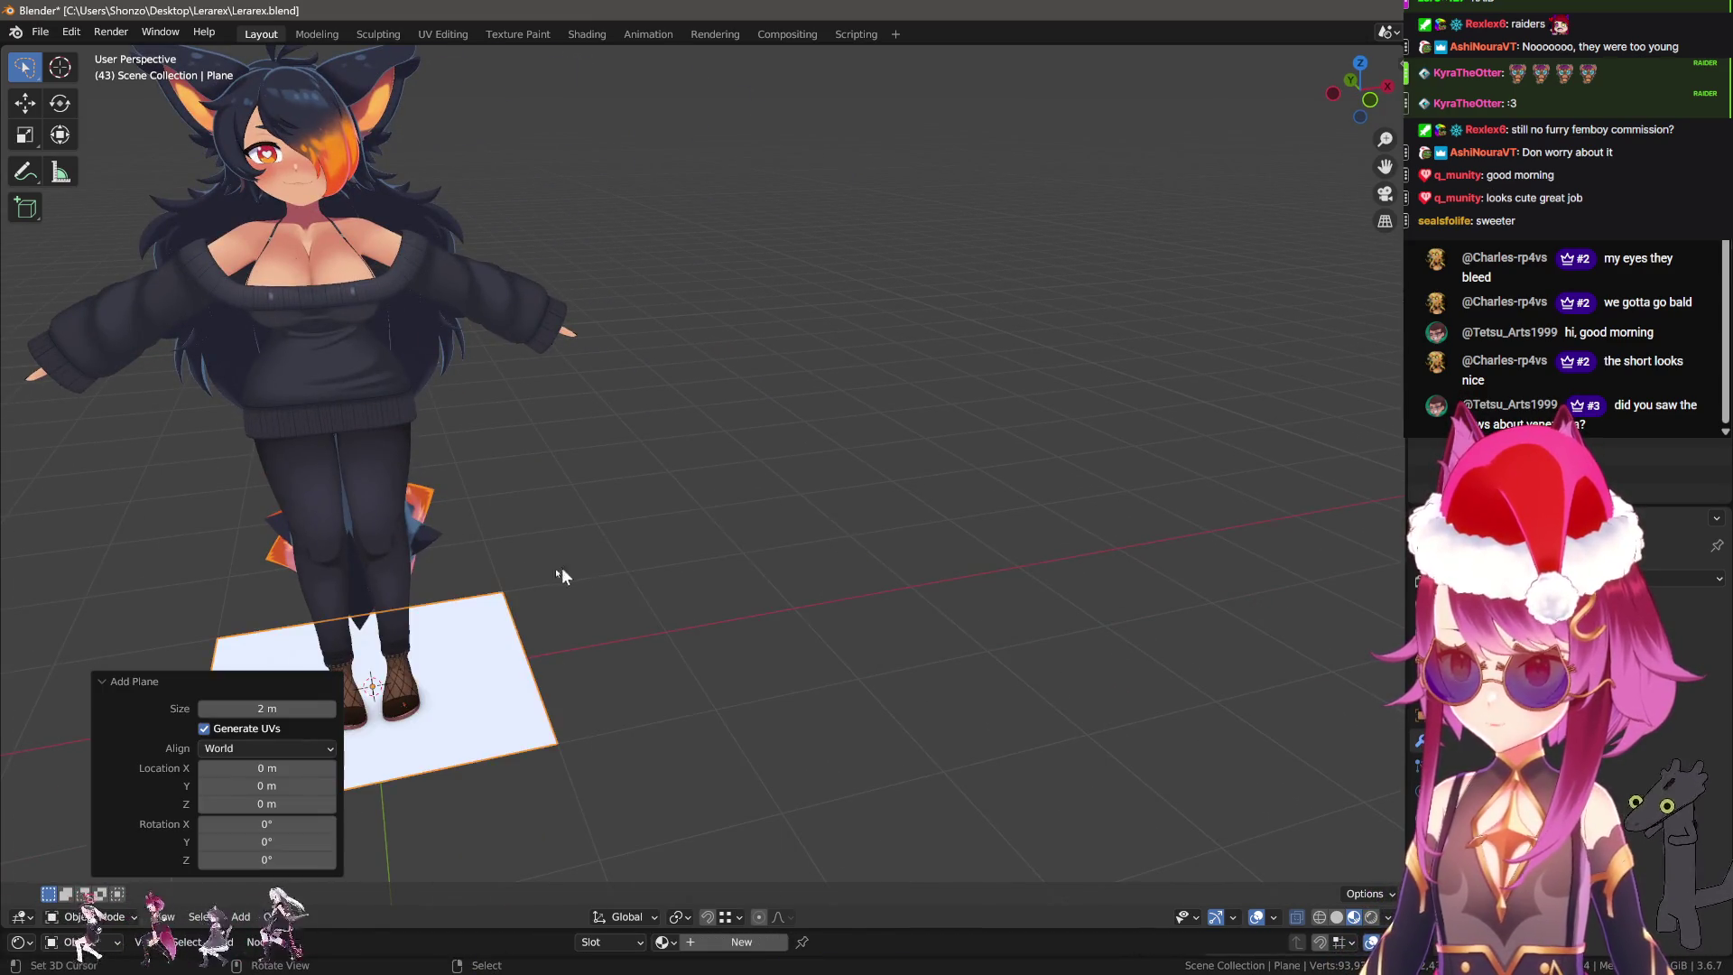
{"action": "key", "text": "g"}
{"action": "key", "text": "x"}
{"action": "left_click", "coordinate": [1137, 493]}
Stand the plane upright with an exact 90° rotation on X.
{"action": "key", "text": "r"}
{"action": "key", "text": "x"}
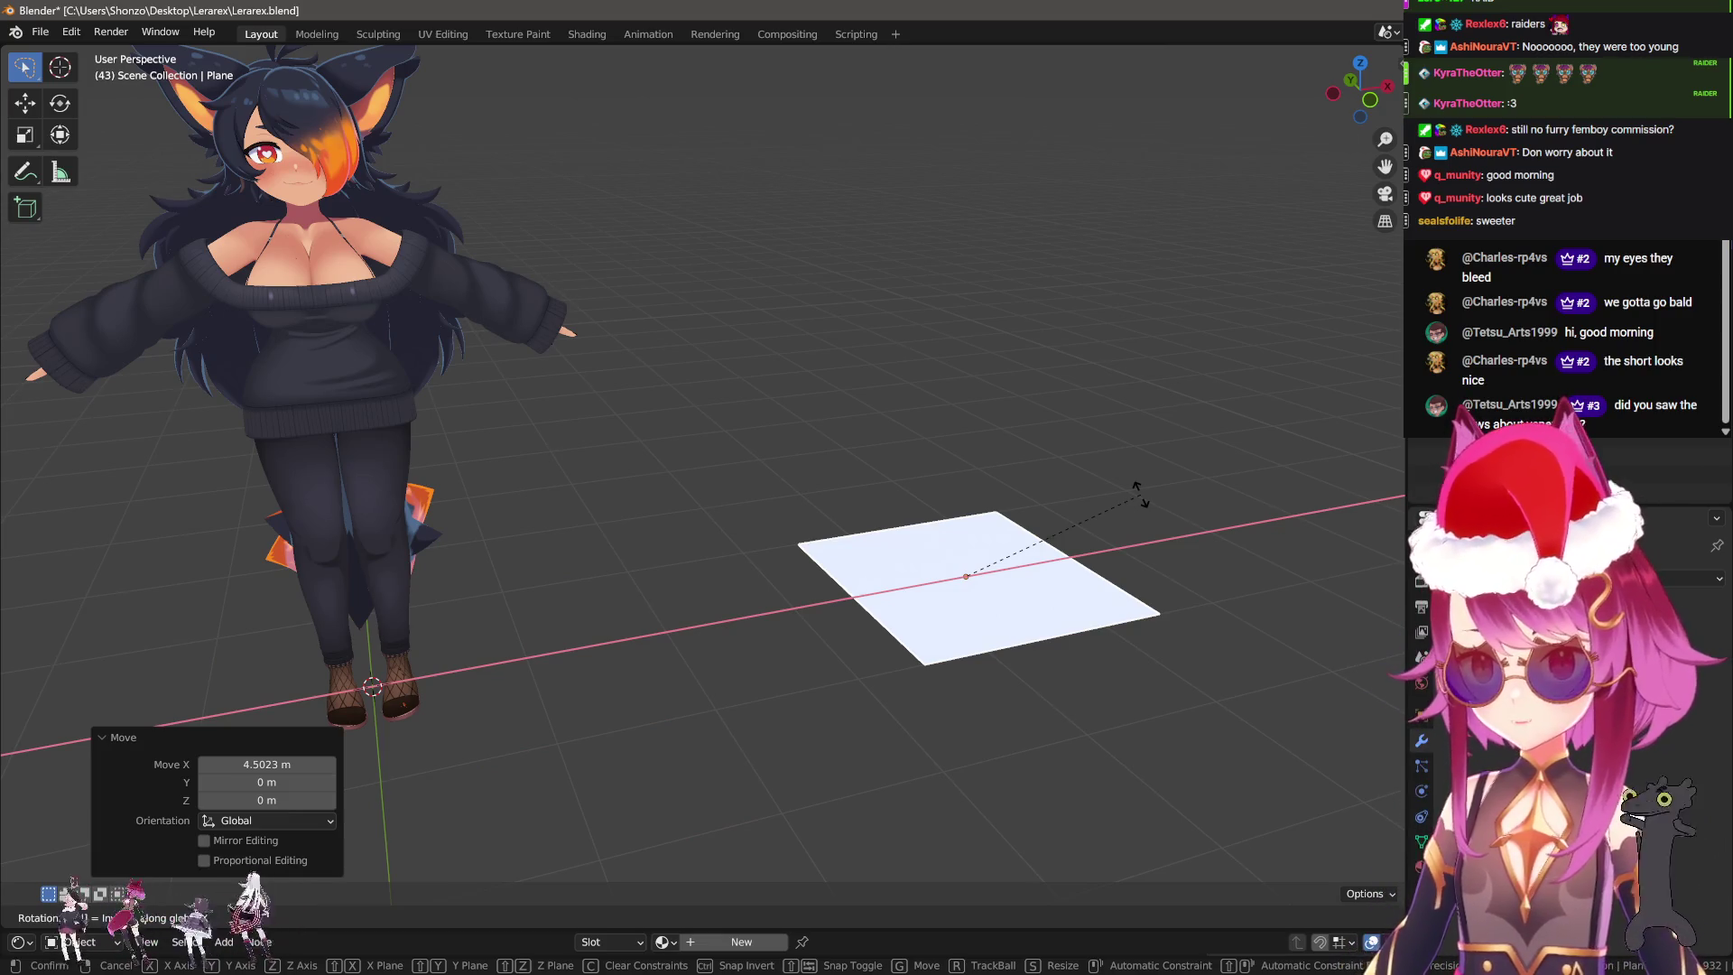
{"action": "key", "text": "Escape"}
{"action": "type", "text": "rx90"}
{"action": "key", "text": "Return"}
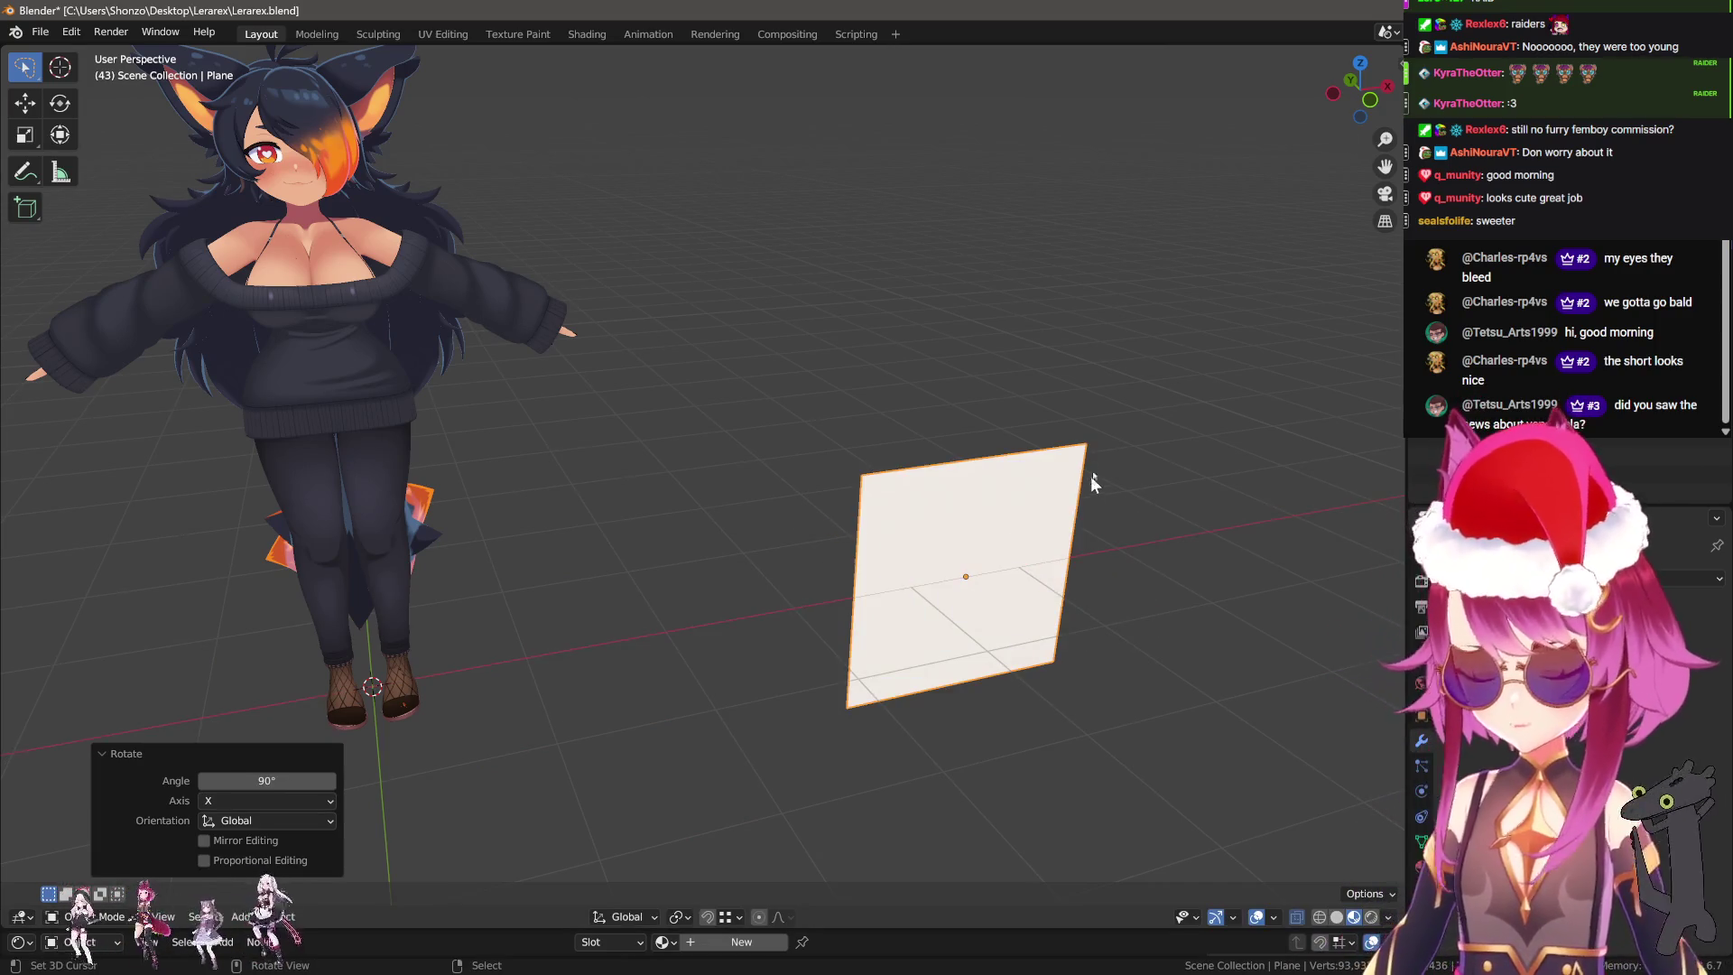
{"action": "scroll", "coordinate": [1090, 474], "scroll_direction": "down", "scroll_amount": 3}
Raise the plane about 3.37 m on Z and scale it by 3.
{"action": "key", "text": "g"}
{"action": "key", "text": "z"}
{"action": "left_click", "coordinate": [826, 376]}
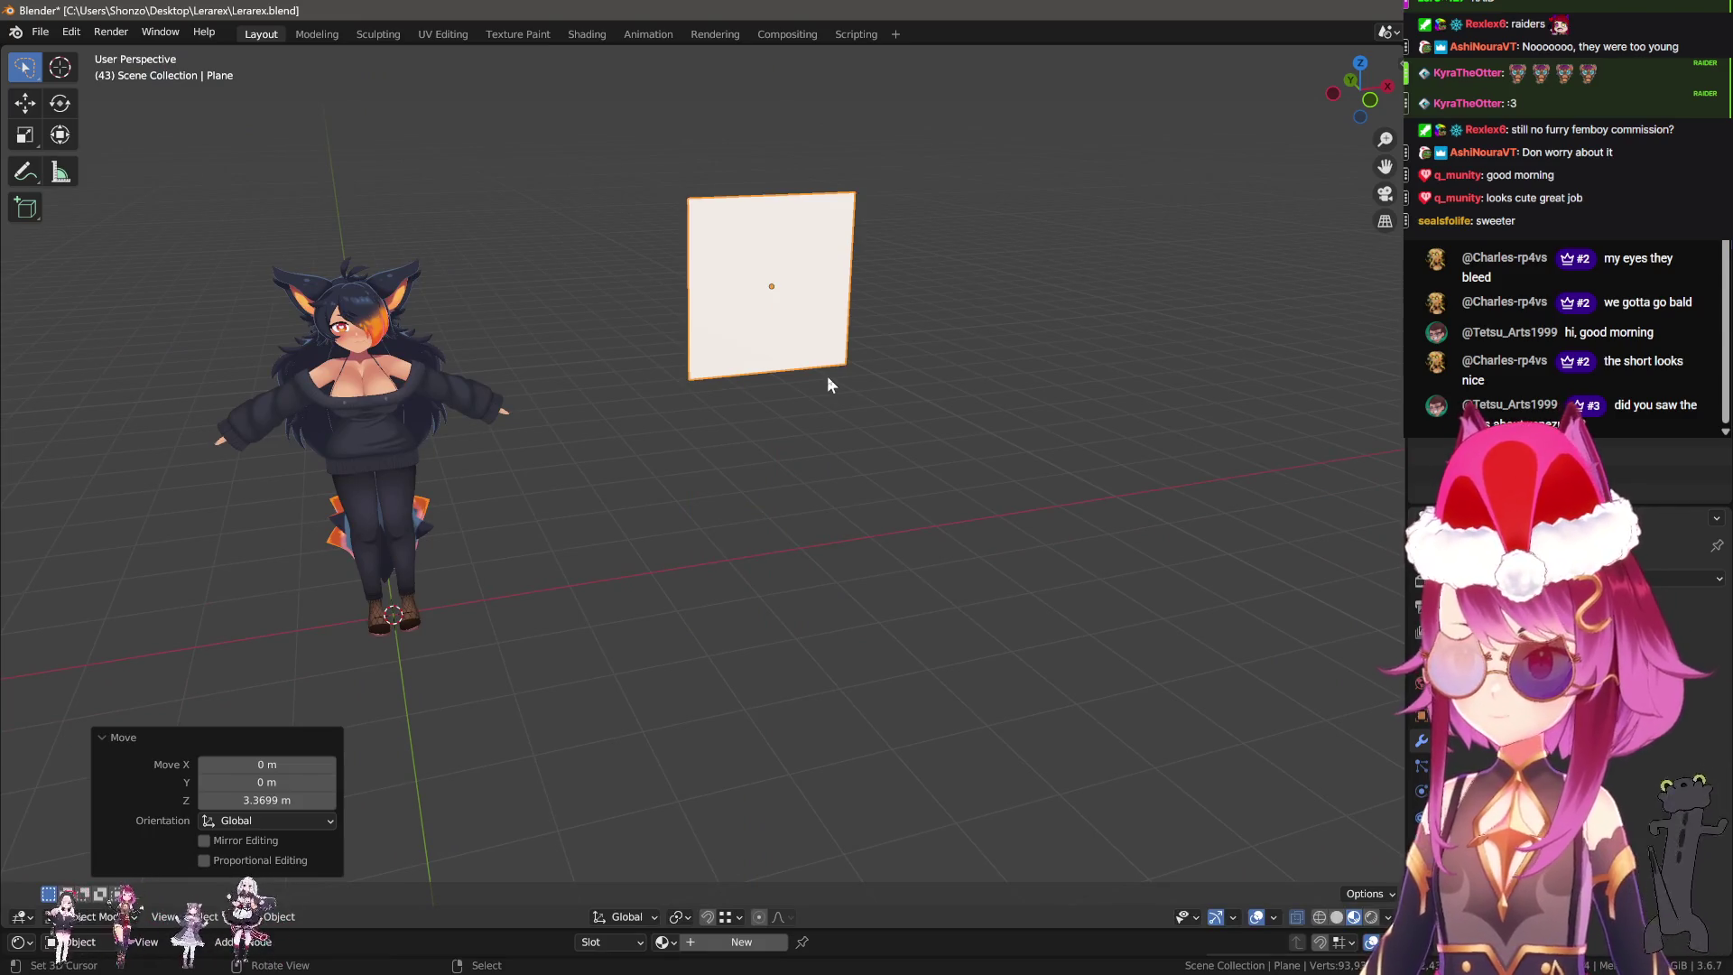
{"action": "left_click_drag", "start_coordinate": [327, 394], "coordinate": [433, 354]}
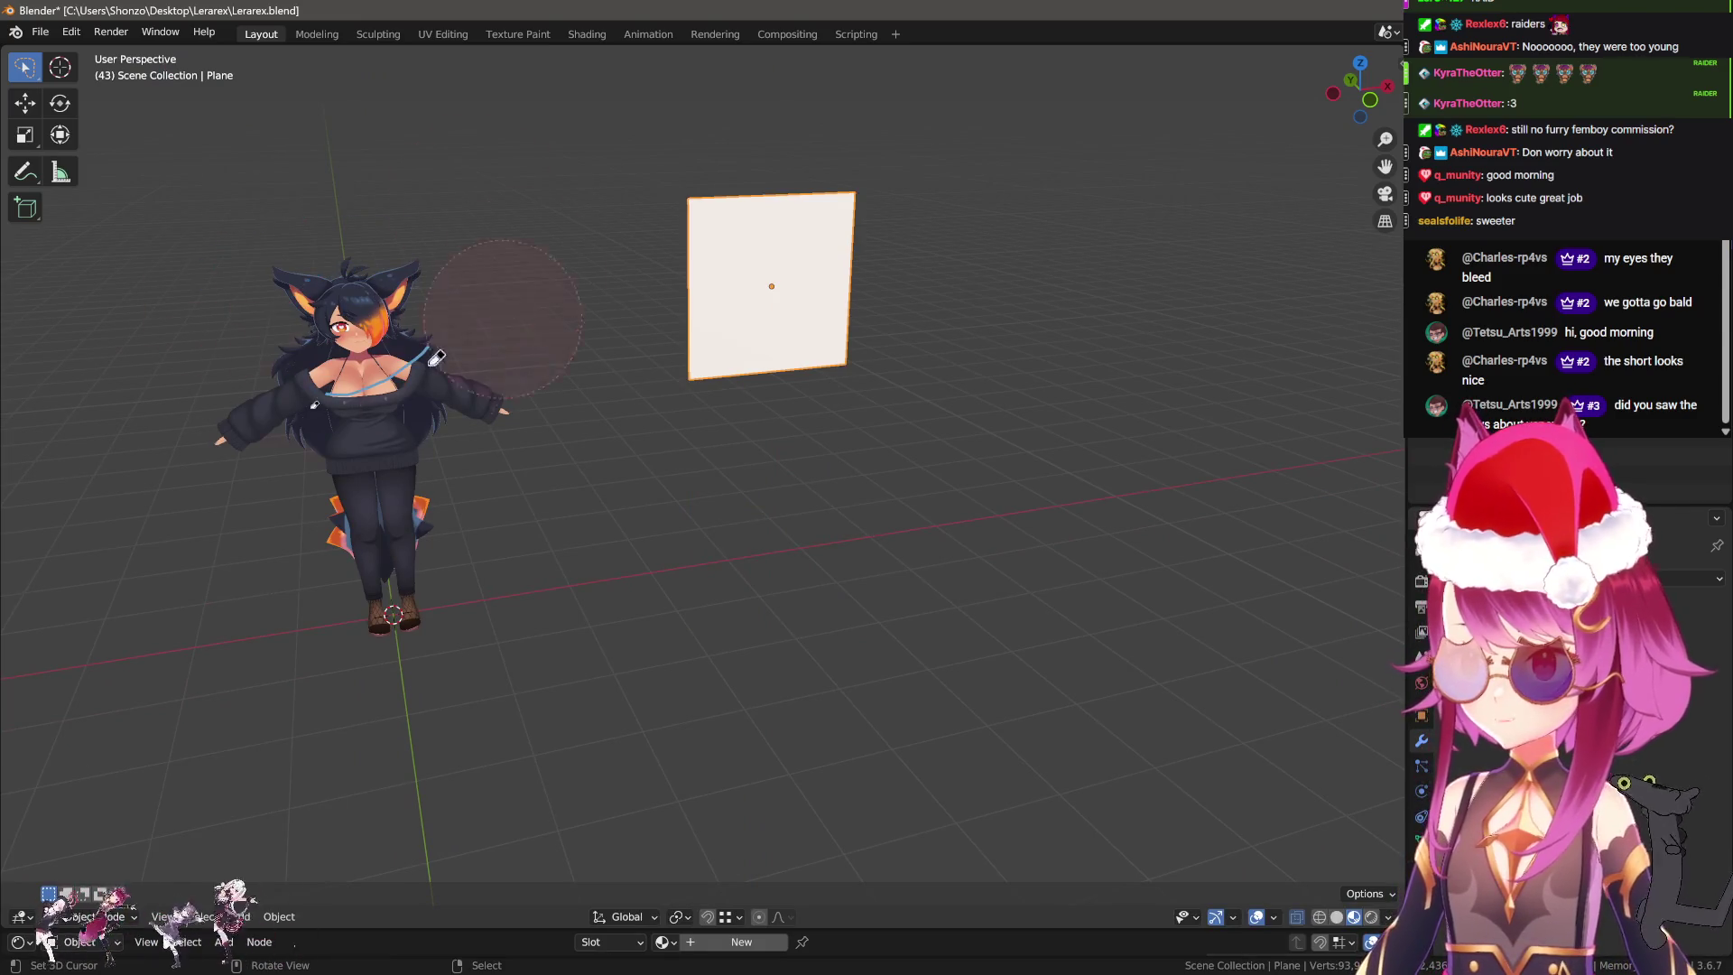
{"action": "type", "text": "s3"}
{"action": "key", "text": "Return"}
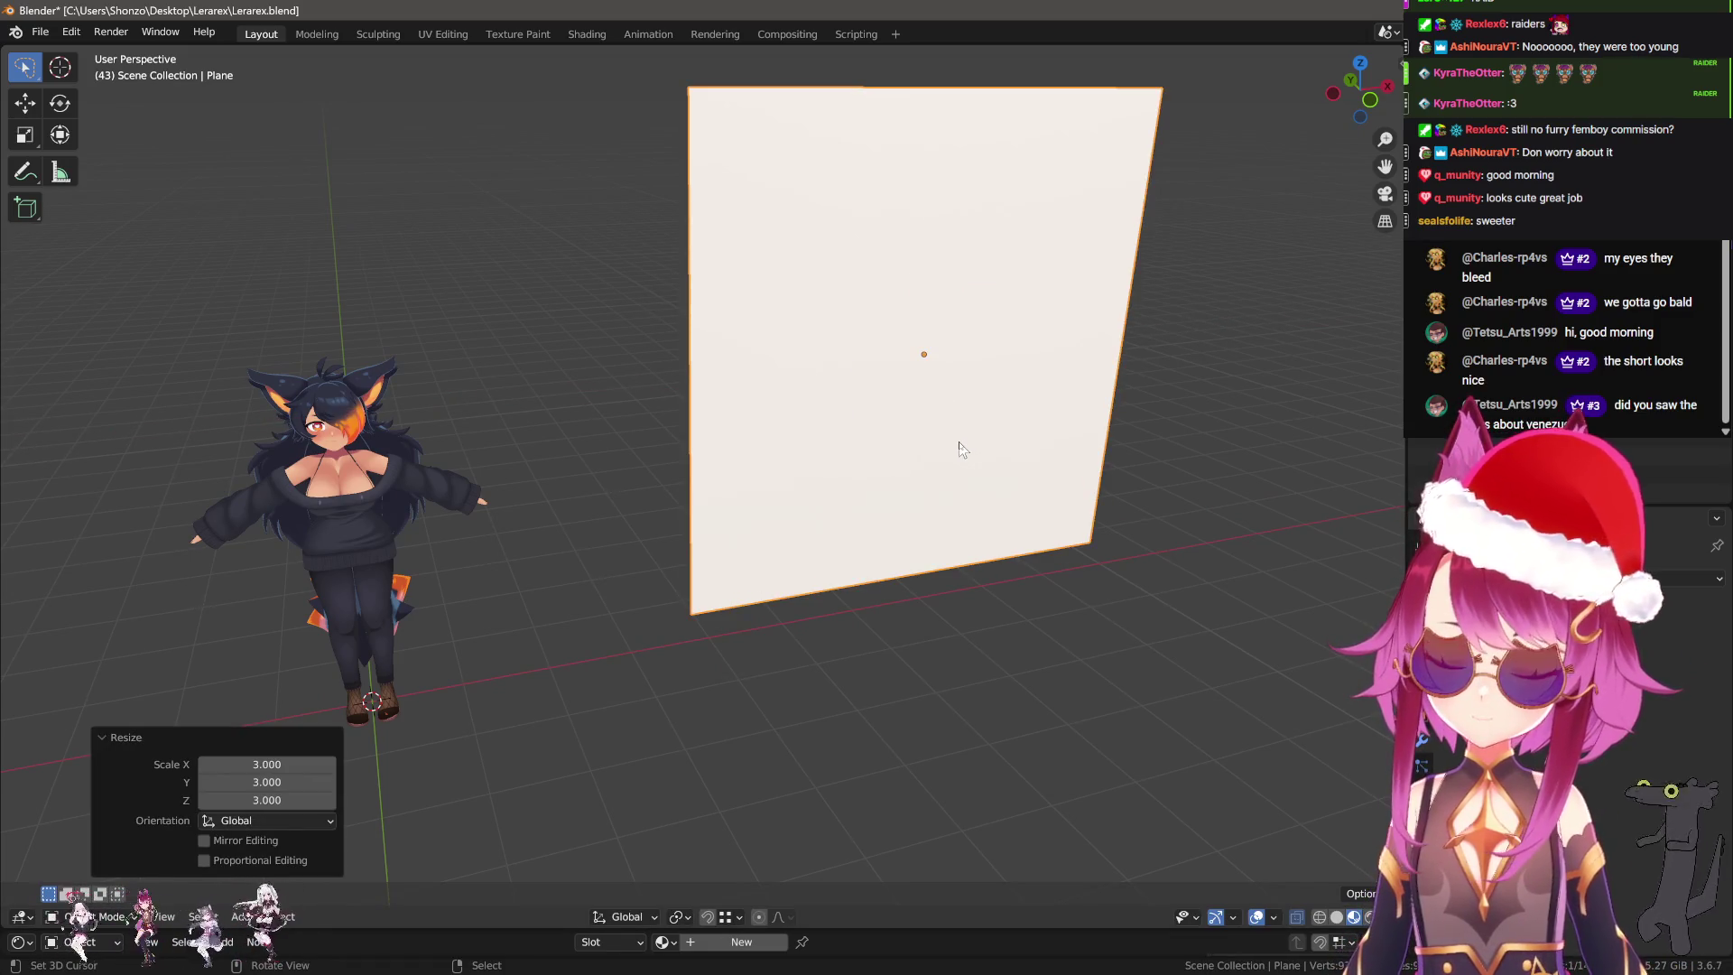
Delete the temporary plane, leaving only the character.
{"action": "key", "text": "x"}
{"action": "key", "text": "x"}
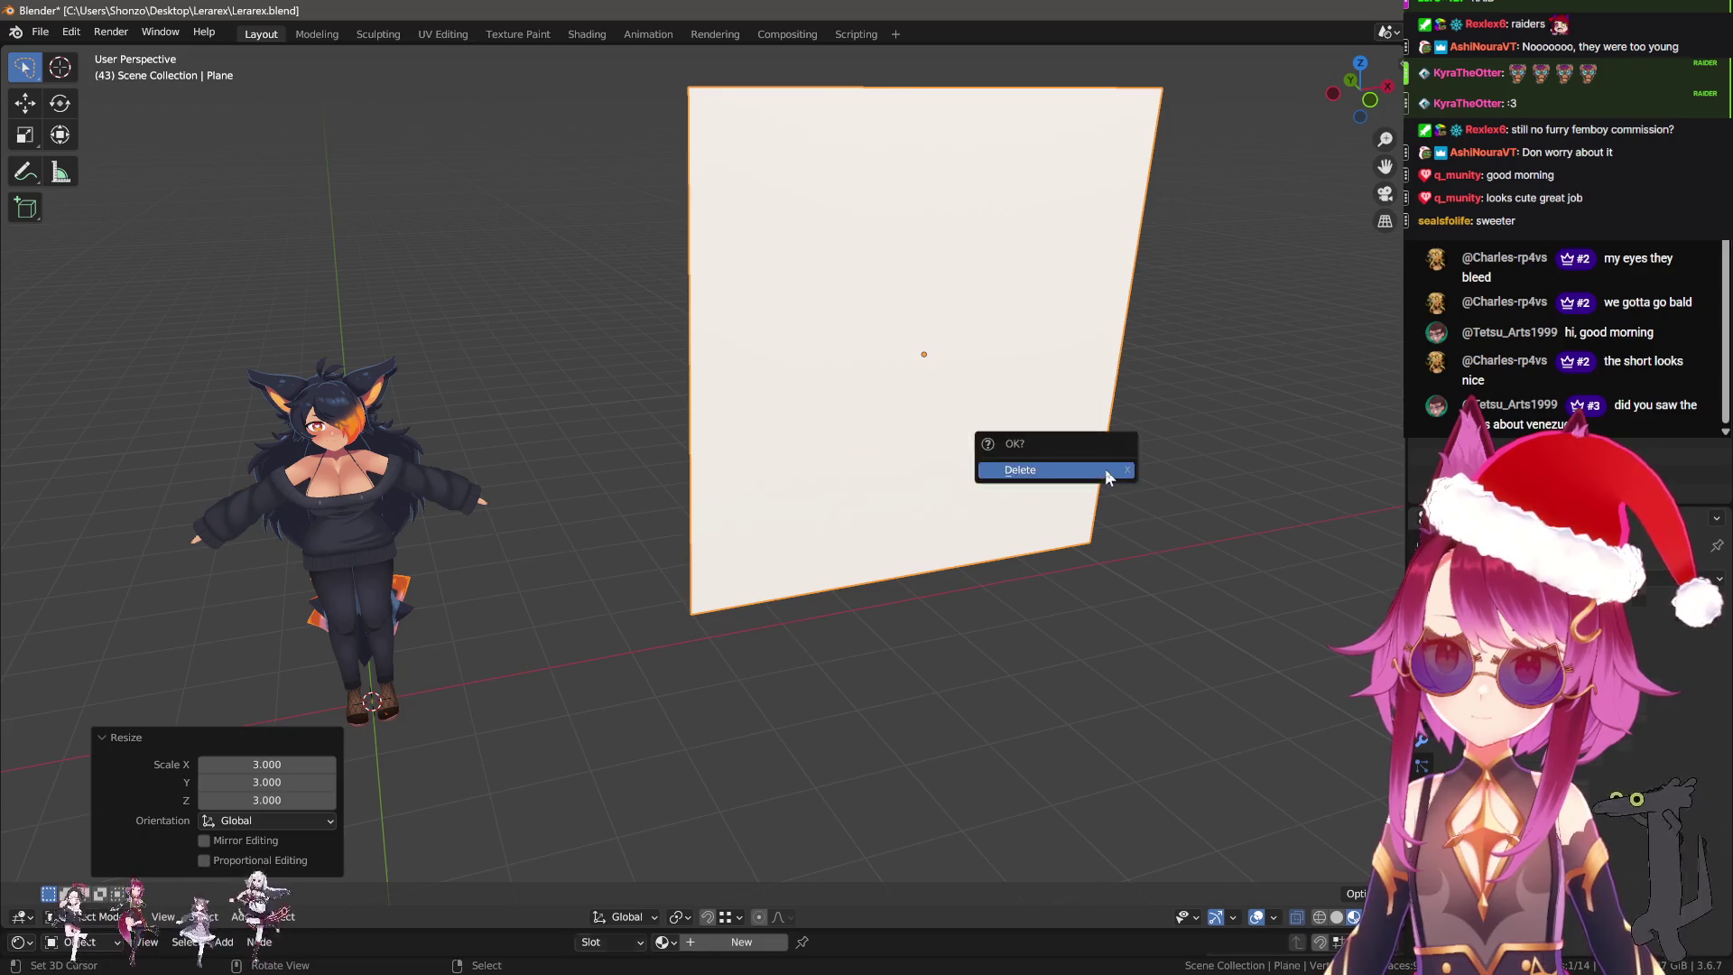
{"action": "left_click", "coordinate": [1111, 469]}
{"action": "scroll", "coordinate": [491, 470], "scroll_direction": "up", "scroll_amount": 3}
{"action": "scroll", "coordinate": [435, 464], "scroll_direction": "up", "scroll_amount": 2}
{"action": "scroll", "coordinate": [434, 465], "scroll_direction": "up", "scroll_amount": 2}
{"action": "scroll", "coordinate": [713, 533], "scroll_direction": "up", "scroll_amount": 2}
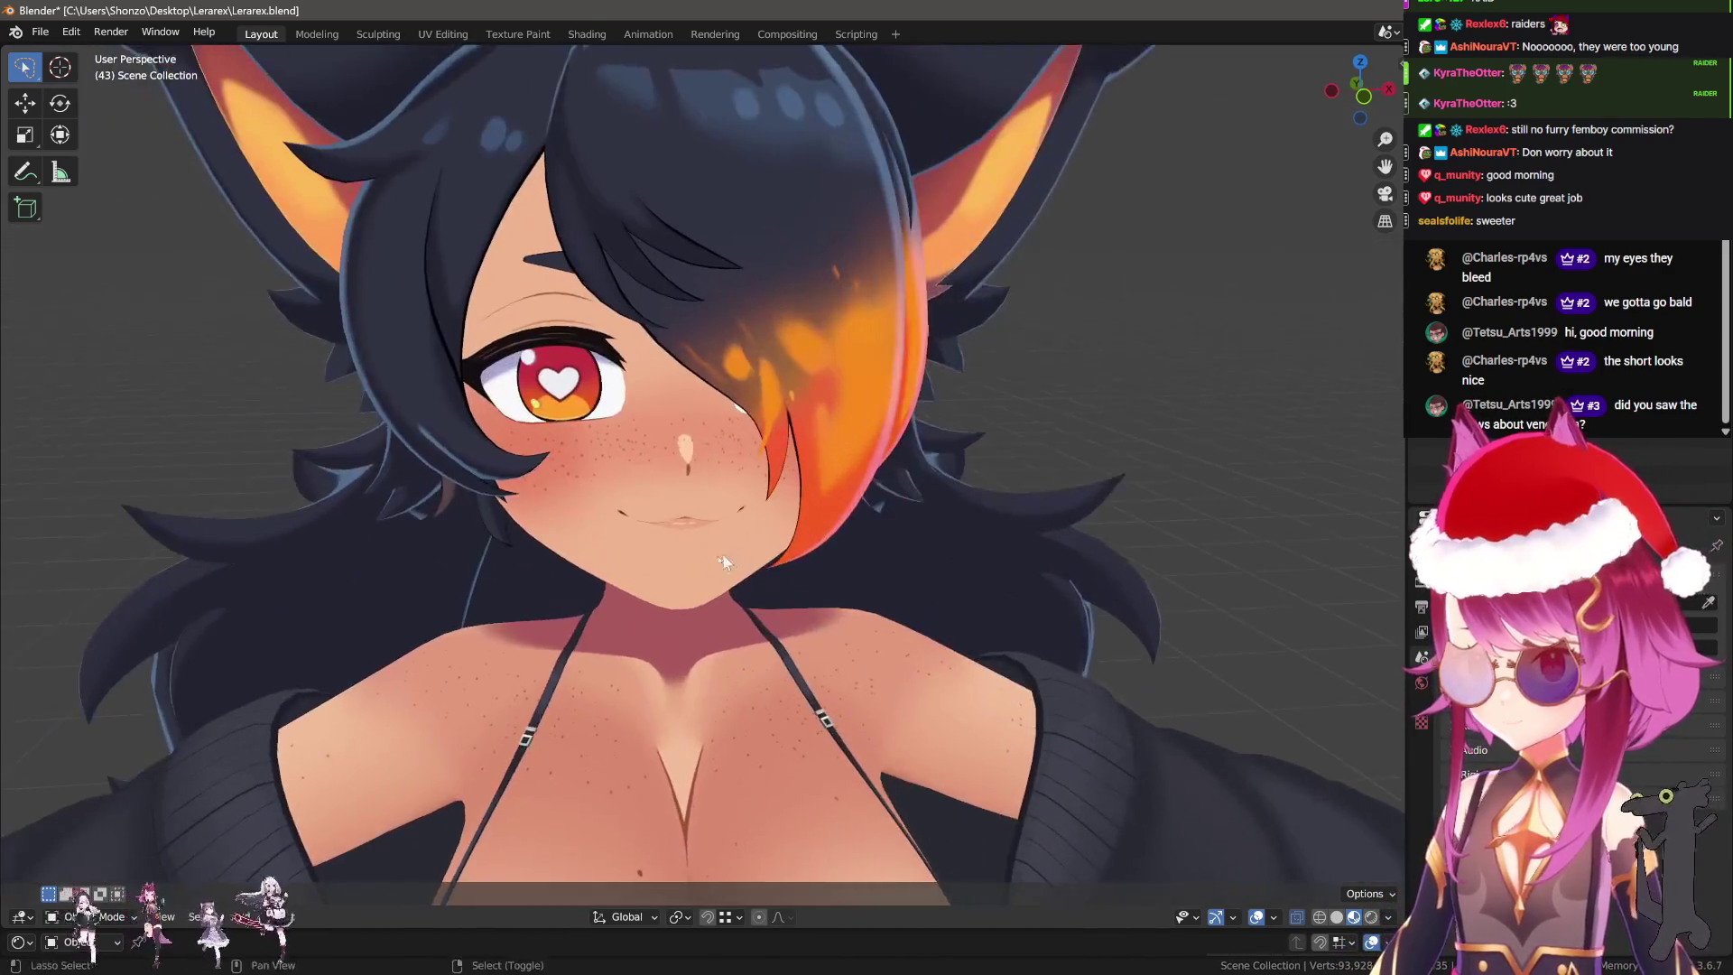
Select the Body mesh and, in Edit Mode, mark the neck edge loop.
{"action": "scroll", "coordinate": [718, 542], "scroll_direction": "up", "scroll_amount": 1}
{"action": "left_click", "coordinate": [711, 516]}
{"action": "scroll", "coordinate": [718, 501], "scroll_direction": "up", "scroll_amount": 1}
{"action": "key", "text": "Tab"}
{"action": "scroll", "coordinate": [724, 479], "scroll_direction": "up", "scroll_amount": 2}
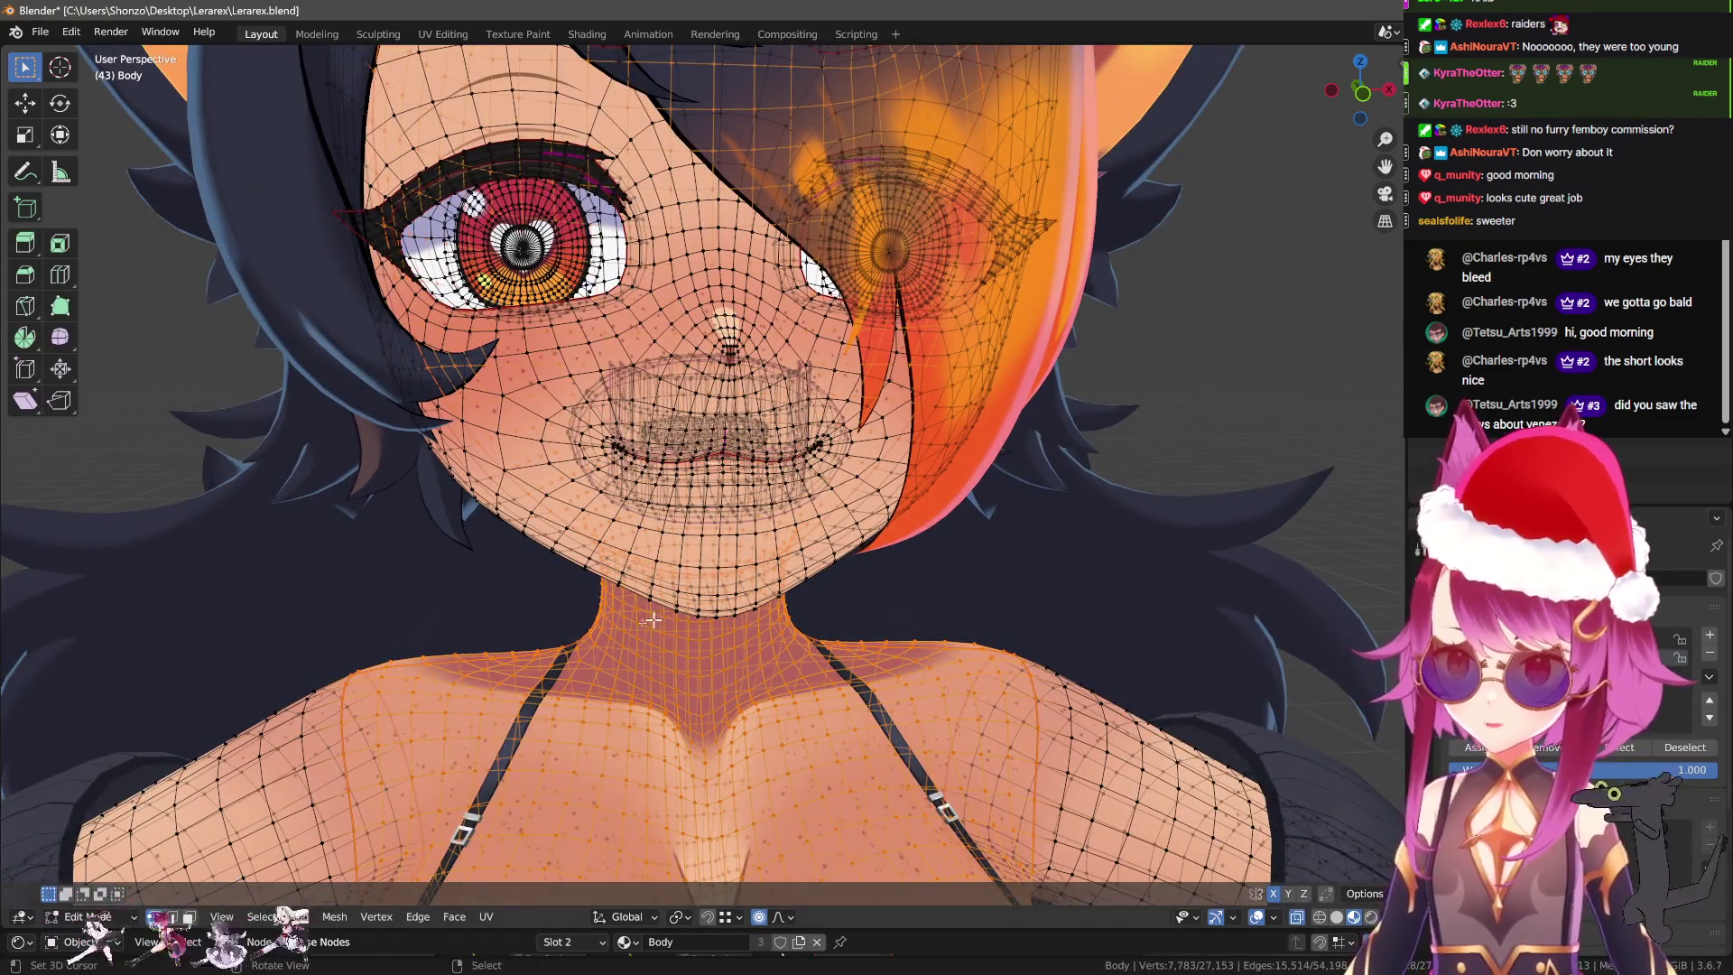
{"action": "key", "text": "alt+a"}
{"action": "middle_click_drag", "start_coordinate": [652, 620], "coordinate": [839, 525]}
{"action": "scroll", "coordinate": [802, 485], "scroll_direction": "up", "scroll_amount": 2}
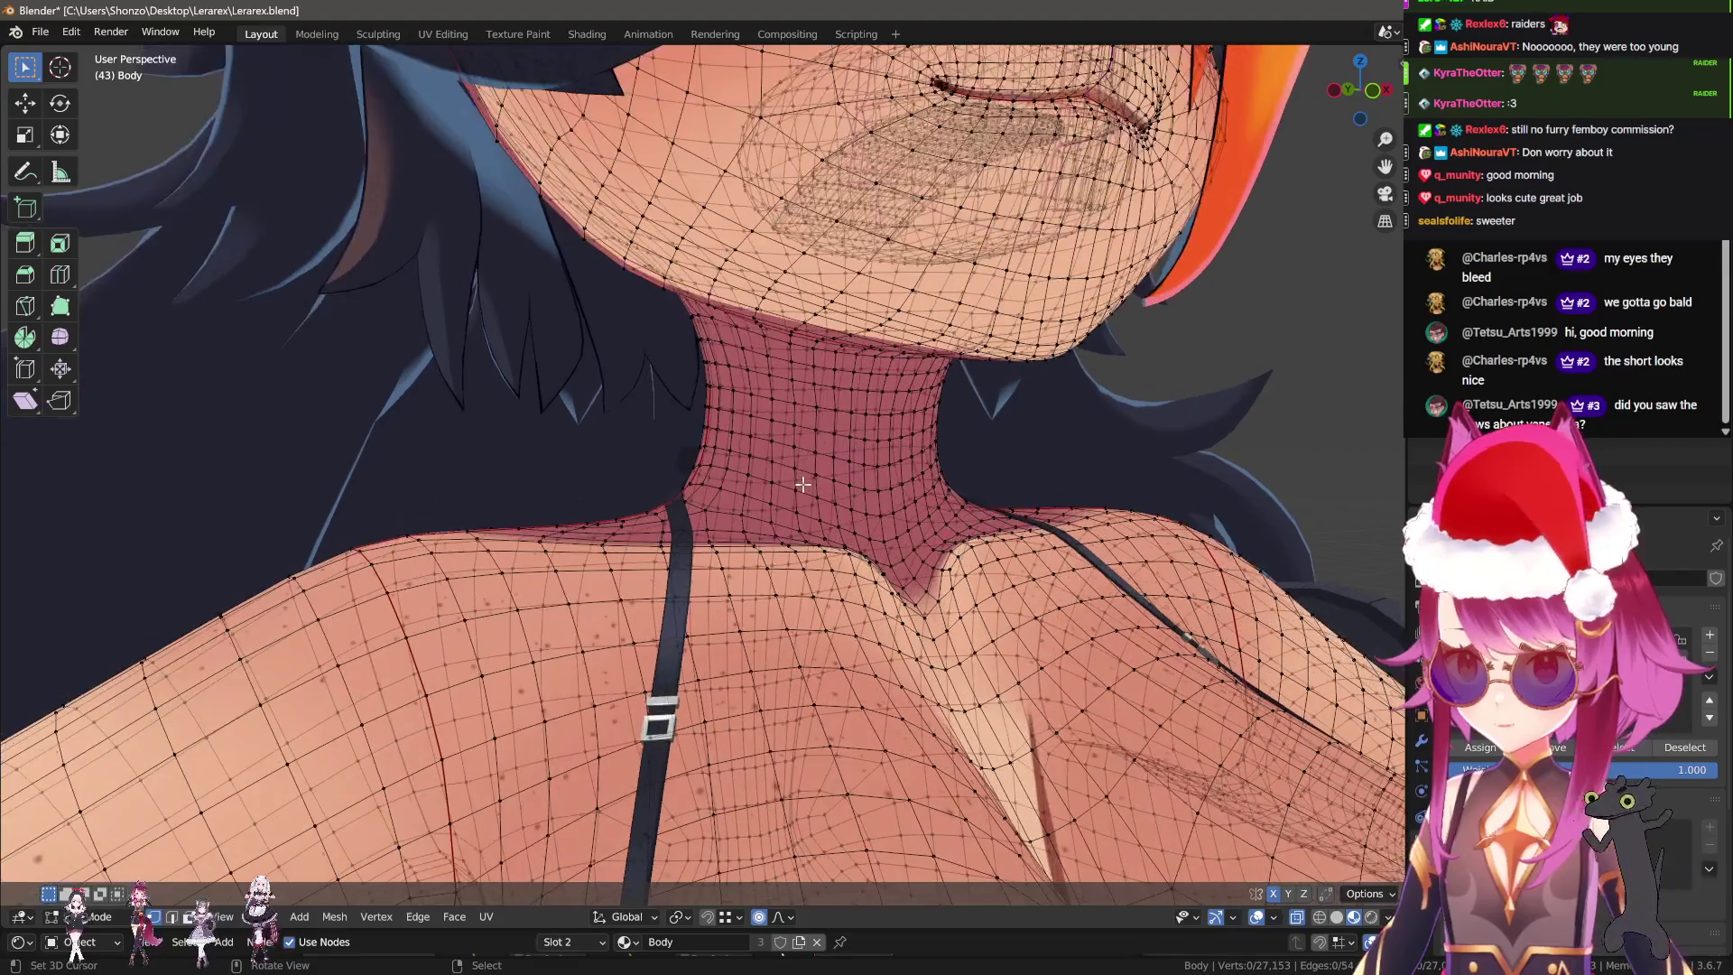
{"action": "key", "text": "ctrl+e"}
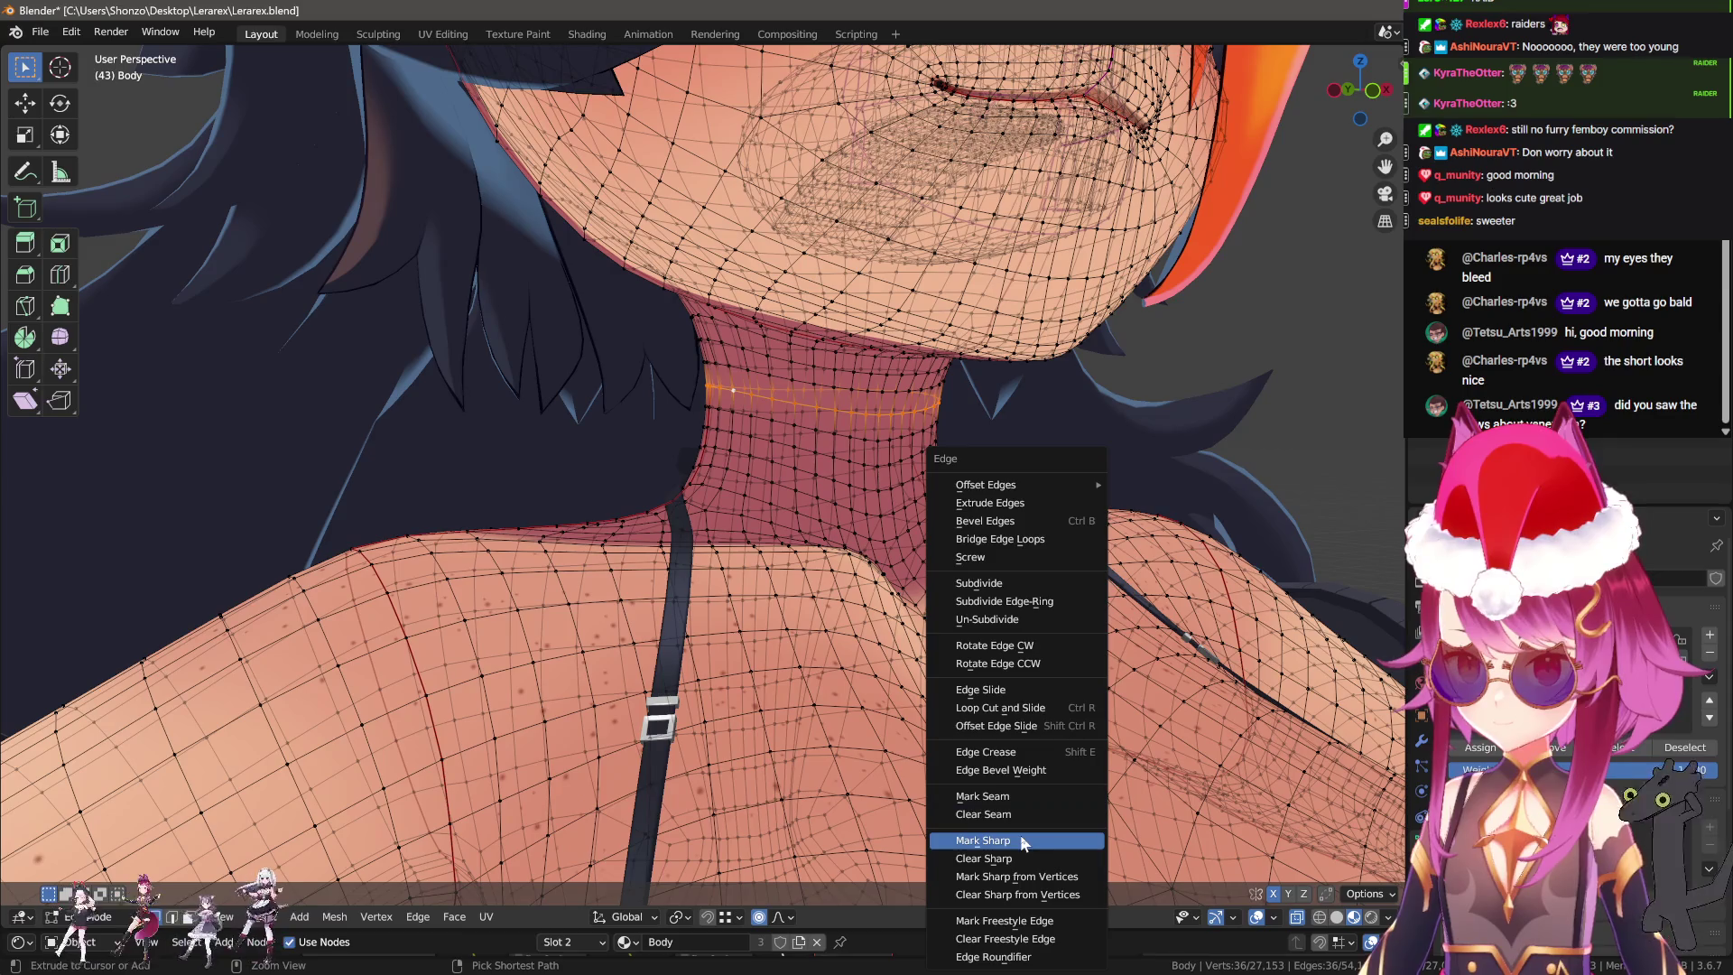
{"action": "left_click", "coordinate": [1015, 796]}
Circle-select the face and head vertices, separate them into Body.001, and return to Object Mode.
{"action": "key", "text": "alt+a"}
{"action": "scroll", "coordinate": [855, 523], "scroll_direction": "down", "scroll_amount": 3}
{"action": "middle_click_drag", "start_coordinate": [854, 560], "coordinate": [812, 406]}
{"action": "key", "text": "c"}
{"action": "mouse_move", "coordinate": [686, 289]}
{"action": "left_mouse_down"}
{"action": "mouse_move", "coordinate": [794, 330]}
{"action": "mouse_move", "coordinate": [1063, 278]}
{"action": "left_mouse_up"}
{"action": "scroll", "coordinate": [1063, 279], "scroll_direction": "down", "scroll_amount": 3}
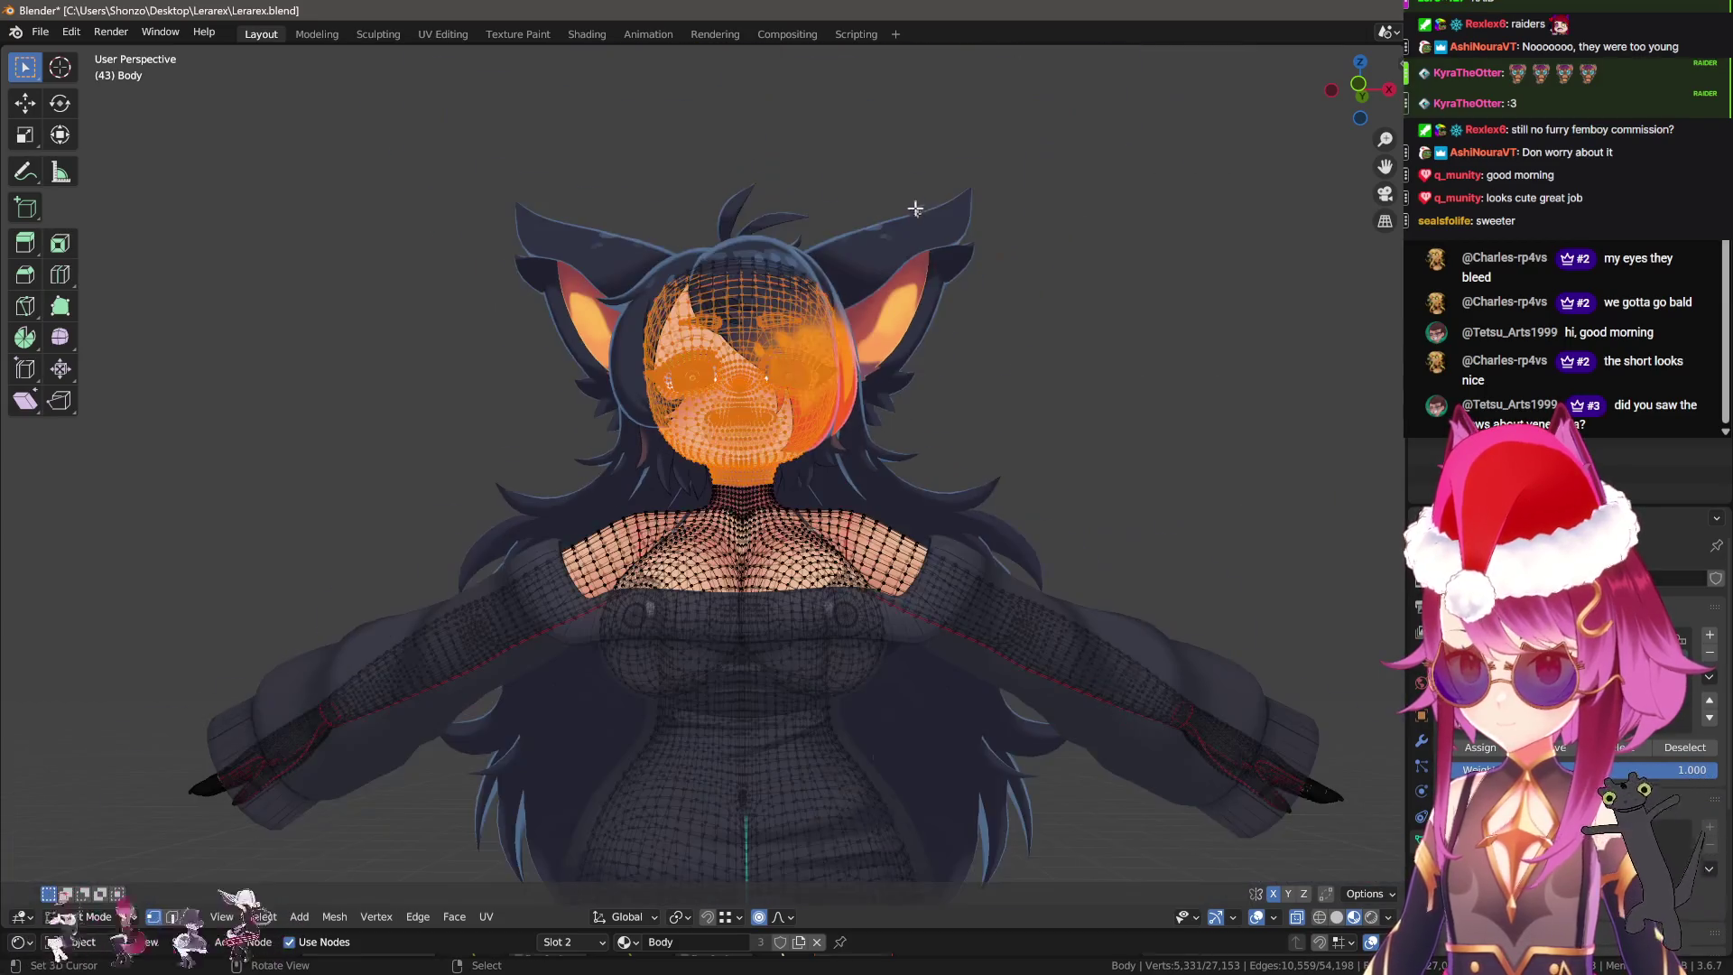
{"action": "scroll", "coordinate": [855, 414], "scroll_direction": "up", "scroll_amount": 5}
{"action": "mouse_move", "coordinate": [856, 414]}
{"action": "middle_mouse_down"}
{"action": "mouse_move", "coordinate": [896, 411]}
{"action": "mouse_move", "coordinate": [469, 446]}
{"action": "mouse_move", "coordinate": [1124, 572]}
{"action": "middle_mouse_up"}
{"action": "key", "text": "p"}
{"action": "left_click", "coordinate": [856, 406]}
{"action": "key", "text": "Tab"}
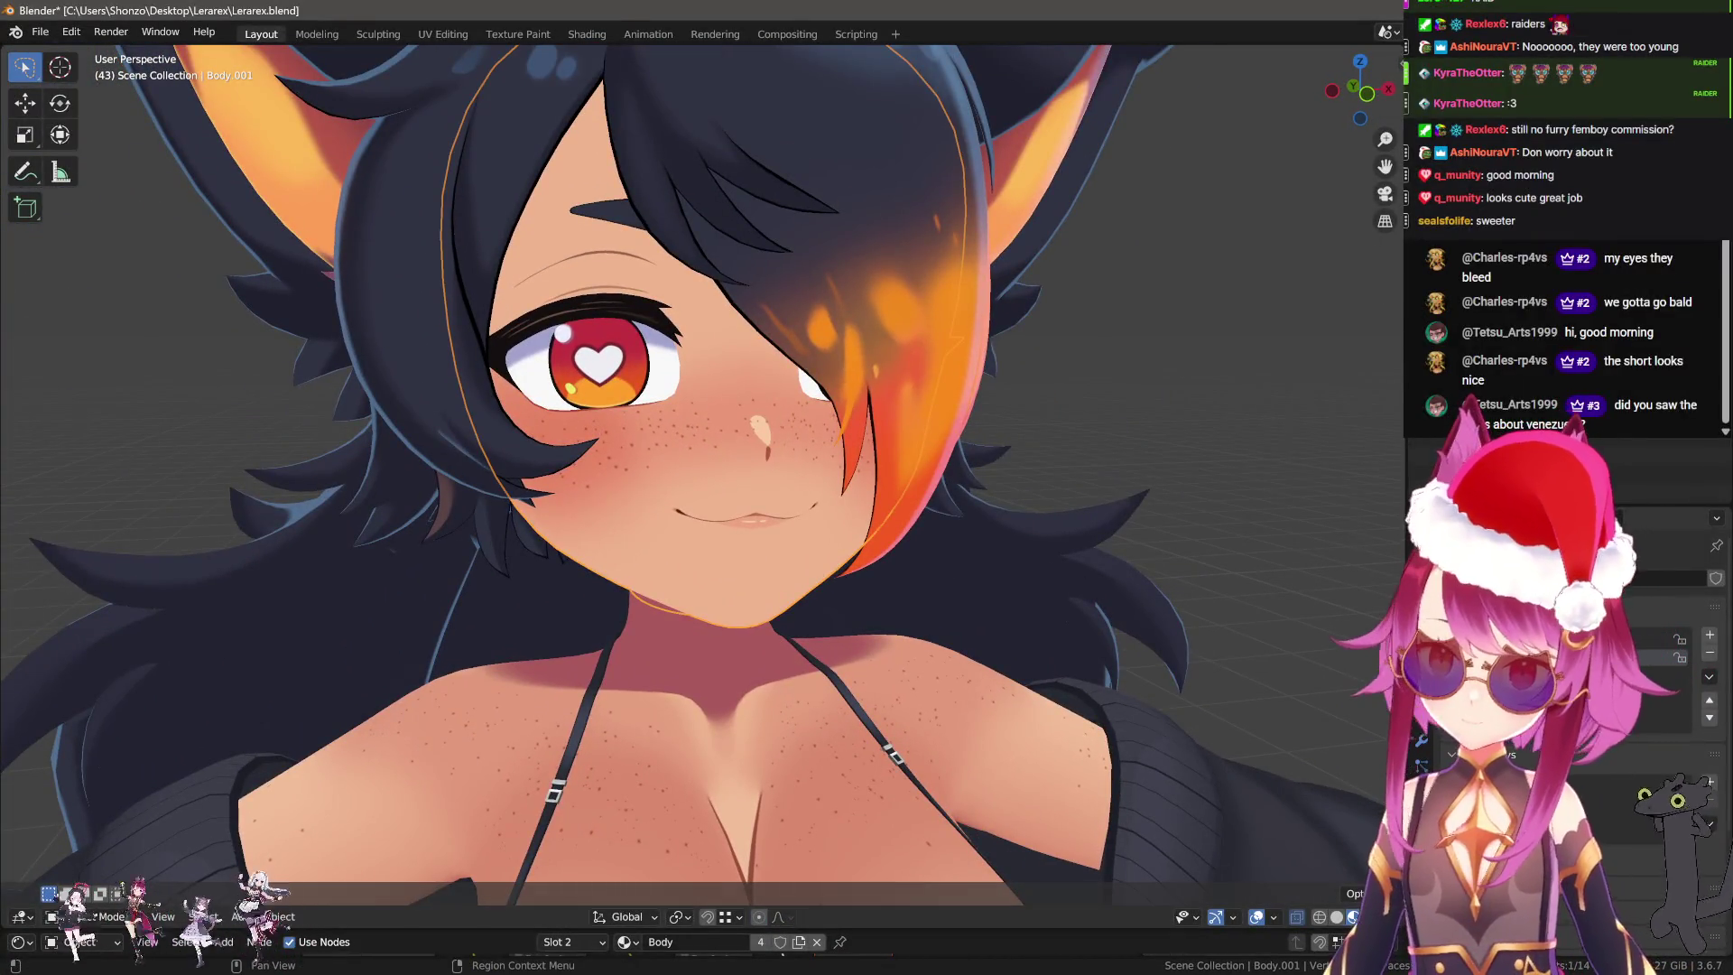
Add shape keys to the head and rename two of them 'Blink' and 'Blink Happy'.
{"action": "left_click", "coordinate": [1708, 781]}
{"action": "left_click", "coordinate": [1708, 782]}
{"action": "left_click", "coordinate": [1709, 782]}
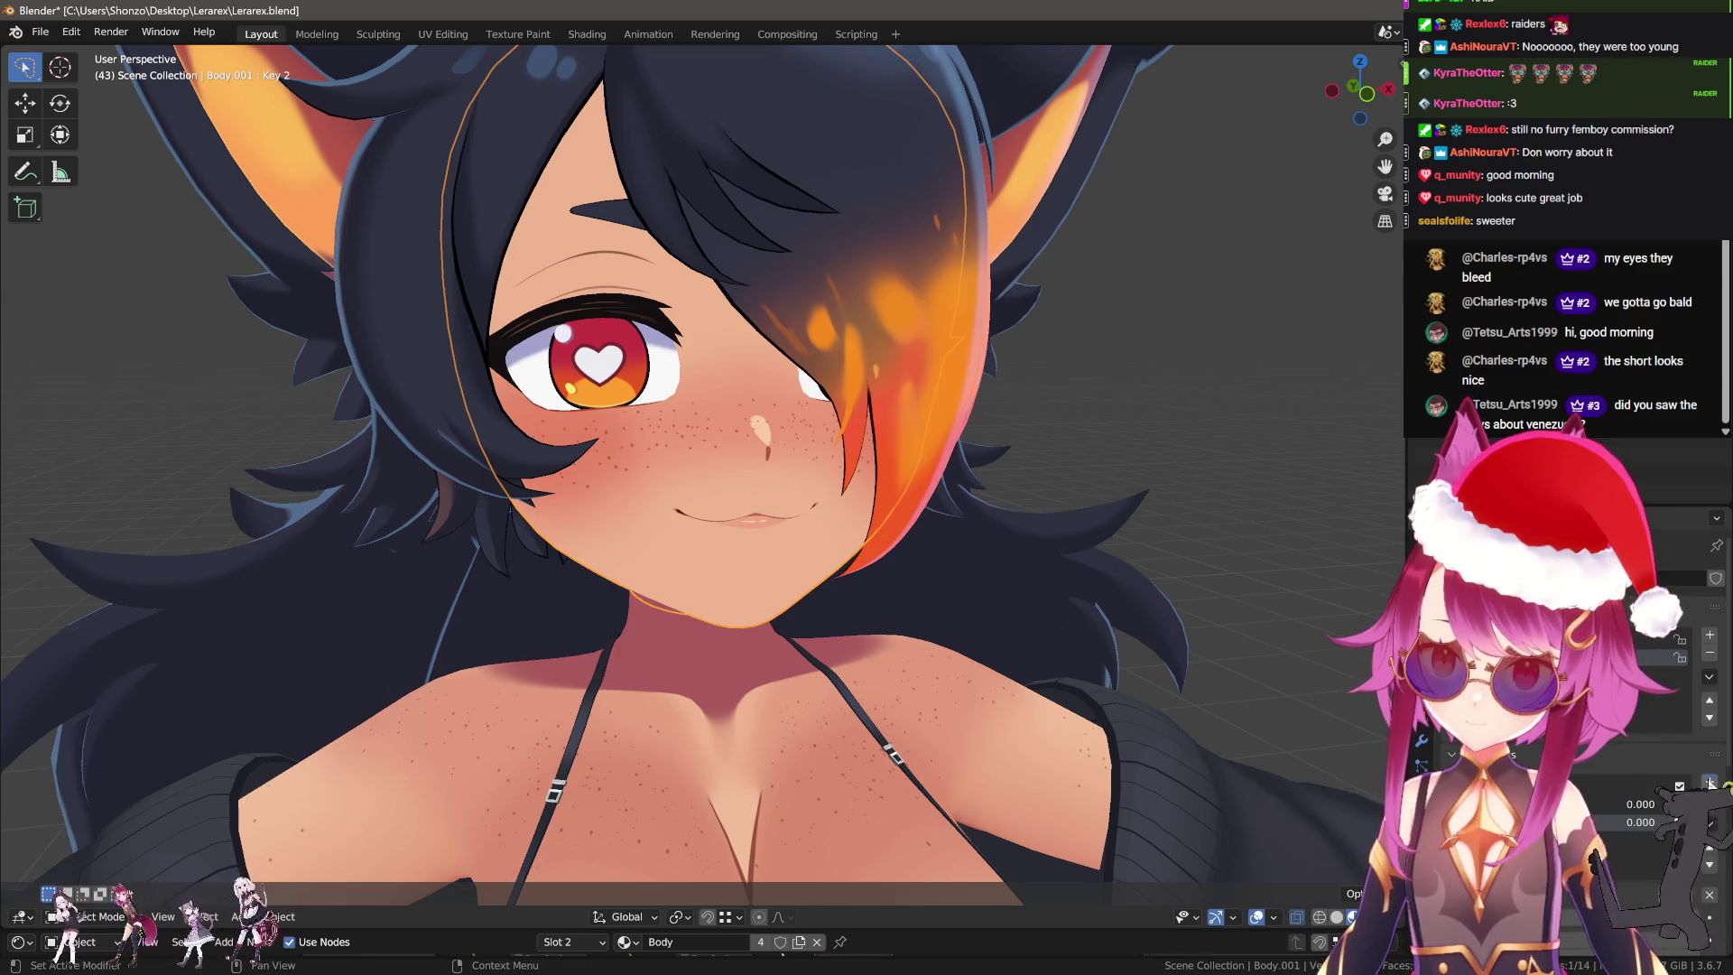
{"action": "left_click", "coordinate": [1708, 782]}
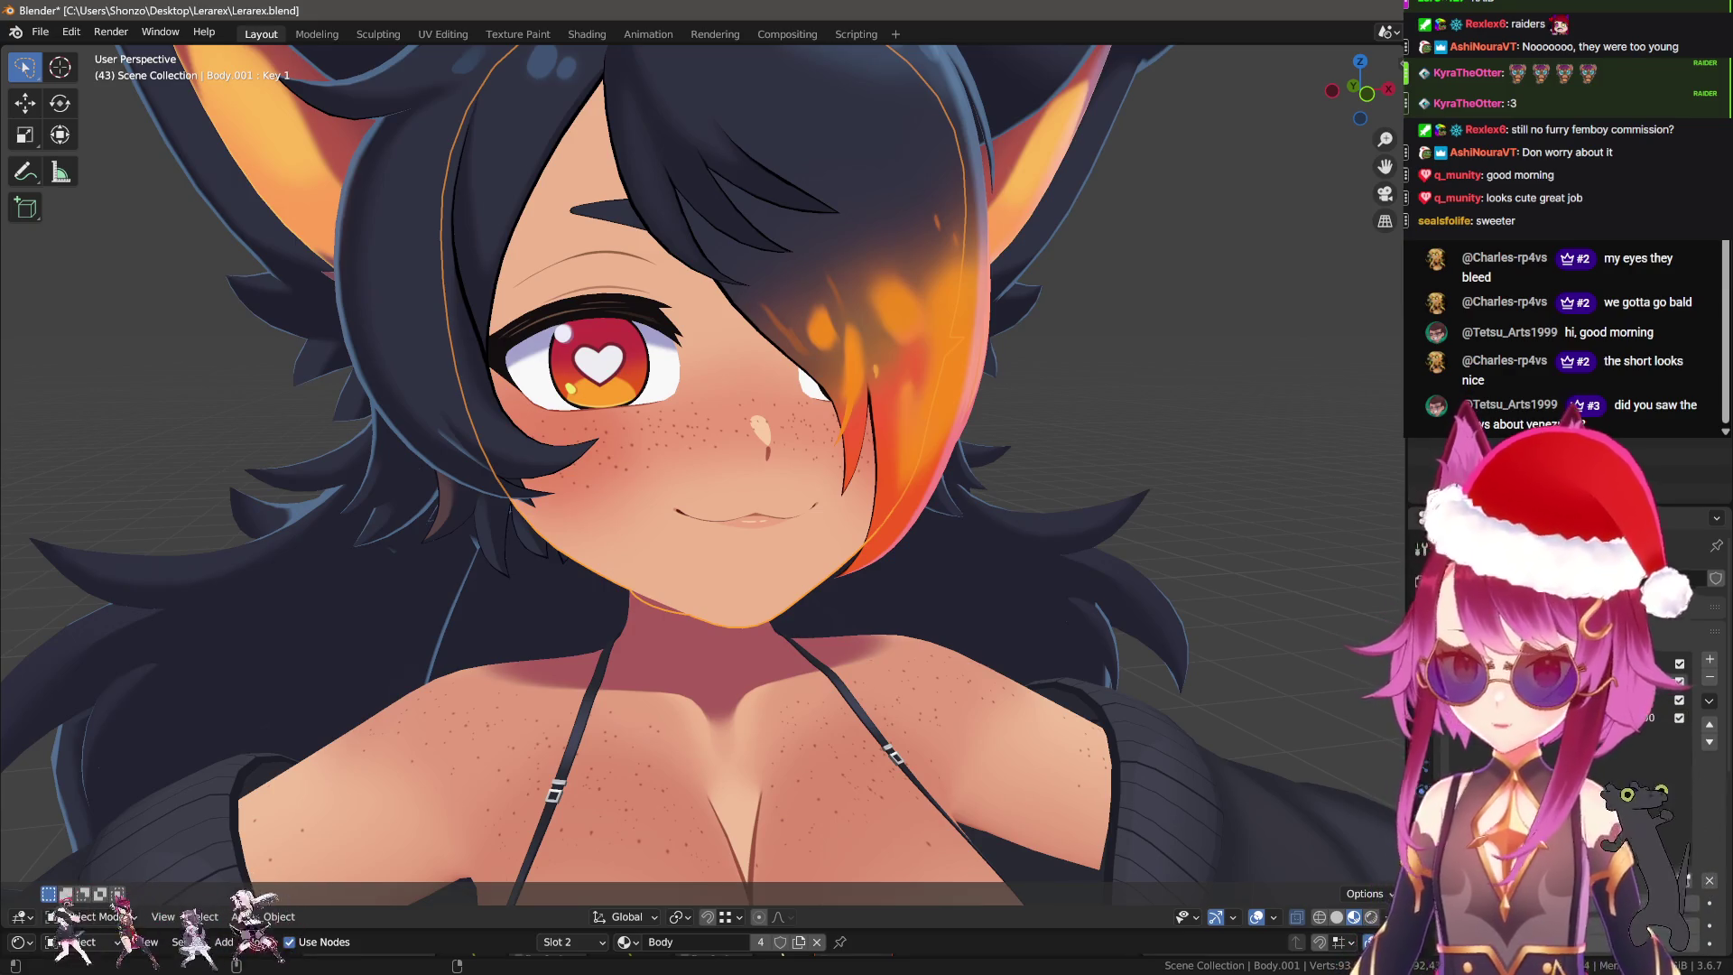
{"action": "type", "text": "Blink"}
{"action": "key", "text": "Return"}
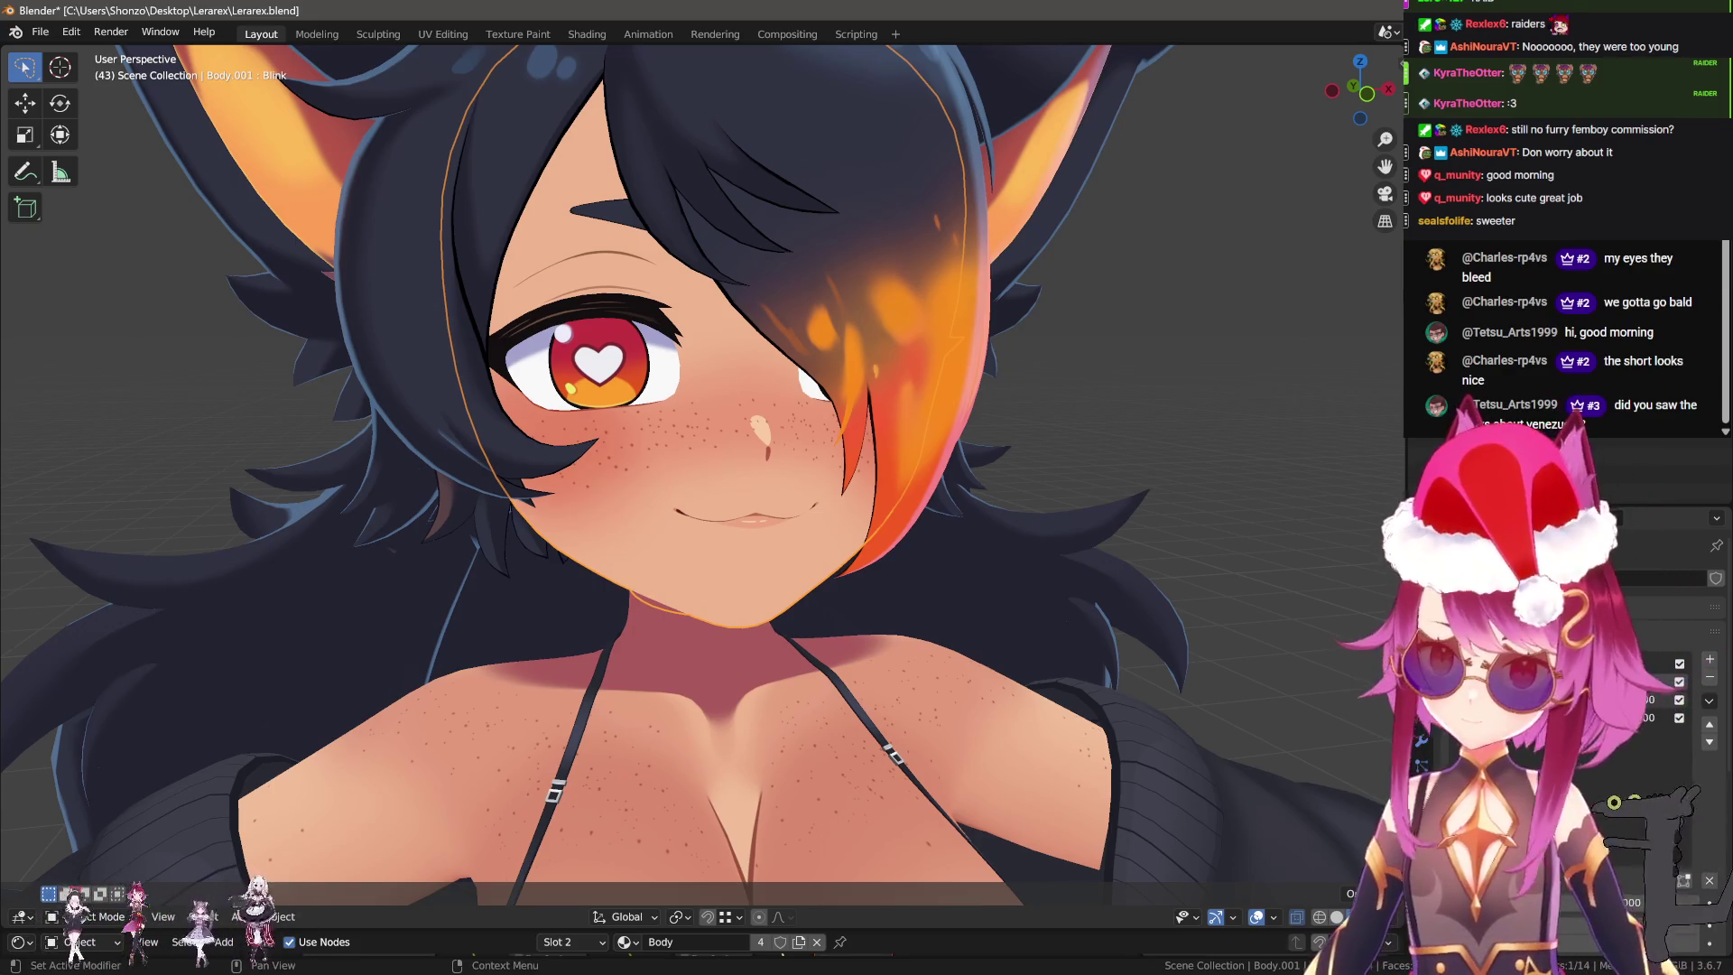
{"action": "left_click", "coordinate": [1704, 759]}
{"action": "type", "text": "Blink Happy"}
{"action": "key", "text": "Return"}
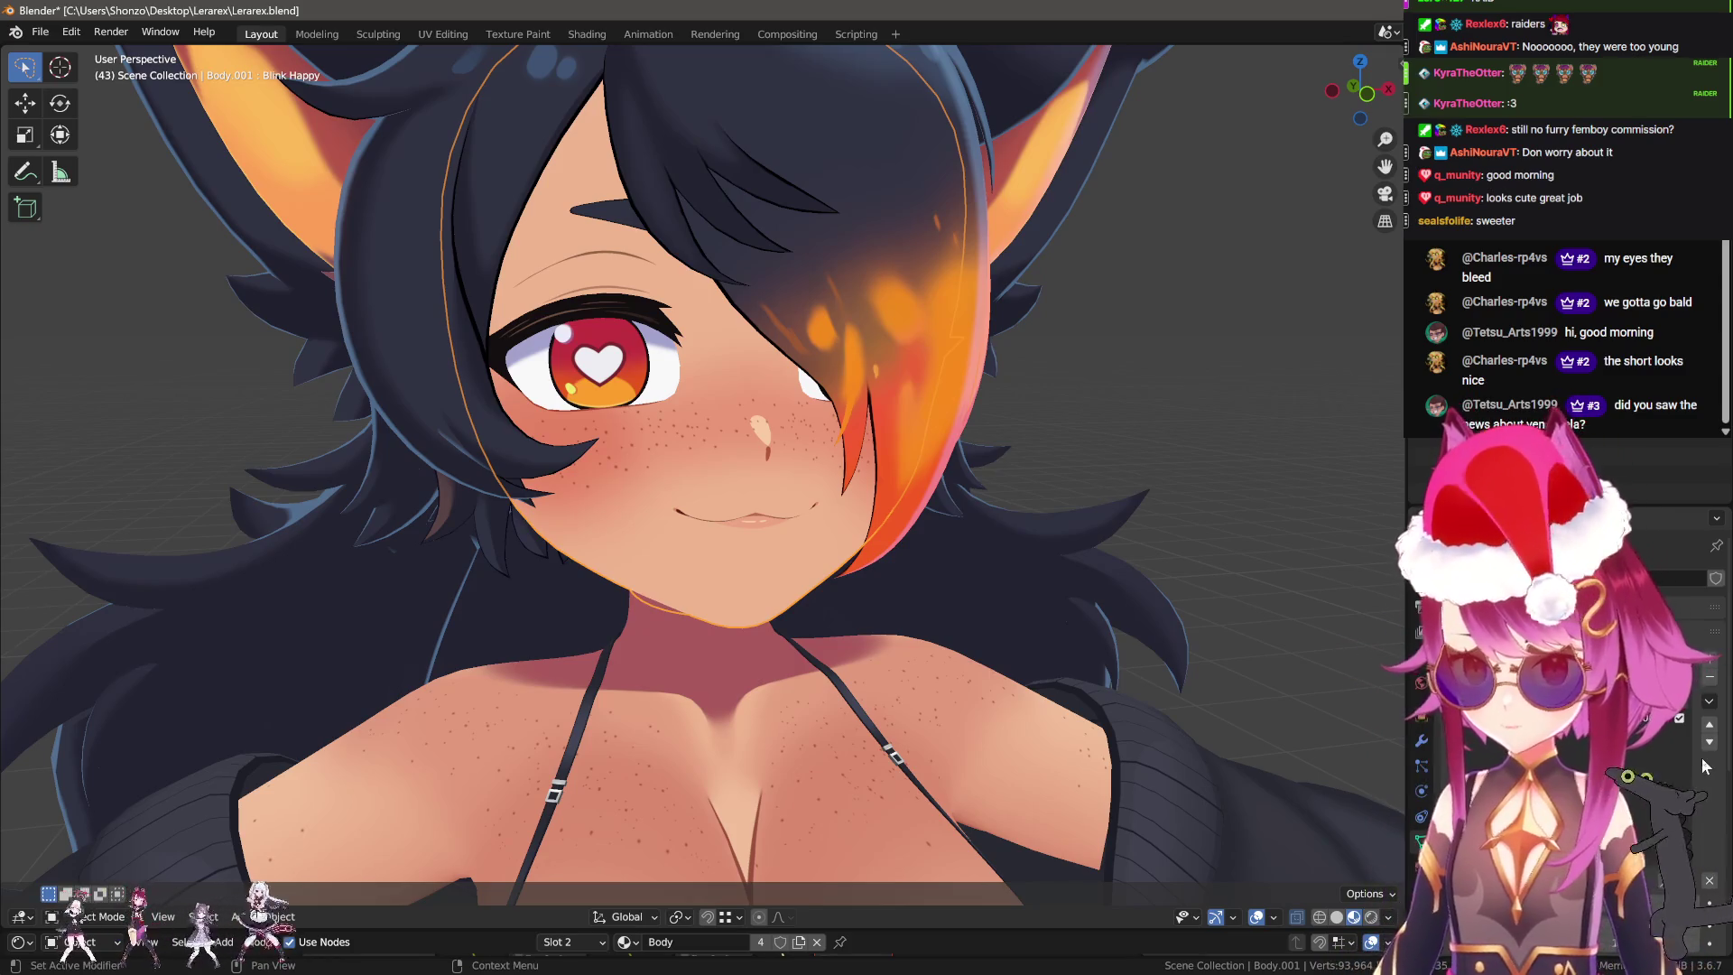
Add three more shape keys, naming them 'Ojn' and 'Blink', then edit the head in front view.
{"action": "left_click", "coordinate": [1709, 659]}
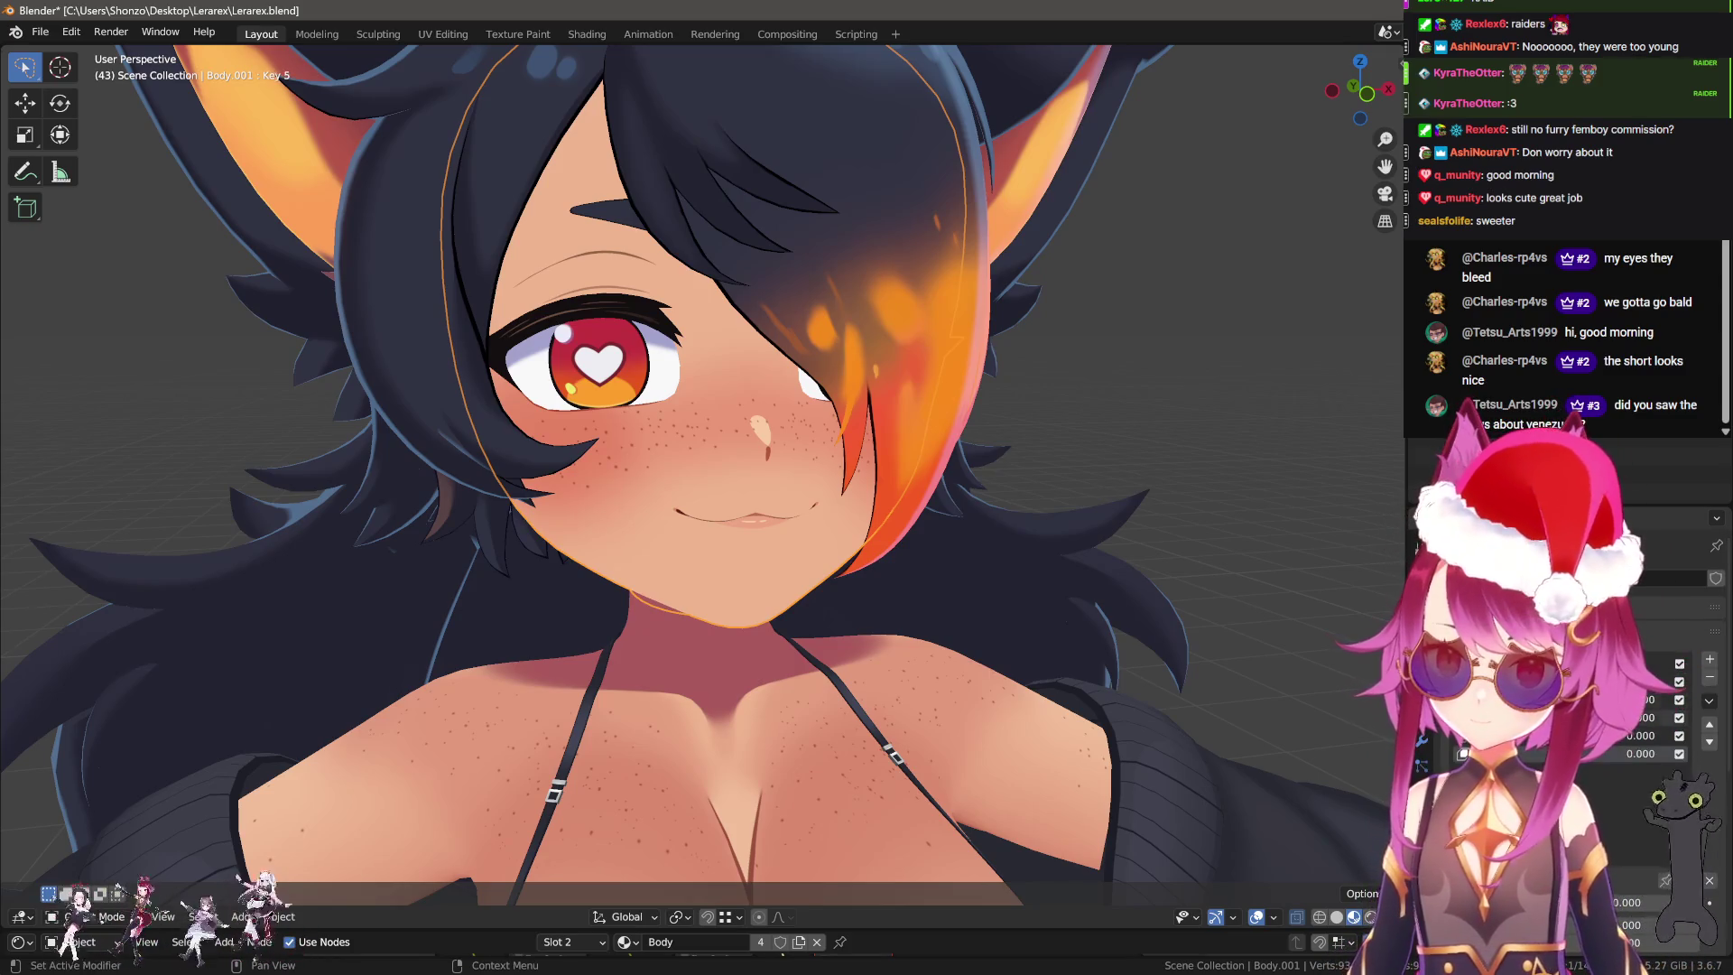
{"action": "left_click", "coordinate": [1710, 659]}
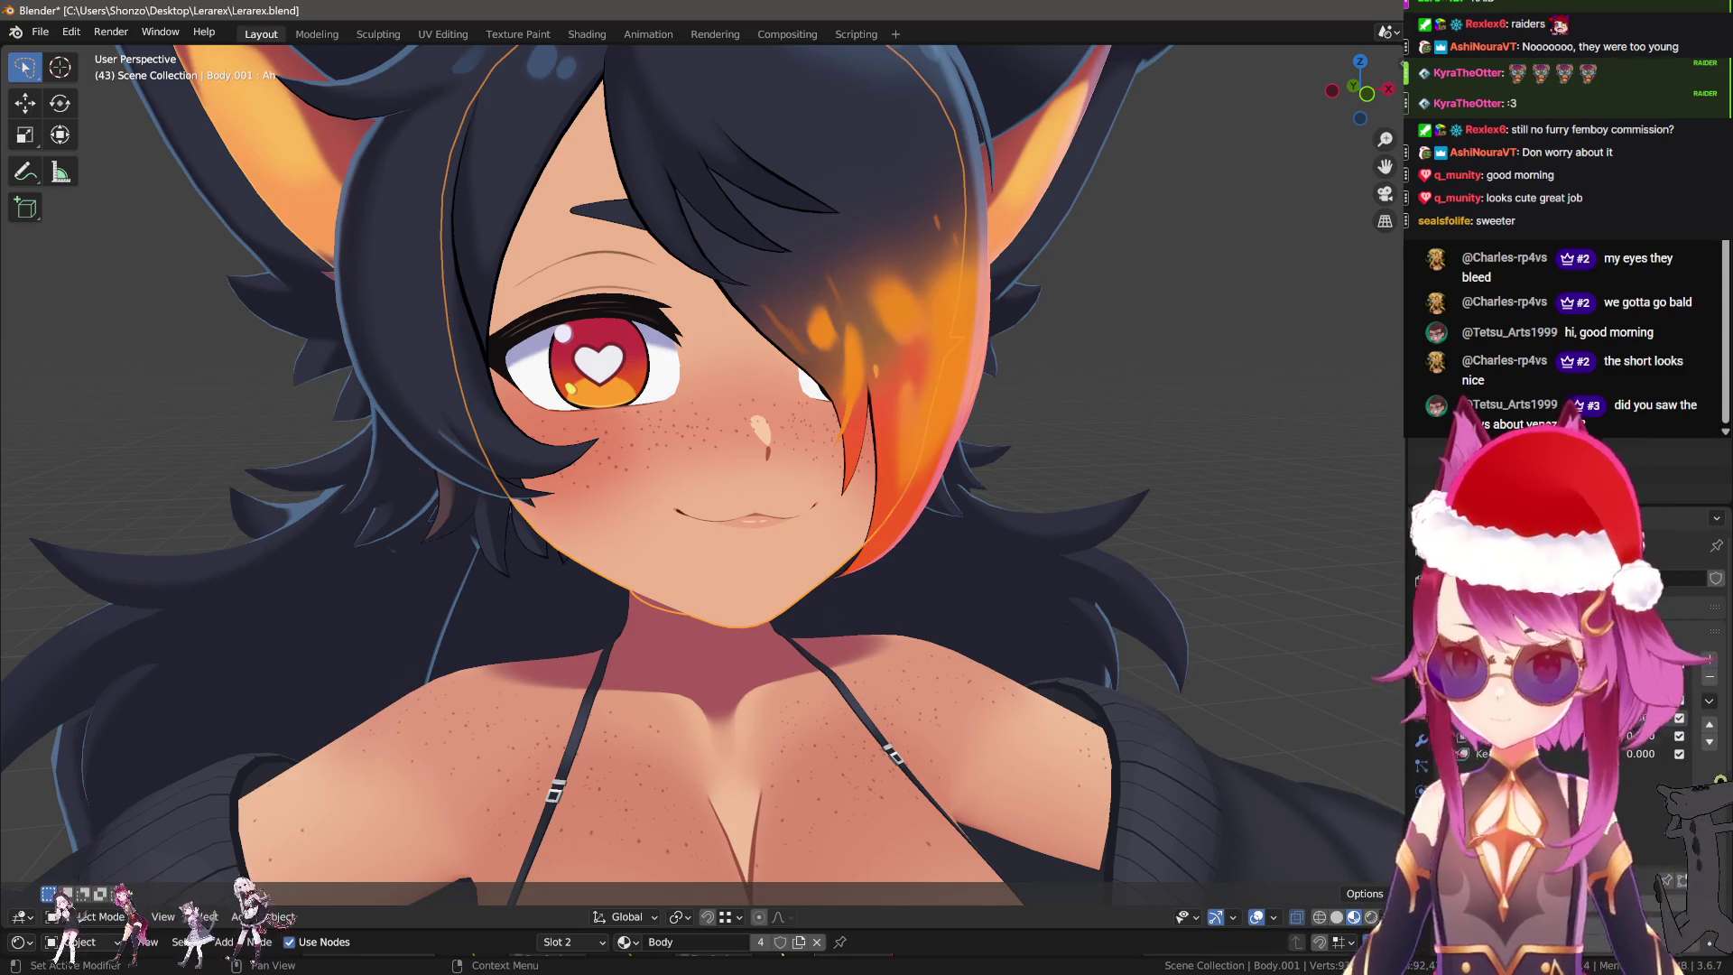
{"action": "type", "text": "Ojn"}
{"action": "key", "text": "Return"}
{"action": "left_click", "coordinate": [1709, 659]}
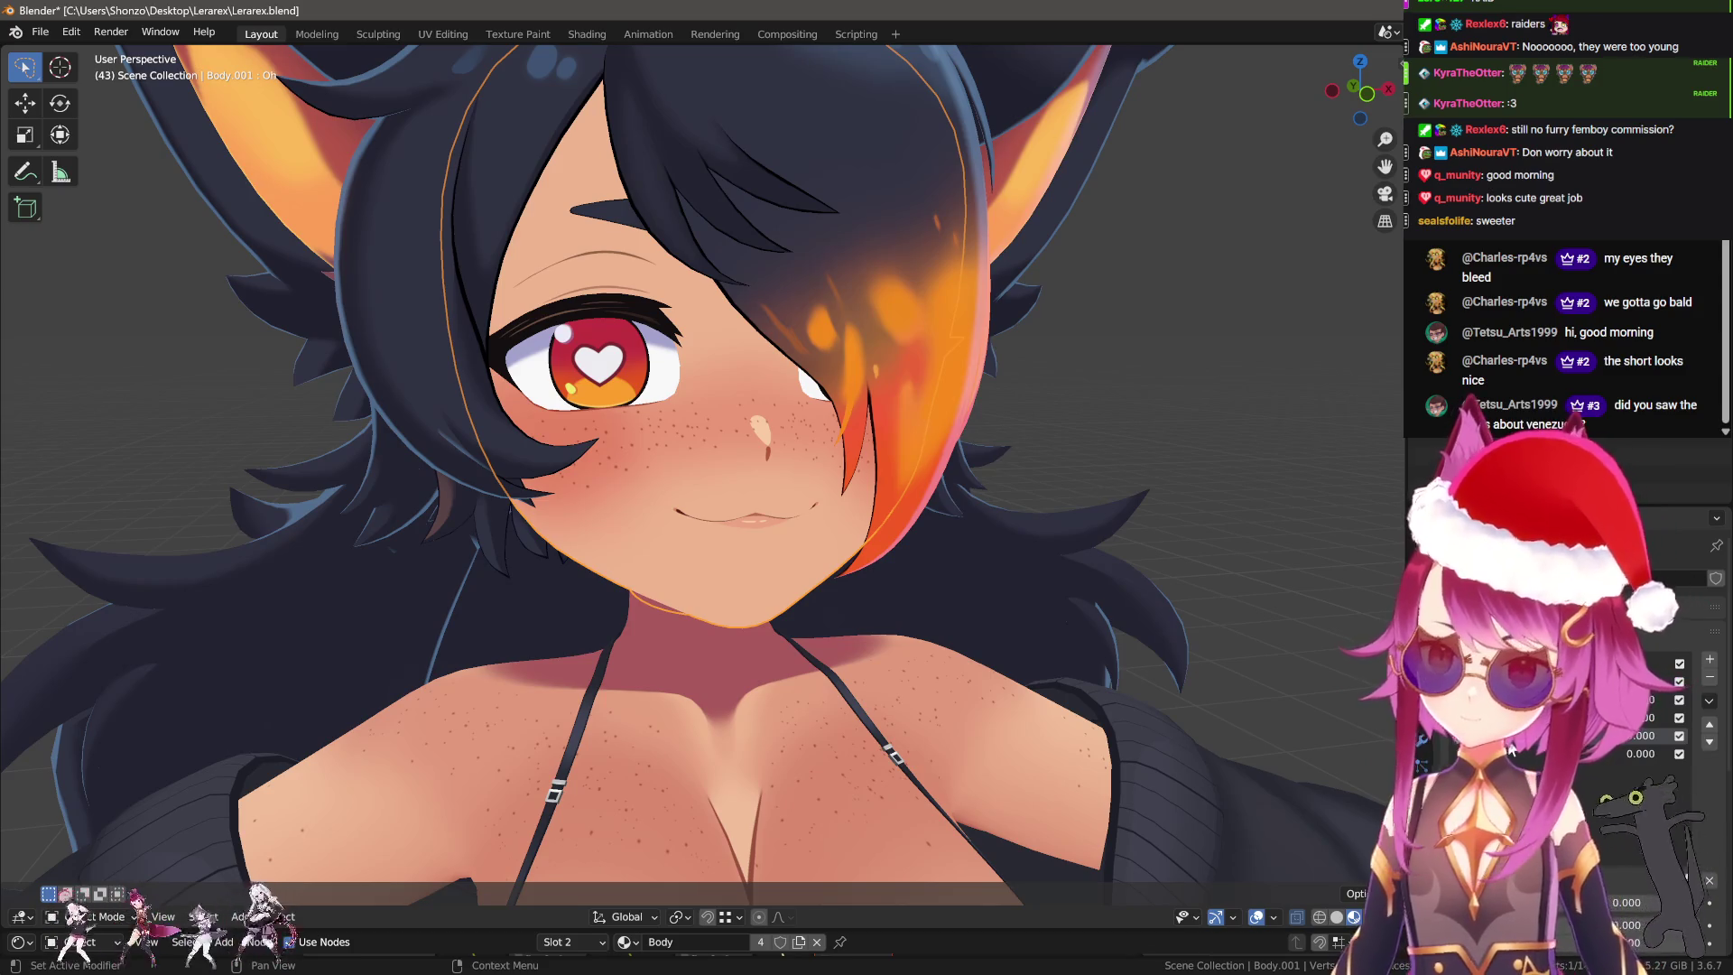
{"action": "type", "text": "Blink"}
{"action": "key", "text": "Return"}
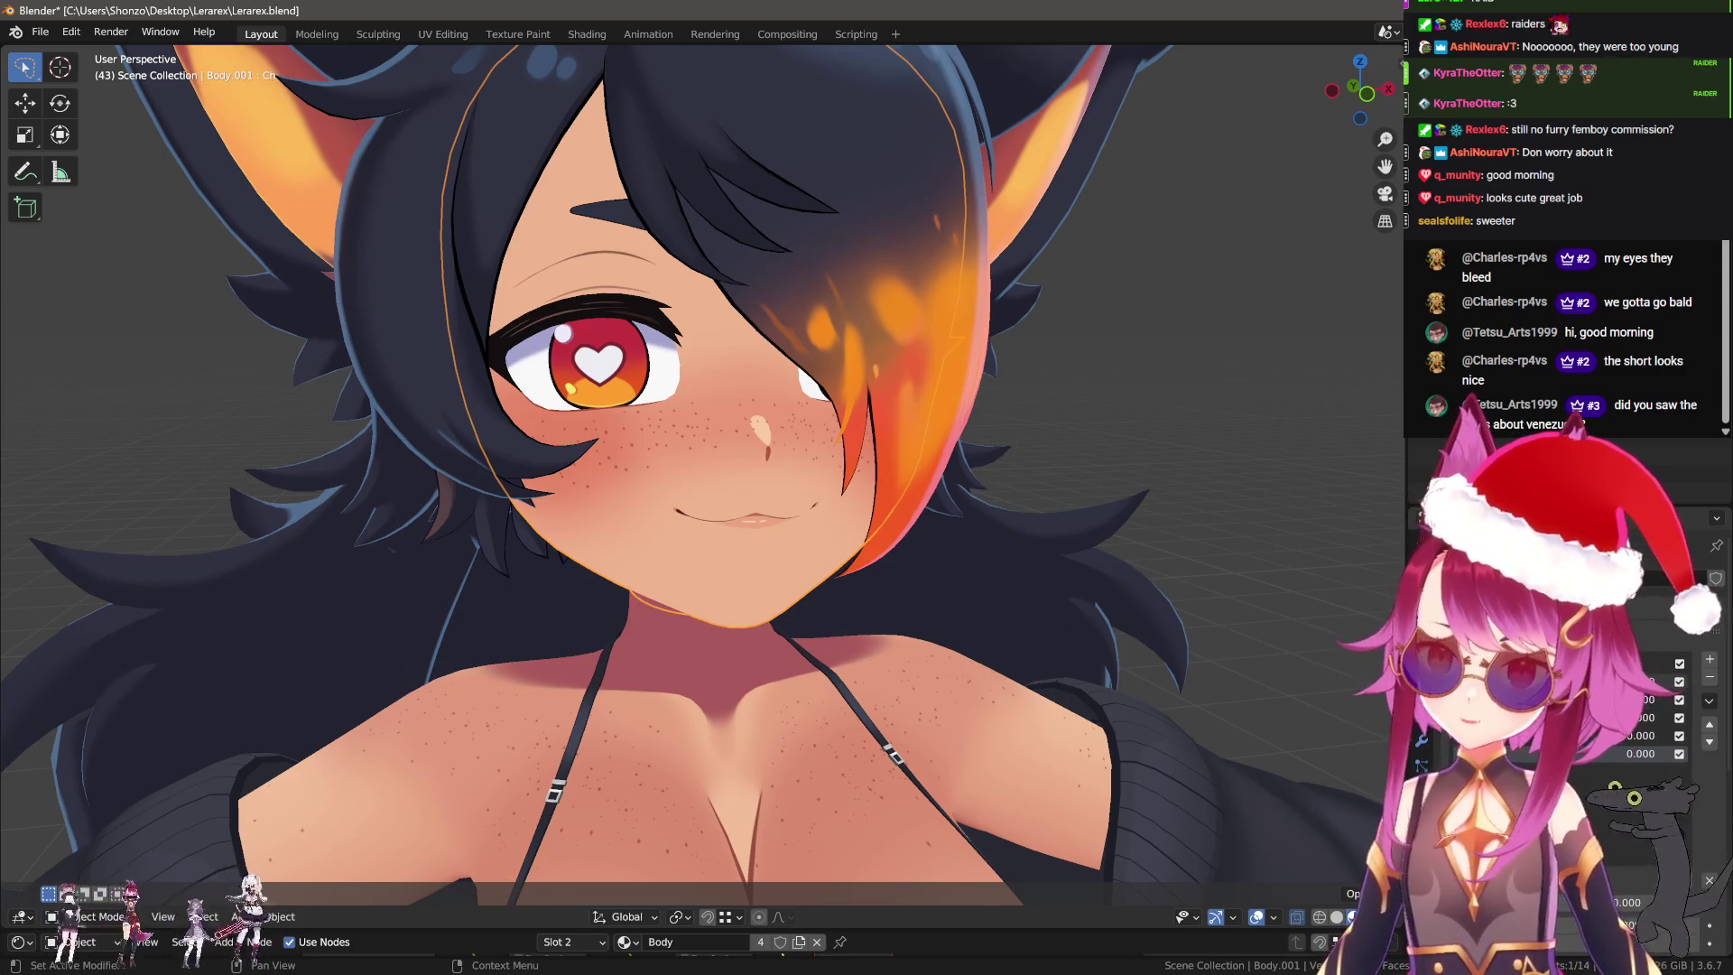
{"action": "scroll", "coordinate": [607, 462], "scroll_direction": "down", "scroll_amount": 3}
{"action": "key", "text": "Tab"}
{"action": "key", "text": "KP_1"}
{"action": "scroll", "coordinate": [846, 552], "scroll_direction": "up", "scroll_amount": 8}
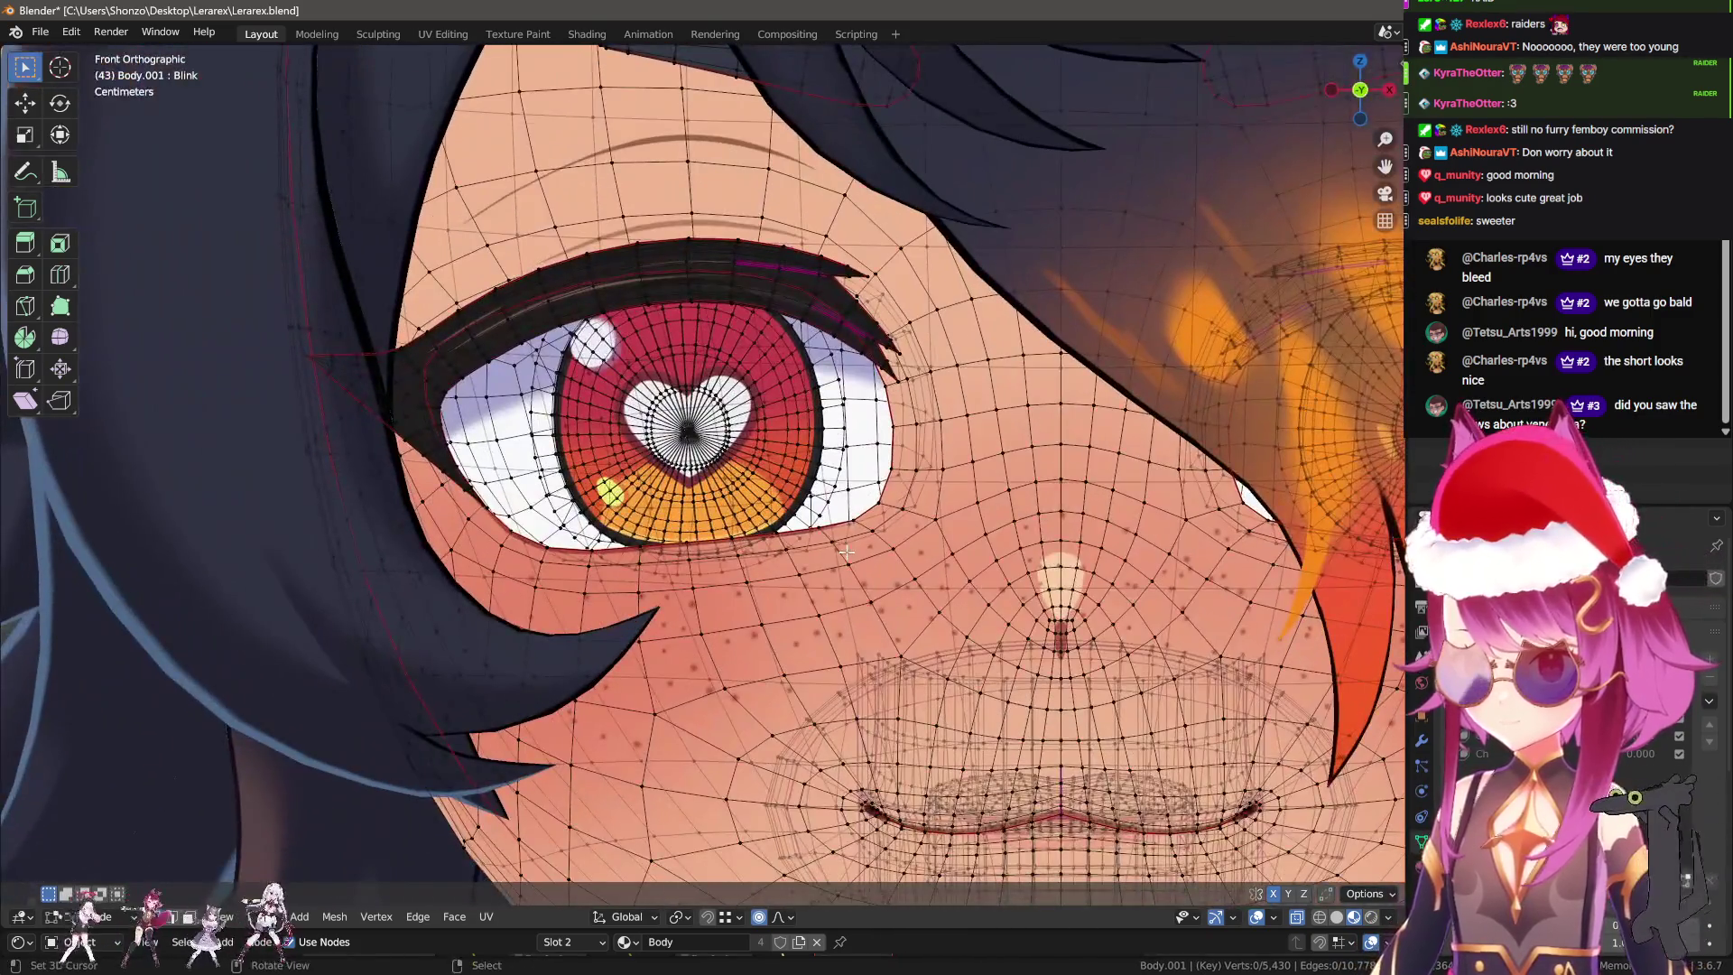
Hide the hair and switch the head object into Sculpt Mode.
{"action": "key", "text": "Tab"}
{"action": "left_click", "coordinate": [869, 544], "text": "alt"}
{"action": "left_click", "coordinate": [869, 544]}
{"action": "key", "text": "h"}
{"action": "left_click", "coordinate": [944, 518], "text": "alt"}
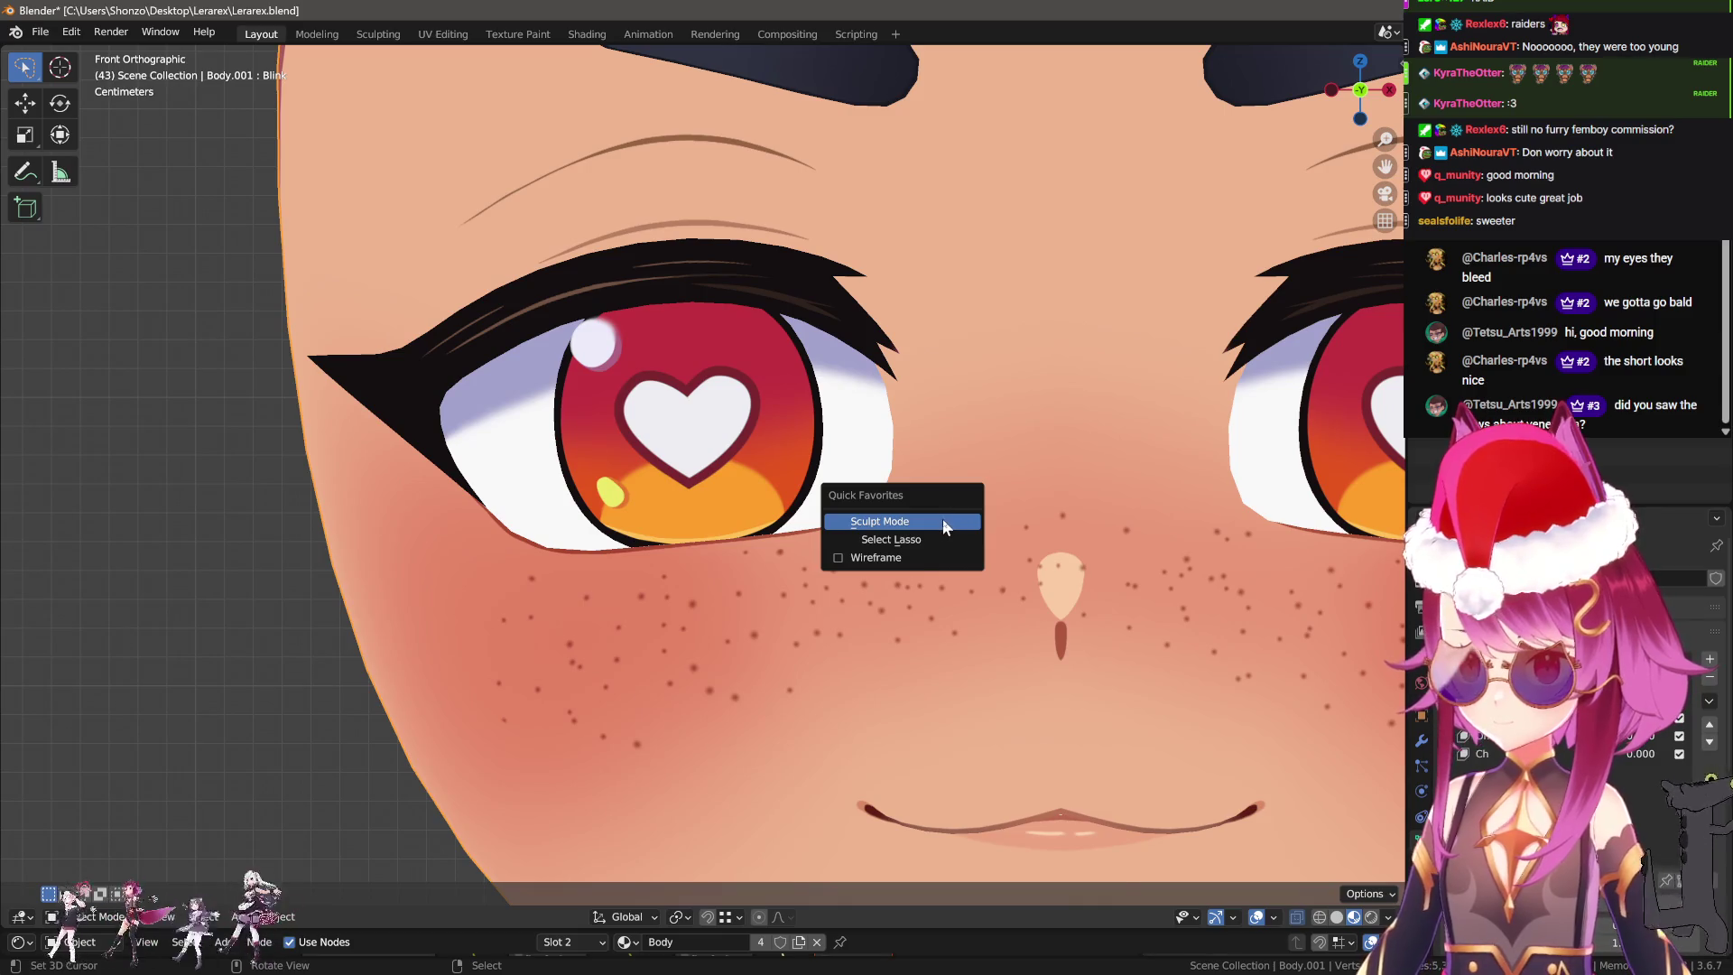
{"action": "key", "text": "Return"}
{"action": "key", "text": "ctrl+Tab"}
Isolate the linked head skin, hiding the eyes and brows so the eye holes show.
{"action": "key", "text": "Tab"}
{"action": "scroll", "coordinate": [962, 514], "scroll_direction": "down", "scroll_amount": 5}
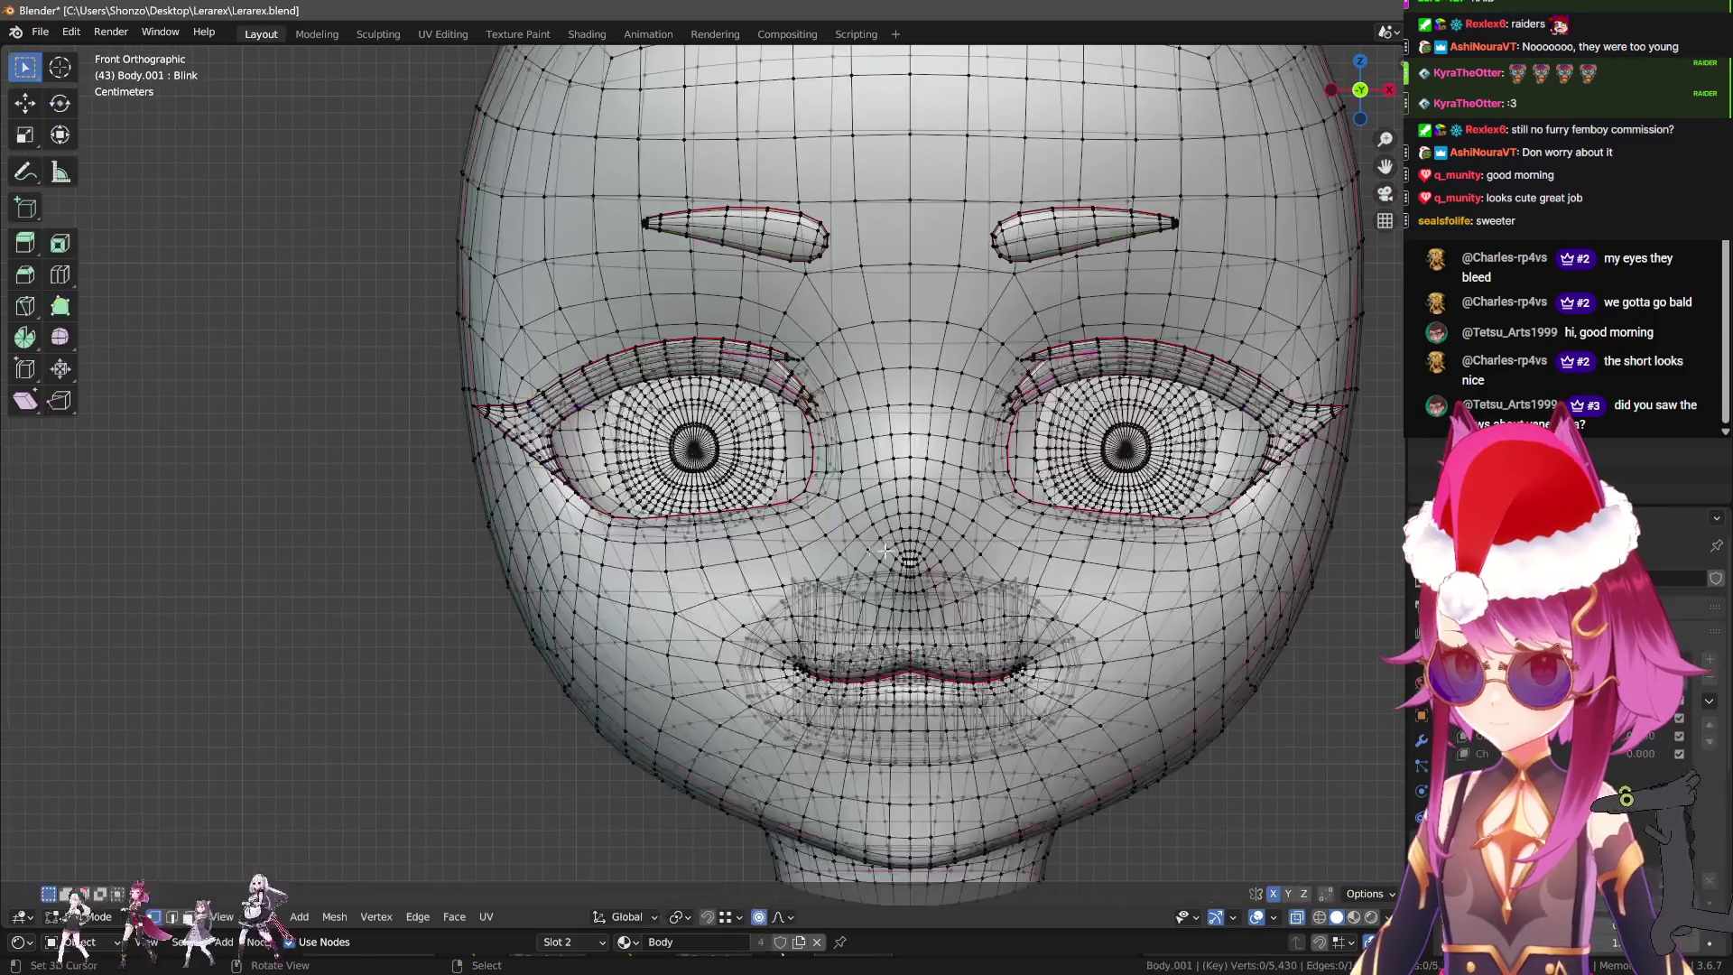
{"action": "middle_click_drag", "start_coordinate": [962, 515], "coordinate": [897, 560]}
{"action": "key", "text": "ctrl+Tab"}
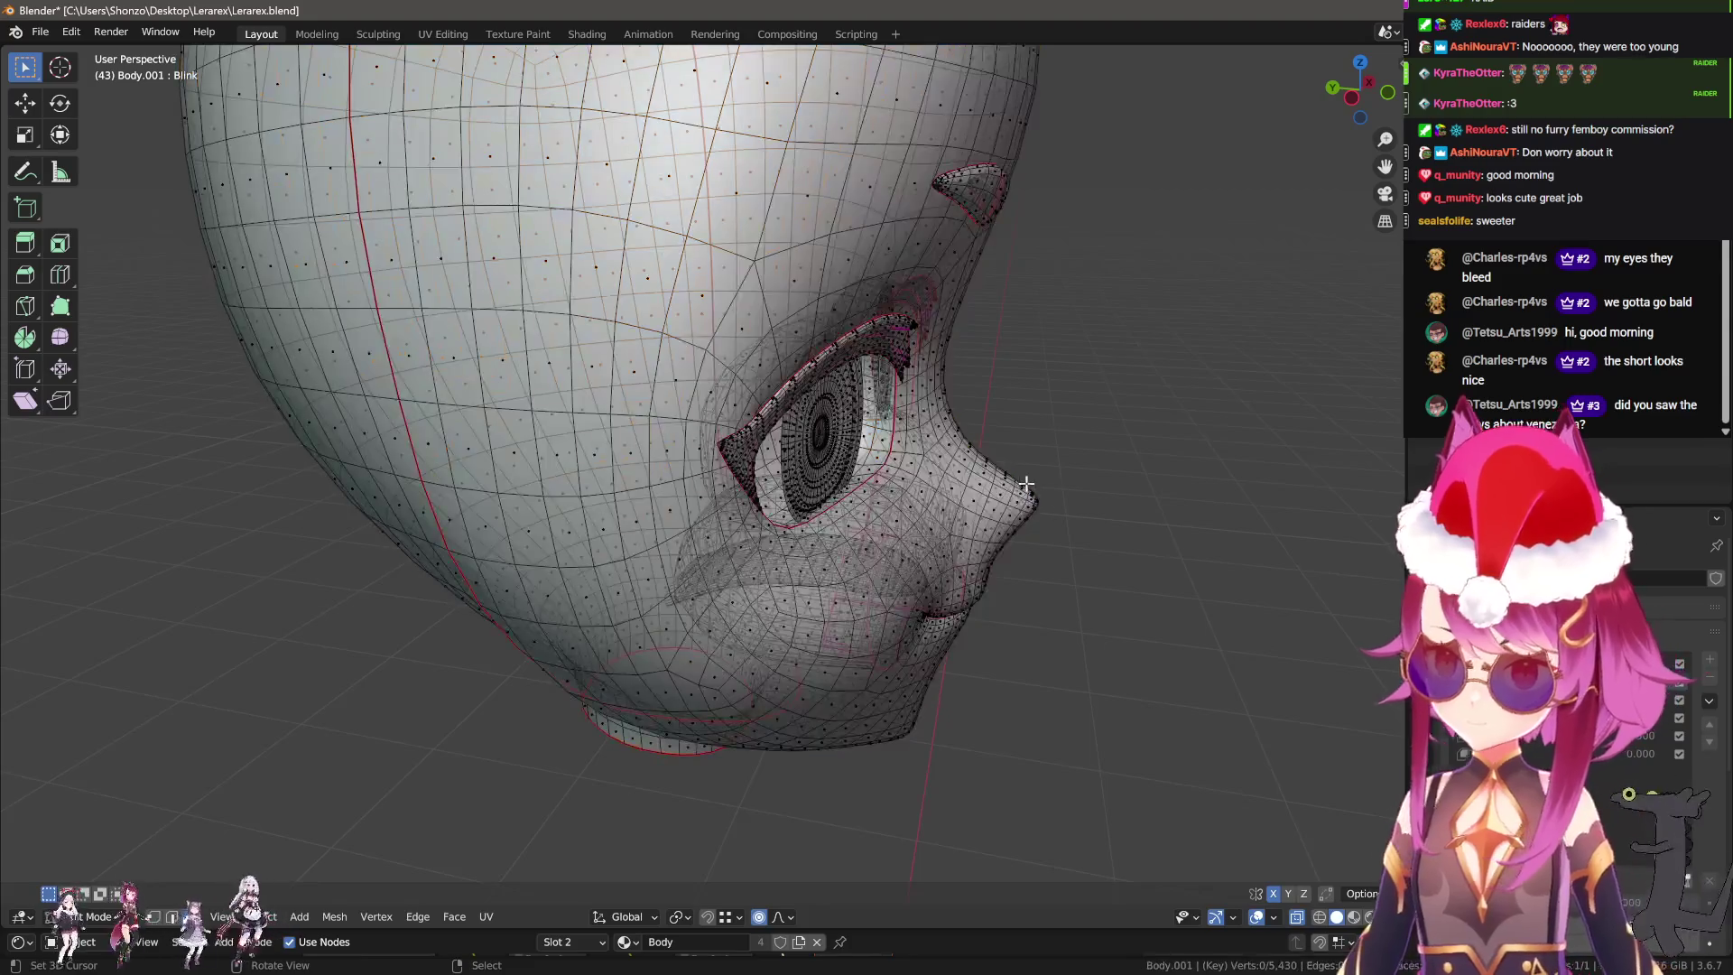
{"action": "key", "text": "l"}
{"action": "key", "text": "shift+h"}
{"action": "key", "text": "Tab"}
{"action": "key", "text": "h"}
{"action": "mouse_move", "coordinate": [858, 521]}
{"action": "middle_mouse_down"}
{"action": "mouse_move", "coordinate": [966, 497]}
{"action": "mouse_move", "coordinate": [997, 542]}
{"action": "mouse_move", "coordinate": [986, 528]}
{"action": "middle_mouse_up"}
{"action": "key", "text": "h"}
{"action": "scroll", "coordinate": [966, 496], "scroll_direction": "down", "scroll_amount": 3}
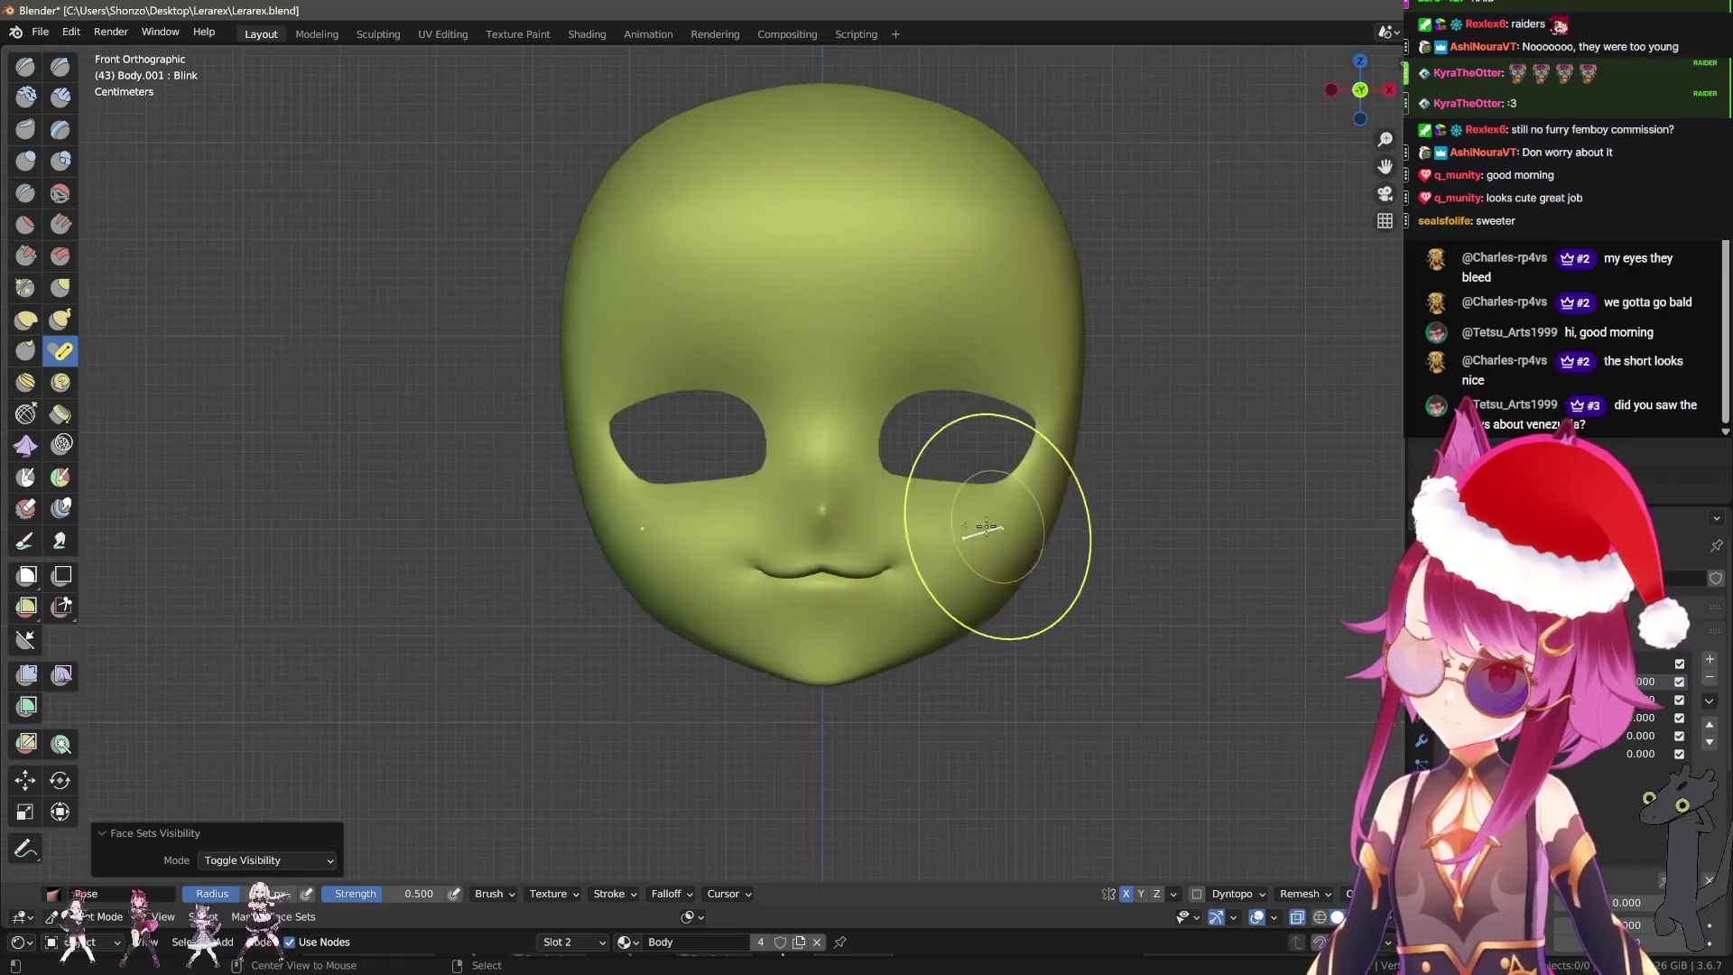
Turn on the wireframe overlay.
{"action": "scroll", "coordinate": [986, 528], "scroll_direction": "up", "scroll_amount": 4}
{"action": "key", "text": "ctrl+Tab"}
{"action": "left_click", "coordinate": [858, 531]}
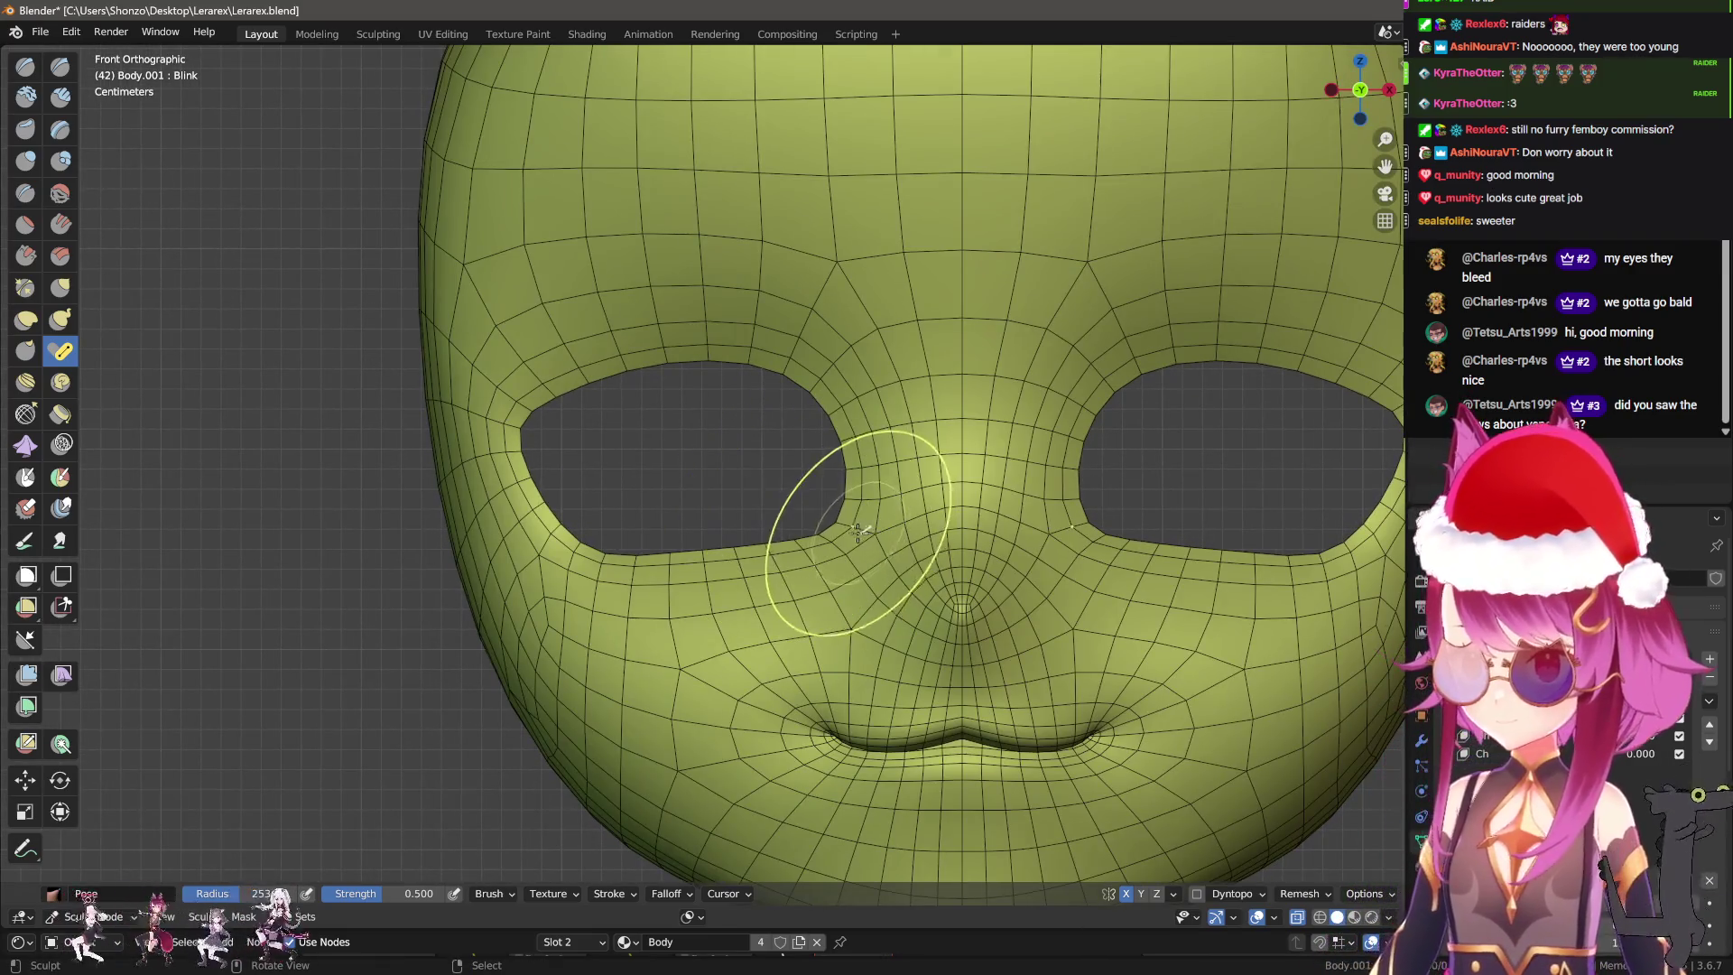
In Edit Mode, select the eye hole's rim loop and start scaling it along Z.
{"action": "key", "text": "Tab"}
{"action": "left_click", "coordinate": [686, 557], "text": "alt"}
{"action": "key", "text": "ctrl+Tab"}
{"action": "key", "text": "s"}
{"action": "key", "text": "z"}
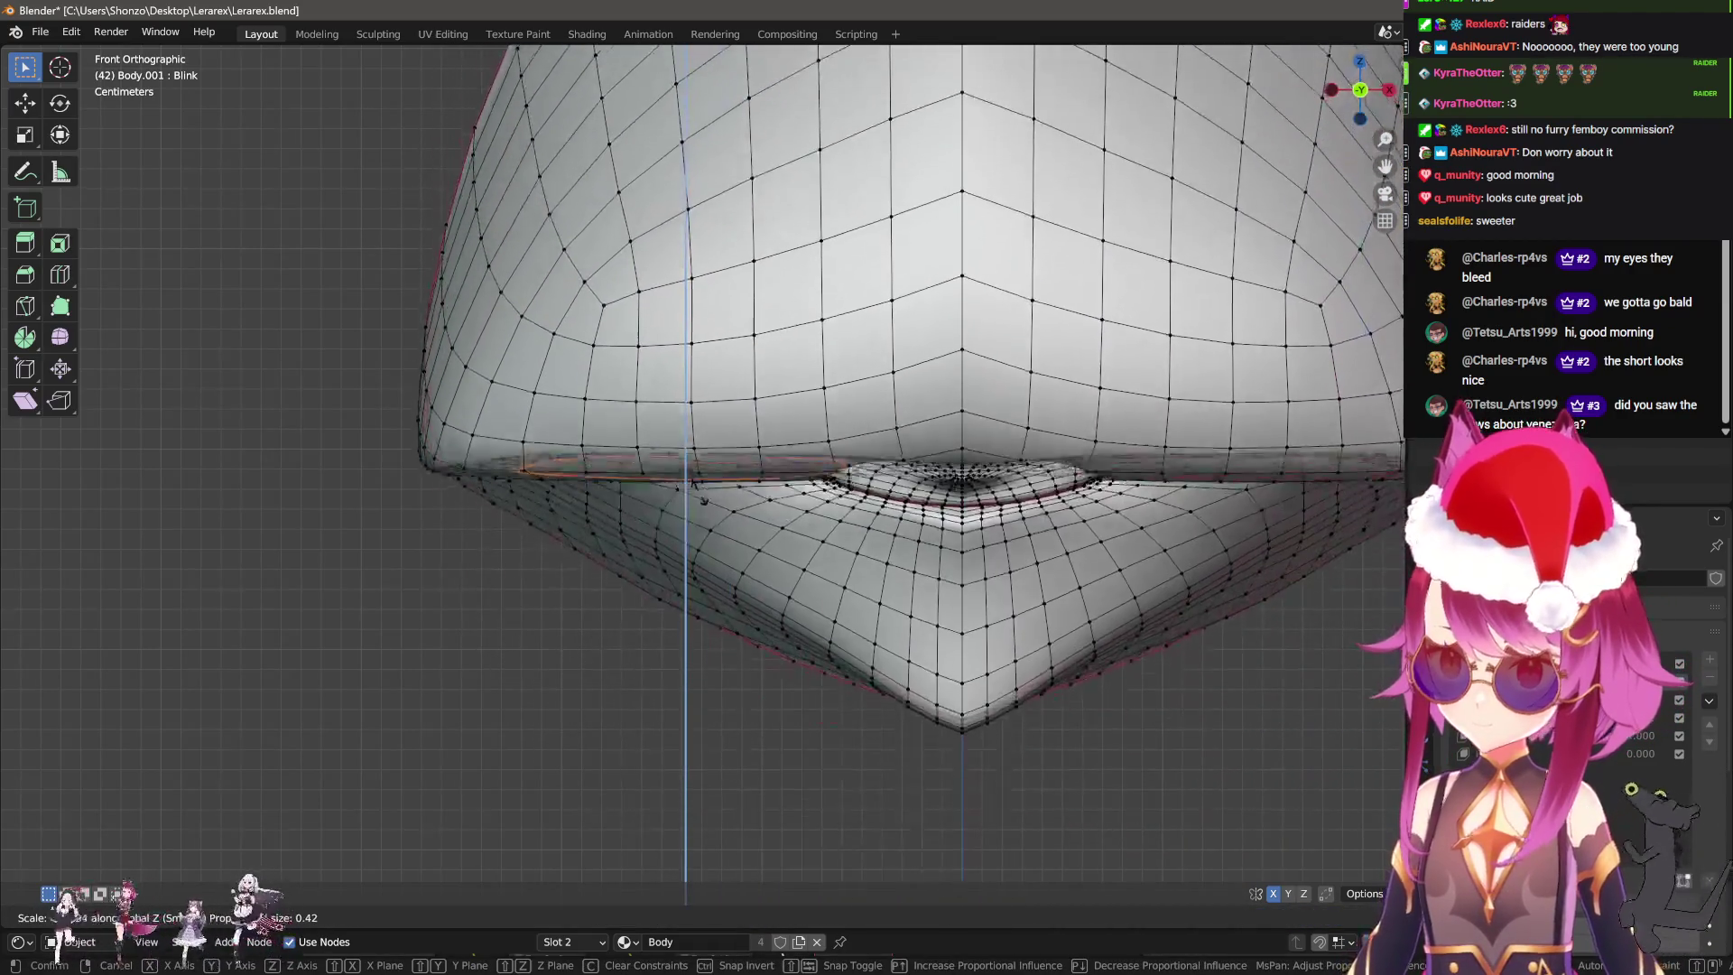
Discard two overly strong squashes and flatten the eye rim to 0.728 along Z.
{"action": "scroll", "coordinate": [695, 515], "scroll_direction": "down", "scroll_amount": 5}
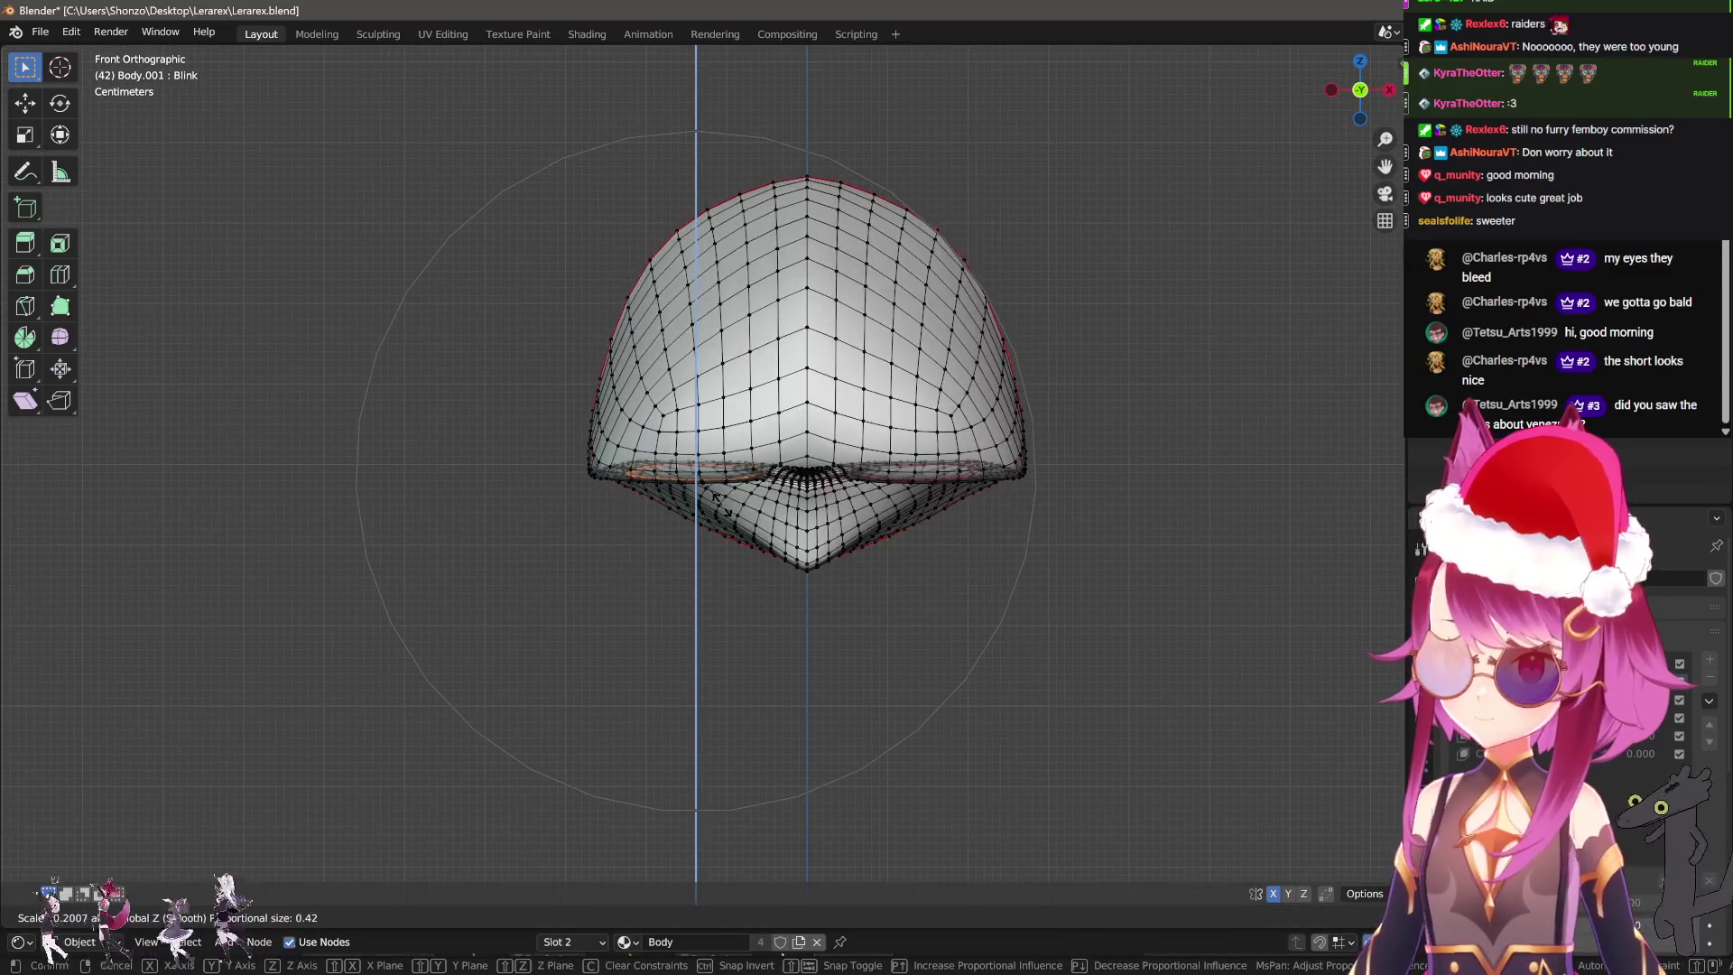
{"action": "right_click", "coordinate": [718, 412]}
{"action": "scroll", "coordinate": [746, 340], "scroll_direction": "up", "scroll_amount": 3}
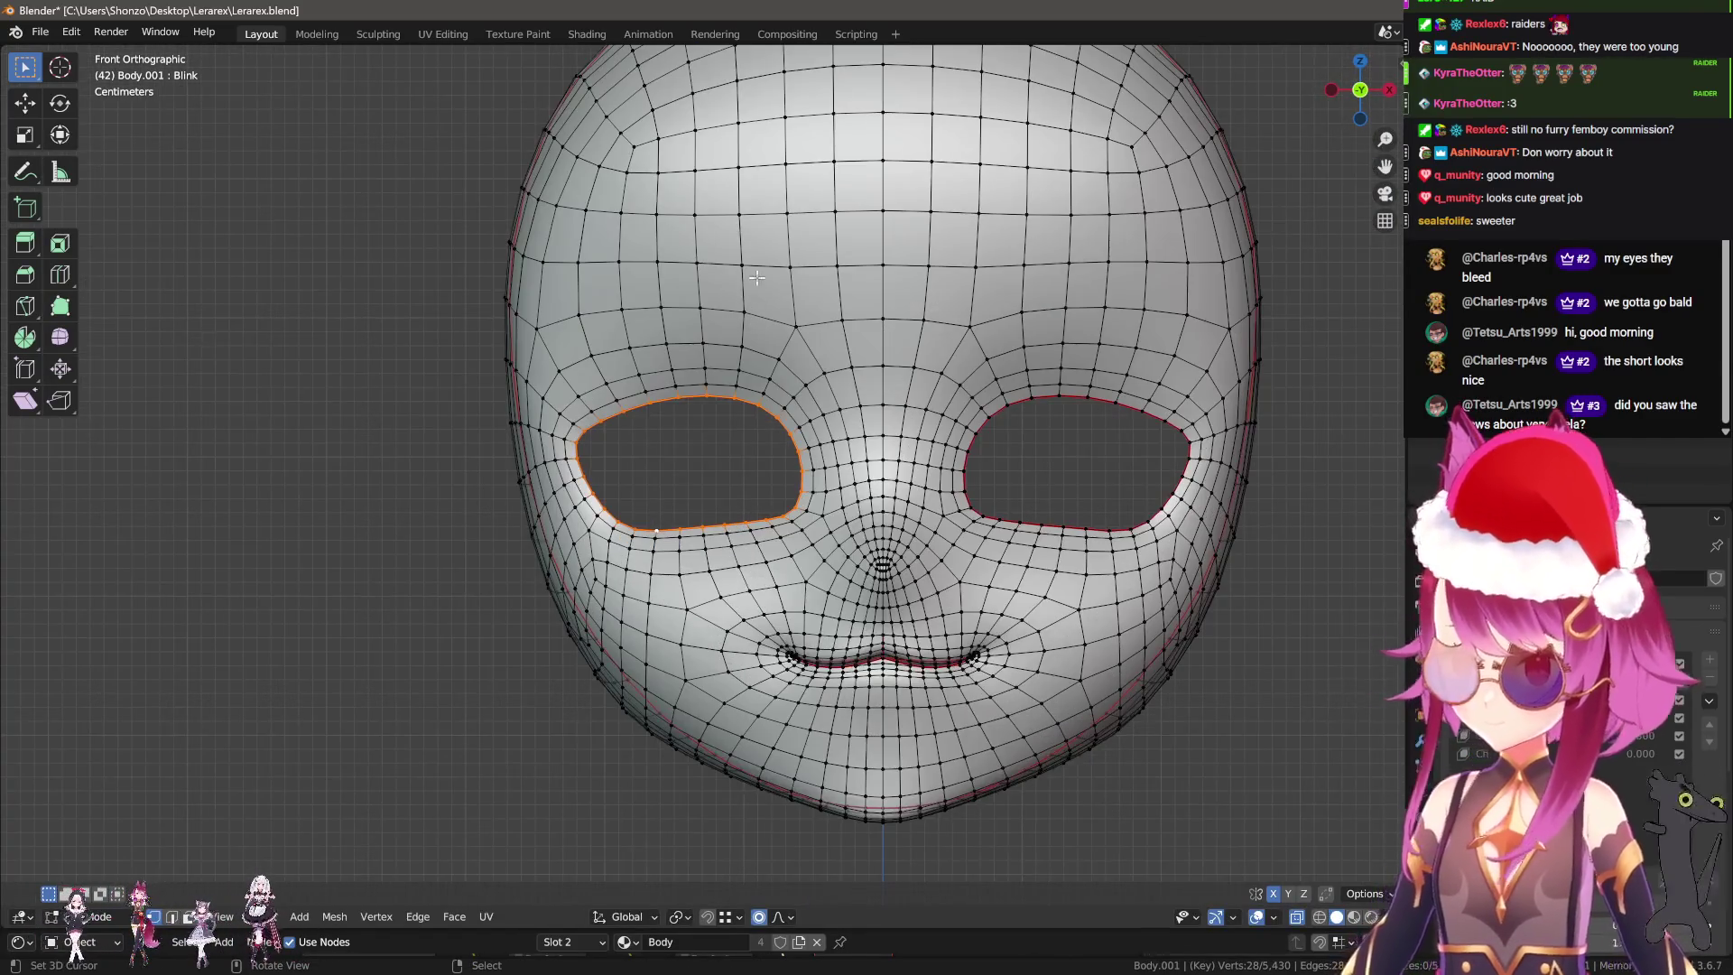
{"action": "key", "text": "s"}
{"action": "key", "text": "z"}
{"action": "right_click", "coordinate": [738, 351]}
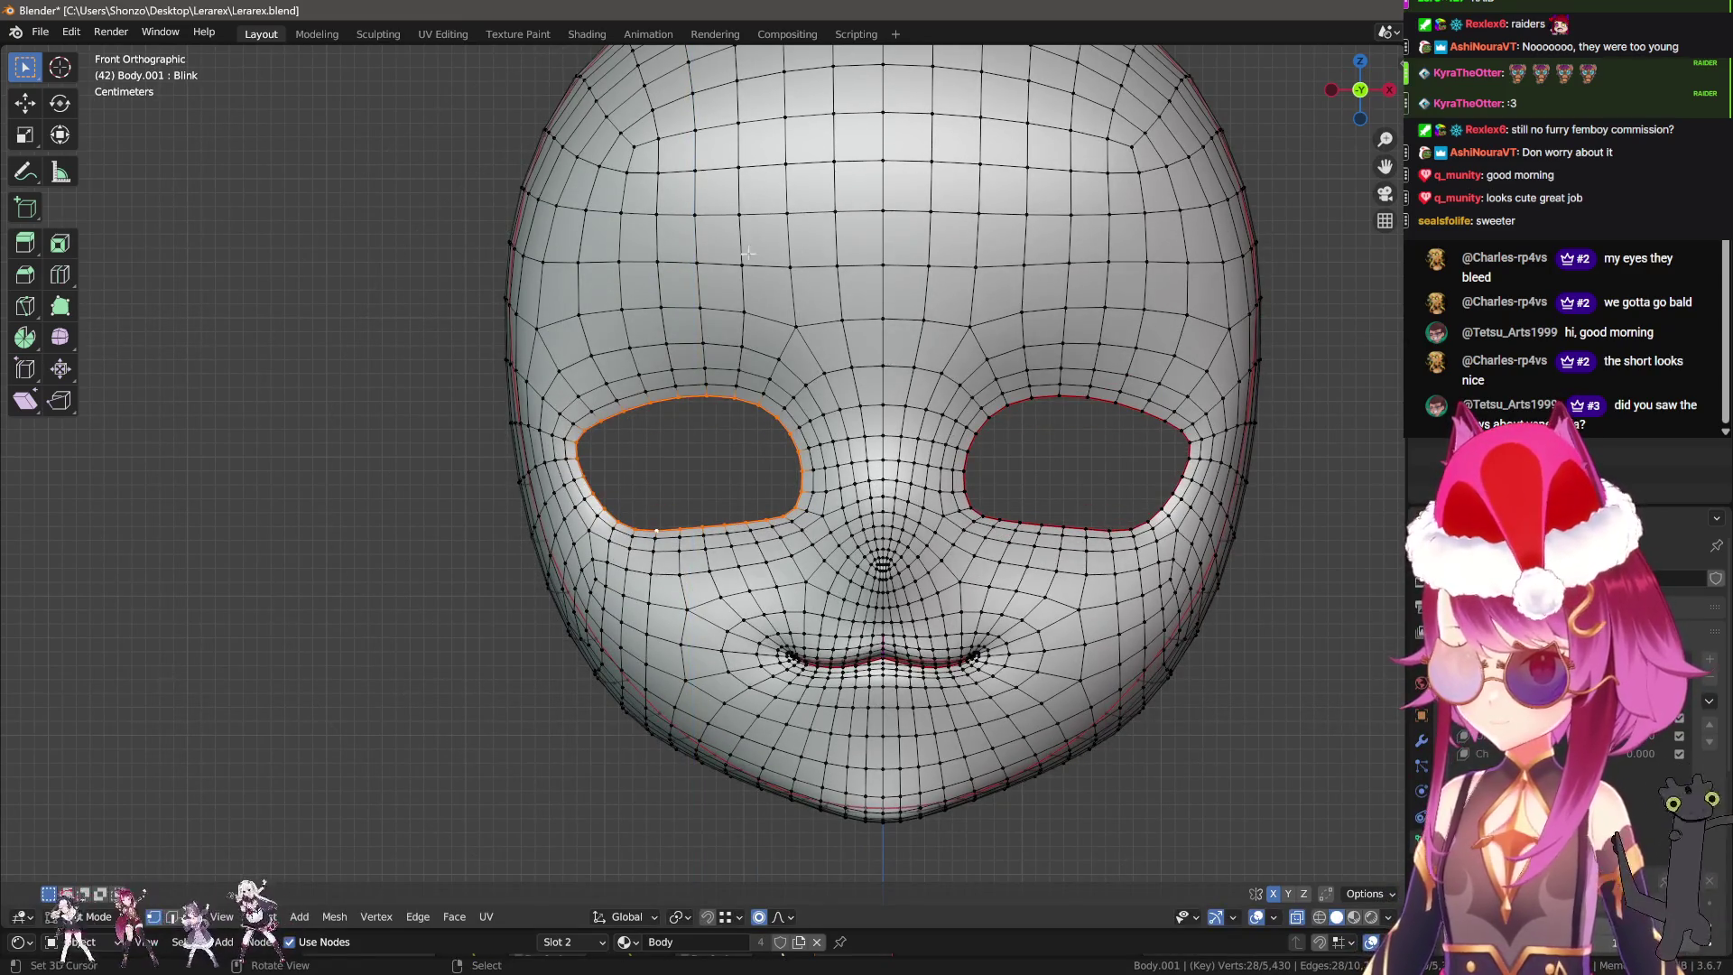
{"action": "scroll", "coordinate": [747, 254], "scroll_direction": "up", "scroll_amount": 2}
{"action": "key", "text": "s"}
{"action": "key", "text": "z"}
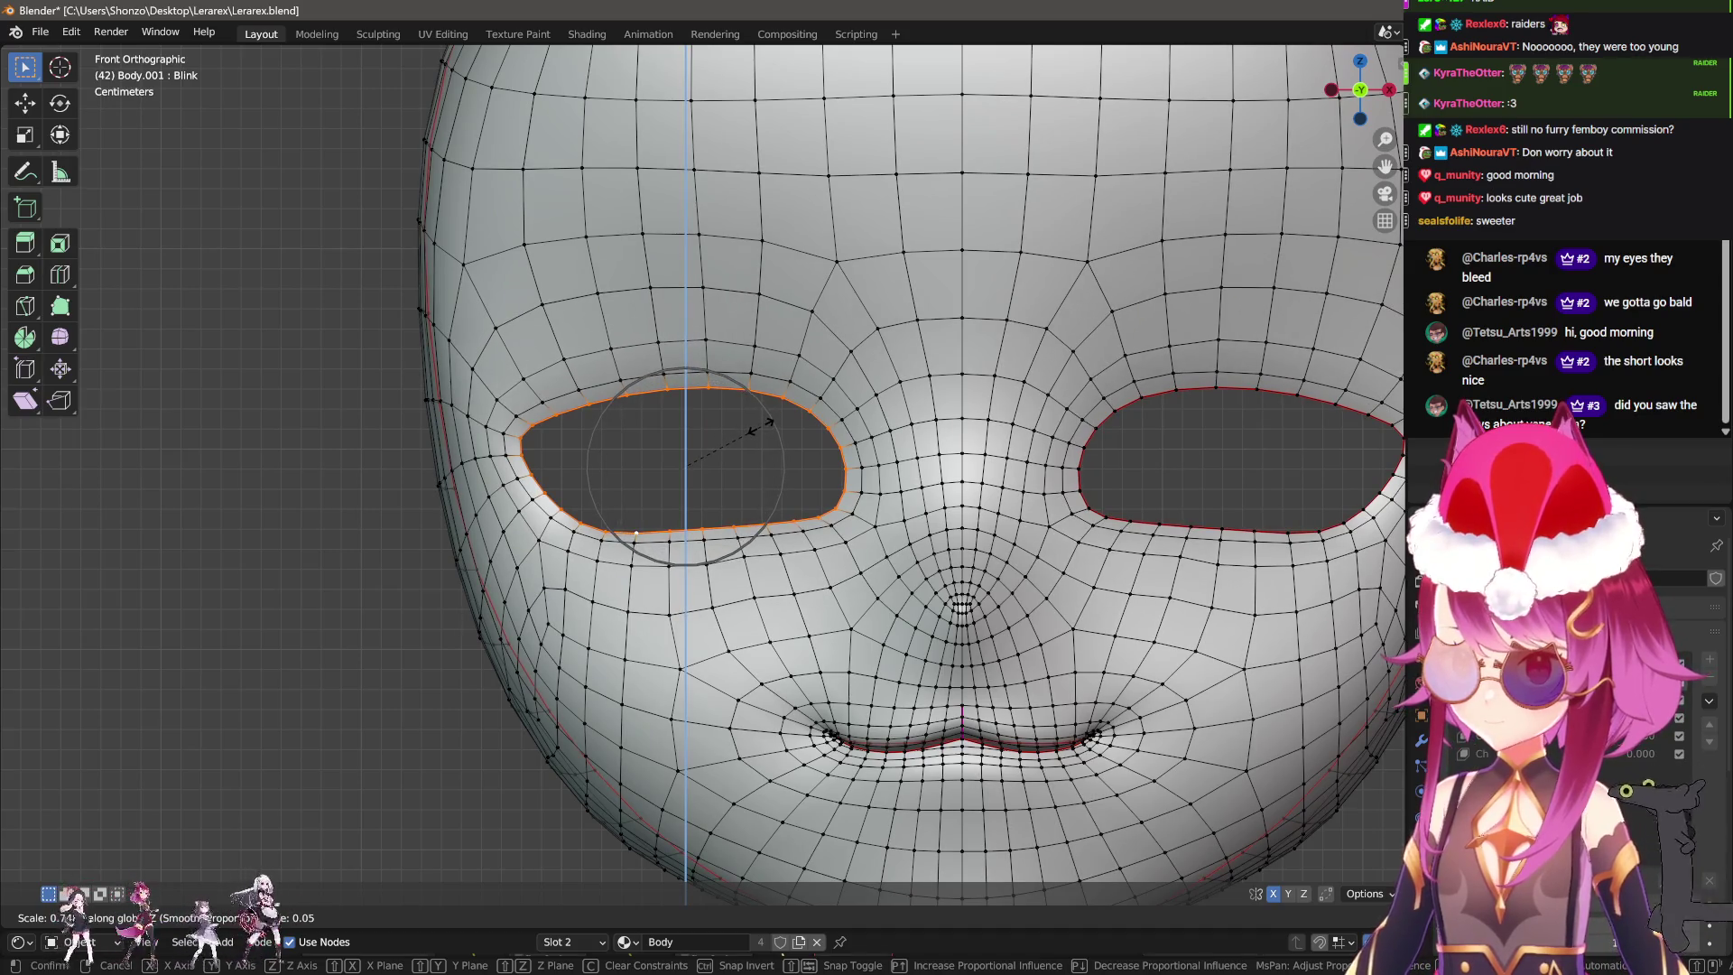
{"action": "left_click", "coordinate": [746, 473]}
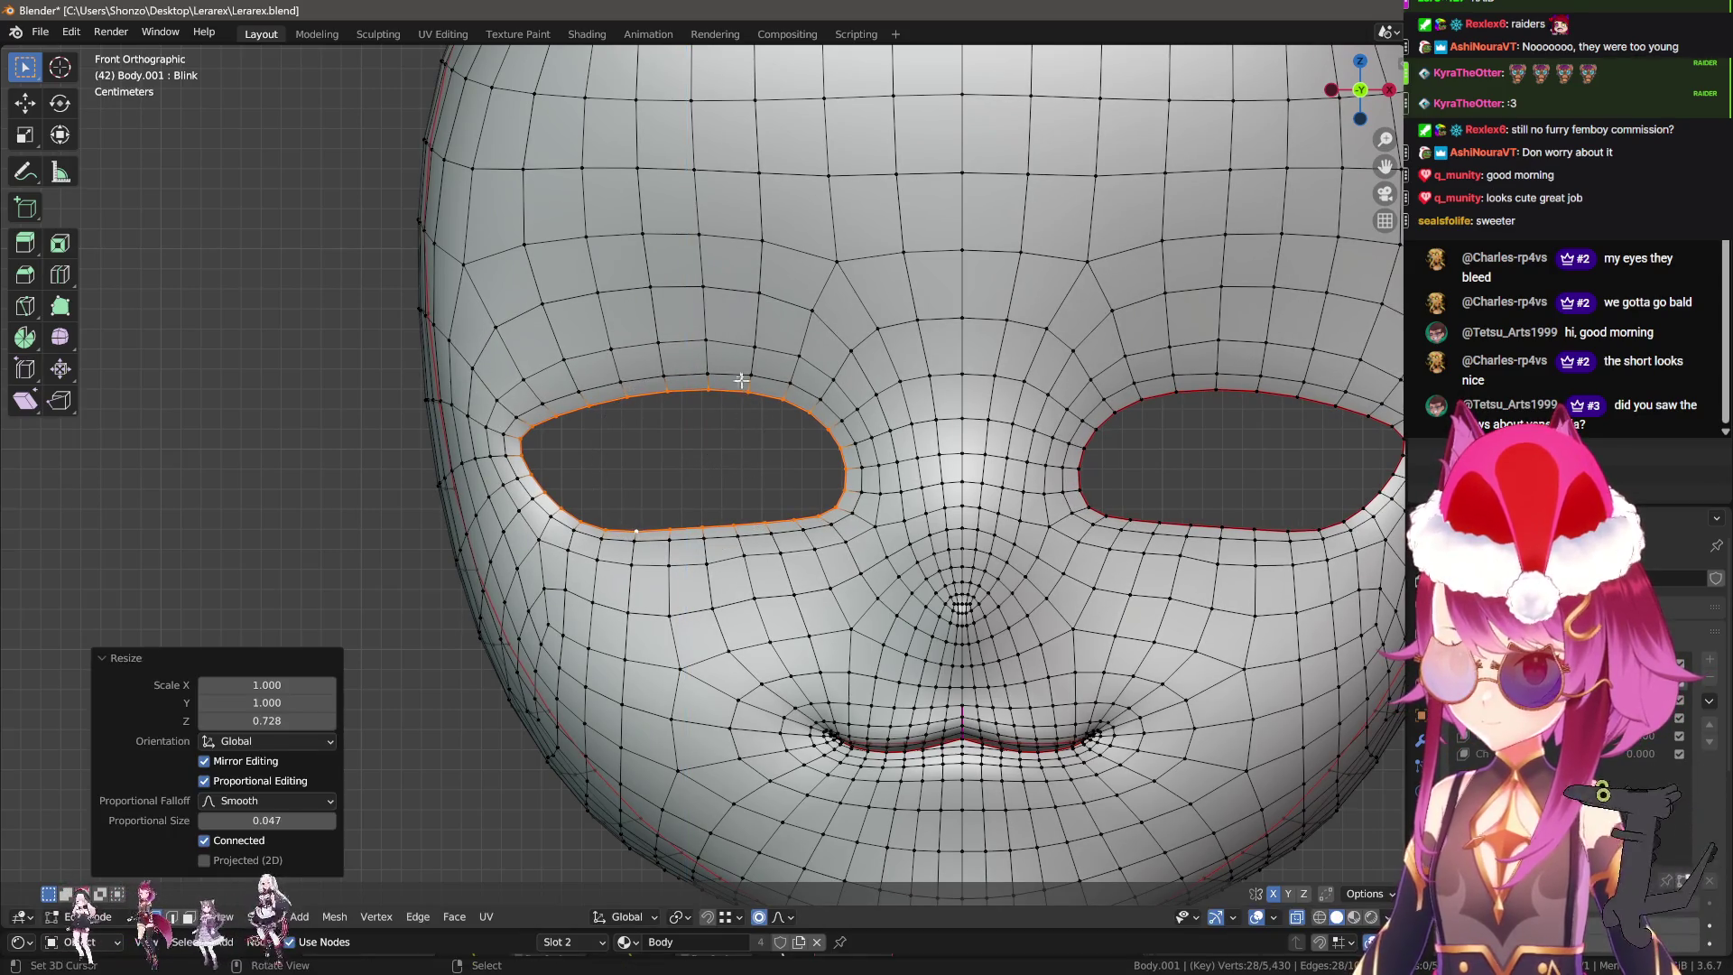
Apply one more vertical scale to the eye rim.
{"action": "key", "text": "s"}
{"action": "key", "text": "z"}
{"action": "left_click", "coordinate": [736, 387]}
{"action": "scroll", "coordinate": [601, 593], "scroll_direction": "up", "scroll_amount": 3}
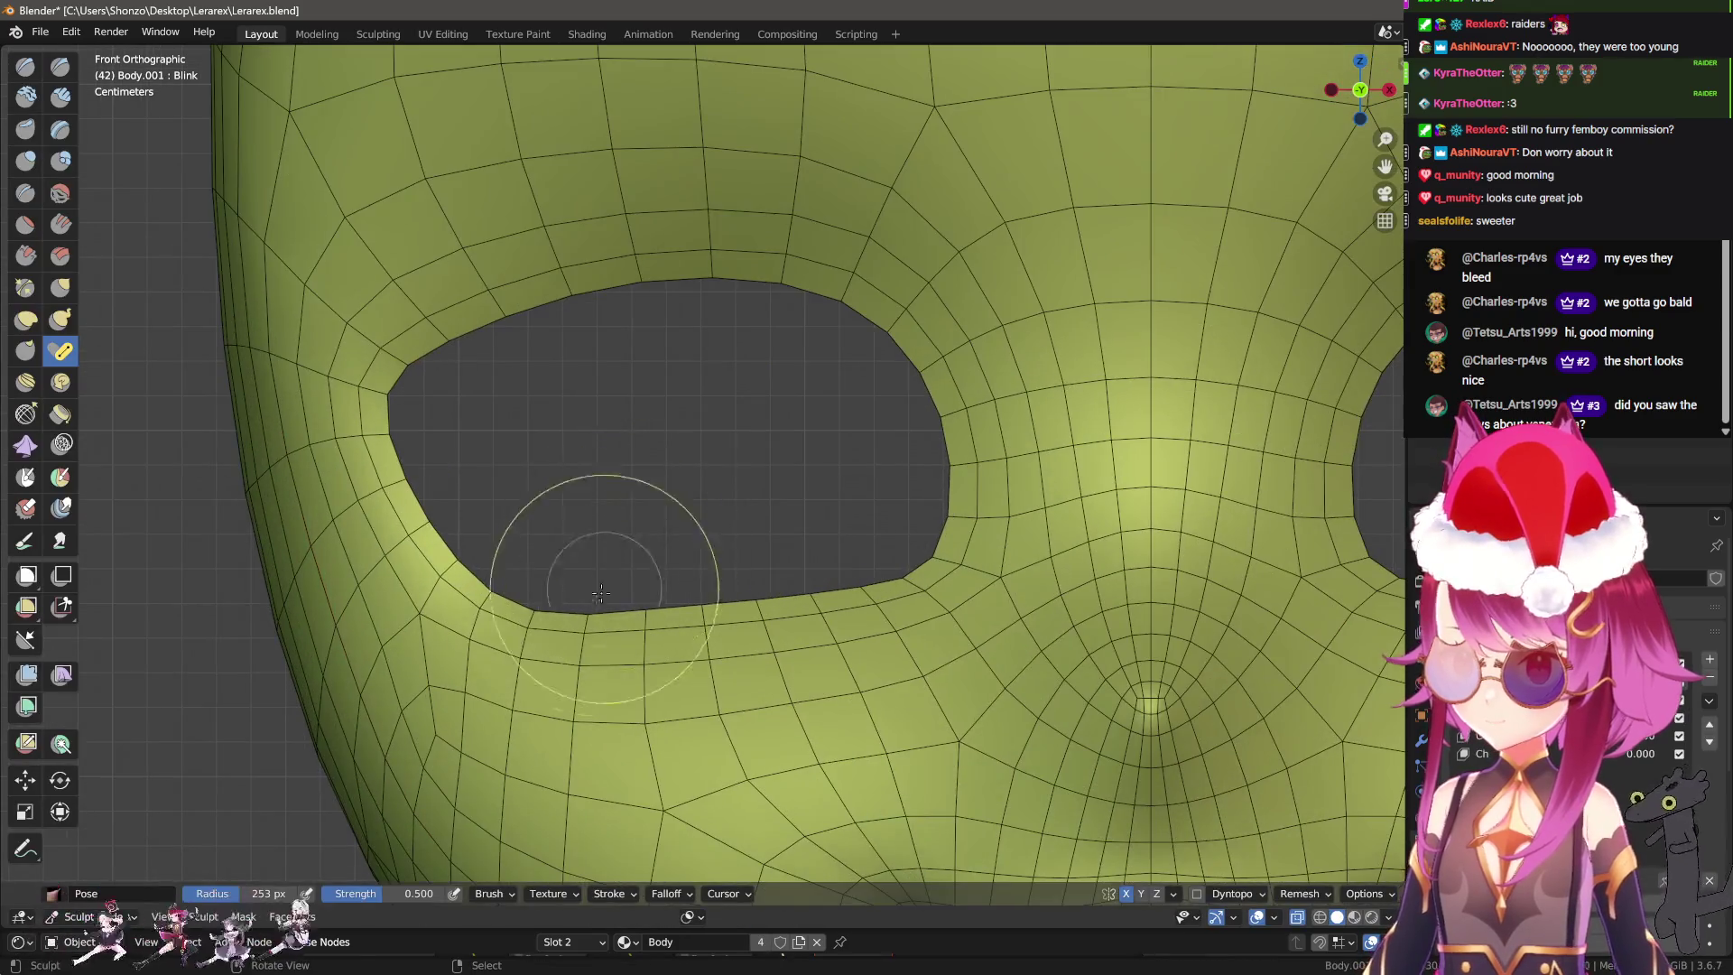
{"action": "scroll", "coordinate": [677, 542], "scroll_direction": "down", "scroll_amount": 1}
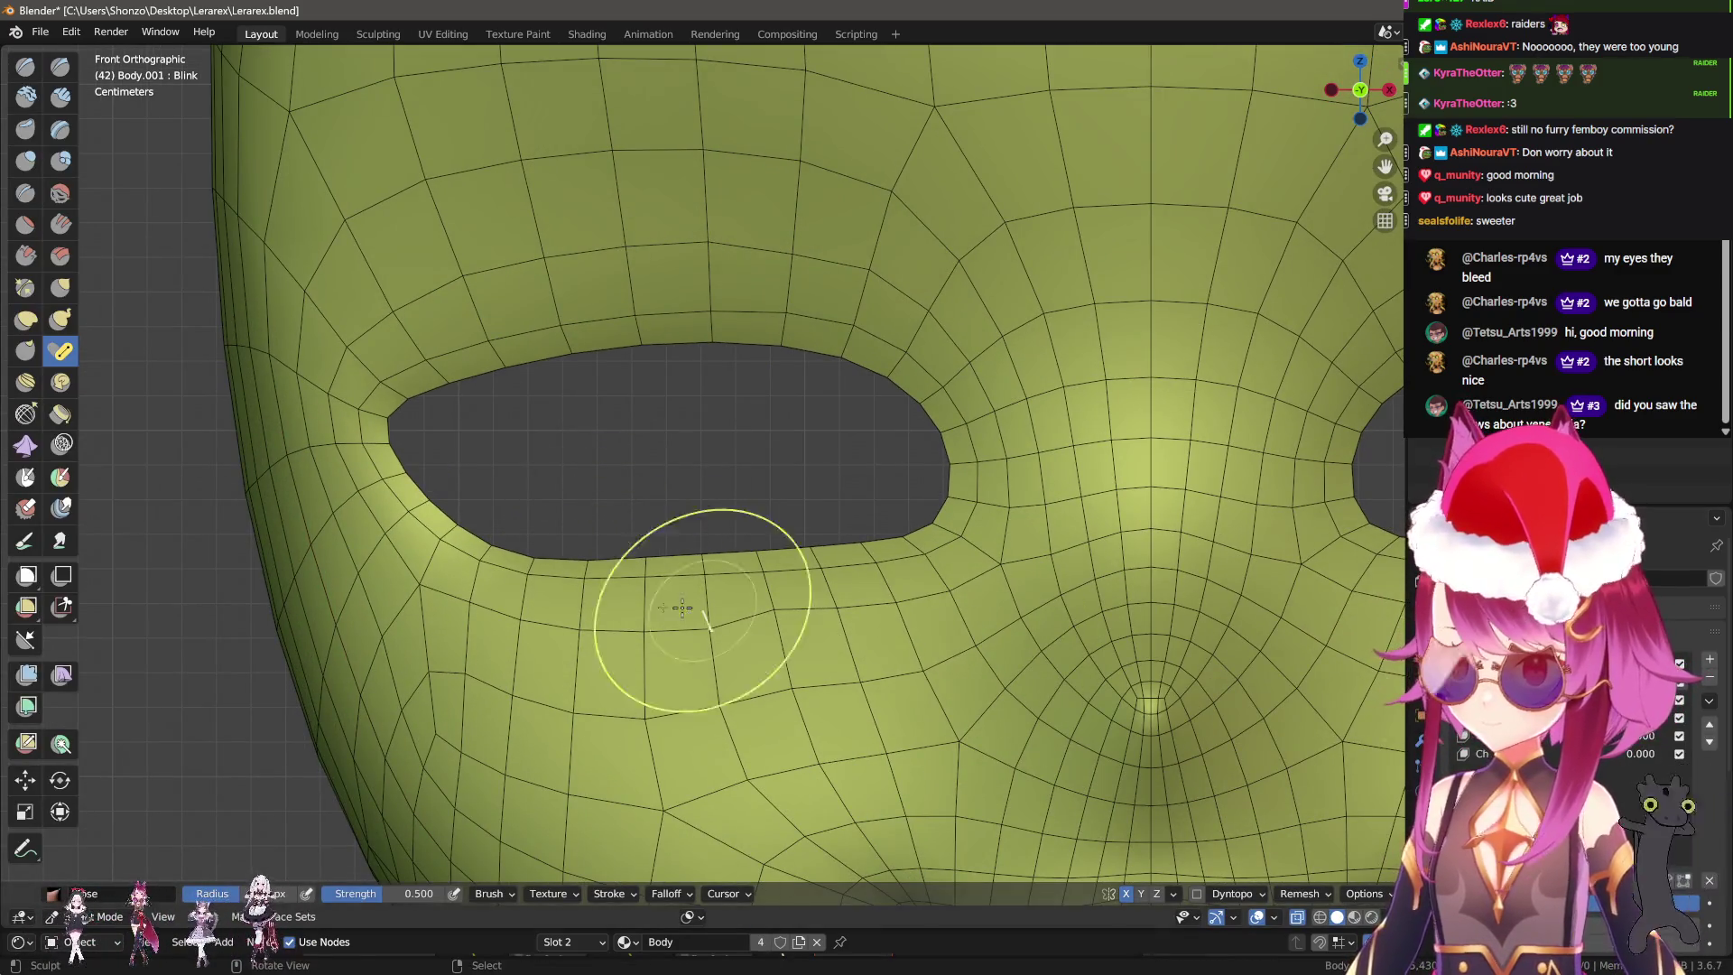
{"action": "scroll", "coordinate": [677, 716], "scroll_direction": "up", "scroll_amount": 1}
Toggle the wireframe overlay off and back on, then pick the Lasso Mask tool.
{"action": "key", "text": "g"}
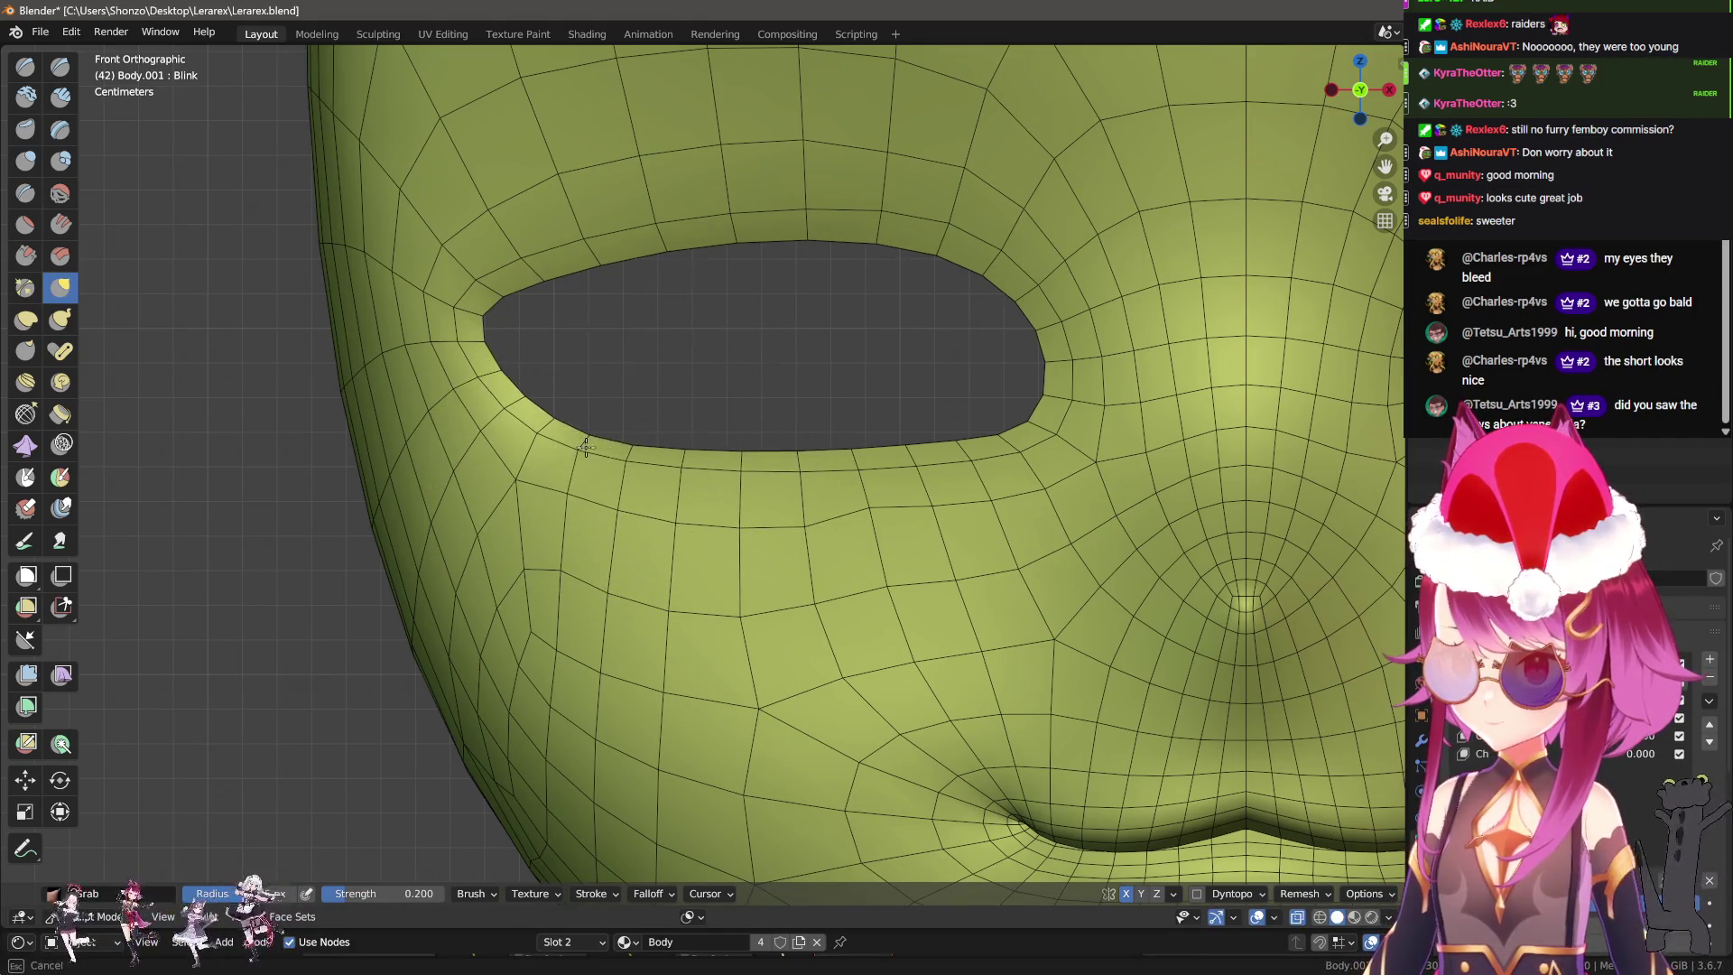
{"action": "key", "text": "q"}
{"action": "left_click", "coordinate": [866, 425]}
{"action": "scroll", "coordinate": [517, 440], "scroll_direction": "down", "scroll_amount": 2}
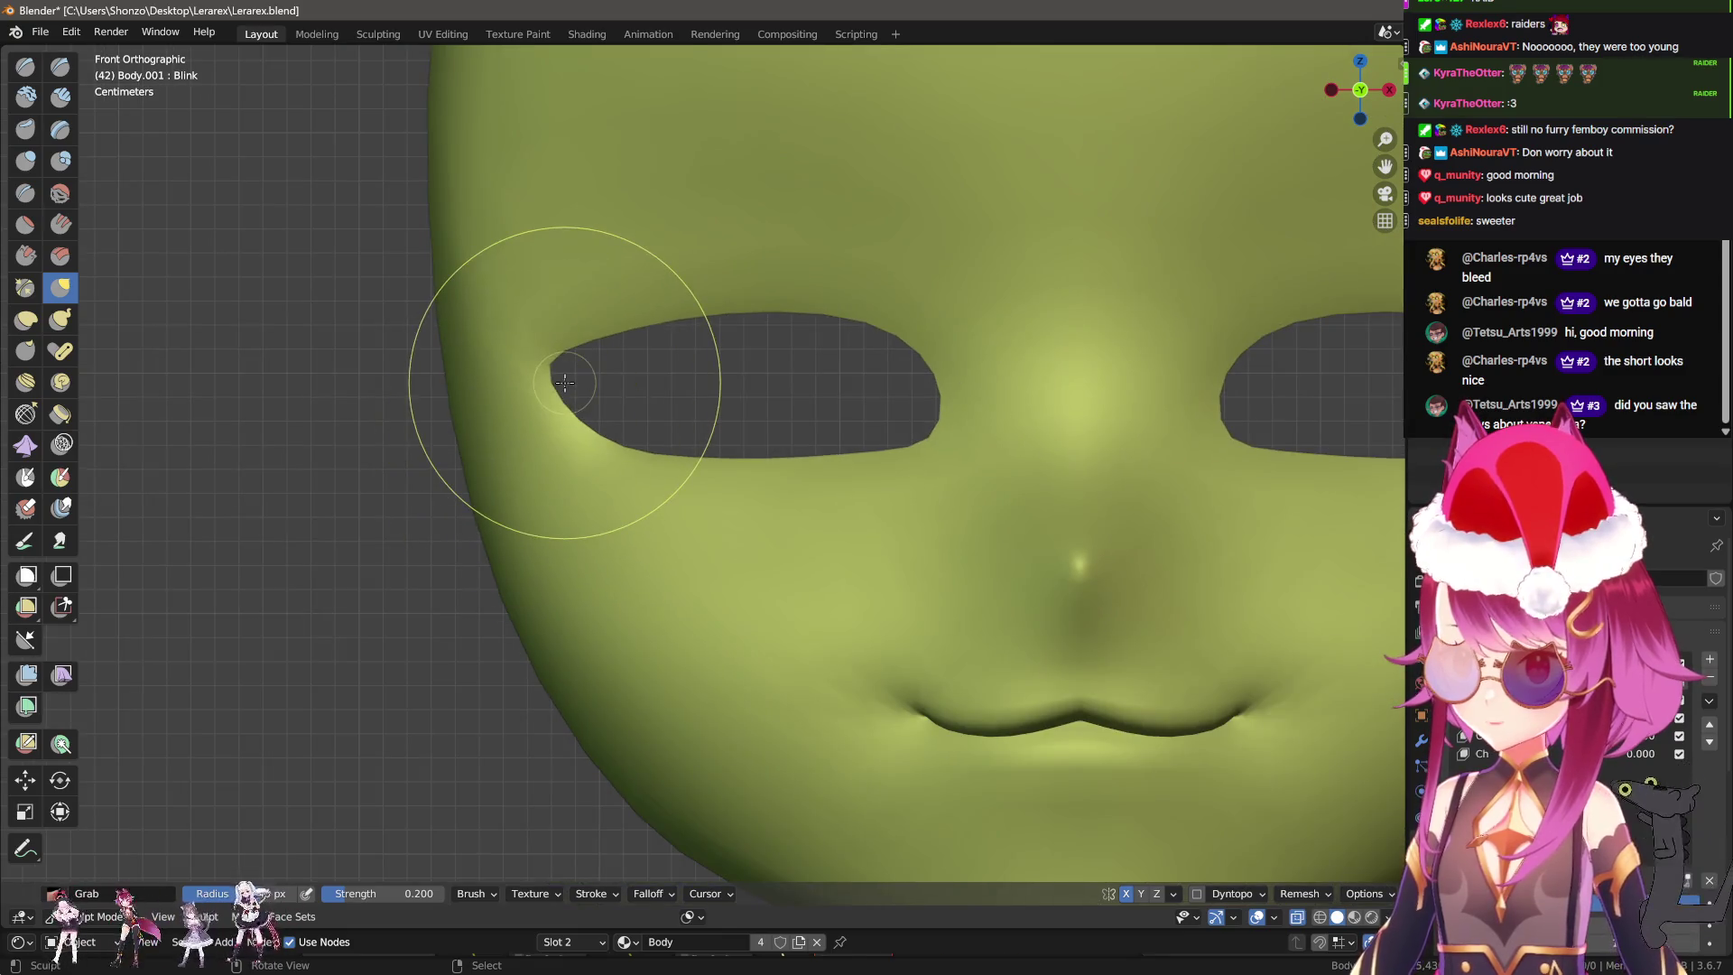
{"action": "key", "text": "q"}
{"action": "left_click", "coordinate": [565, 382]}
{"action": "key", "text": "q"}
{"action": "left_click", "coordinate": [541, 425]}
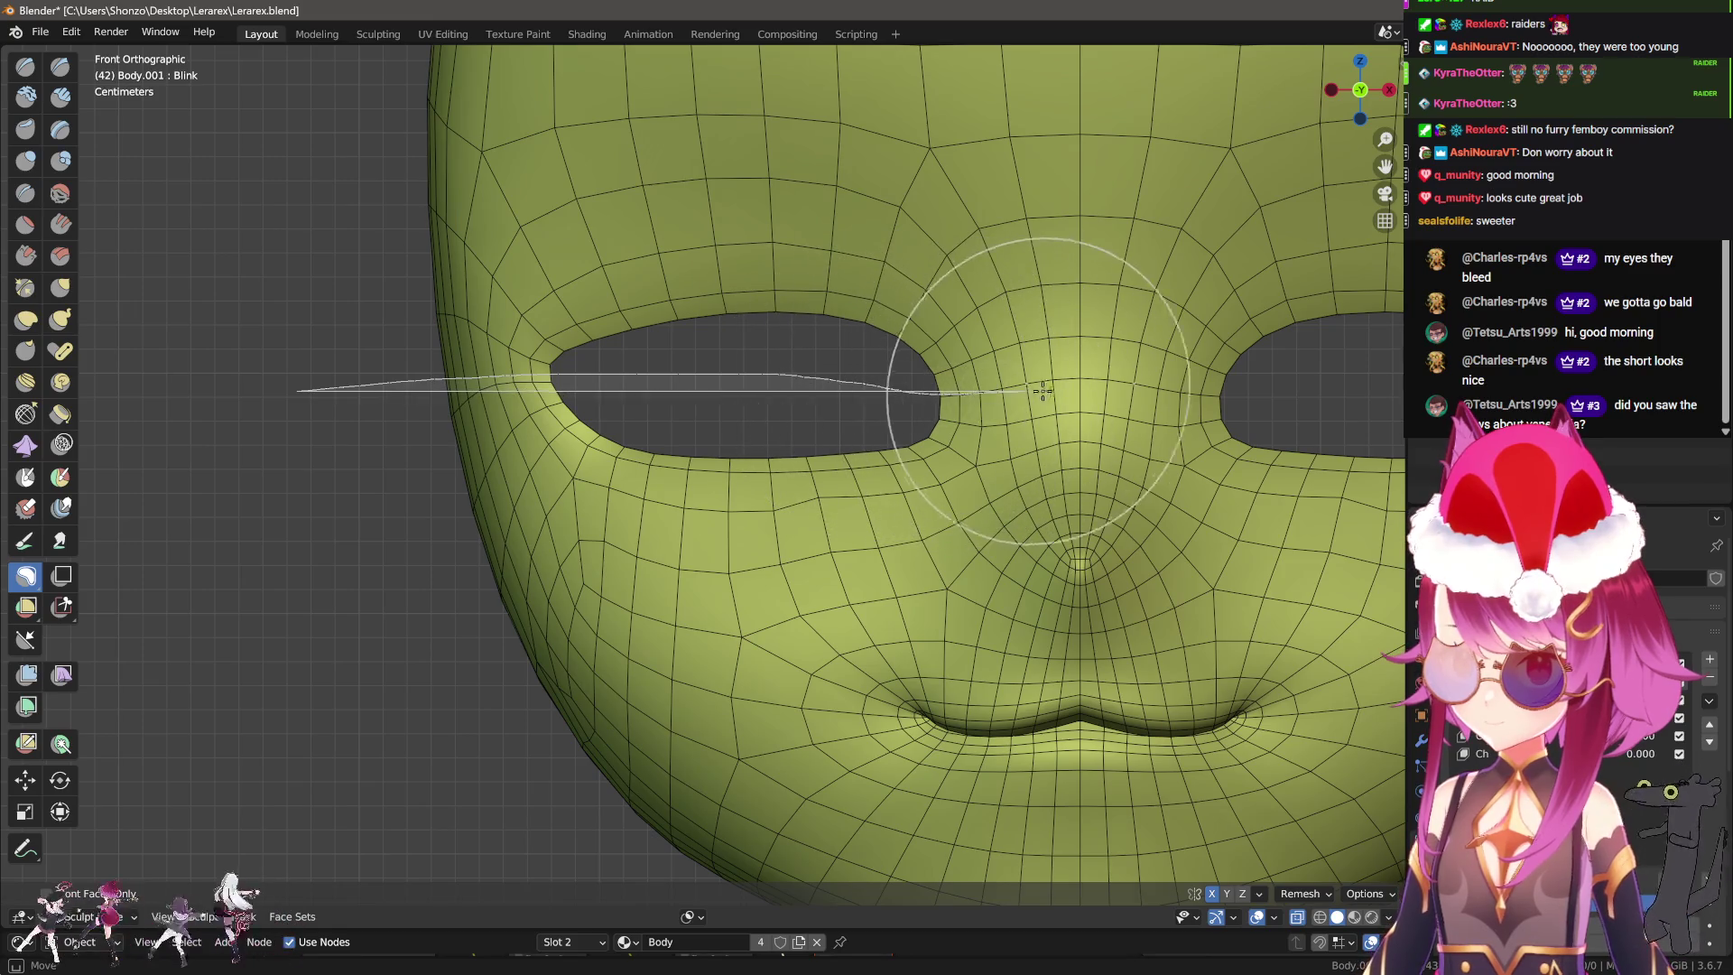
Draw lasso masks across the eye area, near the chin and at the nose bridge.
{"action": "left_click_drag", "start_coordinate": [940, 392], "coordinate": [717, 505]}
{"action": "scroll", "coordinate": [954, 714], "scroll_direction": "down", "scroll_amount": 3}
{"action": "left_click_drag", "start_coordinate": [954, 715], "coordinate": [686, 713]}
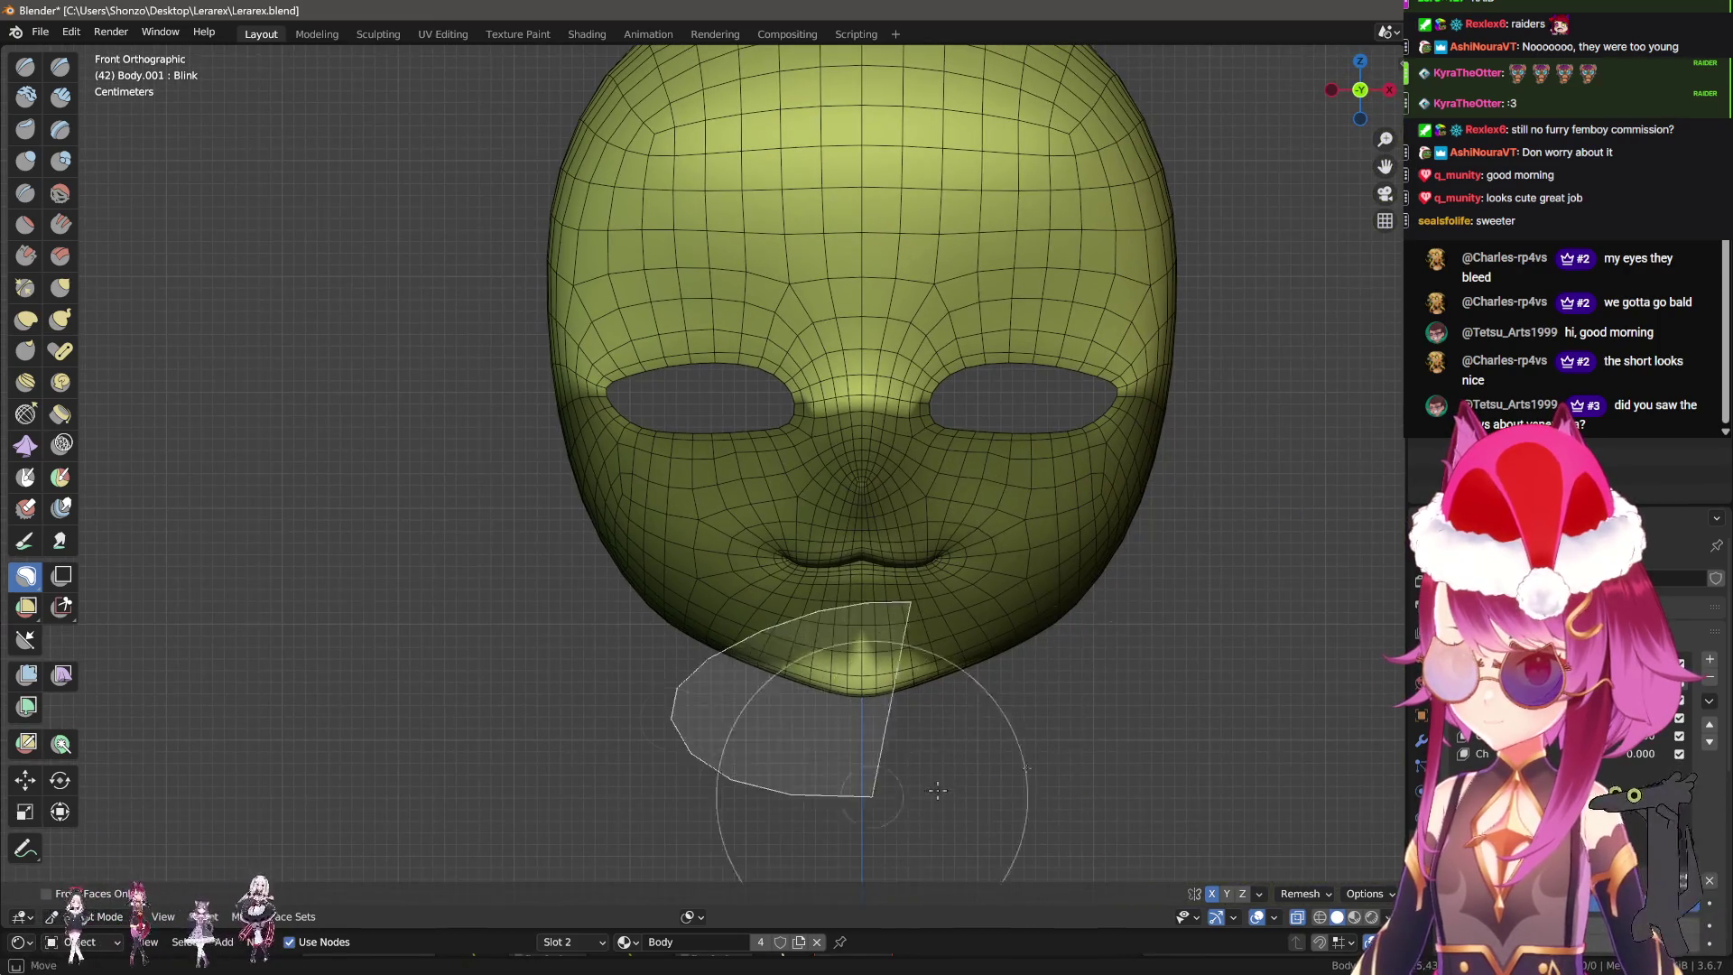
{"action": "scroll", "coordinate": [893, 614], "scroll_direction": "up", "scroll_amount": 3}
{"action": "scroll", "coordinate": [844, 568], "scroll_direction": "up", "scroll_amount": 2}
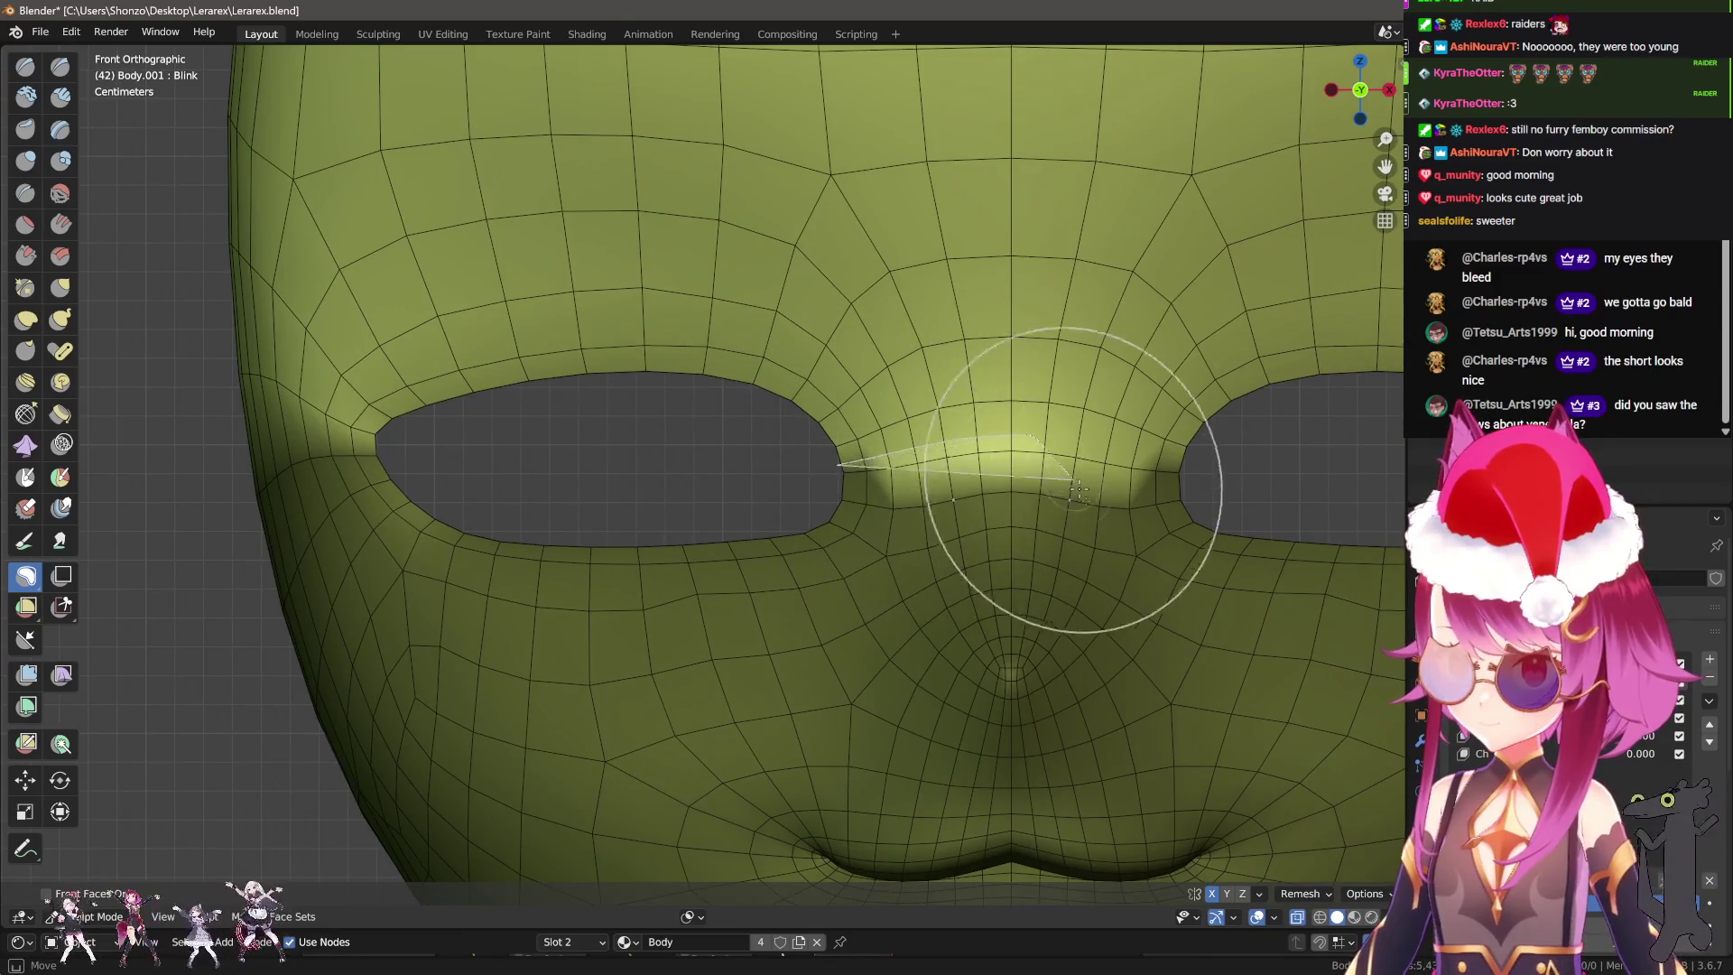
{"action": "middle_click_drag", "start_coordinate": [828, 464], "coordinate": [839, 445], "text": "shift"}
With the Grab brush at about 265 px radius, reshape the skin around the eye opening.
{"action": "key", "text": "g"}
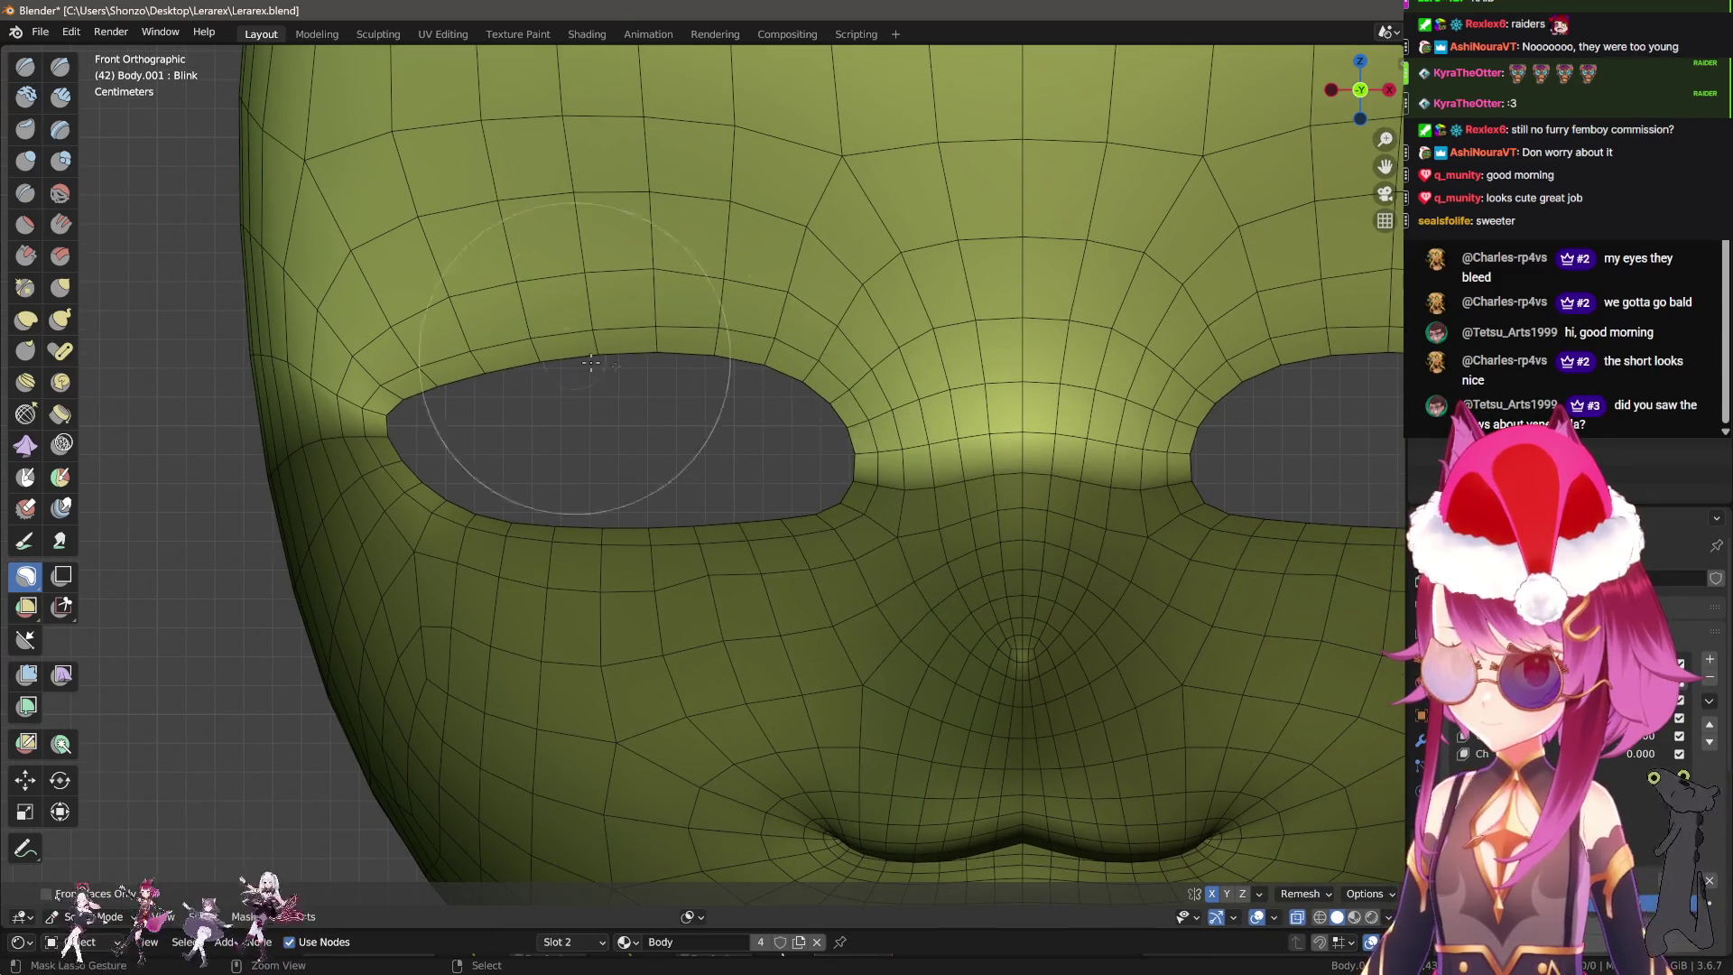
{"action": "scroll", "coordinate": [672, 470], "scroll_direction": "up", "scroll_amount": 2}
{"action": "scroll", "coordinate": [672, 470], "scroll_direction": "up", "scroll_amount": 2}
{"action": "scroll", "coordinate": [672, 470], "scroll_direction": "up", "scroll_amount": 1}
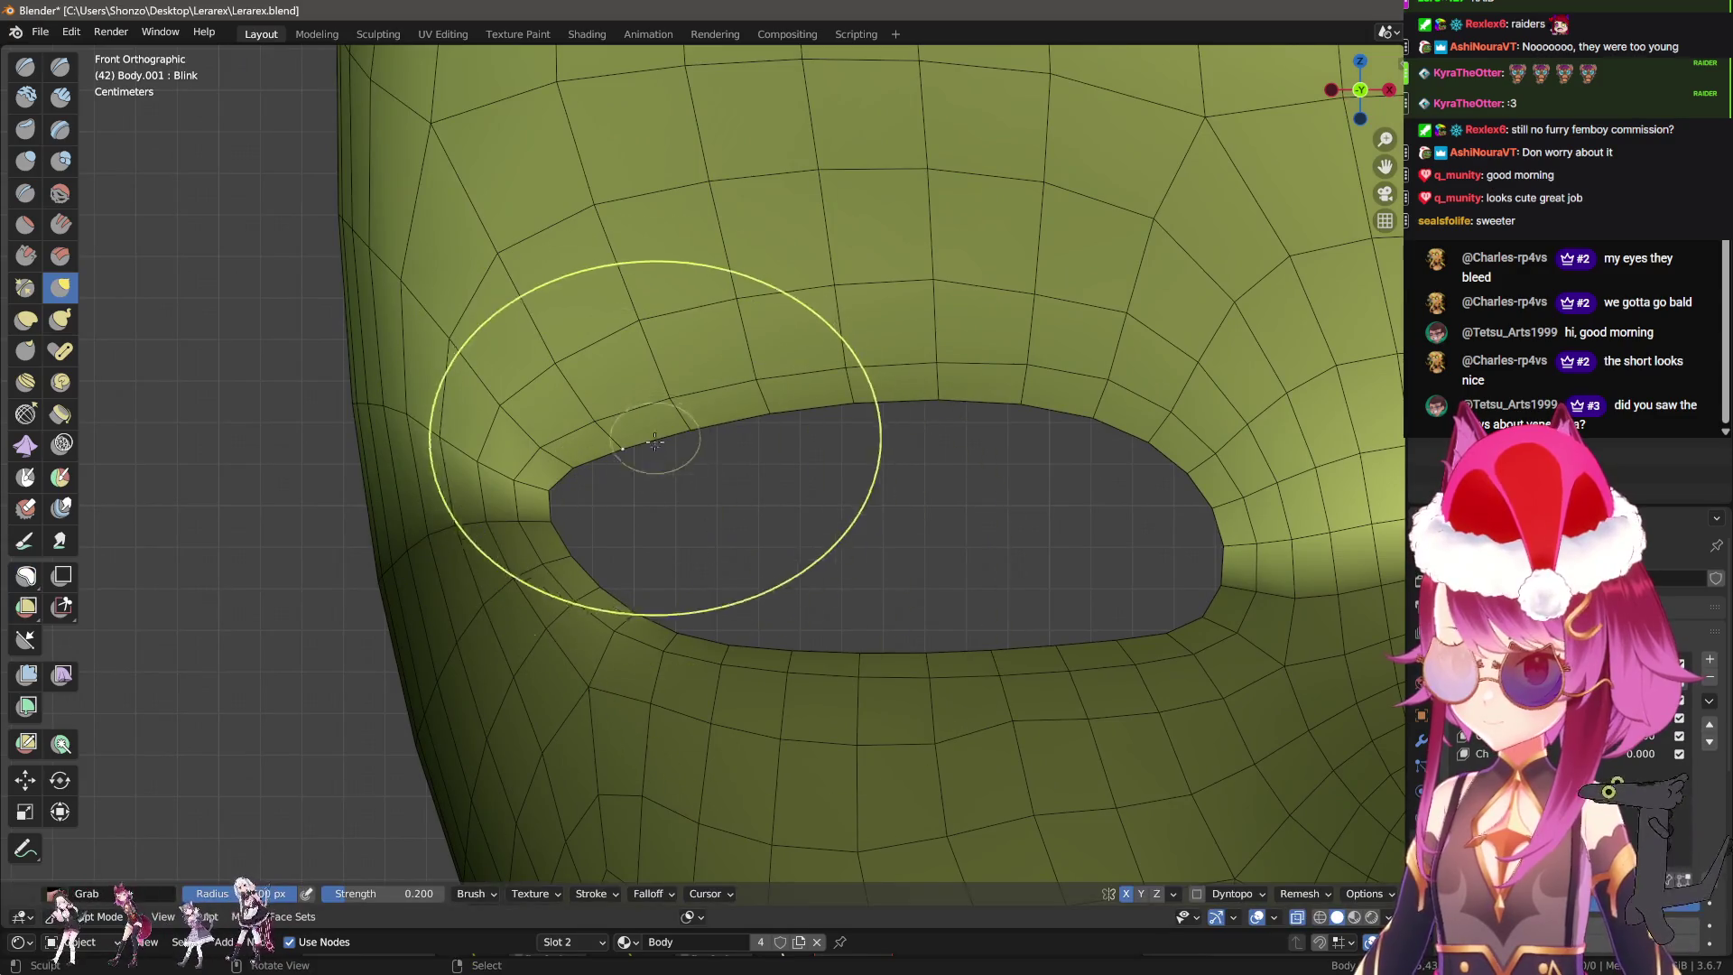
{"action": "scroll", "coordinate": [686, 482], "scroll_direction": "down", "scroll_amount": 1}
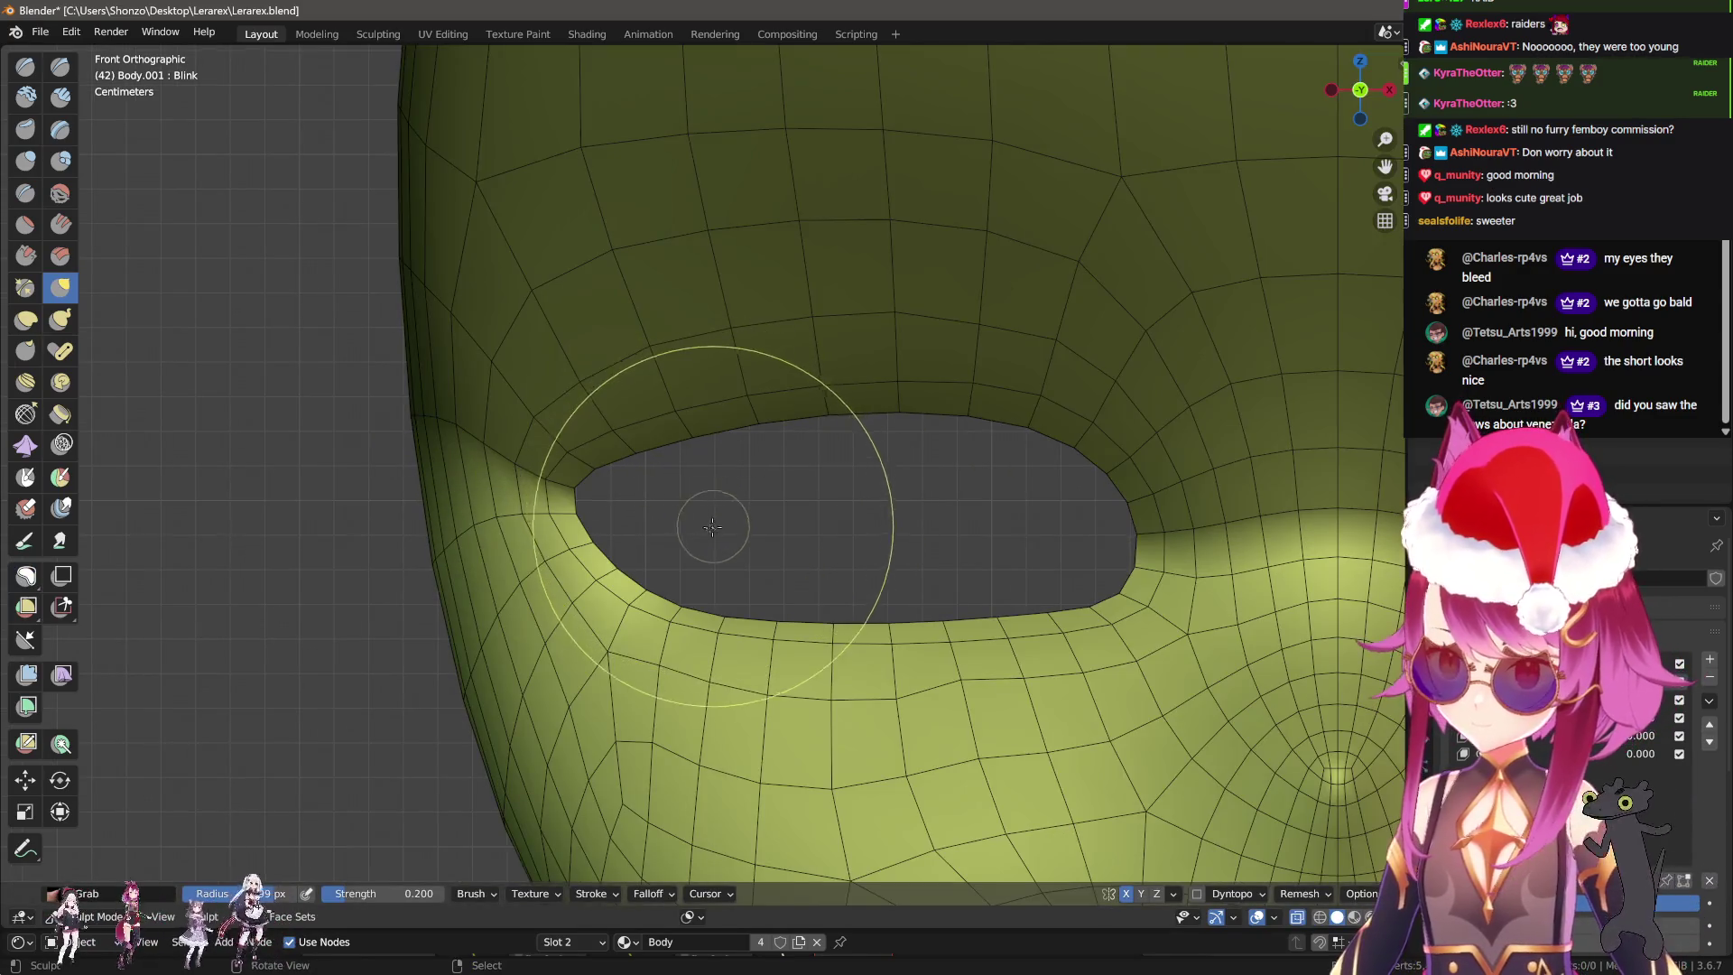
{"action": "scroll", "coordinate": [706, 496], "scroll_direction": "up", "scroll_amount": 2}
{"action": "middle_click_drag", "start_coordinate": [593, 612], "coordinate": [607, 503], "text": "shift"}
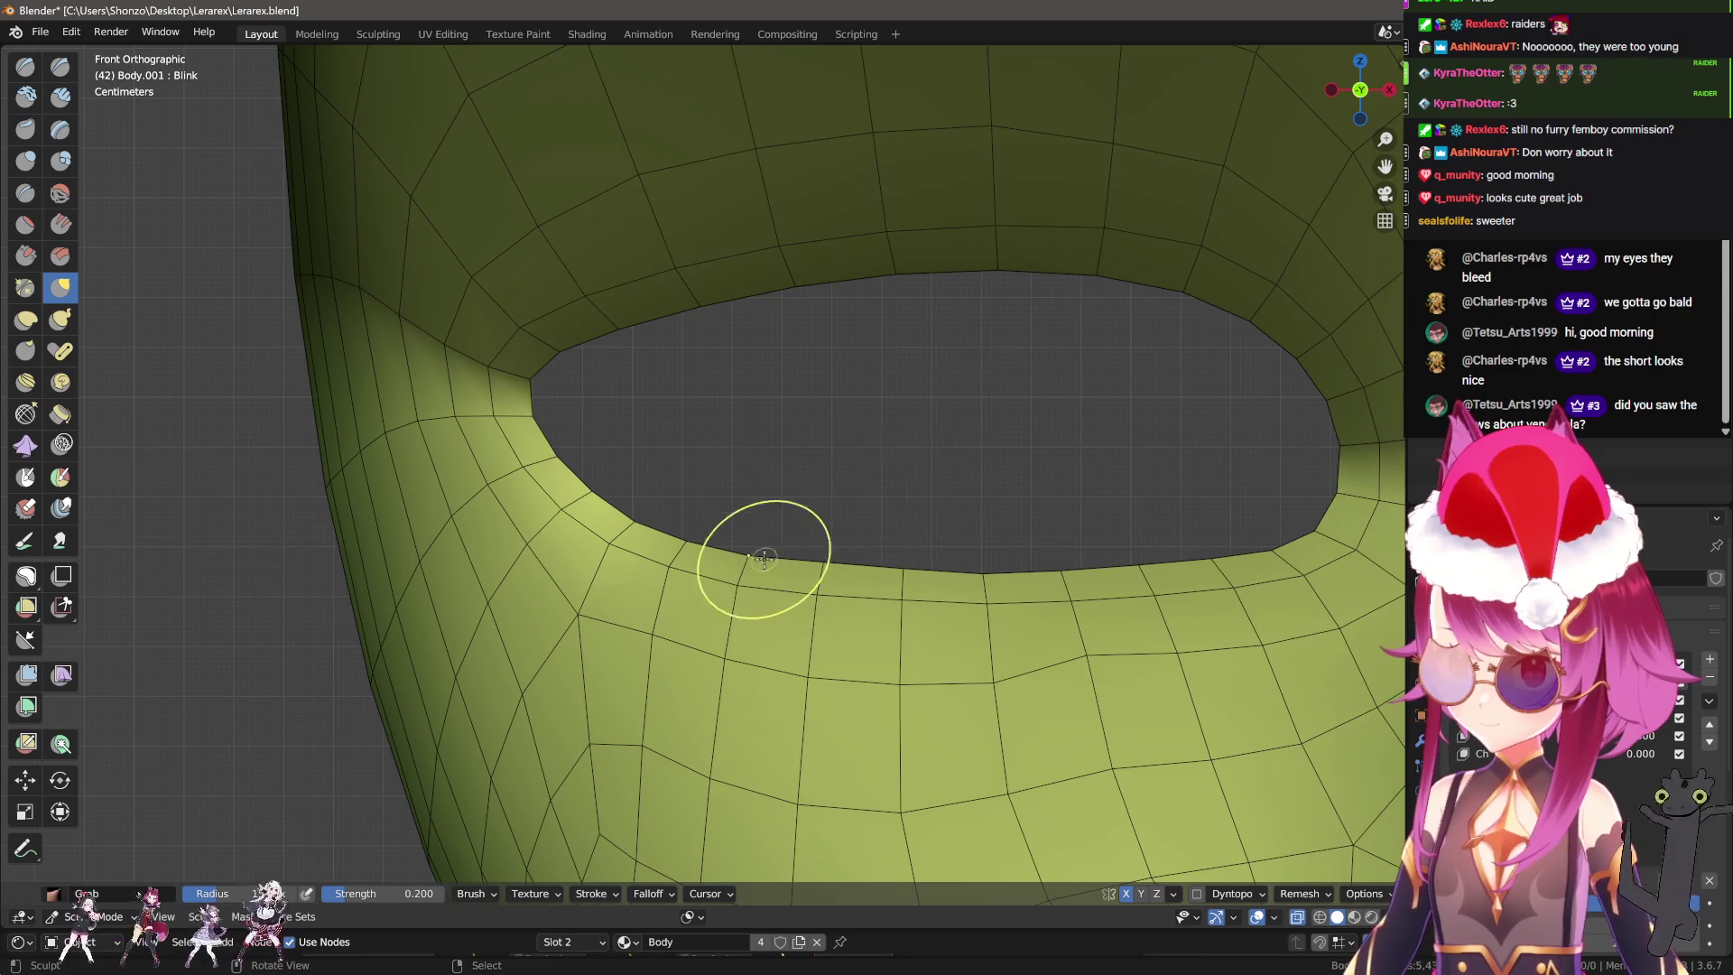
{"action": "key", "text": "f"}
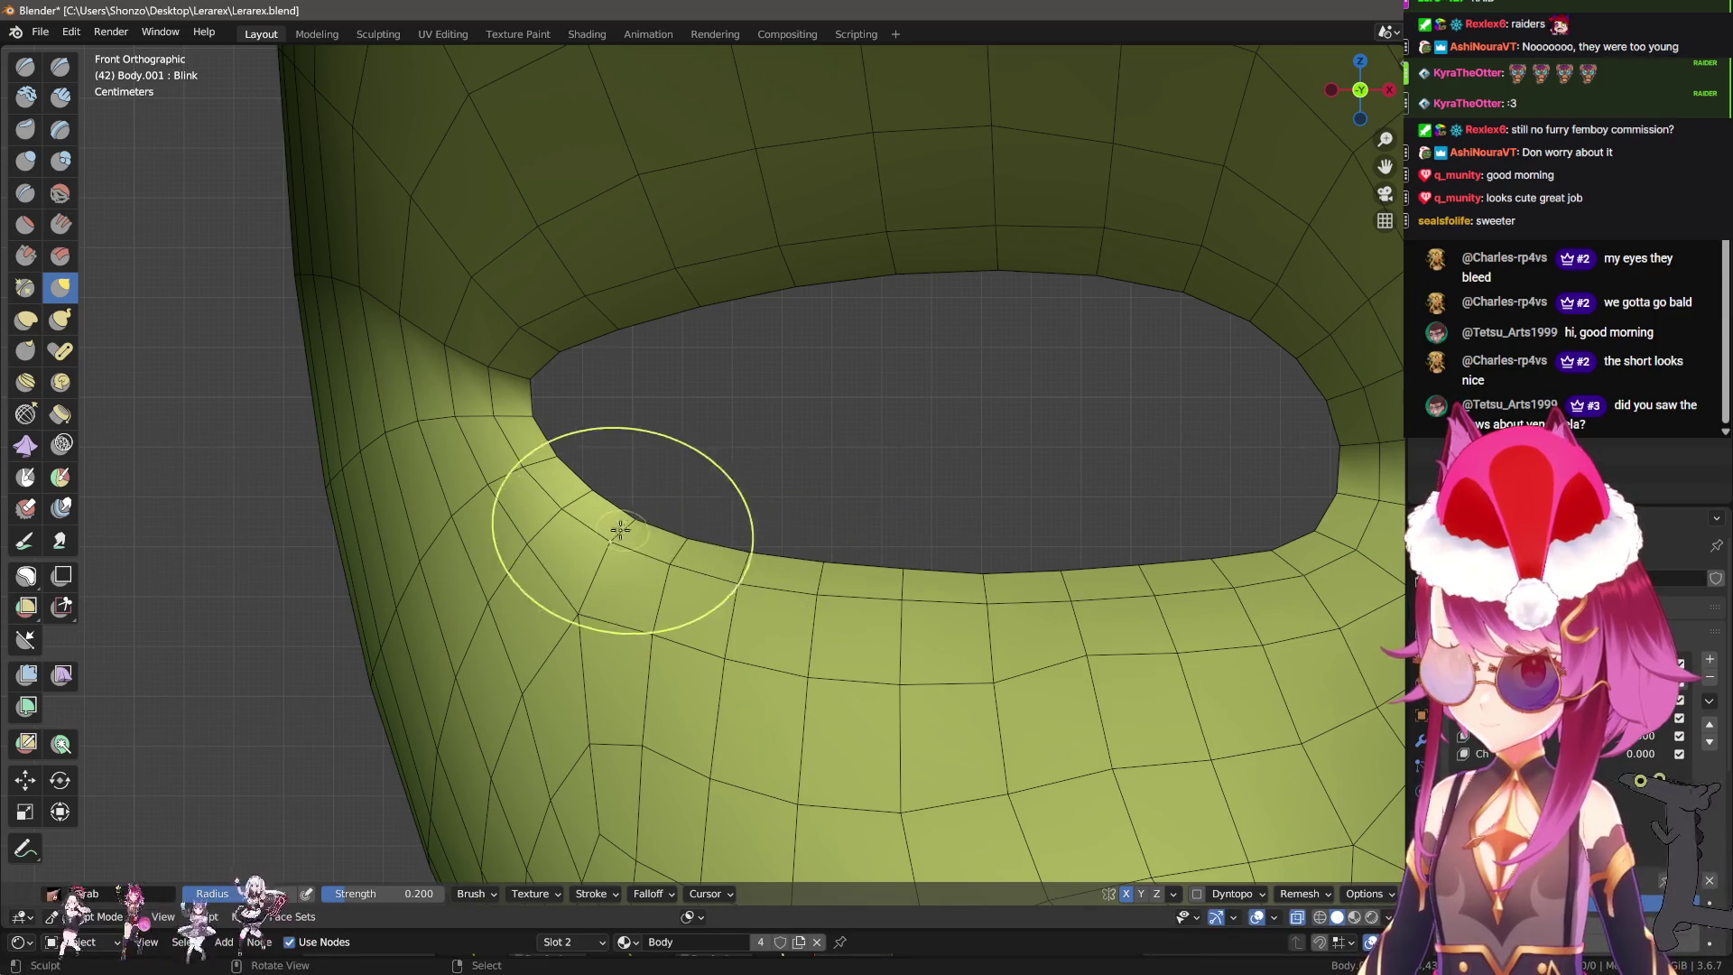
{"action": "left_click", "coordinate": [1032, 583]}
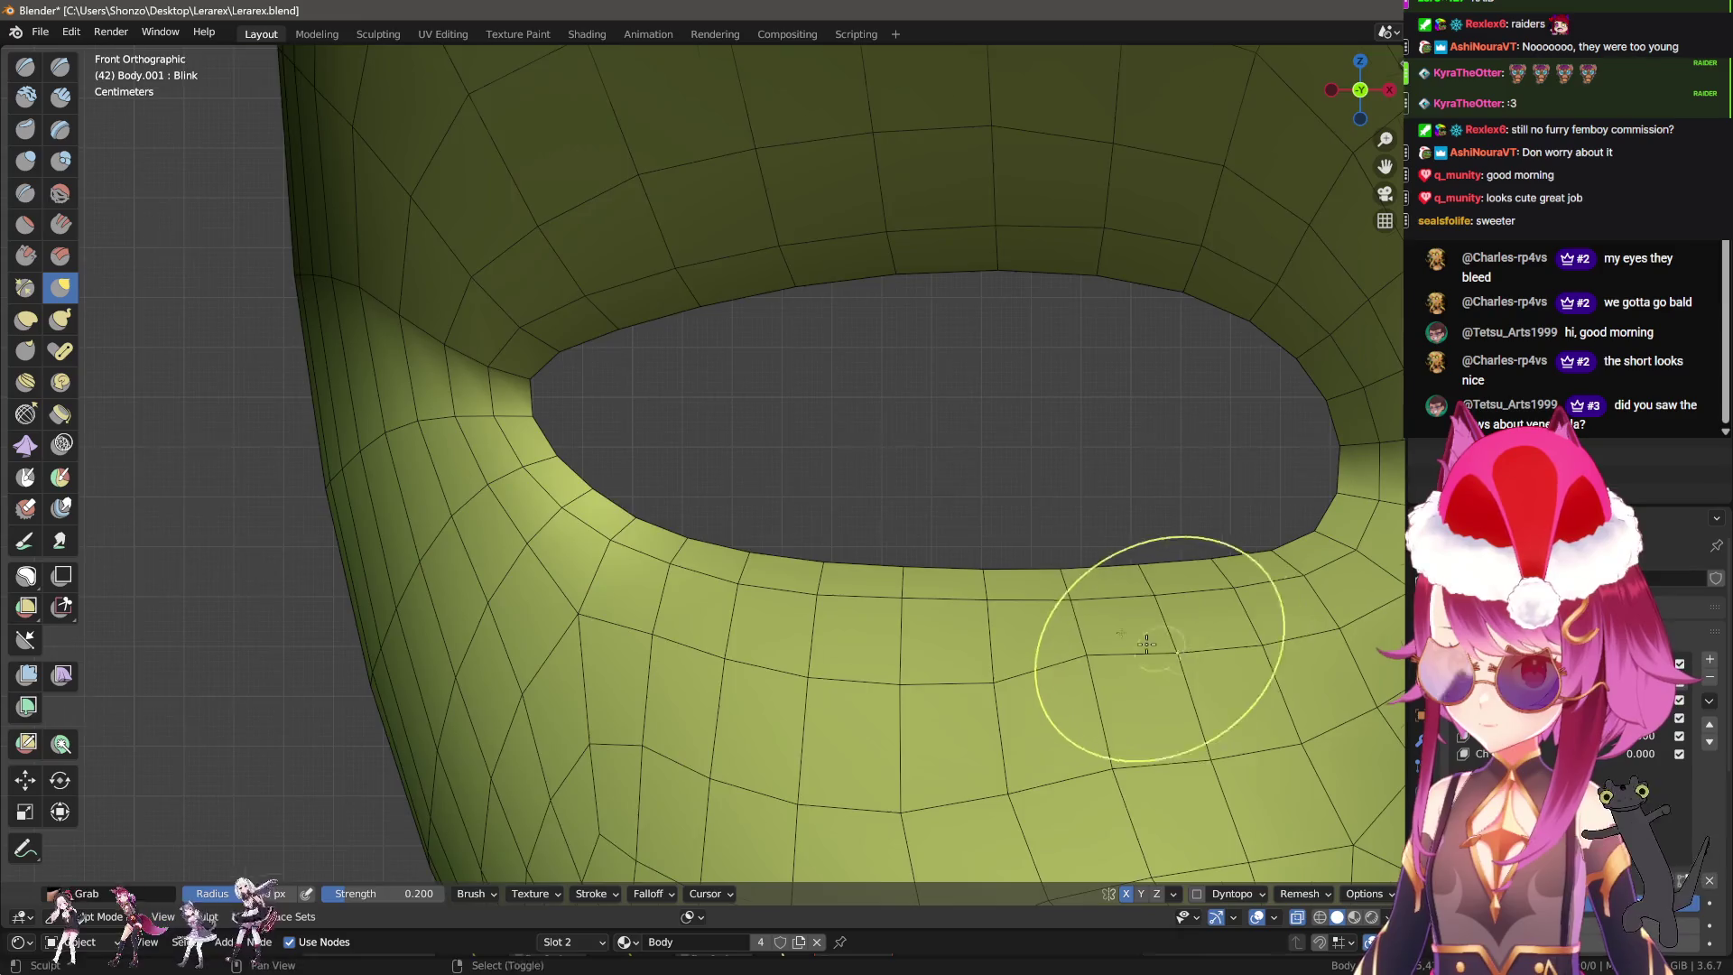
{"action": "middle_click_drag", "start_coordinate": [1147, 644], "coordinate": [917, 558], "text": "shift"}
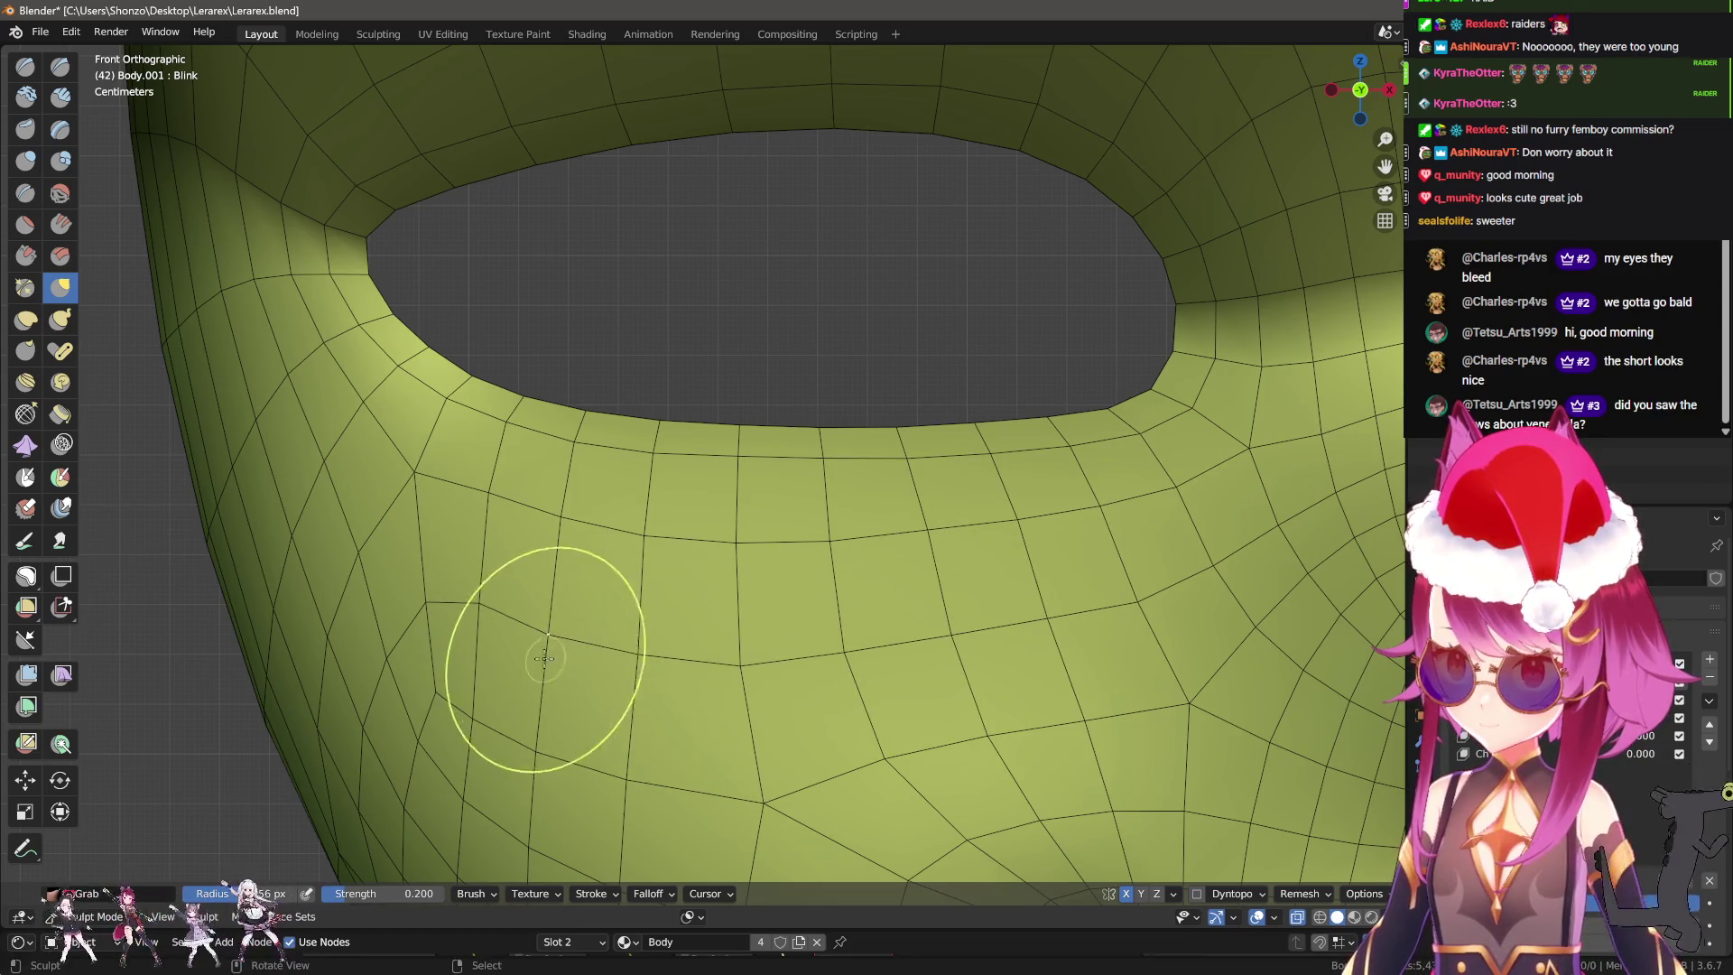
{"action": "middle_click_drag", "start_coordinate": [561, 650], "coordinate": [927, 512], "text": "shift"}
{"action": "scroll", "coordinate": [759, 635], "scroll_direction": "down", "scroll_amount": 5}
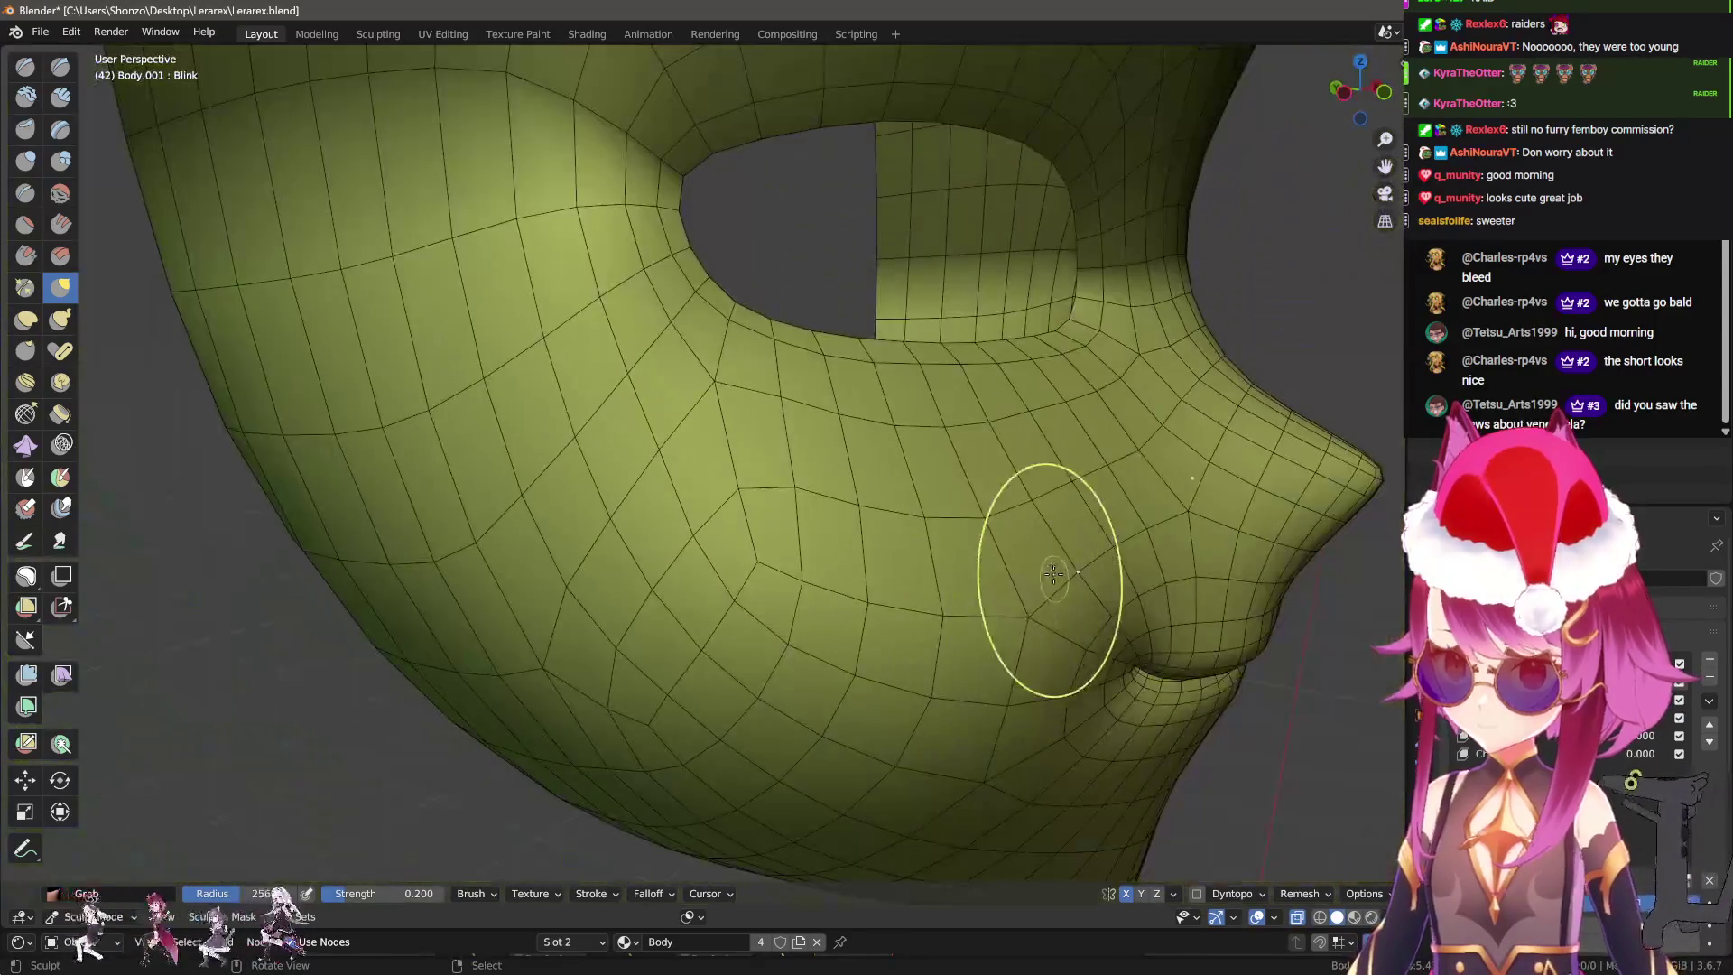
{"action": "scroll", "coordinate": [1064, 580], "scroll_direction": "up", "scroll_amount": 3}
{"action": "scroll", "coordinate": [878, 600], "scroll_direction": "up", "scroll_amount": 2}
{"action": "scroll", "coordinate": [623, 467], "scroll_direction": "down", "scroll_amount": 1}
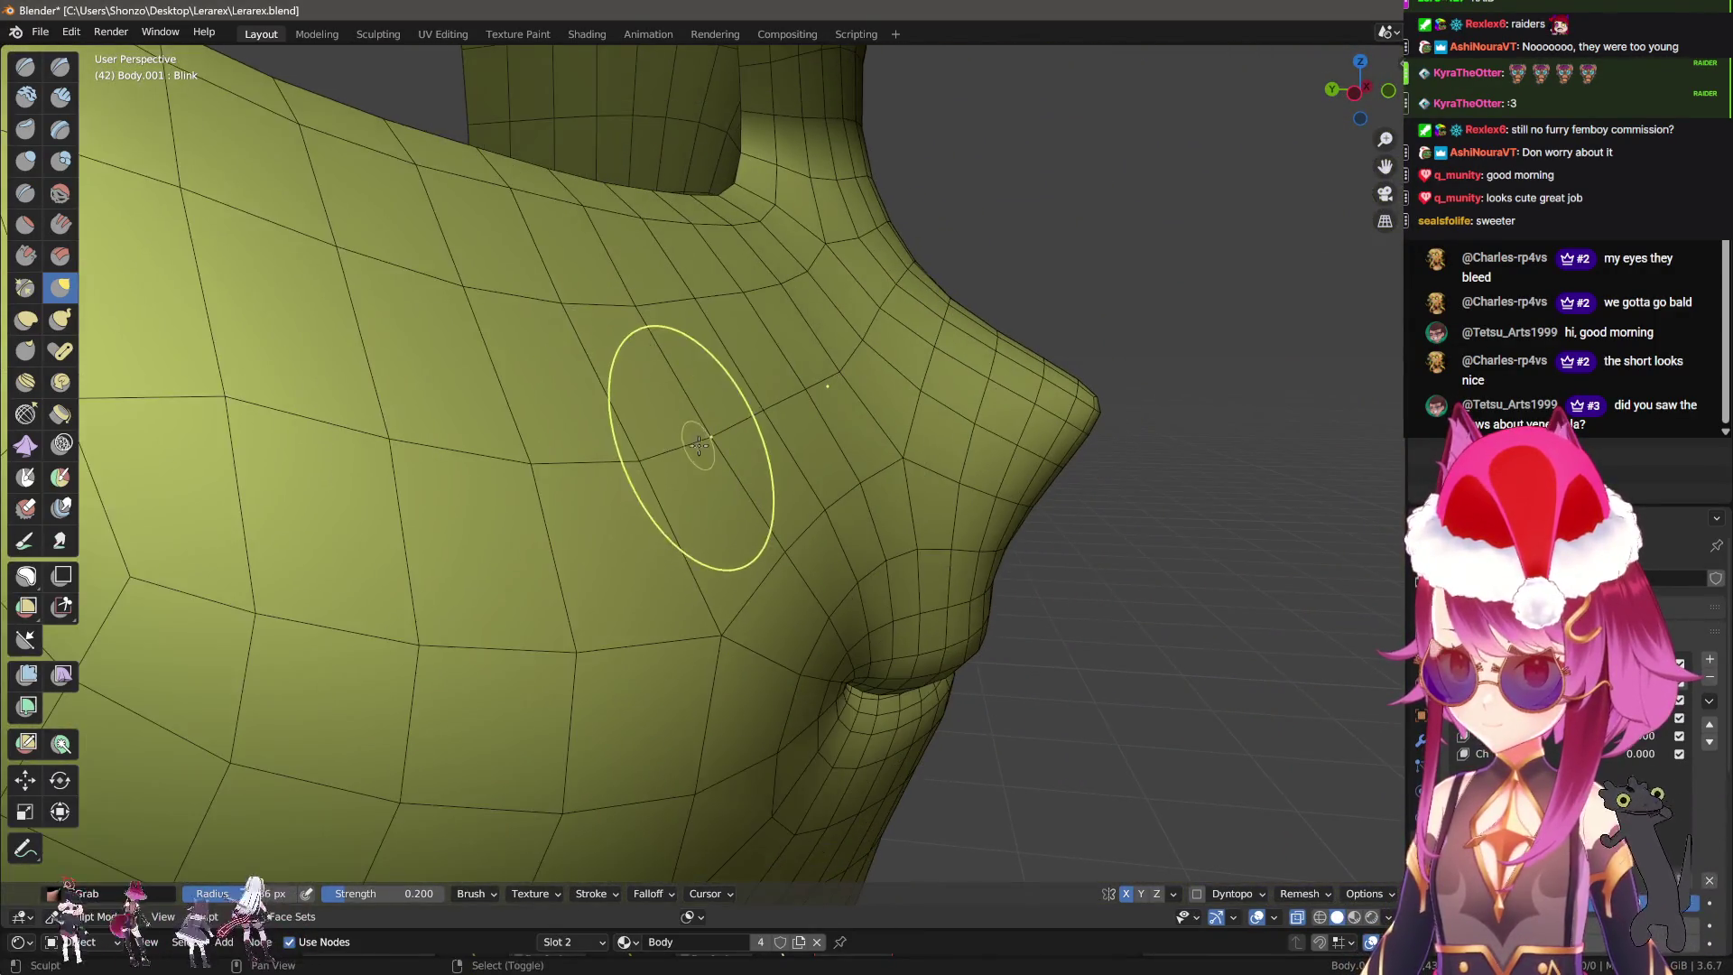
{"action": "key", "text": "c"}
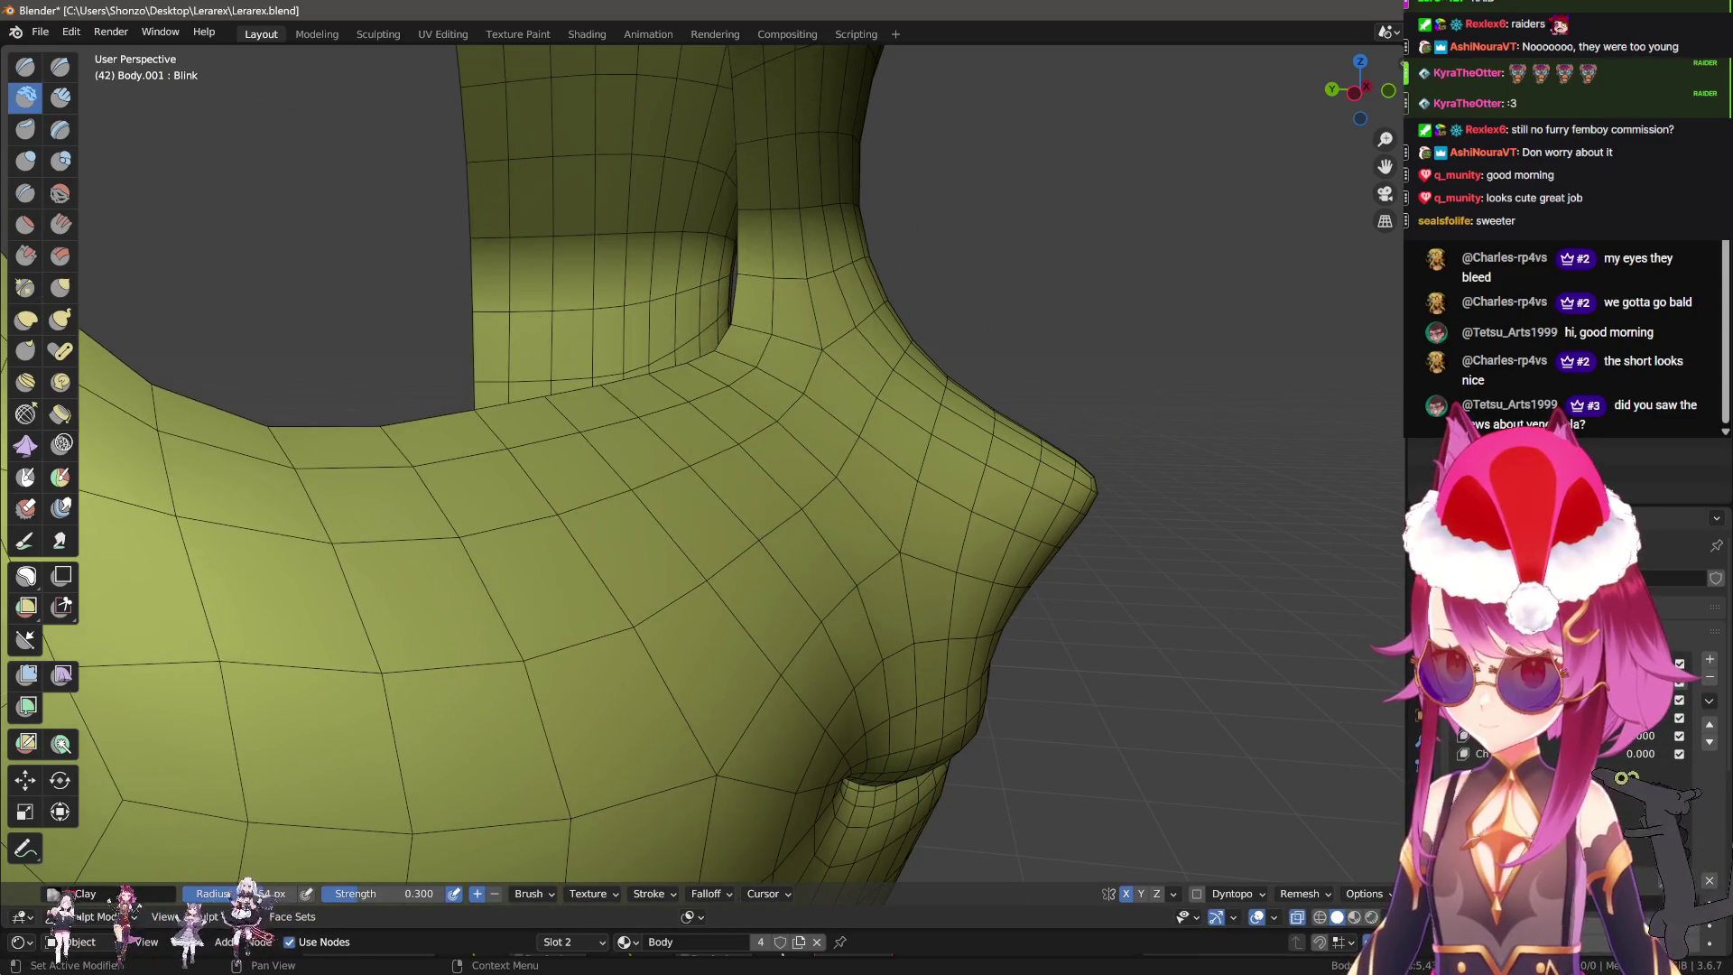
{"action": "mouse_move", "coordinate": [796, 543]}
{"action": "middle_mouse_down"}
{"action": "mouse_move", "coordinate": [772, 554]}
{"action": "mouse_move", "coordinate": [714, 525]}
{"action": "mouse_move", "coordinate": [747, 526]}
{"action": "middle_mouse_up"}
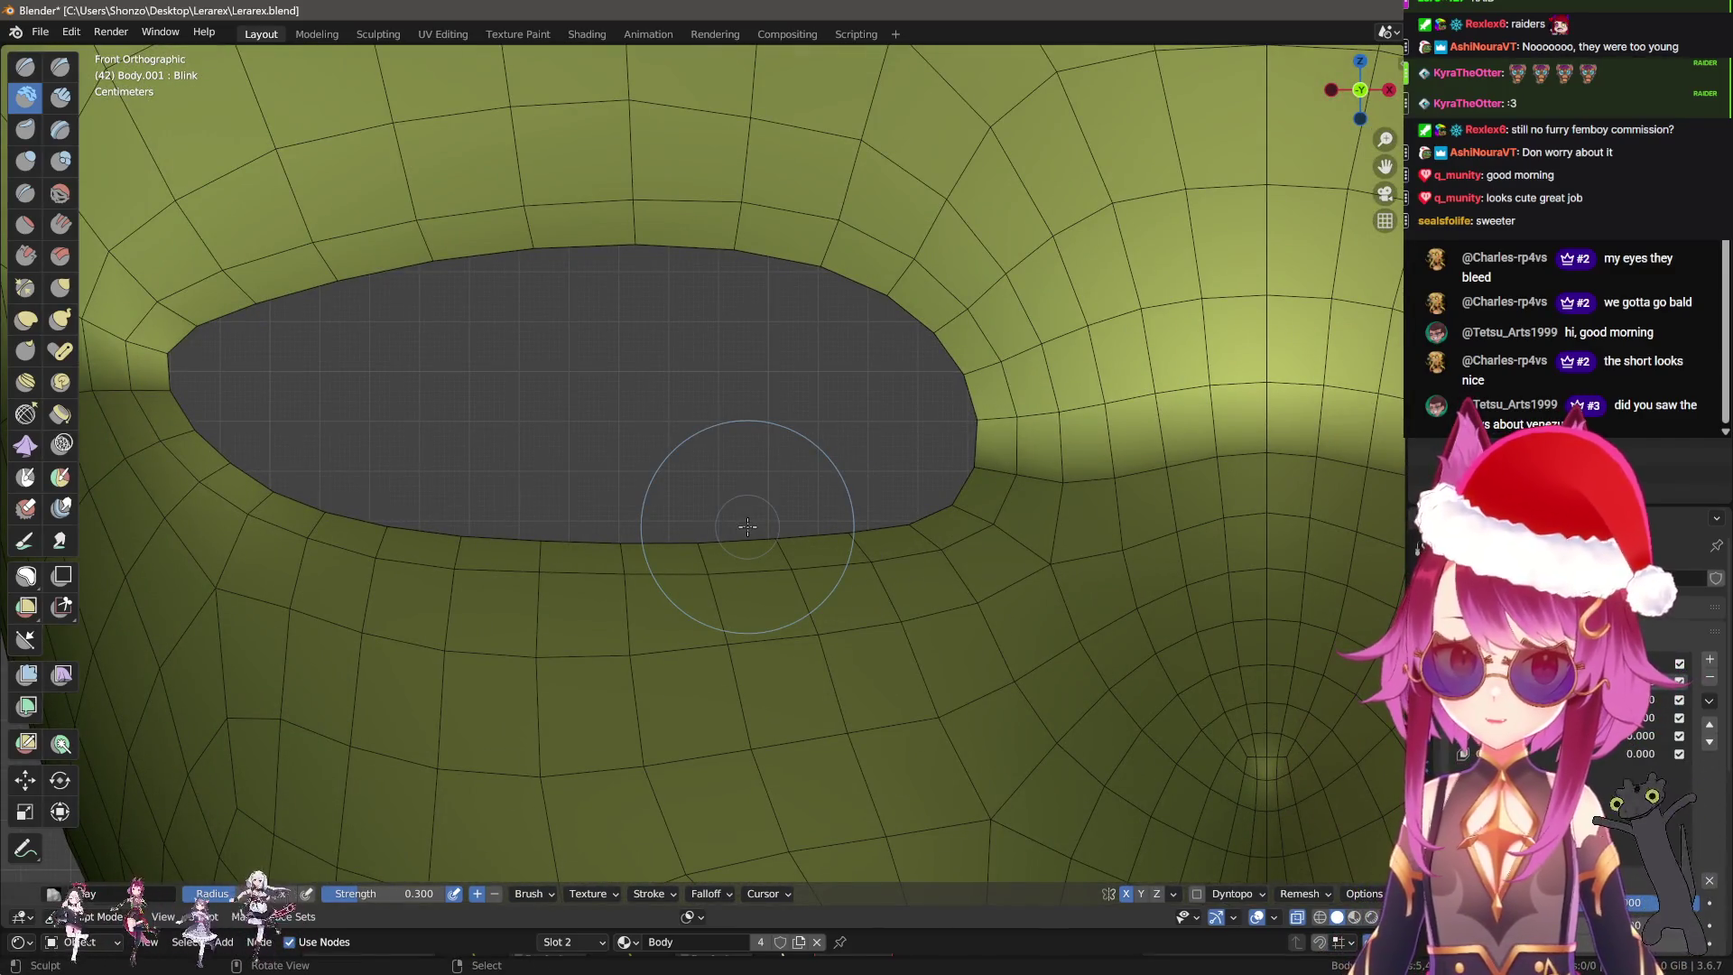
Switch to the Grab brush and pull the middle and right of the upper eyelid down.
{"action": "scroll", "coordinate": [747, 526], "scroll_direction": "up", "scroll_amount": 1}
{"action": "scroll", "coordinate": [713, 487], "scroll_direction": "up", "scroll_amount": 2}
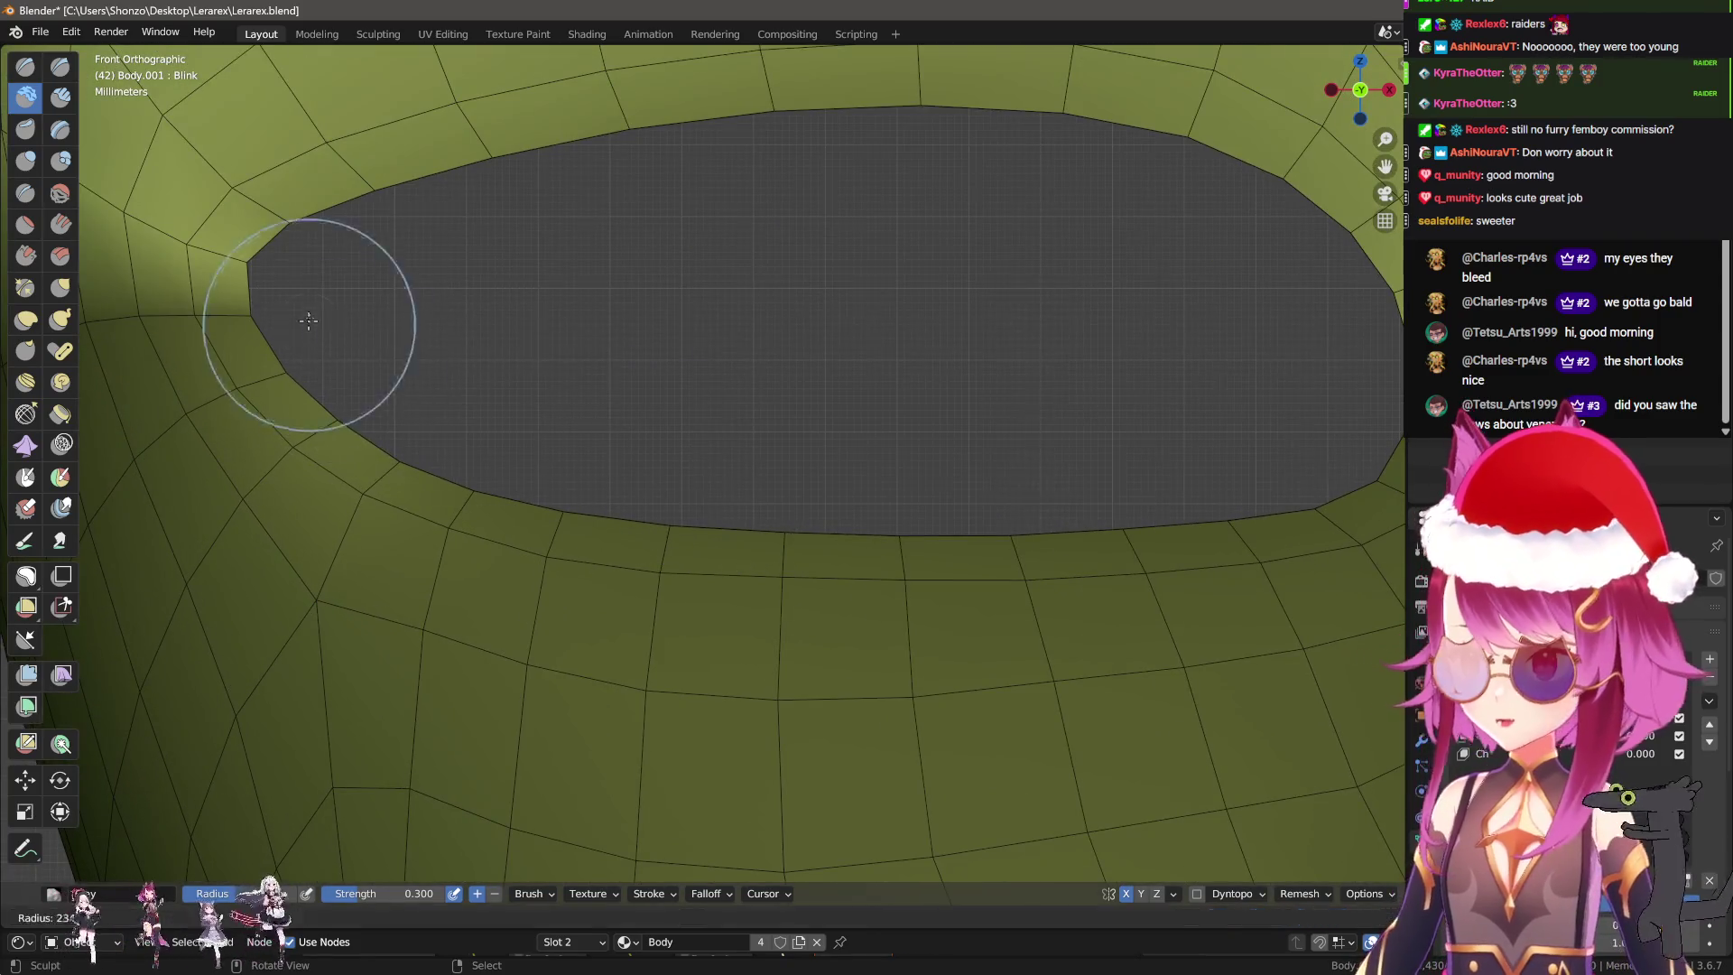
{"action": "scroll", "coordinate": [309, 320], "scroll_direction": "down", "scroll_amount": 2}
{"action": "scroll", "coordinate": [388, 424], "scroll_direction": "down", "scroll_amount": 1}
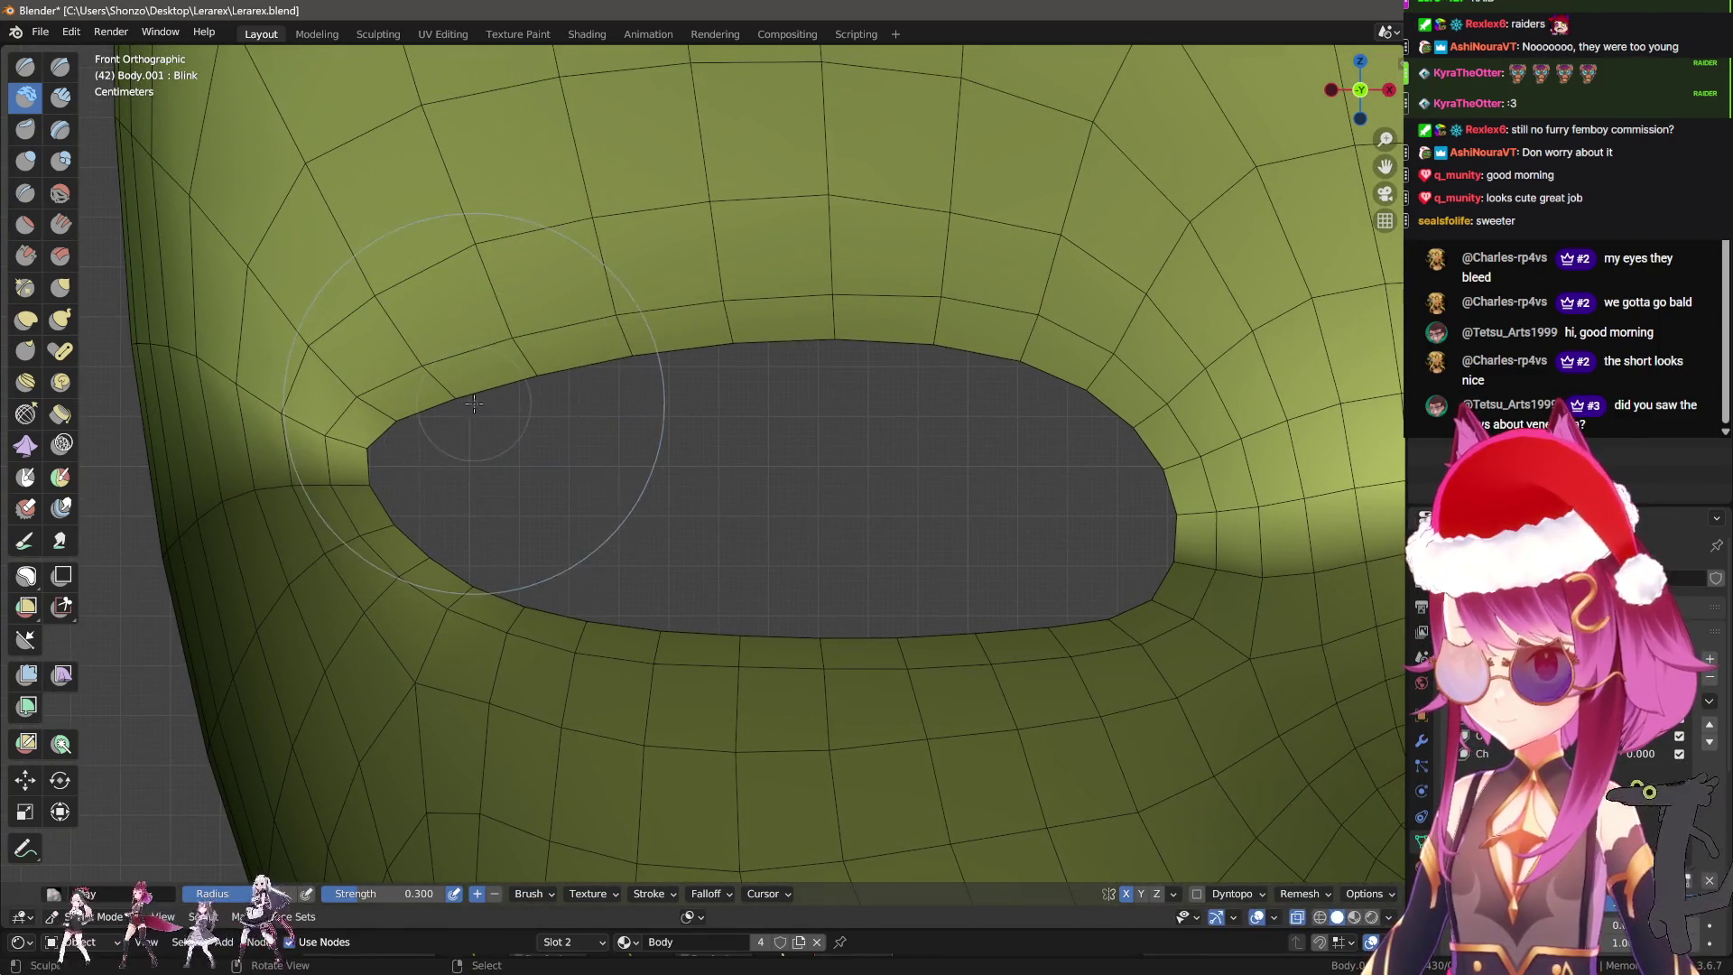
{"action": "key", "text": "g"}
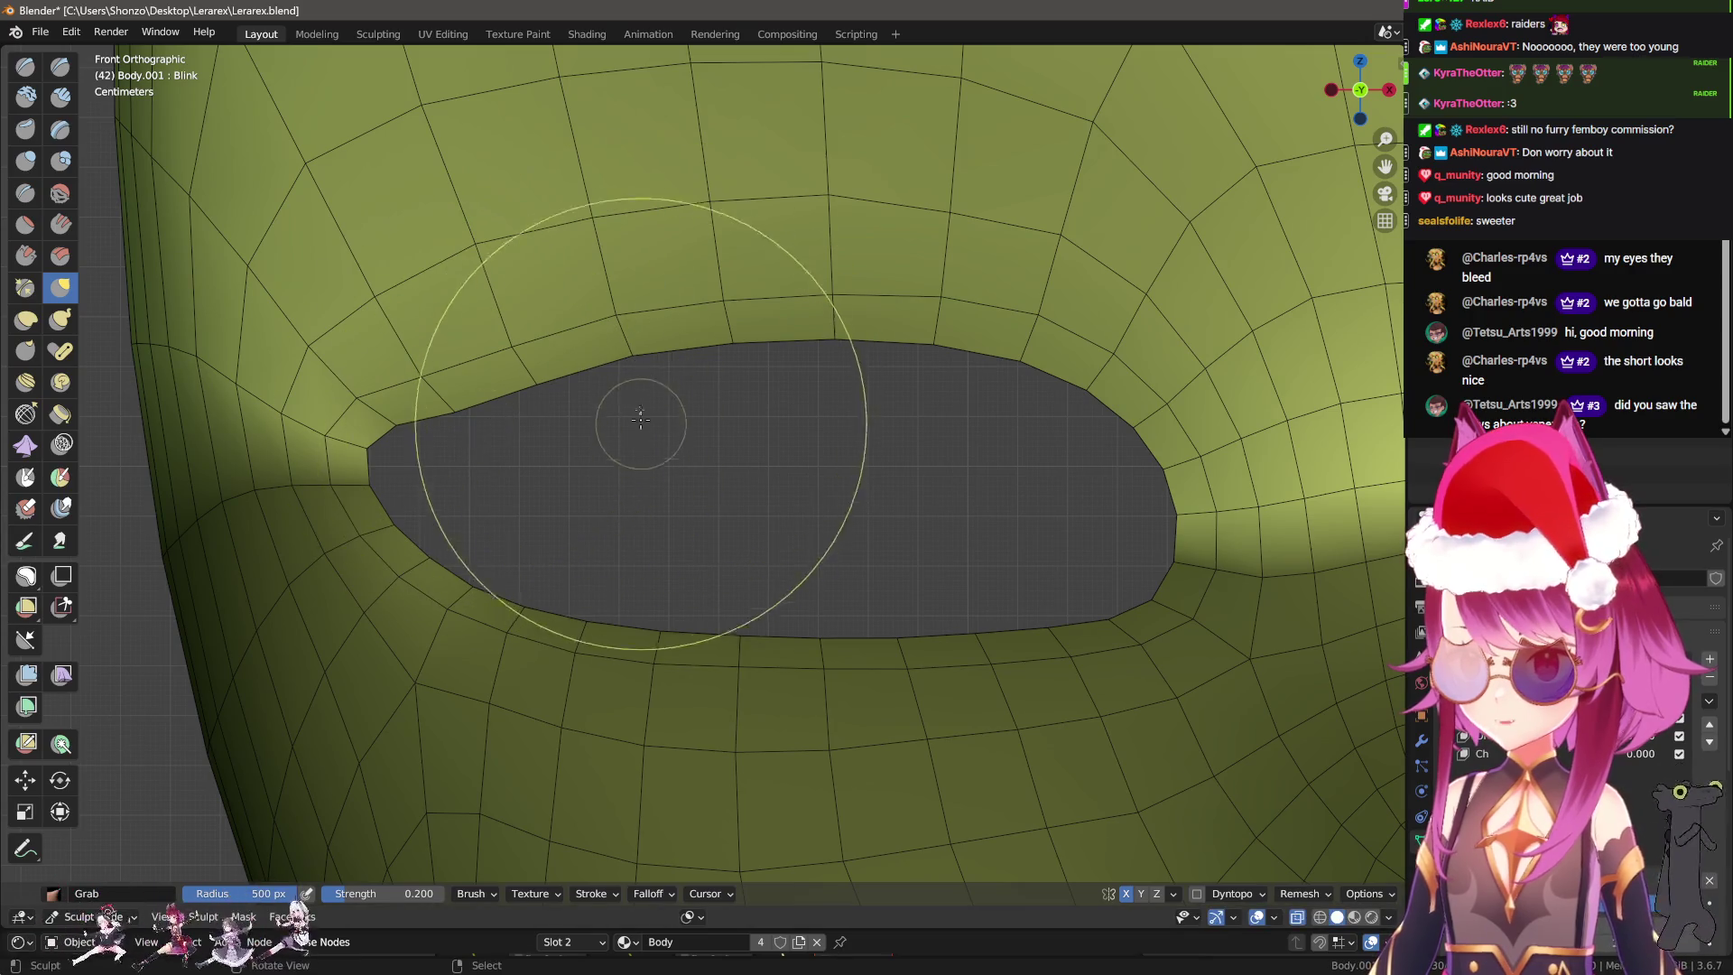
{"action": "left_click_drag", "start_coordinate": [641, 420], "coordinate": [648, 501]}
{"action": "left_click_drag", "start_coordinate": [751, 376], "coordinate": [851, 513]}
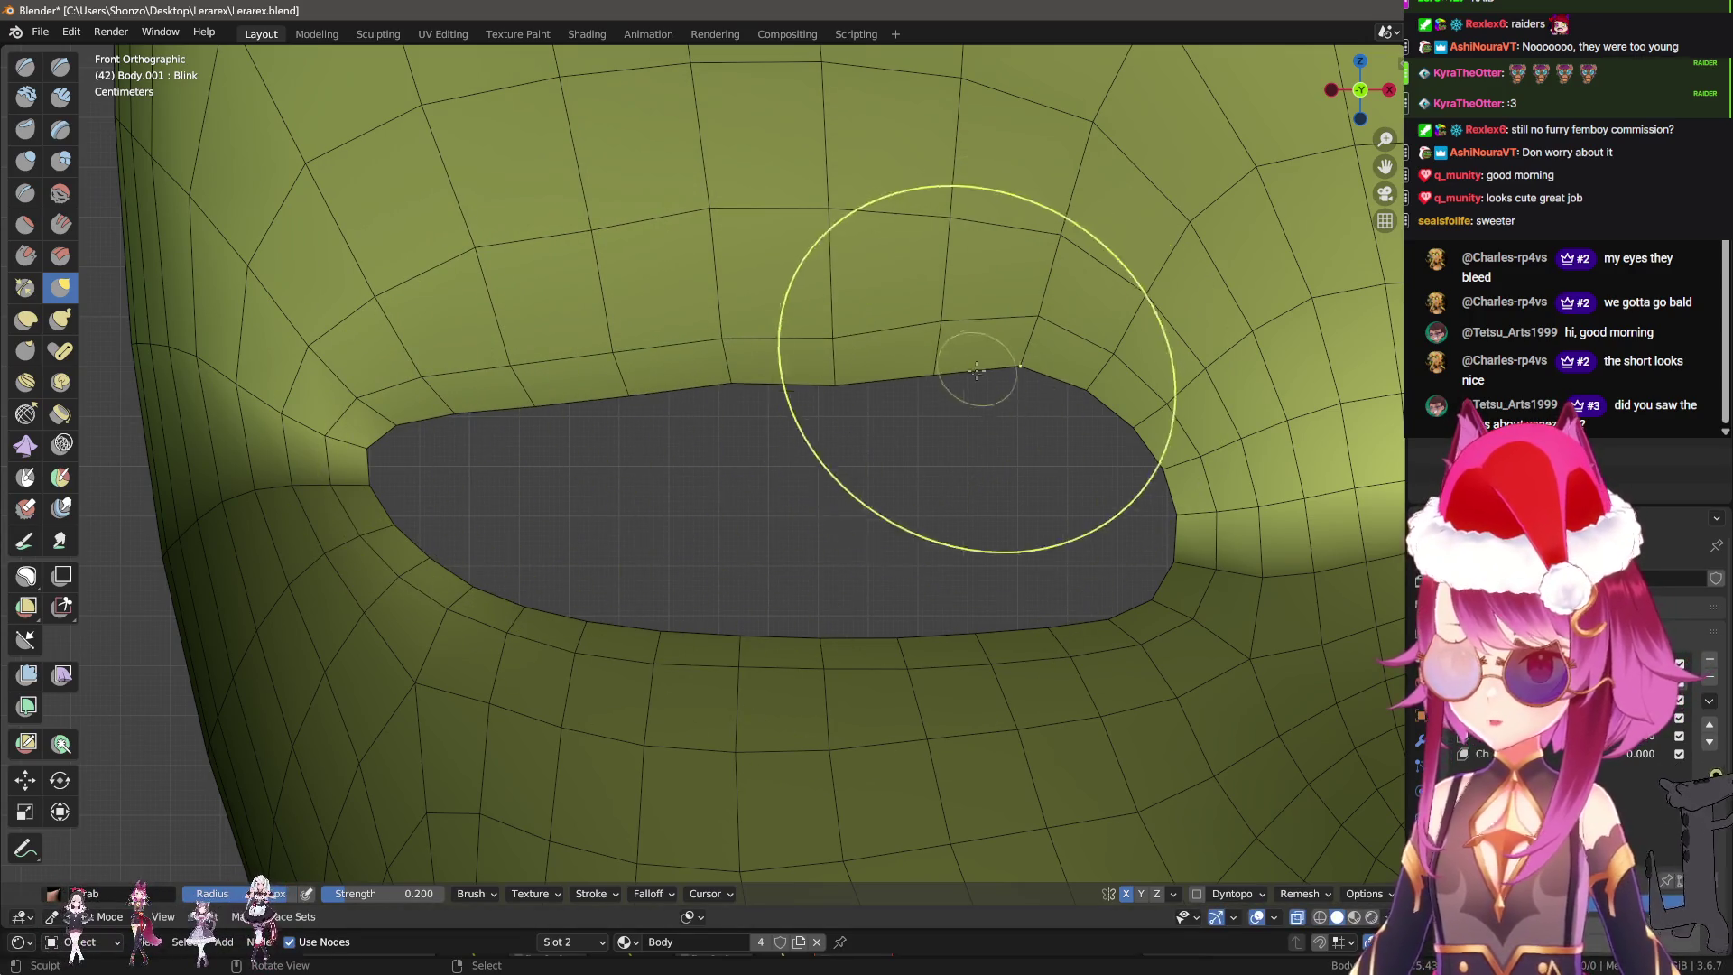
{"action": "left_click_drag", "start_coordinate": [976, 371], "coordinate": [1037, 455]}
Shrink the brush radius to about 45 and pull the upper-left lid and eye corner down.
{"action": "key", "text": "f"}
{"action": "left_click", "coordinate": [1065, 418]}
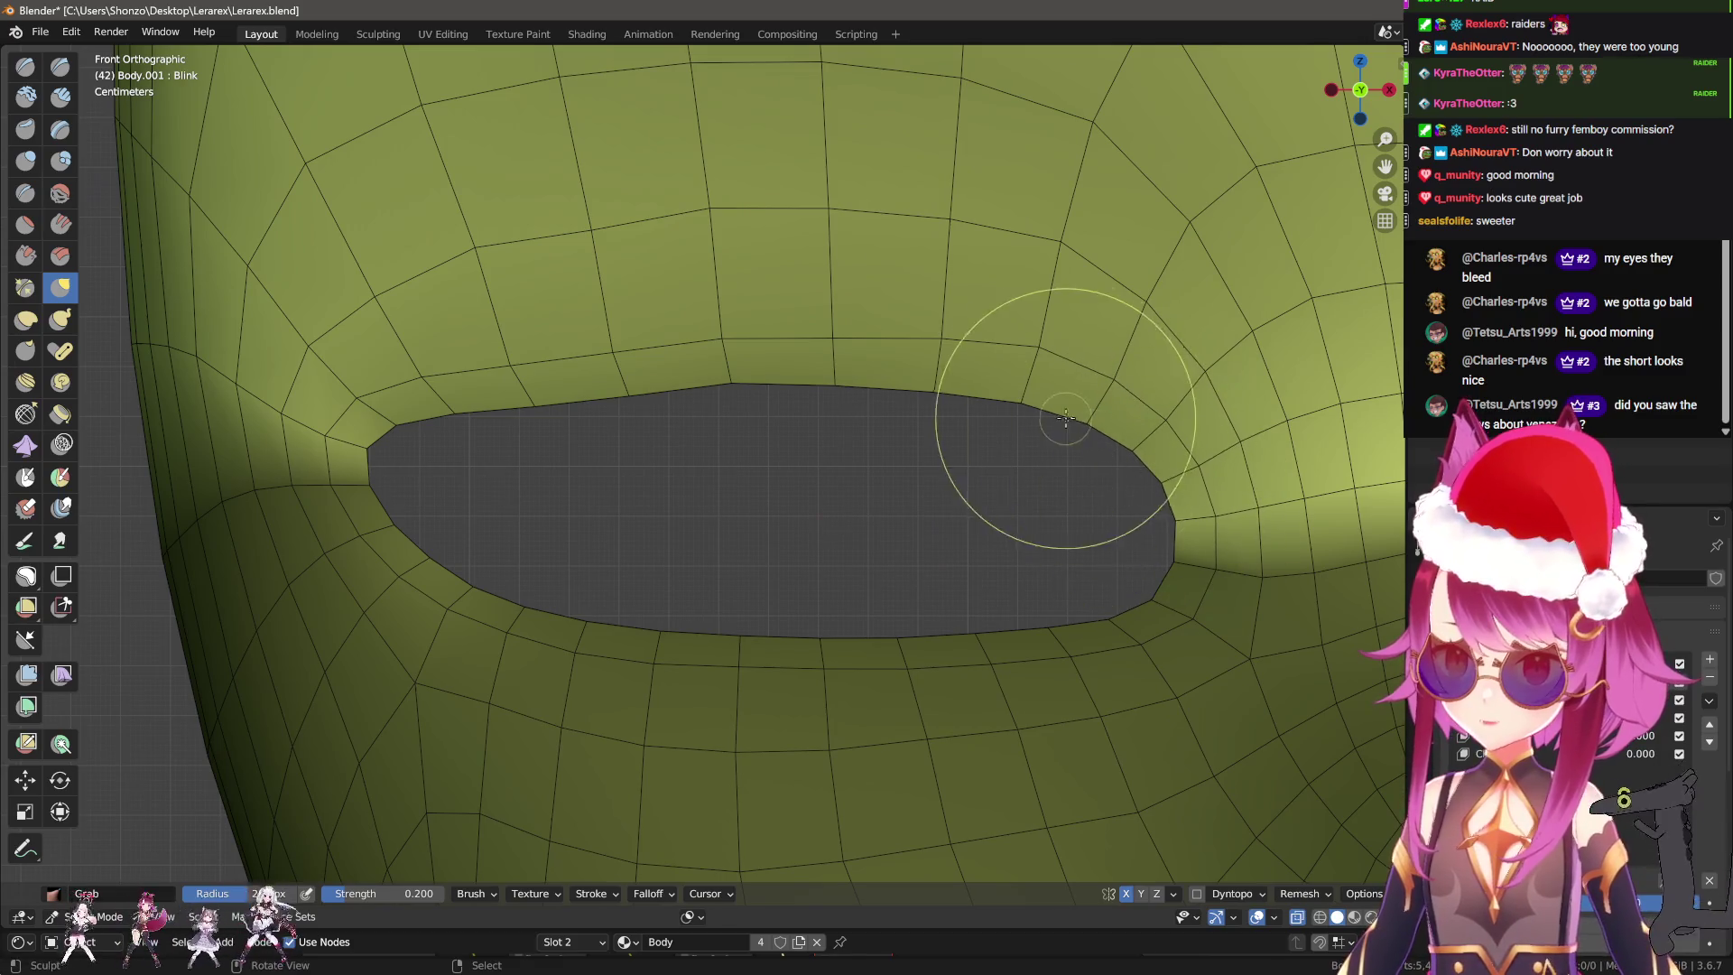
{"action": "key", "text": "f"}
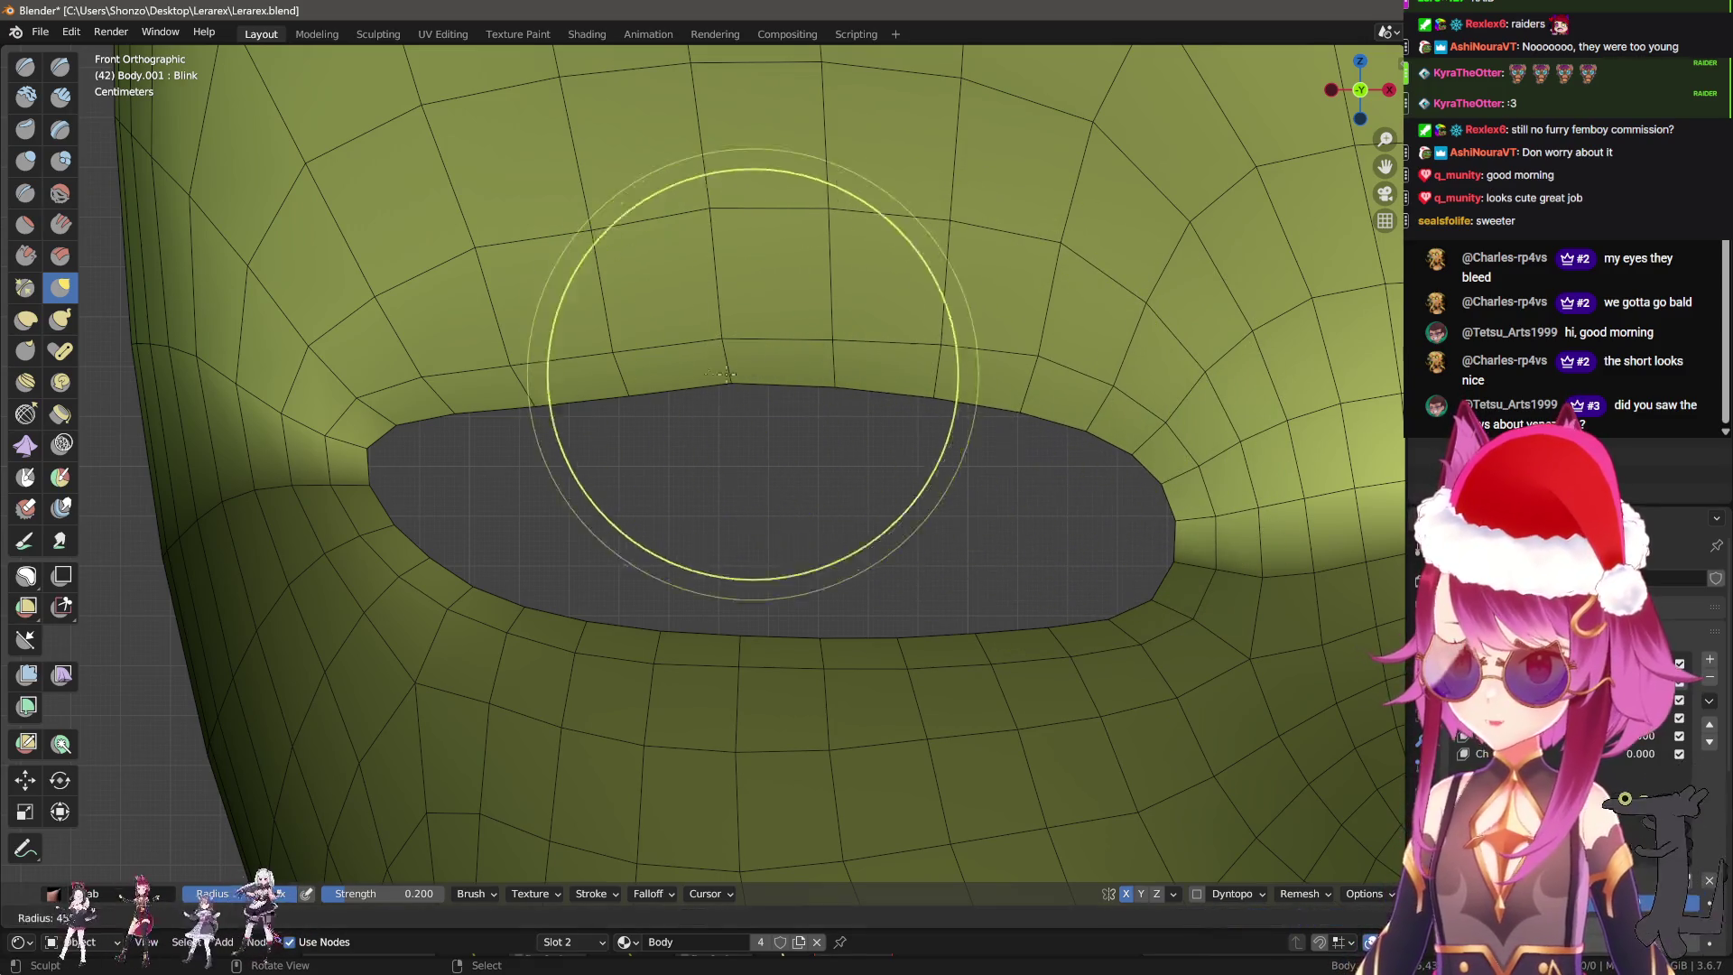
{"action": "left_click", "coordinate": [726, 372]}
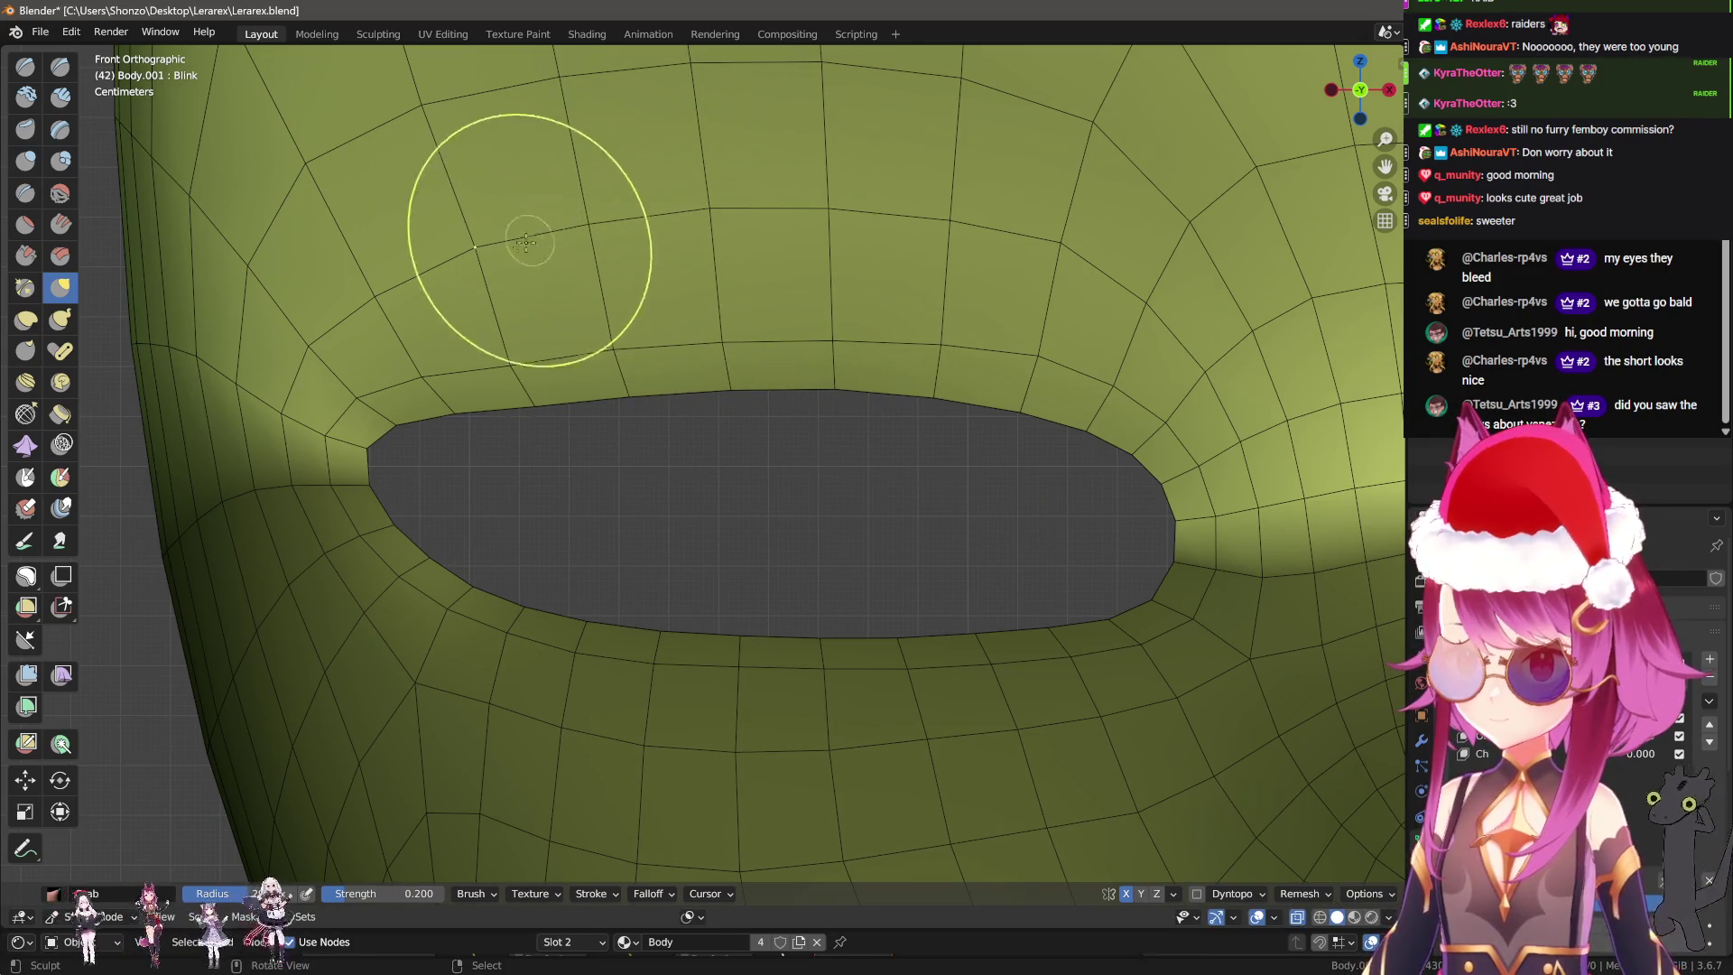
{"action": "left_click_drag", "start_coordinate": [526, 241], "coordinate": [466, 250]}
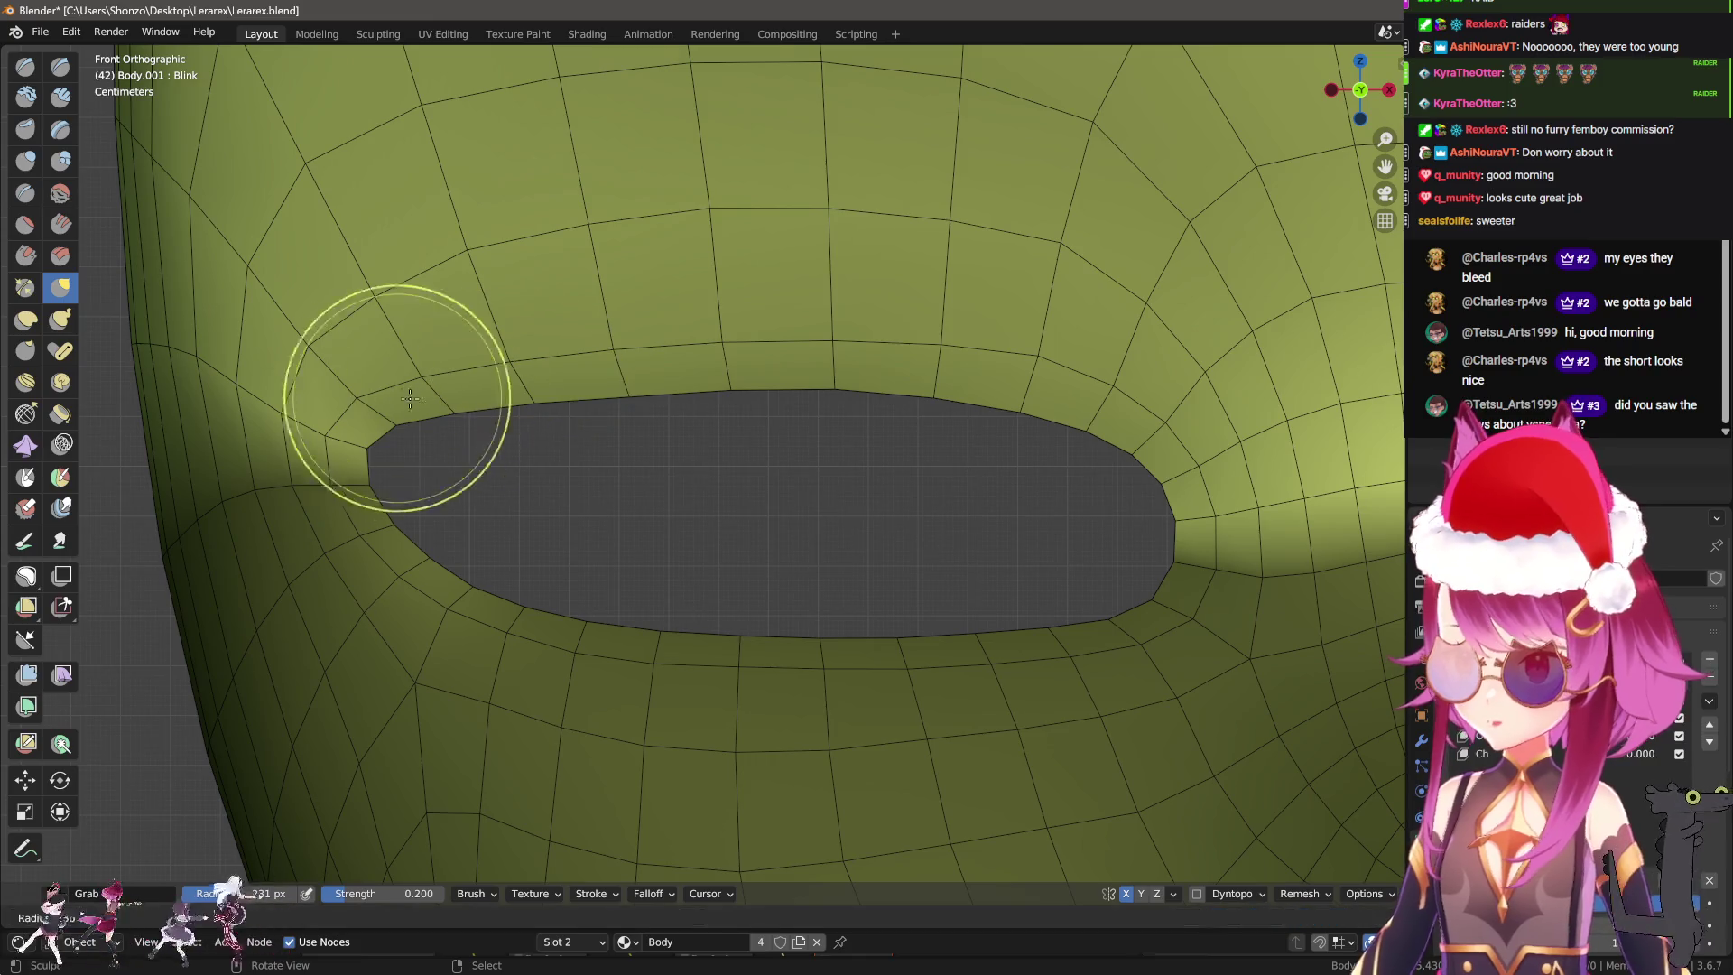
{"action": "left_click_drag", "start_coordinate": [366, 438], "coordinate": [398, 464]}
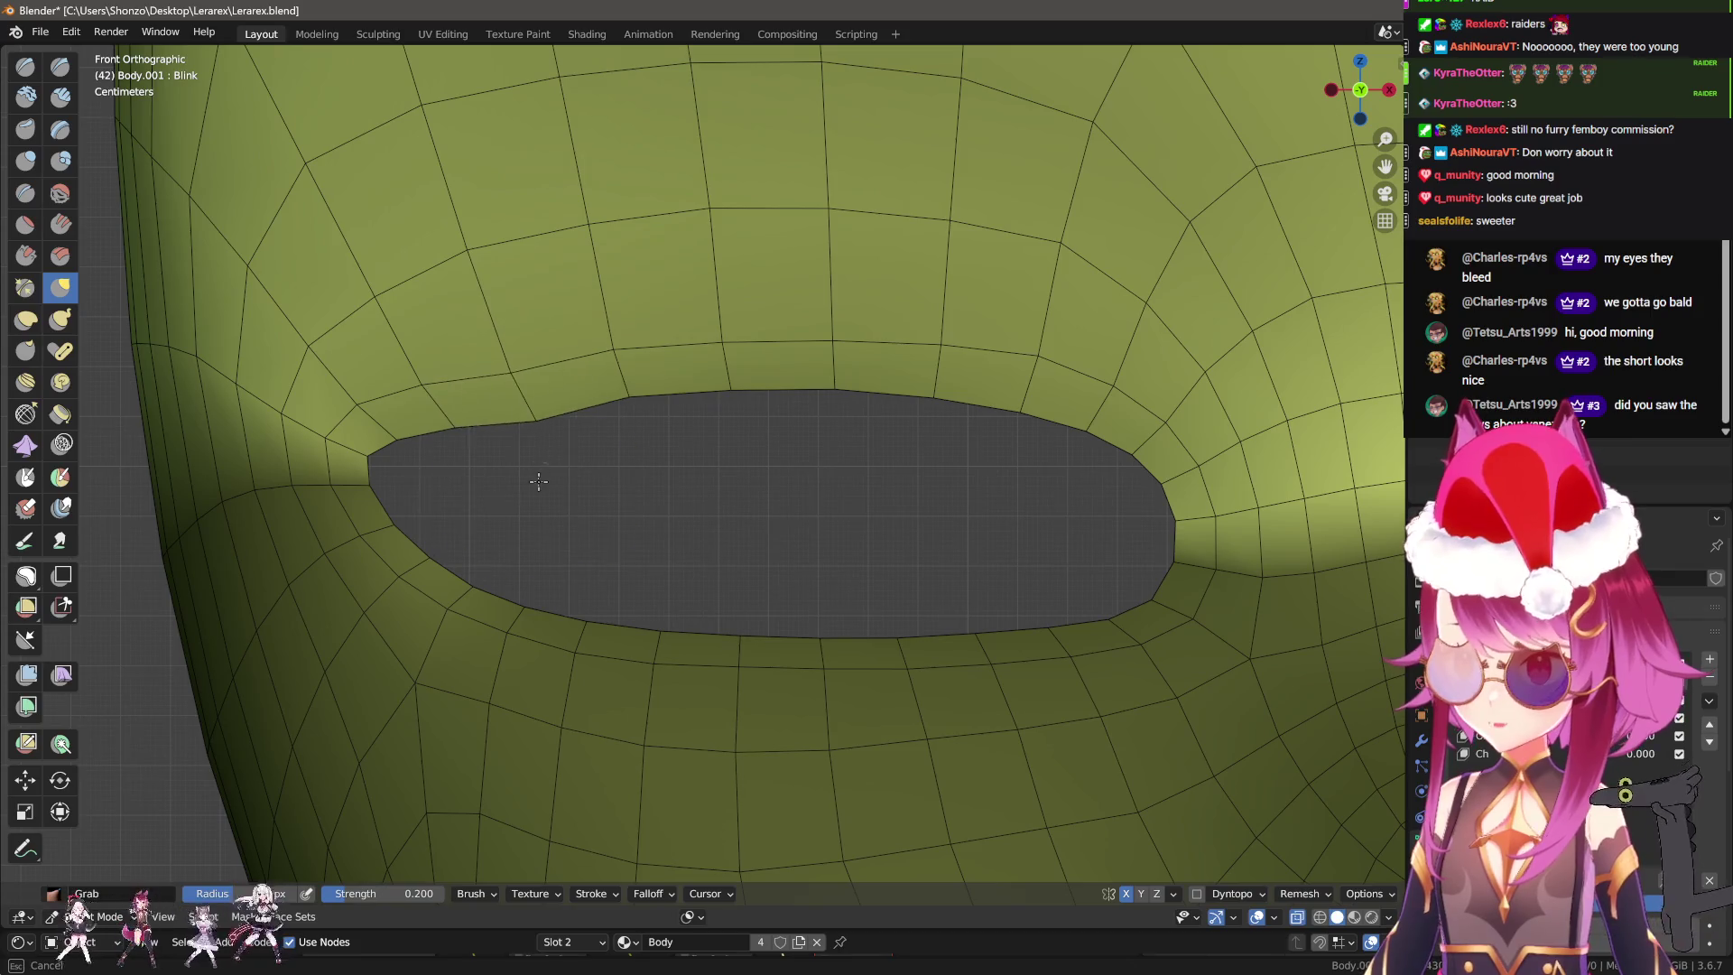
{"action": "left_click_drag", "start_coordinate": [628, 384], "coordinate": [636, 406]}
Lower the upper eyelid edge across its length with several short Grab strokes.
{"action": "left_click_drag", "start_coordinate": [846, 388], "coordinate": [847, 386]}
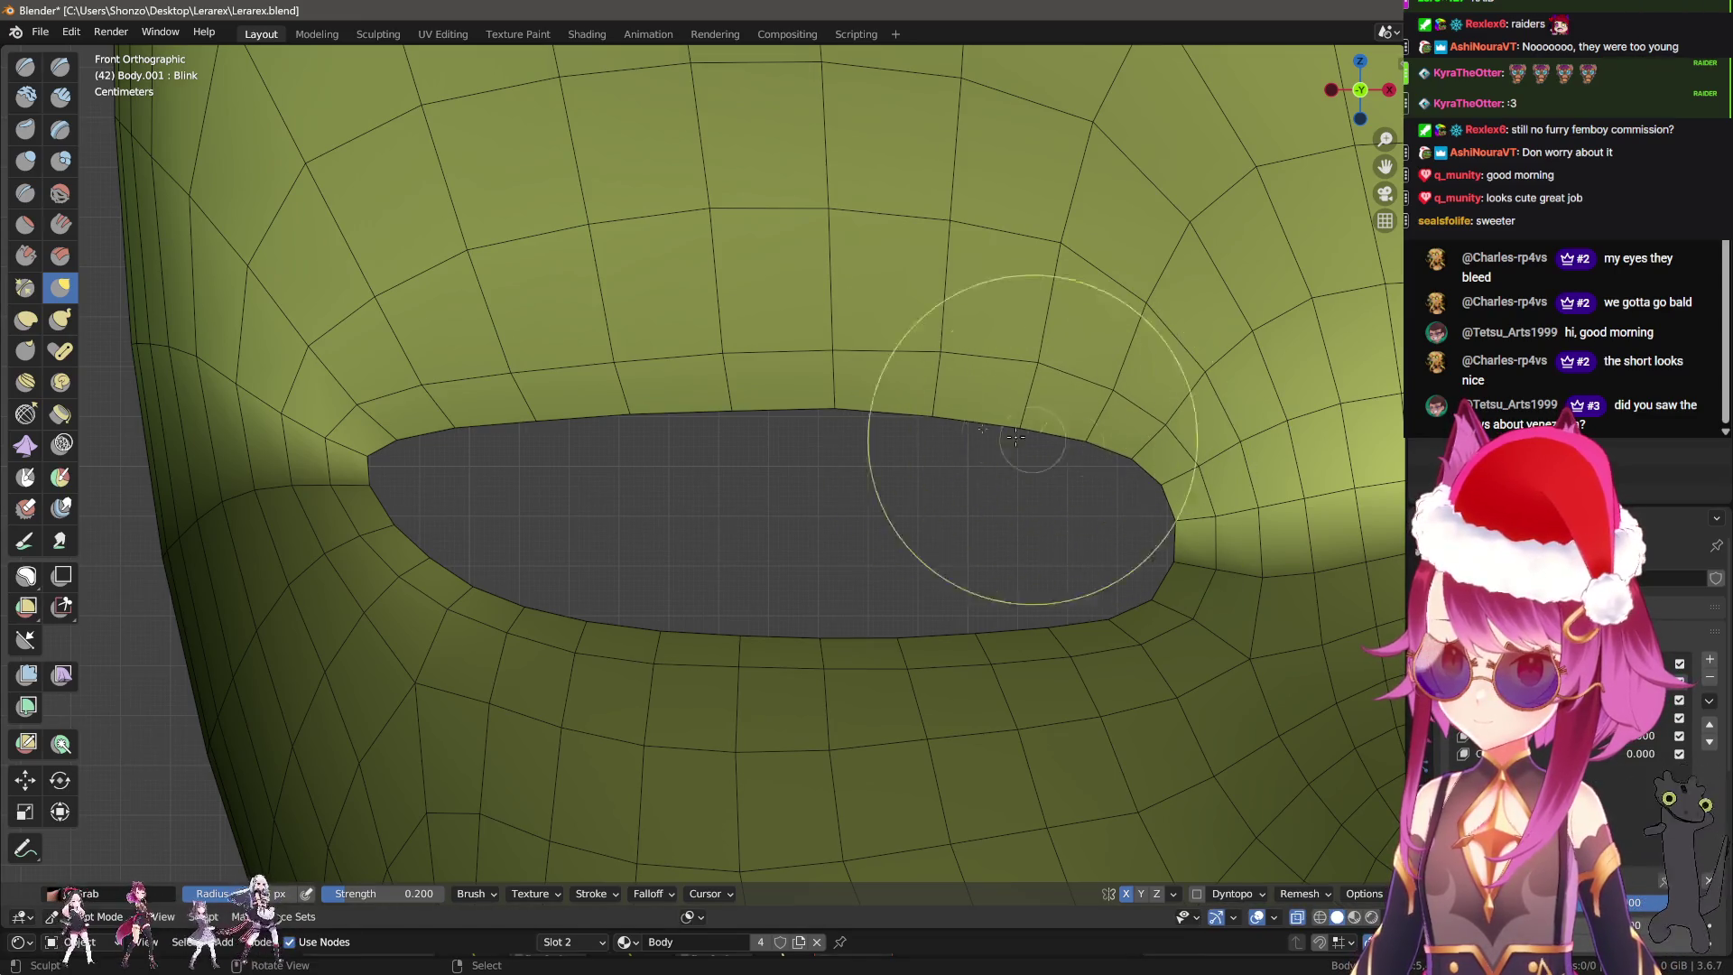
{"action": "left_click_drag", "start_coordinate": [940, 353], "coordinate": [940, 353]}
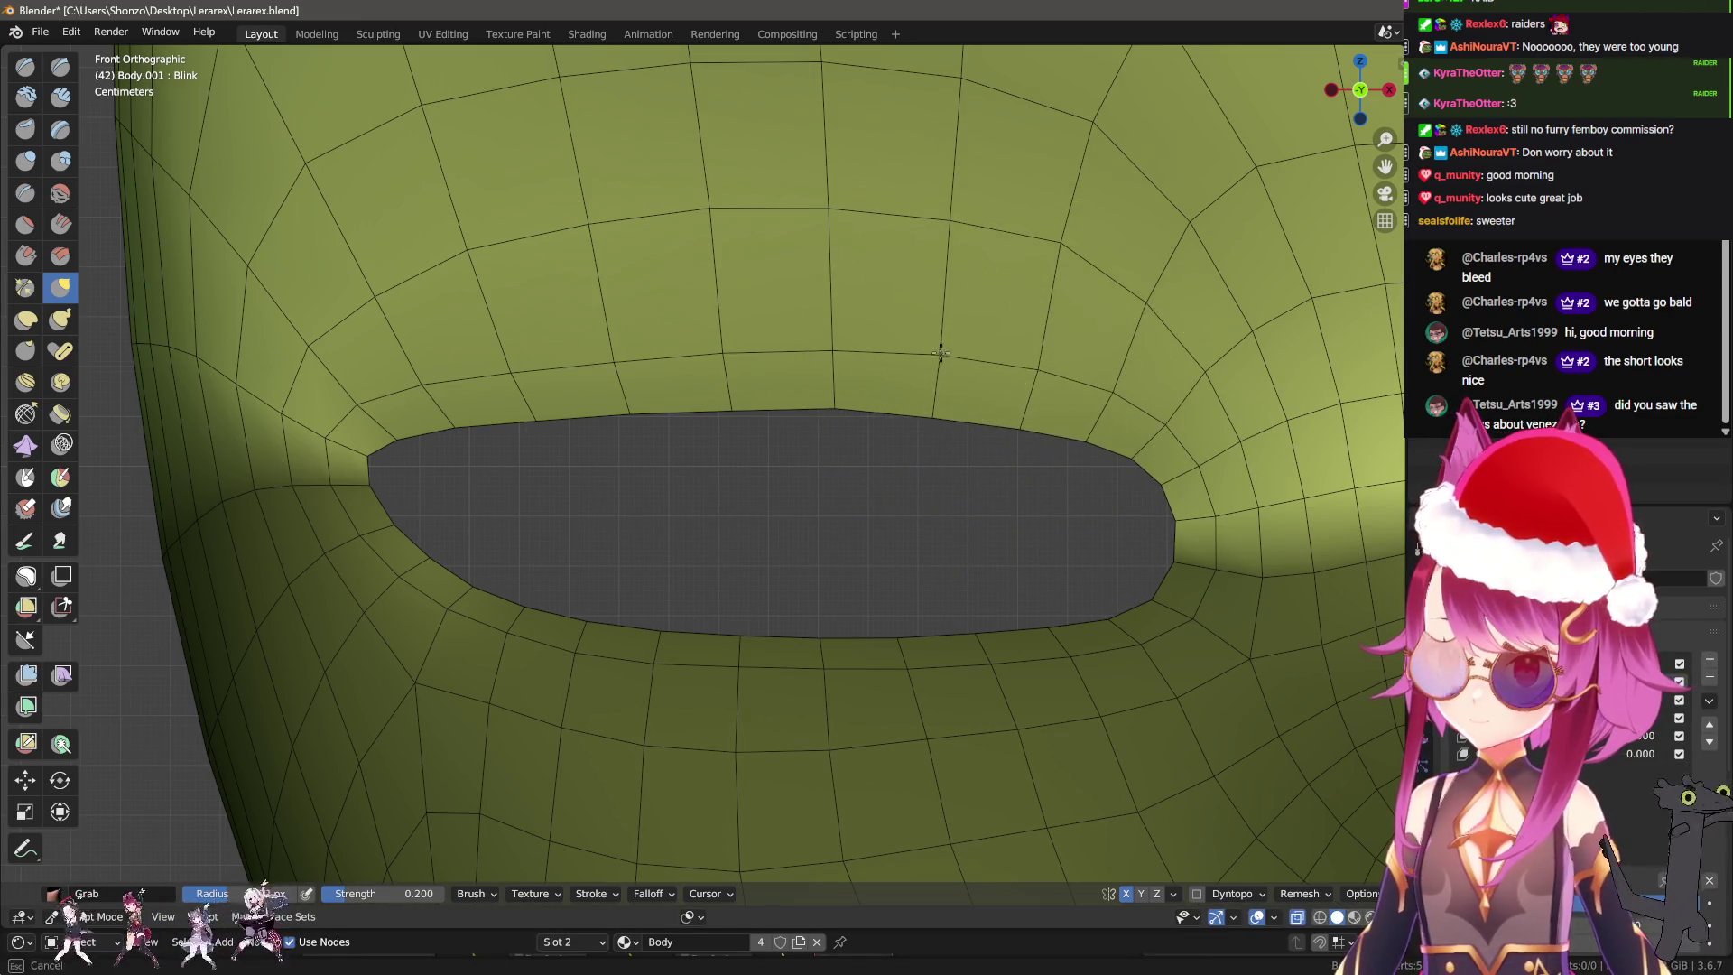
{"action": "left_click_drag", "start_coordinate": [843, 330], "coordinate": [832, 387]}
{"action": "left_click_drag", "start_coordinate": [469, 463], "coordinate": [470, 463]}
{"action": "left_click_drag", "start_coordinate": [794, 356], "coordinate": [813, 379]}
{"action": "left_click_drag", "start_coordinate": [930, 366], "coordinate": [940, 393]}
Pull the upper eyelid edge further down across its middle and right end.
{"action": "mouse_move", "coordinate": [1065, 392]}
{"action": "left_mouse_down"}
{"action": "mouse_move", "coordinate": [1065, 503]}
{"action": "mouse_move", "coordinate": [1017, 515]}
{"action": "left_mouse_up"}
{"action": "left_click_drag", "start_coordinate": [1128, 506], "coordinate": [1134, 513]}
{"action": "left_click_drag", "start_coordinate": [848, 406], "coordinate": [849, 442]}
{"action": "left_click_drag", "start_coordinate": [488, 447], "coordinate": [503, 488]}
{"action": "left_click_drag", "start_coordinate": [704, 465], "coordinate": [704, 496]}
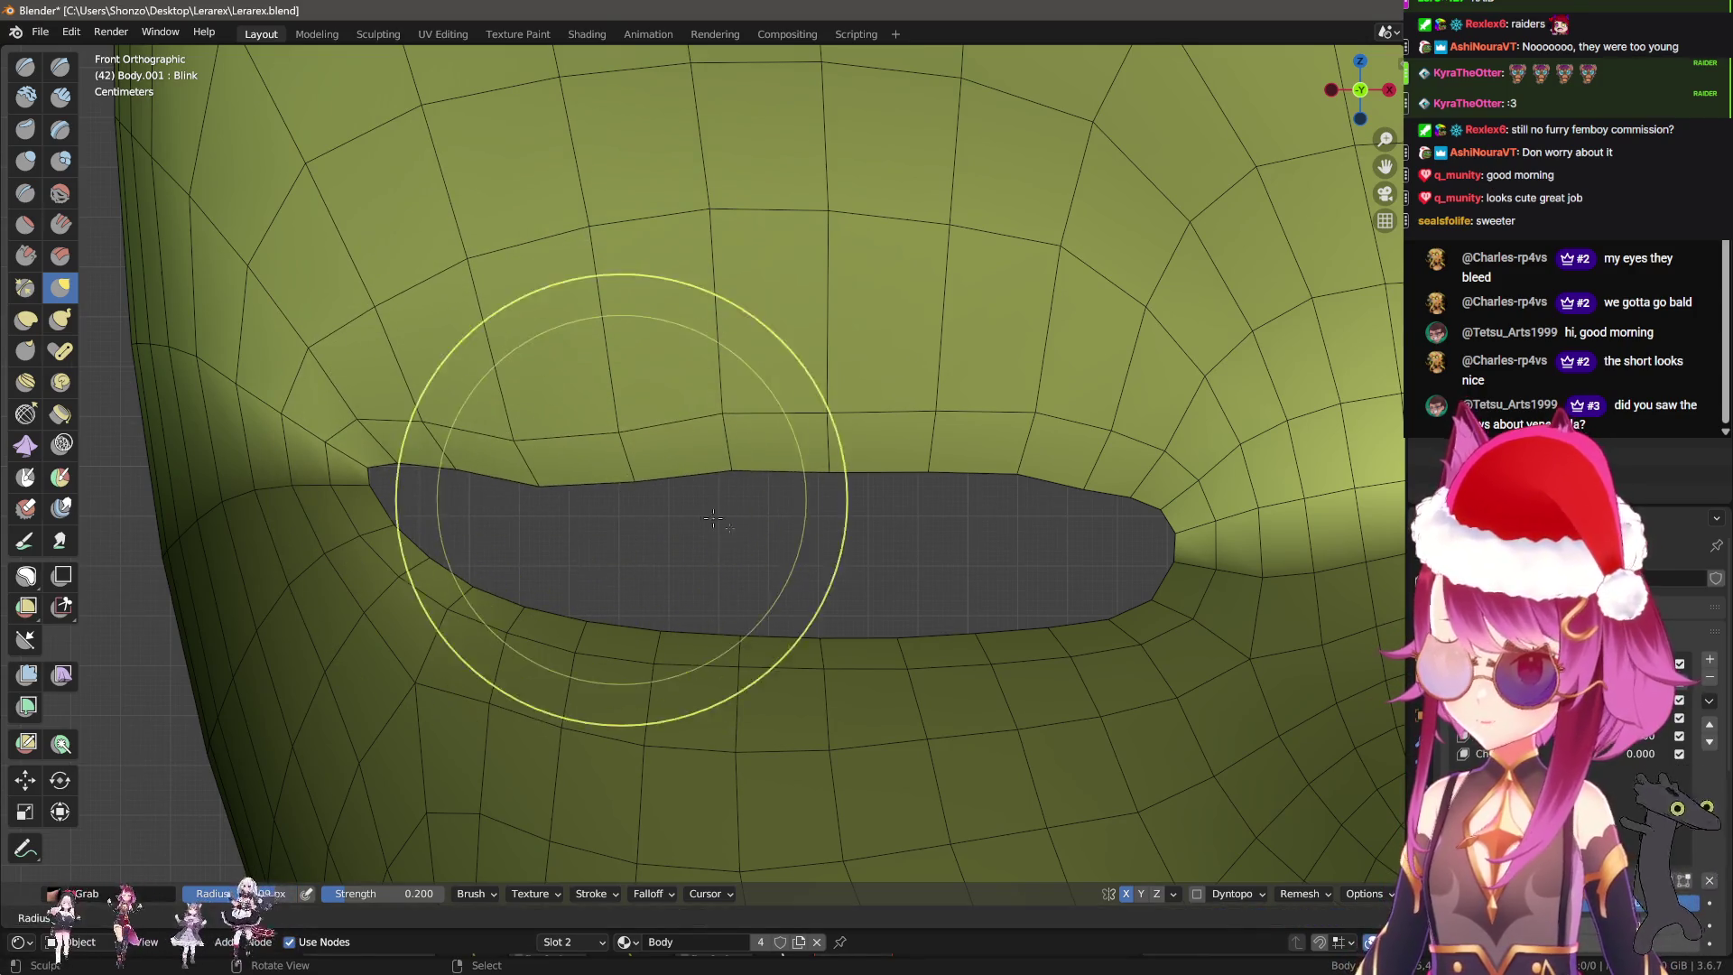
{"action": "left_click_drag", "start_coordinate": [905, 541], "coordinate": [902, 578]}
{"action": "left_click_drag", "start_coordinate": [578, 528], "coordinate": [546, 564]}
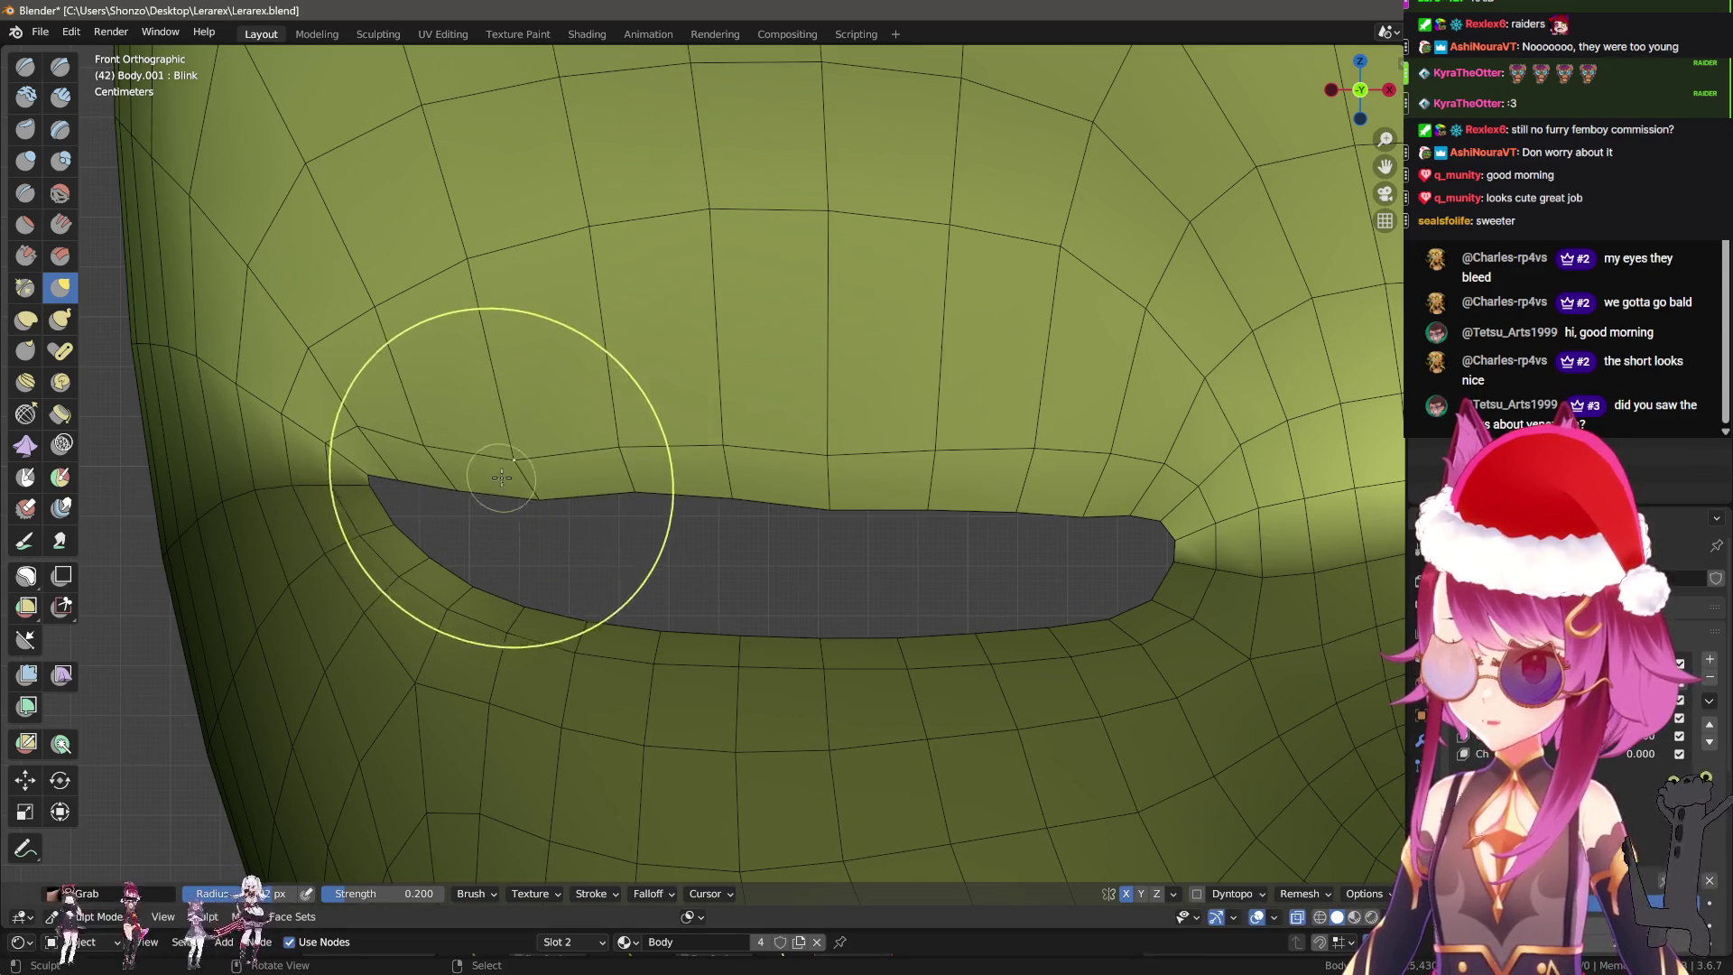
{"action": "left_click_drag", "start_coordinate": [817, 510], "coordinate": [821, 542]}
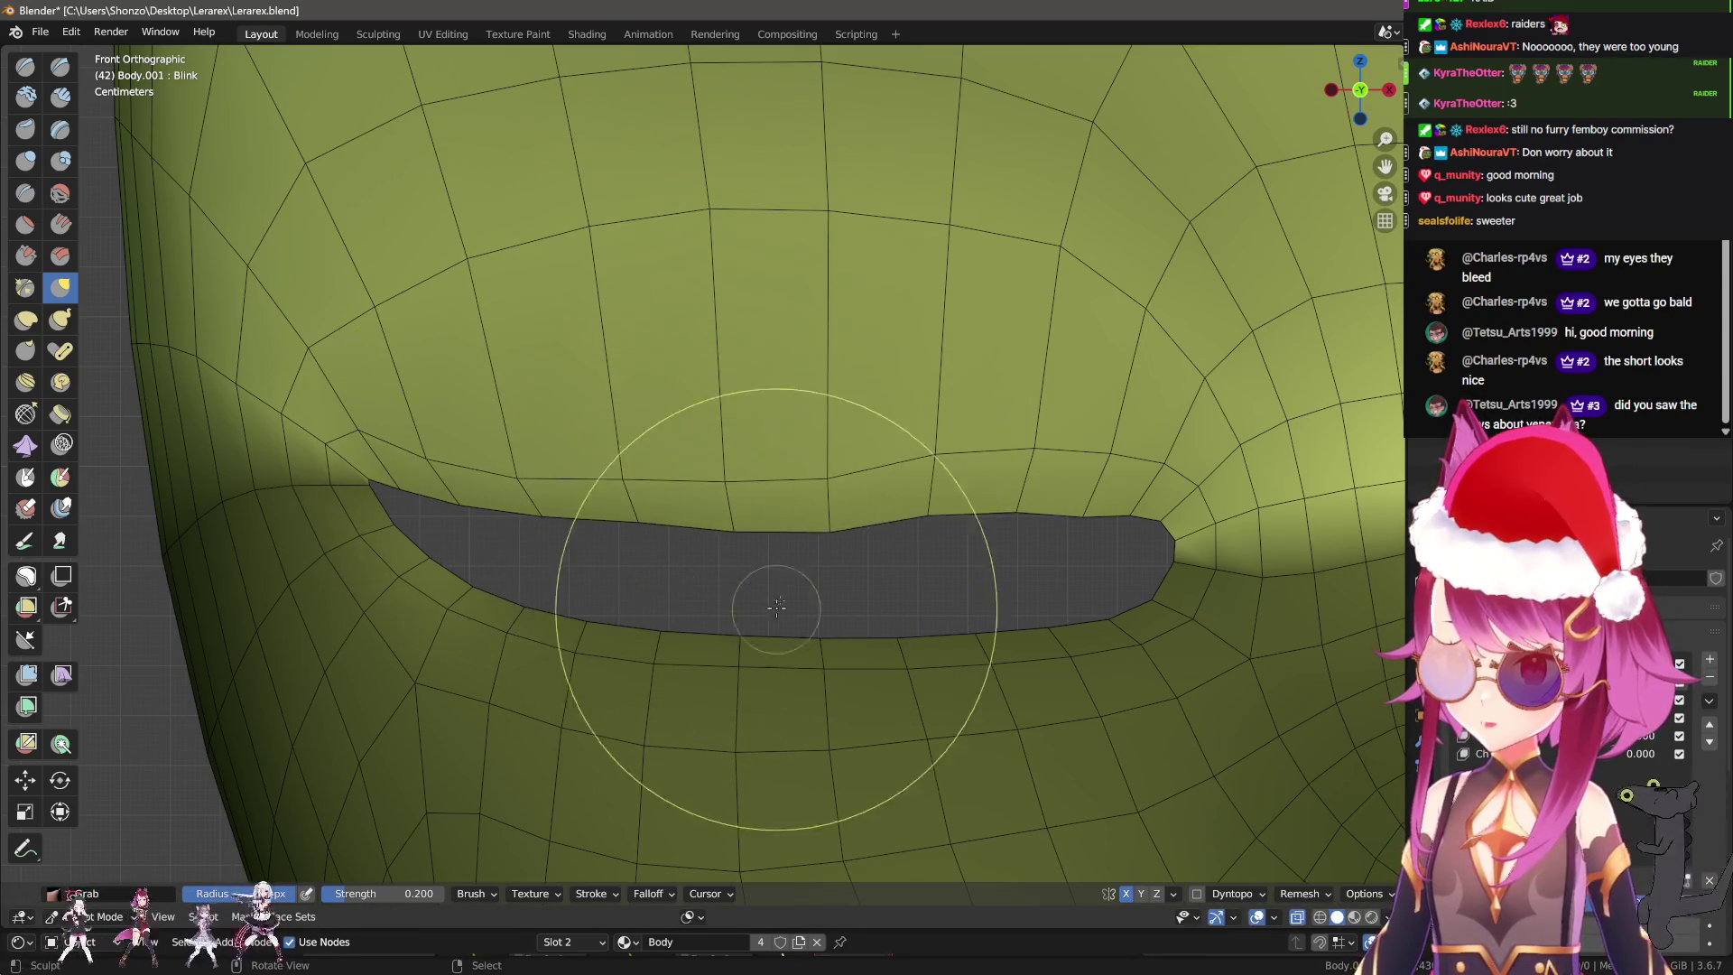
Frame both eye corners, invert the mask onto the upper lid, then clear it.
{"action": "scroll", "coordinate": [957, 474], "scroll_direction": "up", "scroll_amount": 2}
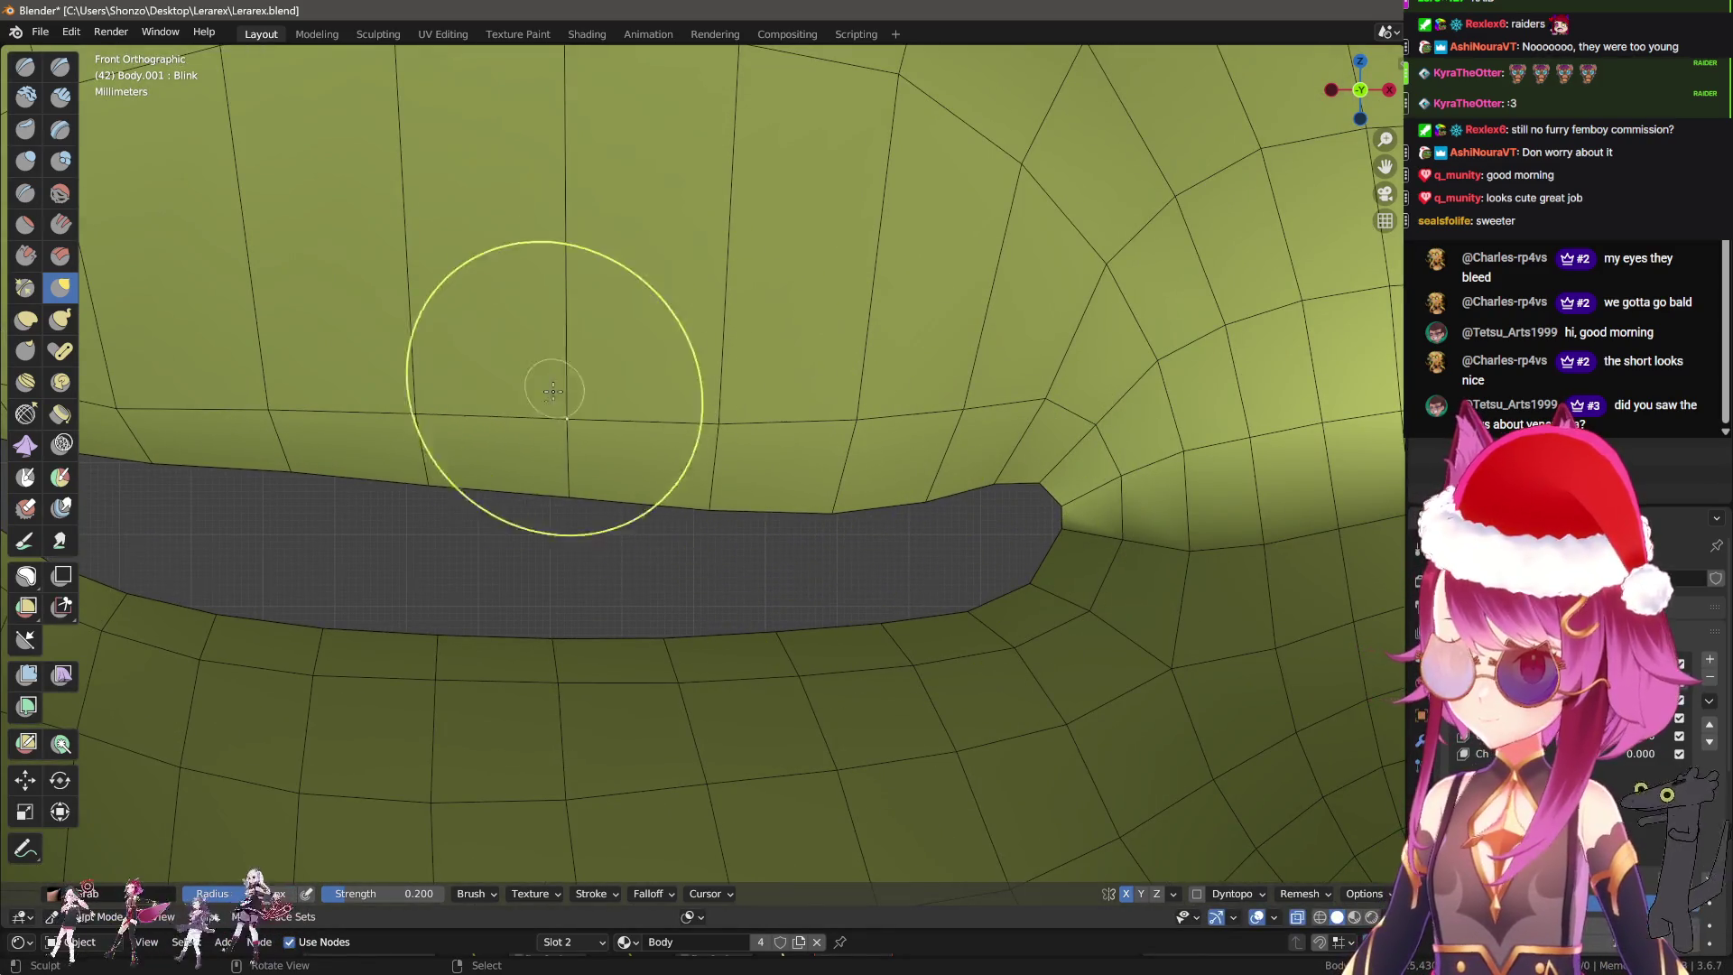
{"action": "scroll", "coordinate": [510, 442], "scroll_direction": "down", "scroll_amount": 2}
{"action": "scroll", "coordinate": [510, 442], "scroll_direction": "up", "scroll_amount": 2}
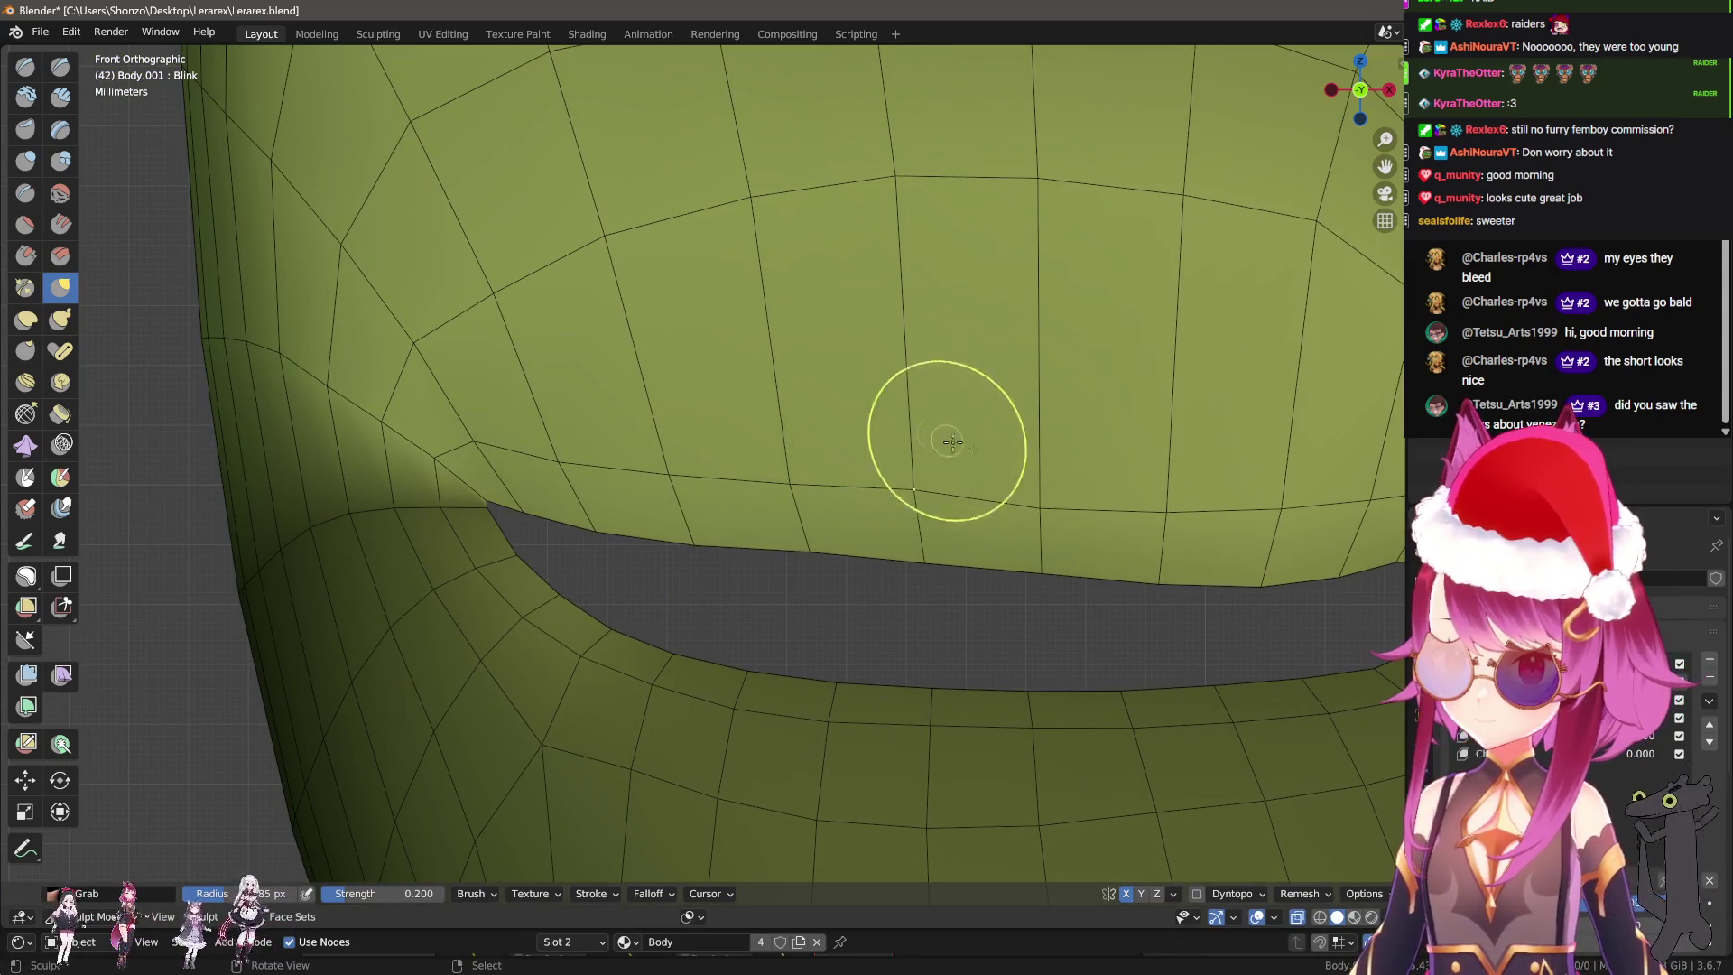
{"action": "middle_click_drag", "start_coordinate": [1054, 439], "coordinate": [672, 372], "text": "shift"}
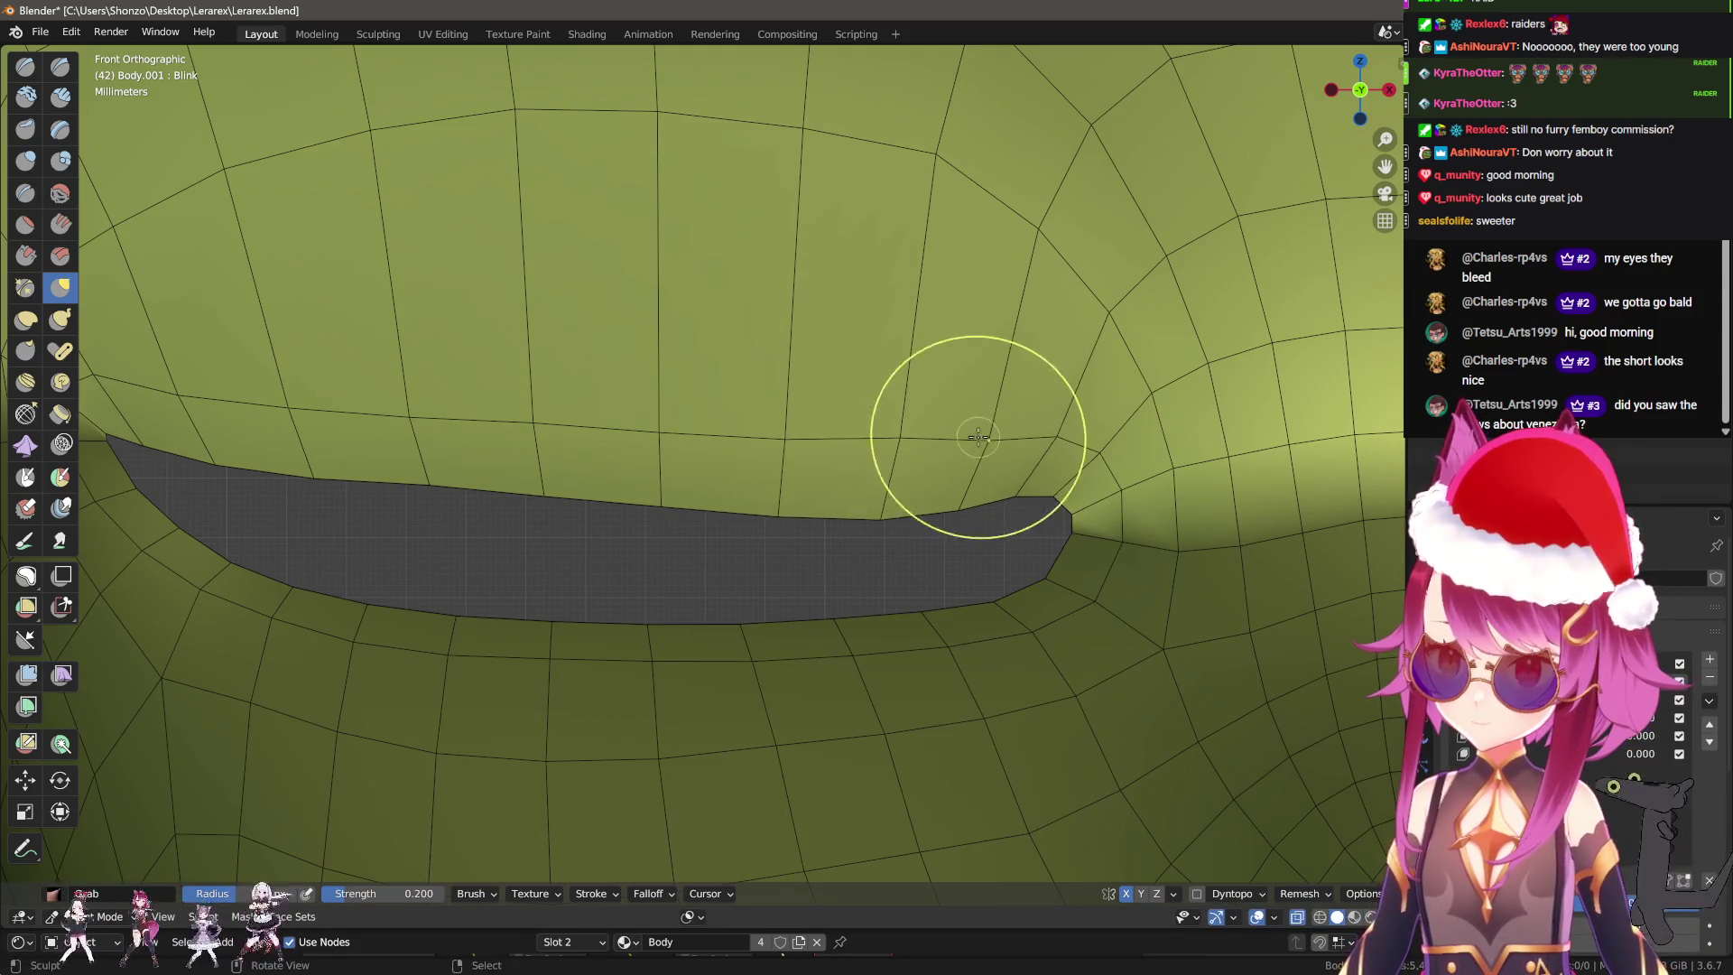
{"action": "middle_click_drag", "start_coordinate": [791, 444], "coordinate": [1259, 483], "text": "shift"}
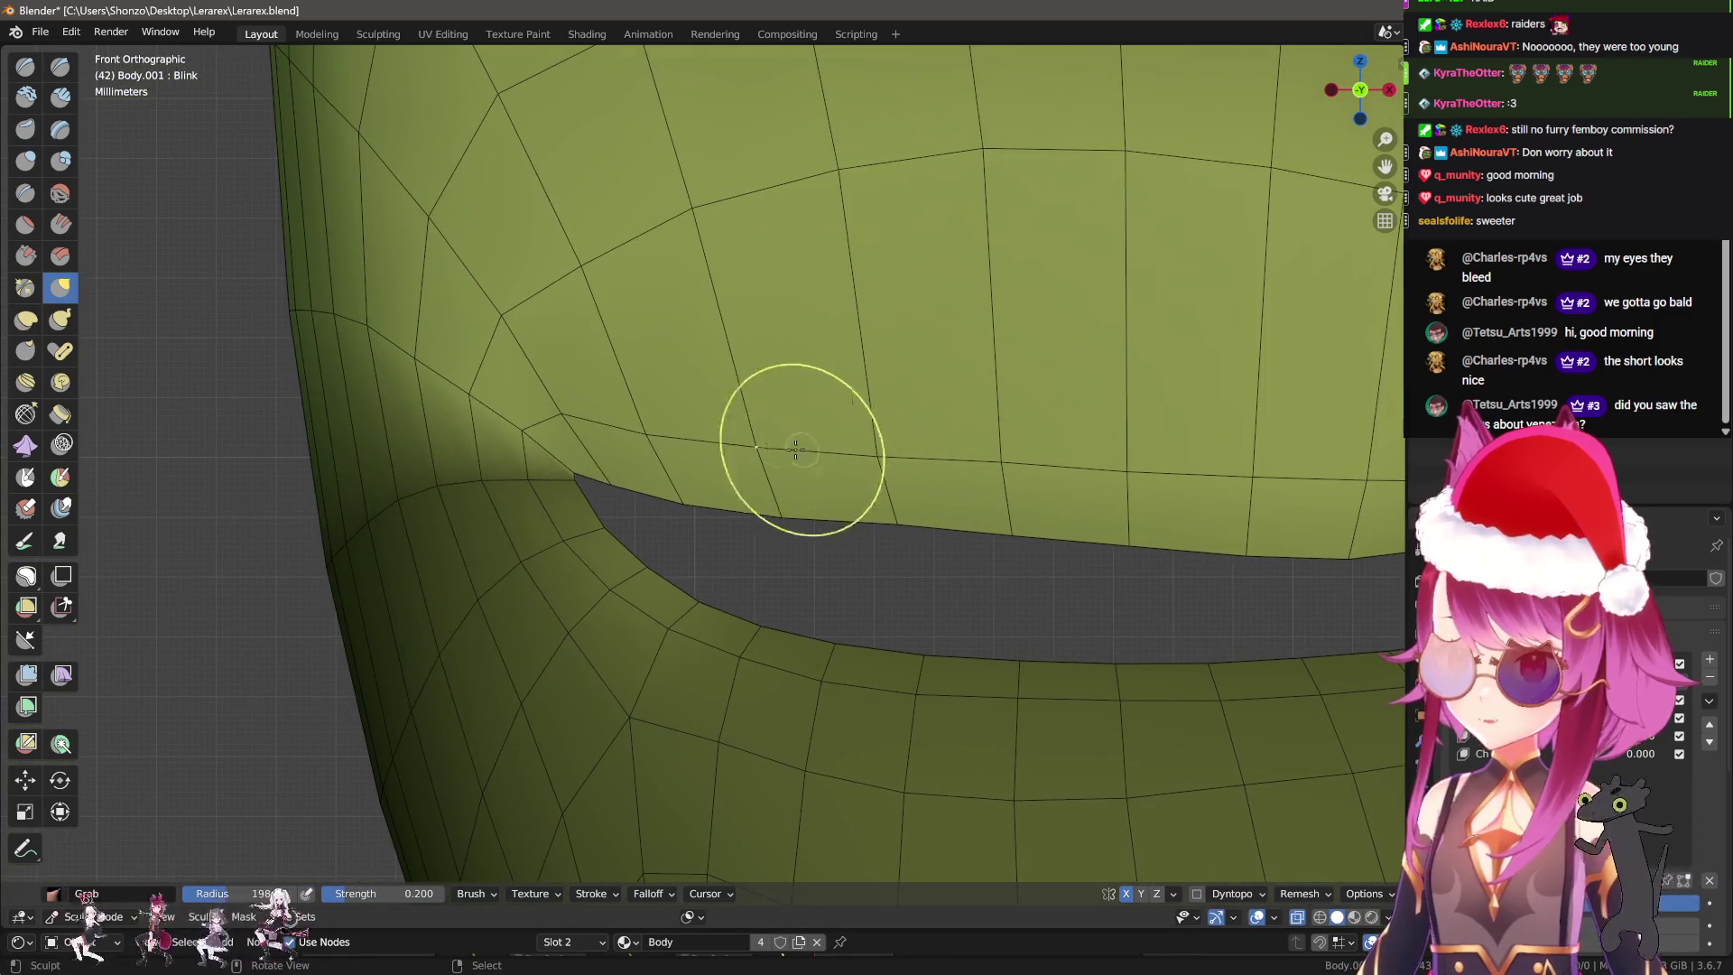
{"action": "middle_click_drag", "start_coordinate": [591, 403], "coordinate": [590, 402], "text": "shift"}
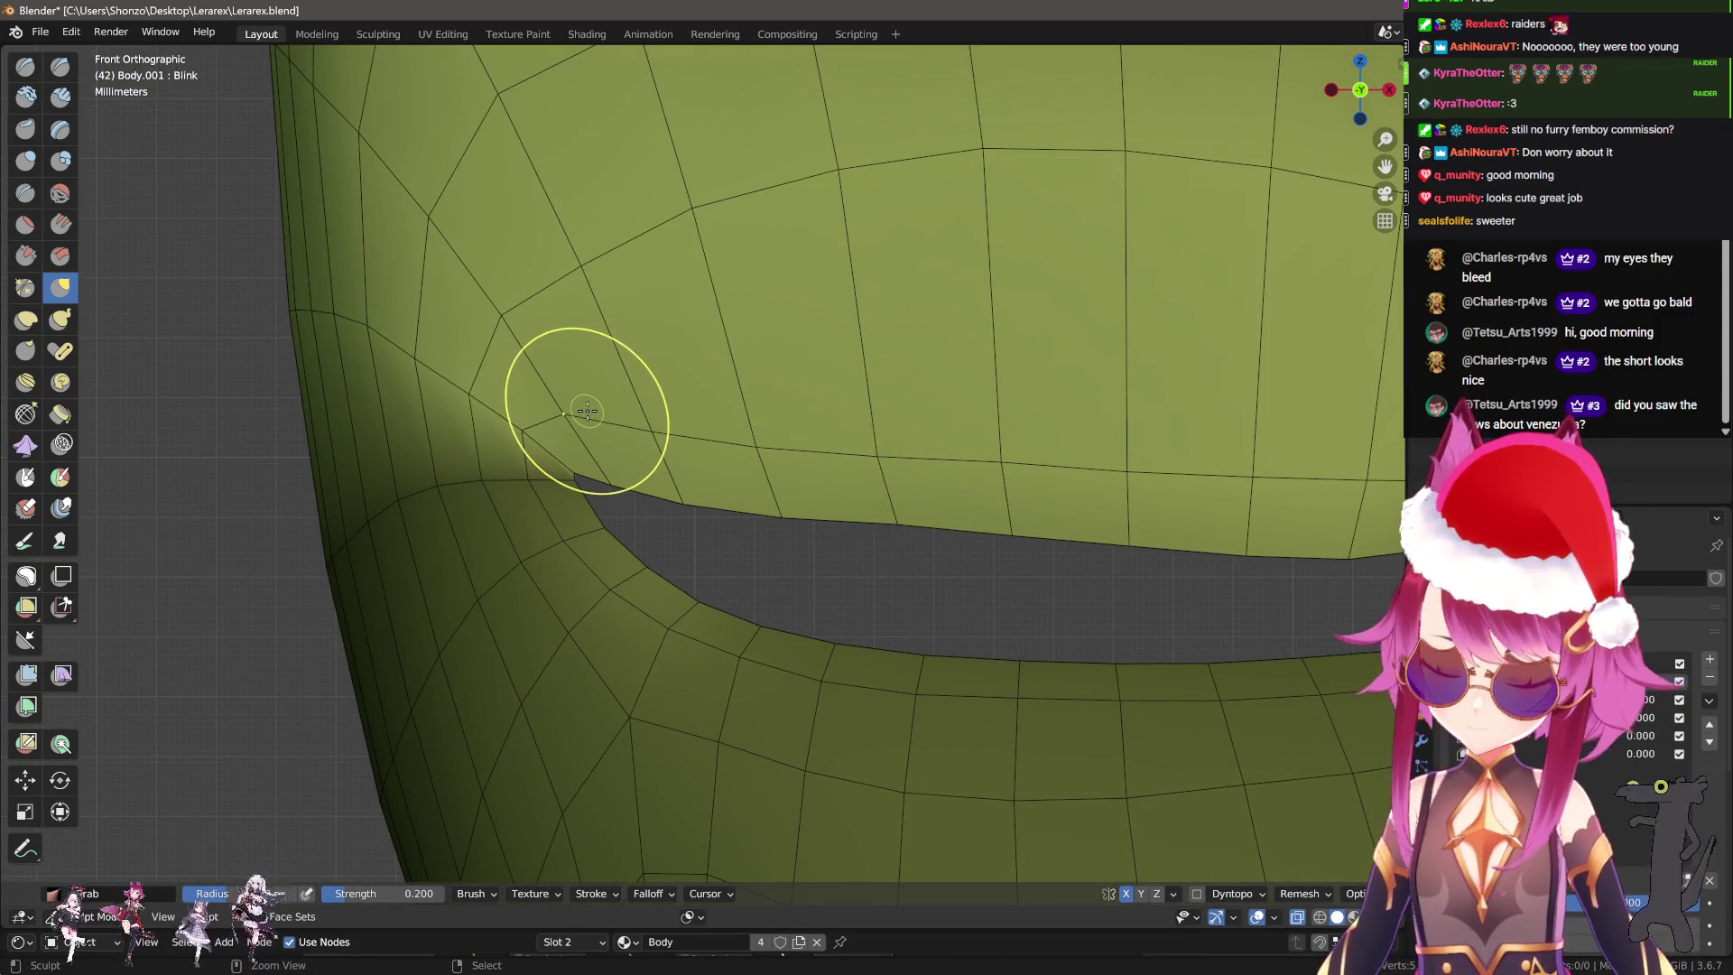
{"action": "key", "text": "ctrl+i"}
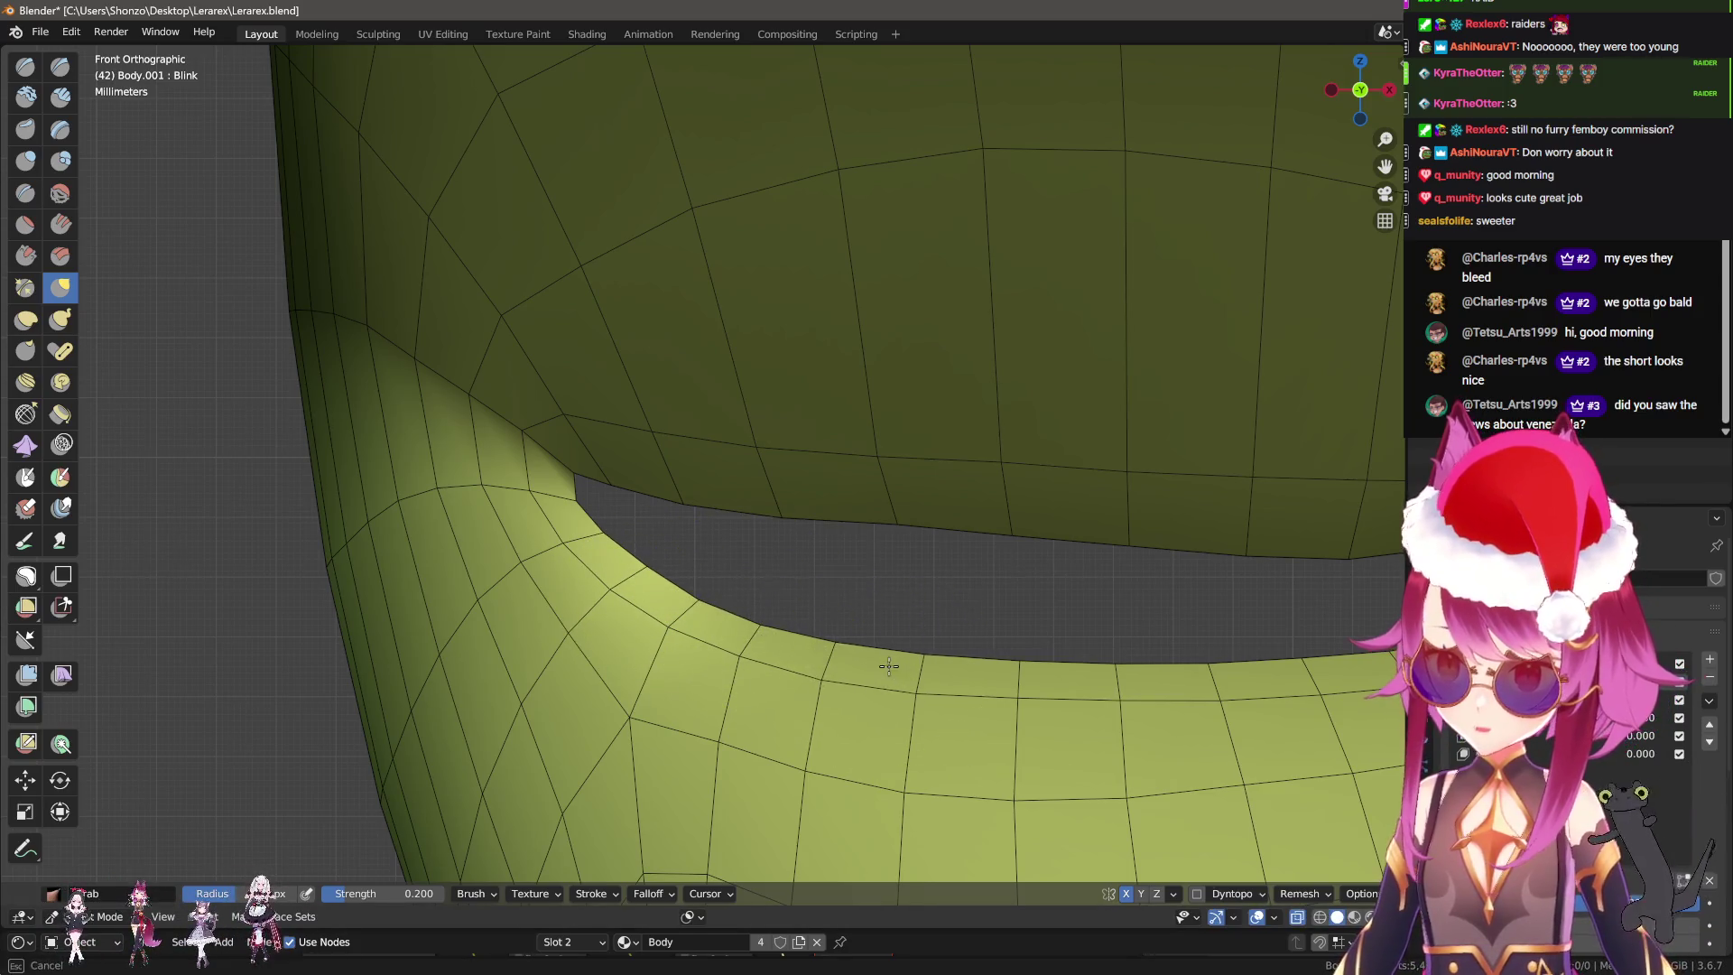
{"action": "key", "text": "alt+m"}
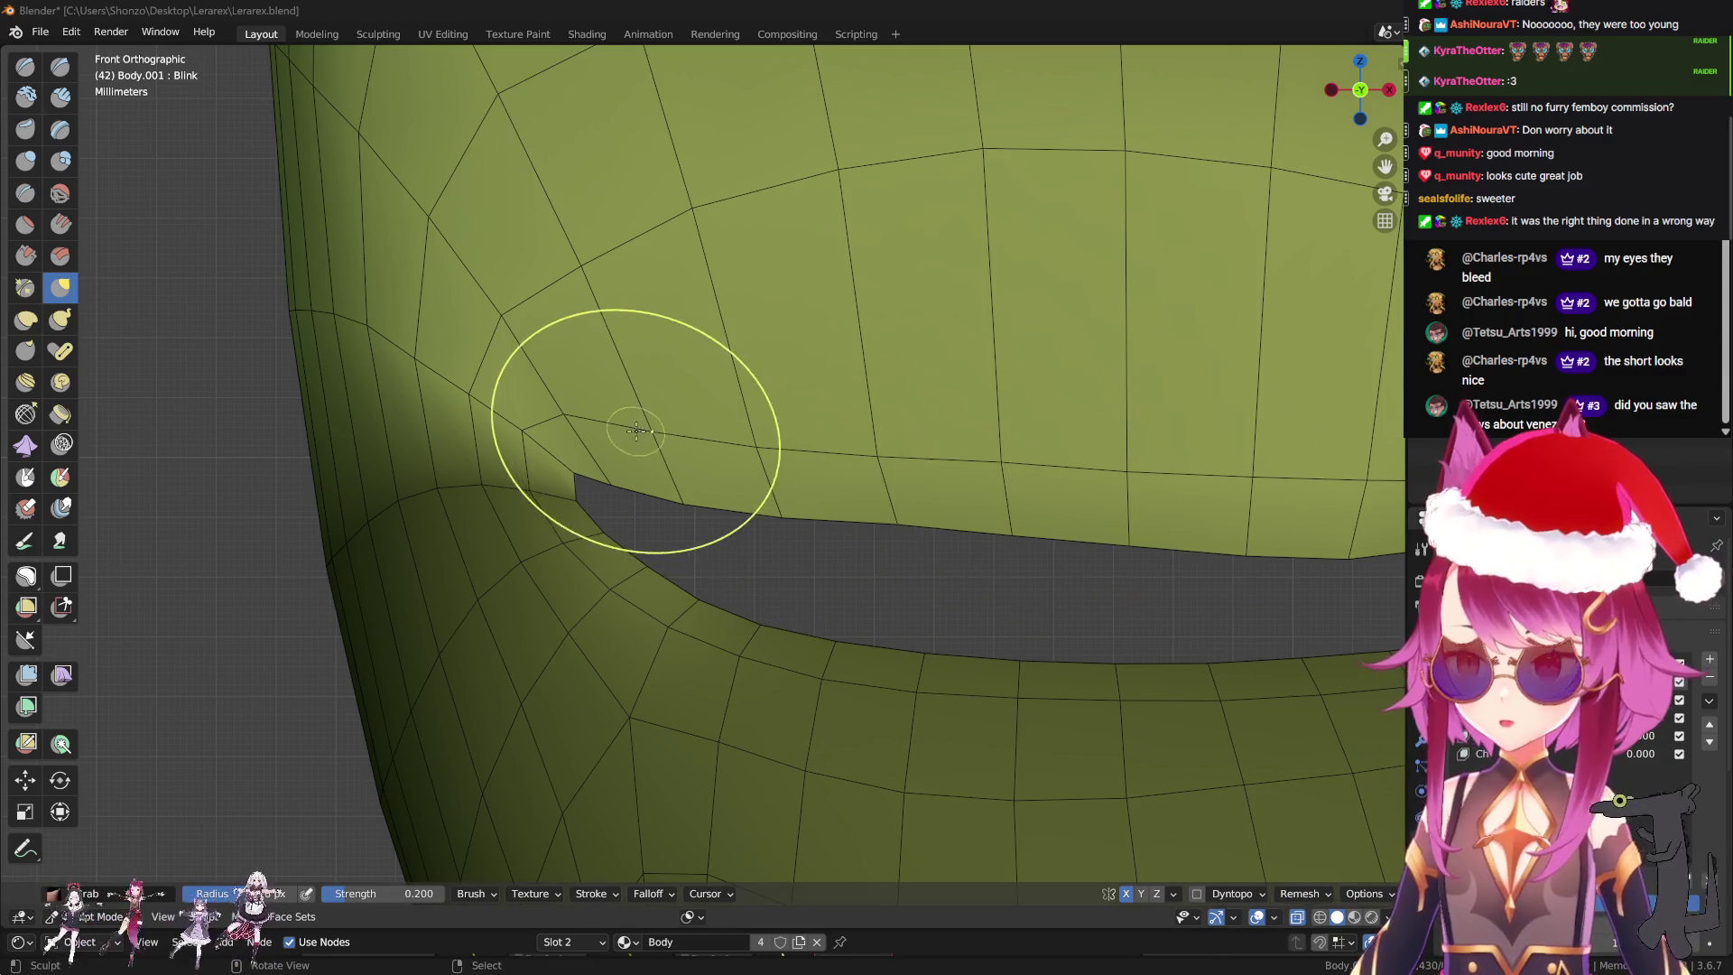
Pull the eyelid edge near the slit corner, cancelling a bad tip reshape.
{"action": "scroll", "coordinate": [656, 422], "scroll_direction": "up", "scroll_amount": 3}
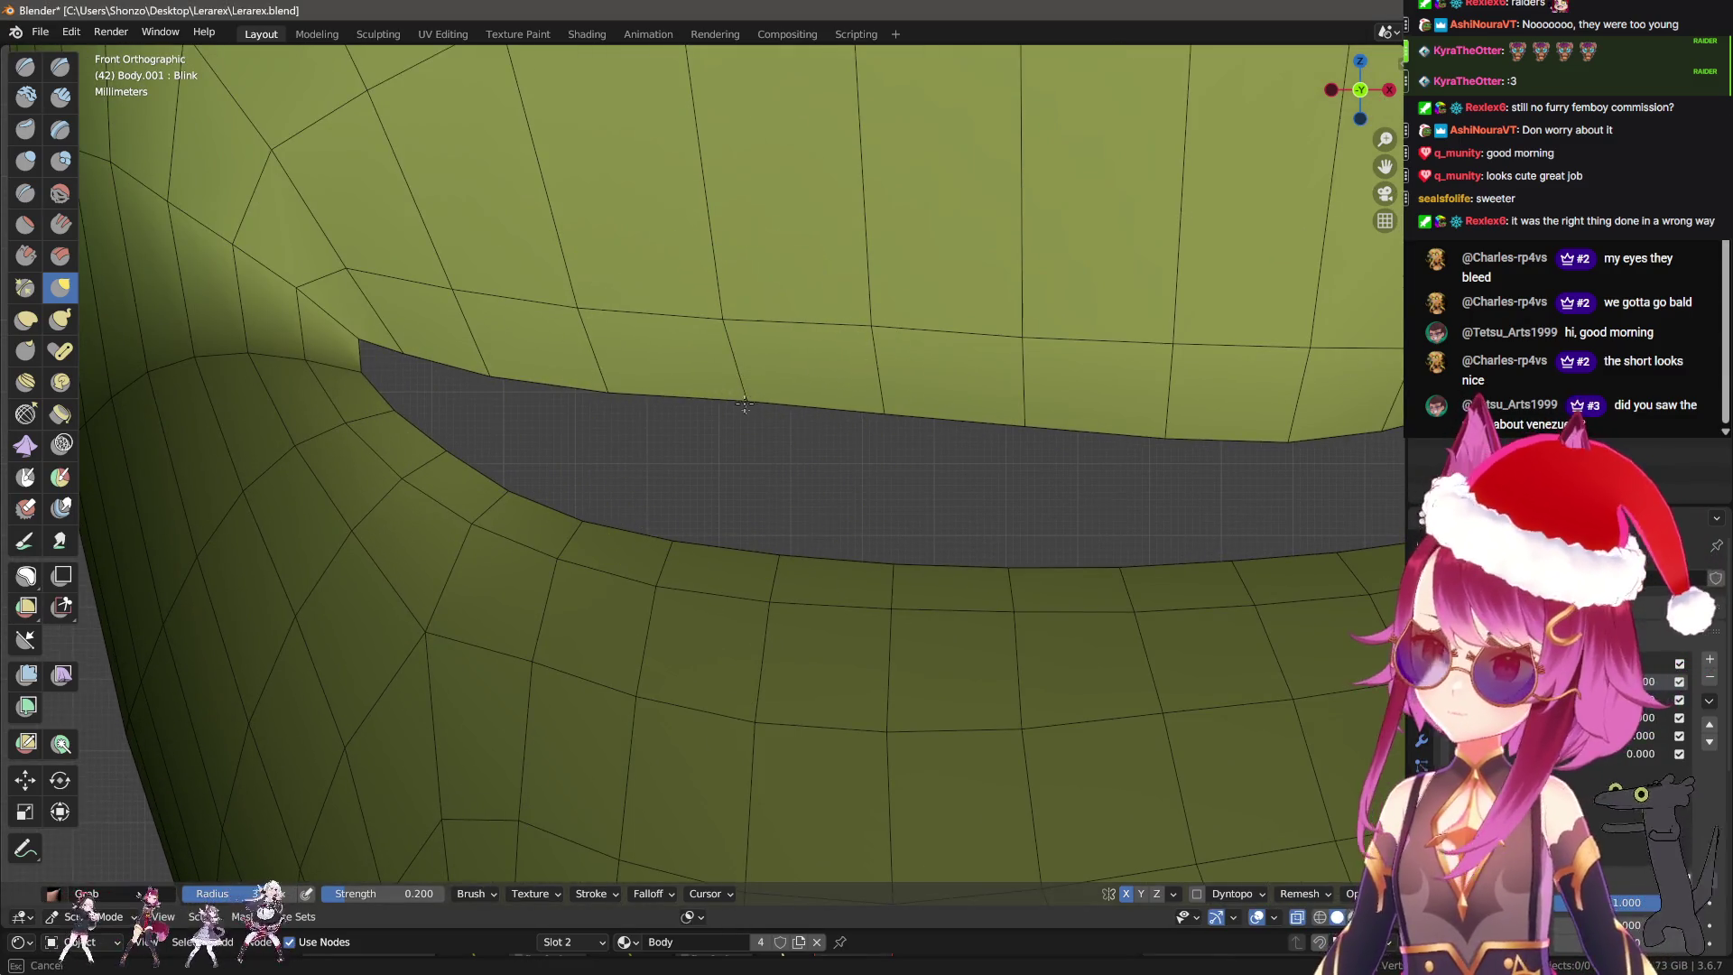
{"action": "left_click_drag", "start_coordinate": [677, 398], "coordinate": [247, 287]}
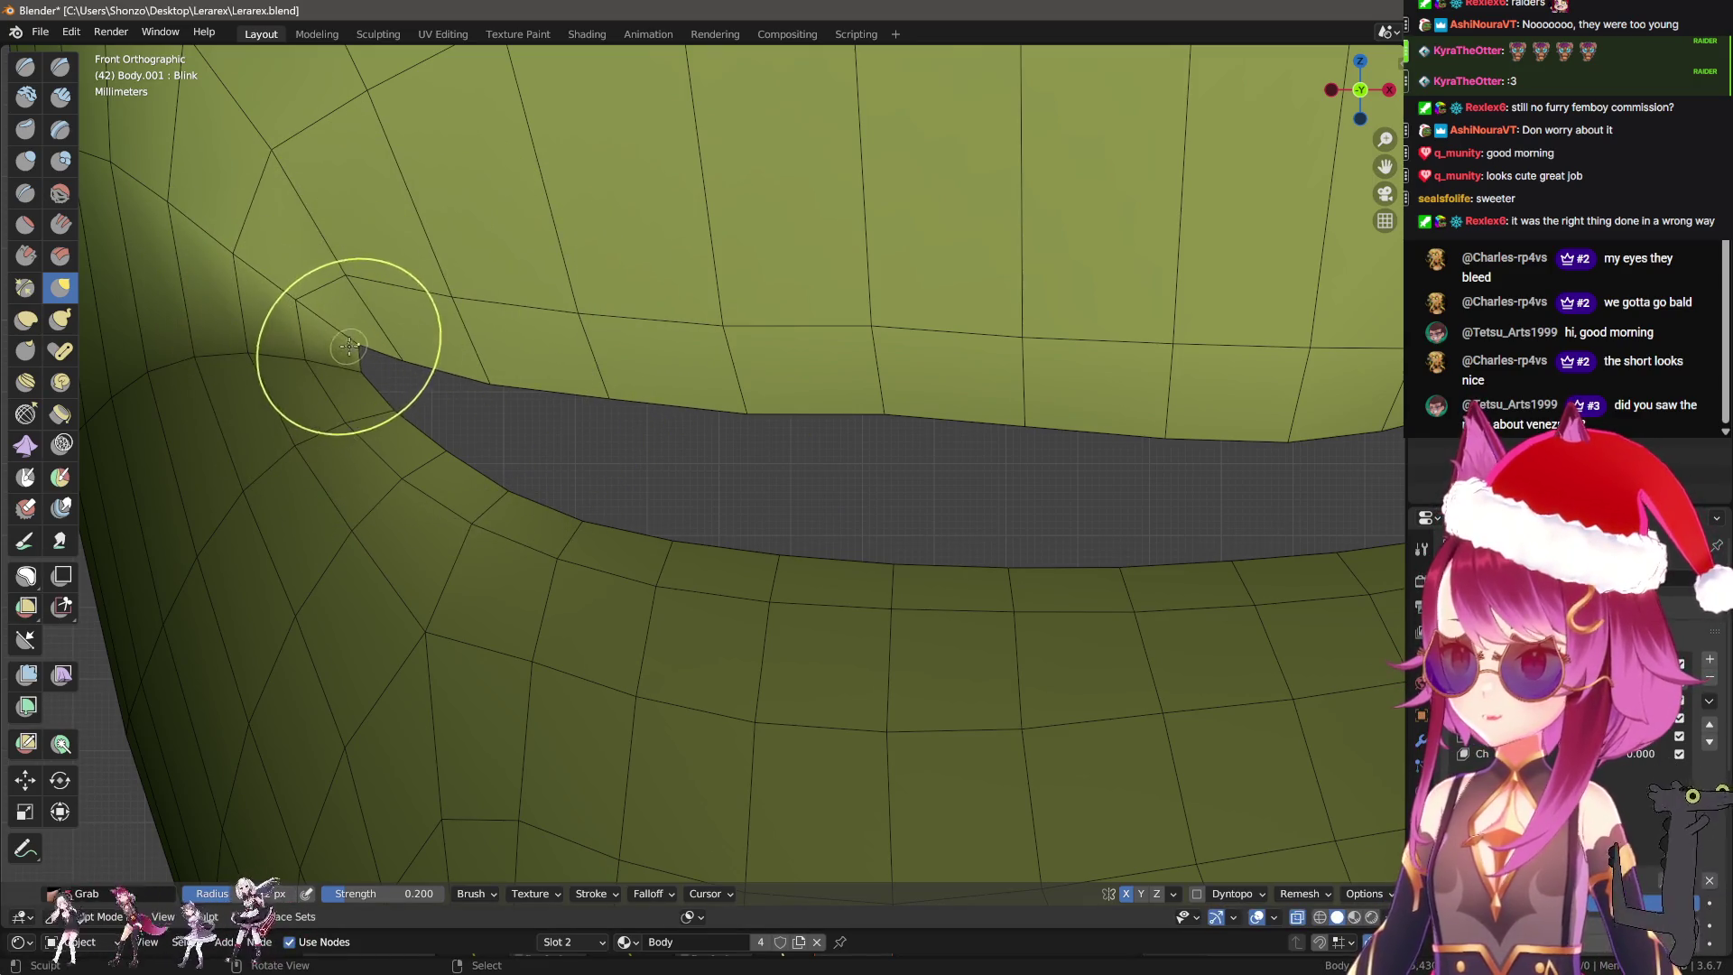
{"action": "mouse_move", "coordinate": [423, 377]}
{"action": "left_mouse_down"}
{"action": "mouse_move", "coordinate": [406, 349]}
{"action": "mouse_move", "coordinate": [559, 383]}
{"action": "left_mouse_up"}
{"action": "key", "text": "Escape"}
{"action": "scroll", "coordinate": [559, 384], "scroll_direction": "down", "scroll_amount": 2}
{"action": "scroll", "coordinate": [821, 424], "scroll_direction": "down", "scroll_amount": 2}
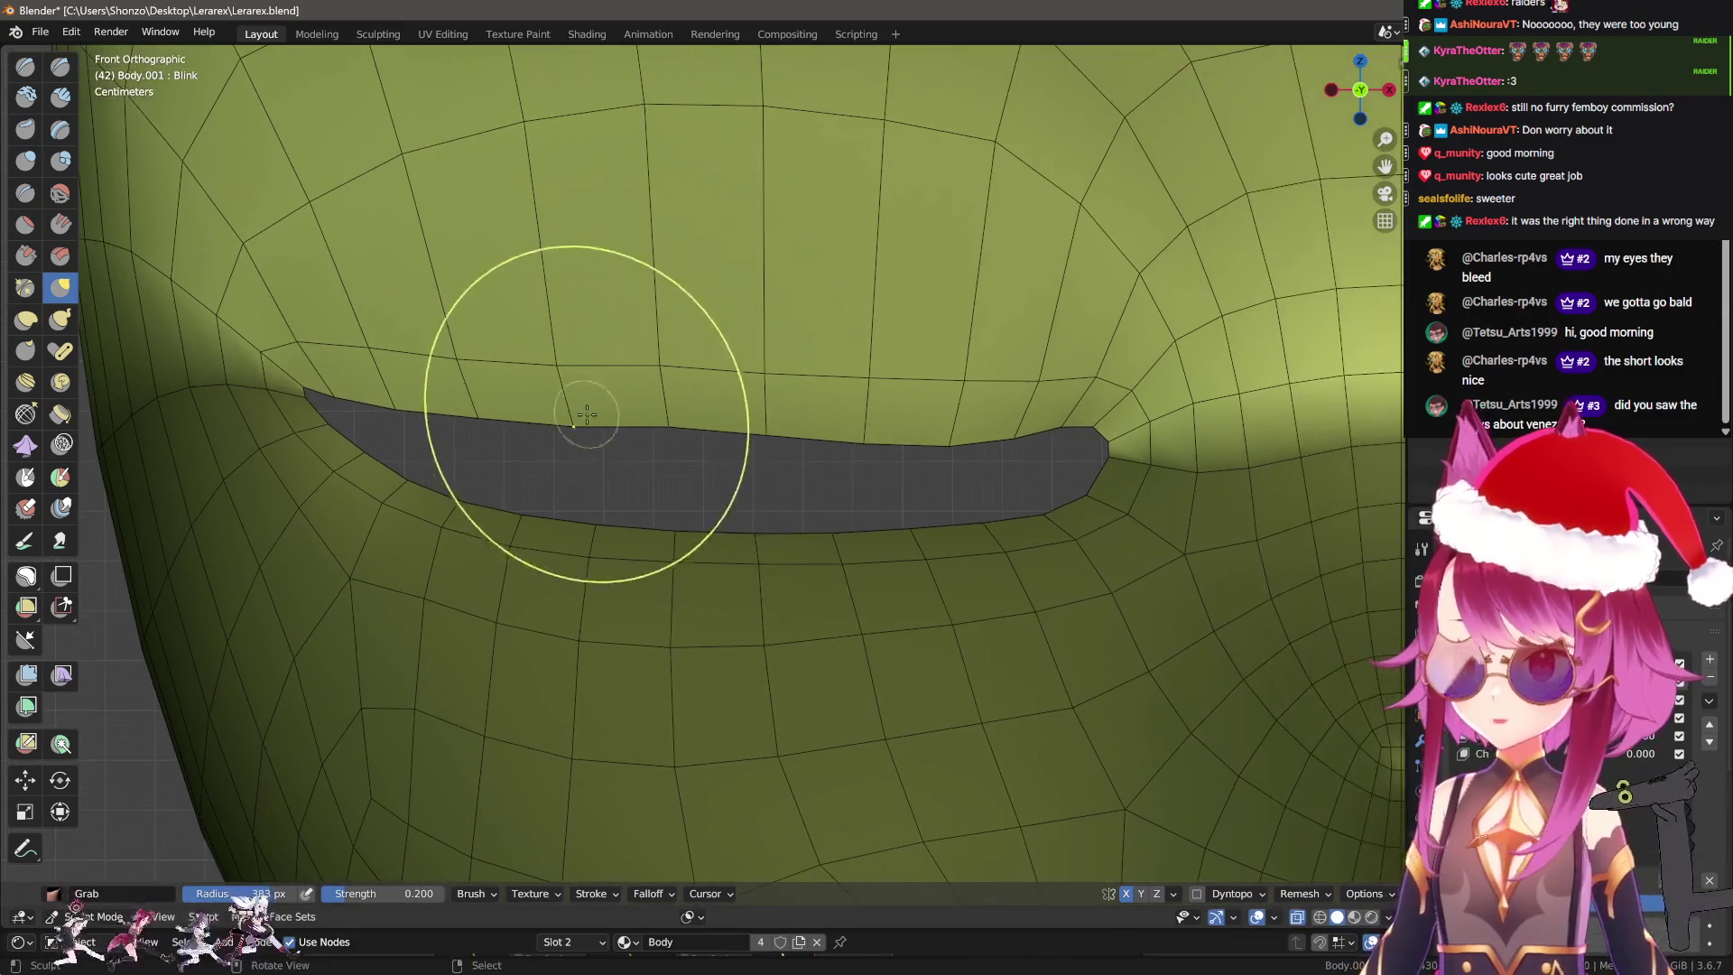
Pull the slit's upper edge down and reshape its corner tip.
{"action": "mouse_move", "coordinate": [812, 406]}
{"action": "left_mouse_down"}
{"action": "mouse_move", "coordinate": [922, 406]}
{"action": "mouse_move", "coordinate": [1119, 449]}
{"action": "left_mouse_up"}
{"action": "scroll", "coordinate": [1119, 448], "scroll_direction": "up", "scroll_amount": 3}
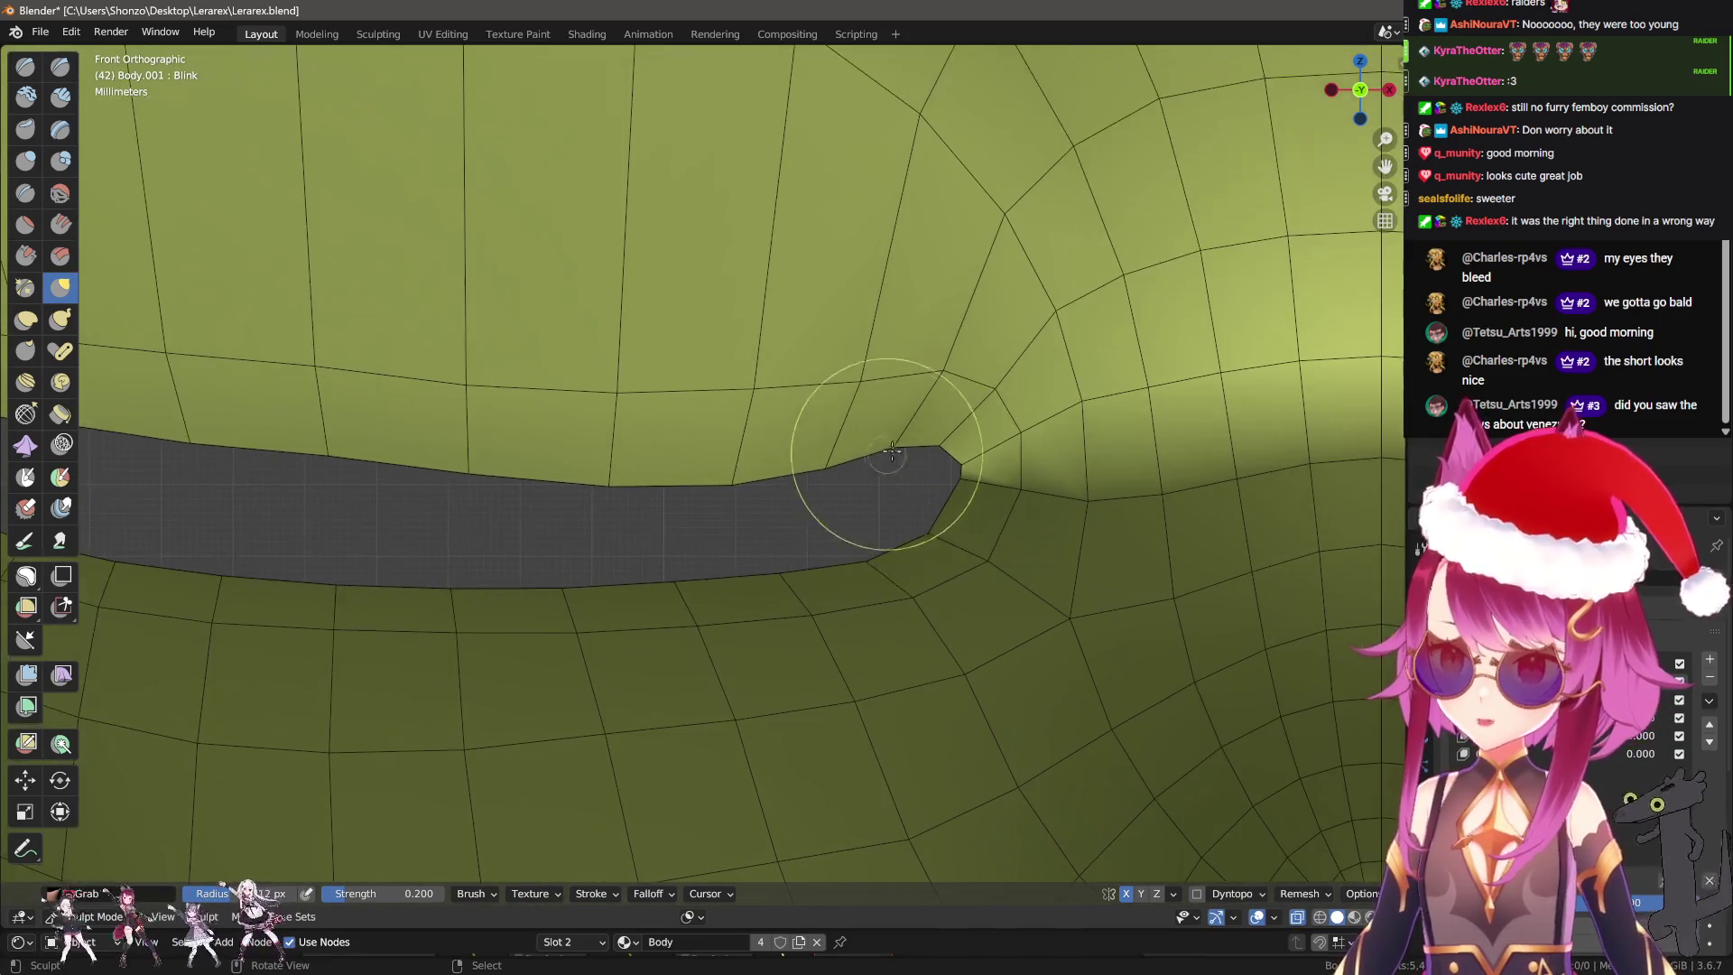
{"action": "left_click_drag", "start_coordinate": [919, 398], "coordinate": [925, 381]}
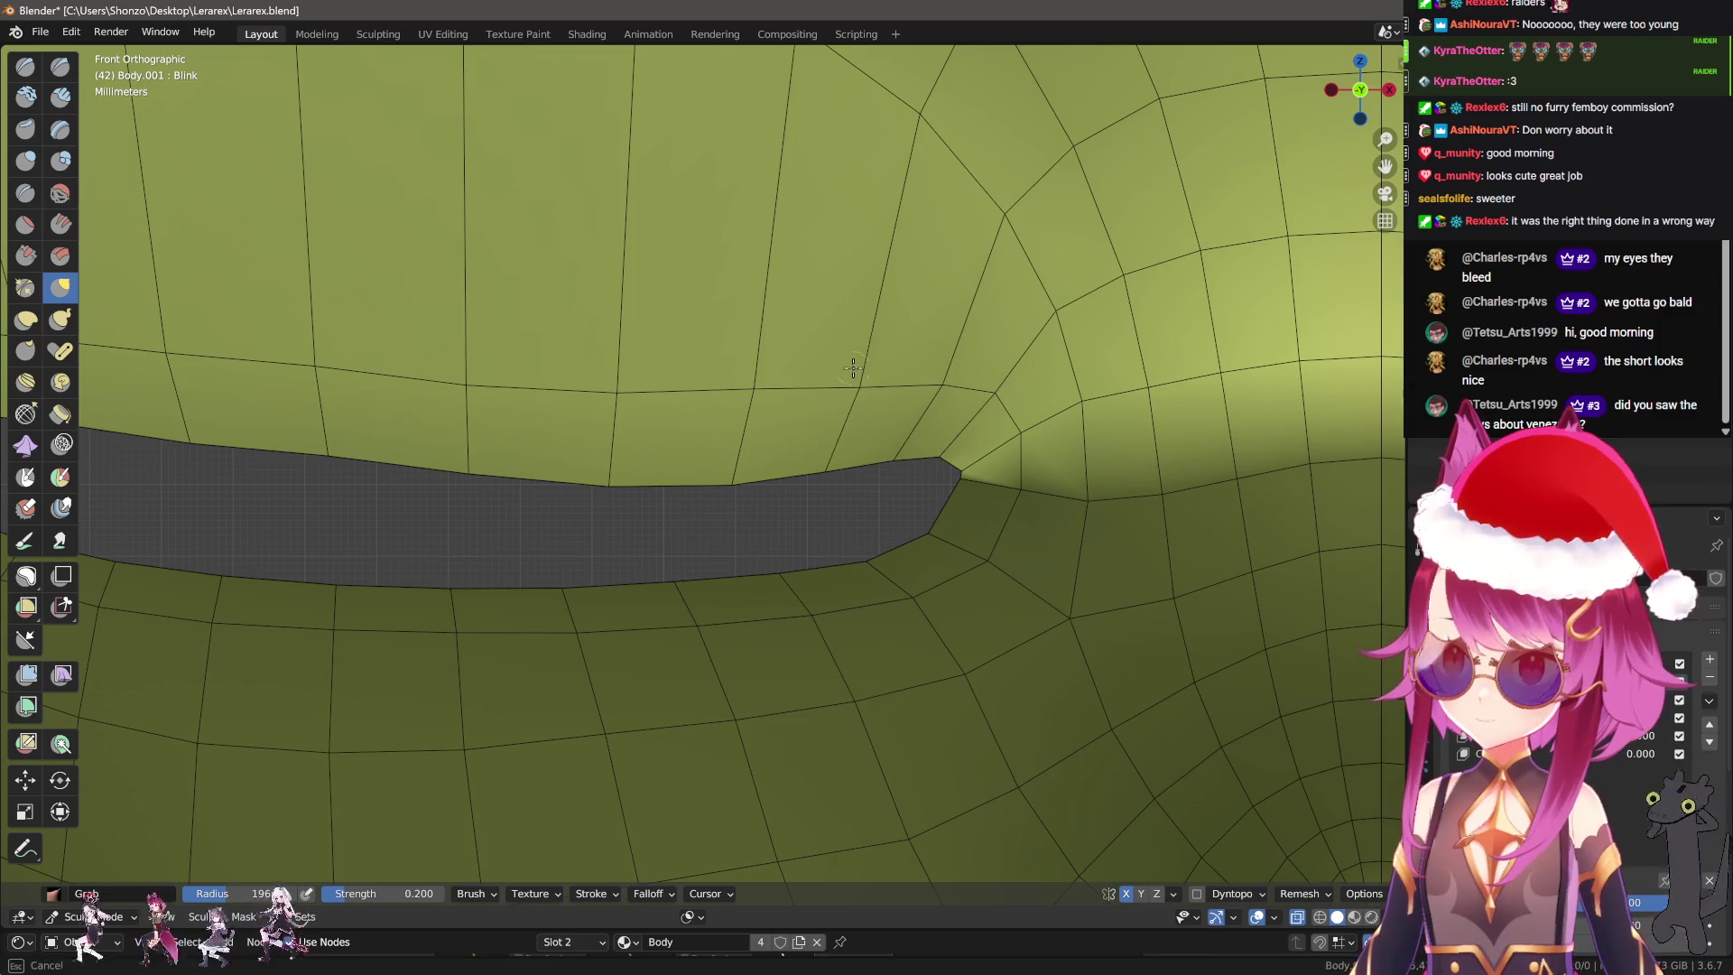
{"action": "scroll", "coordinate": [716, 407], "scroll_direction": "down", "scroll_amount": 3}
{"action": "scroll", "coordinate": [736, 618], "scroll_direction": "up", "scroll_amount": 3}
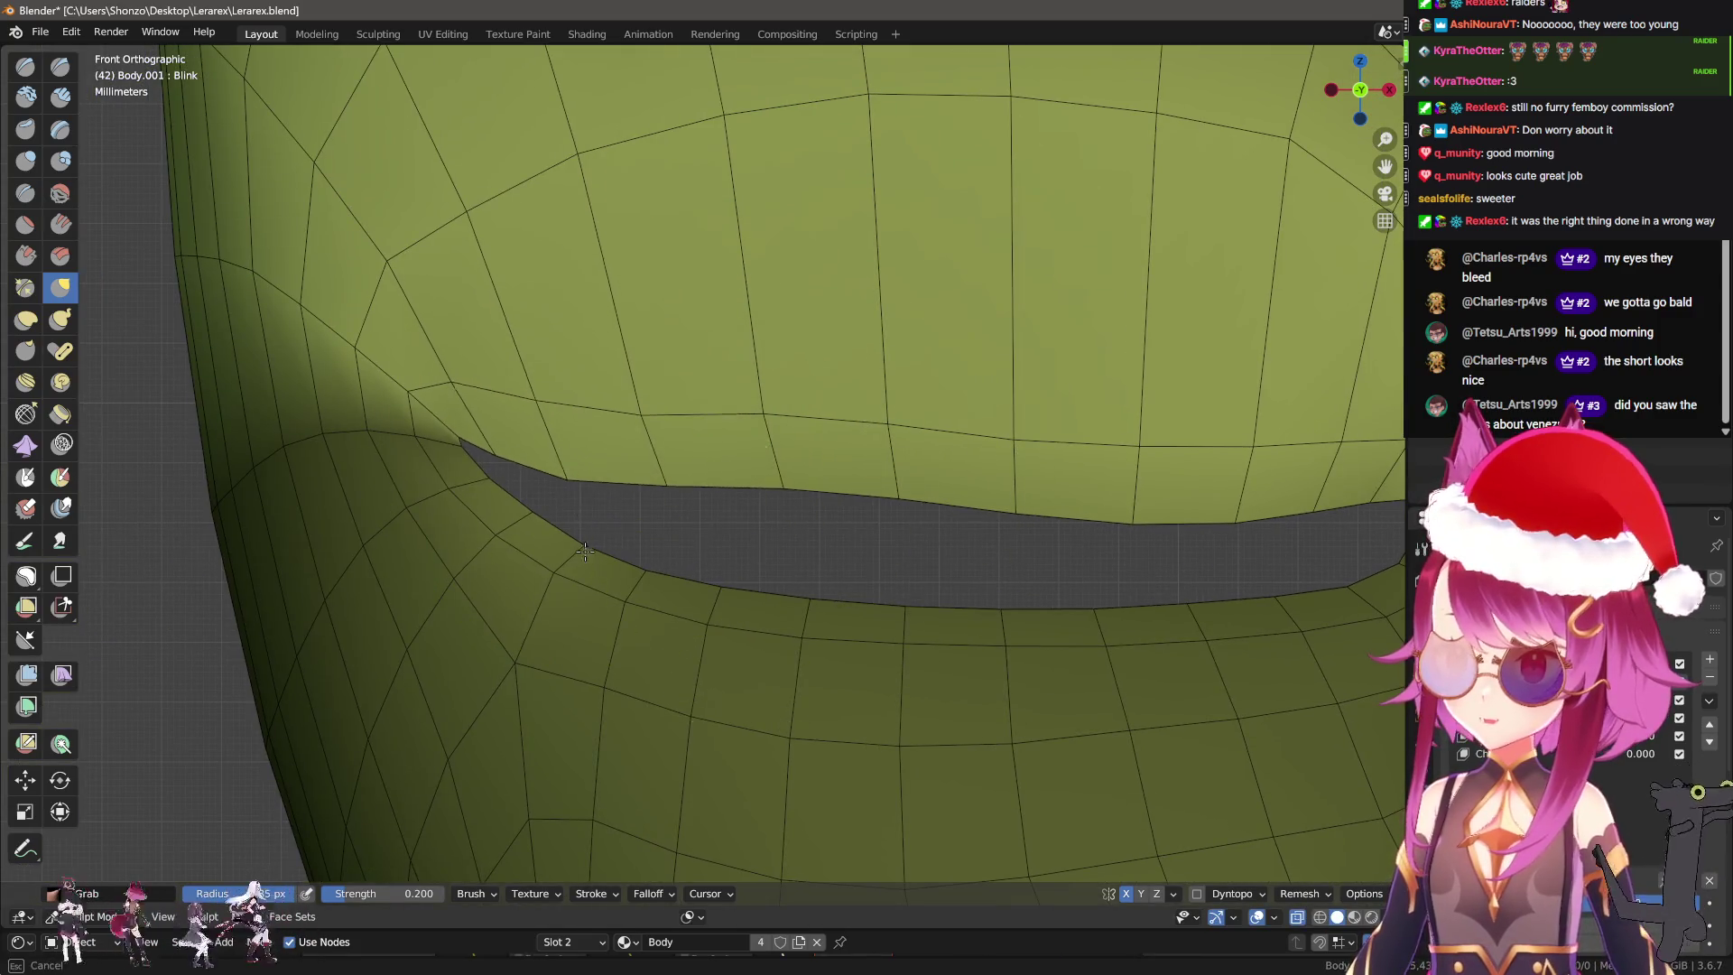
{"action": "scroll", "coordinate": [889, 631], "scroll_direction": "down", "scroll_amount": 2}
Lower the upper edge along the slit and reshape the eyelid around its right corner.
{"action": "mouse_move", "coordinate": [782, 505]}
{"action": "left_mouse_down"}
{"action": "mouse_move", "coordinate": [756, 633]}
{"action": "mouse_move", "coordinate": [1114, 577]}
{"action": "left_mouse_up"}
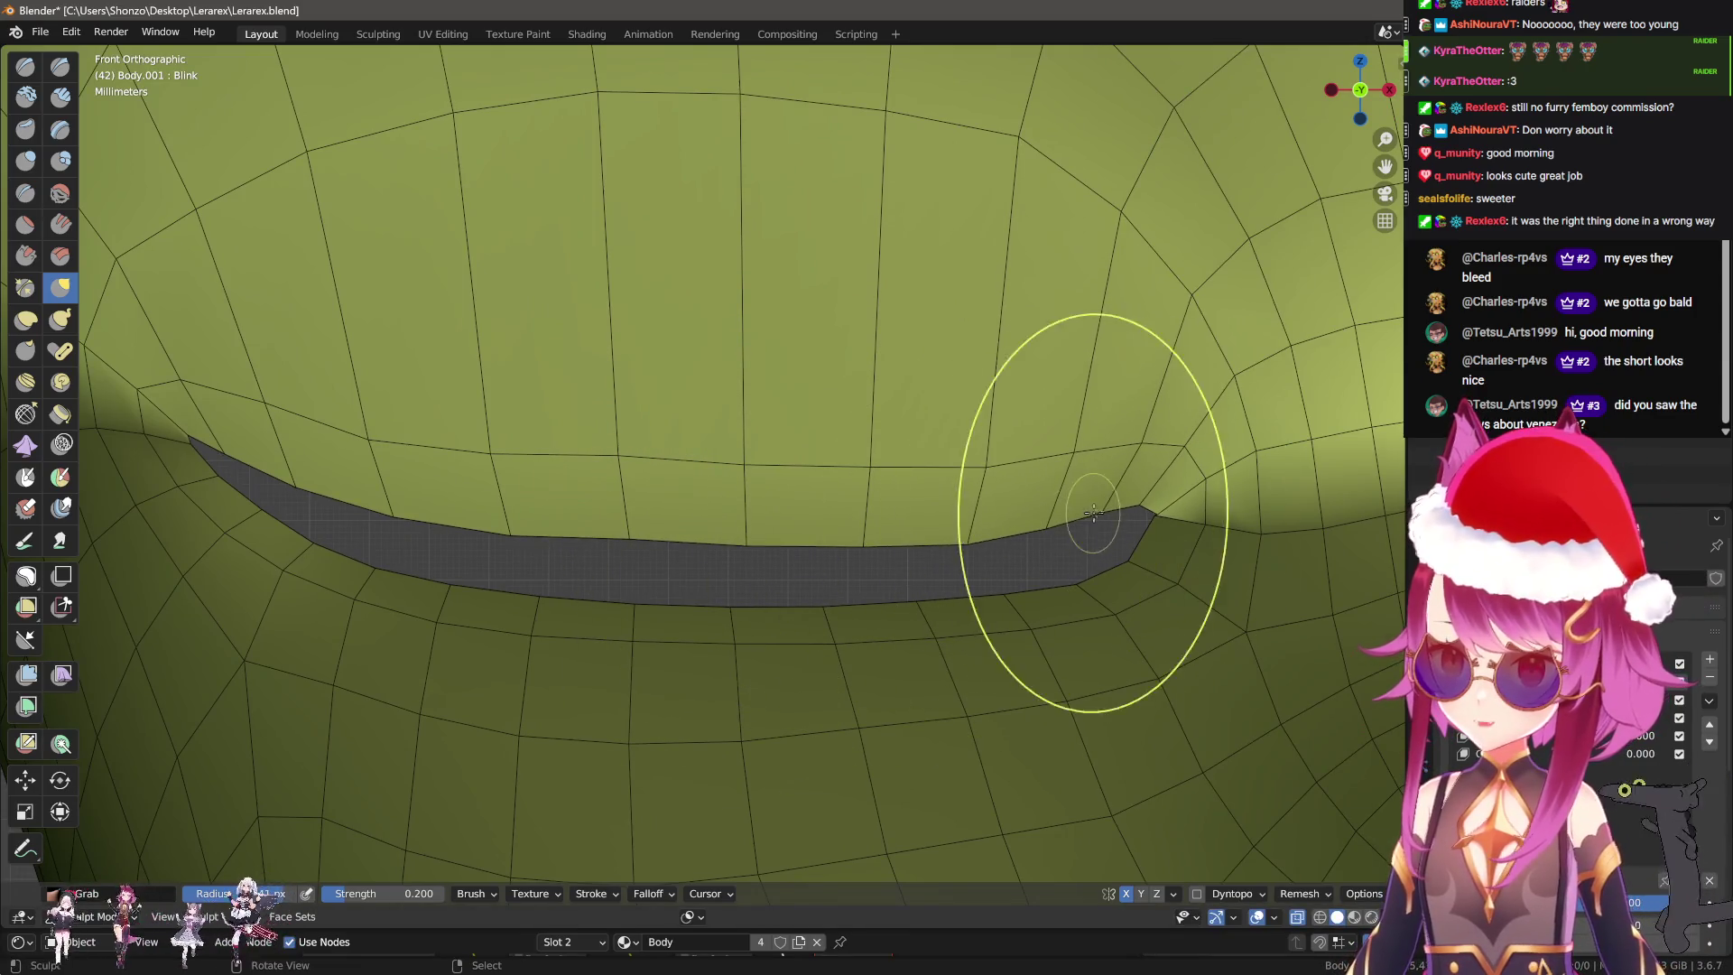
{"action": "middle_click_drag", "start_coordinate": [1114, 516], "coordinate": [832, 502], "text": "shift"}
{"action": "scroll", "coordinate": [831, 503], "scroll_direction": "up", "scroll_amount": 2}
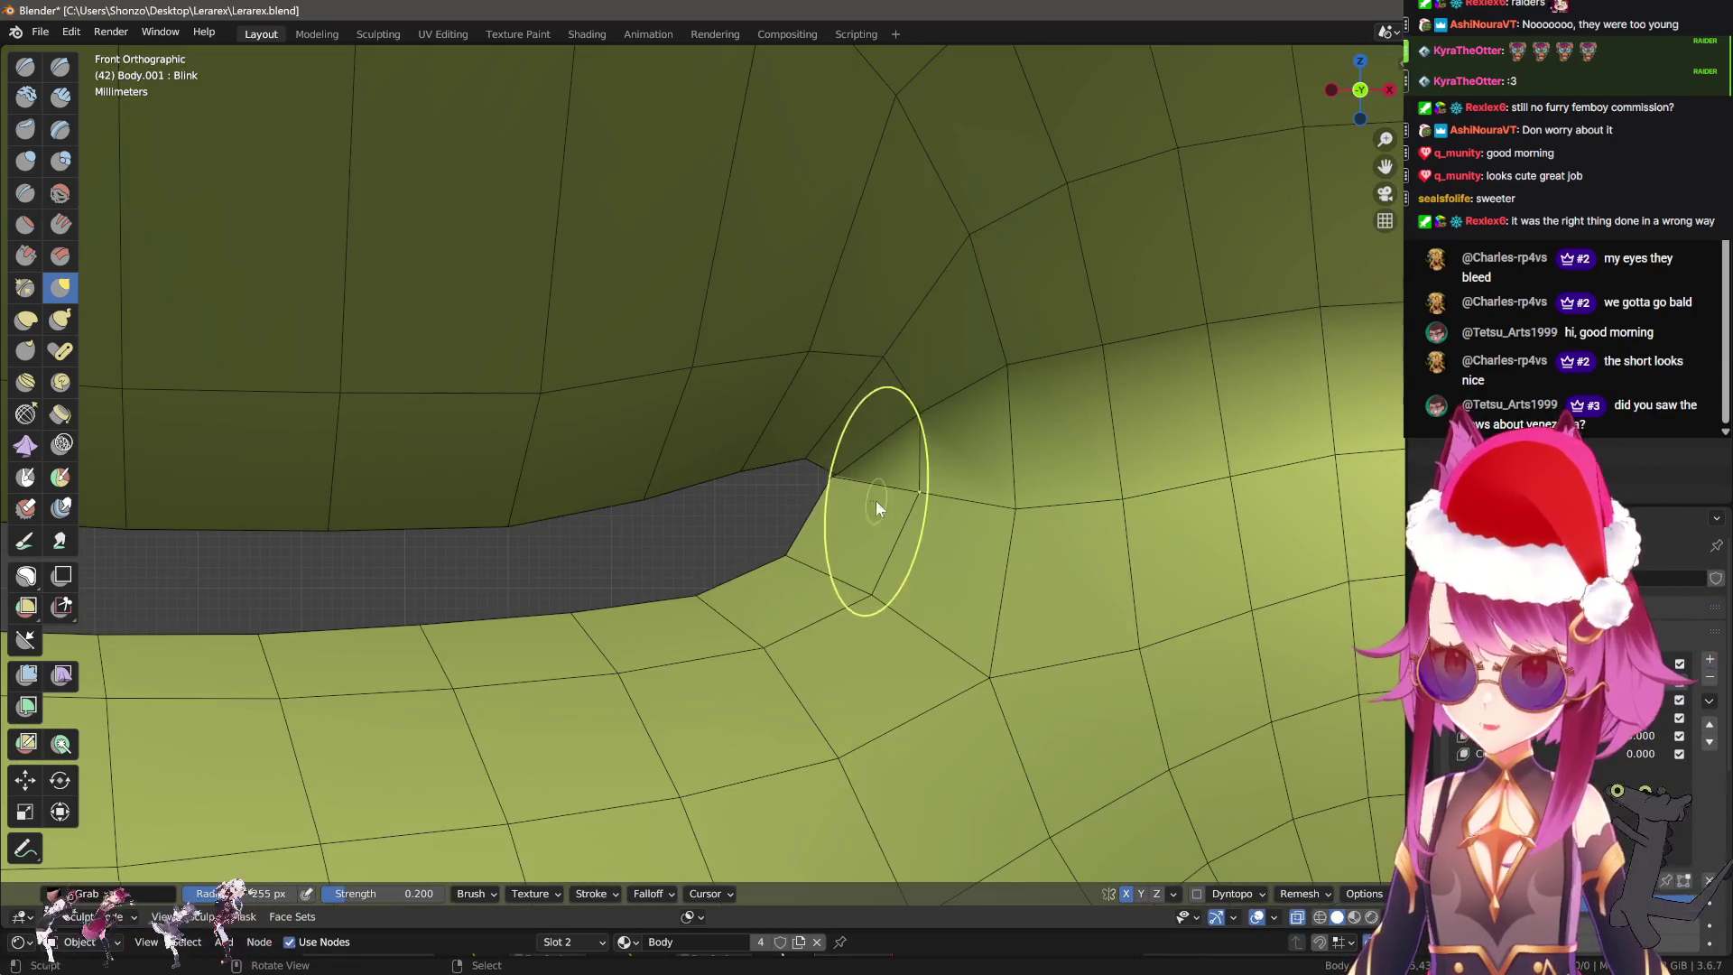
{"action": "mouse_move", "coordinate": [904, 627]}
{"action": "left_mouse_down"}
{"action": "mouse_move", "coordinate": [921, 491]}
{"action": "mouse_move", "coordinate": [991, 491]}
{"action": "left_mouse_up"}
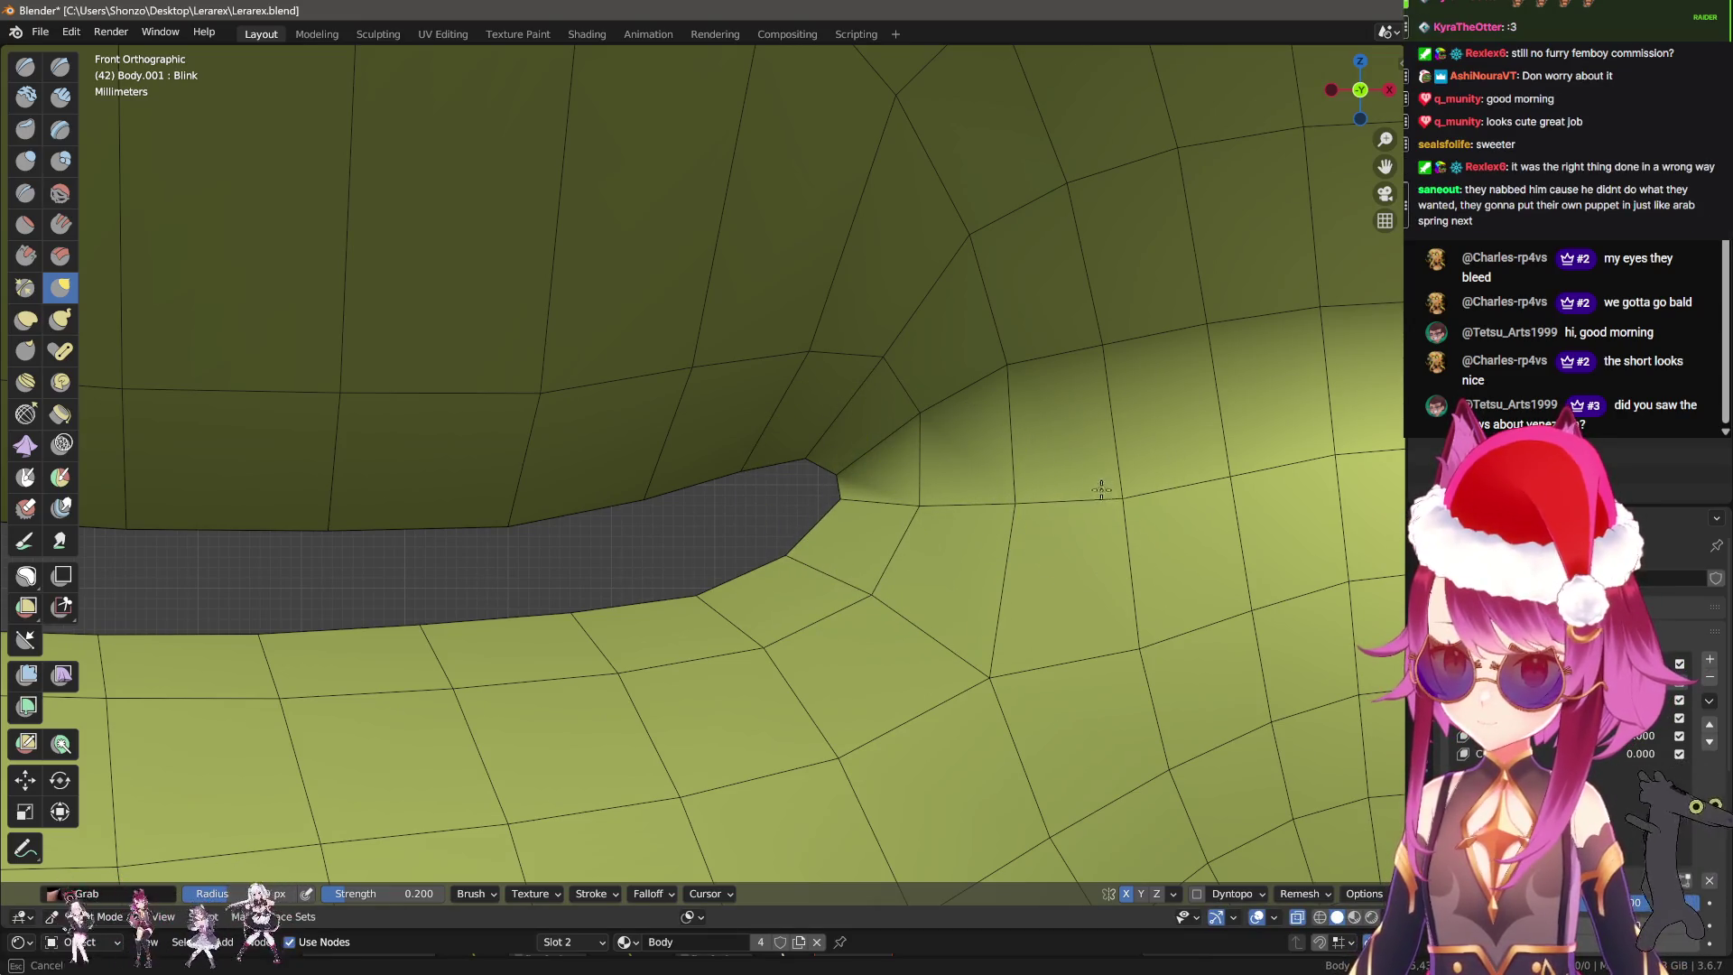
{"action": "mouse_move", "coordinate": [1088, 461]}
{"action": "left_mouse_down"}
{"action": "mouse_move", "coordinate": [946, 464]}
{"action": "mouse_move", "coordinate": [1161, 387]}
{"action": "mouse_move", "coordinate": [832, 425]}
{"action": "left_mouse_up"}
{"action": "middle_click_drag", "start_coordinate": [831, 425], "coordinate": [843, 483], "text": "shift"}
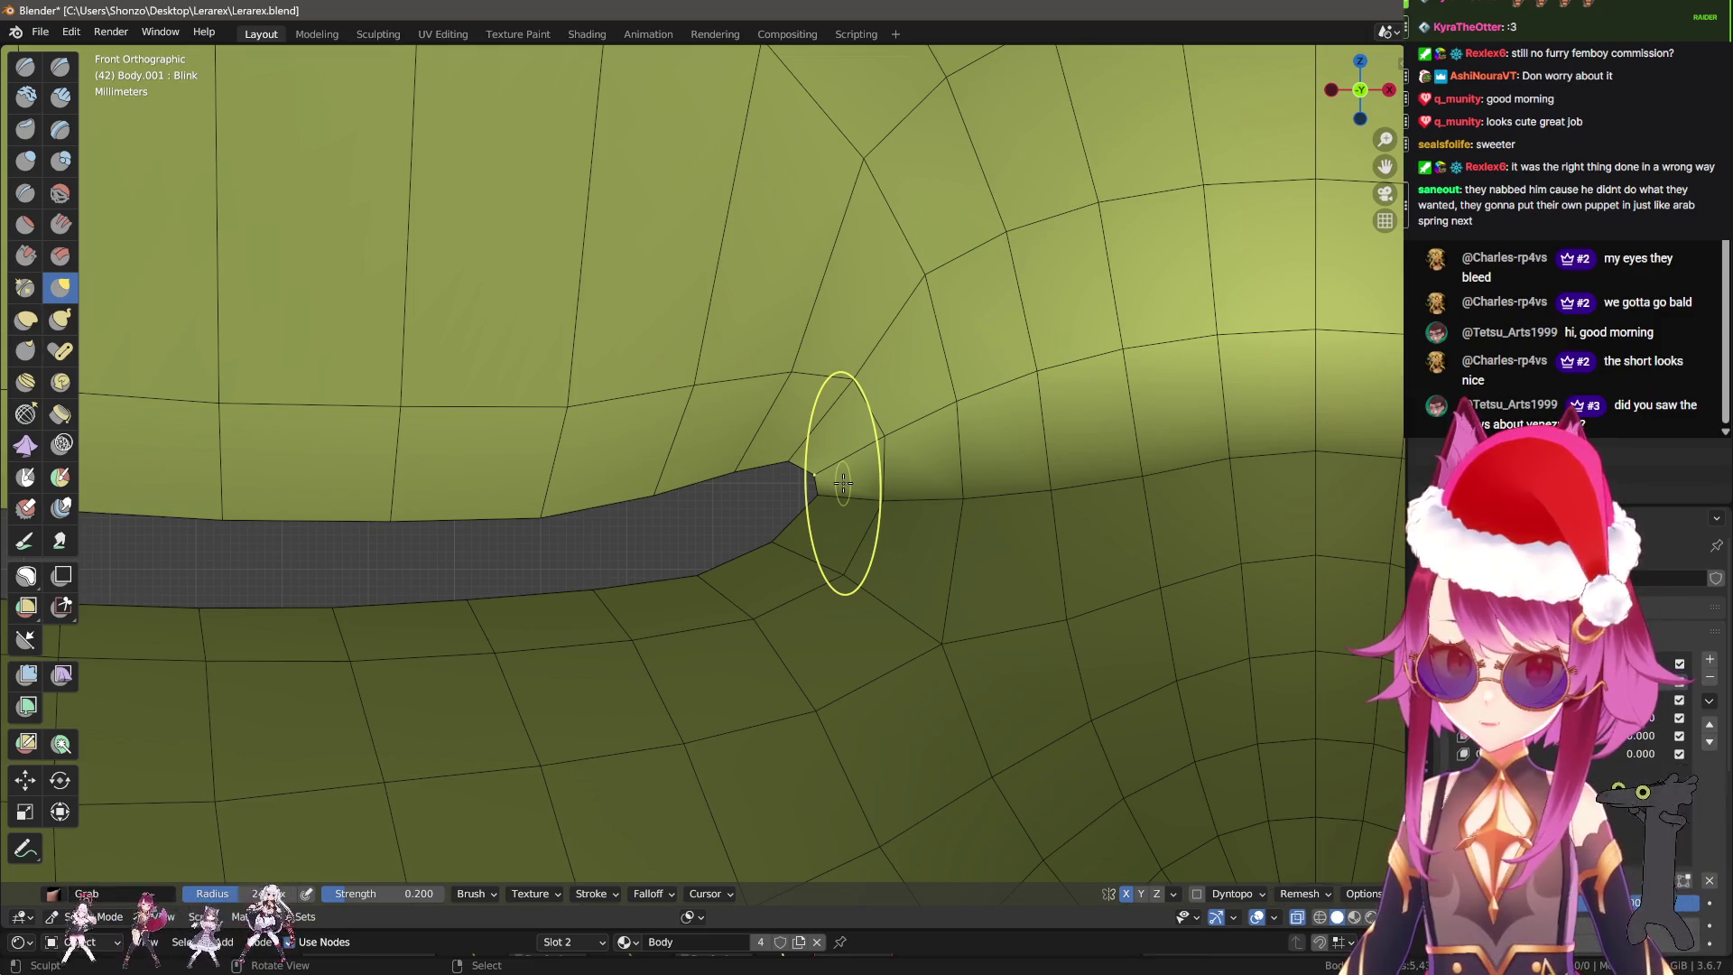
Pull the band's tip and upper edge down at the other end, then enlarge the brush.
{"action": "middle_click_drag", "start_coordinate": [387, 572], "coordinate": [558, 422]}
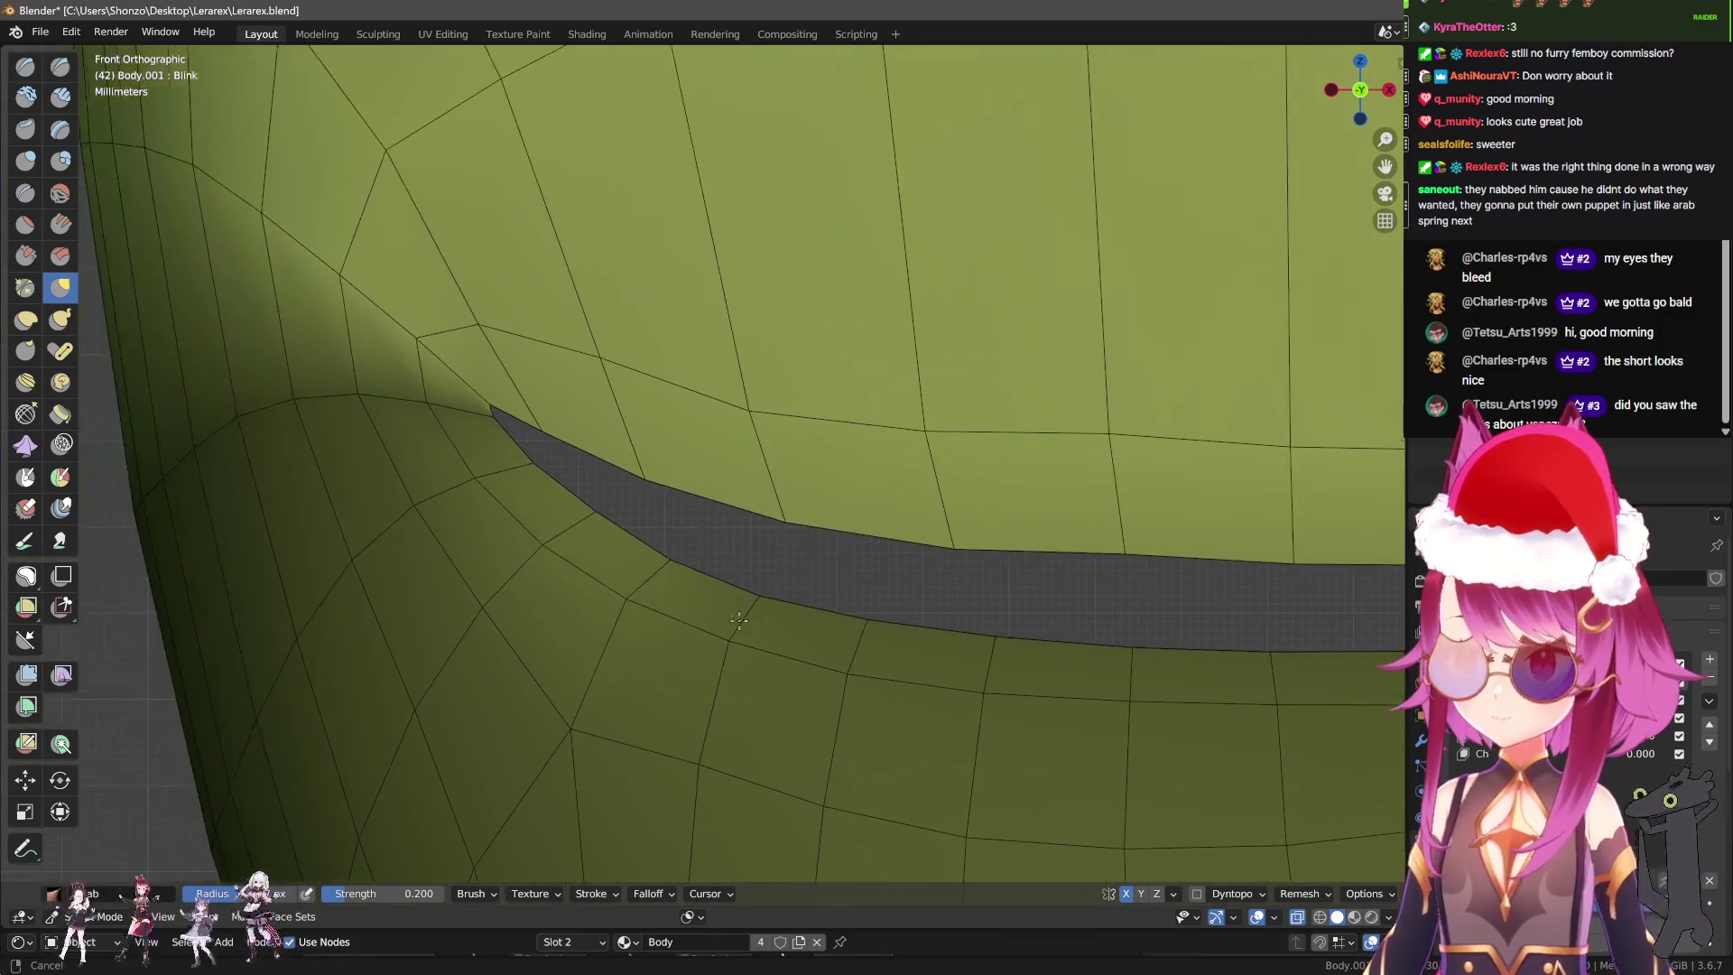
{"action": "mouse_move", "coordinate": [558, 421]}
{"action": "left_mouse_down"}
{"action": "mouse_move", "coordinate": [510, 478]}
{"action": "mouse_move", "coordinate": [522, 464]}
{"action": "left_mouse_up"}
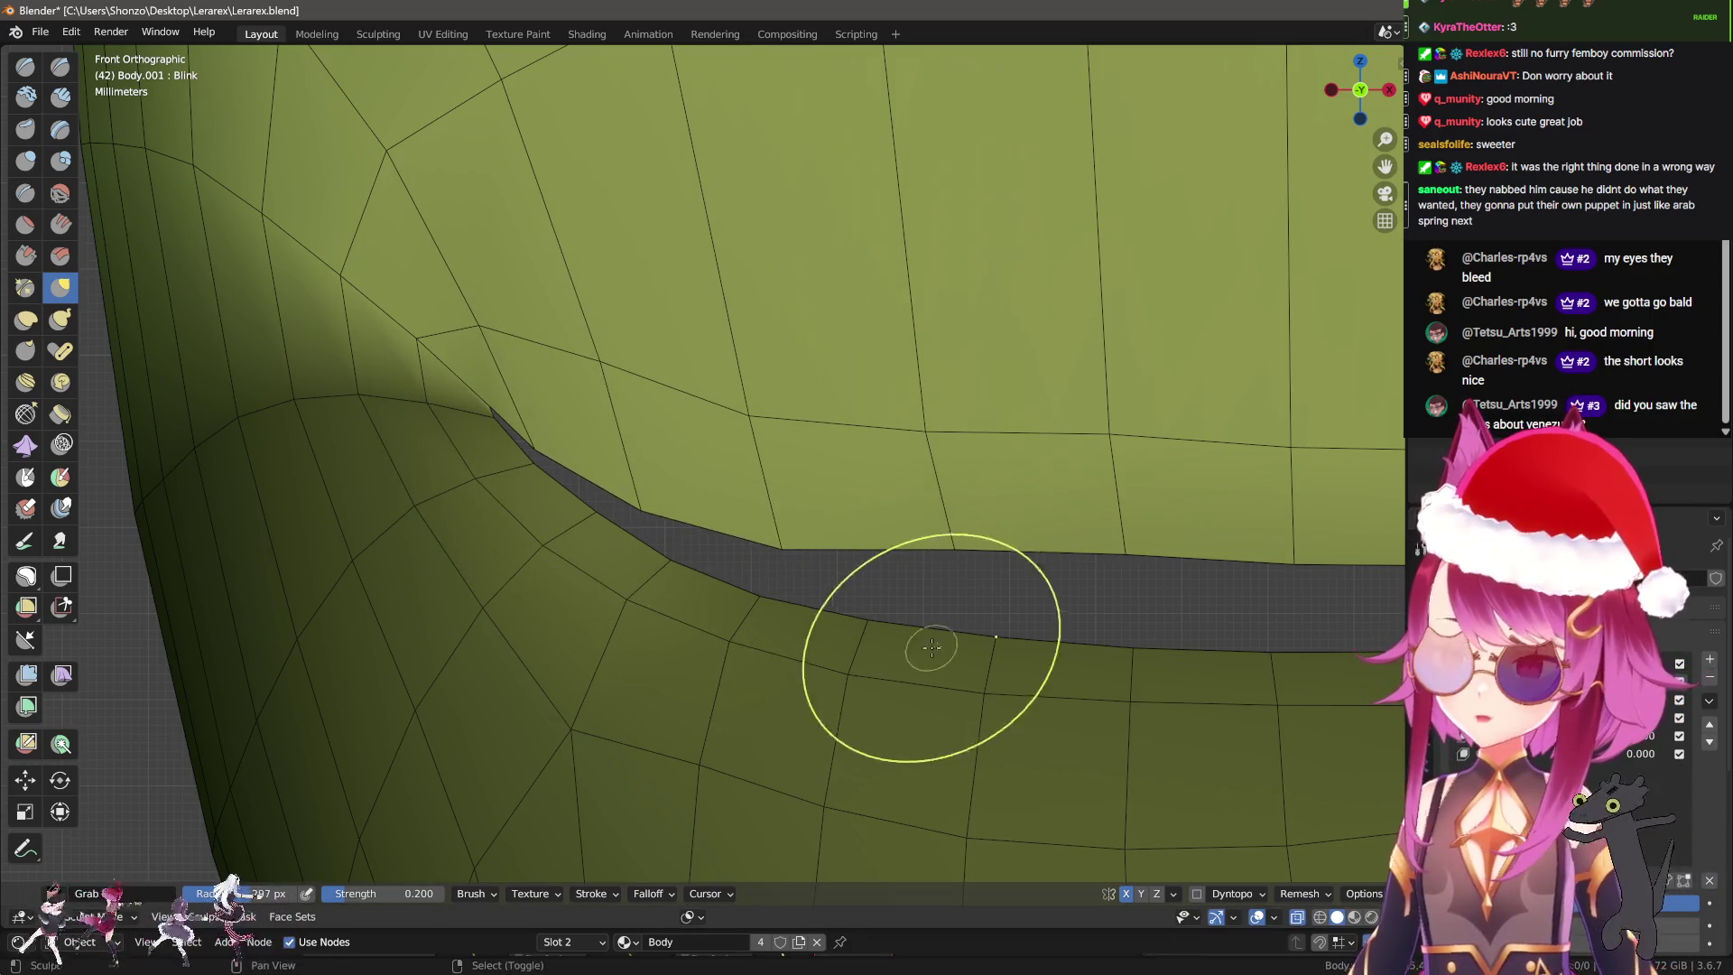
{"action": "middle_click_drag", "start_coordinate": [972, 560], "coordinate": [603, 483], "text": "shift"}
{"action": "key", "text": "f"}
{"action": "left_click", "coordinate": [623, 492]}
Center the view on the dark band and shrink the brush radius to 117 px.
{"action": "middle_click_drag", "start_coordinate": [580, 577], "coordinate": [600, 406], "text": "shift"}
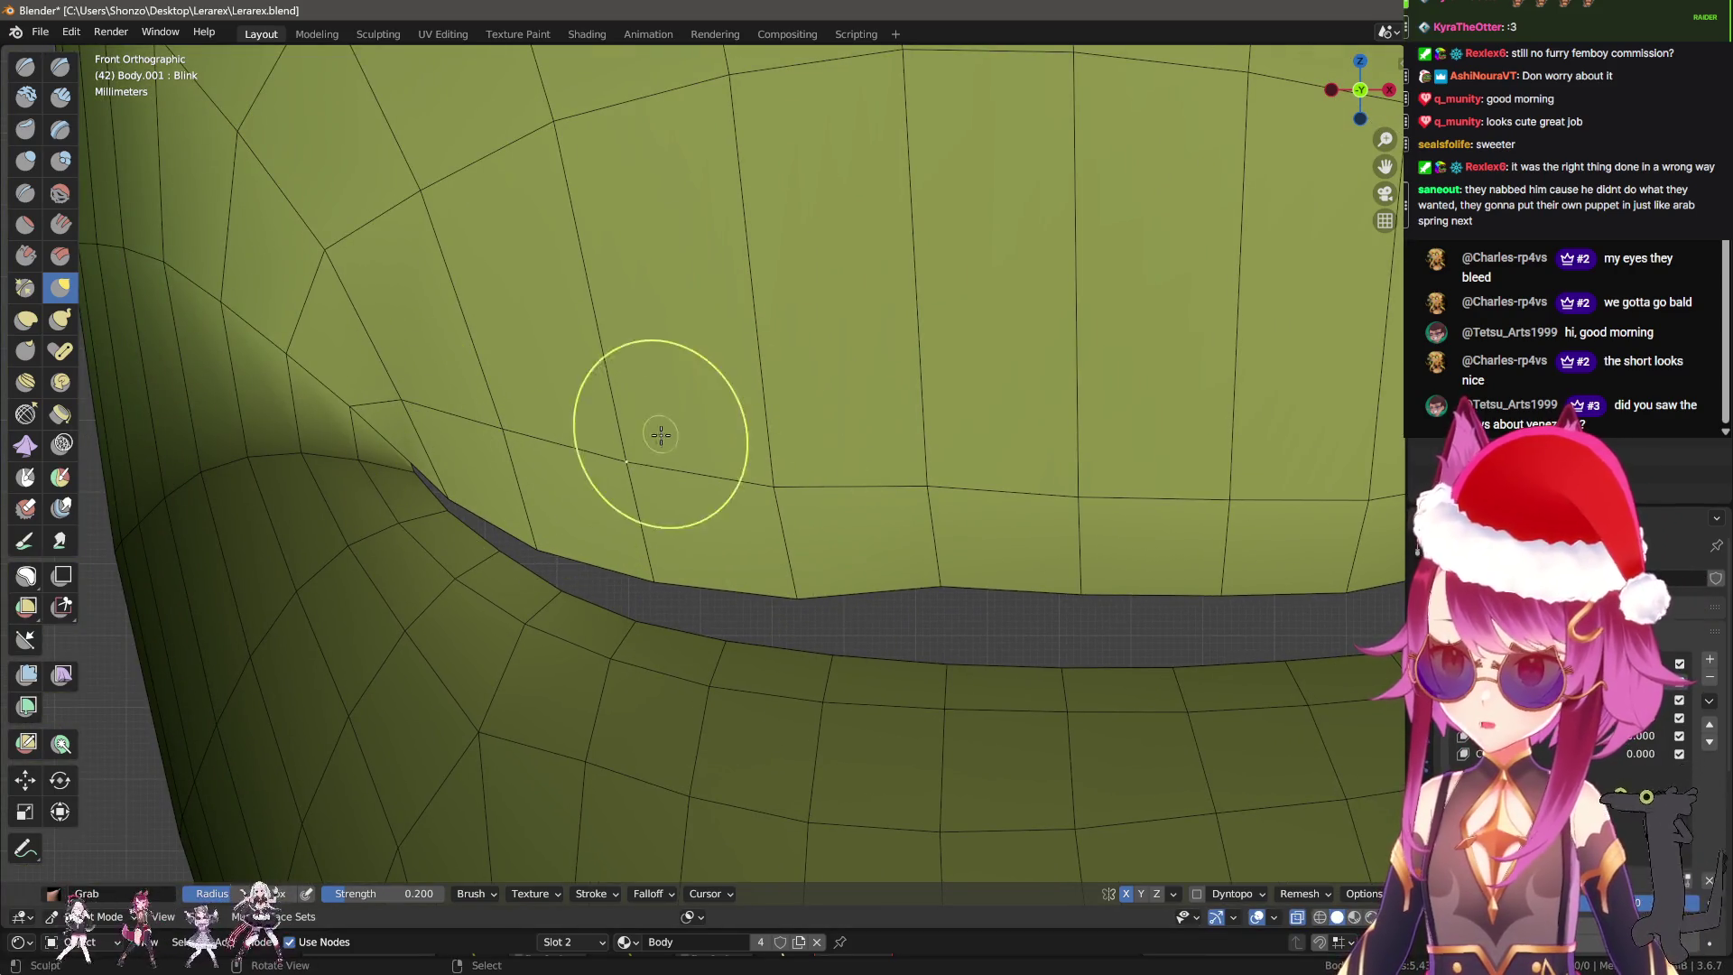
{"action": "middle_click_drag", "start_coordinate": [932, 493], "coordinate": [765, 434], "text": "shift"}
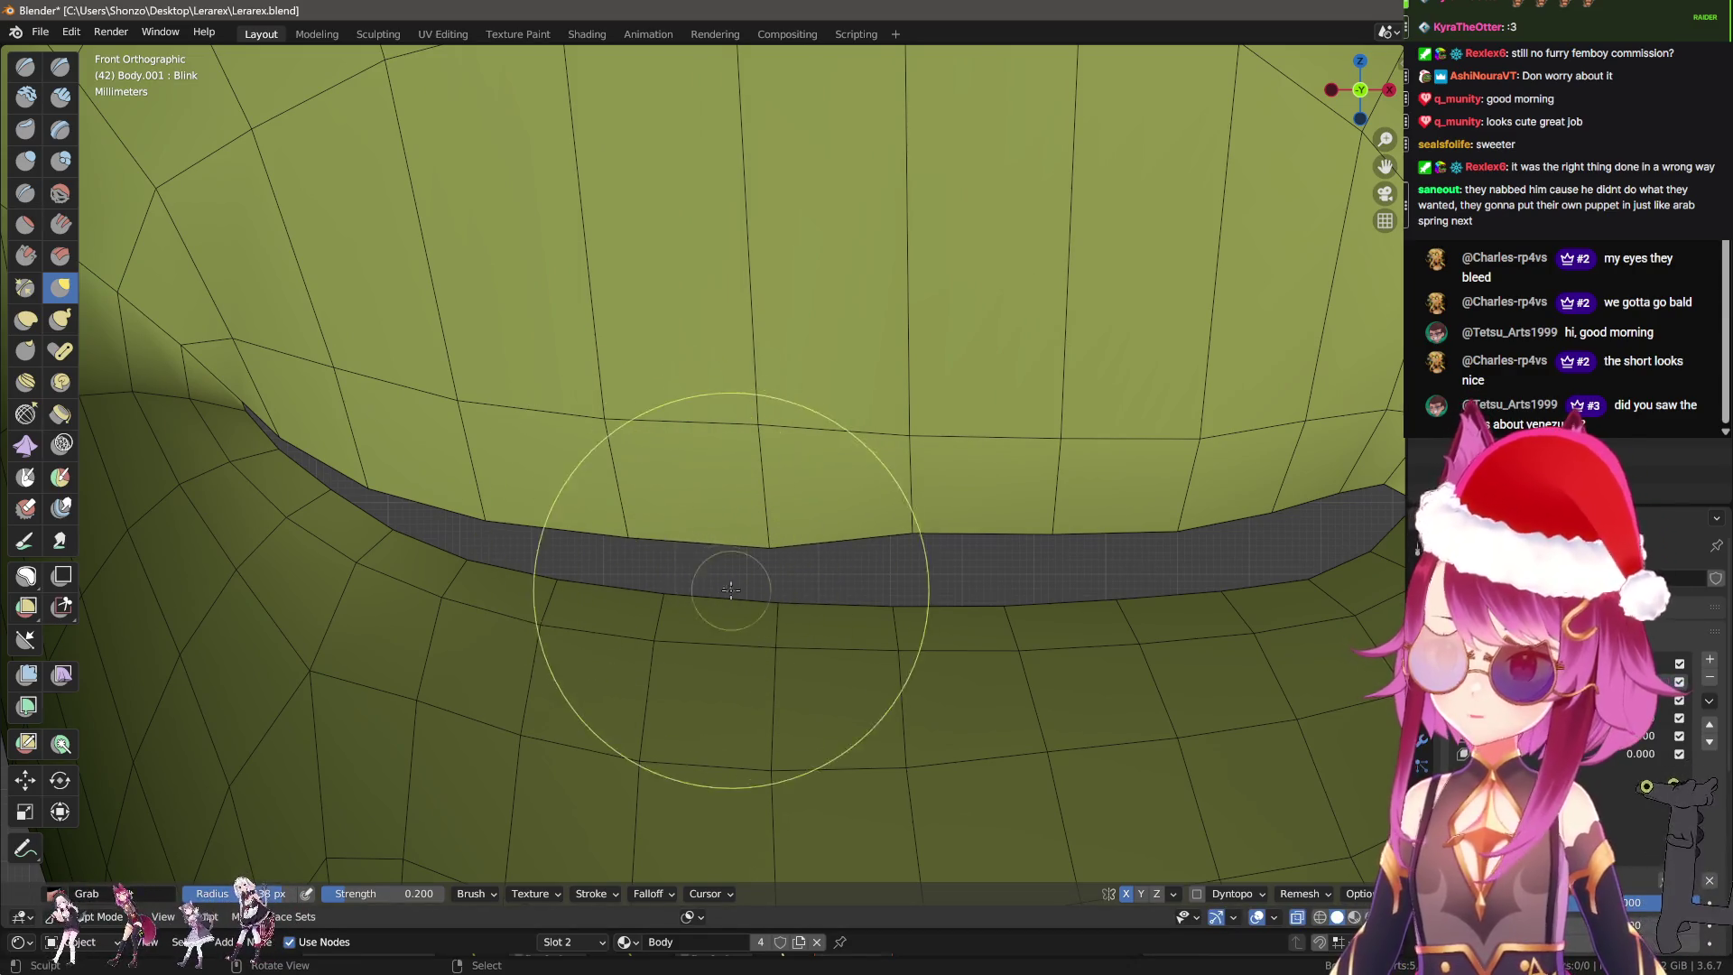
{"action": "scroll", "coordinate": [819, 540], "scroll_direction": "down", "scroll_amount": 2}
{"action": "middle_click_drag", "start_coordinate": [818, 540], "coordinate": [700, 542], "text": "shift"}
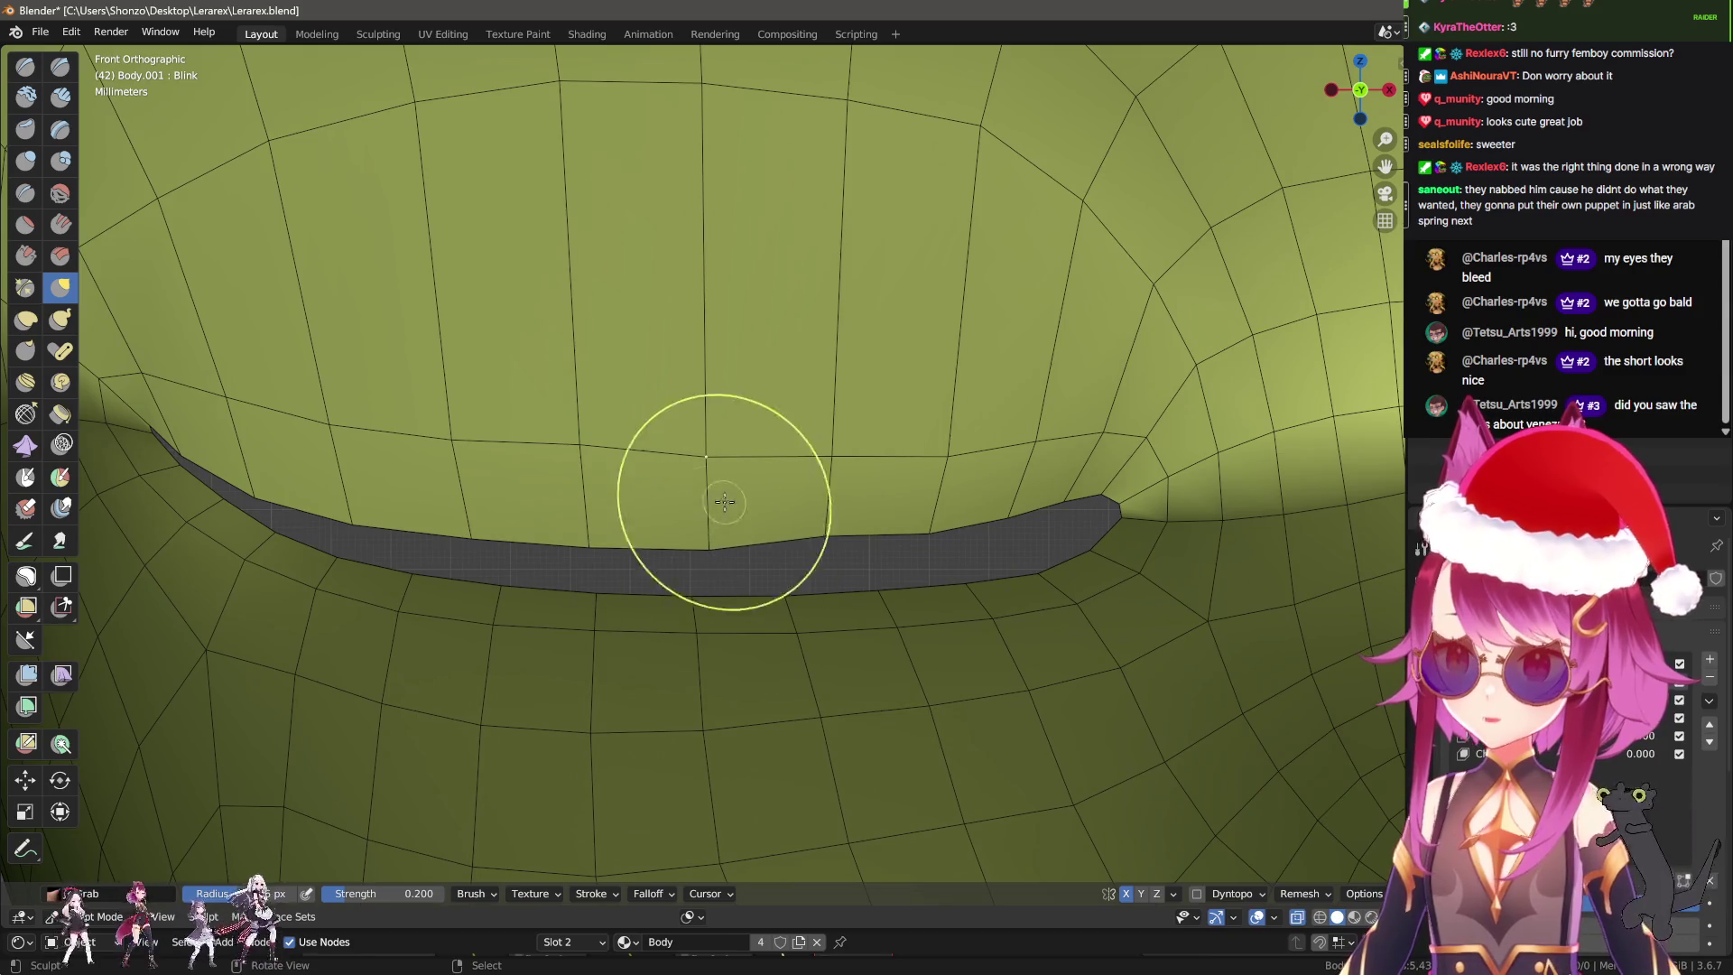
{"action": "key", "text": "f"}
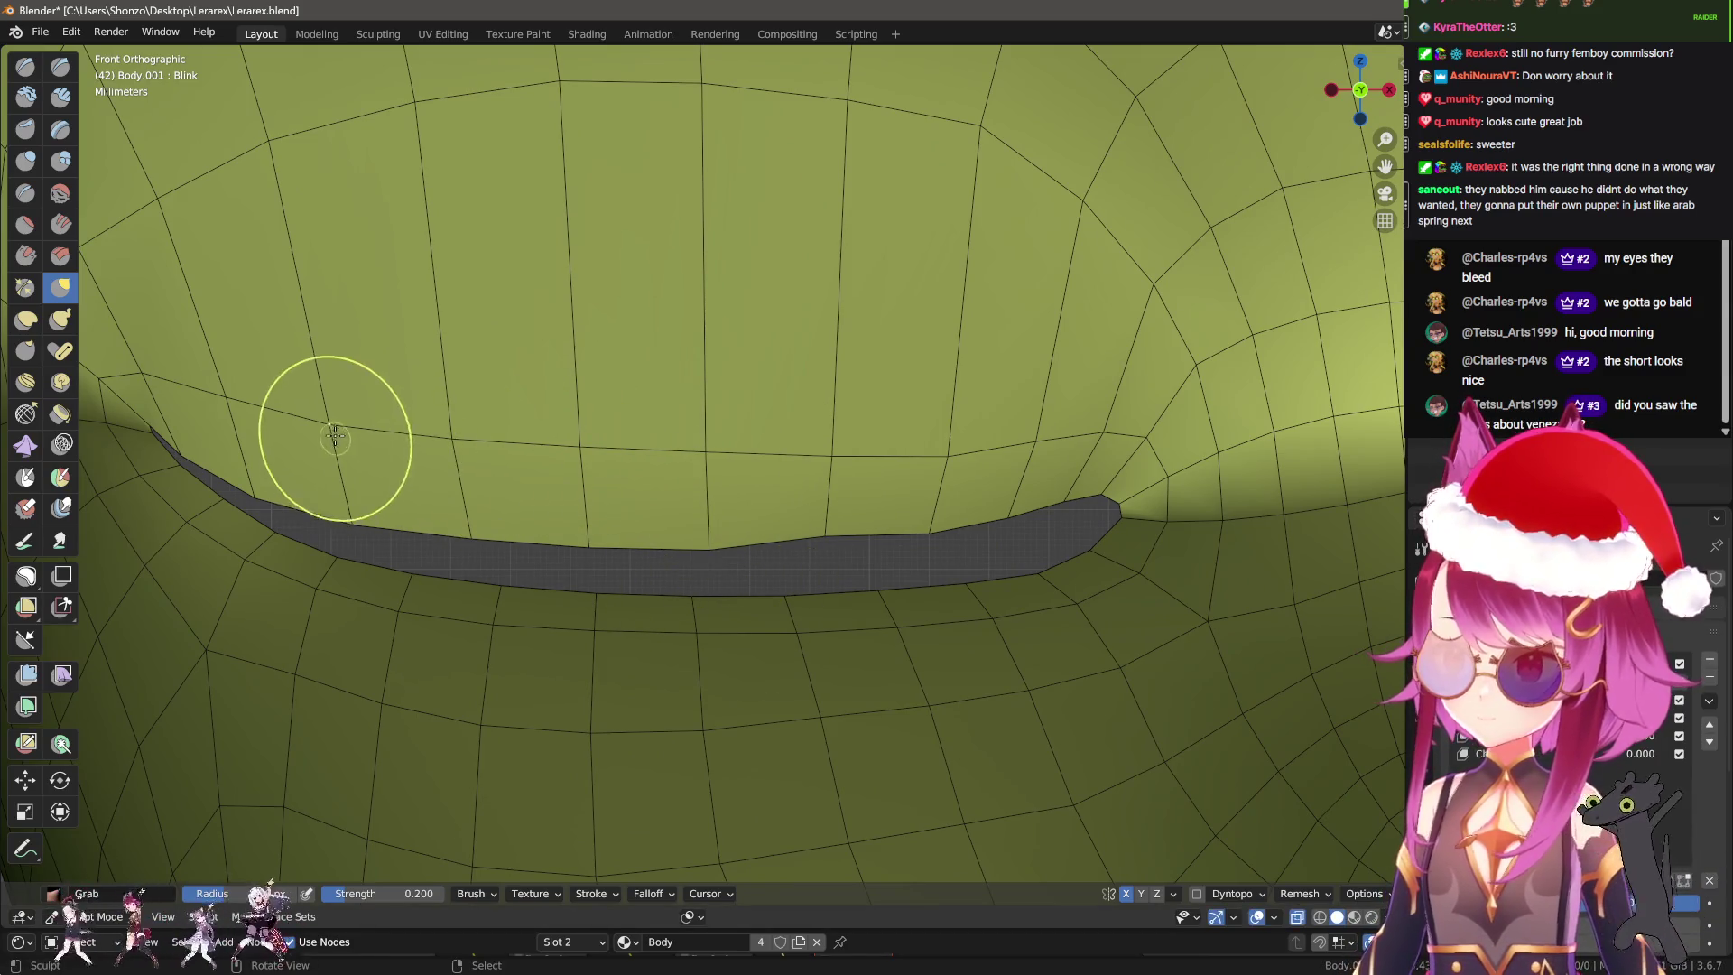
{"action": "left_click", "coordinate": [336, 433]}
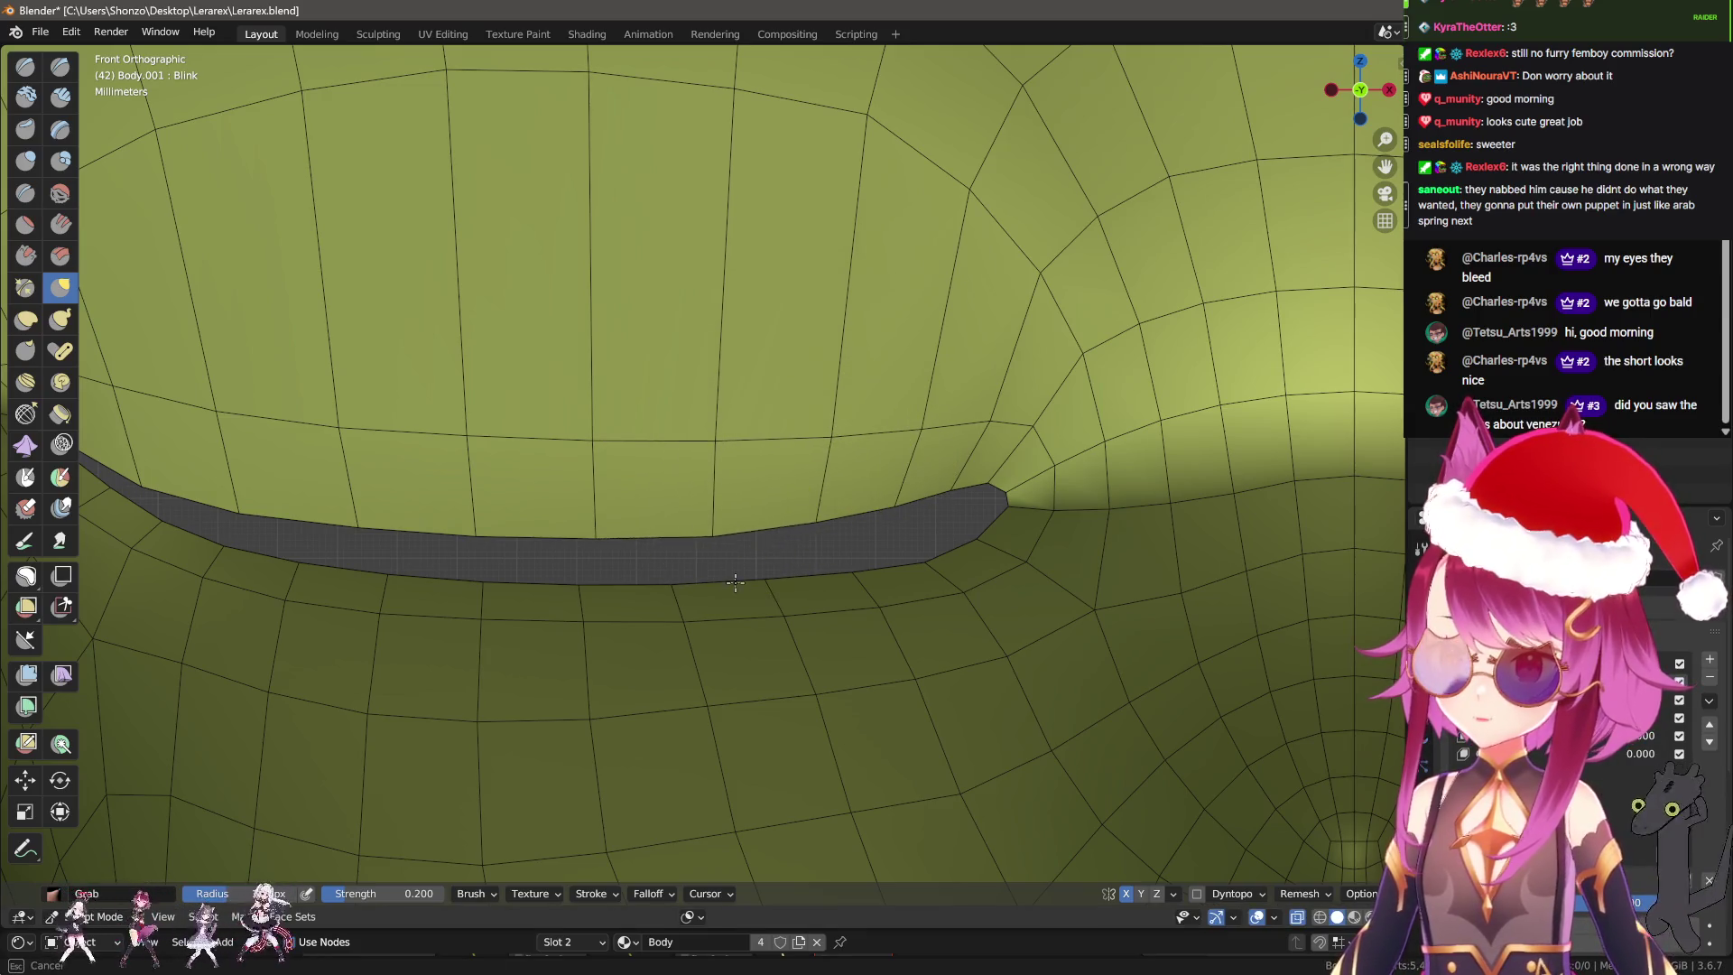
Pull the upper lid down along the band and at its left corner.
{"action": "left_click_drag", "start_coordinate": [813, 553], "coordinate": [970, 505]}
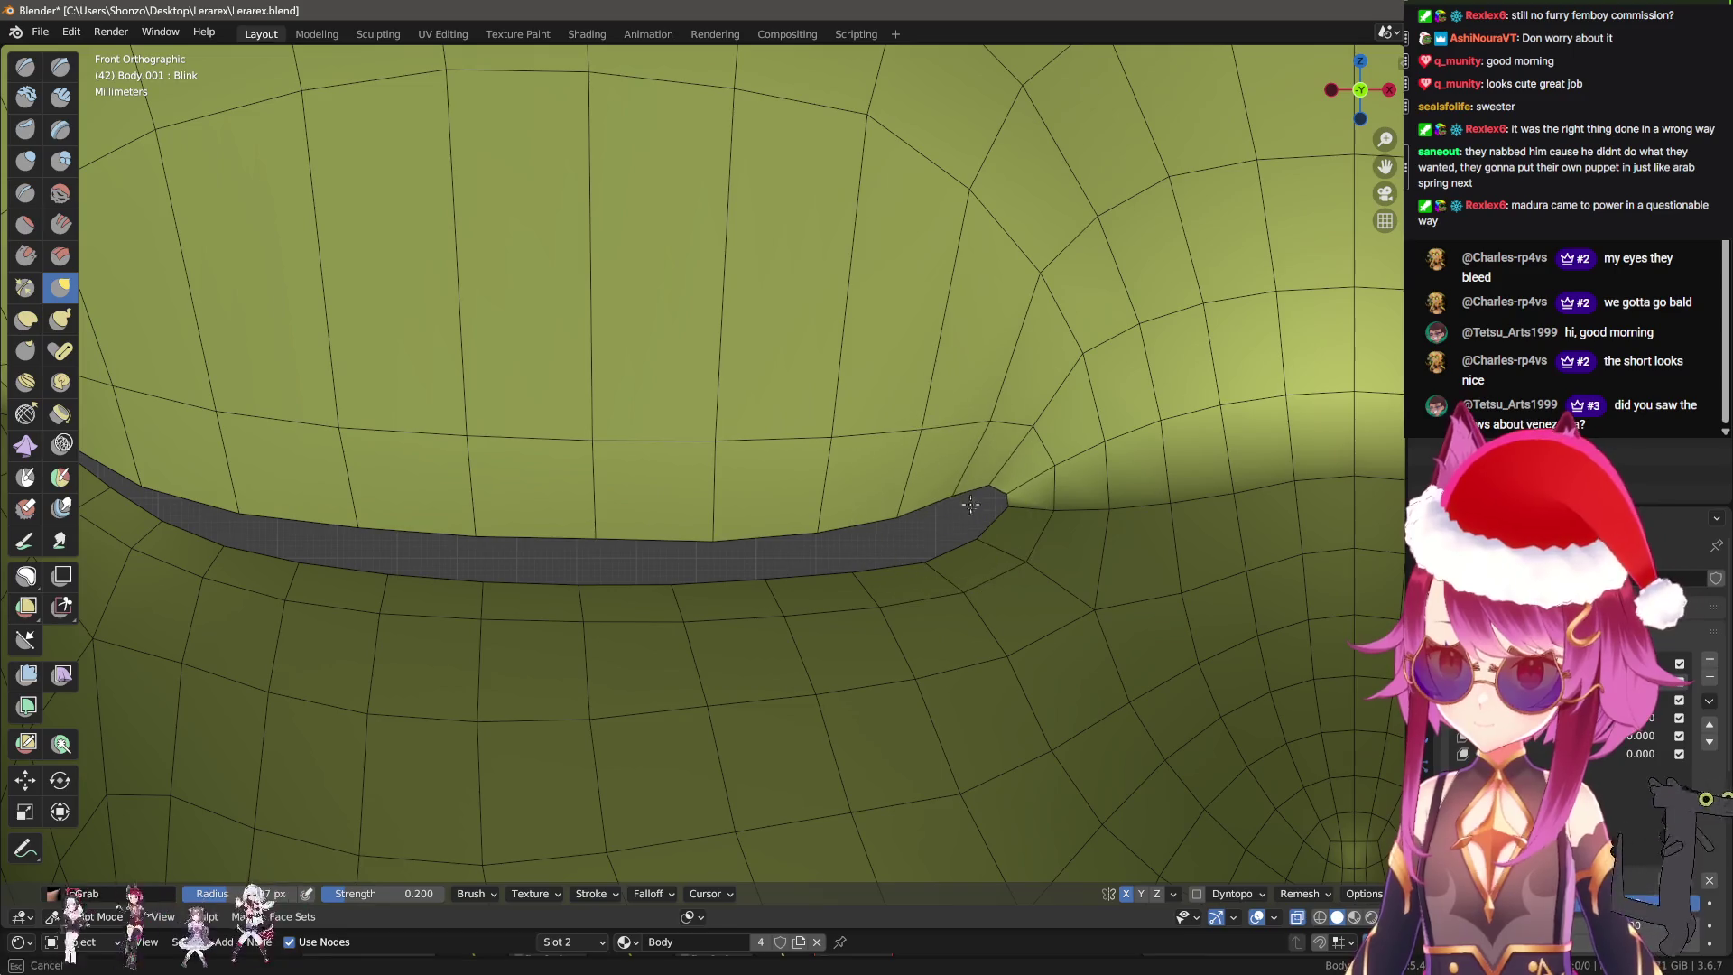
{"action": "middle_click_drag", "start_coordinate": [882, 580], "coordinate": [716, 399]}
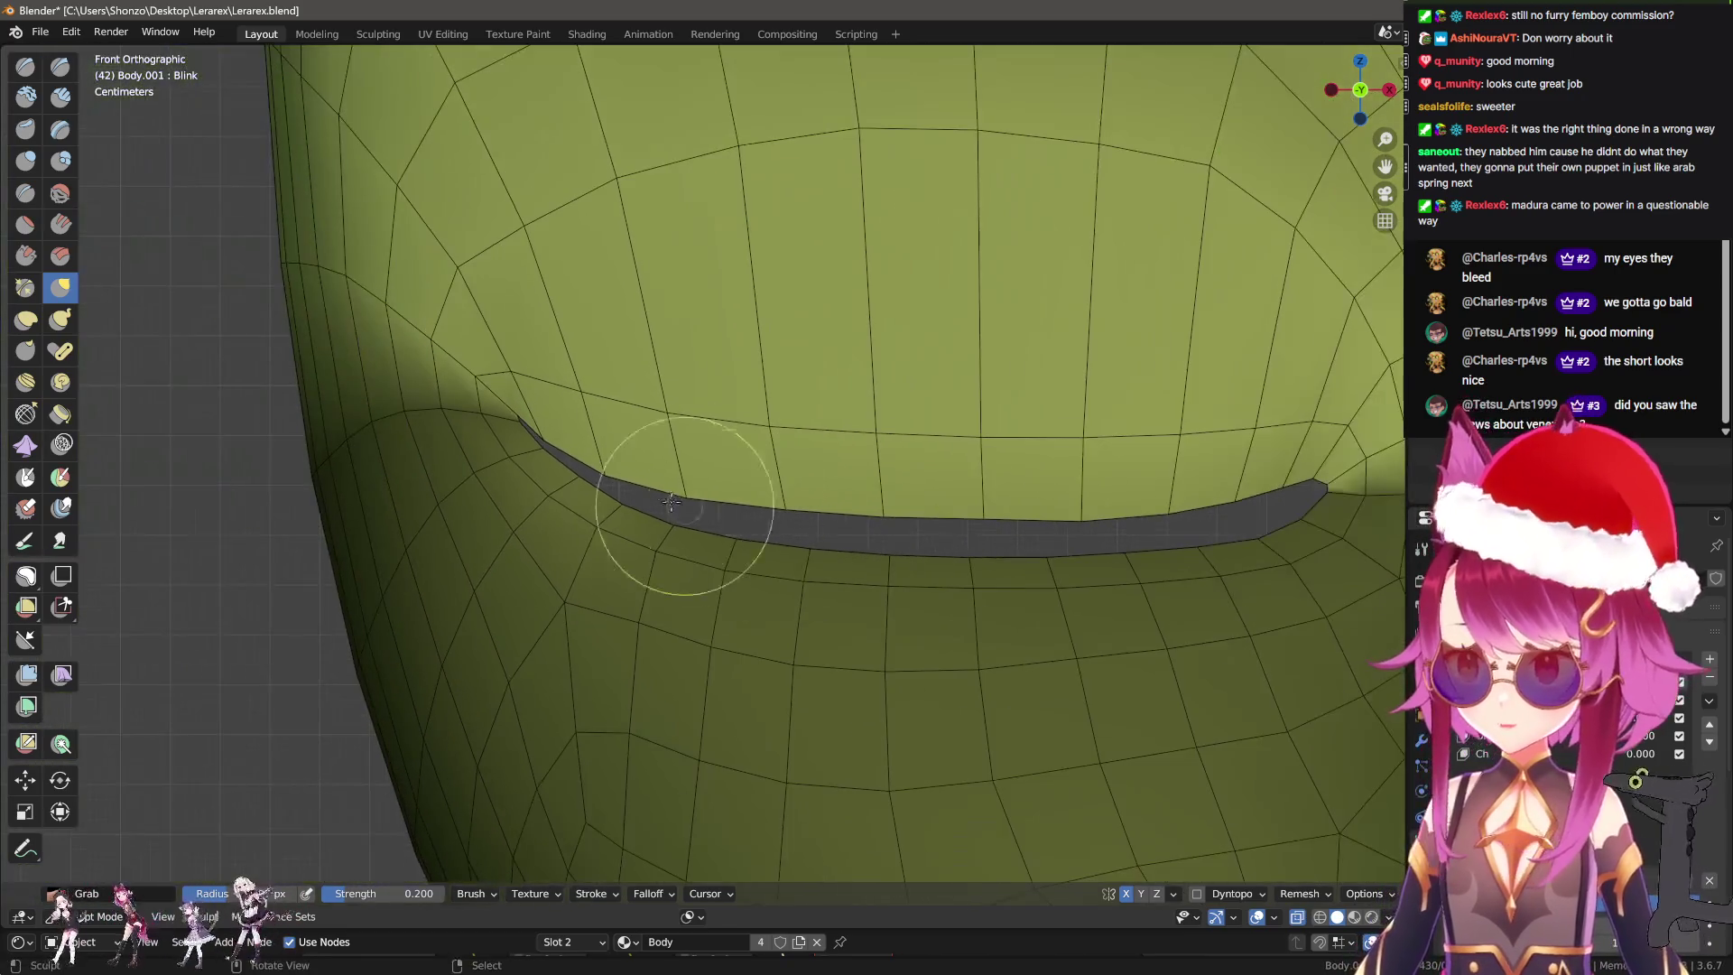
{"action": "scroll", "coordinate": [718, 541], "scroll_direction": "up", "scroll_amount": 3}
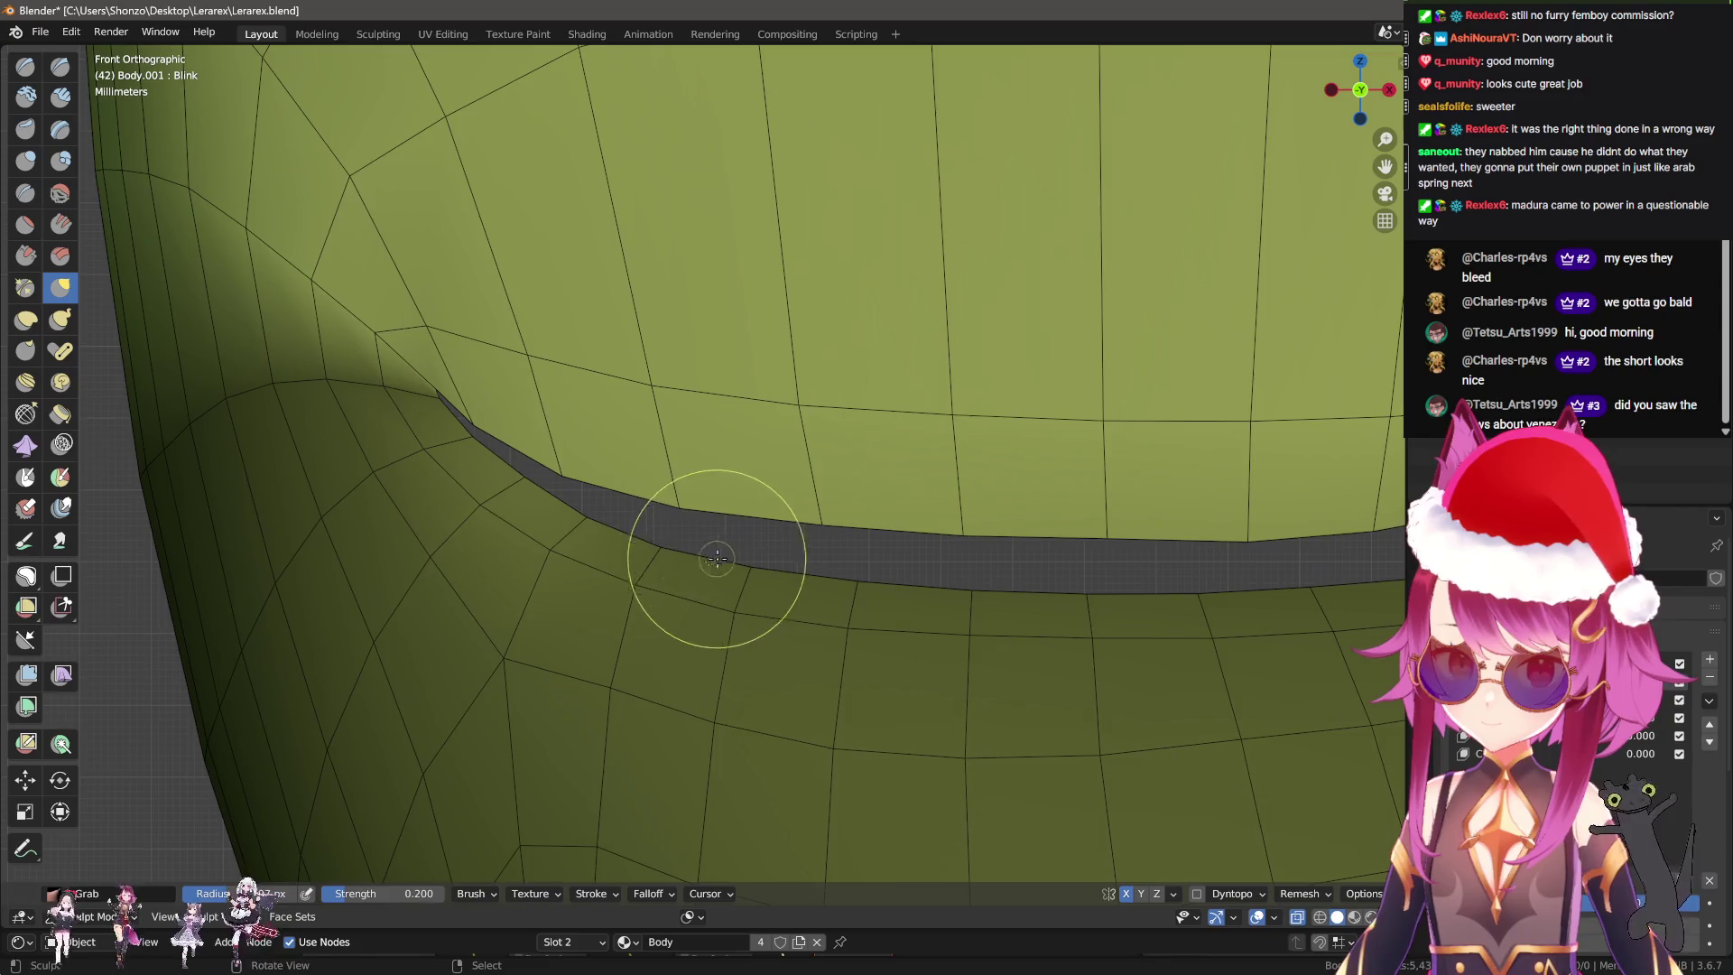
{"action": "left_click_drag", "start_coordinate": [543, 428], "coordinate": [561, 446]}
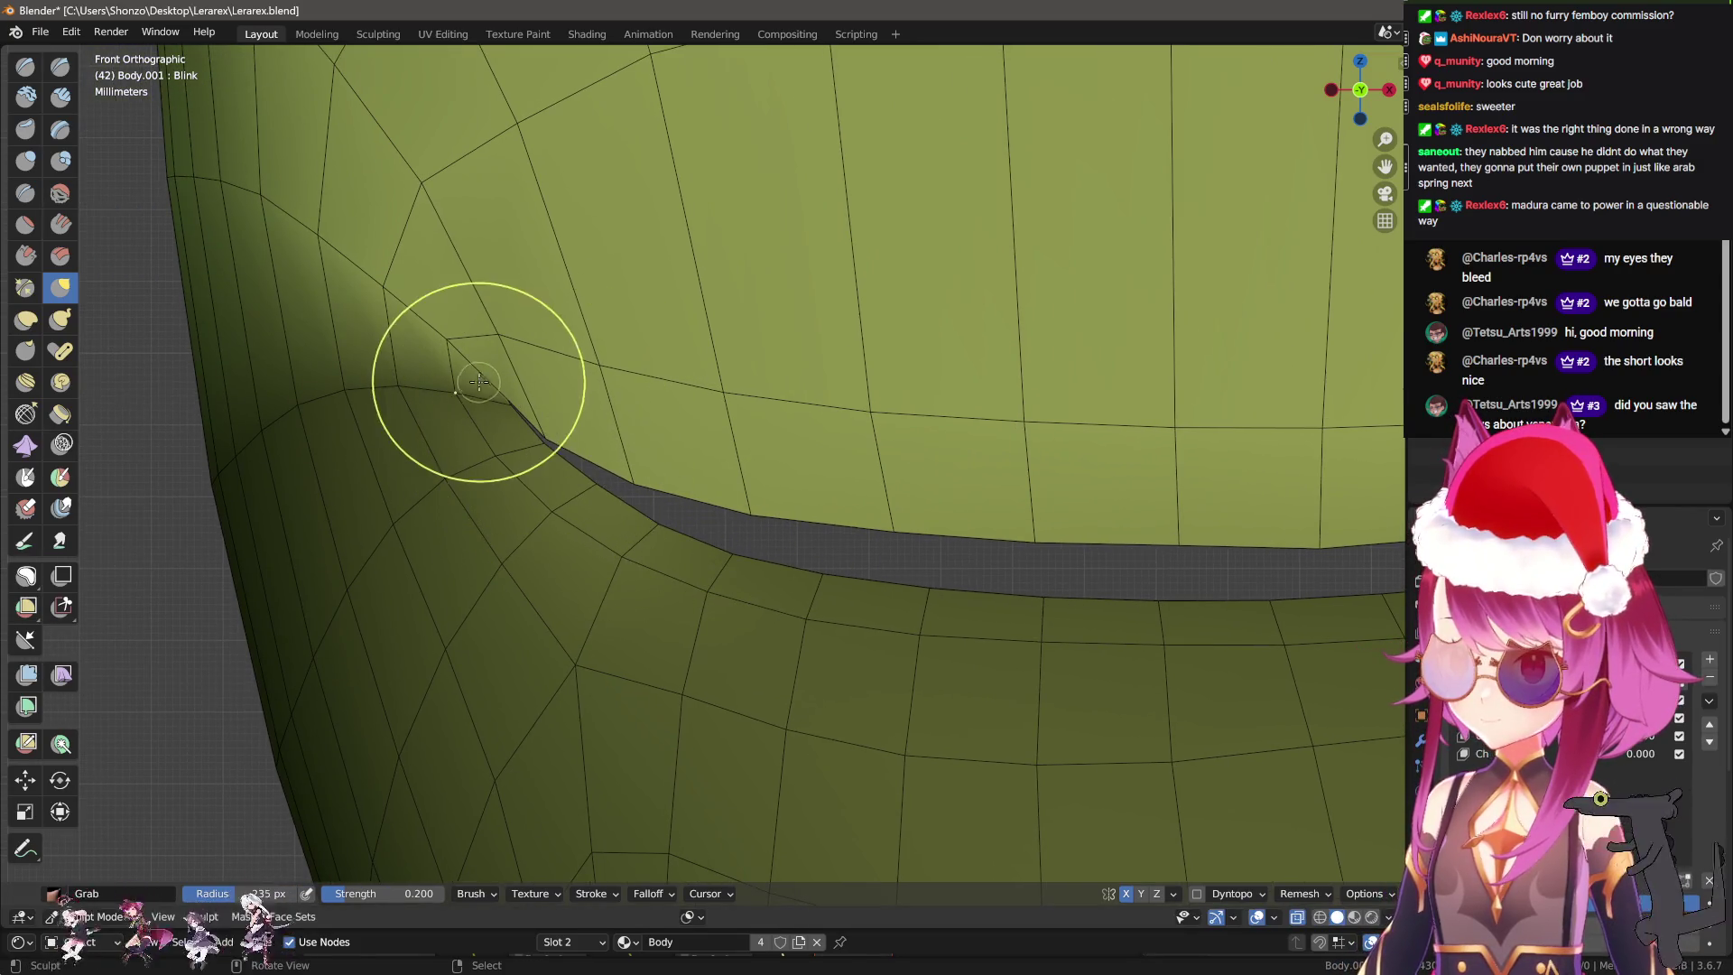
{"action": "left_click_drag", "start_coordinate": [472, 367], "coordinate": [491, 393]}
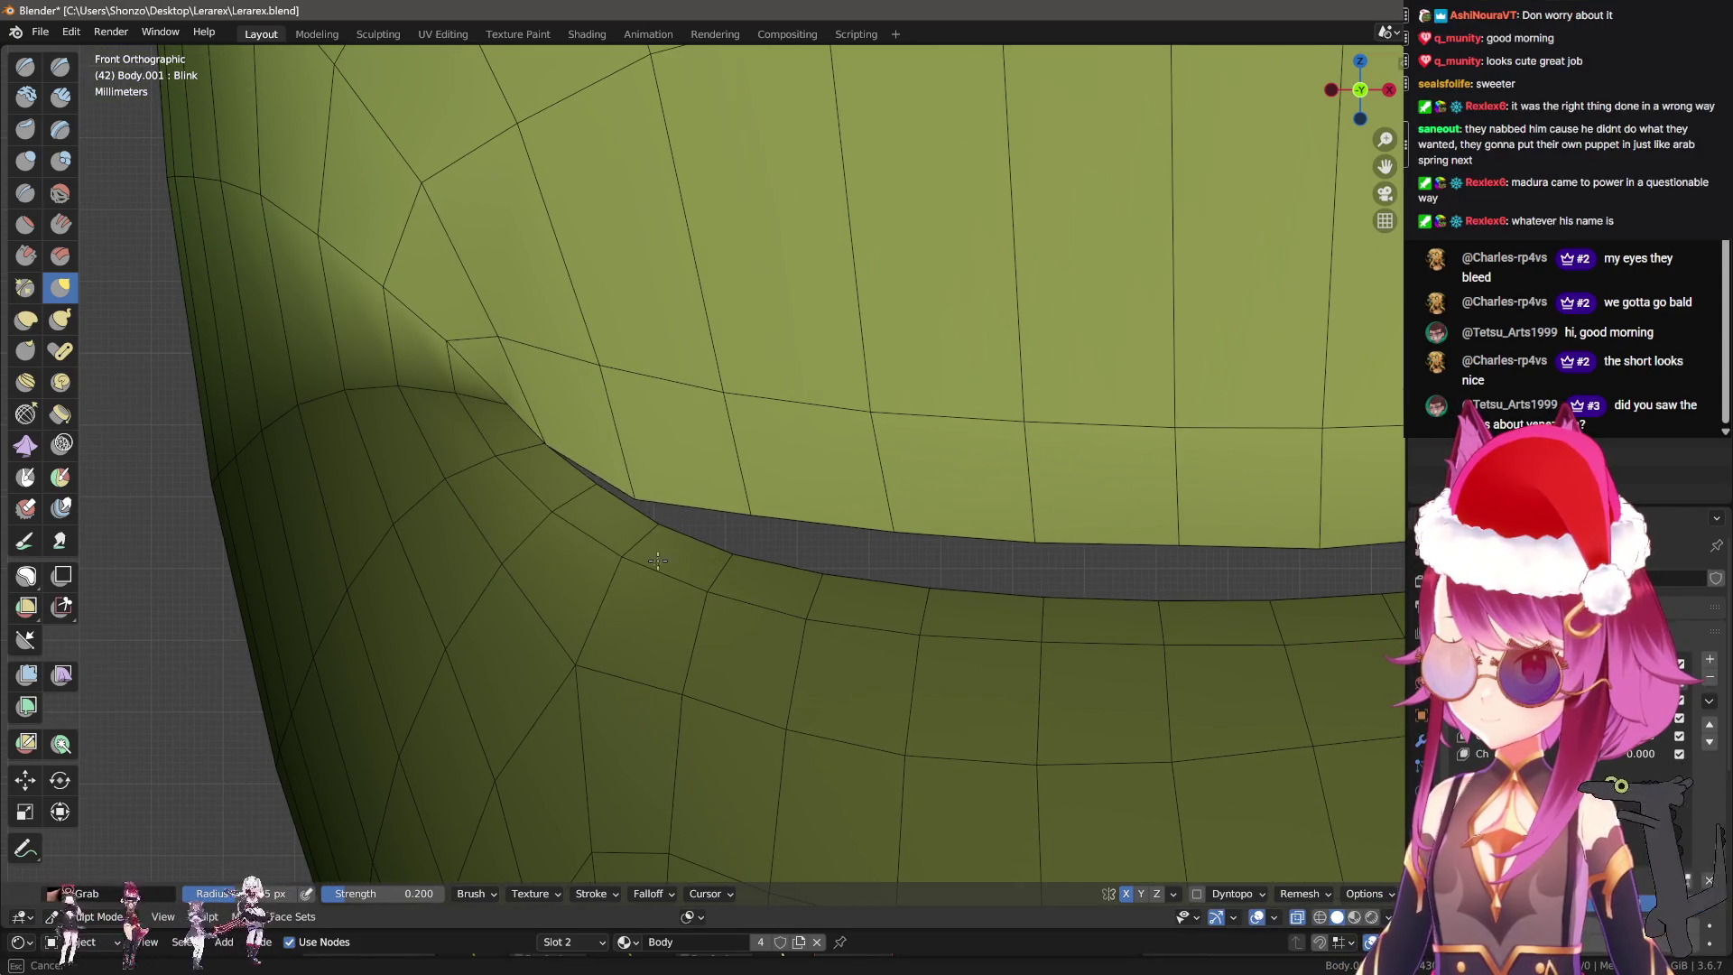
{"action": "middle_click_drag", "start_coordinate": [660, 607], "coordinate": [541, 495], "text": "shift"}
{"action": "left_click_drag", "start_coordinate": [542, 495], "coordinate": [589, 513]}
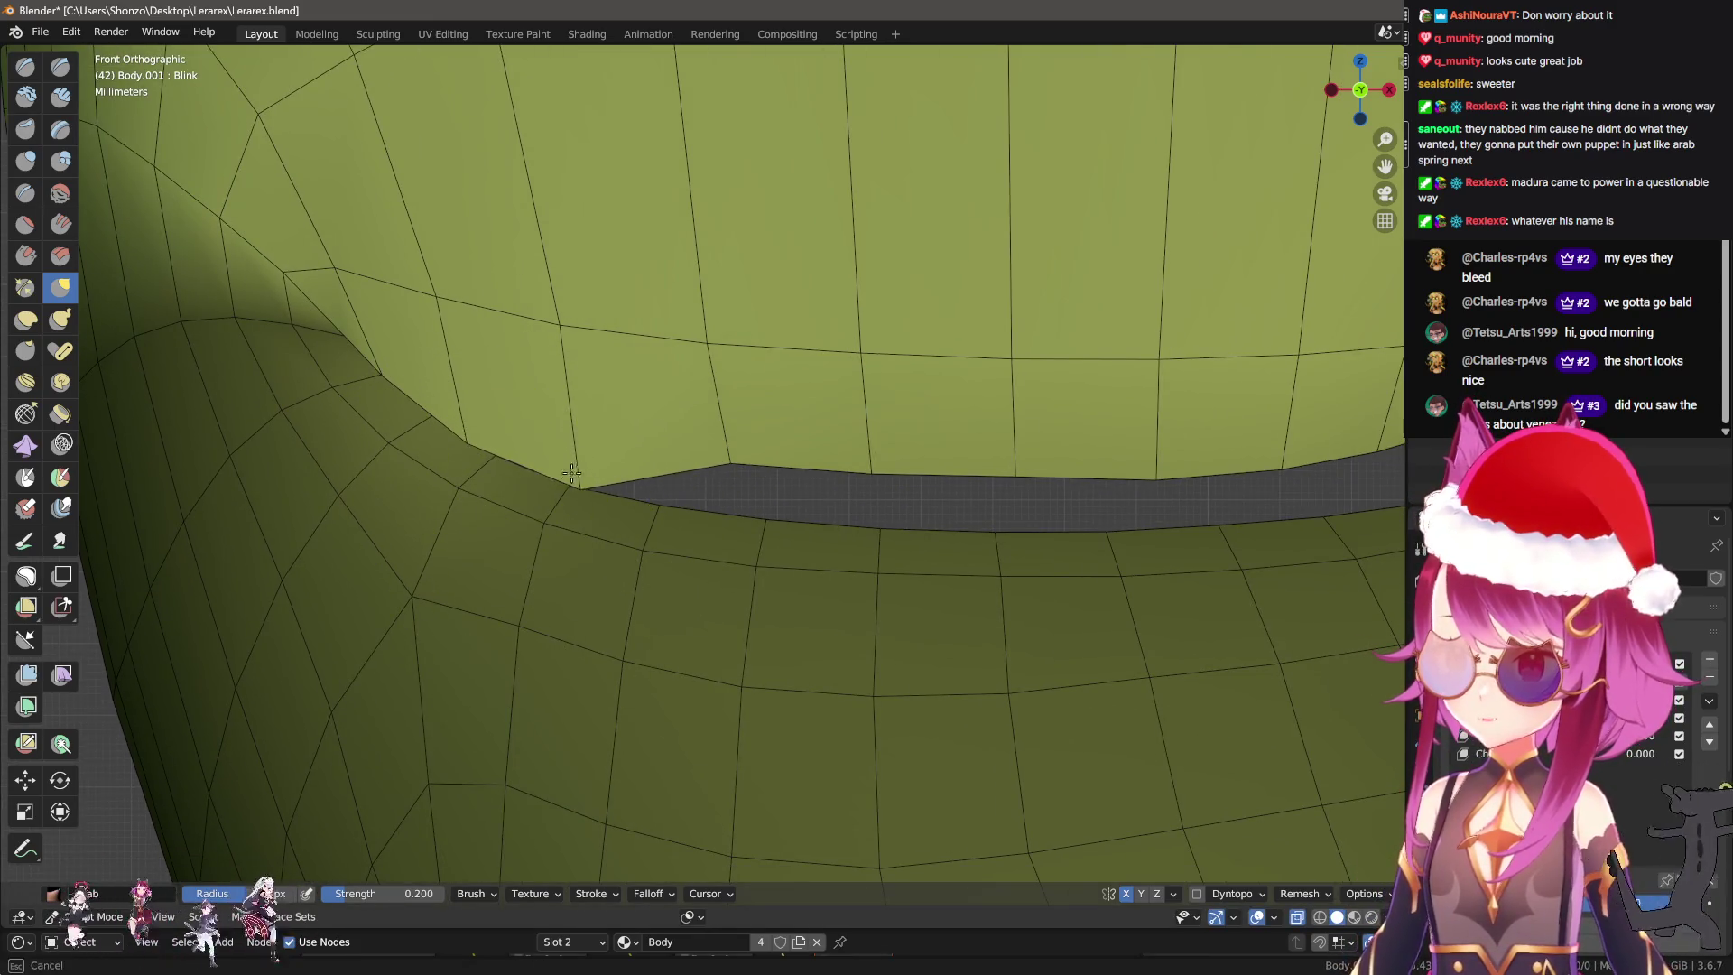
Undo a bad stroke, then pull the upper lid edge down over the gap.
{"action": "left_click_drag", "start_coordinate": [731, 469], "coordinate": [670, 677]}
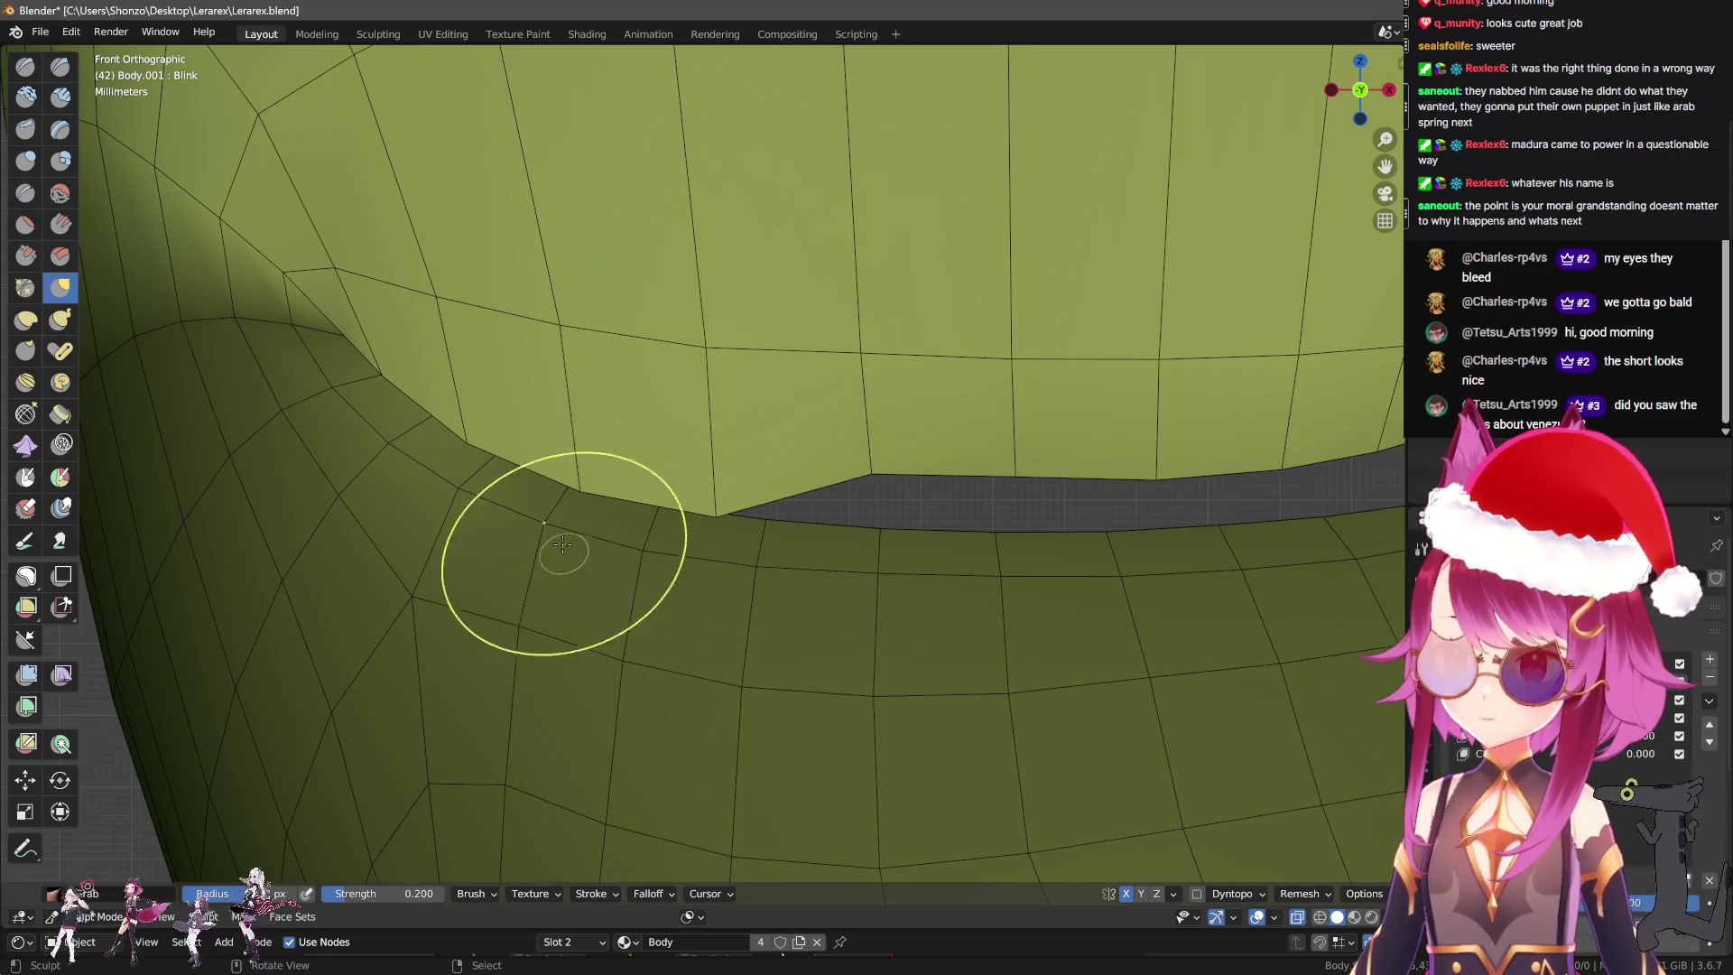
{"action": "key", "text": "ctrl+z"}
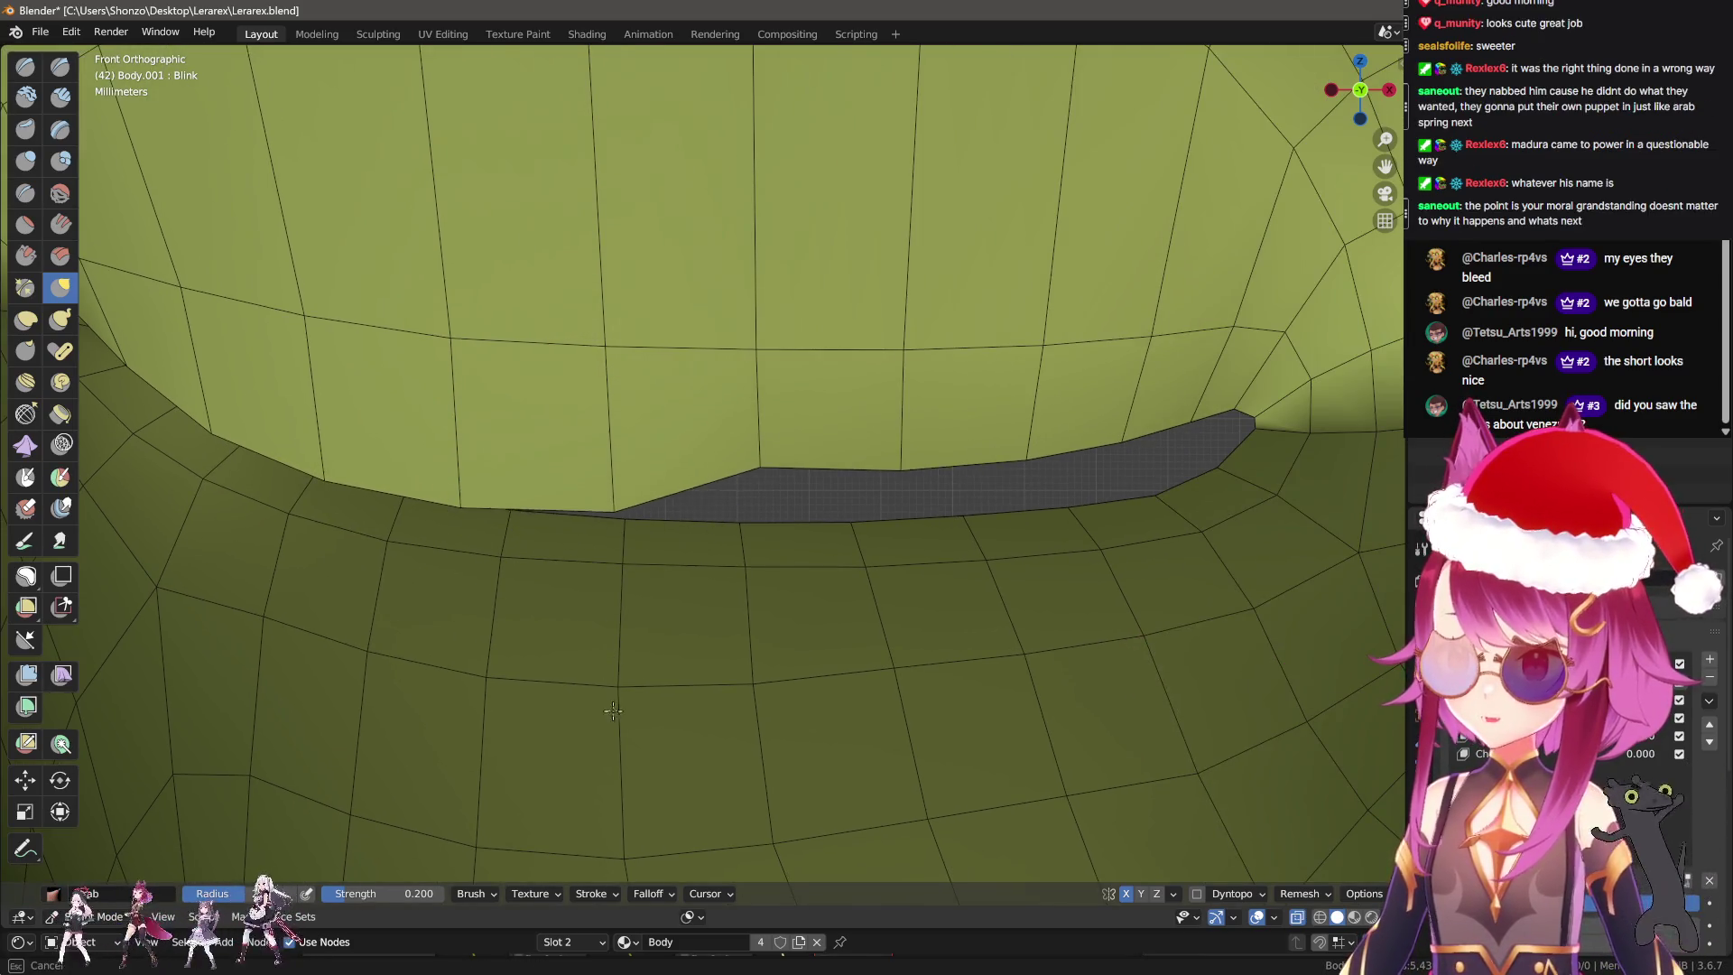
{"action": "left_click_drag", "start_coordinate": [762, 439], "coordinate": [763, 471]}
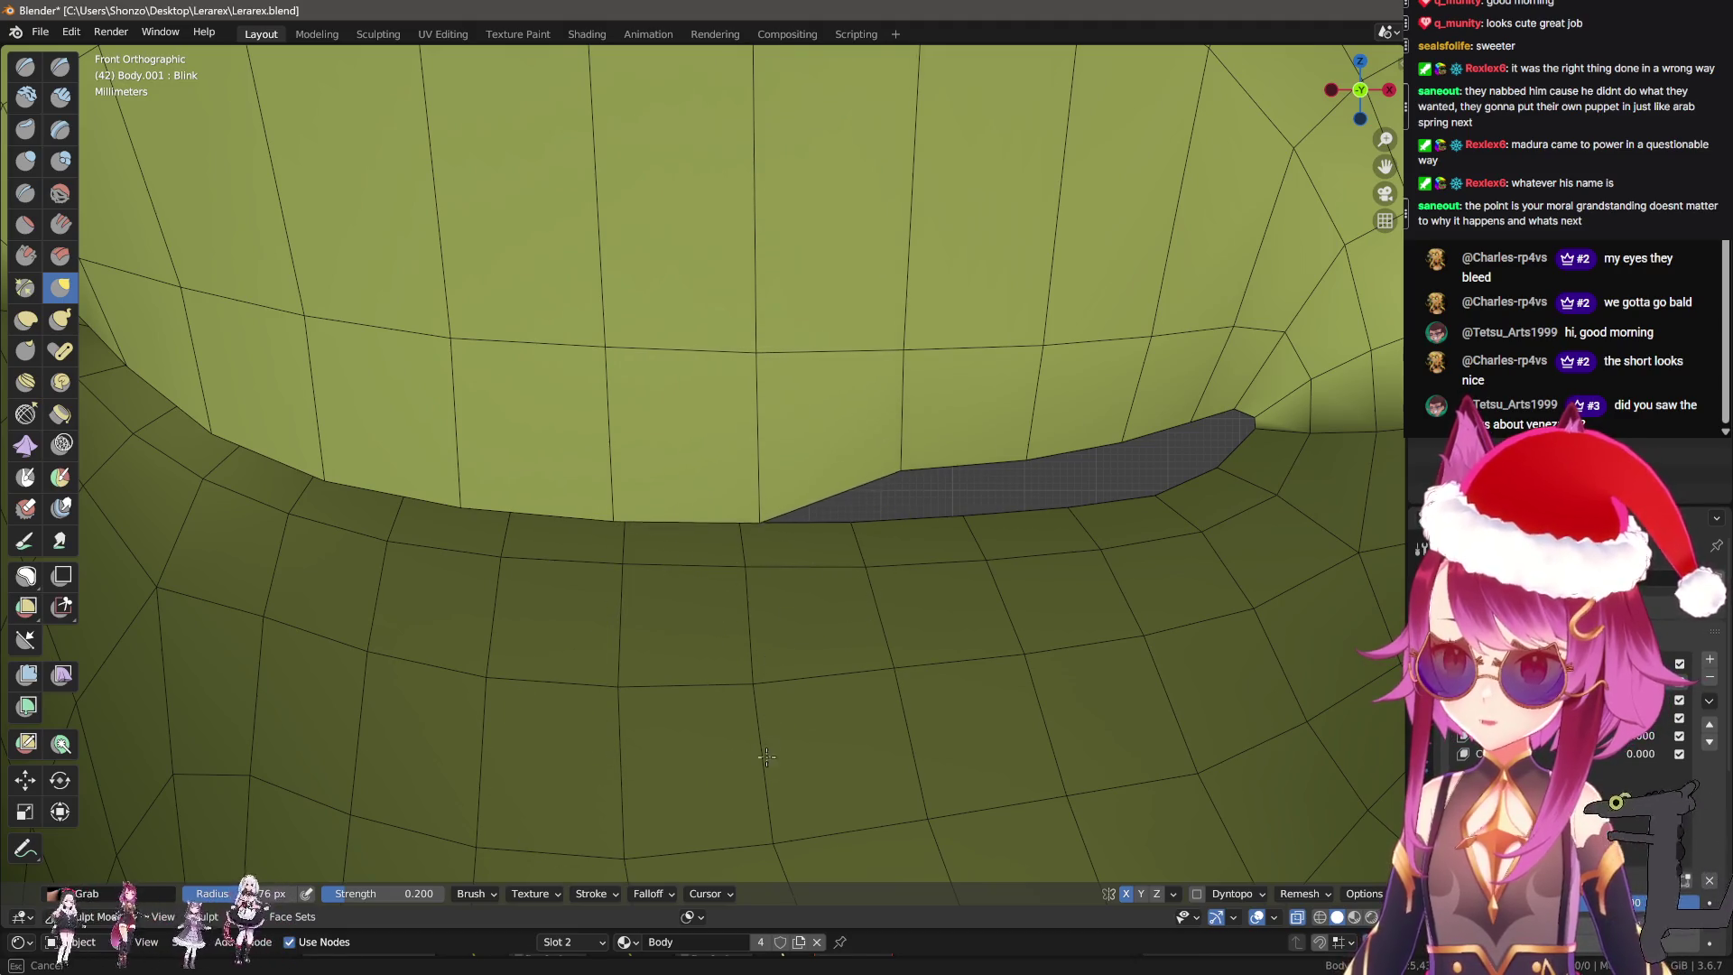
{"action": "left_click_drag", "start_coordinate": [873, 527], "coordinate": [894, 561]}
{"action": "left_click_drag", "start_coordinate": [900, 694], "coordinate": [998, 627]}
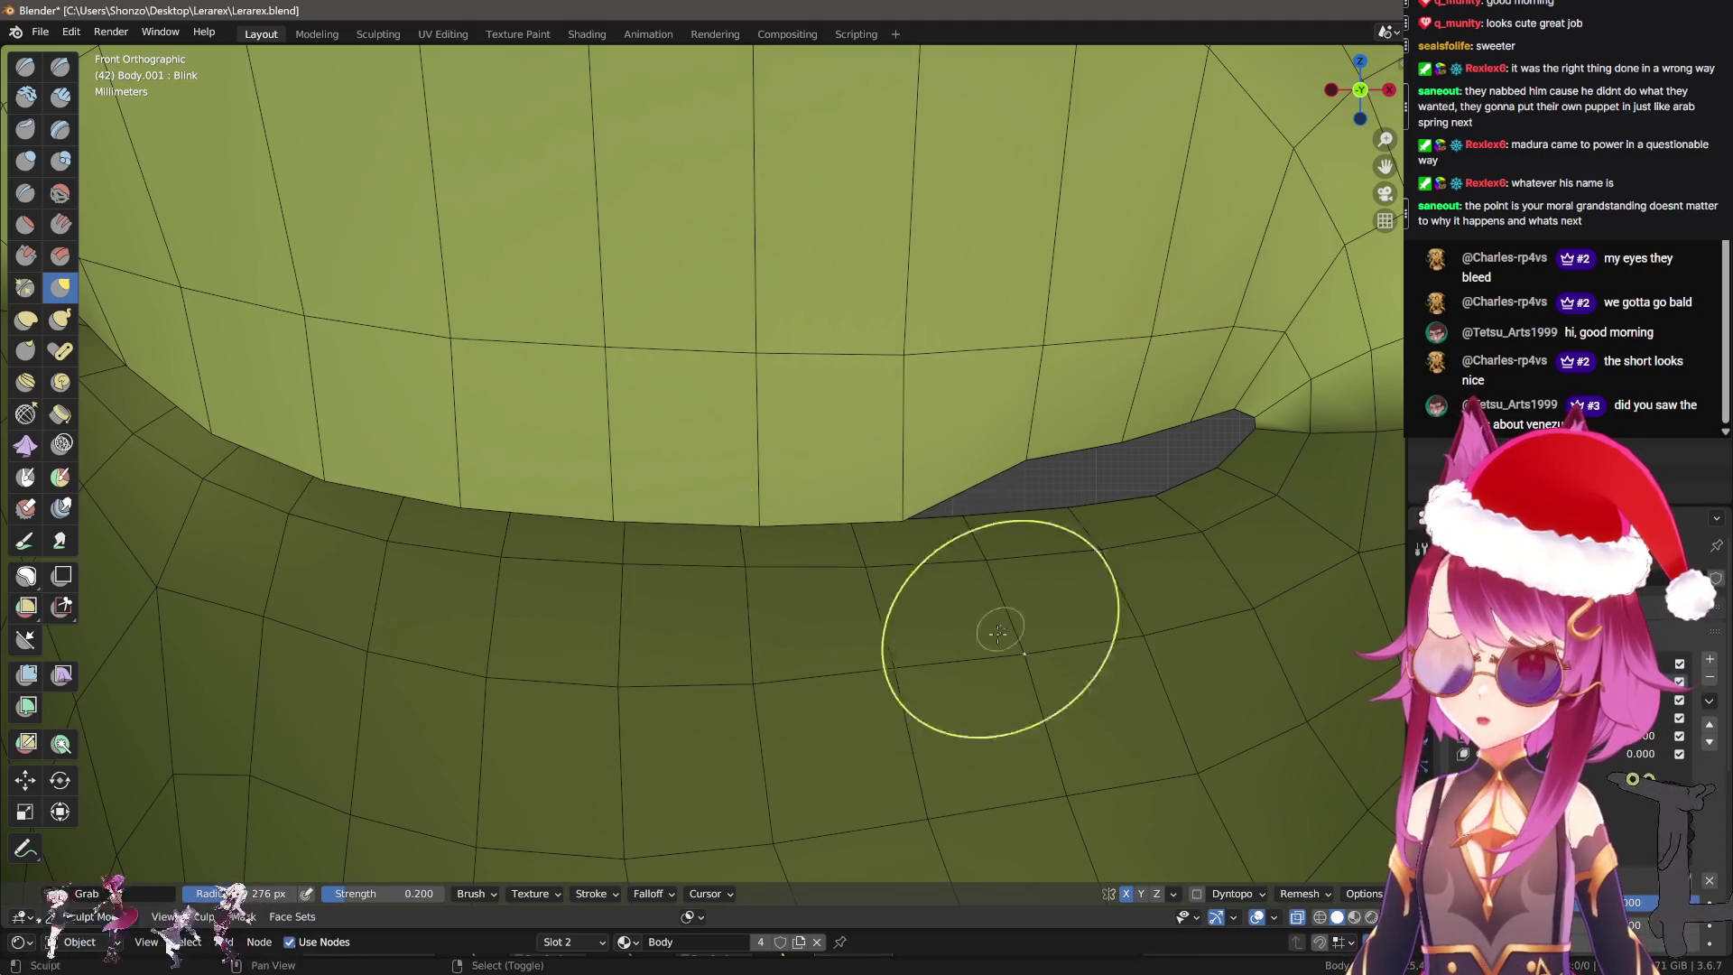
Close the gap near its outer corner down to a thin sliver.
{"action": "middle_click_drag", "start_coordinate": [998, 626], "coordinate": [634, 483], "text": "shift"}
{"action": "left_click_drag", "start_coordinate": [634, 483], "coordinate": [692, 567]}
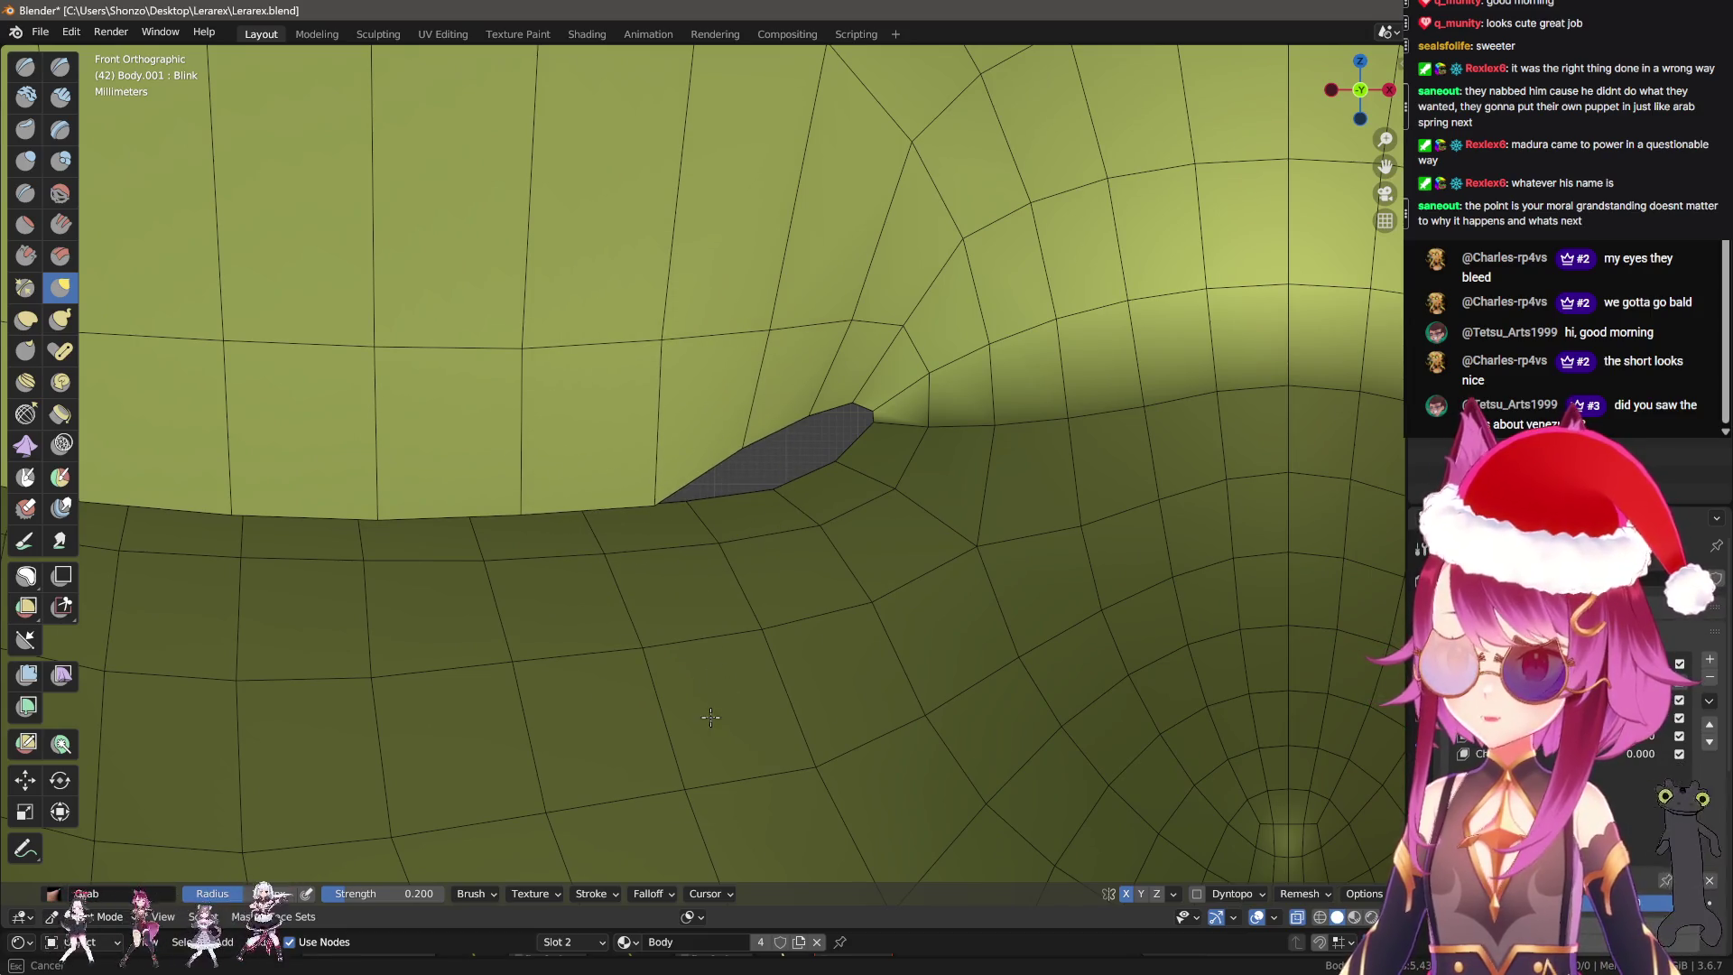
{"action": "left_click_drag", "start_coordinate": [736, 425], "coordinate": [796, 589]}
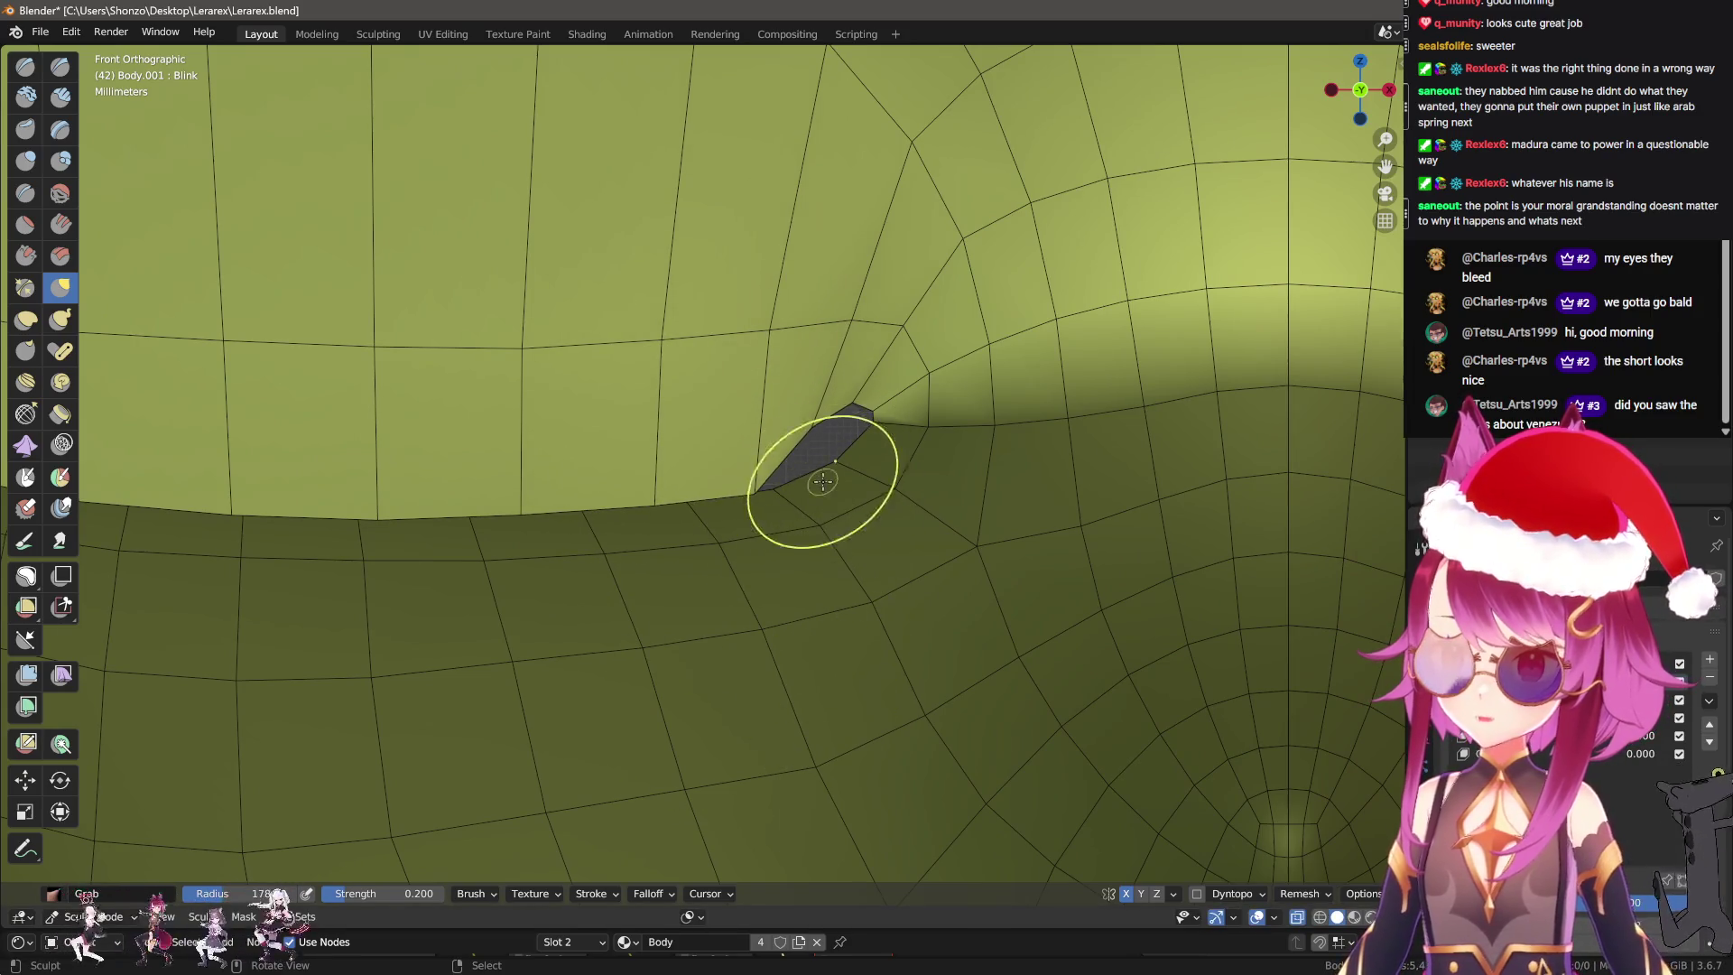
{"action": "left_click_drag", "start_coordinate": [820, 472], "coordinate": [862, 512]}
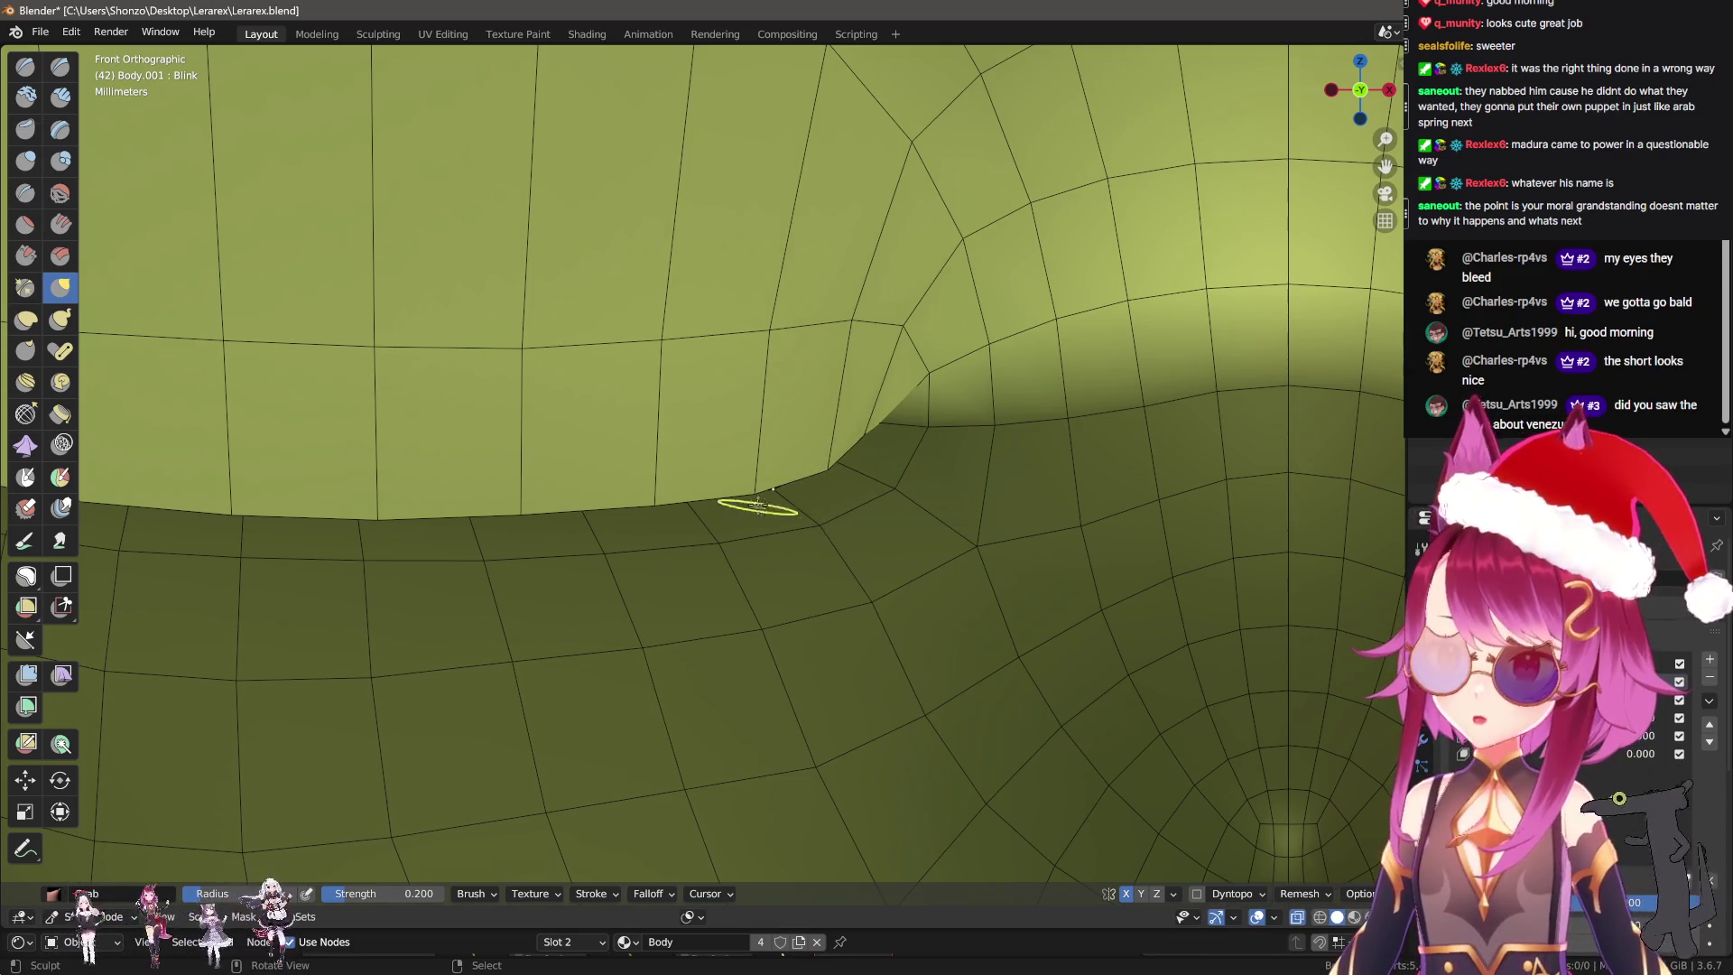
{"action": "scroll", "coordinate": [805, 492], "scroll_direction": "down", "scroll_amount": 2}
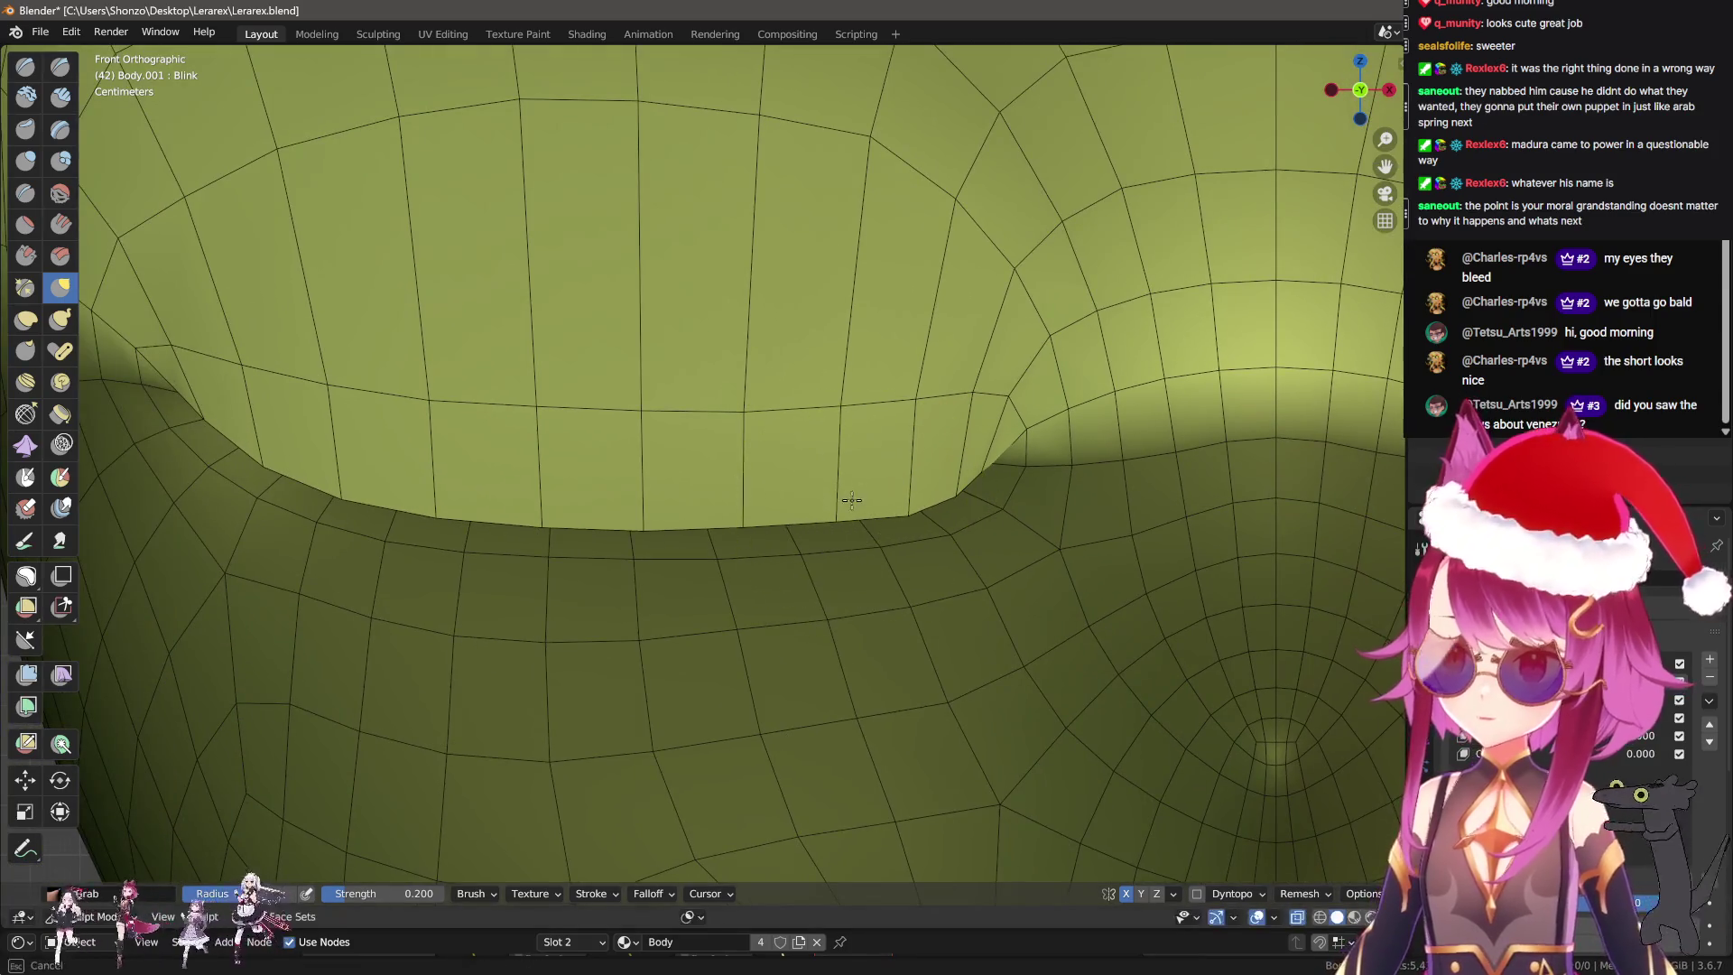
Nudge the upper lid edge with small pulls to even out the lid line.
{"action": "mouse_move", "coordinate": [973, 385]}
{"action": "left_mouse_down"}
{"action": "mouse_move", "coordinate": [984, 413]}
{"action": "mouse_move", "coordinate": [912, 431]}
{"action": "left_mouse_up"}
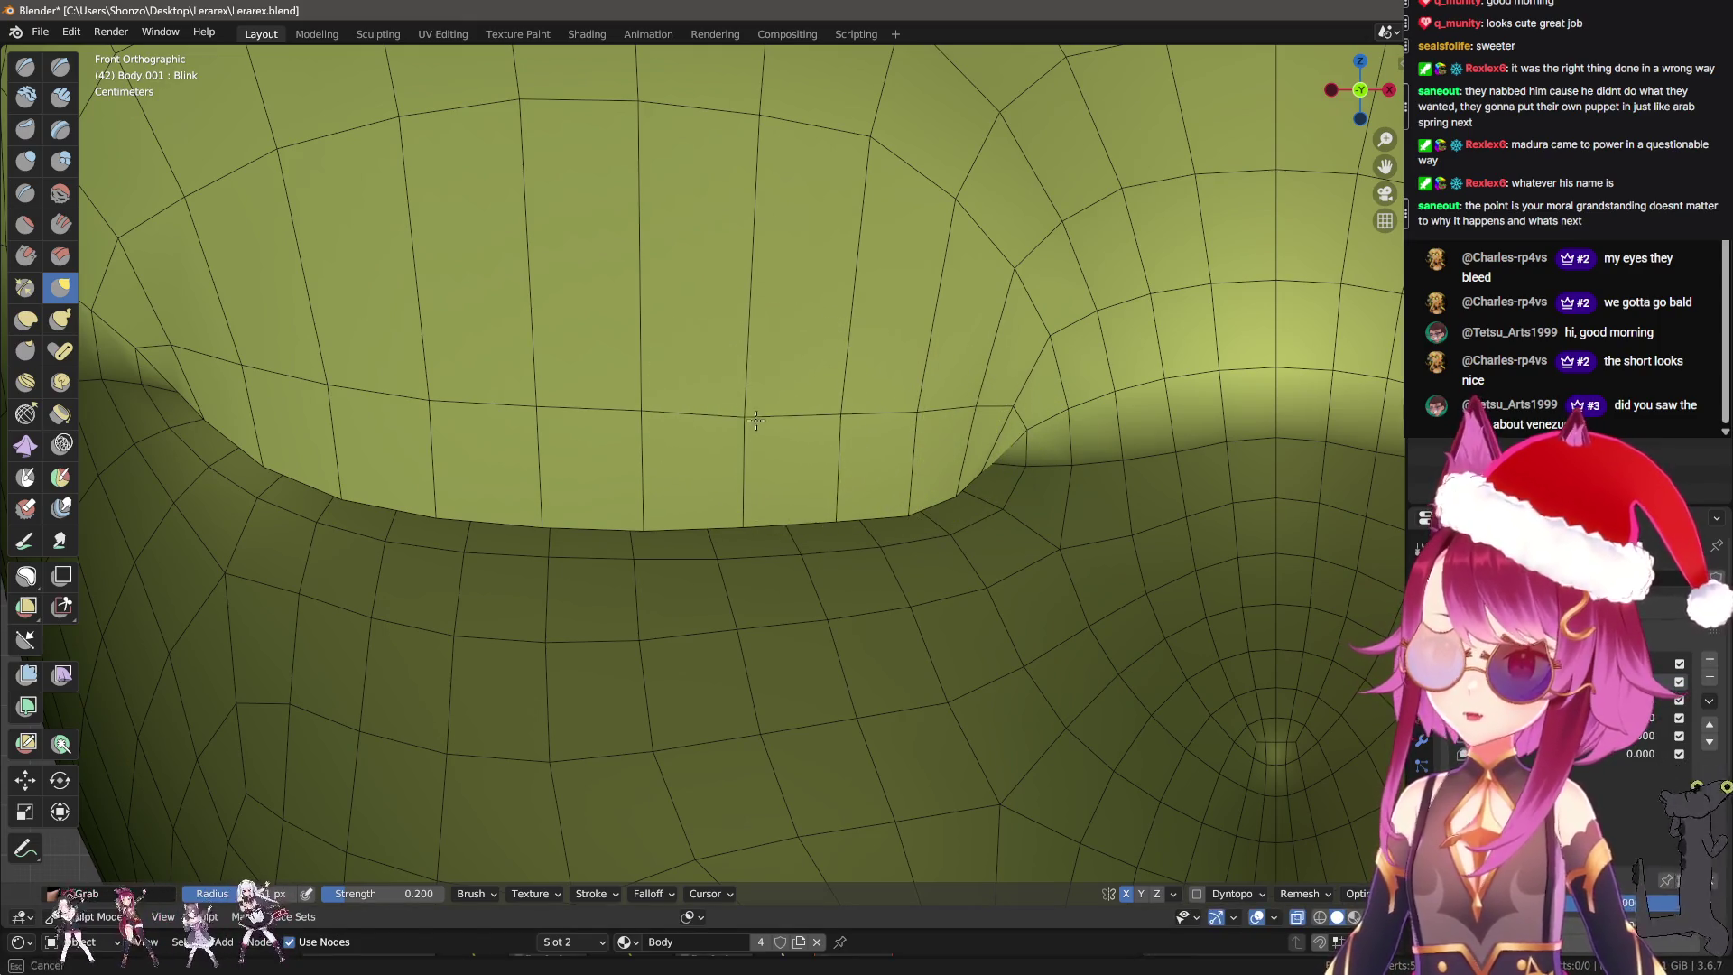
{"action": "left_click_drag", "start_coordinate": [756, 420], "coordinate": [812, 408]}
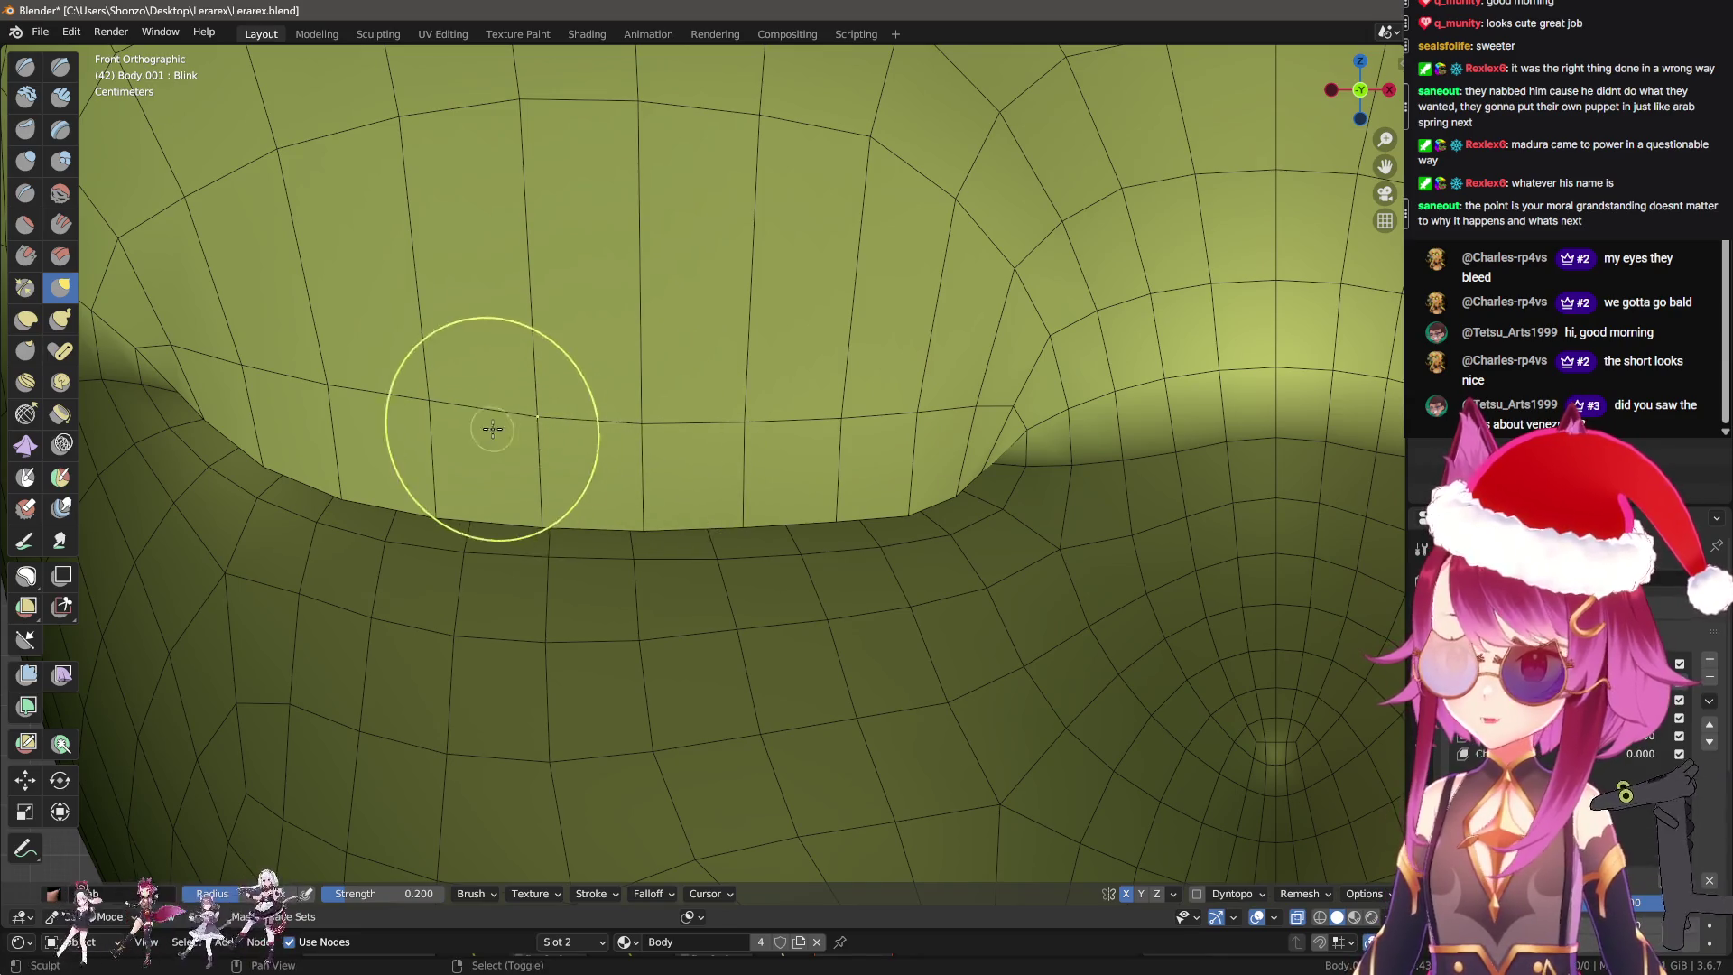
{"action": "middle_click_drag", "start_coordinate": [492, 428], "coordinate": [794, 510], "text": "shift"}
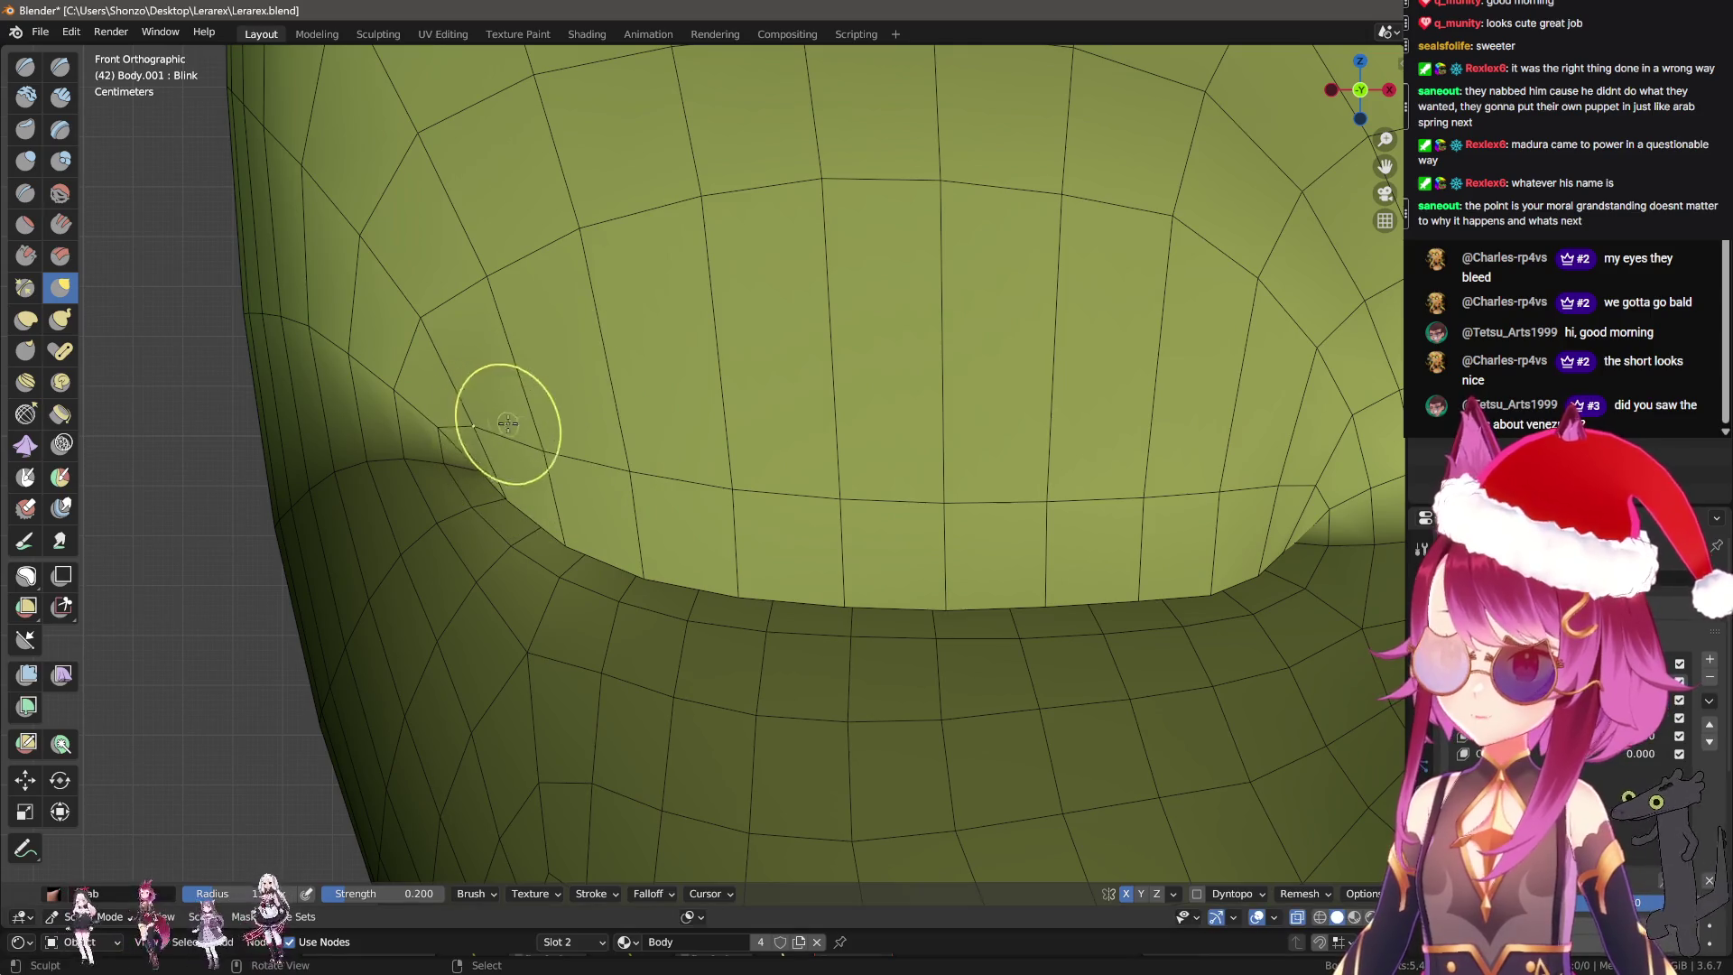
Enlarge the brush to 286 px, then zoom and orbit toward the outer eye corner.
{"action": "key", "text": "bracketright"}
{"action": "key", "text": "bracketright"}
{"action": "key", "text": "bracketright"}
{"action": "middle_click_drag", "start_coordinate": [805, 464], "coordinate": [696, 492], "text": "shift"}
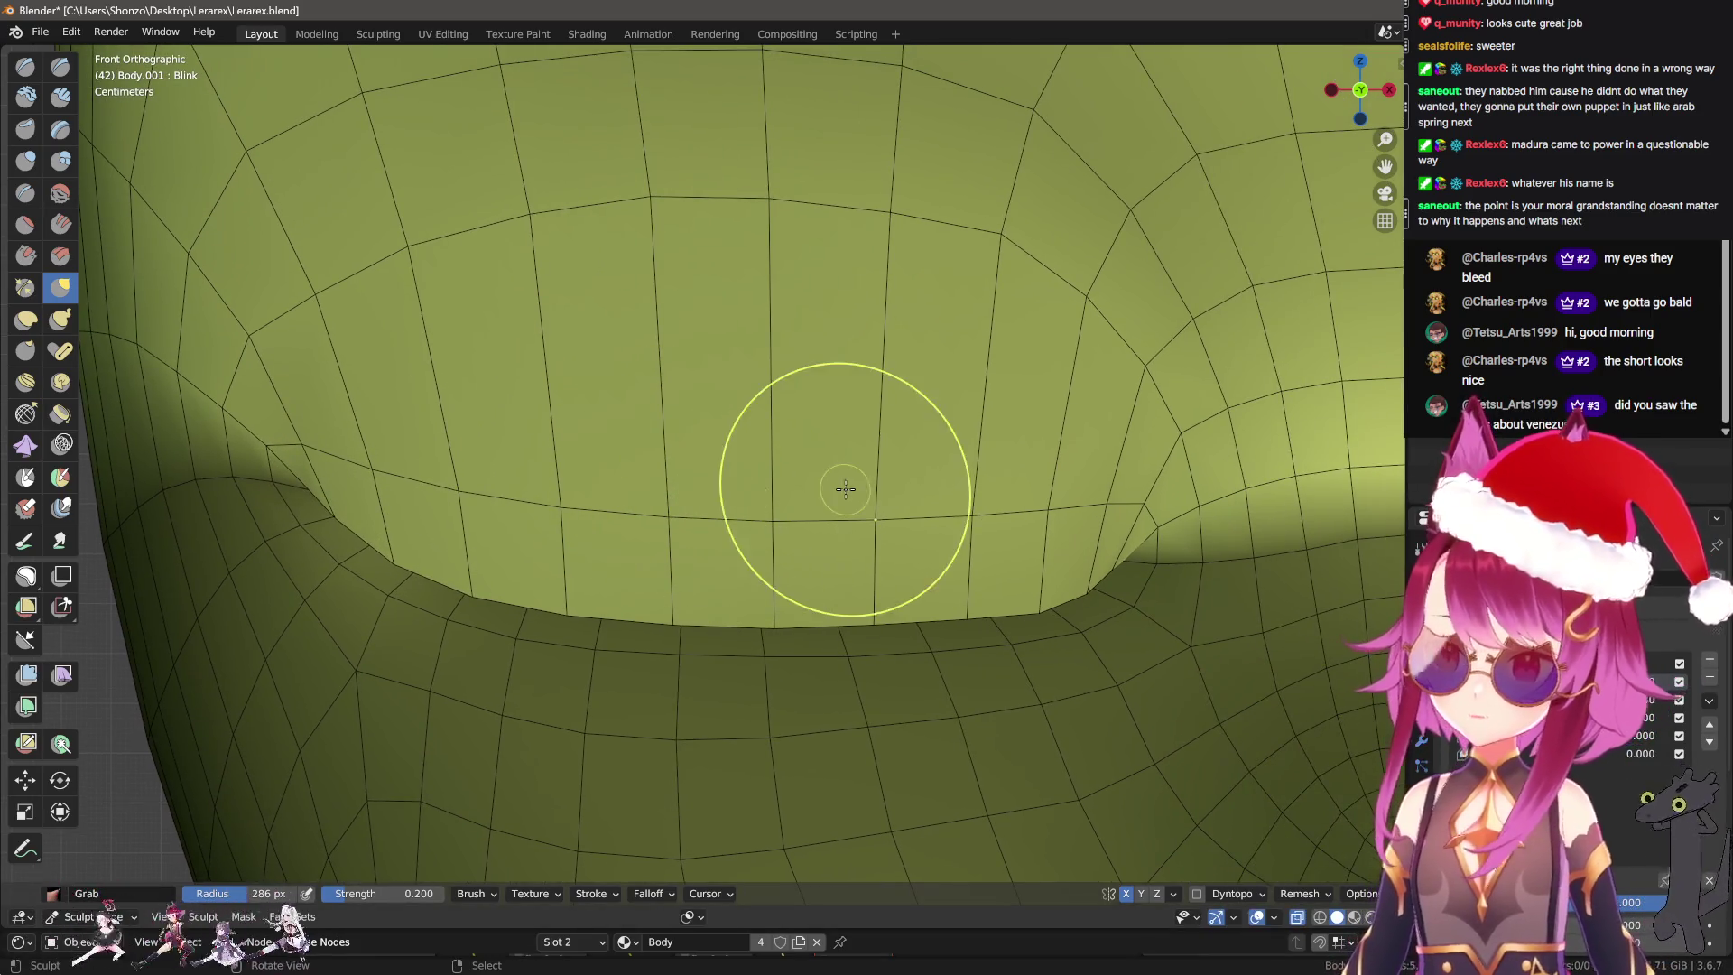
{"action": "scroll", "coordinate": [812, 505], "scroll_direction": "down", "scroll_amount": 4}
{"action": "key", "text": "bracketleft"}
{"action": "key", "text": "bracketleft"}
{"action": "key", "text": "bracketleft"}
{"action": "scroll", "coordinate": [713, 419], "scroll_direction": "up", "scroll_amount": 4}
{"action": "scroll", "coordinate": [755, 419], "scroll_direction": "up", "scroll_amount": 4}
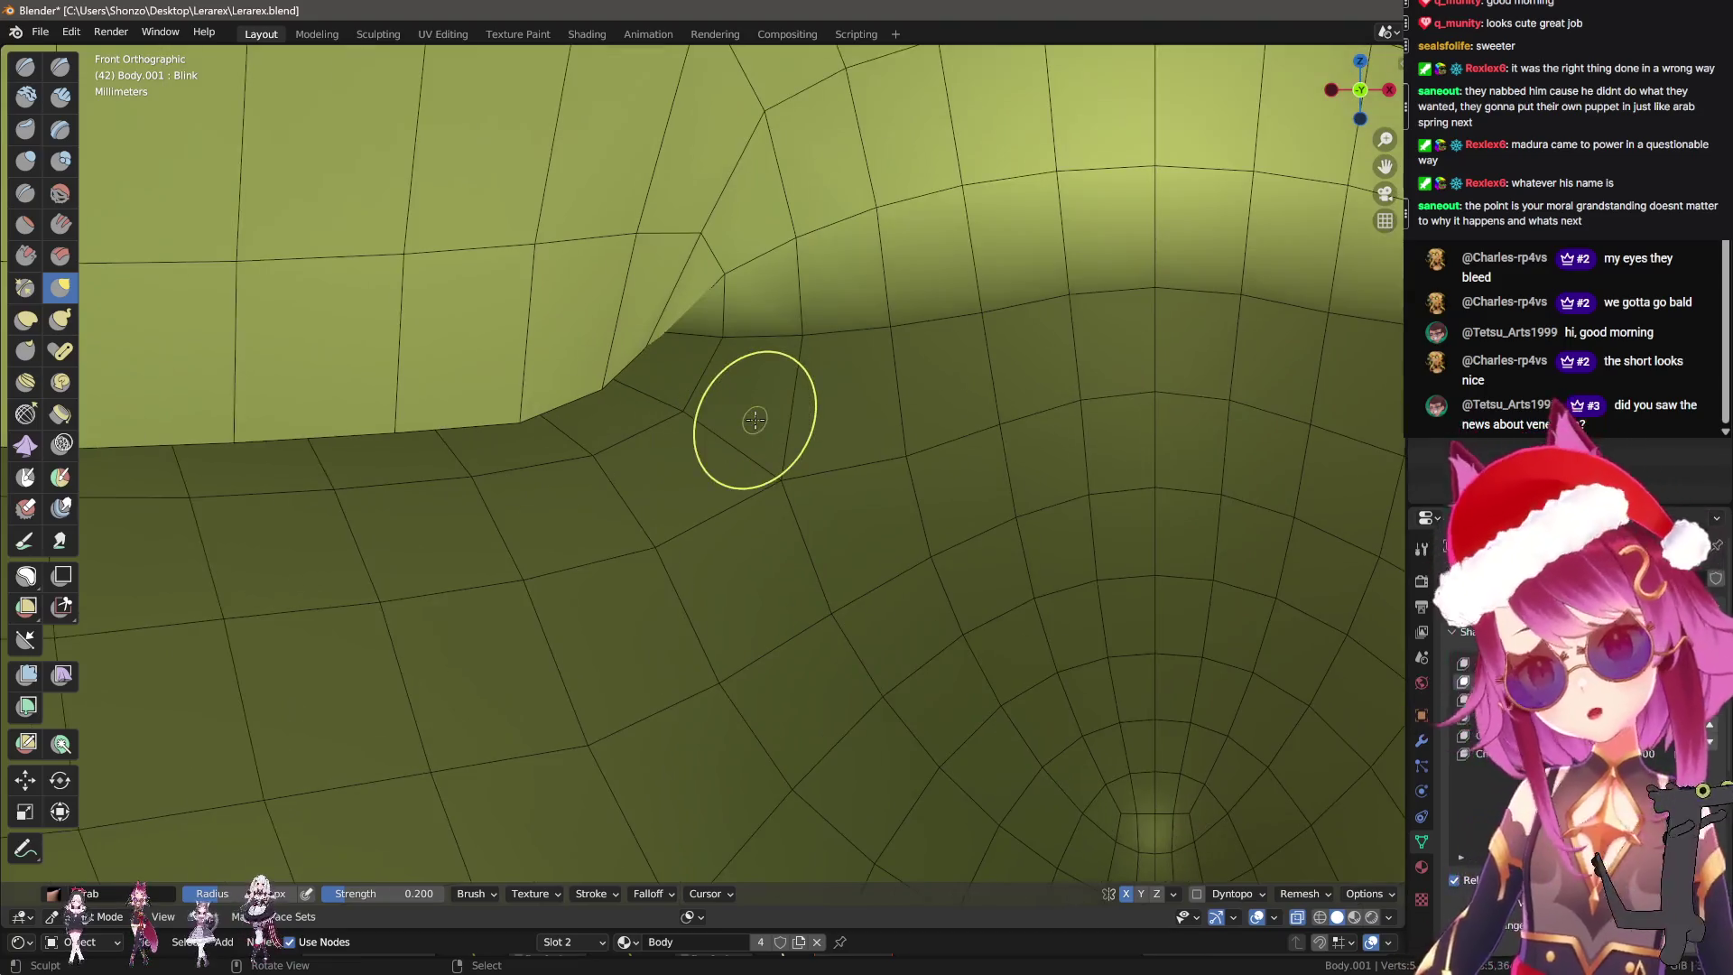
{"action": "mouse_move", "coordinate": [758, 355]}
{"action": "middle_mouse_down"}
{"action": "mouse_move", "coordinate": [939, 522]}
{"action": "mouse_move", "coordinate": [689, 531]}
{"action": "mouse_move", "coordinate": [763, 534]}
{"action": "mouse_move", "coordinate": [734, 561]}
{"action": "mouse_move", "coordinate": [679, 536]}
{"action": "mouse_move", "coordinate": [734, 542]}
{"action": "mouse_move", "coordinate": [735, 560]}
{"action": "middle_mouse_up"}
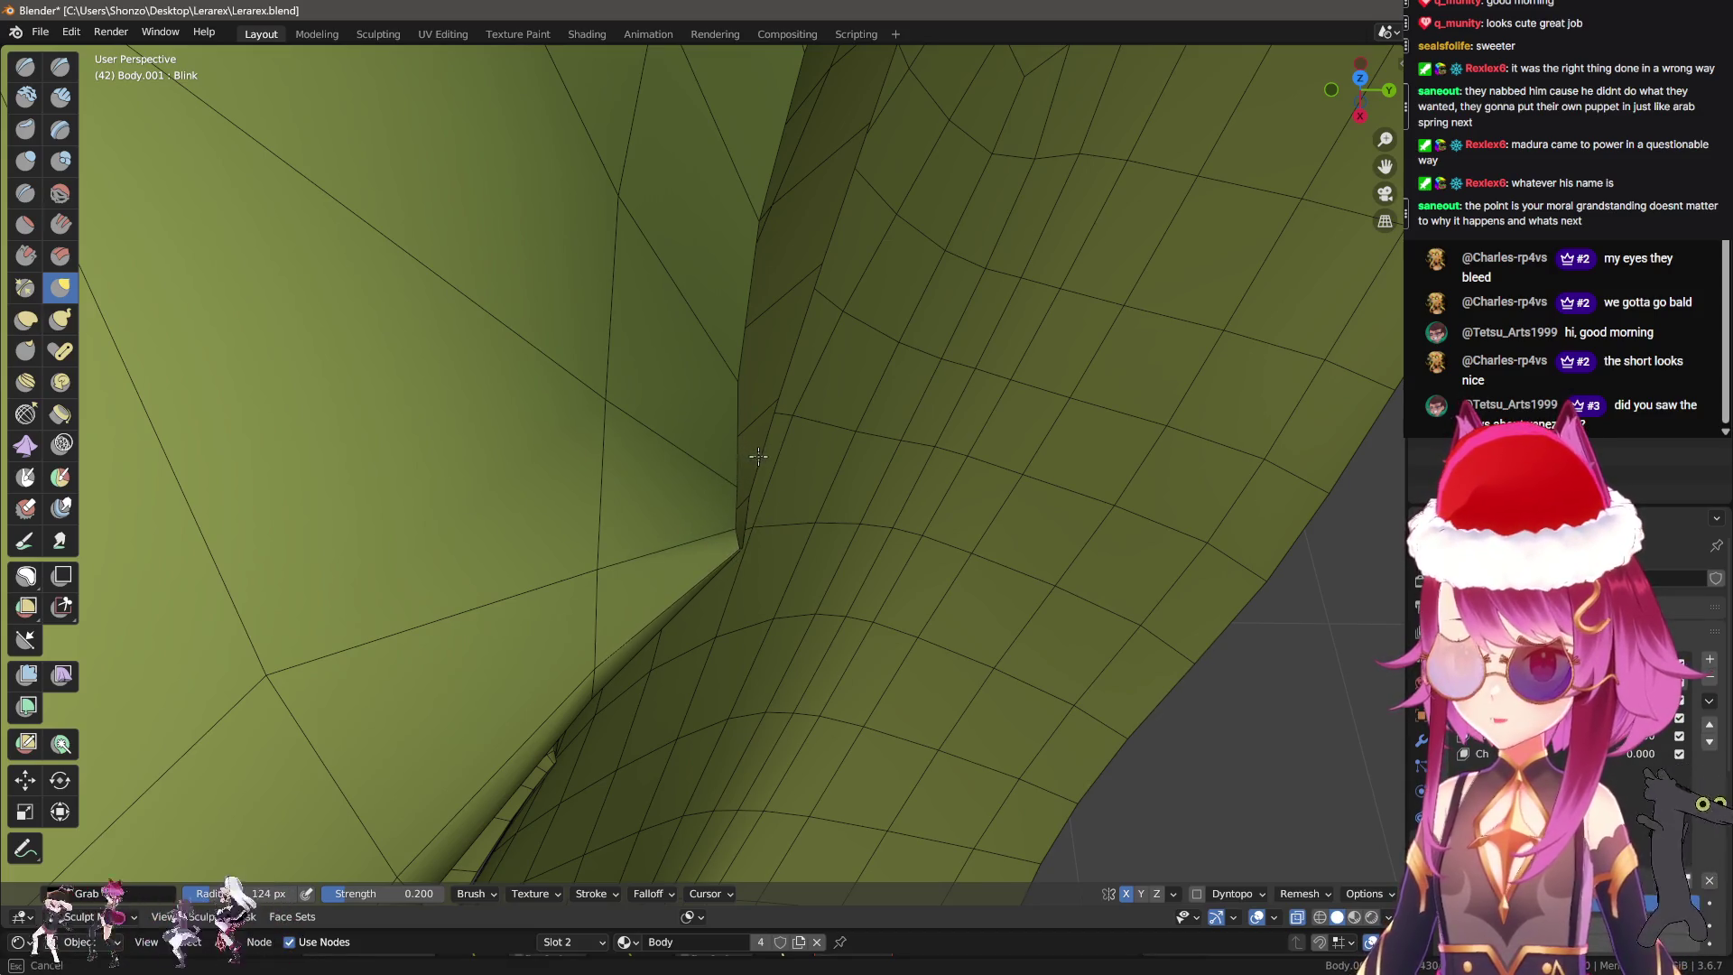
Pull the lid over the grey gap at the eye corner.
{"action": "middle_click_drag", "start_coordinate": [758, 455], "coordinate": [758, 574]}
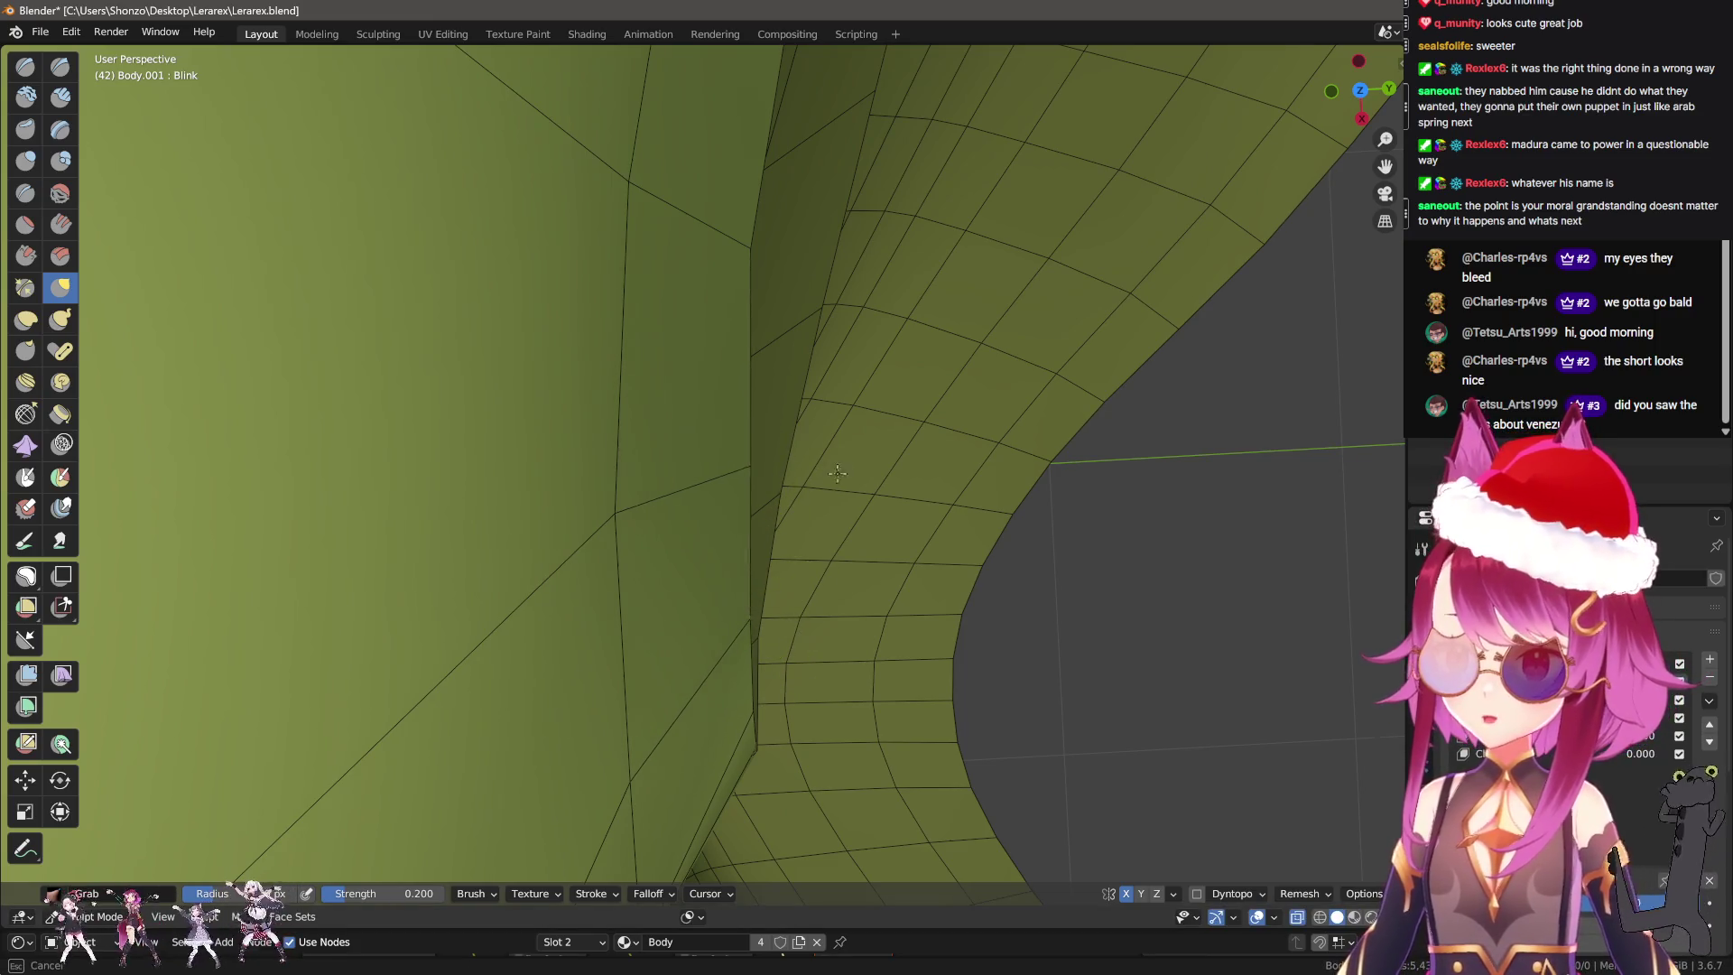
{"action": "mouse_move", "coordinate": [912, 448]}
{"action": "middle_mouse_down"}
{"action": "mouse_move", "coordinate": [651, 522]}
{"action": "mouse_move", "coordinate": [794, 484]}
{"action": "middle_mouse_up"}
{"action": "mouse_move", "coordinate": [696, 368]}
{"action": "middle_mouse_down"}
{"action": "mouse_move", "coordinate": [840, 305]}
{"action": "mouse_move", "coordinate": [657, 483]}
{"action": "mouse_move", "coordinate": [673, 500]}
{"action": "mouse_move", "coordinate": [631, 559]}
{"action": "middle_mouse_up"}
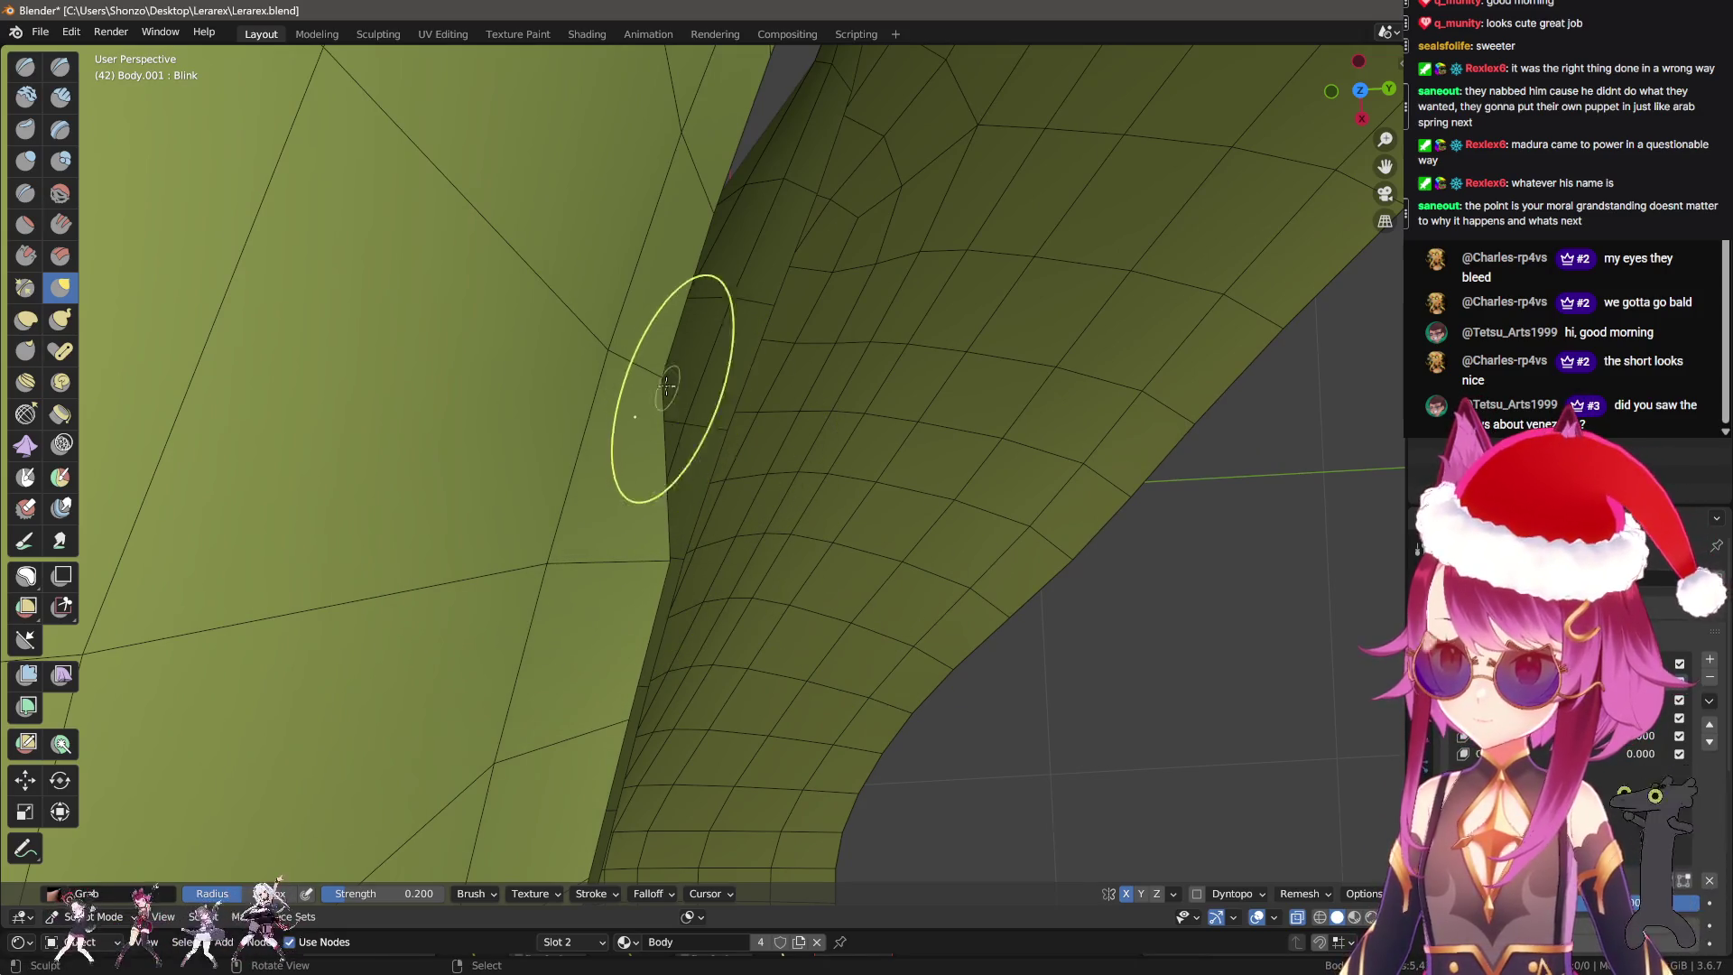
{"action": "middle_click_drag", "start_coordinate": [666, 386], "coordinate": [713, 370]}
{"action": "middle_click_drag", "start_coordinate": [824, 433], "coordinate": [727, 392]}
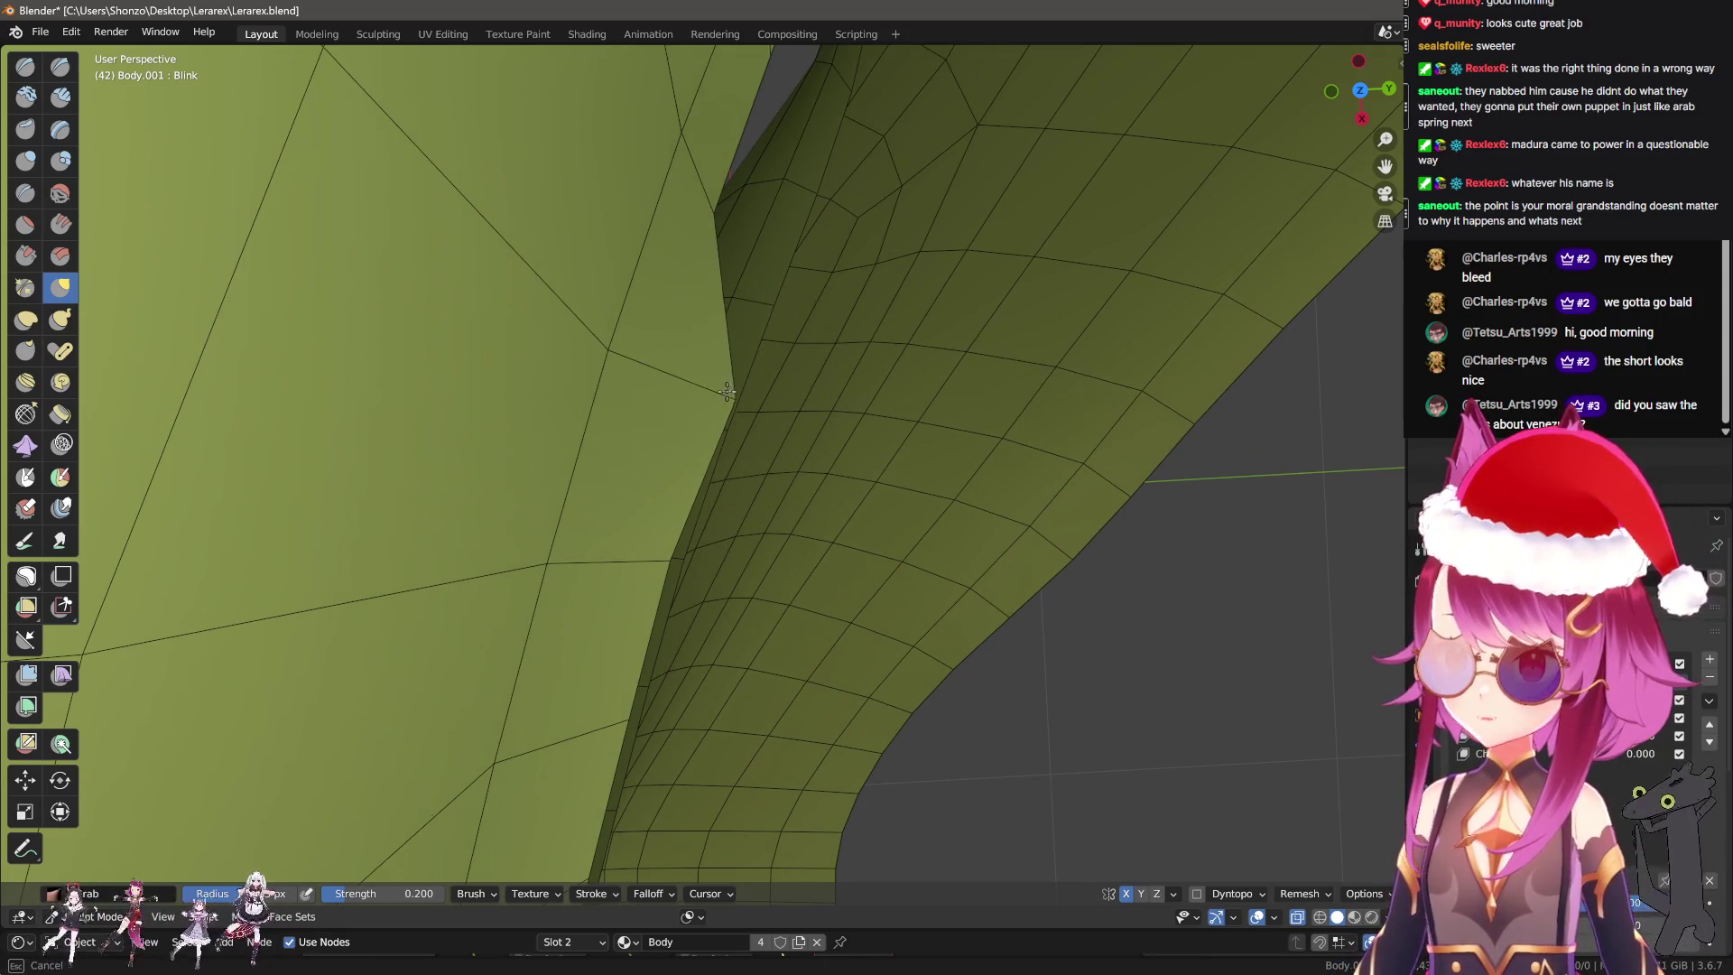
{"action": "middle_click_drag", "start_coordinate": [676, 523], "coordinate": [709, 530]}
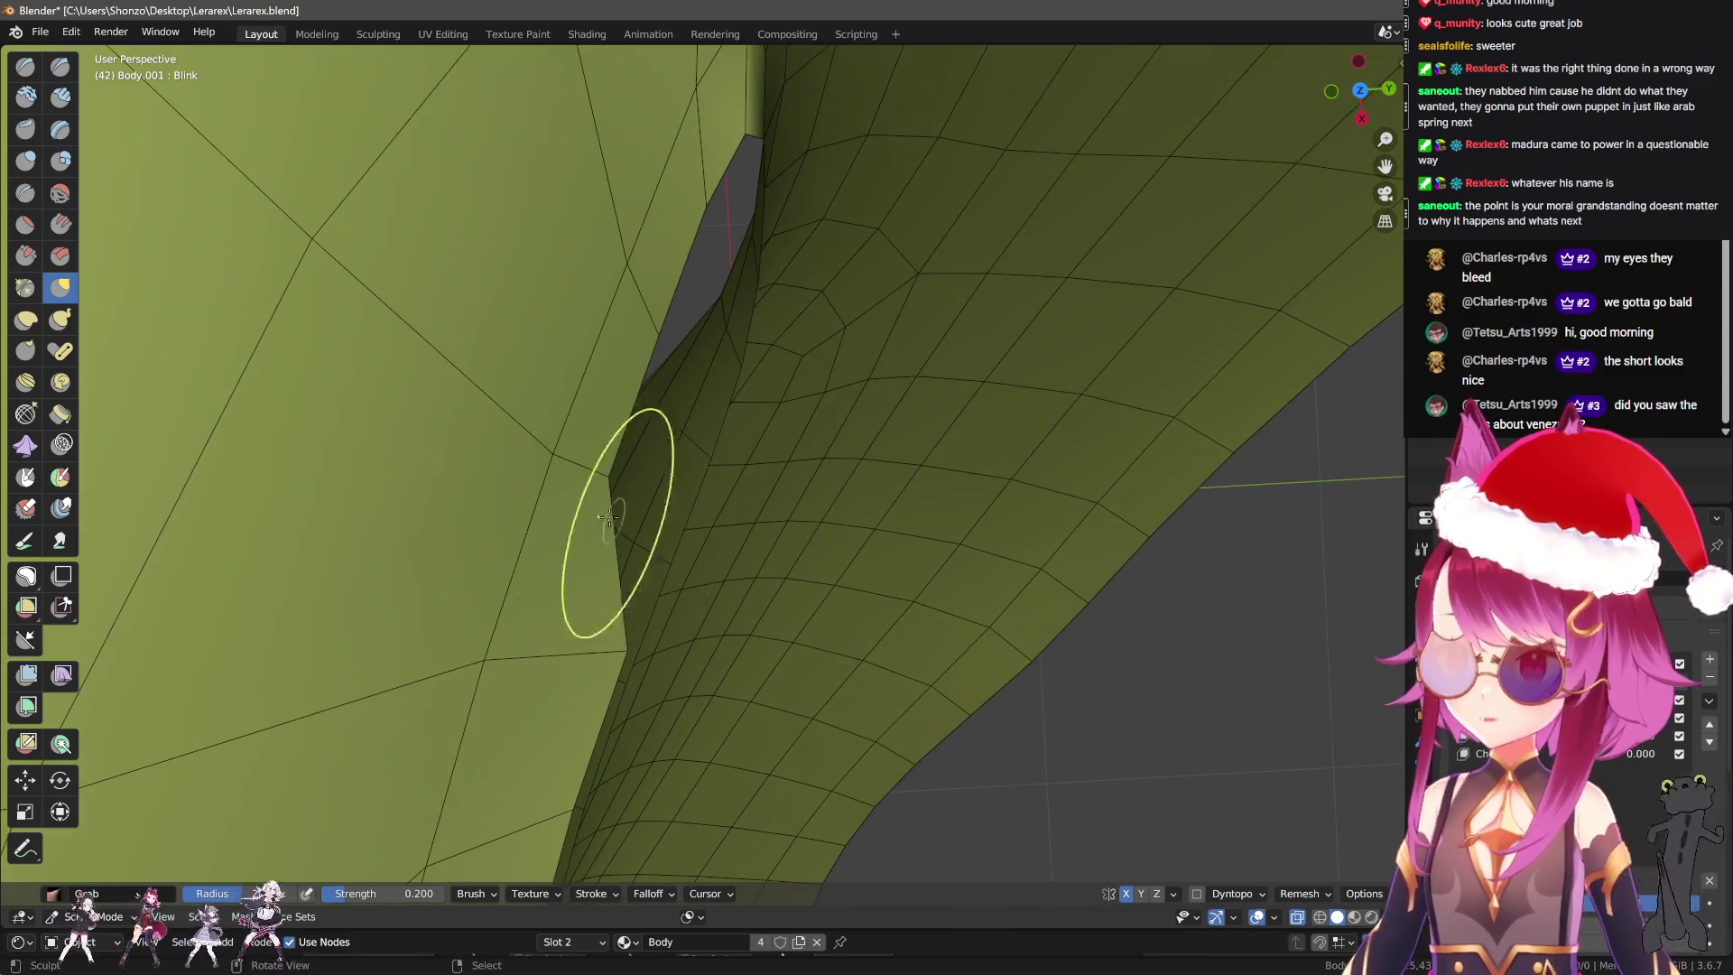
{"action": "middle_click_drag", "start_coordinate": [979, 624], "coordinate": [1025, 638]}
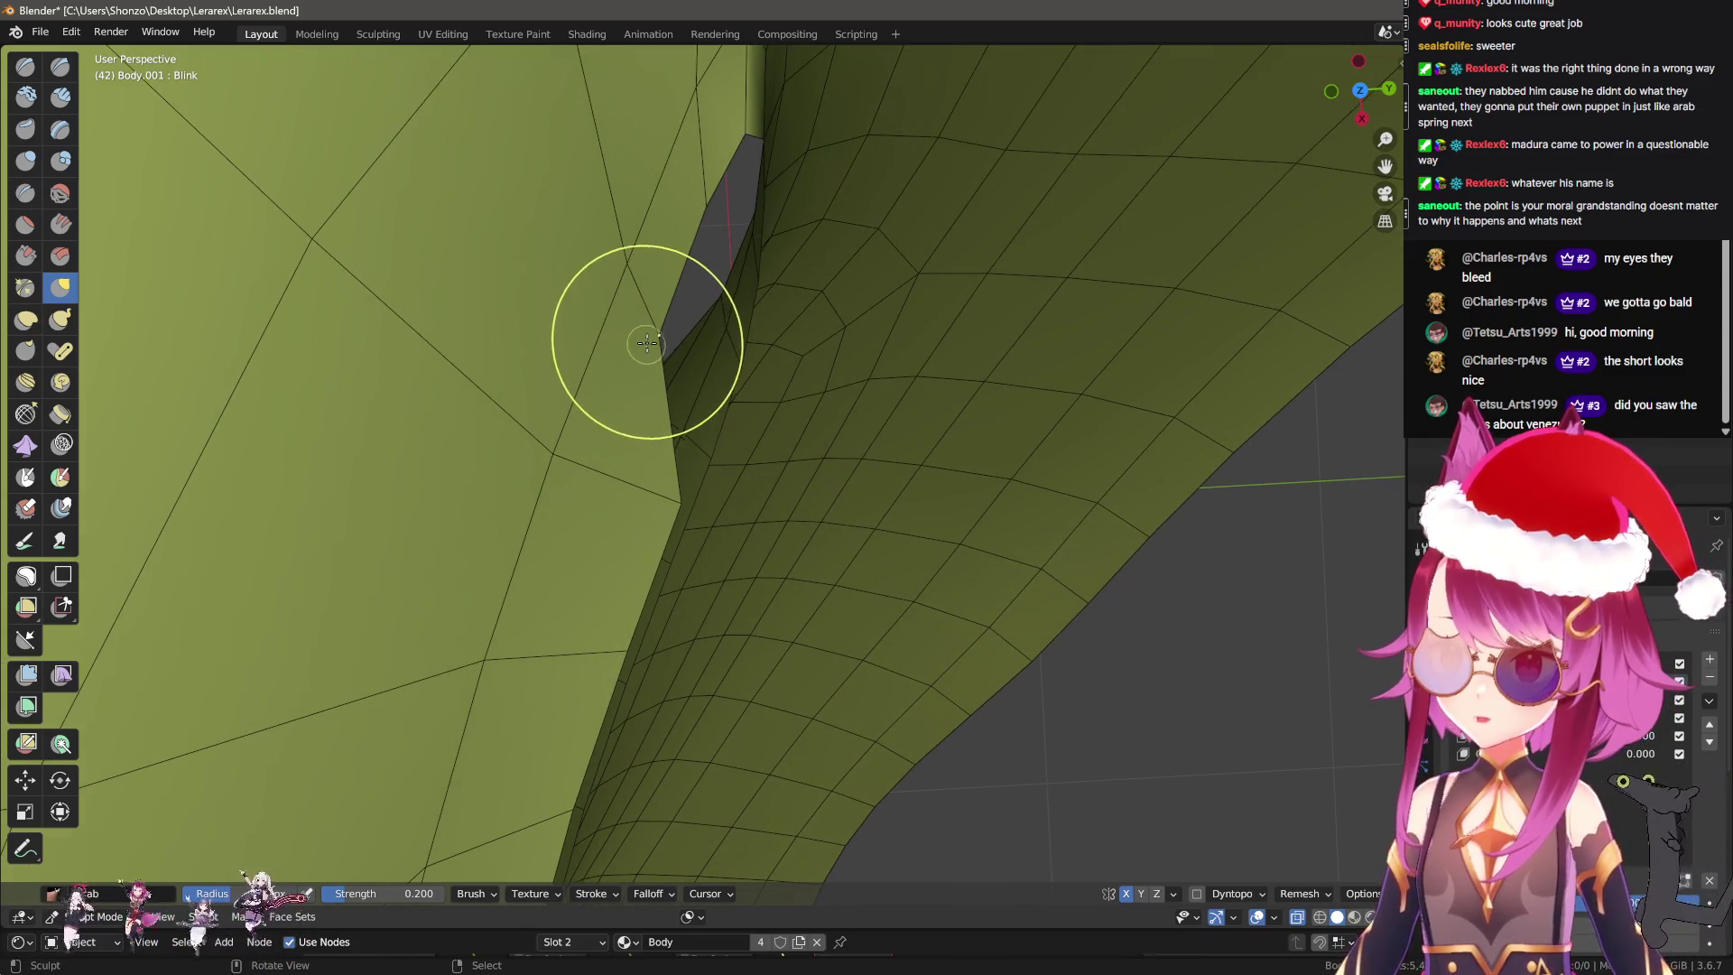
{"action": "middle_click_drag", "start_coordinate": [638, 341], "coordinate": [892, 457]}
{"action": "middle_click_drag", "start_coordinate": [1166, 543], "coordinate": [580, 396]}
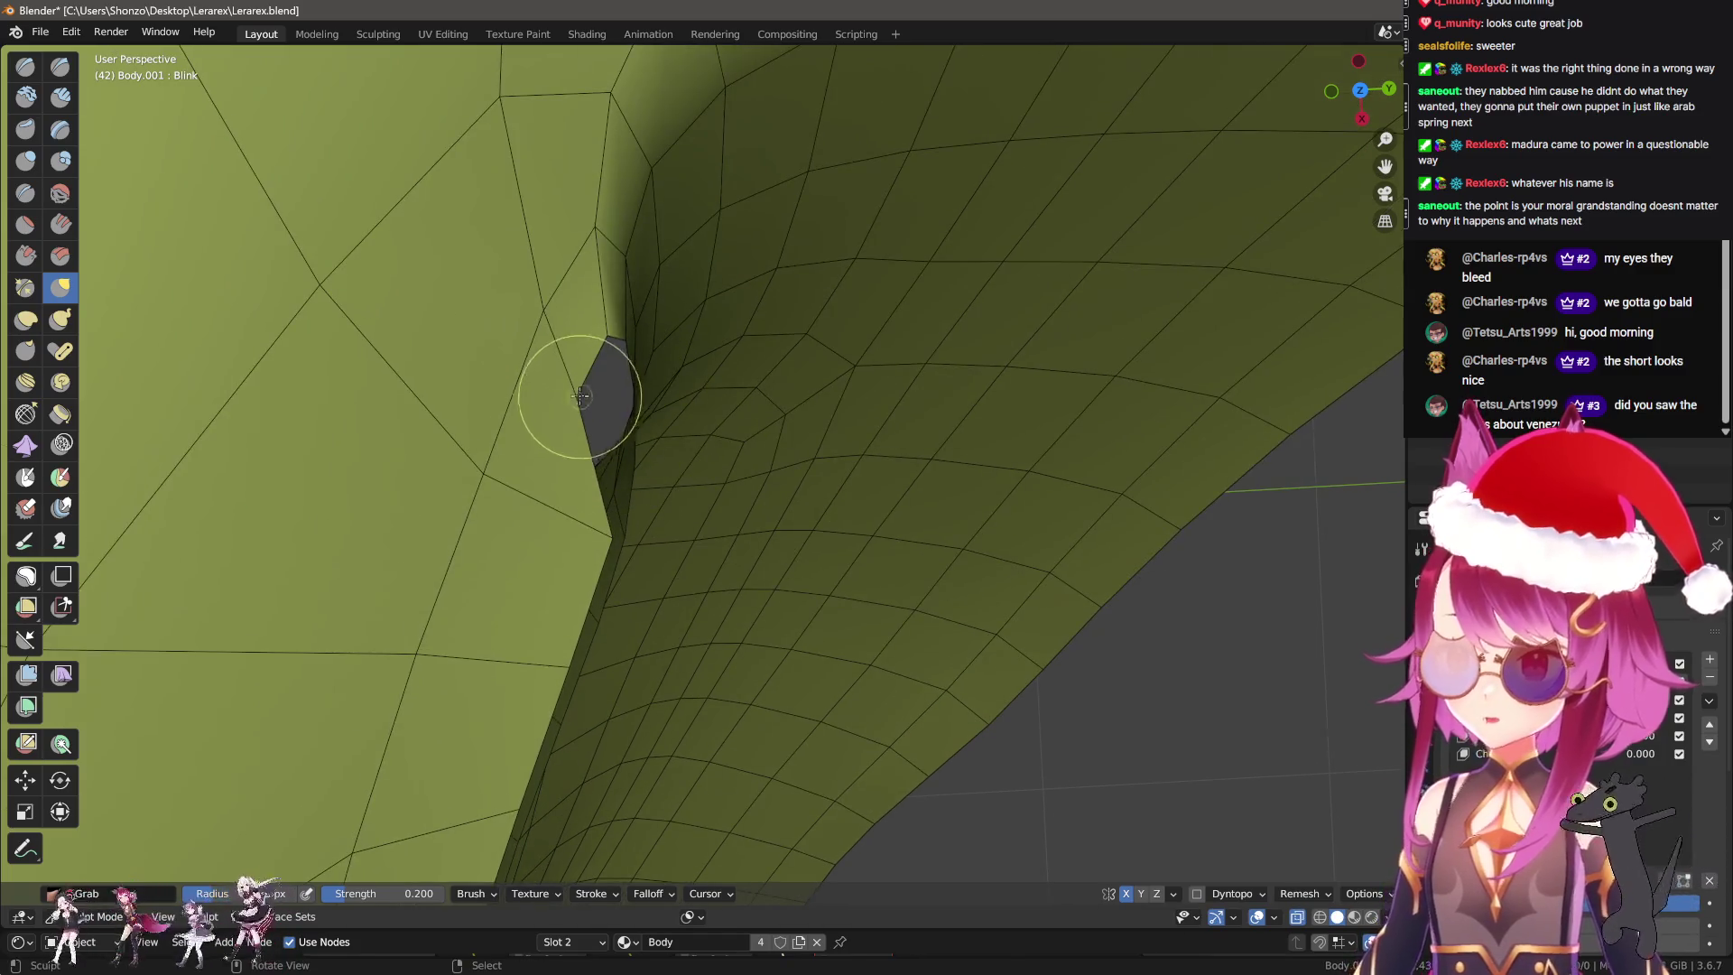
{"action": "mouse_move", "coordinate": [646, 341]}
{"action": "middle_mouse_down"}
{"action": "mouse_move", "coordinate": [609, 336]}
{"action": "mouse_move", "coordinate": [633, 451]}
{"action": "middle_mouse_up"}
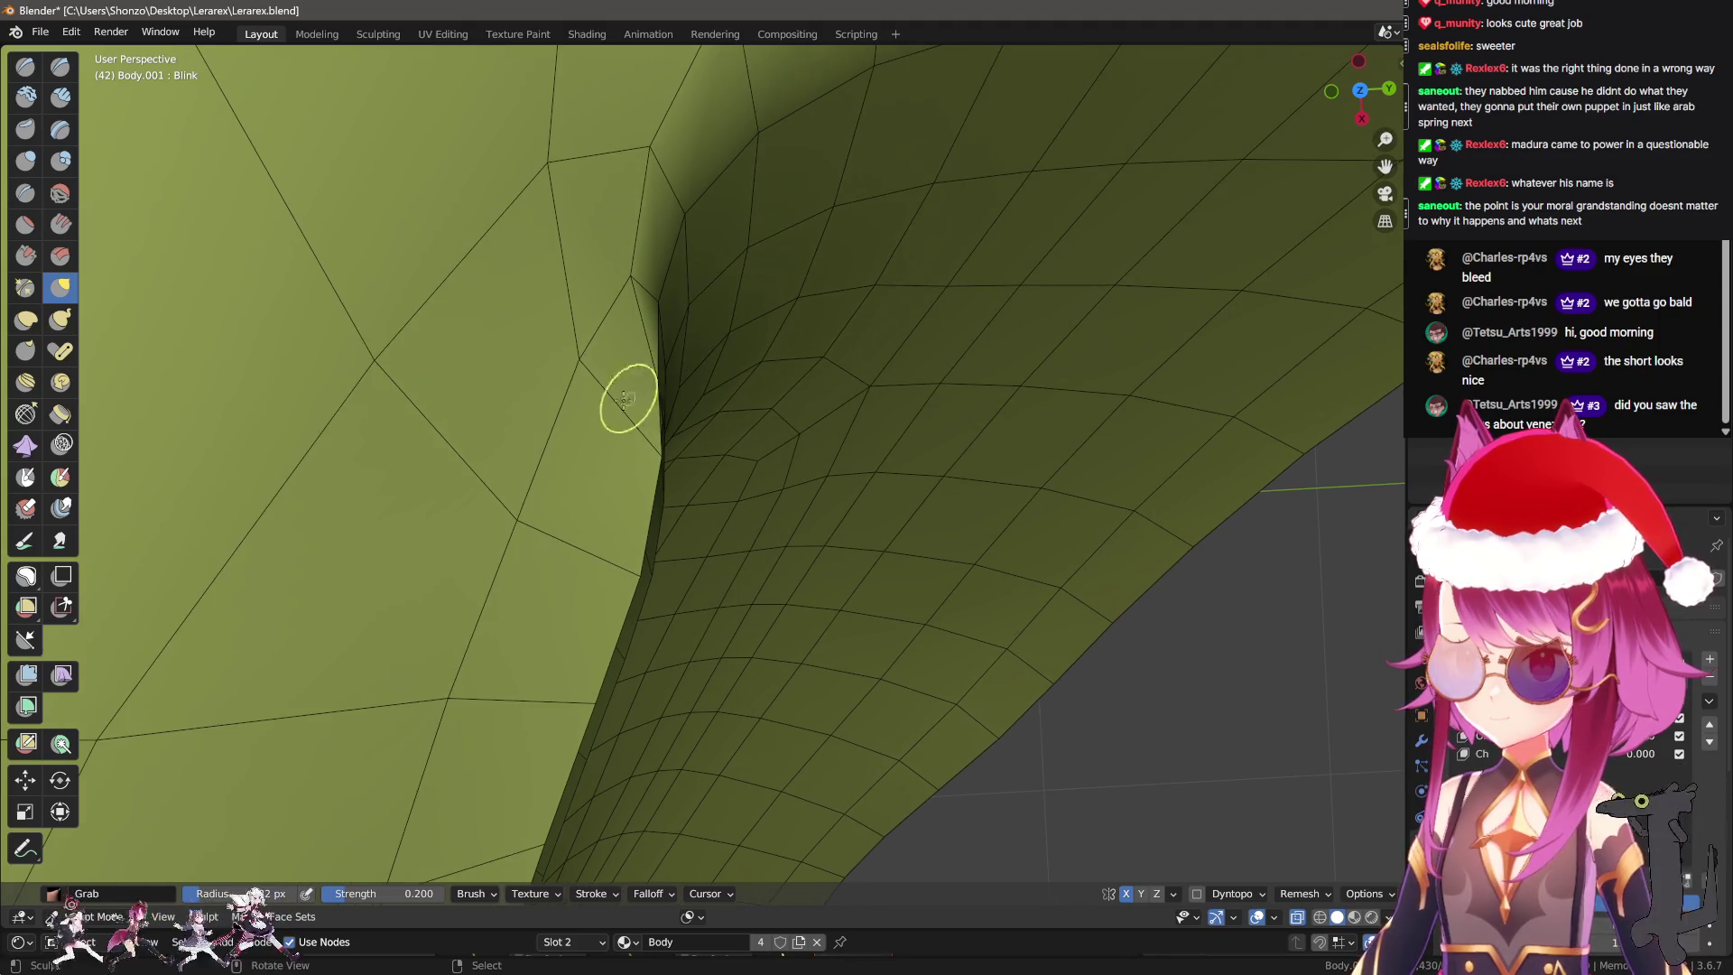
Check the remaining sliver from several angles and pull the lid corner into place.
{"action": "mouse_move", "coordinate": [632, 602]}
{"action": "middle_mouse_down"}
{"action": "mouse_move", "coordinate": [638, 417]}
{"action": "mouse_move", "coordinate": [445, 502]}
{"action": "middle_mouse_up"}
{"action": "scroll", "coordinate": [717, 478], "scroll_direction": "up", "scroll_amount": 2}
{"action": "middle_click_drag", "start_coordinate": [715, 478], "coordinate": [699, 489]}
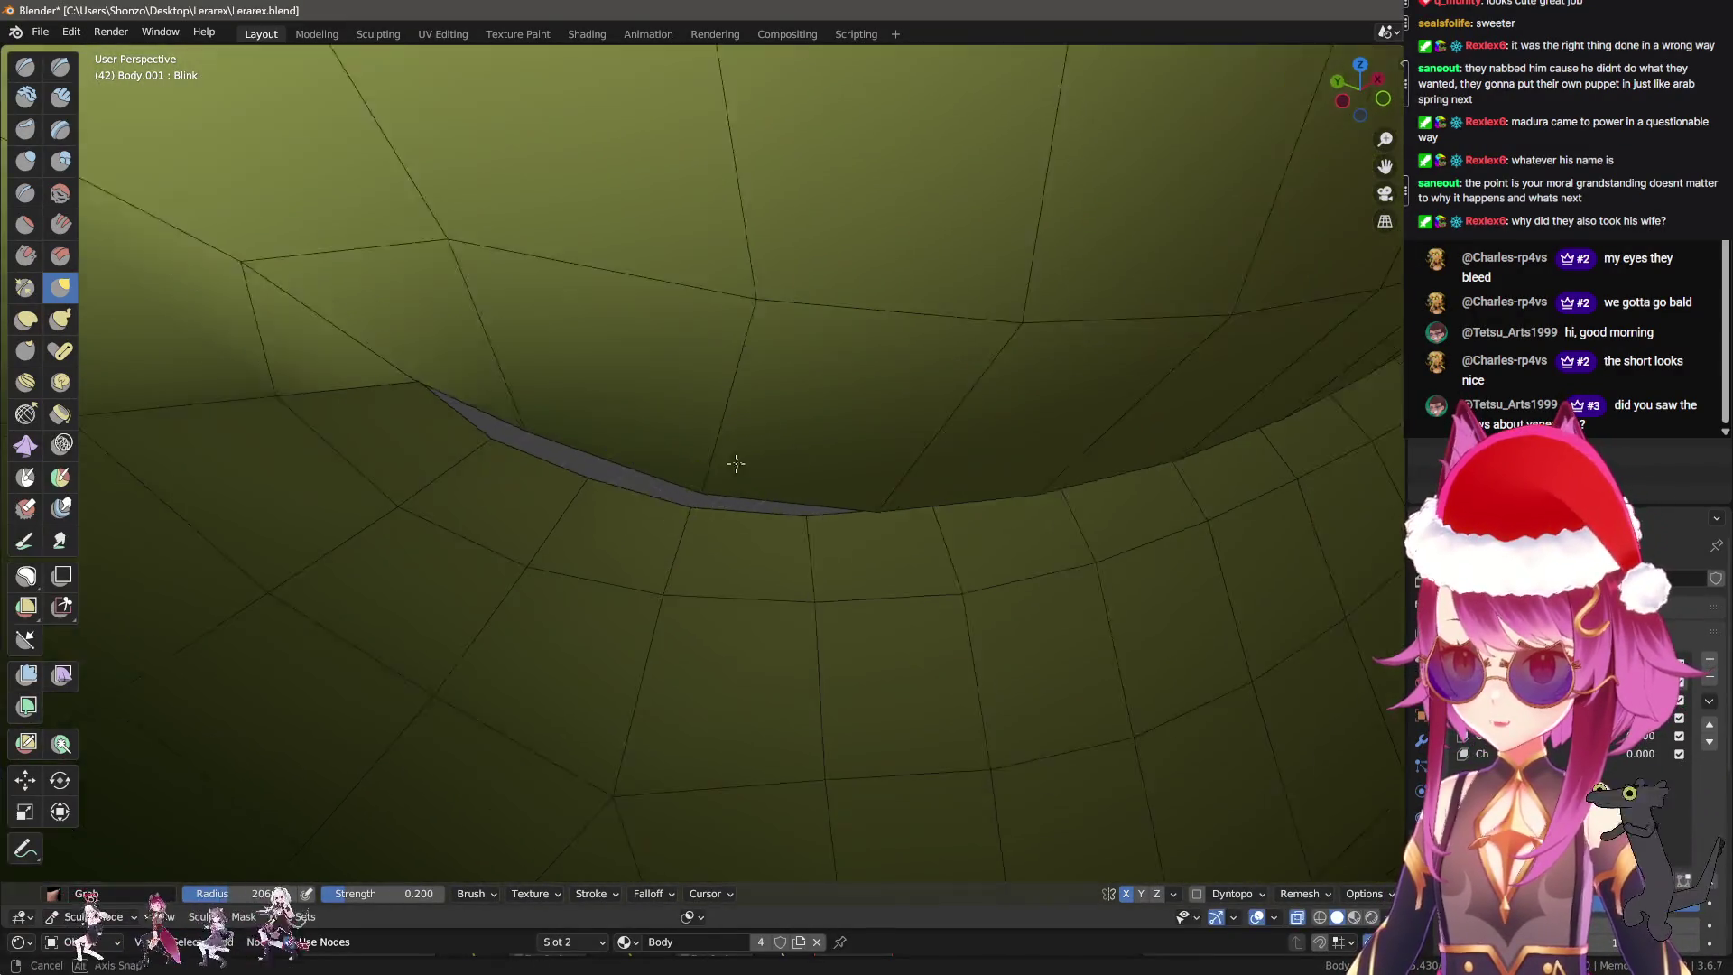
{"action": "mouse_move", "coordinate": [594, 708]}
{"action": "middle_mouse_down"}
{"action": "mouse_move", "coordinate": [890, 619]}
{"action": "mouse_move", "coordinate": [858, 472]}
{"action": "middle_mouse_up"}
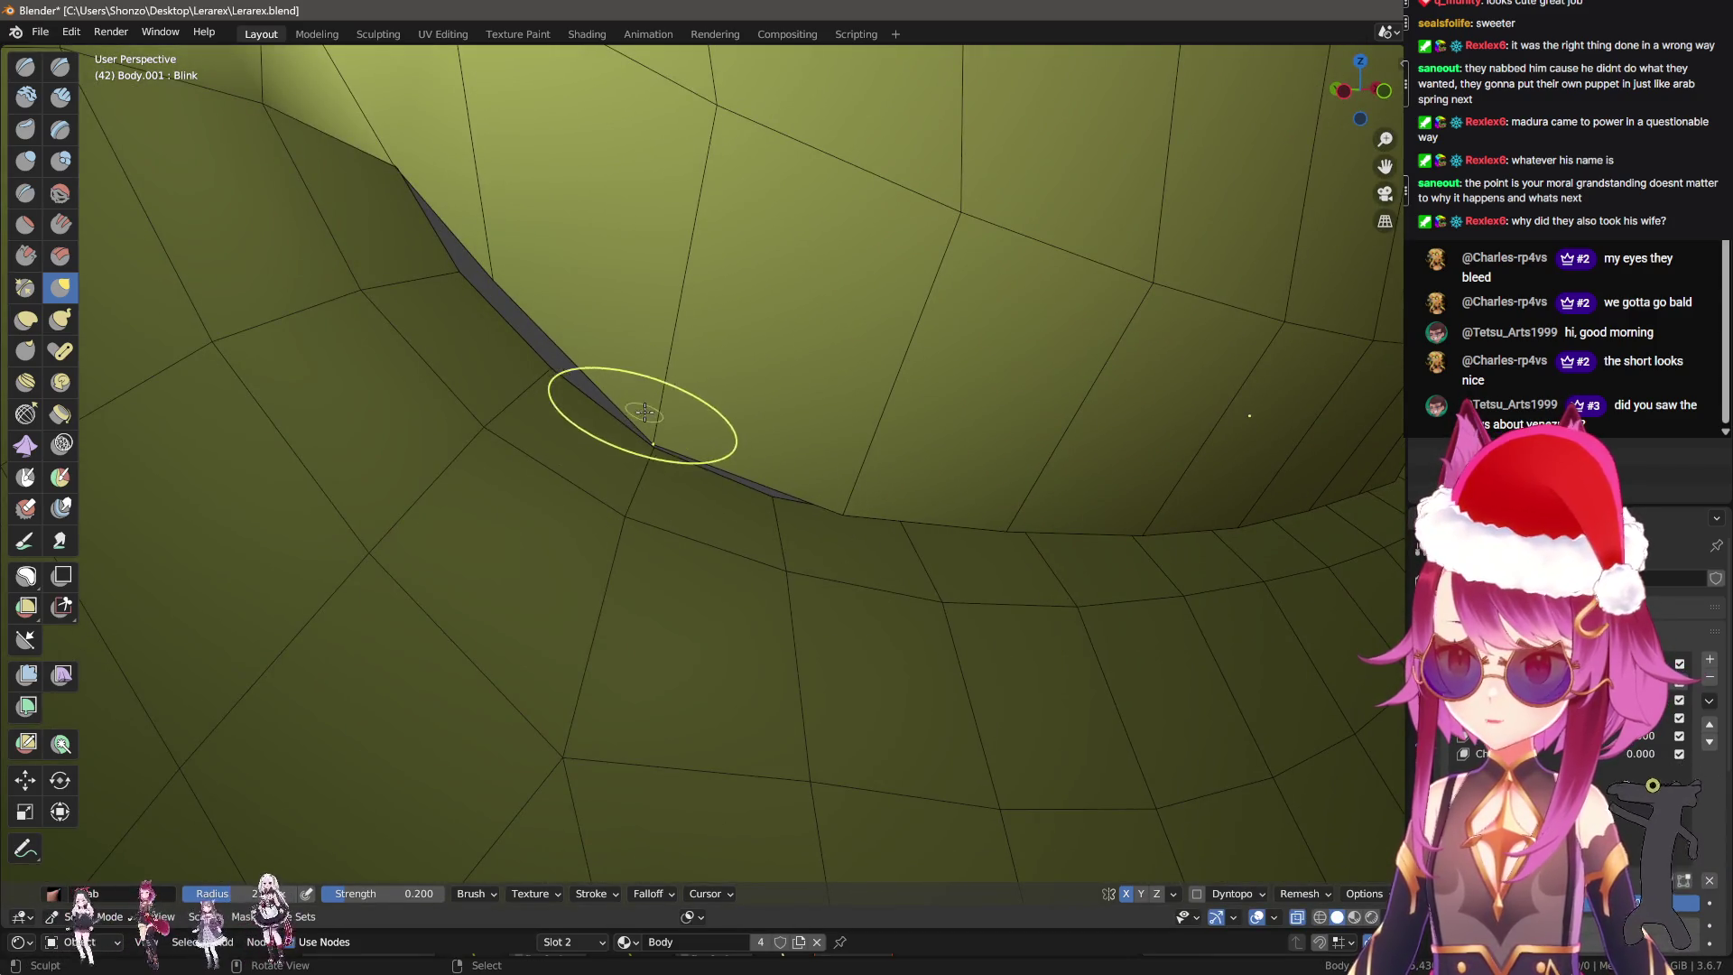
{"action": "middle_click_drag", "start_coordinate": [553, 354], "coordinate": [605, 481]}
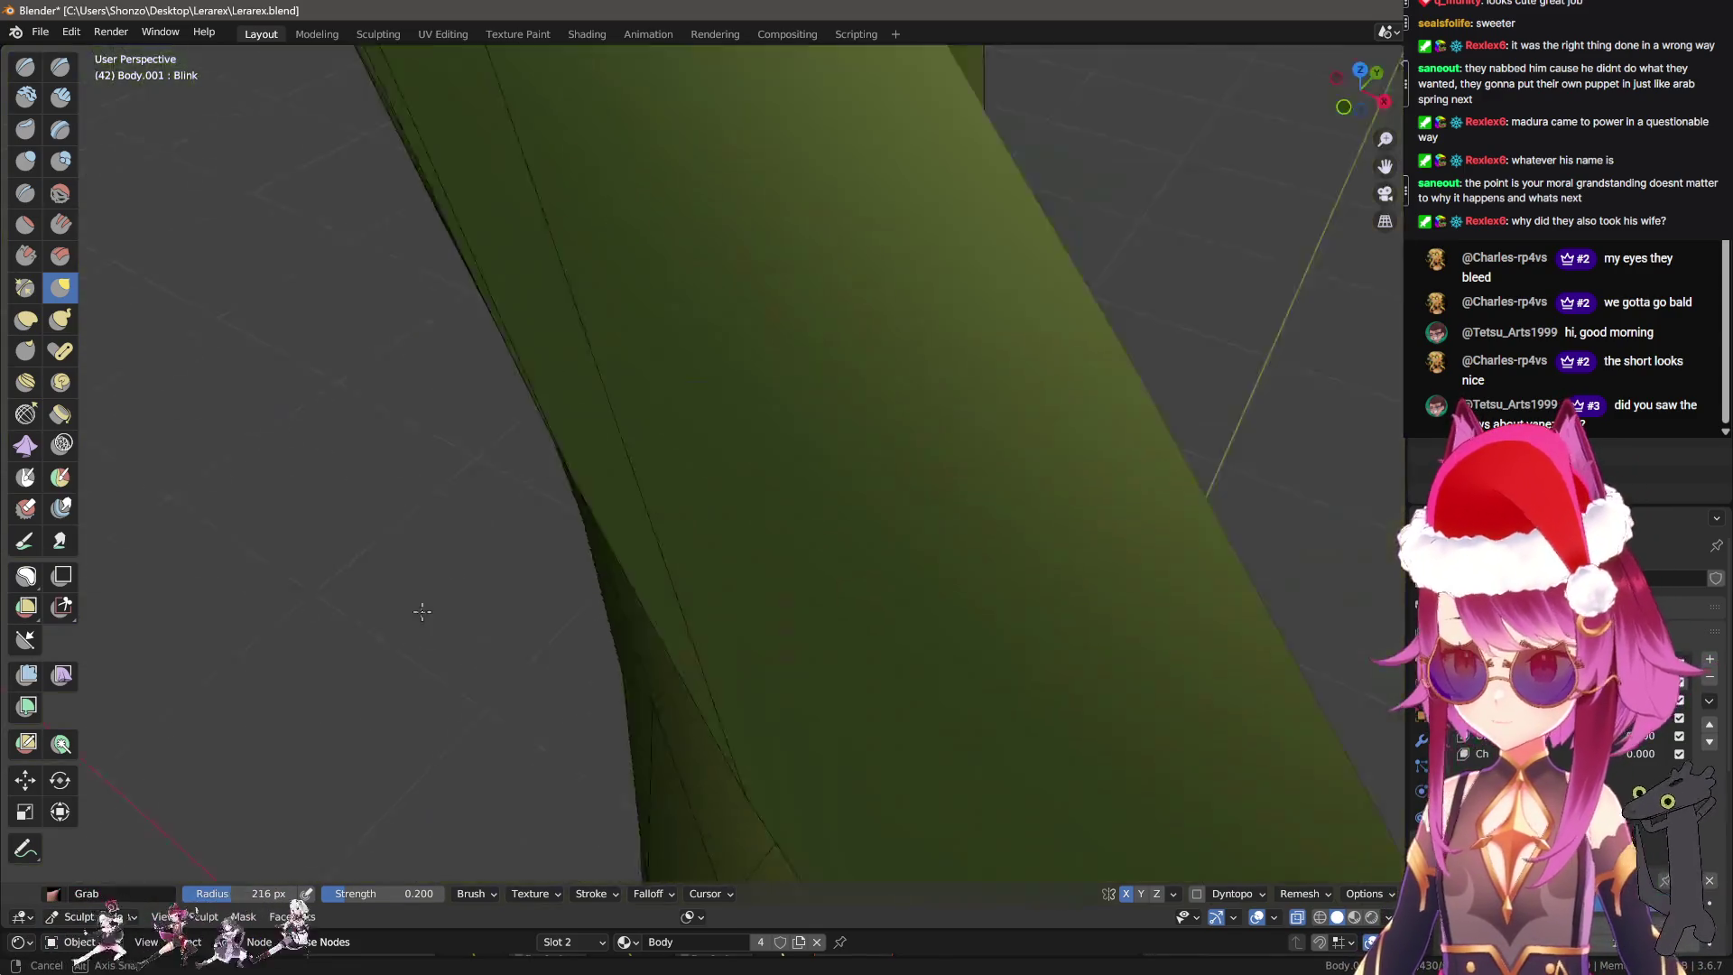
{"action": "mouse_move", "coordinate": [510, 673]}
{"action": "middle_mouse_down"}
{"action": "mouse_move", "coordinate": [599, 560]}
{"action": "mouse_move", "coordinate": [749, 523]}
{"action": "middle_mouse_up"}
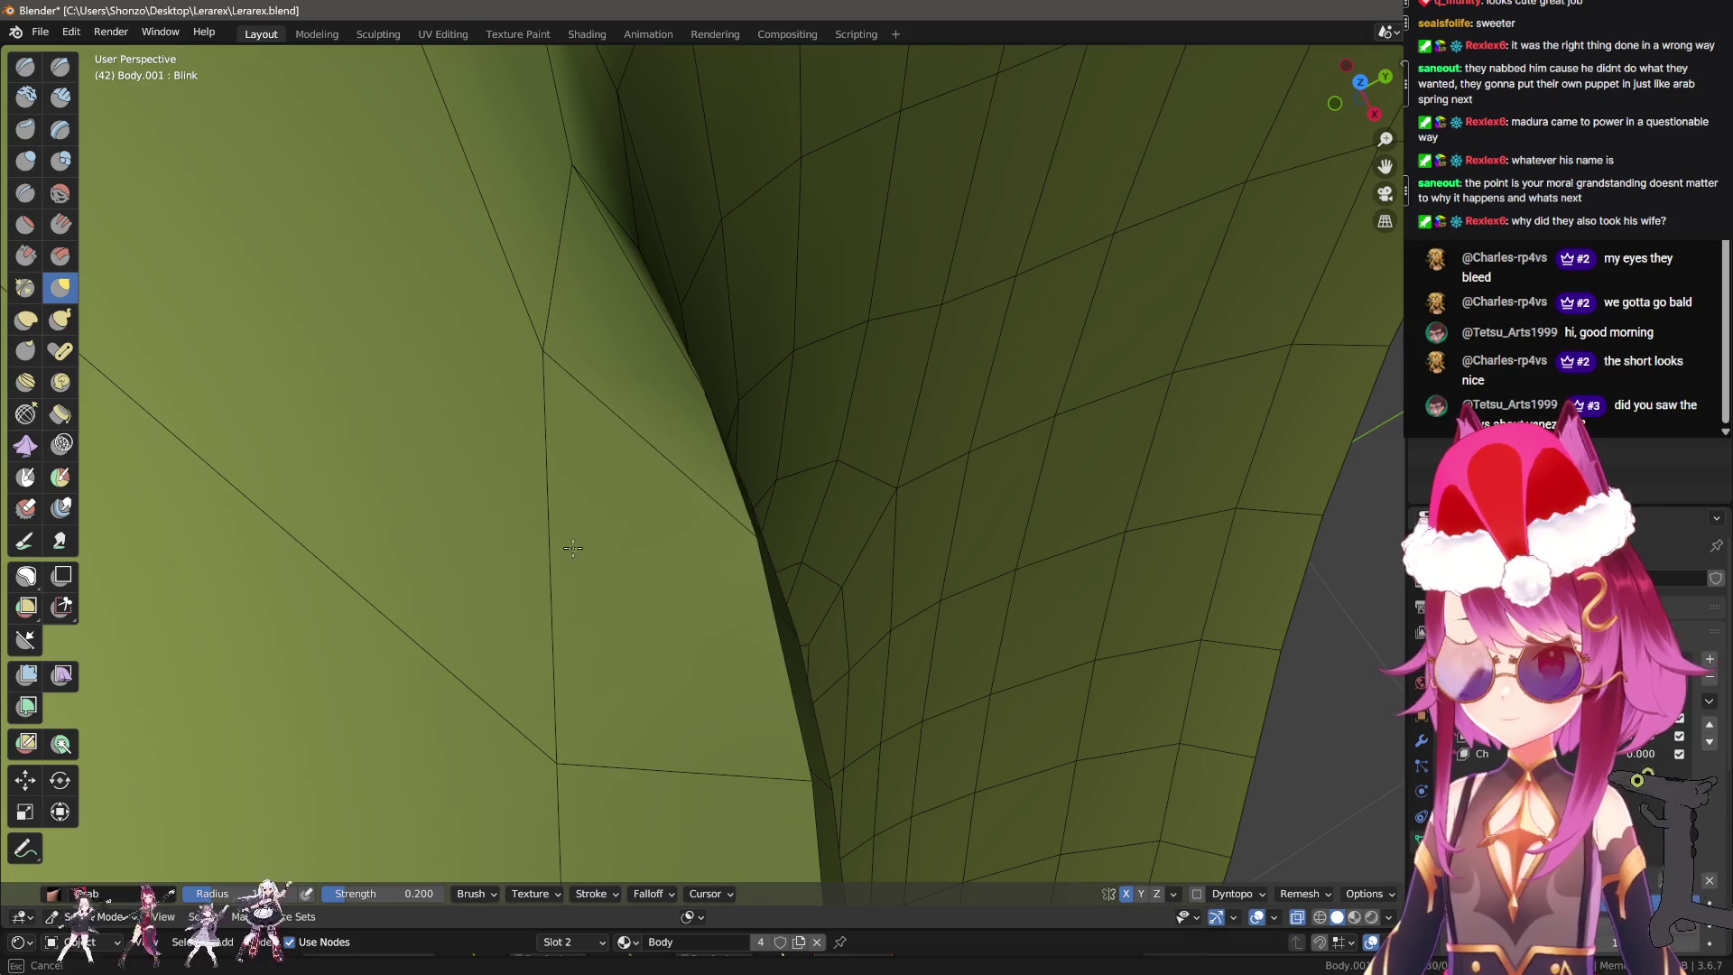
{"action": "mouse_move", "coordinate": [485, 544]}
{"action": "middle_mouse_down"}
{"action": "mouse_move", "coordinate": [484, 463]}
{"action": "mouse_move", "coordinate": [694, 453]}
{"action": "middle_mouse_up"}
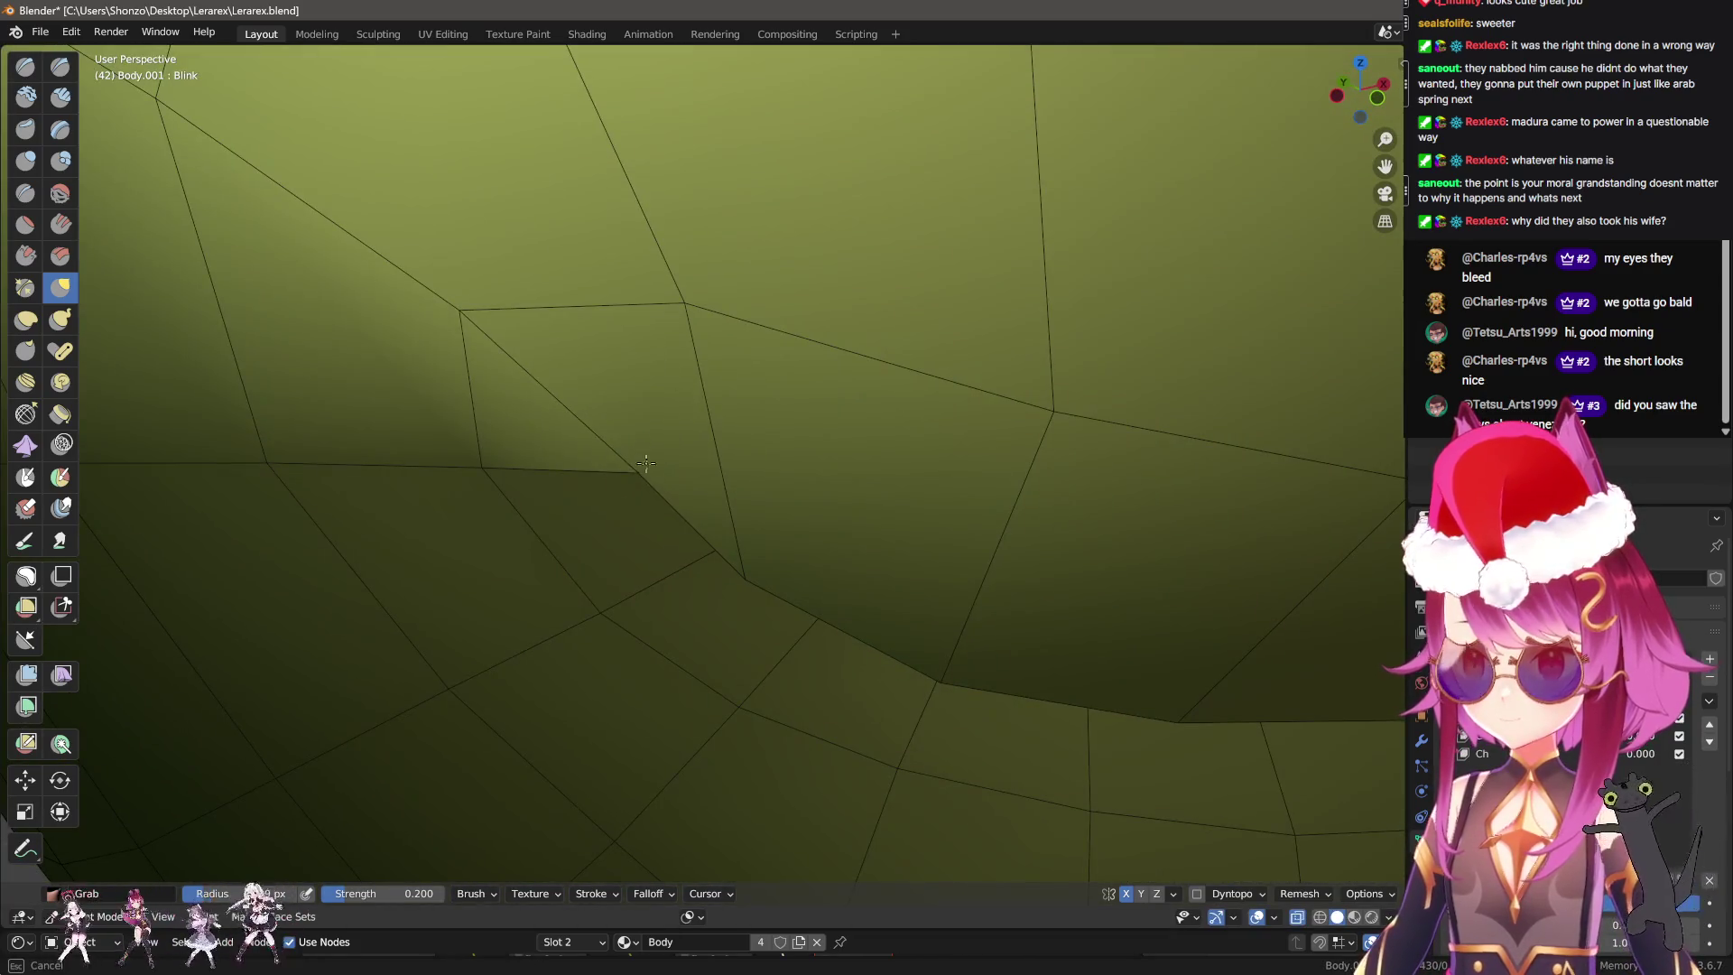
{"action": "middle_click_drag", "start_coordinate": [616, 674], "coordinate": [596, 387]}
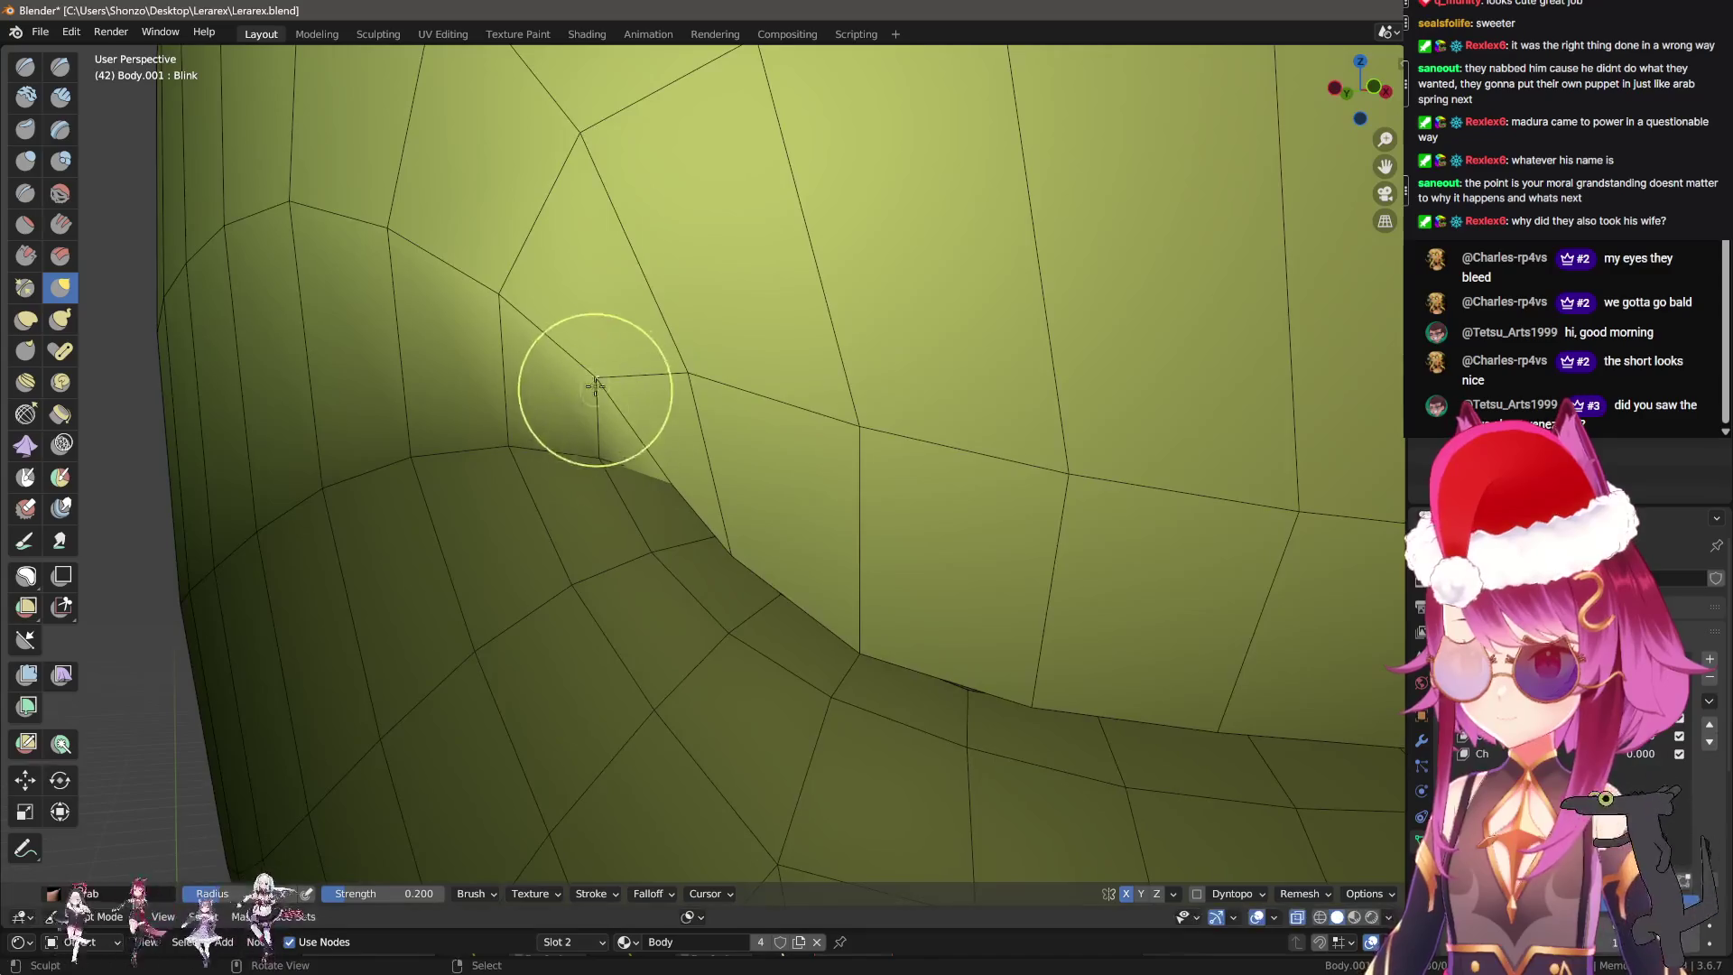
{"action": "left_click_drag", "start_coordinate": [581, 422], "coordinate": [495, 338]}
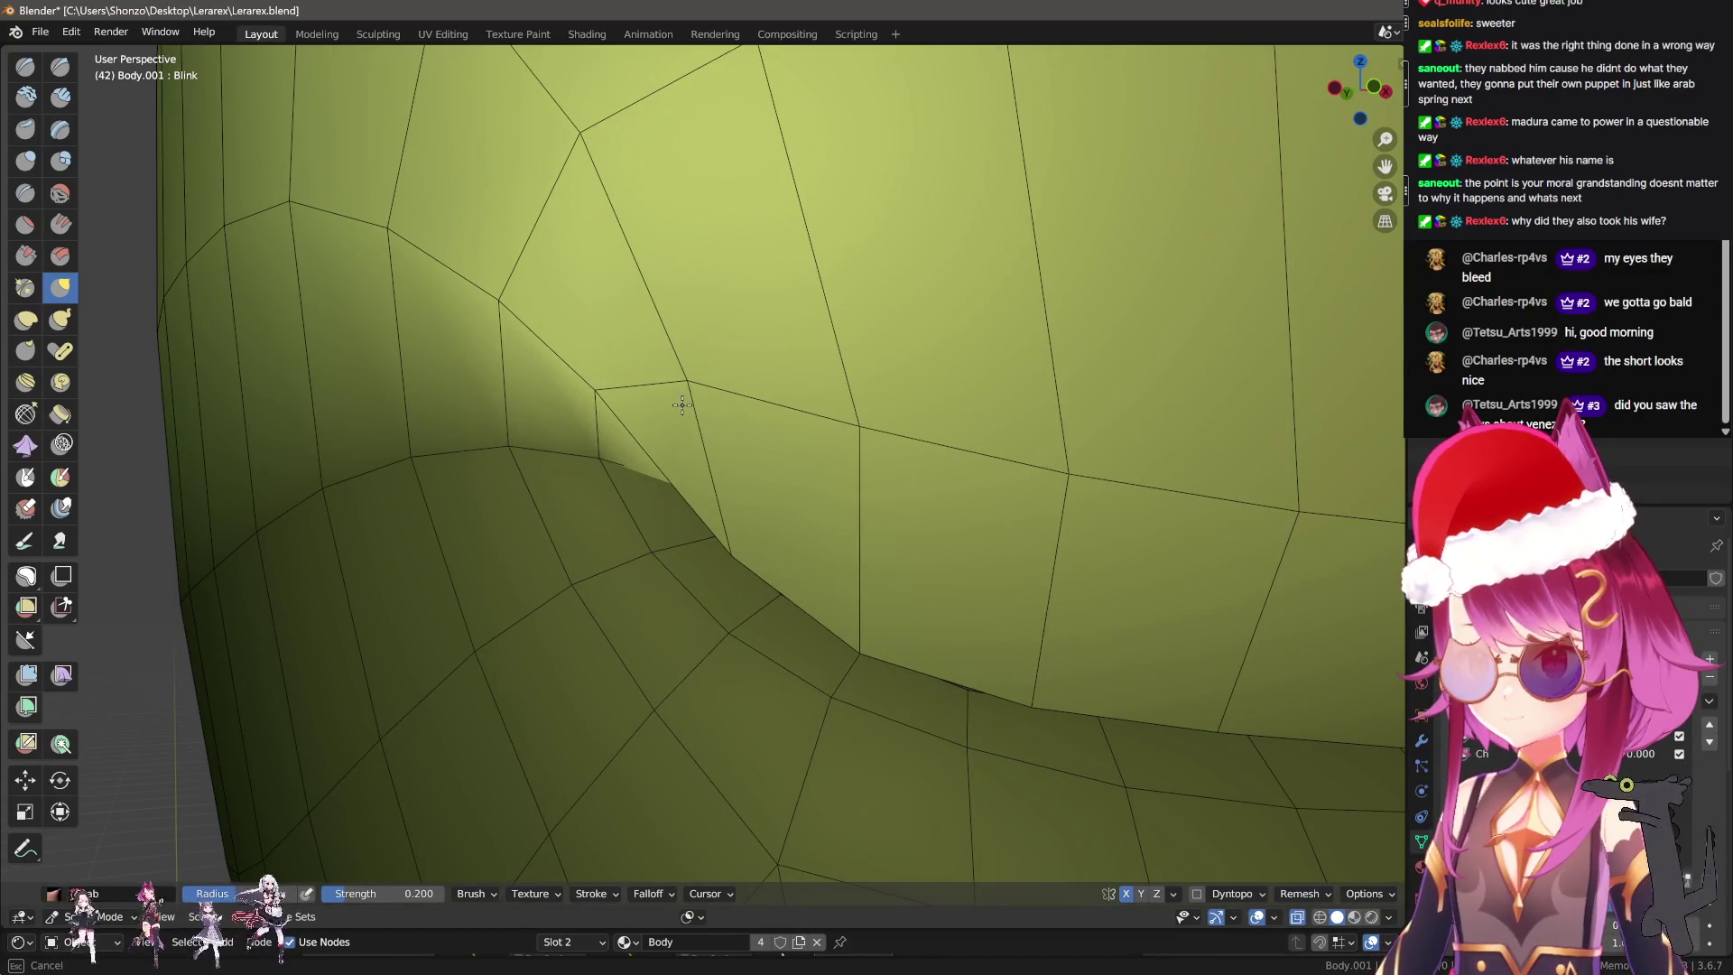
{"action": "mouse_move", "coordinate": [813, 445]}
{"action": "middle_mouse_down"}
{"action": "mouse_move", "coordinate": [499, 406]}
{"action": "mouse_move", "coordinate": [601, 524]}
{"action": "mouse_move", "coordinate": [659, 343]}
{"action": "mouse_move", "coordinate": [719, 376]}
{"action": "mouse_move", "coordinate": [650, 461]}
{"action": "middle_mouse_up"}
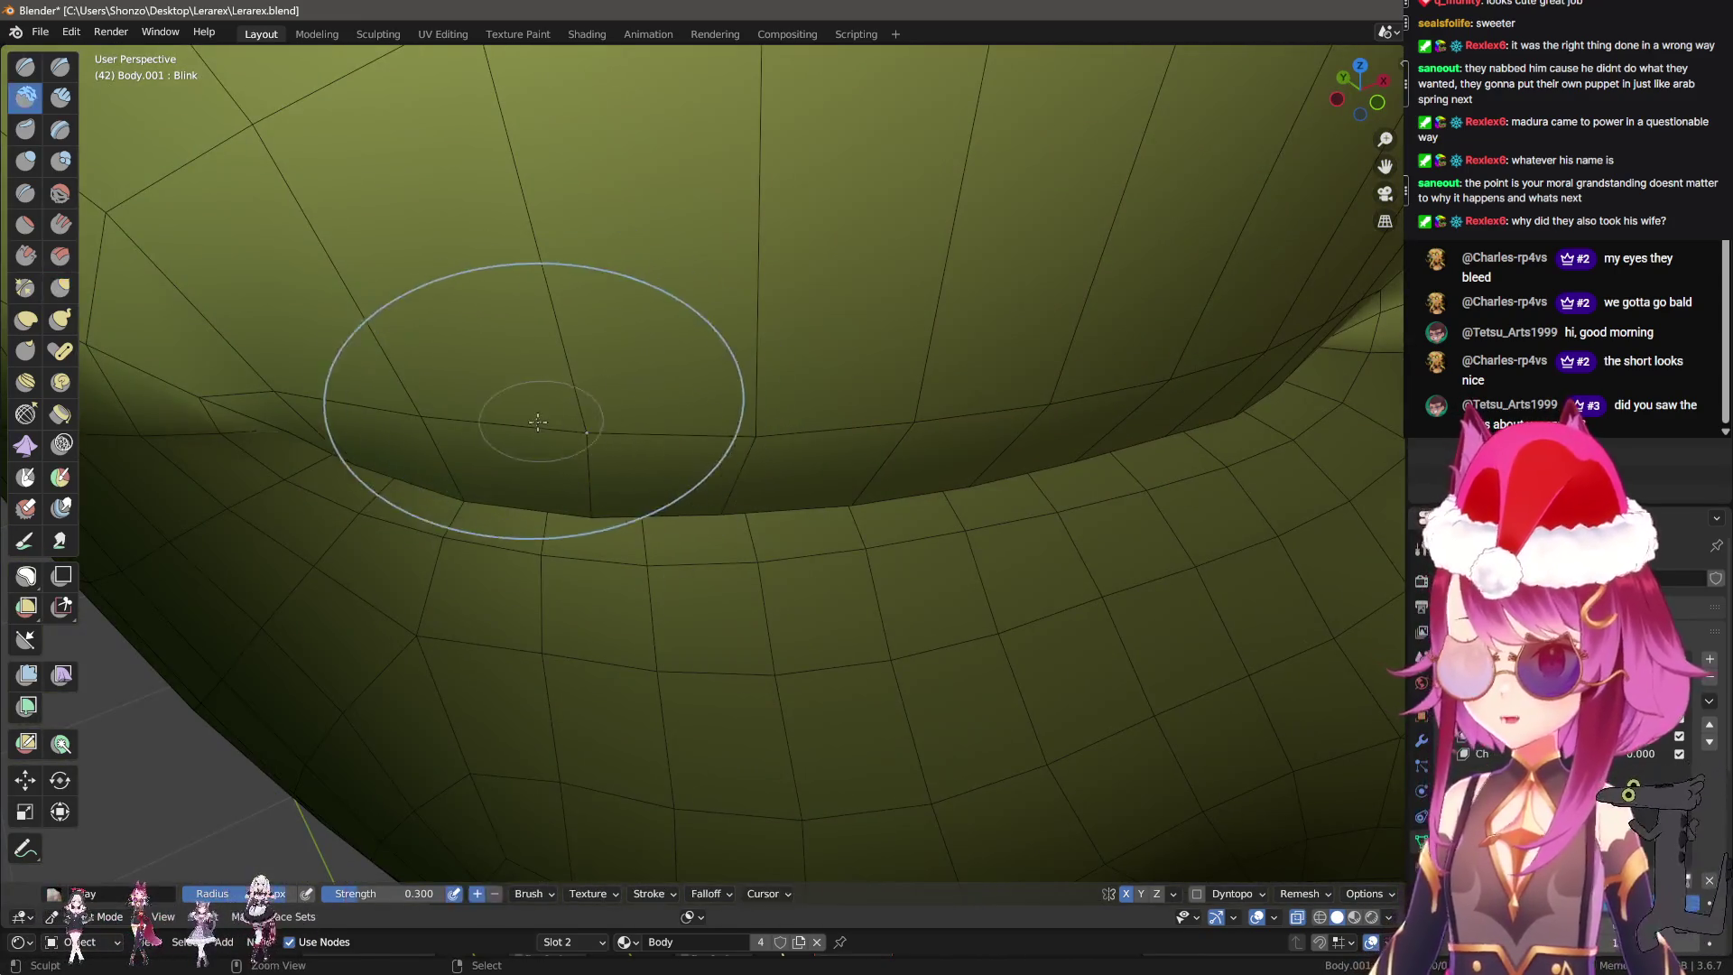
Nudge the lid edge, then switch to the Clay brush and resize it.
{"action": "middle_click_drag", "start_coordinate": [503, 302], "coordinate": [445, 309]}
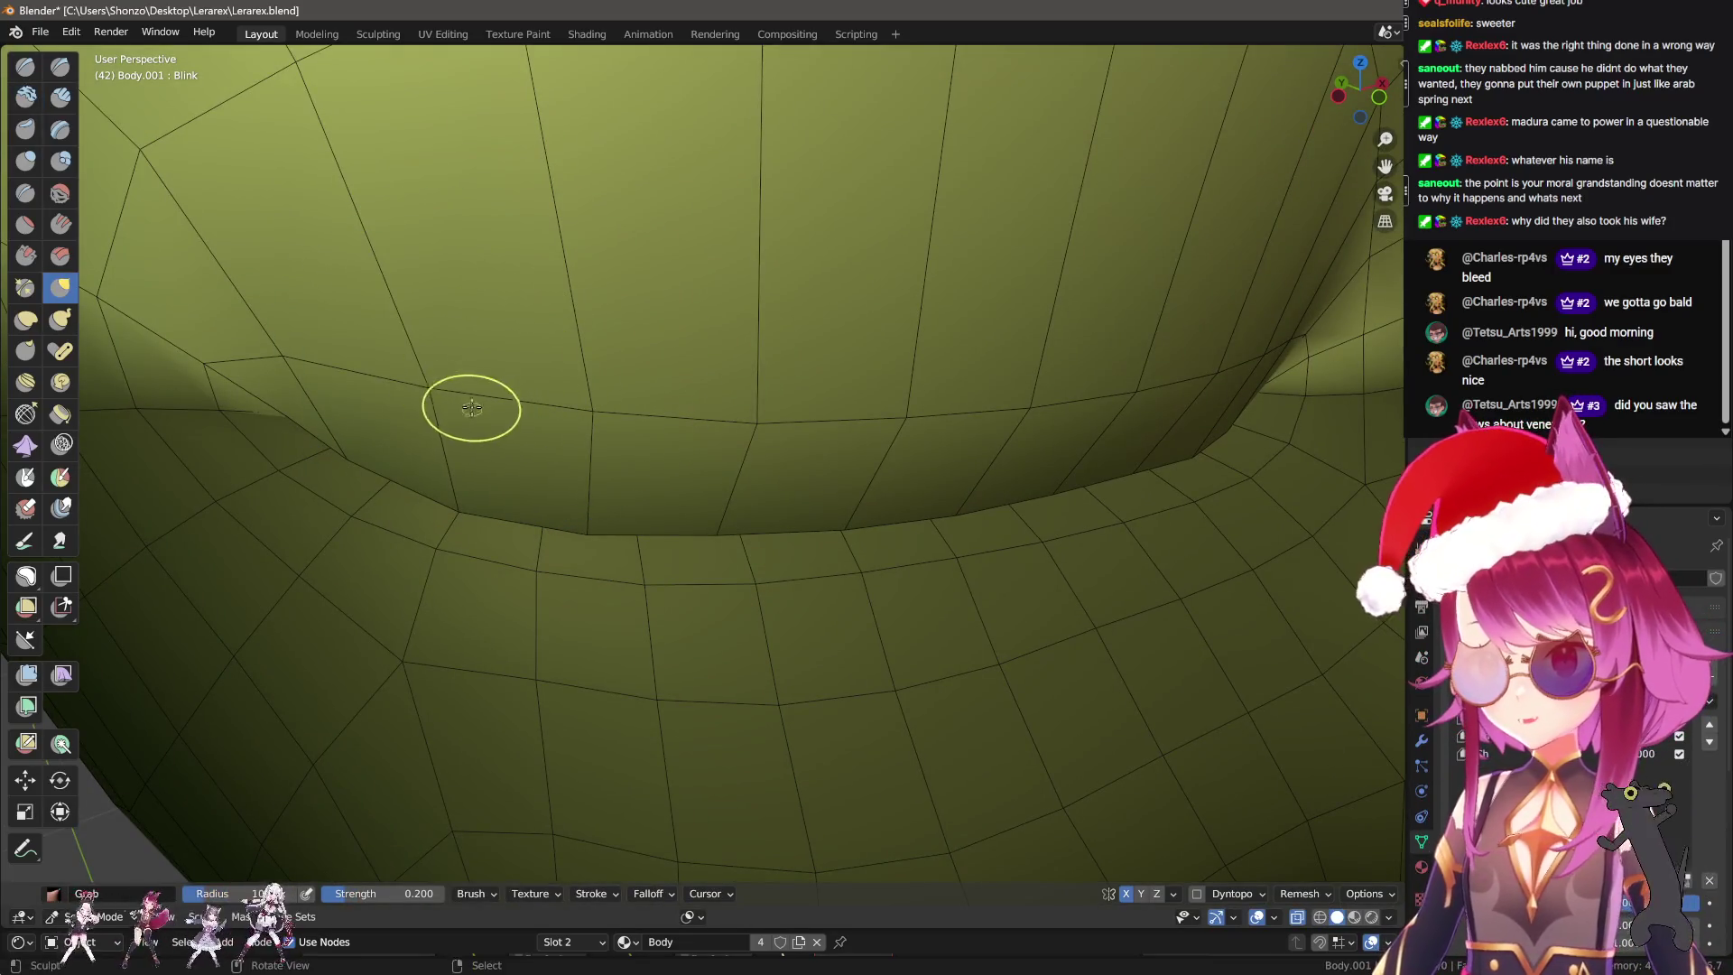
{"action": "left_click_drag", "start_coordinate": [465, 388], "coordinate": [511, 413]}
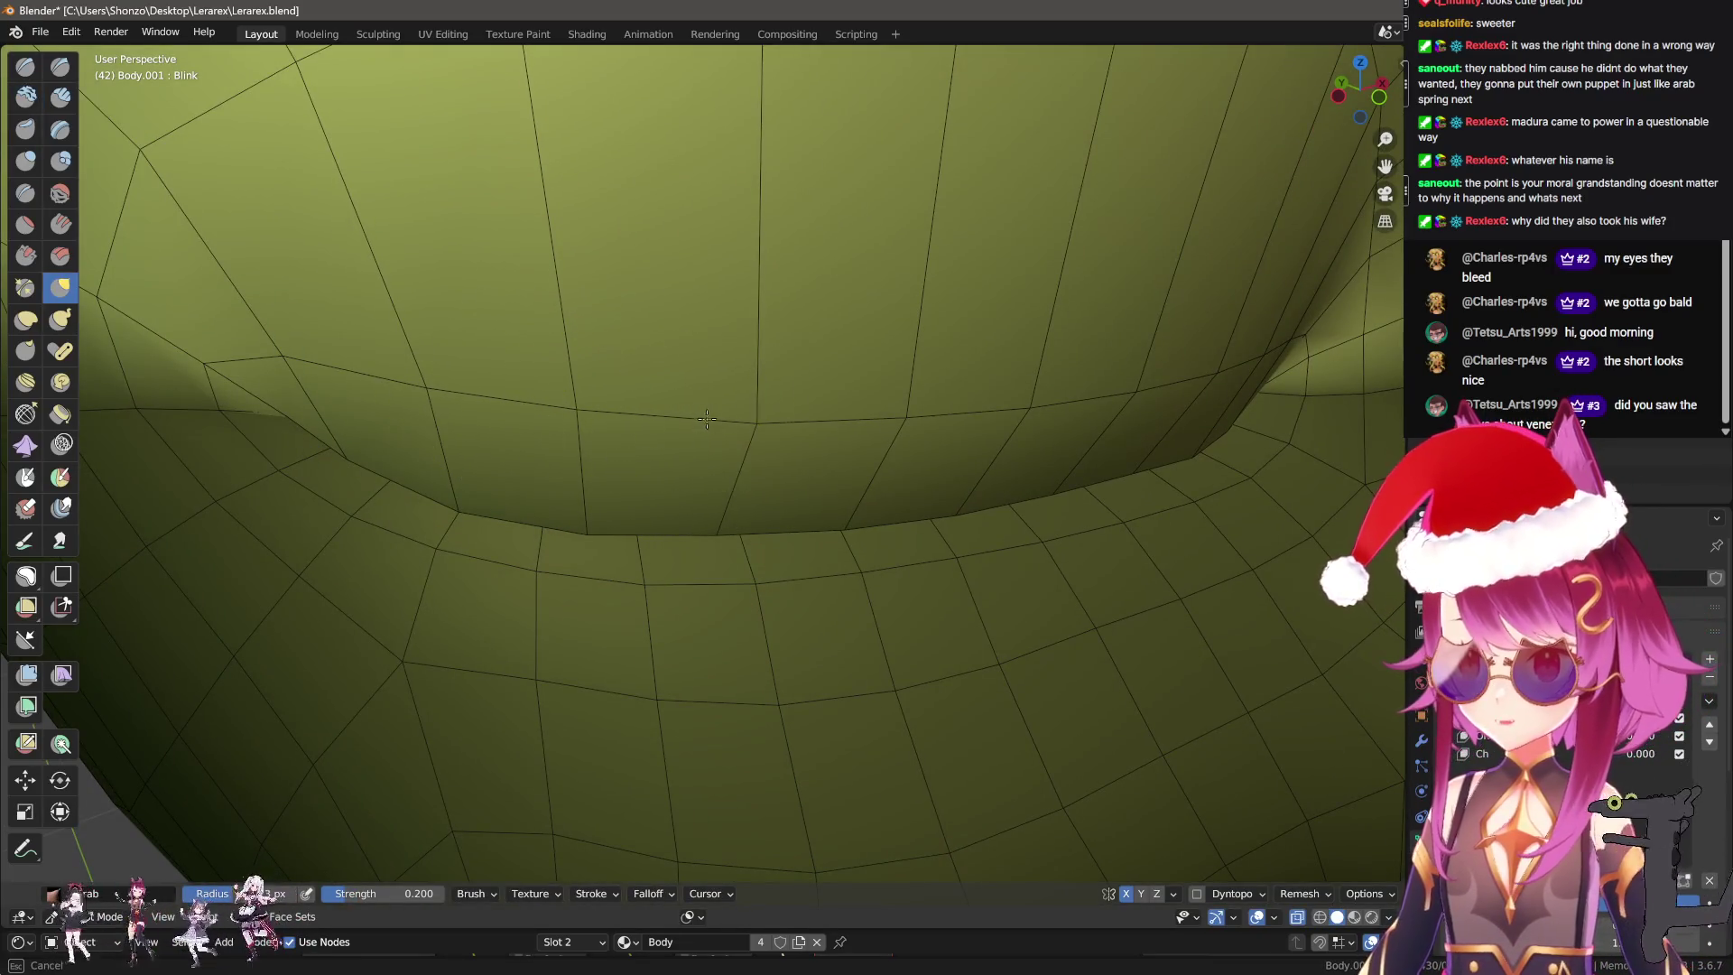
{"action": "mouse_move", "coordinate": [807, 433]}
{"action": "middle_mouse_down"}
{"action": "mouse_move", "coordinate": [621, 516]}
{"action": "mouse_move", "coordinate": [708, 425]}
{"action": "middle_mouse_up"}
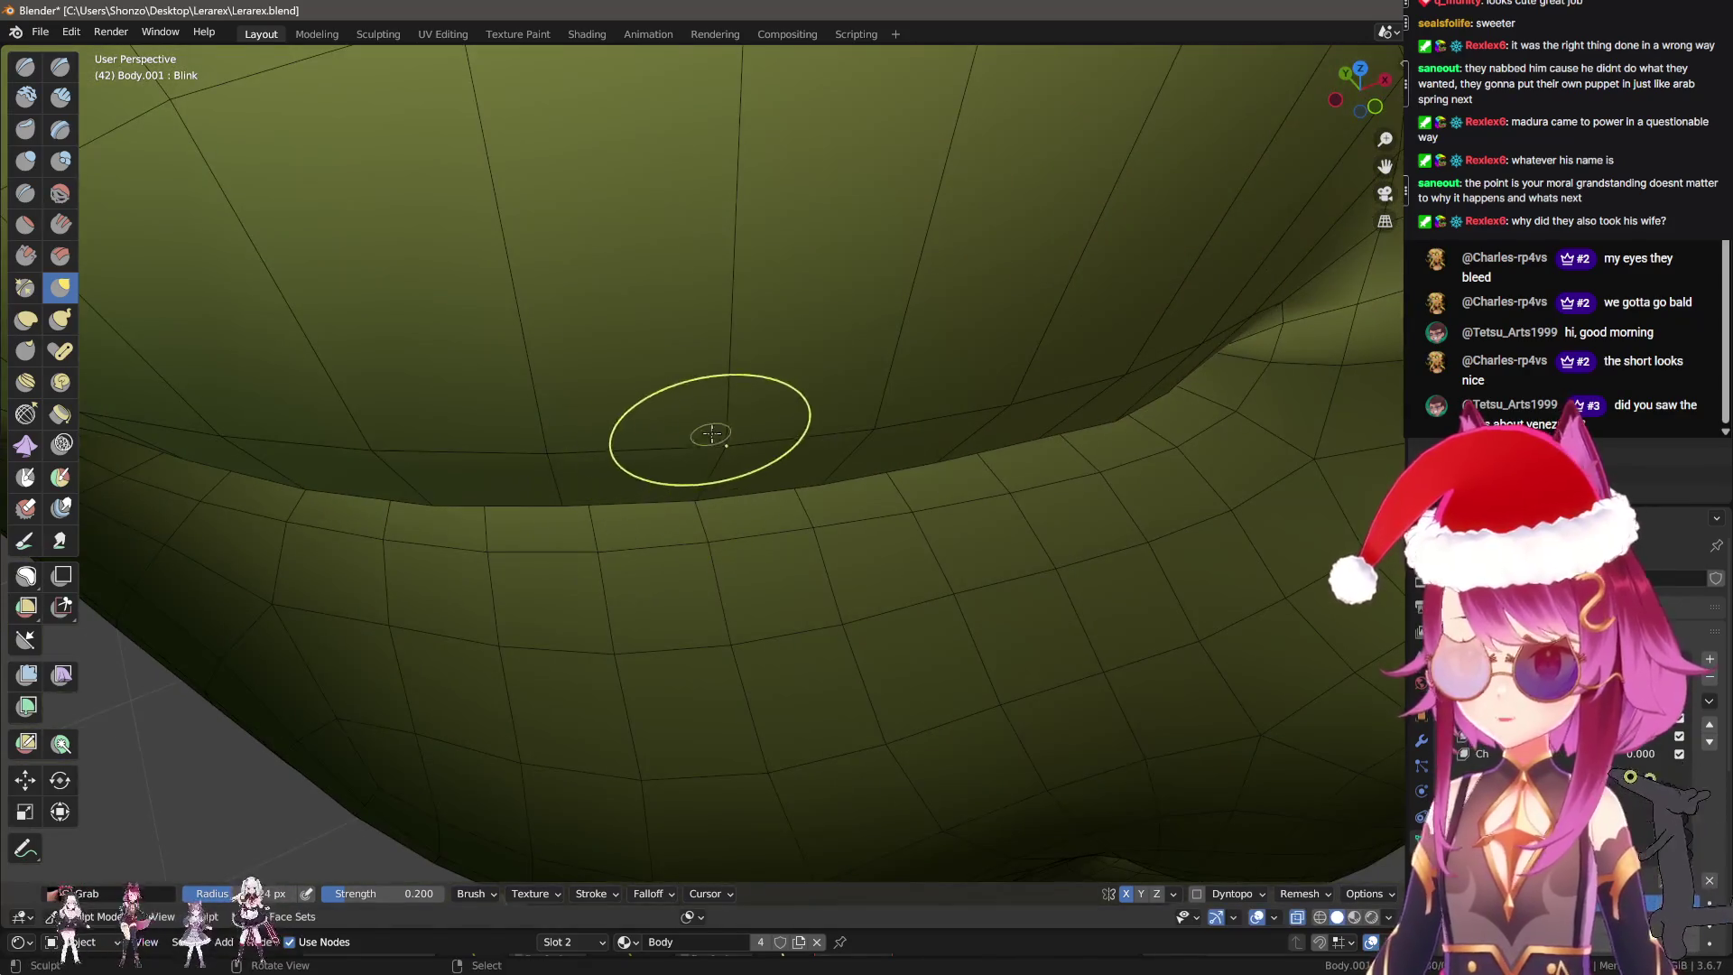
{"action": "left_click", "coordinate": [25, 97]}
{"action": "middle_click_drag", "start_coordinate": [445, 309], "coordinate": [459, 372]}
{"action": "left_click", "coordinate": [357, 373]}
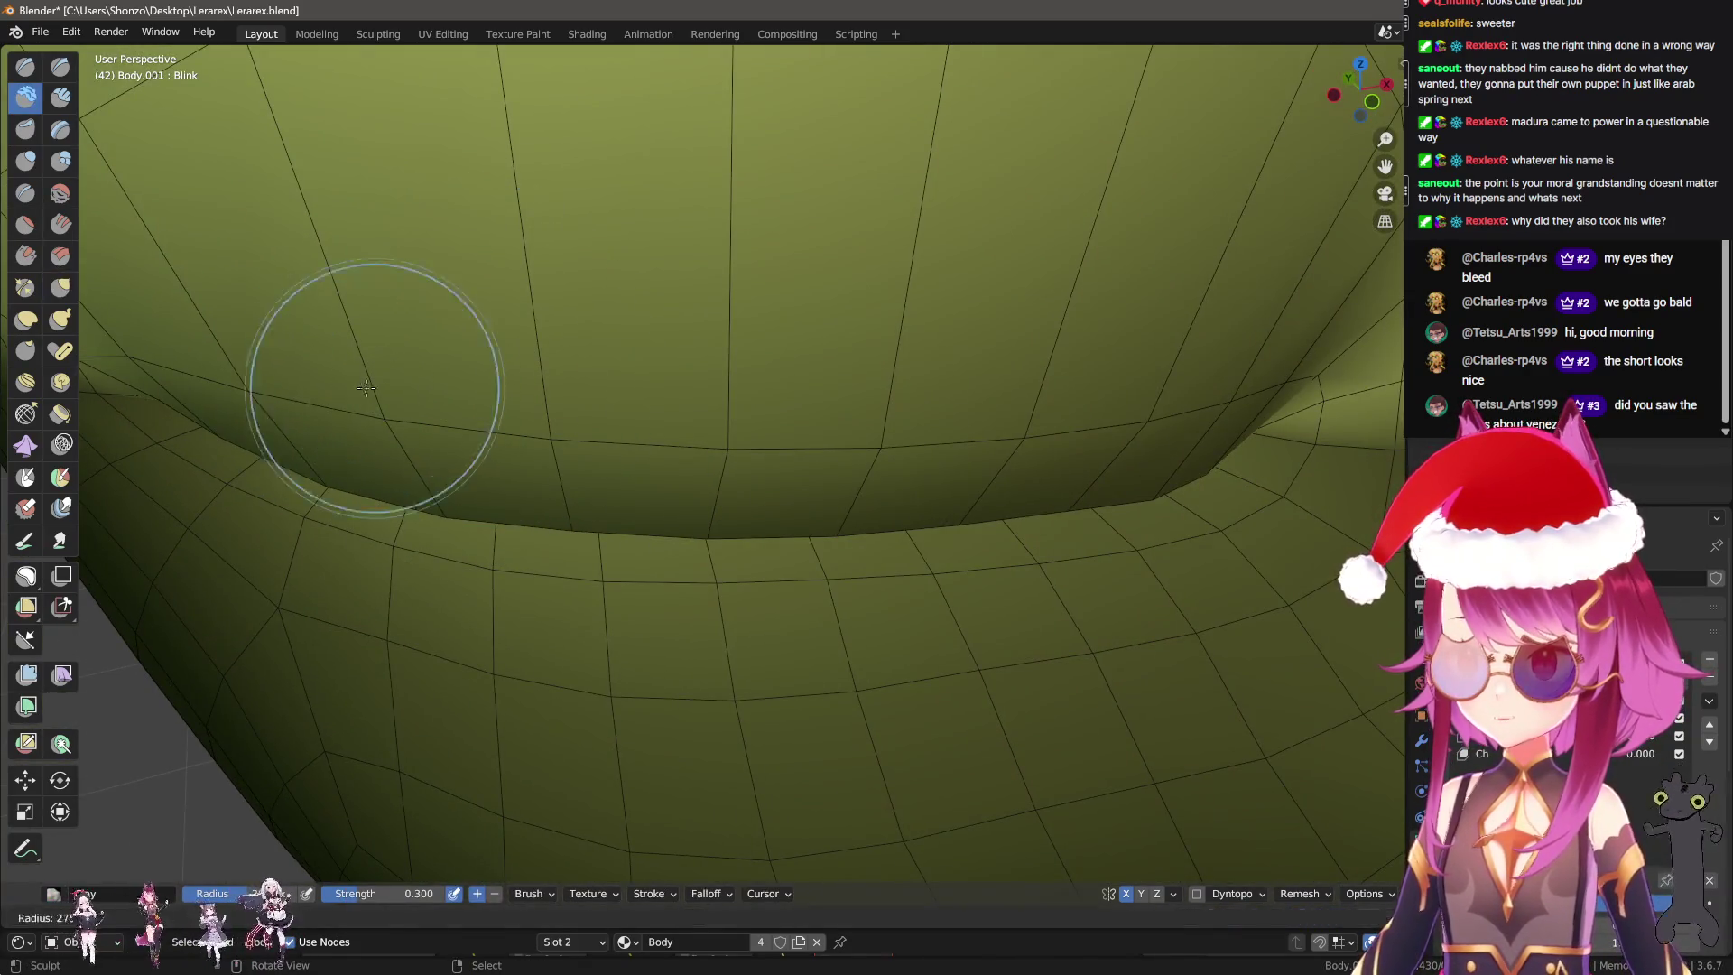
{"action": "left_click_drag", "start_coordinate": [406, 291], "coordinate": [255, 380]}
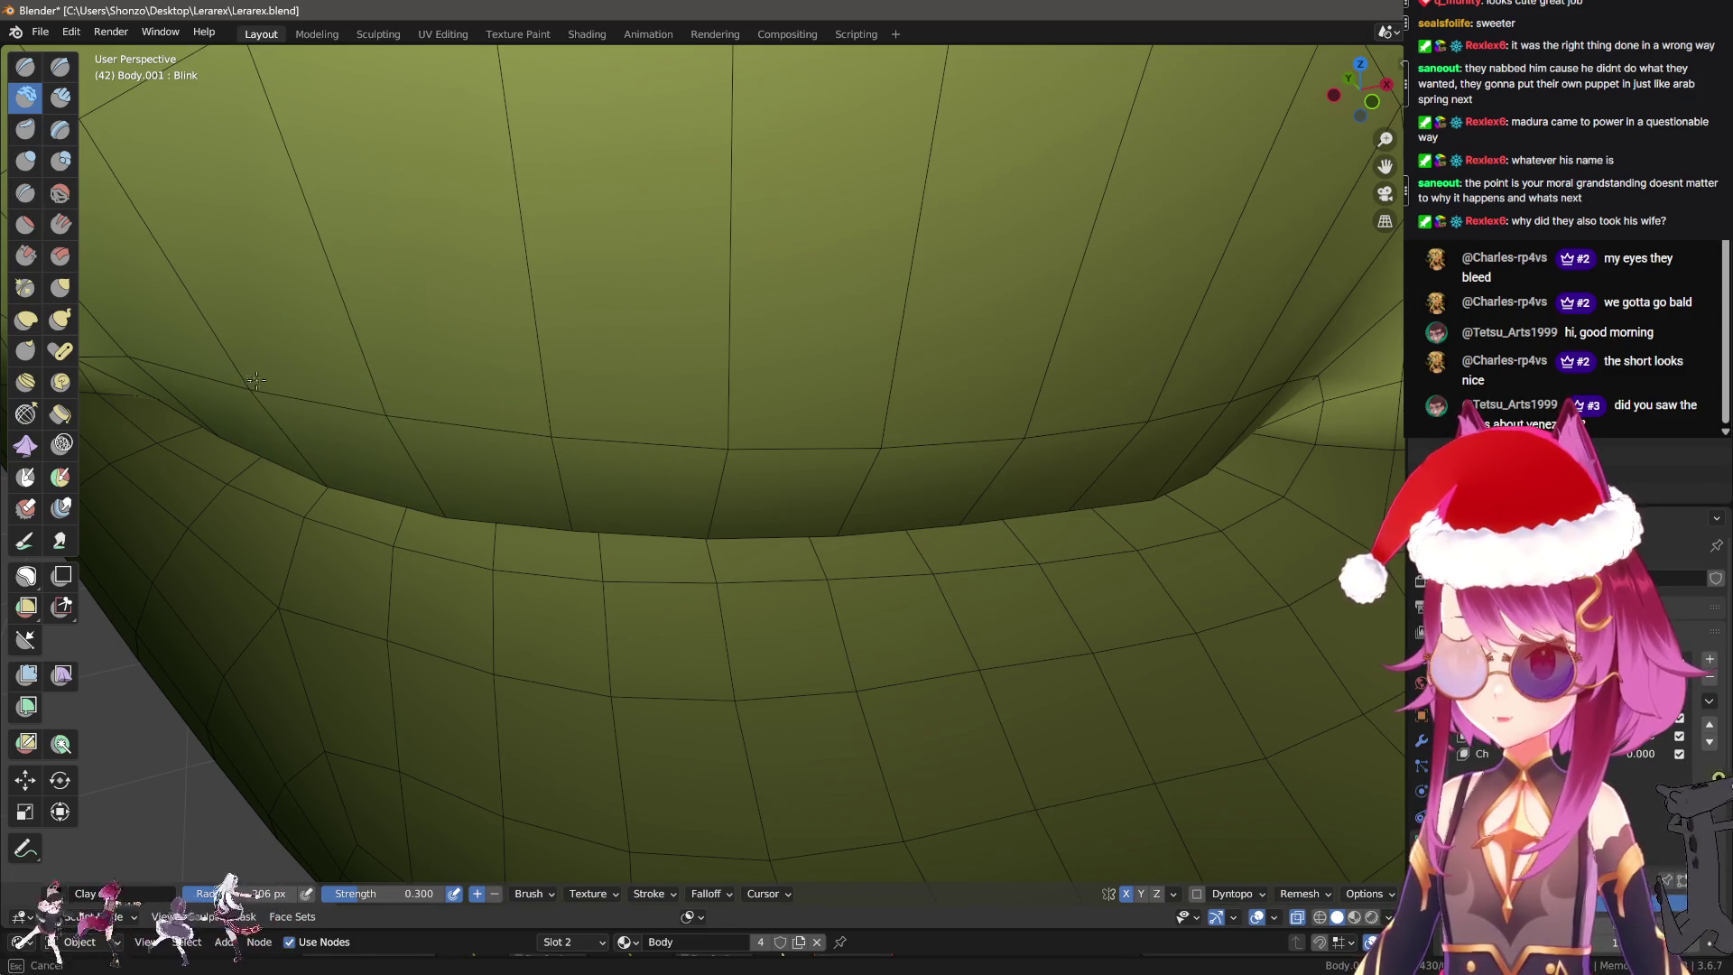
Add clay along the closed upper lid edge and inspect the seam from below.
{"action": "middle_click_drag", "start_coordinate": [726, 437], "coordinate": [725, 437]}
{"action": "mouse_move", "coordinate": [631, 310]}
{"action": "middle_mouse_down"}
{"action": "mouse_move", "coordinate": [802, 458]}
{"action": "mouse_move", "coordinate": [723, 450]}
{"action": "middle_mouse_up"}
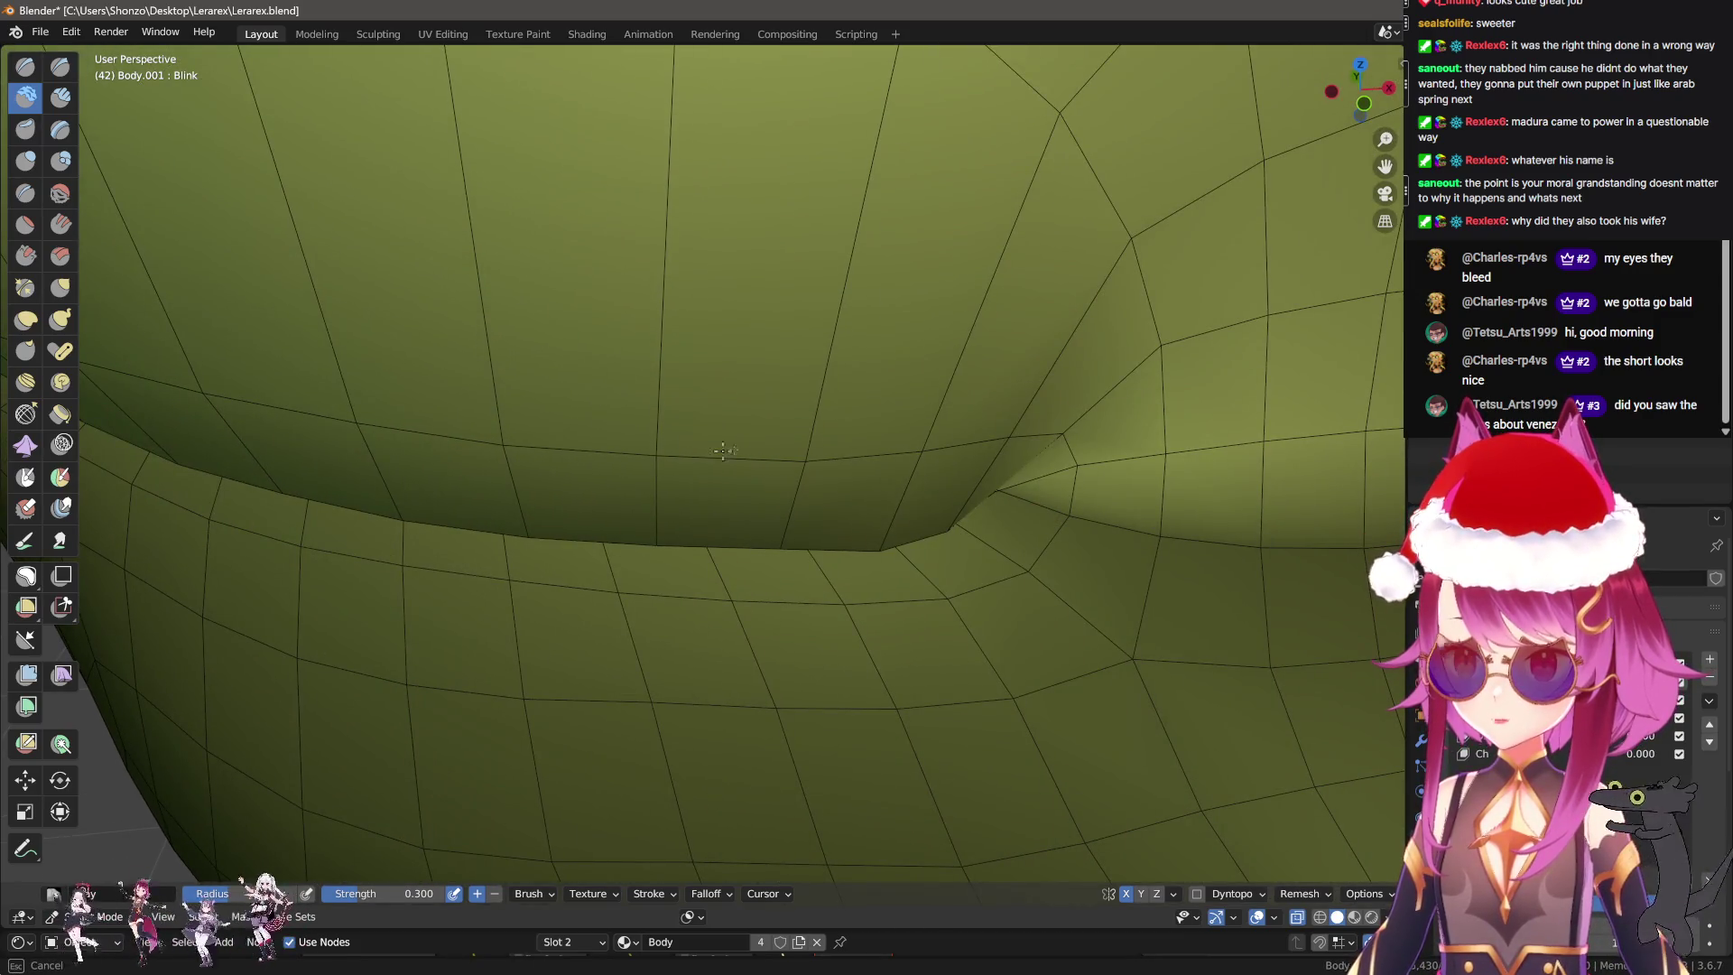
{"action": "middle_click_drag", "start_coordinate": [566, 441], "coordinate": [566, 441]}
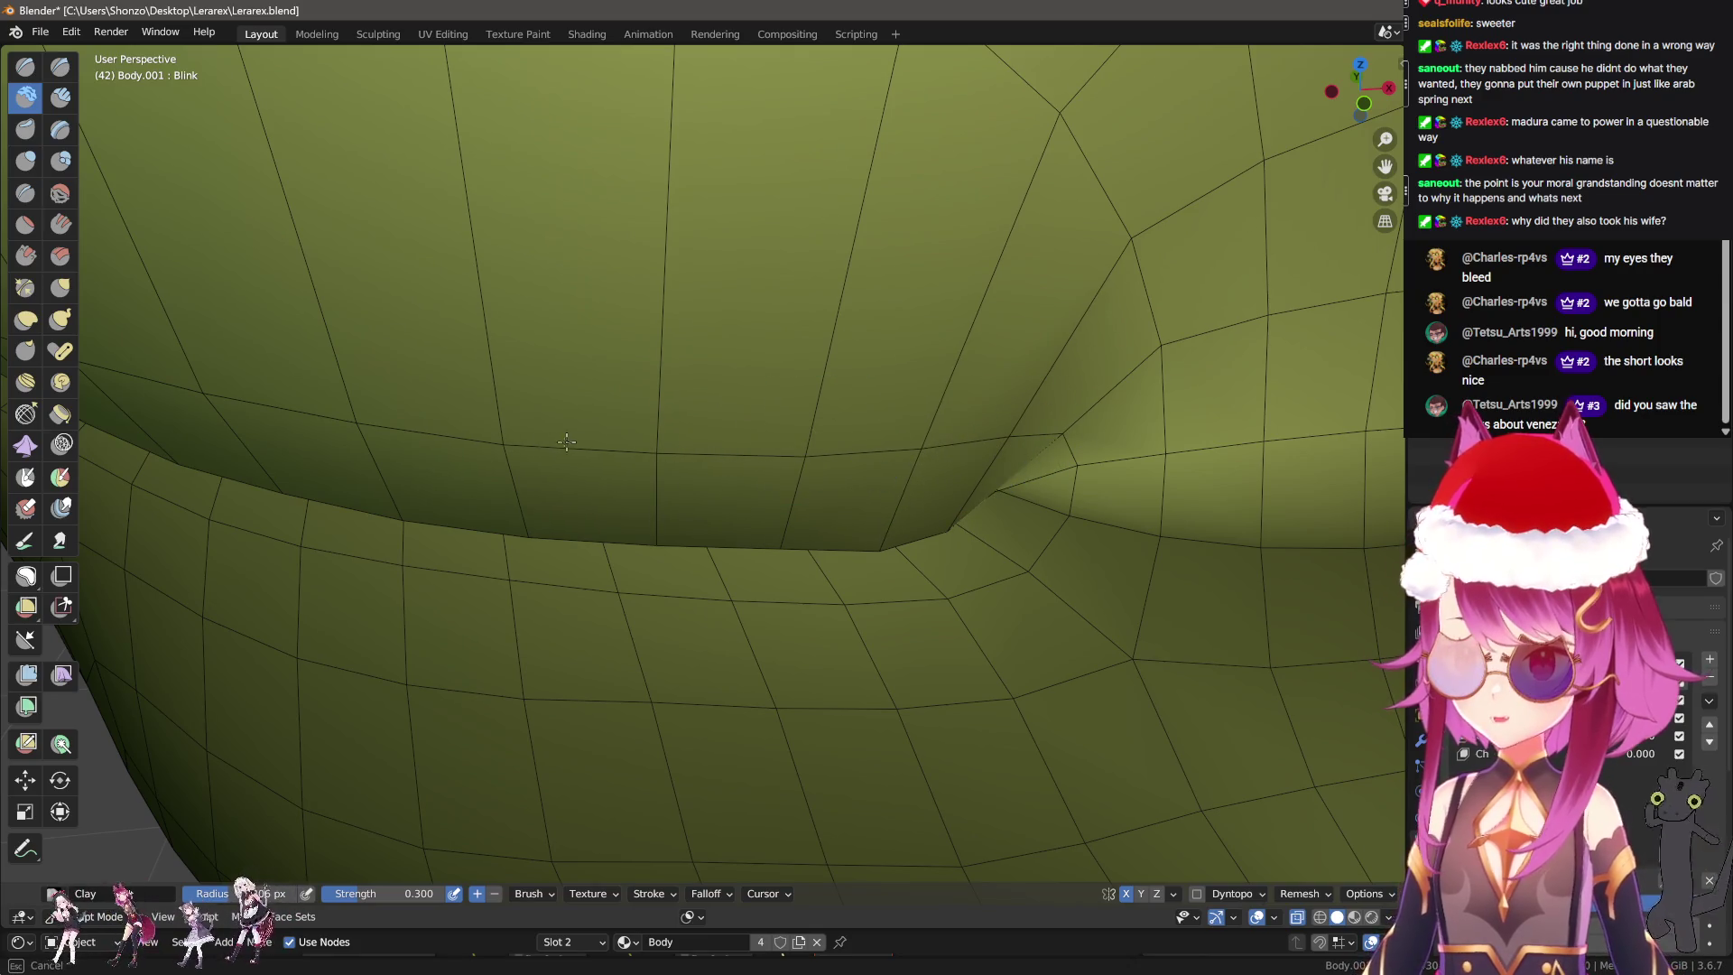
{"action": "mouse_move", "coordinate": [346, 418]}
{"action": "middle_mouse_down"}
{"action": "mouse_move", "coordinate": [649, 501]}
{"action": "mouse_move", "coordinate": [587, 421]}
{"action": "middle_mouse_up"}
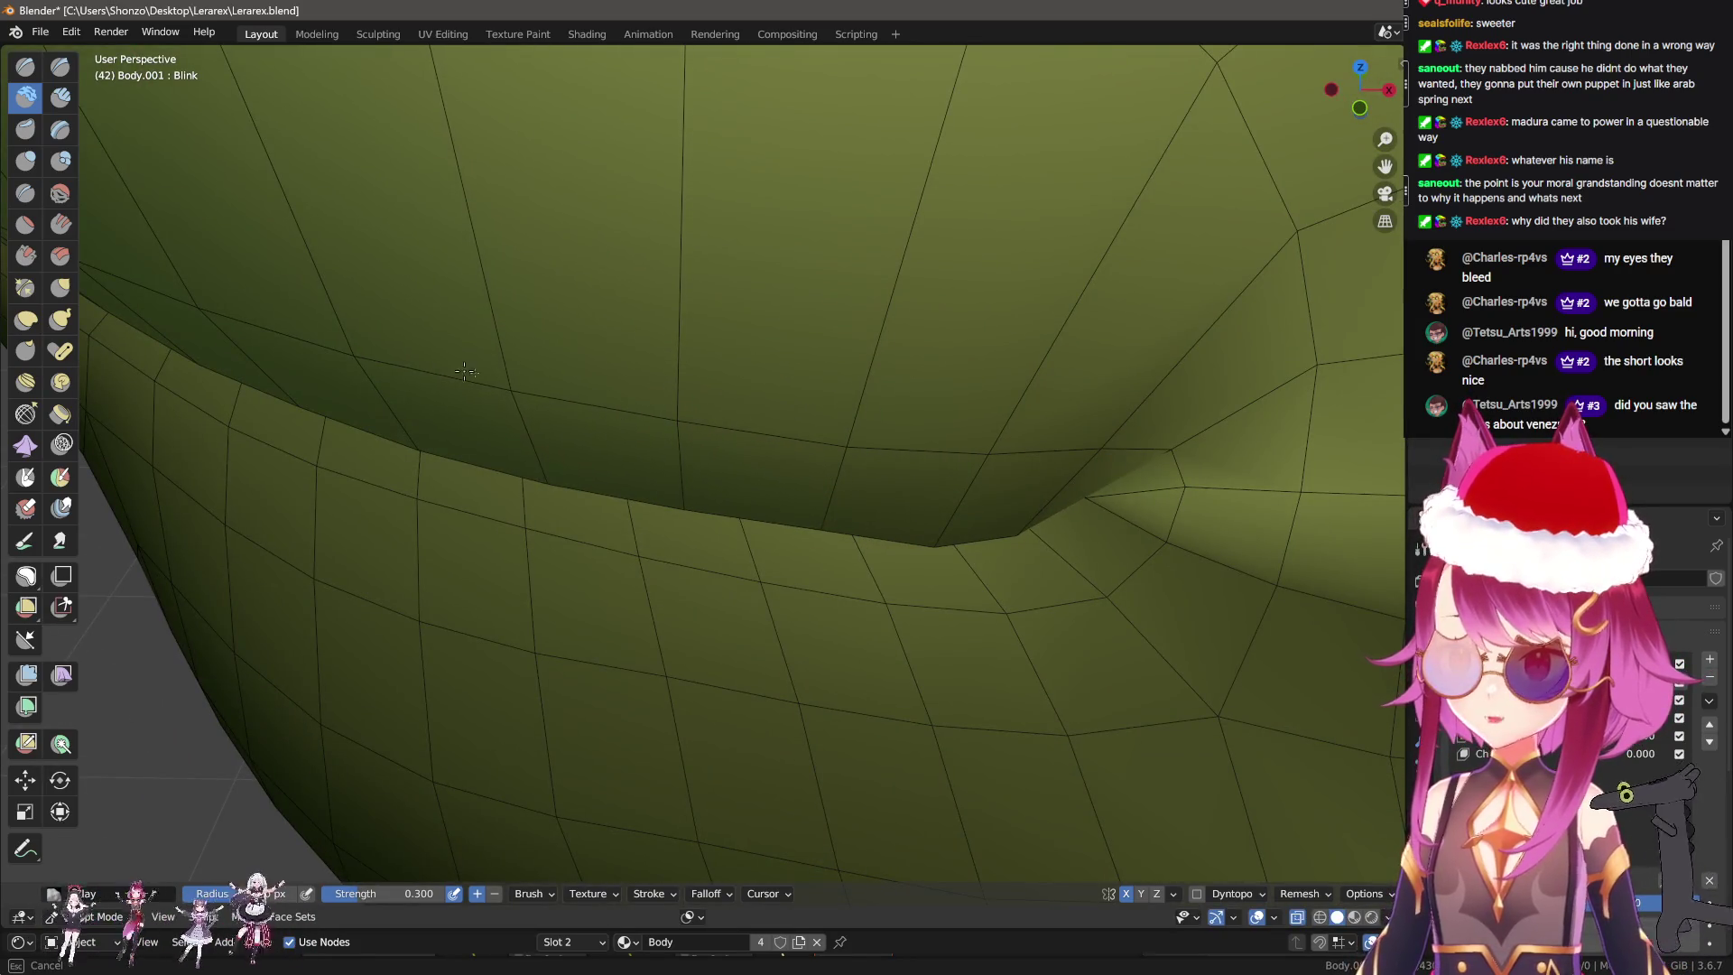
{"action": "mouse_move", "coordinate": [466, 371]}
{"action": "middle_mouse_down"}
{"action": "mouse_move", "coordinate": [791, 559]}
{"action": "mouse_move", "coordinate": [579, 497]}
{"action": "middle_mouse_up"}
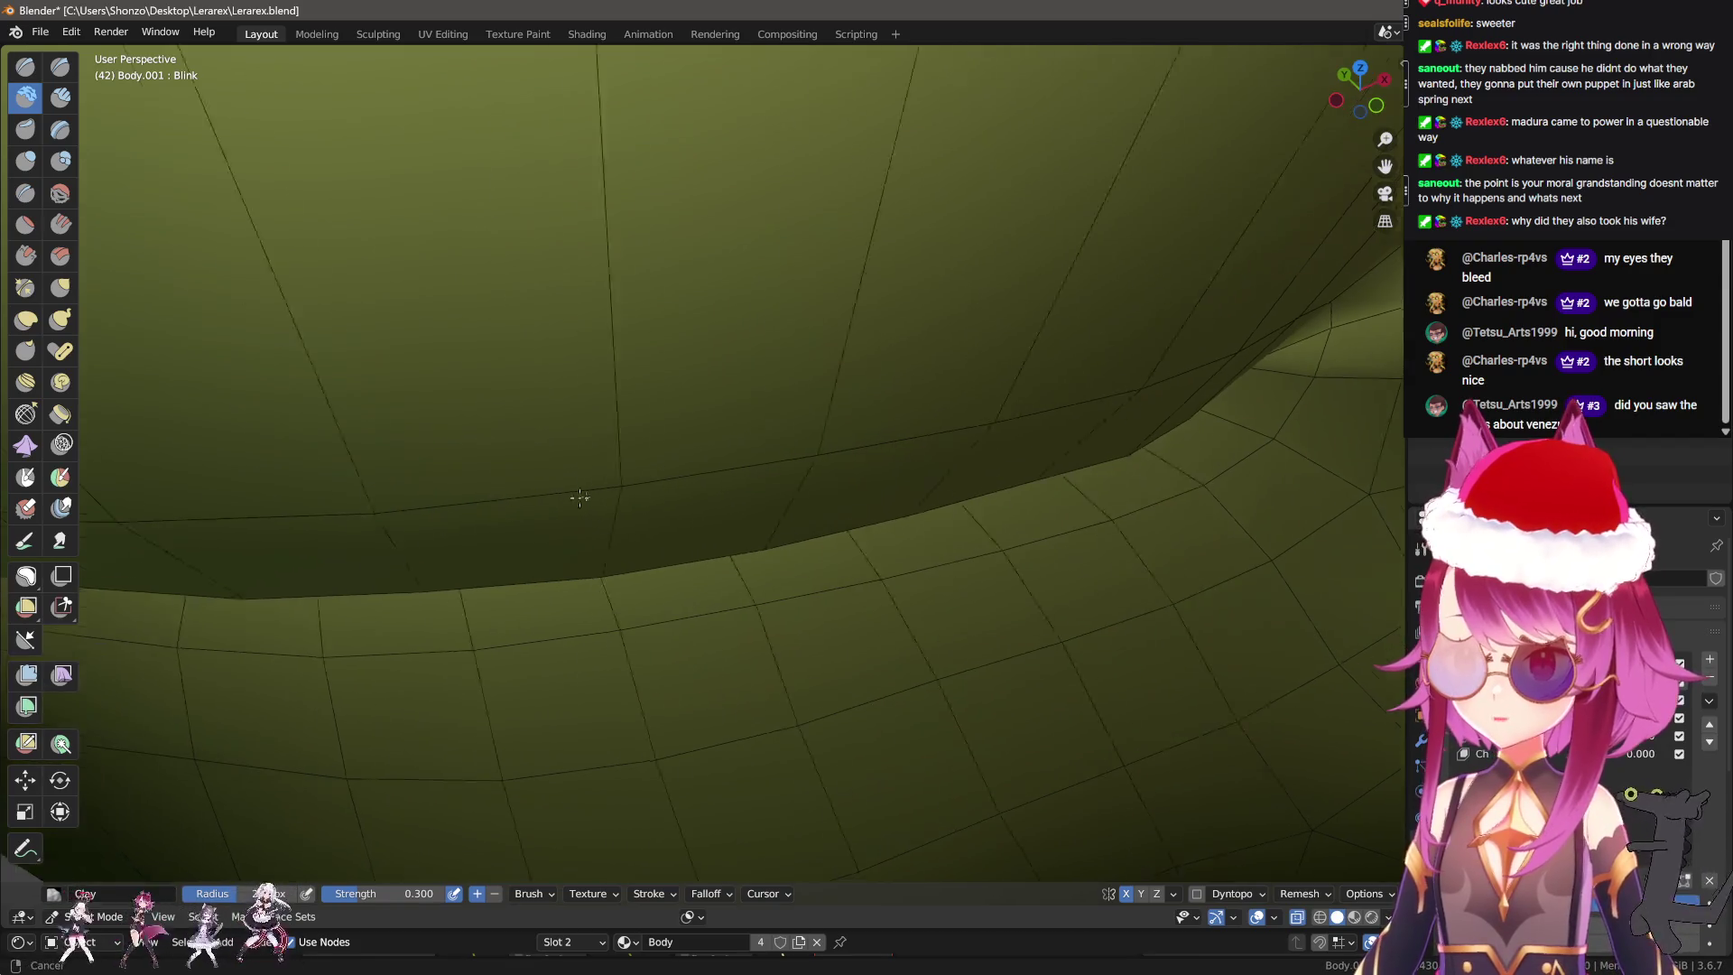
{"action": "scroll", "coordinate": [541, 487], "scroll_direction": "down", "scroll_amount": 2}
{"action": "scroll", "coordinate": [464, 463], "scroll_direction": "down", "scroll_amount": 2}
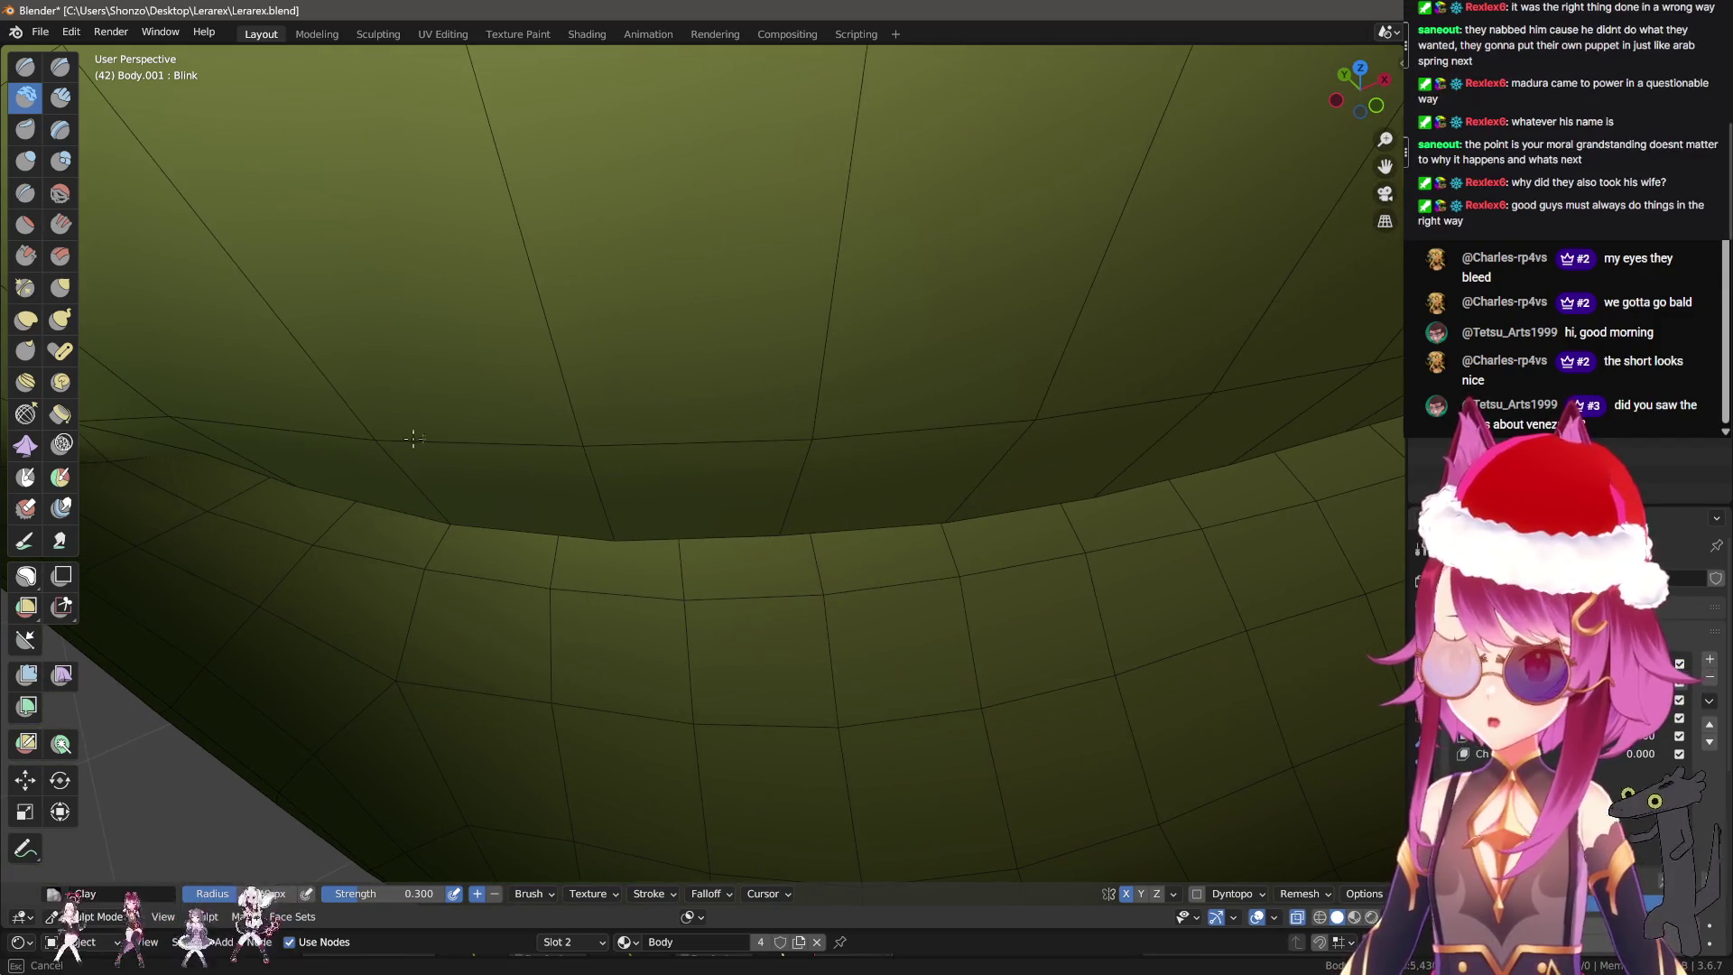
{"action": "scroll", "coordinate": [361, 431], "scroll_direction": "down", "scroll_amount": 2}
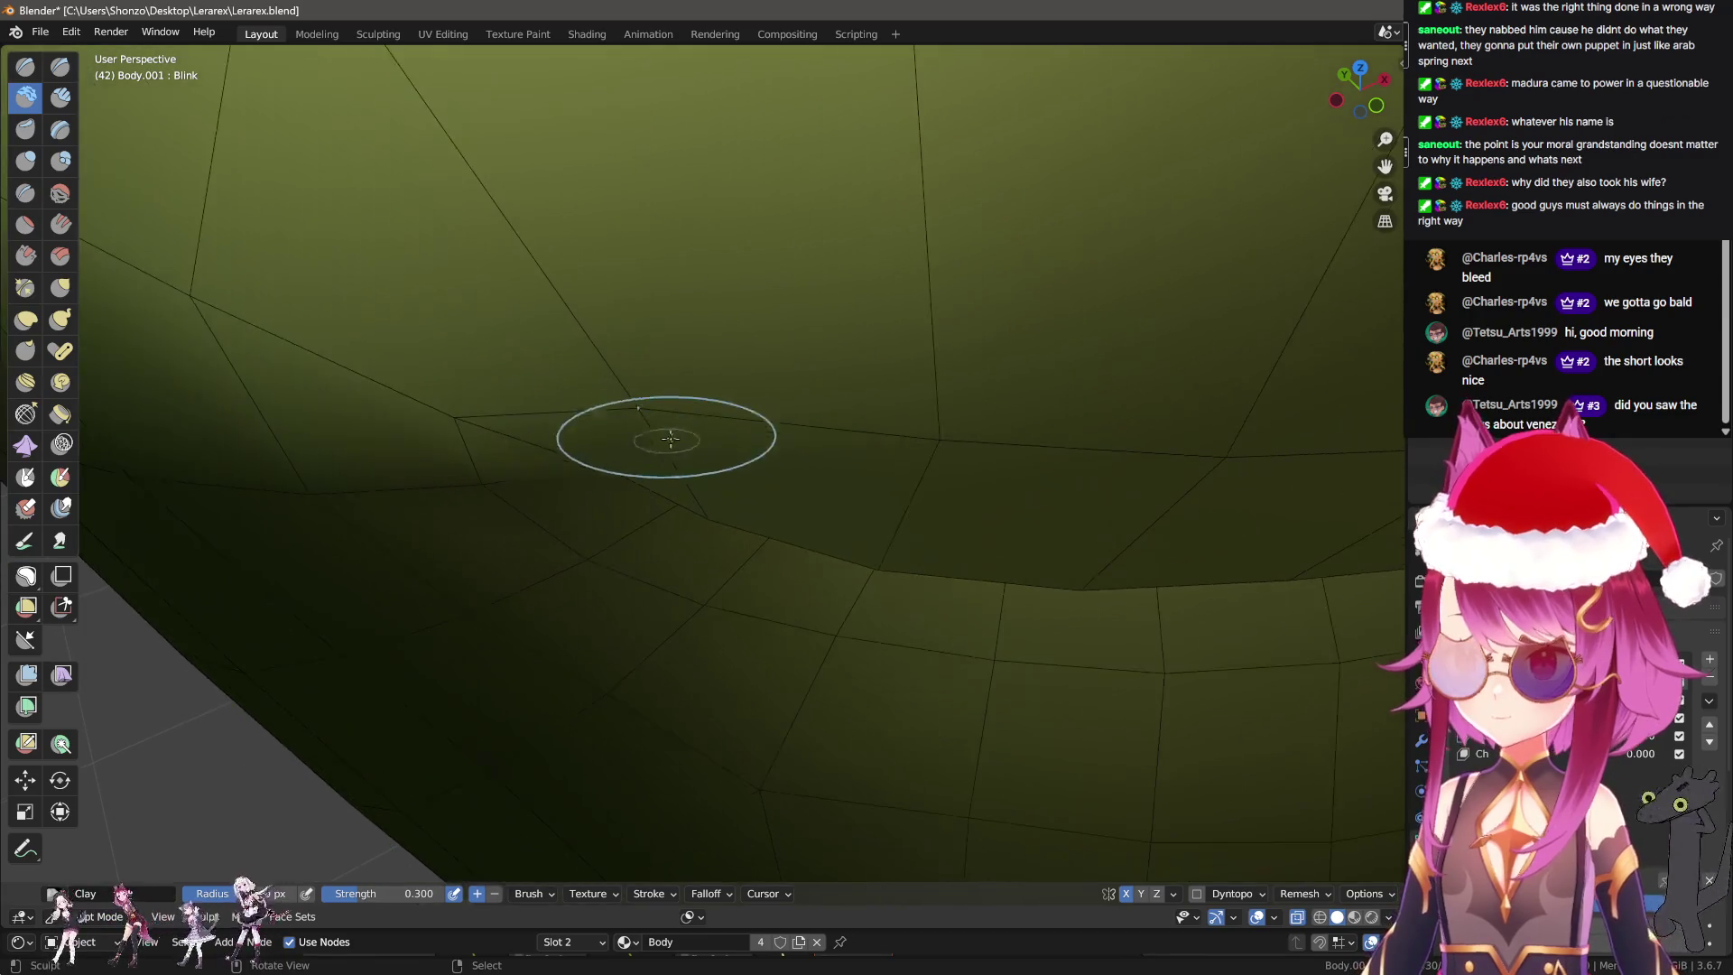
Switch back to the Grab brush and close in on the Blink lid's outer eye corner.
{"action": "key", "text": "g"}
{"action": "mouse_move", "coordinate": [640, 408]}
{"action": "middle_mouse_down"}
{"action": "mouse_move", "coordinate": [659, 472]}
{"action": "mouse_move", "coordinate": [750, 400]}
{"action": "middle_mouse_up"}
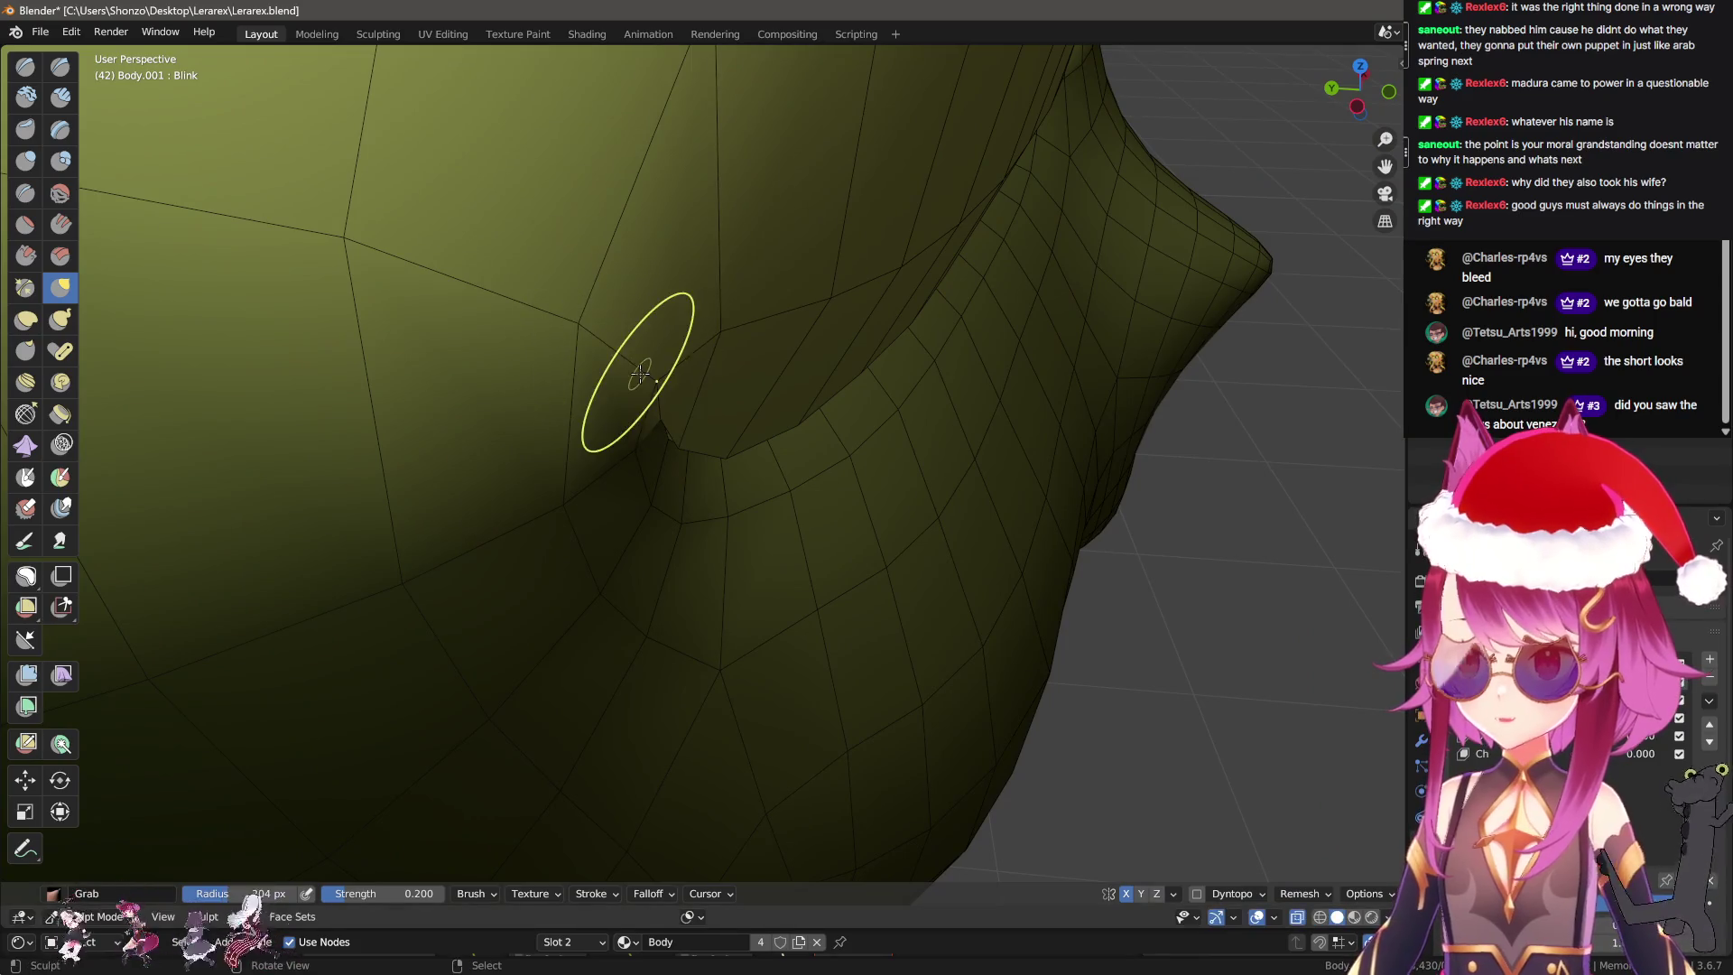
{"action": "mouse_move", "coordinate": [623, 373]}
{"action": "middle_mouse_down"}
{"action": "mouse_move", "coordinate": [607, 387]}
{"action": "mouse_move", "coordinate": [817, 387]}
{"action": "middle_mouse_up"}
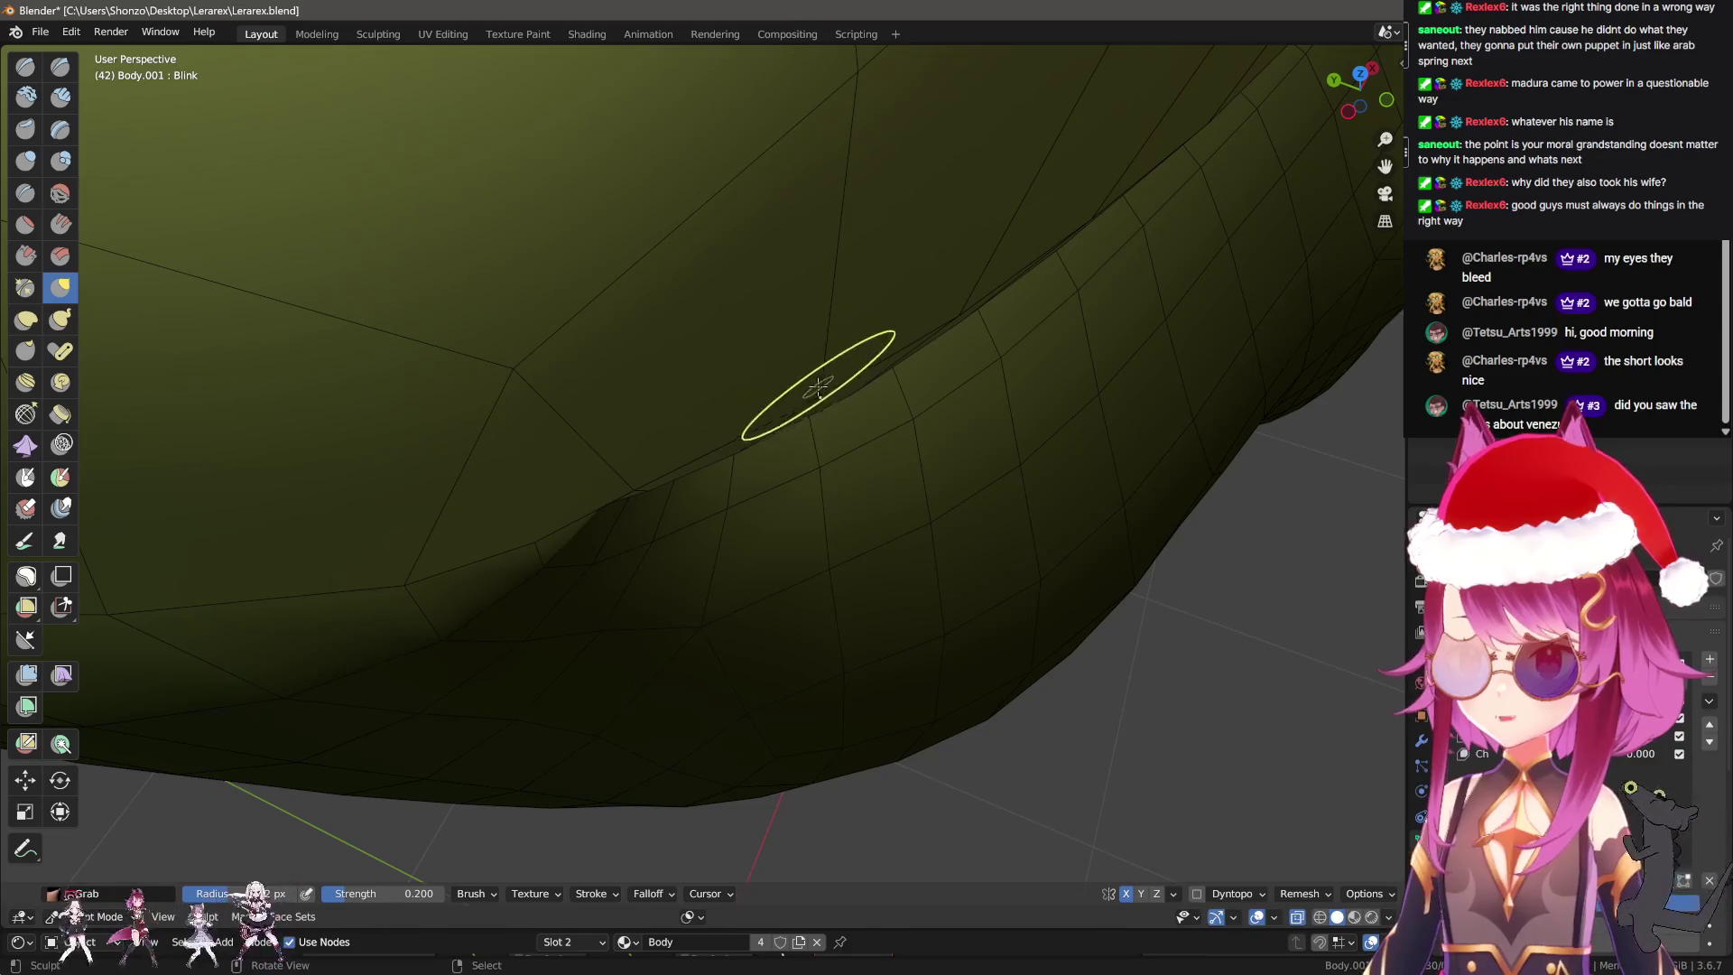
{"action": "mouse_move", "coordinate": [747, 331]}
{"action": "middle_mouse_down"}
{"action": "mouse_move", "coordinate": [735, 398]}
{"action": "mouse_move", "coordinate": [674, 326]}
{"action": "middle_mouse_up"}
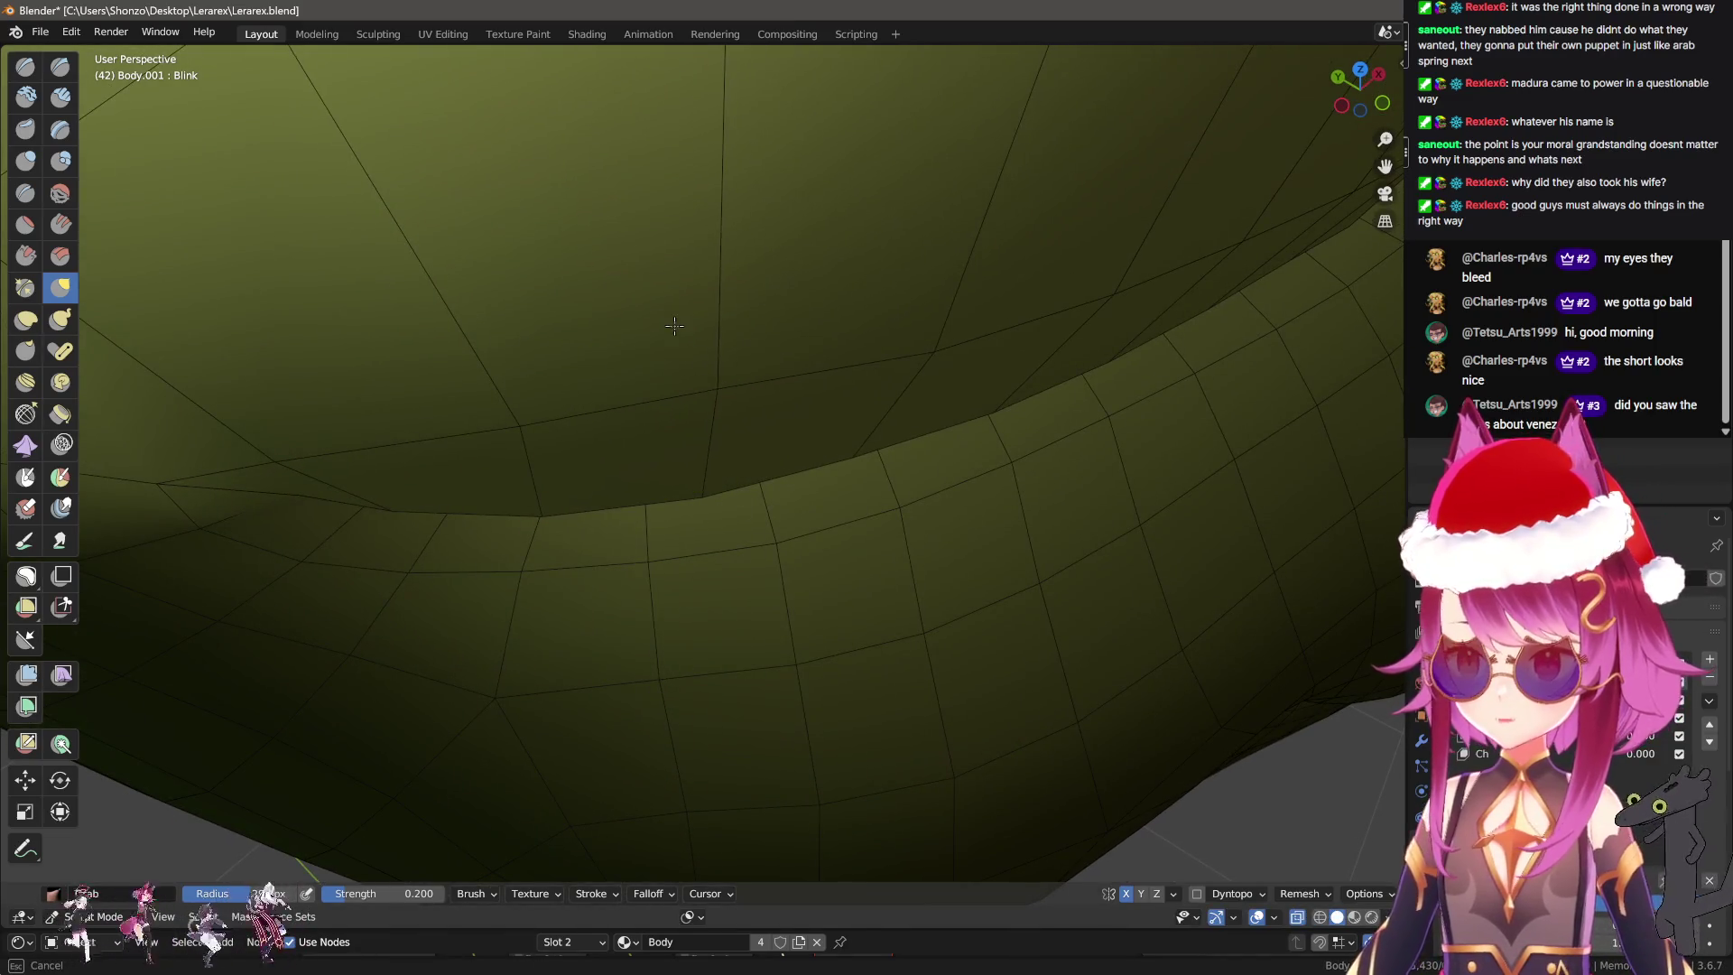
{"action": "middle_click_drag", "start_coordinate": [838, 268], "coordinate": [871, 394]}
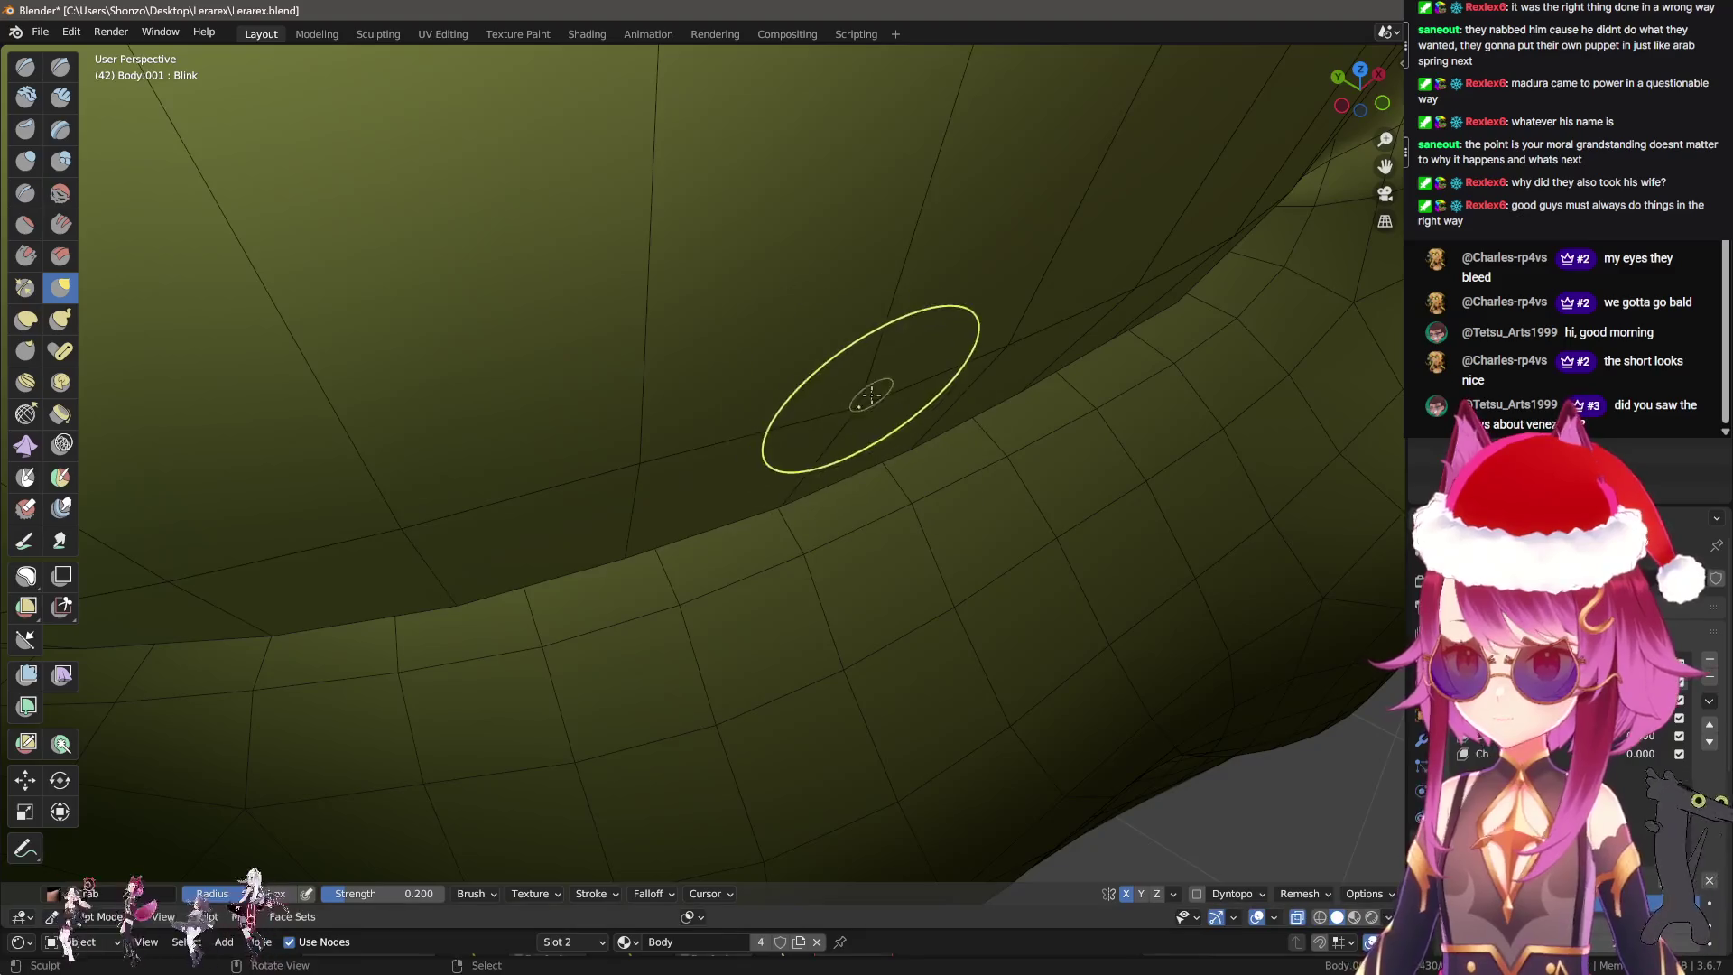
{"action": "mouse_move", "coordinate": [816, 317]}
{"action": "middle_mouse_down"}
{"action": "mouse_move", "coordinate": [762, 438]}
{"action": "mouse_move", "coordinate": [798, 468]}
{"action": "middle_mouse_up"}
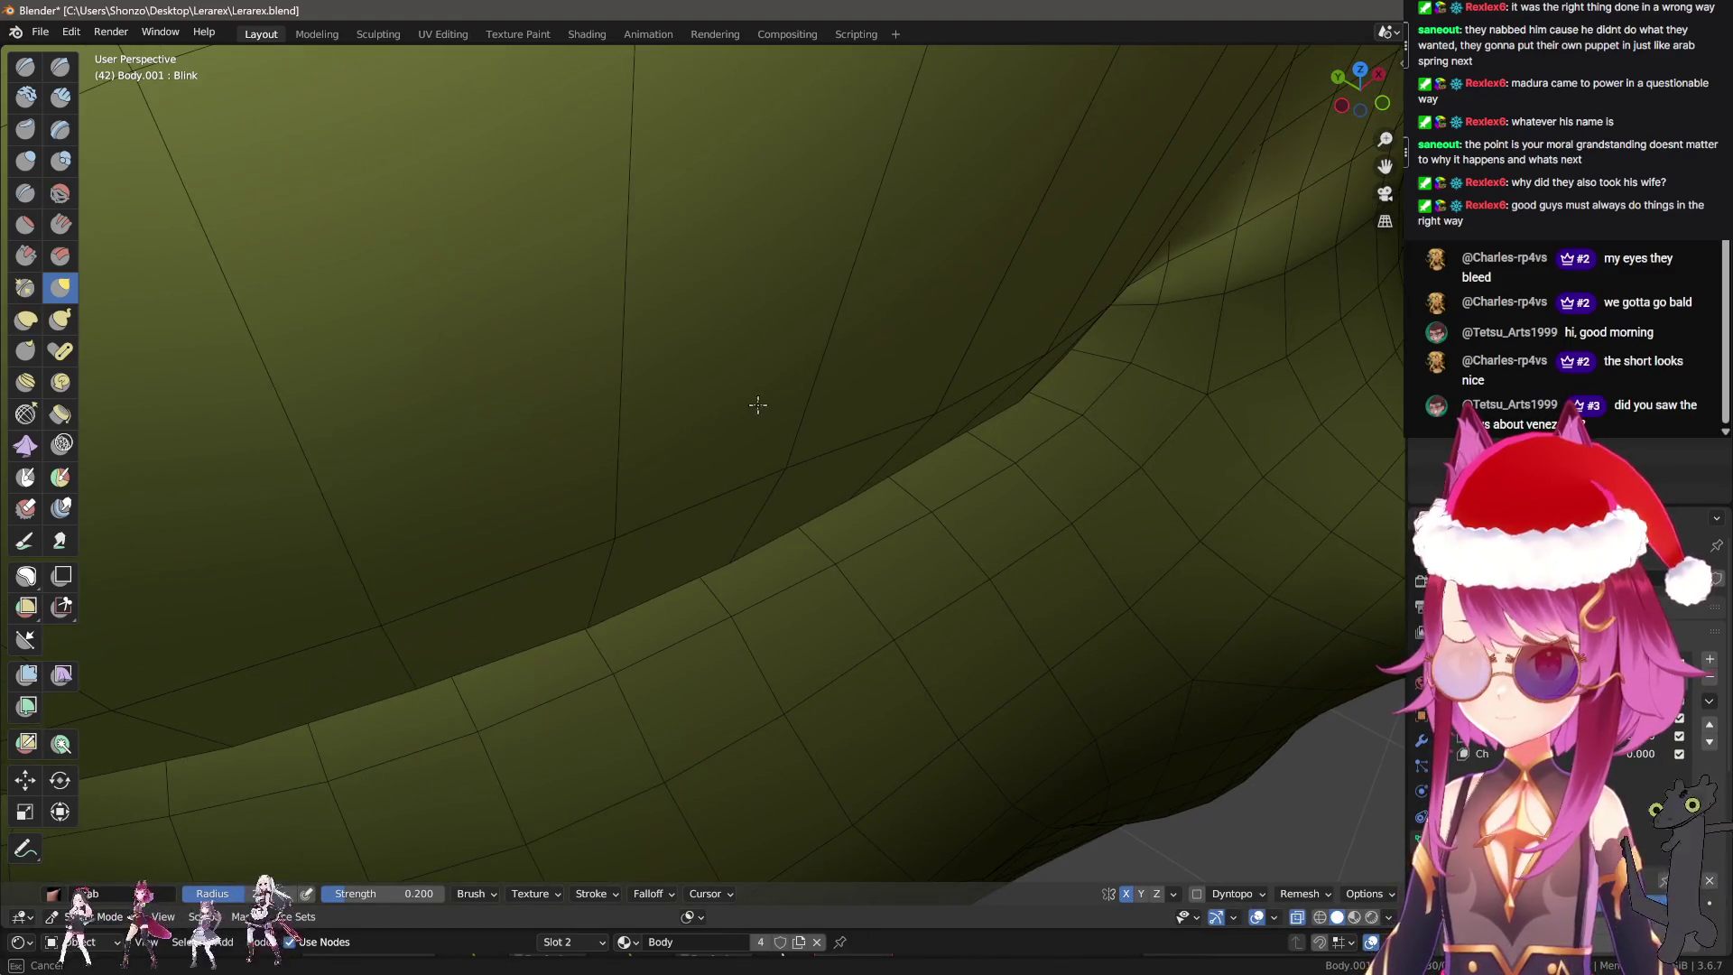
{"action": "middle_click_drag", "start_coordinate": [757, 405], "coordinate": [711, 519]}
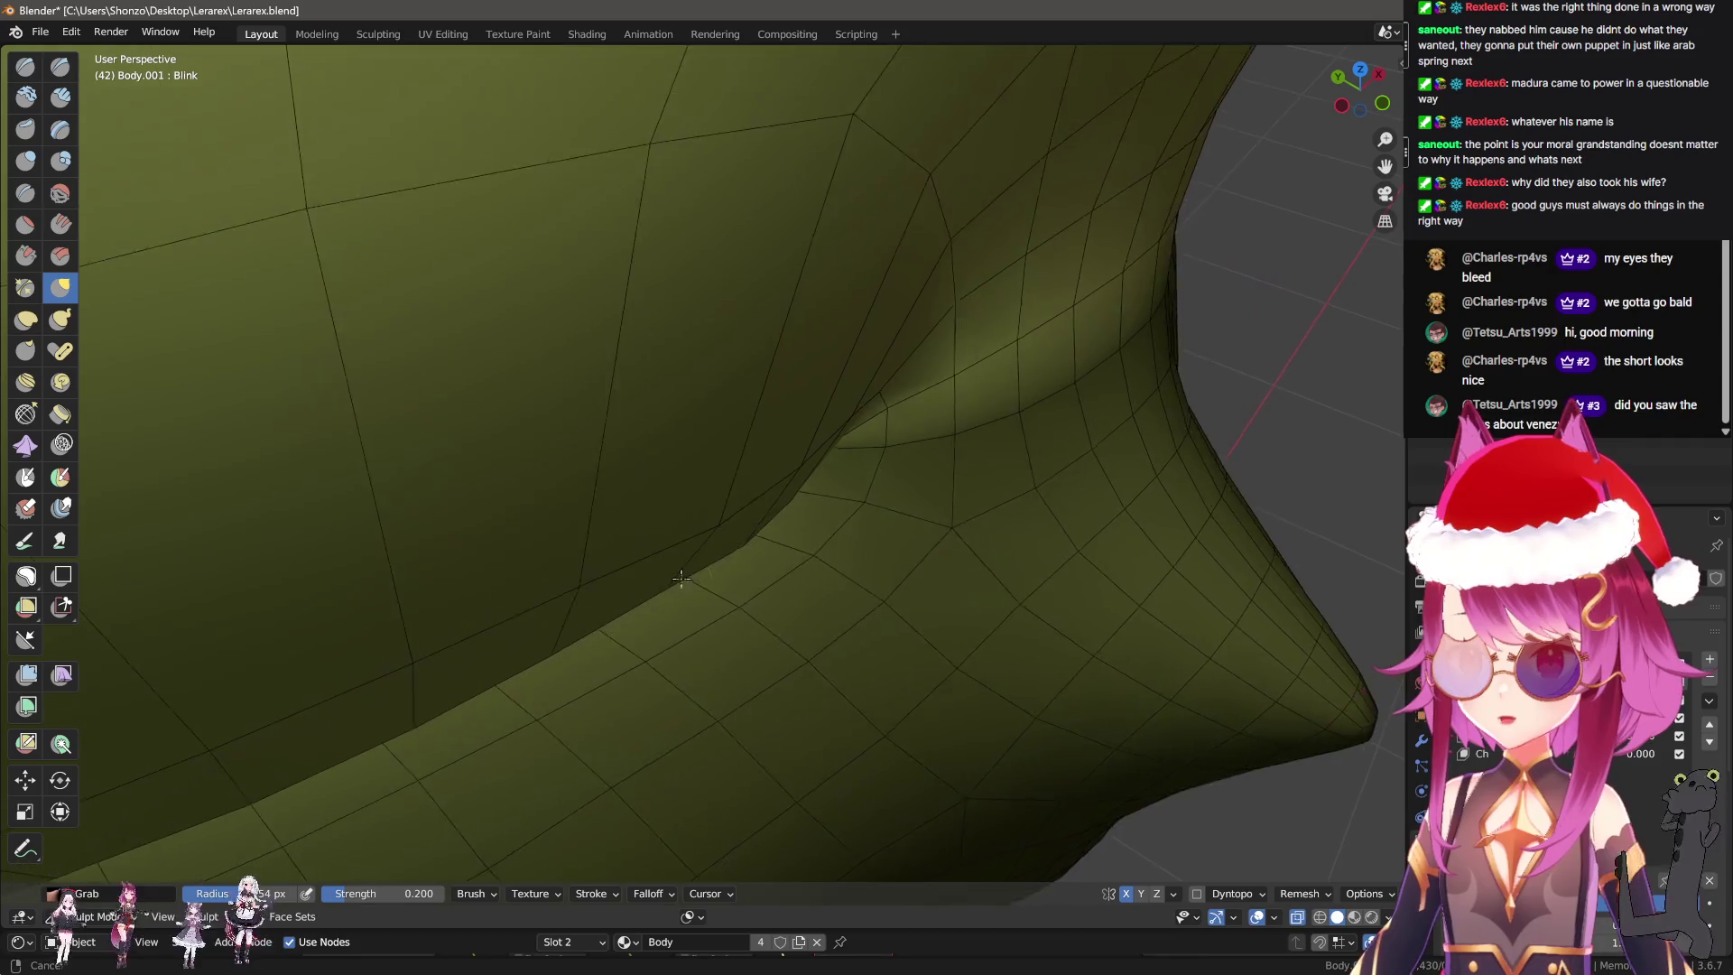
{"action": "middle_click_drag", "start_coordinate": [666, 410], "coordinate": [721, 532]}
{"action": "middle_click_drag", "start_coordinate": [659, 462], "coordinate": [659, 462]}
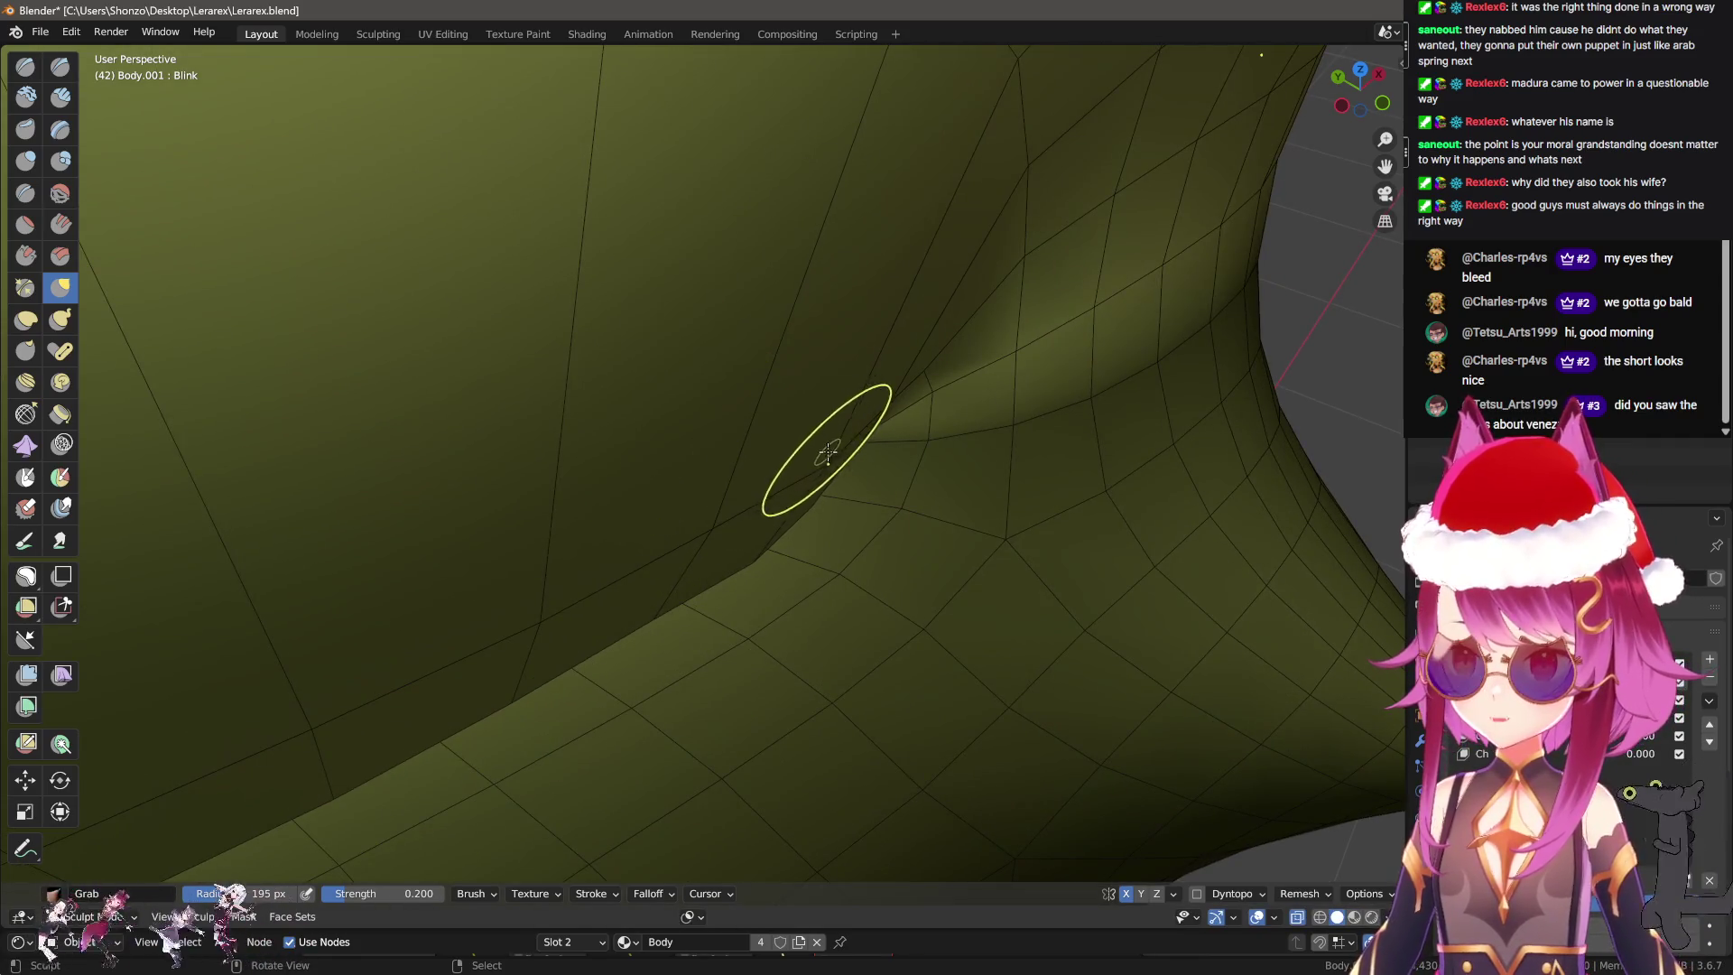
Line up the eye-corner fold and pull its mesh upward with a Grab stroke.
{"action": "mouse_move", "coordinate": [762, 408]}
{"action": "middle_mouse_down"}
{"action": "mouse_move", "coordinate": [810, 477]}
{"action": "mouse_move", "coordinate": [812, 660]}
{"action": "mouse_move", "coordinate": [735, 568]}
{"action": "mouse_move", "coordinate": [718, 619]}
{"action": "mouse_move", "coordinate": [749, 601]}
{"action": "middle_mouse_up"}
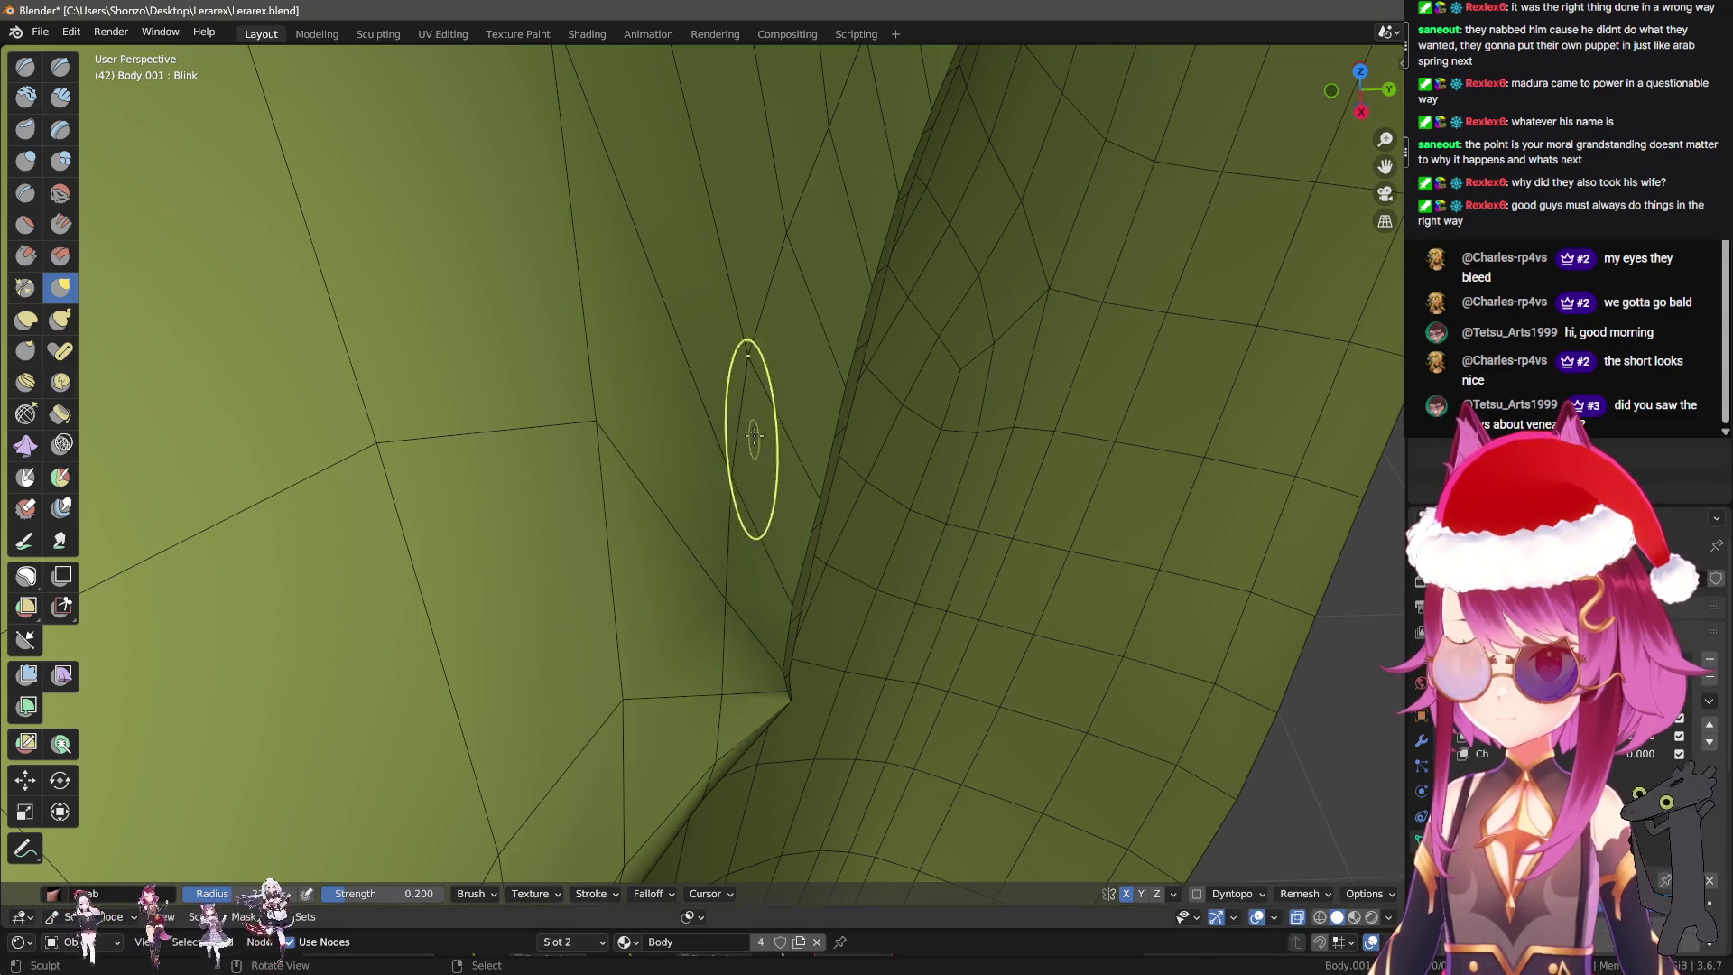
{"action": "middle_click_drag", "start_coordinate": [800, 380], "coordinate": [800, 380]}
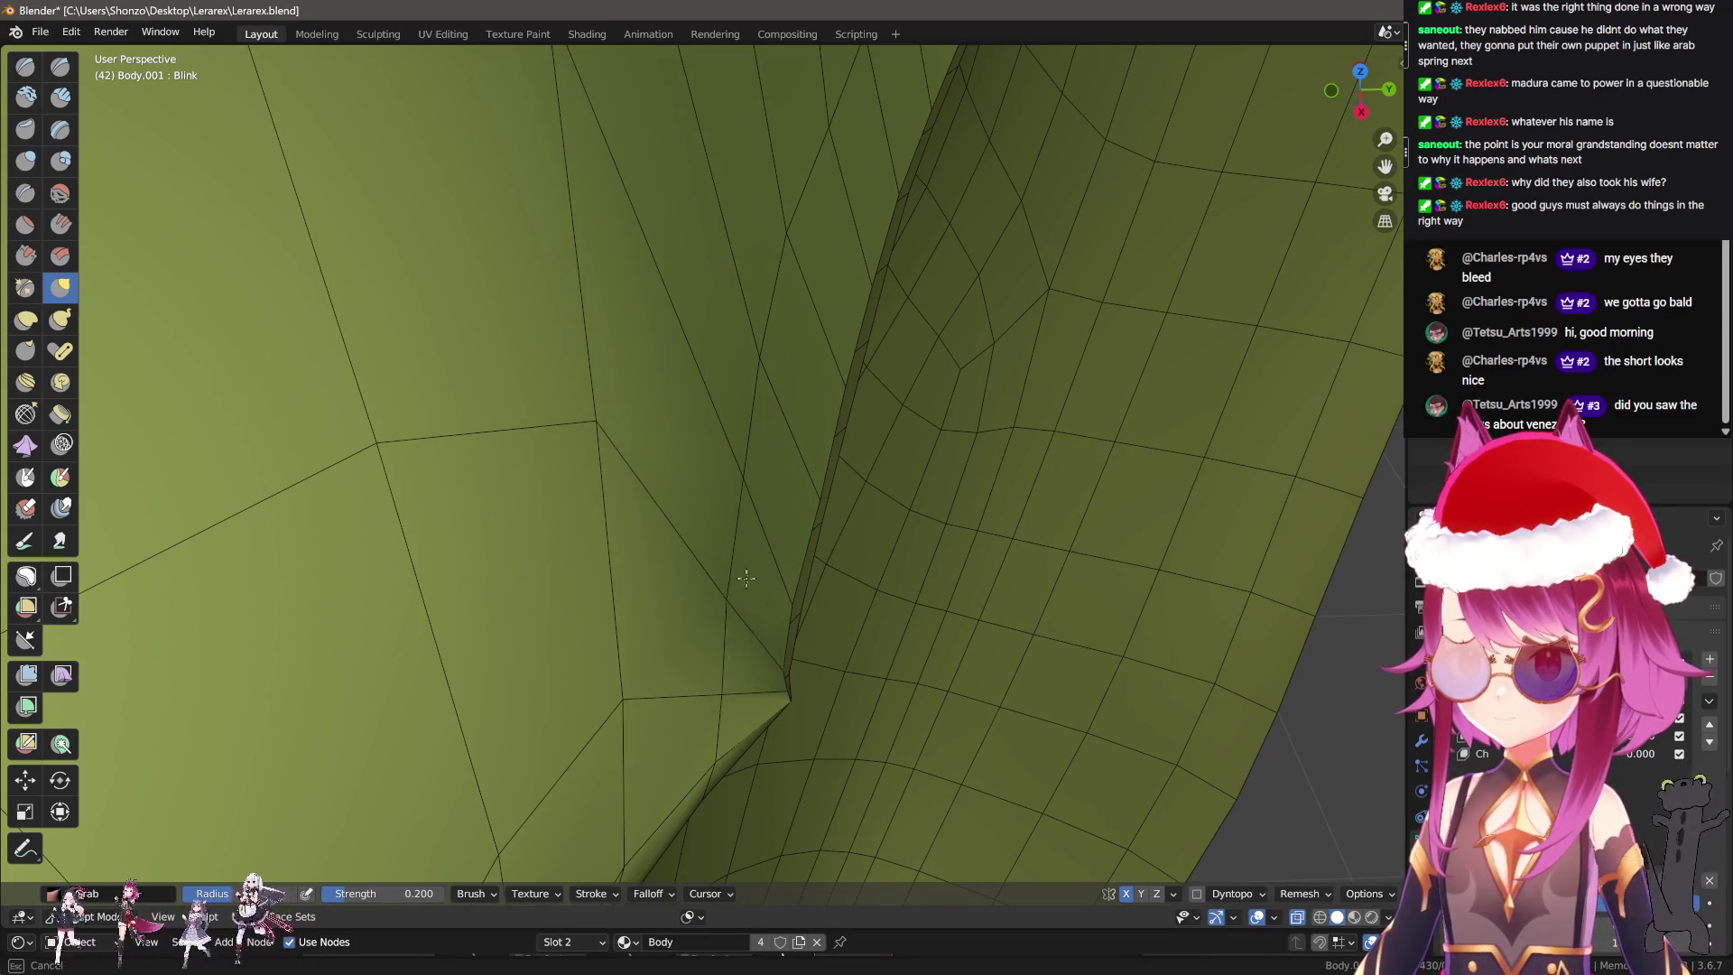
{"action": "middle_click_drag", "start_coordinate": [737, 470], "coordinate": [704, 637]}
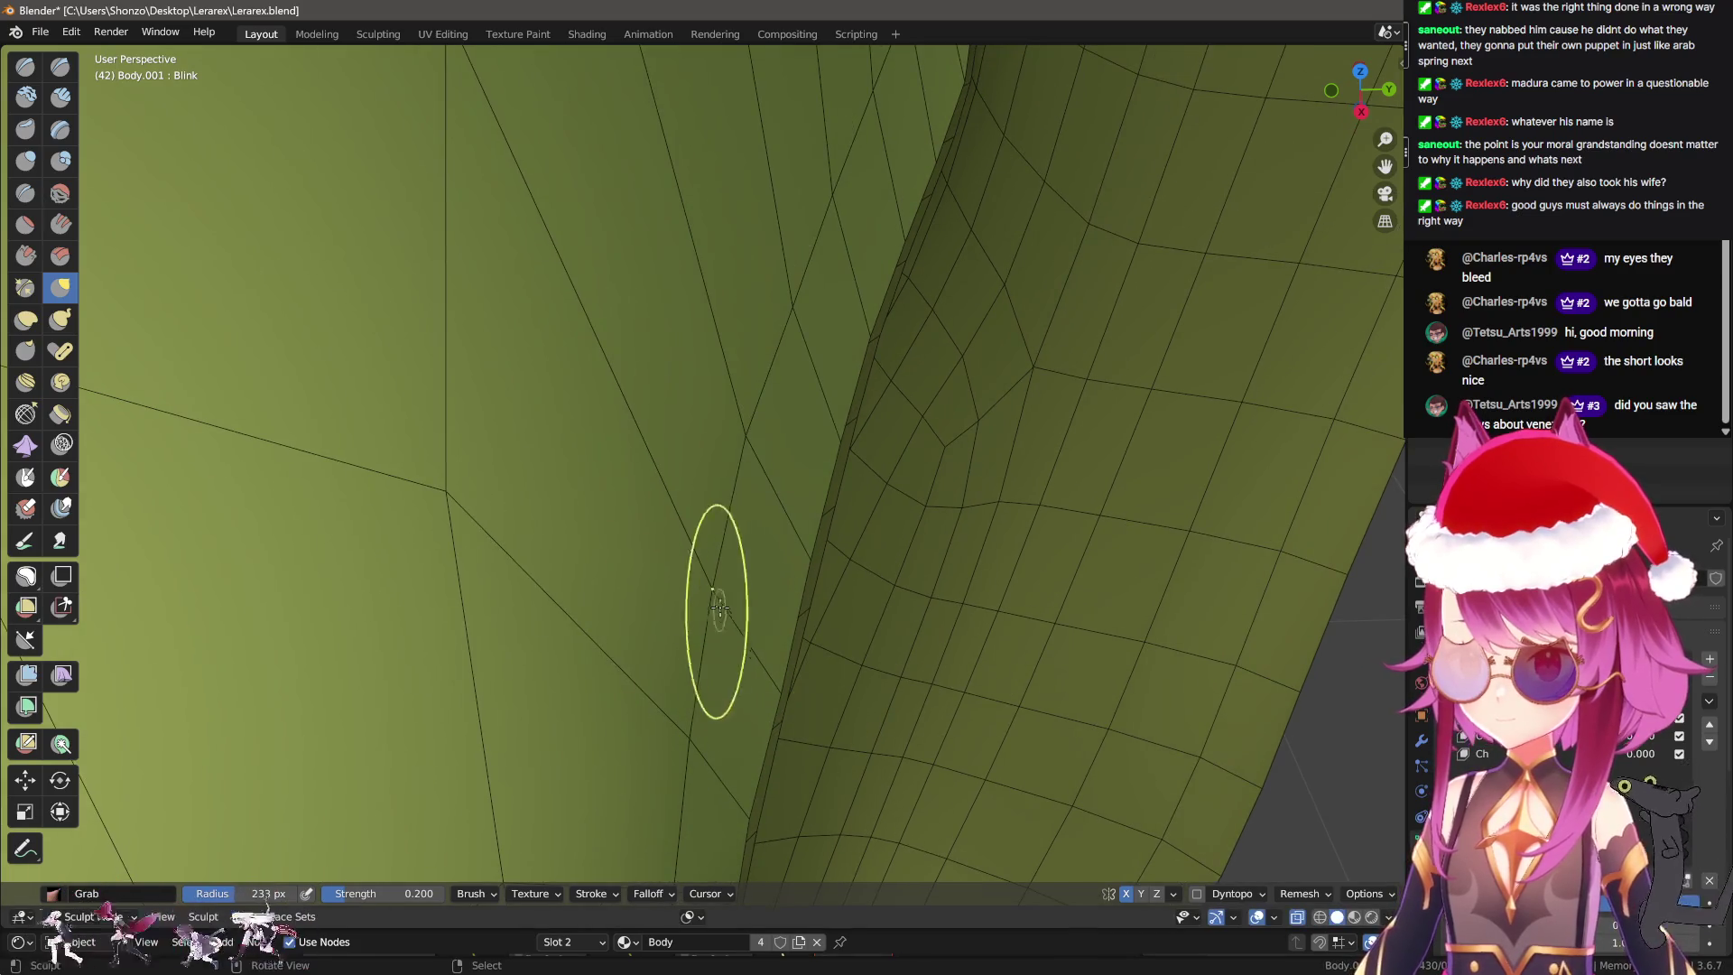
{"action": "middle_click_drag", "start_coordinate": [797, 468], "coordinate": [789, 439]}
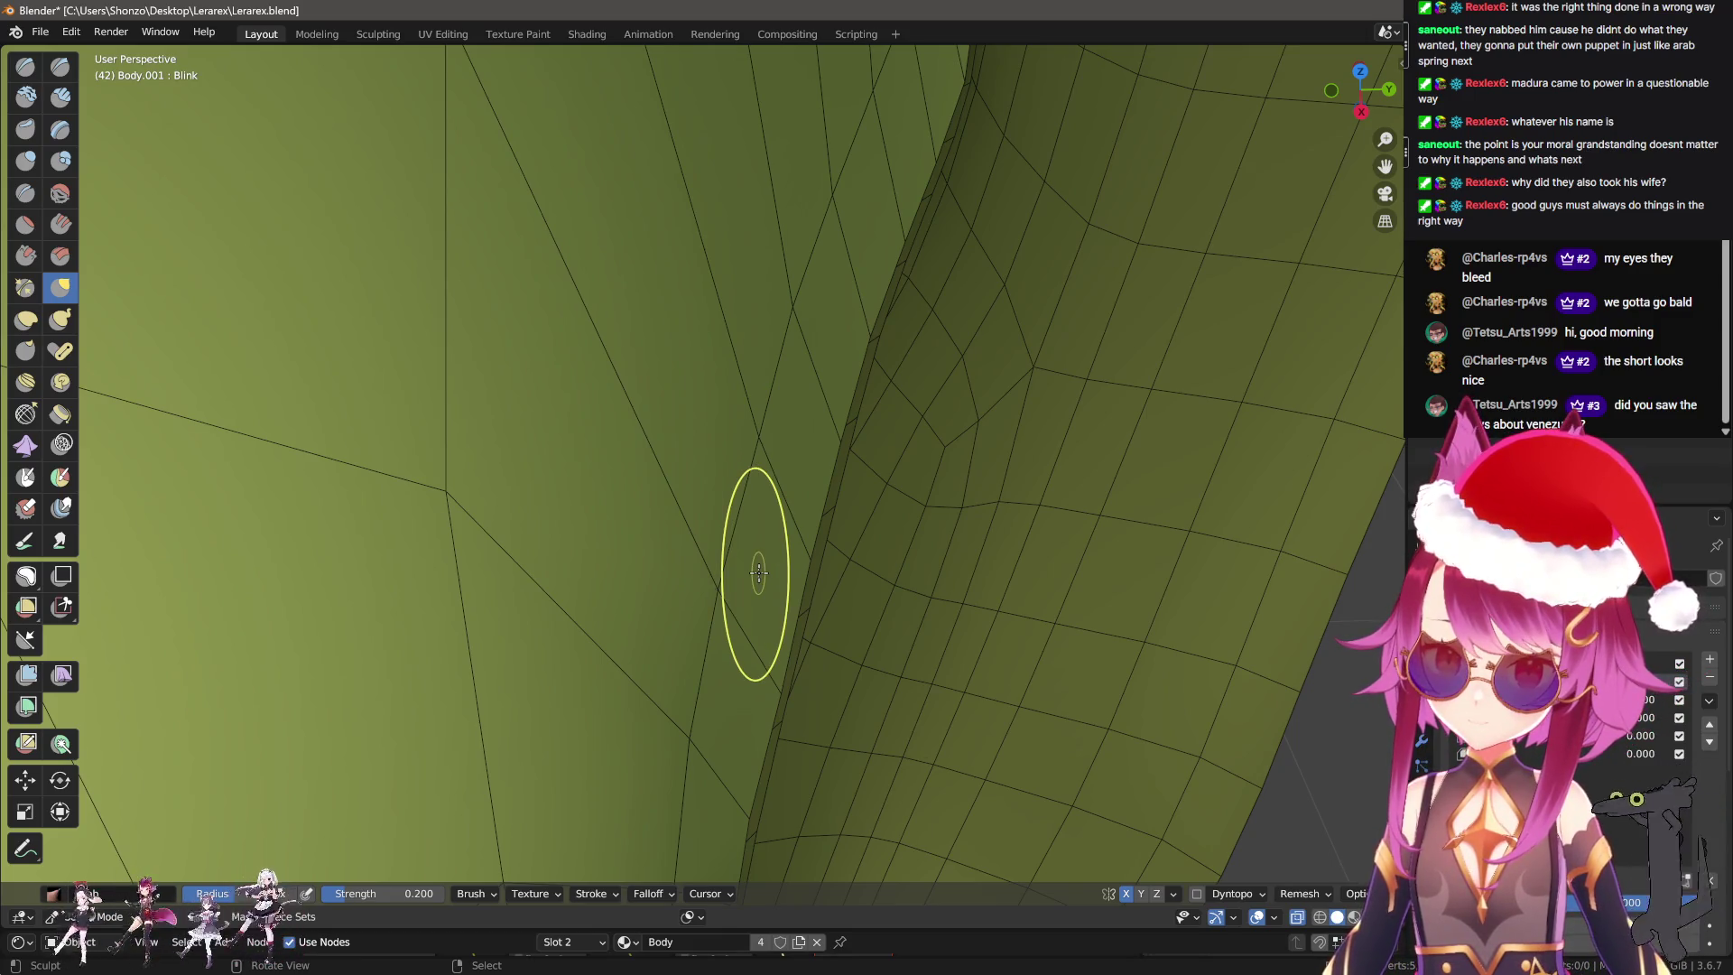
{"action": "middle_click_drag", "start_coordinate": [758, 572], "coordinate": [718, 582]}
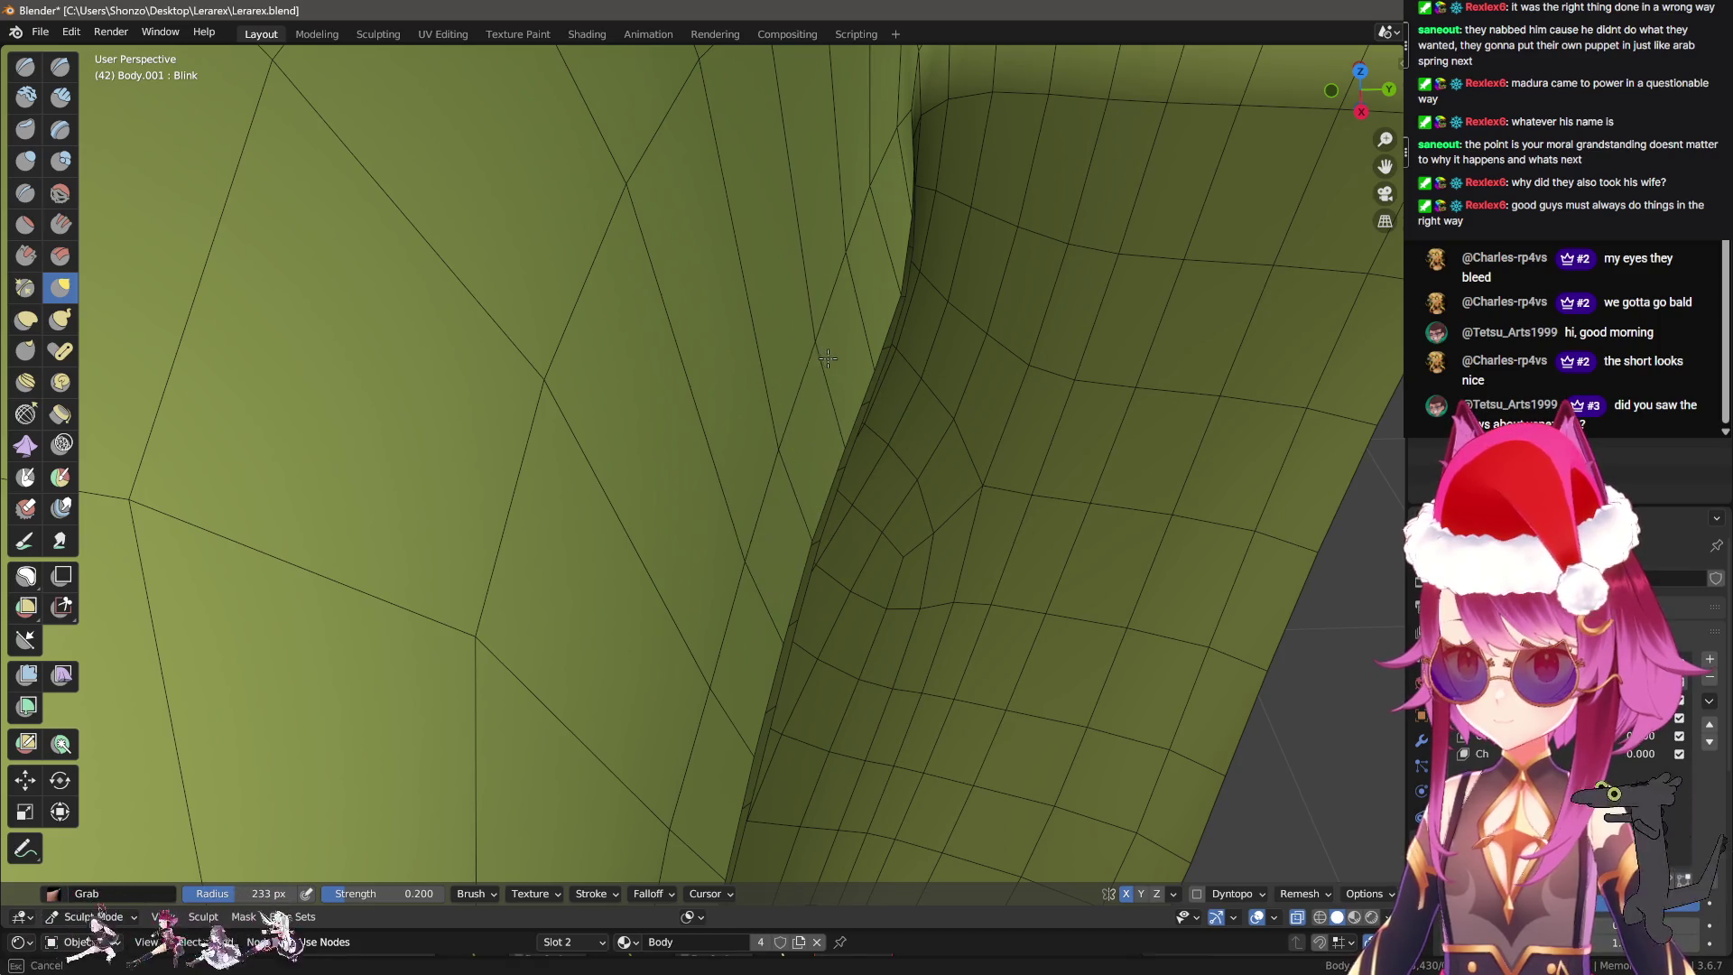
{"action": "mouse_move", "coordinate": [831, 240]}
{"action": "left_mouse_down"}
{"action": "mouse_move", "coordinate": [883, 205]}
{"action": "mouse_move", "coordinate": [849, 197]}
{"action": "left_mouse_up"}
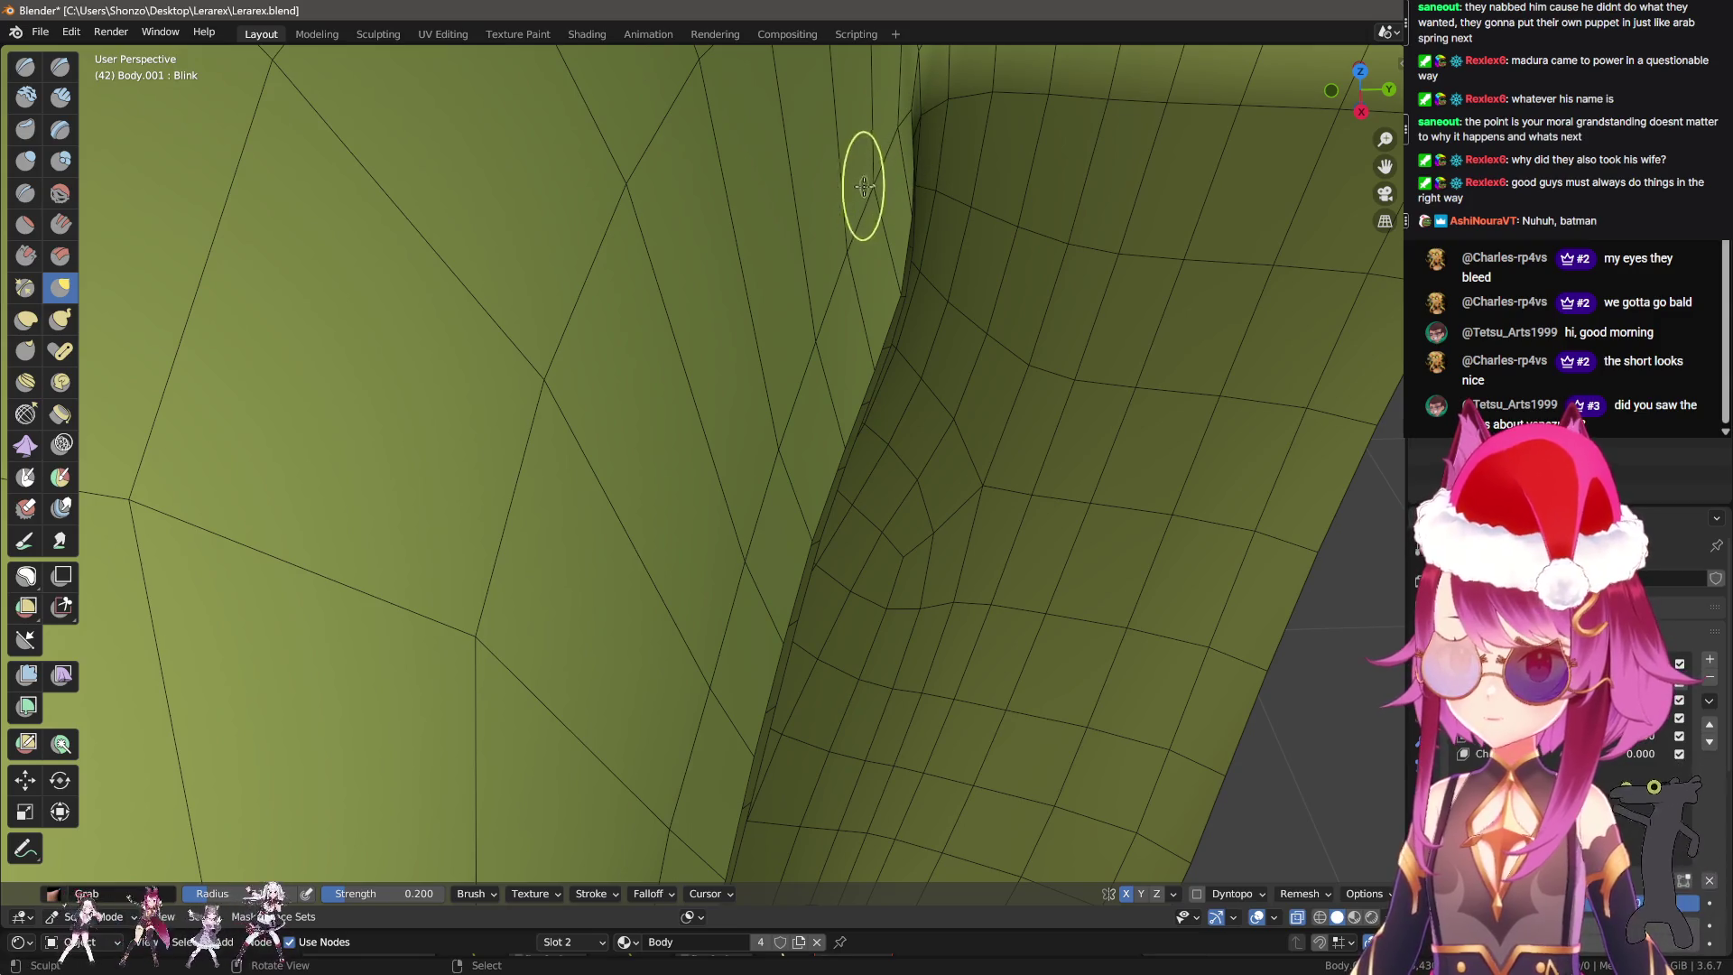
Nudge the closed upper lid's edge into place against the lower lid.
{"action": "mouse_move", "coordinate": [811, 365]}
{"action": "middle_mouse_down"}
{"action": "mouse_move", "coordinate": [847, 521]}
{"action": "mouse_move", "coordinate": [619, 626]}
{"action": "middle_mouse_up"}
{"action": "scroll", "coordinate": [843, 545], "scroll_direction": "up", "scroll_amount": 5}
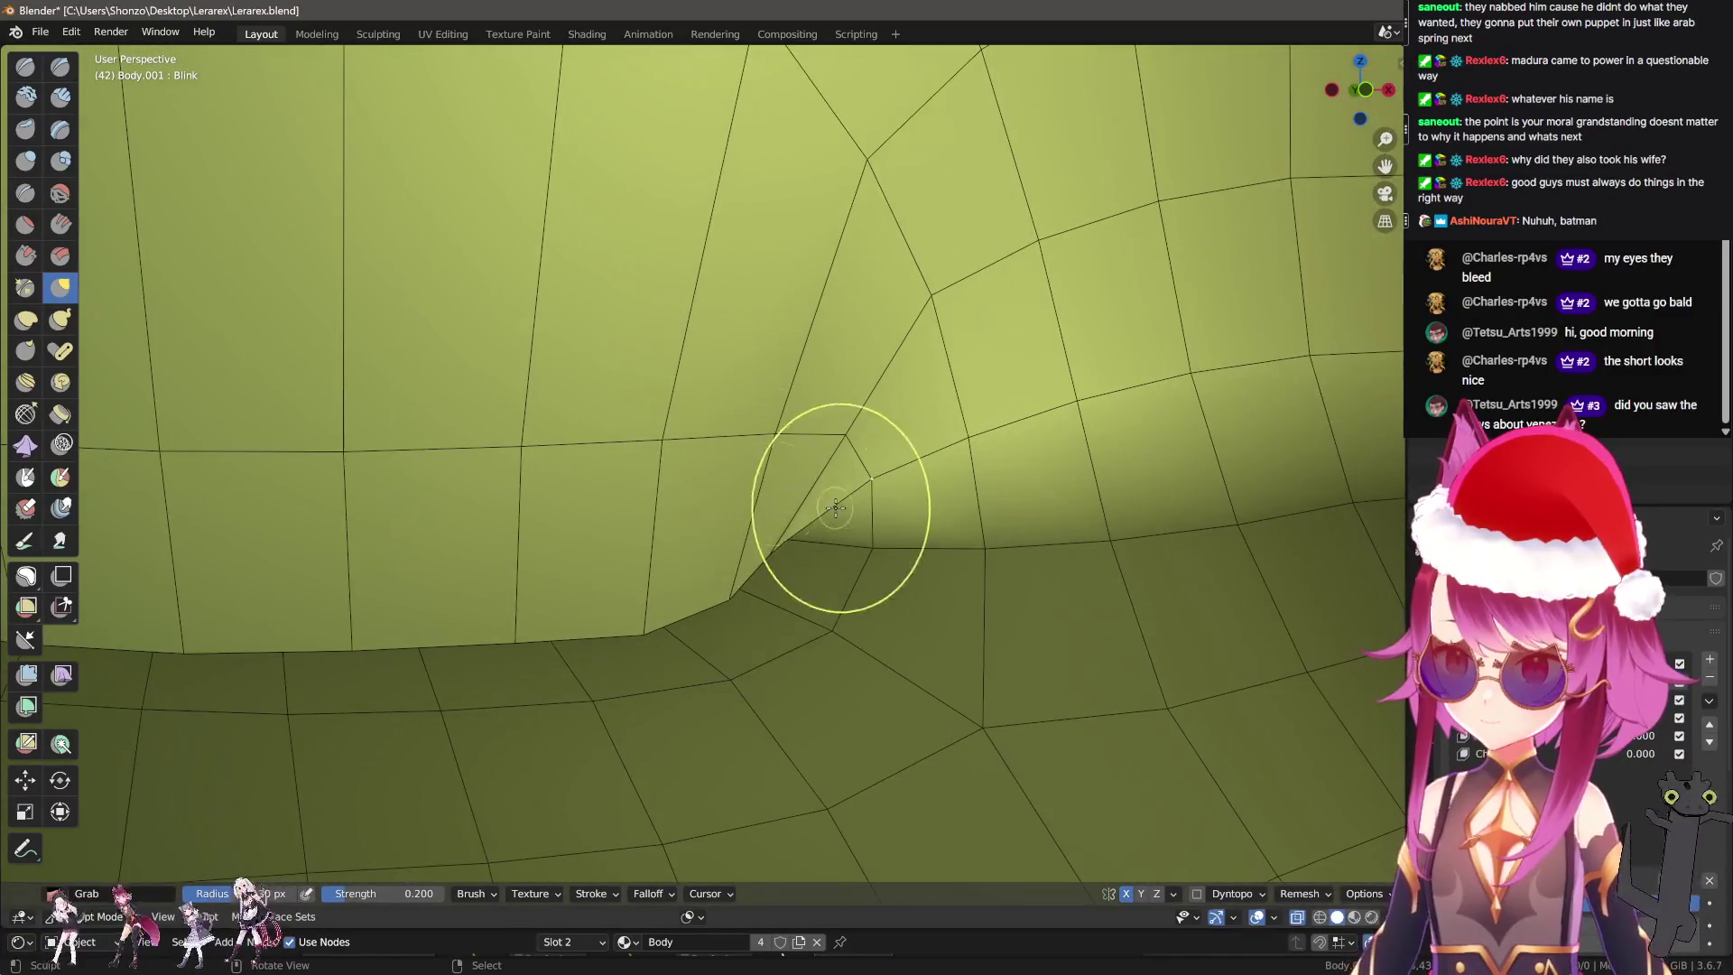
{"action": "left_click_drag", "start_coordinate": [873, 457], "coordinate": [871, 440]}
{"action": "scroll", "coordinate": [535, 492], "scroll_direction": "down", "scroll_amount": 3}
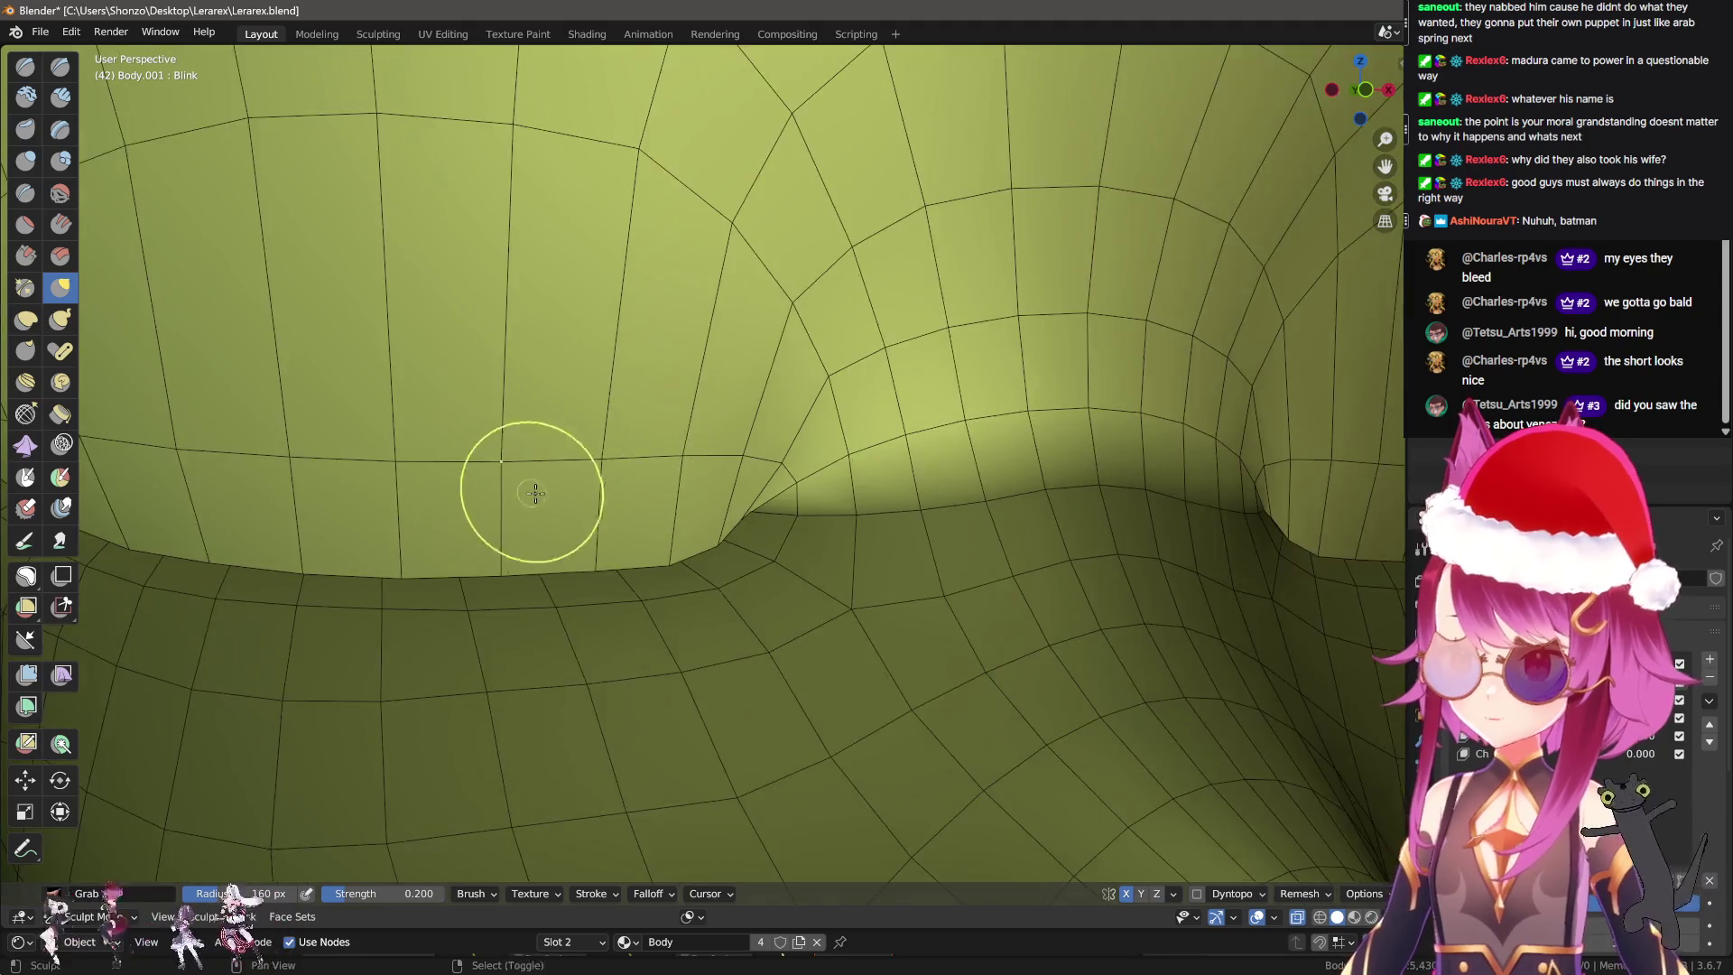
{"action": "mouse_move", "coordinate": [763, 472]}
{"action": "middle_mouse_down"}
{"action": "mouse_move", "coordinate": [811, 434]}
{"action": "mouse_move", "coordinate": [820, 391]}
{"action": "middle_mouse_up"}
Resize the Grab brush, settling on about 123 px.
{"action": "key", "text": "f"}
{"action": "left_click", "coordinate": [689, 301]}
{"action": "key", "text": "f"}
{"action": "left_click", "coordinate": [469, 421]}
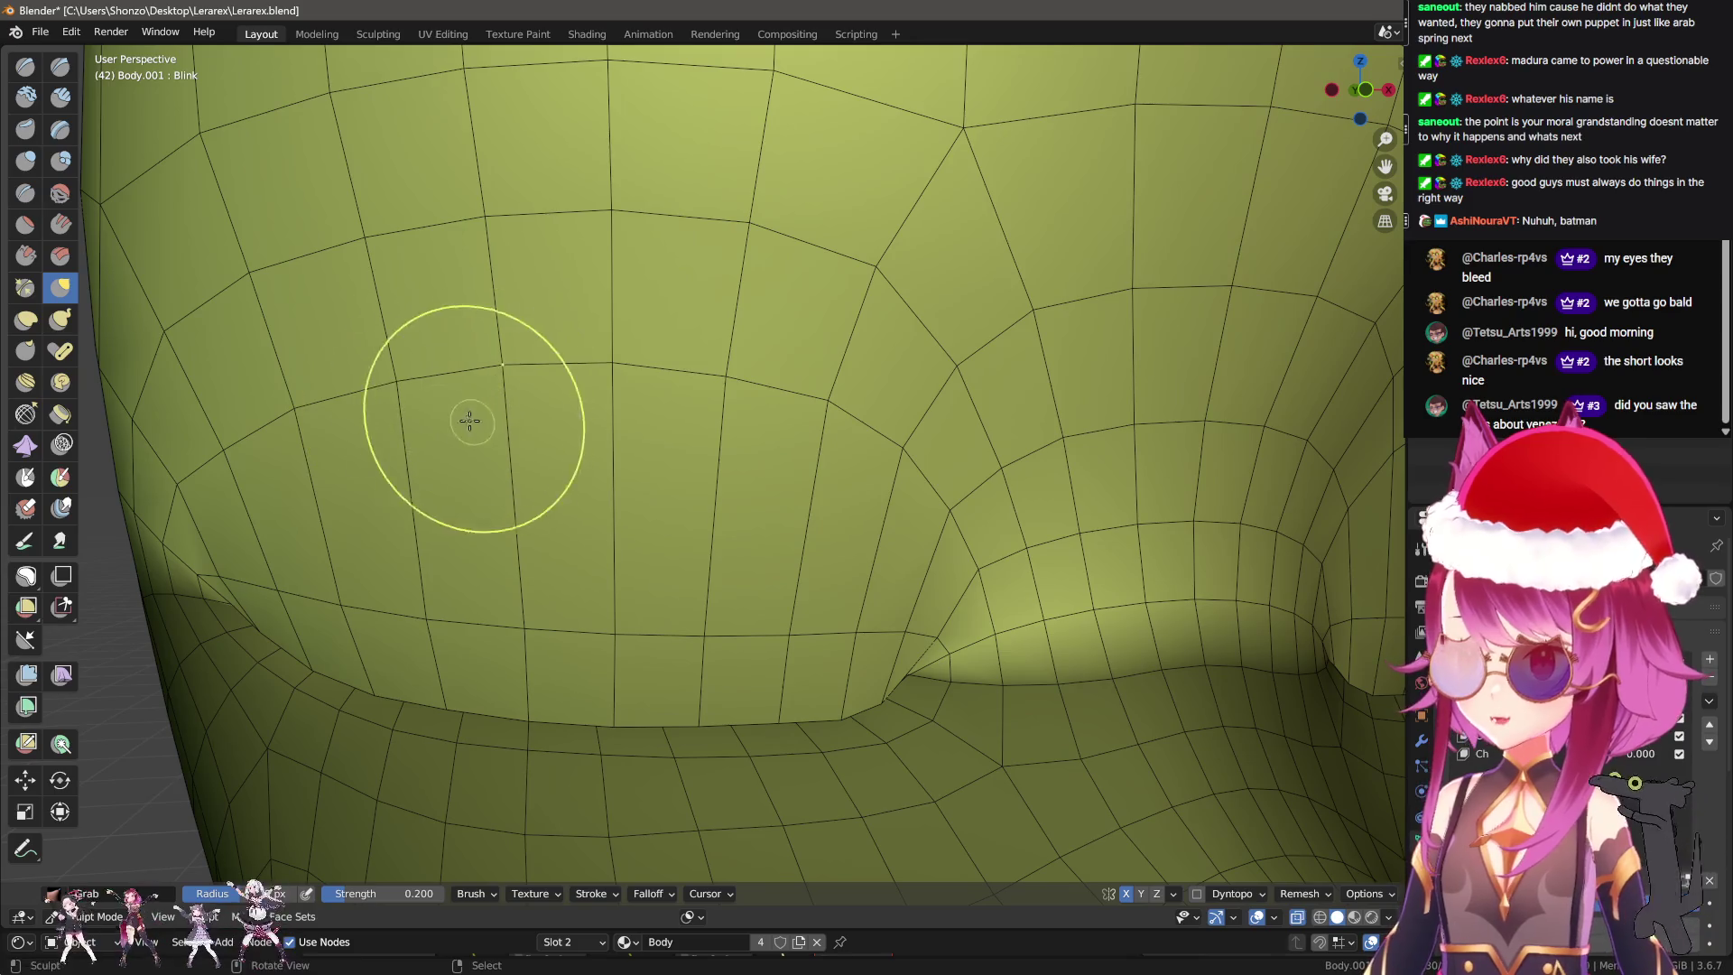
{"action": "mouse_move", "coordinate": [376, 398]}
{"action": "middle_mouse_down"}
{"action": "mouse_move", "coordinate": [627, 436]}
{"action": "mouse_move", "coordinate": [477, 431]}
{"action": "middle_mouse_up"}
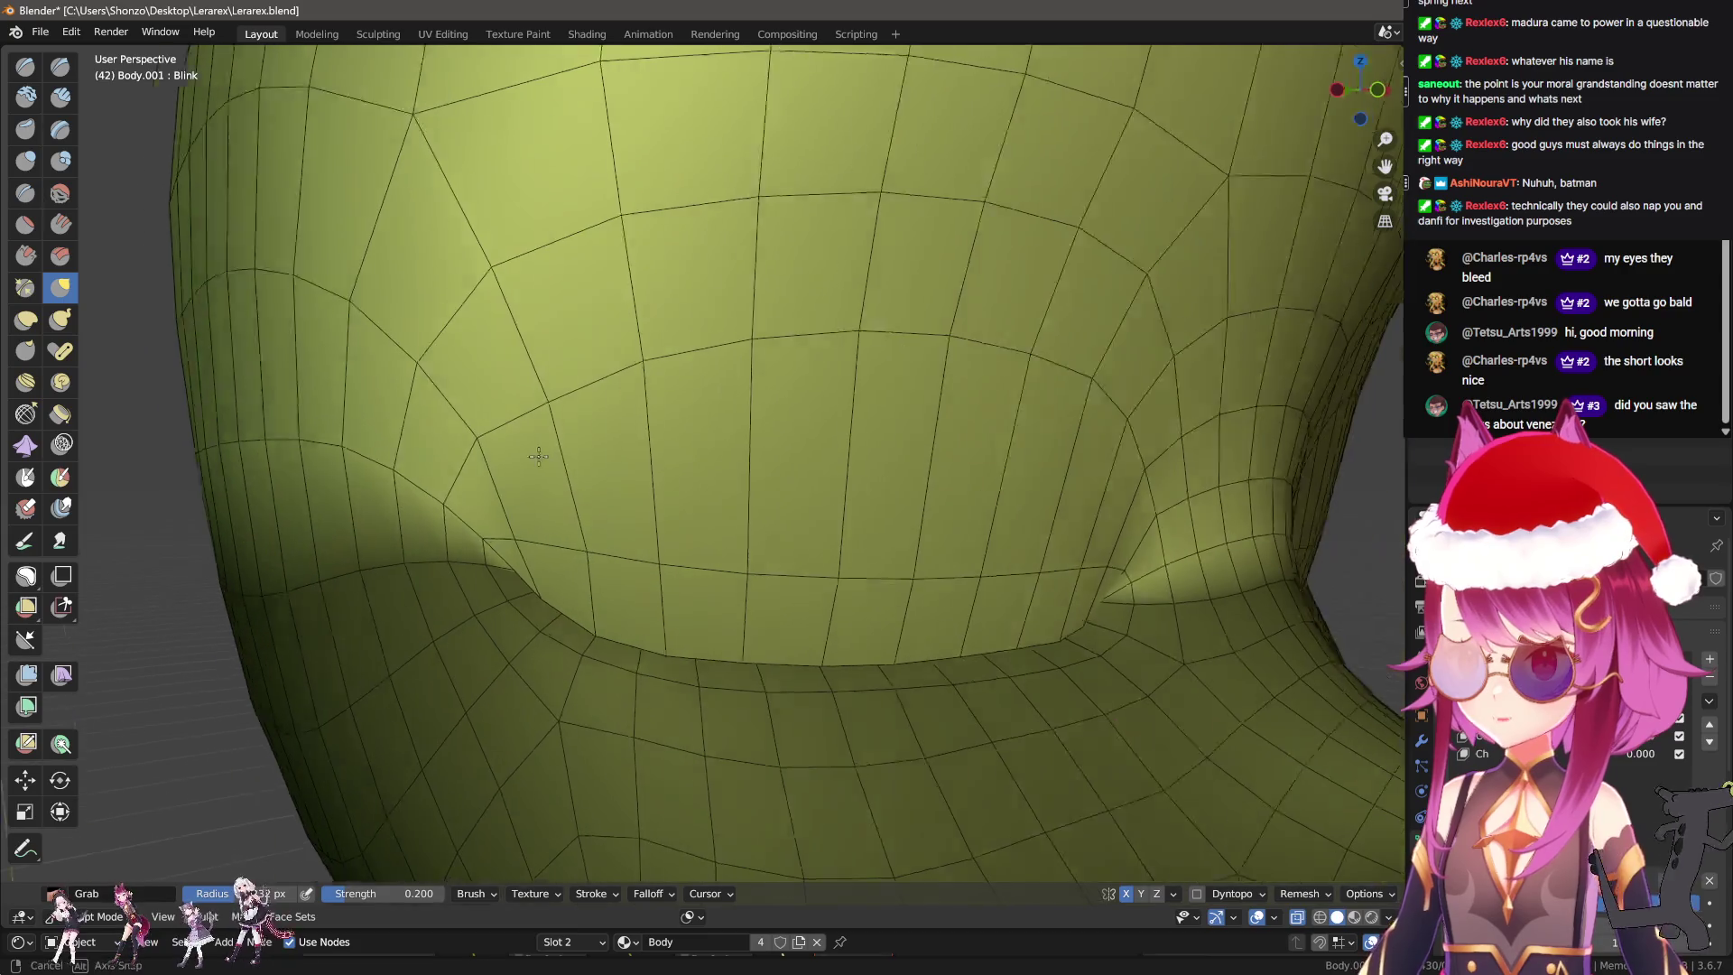